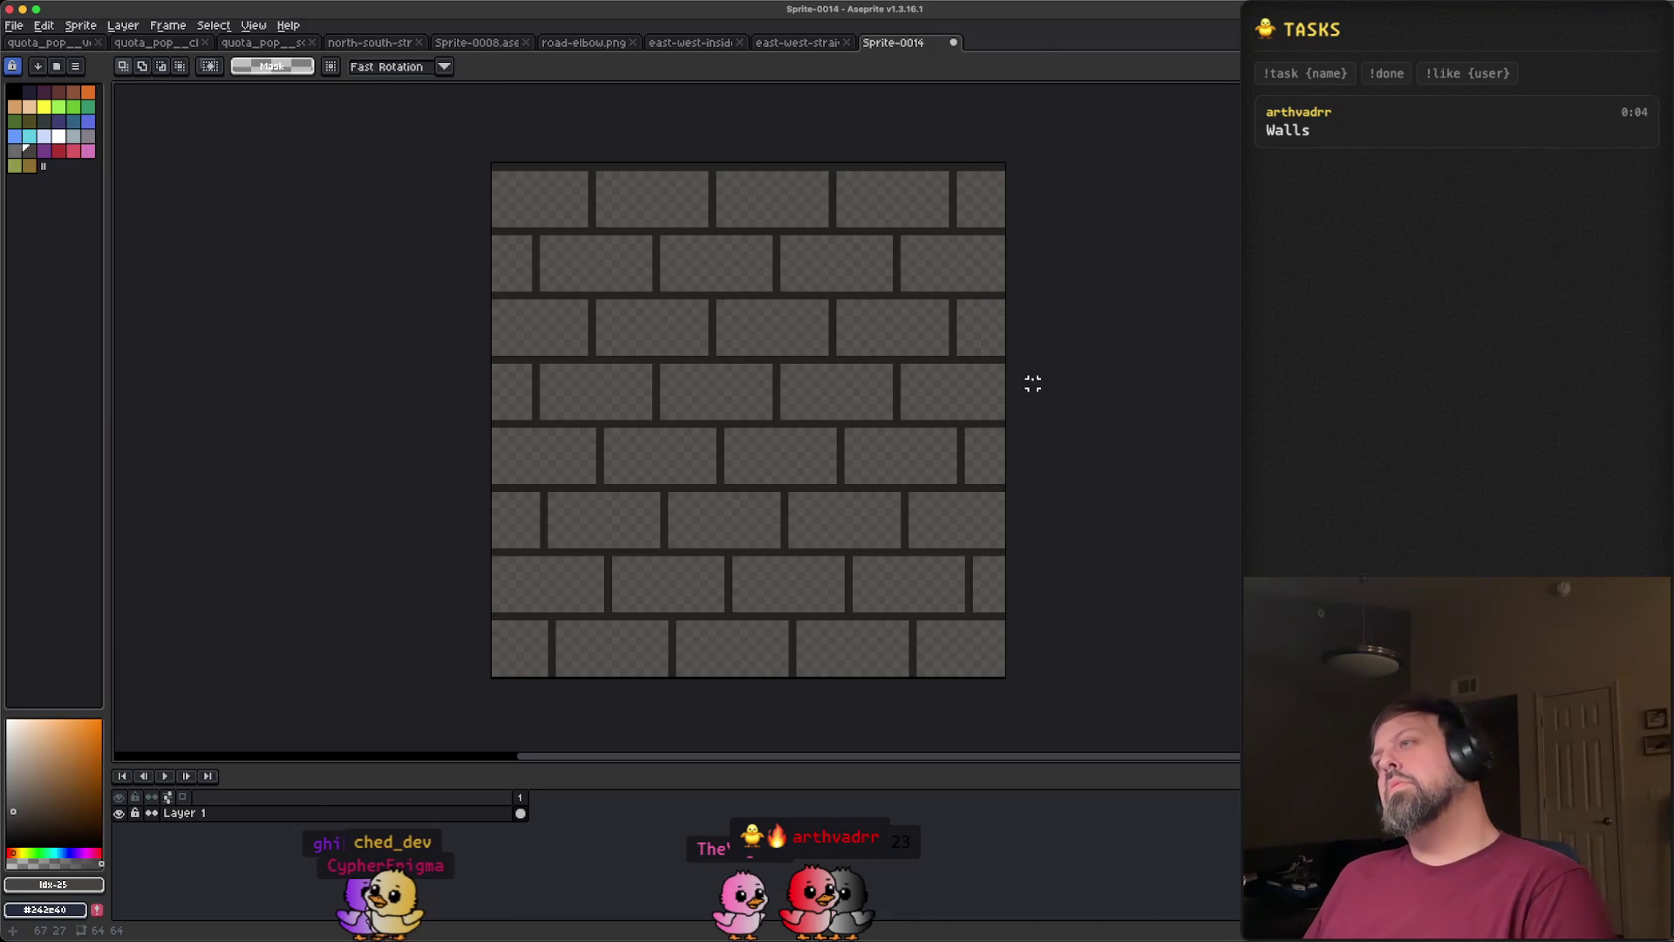
# - Try exporting the wall sprite as cinderblock-wall.png, then dismiss the save-location error
pyautogui.click(102, 3)
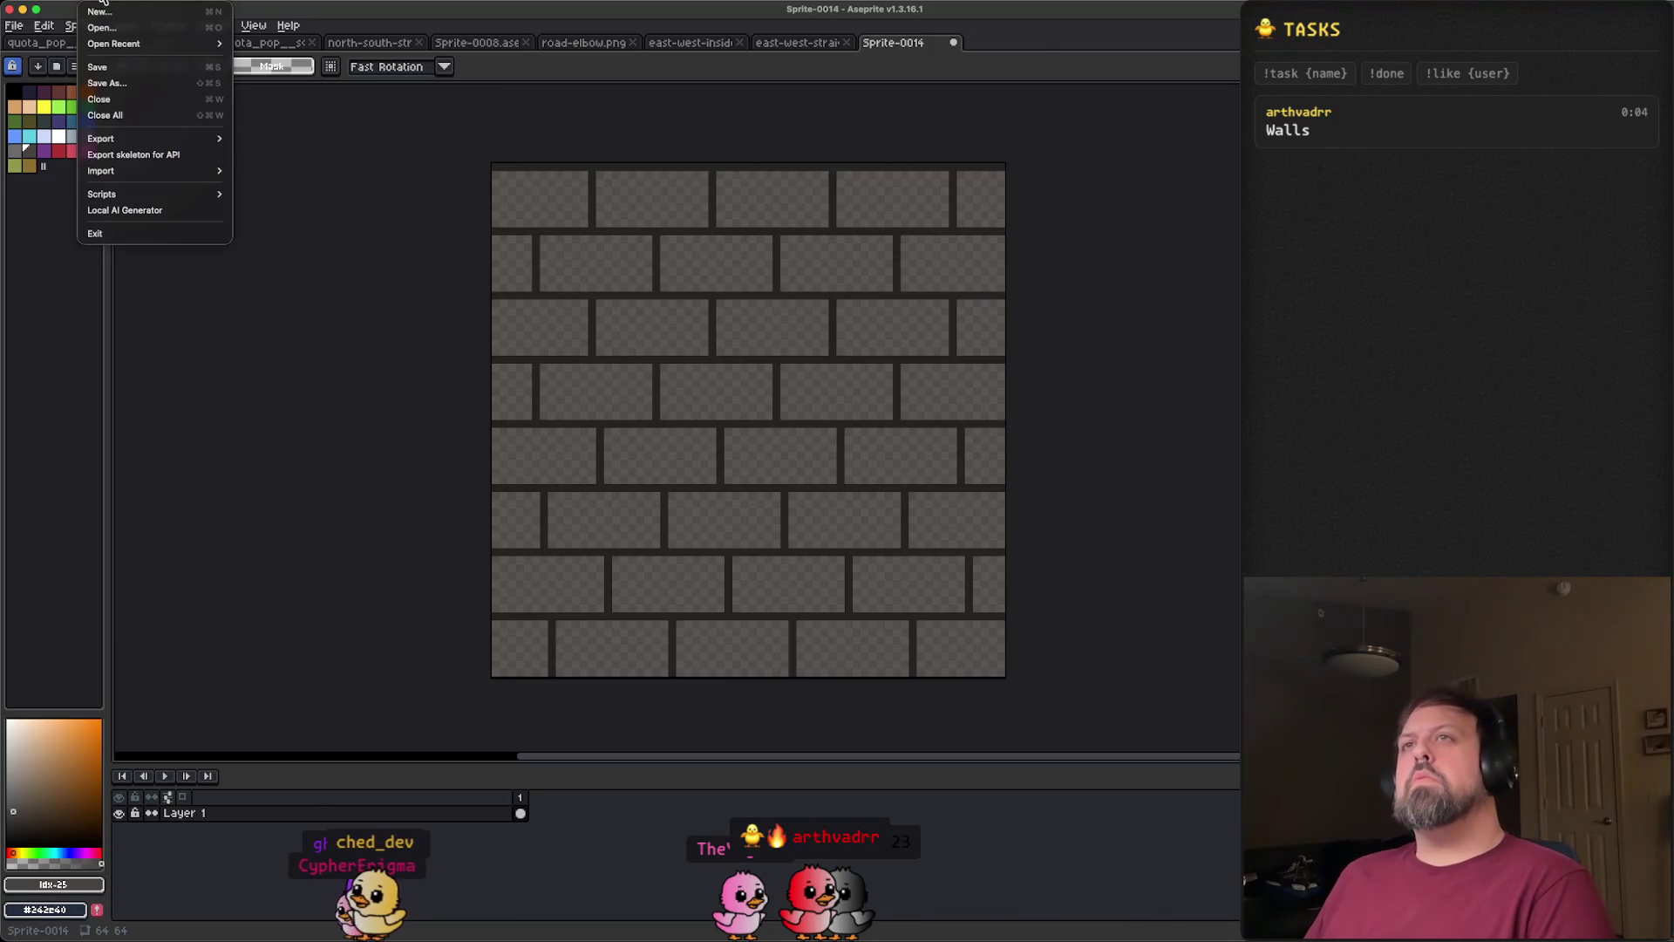
pyautogui.moveTo(175, 138)
pyautogui.click(279, 138)
pyautogui.click(776, 399)
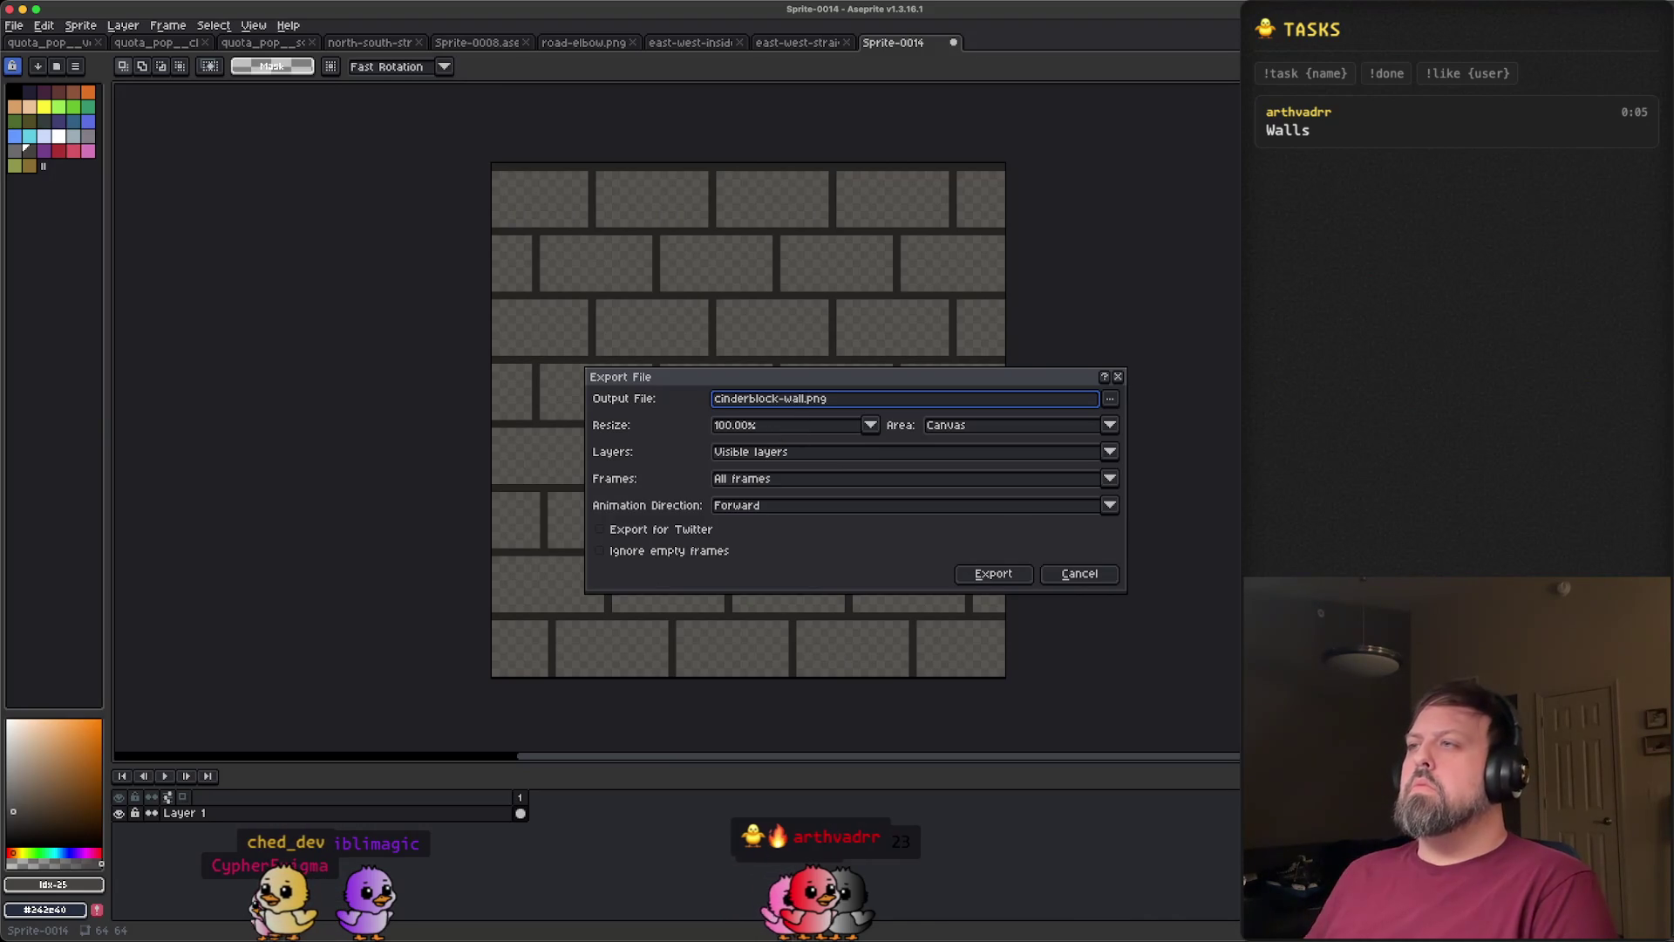
pyautogui.click(994, 575)
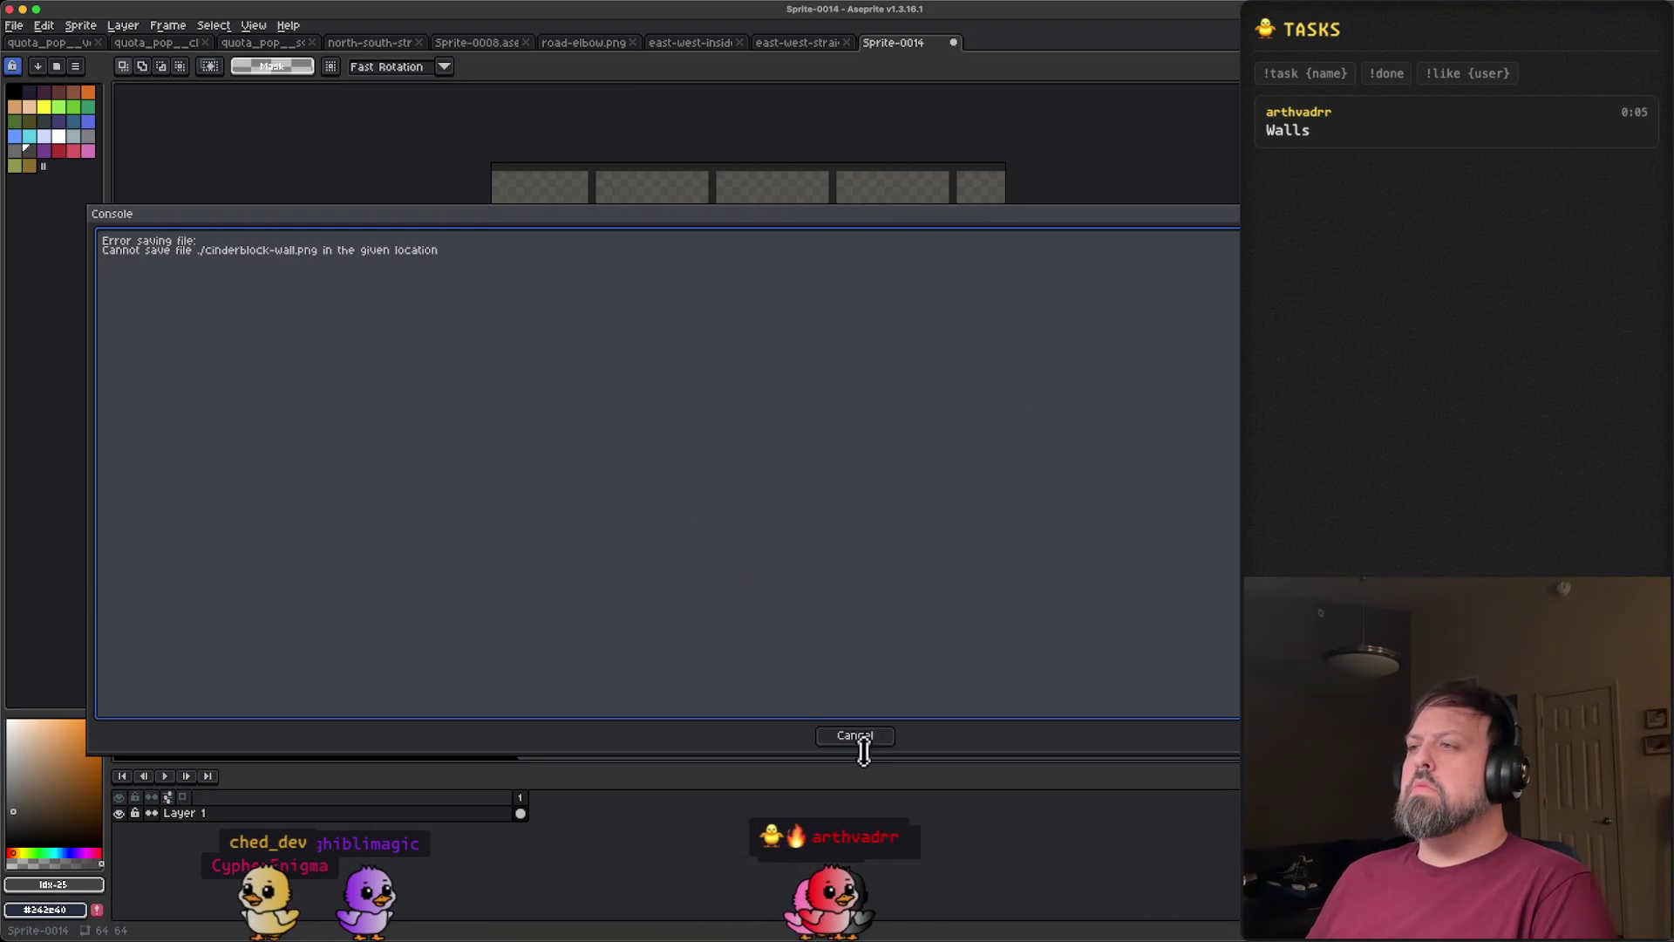
pyautogui.click(857, 735)
# - Export cinderblock-wall.png again, this time to a folder picked from the recent folders list
pyautogui.click(14, 24)
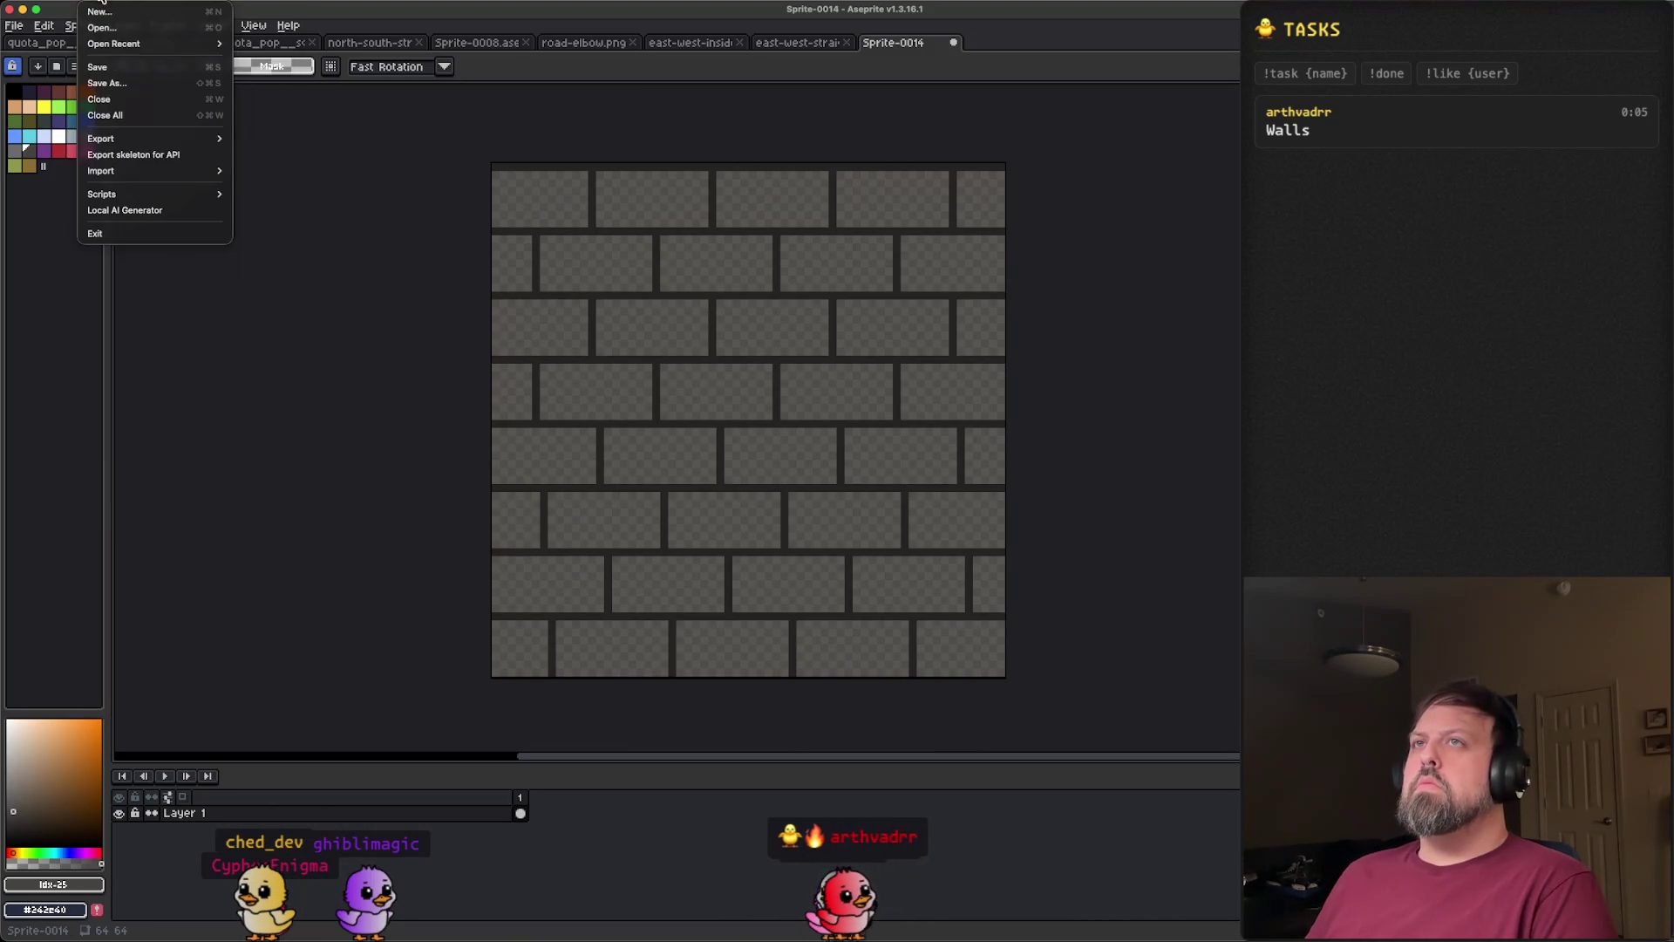
pyautogui.moveTo(175, 139)
pyautogui.click(263, 139)
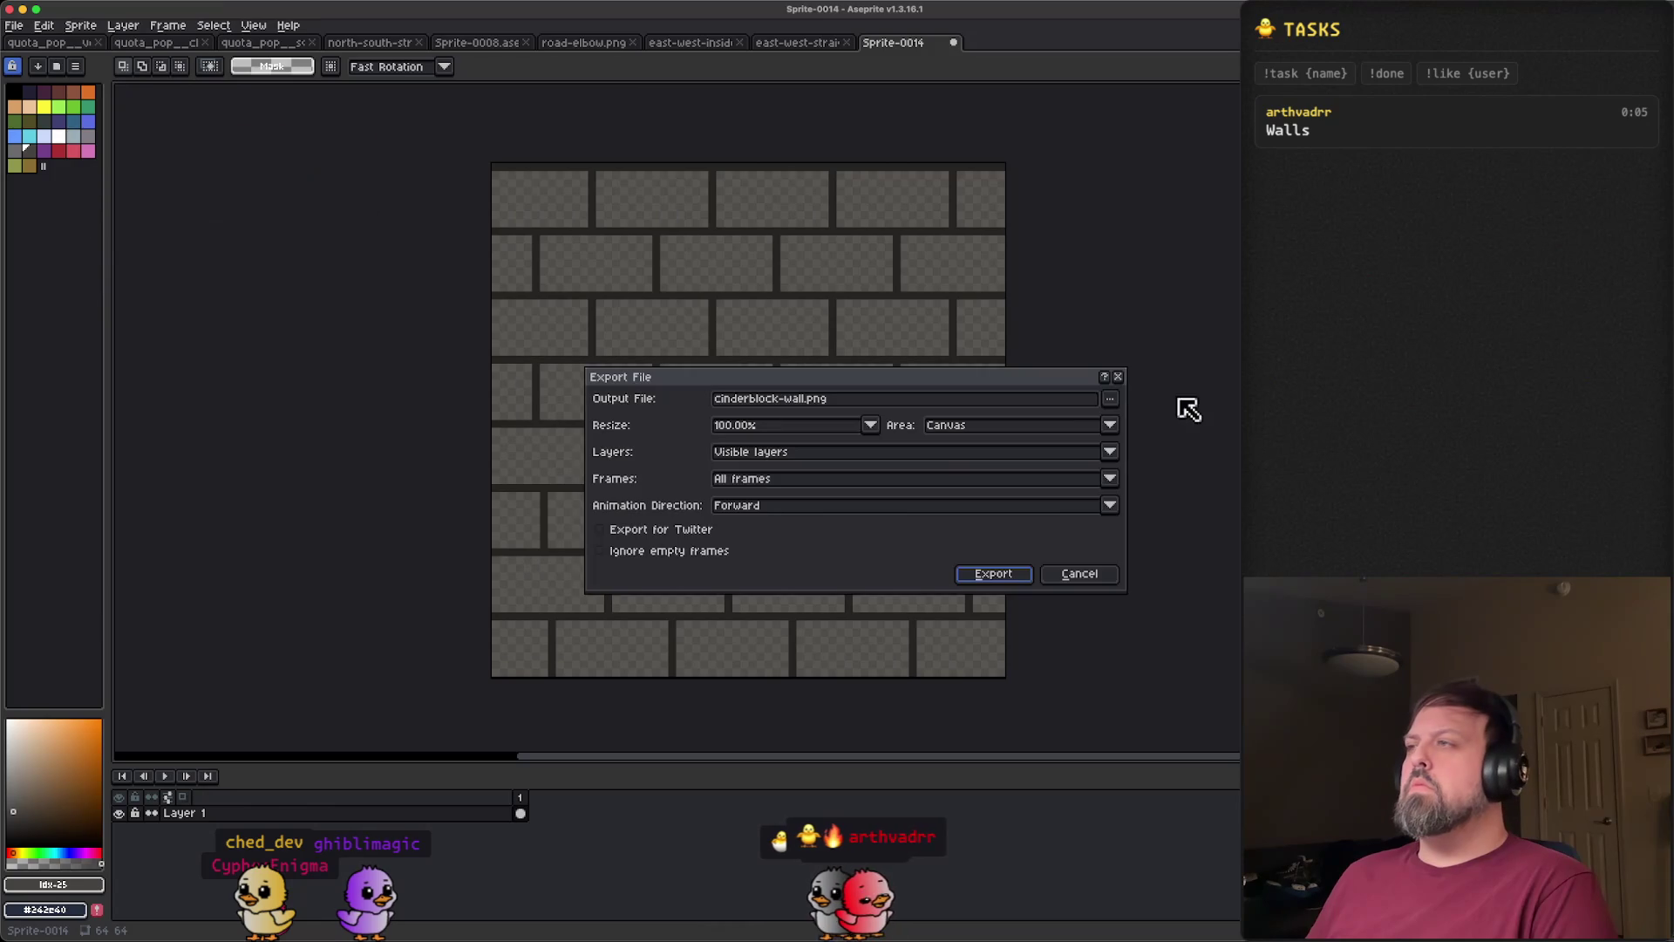
pyautogui.click(1104, 399)
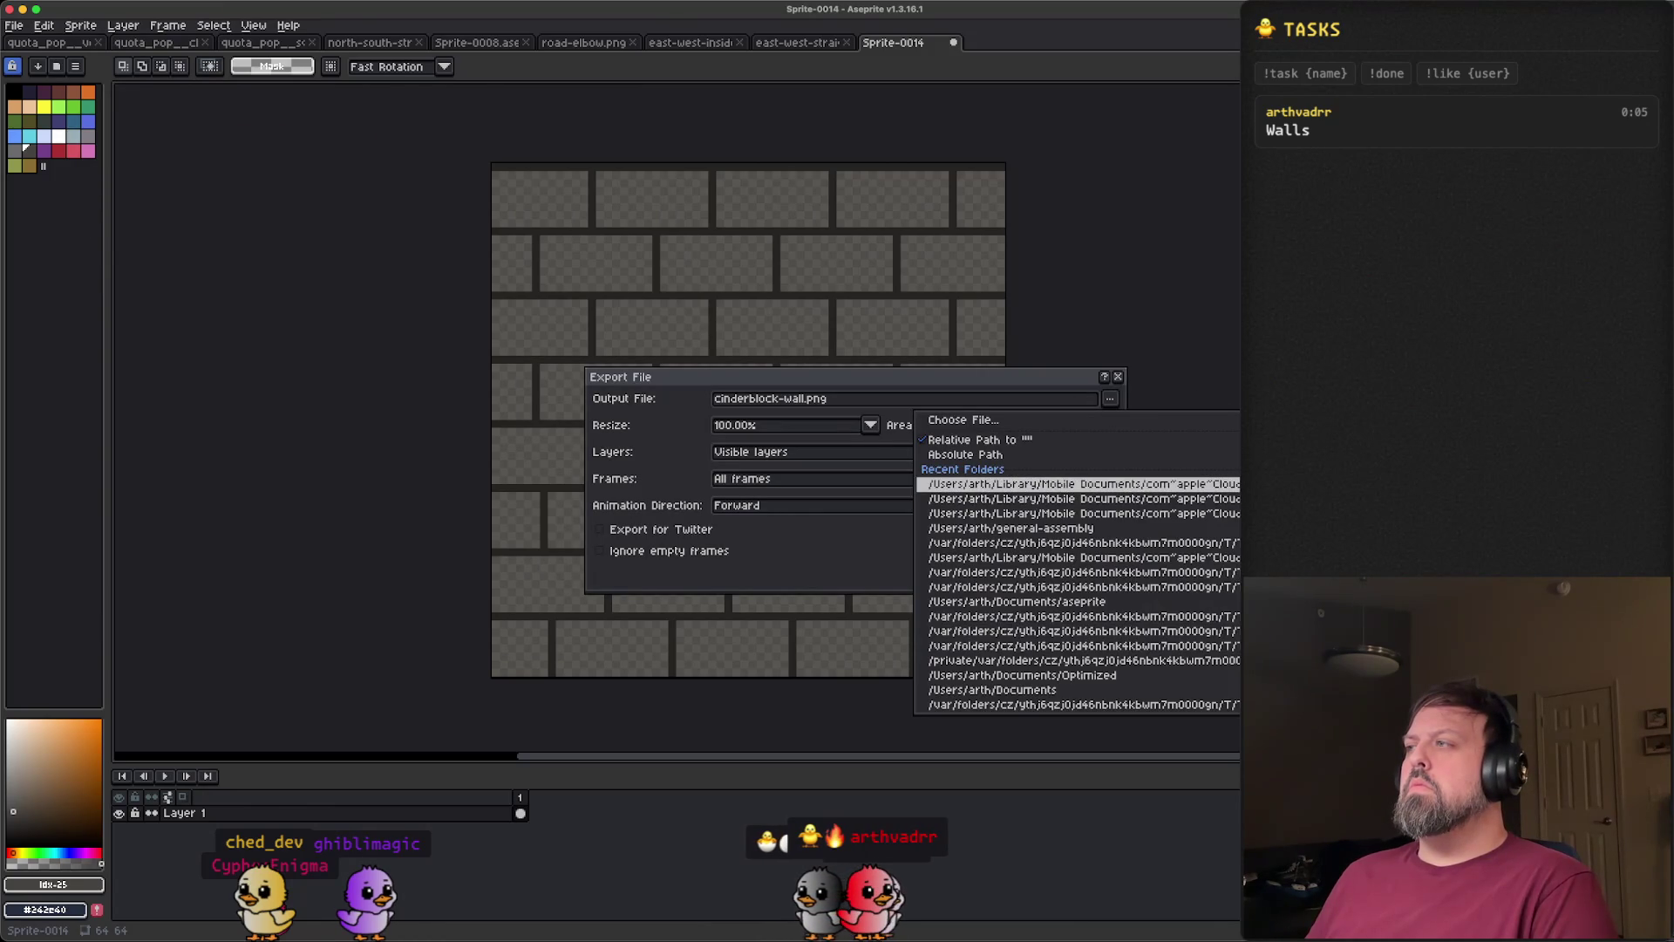
pyautogui.click(1055, 498)
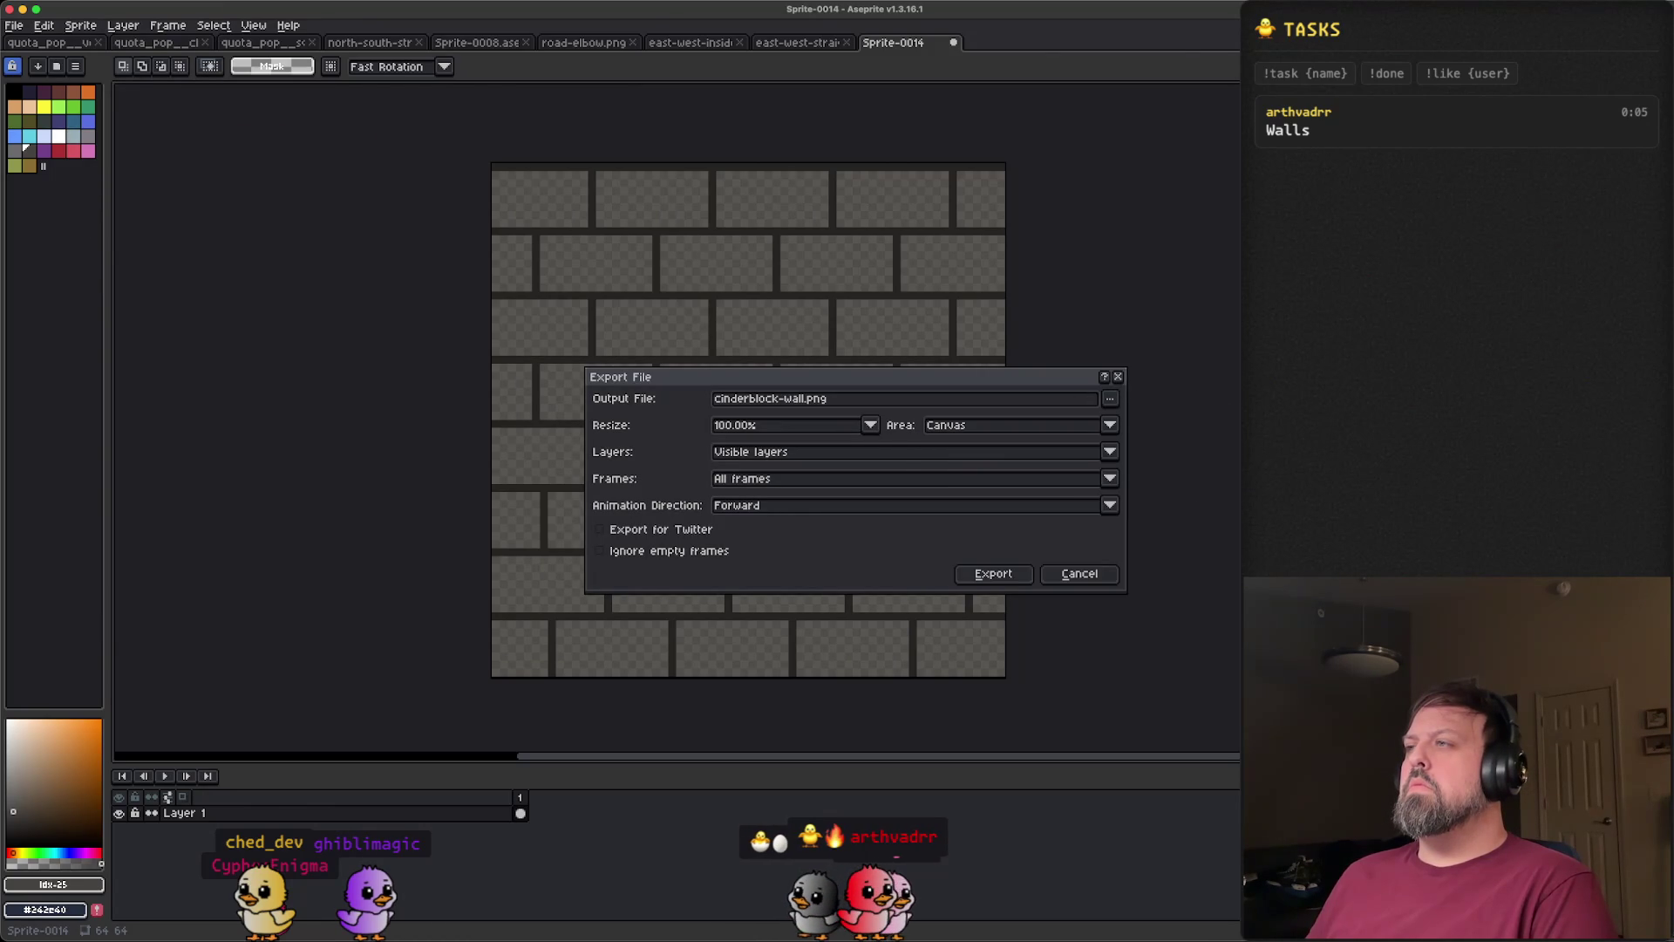
pyautogui.click(999, 579)
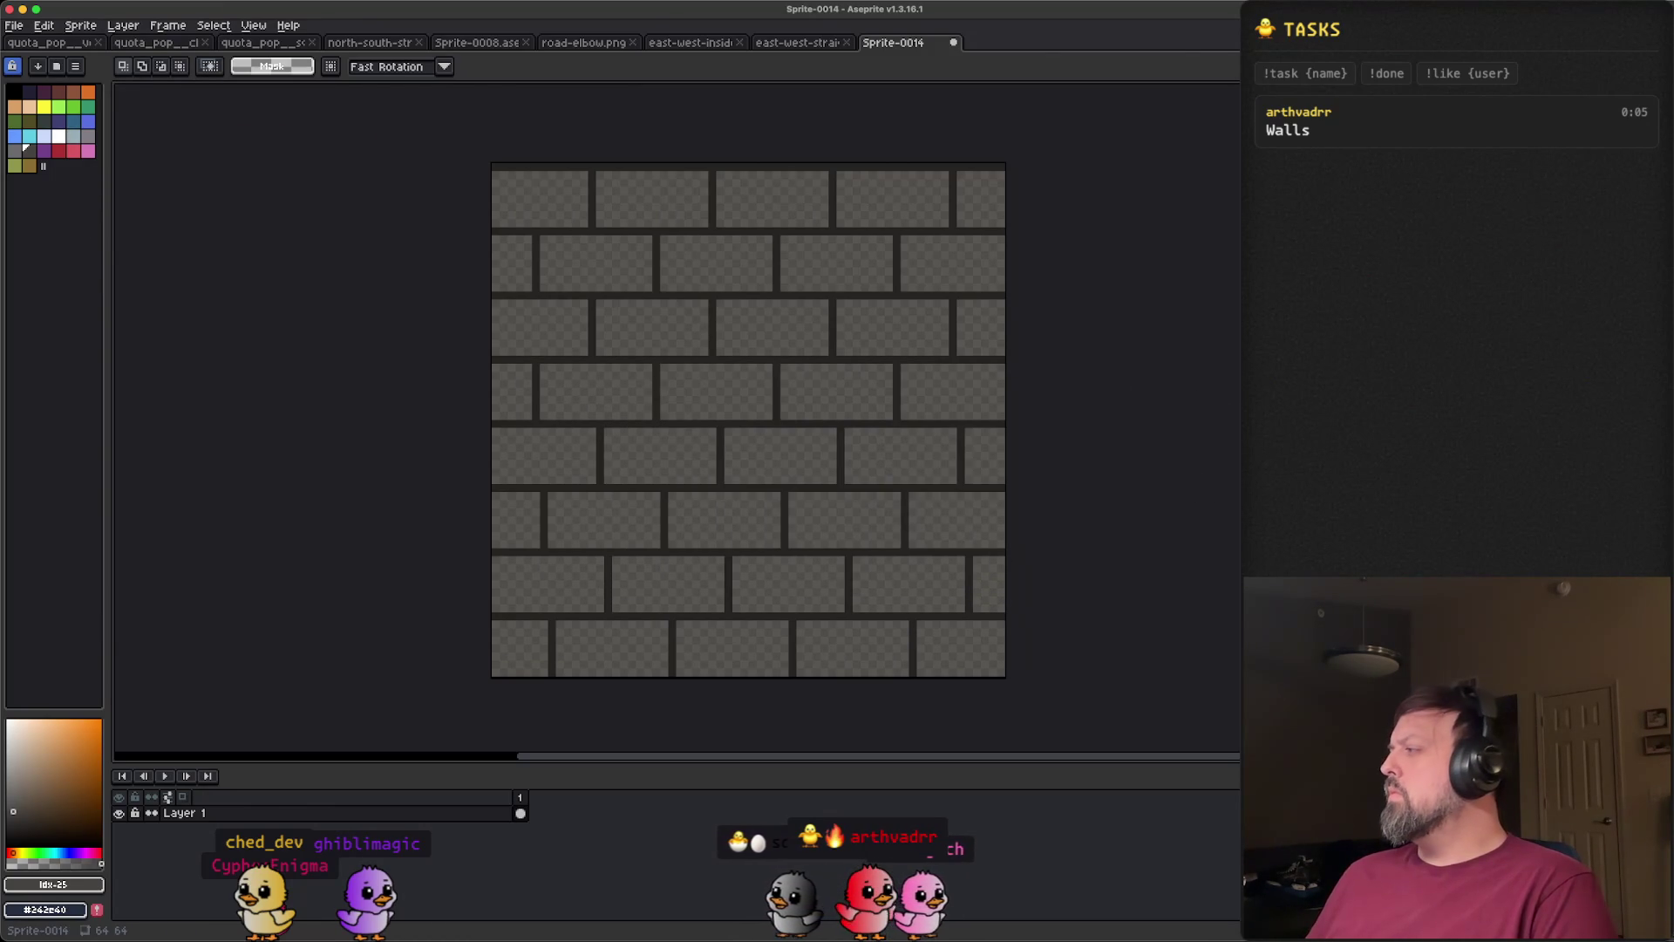
pyautogui.press('super+o')
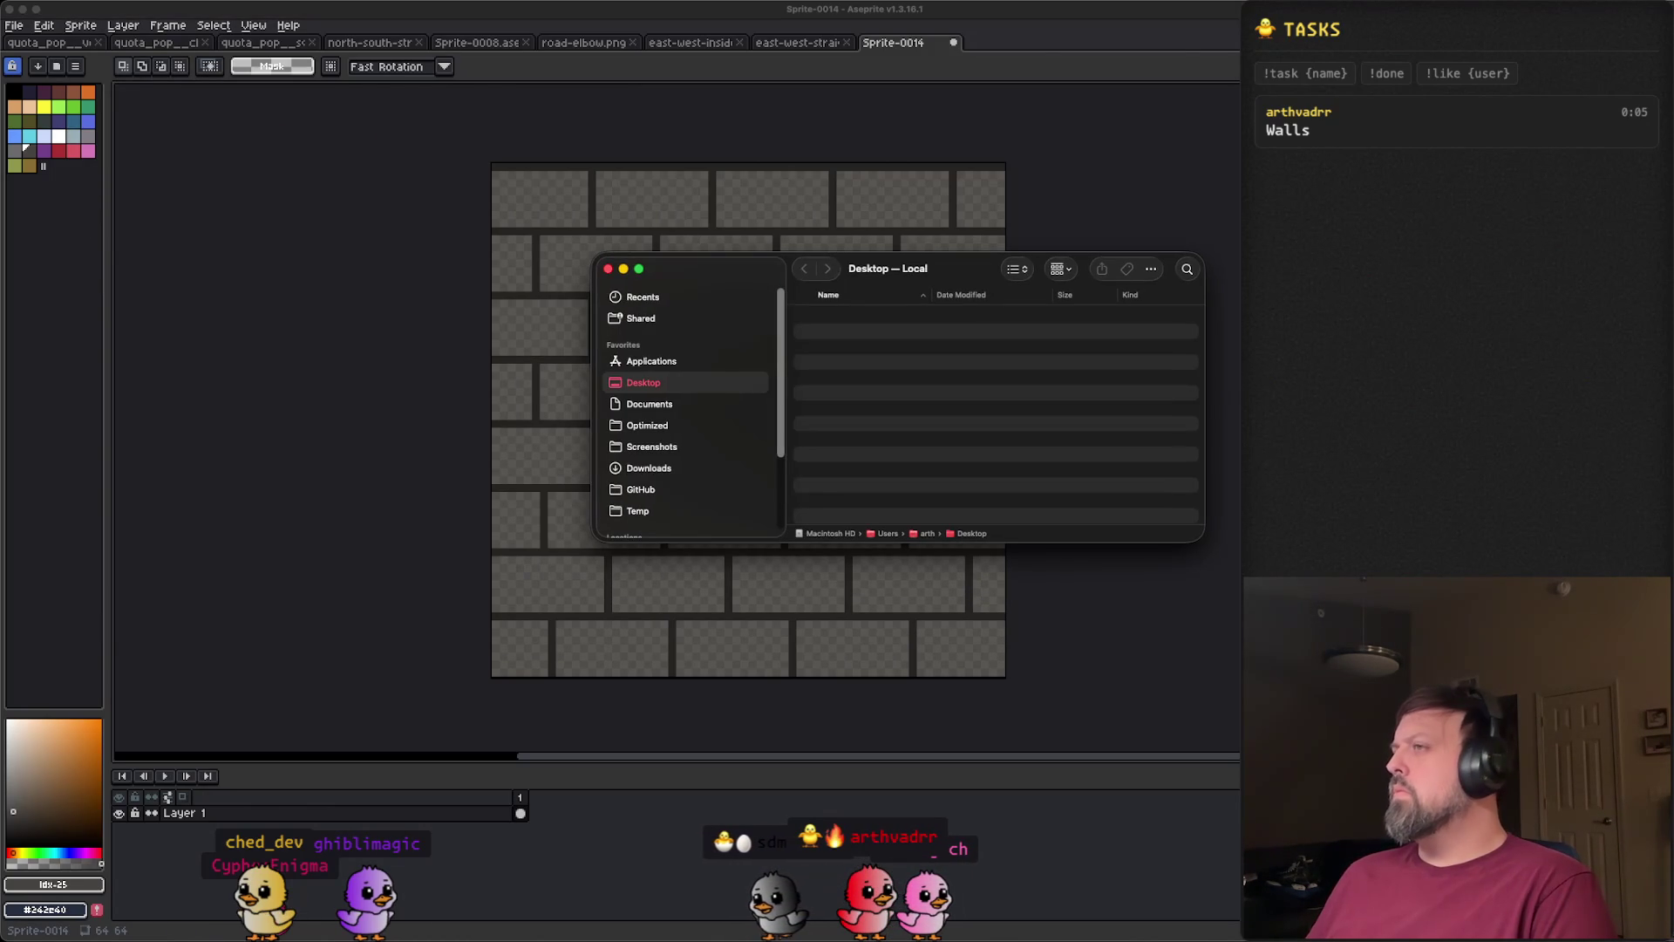
# - Confirm cinderblock-wall.png is in iCloud Drive's aseprite folder, then switch to Godot
pyautogui.scroll(-3, 747, 463)
pyautogui.click(658, 433)
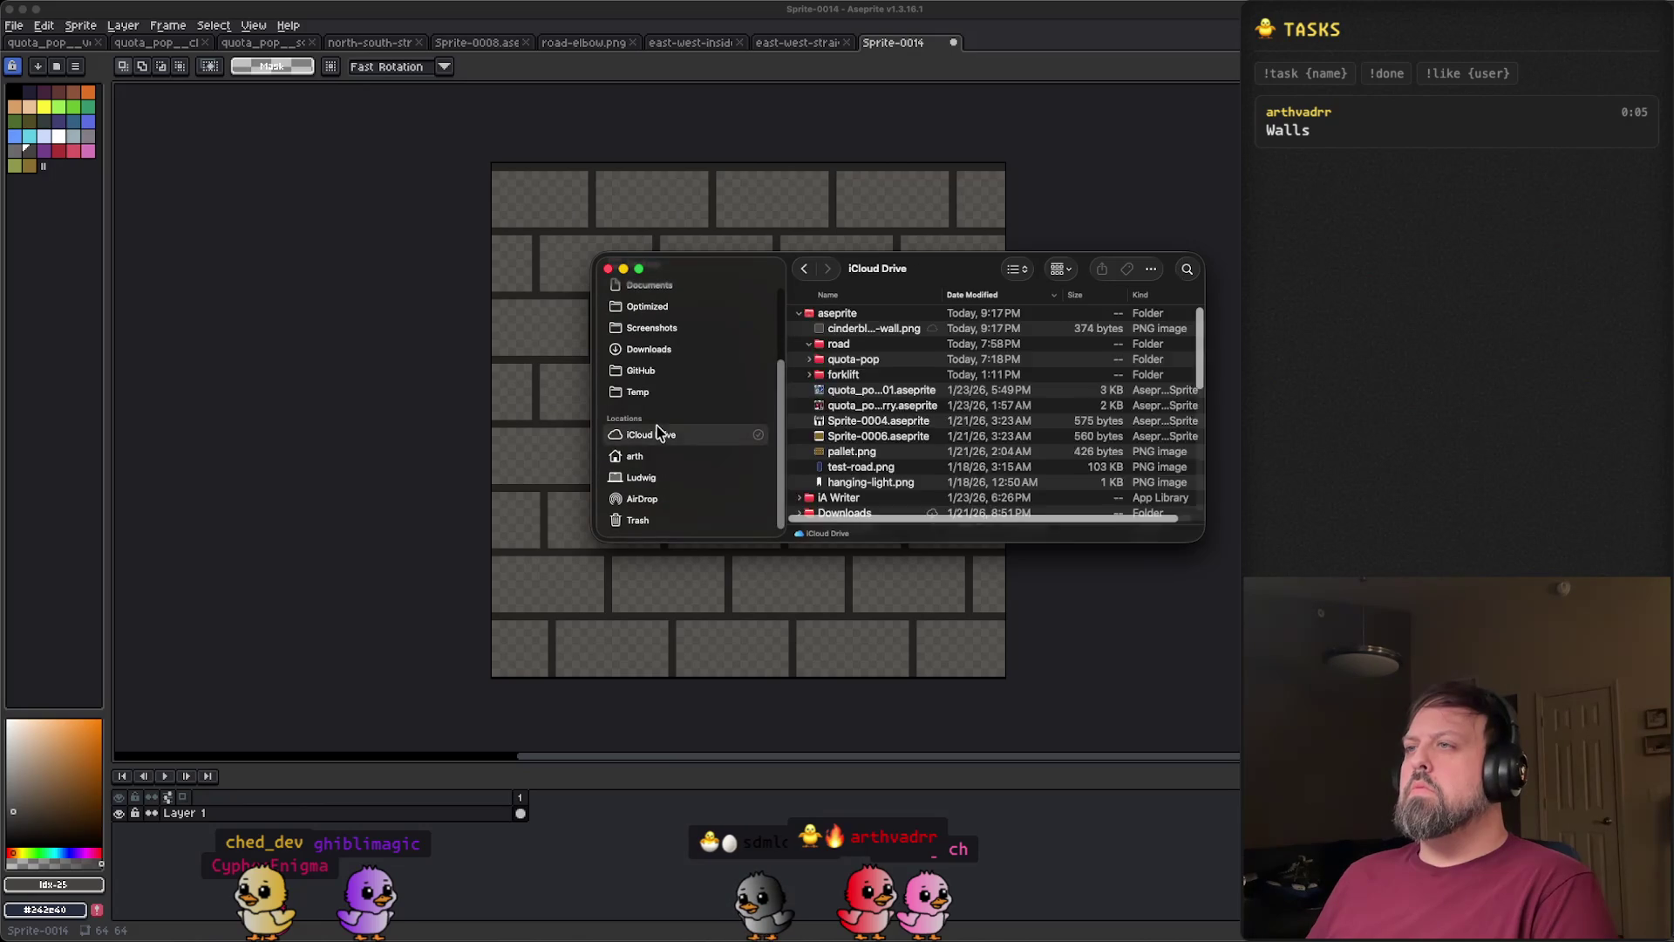
pyautogui.press('Escape')
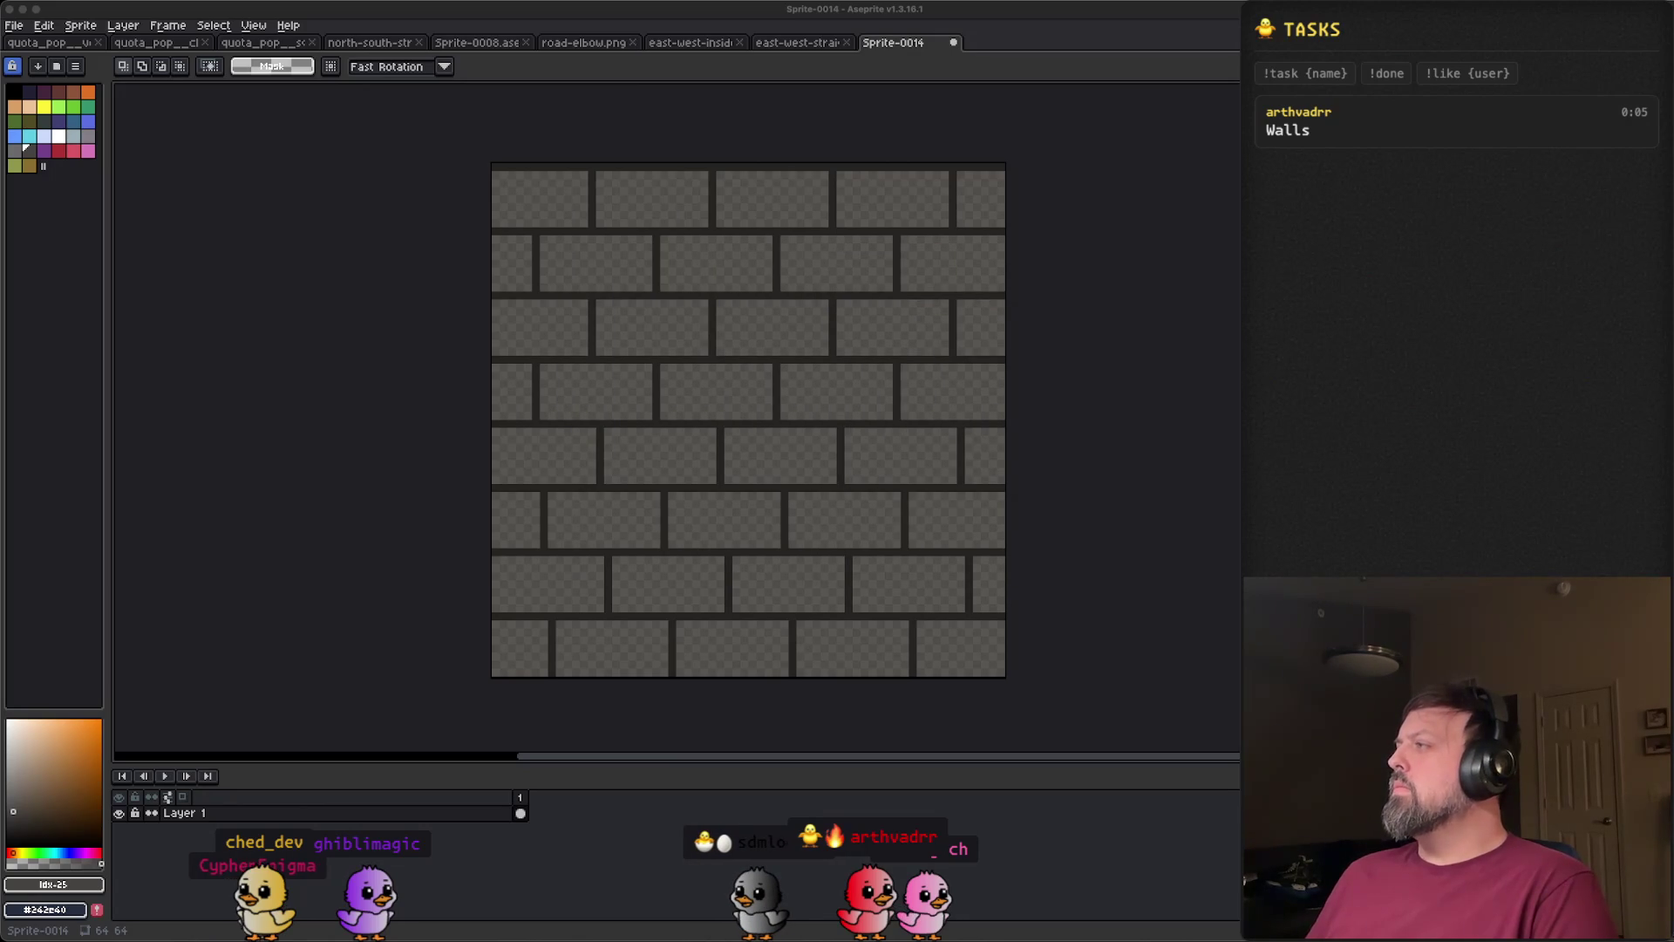
pyautogui.moveTo(828, 936)
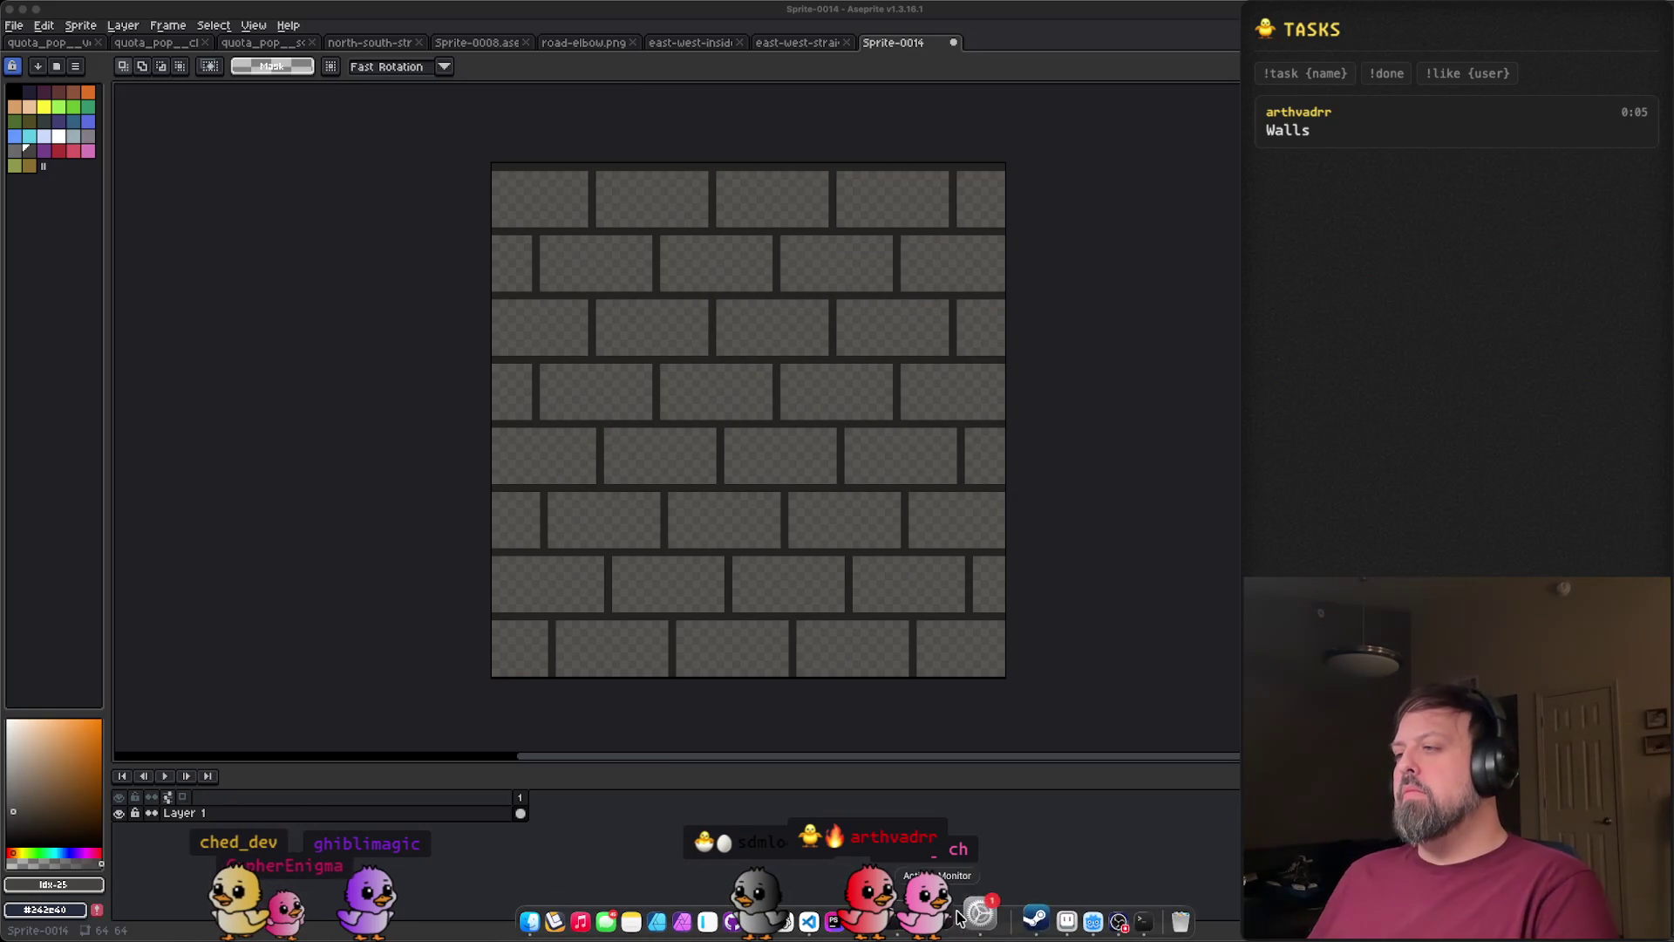
pyautogui.click(1070, 922)
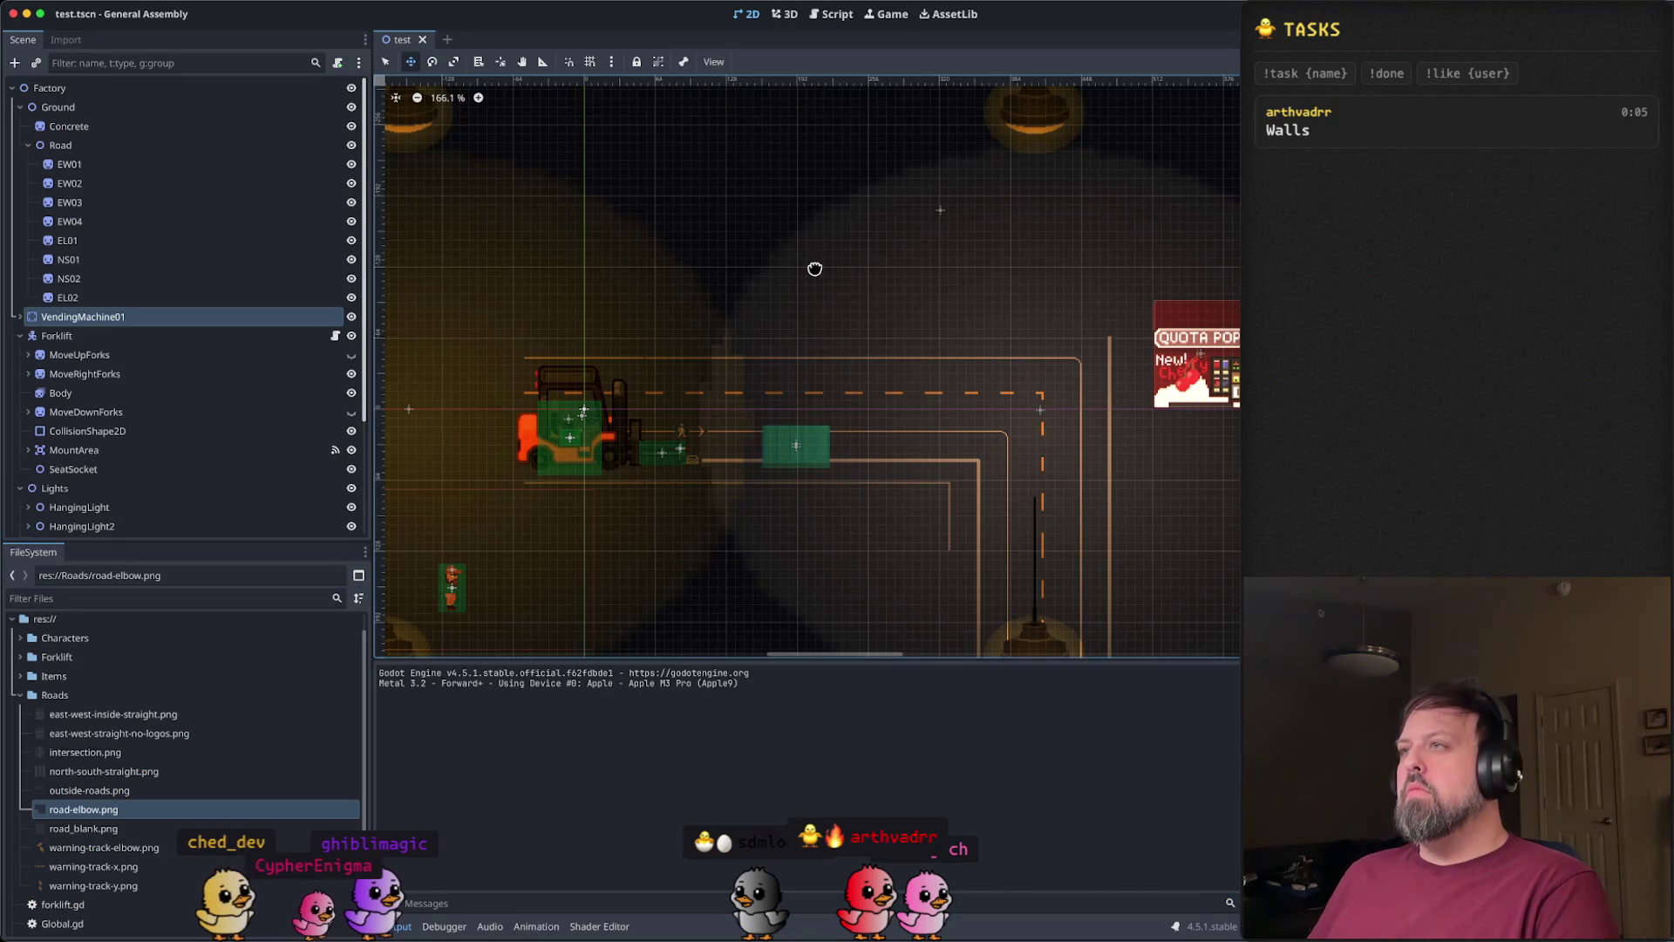
# - Pan the scene view and select cinderblock-wall.png in the FileSystem's Roads folder
pyautogui.moveTo(817, 271); pyautogui.dragTo(962, 380)
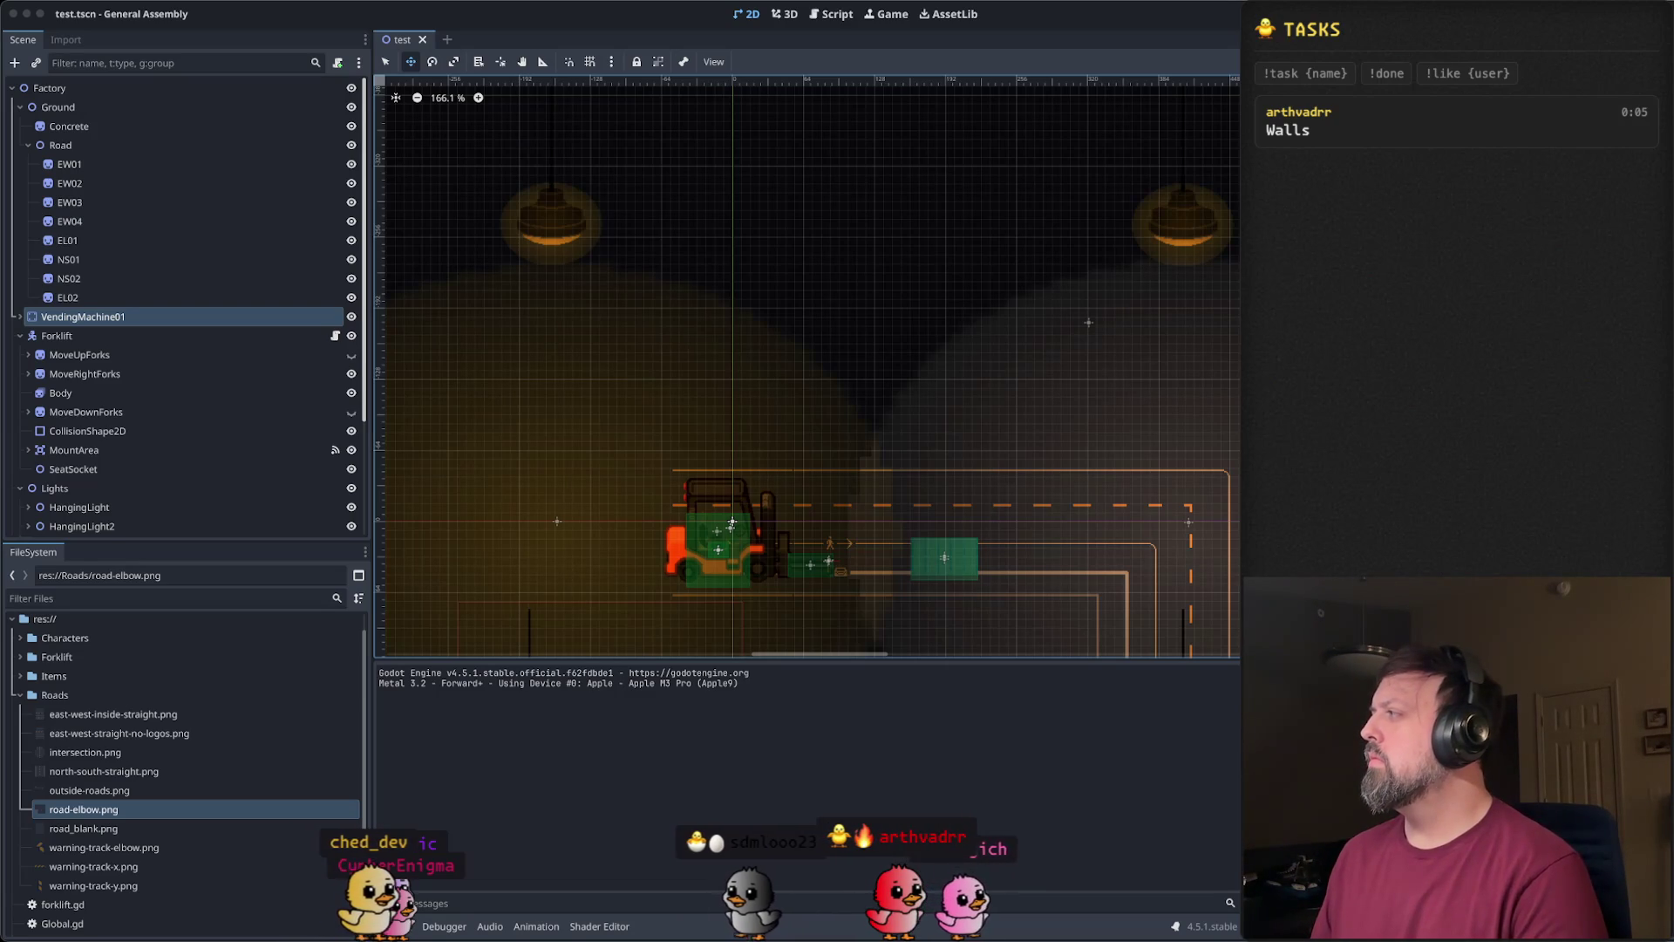
pyautogui.moveTo(157, 583); pyautogui.dragTo(236, 832)
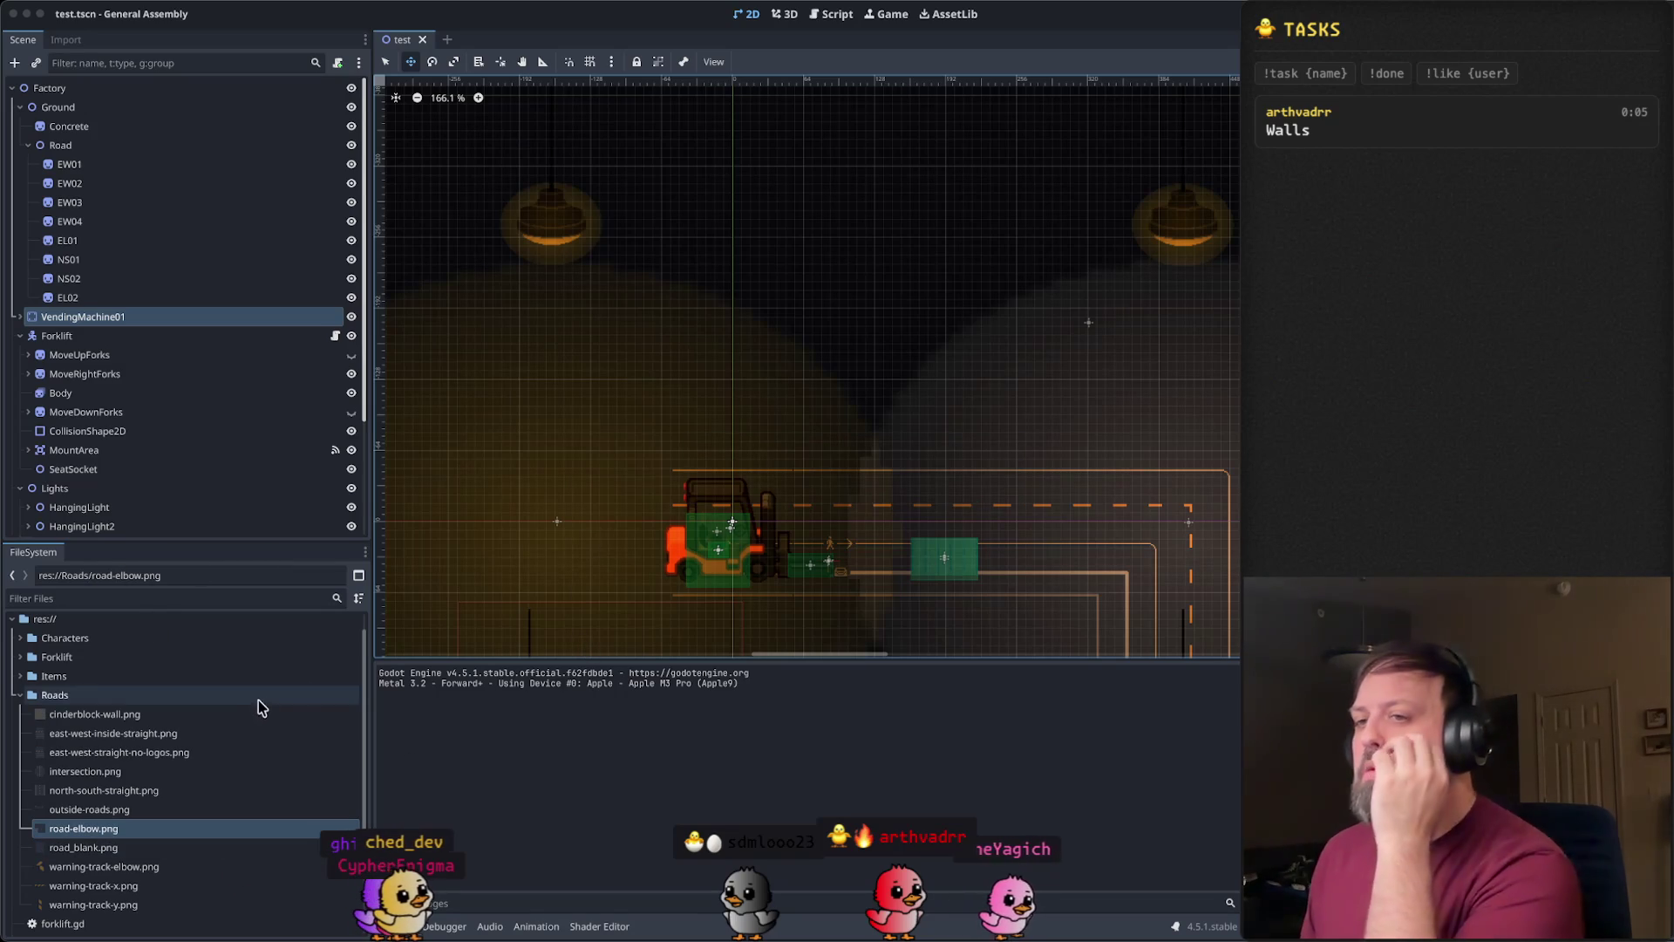
pyautogui.scroll(-4, 201, 776)
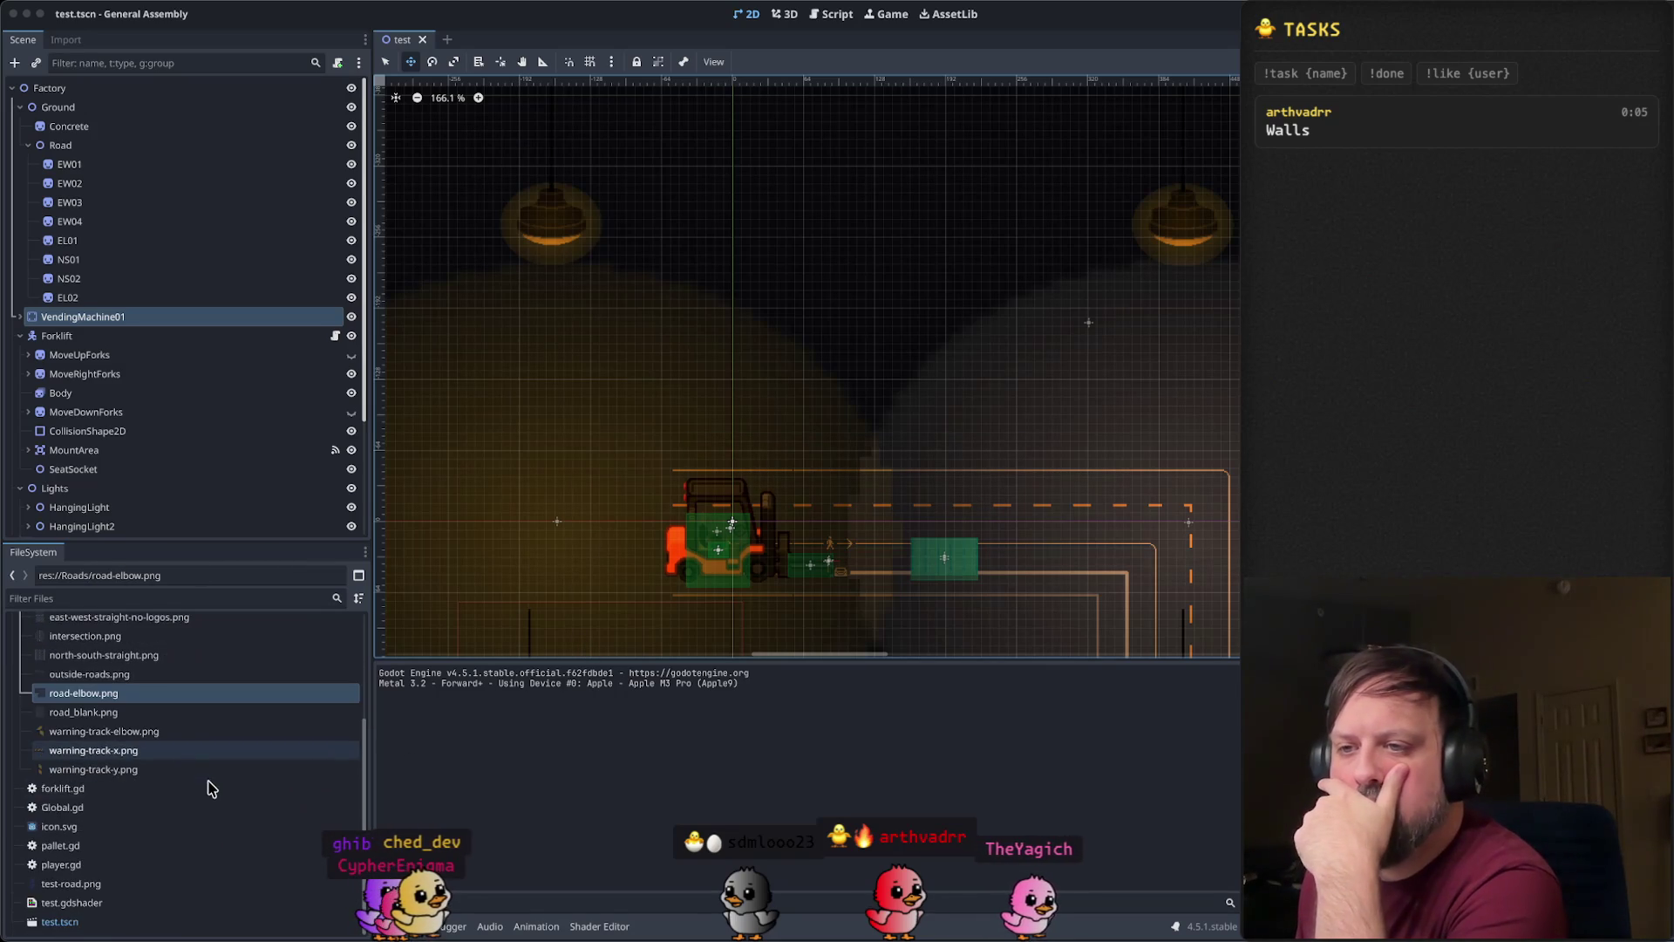
pyautogui.scroll(3, 212, 784)
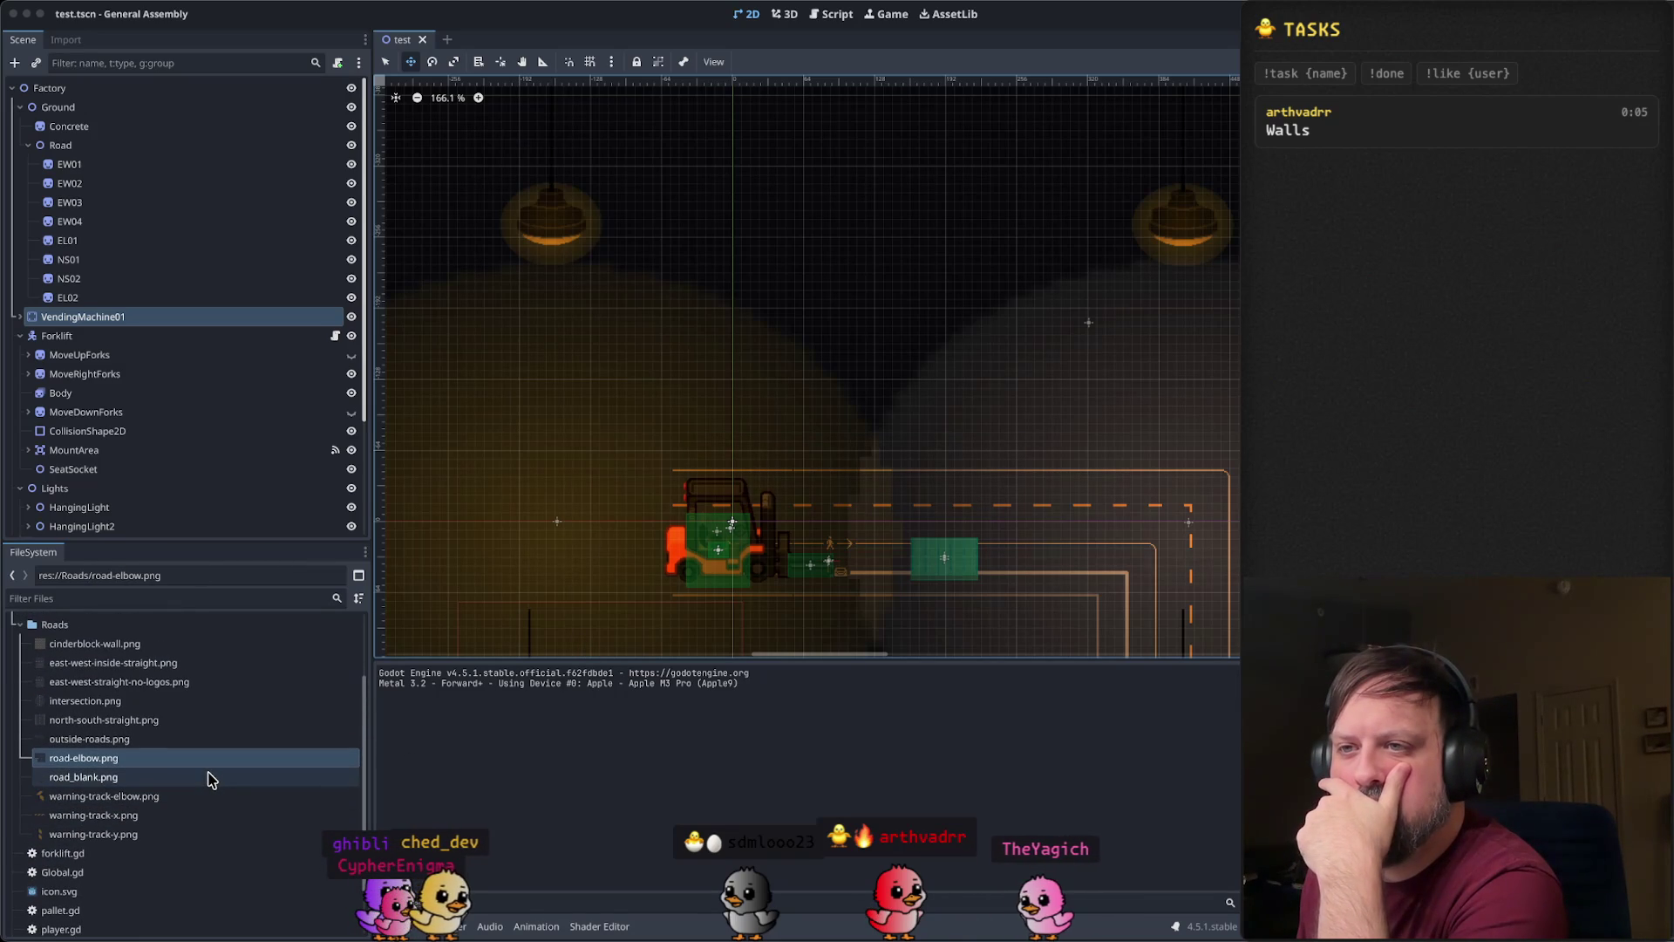
pyautogui.click(153, 645)
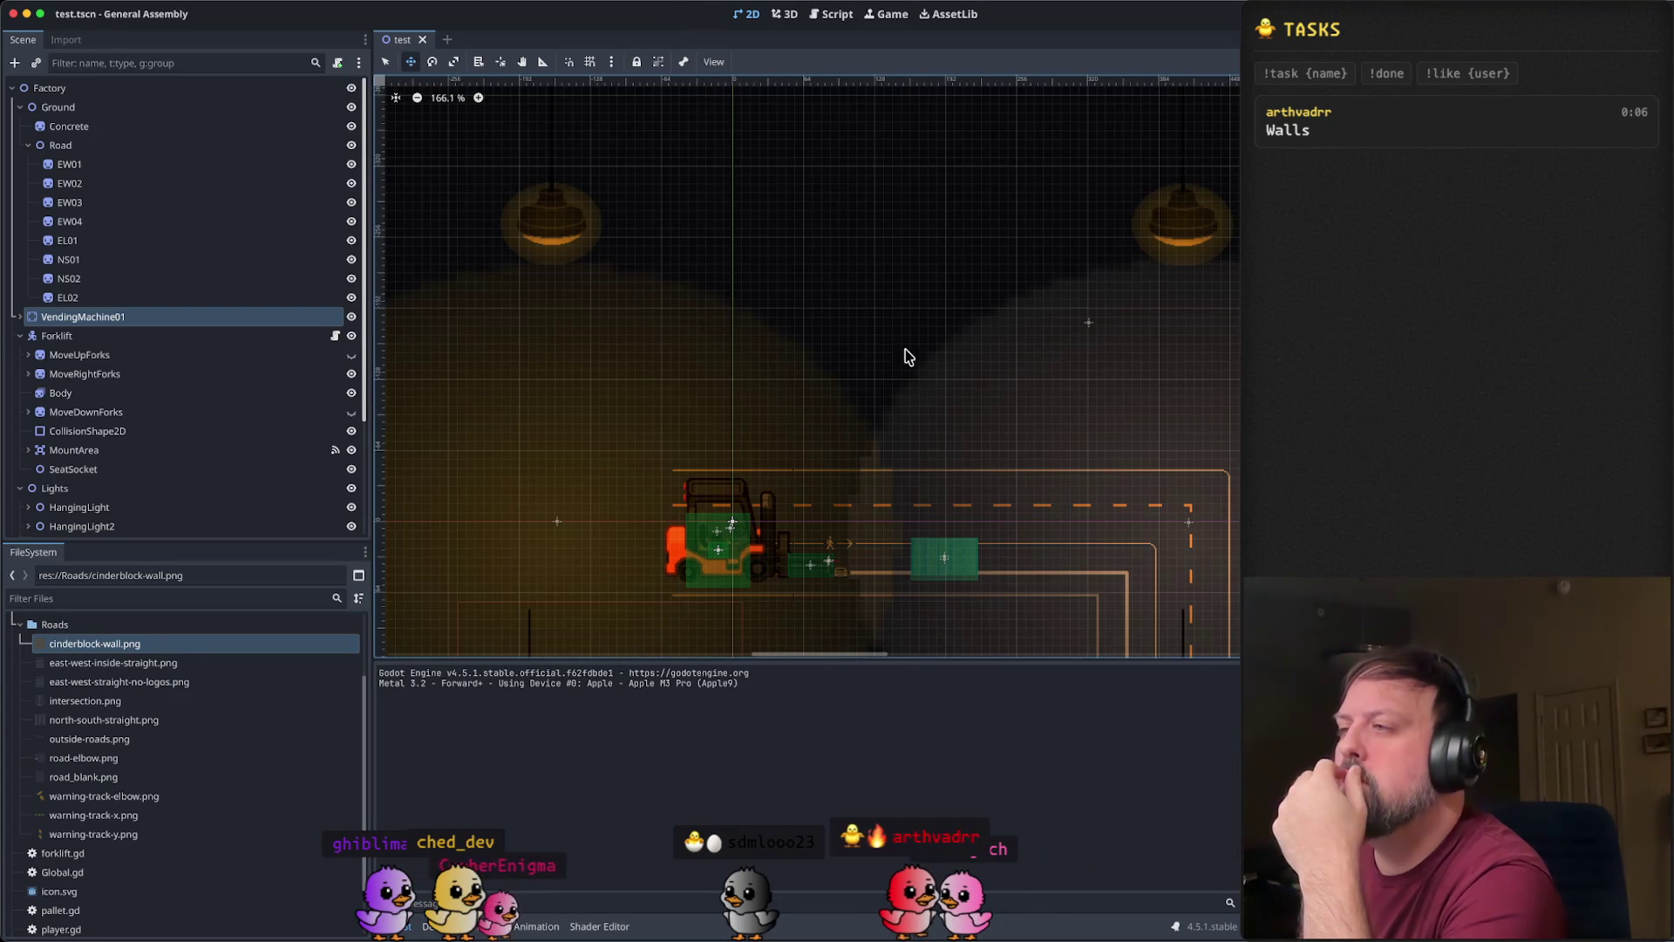
# - Adjust the viewport, then collapse and re-expand the Ground node
pyautogui.scroll(5, 993, 411)
pyautogui.scroll(-3, 1009, 366)
pyautogui.hscroll(-5, 1008, 366)
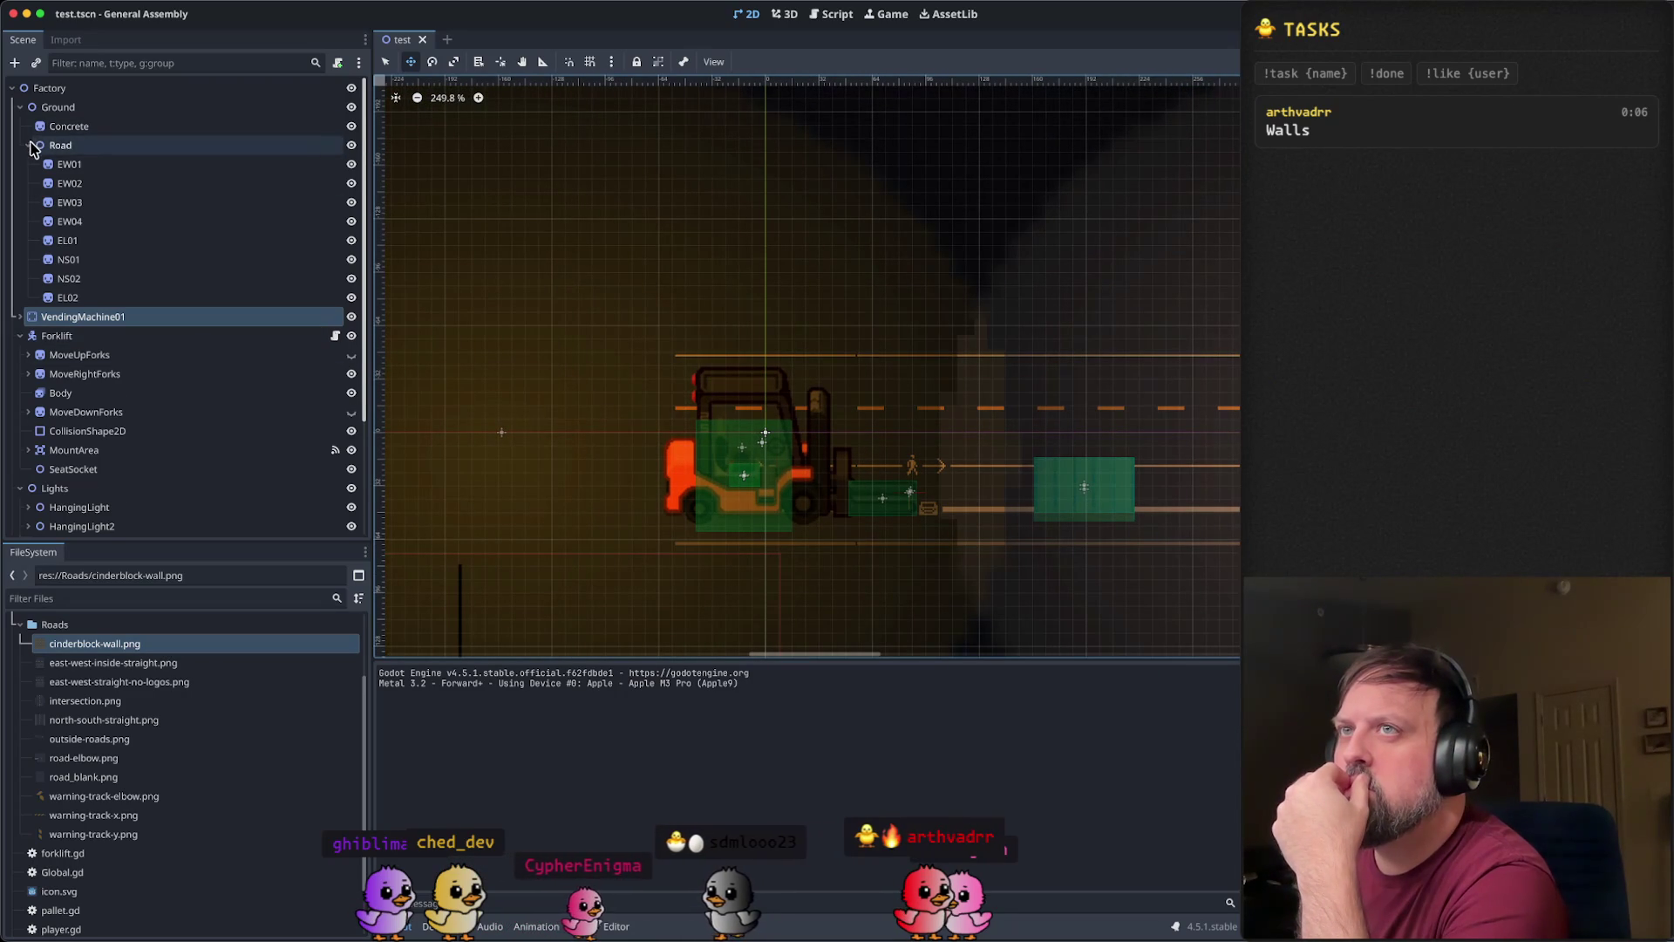
pyautogui.click(20, 107)
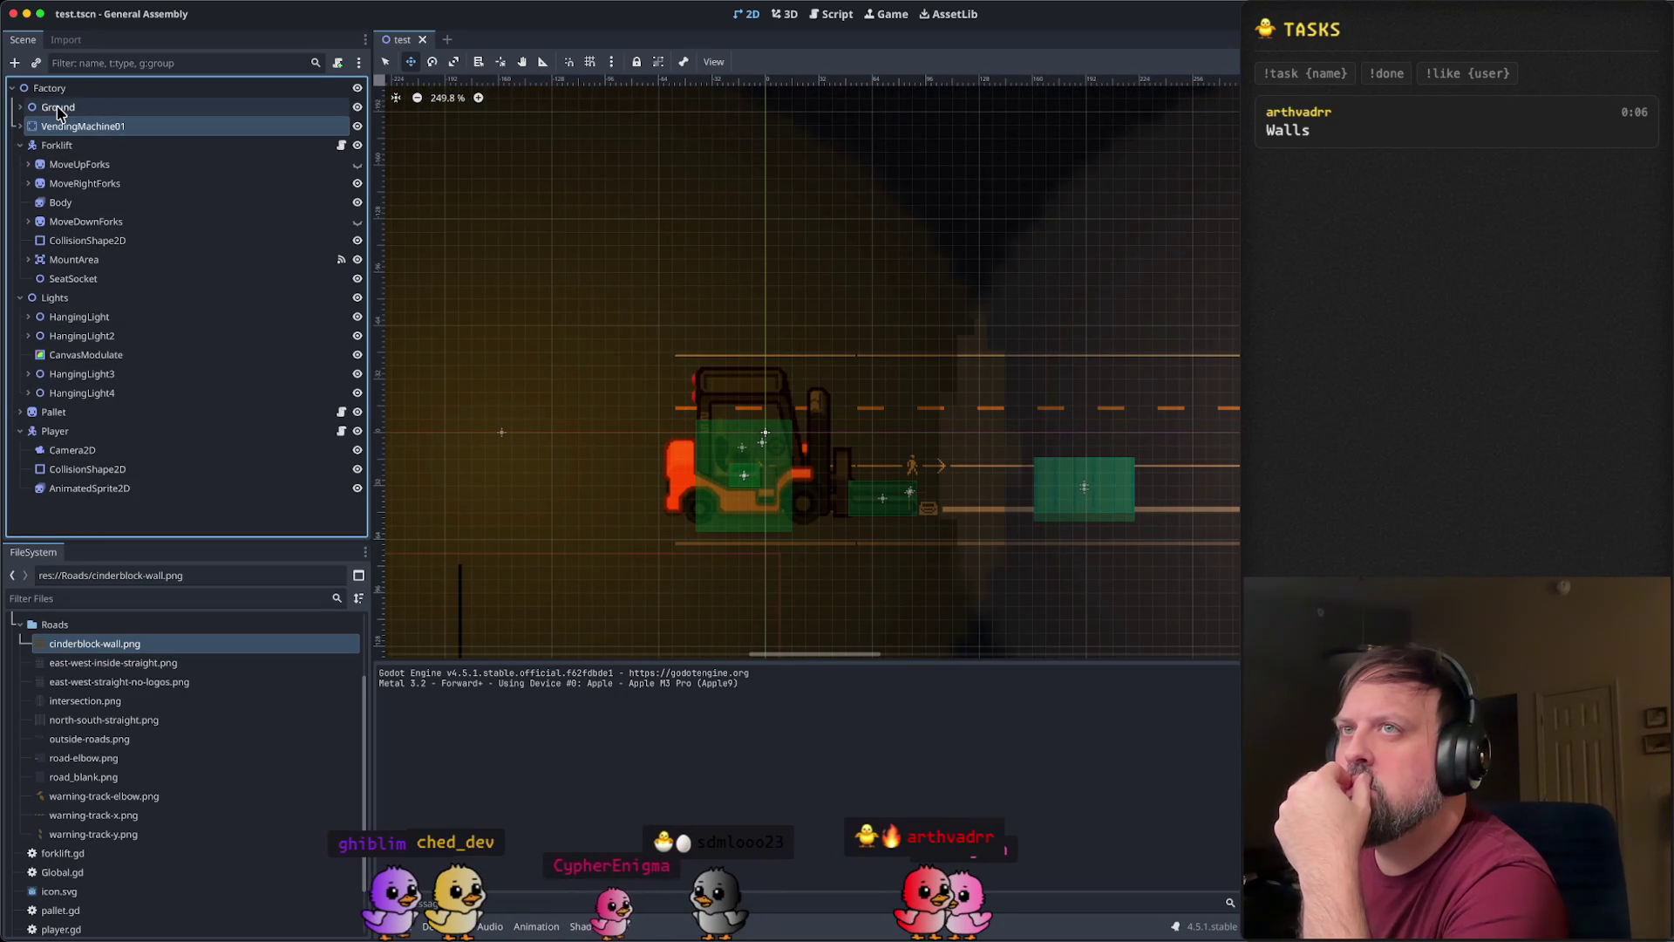
pyautogui.click(20, 106)
# - Create a Node2D under Ground and name it Wall
pyautogui.rightClick(92, 117)
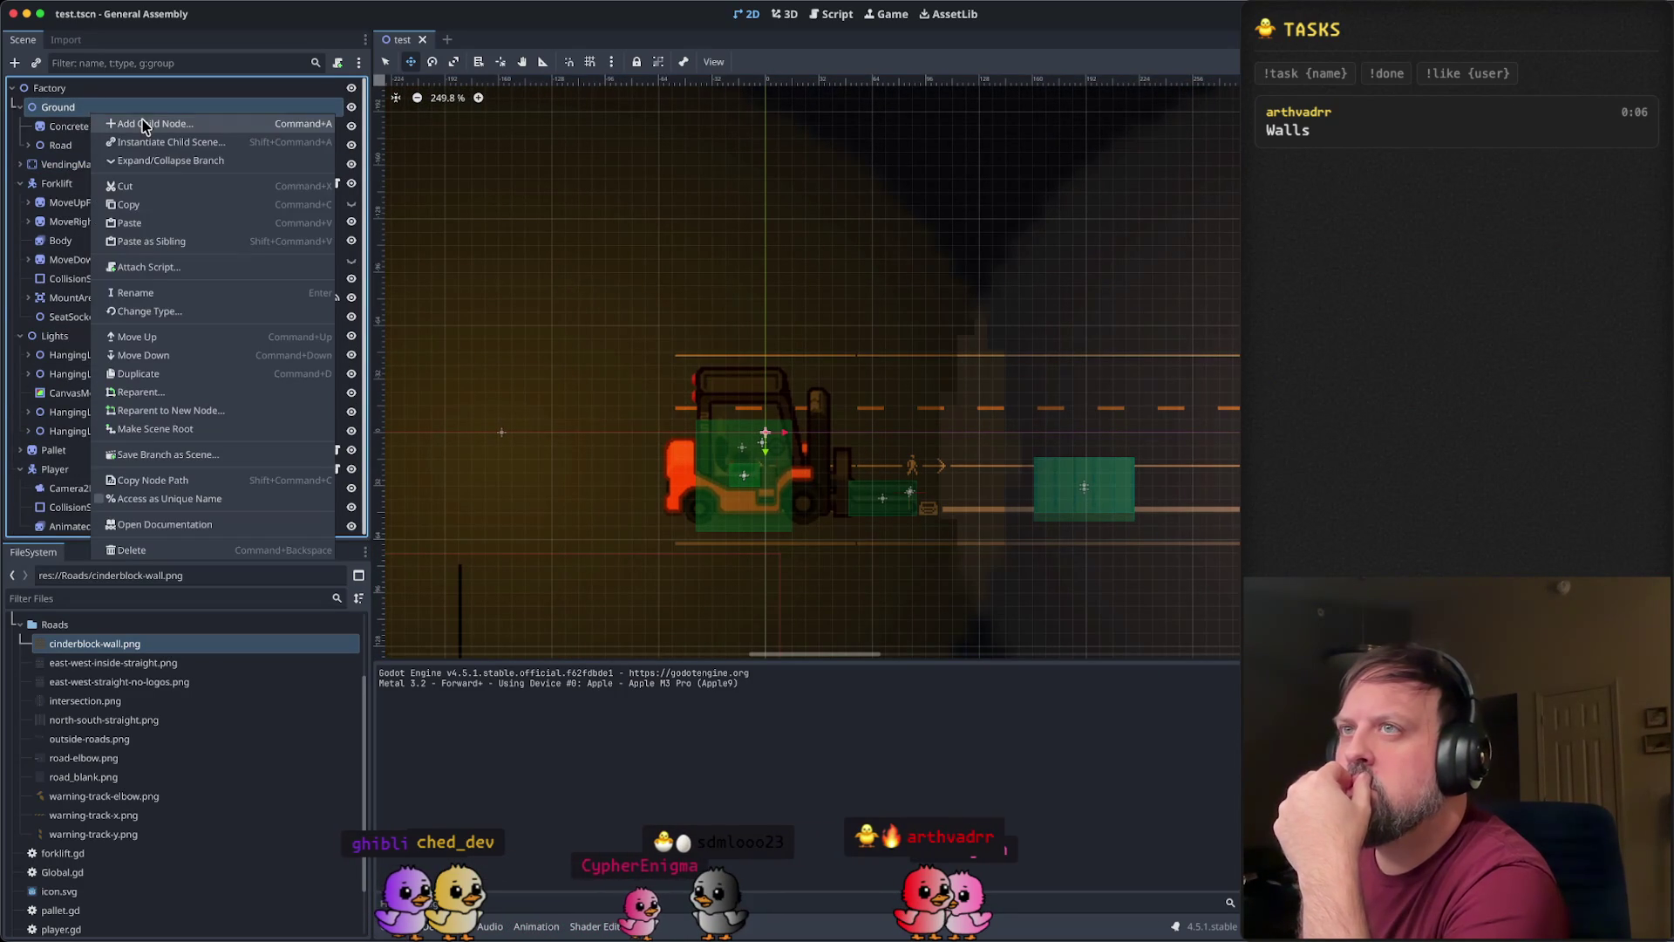
pyautogui.click(149, 126)
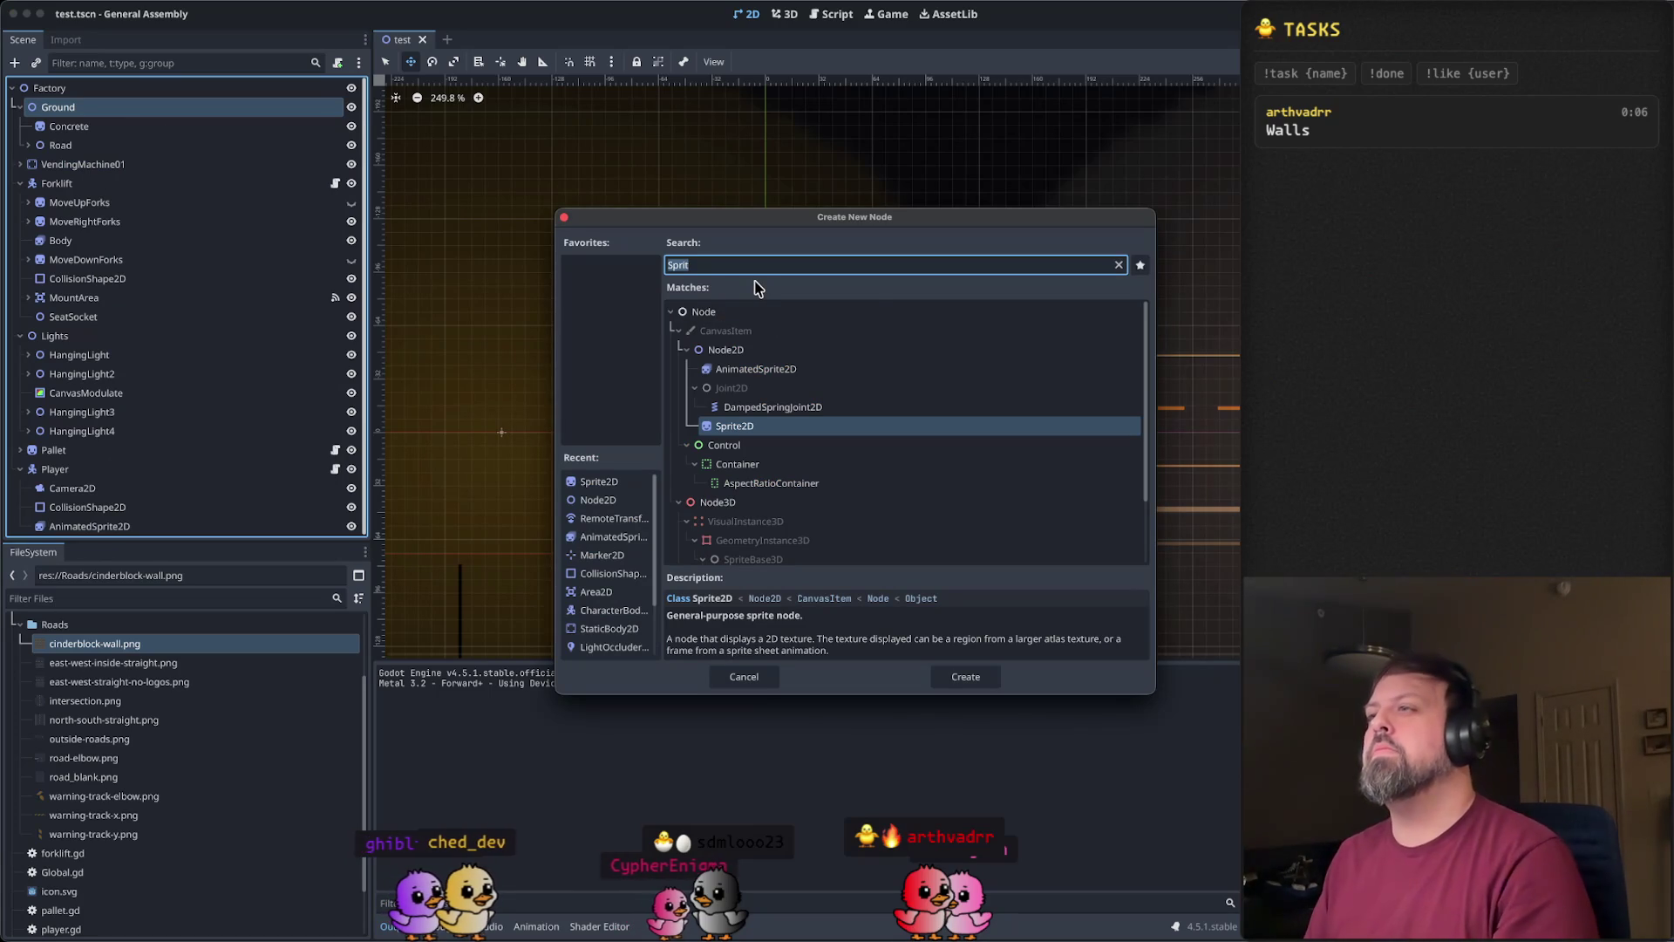
pyautogui.write('Wall')
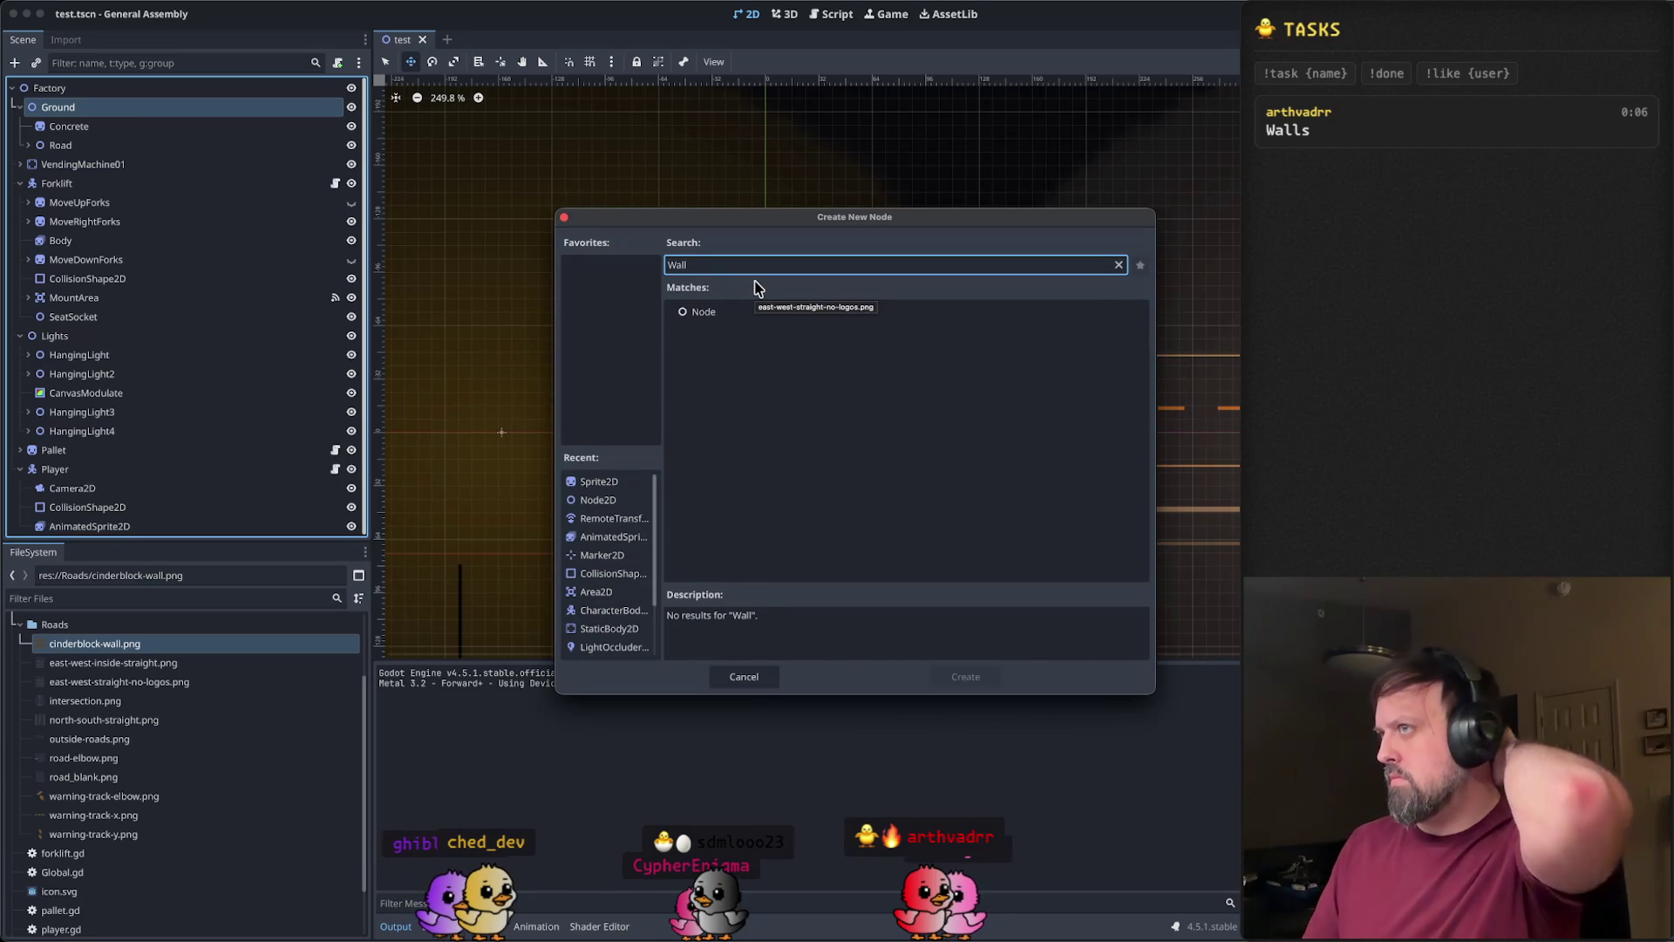
pyautogui.press('BackSpace')
pyautogui.press('BackSpace')
pyautogui.press('BackSpace')
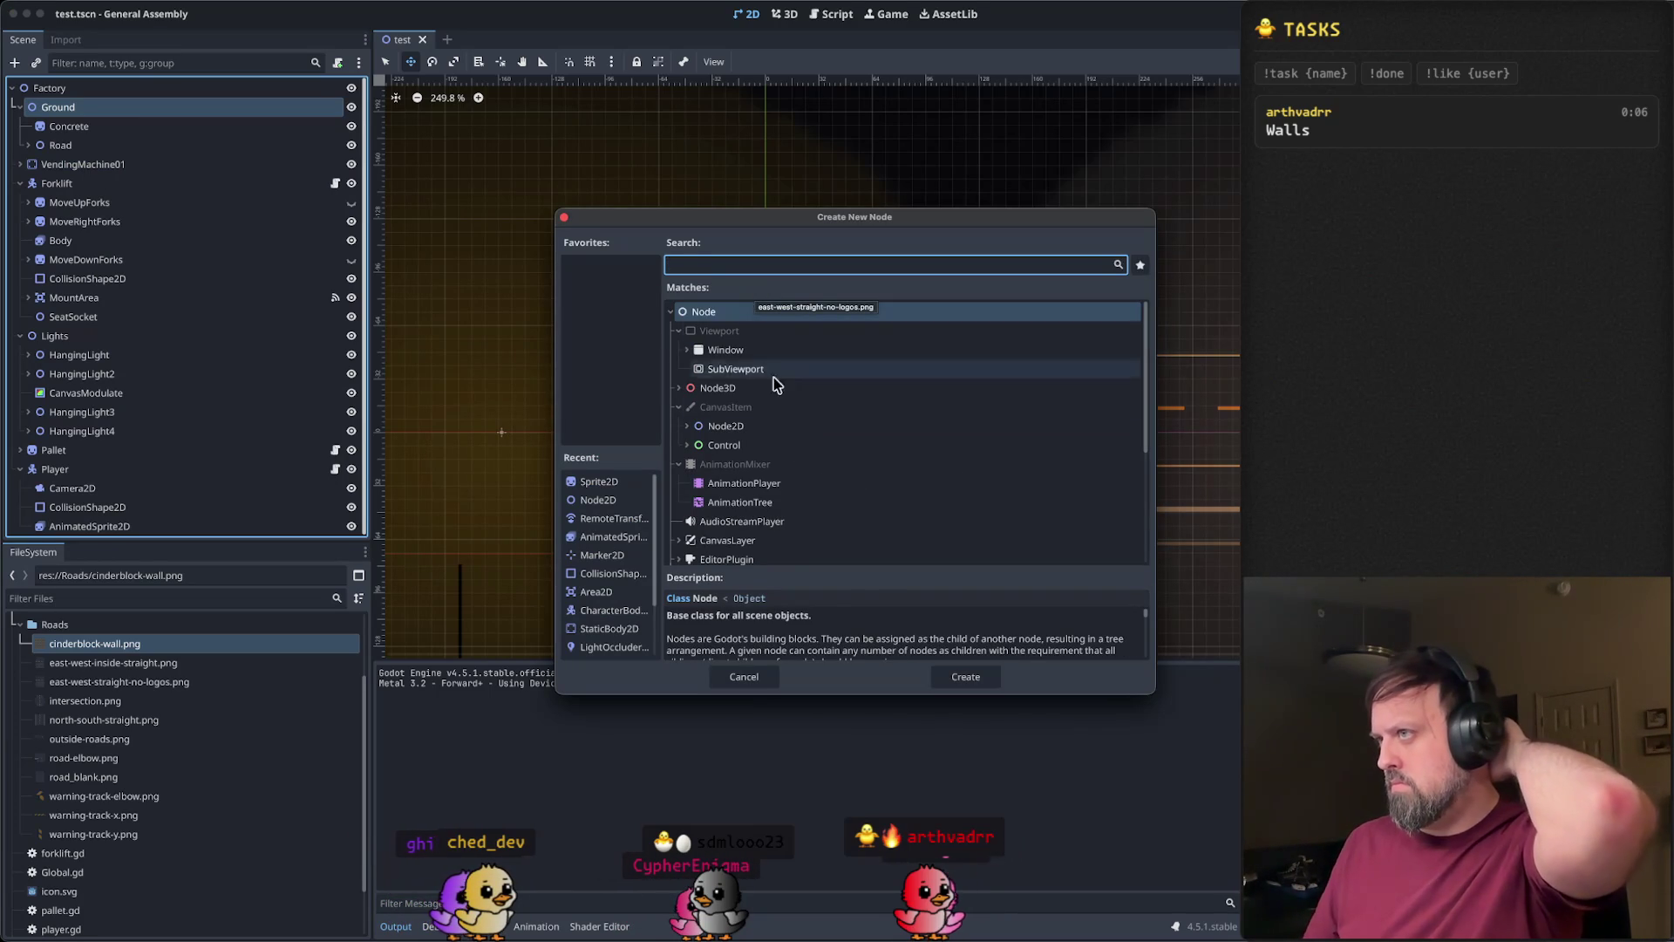
pyautogui.click(768, 426)
pyautogui.click(994, 678)
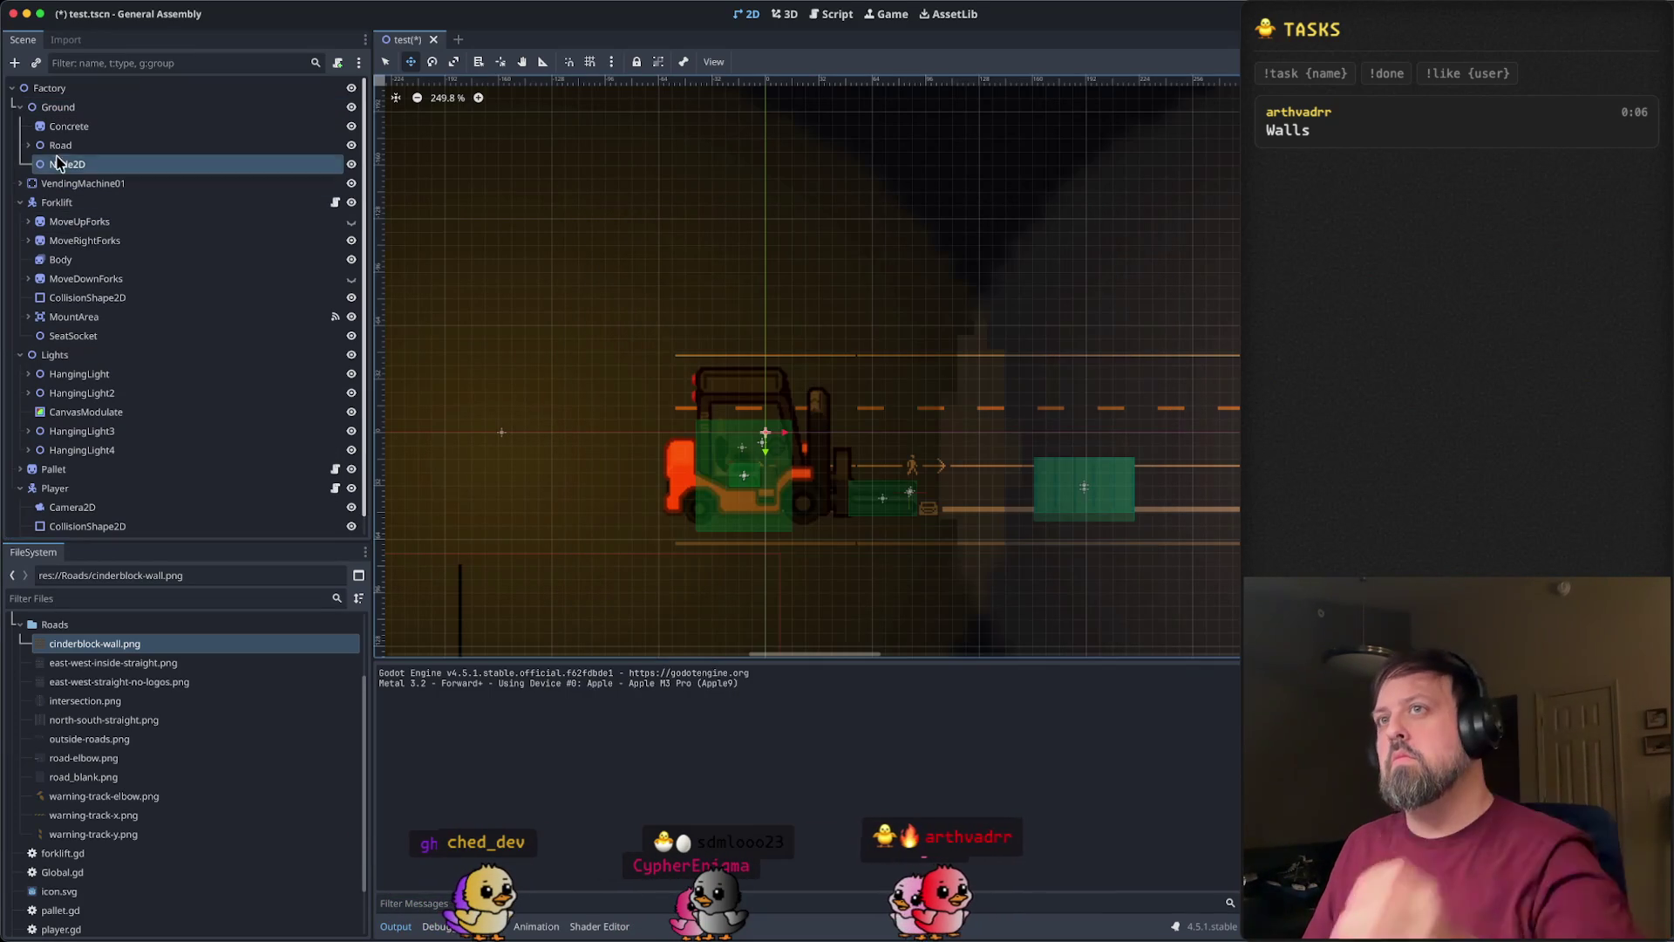
pyautogui.doubleClick(63, 165)
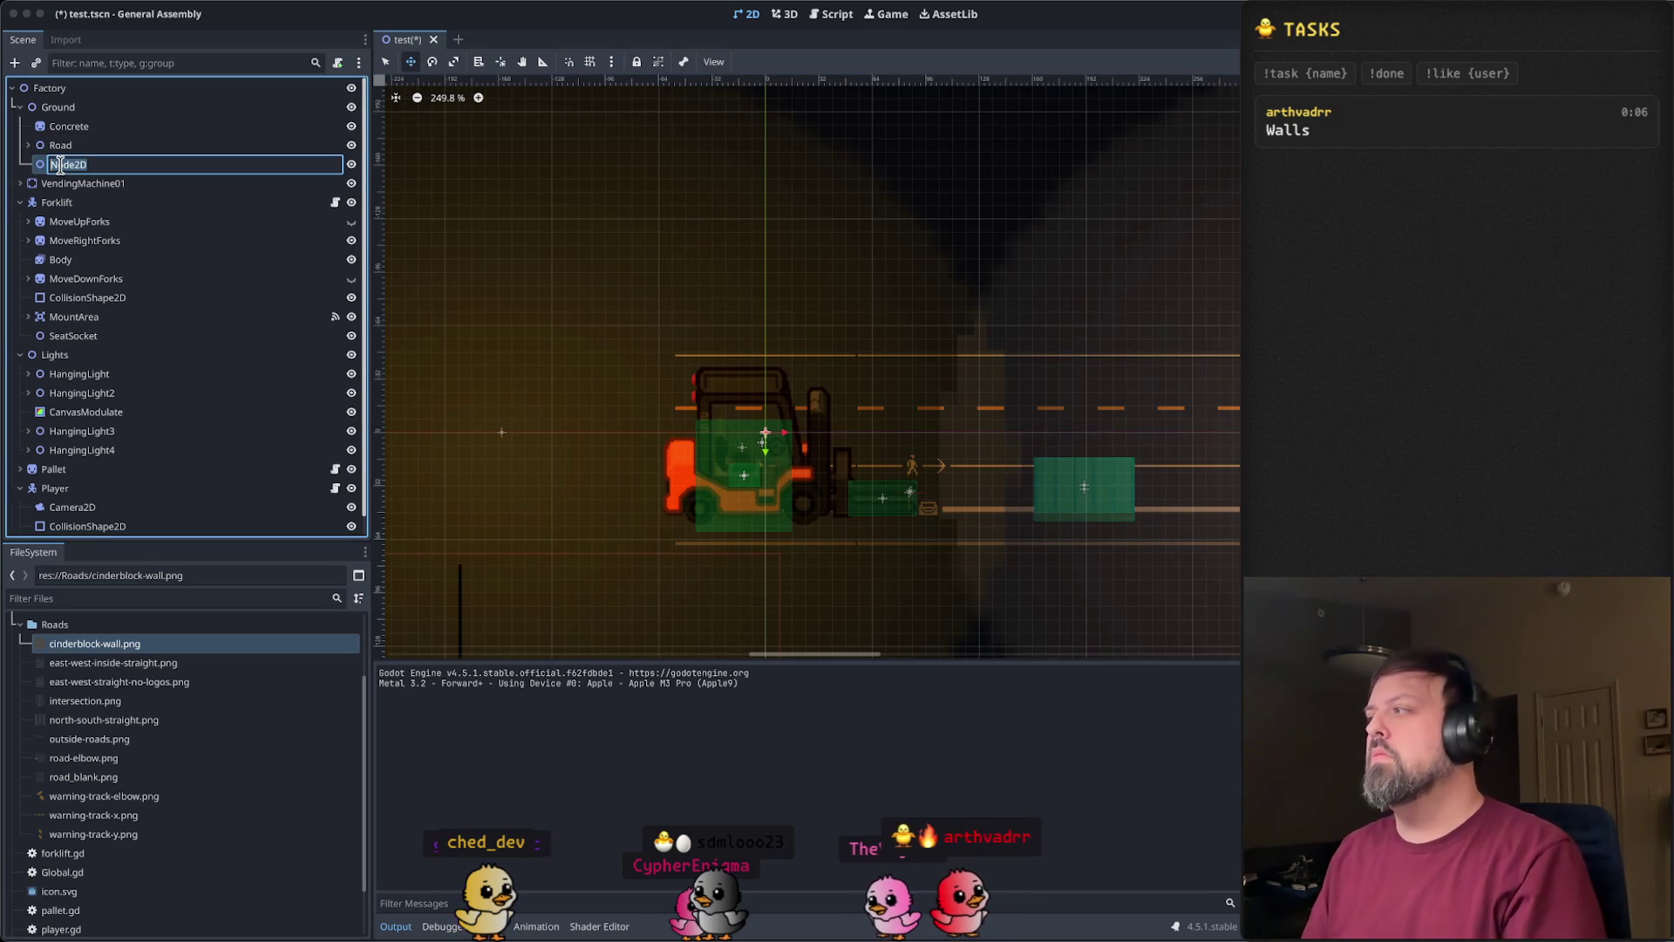
pyautogui.write('Wall')
pyautogui.press('Return')
# - Start adding a child to Wall, browsing the Sprite2D and rigid body node types
pyautogui.rightClick(103, 165)
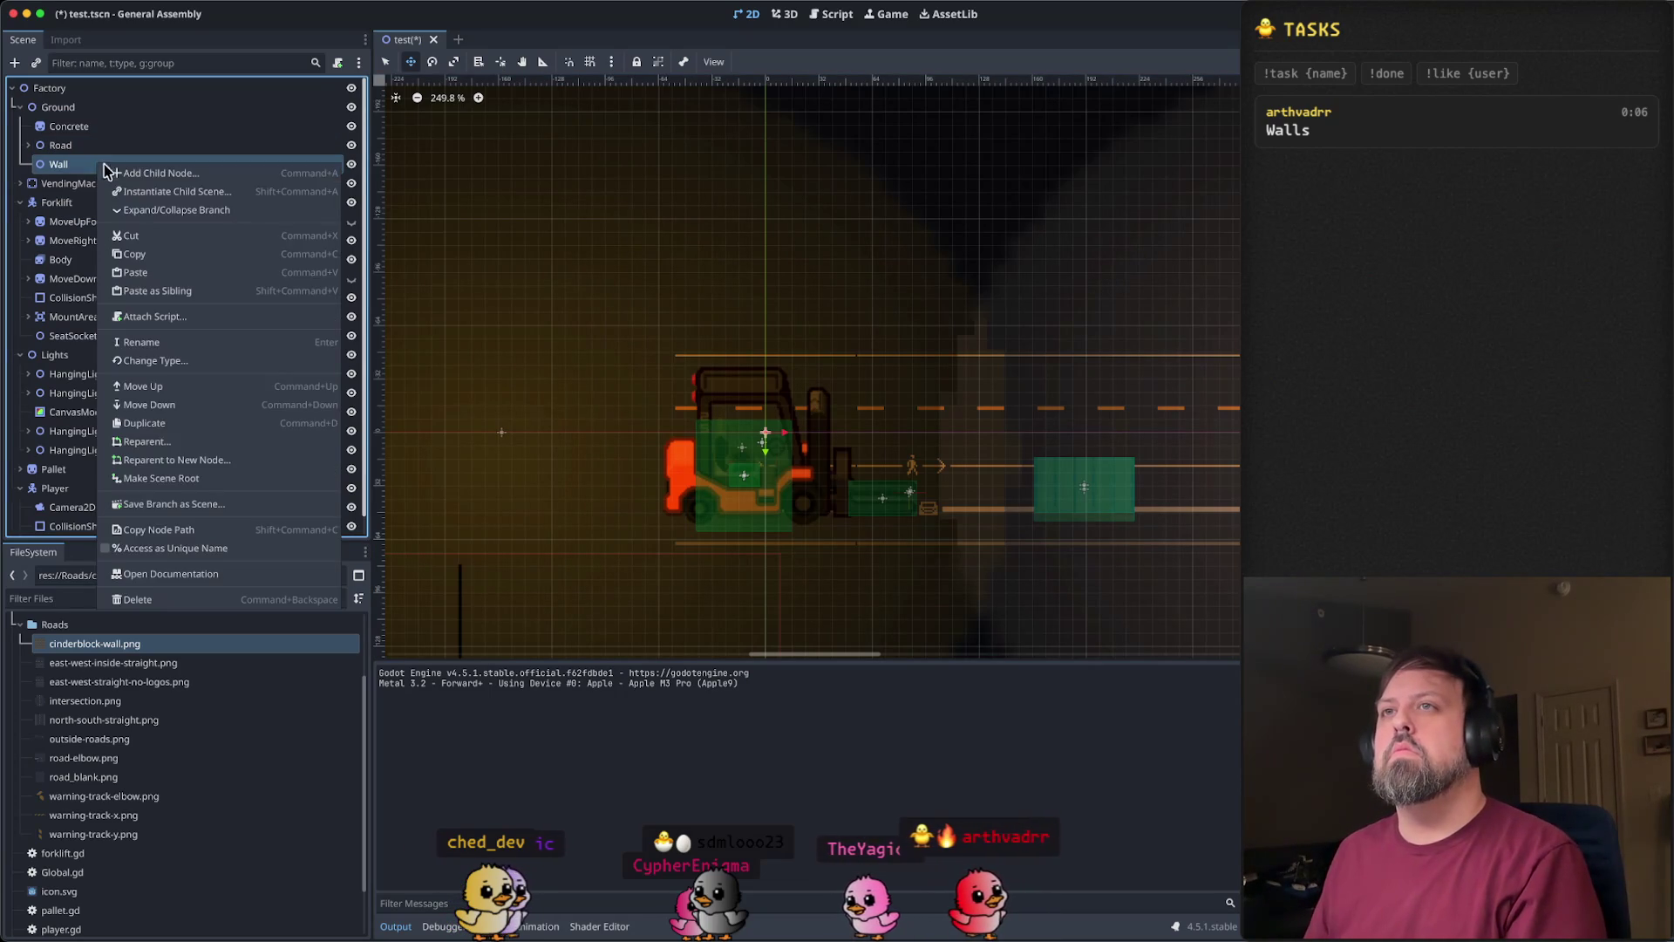
pyautogui.click(140, 174)
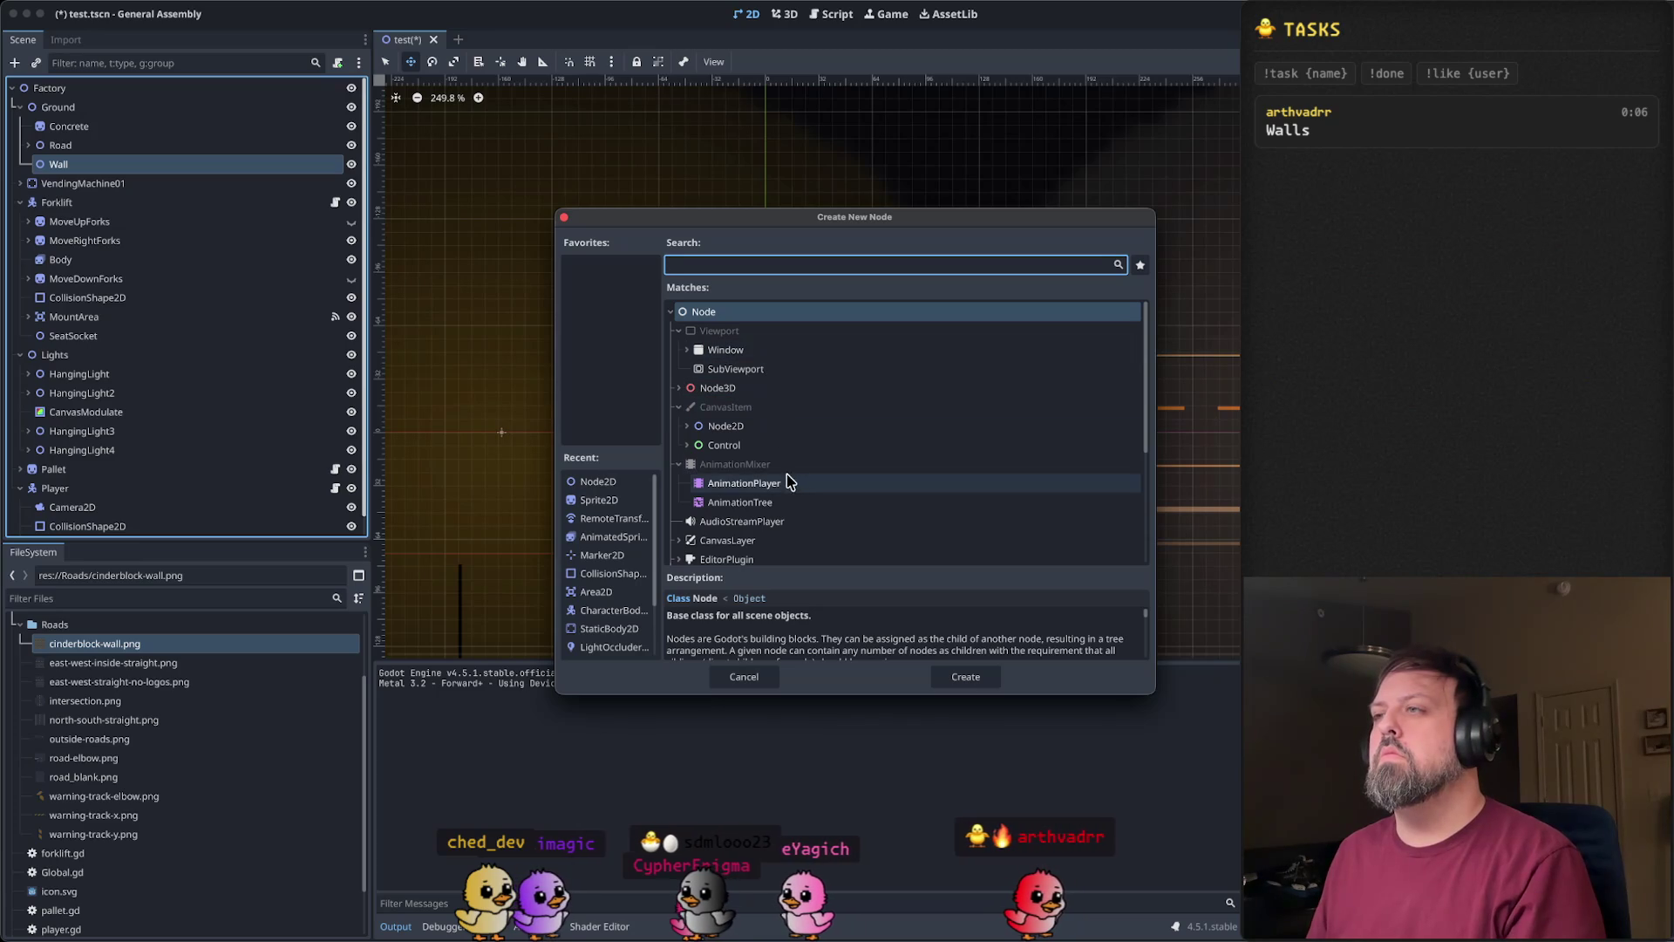
pyautogui.write('sprite')
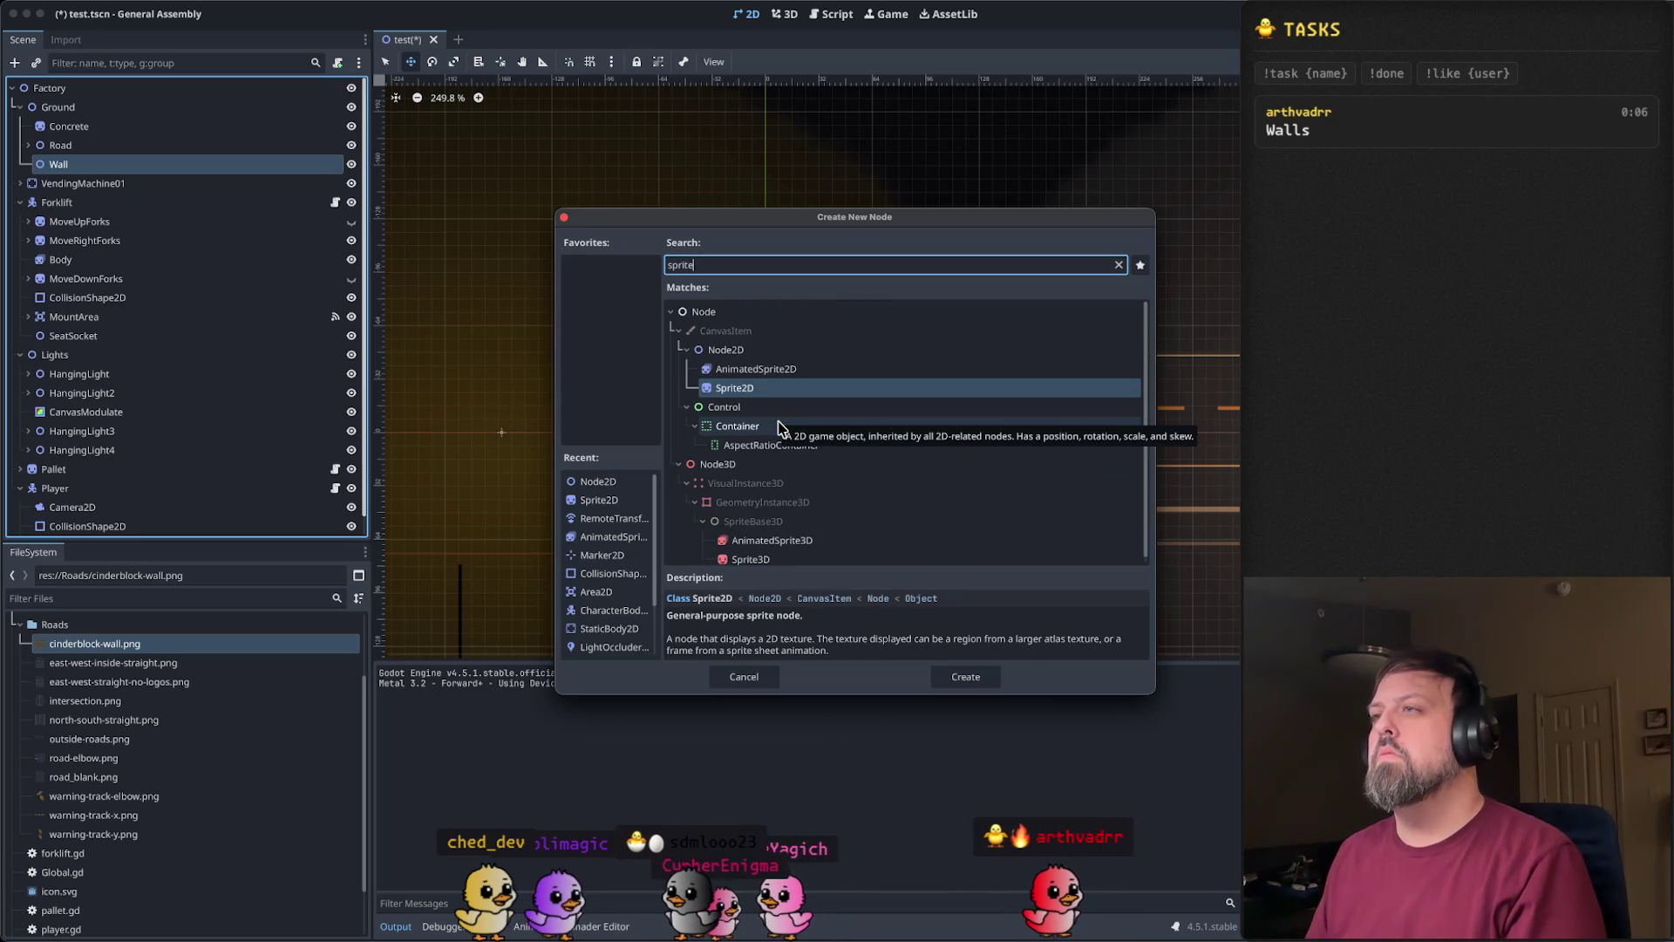
pyautogui.click(770, 391)
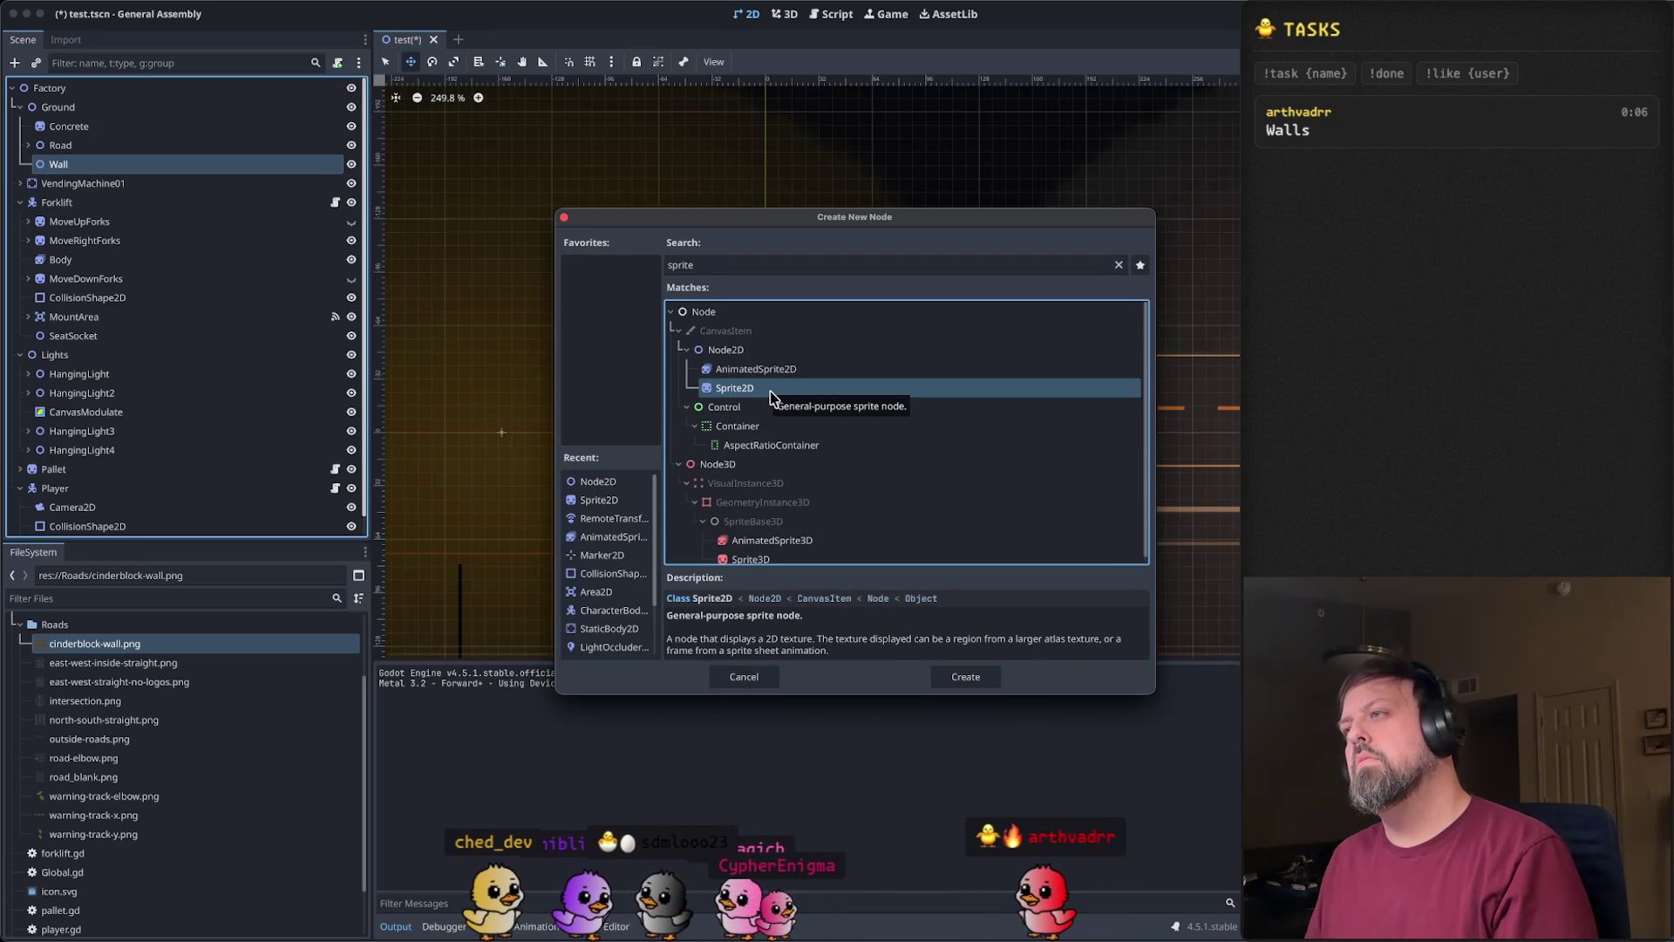
pyautogui.click(753, 266)
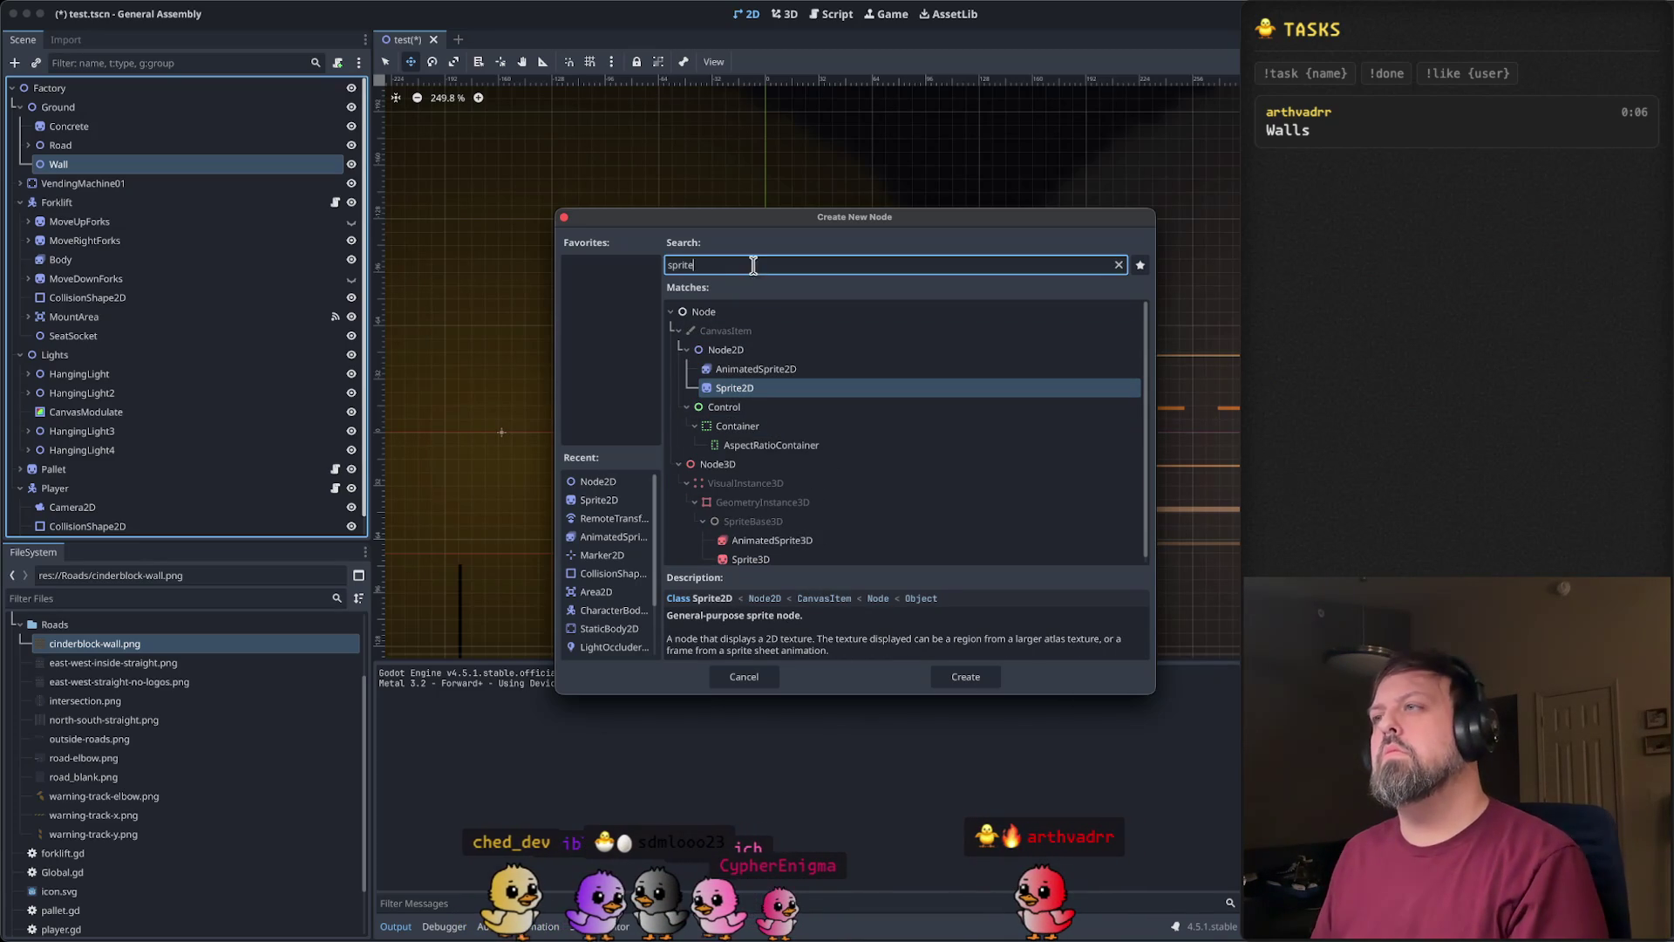
pyautogui.write('rigid')
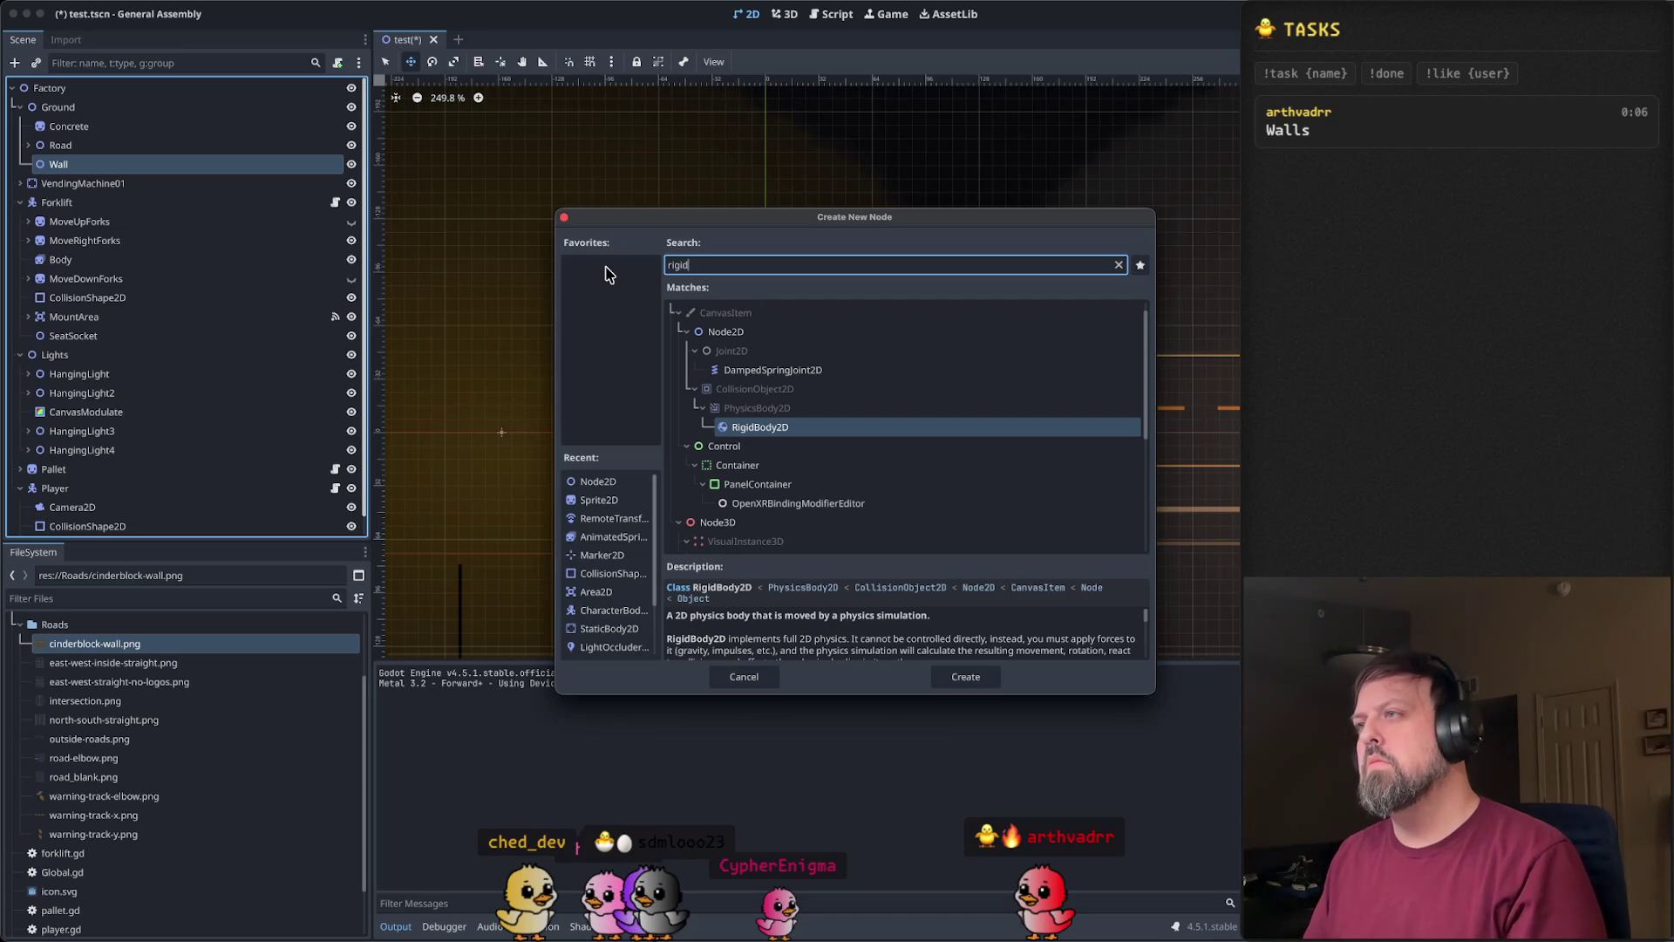
pyautogui.press('BackSpace')
pyautogui.press('BackSpace')
pyautogui.press('BackSpace')
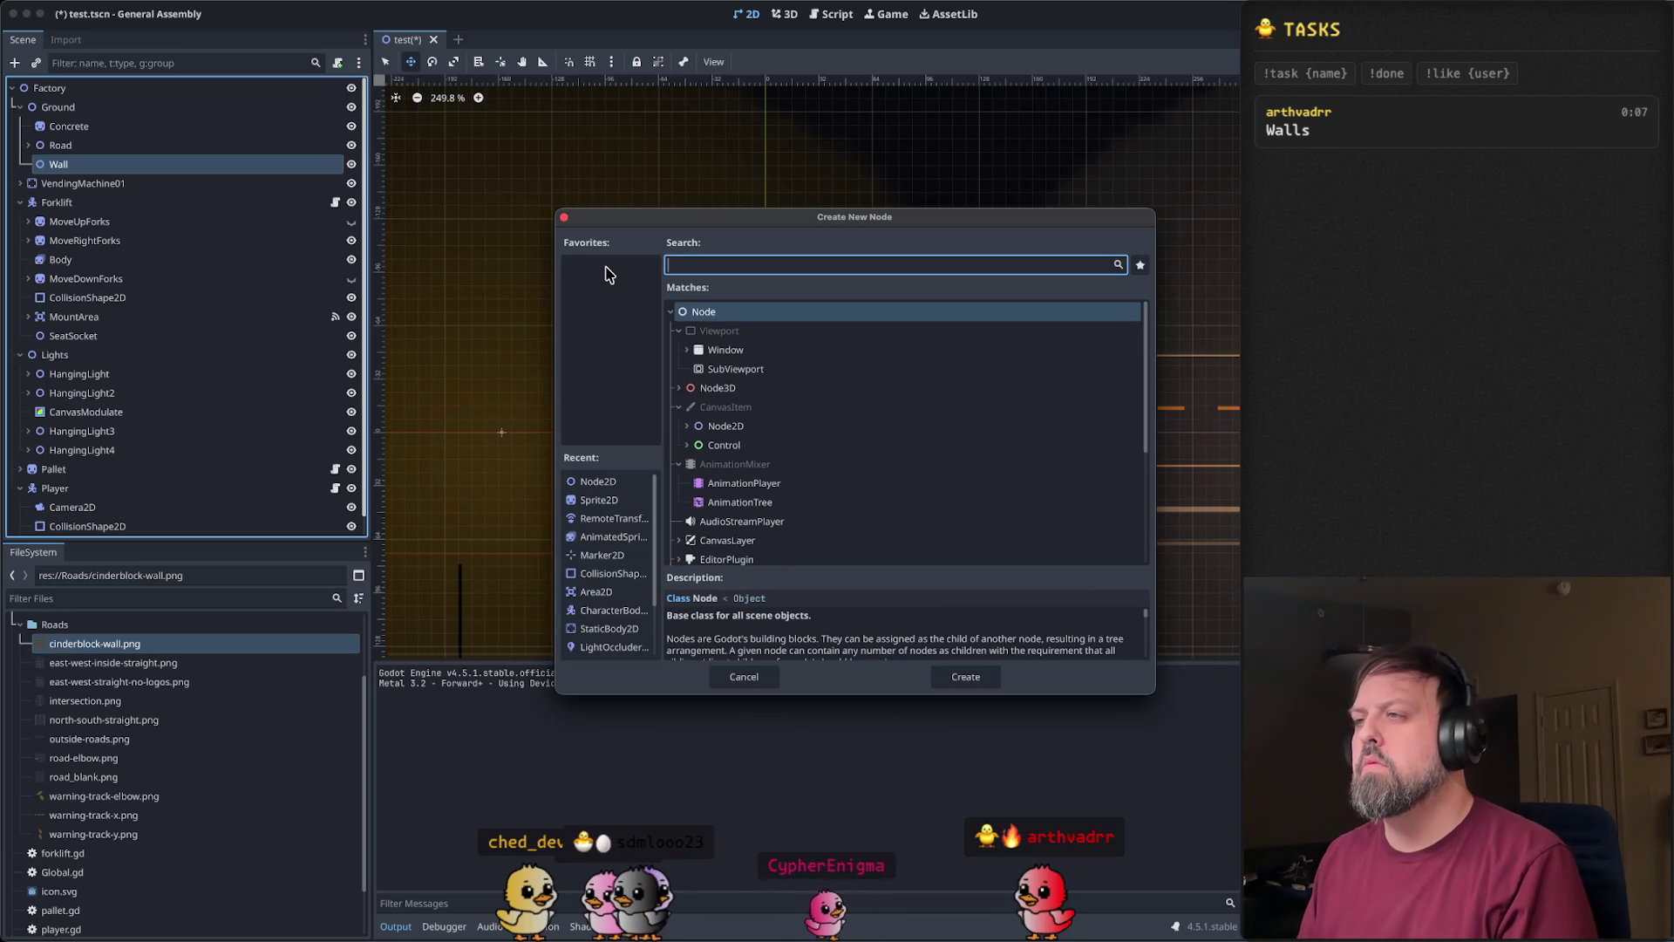
# - After briefly searching collision nodes, create a Sprite2D child under Wall
pyautogui.write('collid')
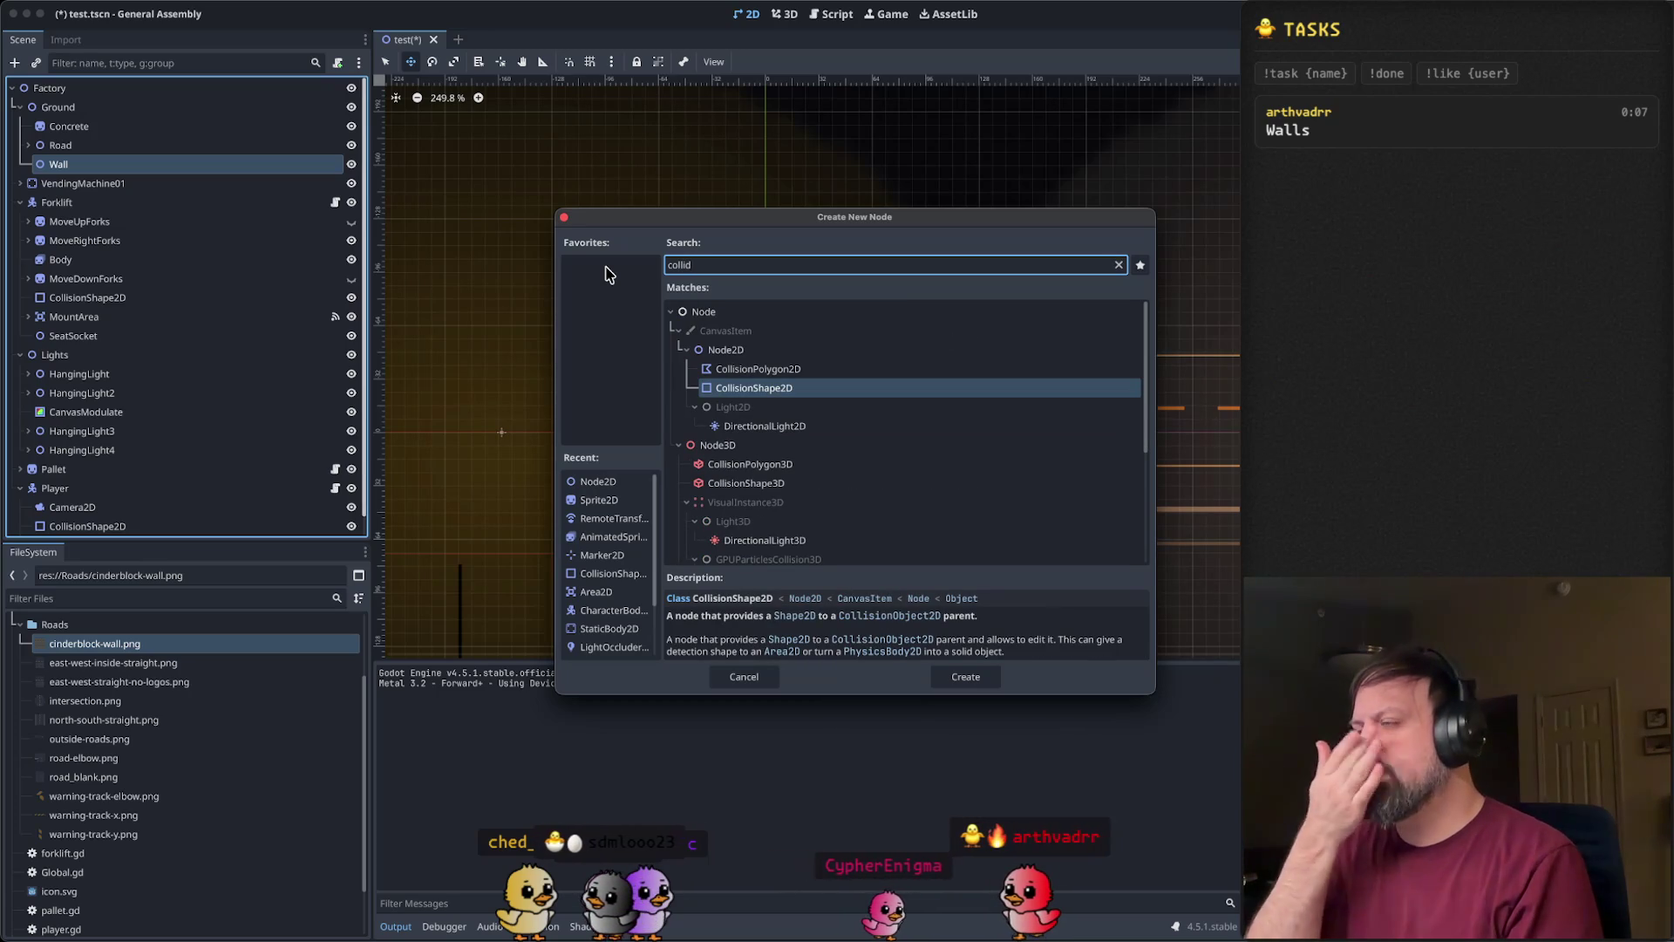
pyautogui.hotkey('ctrl', 'a')
pyautogui.press('BackSpace')
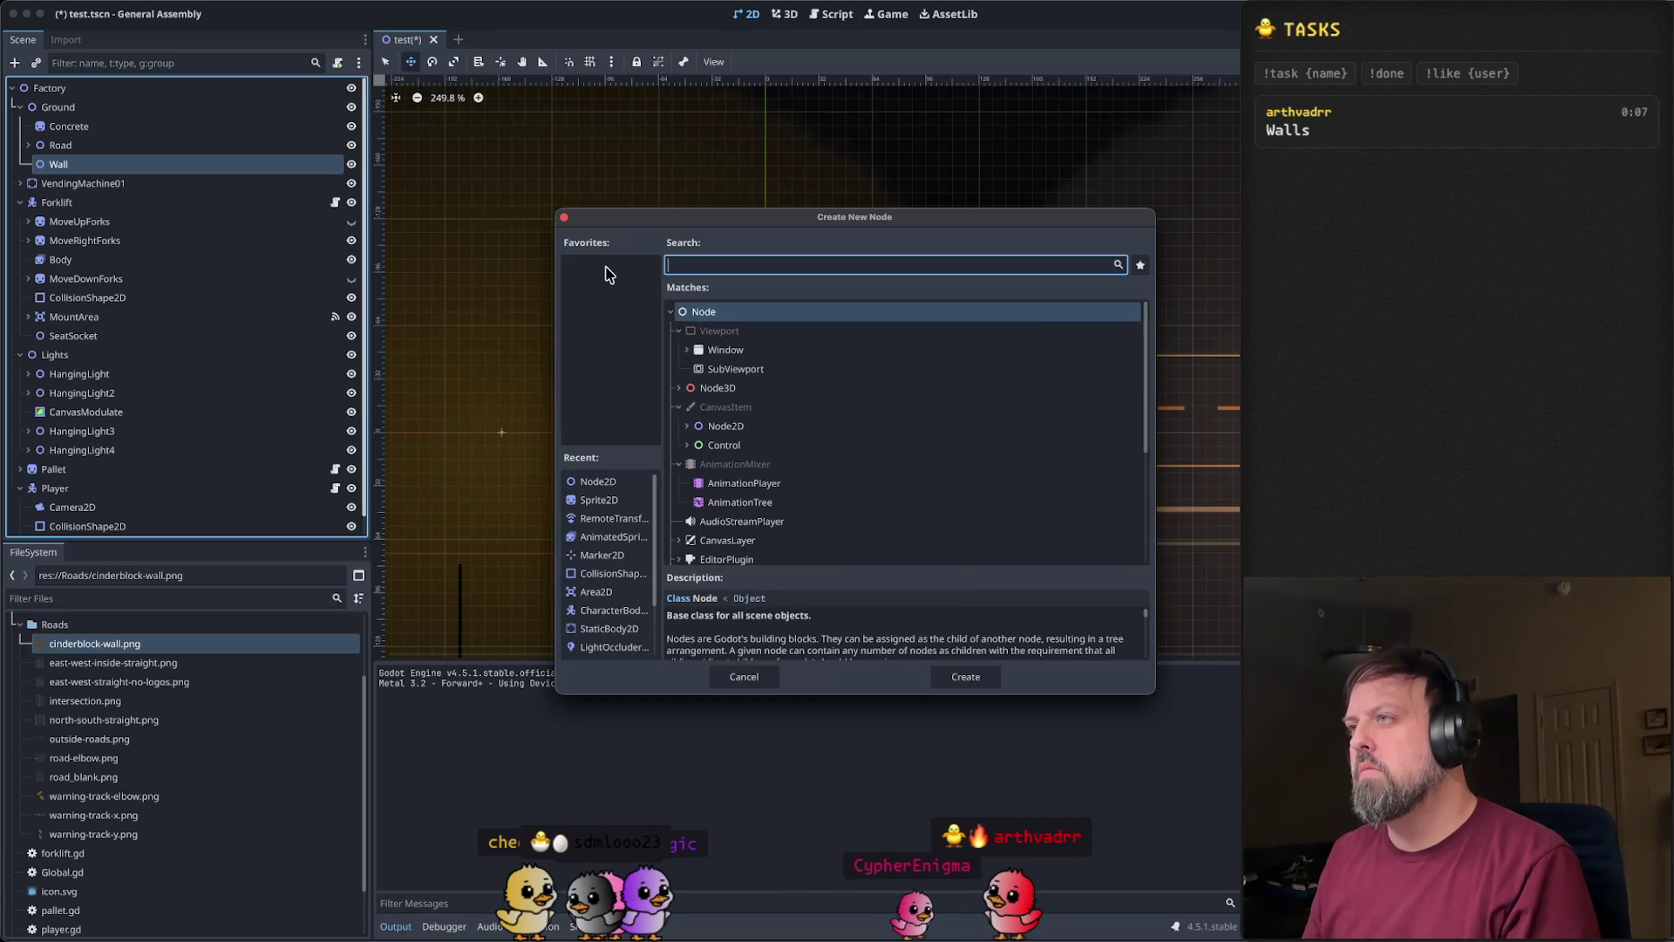
pyautogui.write('Sprite')
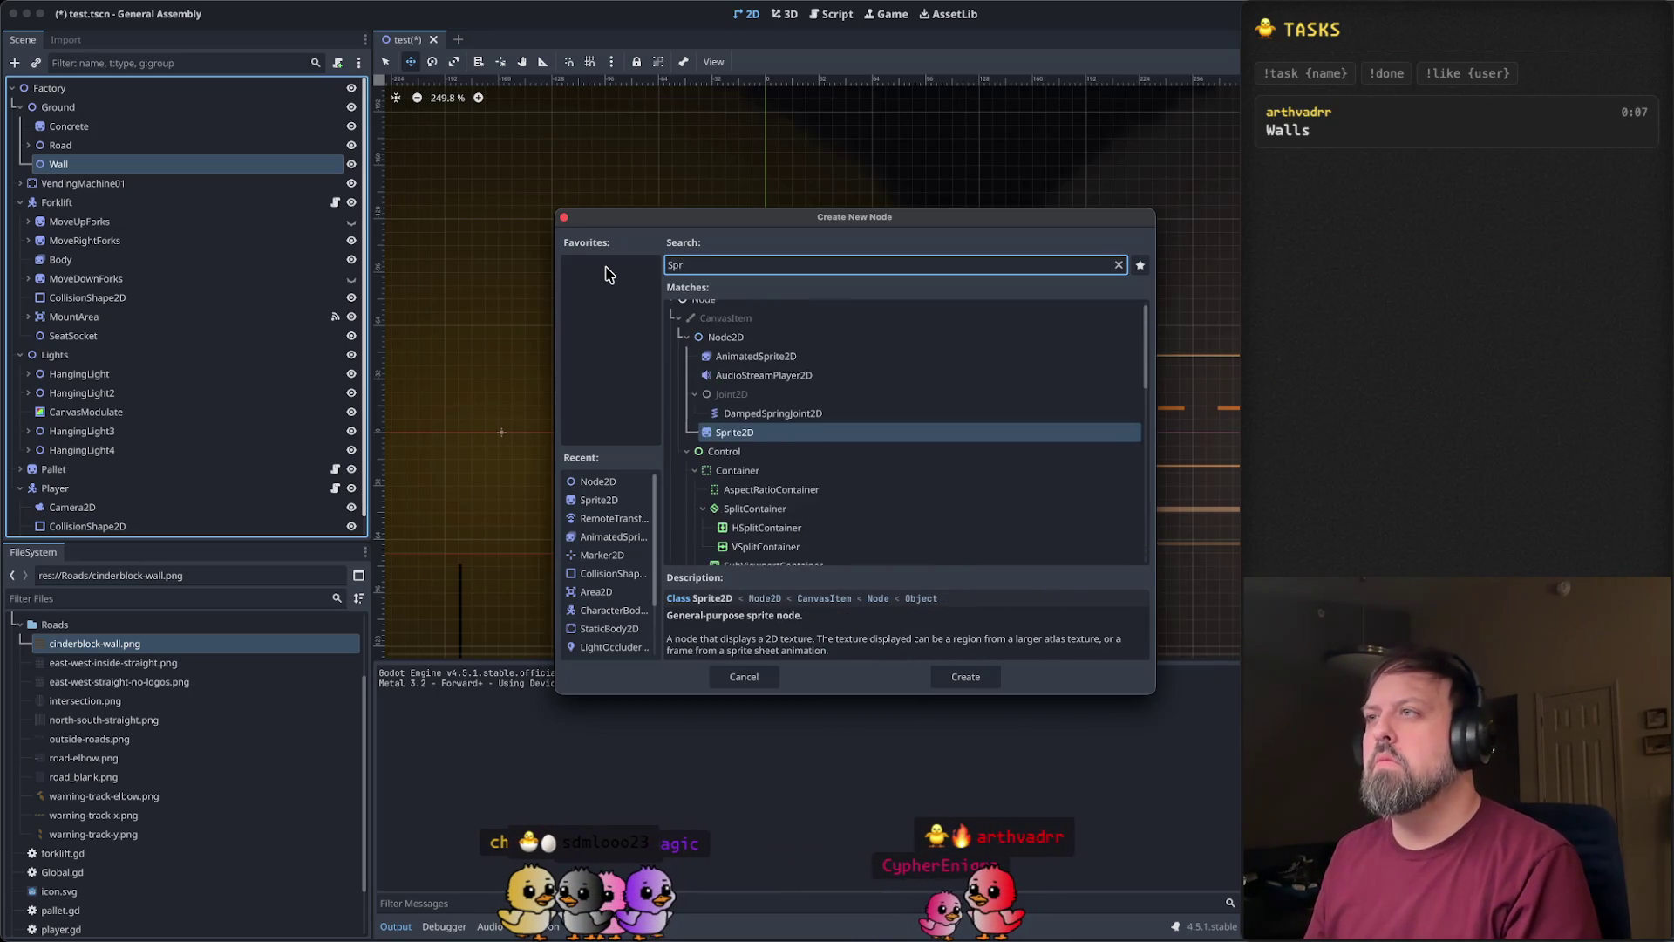
pyautogui.click(736, 388)
pyautogui.click(982, 682)
pyautogui.click(966, 678)
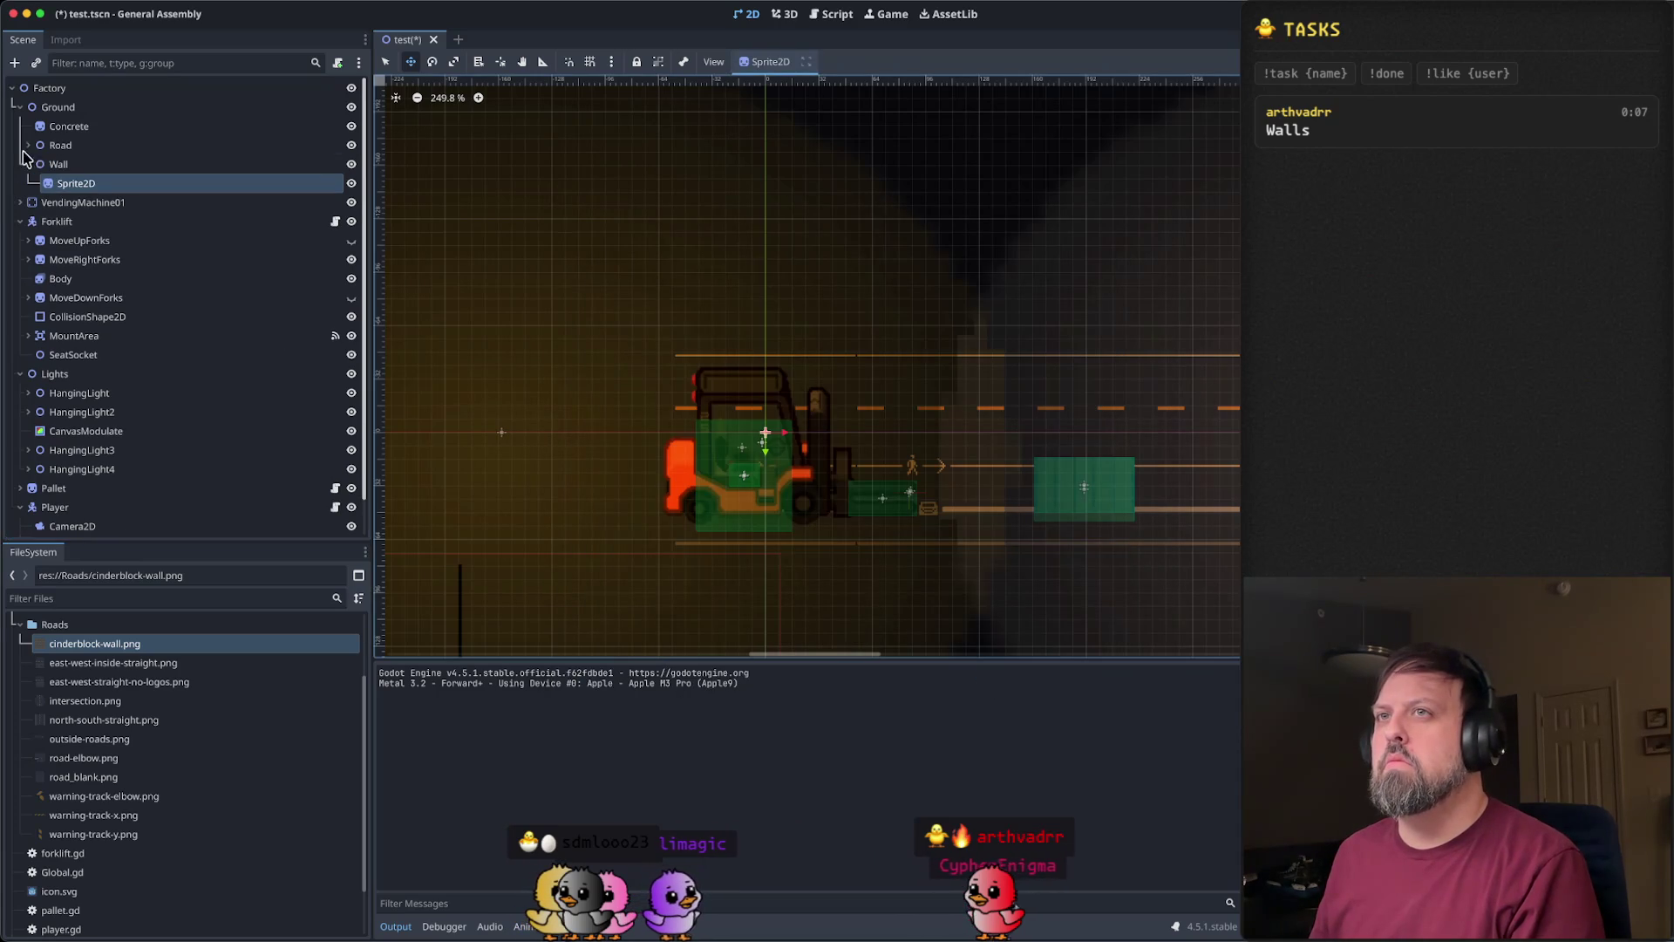
pyautogui.rightClick(129, 162)
# - Add a CollisionShape2D under Wall and dismiss its configuration warning
pyautogui.click(231, 175)
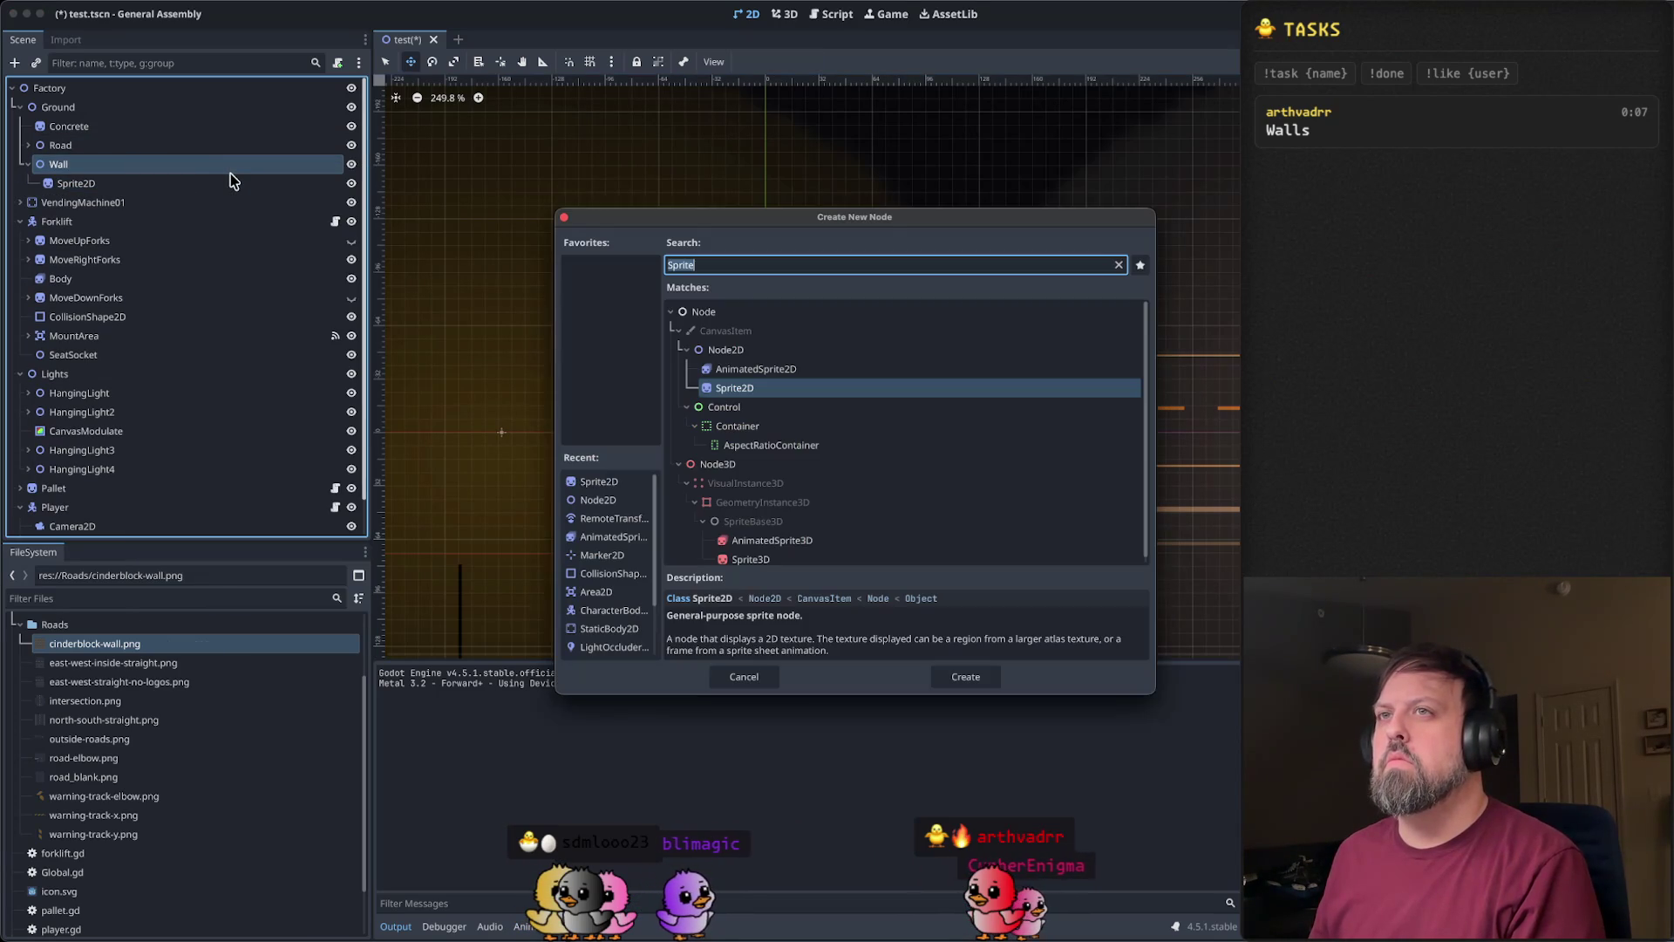
pyautogui.write('coll')
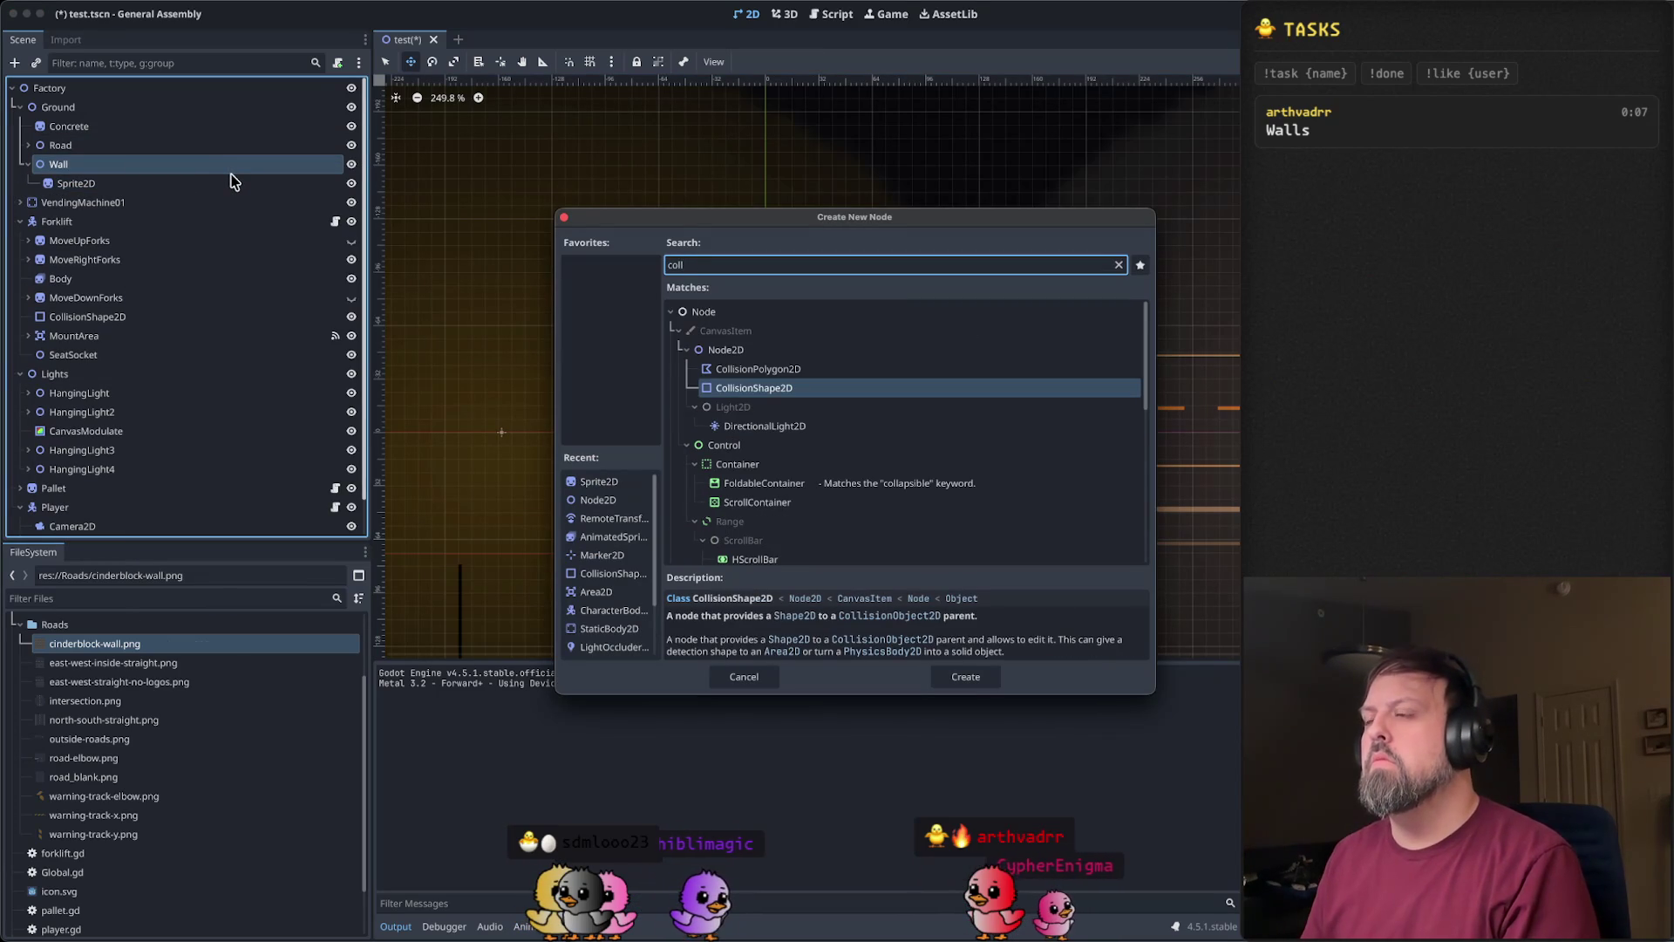
pyautogui.click(991, 683)
pyautogui.click(339, 203)
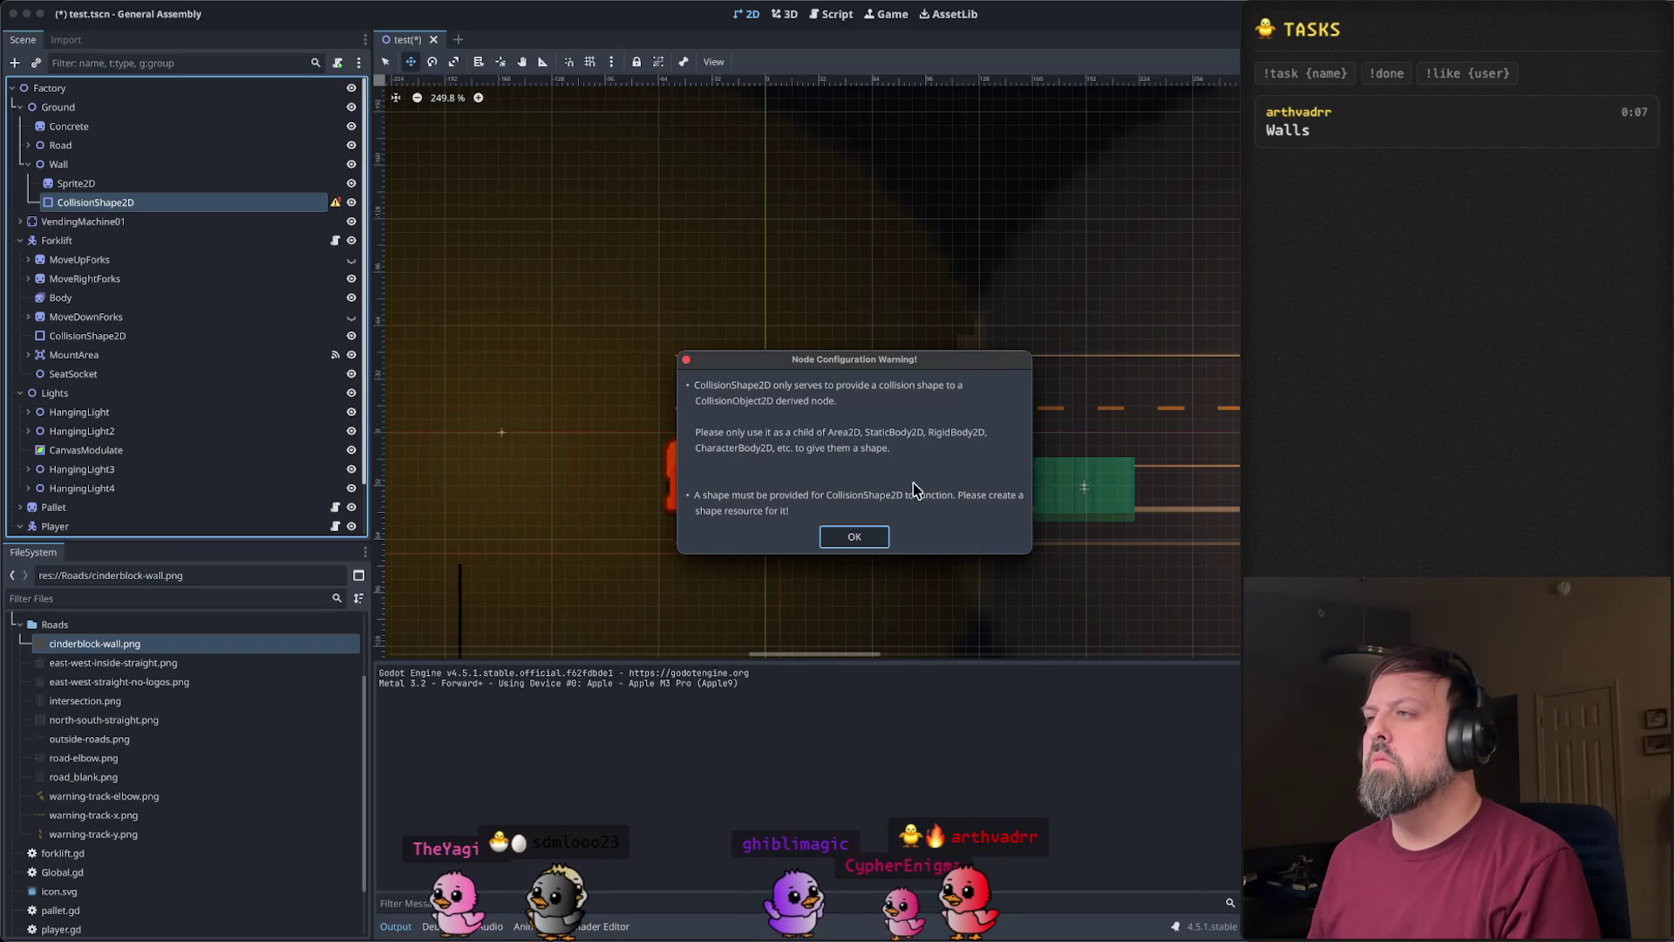
pyautogui.click(856, 536)
# - Change Wall's Sprite2D node type to Area2D
pyautogui.click(139, 190)
pyautogui.rightClick(139, 190)
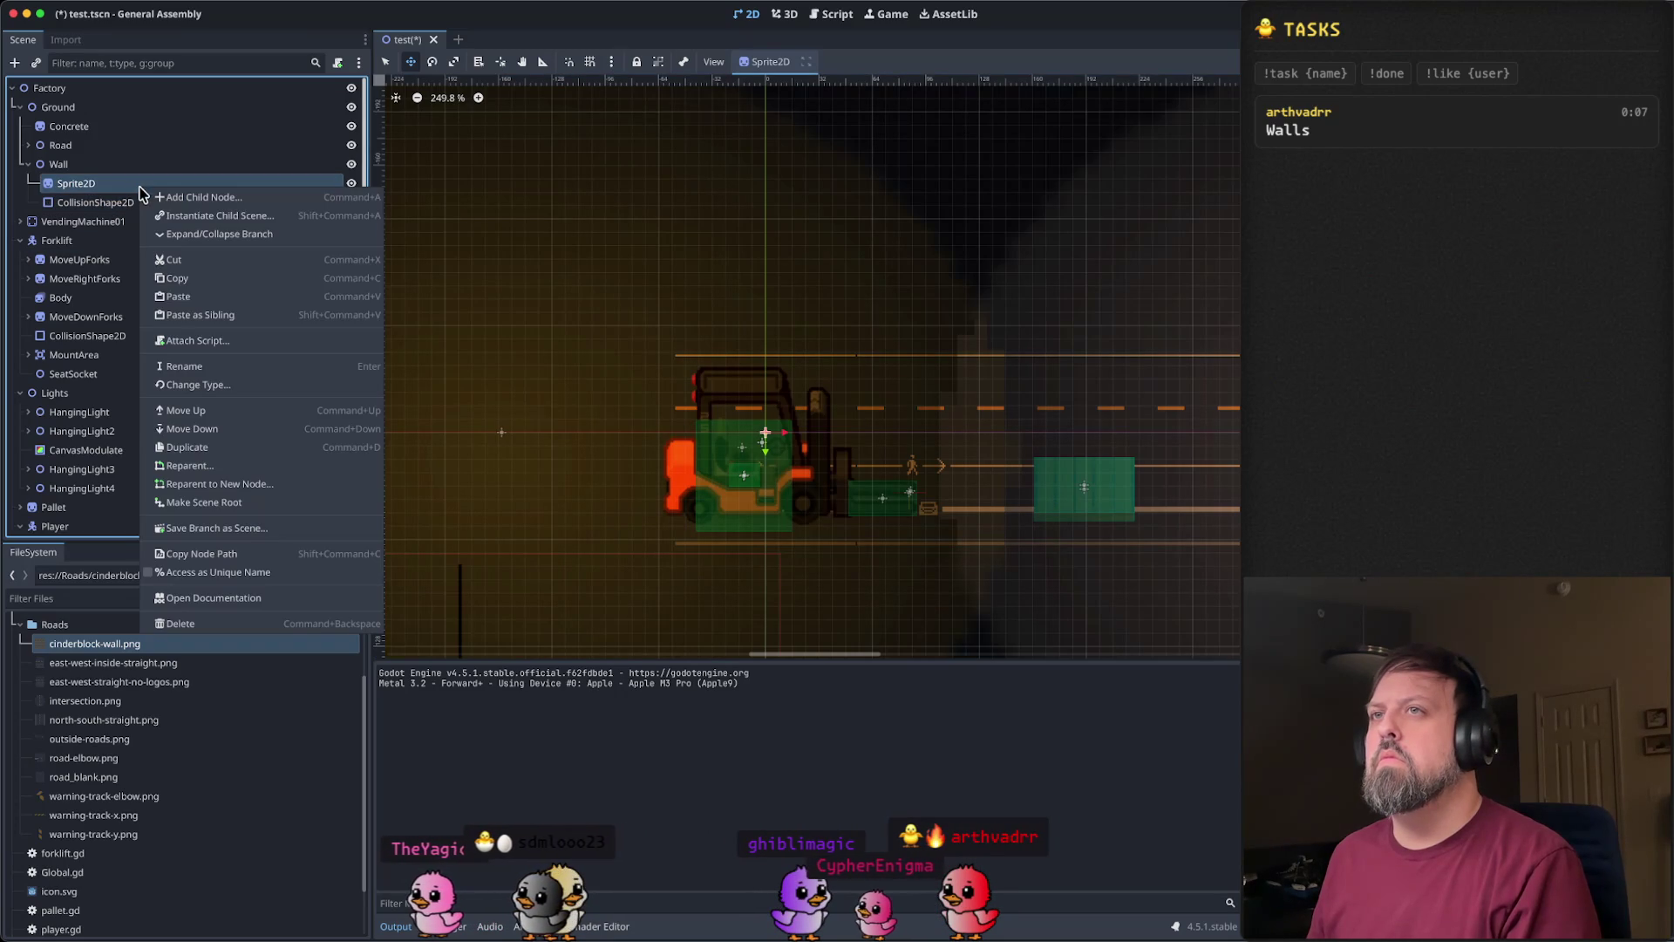
pyautogui.click(237, 380)
pyautogui.write('area')
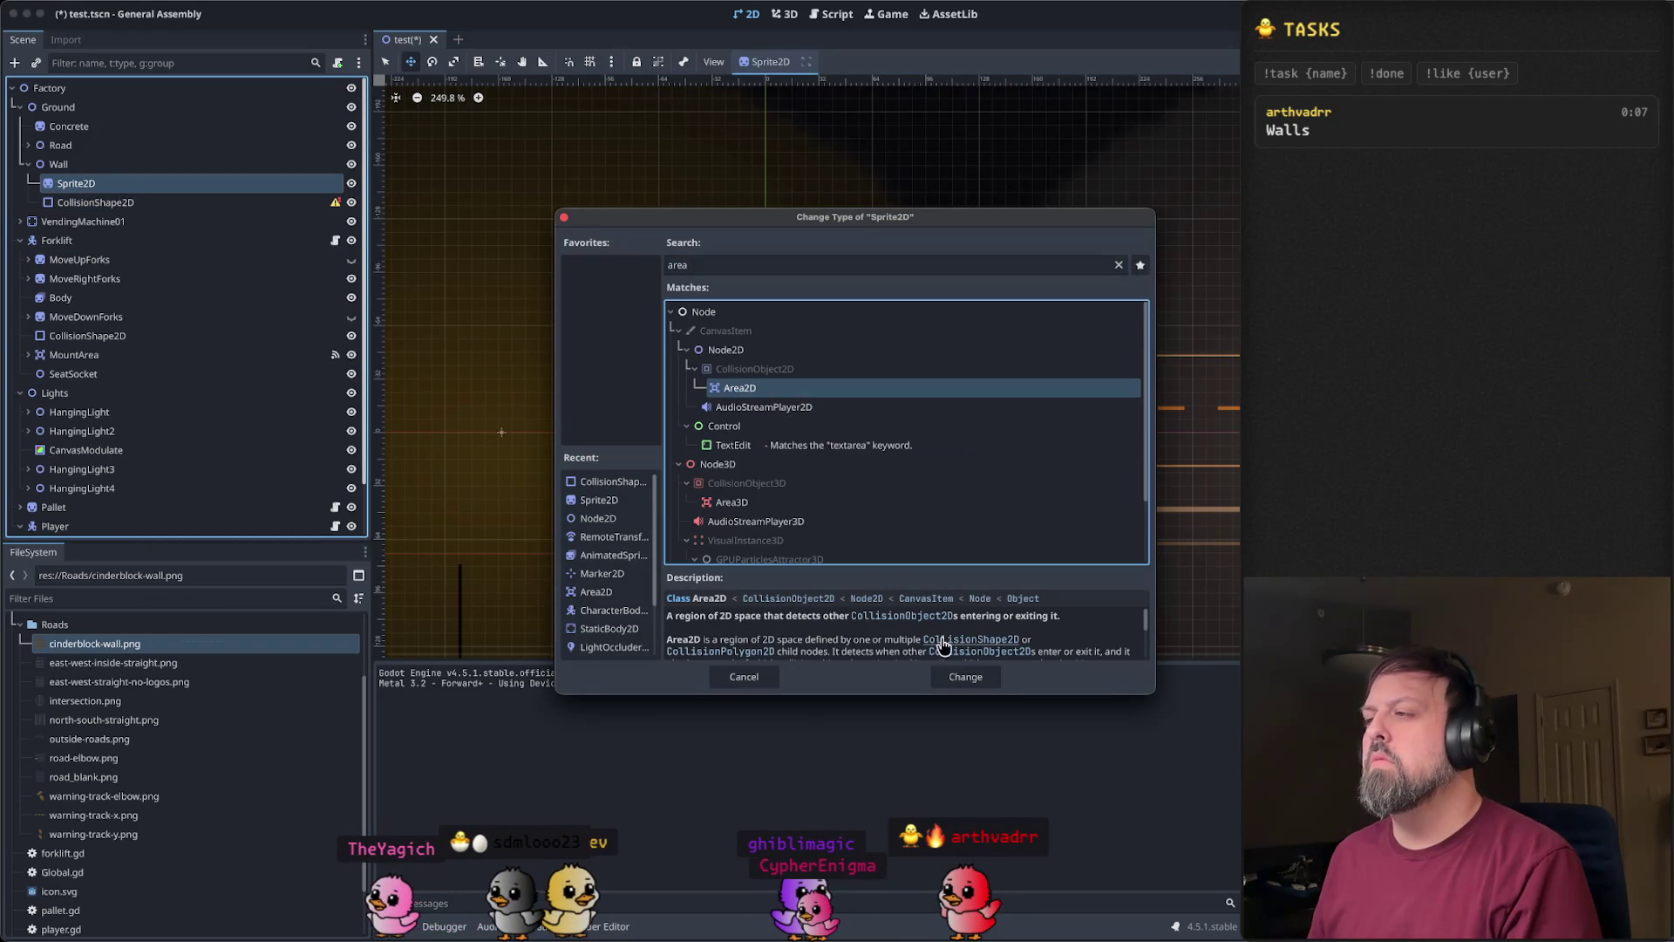
pyautogui.click(956, 673)
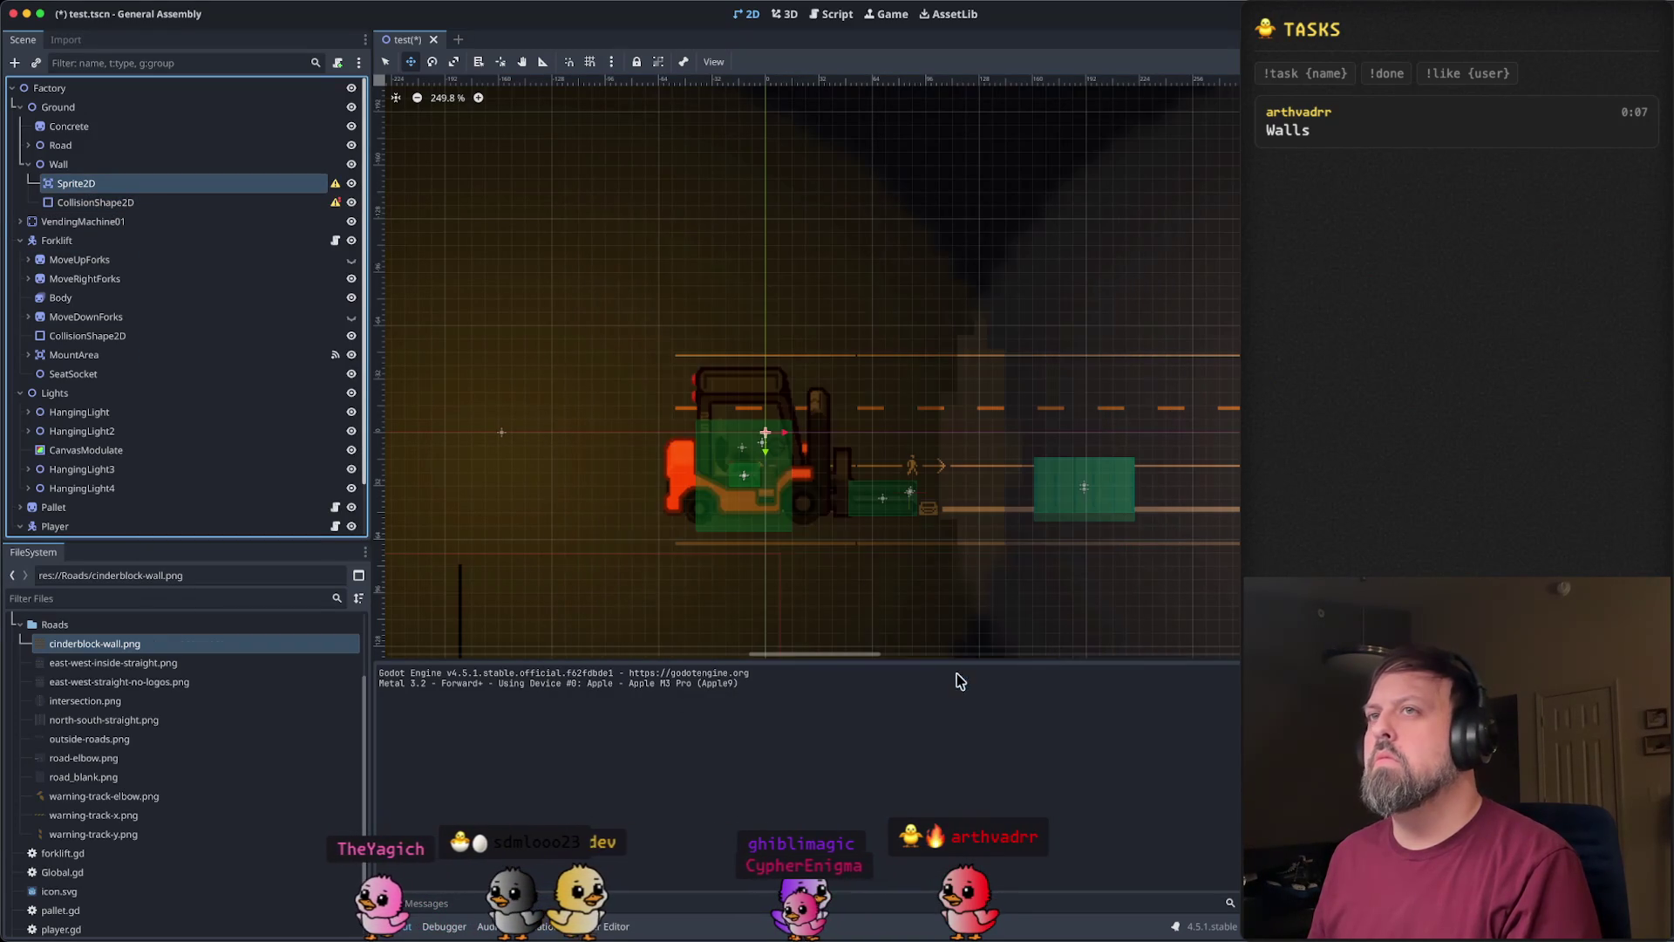
pyautogui.click(335, 183)
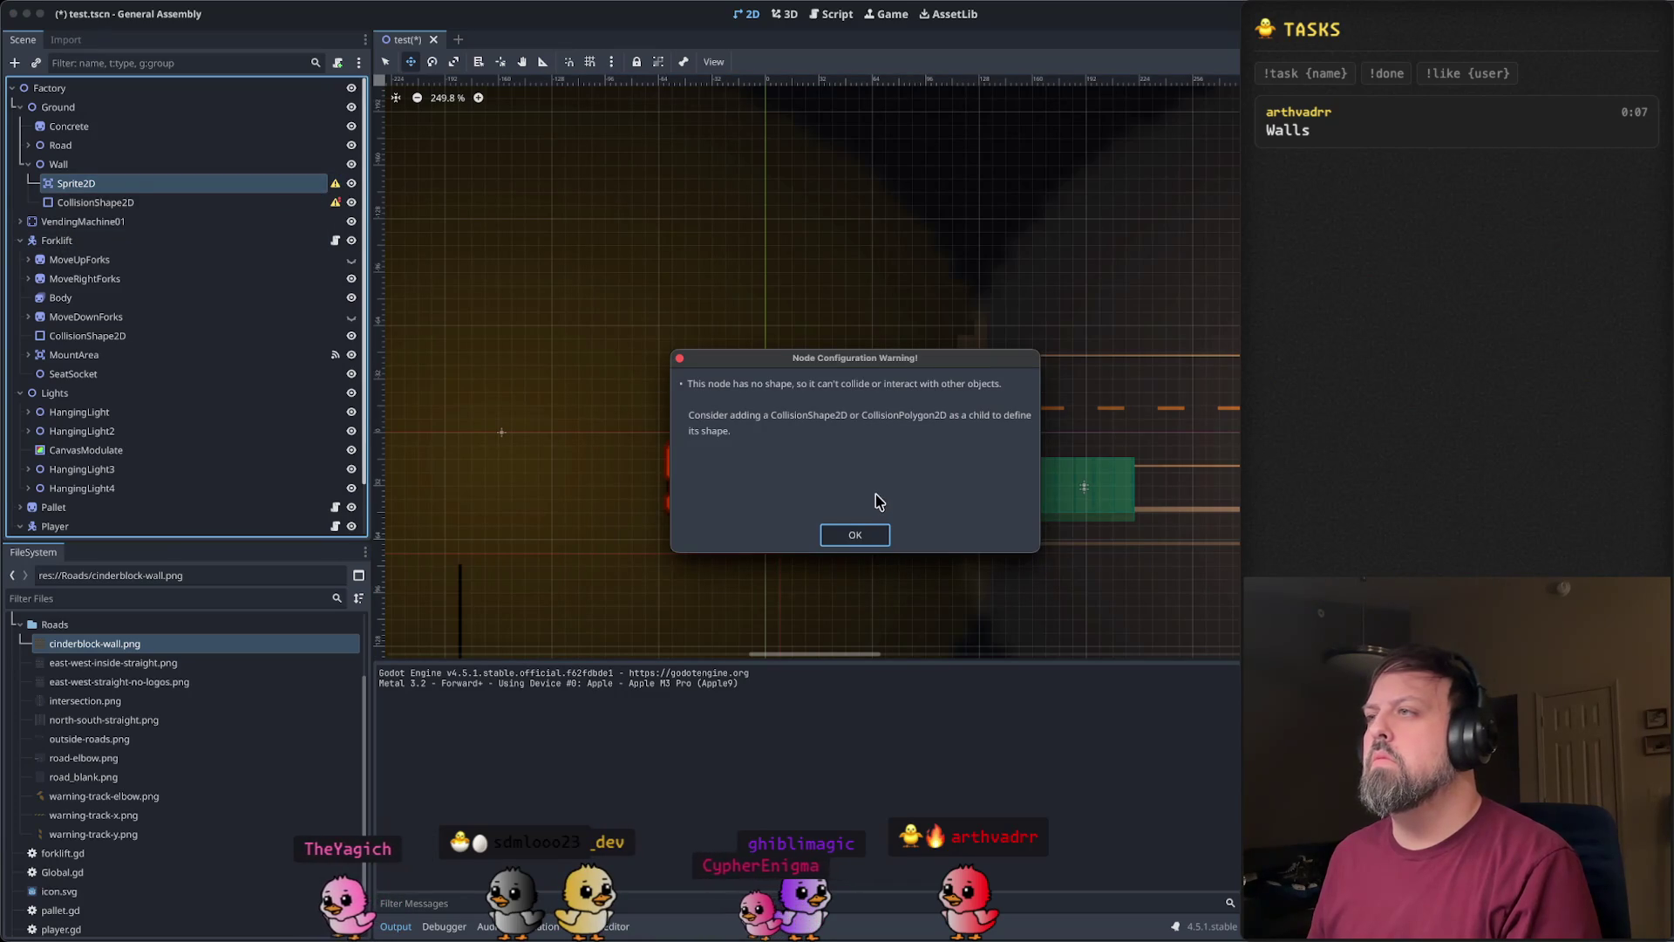
pyautogui.click(855, 534)
# - Move the CollisionShape2D under the converted Area2D node
pyautogui.click(97, 202)
pyautogui.moveTo(97, 203)
pyautogui.mouseDown()
pyautogui.moveTo(175, 187)
pyautogui.moveTo(128, 183)
pyautogui.moveTo(250, 201)
pyautogui.moveTo(172, 198)
pyautogui.mouseUp()
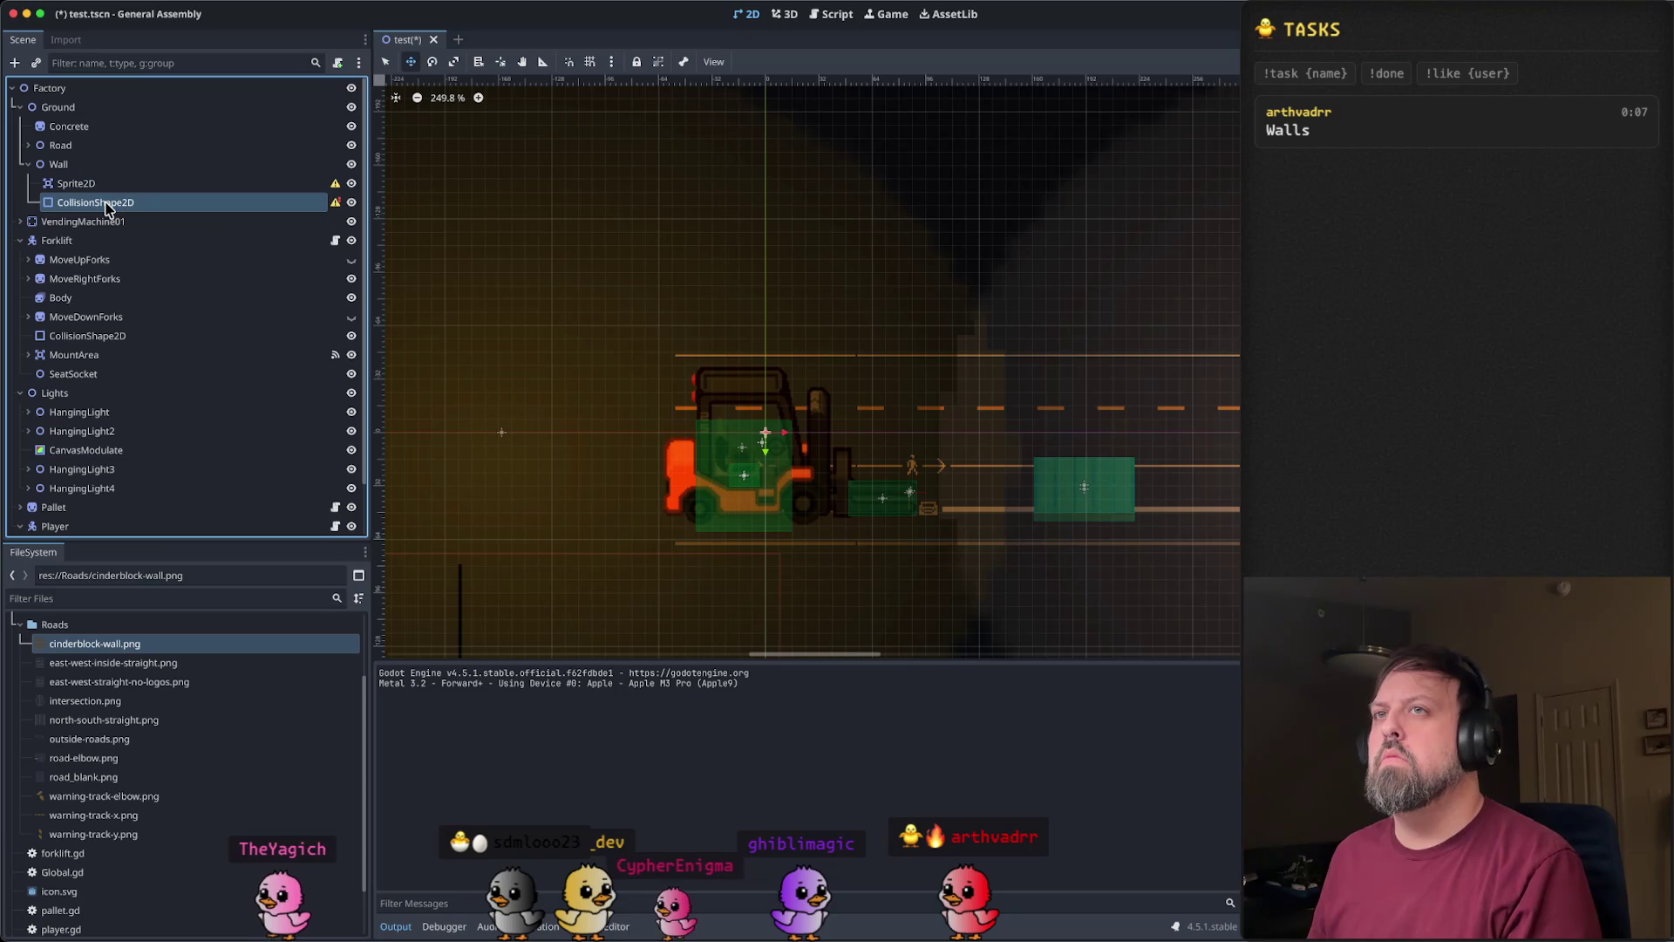
pyautogui.click(172, 202)
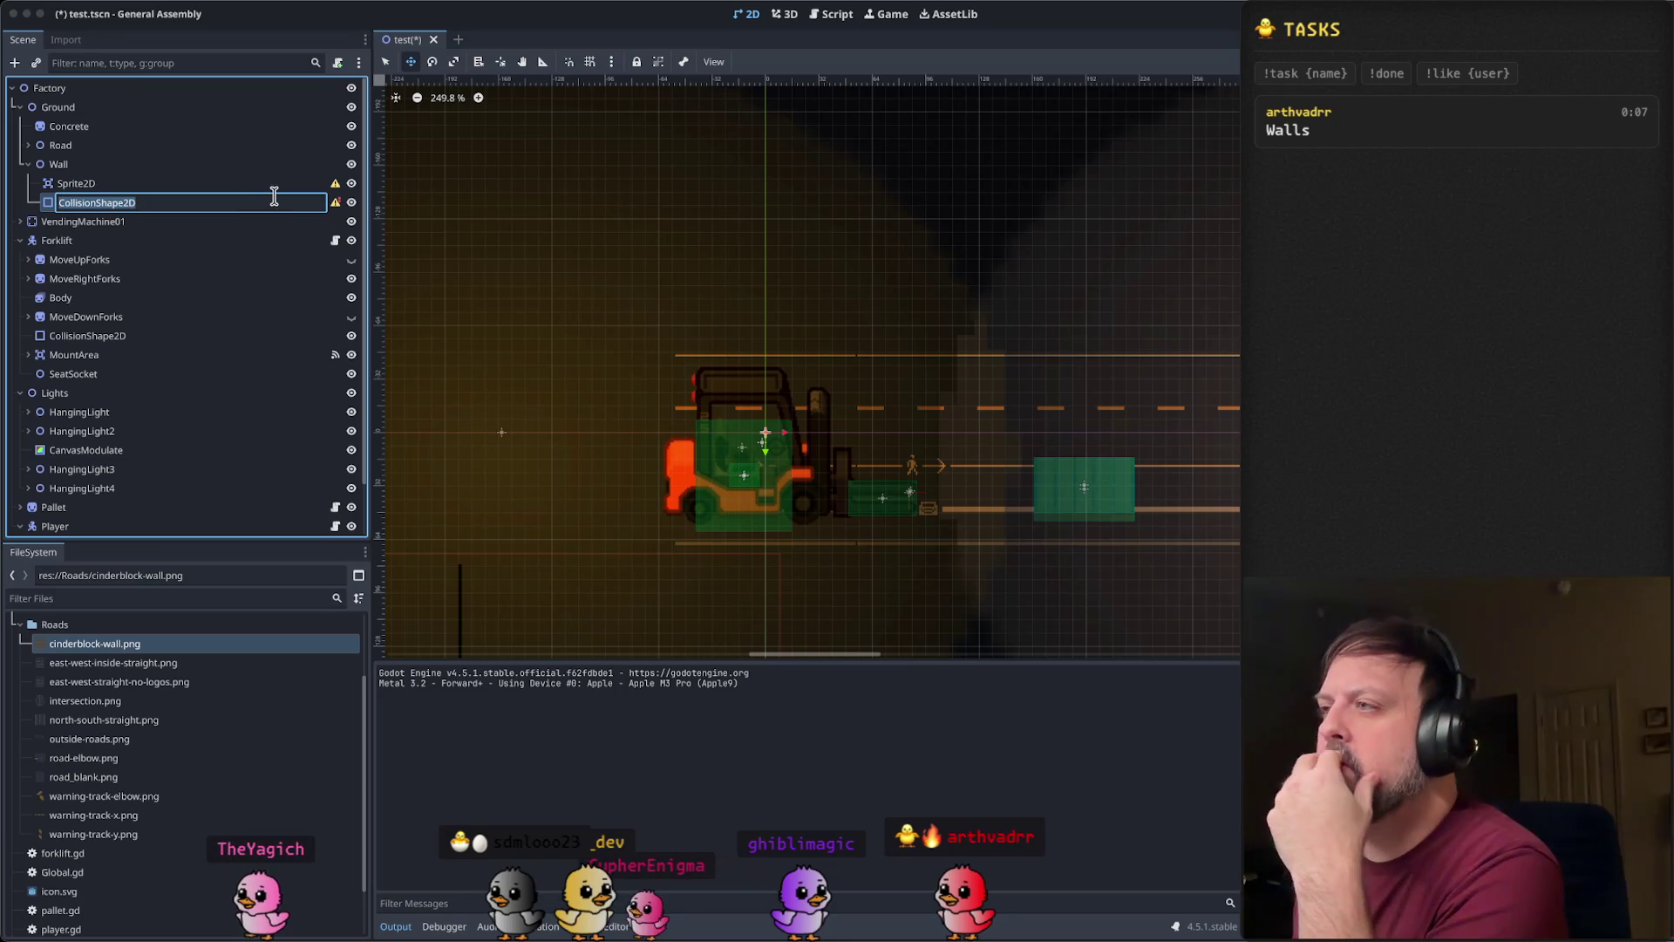
pyautogui.press('Escape')
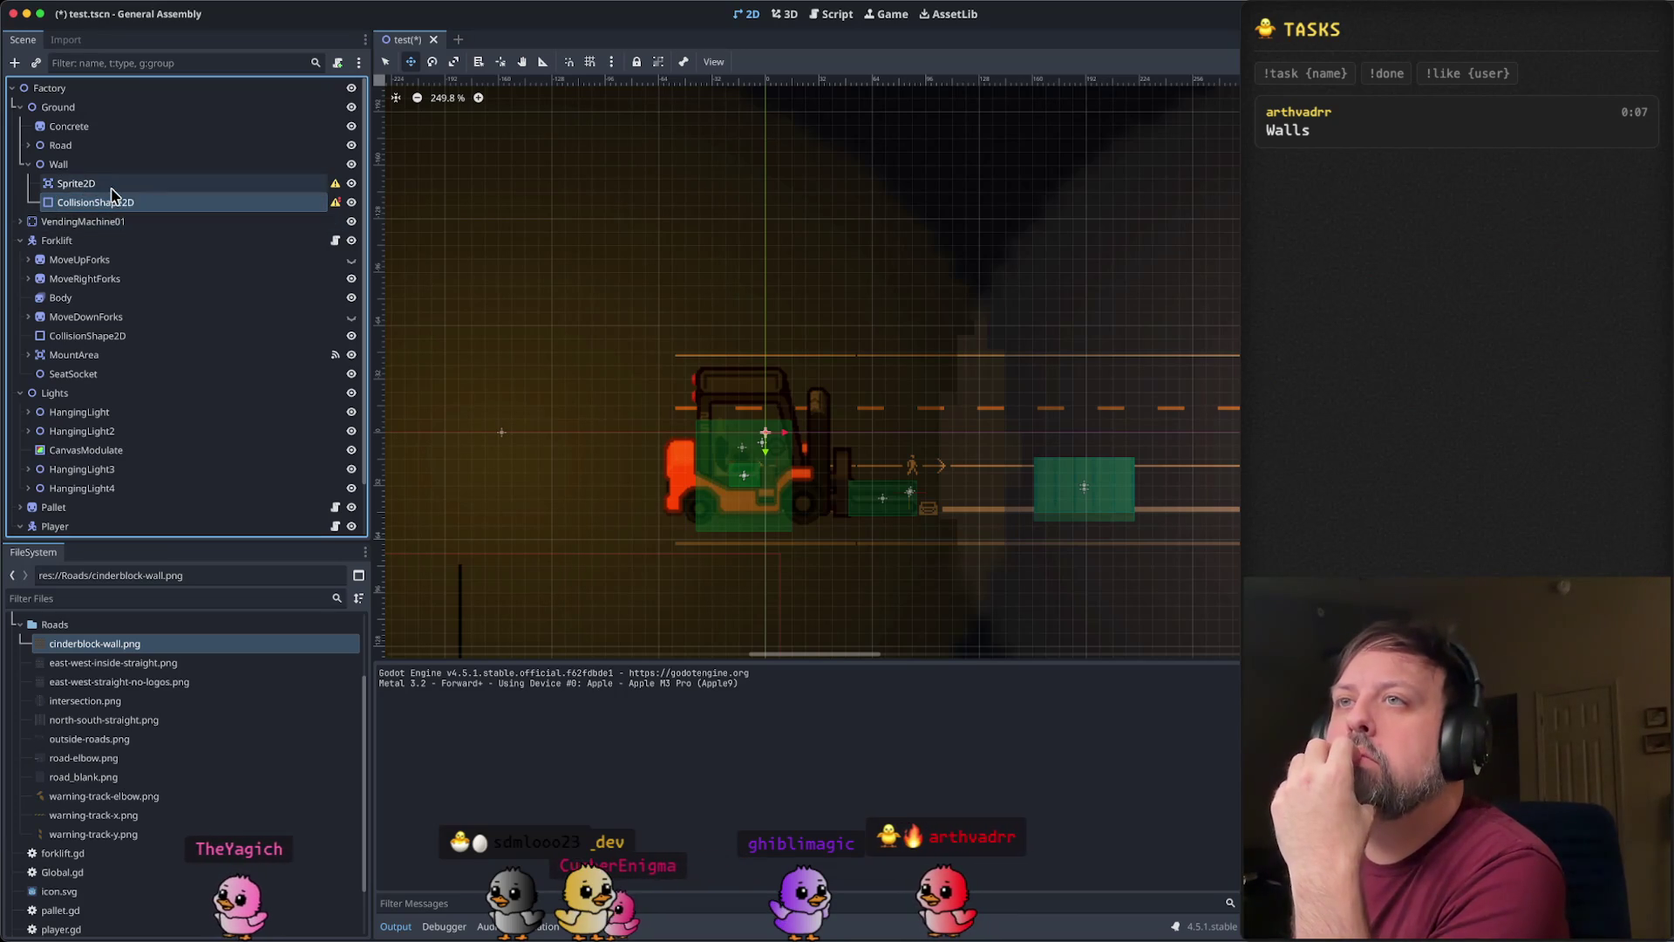
pyautogui.click(113, 185)
pyautogui.moveTo(114, 202); pyautogui.dragTo(154, 191)
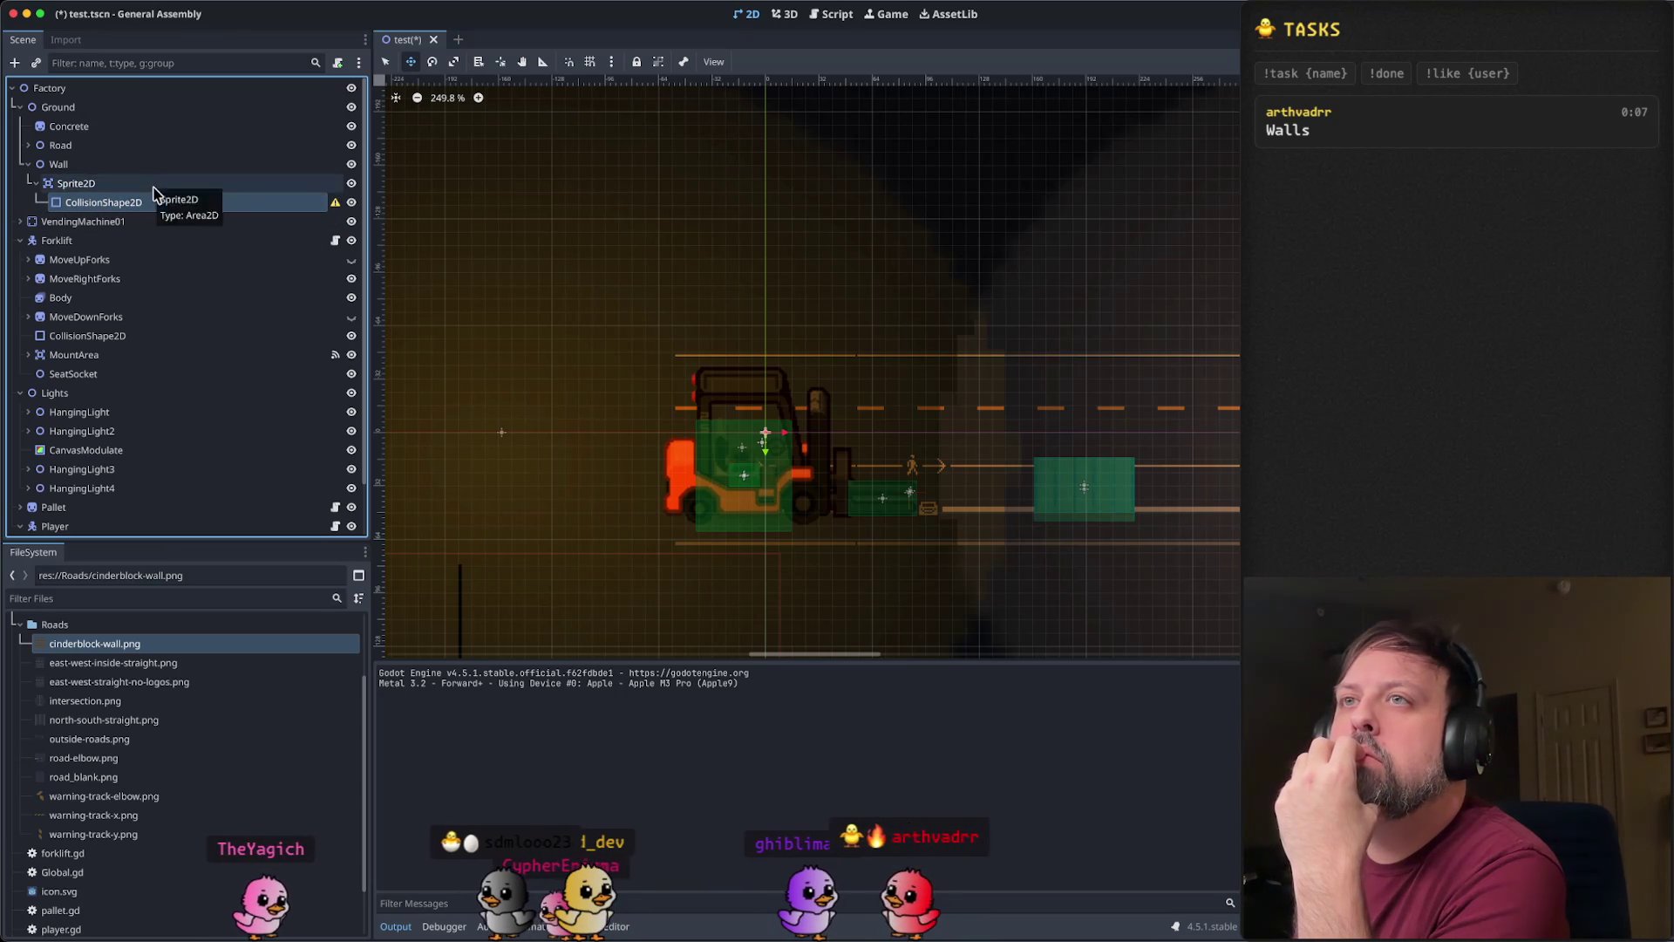
pyautogui.click(338, 204)
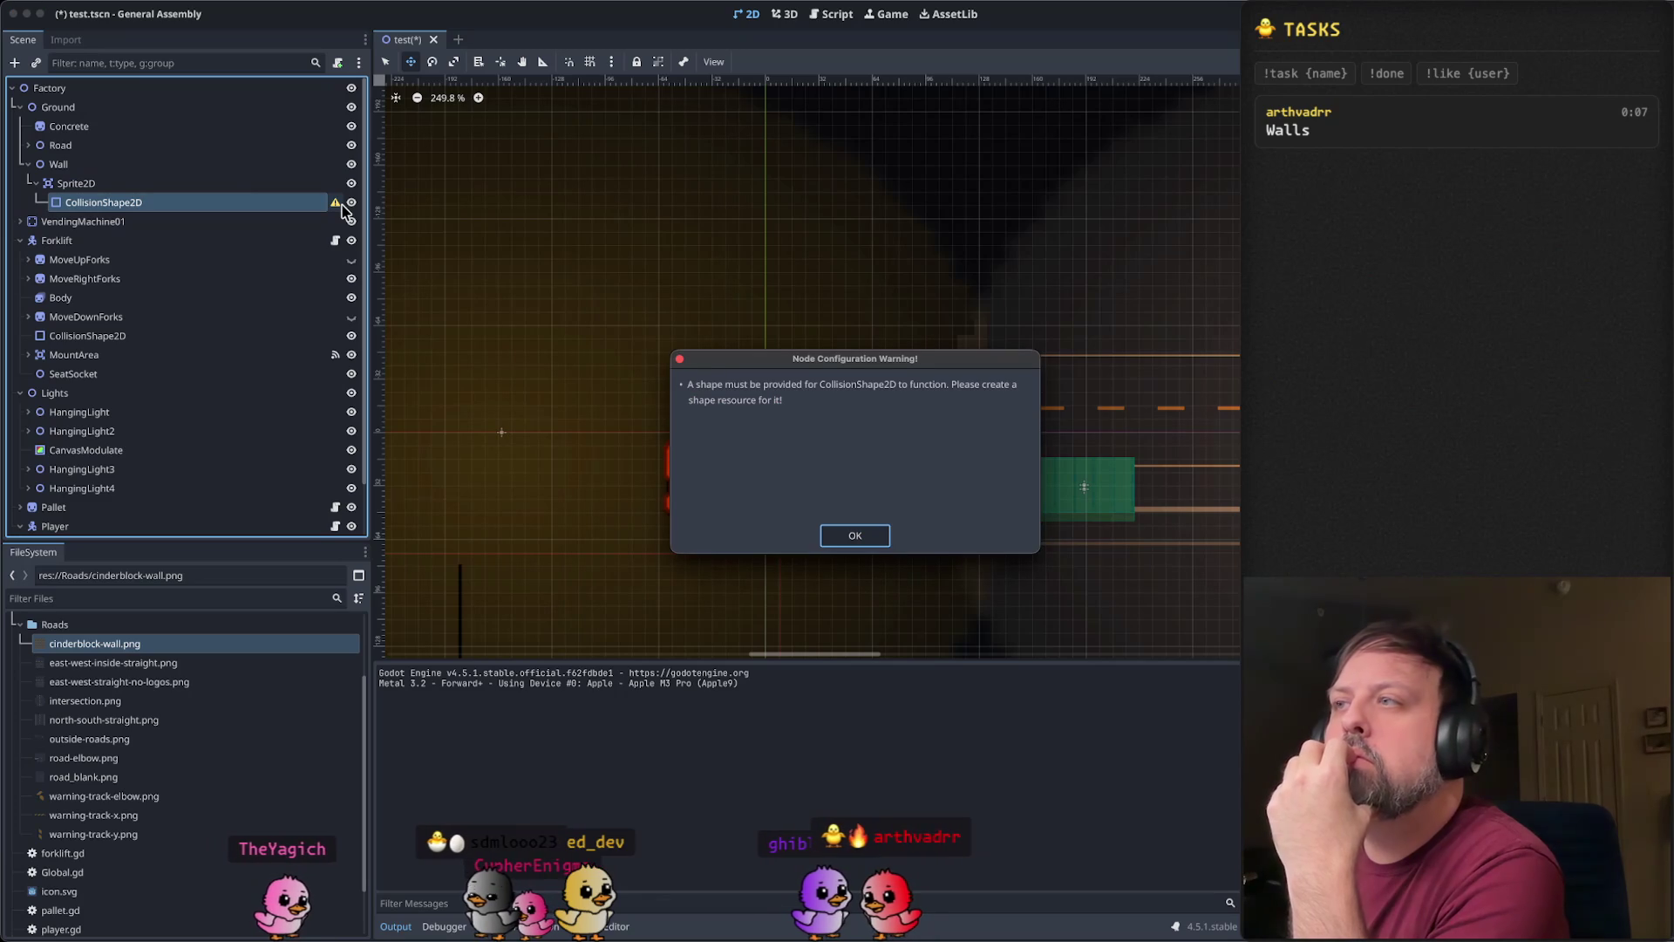
pyautogui.click(855, 535)
# - Recheck the missing-shape warning and compare with the Forklift's CollisionShape2D
pyautogui.scroll(-4, 566, 375)
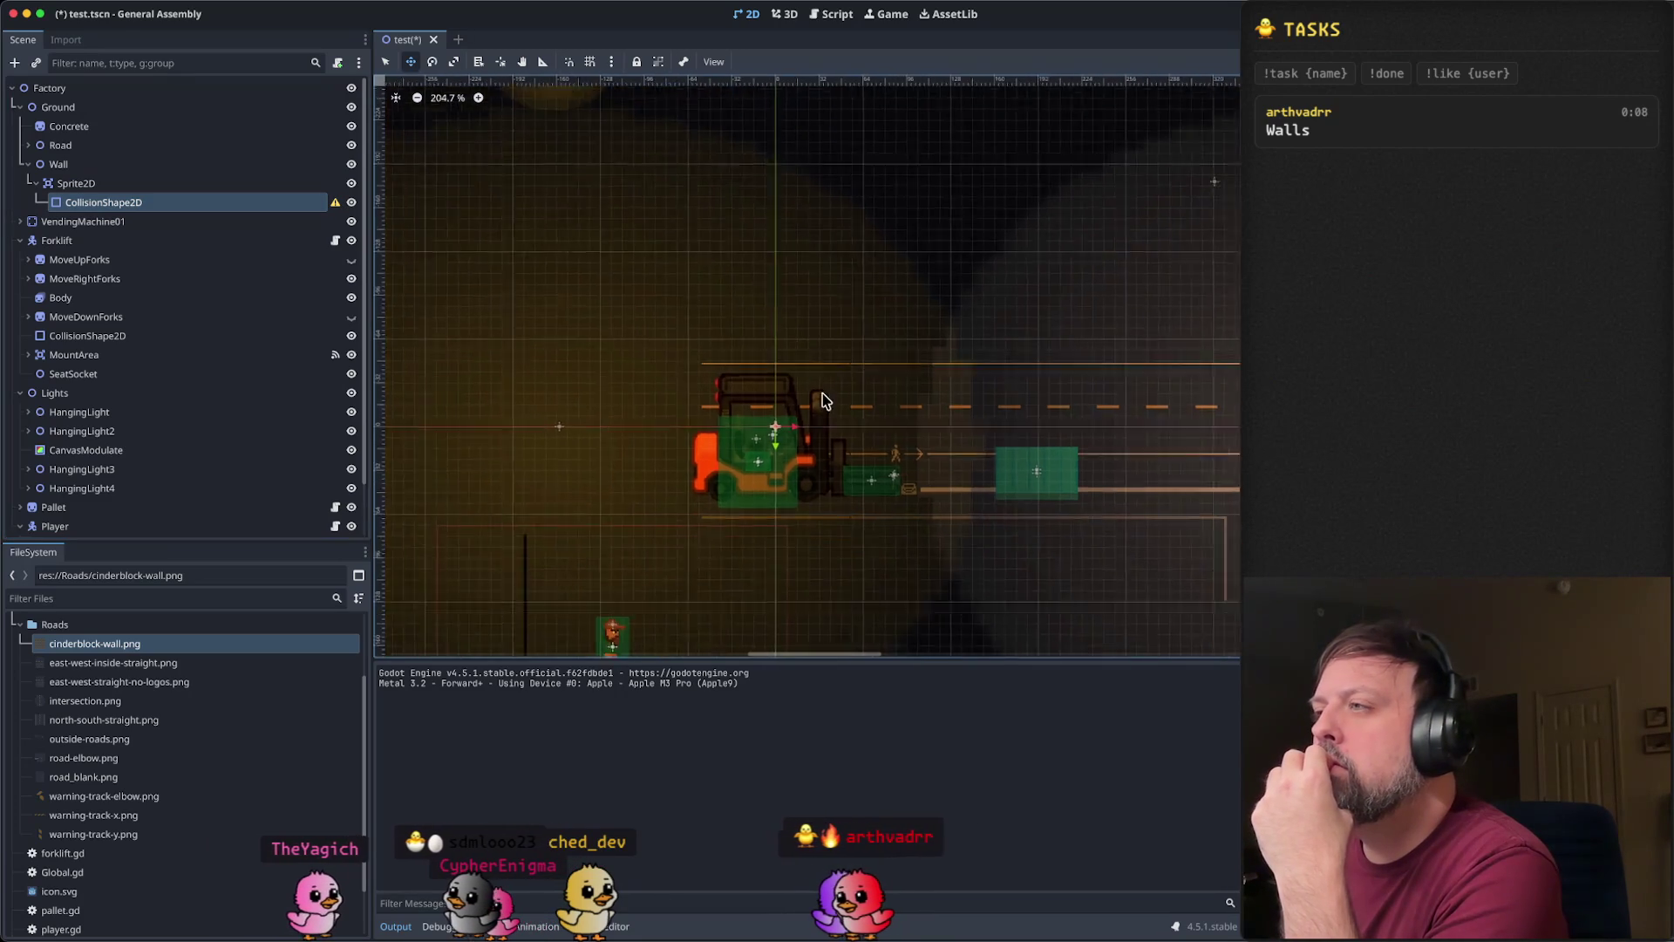
pyautogui.click(336, 203)
pyautogui.click(855, 535)
pyautogui.scroll(-9, 818, 375)
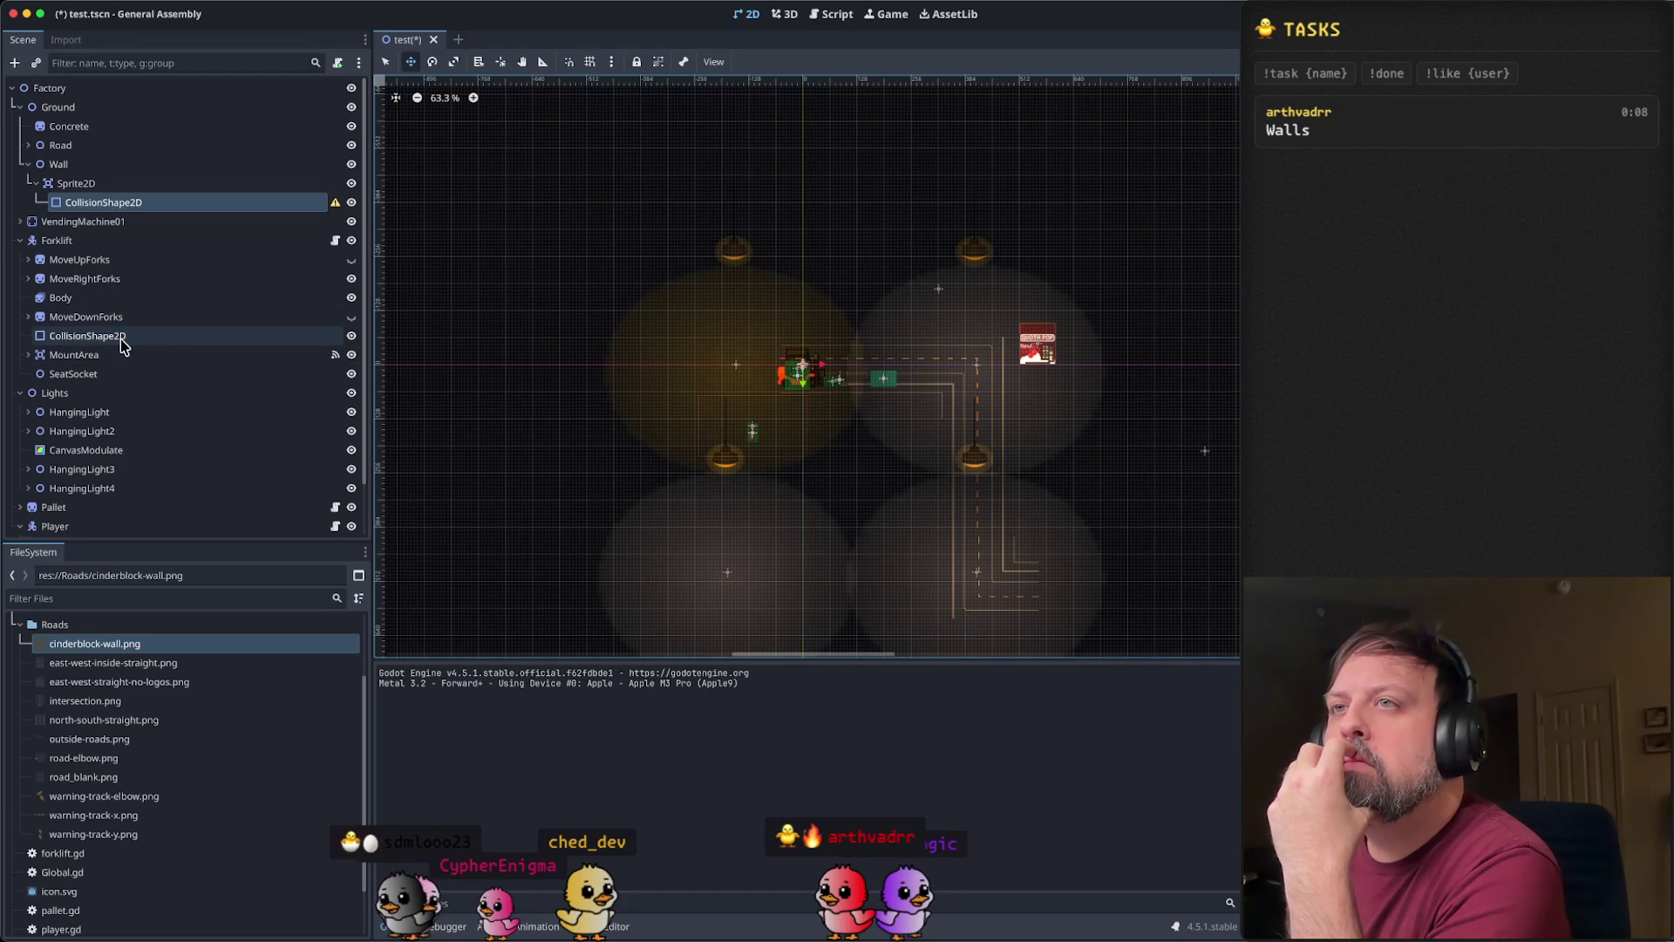
pyautogui.click(122, 346)
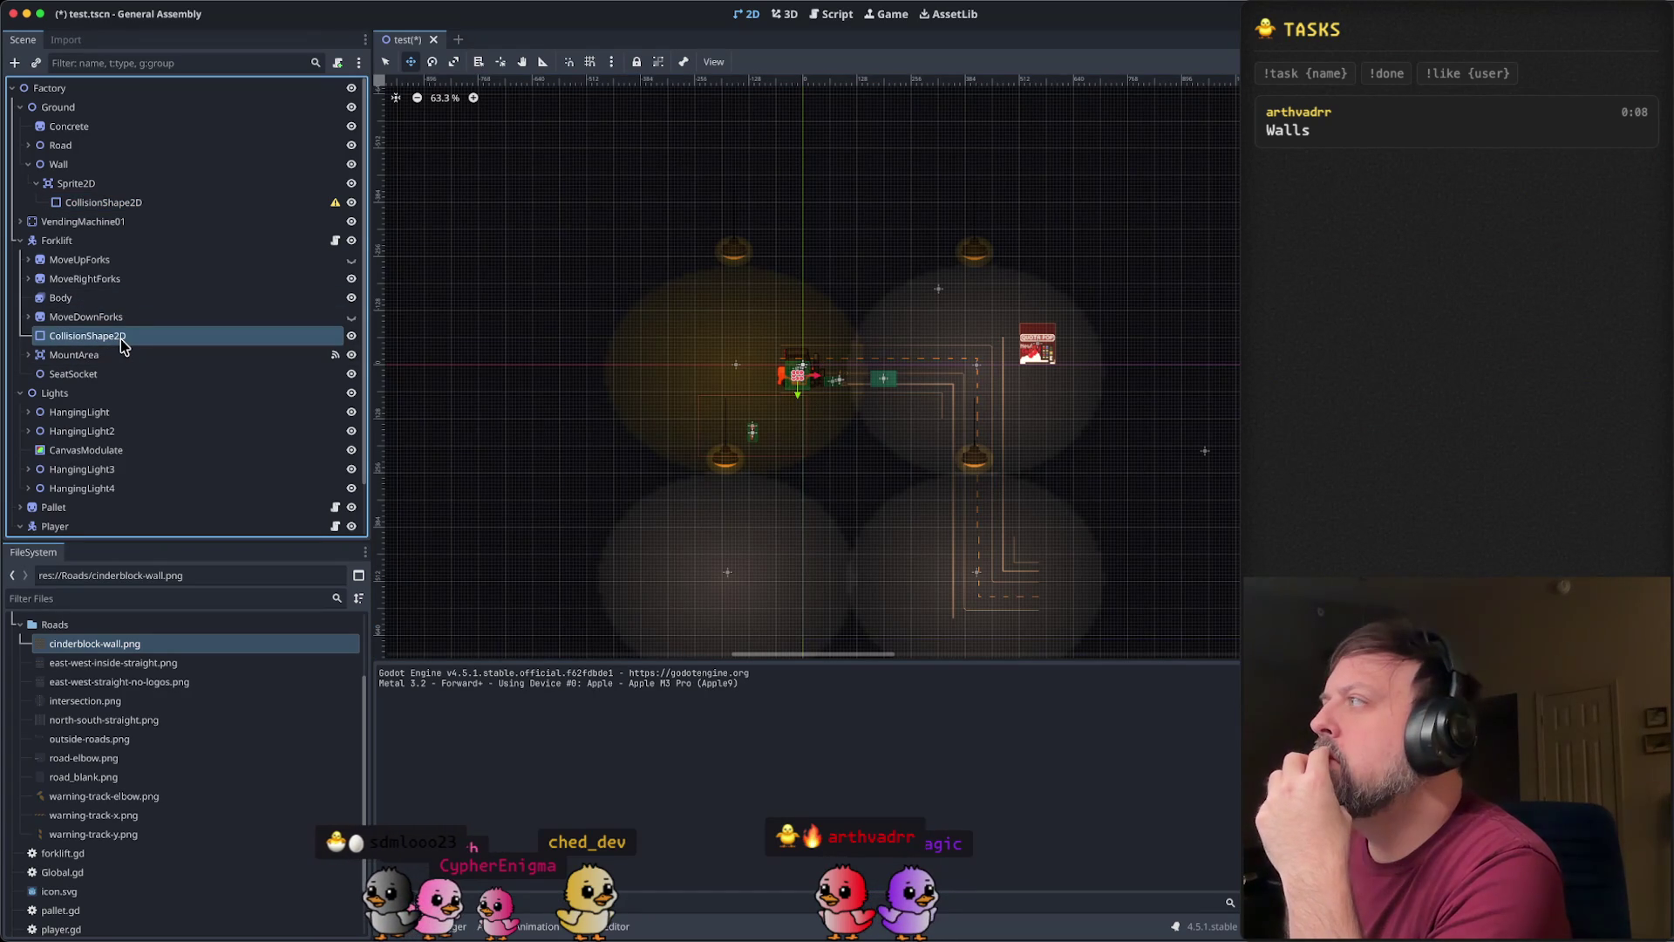
pyautogui.click(127, 203)
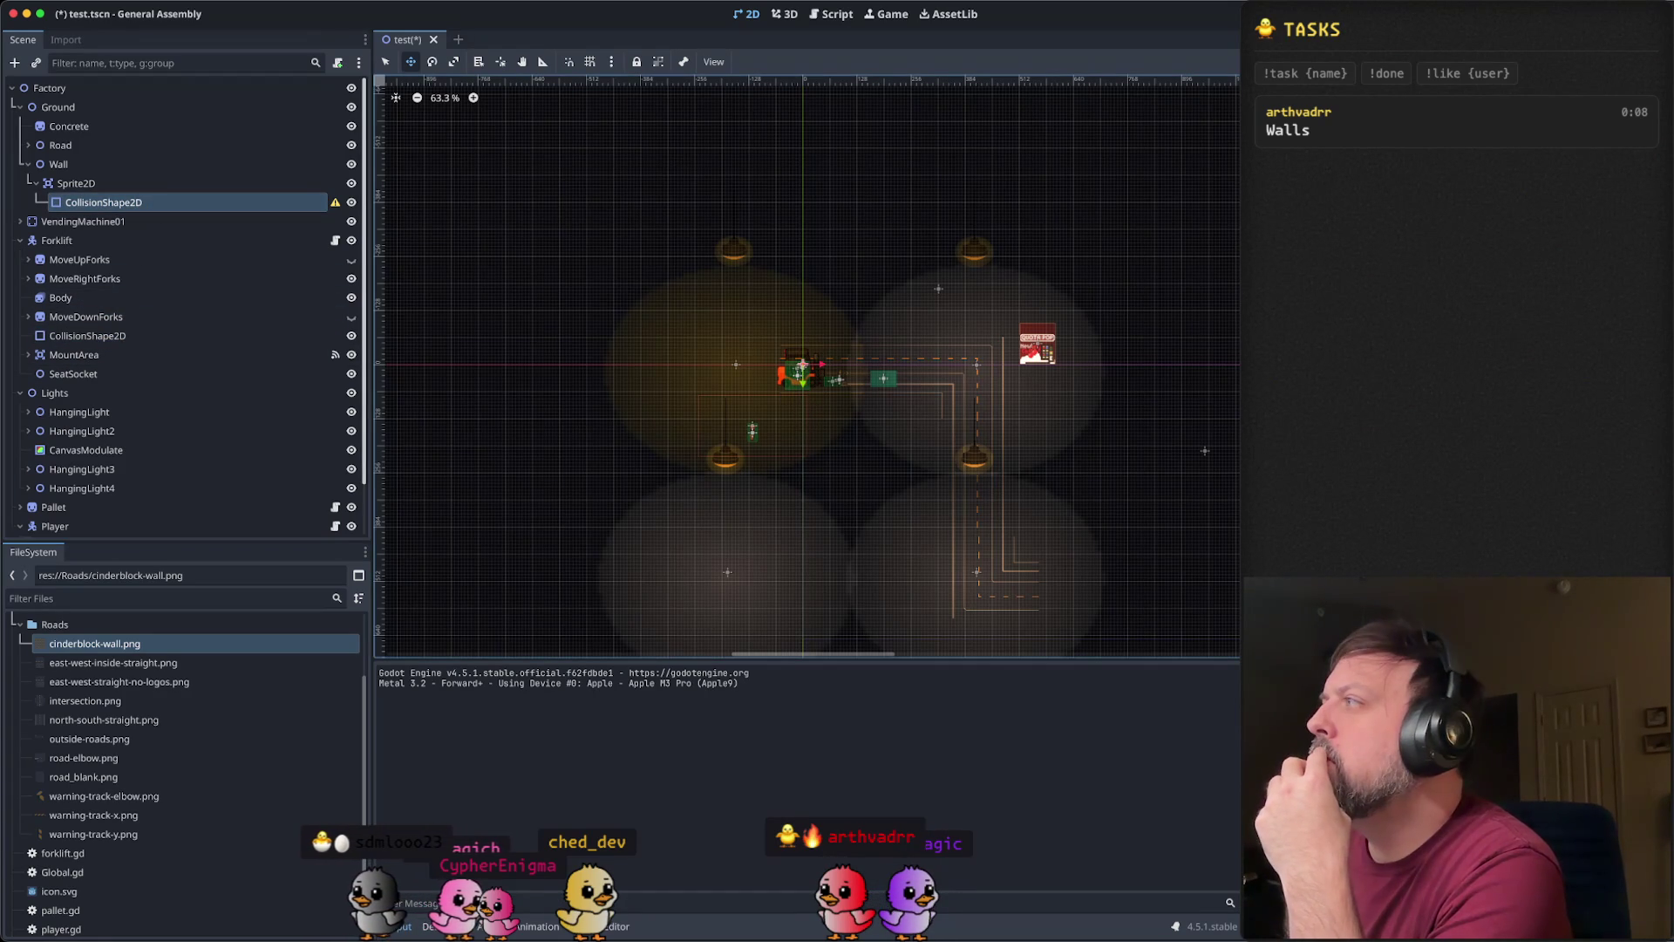
pyautogui.moveTo(791, 231); pyautogui.dragTo(994, 385)
pyautogui.click(76, 183)
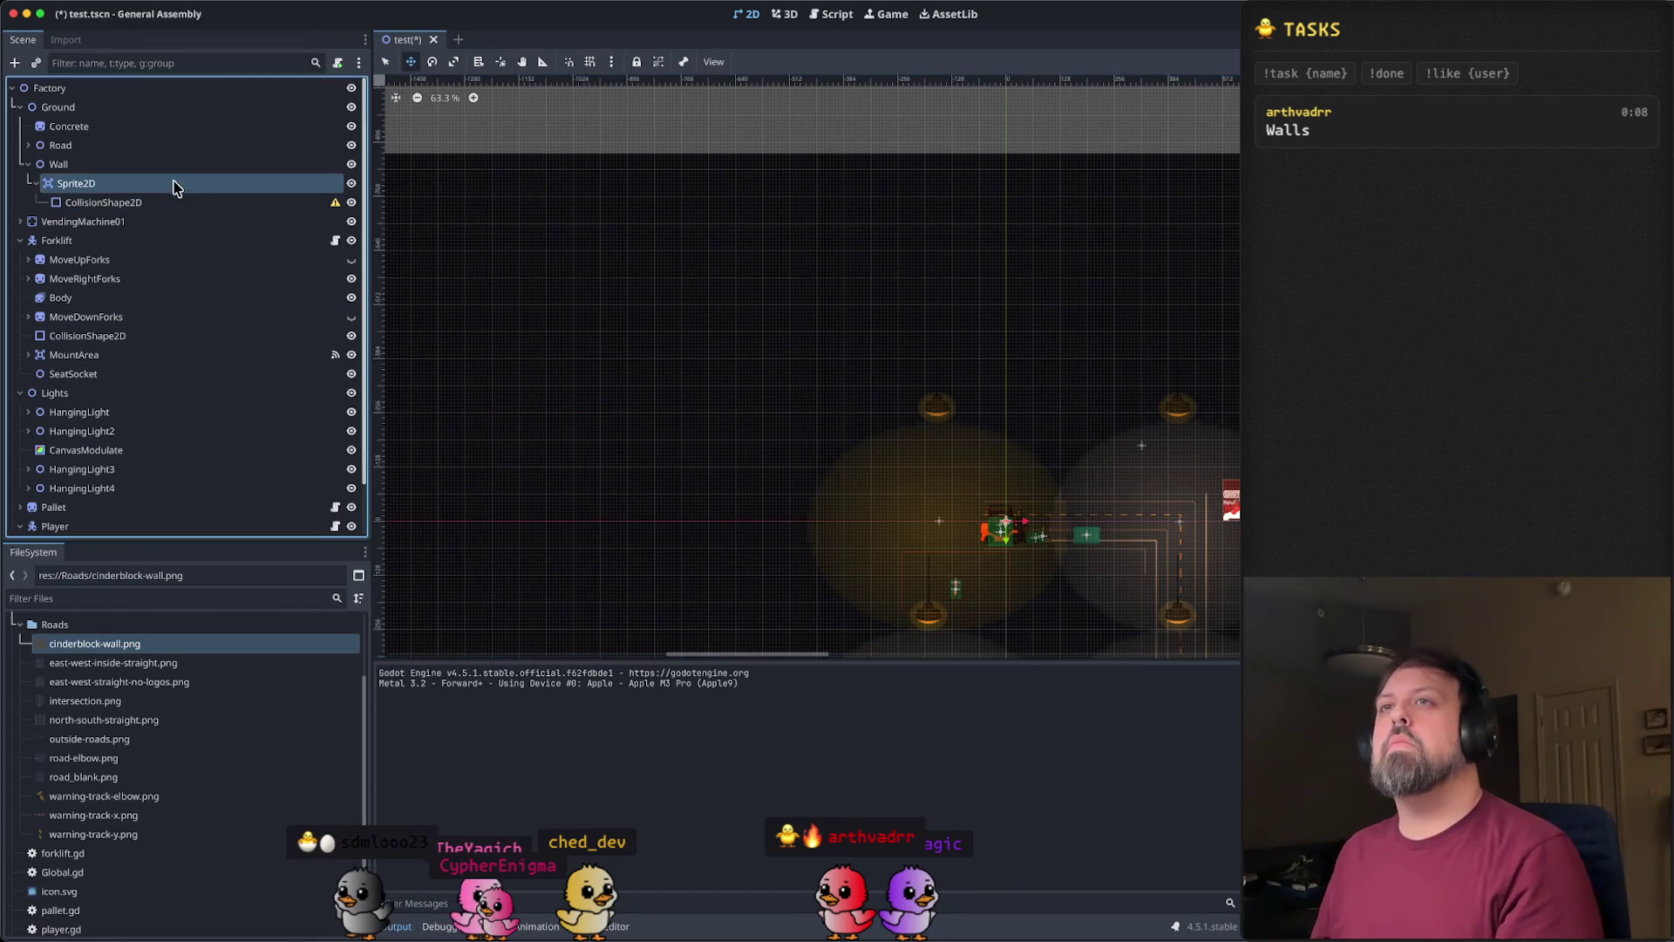
pyautogui.moveTo(676, 314)
pyautogui.mouseDown()
pyautogui.moveTo(714, 314)
pyautogui.moveTo(560, 361)
pyautogui.mouseUp()
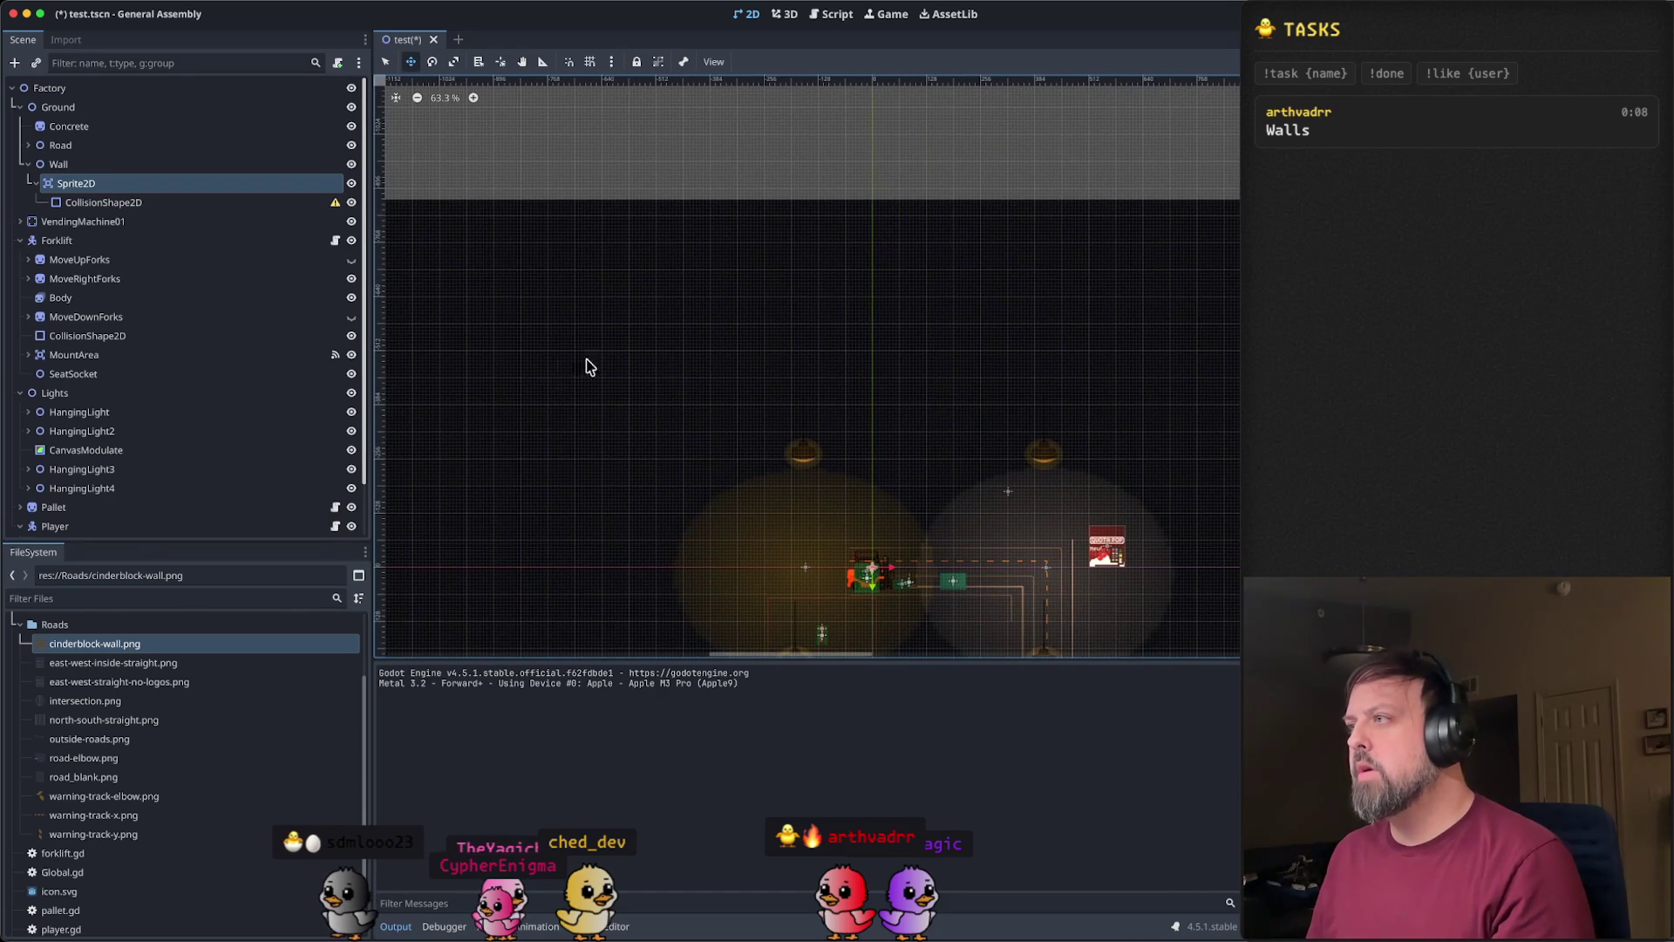
pyautogui.scroll(6, 1000, 432)
pyautogui.moveTo(1024, 453)
pyautogui.mouseDown()
pyautogui.moveTo(805, 300)
pyautogui.moveTo(905, 291)
pyautogui.mouseUp()
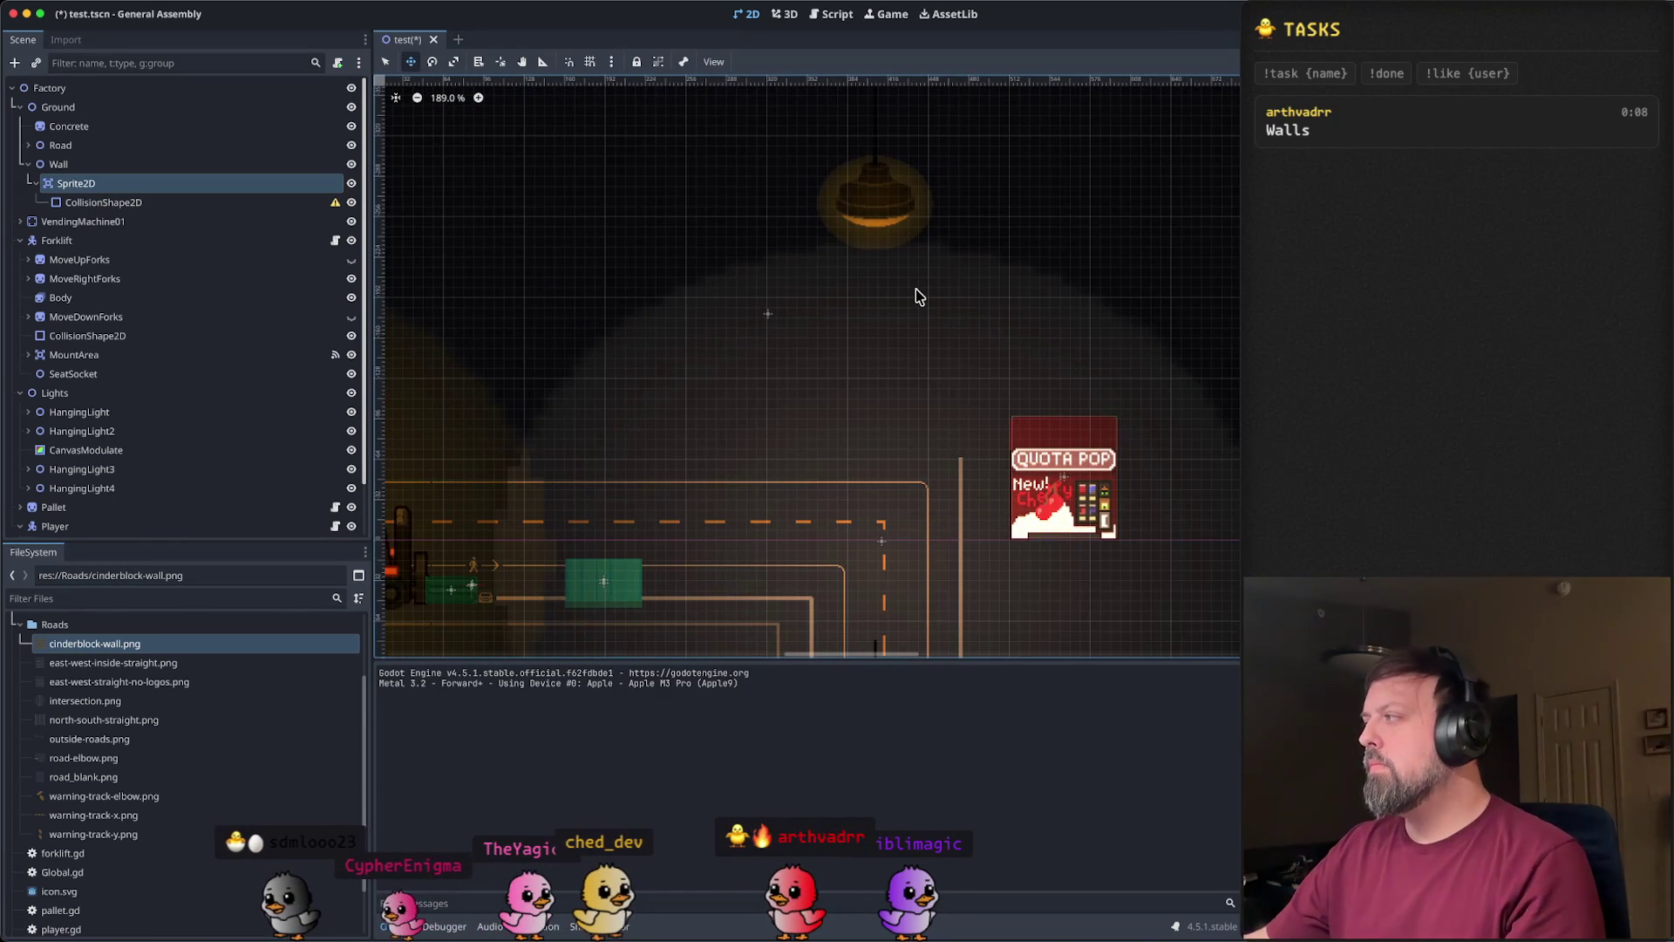
pyautogui.scroll(5, 876, 410)
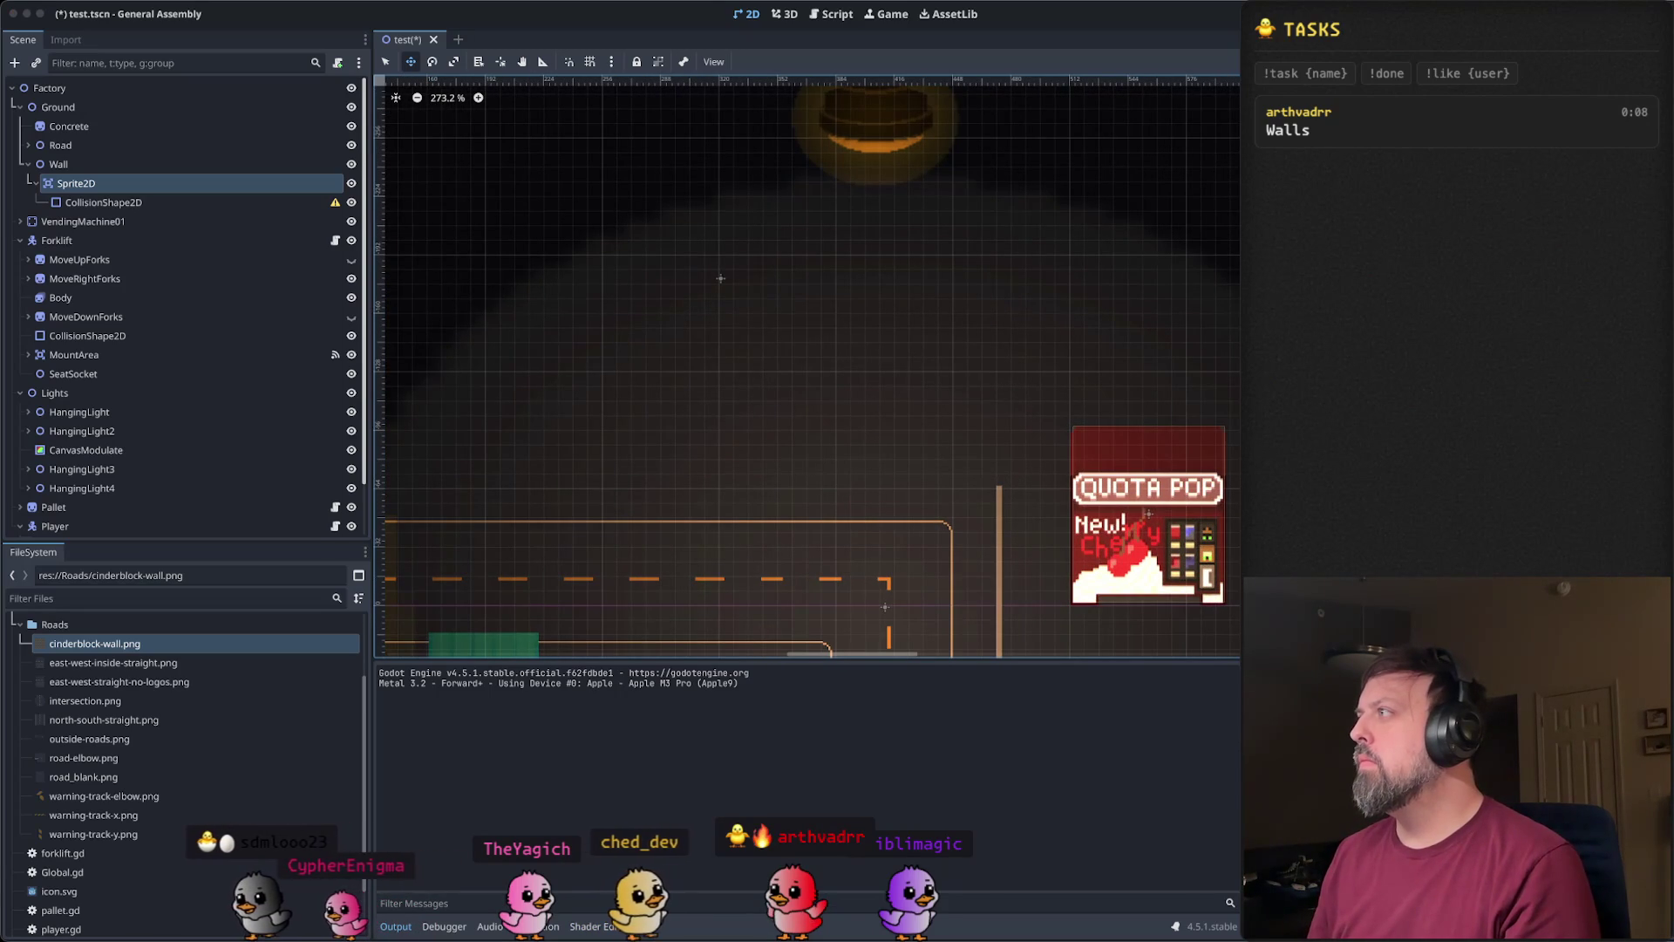
pyautogui.moveTo(932, 357); pyautogui.dragTo(1030, 268)
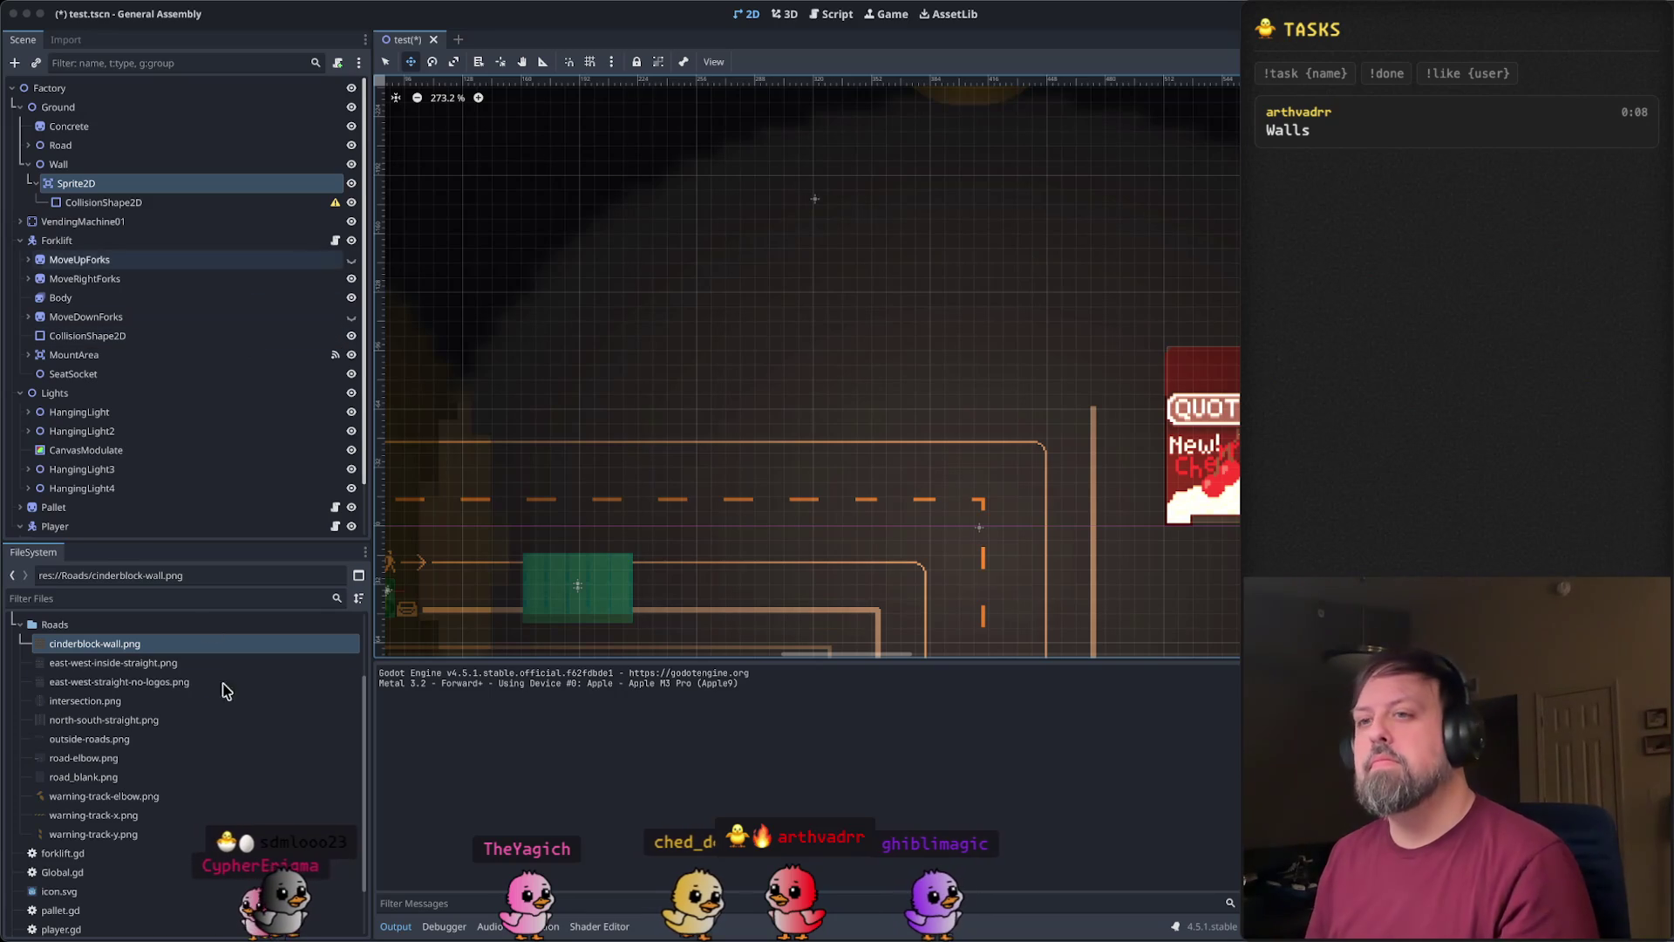
pyautogui.scroll(-2, 268, 781)
pyautogui.scroll(5, 268, 781)
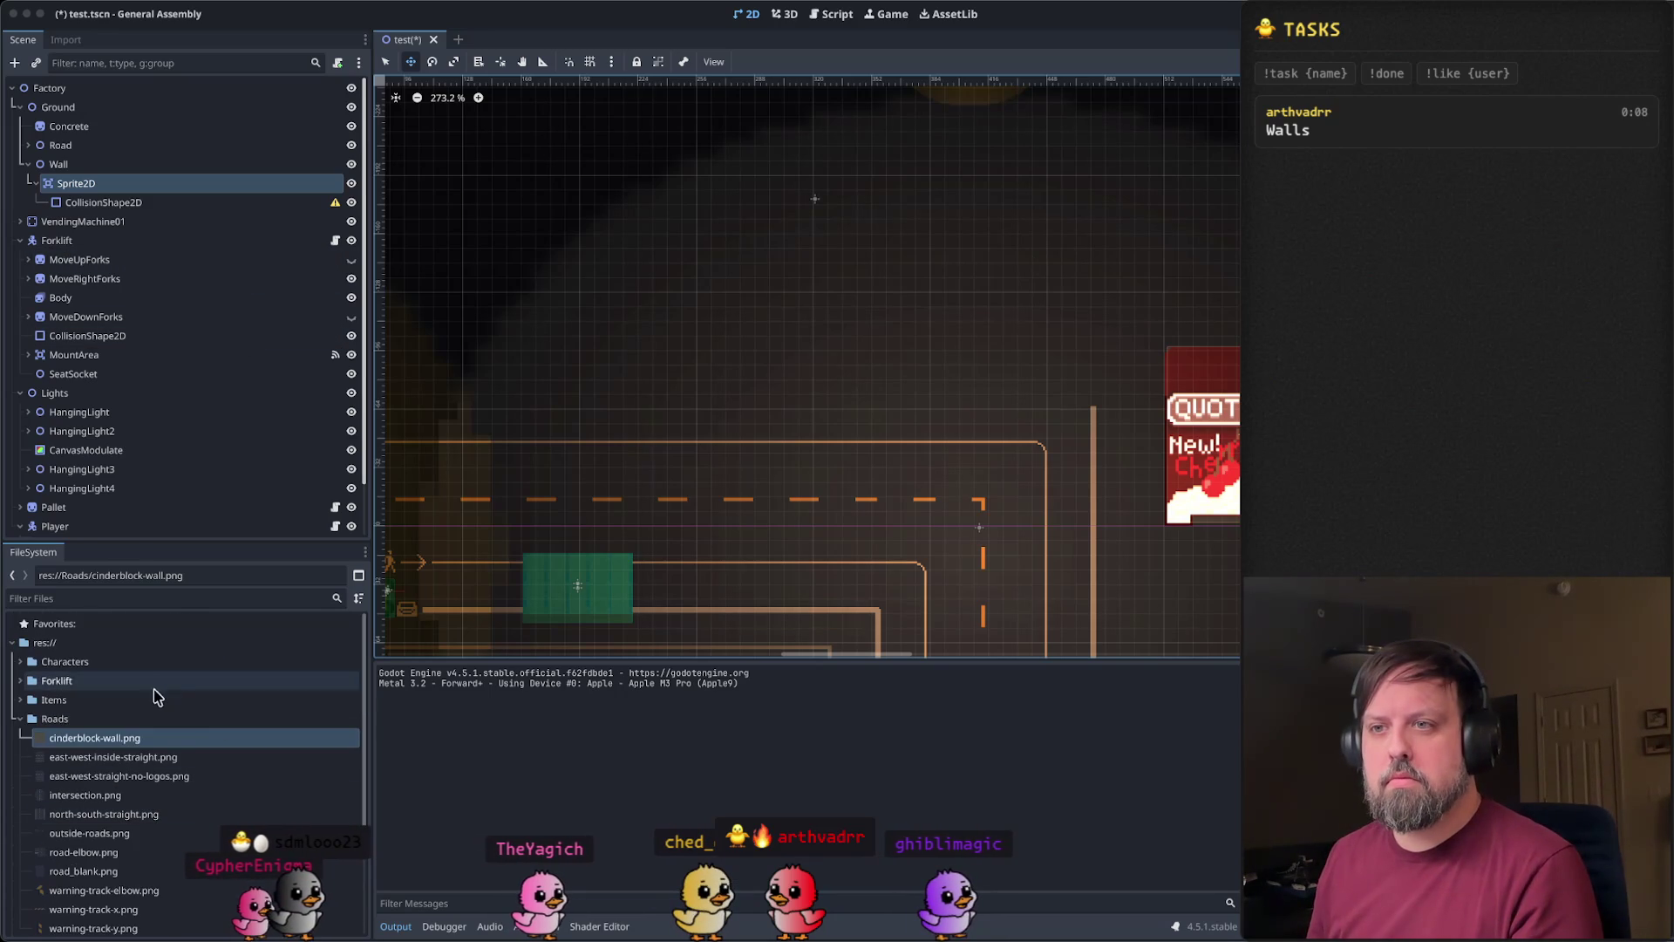
pyautogui.click(130, 190)
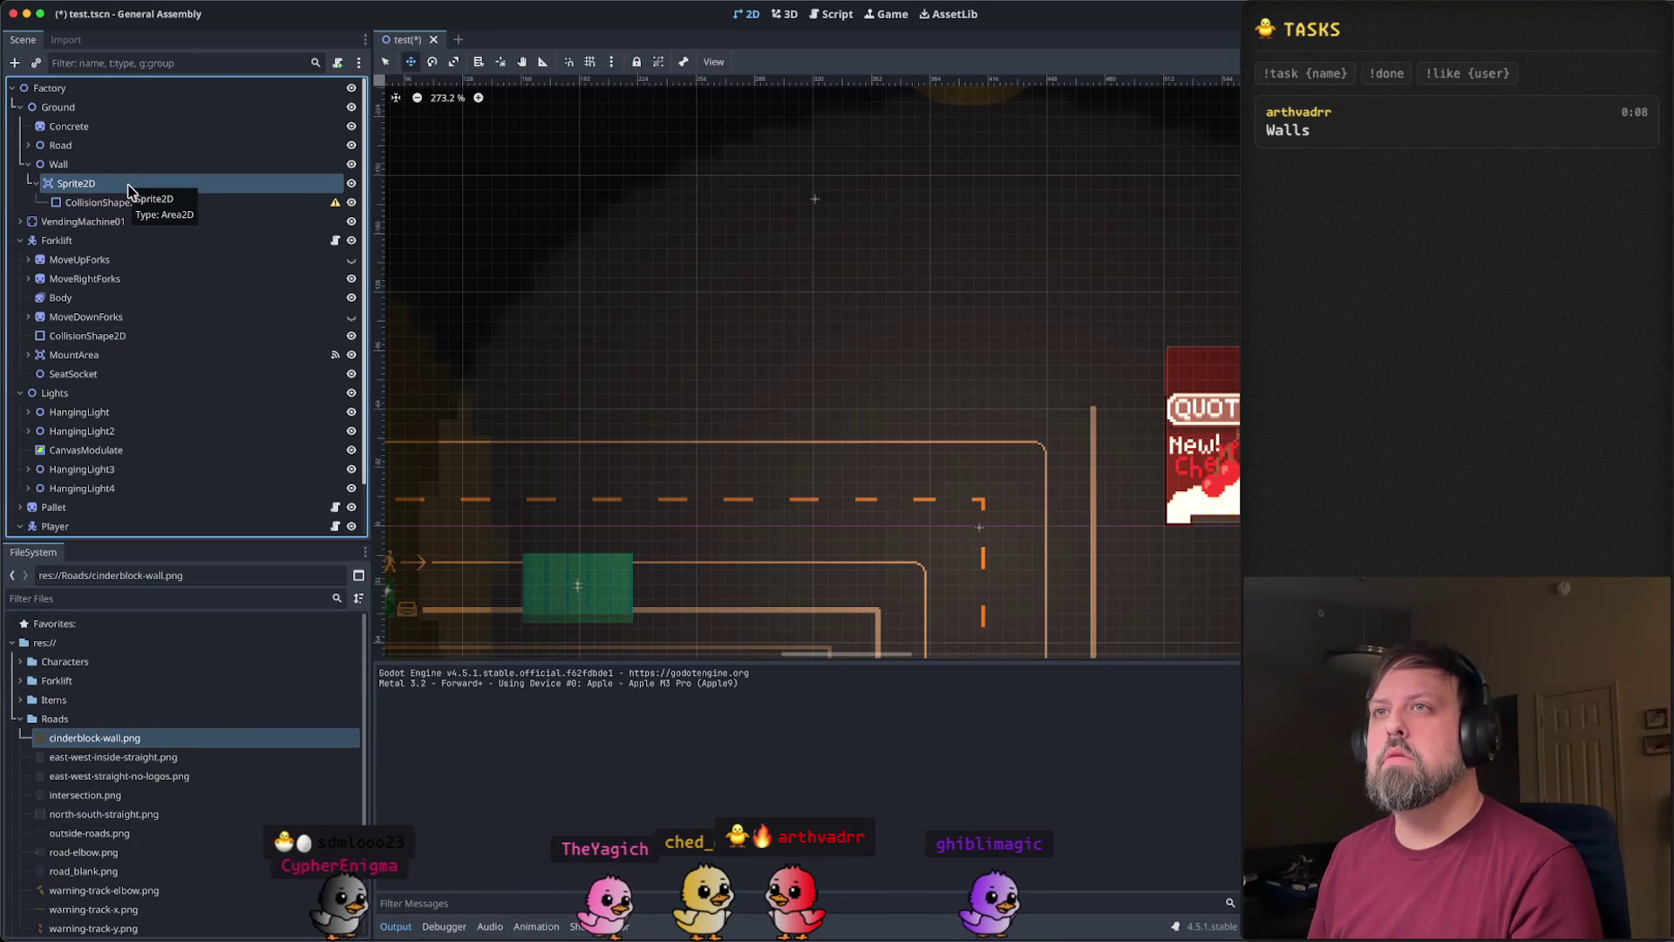
# - Rename Wall's Sprite2D node to Area2D
pyautogui.rightClick(128, 190)
pyautogui.click(223, 365)
pyautogui.write('Area')
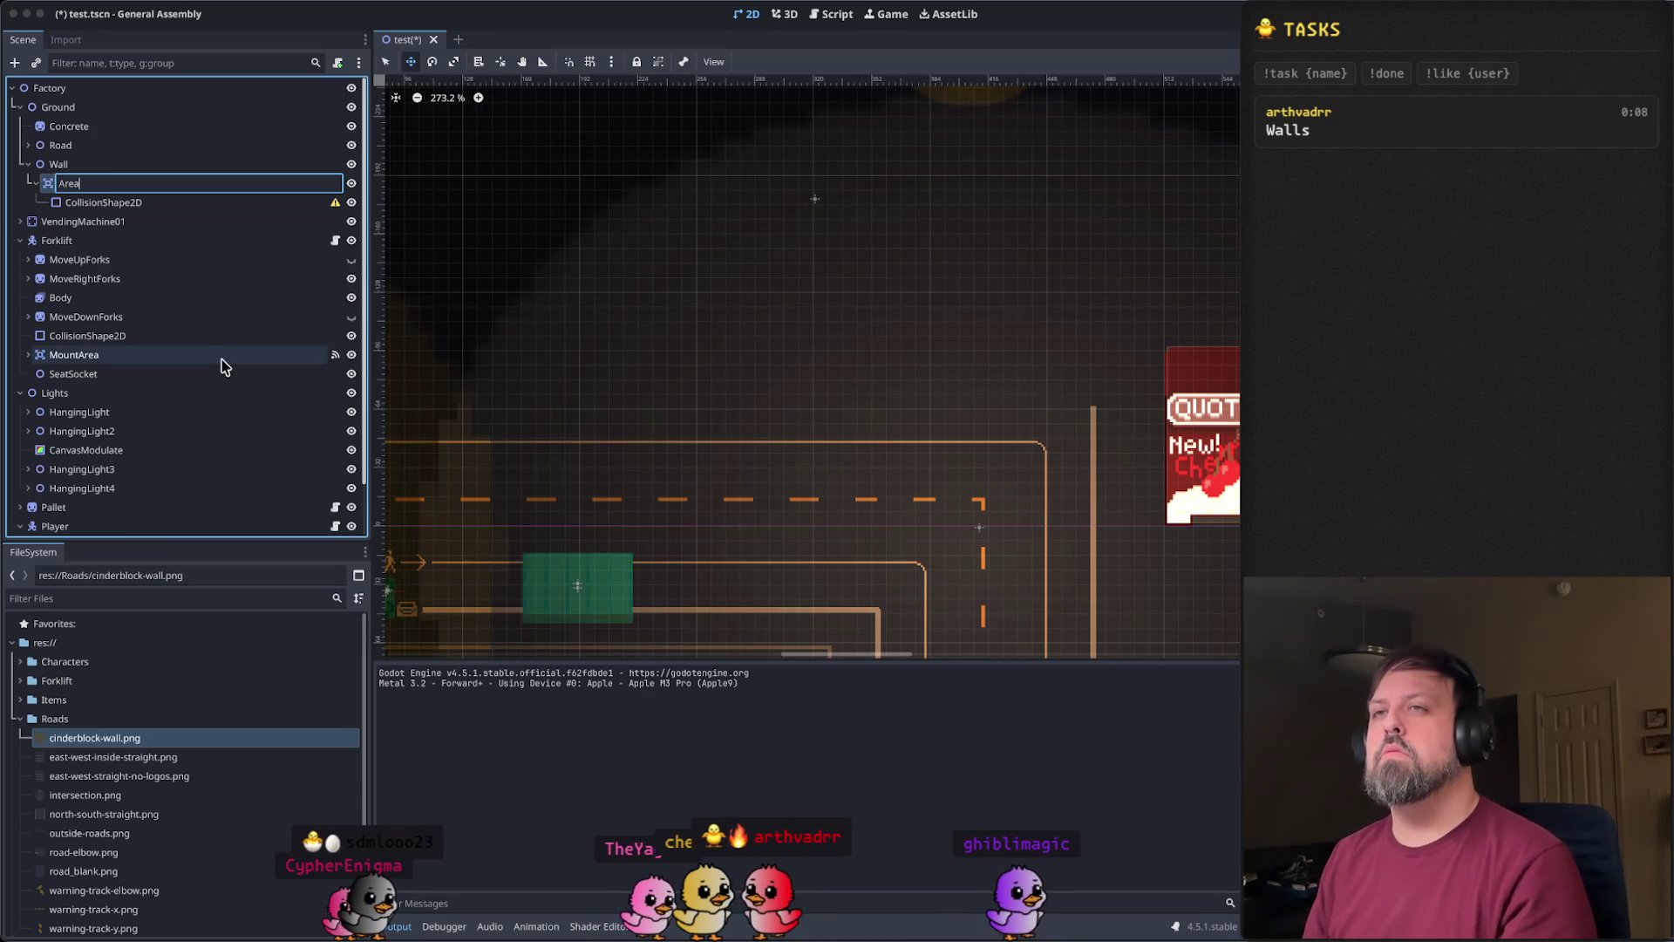
pyautogui.press('Return')
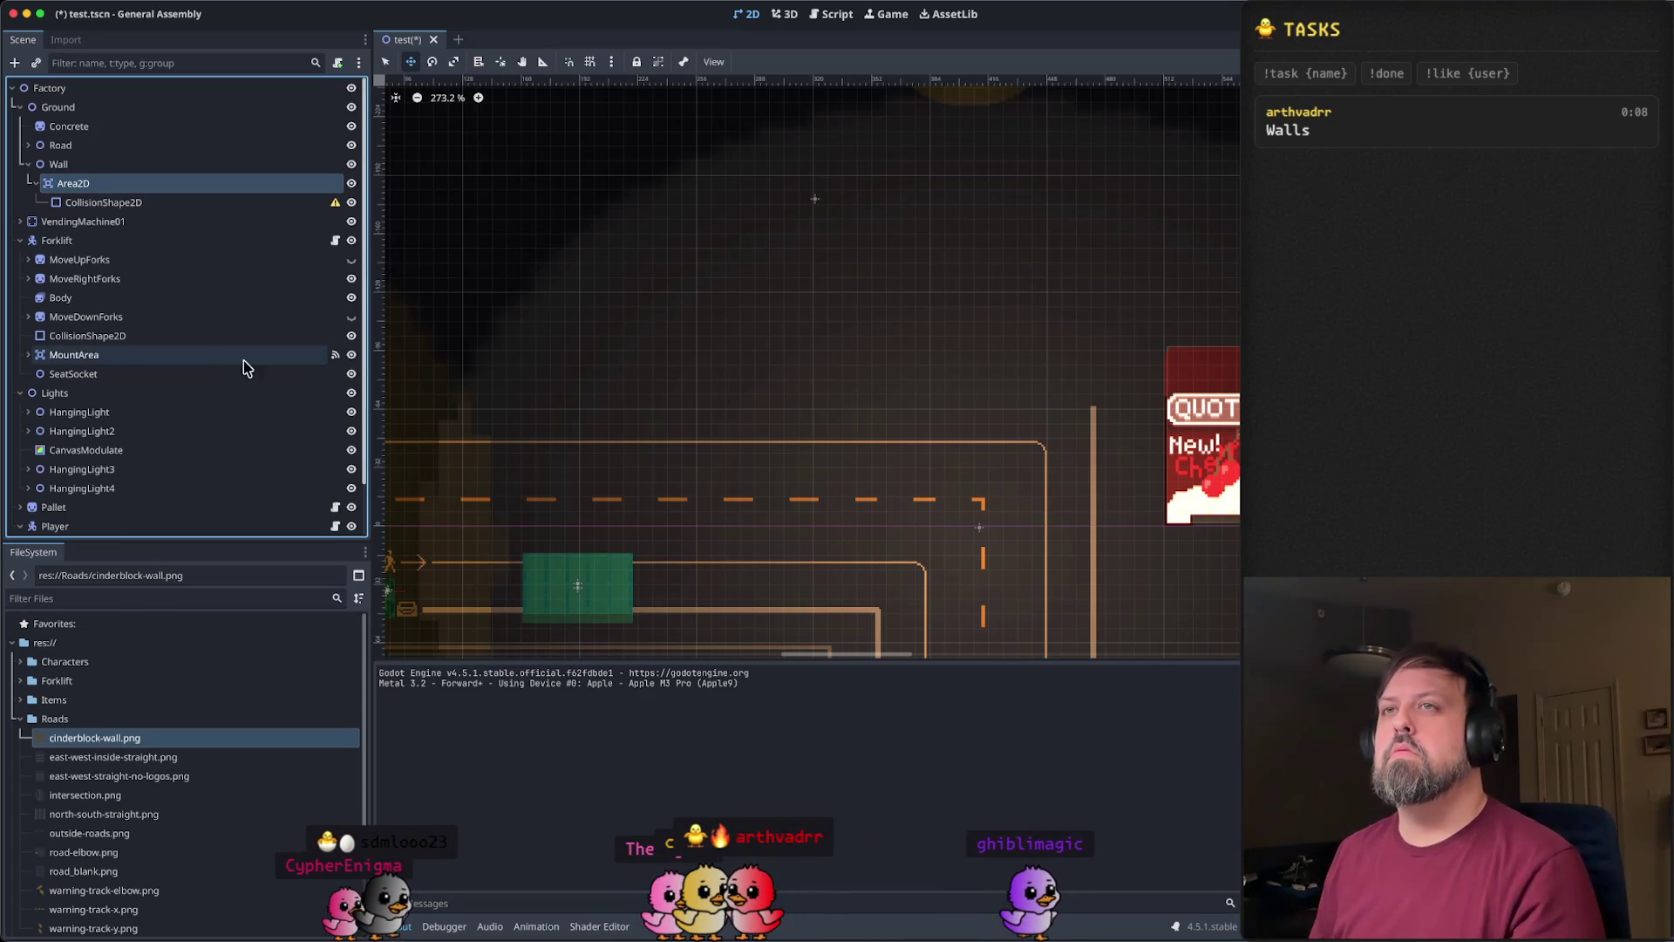
pyautogui.click(154, 166)
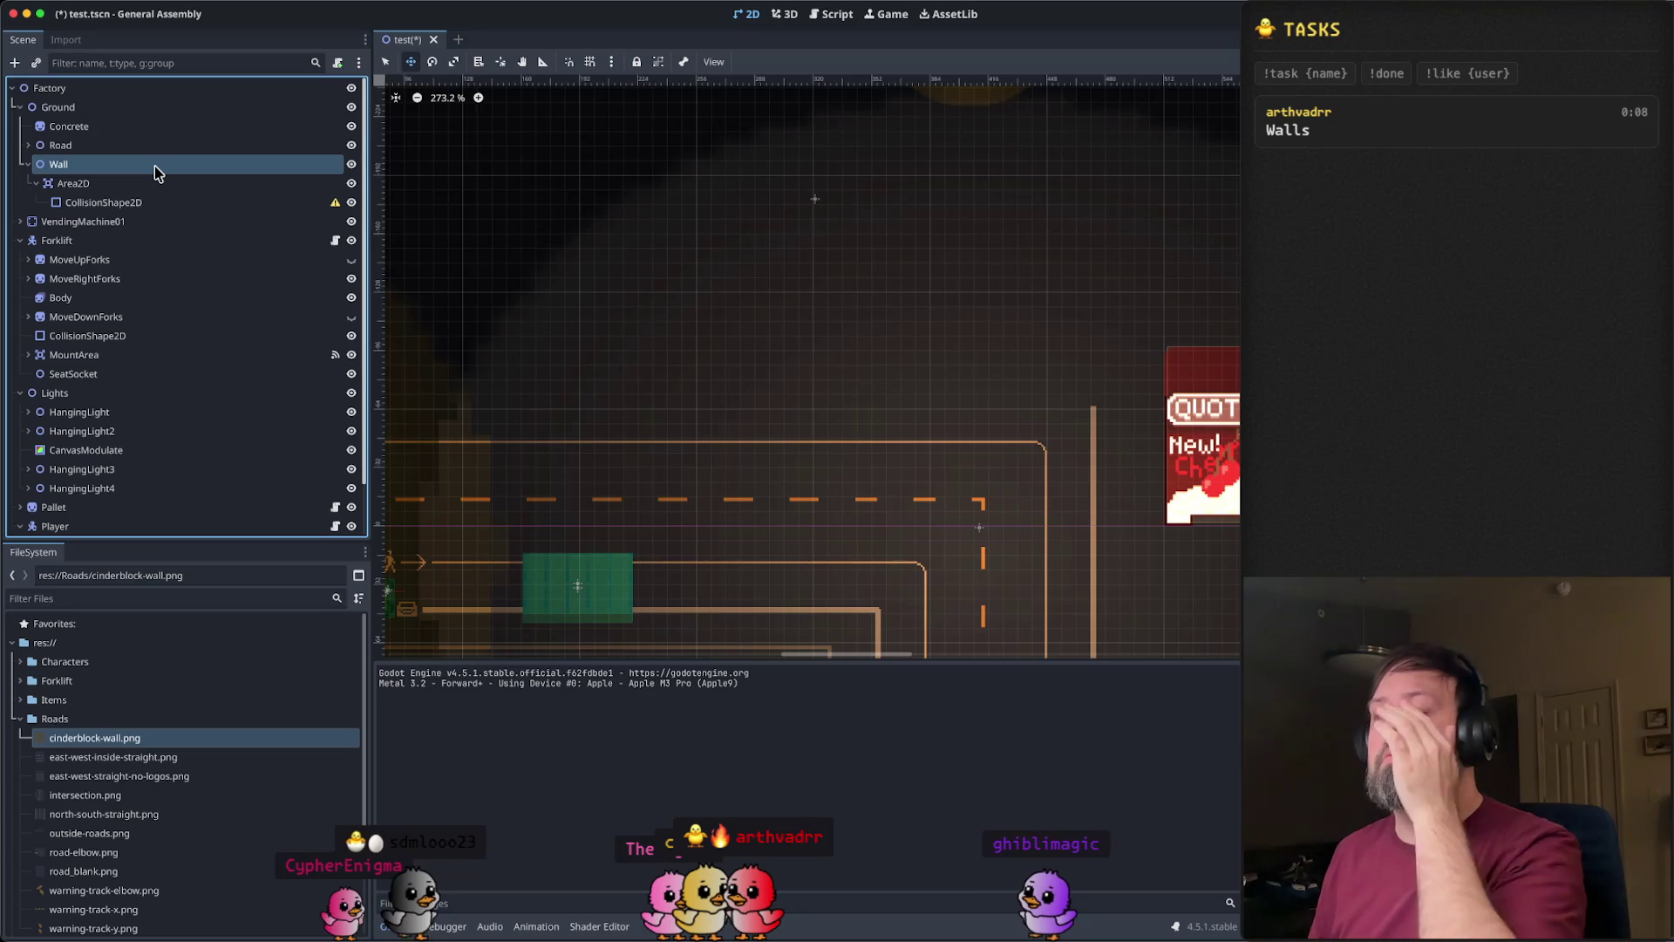
pyautogui.rightClick(154, 166)
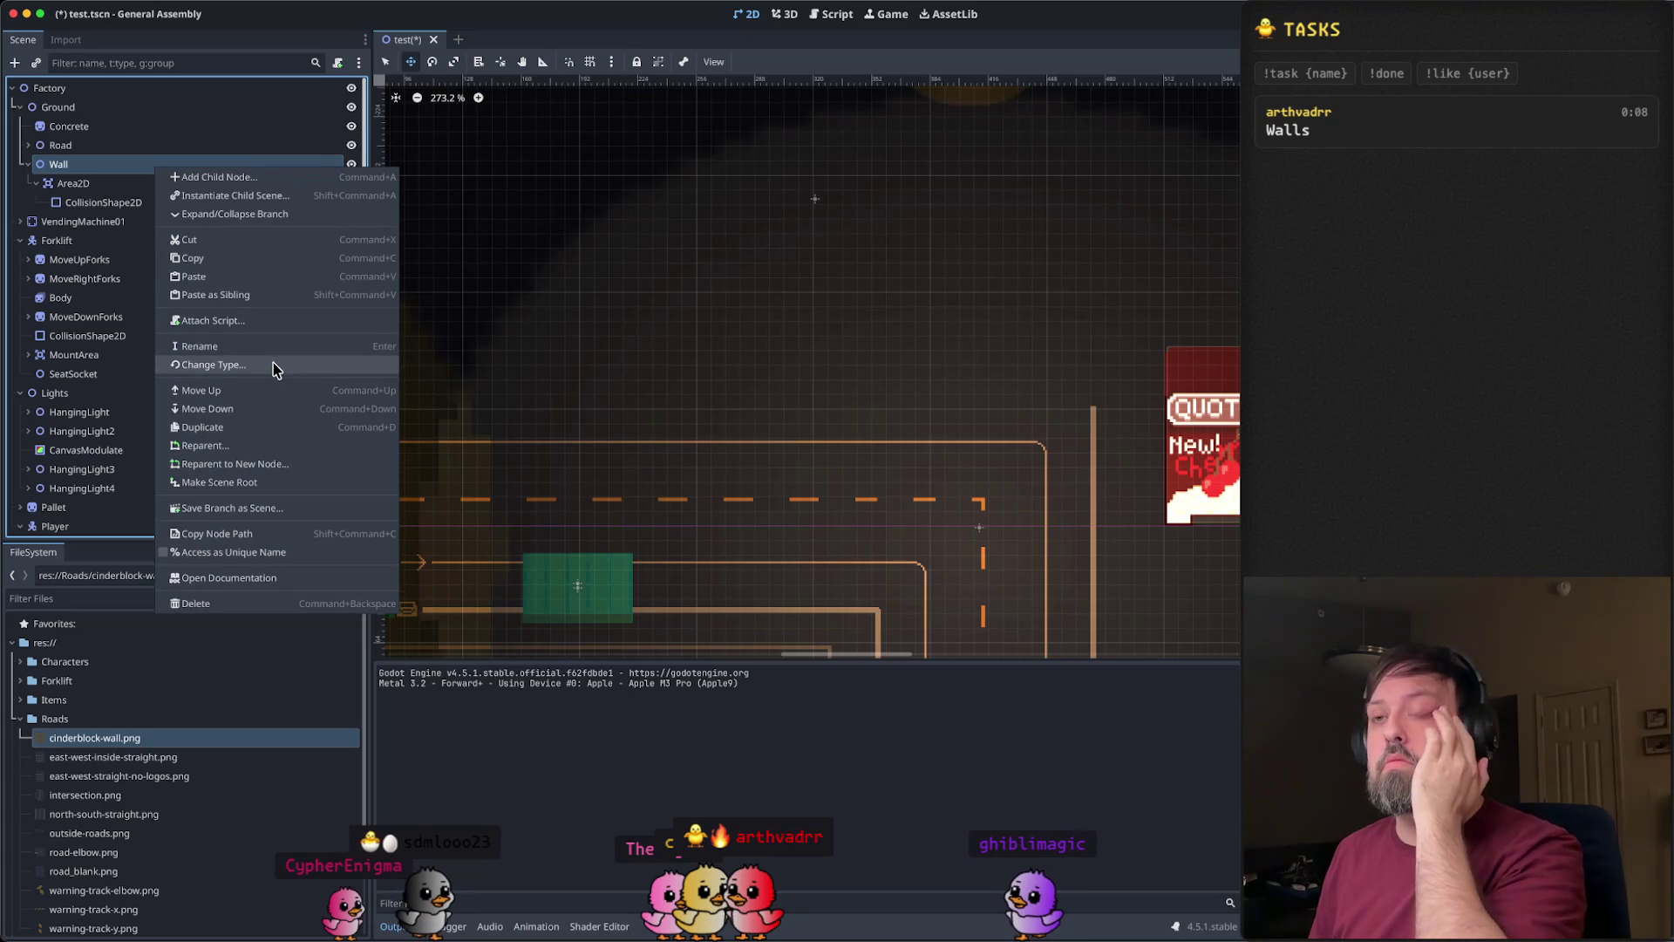
# - Convert the Wall node from Node2D into a Sprite2D
pyautogui.click(273, 364)
pyautogui.write('sprite')
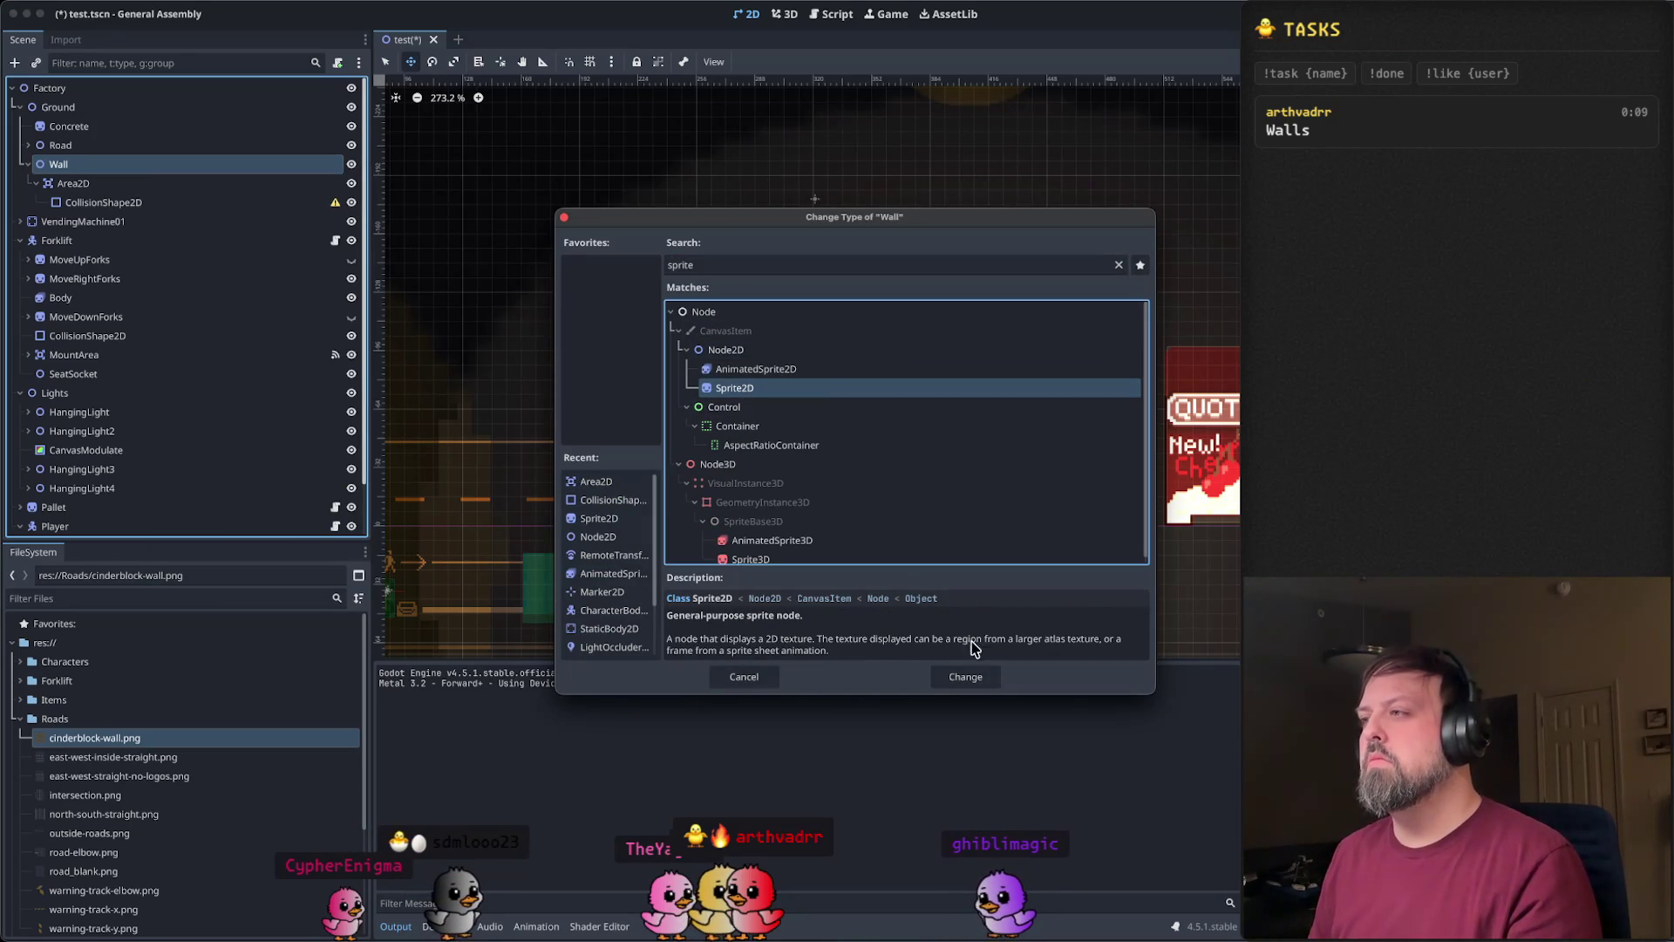
pyautogui.click(965, 677)
pyautogui.click(93, 169)
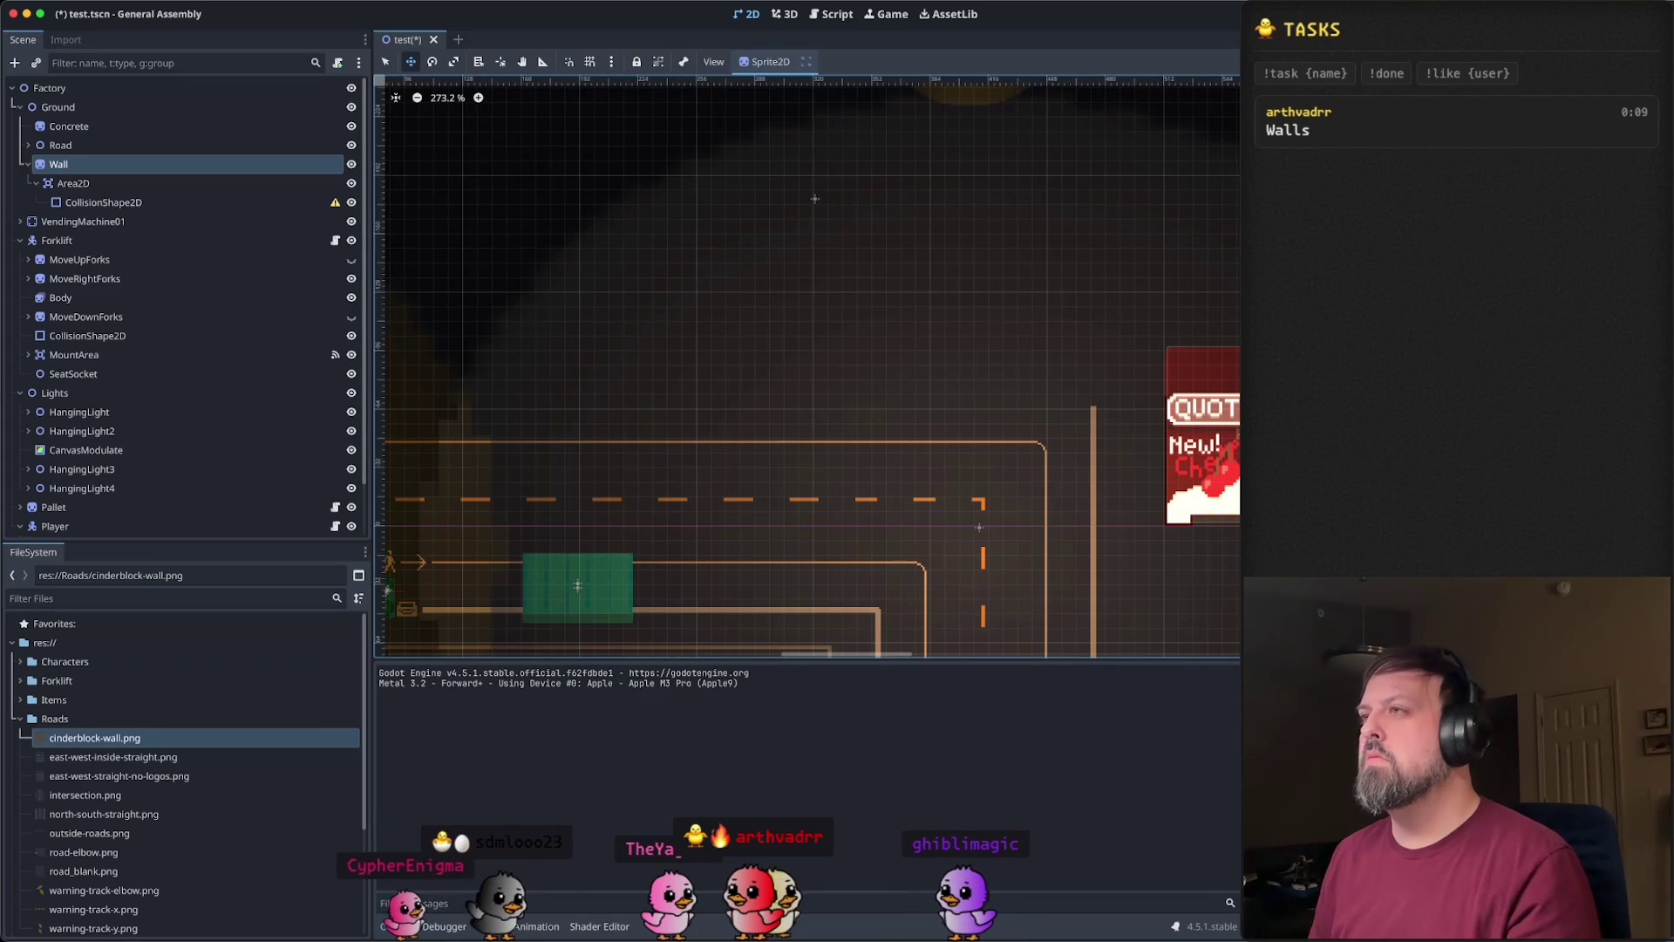
# - Move the cinderblock wall up about 95 px and right about 55 px
pyautogui.scroll(-5, 794, 462)
pyautogui.scroll(-15, 806, 462)
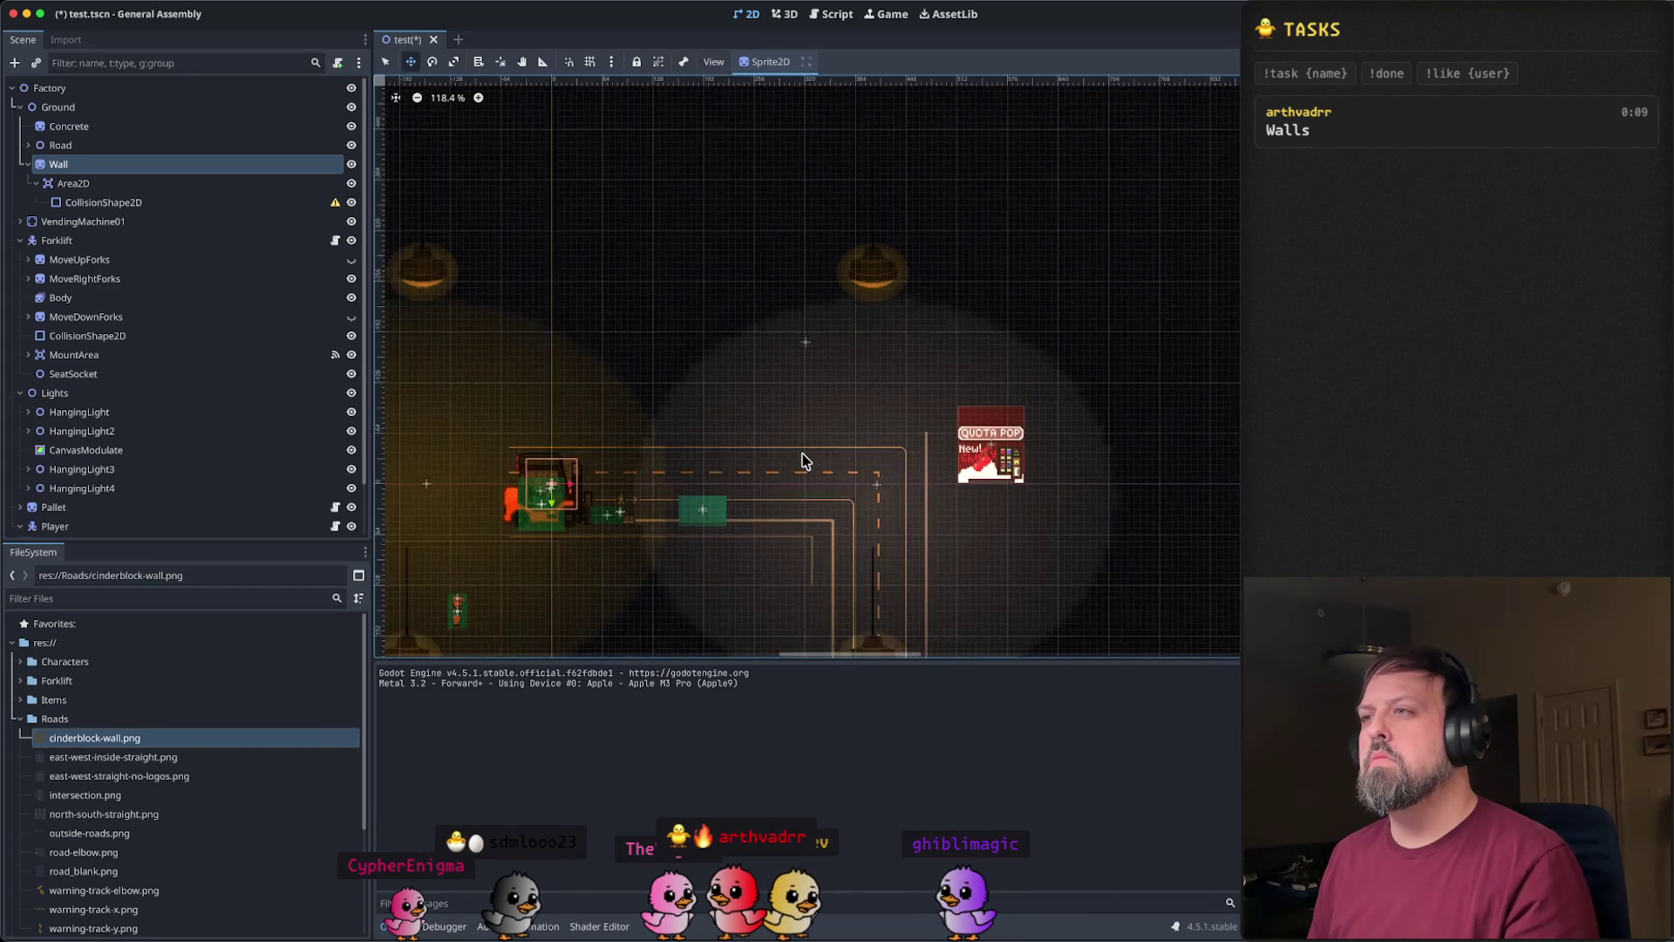
pyautogui.scroll(10, 802, 462)
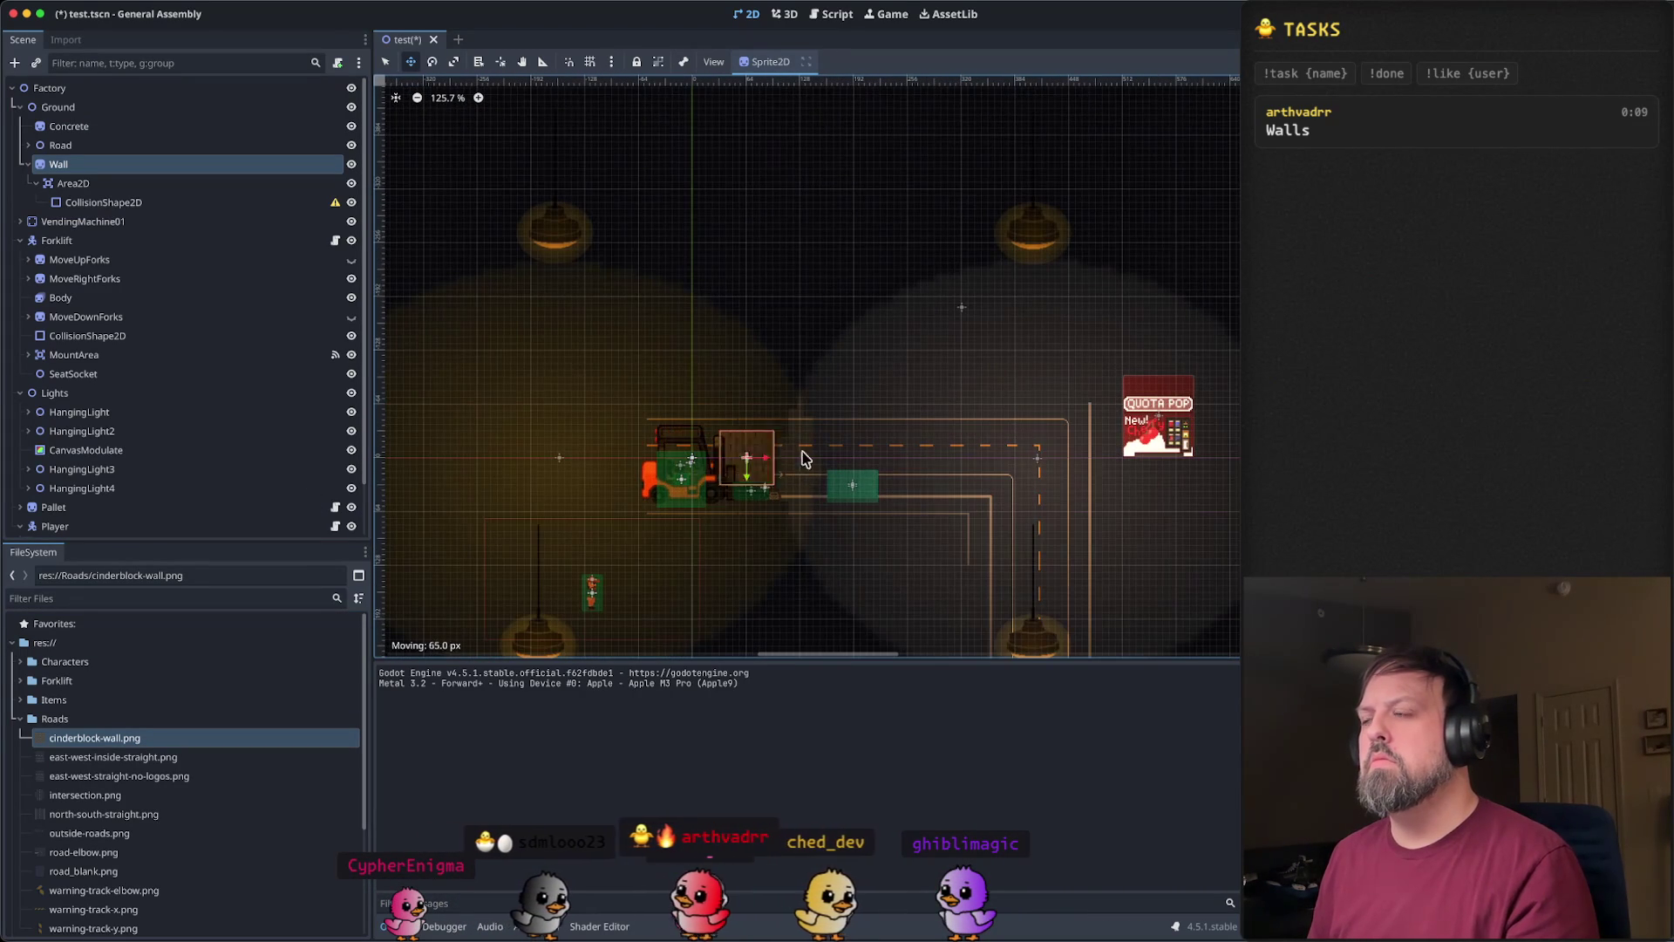
pyautogui.moveTo(1014, 480); pyautogui.dragTo(1022, 395)
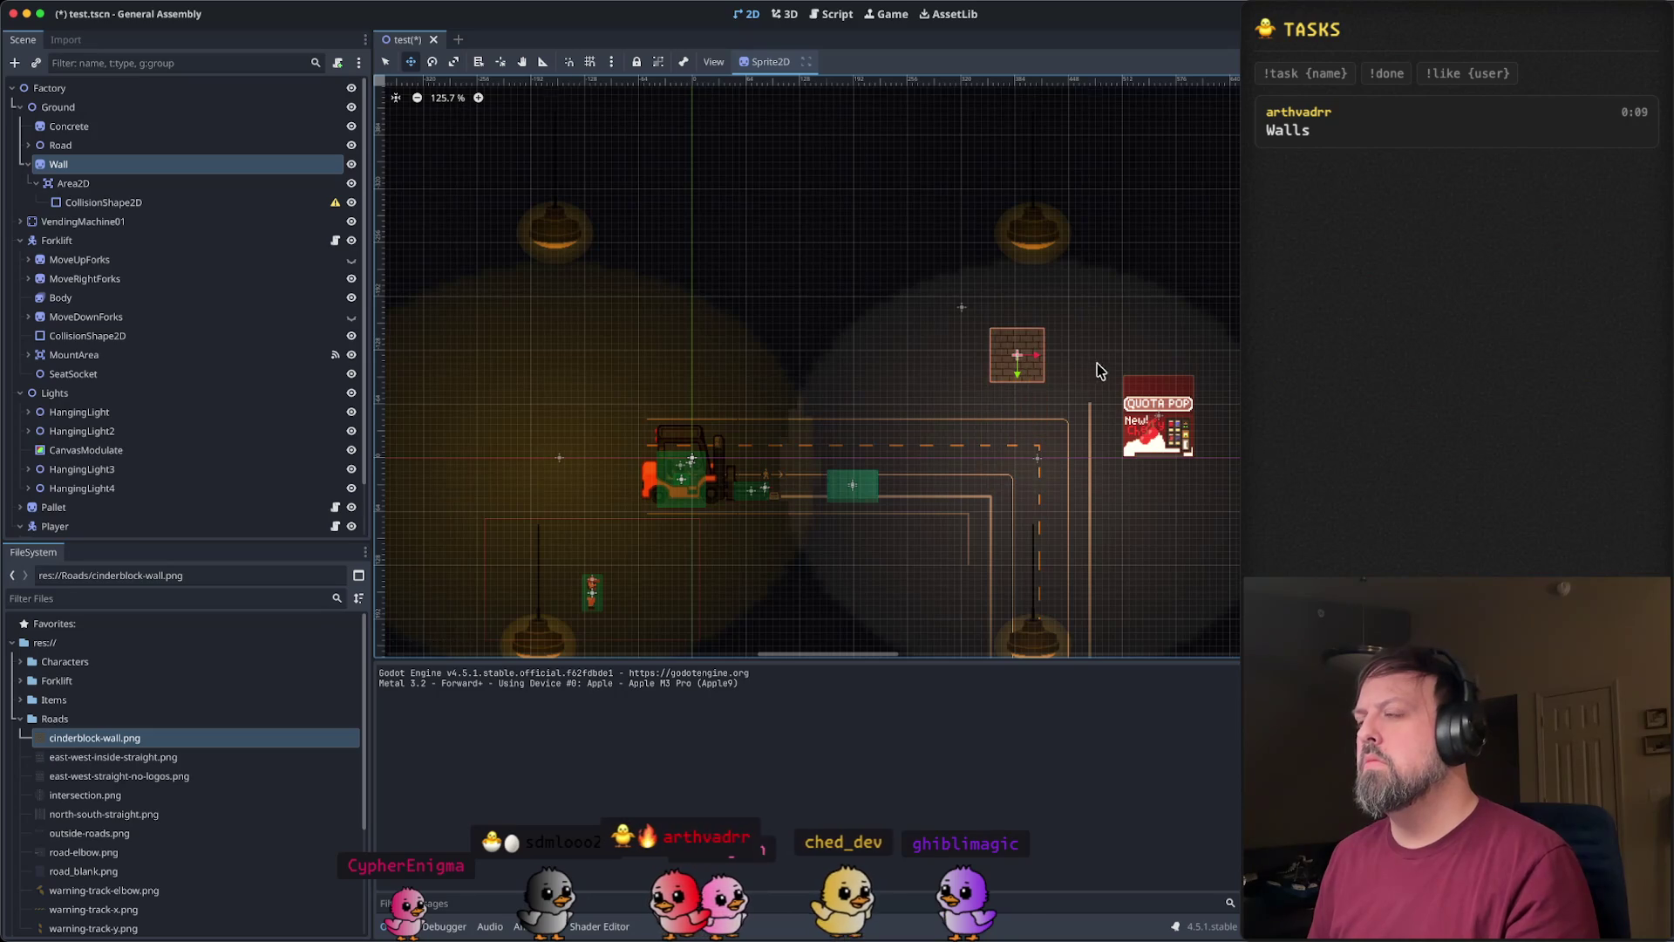
pyautogui.scroll(15, 1090, 370)
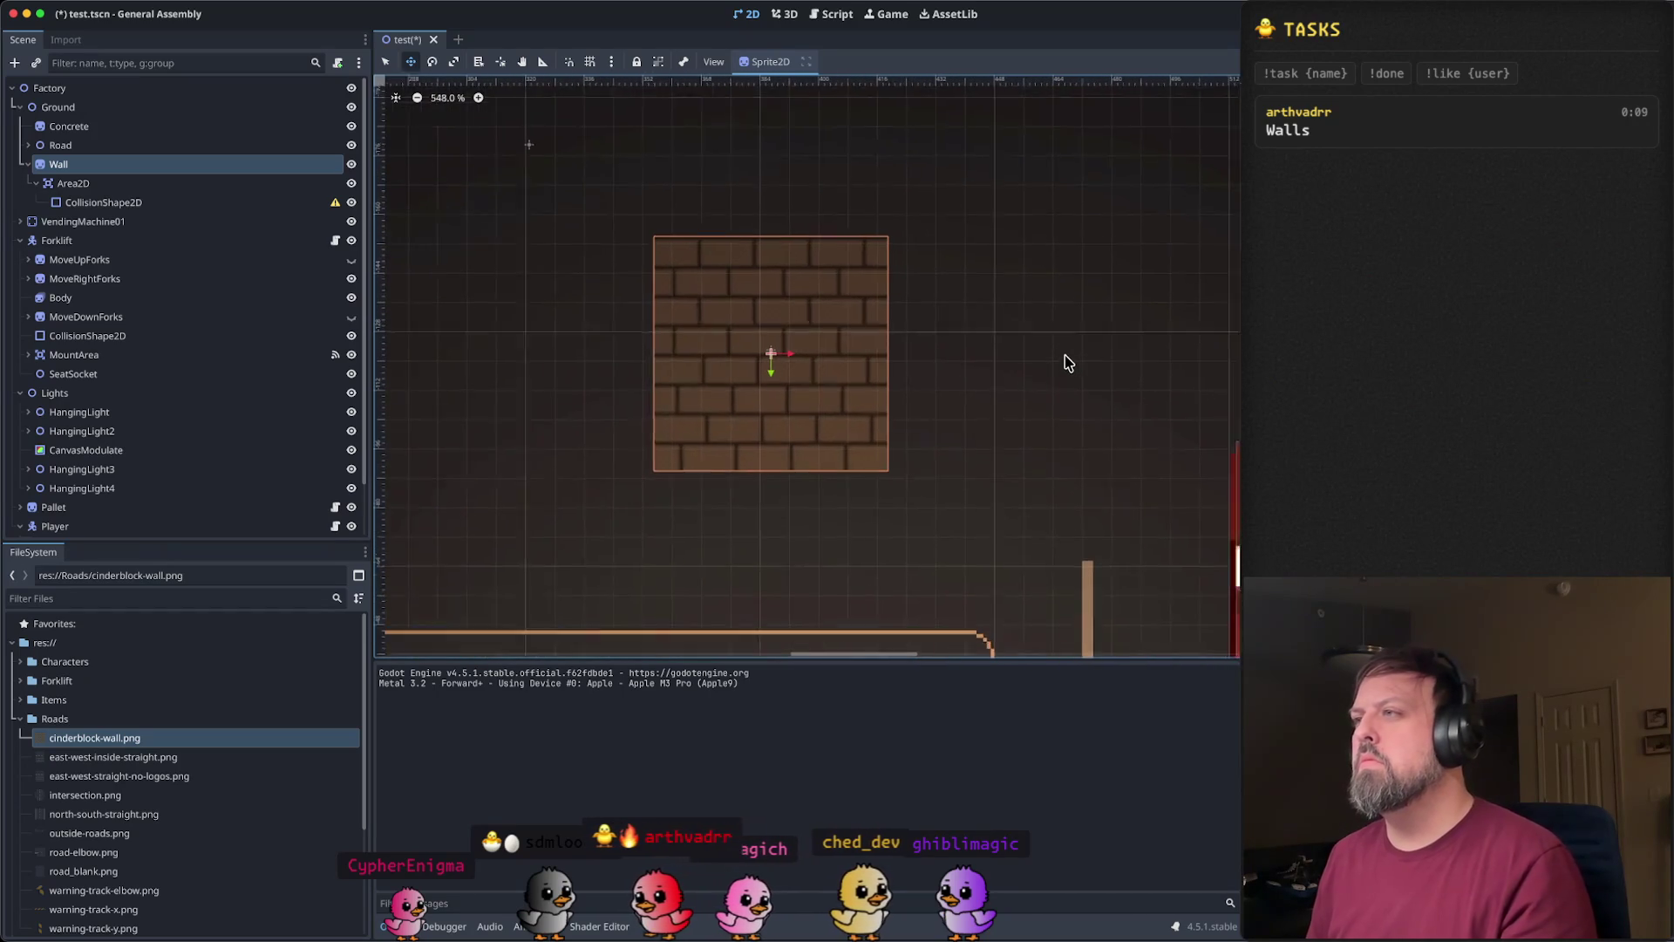
pyautogui.scroll(1, 1065, 357)
pyautogui.scroll(-8, 1011, 345)
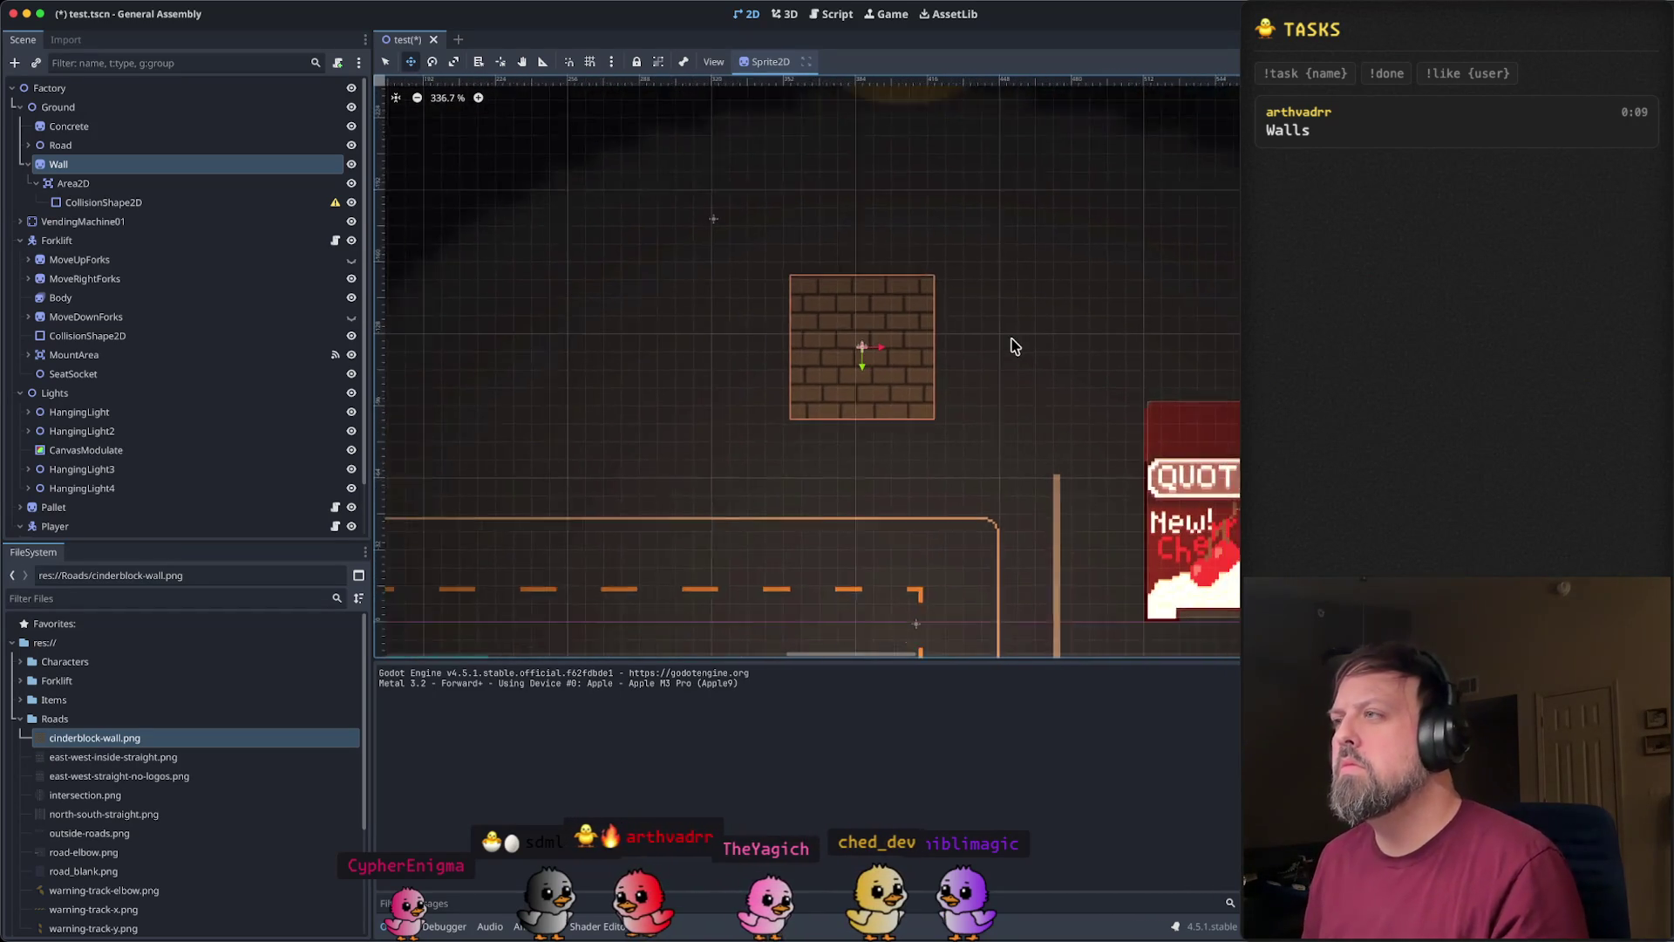
pyautogui.moveTo(907, 352); pyautogui.dragTo(1009, 348)
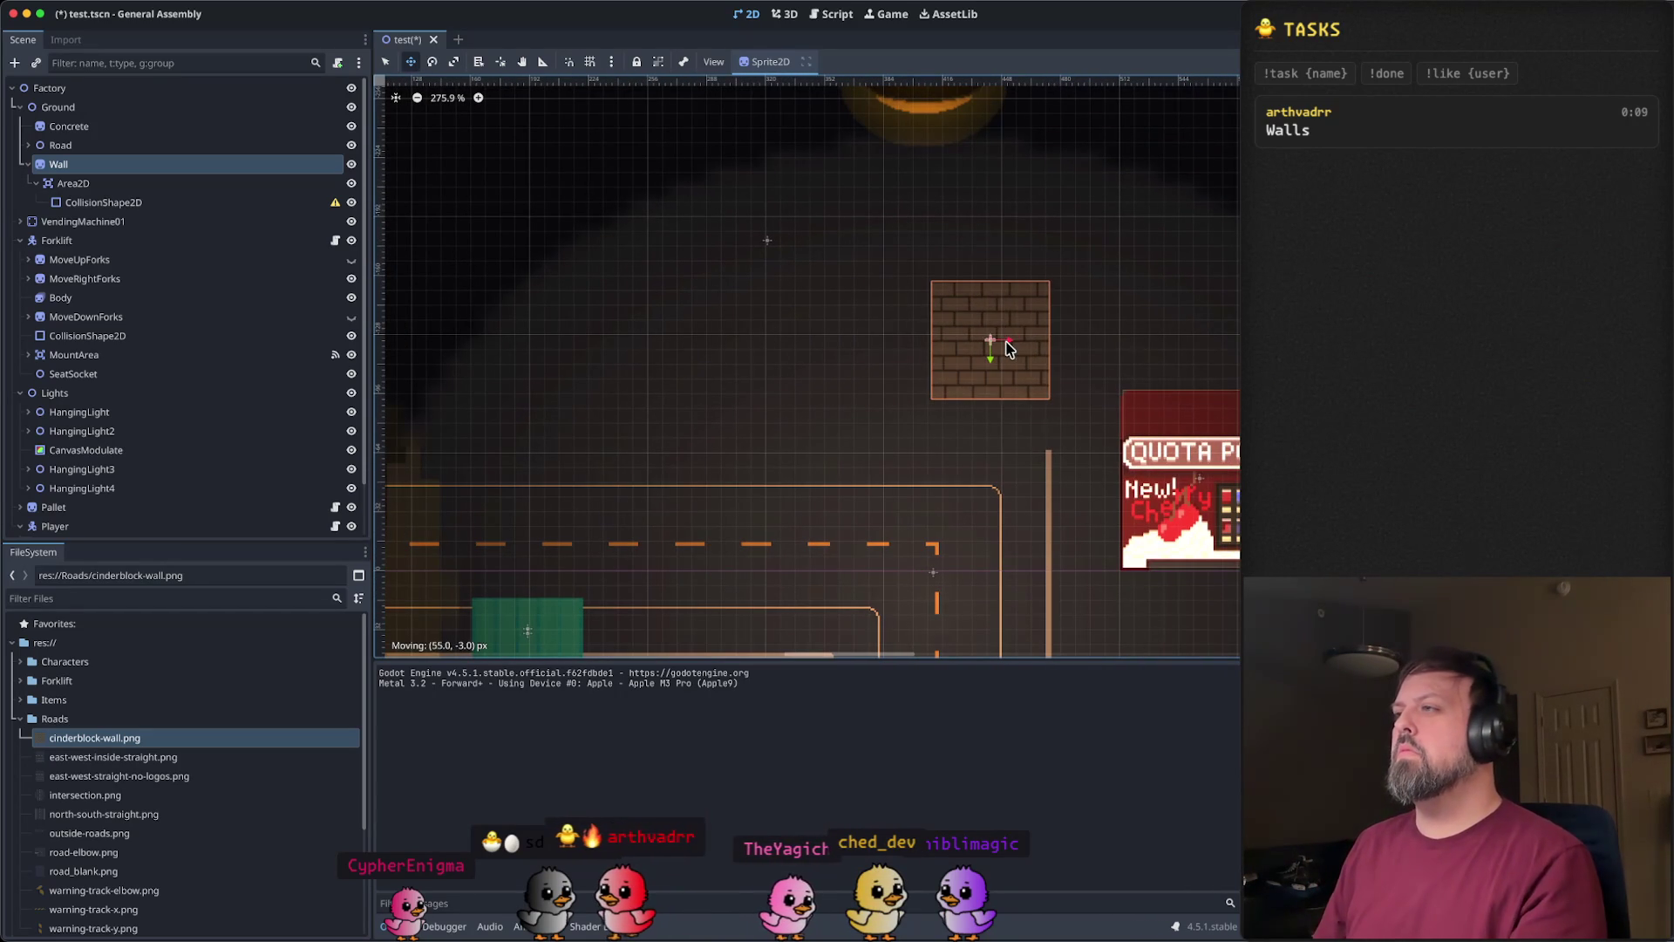
pyautogui.click(1083, 323)
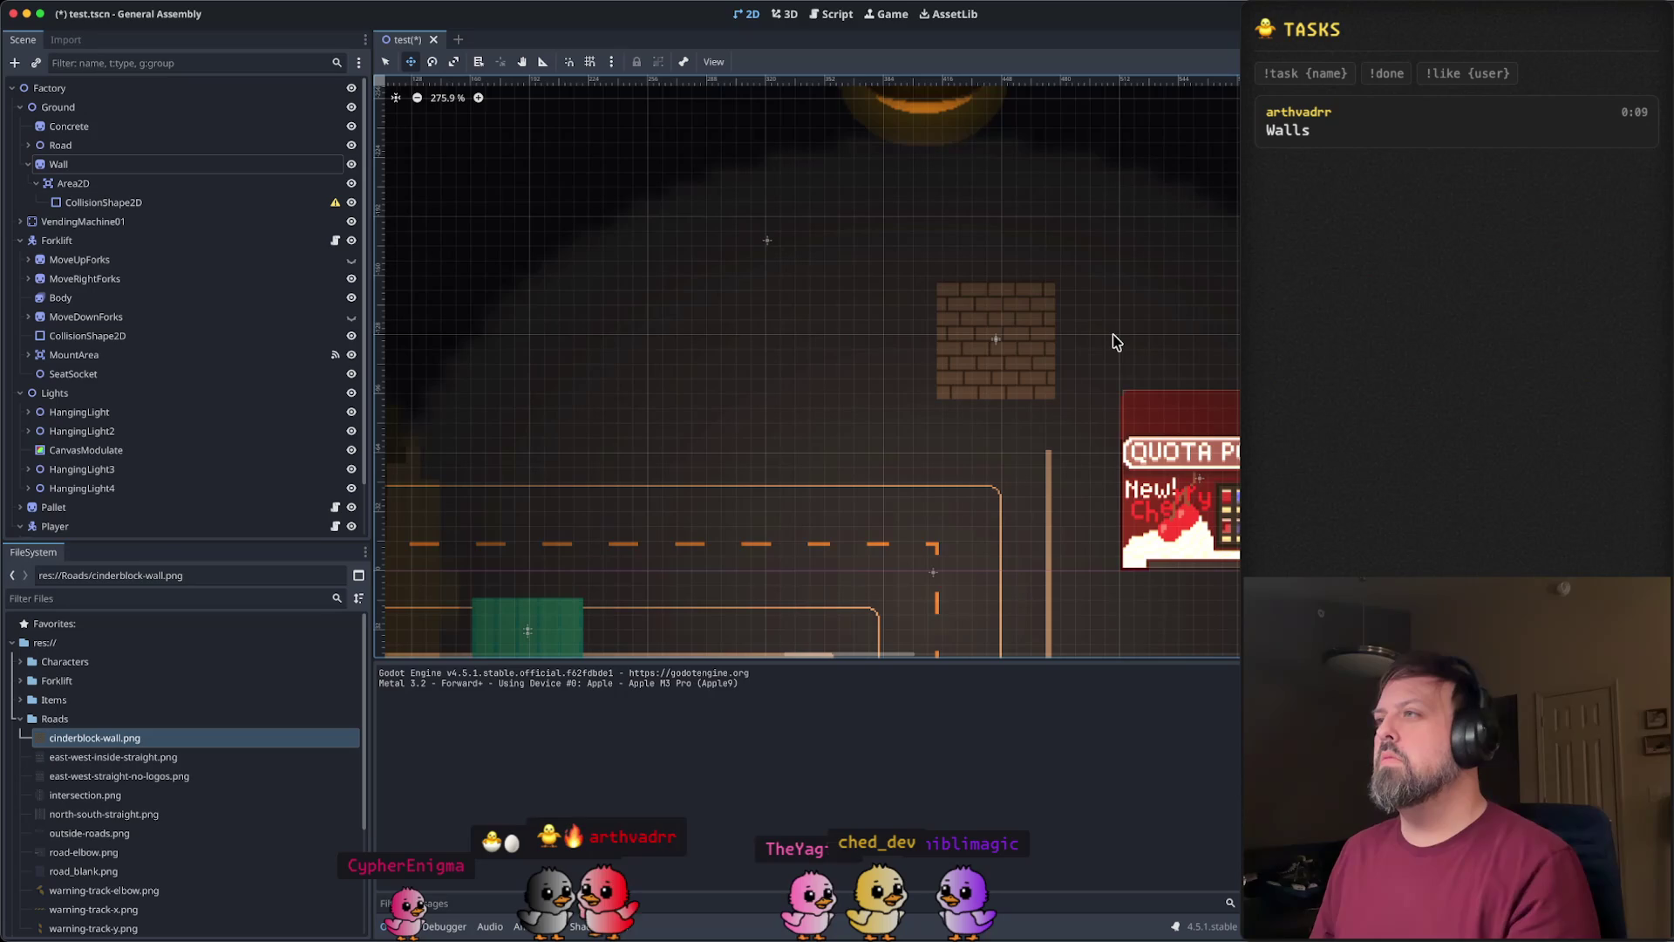
pyautogui.click(1029, 331)
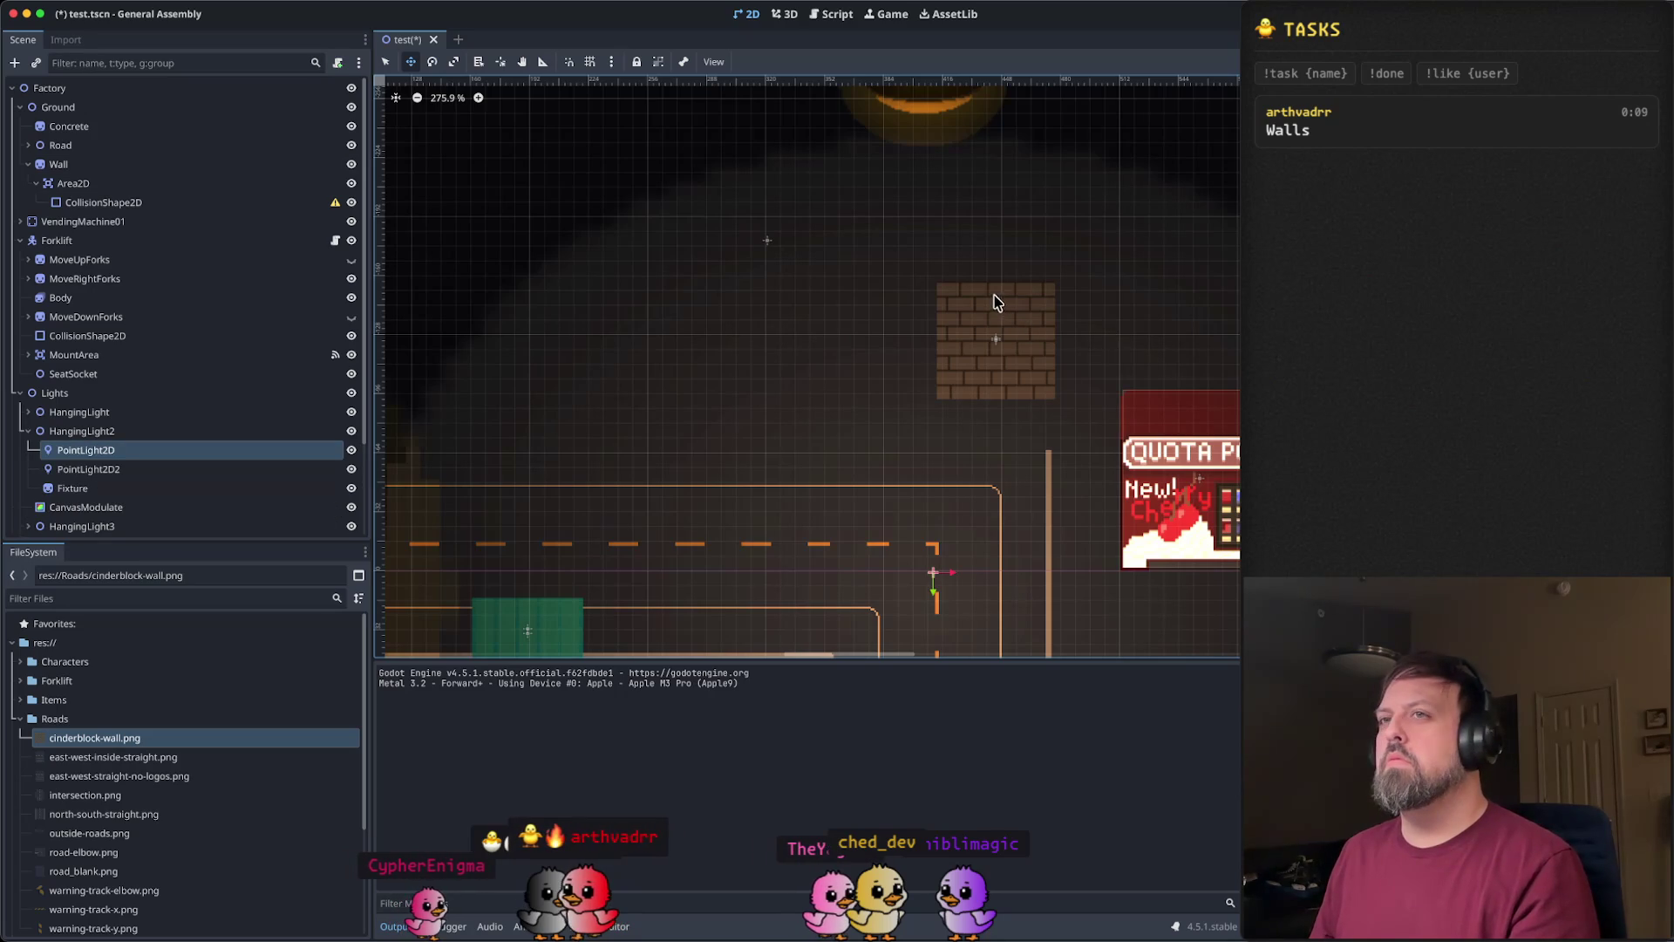
# - Nudge the wall's collision shape onto the wall
pyautogui.click(130, 205)
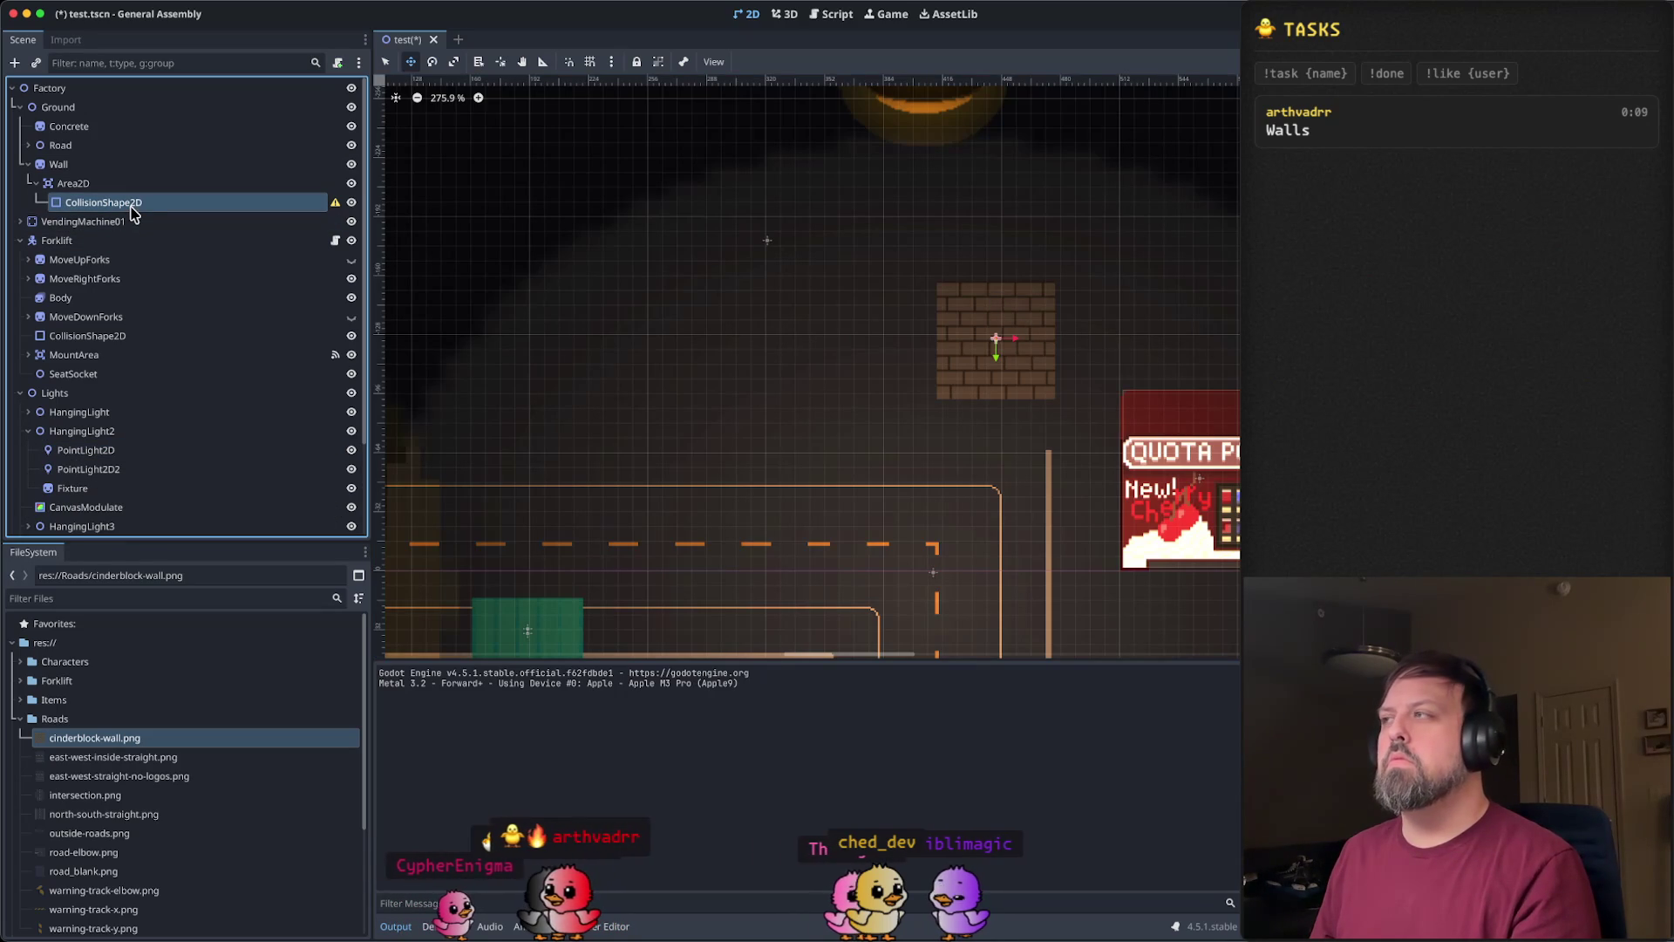
pyautogui.scroll(-5, 985, 366)
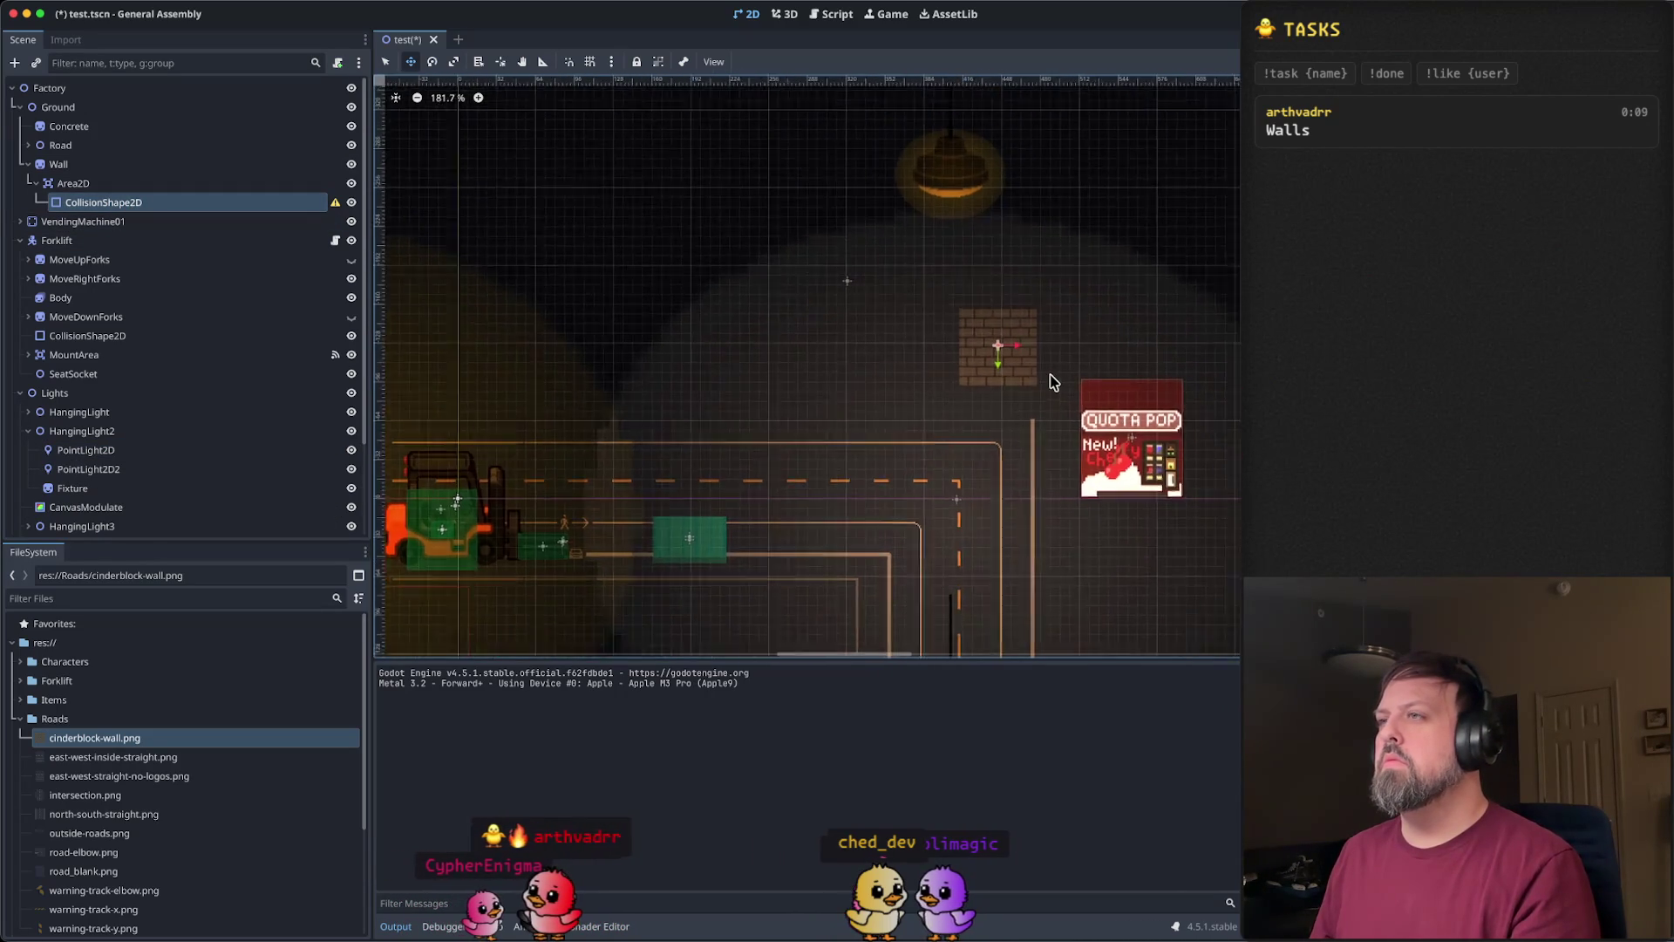
pyautogui.scroll(10, 1046, 375)
pyautogui.scroll(4, 1033, 376)
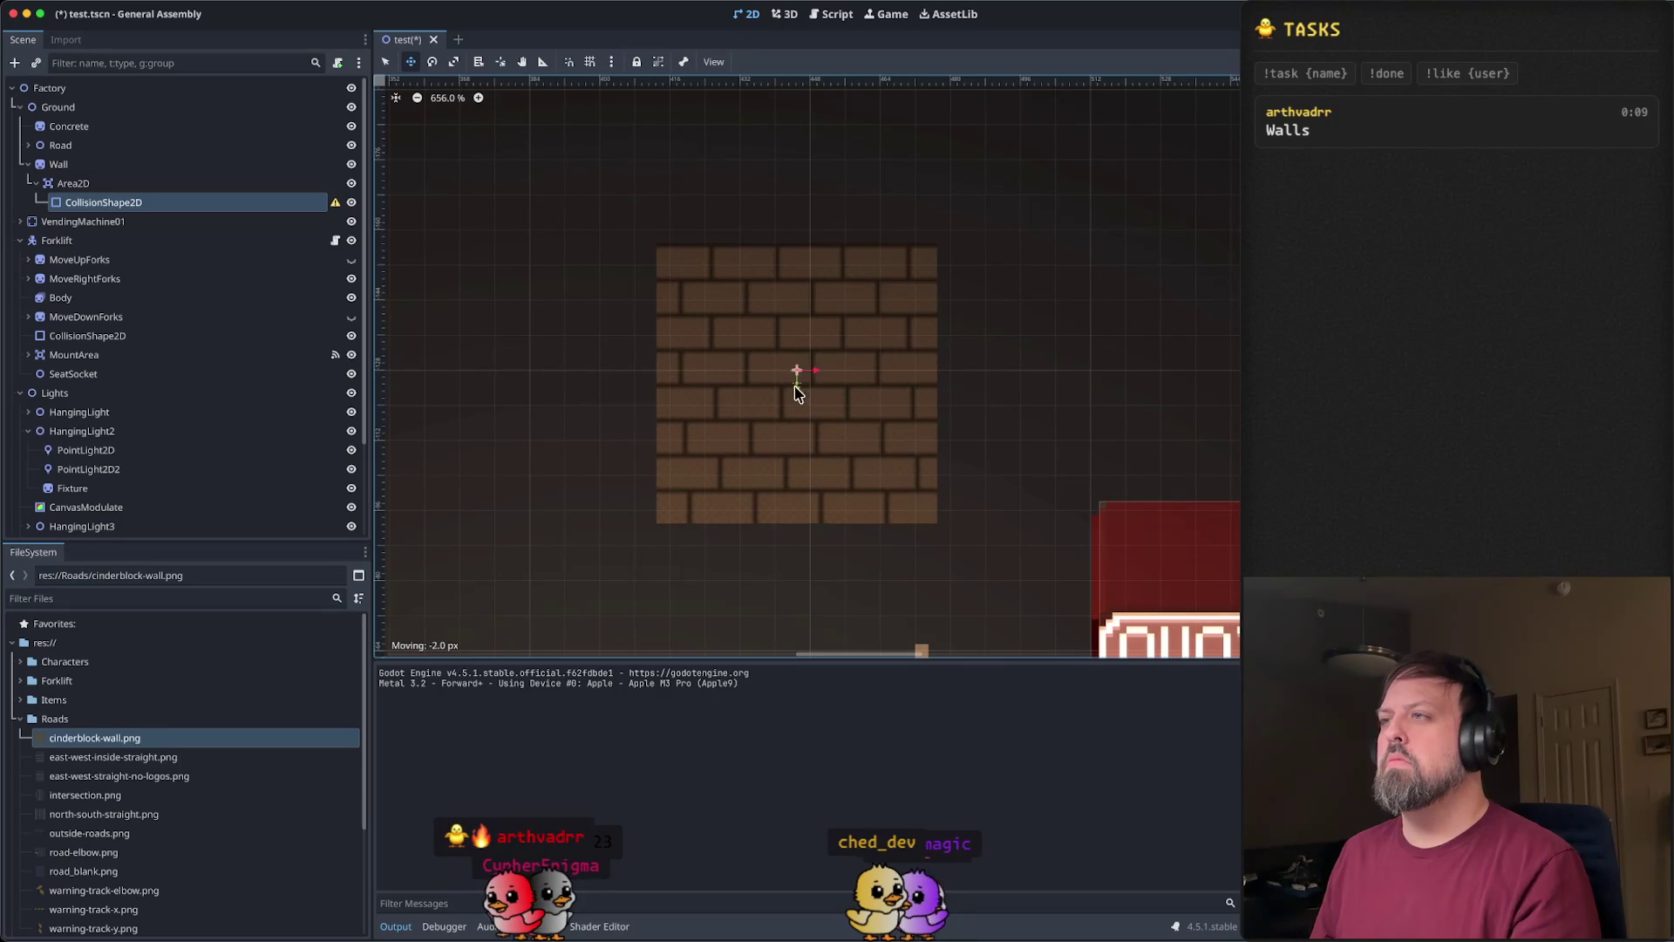
pyautogui.moveTo(791, 327); pyautogui.dragTo(792, 327)
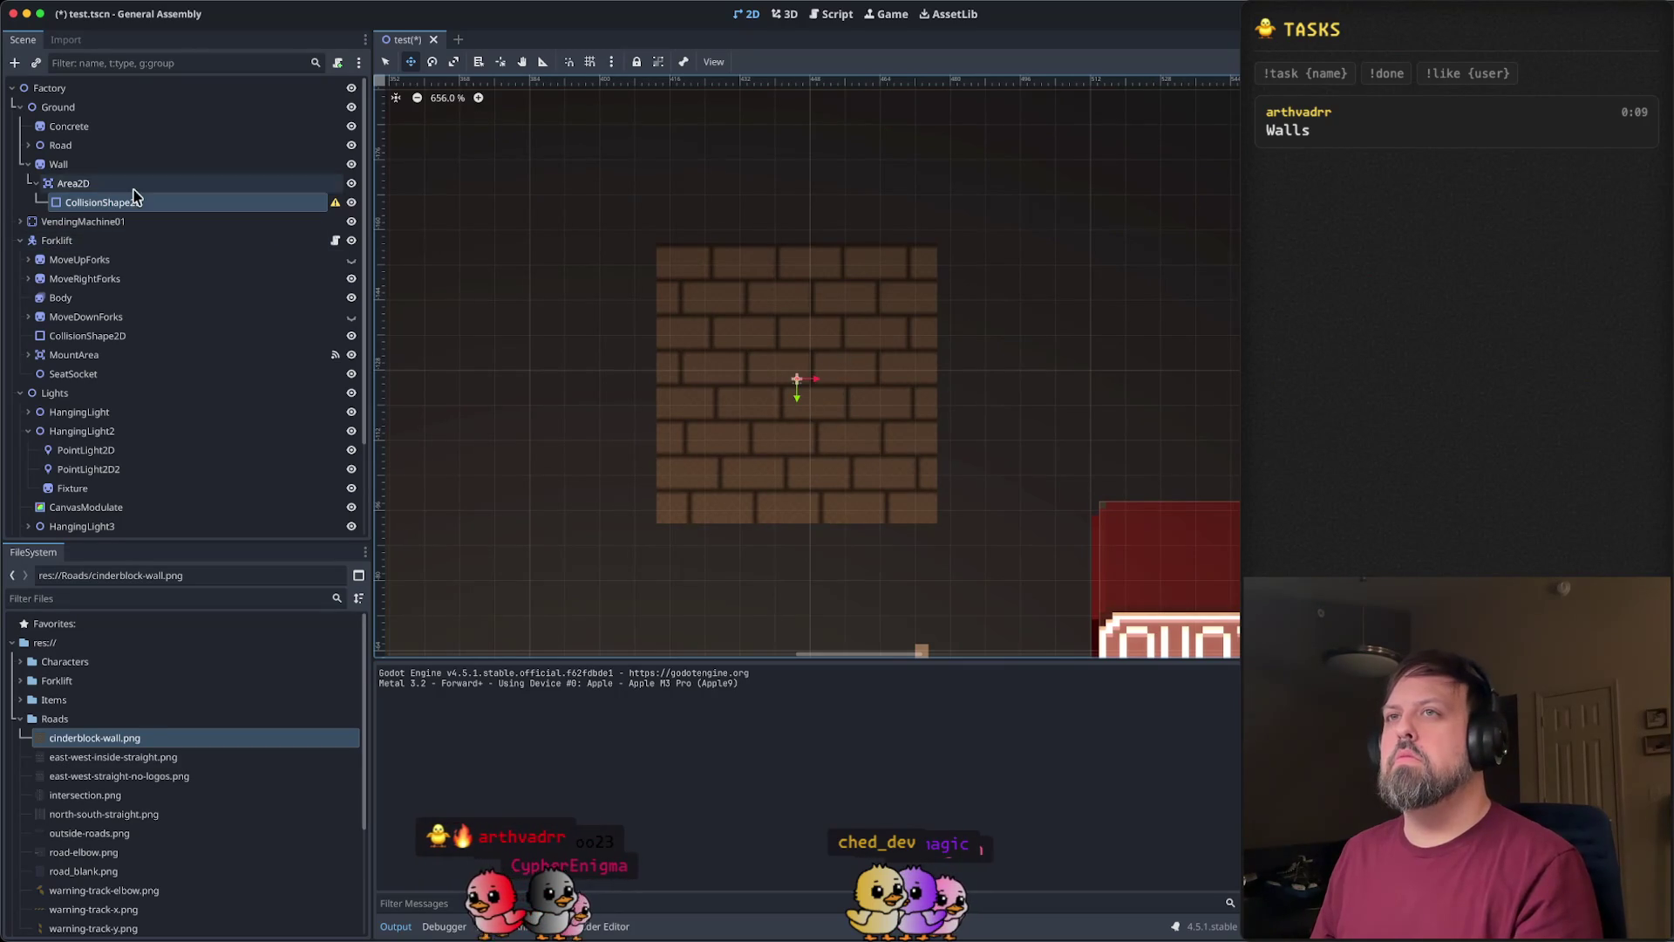
# - Raise the Wall sprite a little higher above the vending machine
pyautogui.click(70, 183)
pyautogui.click(57, 164)
pyautogui.scroll(-4, 777, 434)
pyautogui.moveTo(792, 418); pyautogui.dragTo(785, 255)
pyautogui.scroll(-5, 784, 257)
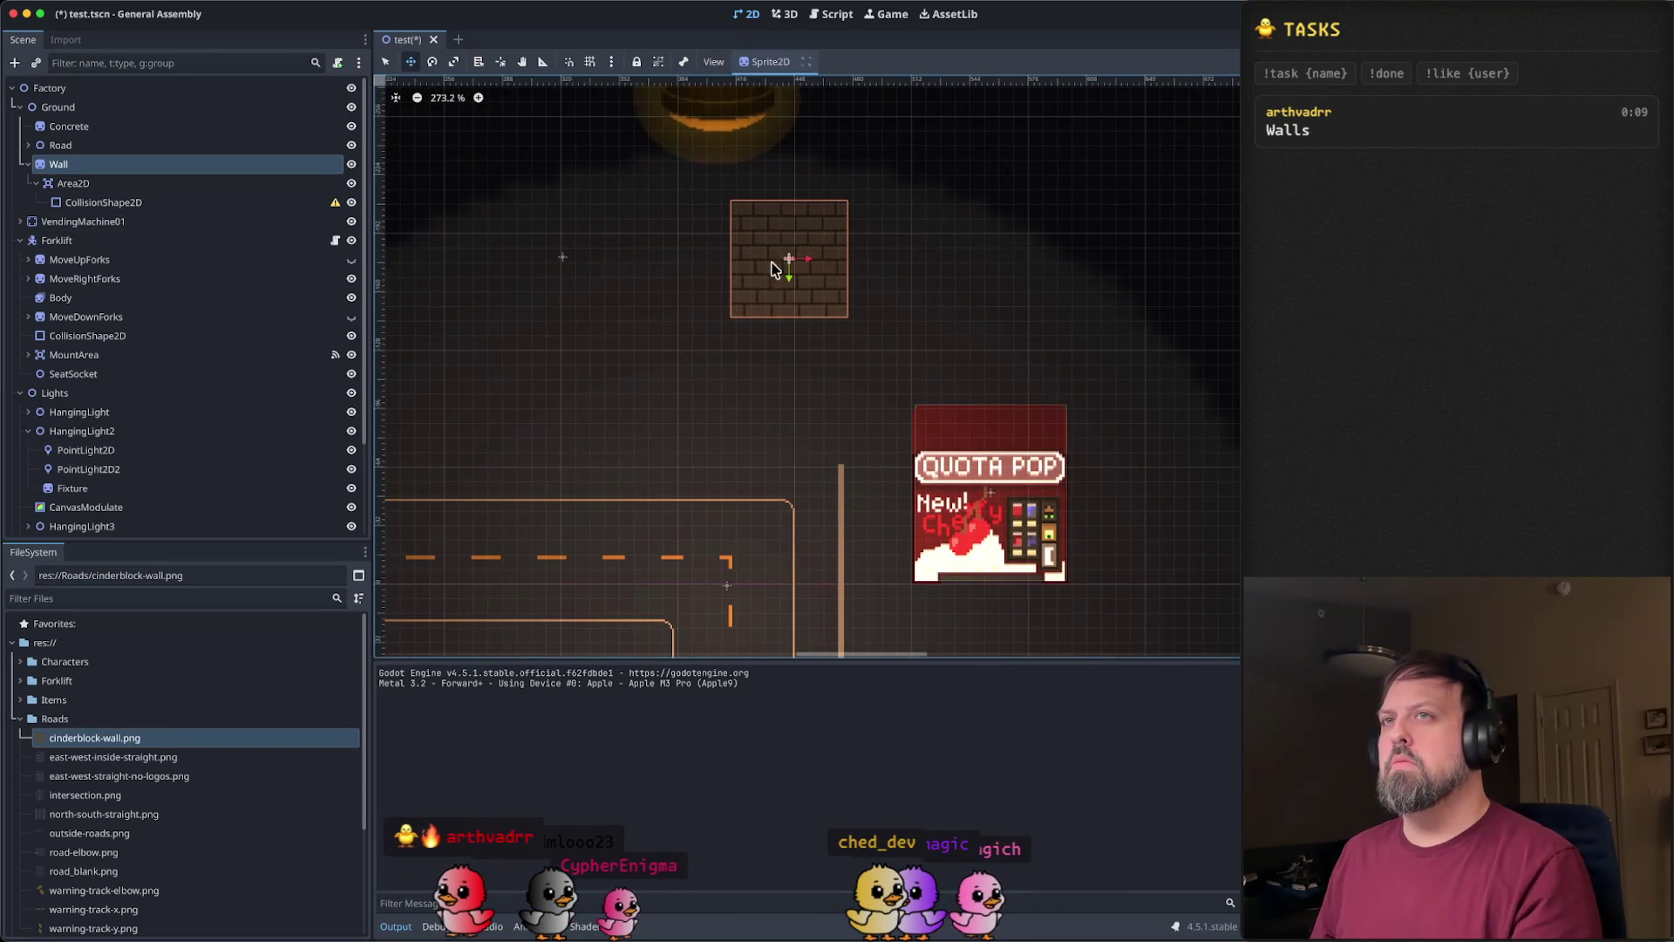
pyautogui.click(37, 183)
# - Add a Sprite2D child to Wall and undo the brick texture on Wall itself
pyautogui.rightClick(87, 165)
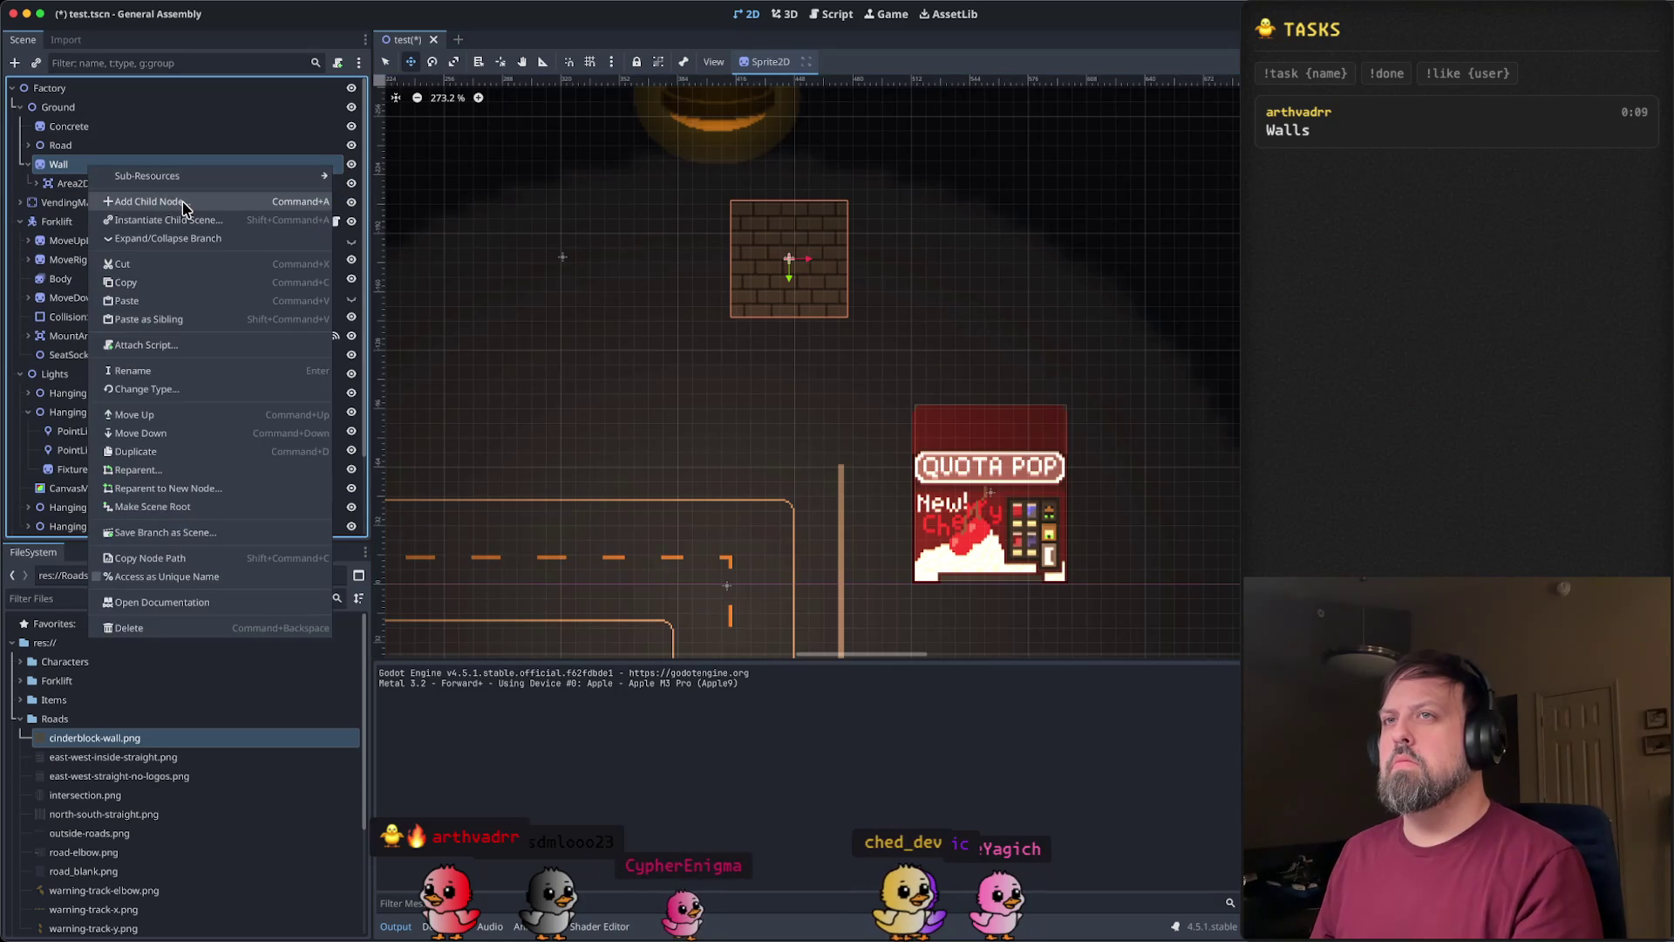
pyautogui.click(197, 211)
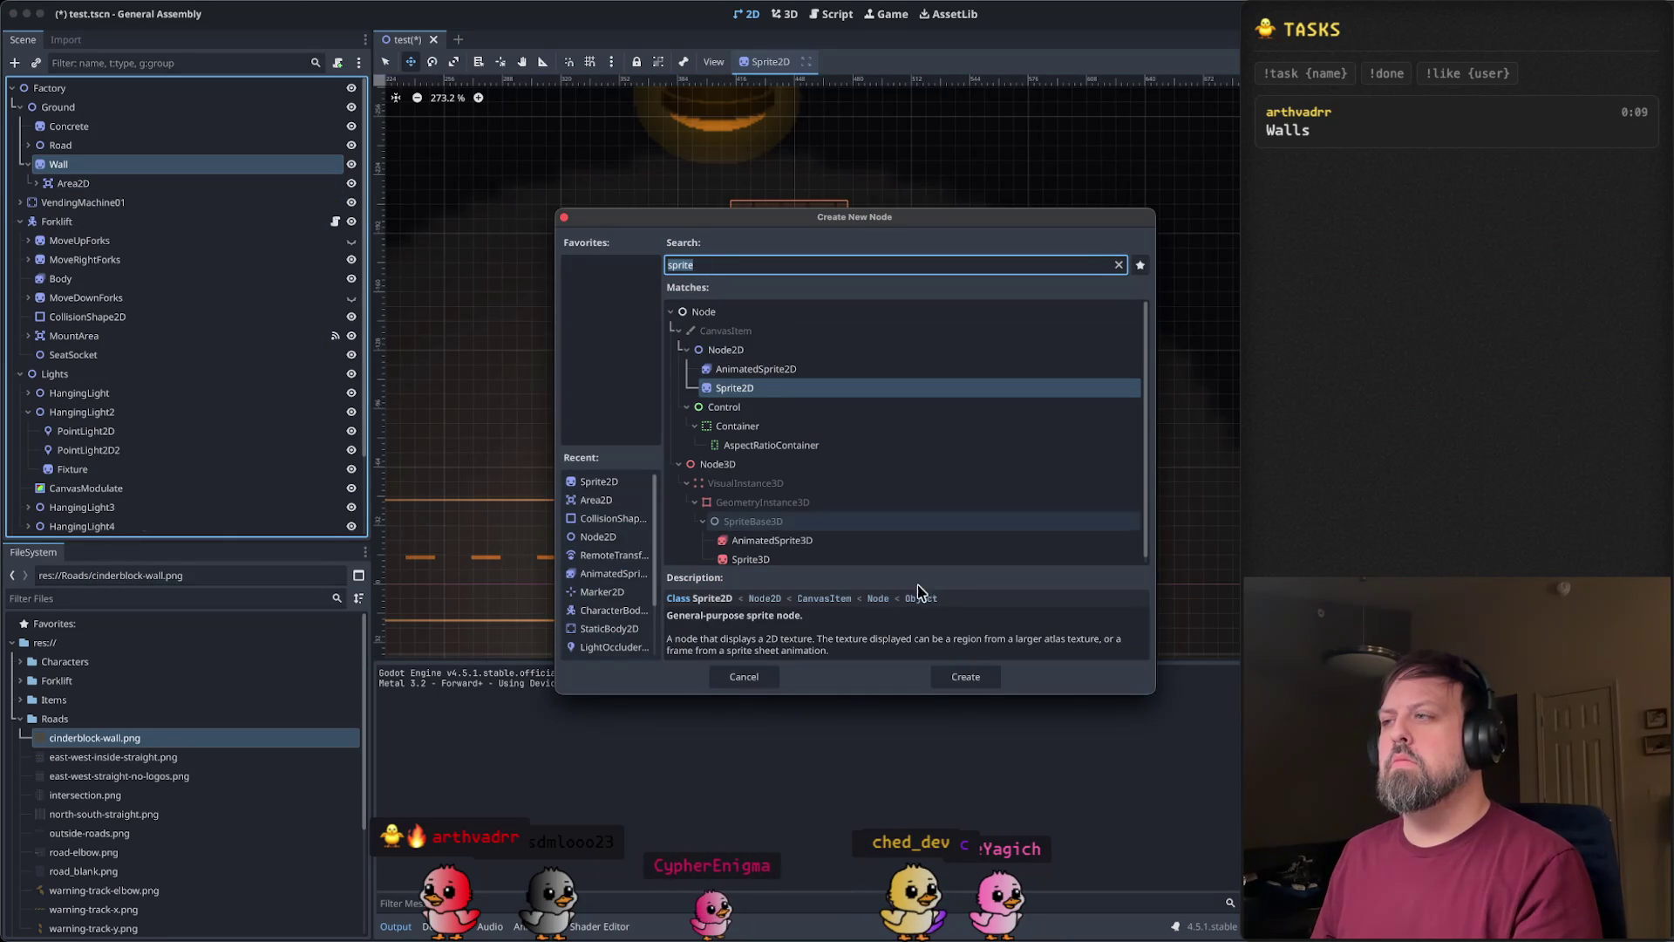
pyautogui.click(981, 682)
pyautogui.click(101, 168)
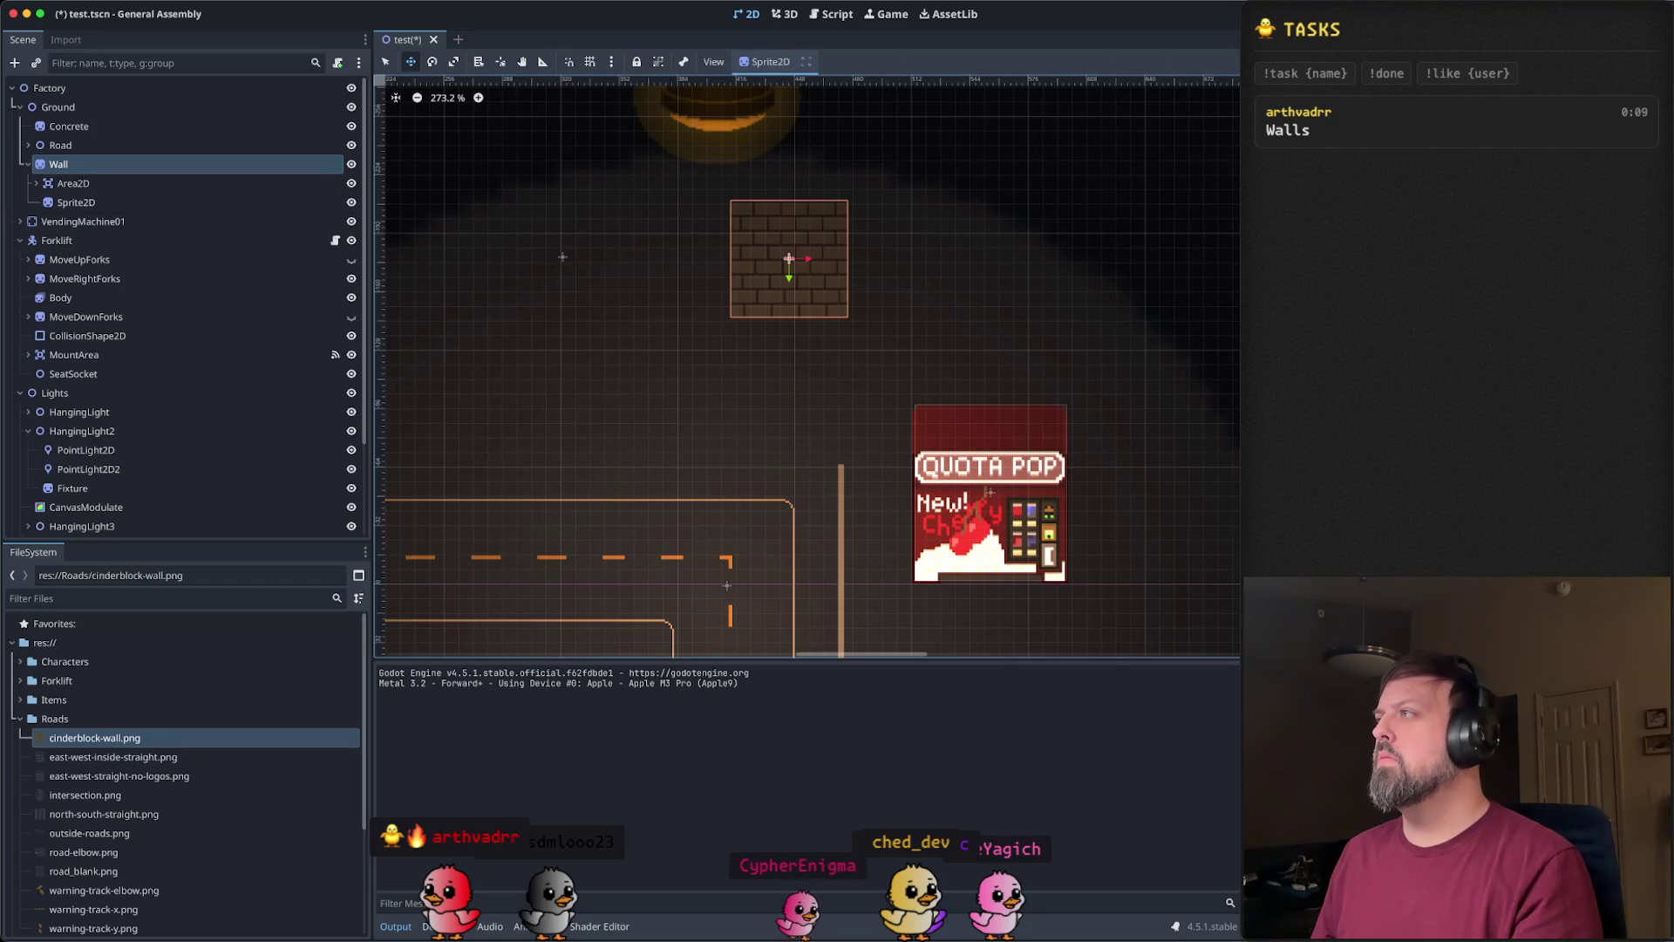
pyautogui.hotkey('ctrl', 'z')
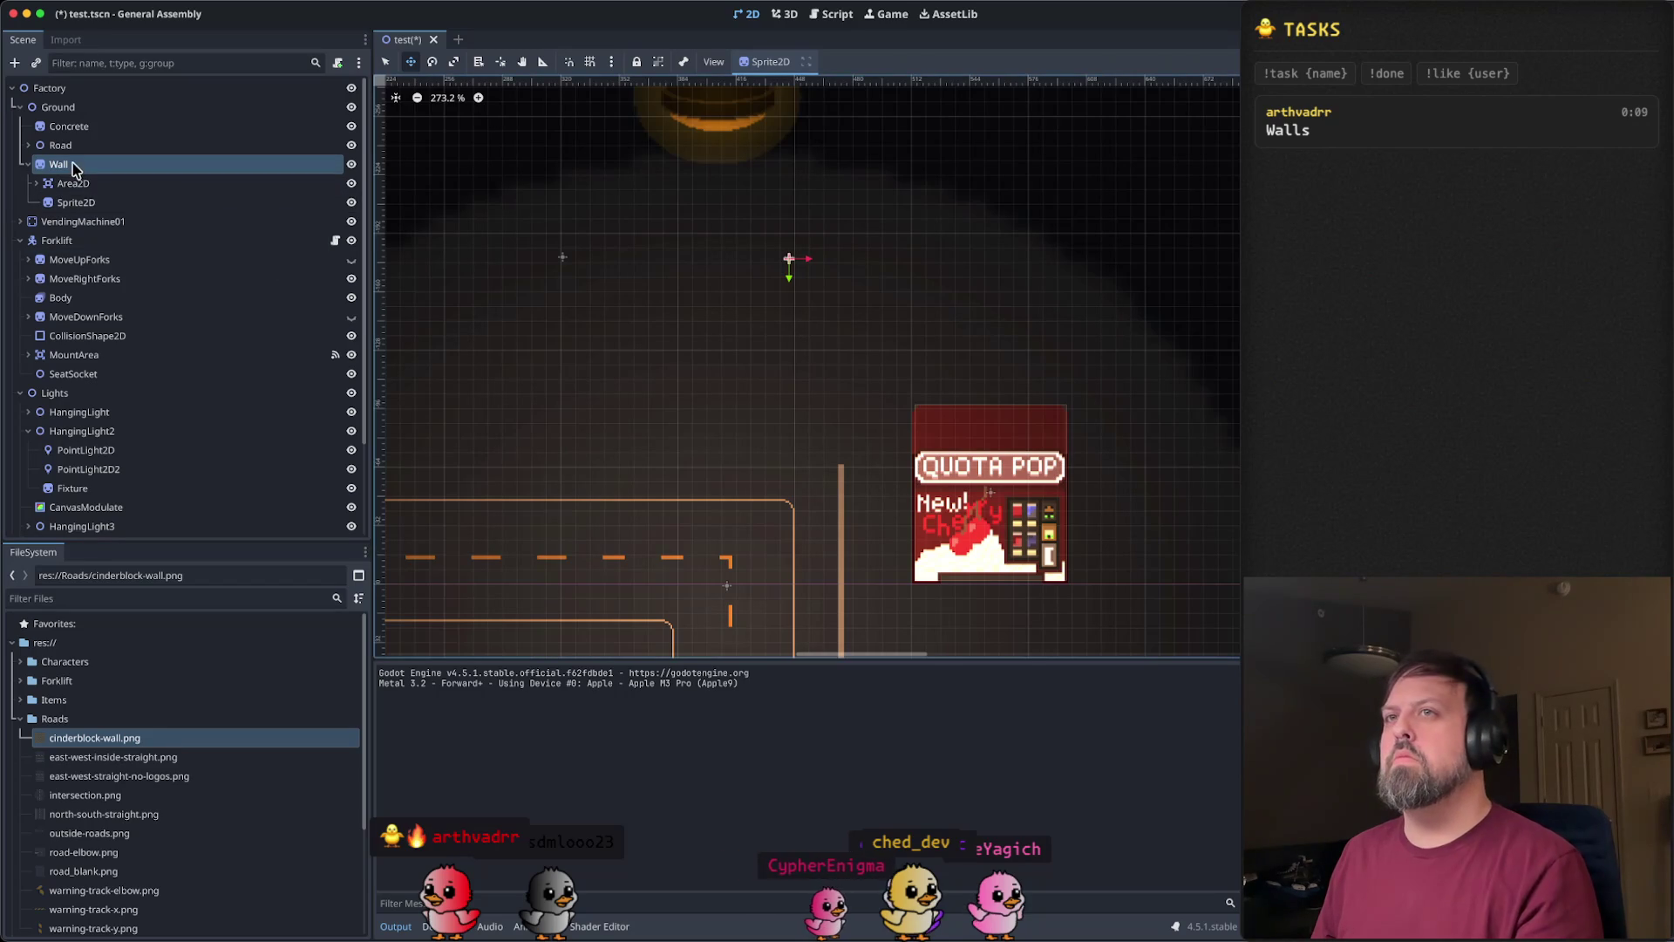
pyautogui.click(84, 204)
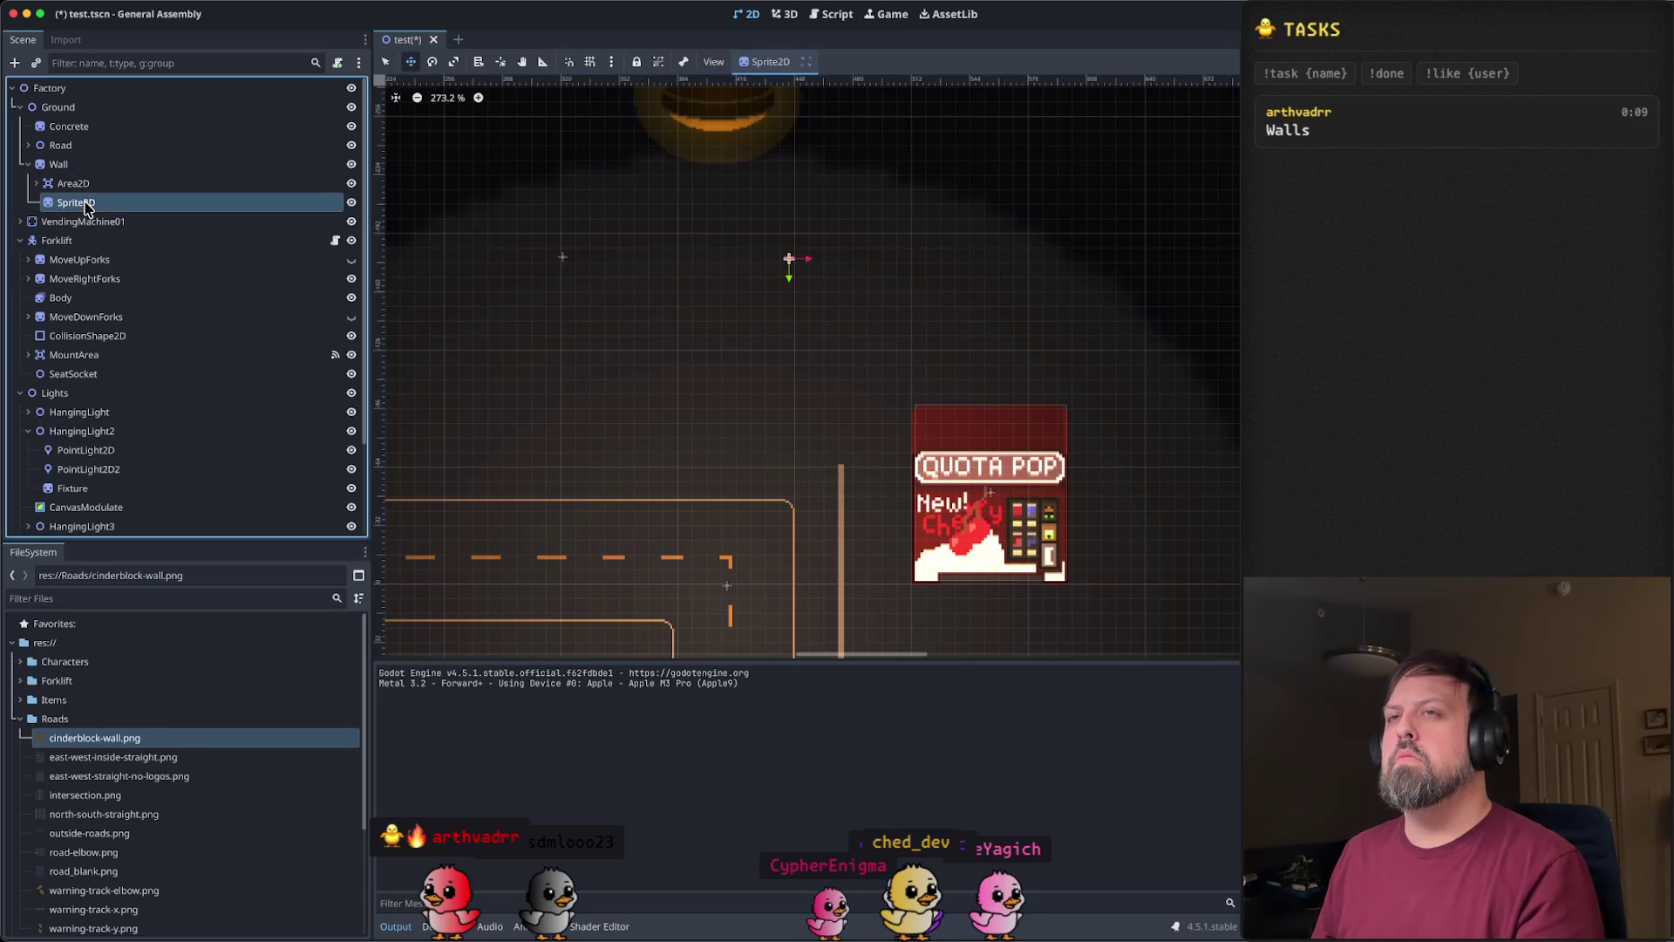
# - Rename the new sprite node to WallTile and select it in the Scene dock
pyautogui.rightClick(84, 206)
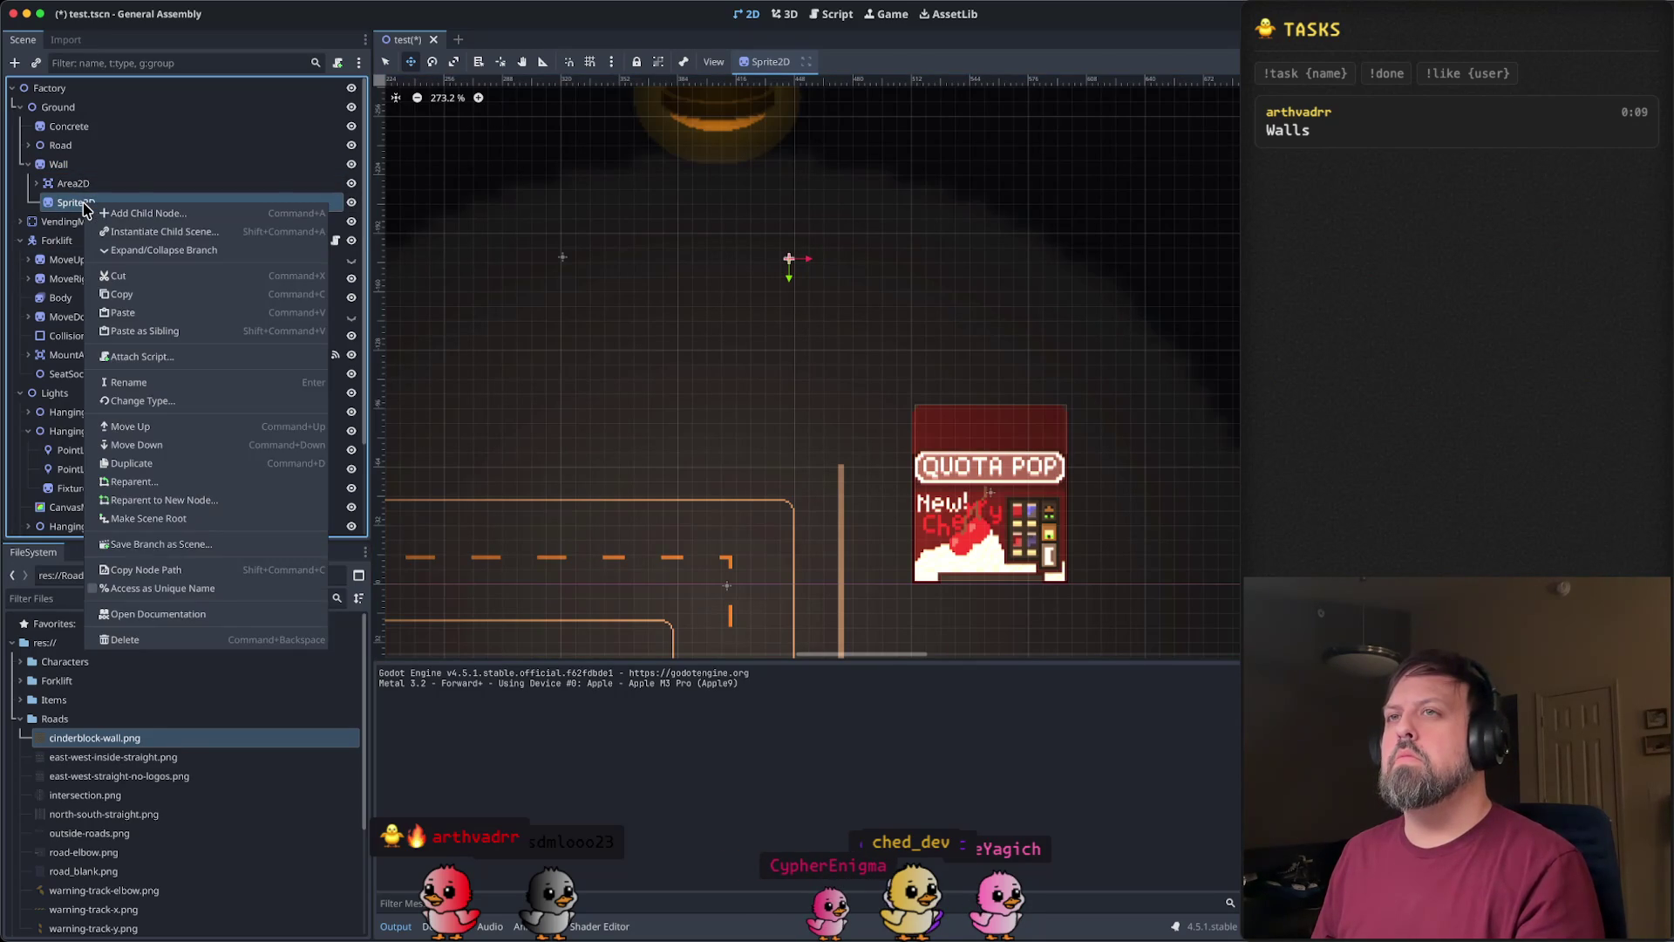
pyautogui.click(167, 382)
pyautogui.write('WallTile')
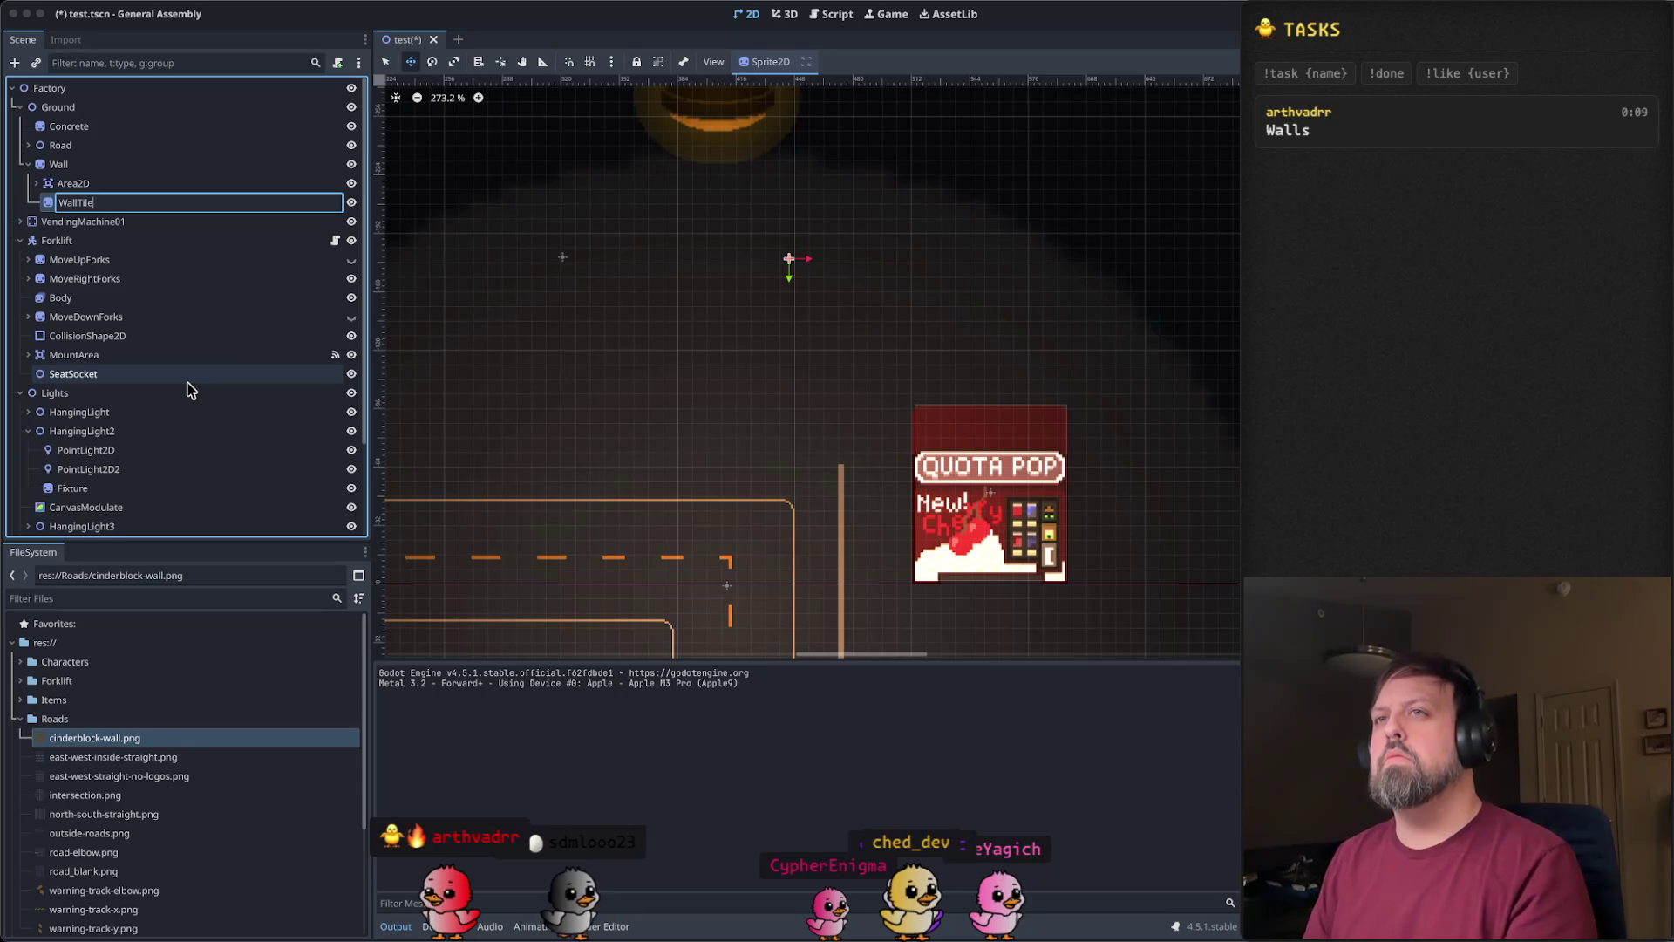
pyautogui.press('Return')
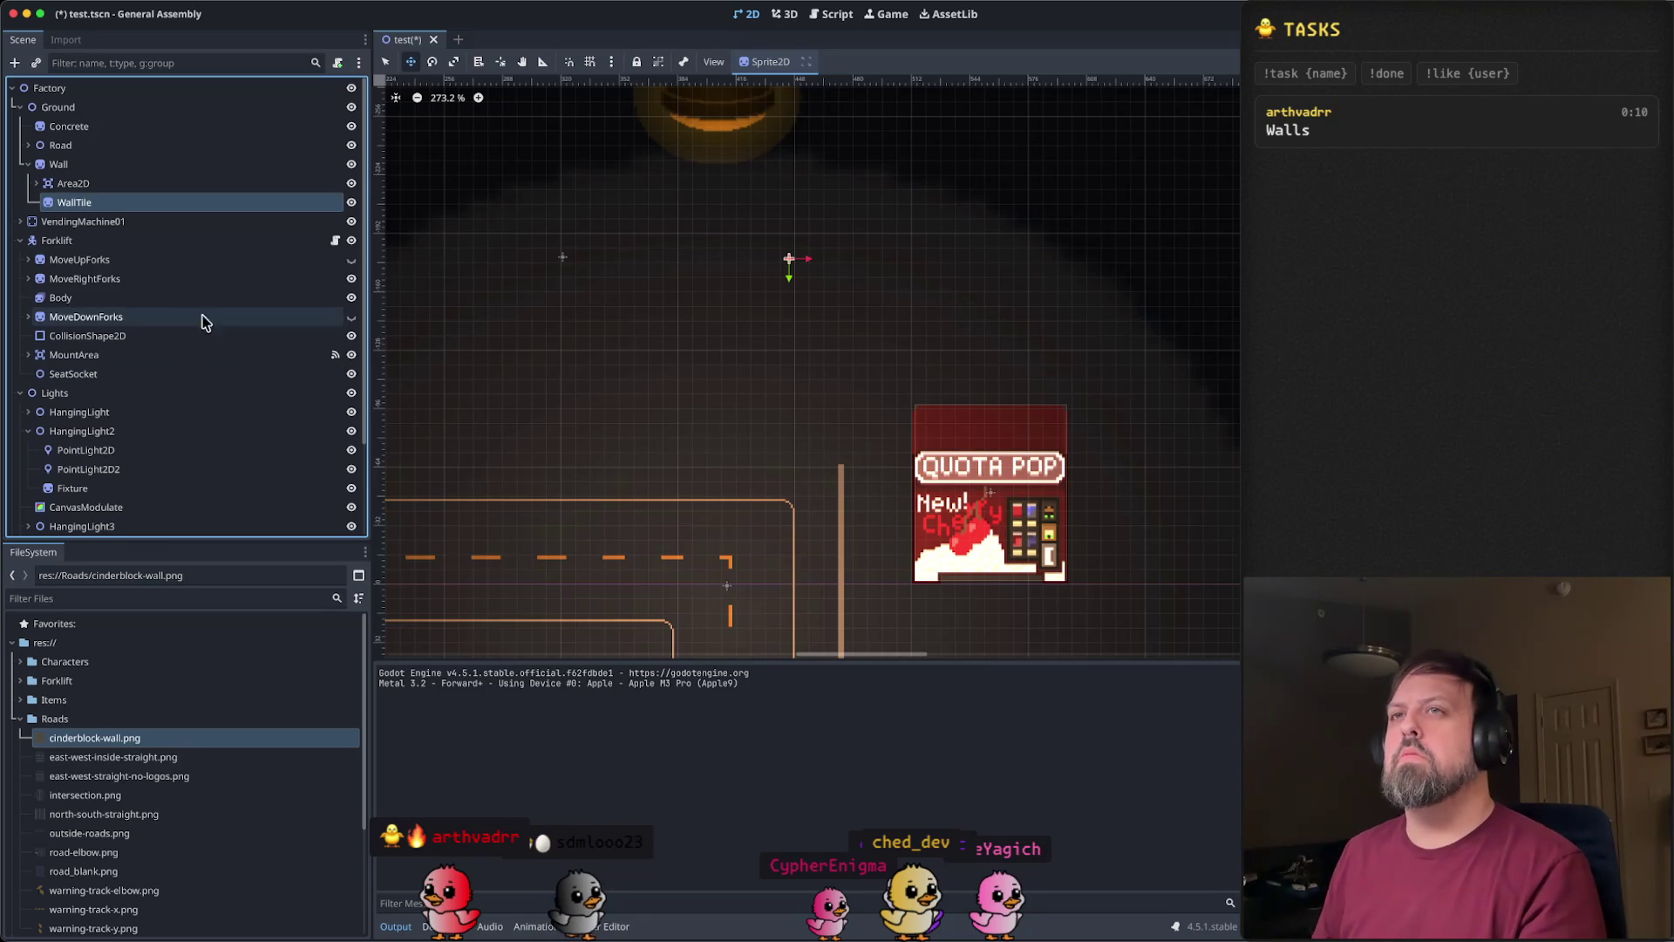
pyautogui.click(37, 184)
pyautogui.click(37, 183)
pyautogui.click(35, 183)
pyautogui.click(96, 202)
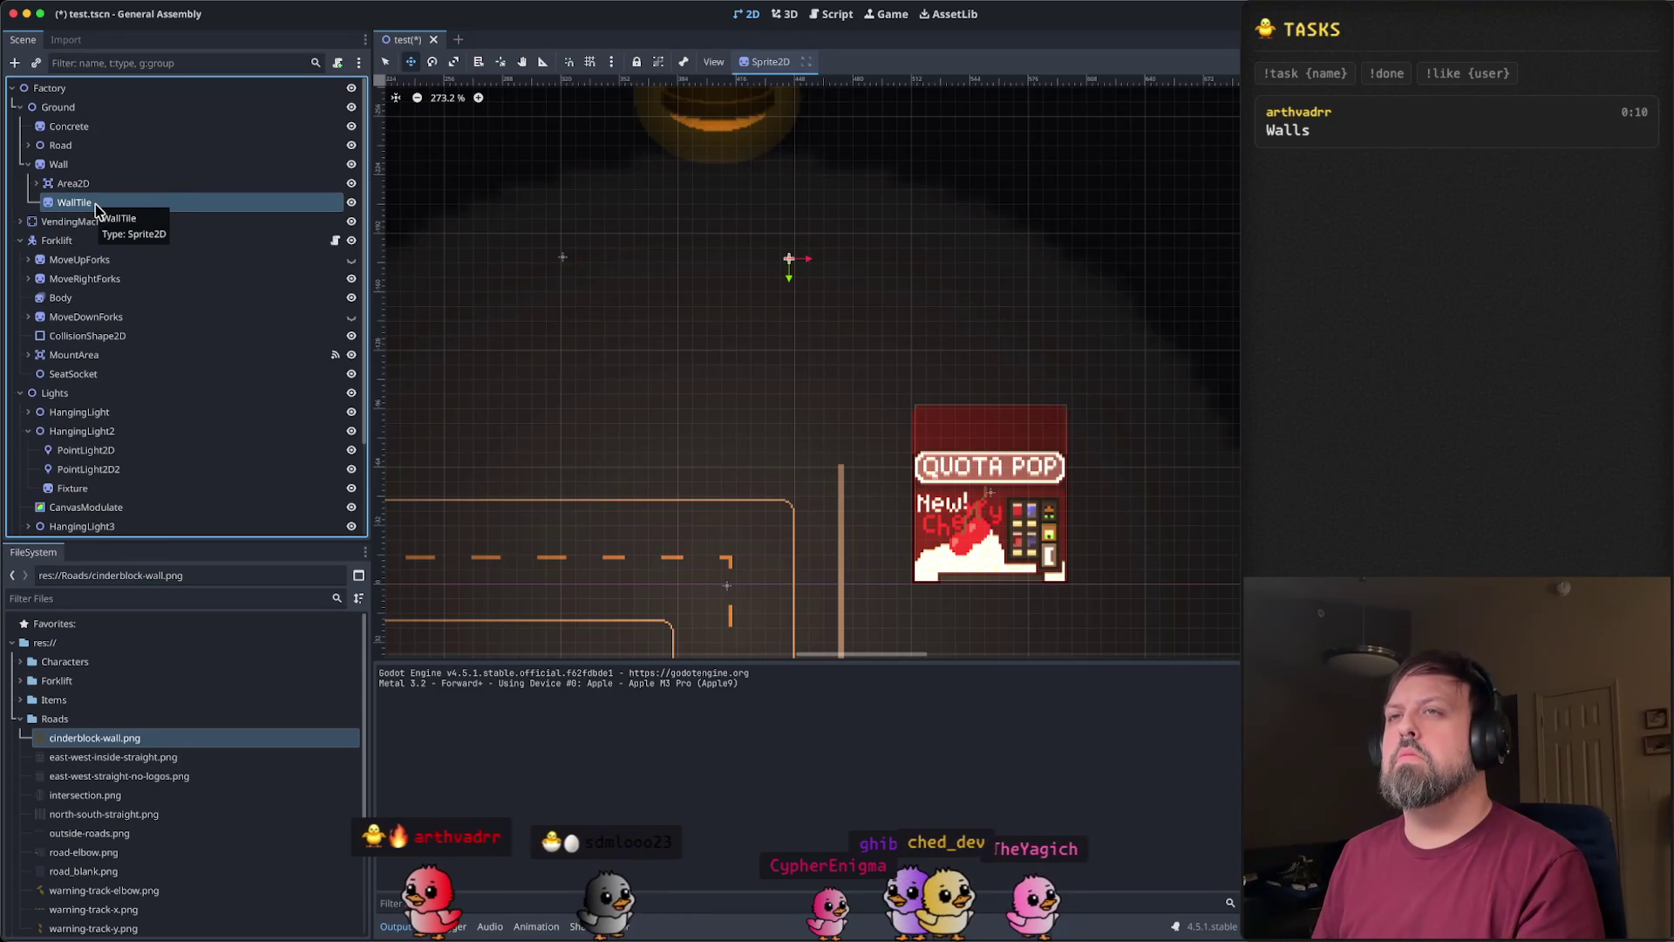
pyautogui.rightClick(97, 205)
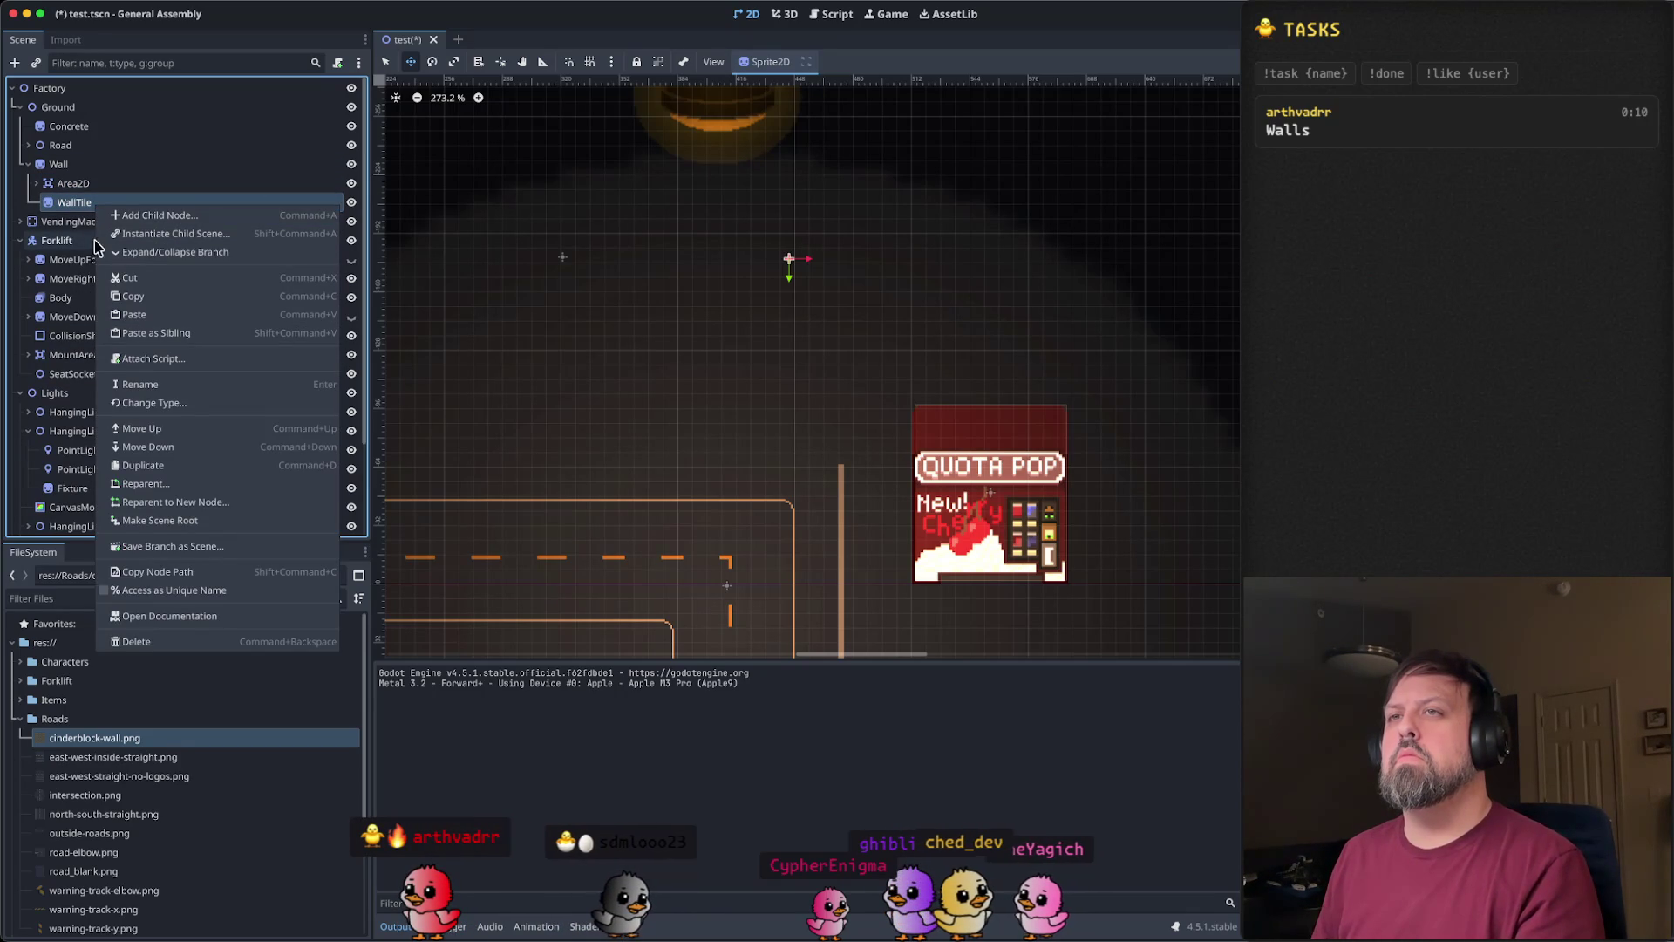
pyautogui.click(44, 244)
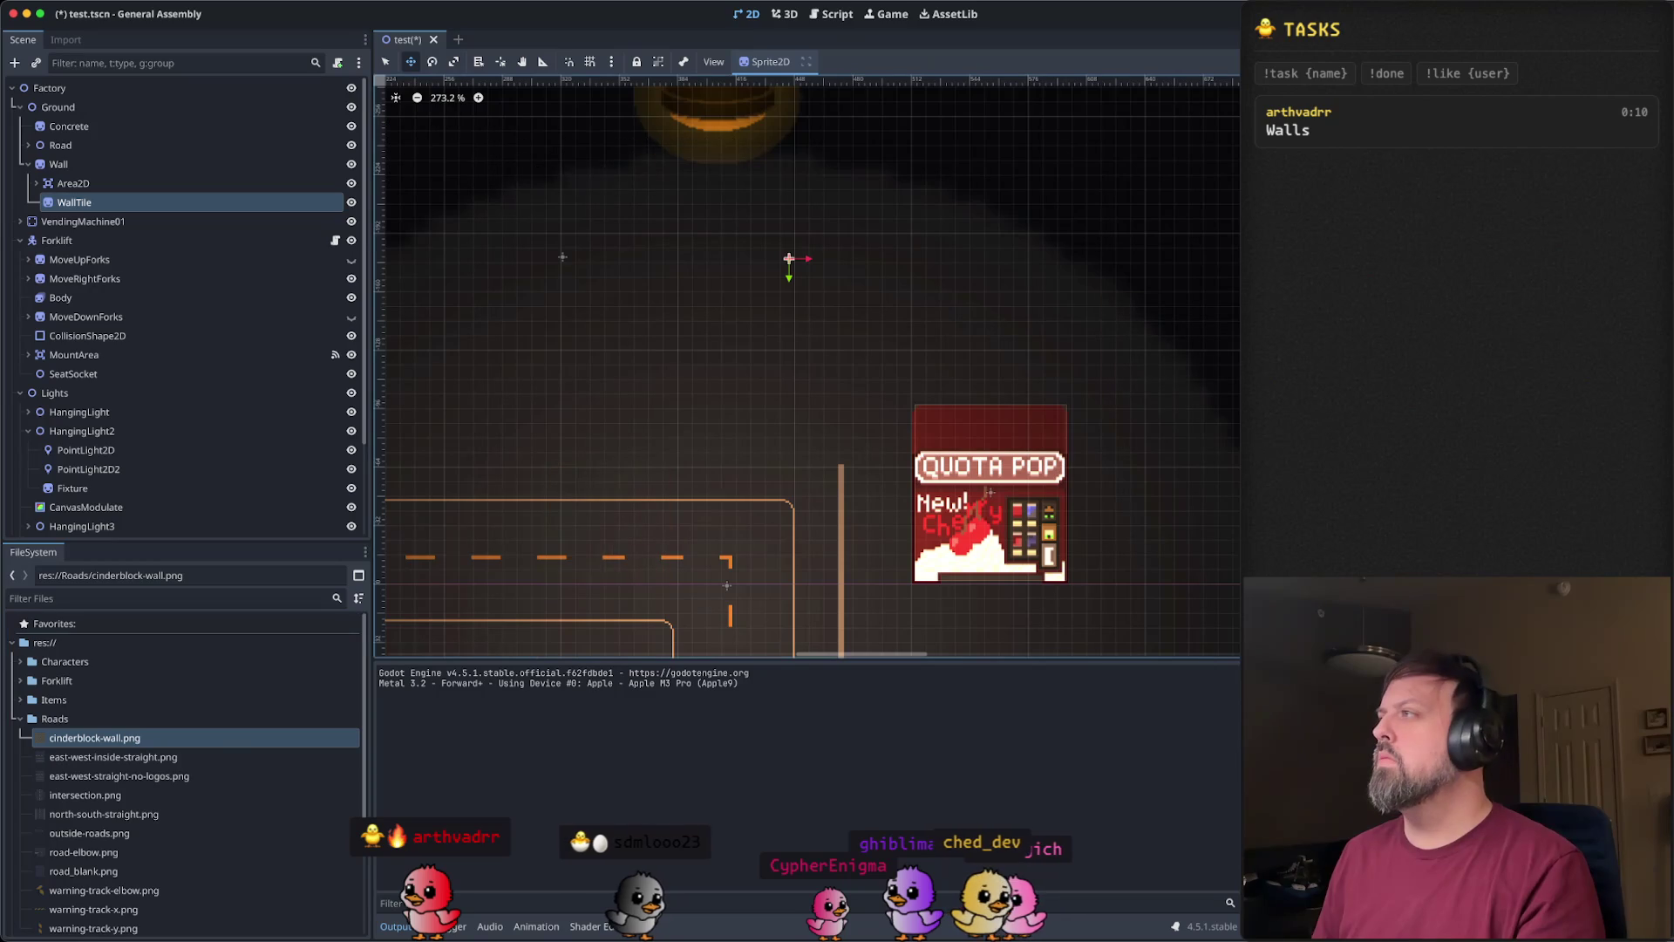
# - Duplicate WallTile as WallTile2, placed left of the original and nudged 8 px to align
pyautogui.scroll(3, 889, 340)
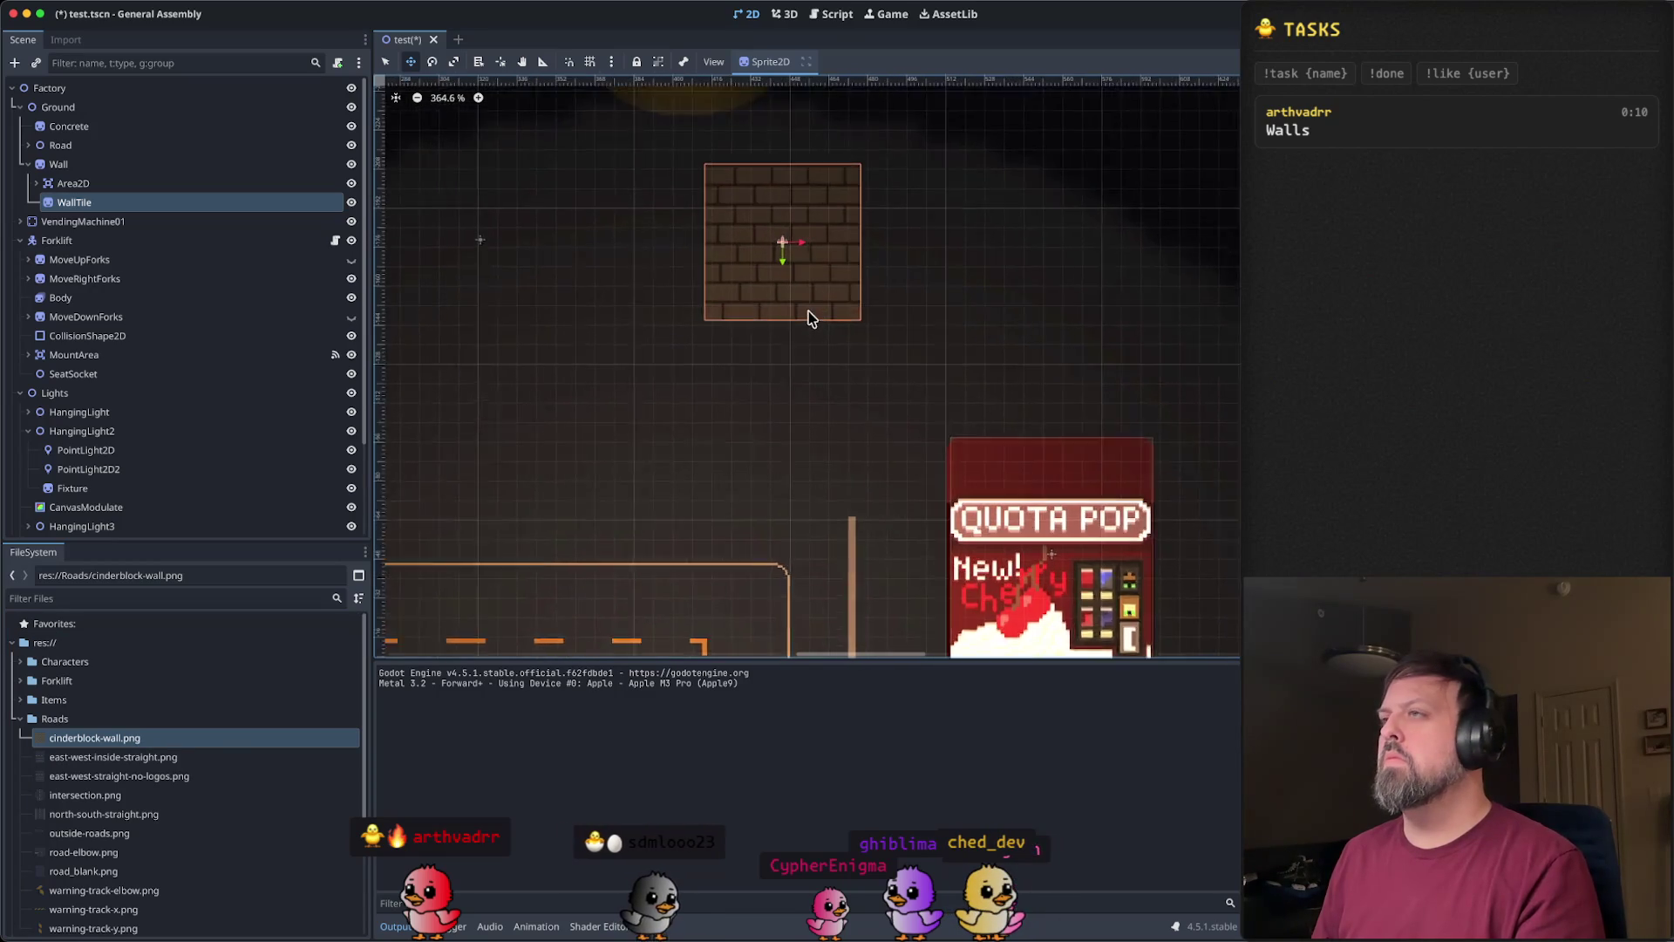
pyautogui.moveTo(825, 260)
pyautogui.mouseDown()
pyautogui.moveTo(881, 470)
pyautogui.moveTo(917, 476)
pyautogui.mouseUp()
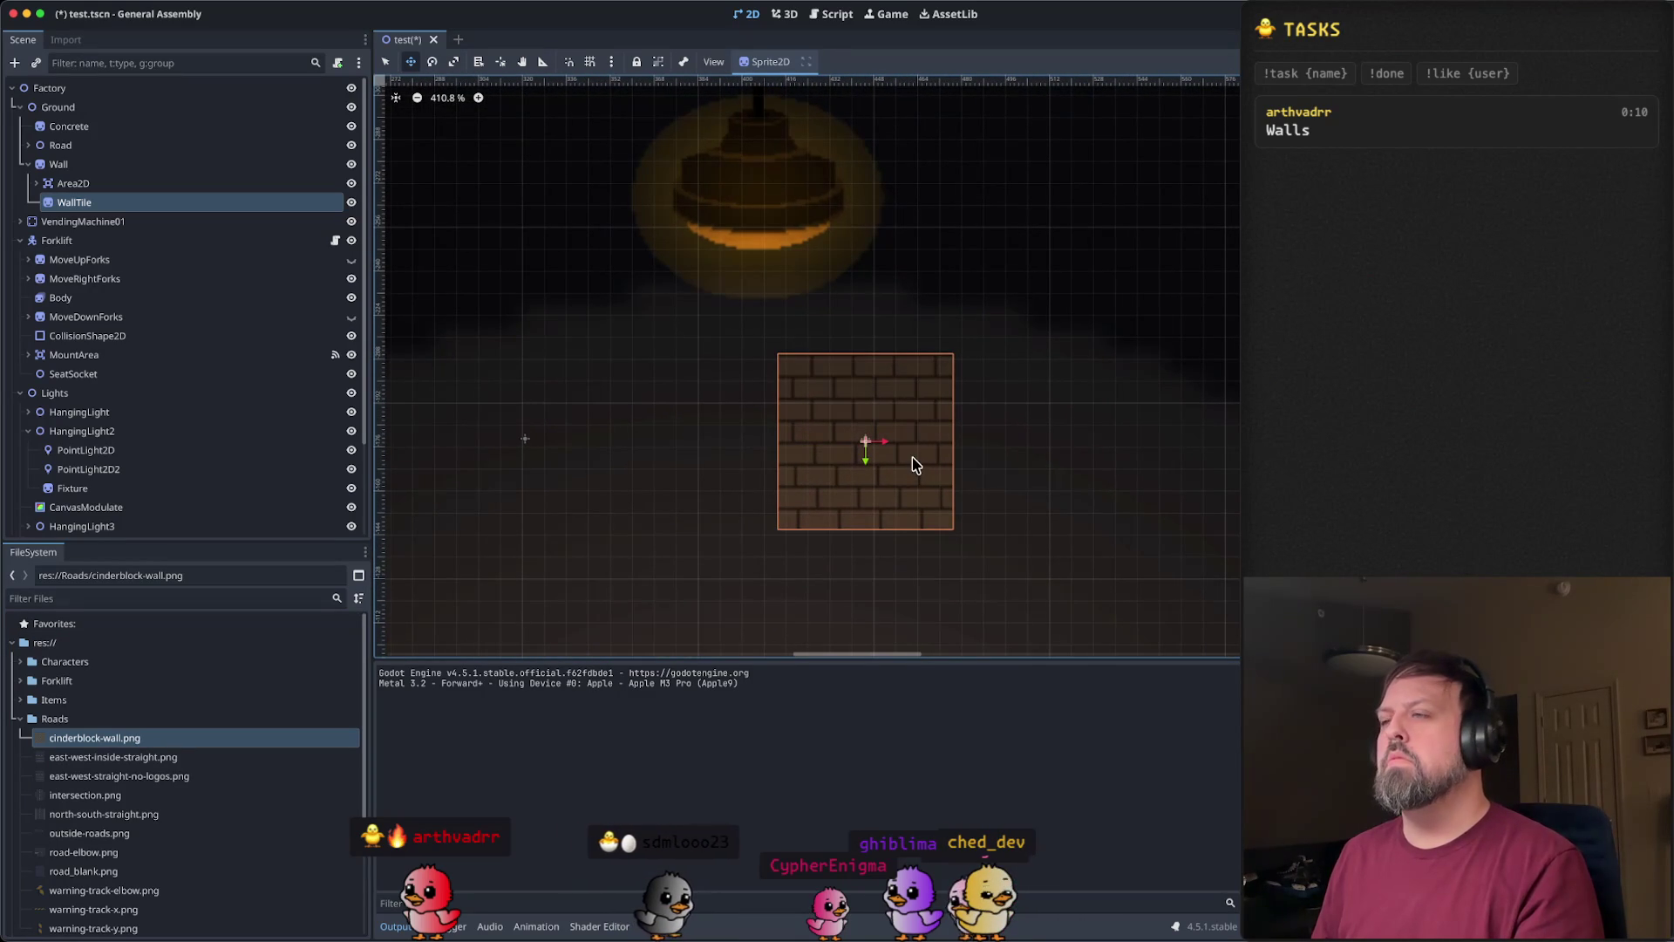
pyautogui.rightClick(165, 206)
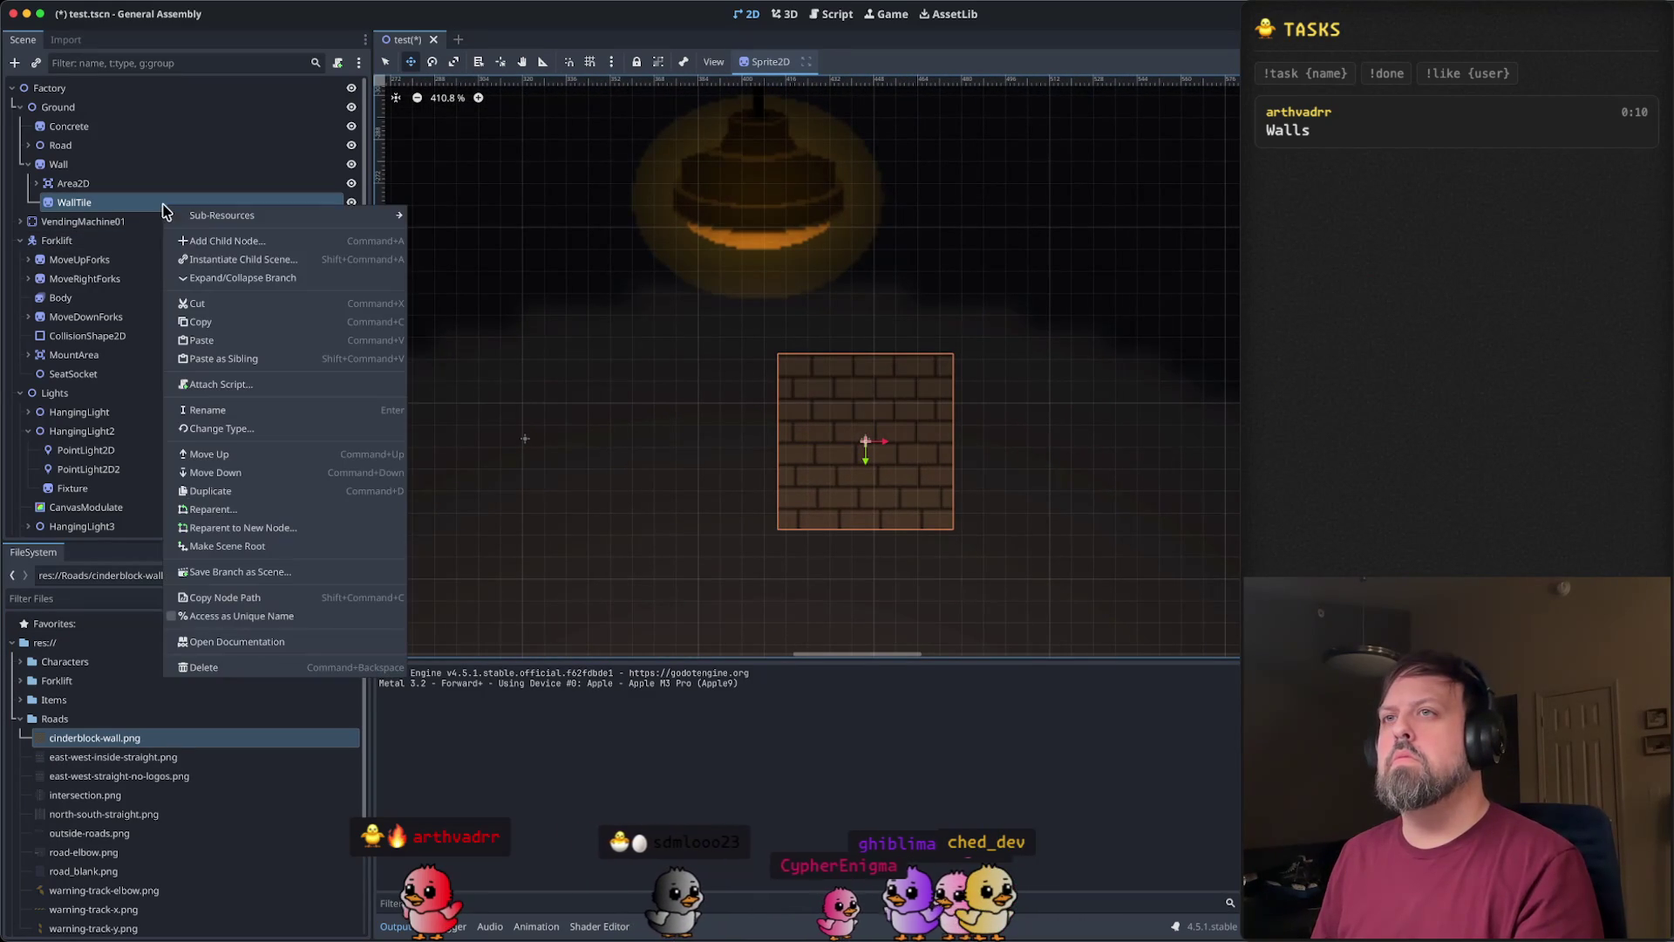
pyautogui.click(268, 356)
pyautogui.moveTo(884, 450); pyautogui.dragTo(704, 428)
pyautogui.scroll(8, 705, 426)
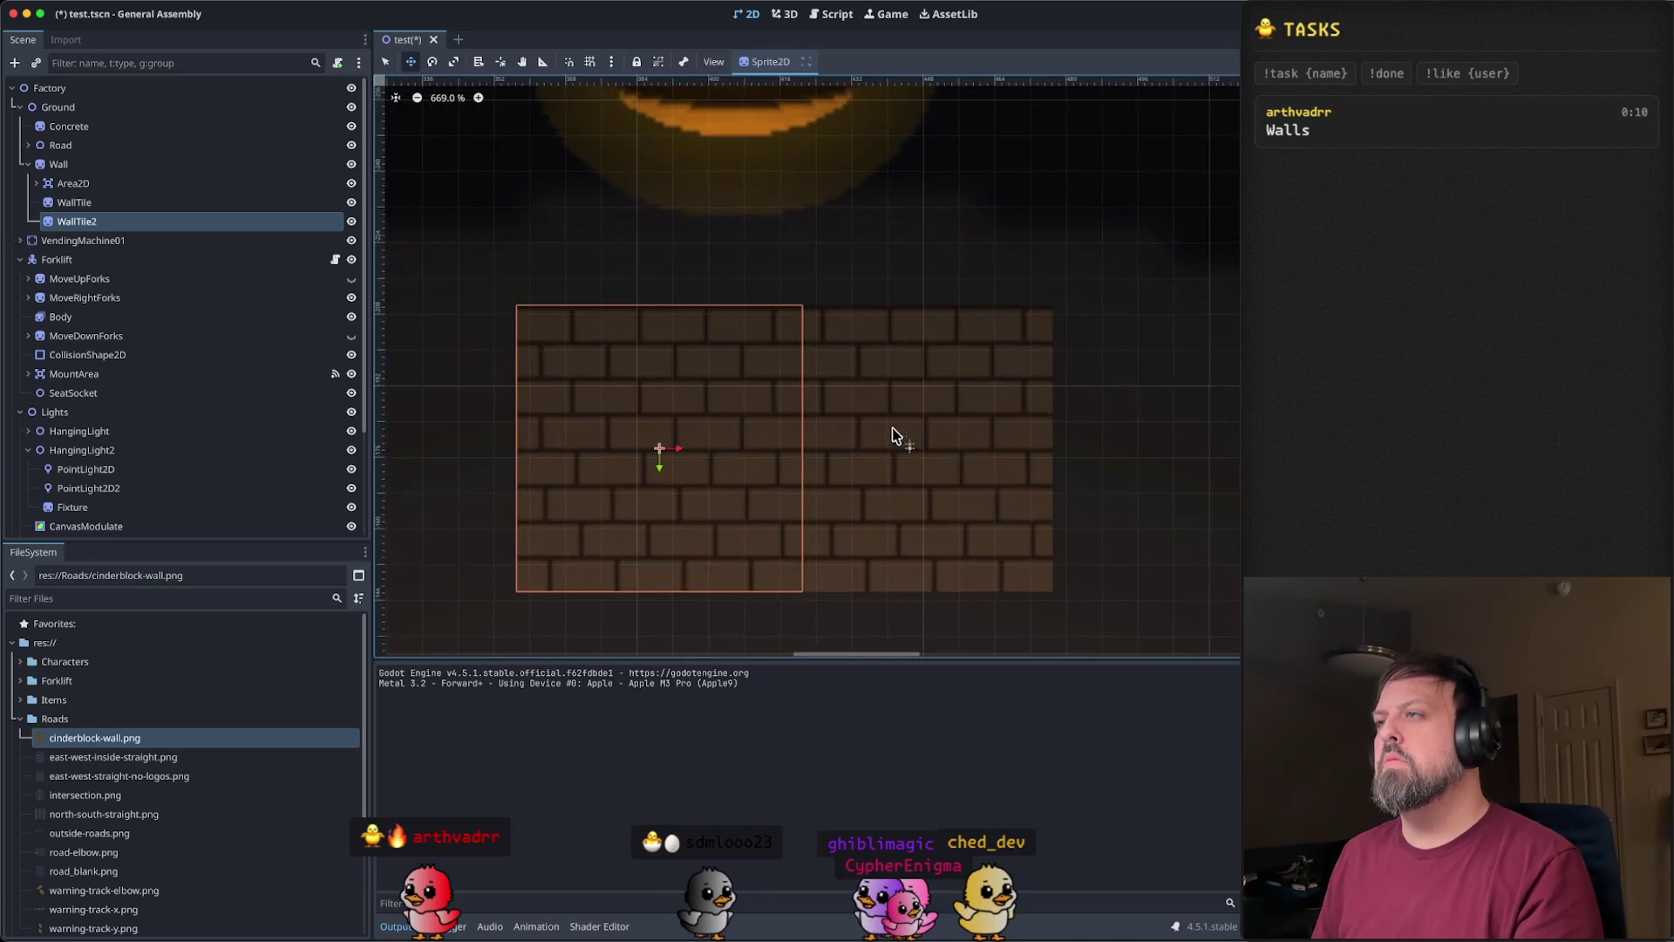
pyautogui.moveTo(581, 463)
pyautogui.mouseDown()
pyautogui.moveTo(483, 462)
pyautogui.moveTo(551, 468)
pyautogui.mouseUp()
pyautogui.press('Escape')
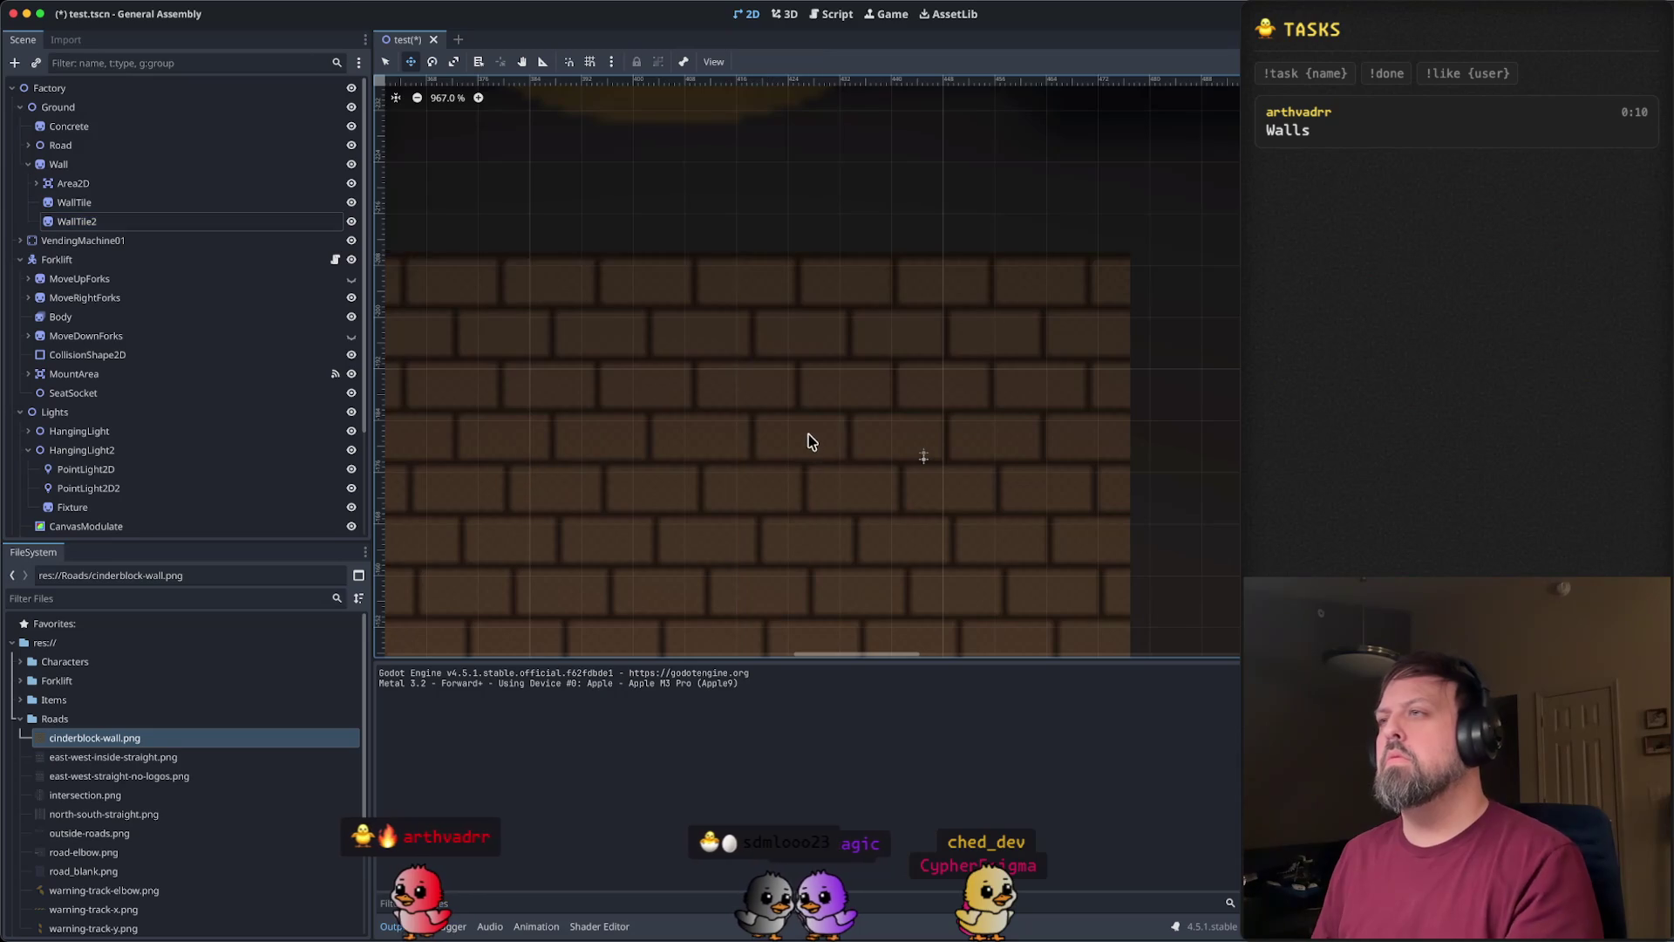
# - Paste WallTile3 and WallTile4 and move both to the wall's left end
pyautogui.scroll(-5, 810, 436)
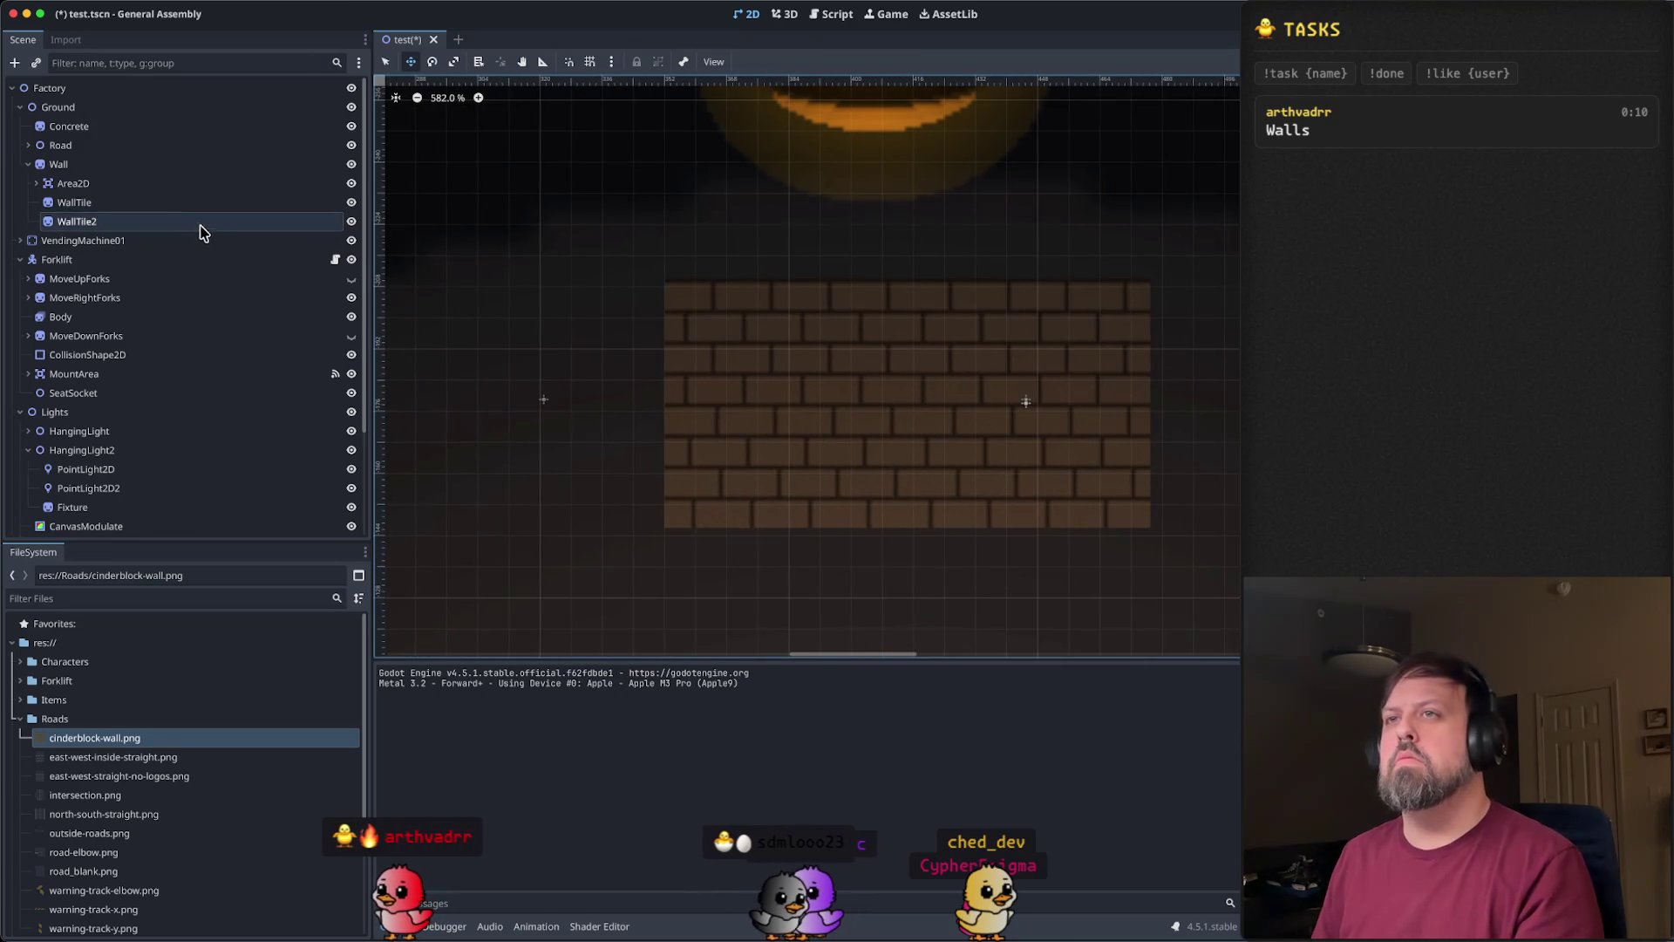
pyautogui.rightClick(193, 225)
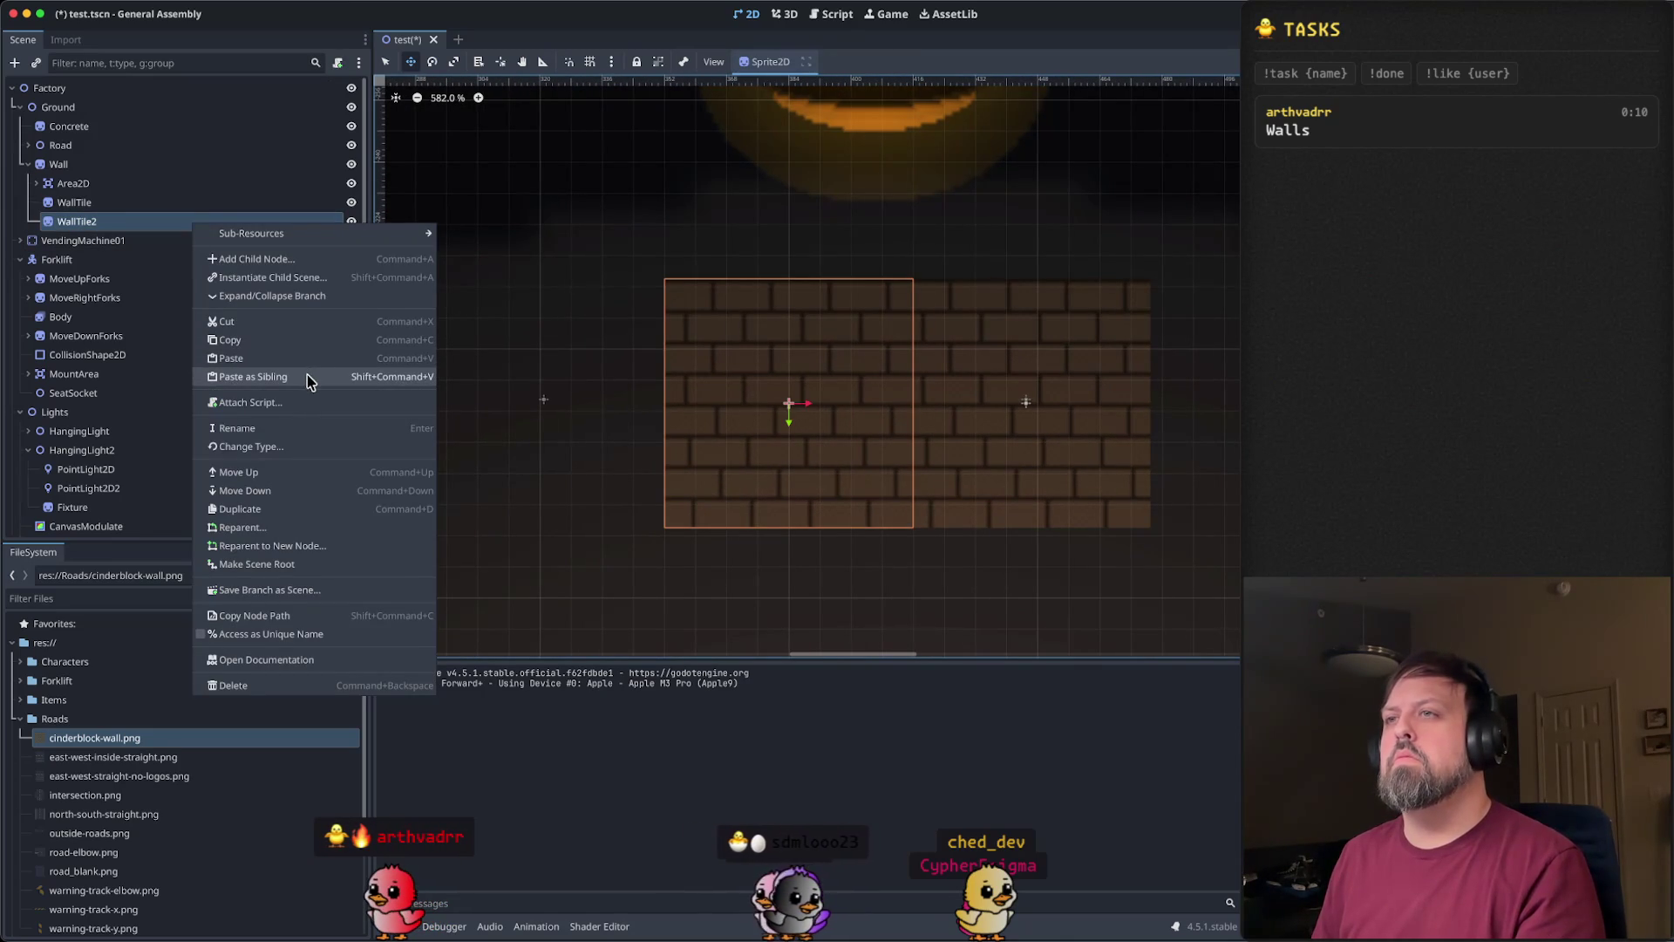
pyautogui.click(307, 377)
pyautogui.moveTo(1049, 410)
pyautogui.mouseDown()
pyautogui.moveTo(546, 410)
pyautogui.moveTo(583, 414)
pyautogui.mouseUp()
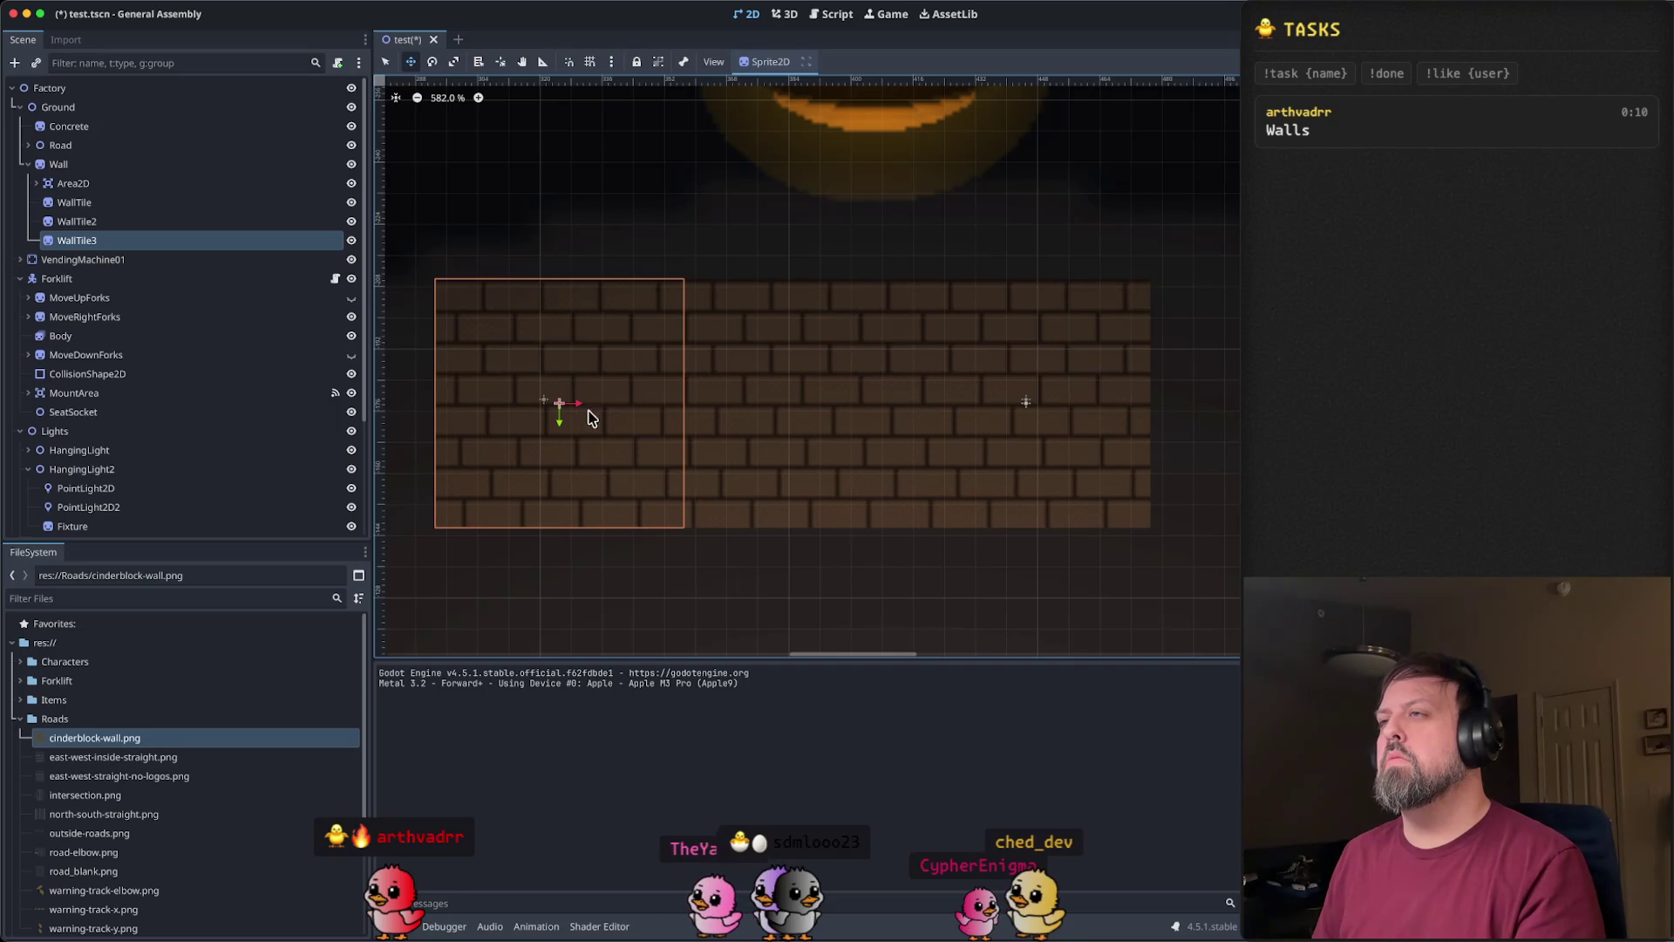
pyautogui.scroll(-5, 709, 421)
pyautogui.scroll(-1, 177, 214)
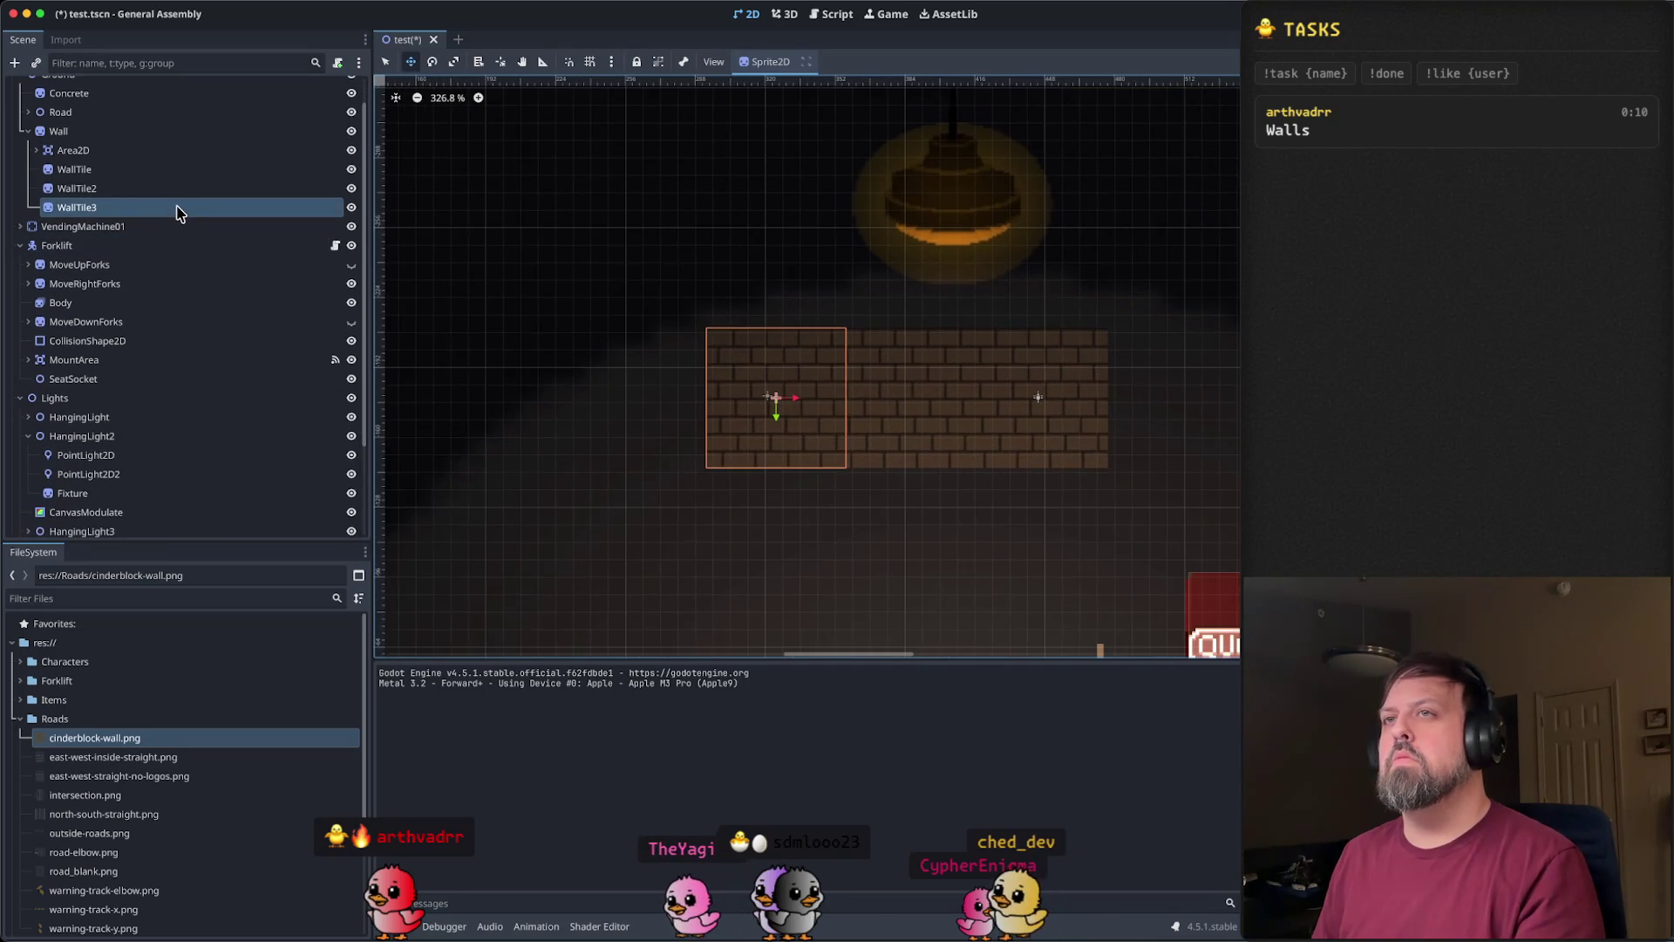
pyautogui.rightClick(177, 213)
pyautogui.click(280, 361)
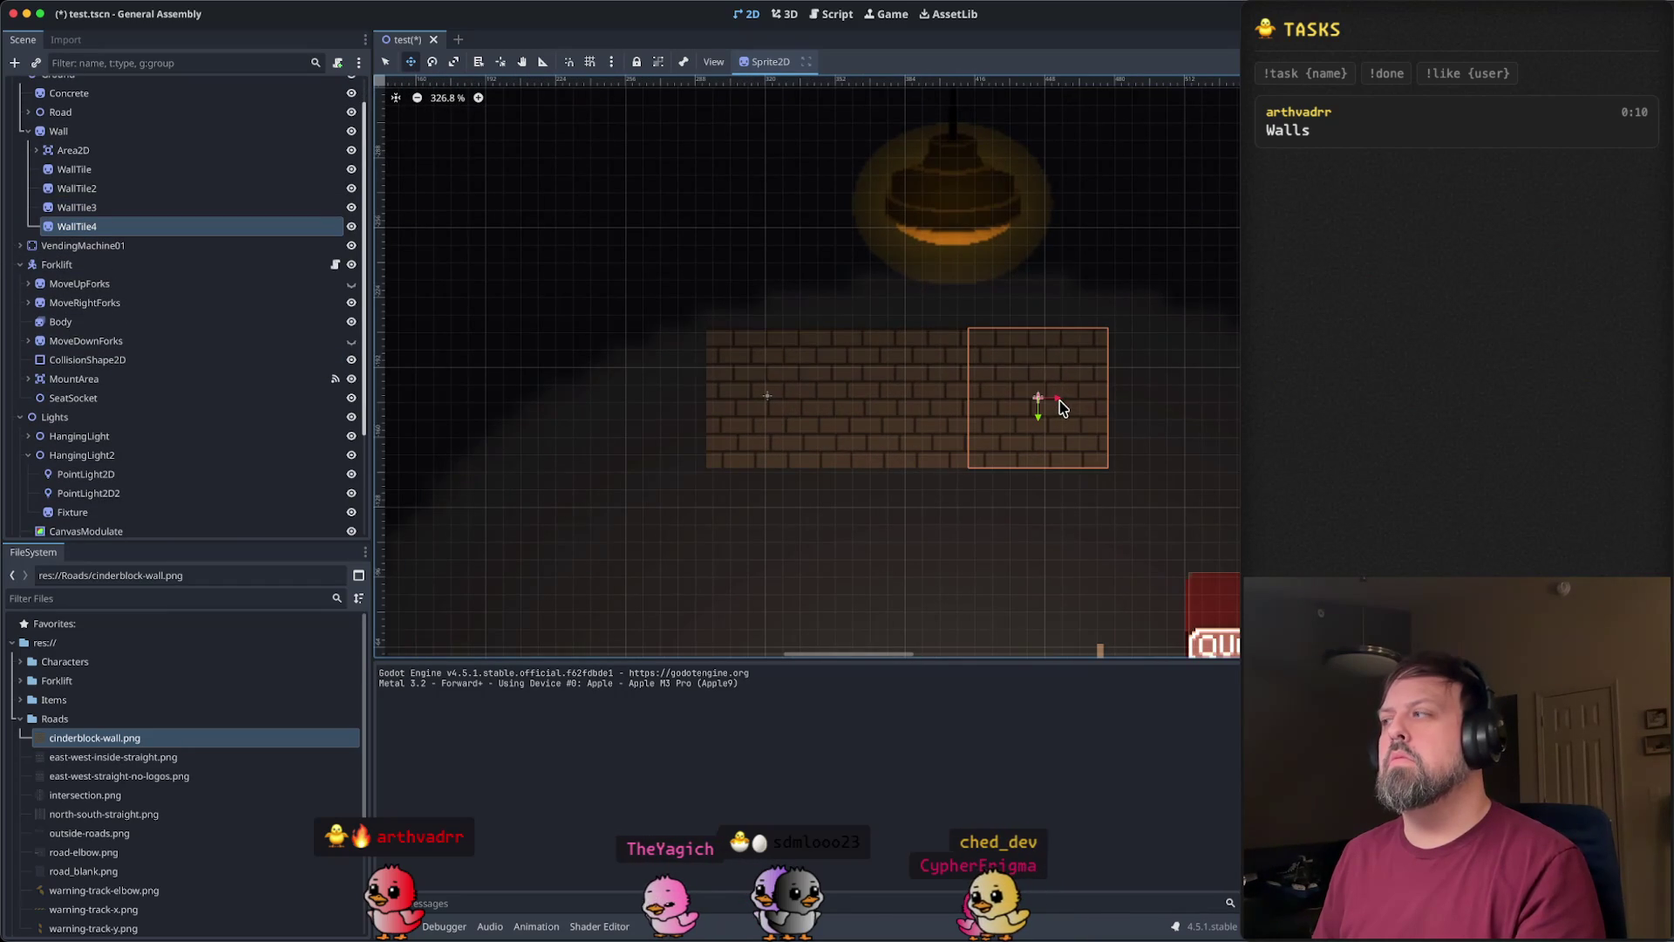
pyautogui.moveTo(1059, 409)
pyautogui.mouseDown()
pyautogui.moveTo(644, 410)
pyautogui.moveTo(676, 410)
pyautogui.mouseUp()
# - Paste WallTile5, move it left to extend the wall, and save the scene
pyautogui.scroll(-5, 747, 419)
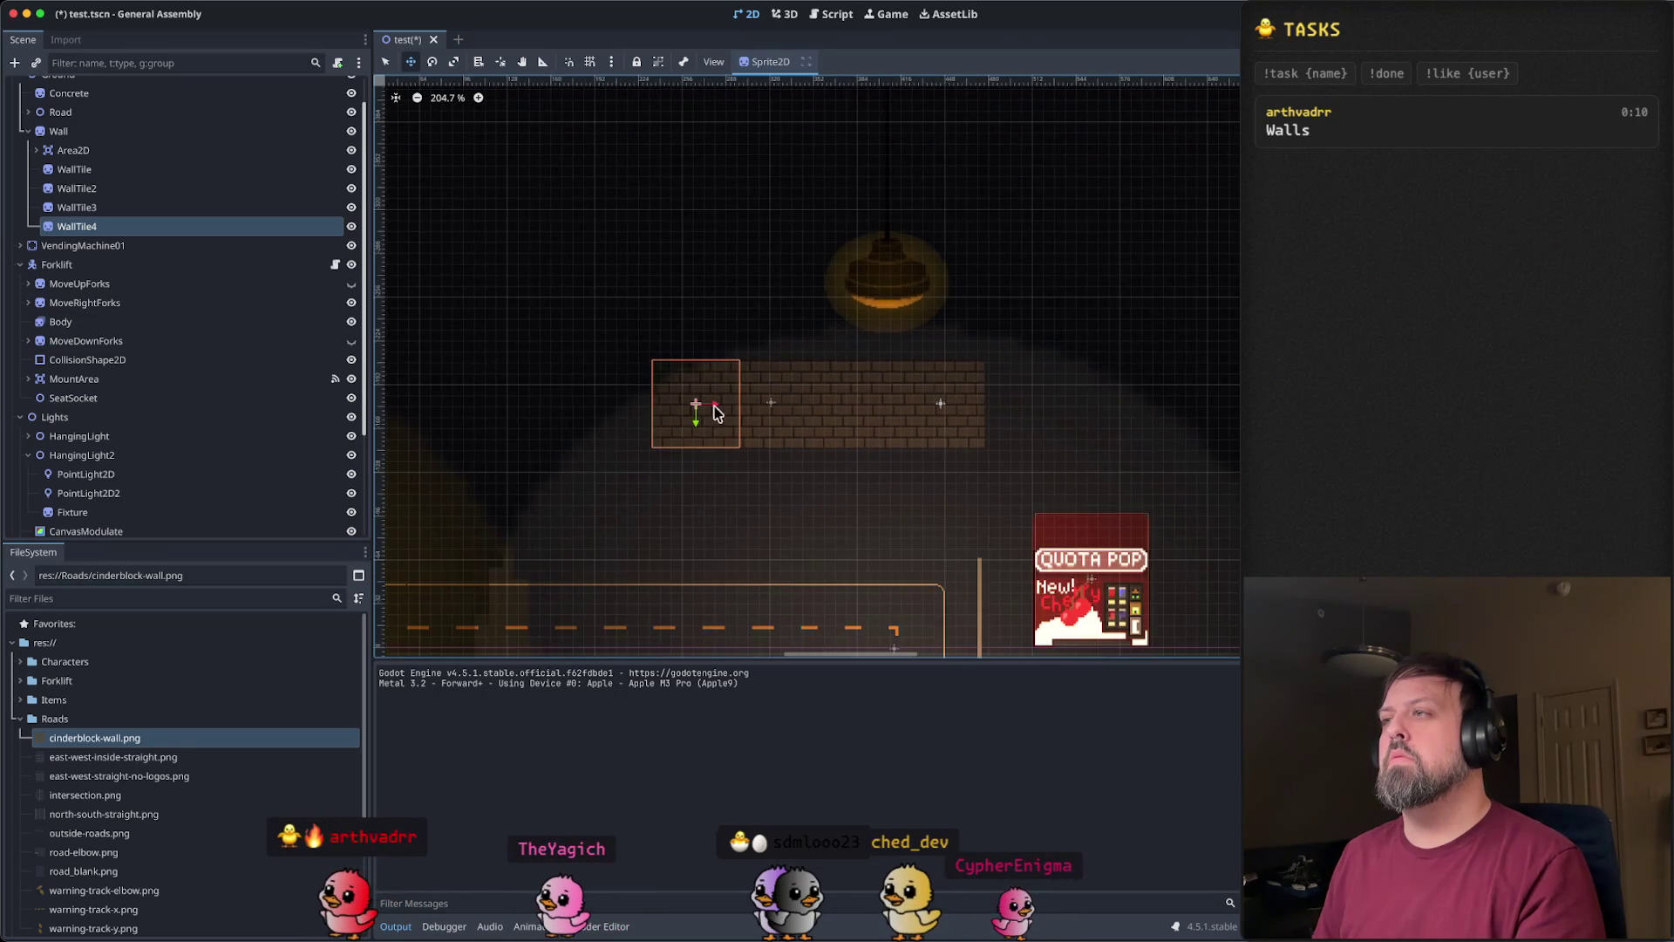
pyautogui.hscroll(-3, 752, 403)
pyautogui.scroll(6, 752, 403)
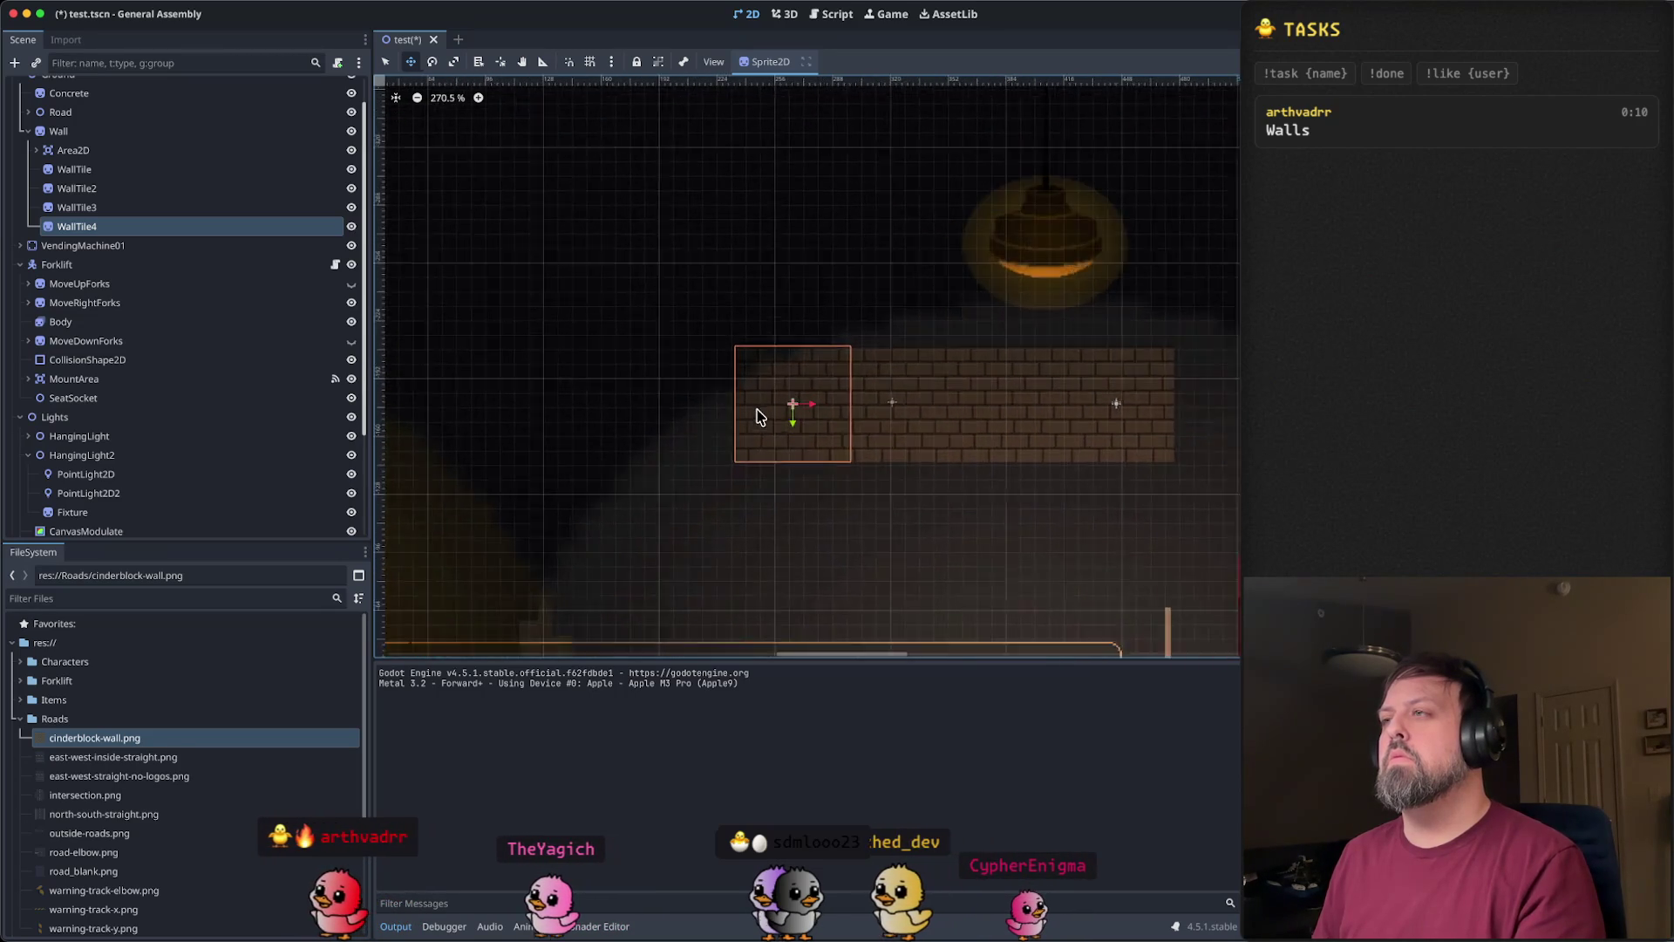
pyautogui.rightClick(158, 230)
pyautogui.click(218, 388)
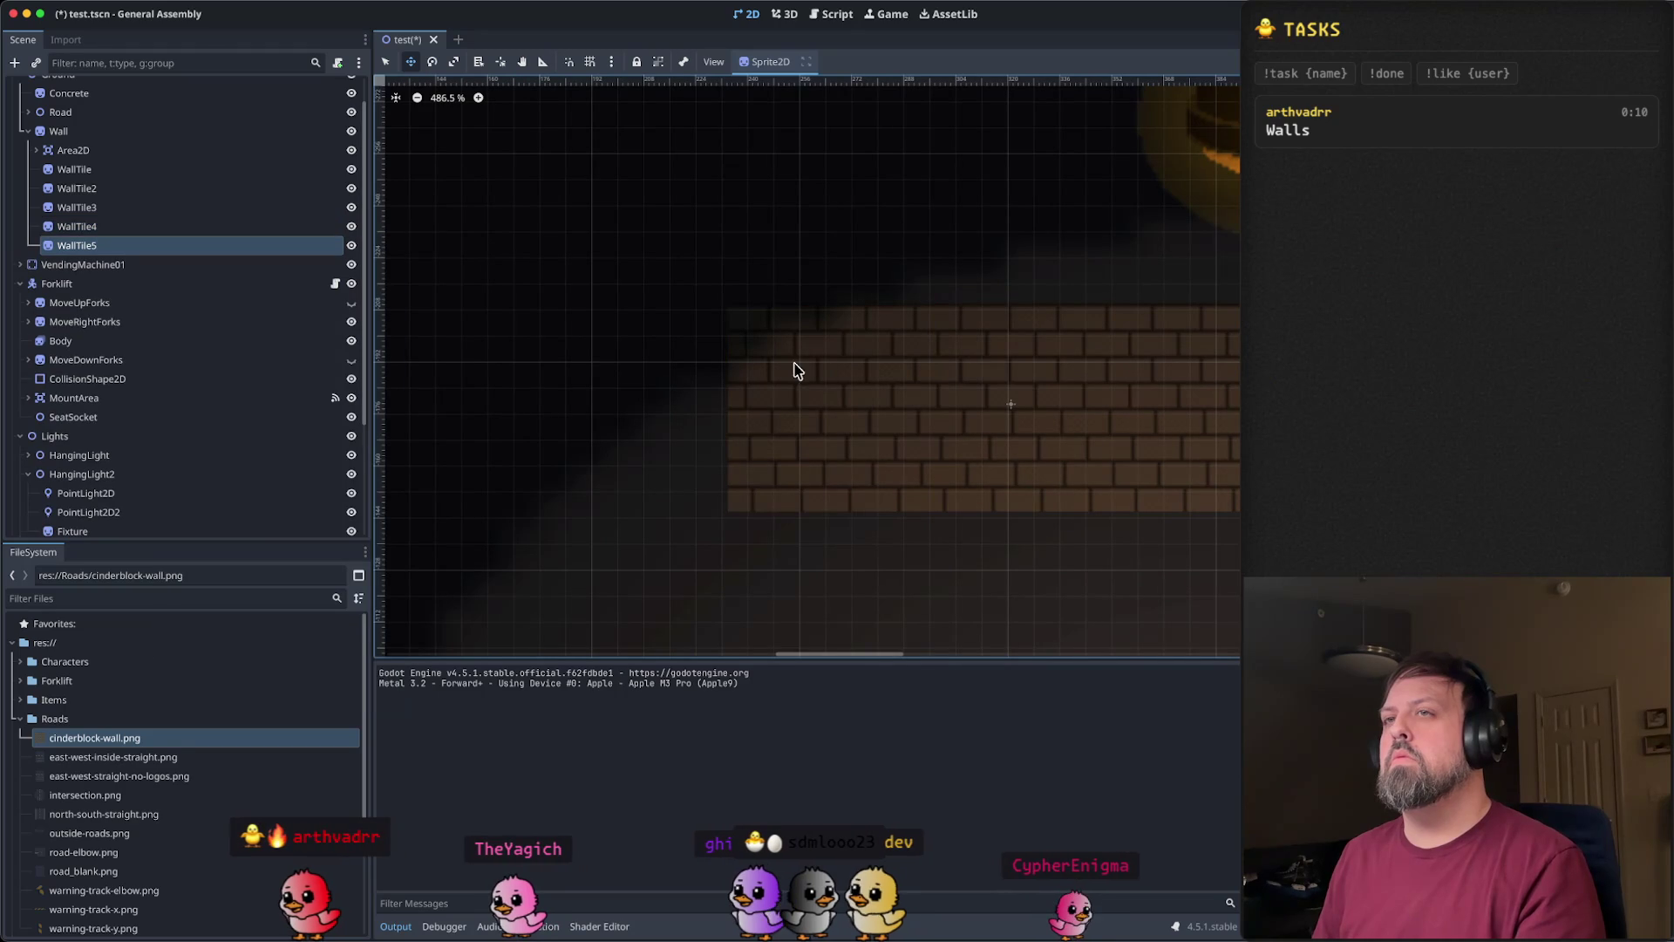
pyautogui.scroll(-6, 915, 404)
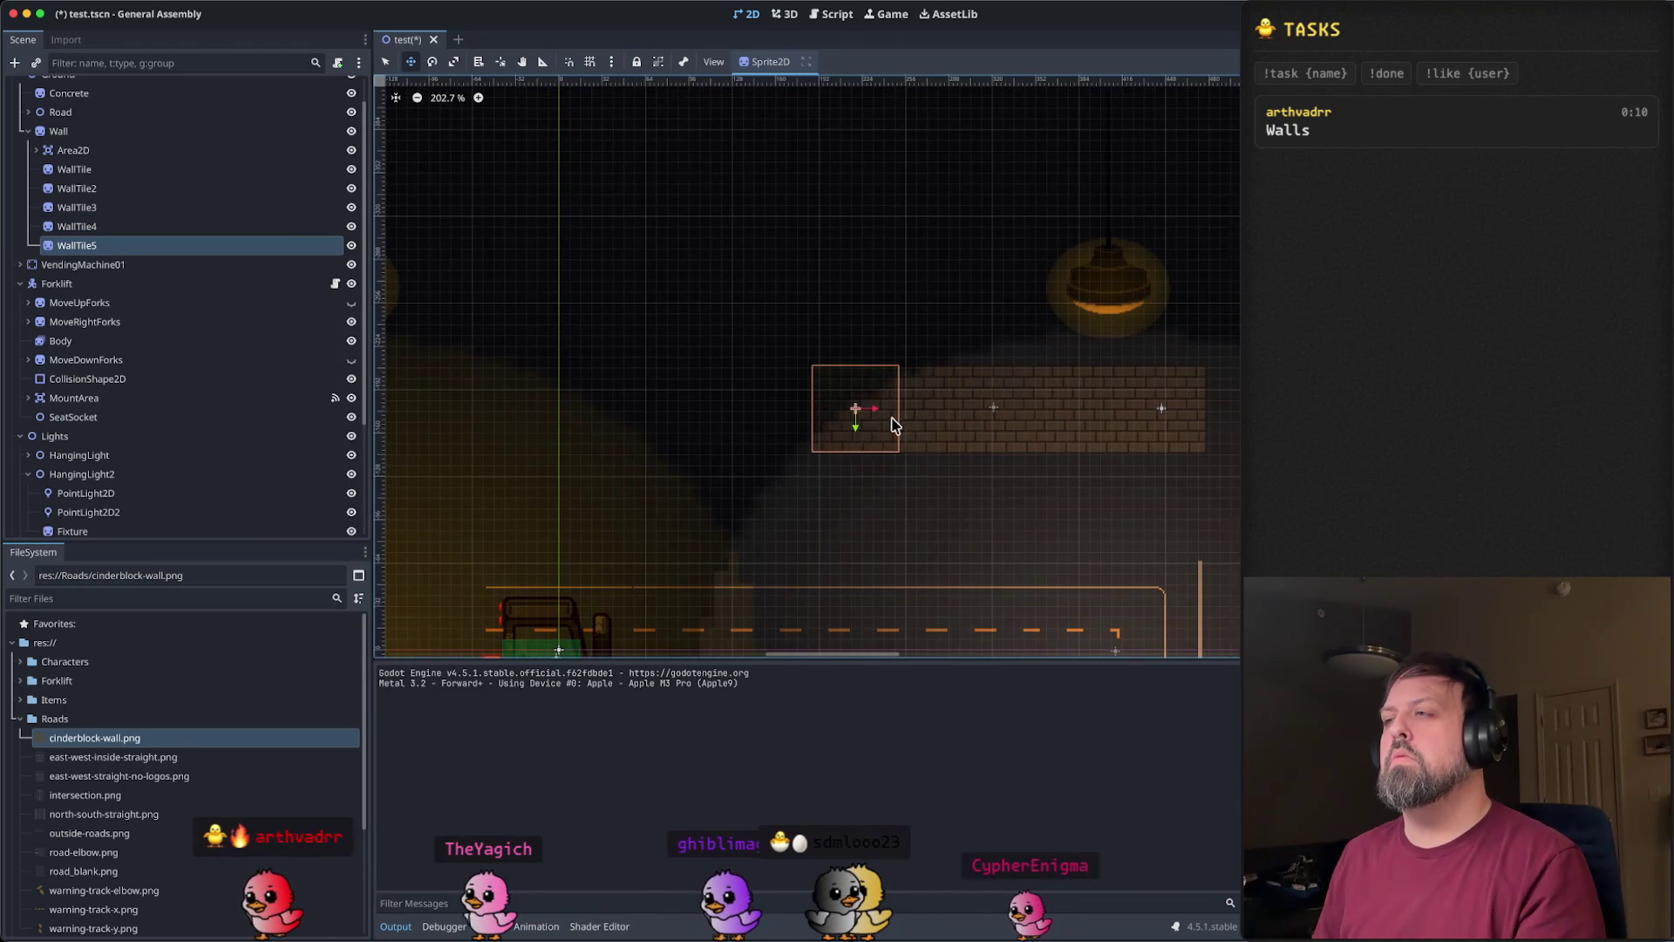
pyautogui.scroll(7, 889, 418)
pyautogui.moveTo(810, 406)
pyautogui.mouseDown()
pyautogui.moveTo(710, 409)
pyautogui.moveTo(744, 412)
pyautogui.mouseUp()
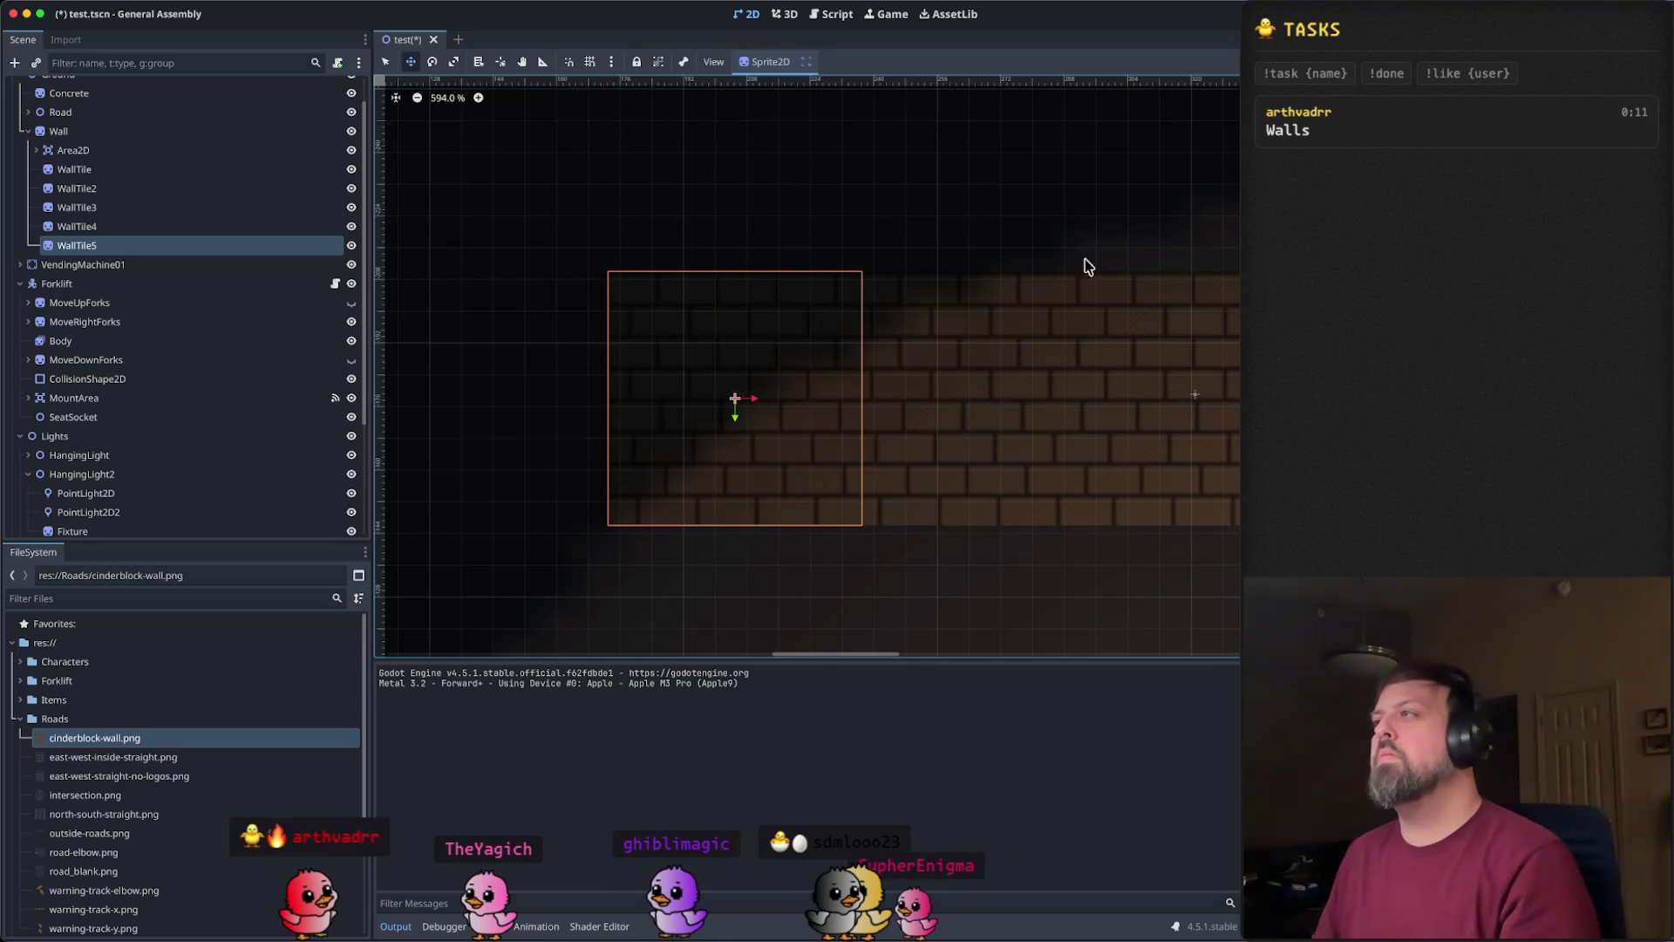
pyautogui.hotkey('ctrl', 's')
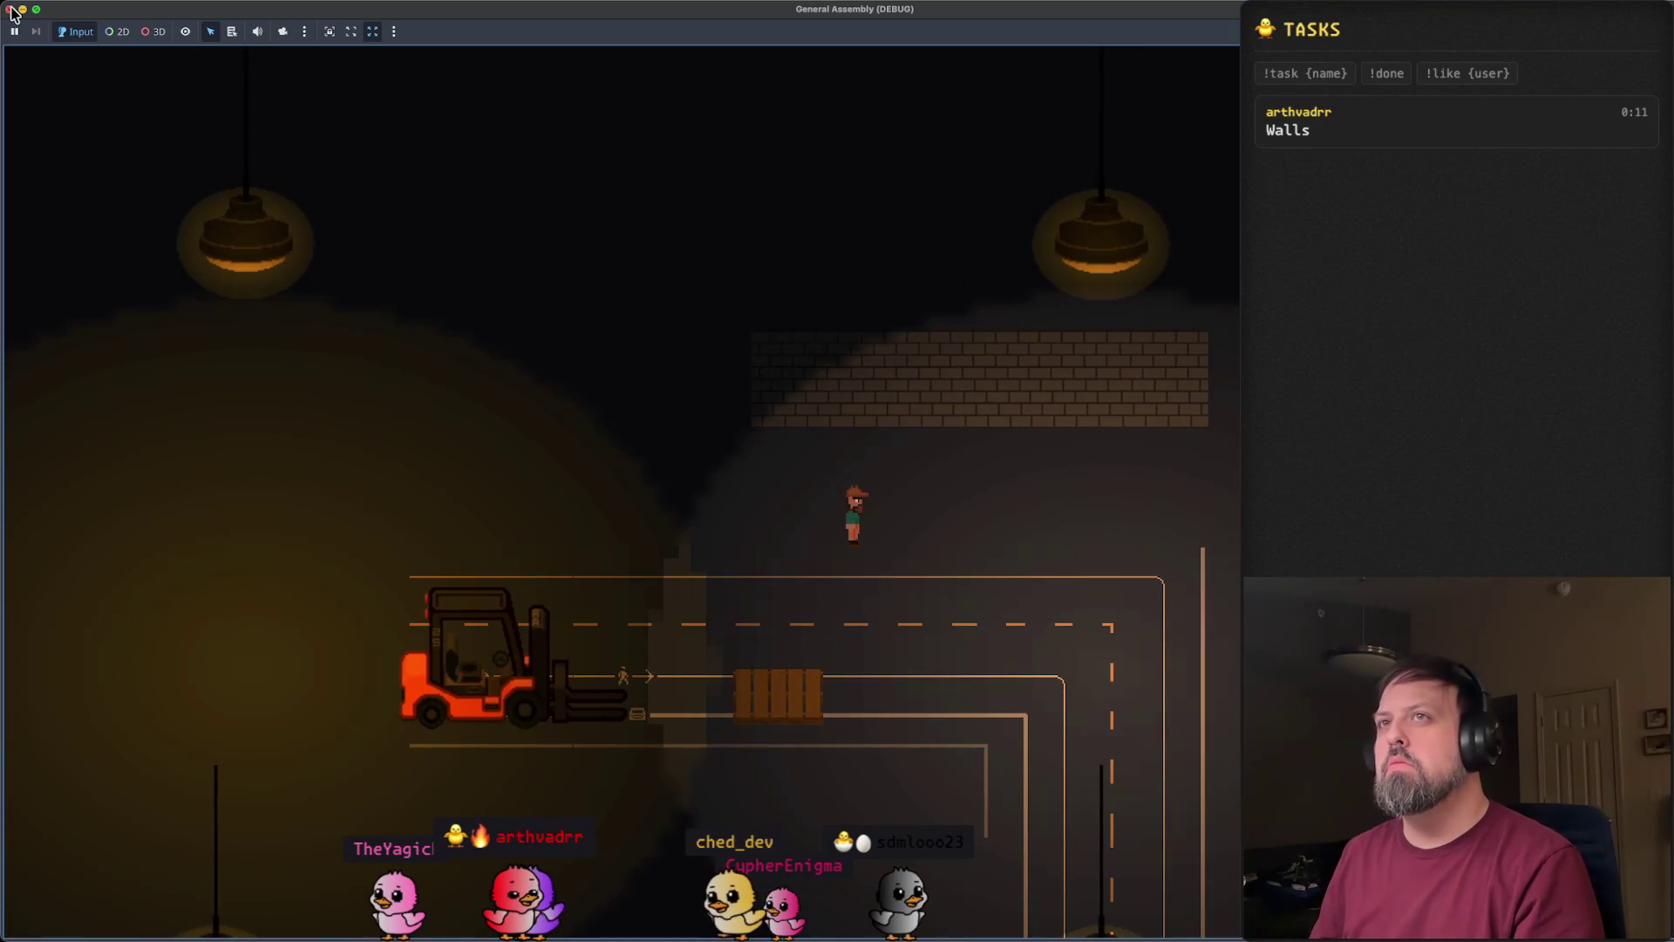
pyautogui.click(11, 8)
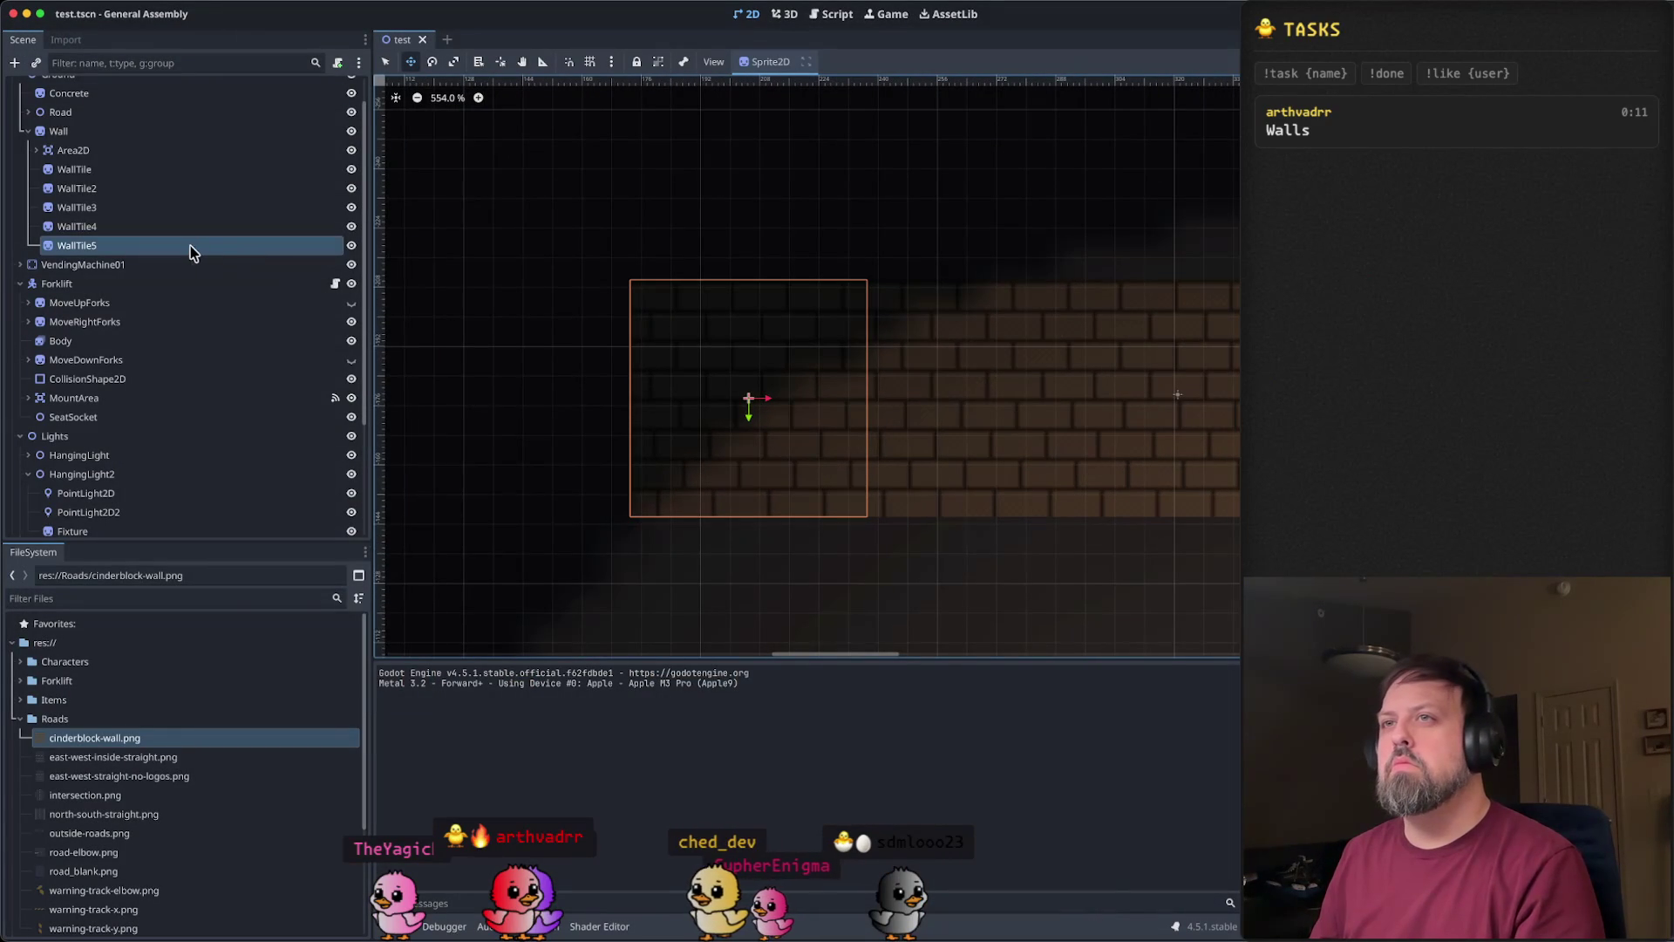
# - Add WallTile6 from WallTile5 and nudge it left to align with the bricks
pyautogui.rightClick(194, 246)
pyautogui.click(306, 404)
pyautogui.scroll(-1, 907, 471)
pyautogui.scroll(-7, 907, 471)
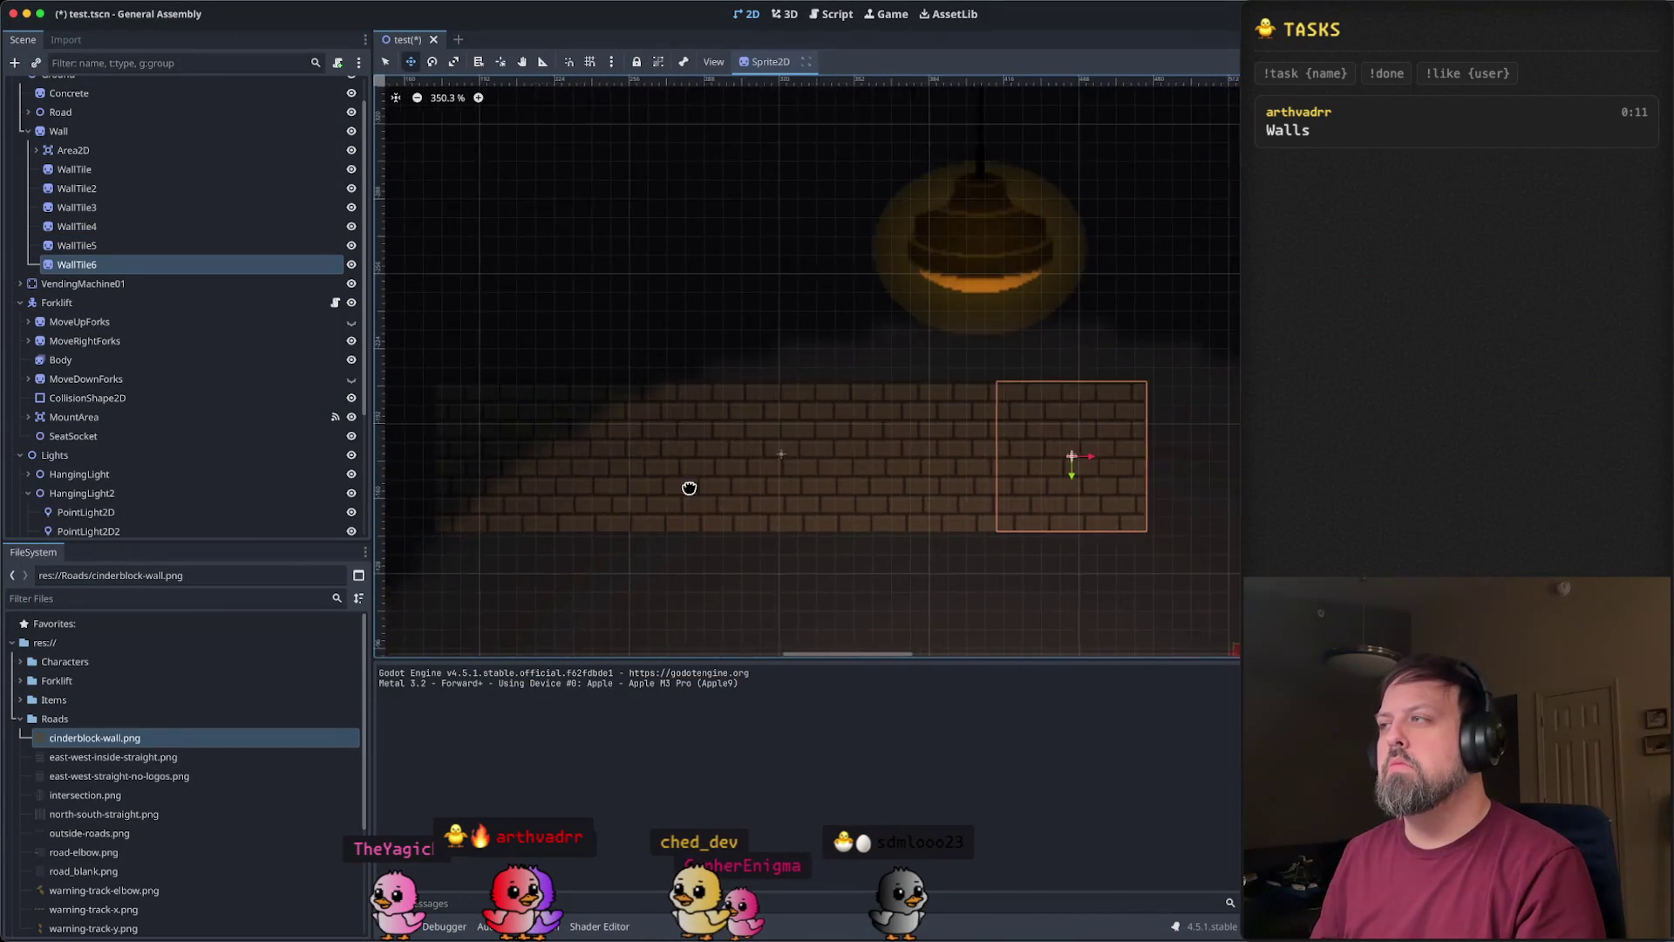
pyautogui.scroll(-2, 964, 475)
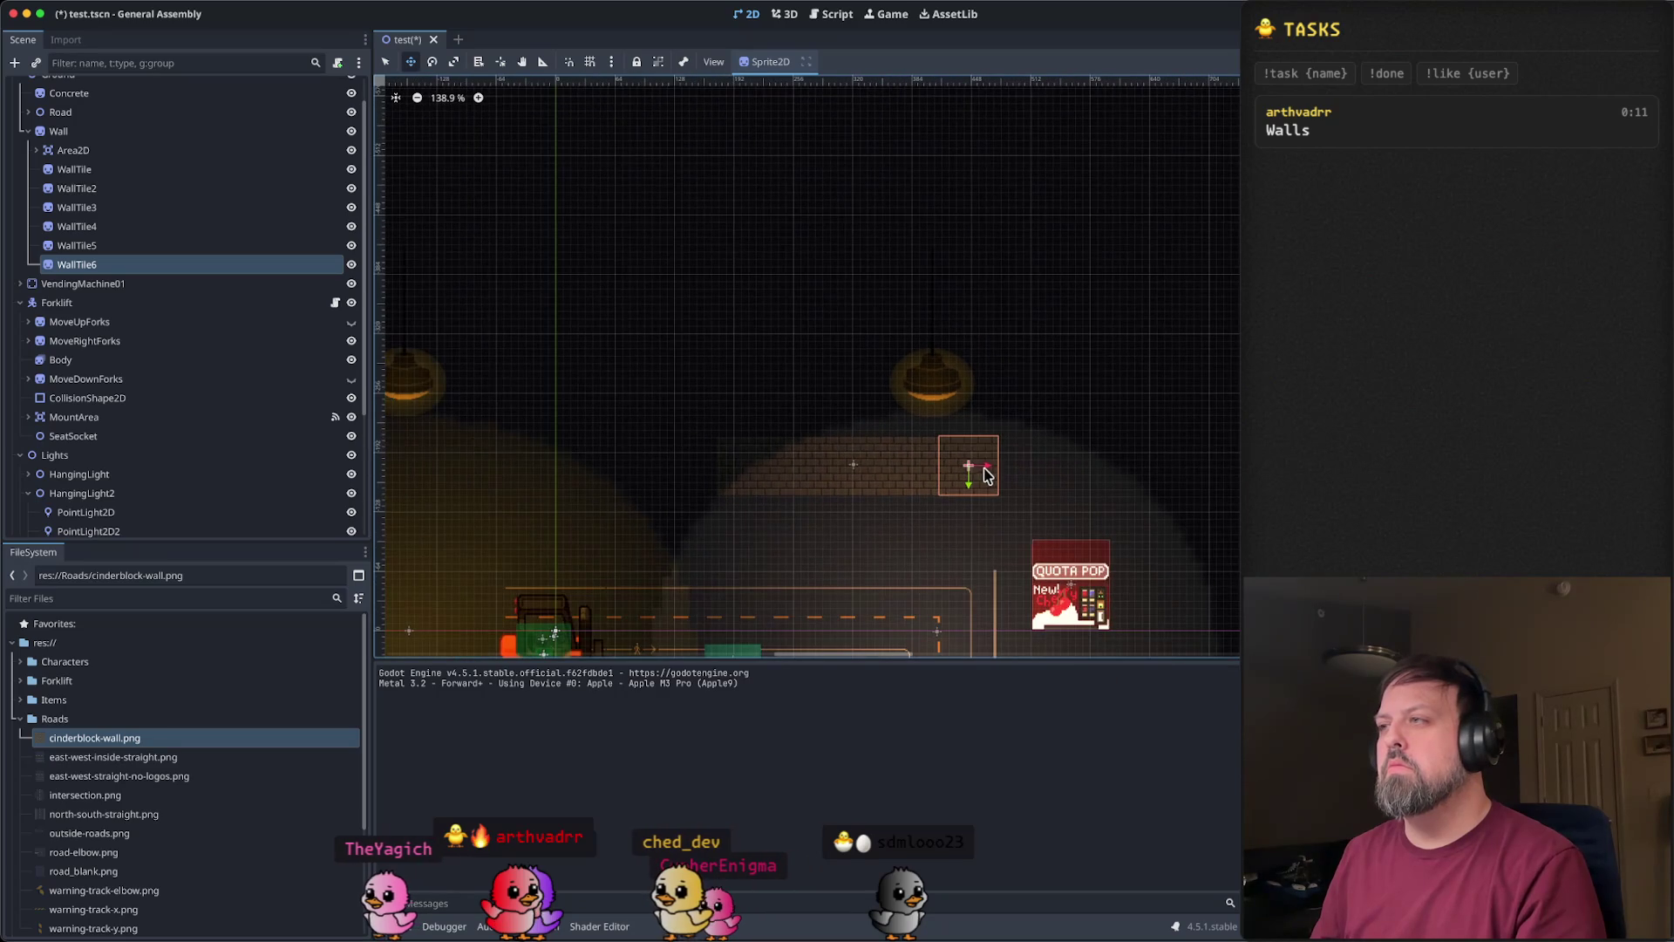
pyautogui.scroll(10, 711, 475)
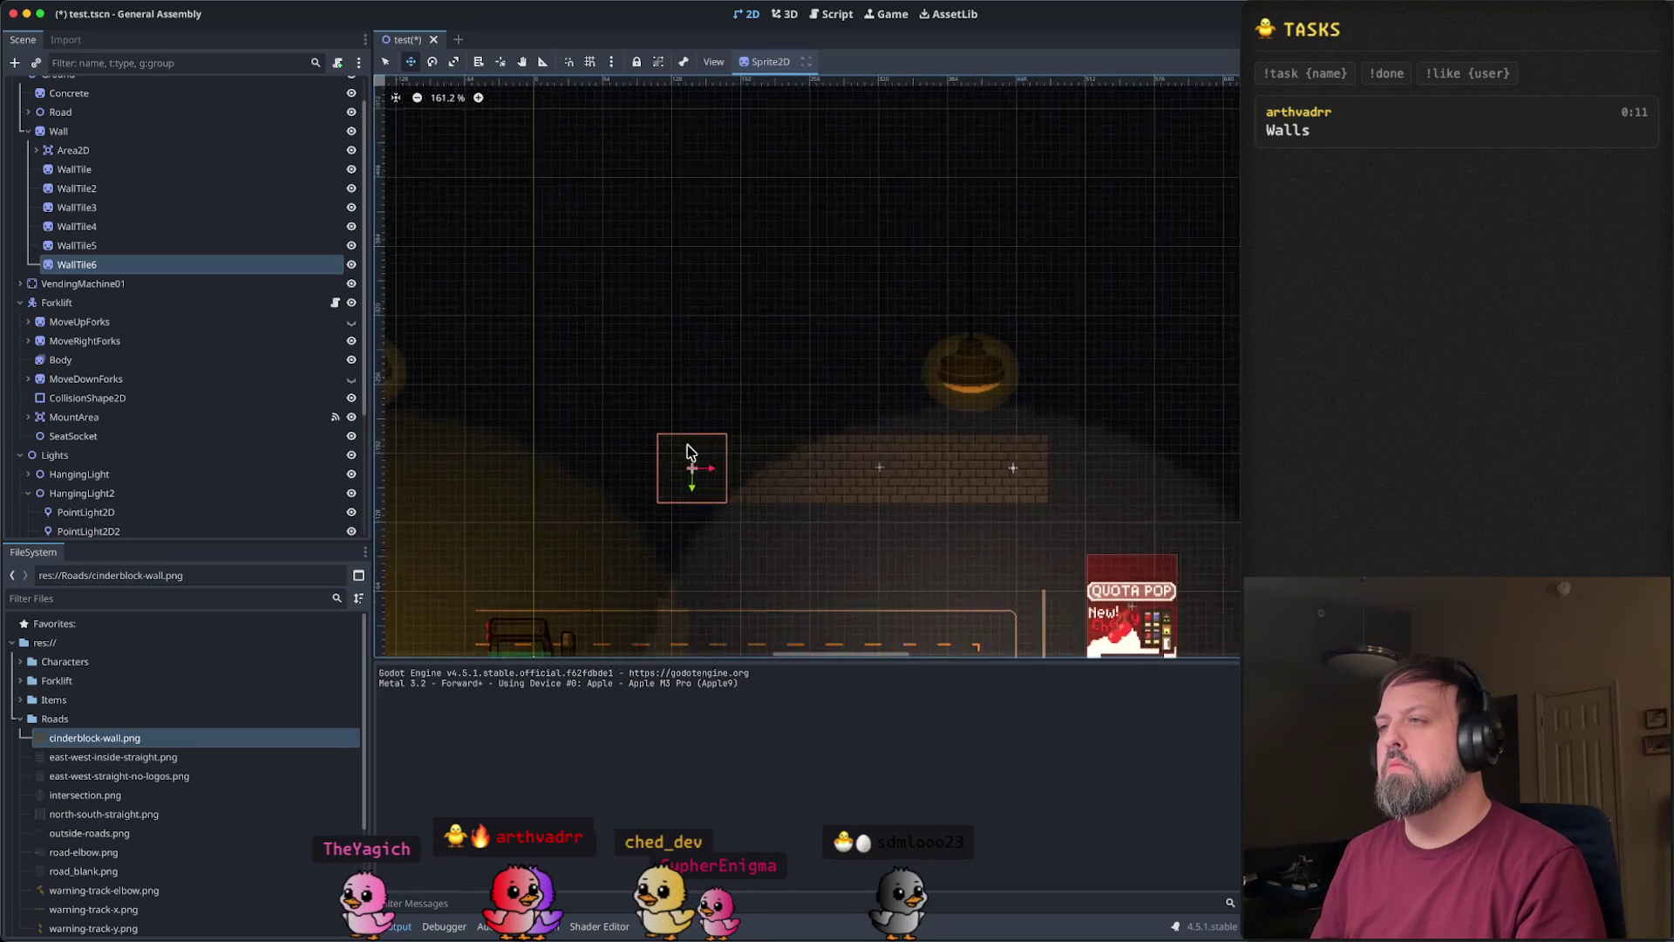
pyautogui.hscroll(-2, 782, 475)
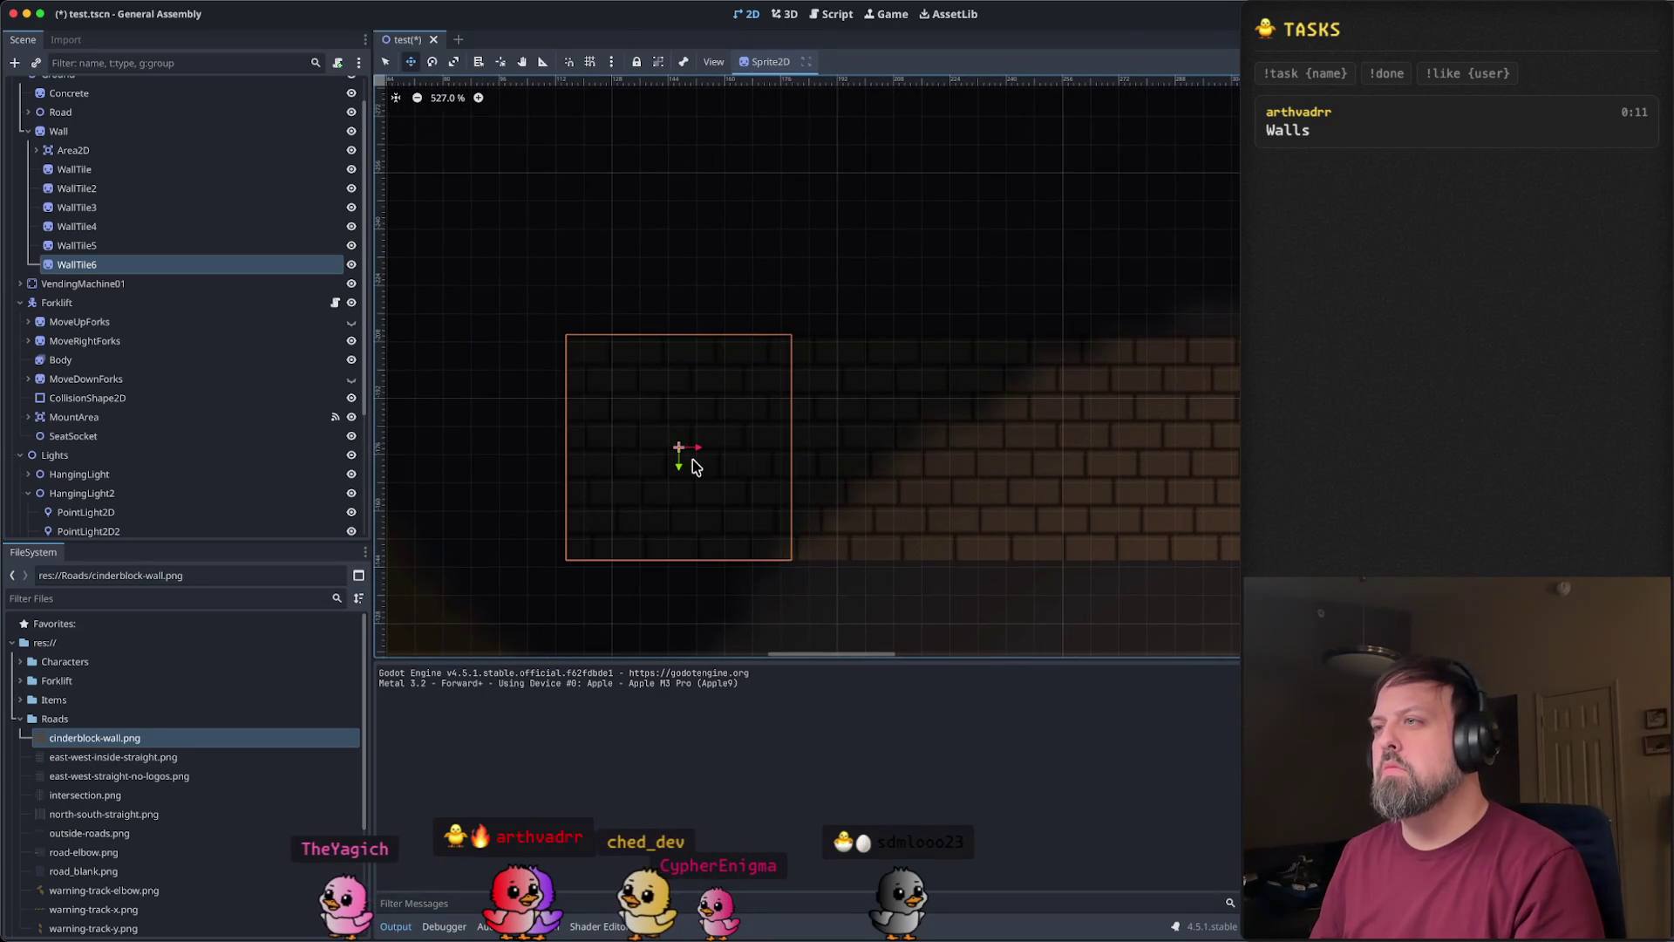
pyautogui.moveTo(697, 454)
pyautogui.mouseDown()
pyautogui.moveTo(646, 453)
pyautogui.moveTo(686, 454)
pyautogui.mouseUp()
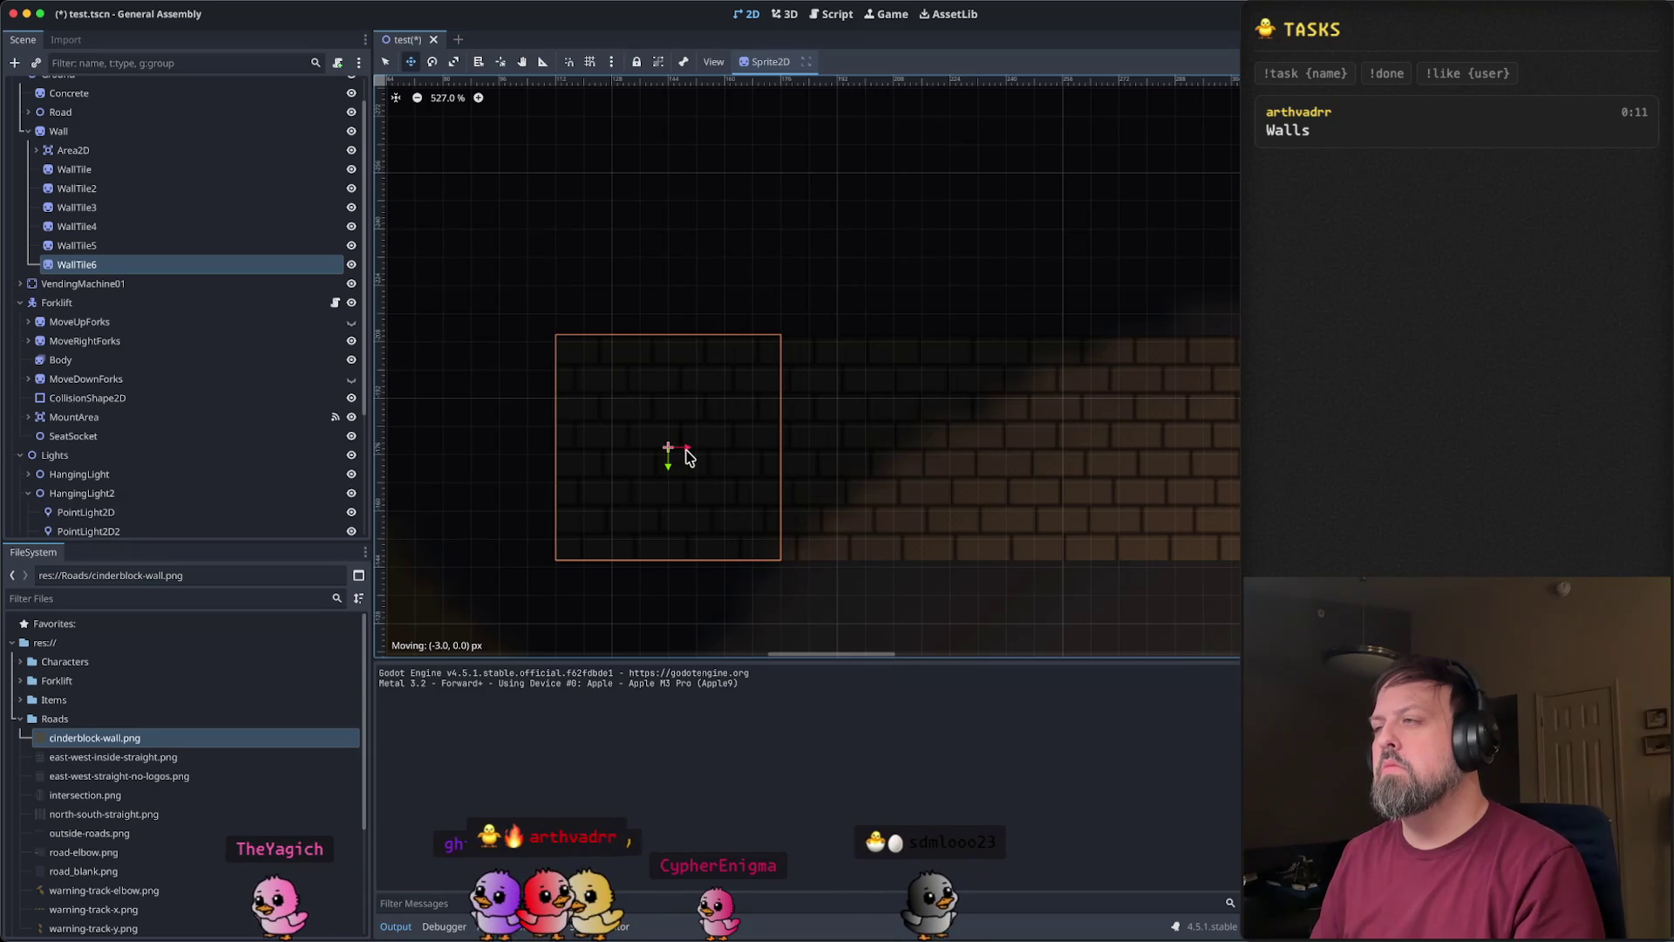
pyautogui.click(878, 449)
# - Paste a copy of WallTile6 beneath it and move it to the wall's end
pyautogui.scroll(-6, 991, 463)
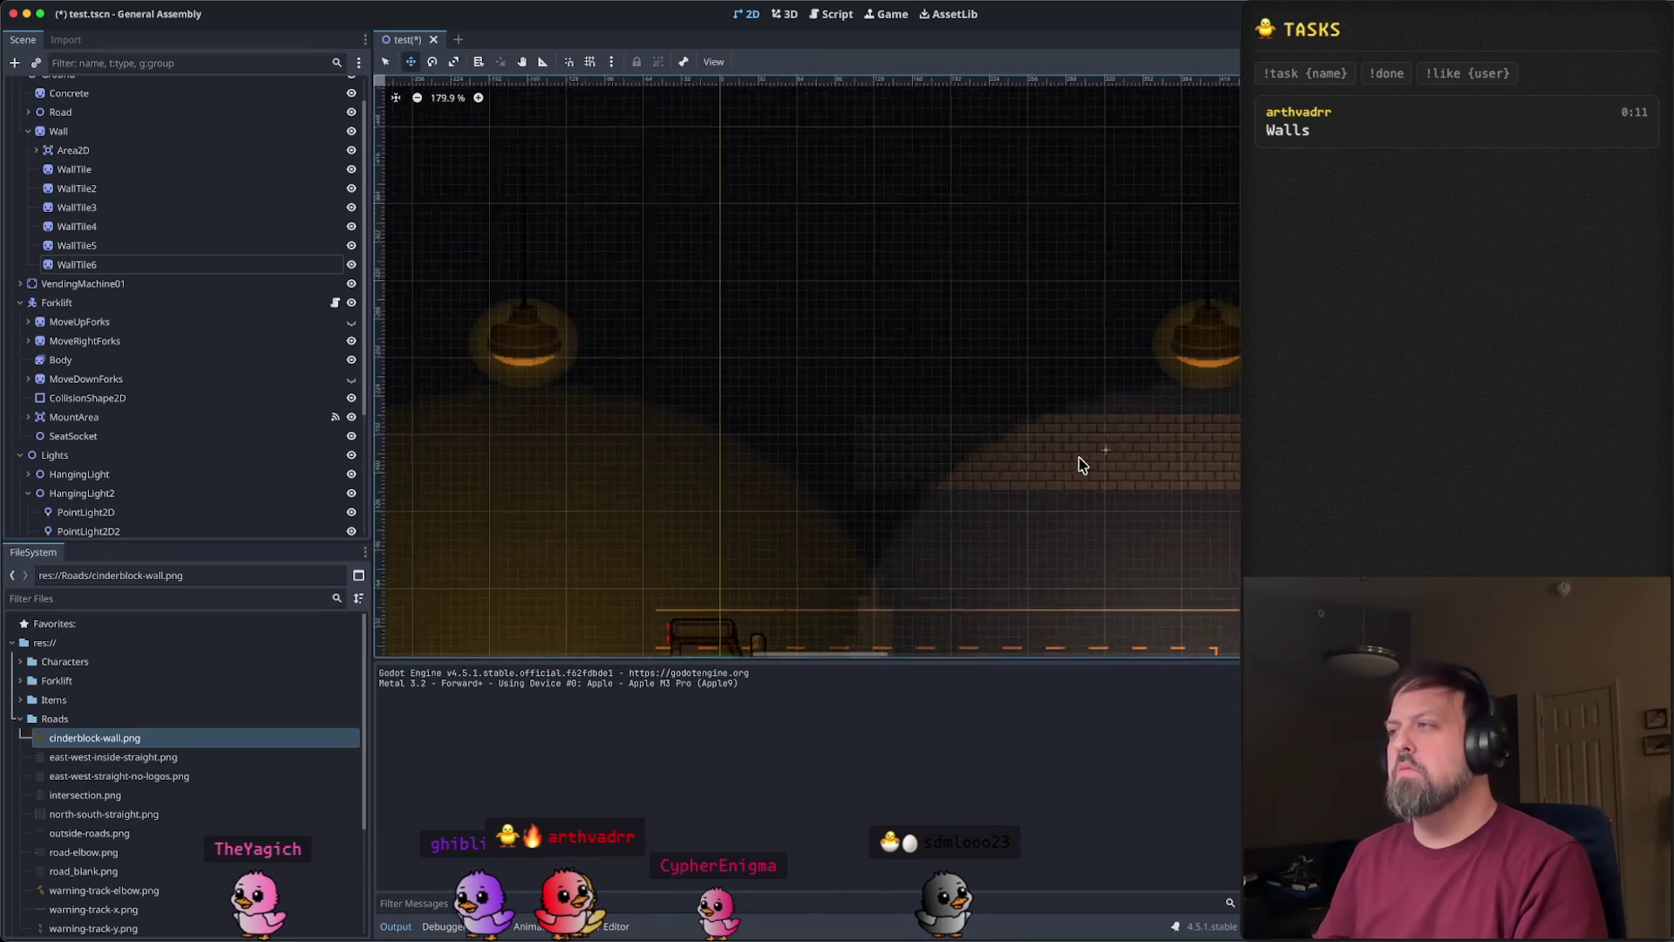
pyautogui.moveTo(1128, 457); pyautogui.dragTo(829, 430)
pyautogui.moveTo(994, 481); pyautogui.dragTo(755, 427)
pyautogui.press('Escape')
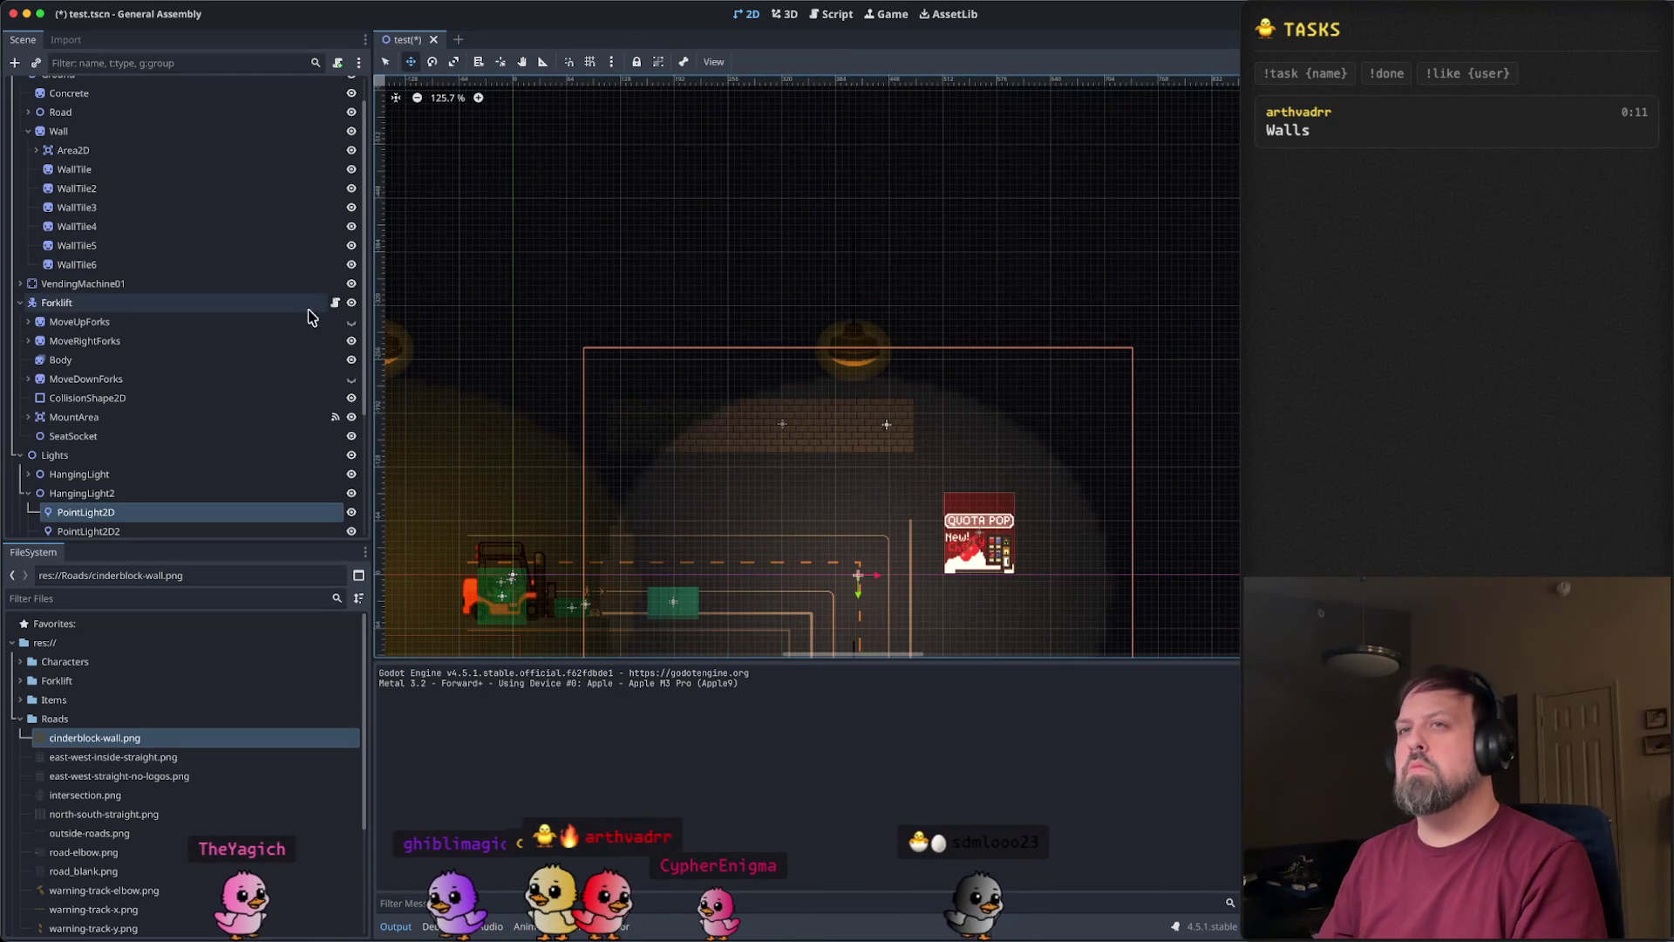
pyautogui.click(187, 264)
pyautogui.hotkey('ctrl', 'v')
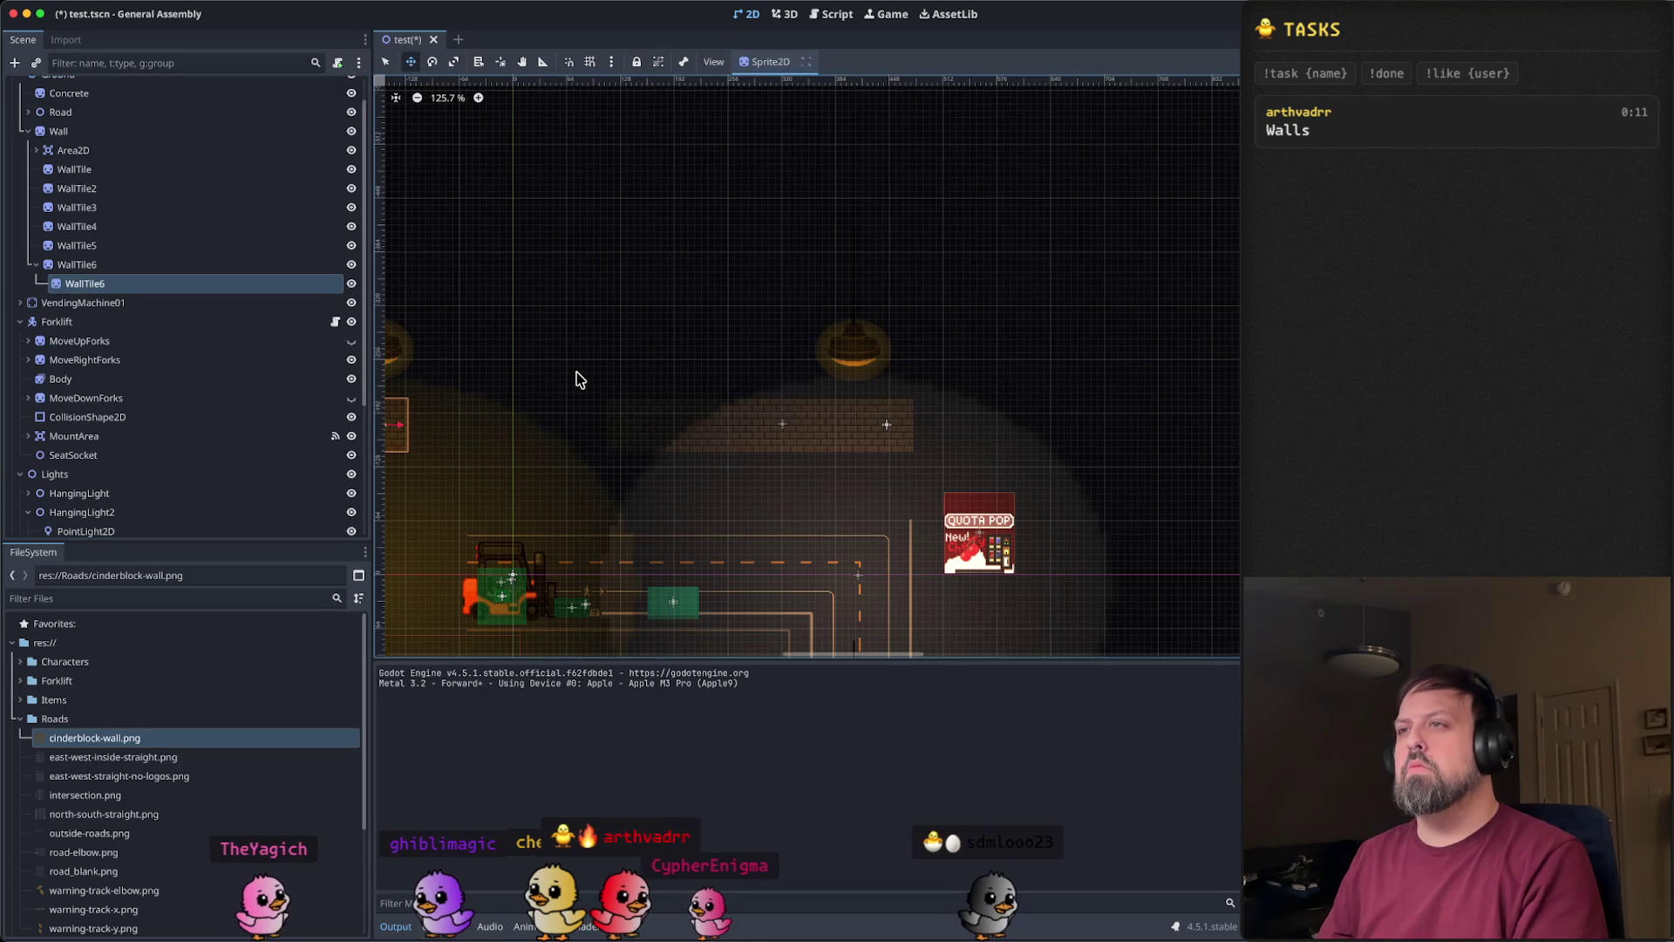
pyautogui.moveTo(399, 436); pyautogui.dragTo(589, 445)
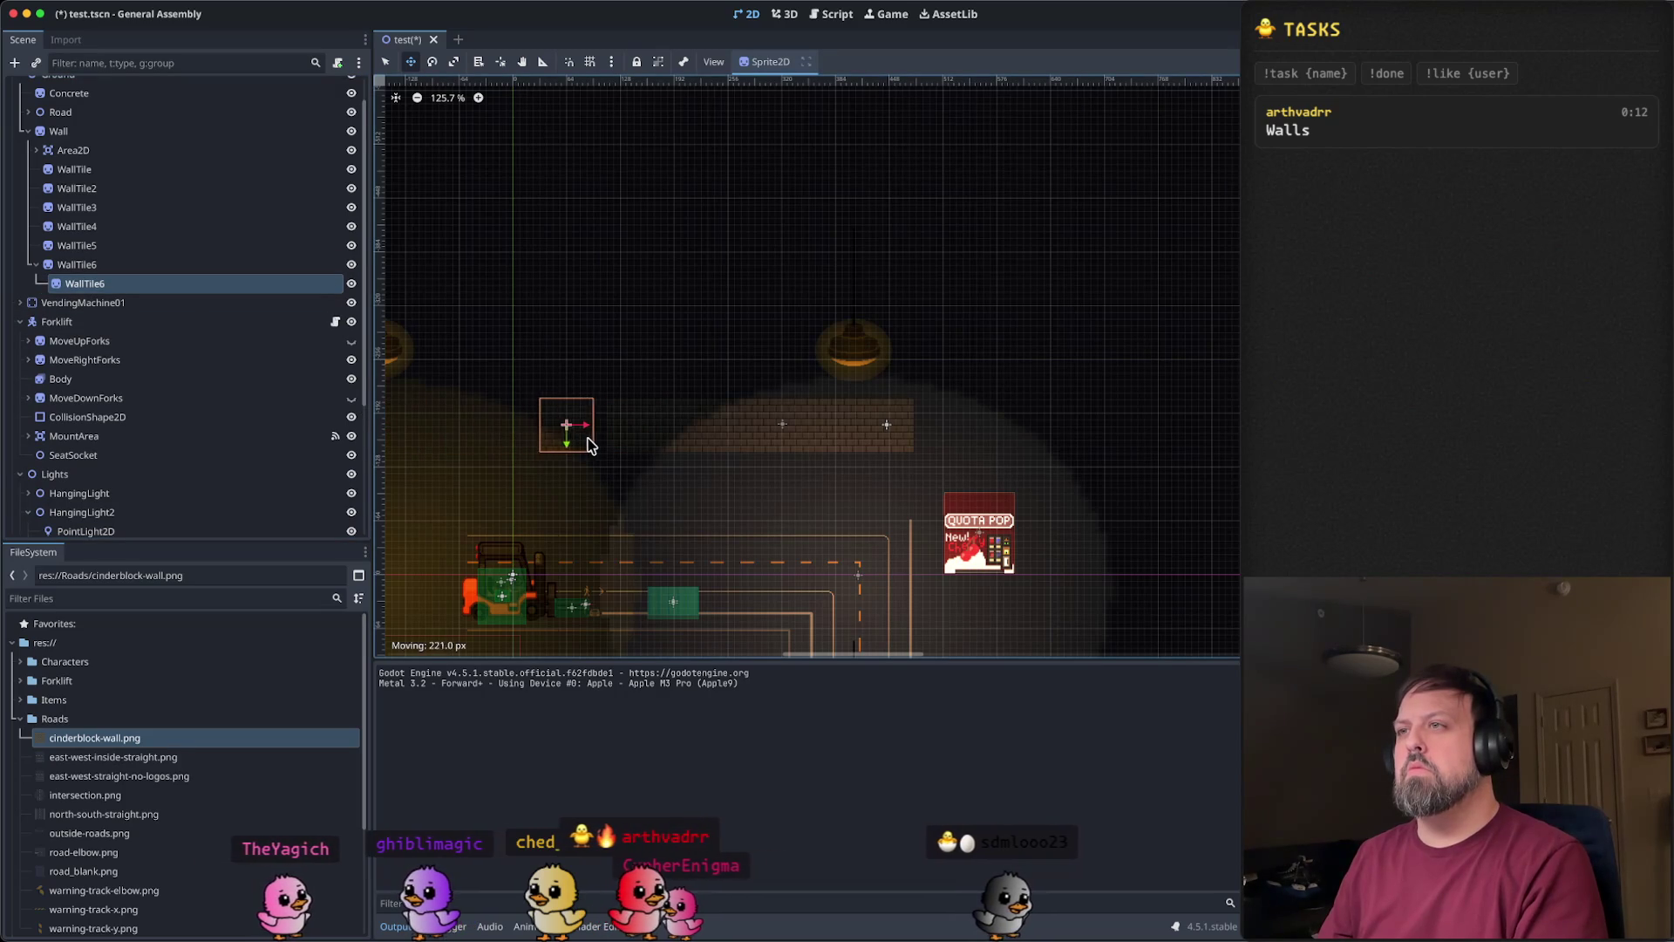
pyautogui.scroll(10, 598, 445)
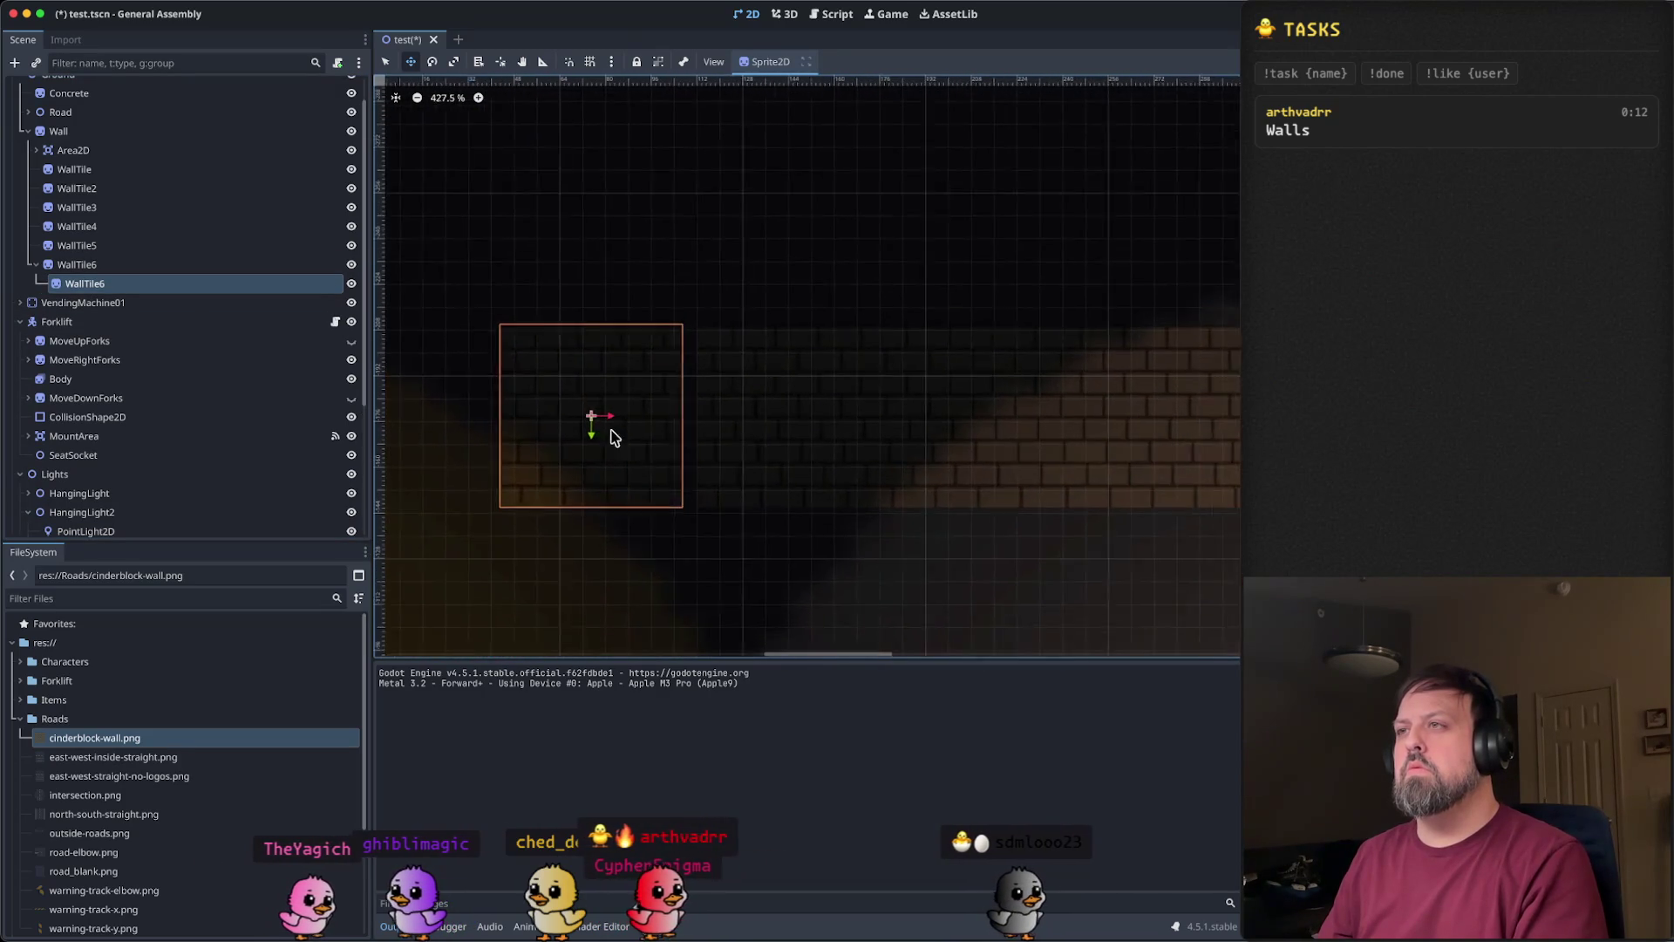
pyautogui.moveTo(609, 422)
pyautogui.mouseDown()
pyautogui.moveTo(624, 422)
pyautogui.moveTo(532, 439)
pyautogui.moveTo(573, 443)
pyautogui.mouseUp()
pyautogui.scroll(2, 624, 422)
pyautogui.scroll(2, 643, 419)
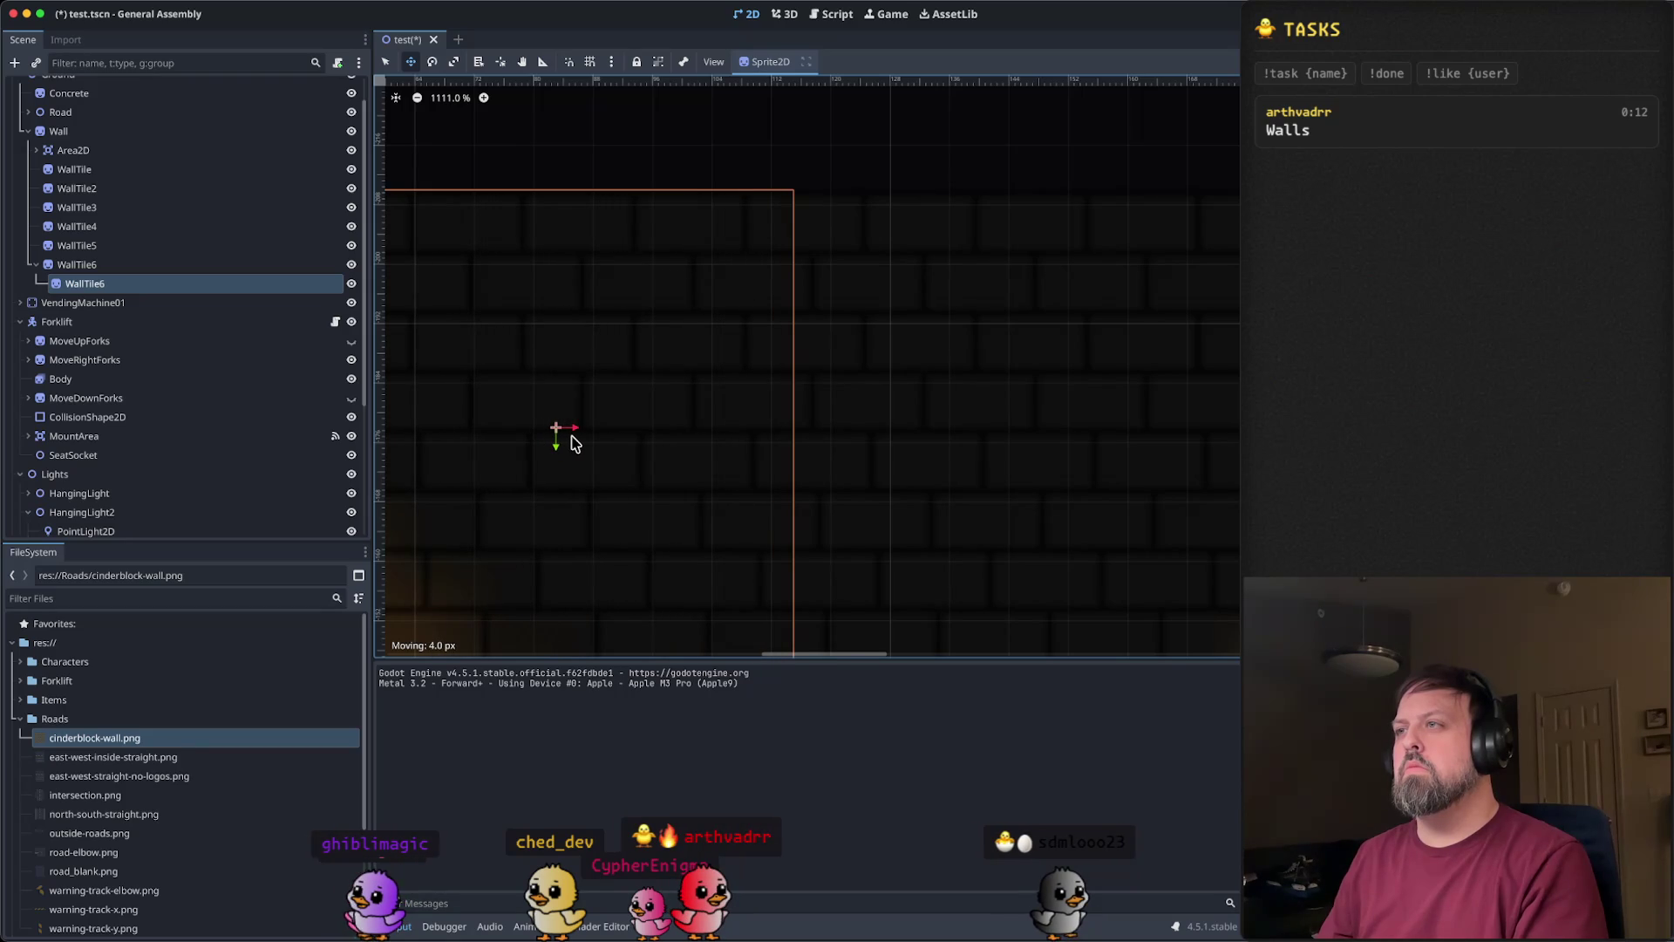
pyautogui.scroll(-5, 713, 453)
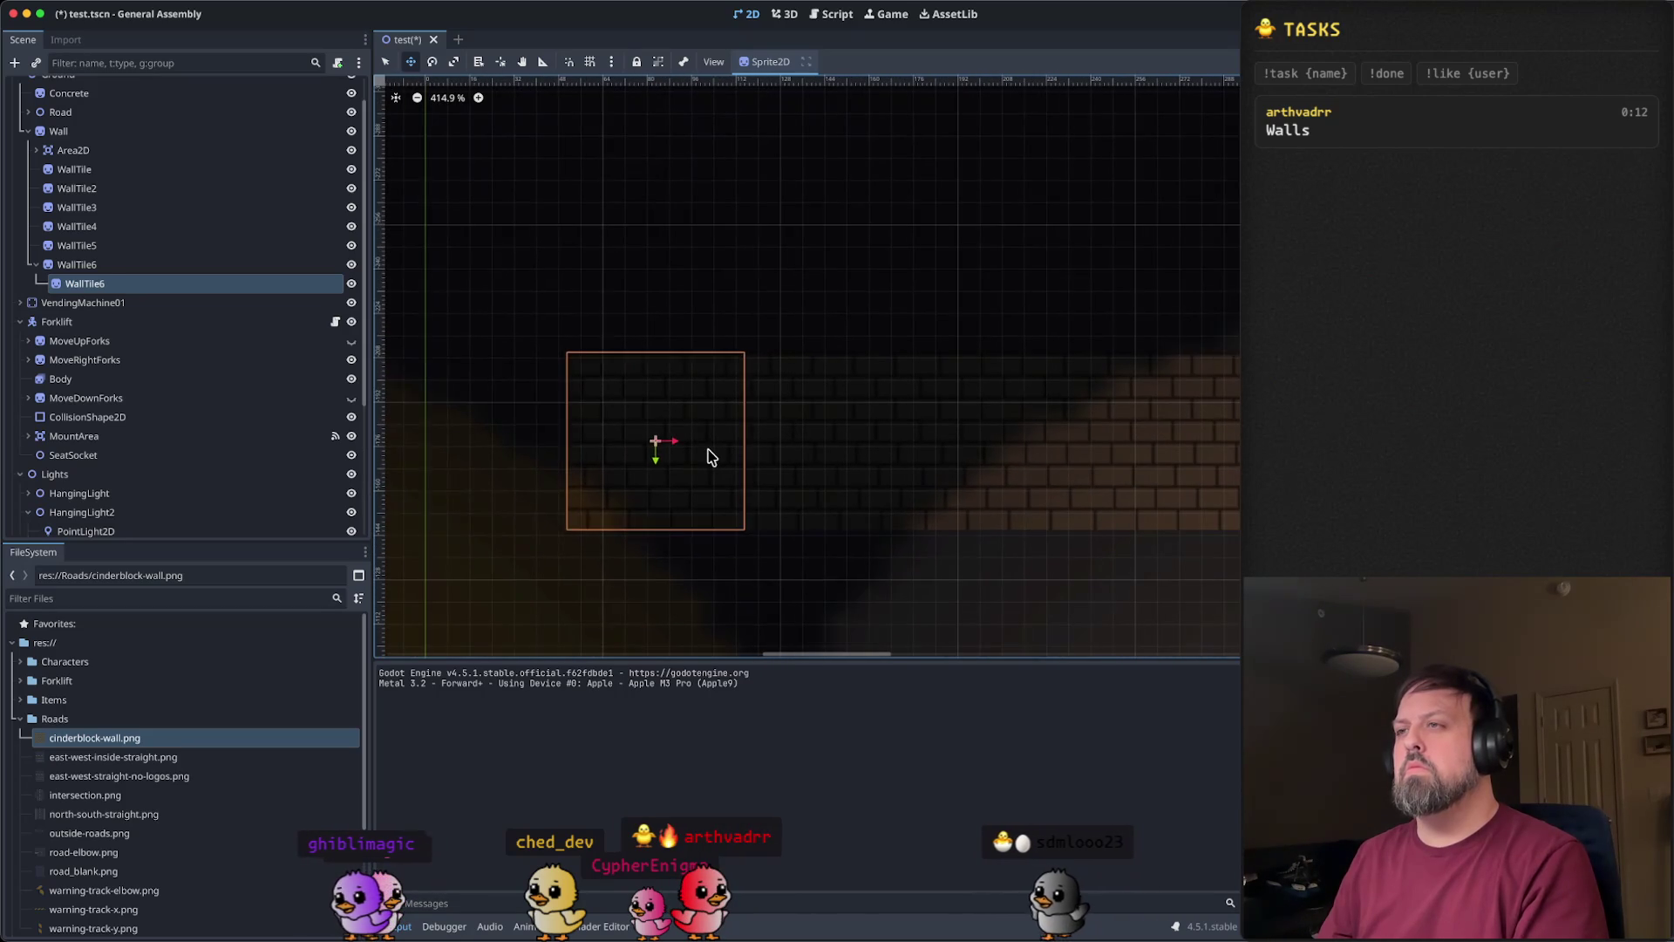
# - Paste two more nested tile copies, then undo the nested pastes
pyautogui.hotkey('ctrl', 'v')
pyautogui.moveTo(652, 462); pyautogui.dragTo(1053, 440)
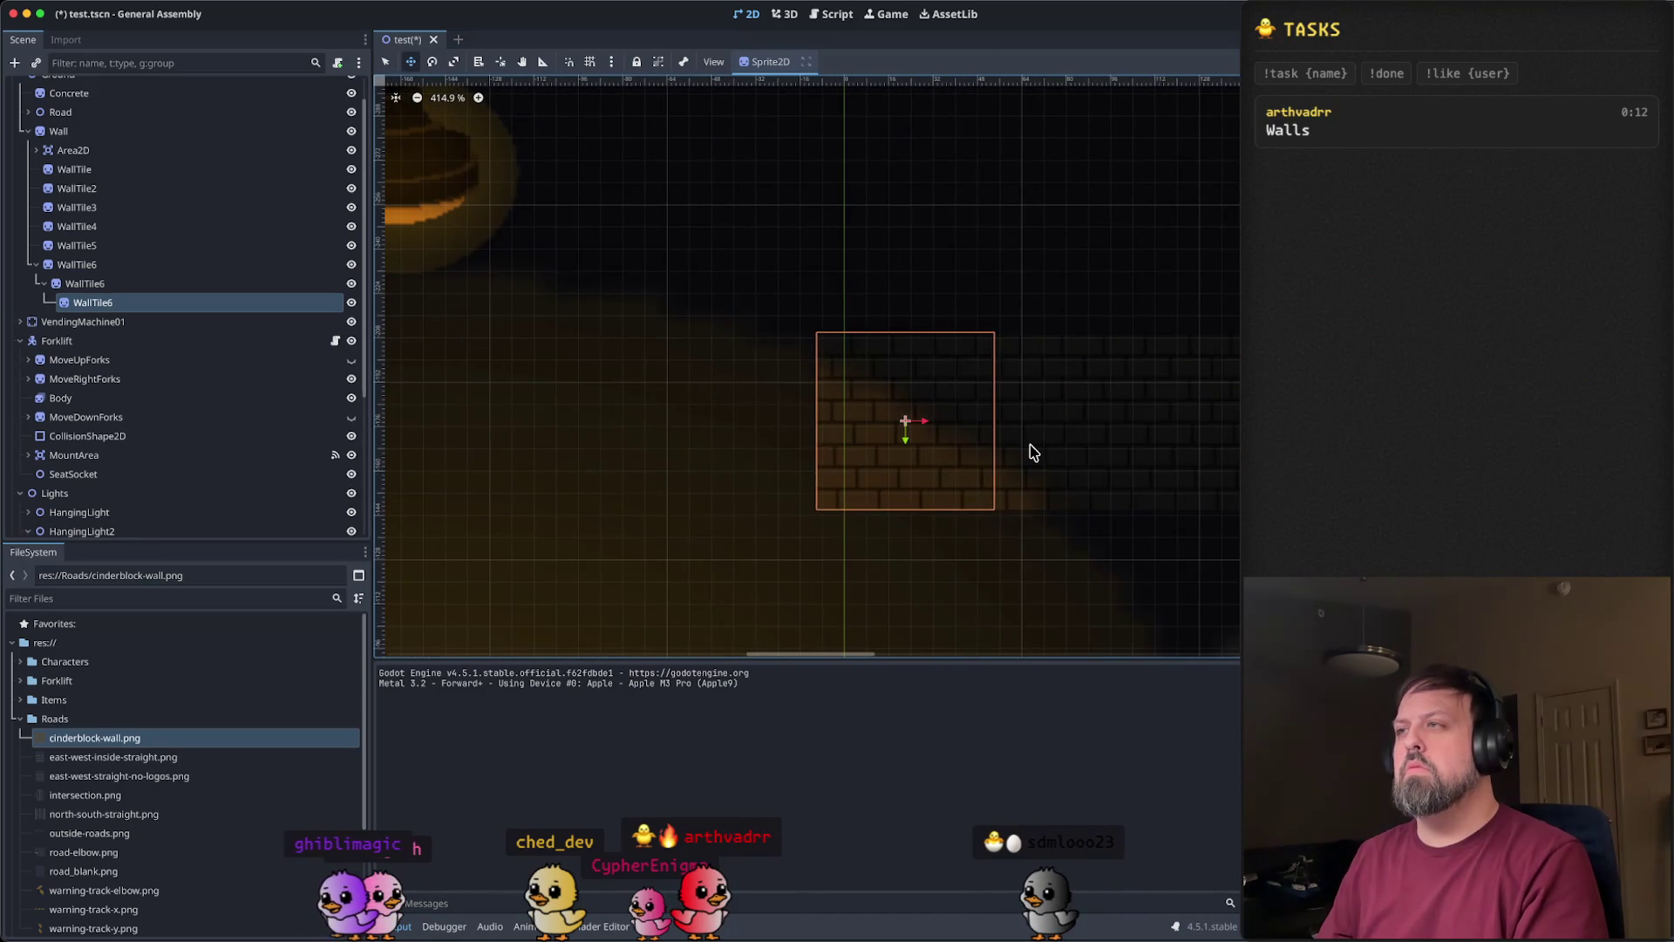
pyautogui.hotkey('ctrl', 'v')
pyautogui.hotkey('ctrl', 'v')
pyautogui.hotkey('ctrl', 'v')
pyautogui.hotkey('ctrl', 'v')
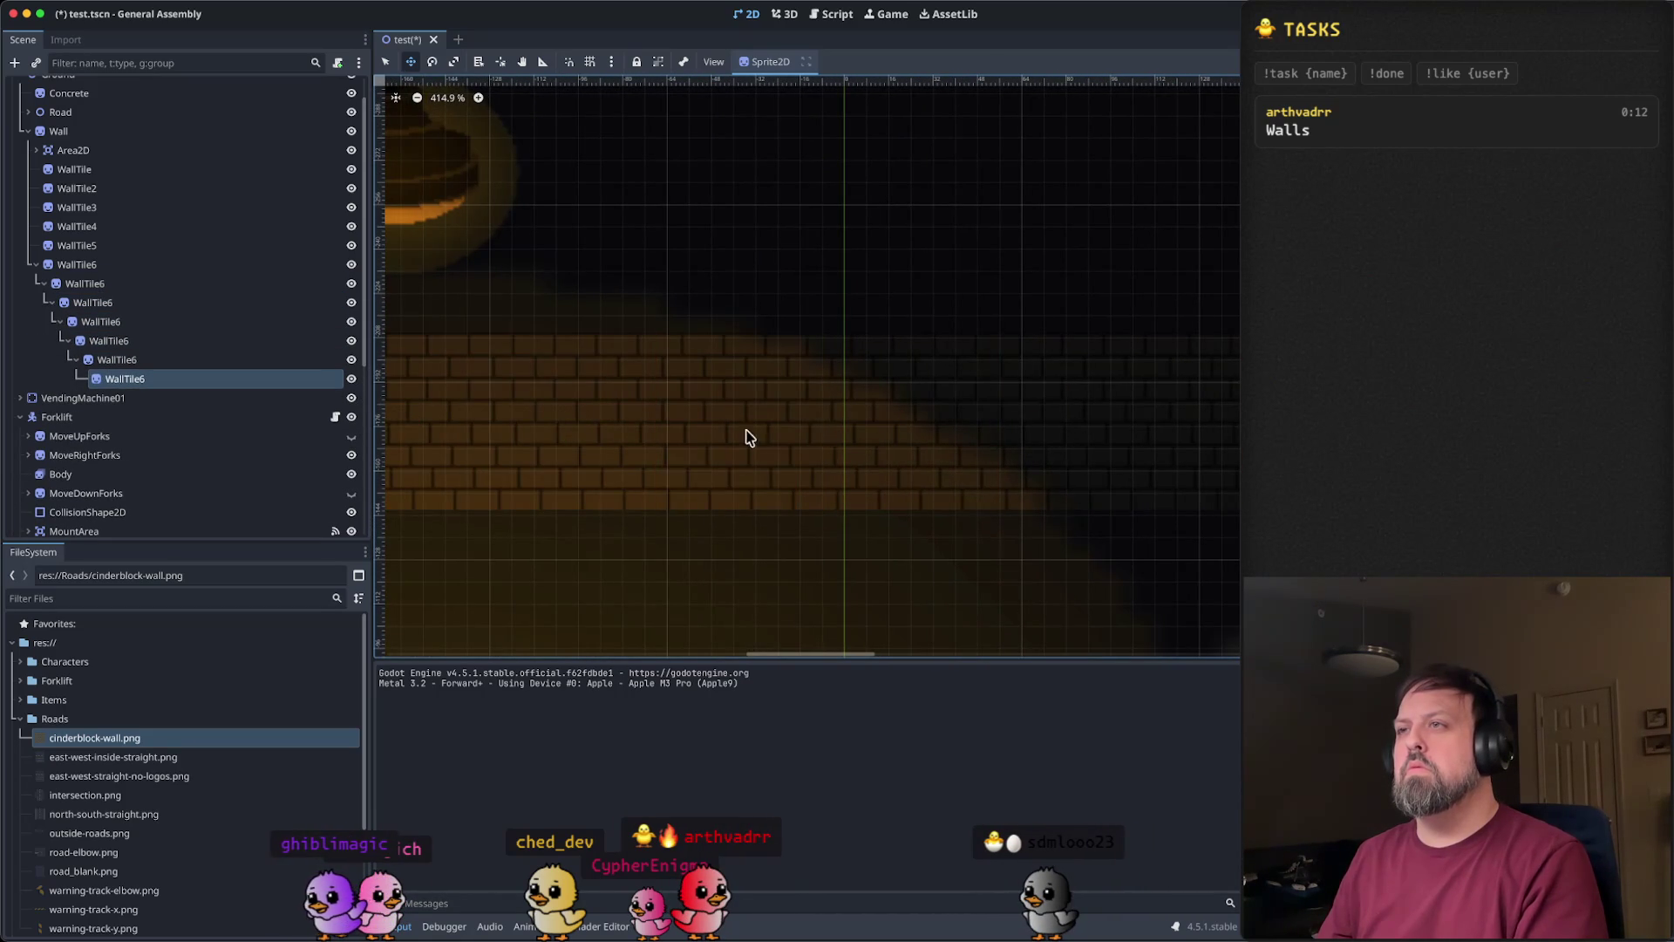
pyautogui.moveTo(743, 437); pyautogui.dragTo(1223, 396)
pyautogui.scroll(-5, 1208, 410)
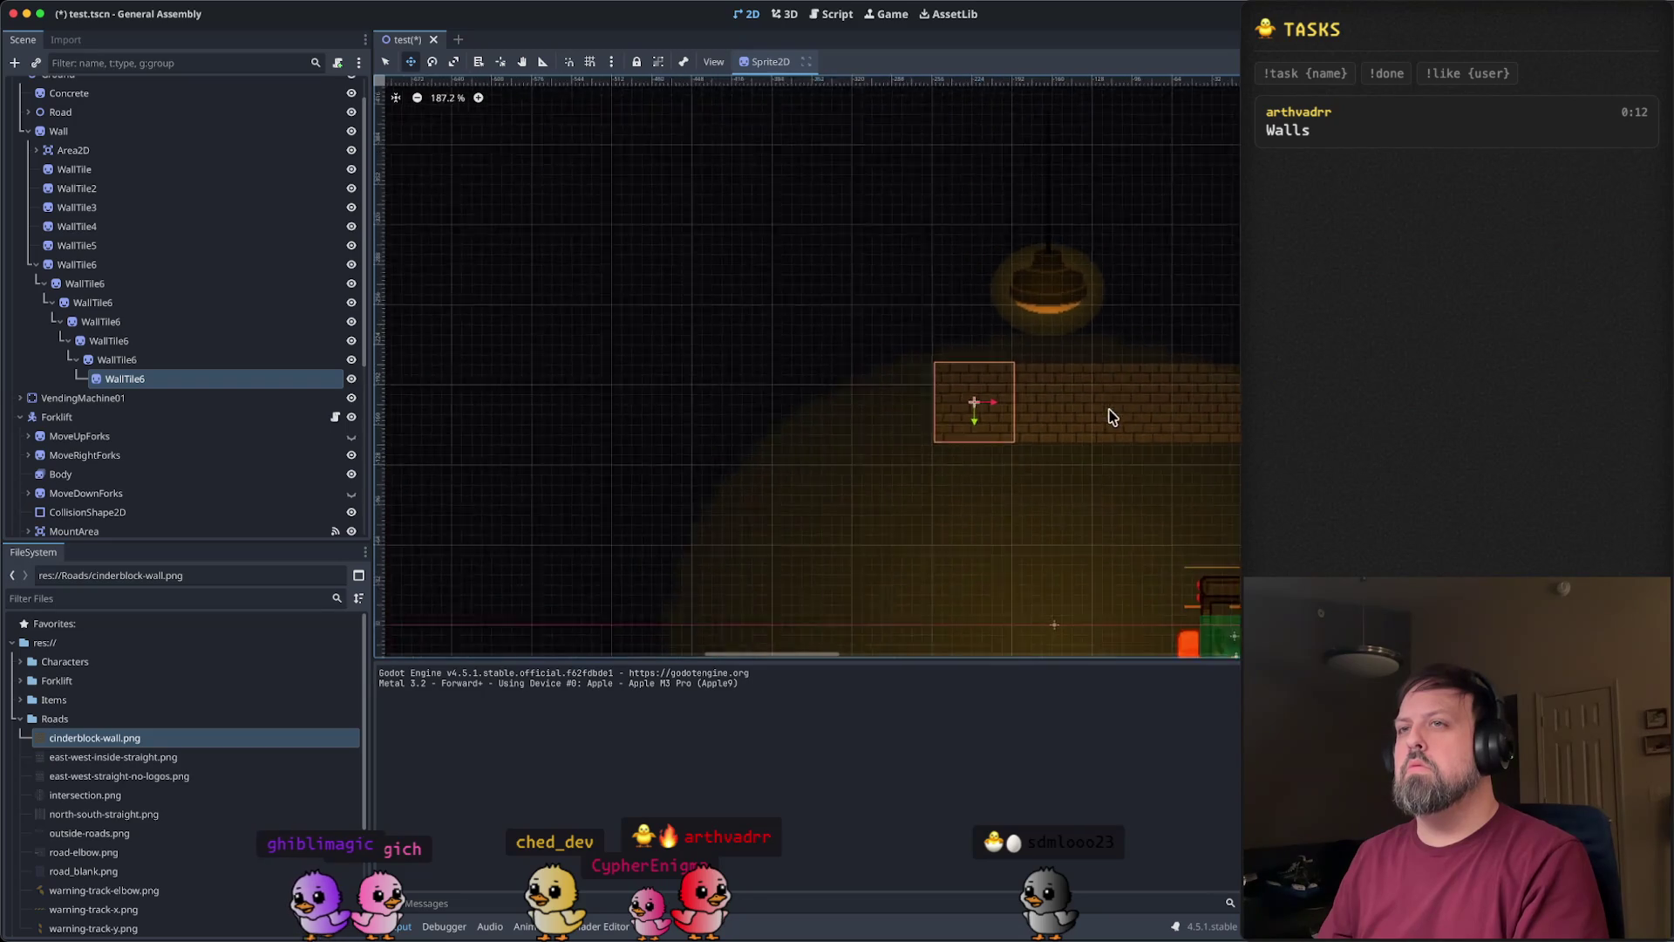
pyautogui.moveTo(1121, 407); pyautogui.dragTo(707, 431)
pyautogui.hotkey('ctrl', 'z')
pyautogui.hotkey('ctrl', 'z')
pyautogui.hotkey('ctrl', 'z')
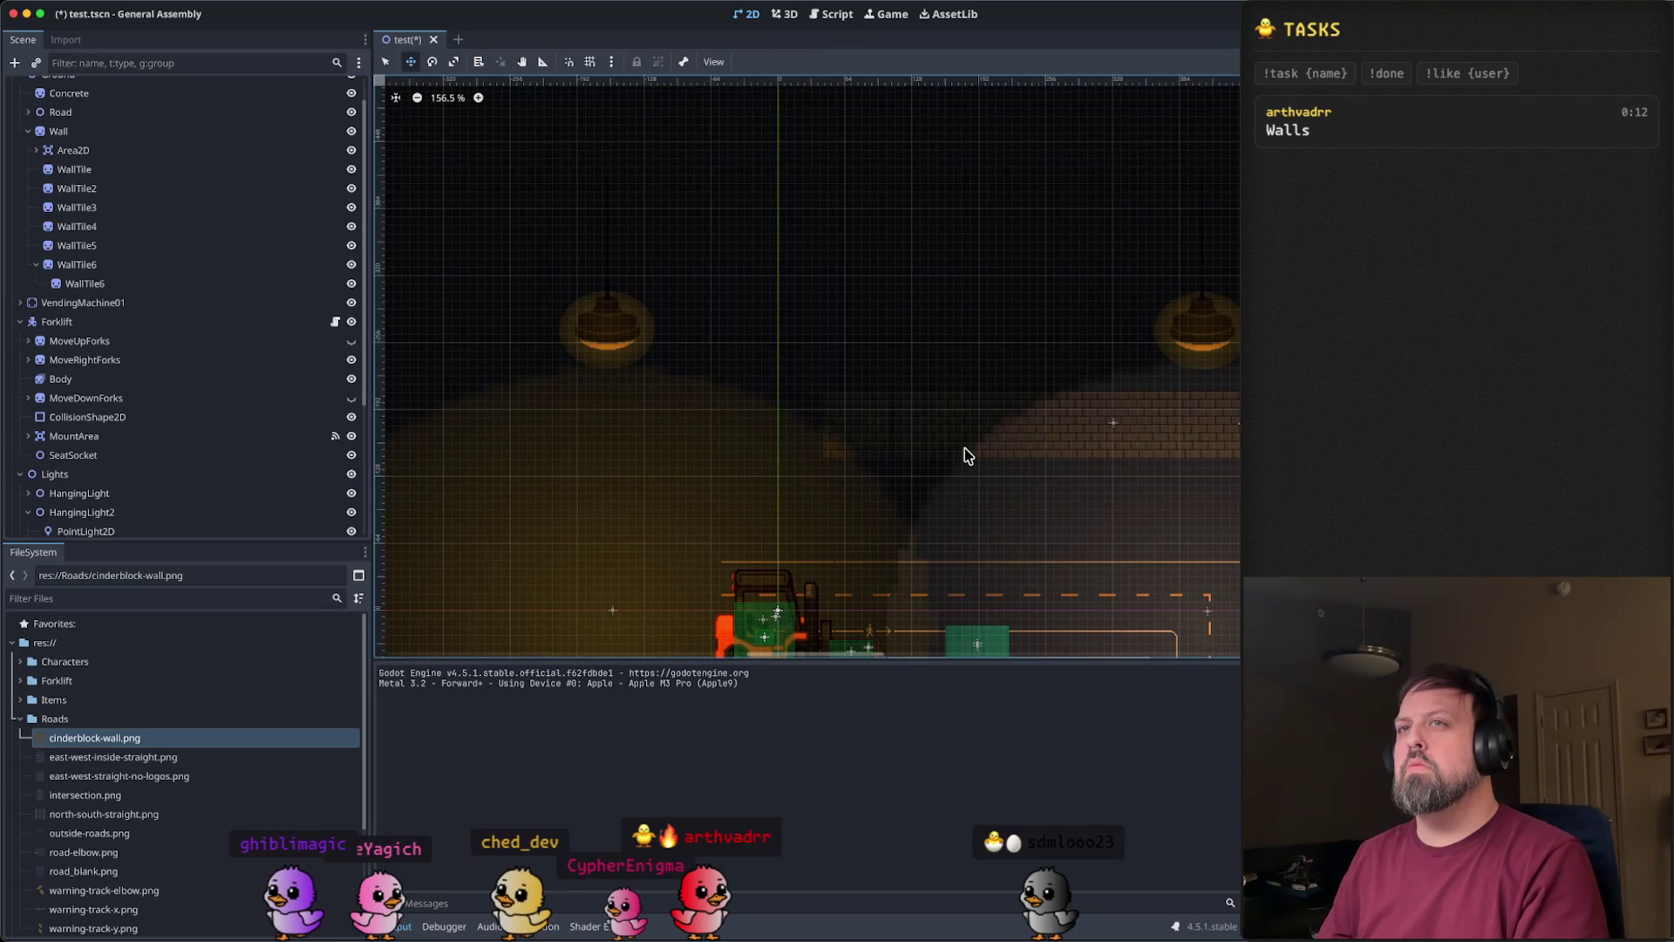
pyautogui.hotkey('ctrl', 'z')
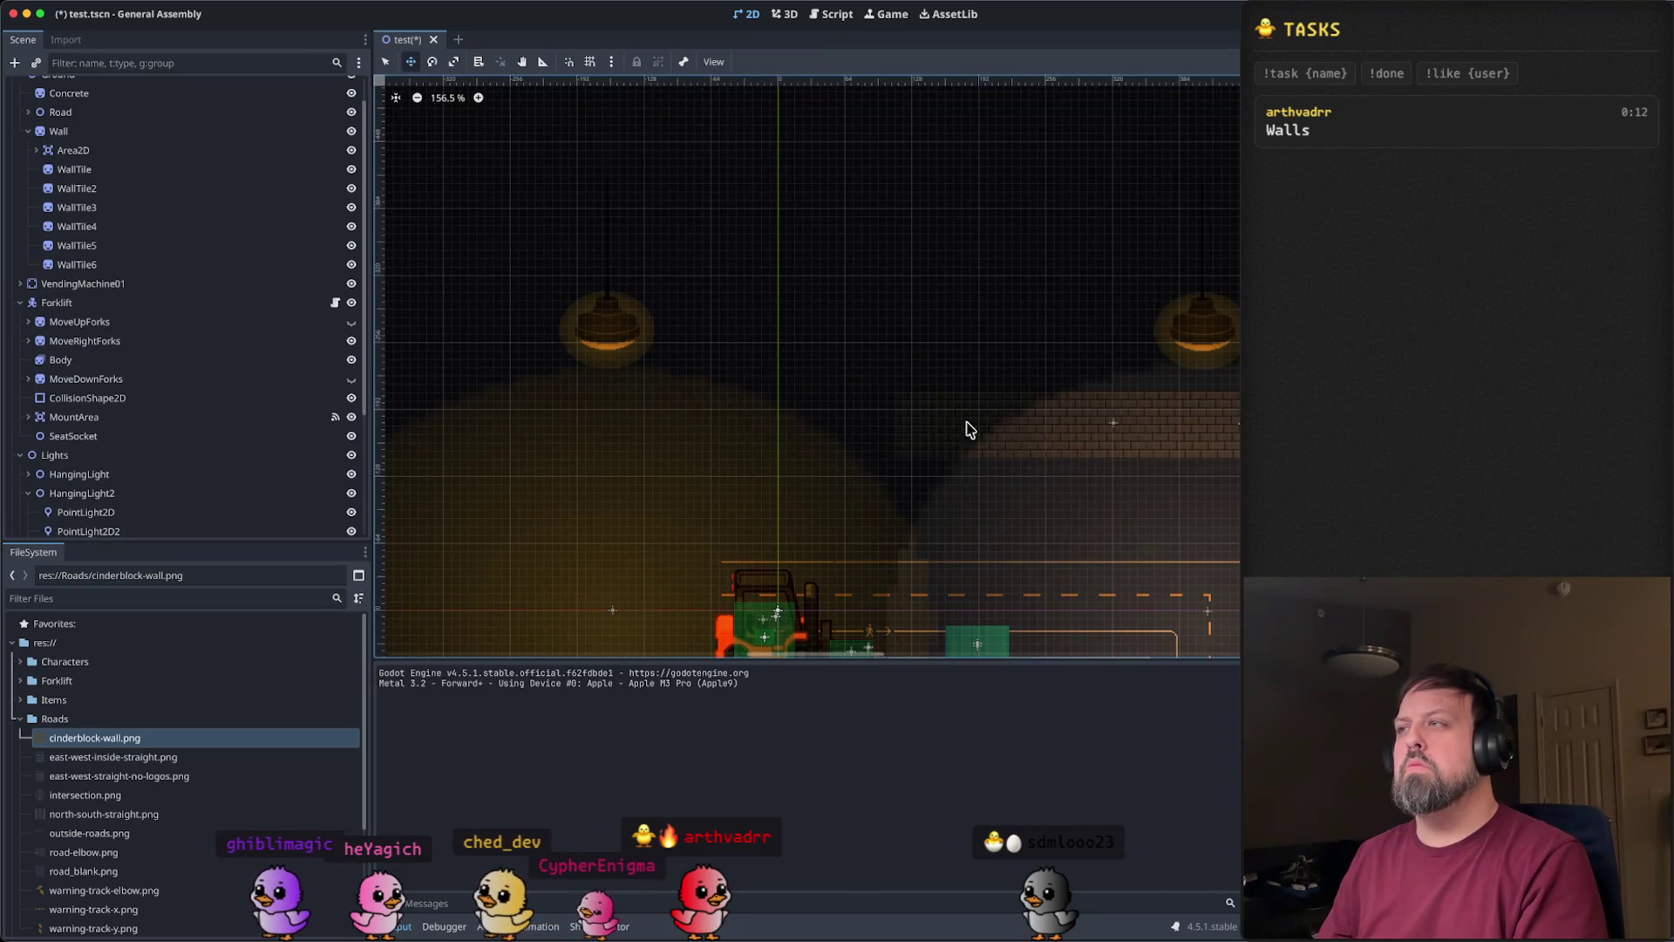
# - Duplicate WallTile6 as WallTile7 and fine-tune its position with Shift+arrow nudges
pyautogui.moveTo(965, 427); pyautogui.dragTo(829, 433)
pyautogui.scroll(2, 829, 434)
pyautogui.click(102, 268)
pyautogui.rightClick(112, 273)
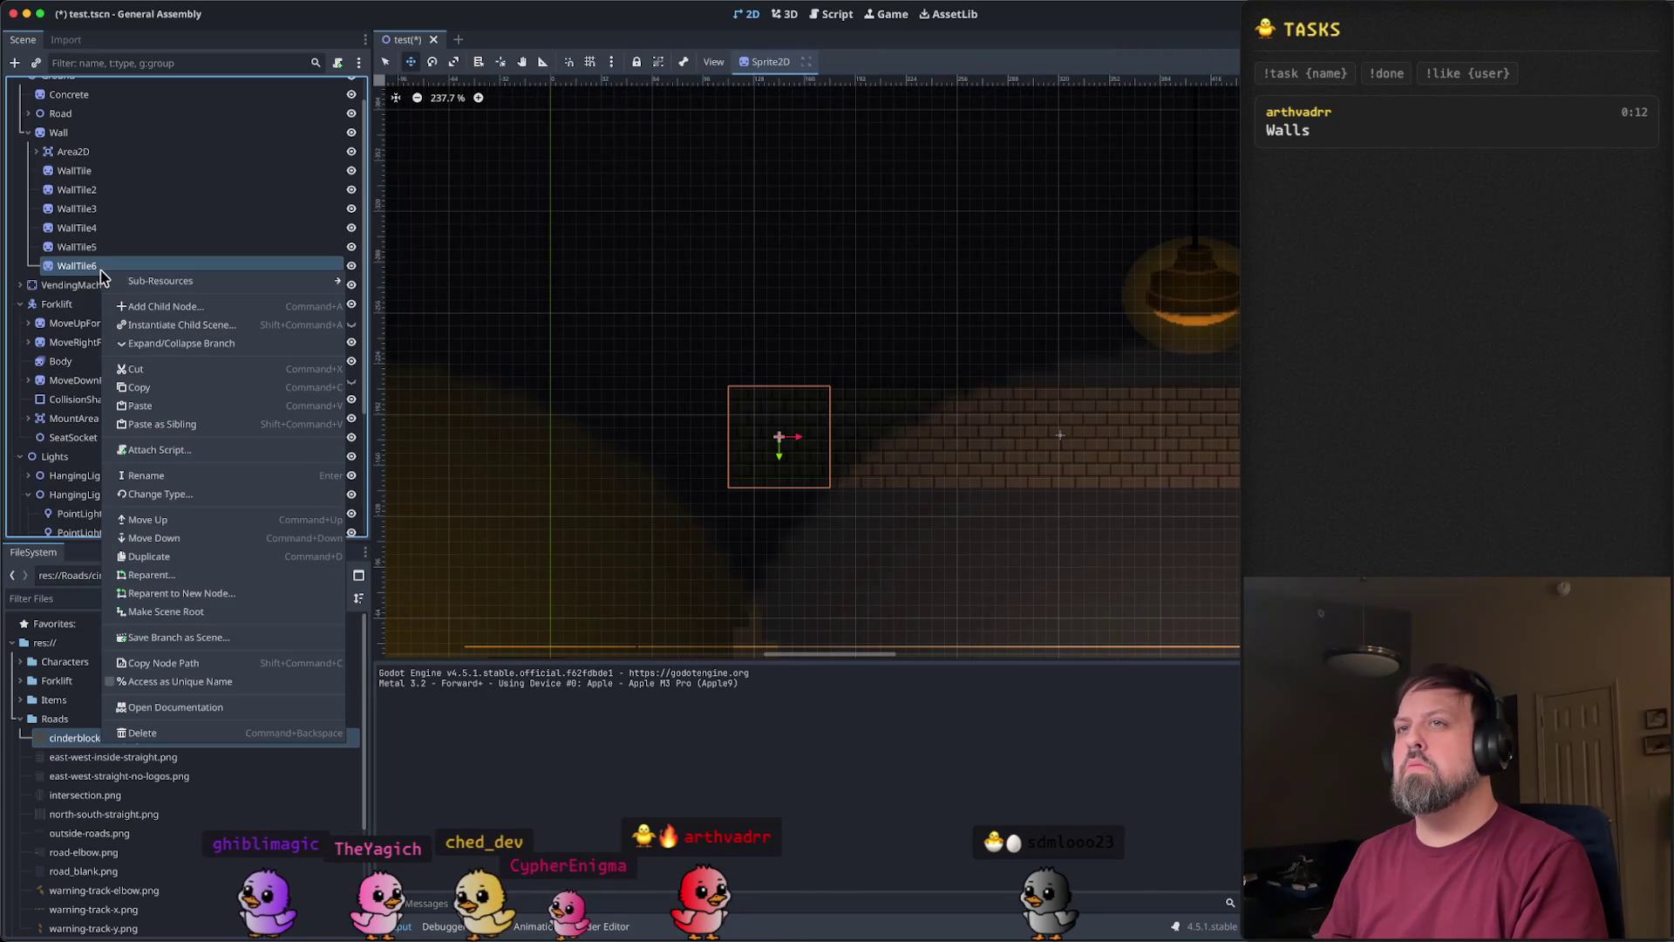
pyautogui.click(196, 425)
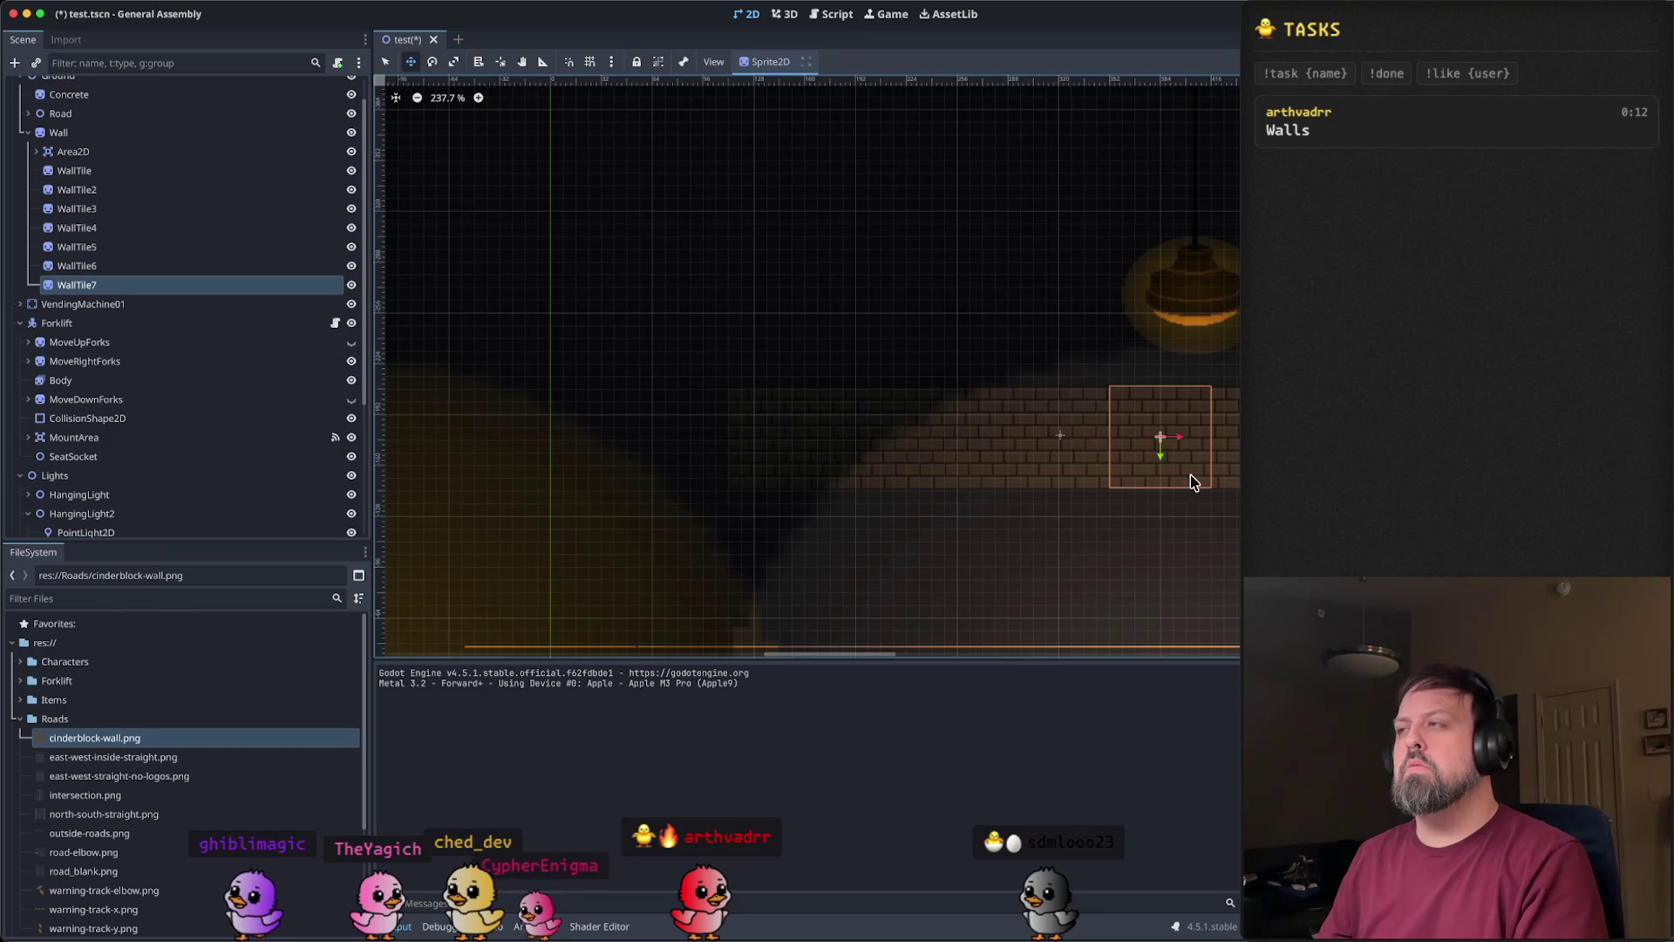
pyautogui.hotkey('shift', 'Left')
pyautogui.hotkey('shift', 'Left')
pyautogui.hotkey('shift', 'Left')
pyautogui.hotkey('shift', 'Left')
pyautogui.hotkey('shift', 'Left')
pyautogui.hotkey('shift', 'Left')
pyautogui.hotkey('shift', 'Left')
pyautogui.hotkey('shift', 'Left')
pyautogui.hotkey('shift', 'Left')
pyautogui.hotkey('shift', 'Right')
pyautogui.hotkey('shift', 'Right')
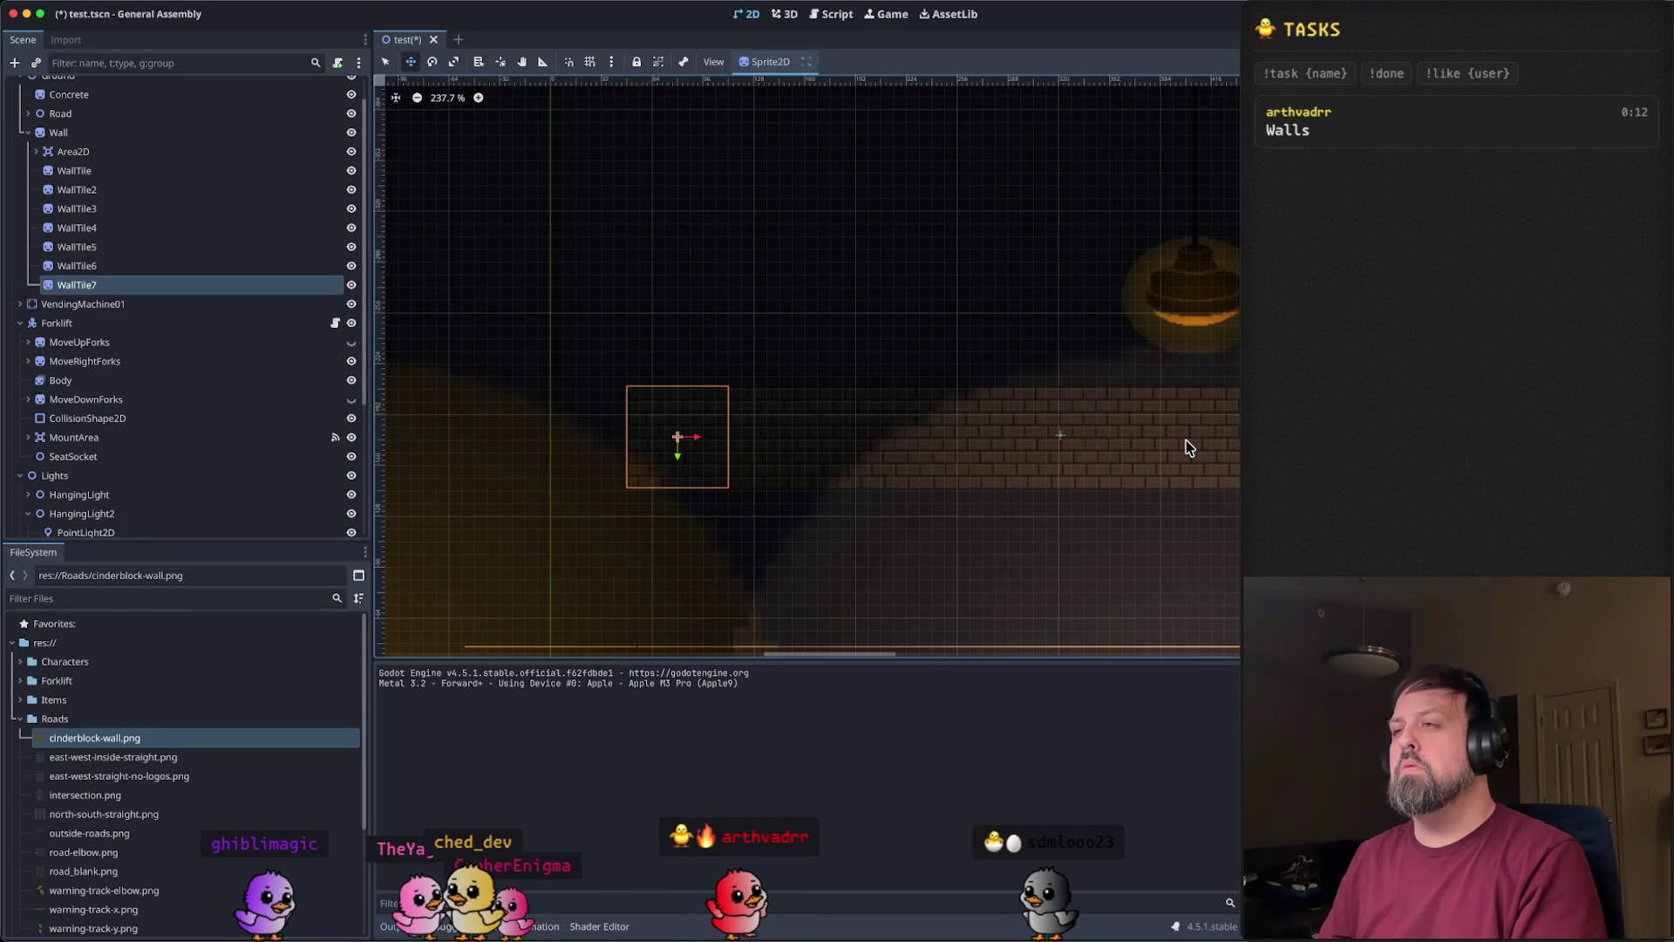
pyautogui.scroll(8, 759, 460)
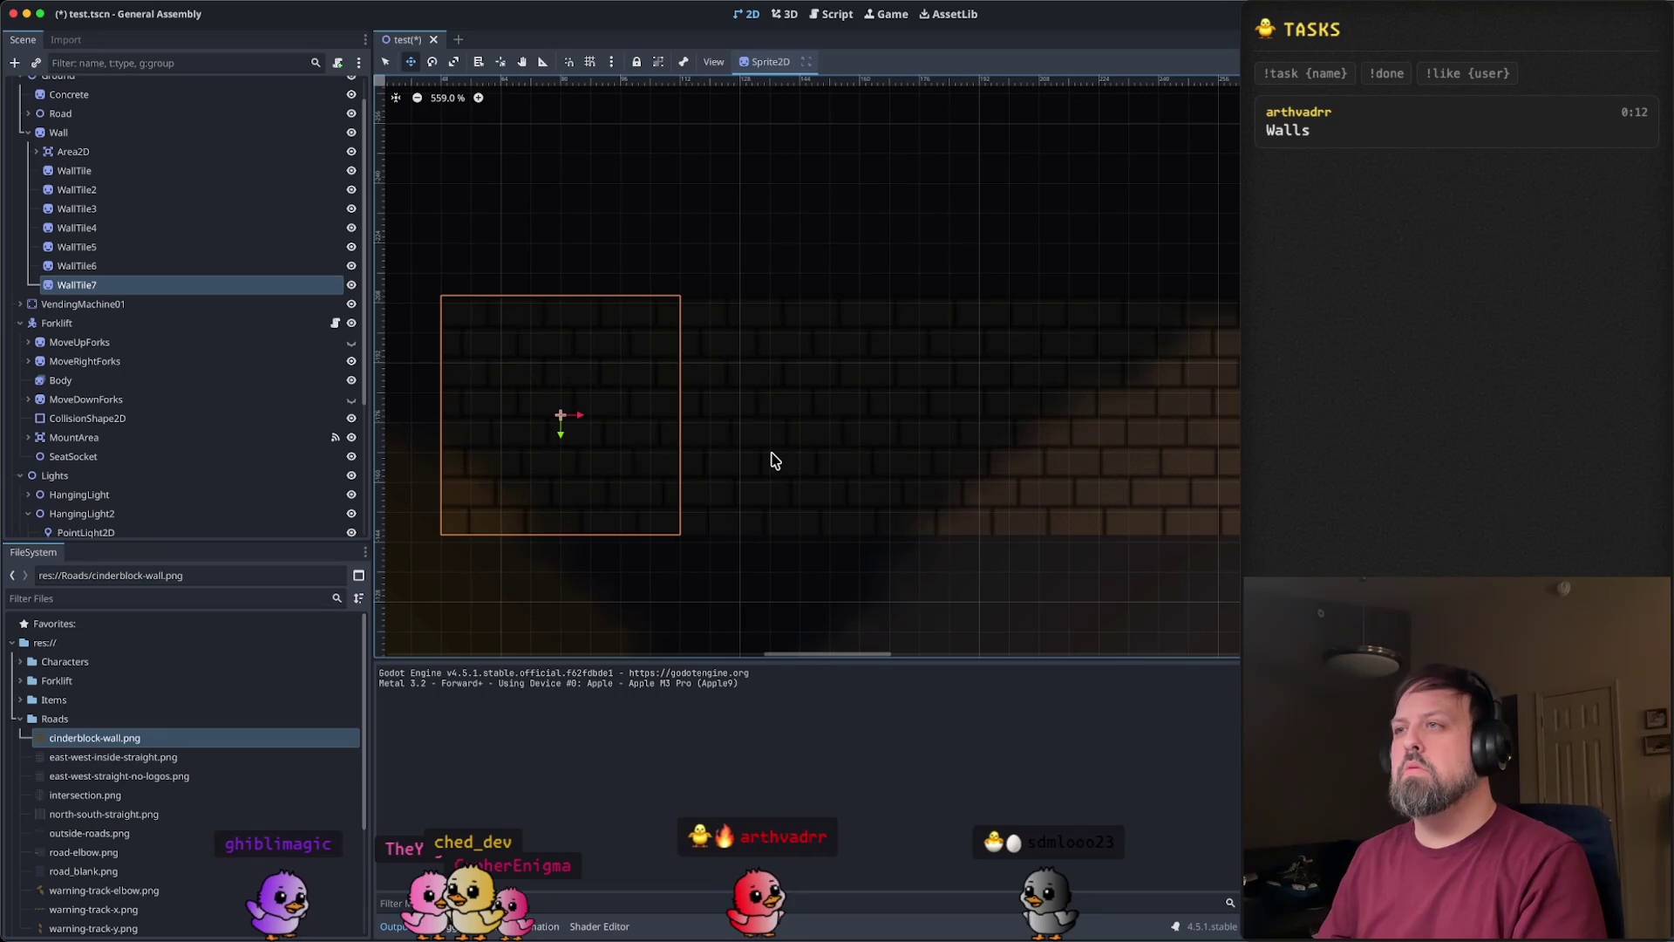
pyautogui.hotkey('shift', 'Left')
pyautogui.hotkey('shift', 'Right')
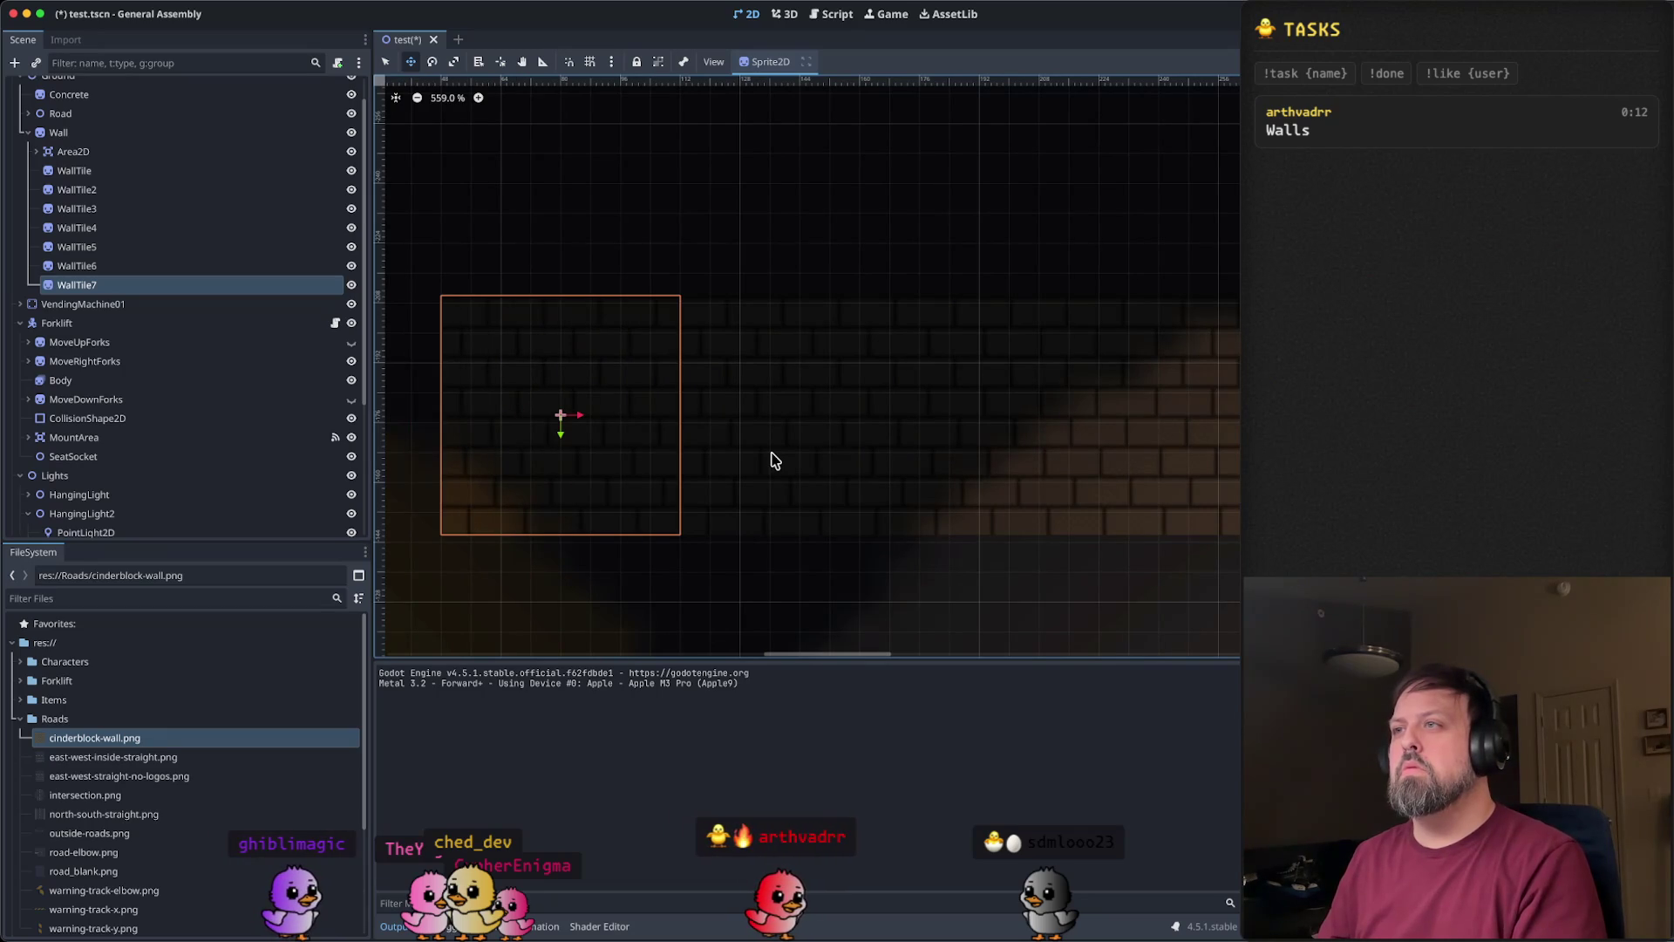
pyautogui.scroll(-5, 772, 459)
# - Undo a stray paste, then duplicate WallTile7 as WallTile8 shifted about 63 px left
pyautogui.hotkey('ctrl', 'v')
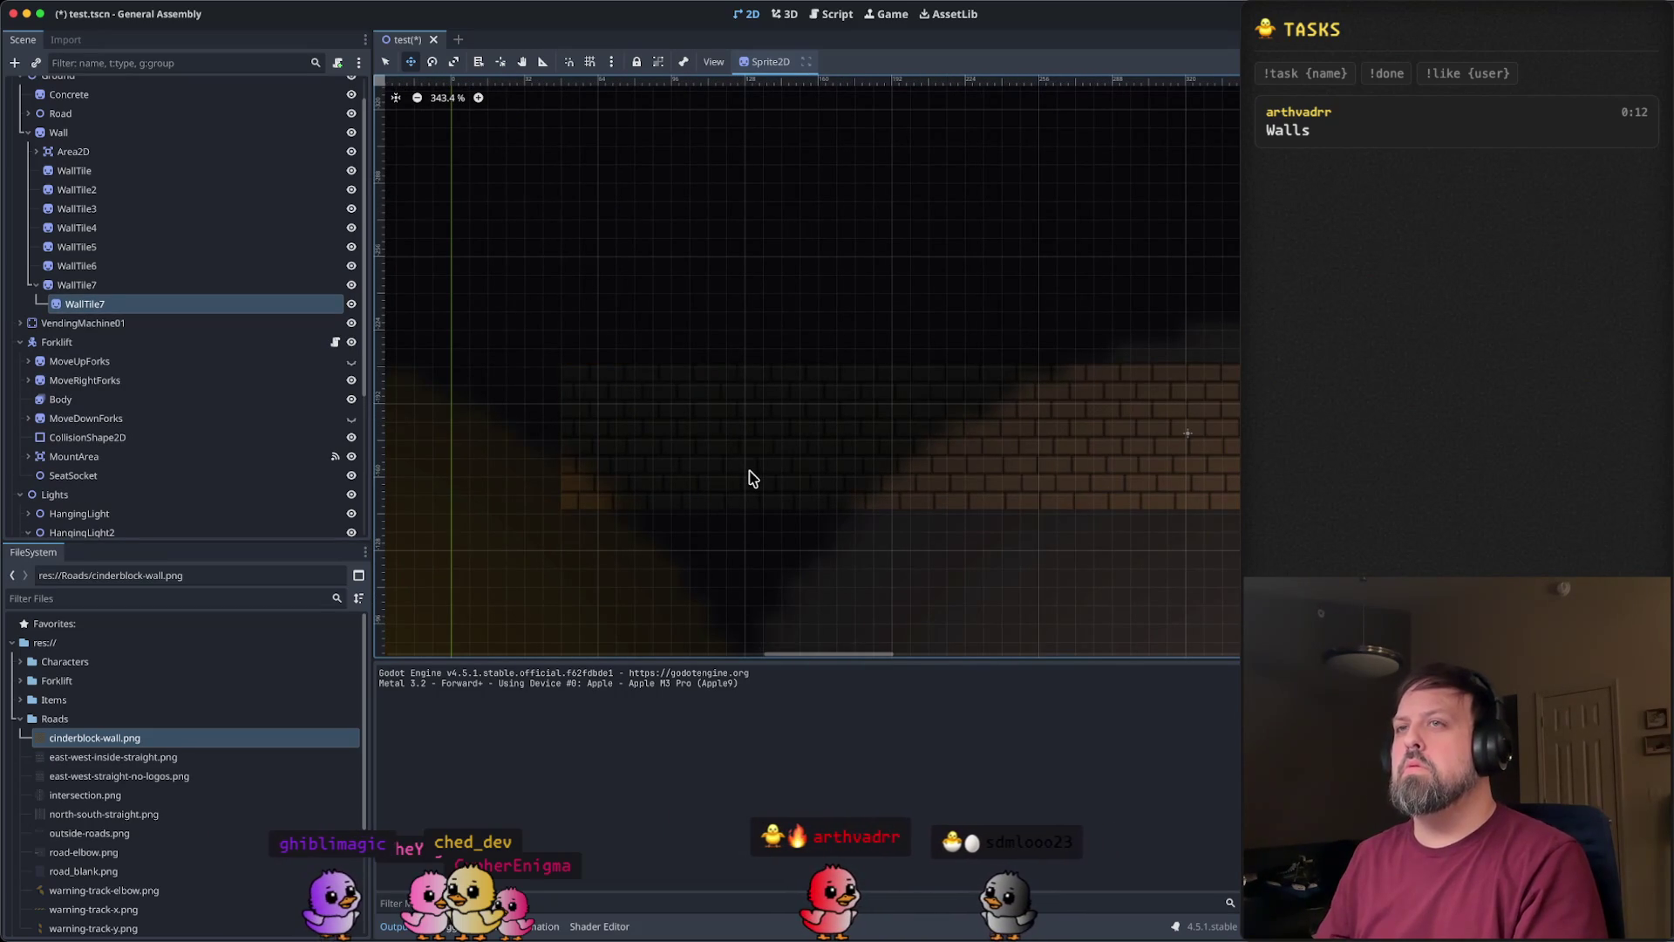
pyautogui.hotkey('ctrl', 'z')
pyautogui.click(104, 288)
pyautogui.rightClick(104, 287)
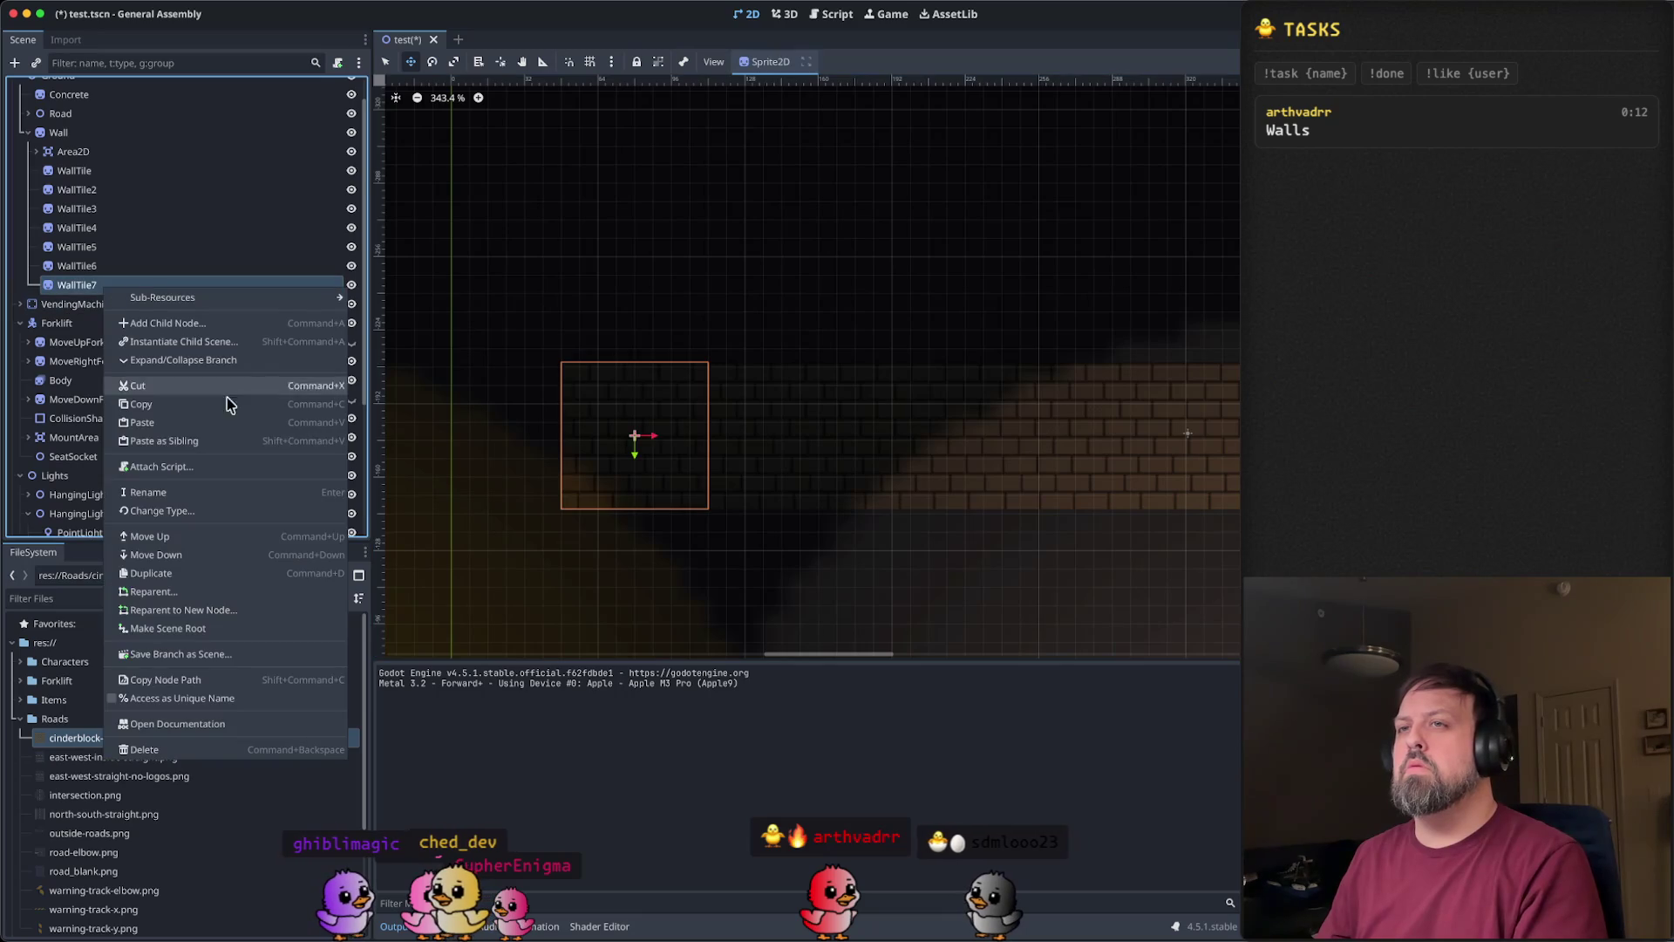
pyautogui.click(218, 448)
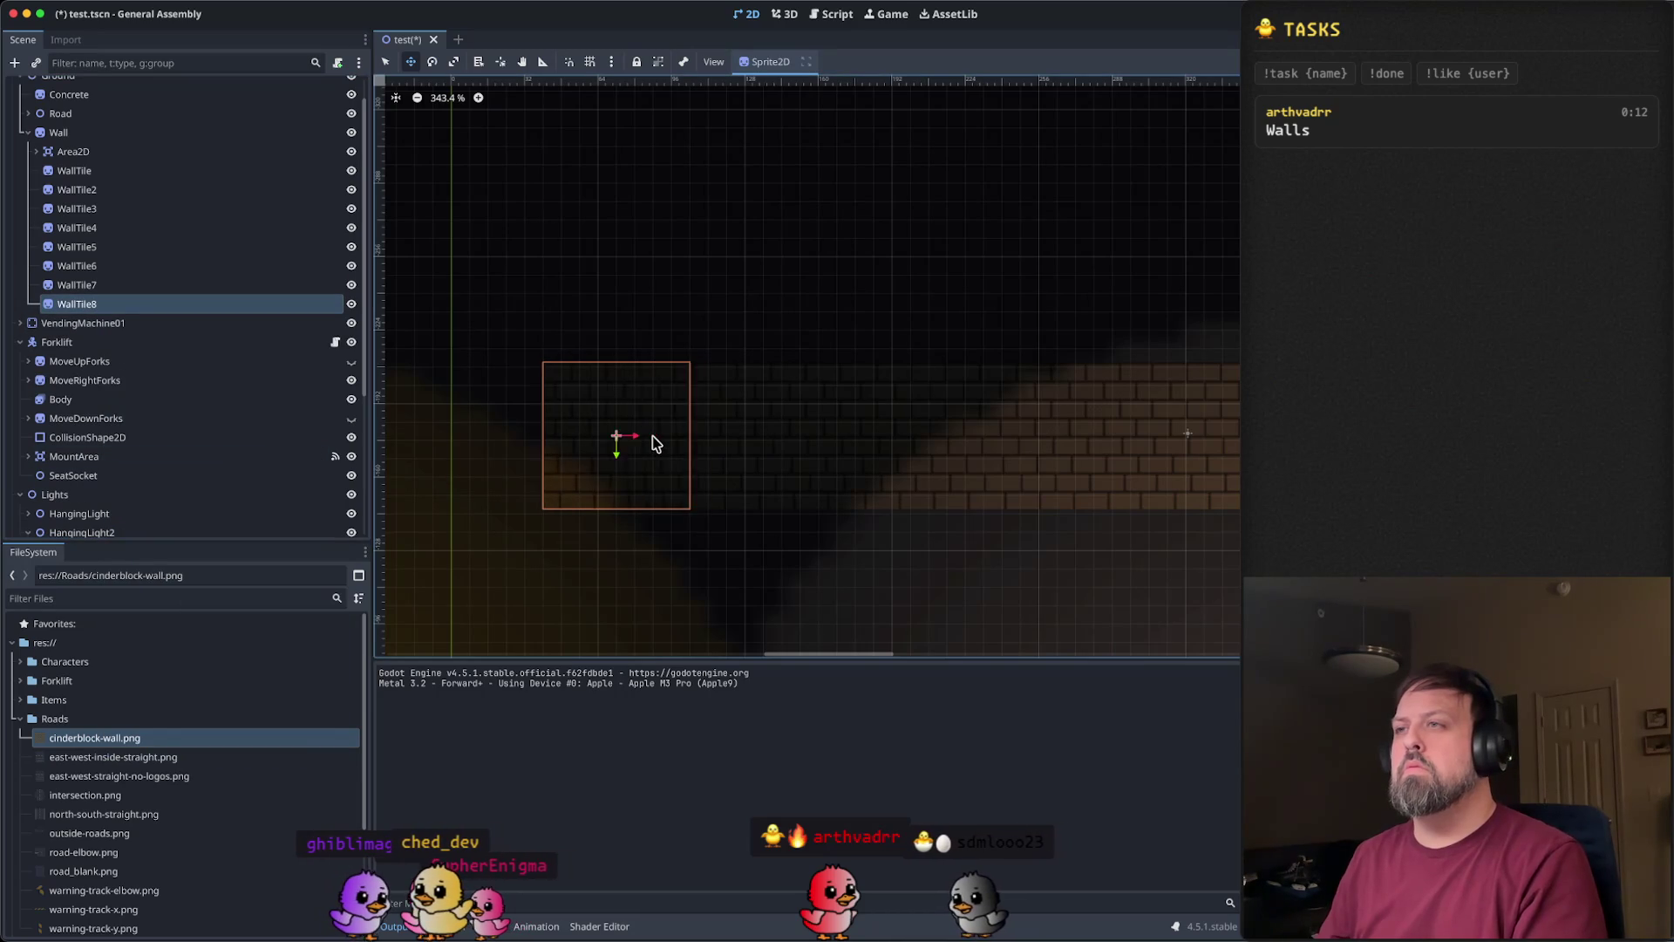
pyautogui.press('Left')
pyautogui.press('Left')
pyautogui.press('Left')
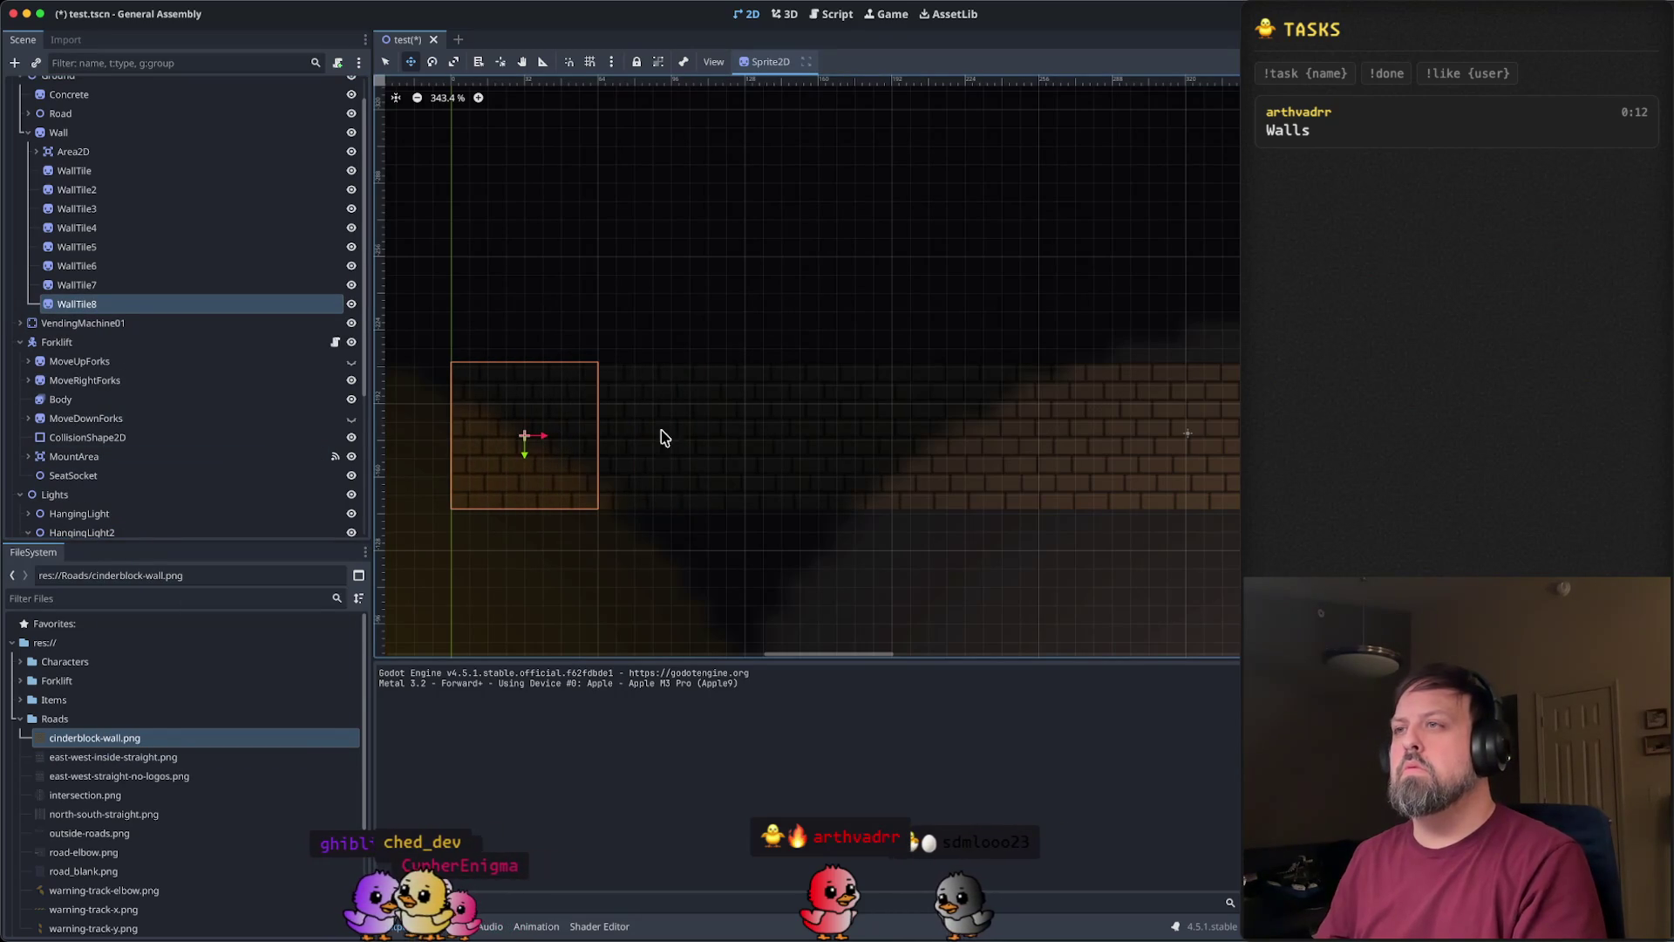
# - Duplicate WallTile8 as WallTile9 and shift it about 64 px left
pyautogui.rightClick(157, 305)
pyautogui.click(240, 467)
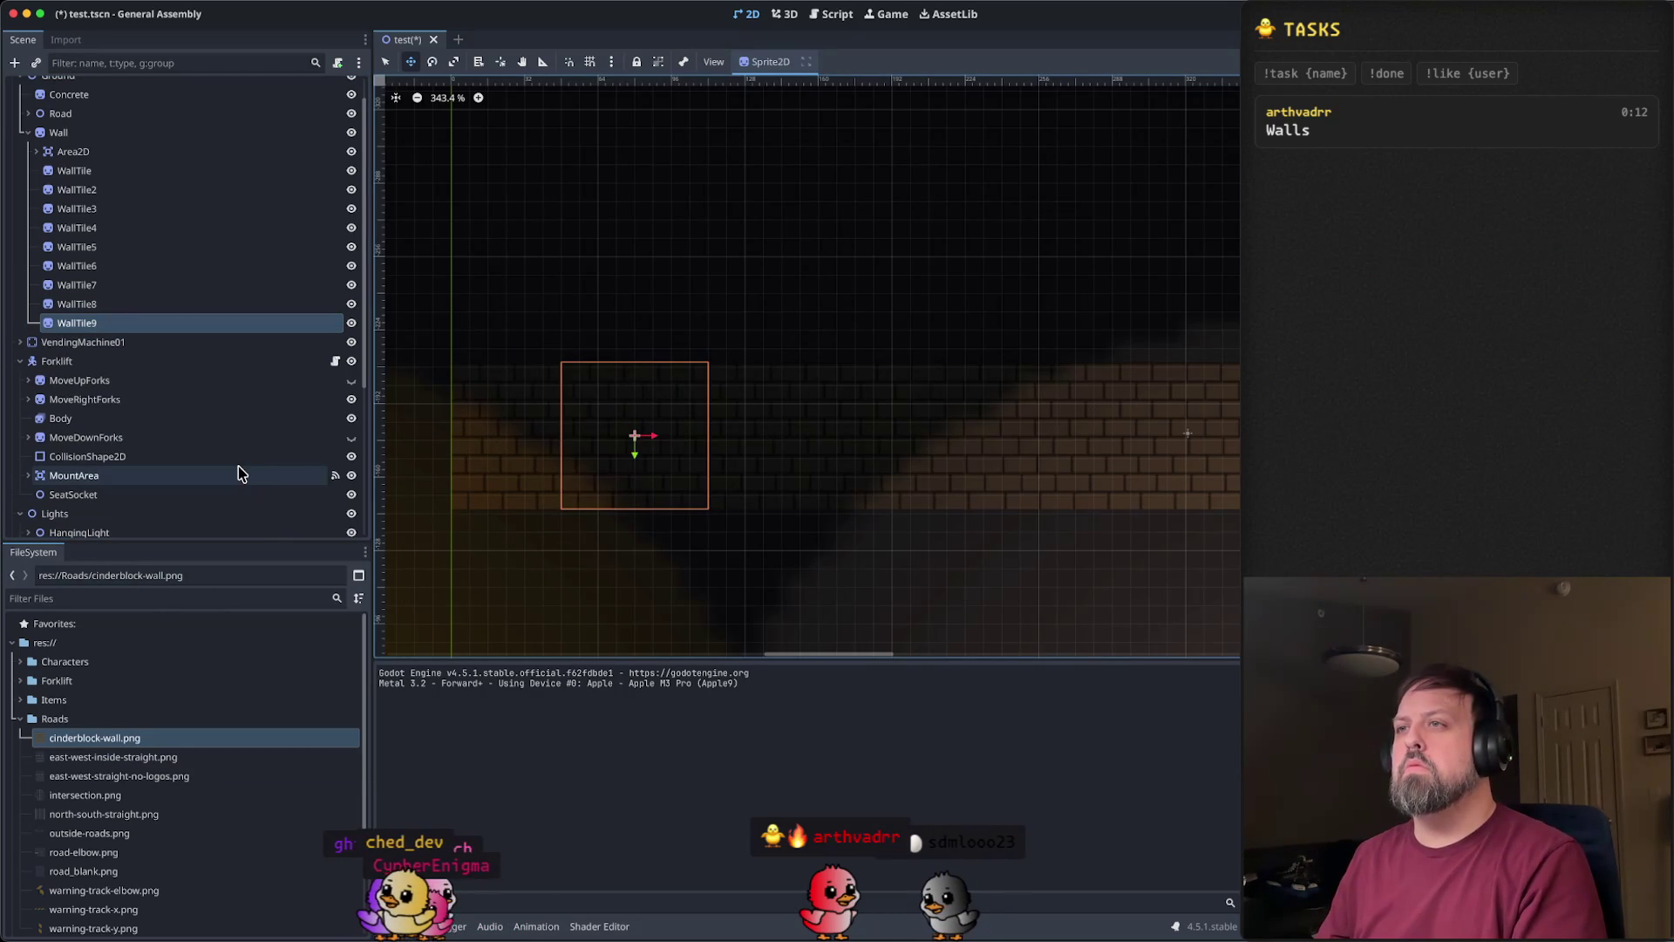
pyautogui.press('Left')
pyautogui.press('Left')
pyautogui.press('Left')
pyautogui.press('Left')
pyautogui.press('Left')
pyautogui.press('Left')
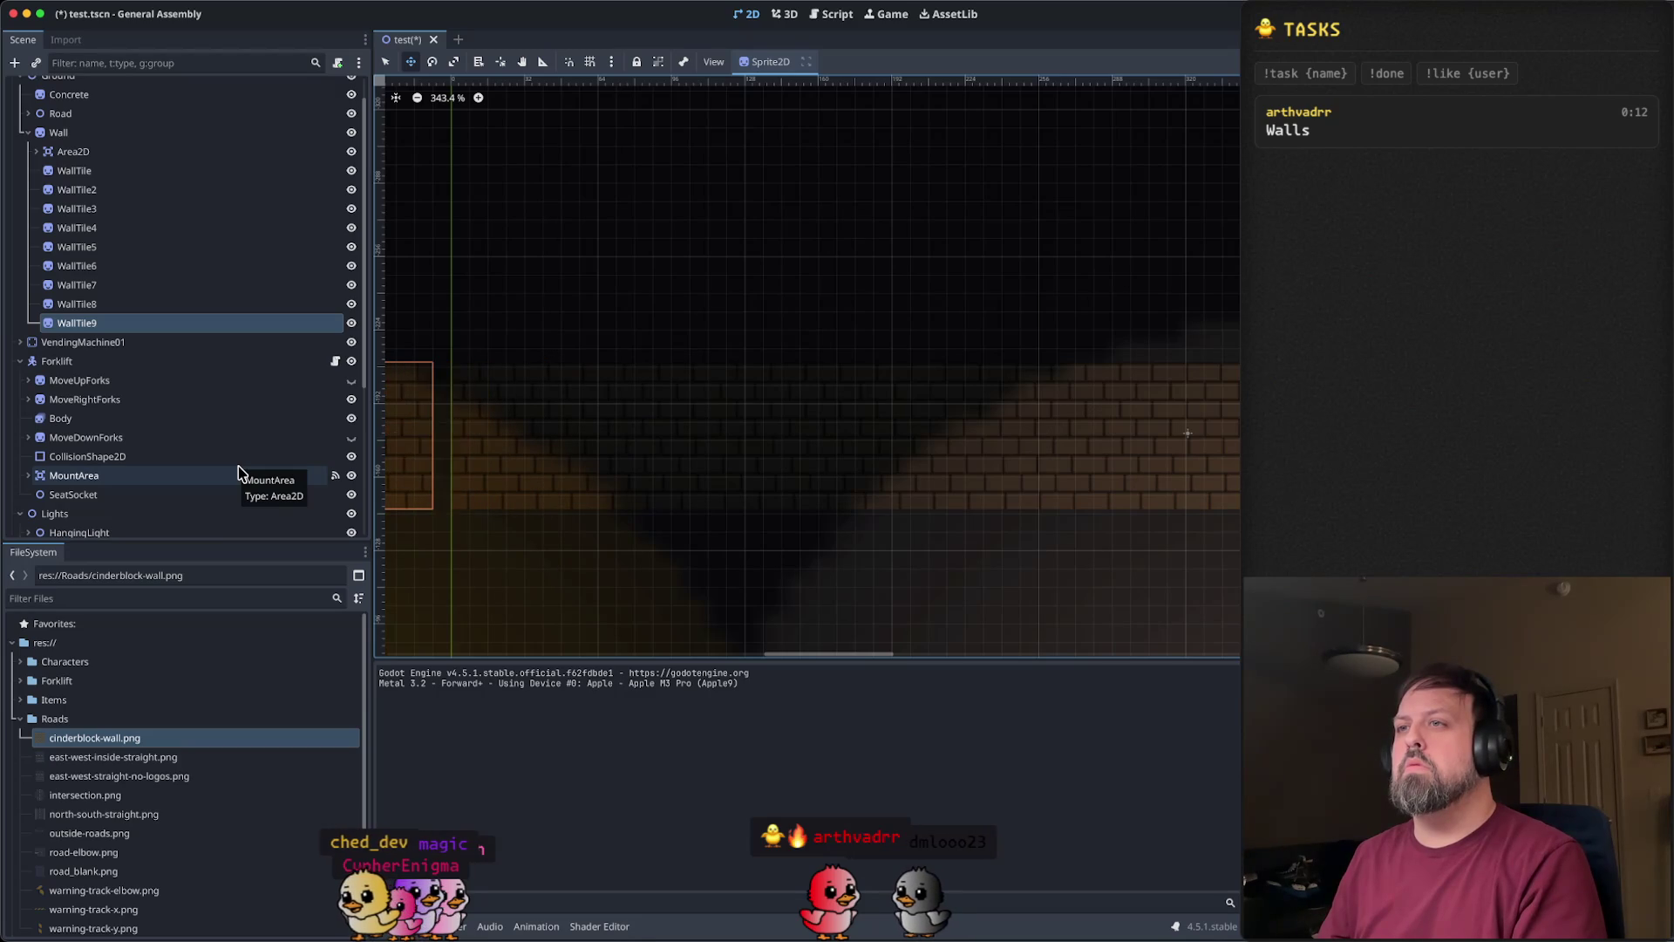
pyautogui.click(610, 261)
pyautogui.scroll(-4, 819, 474)
pyautogui.scroll(3, 948, 505)
pyautogui.click(697, 457)
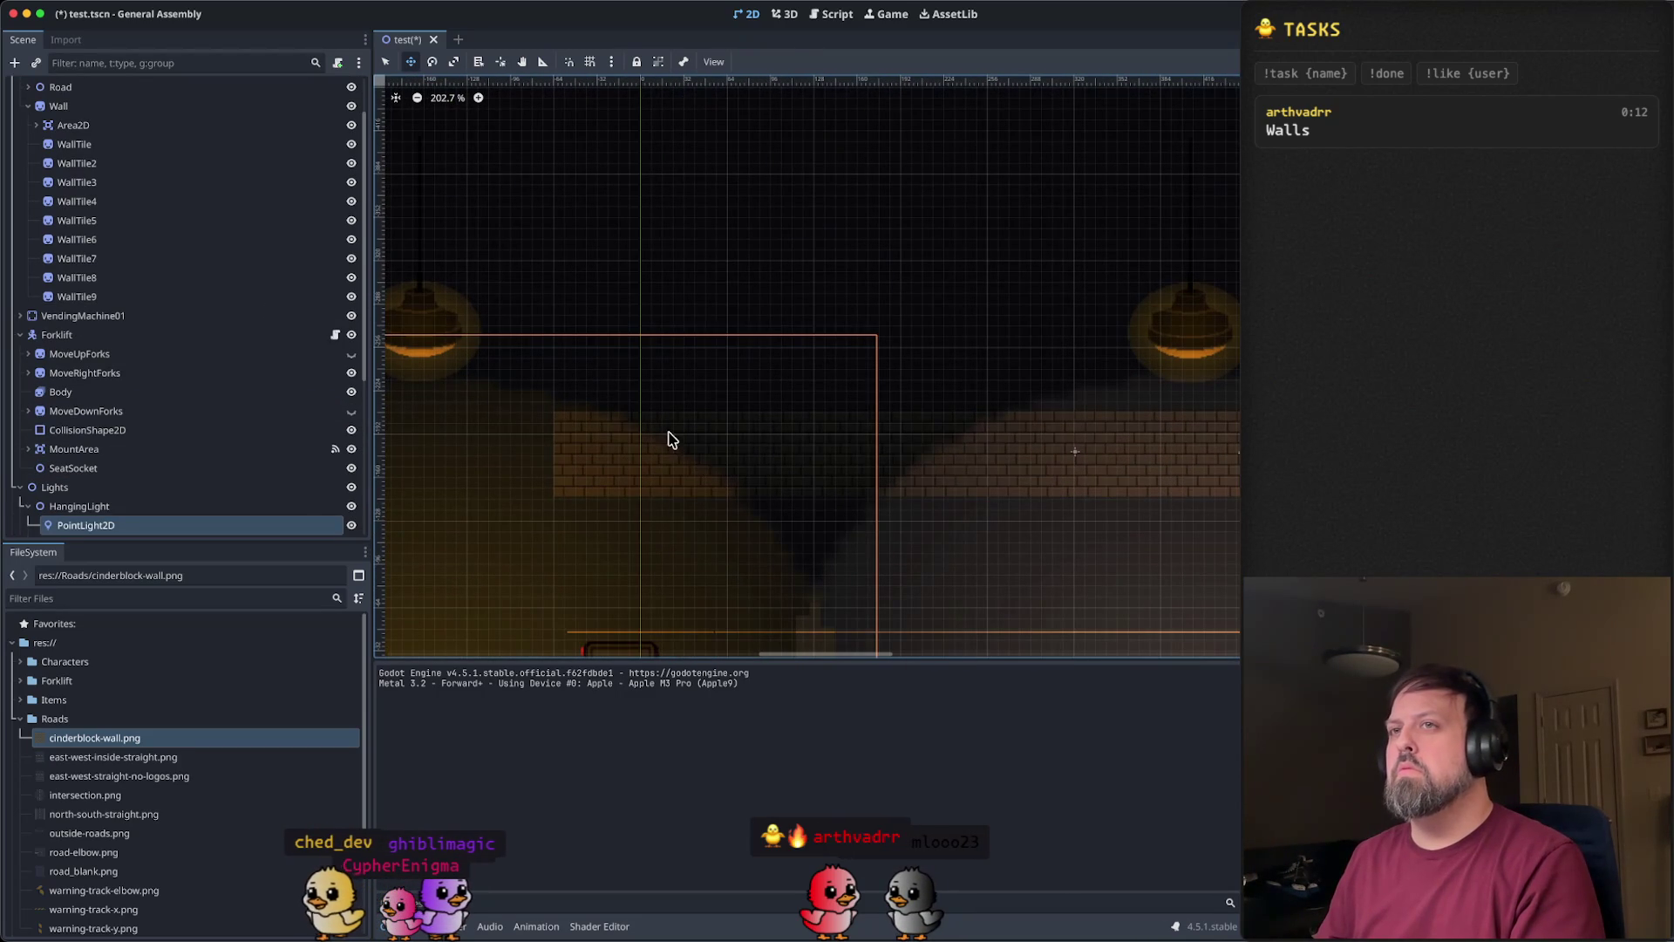
# - Duplicate WallTile9 as WallTile10 and clear the selection
pyautogui.click(76, 296)
pyautogui.scroll(3, 767, 488)
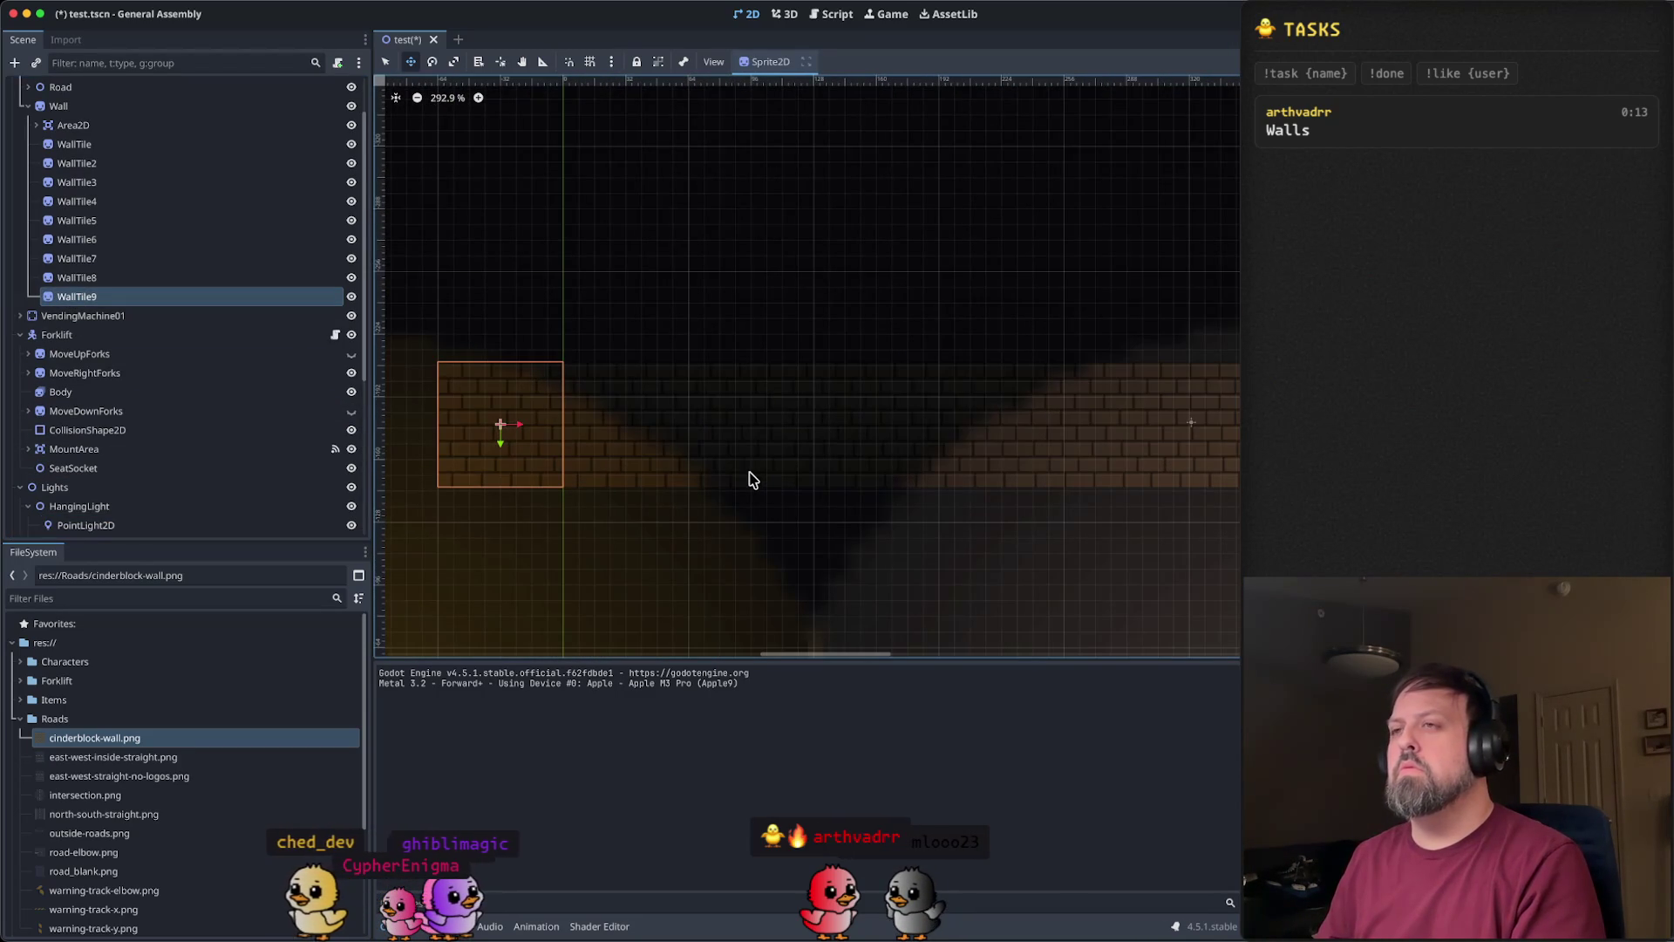
pyautogui.rightClick(148, 297)
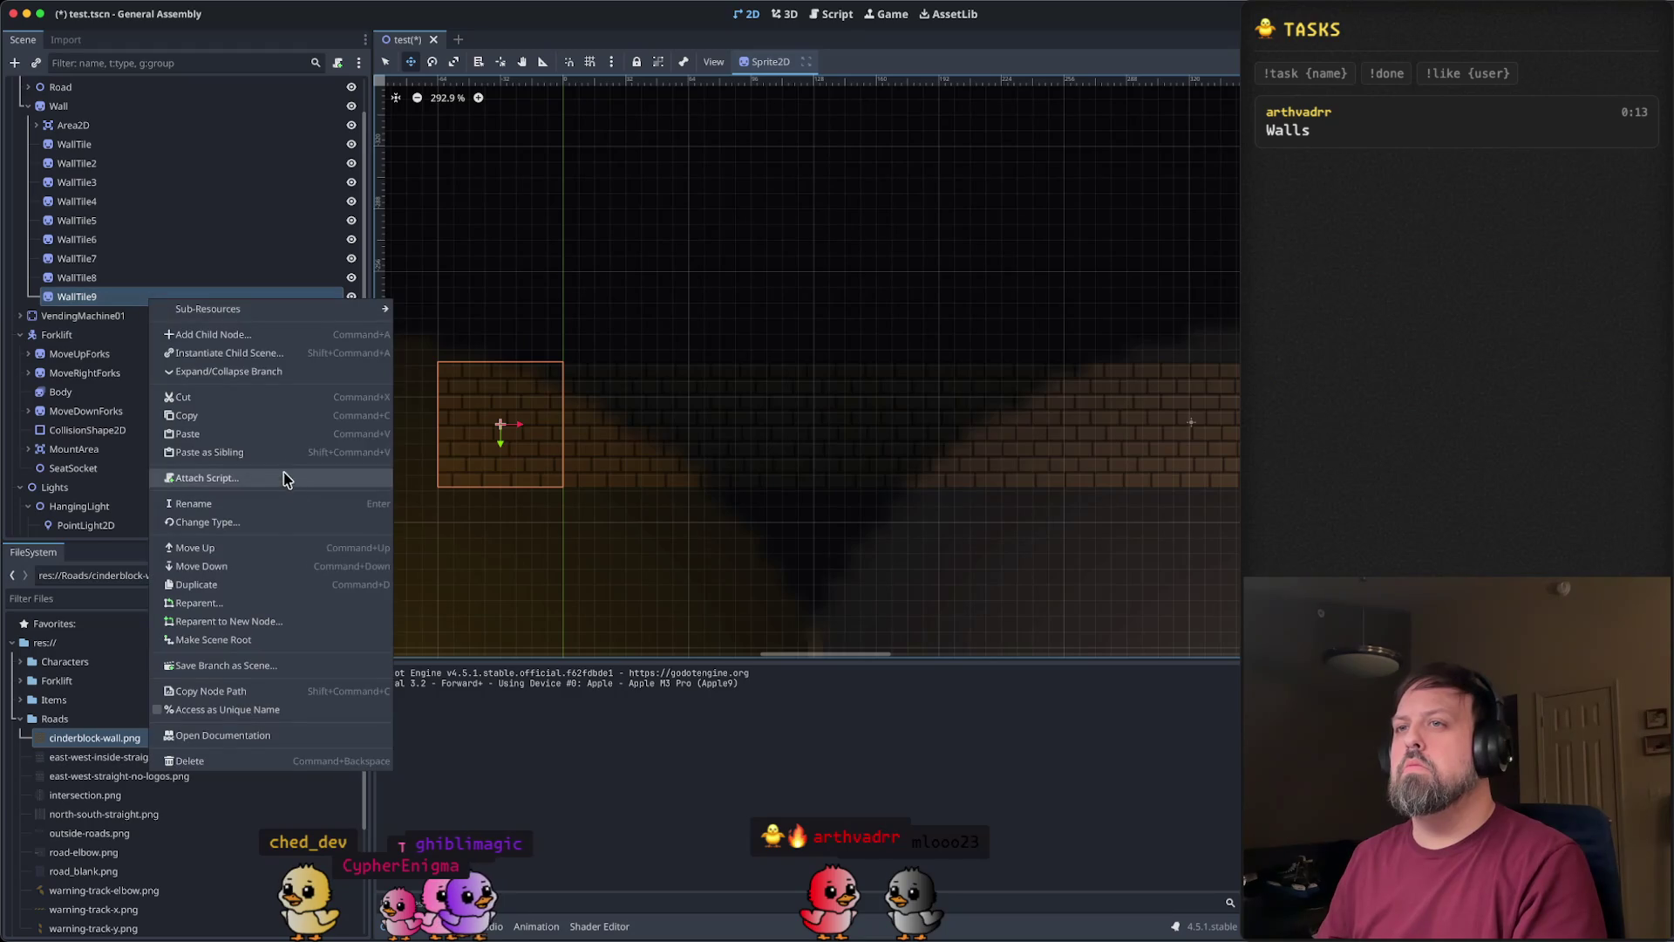
pyautogui.click(318, 468)
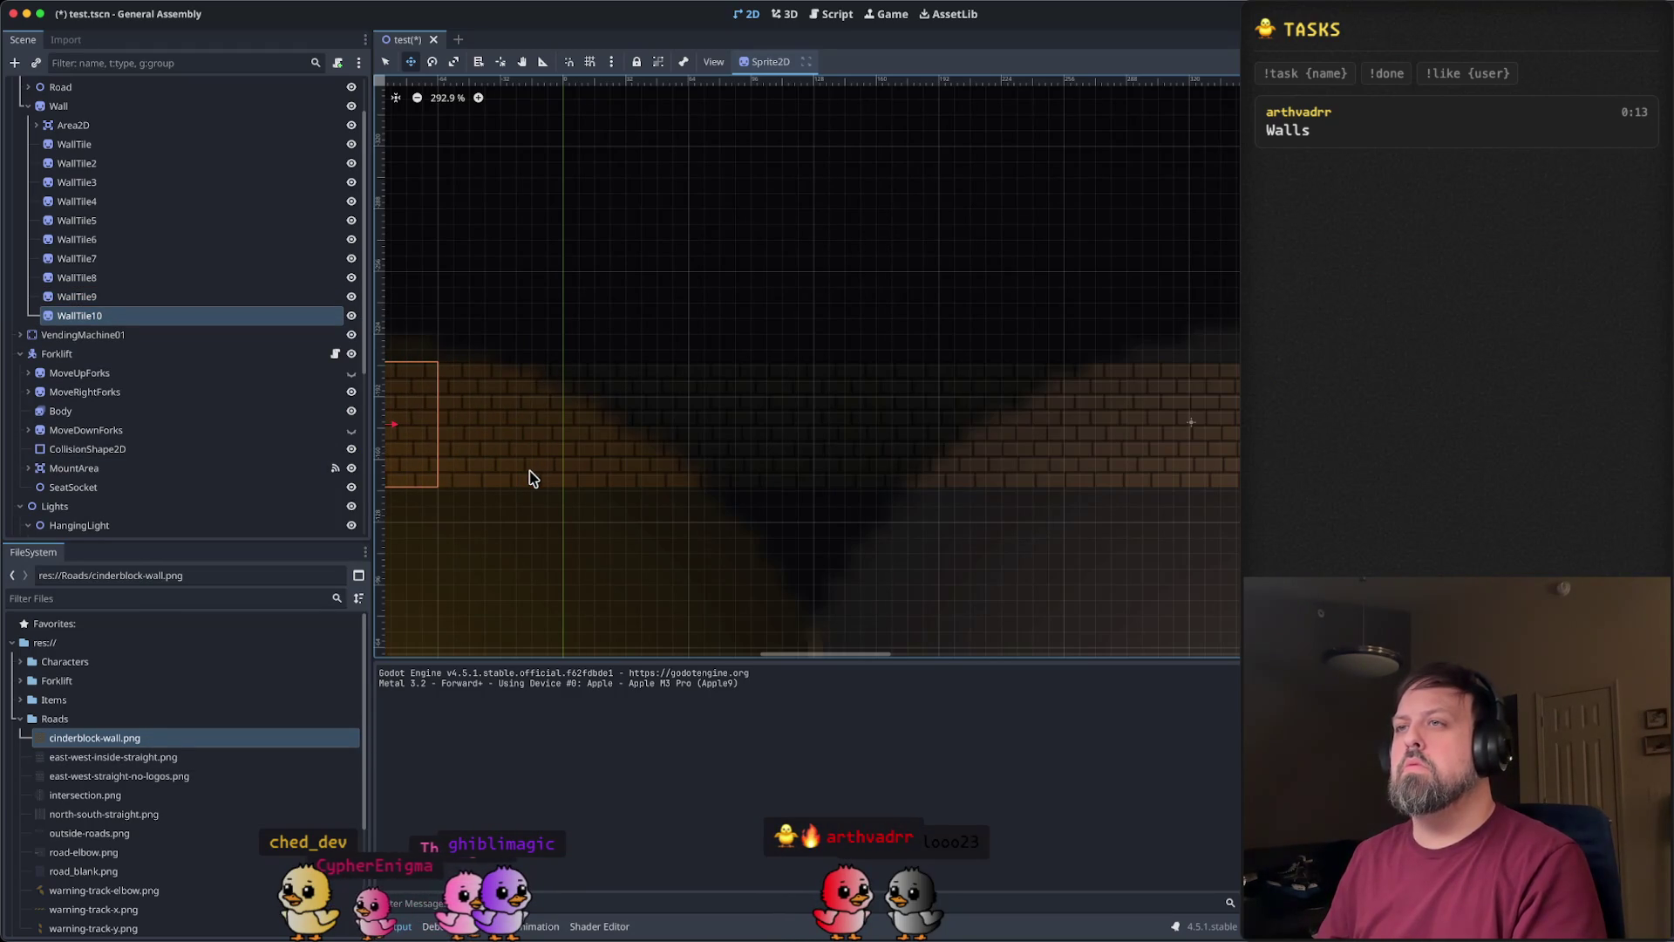
pyautogui.click(532, 478)
pyautogui.scroll(-4, 627, 437)
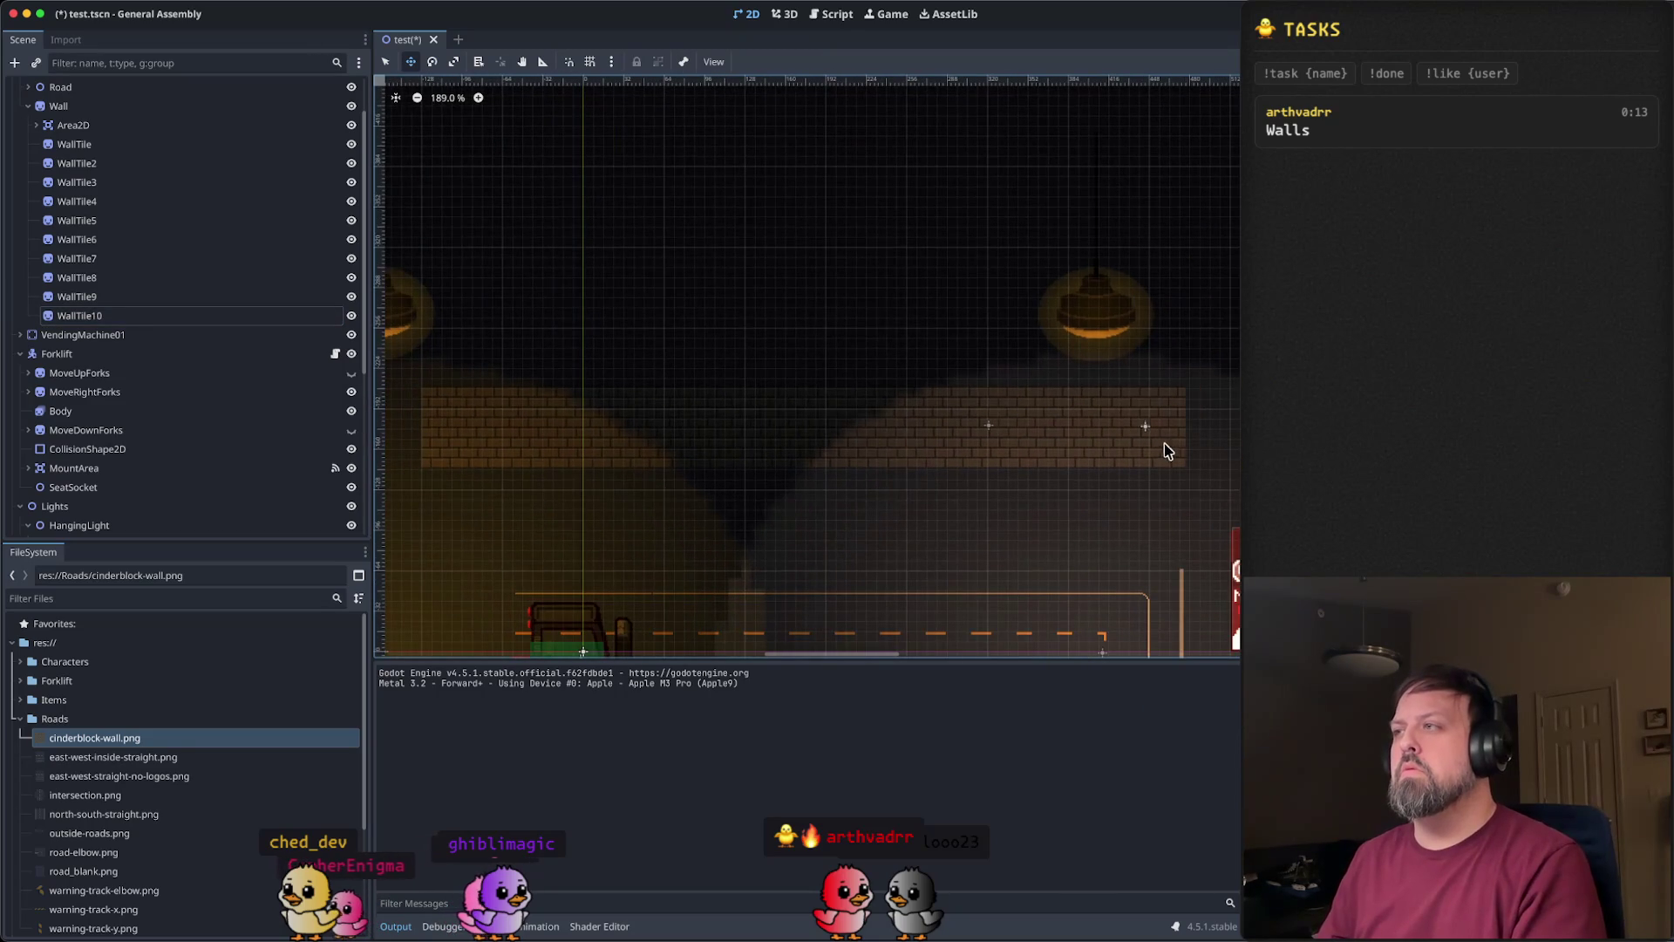
# - Move WallTile right past the lamp and set WallTile2 flush beside it
pyautogui.click(141, 145)
pyautogui.hscroll(5, 925, 539)
pyautogui.scroll(6, 850, 454)
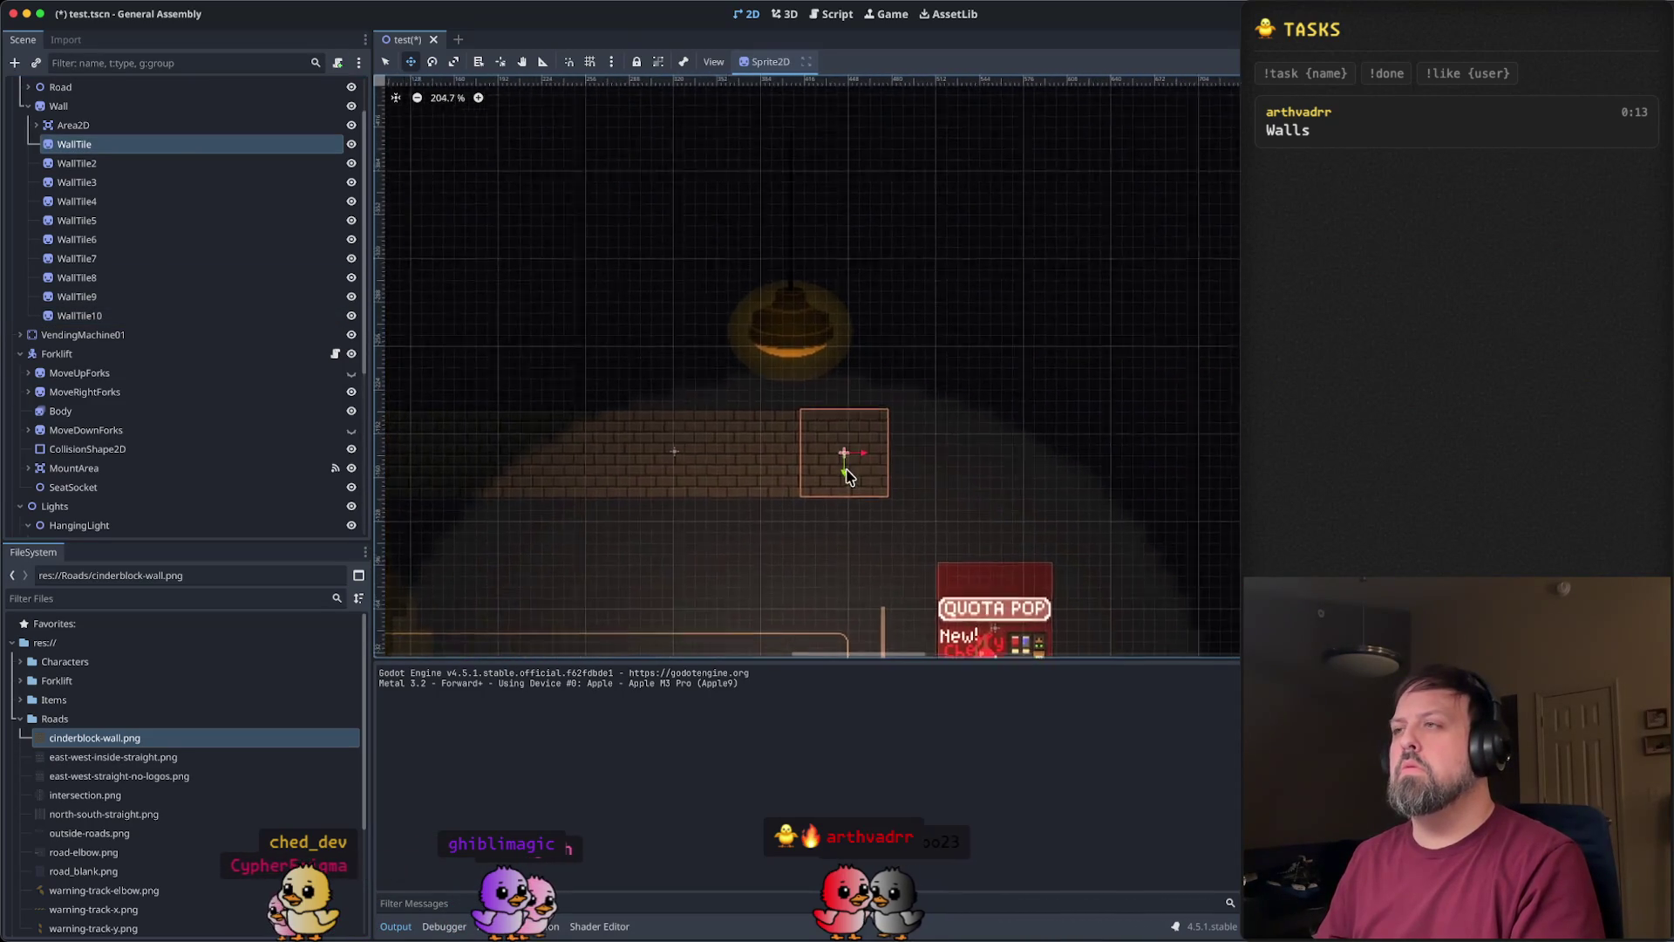
pyautogui.moveTo(852, 454)
pyautogui.mouseDown()
pyautogui.moveTo(1060, 460)
pyautogui.moveTo(1042, 459)
pyautogui.mouseUp()
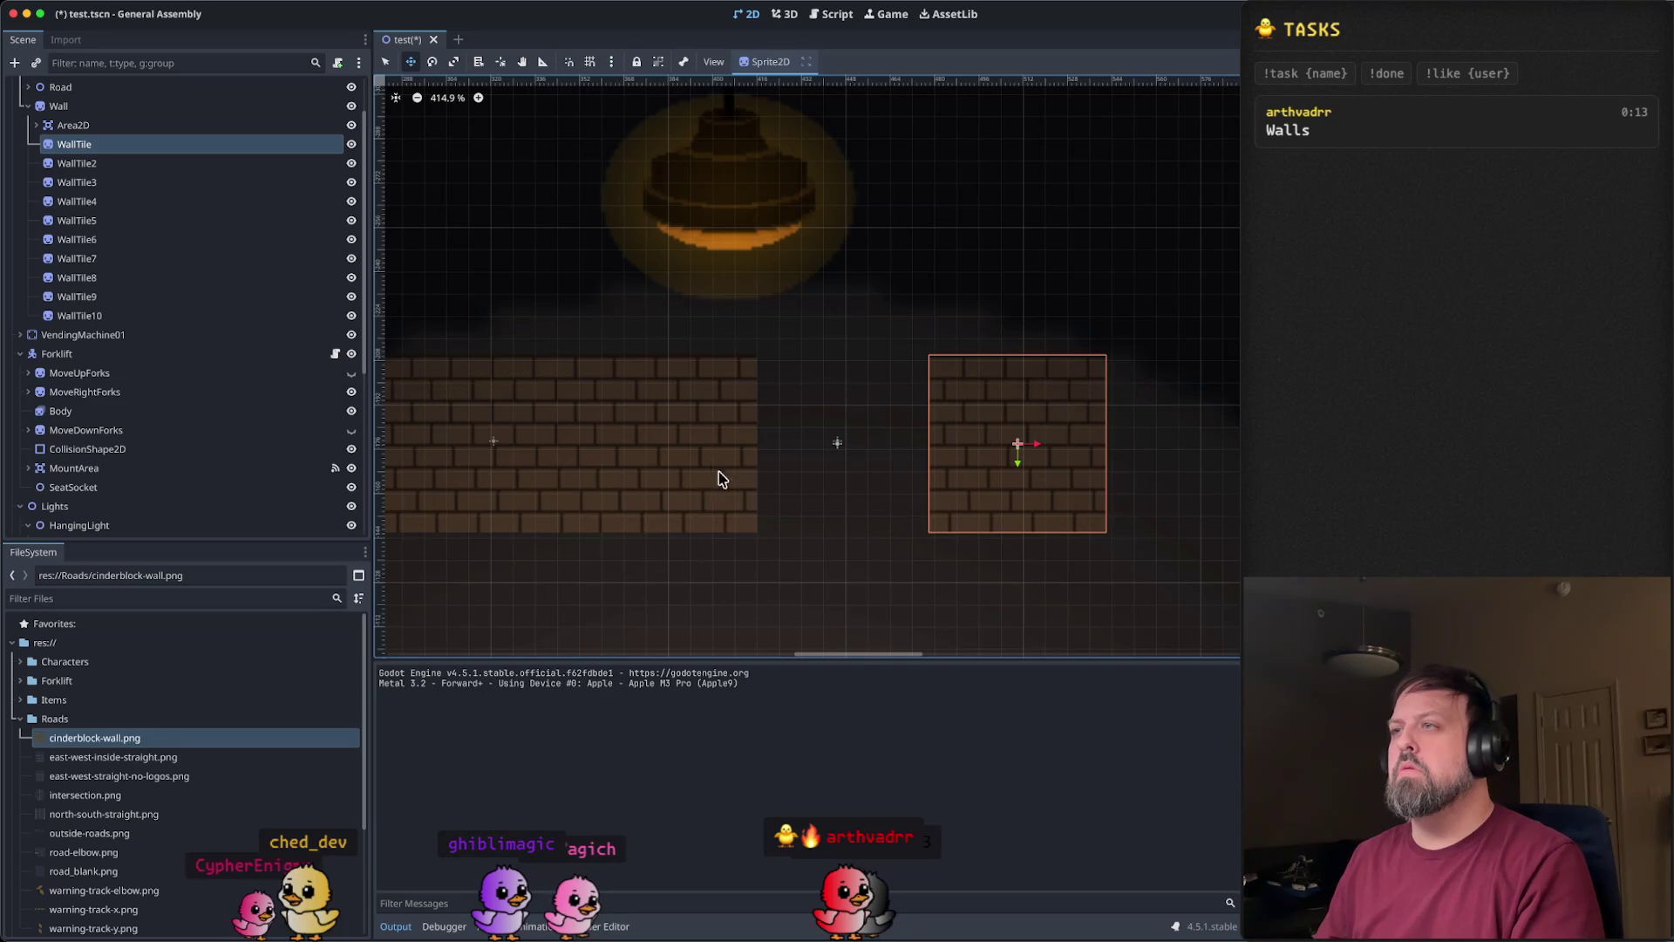
pyautogui.click(112, 166)
pyautogui.moveTo(691, 449)
pyautogui.mouseDown()
pyautogui.moveTo(884, 453)
pyautogui.moveTo(841, 455)
pyautogui.moveTo(879, 462)
pyautogui.moveTo(829, 475)
pyautogui.moveTo(868, 484)
pyautogui.mouseUp()
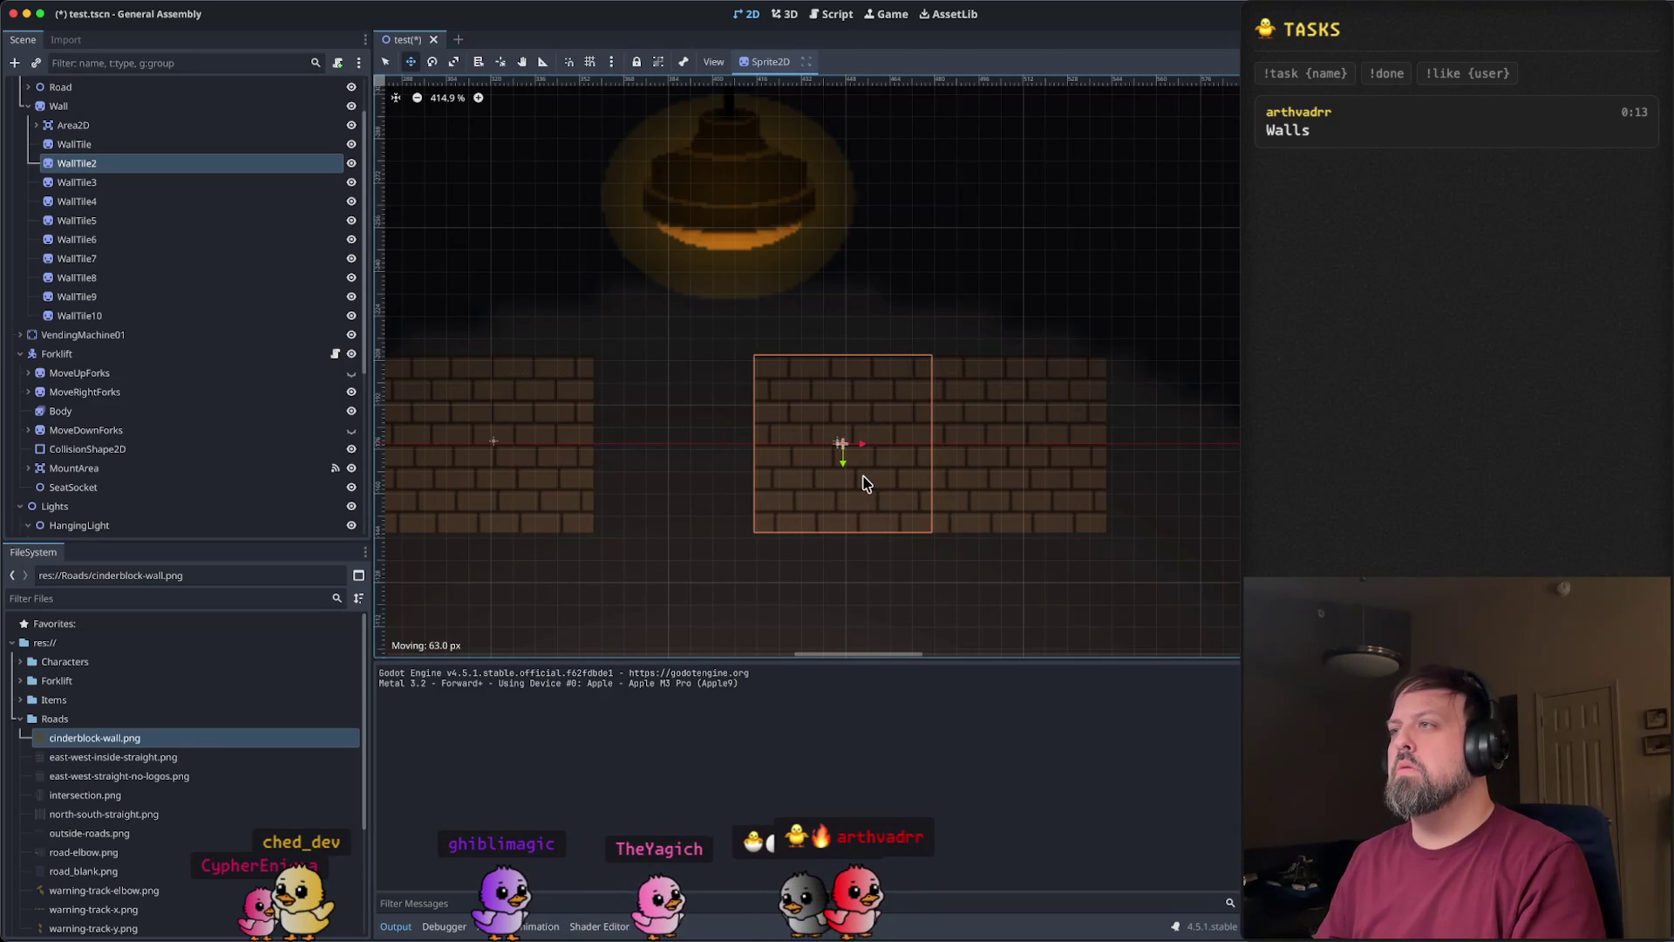
pyautogui.scroll(6, 965, 437)
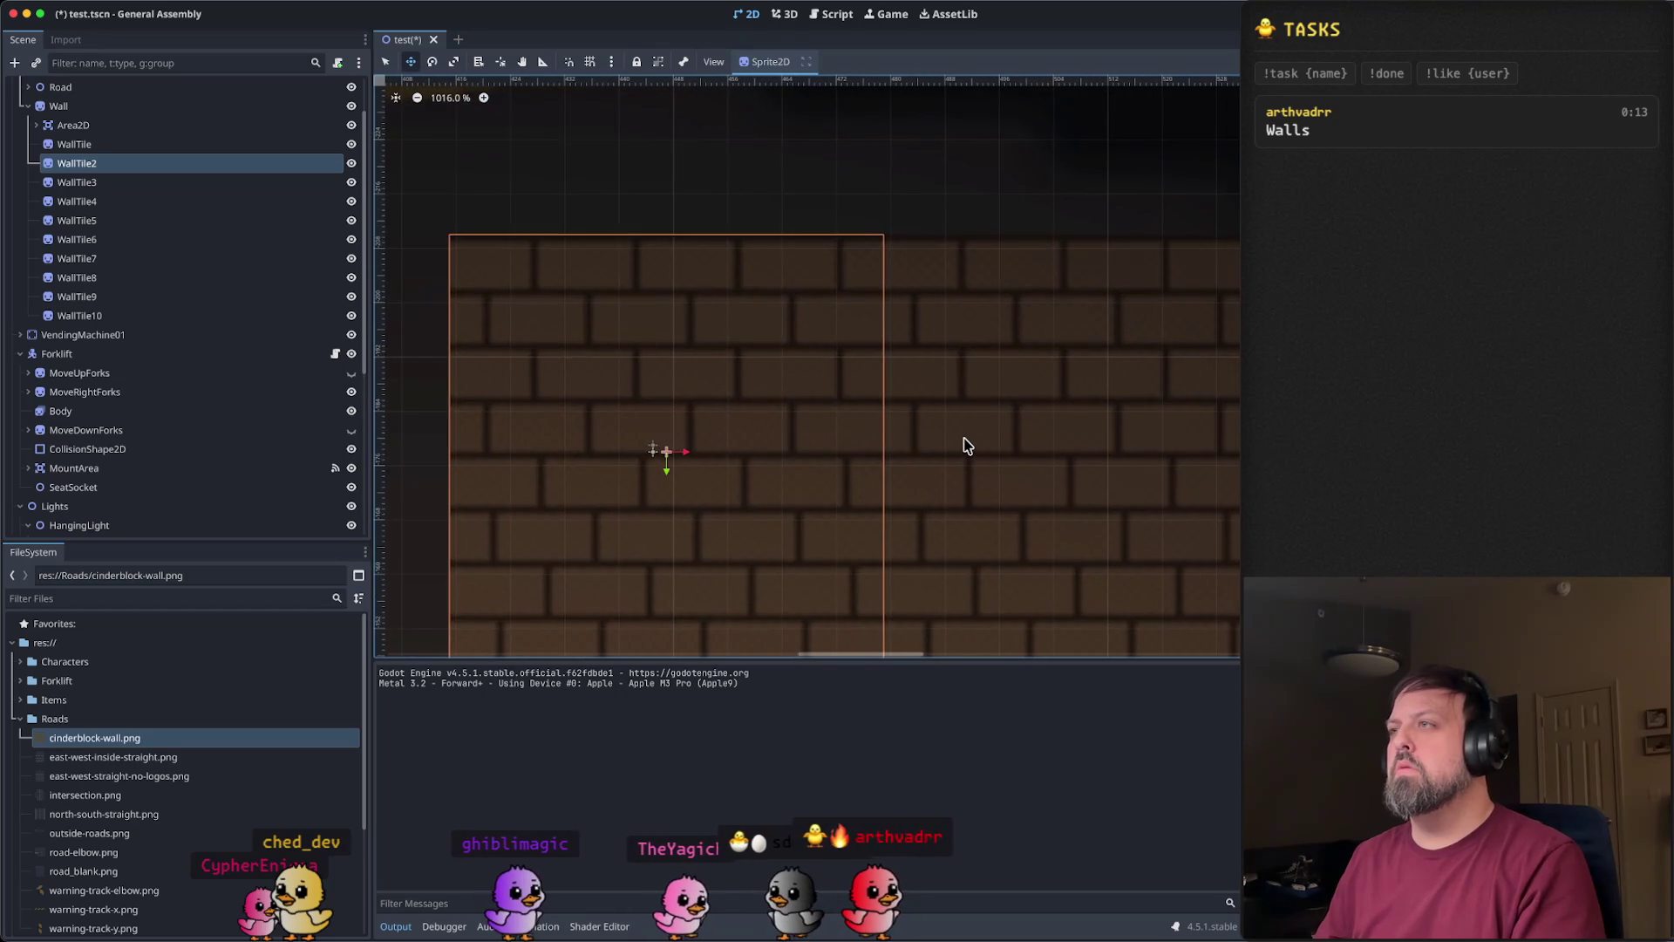
pyautogui.press('Up')
pyautogui.press('Left')
pyautogui.press('Left')
pyautogui.press('Left')
pyautogui.press('Right')
pyautogui.press('Right')
pyautogui.press('Right')
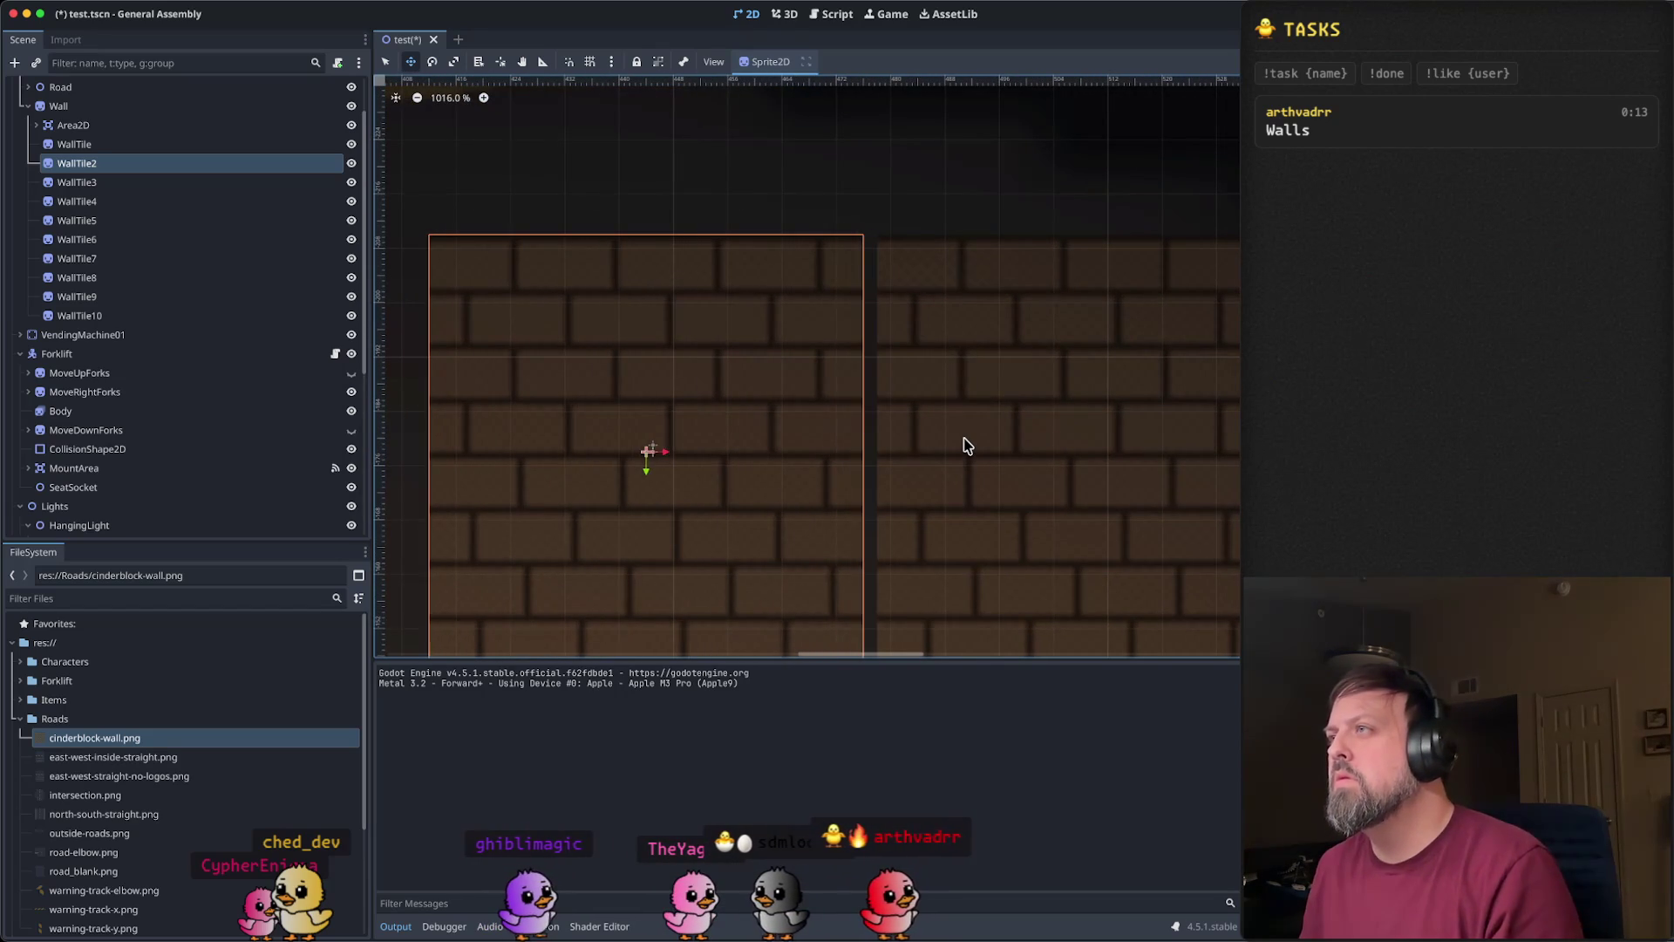
# - Slide WallTile3 right with arrow keys until it joins the wall row
pyautogui.scroll(-5, 758, 375)
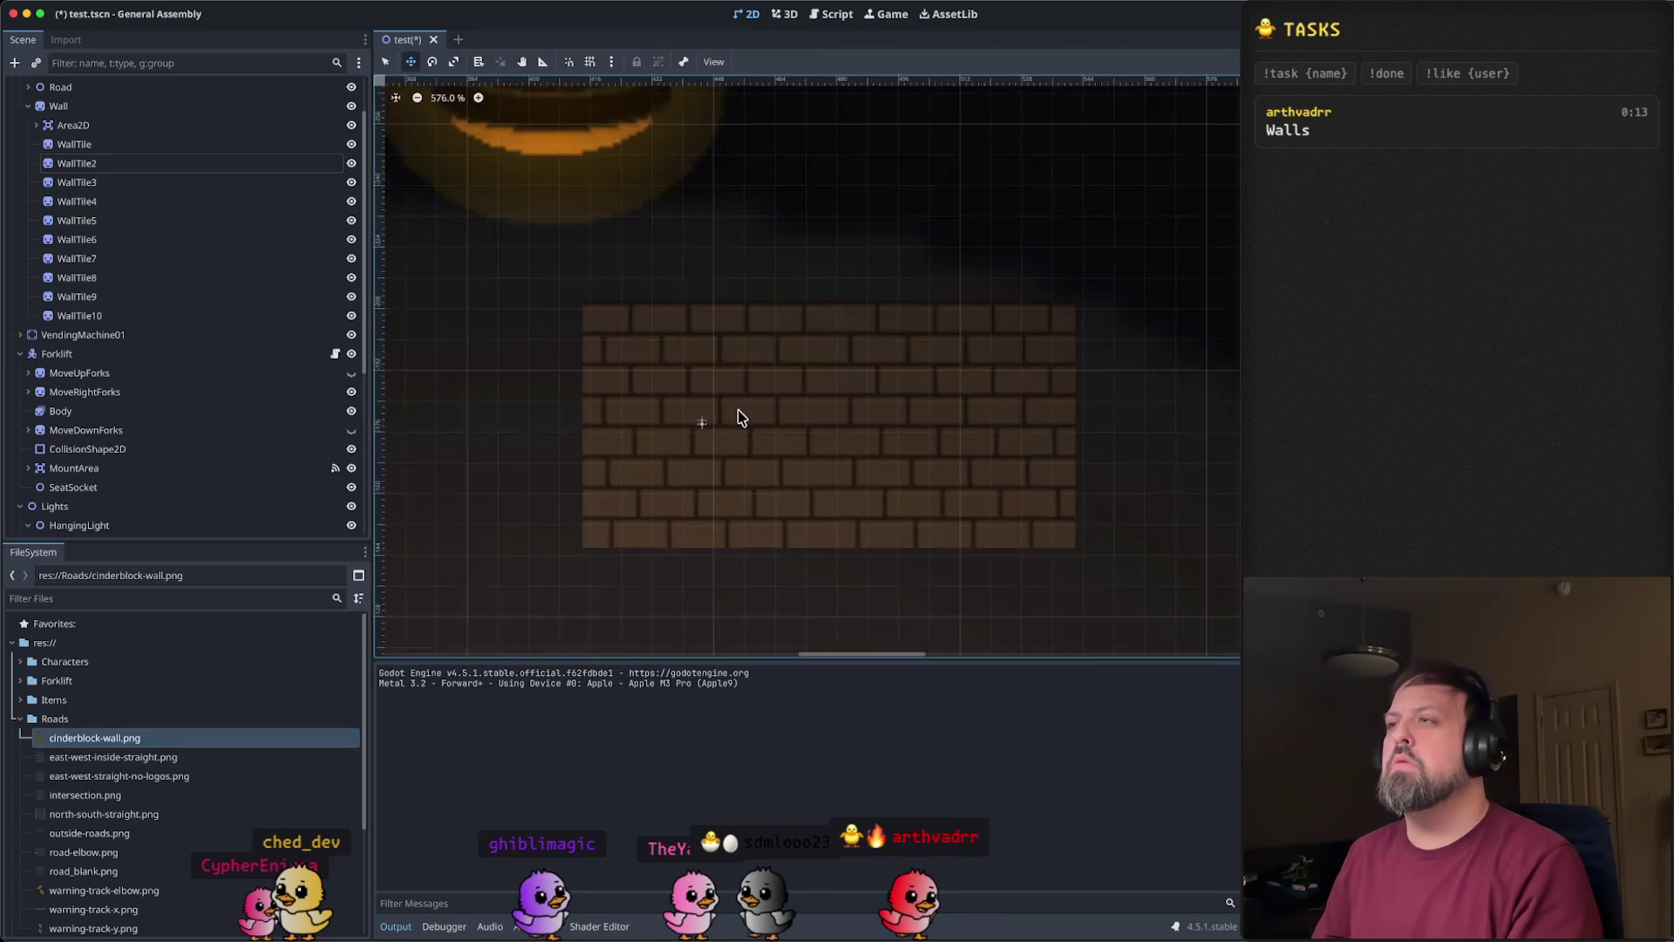
pyautogui.moveTo(684, 386); pyautogui.dragTo(844, 394)
pyautogui.click(595, 411)
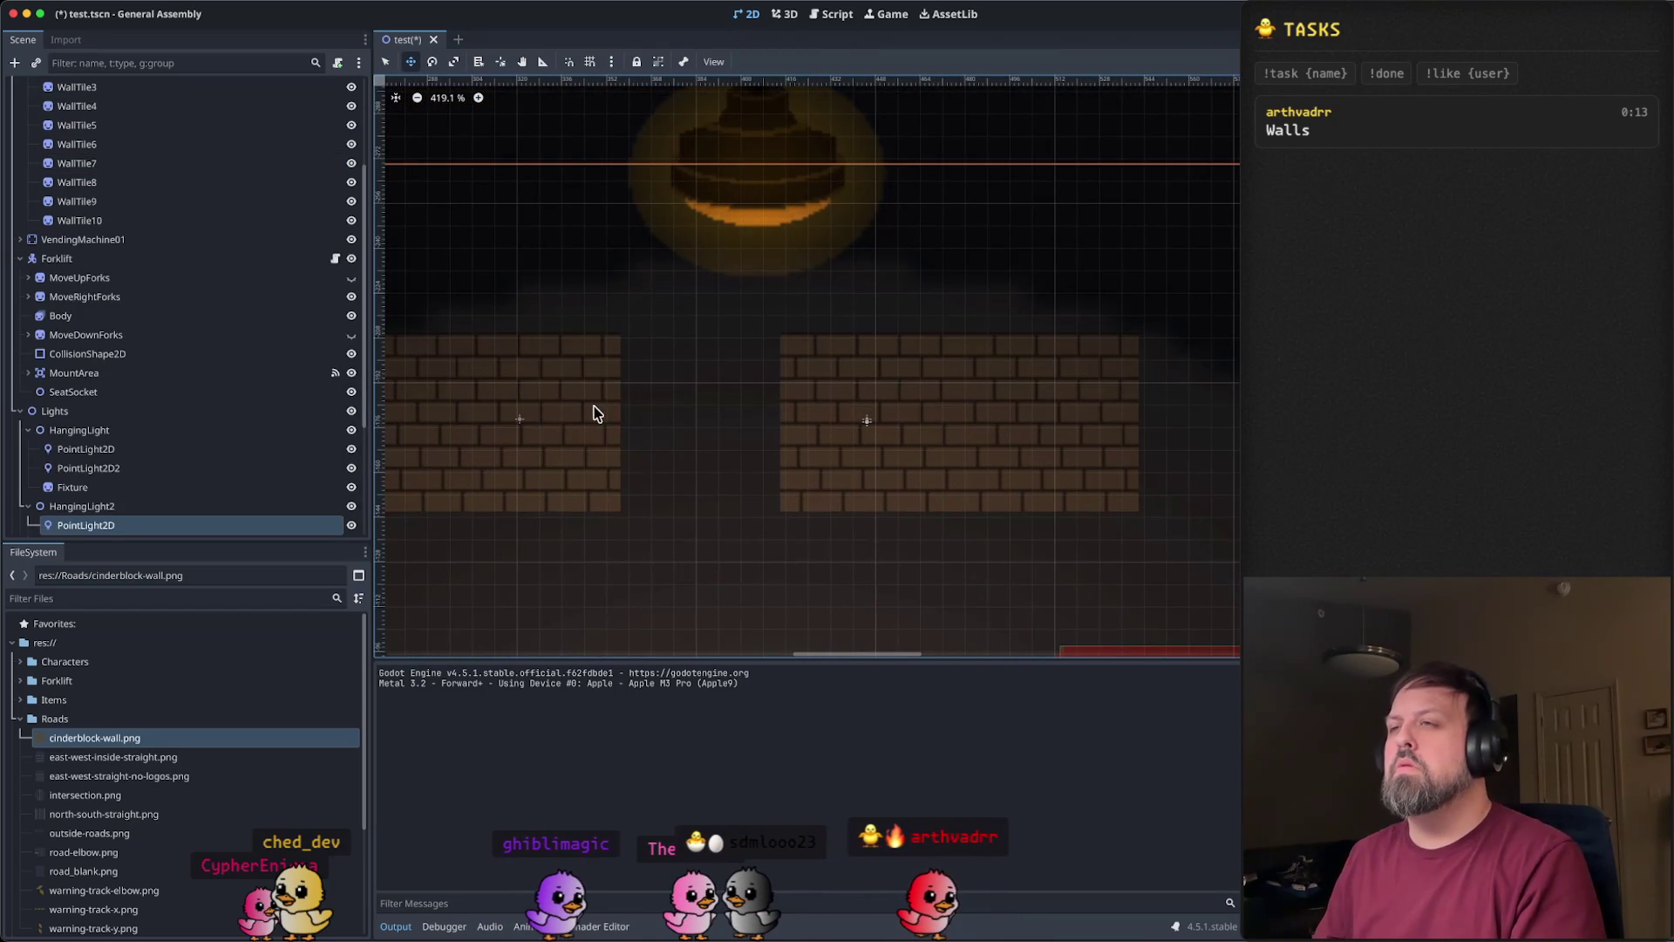
pyautogui.scroll(2, 261, 266)
pyautogui.click(186, 241)
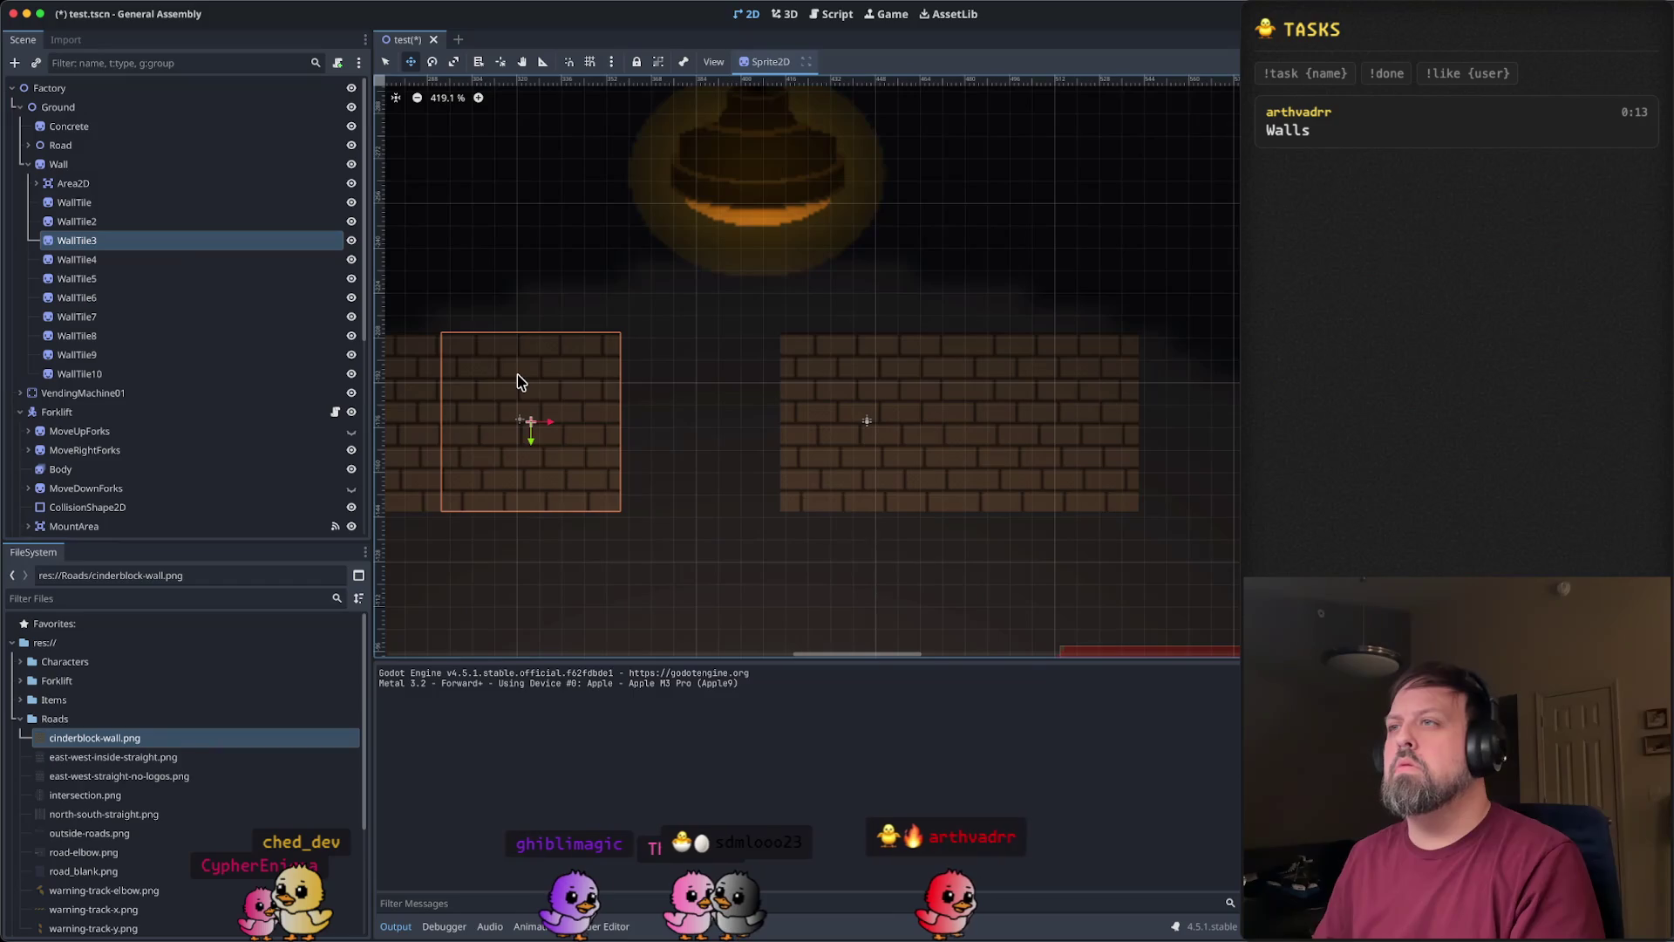
pyautogui.press('Right')
pyautogui.press('Right')
pyautogui.press('Right')
pyautogui.press('Right')
pyautogui.press('Right')
pyautogui.press('Right')
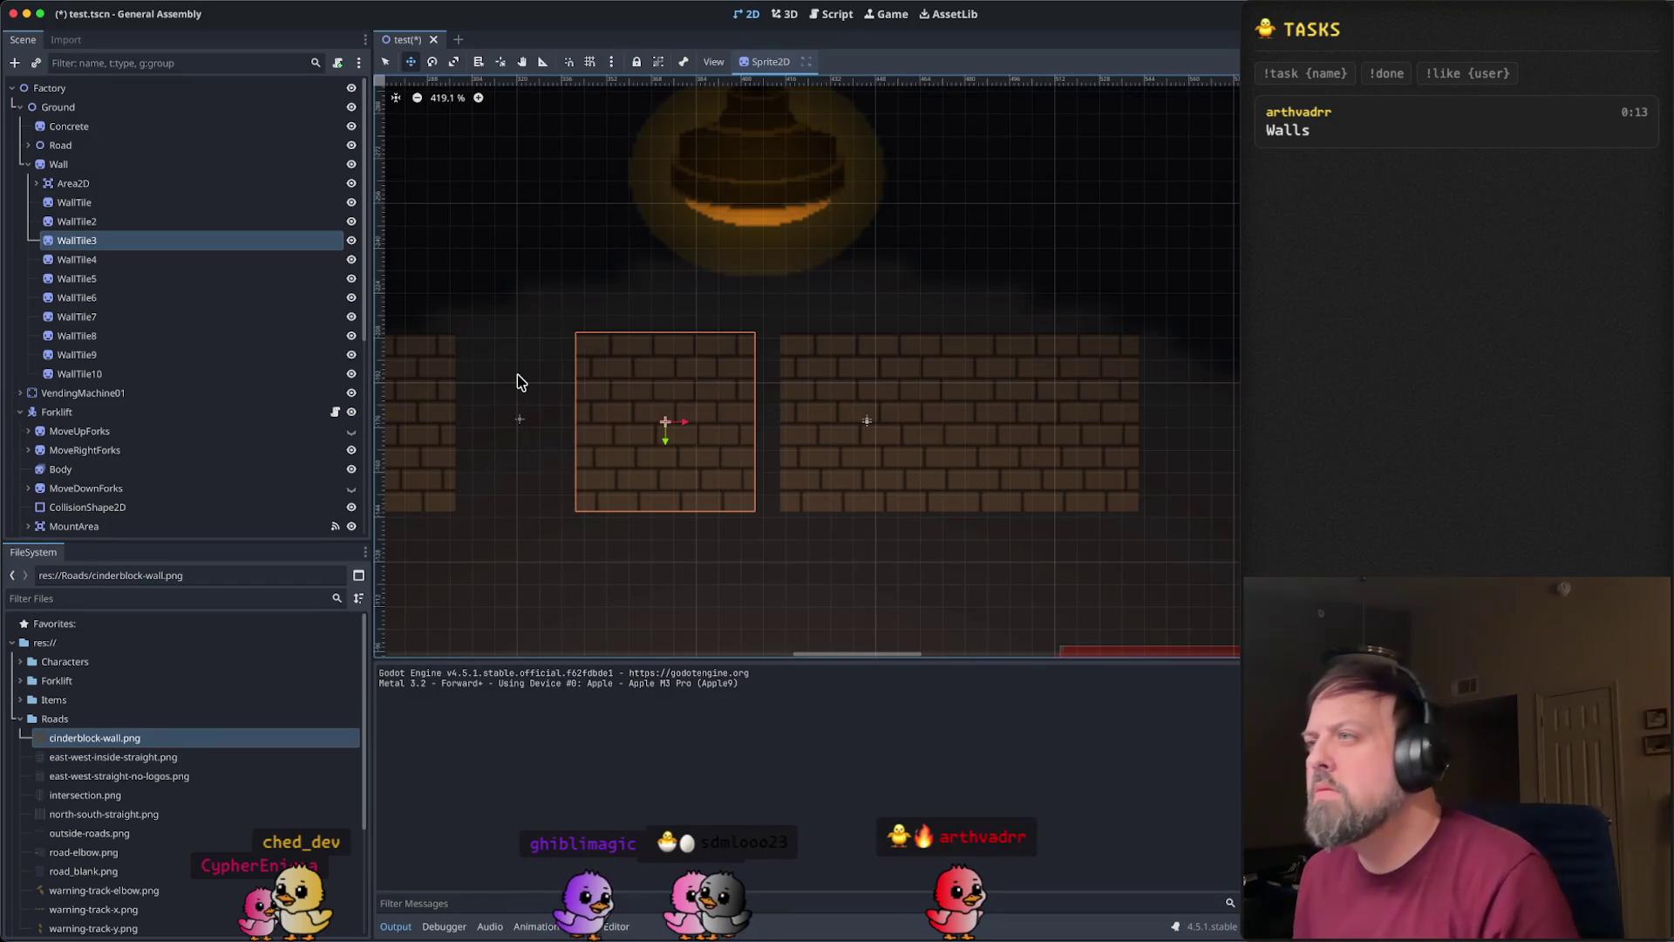
pyautogui.press('Right')
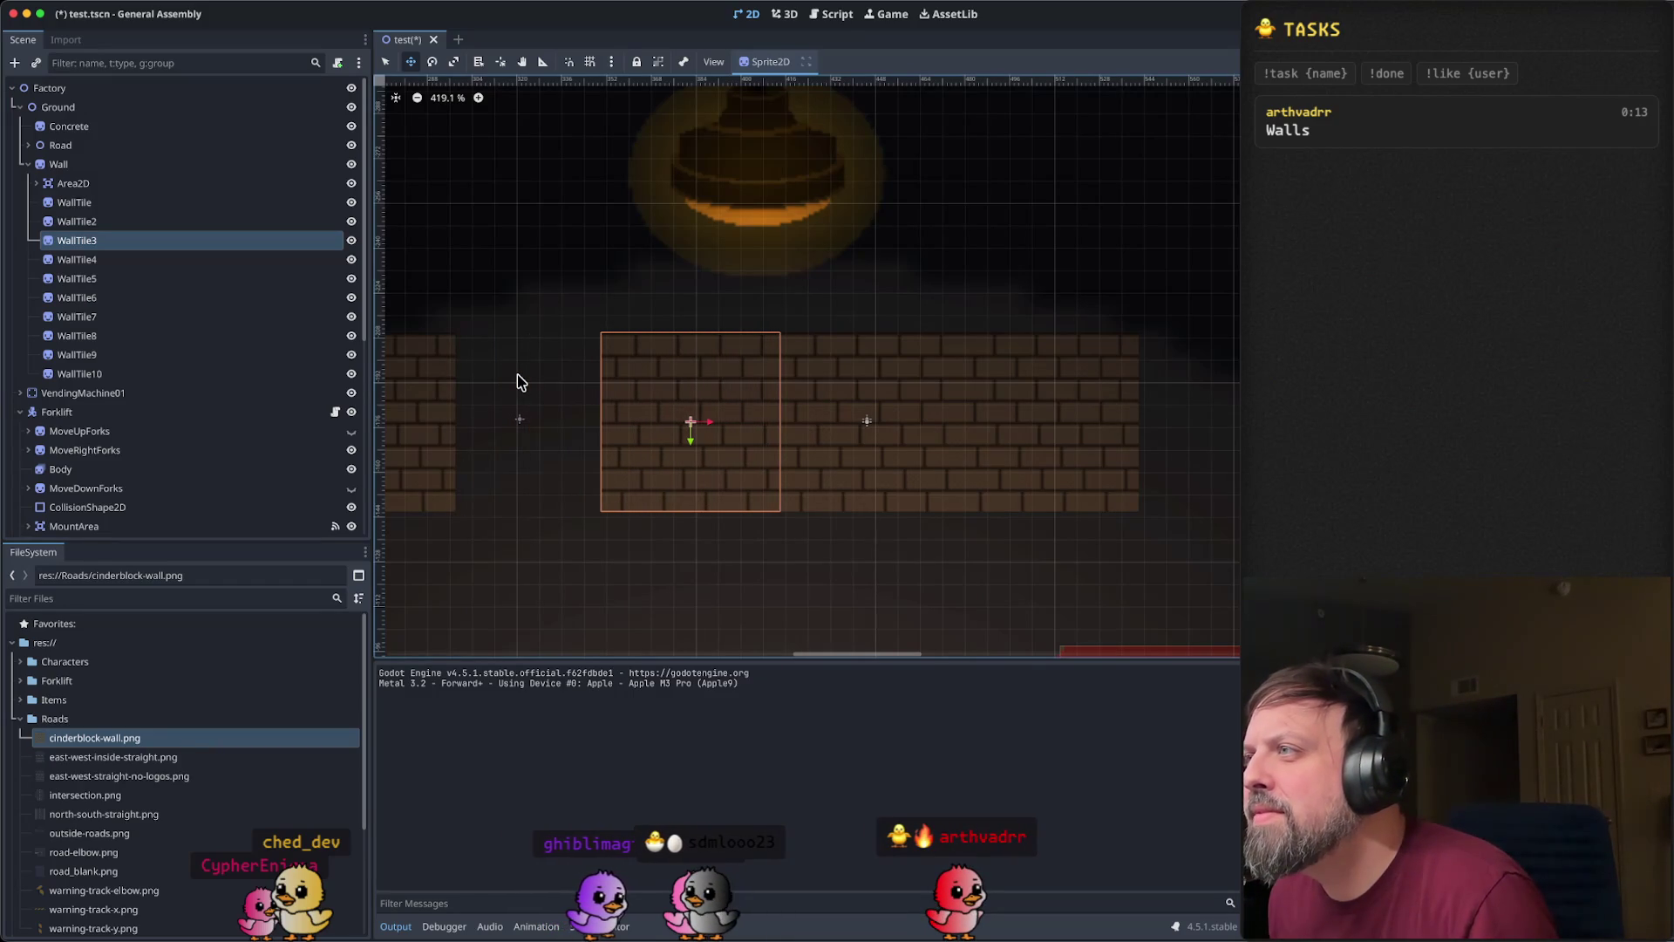
pyautogui.click(516, 382)
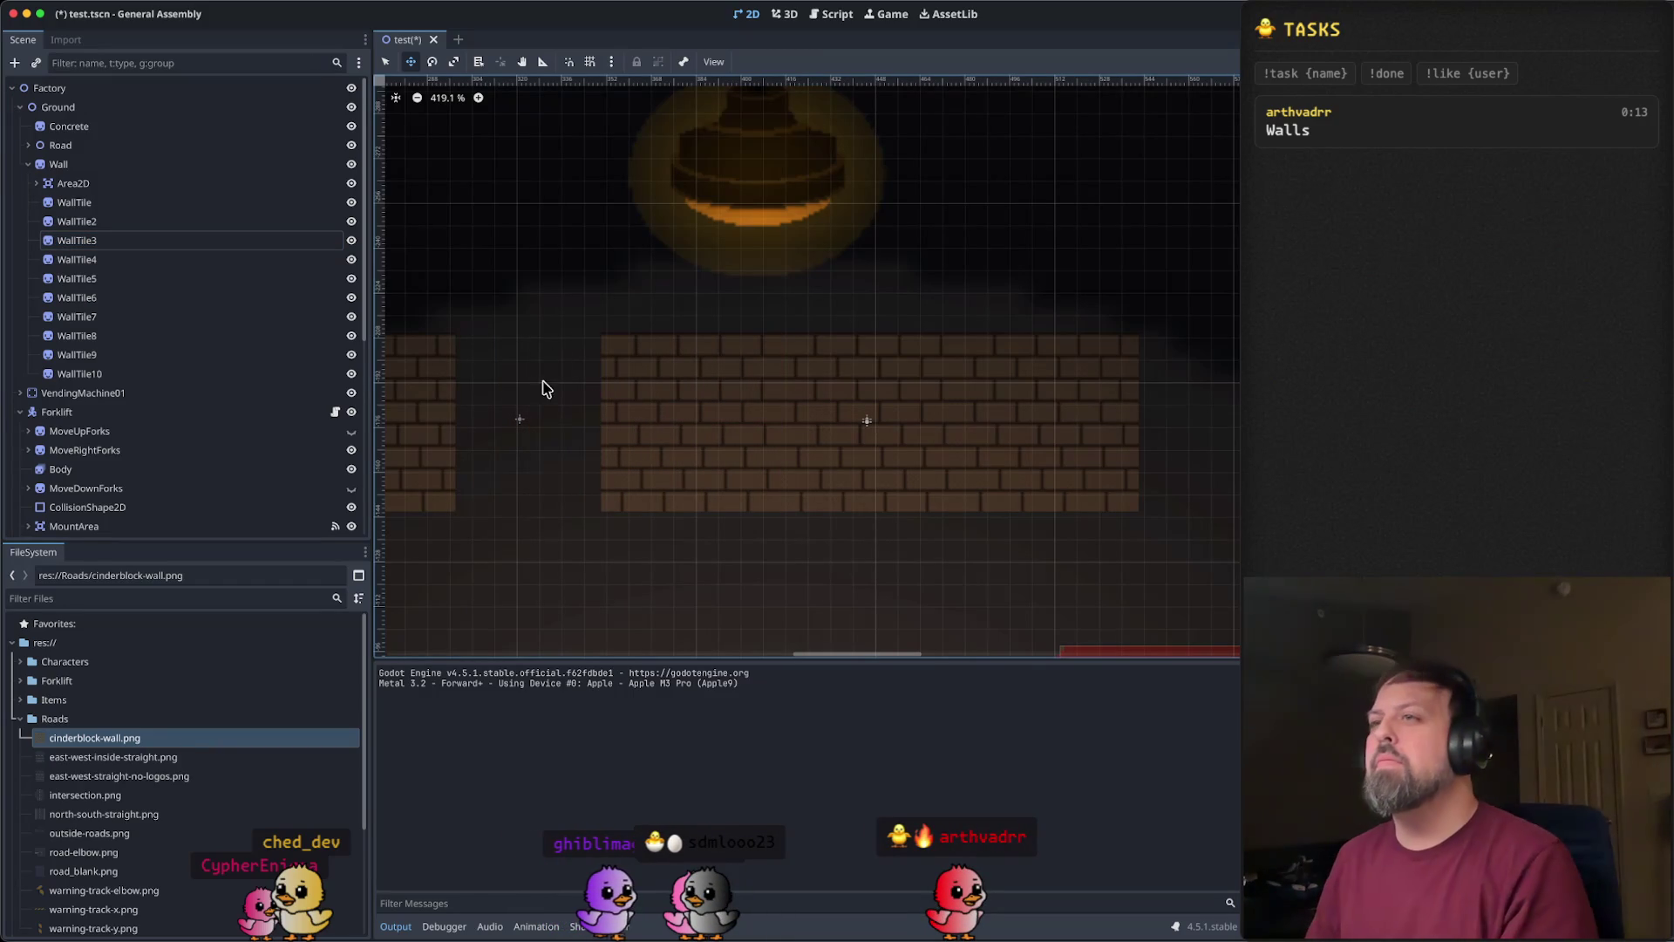
# - Slide WallTile4 and WallTile5 right until each sits against the wall row
pyautogui.click(105, 260)
pyautogui.moveTo(538, 362); pyautogui.dragTo(812, 367)
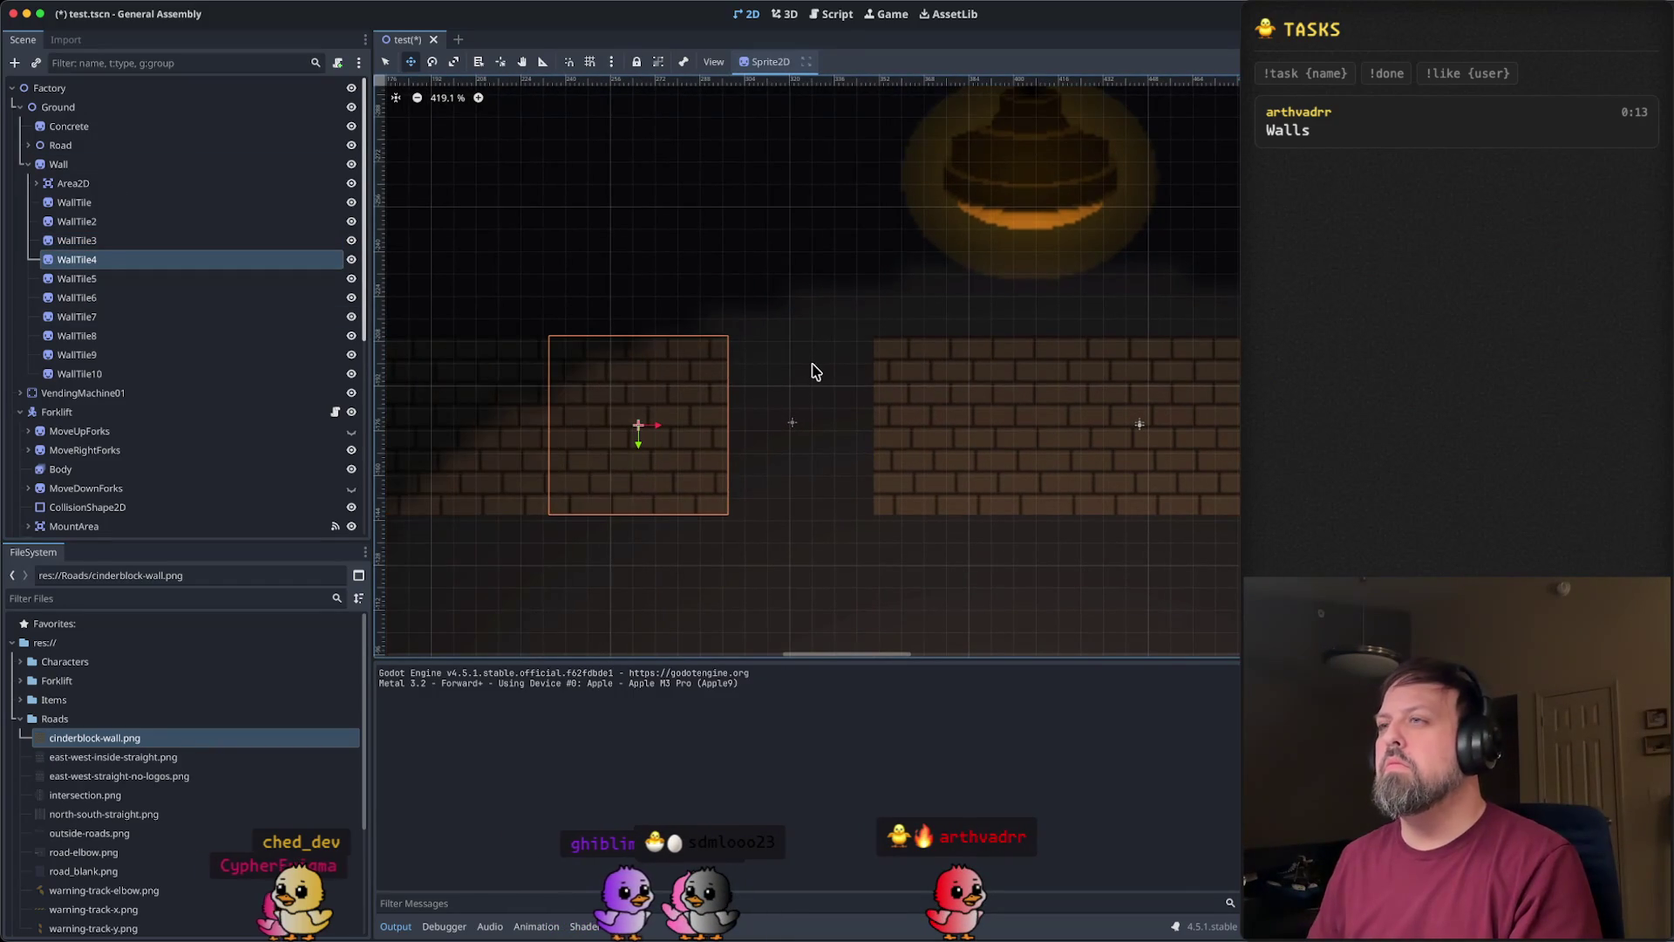
pyautogui.press('Right')
pyautogui.press('Right')
pyautogui.press('Right')
pyautogui.press('Right')
pyautogui.press('Right')
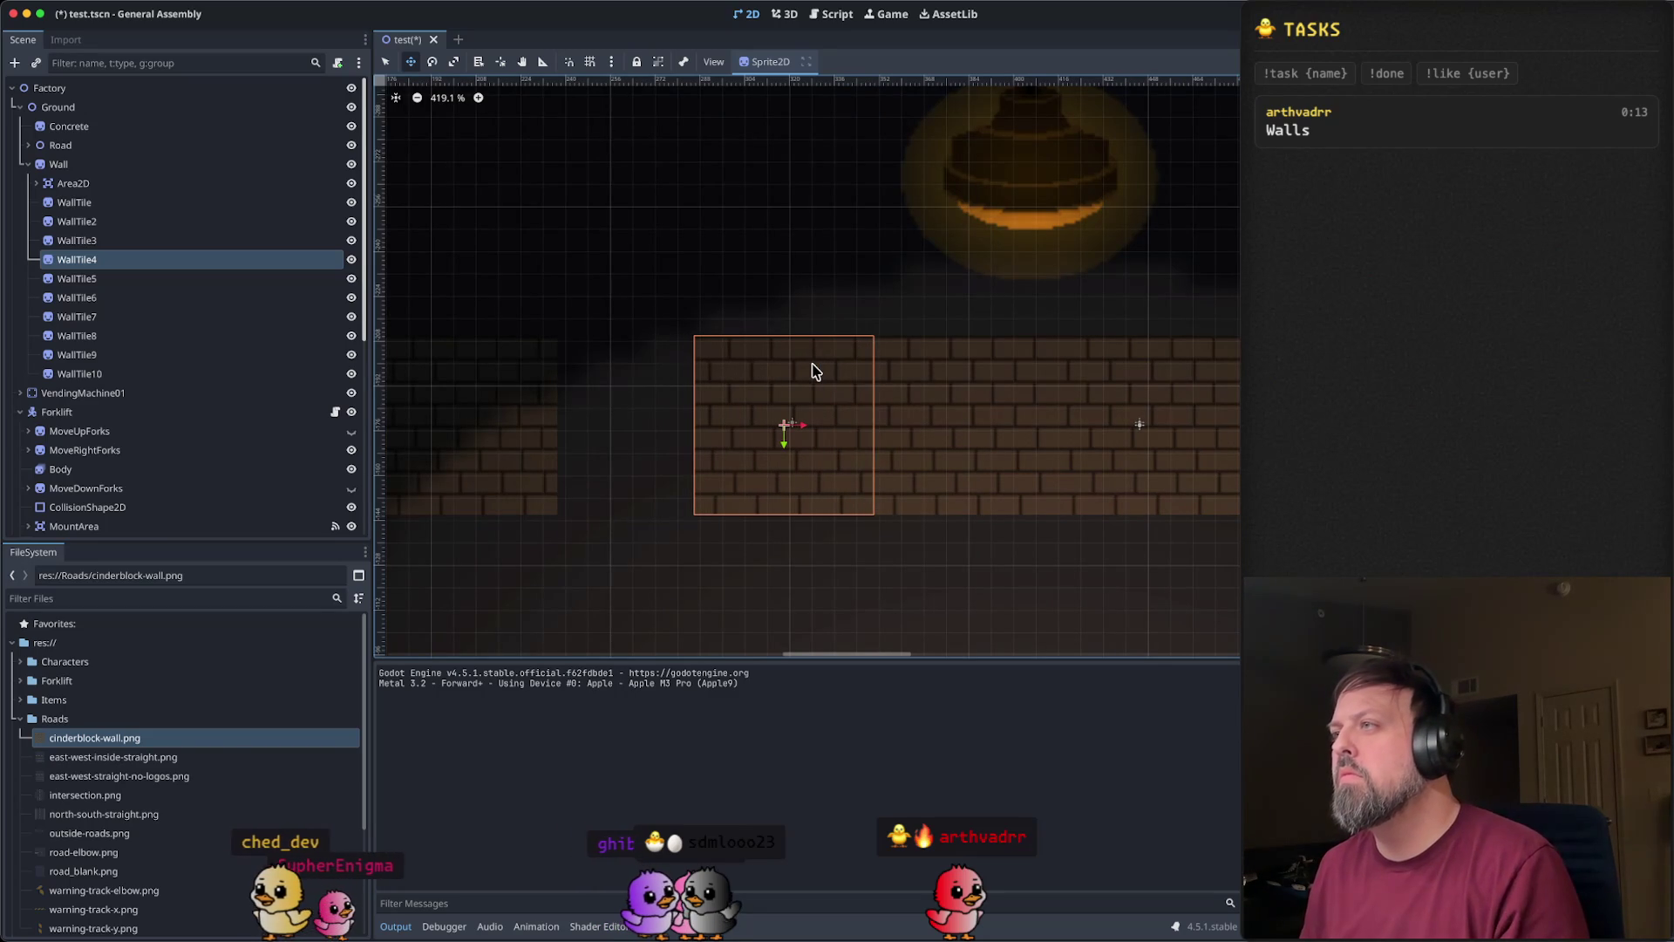
pyautogui.press('Escape')
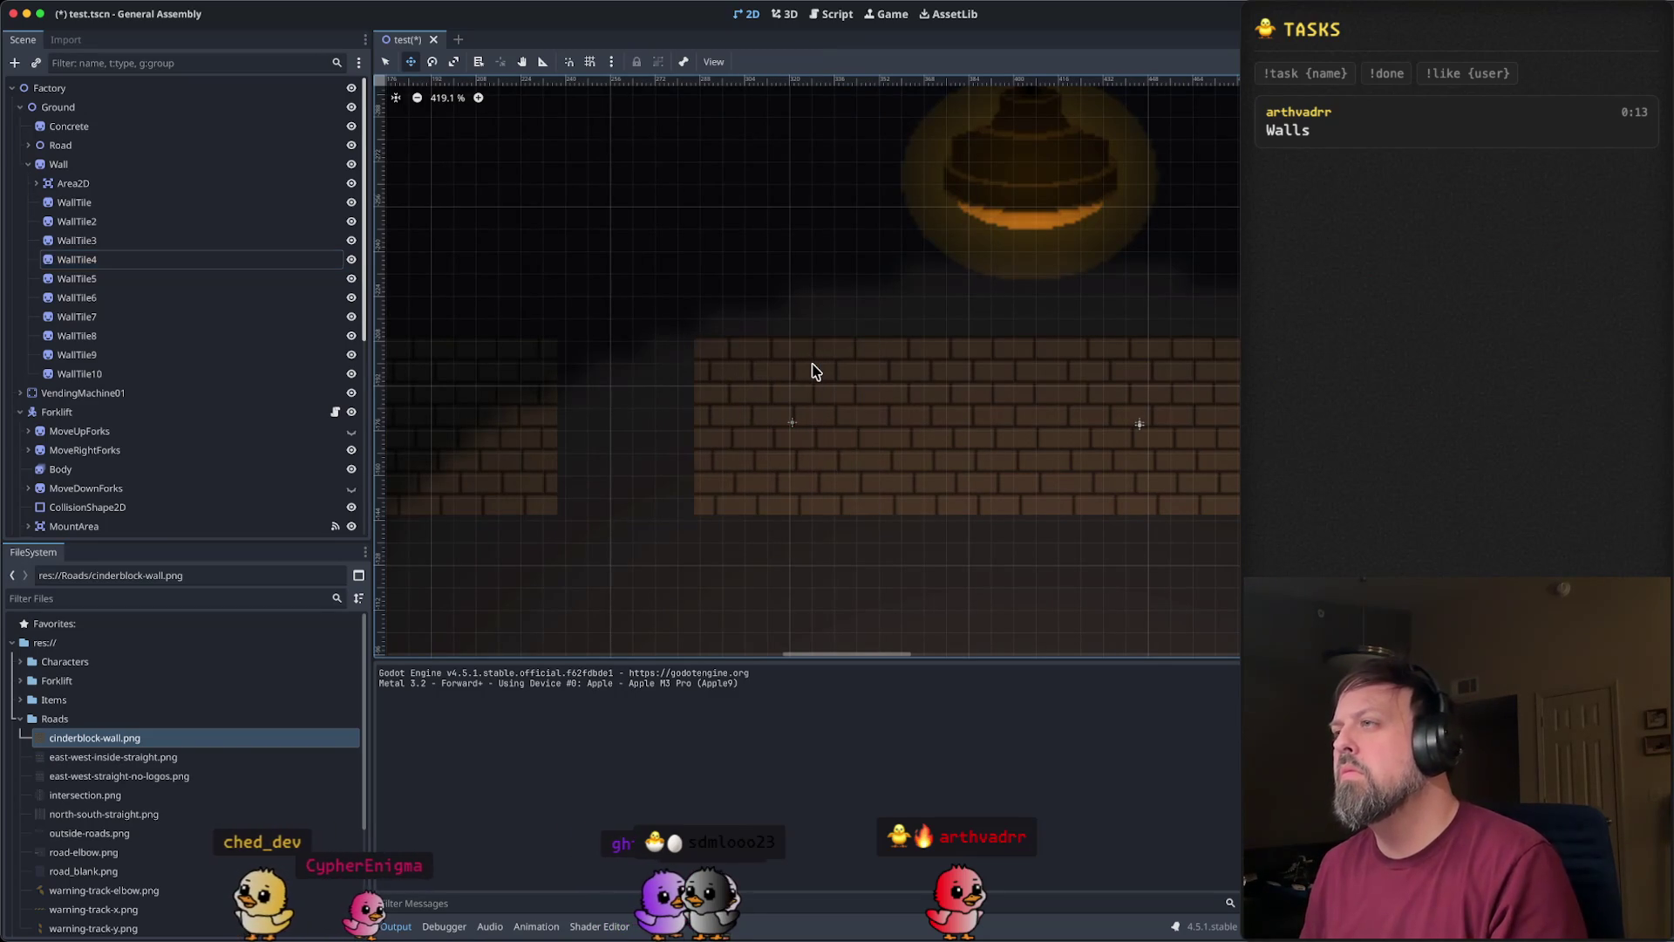
pyautogui.click(120, 283)
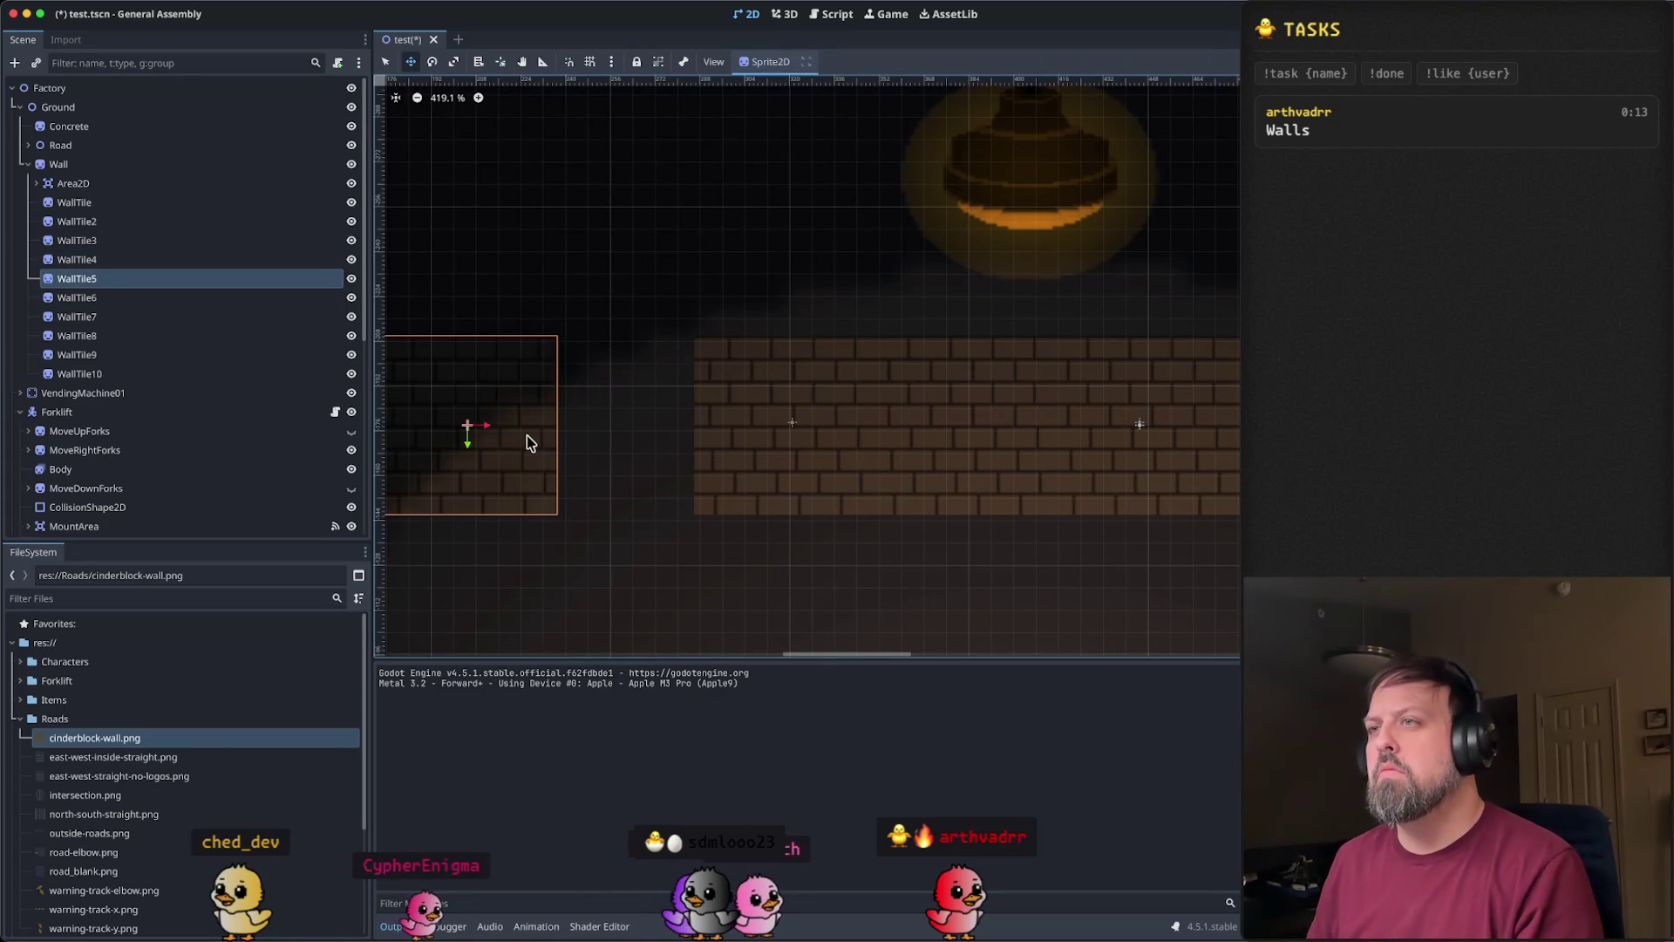
pyautogui.moveTo(527, 441); pyautogui.dragTo(530, 444)
pyautogui.press('Right')
pyautogui.press('Right')
pyautogui.press('Right')
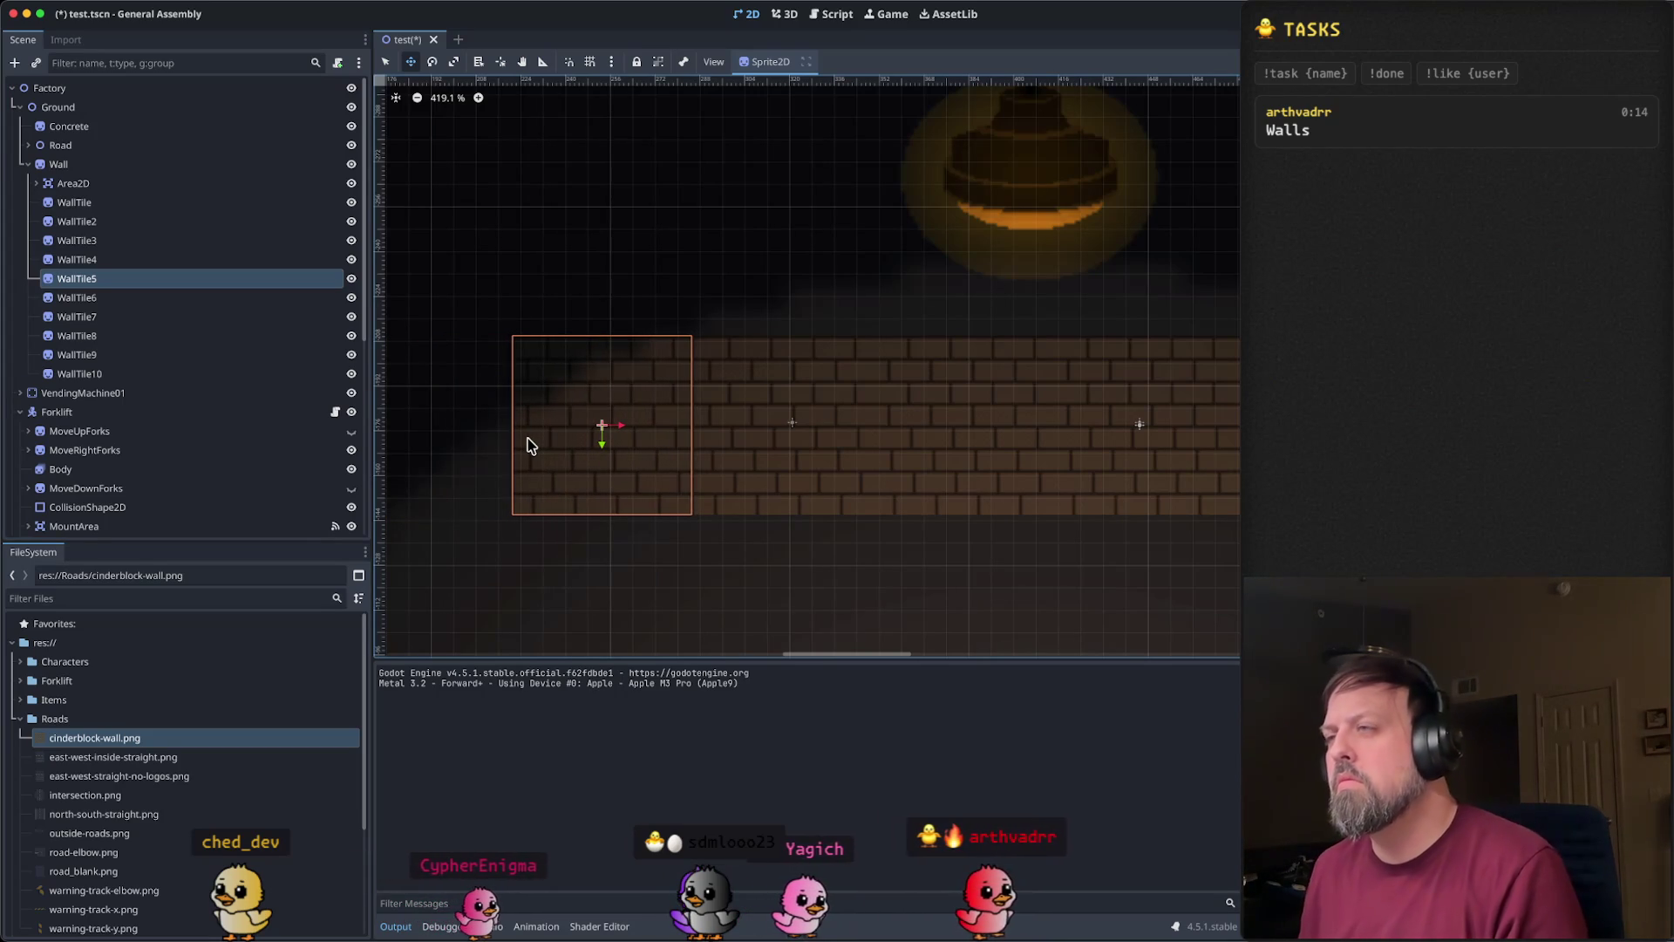
pyautogui.press('Escape')
# - Check the WallTile5 and WallTile6 placements by reselecting them in the Scene dock
pyautogui.click(408, 313)
pyautogui.scroll(3, 174, 253)
pyautogui.click(170, 285)
pyautogui.click(160, 265)
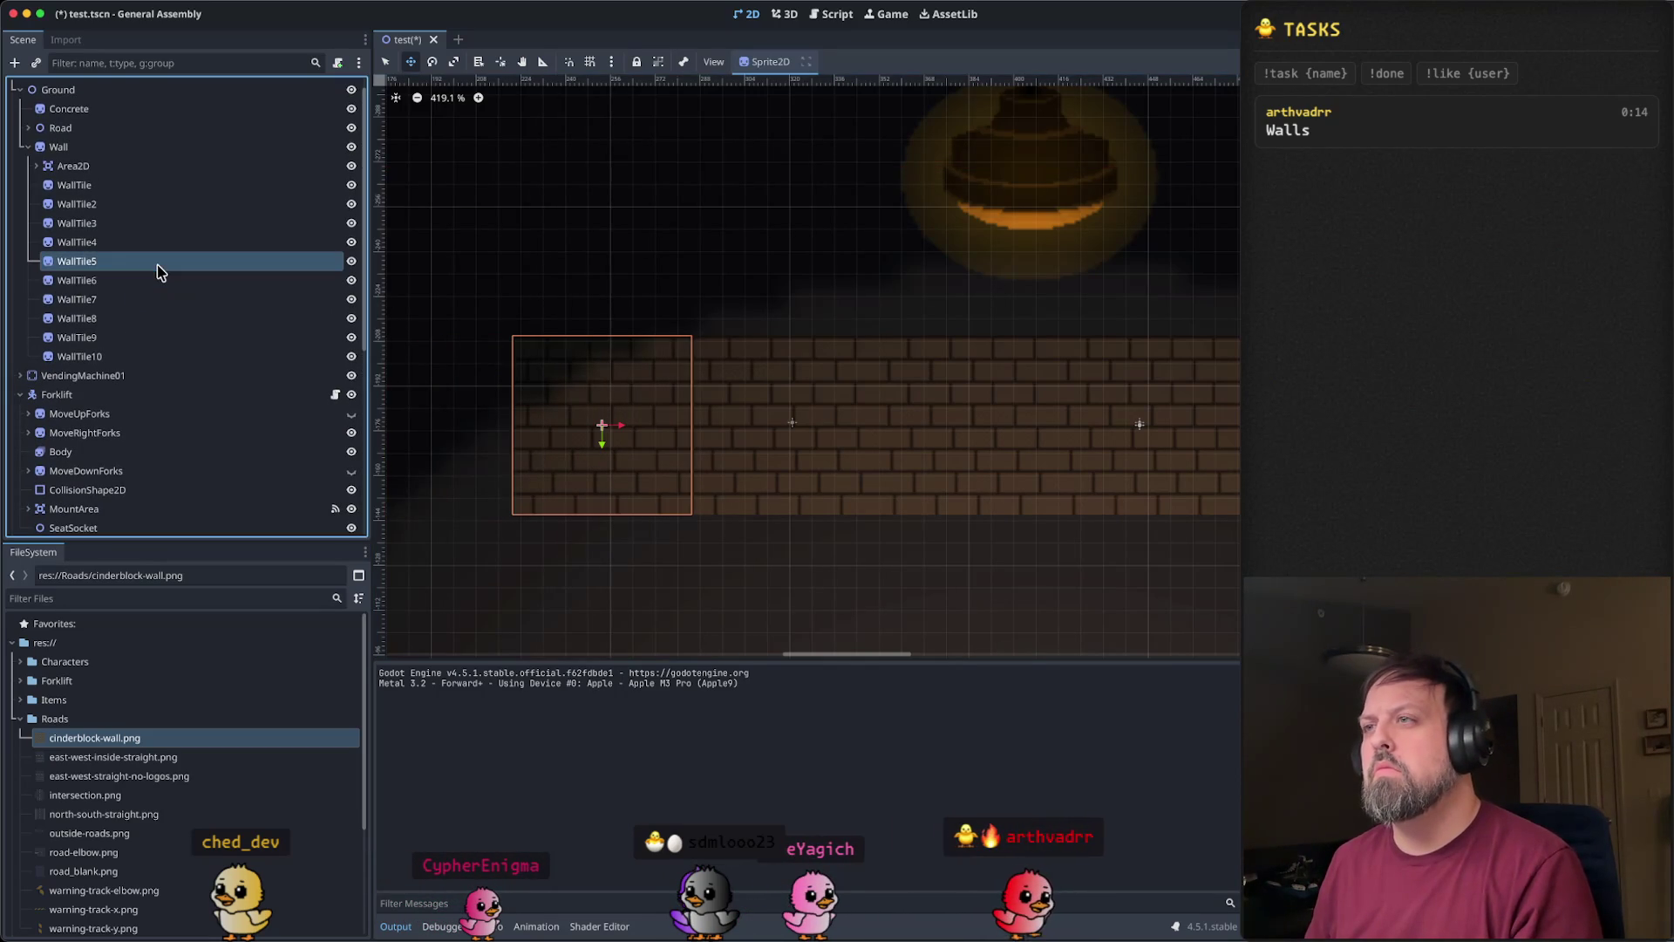
pyautogui.press('Down')
pyautogui.click(195, 259)
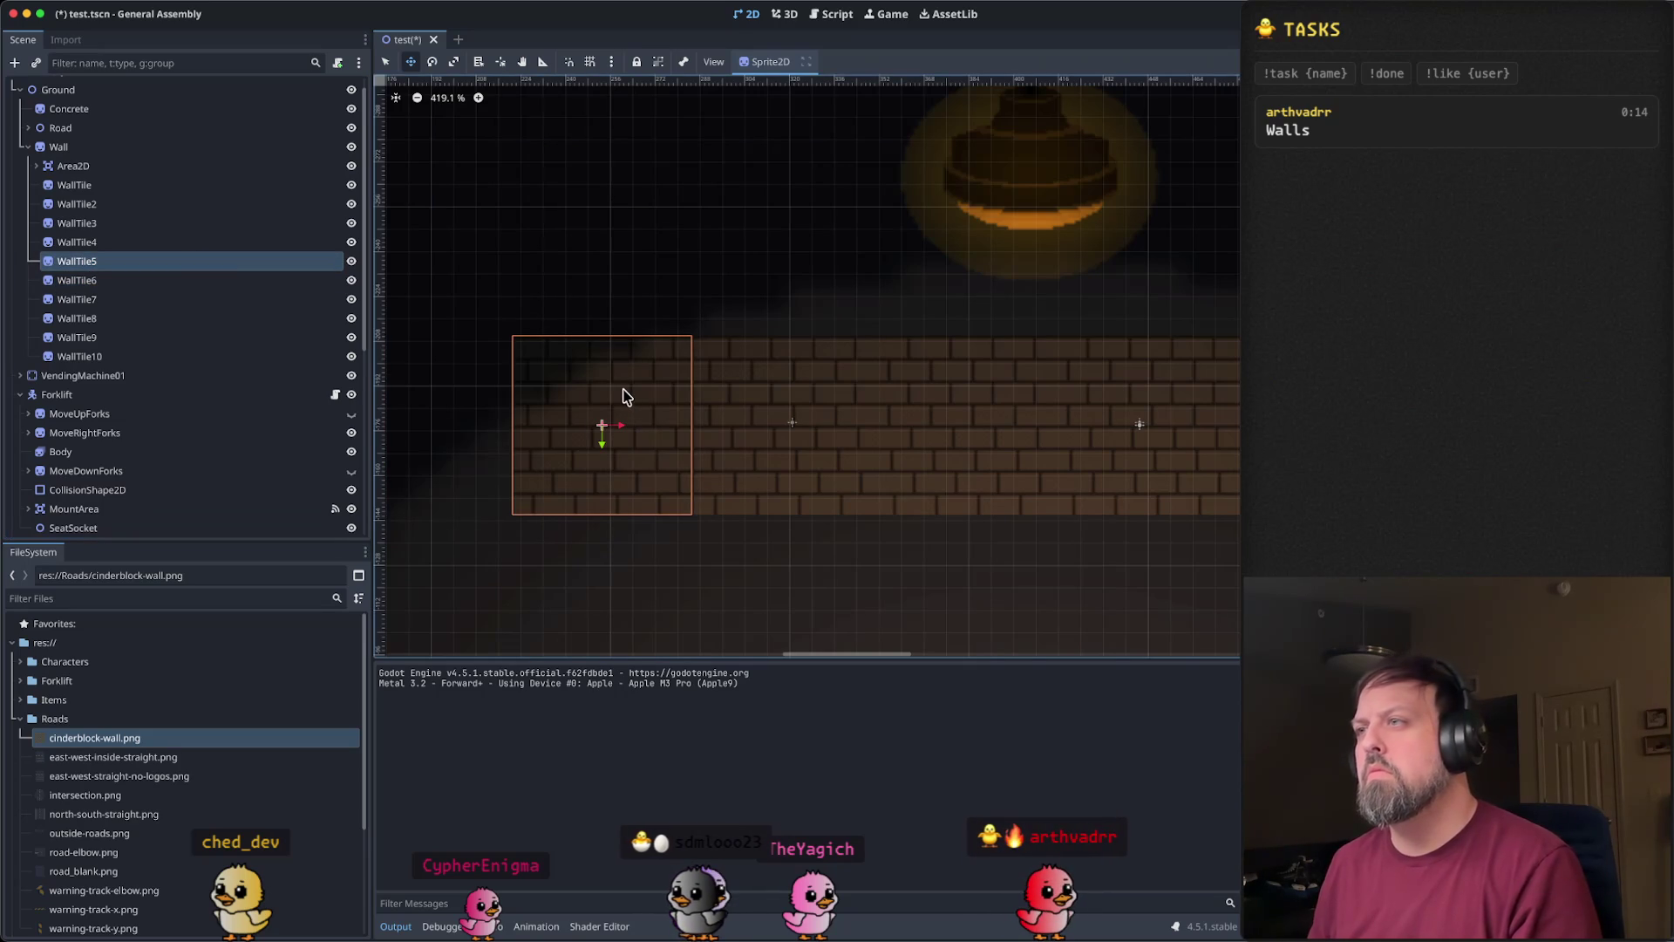
pyautogui.click(142, 280)
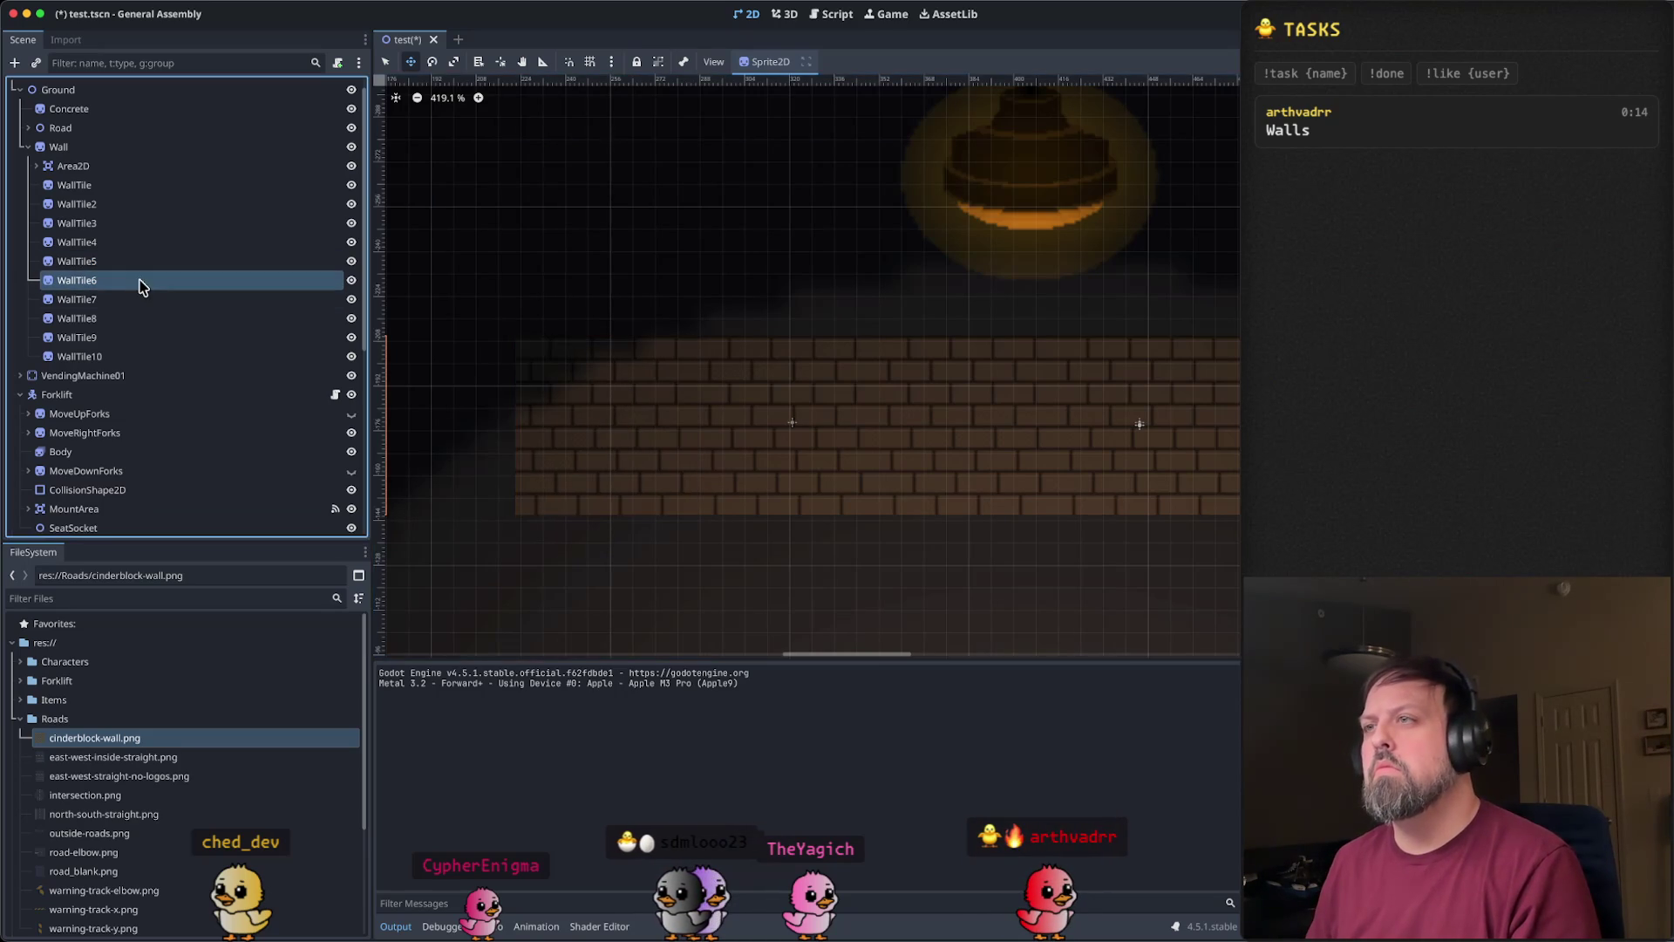
# - Nudge WallTile6, WallTile7 and WallTile8 right with the arrow keys to close their gaps
pyautogui.moveTo(478, 377); pyautogui.dragTo(849, 371)
pyautogui.press('Right')
pyautogui.press('Right')
pyautogui.press('Right')
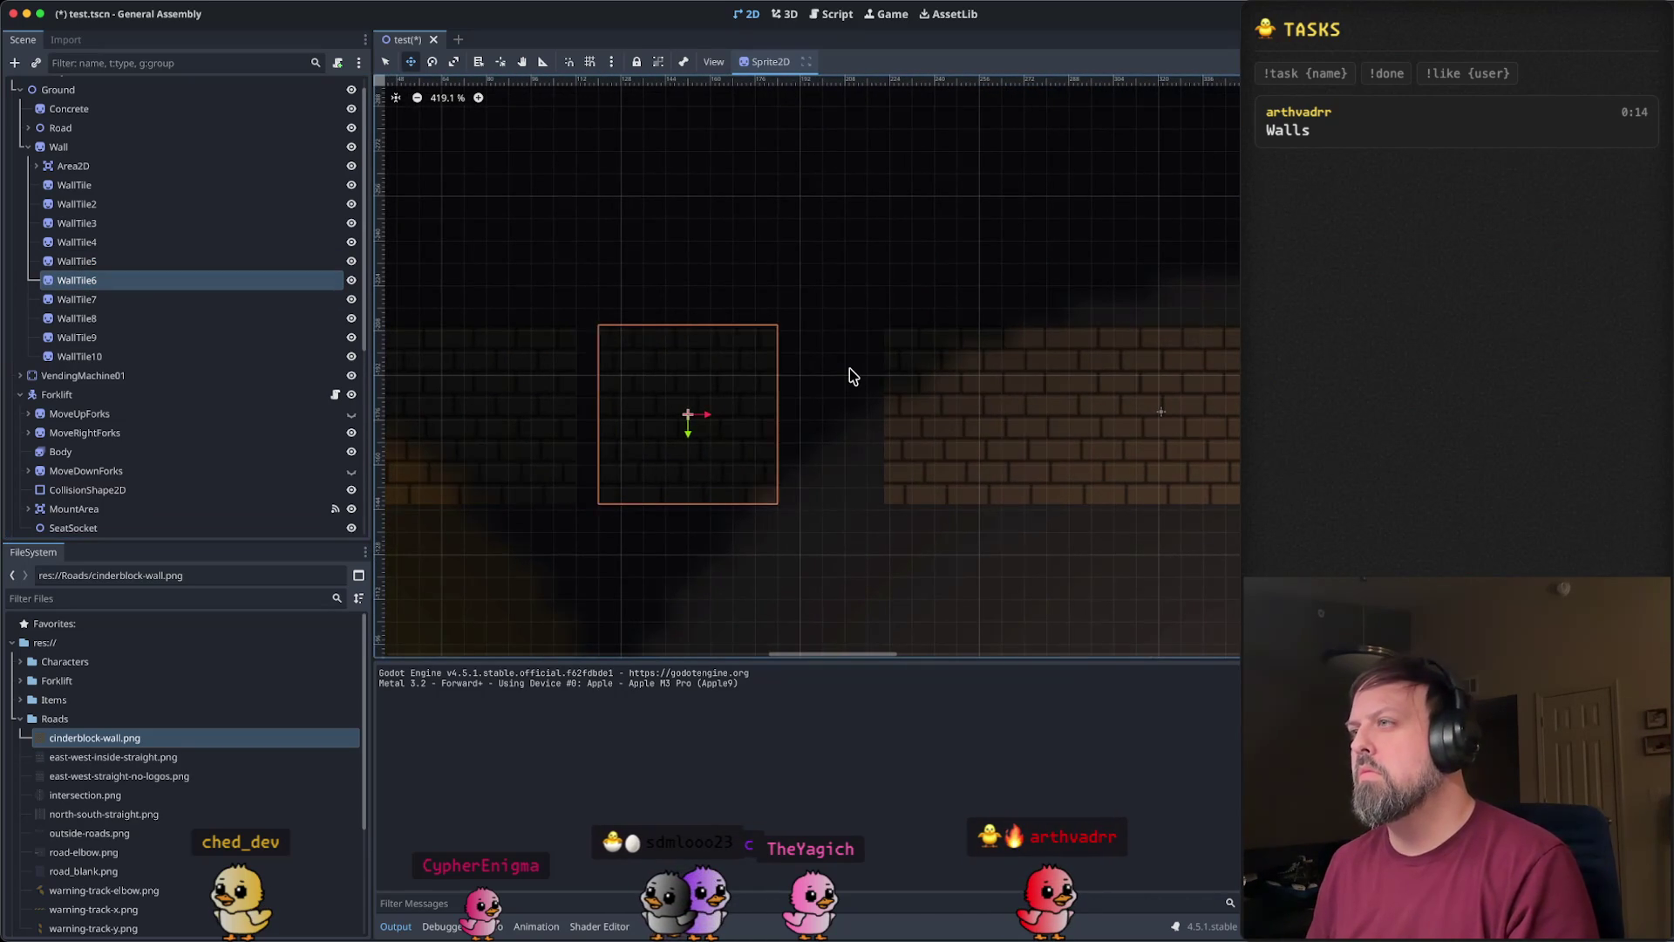
pyautogui.press('Right')
pyautogui.press('Right')
pyautogui.press('Right')
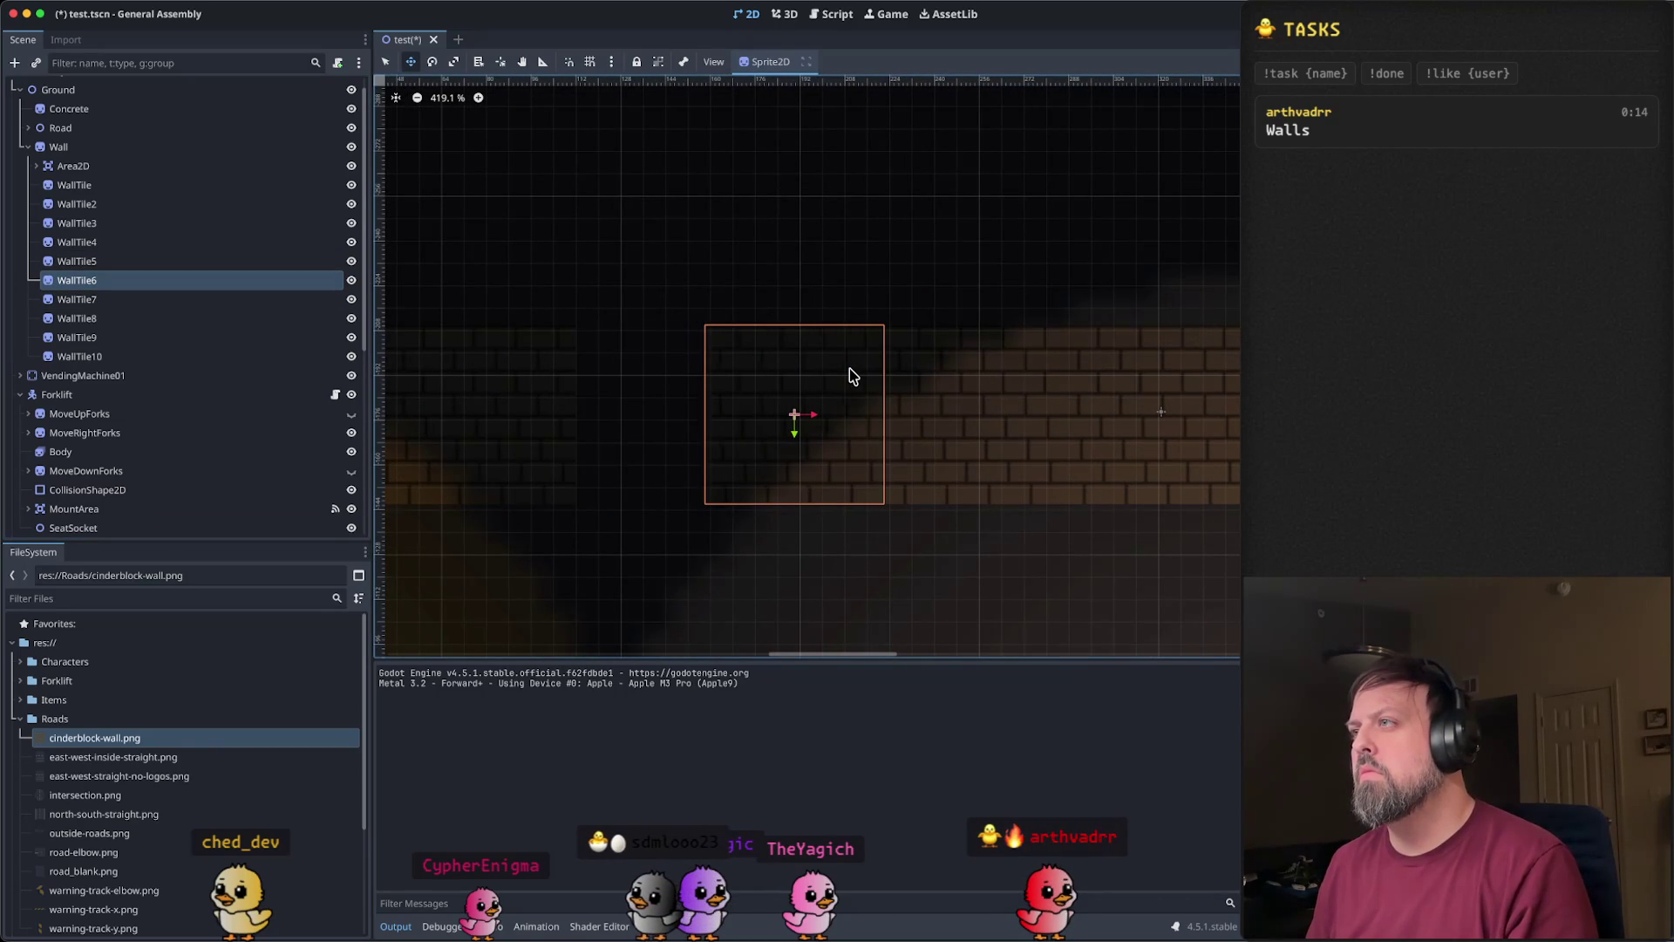
pyautogui.scroll(2, 860, 391)
pyautogui.scroll(4, 929, 411)
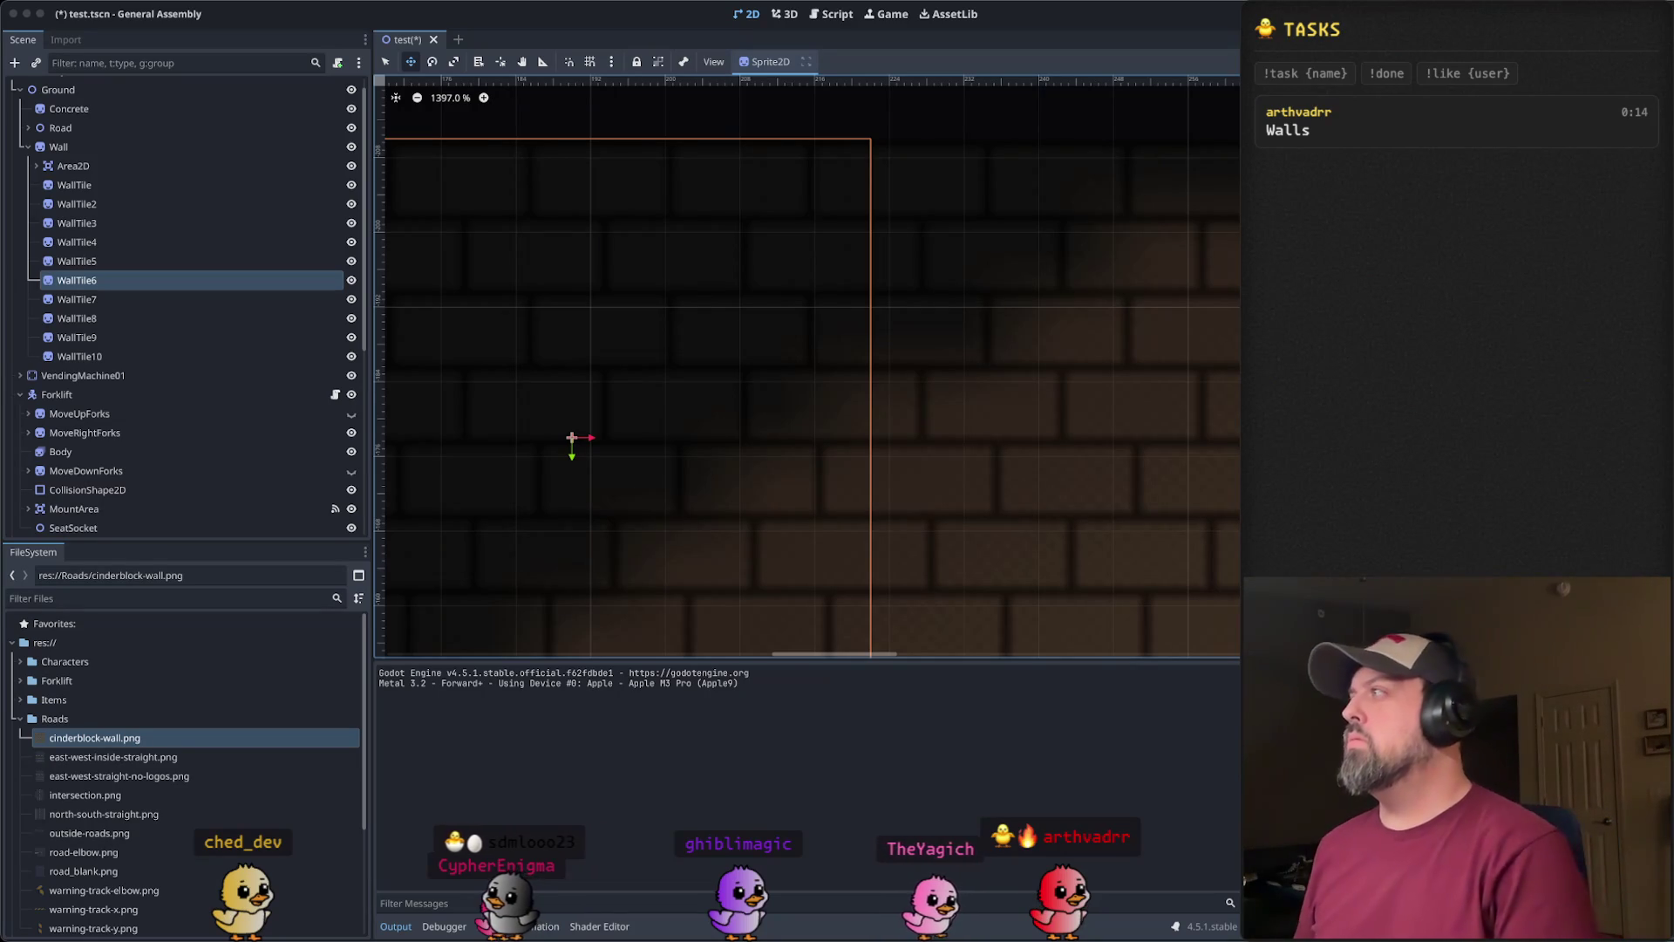
pyautogui.scroll(-5, 883, 371)
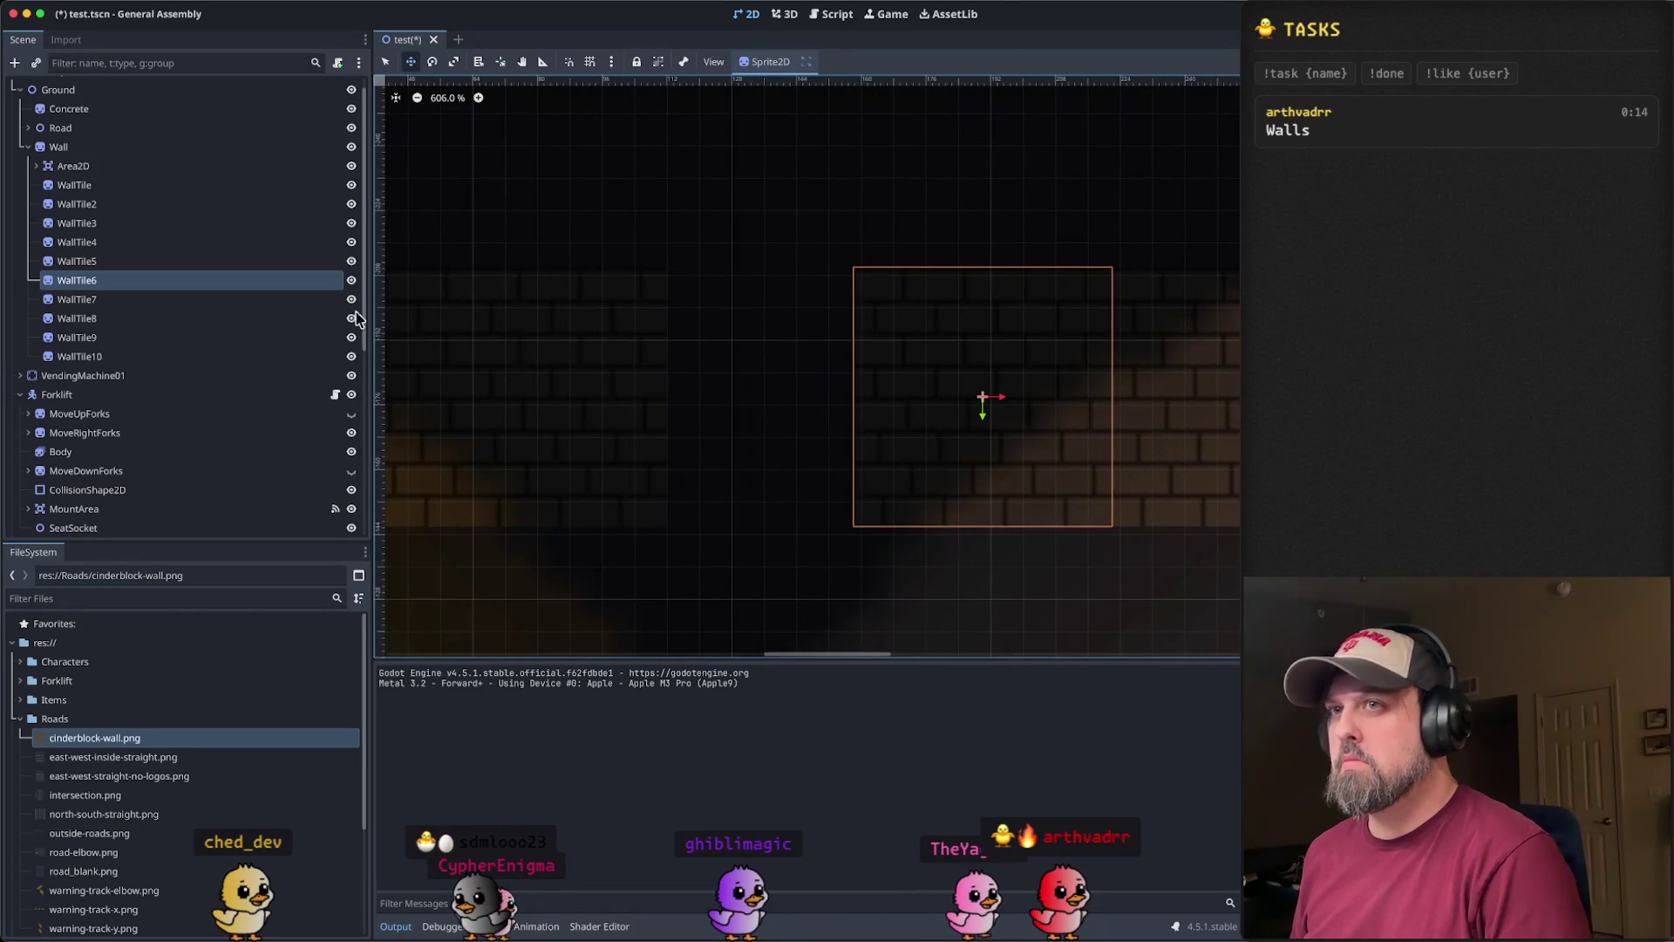
pyautogui.click(164, 301)
pyautogui.press('Right')
pyautogui.press('Right')
pyautogui.press('Right')
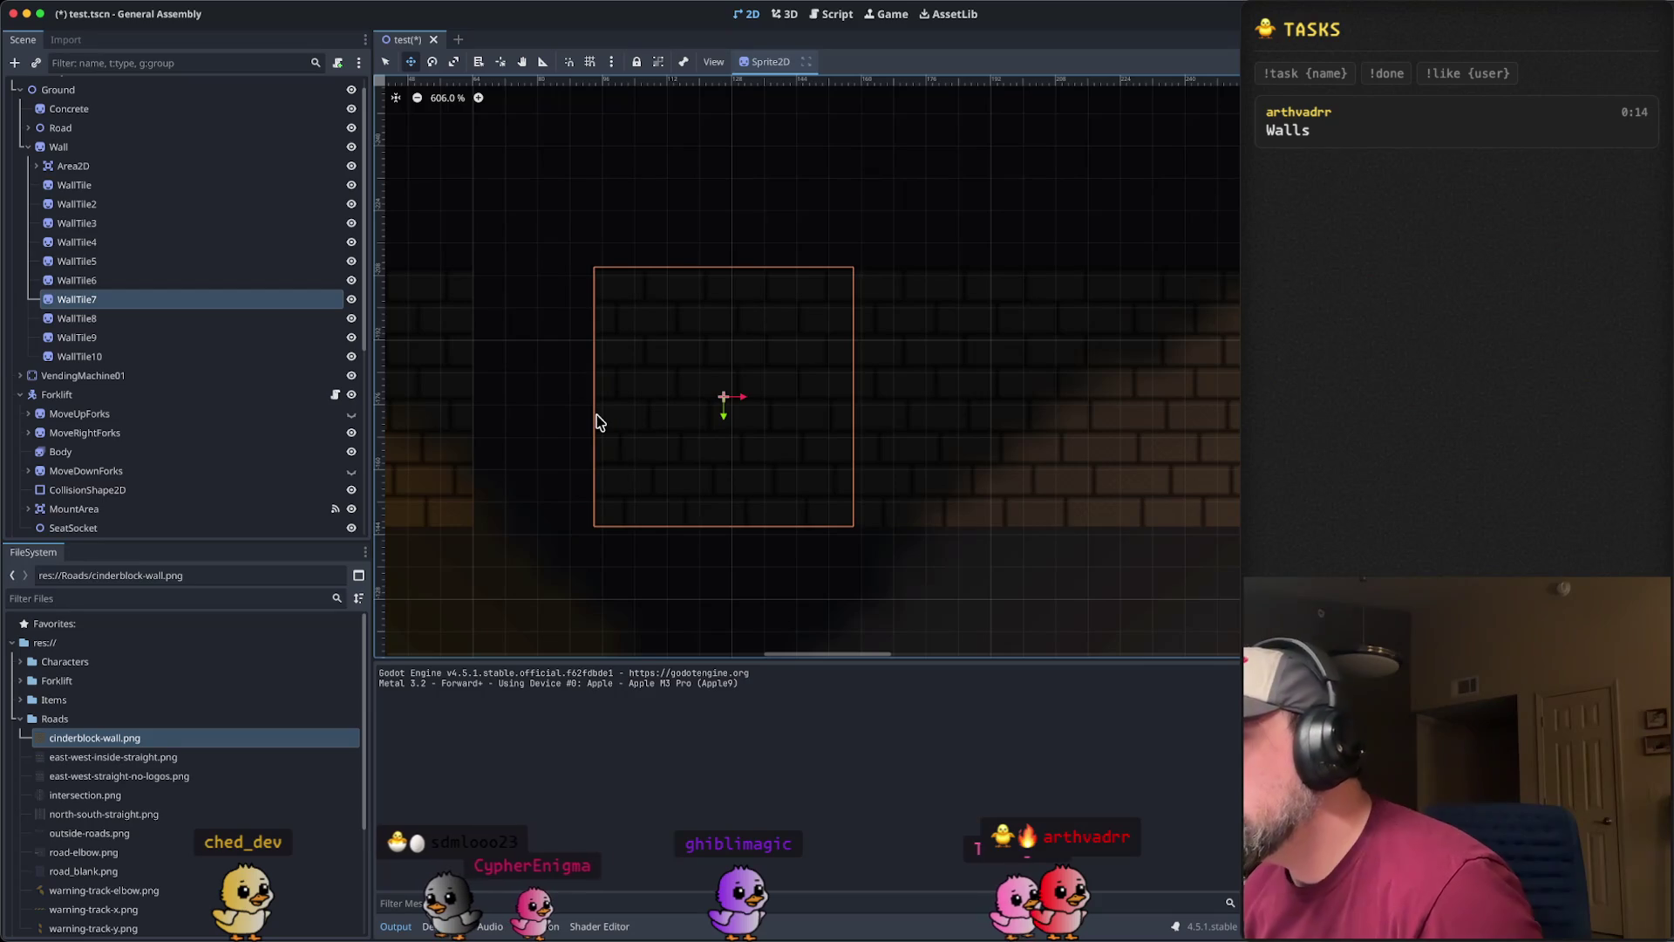
pyautogui.press('Escape')
pyautogui.click(77, 318)
pyautogui.hscroll(-5, 695, 492)
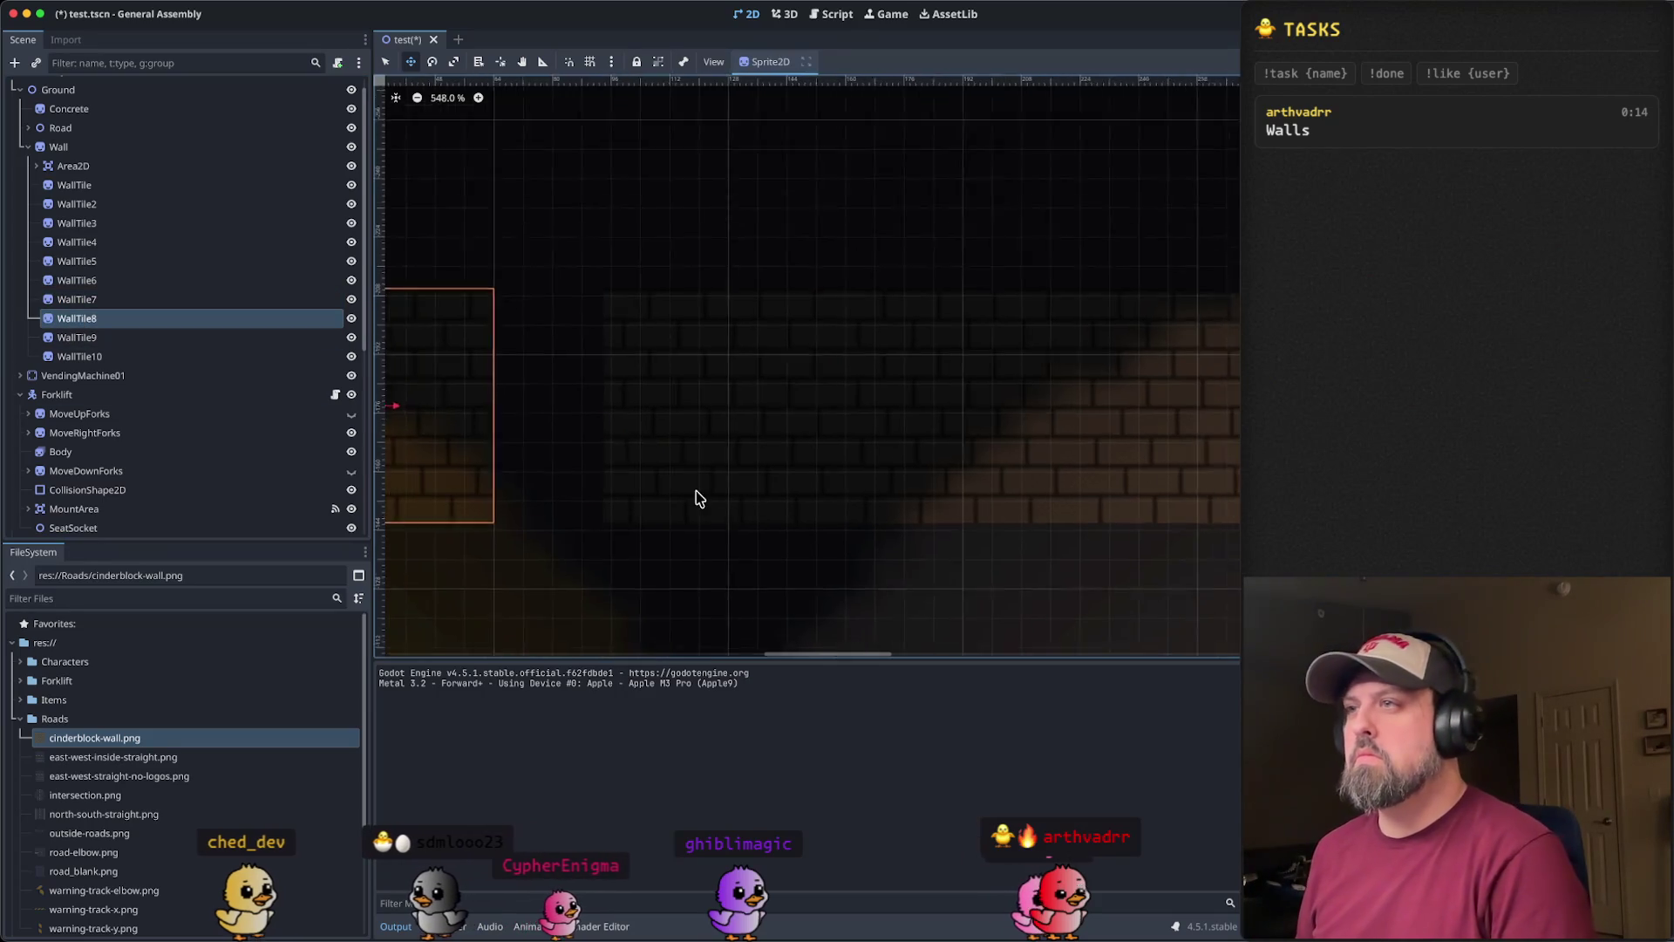
pyautogui.scroll(-2, 784, 486)
pyautogui.hscroll(-3, 872, 501)
pyautogui.press('Right')
pyautogui.press('Right')
pyautogui.press('Right')
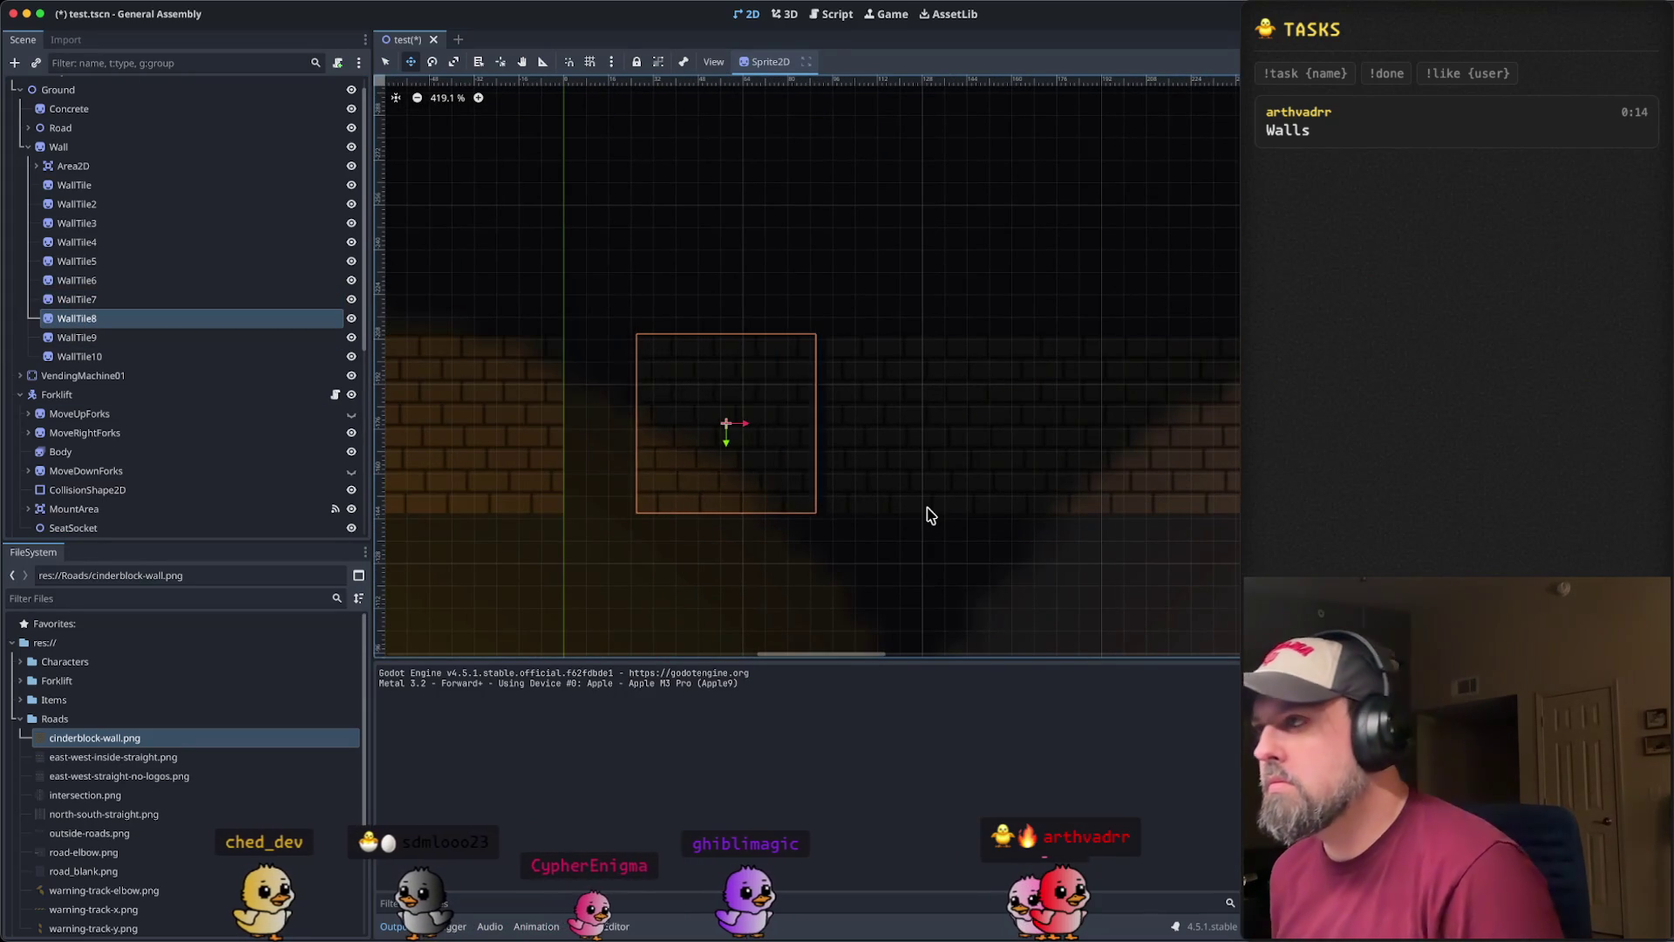
pyautogui.press('Escape')
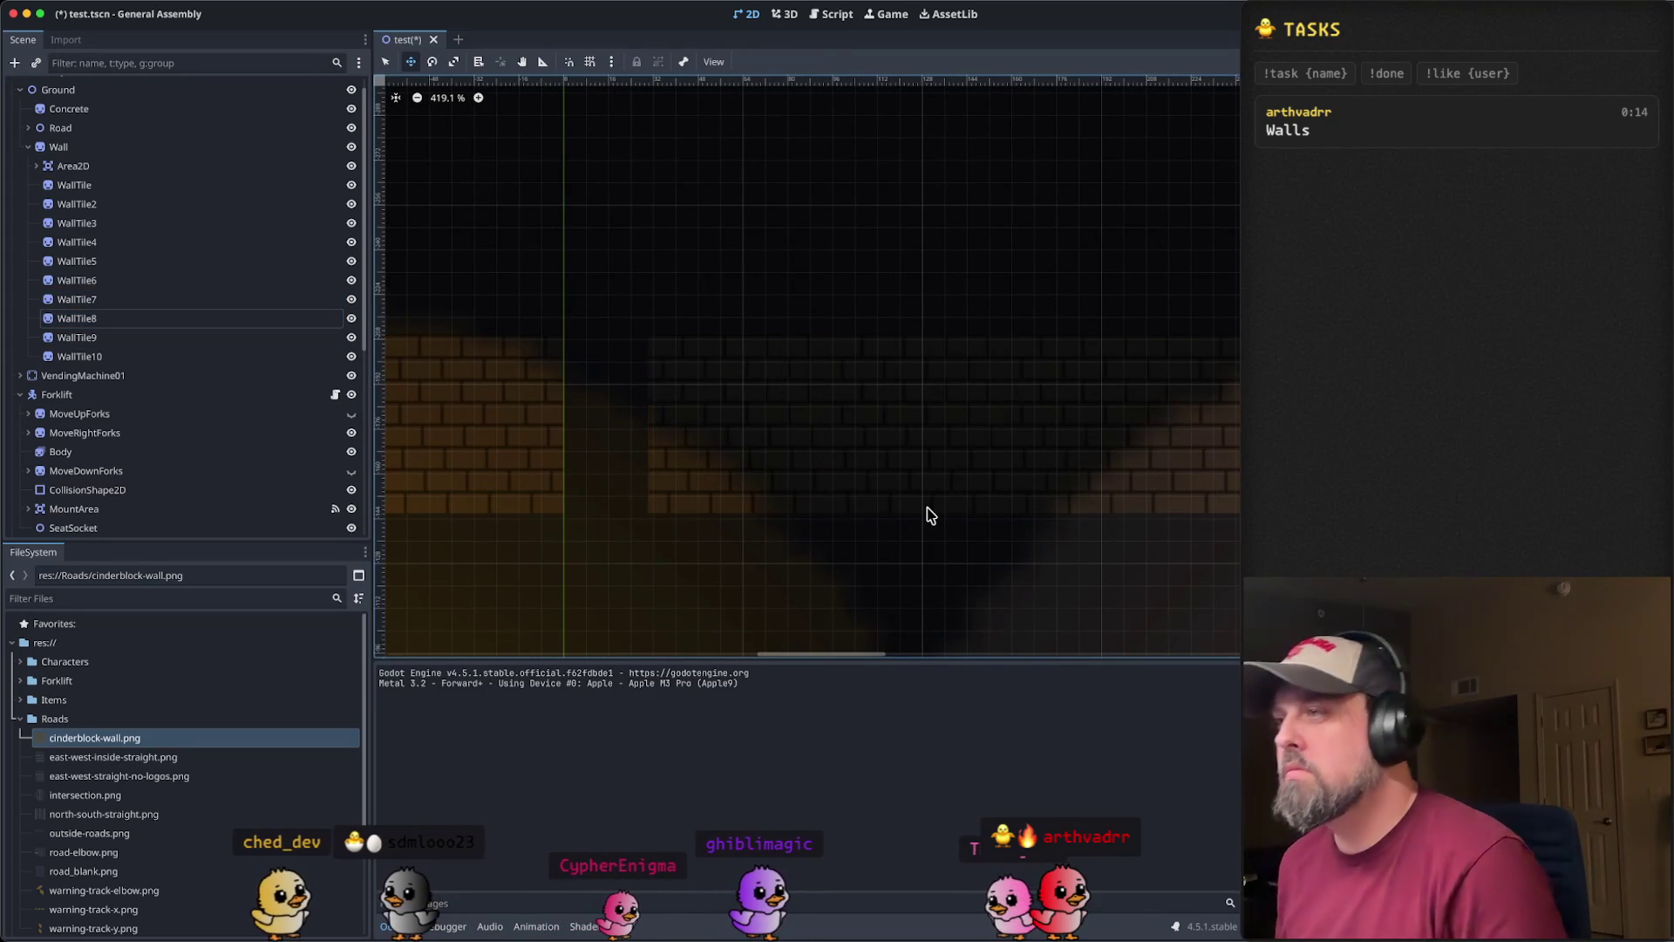
# - Shift WallTile9 and WallTile10 right until flush, then zoom out over the whole row
pyautogui.click(101, 337)
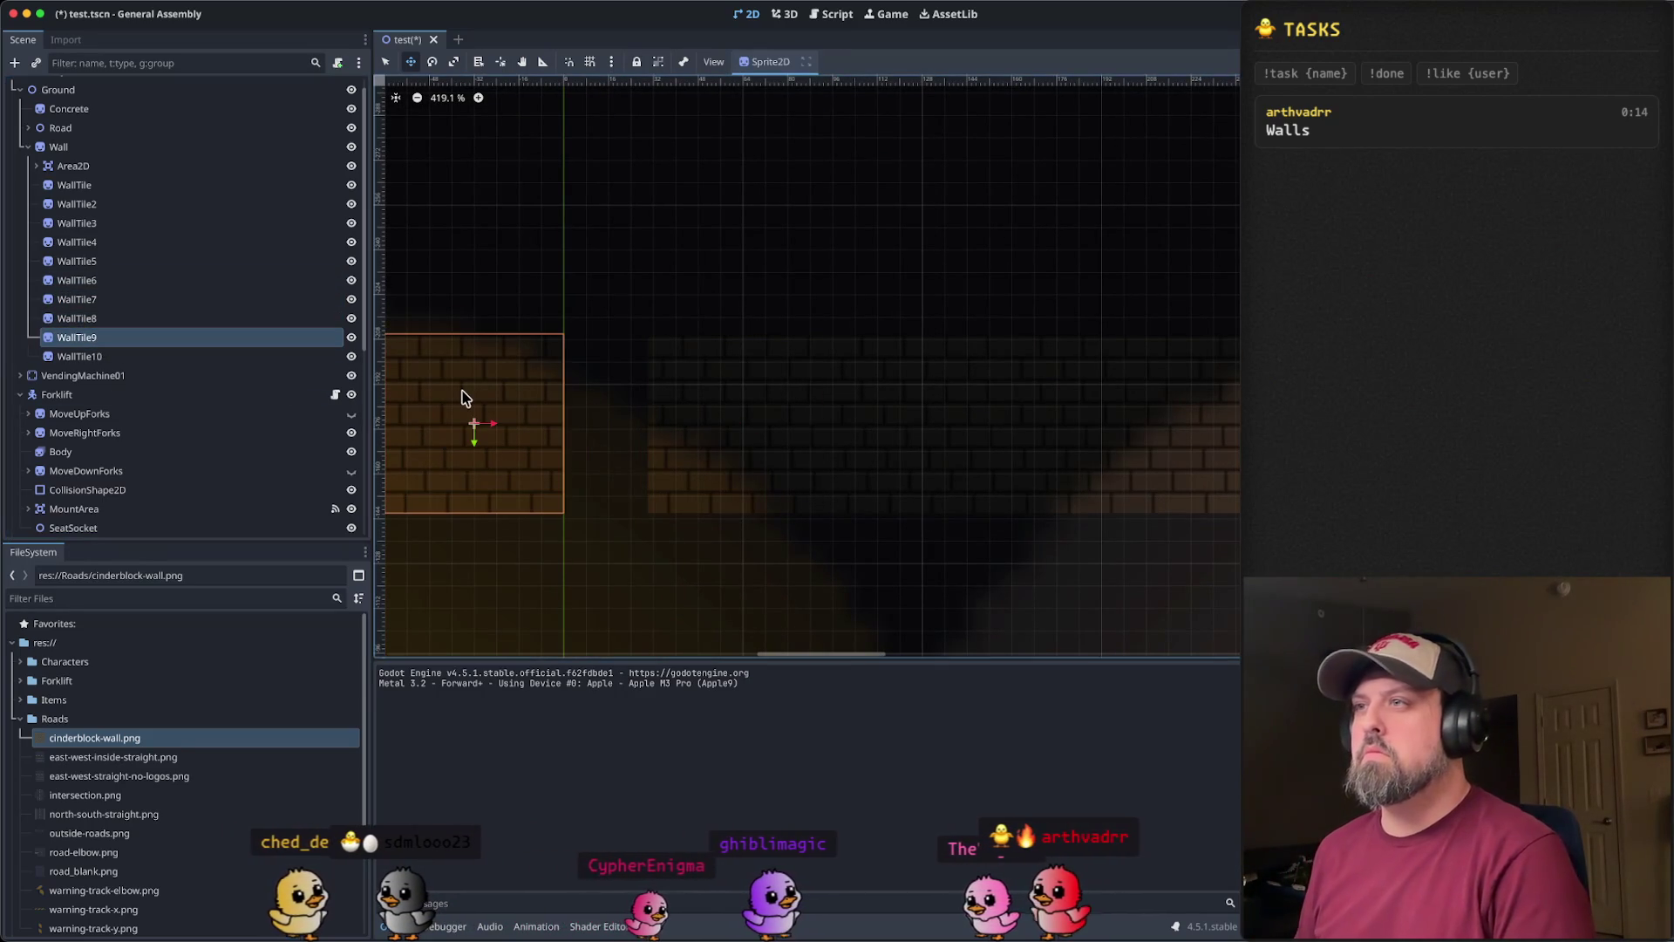
pyautogui.press('Right')
pyautogui.press('Right')
pyautogui.press('Right')
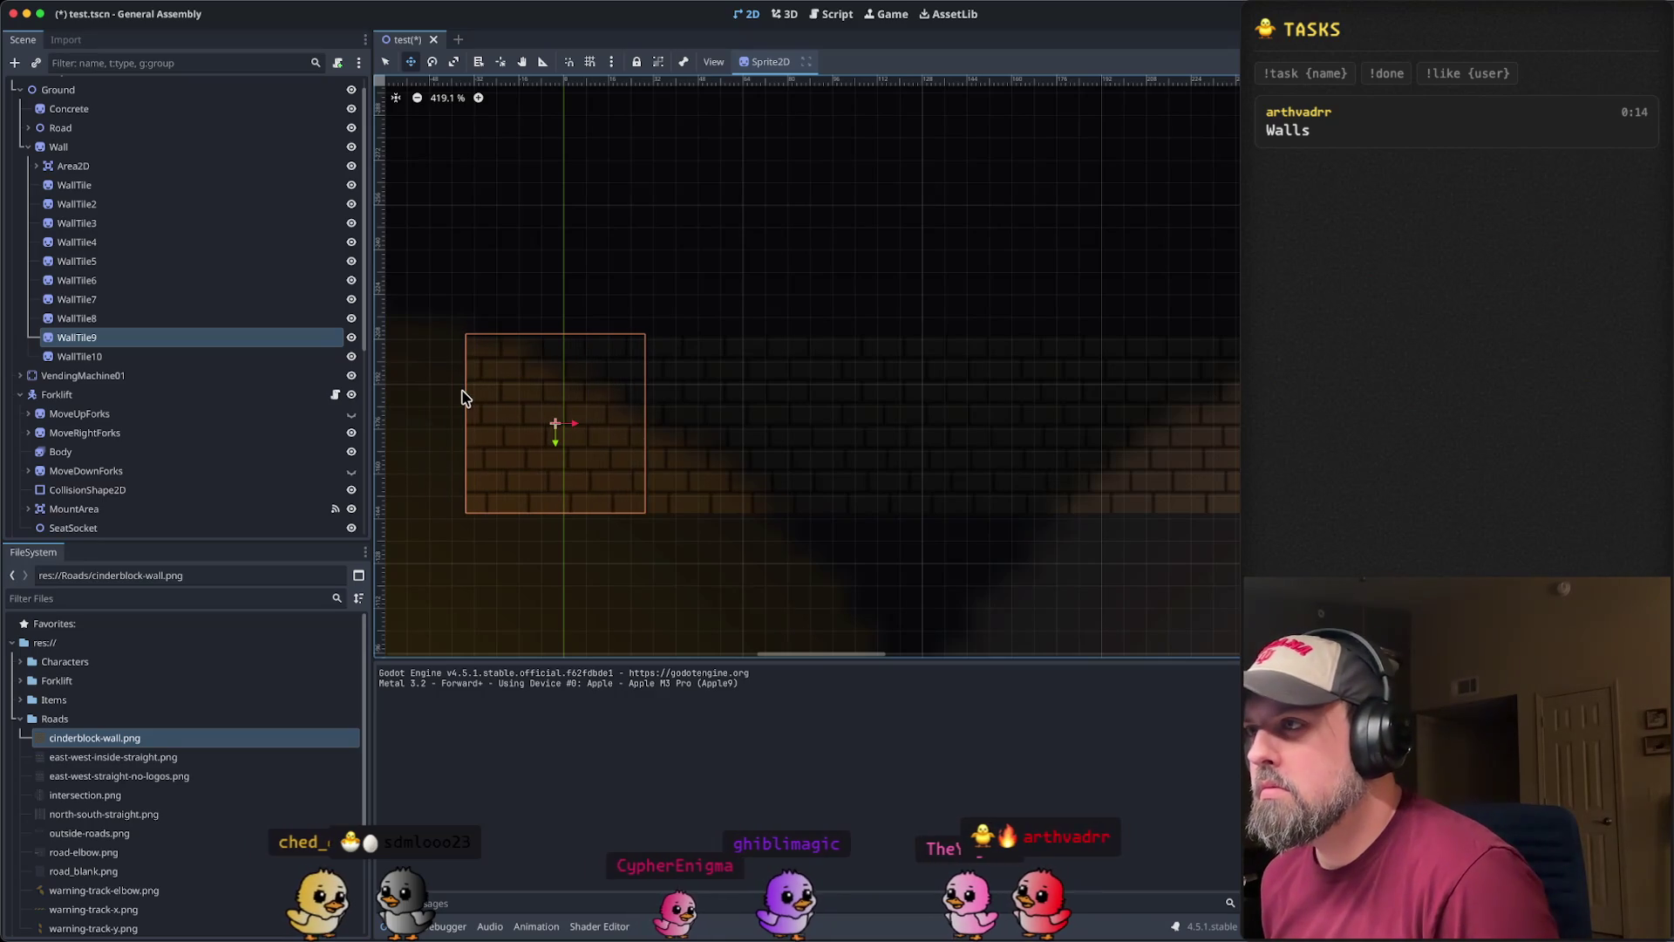
pyautogui.press('Escape')
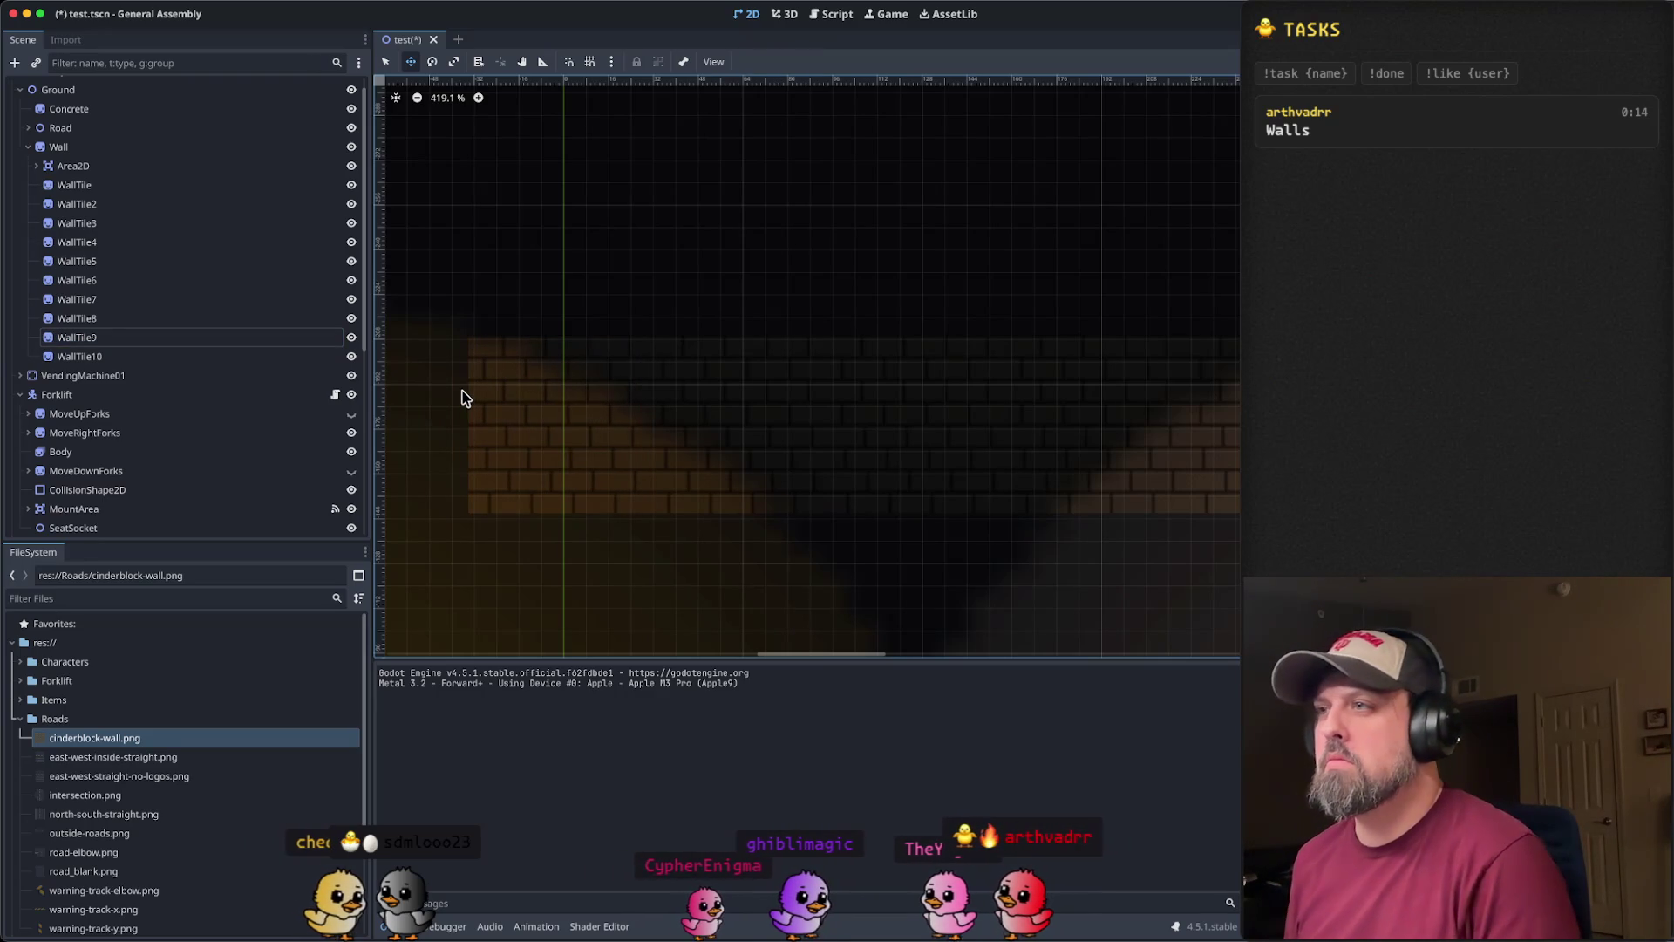
pyautogui.hscroll(-5, 656, 299)
pyautogui.click(103, 357)
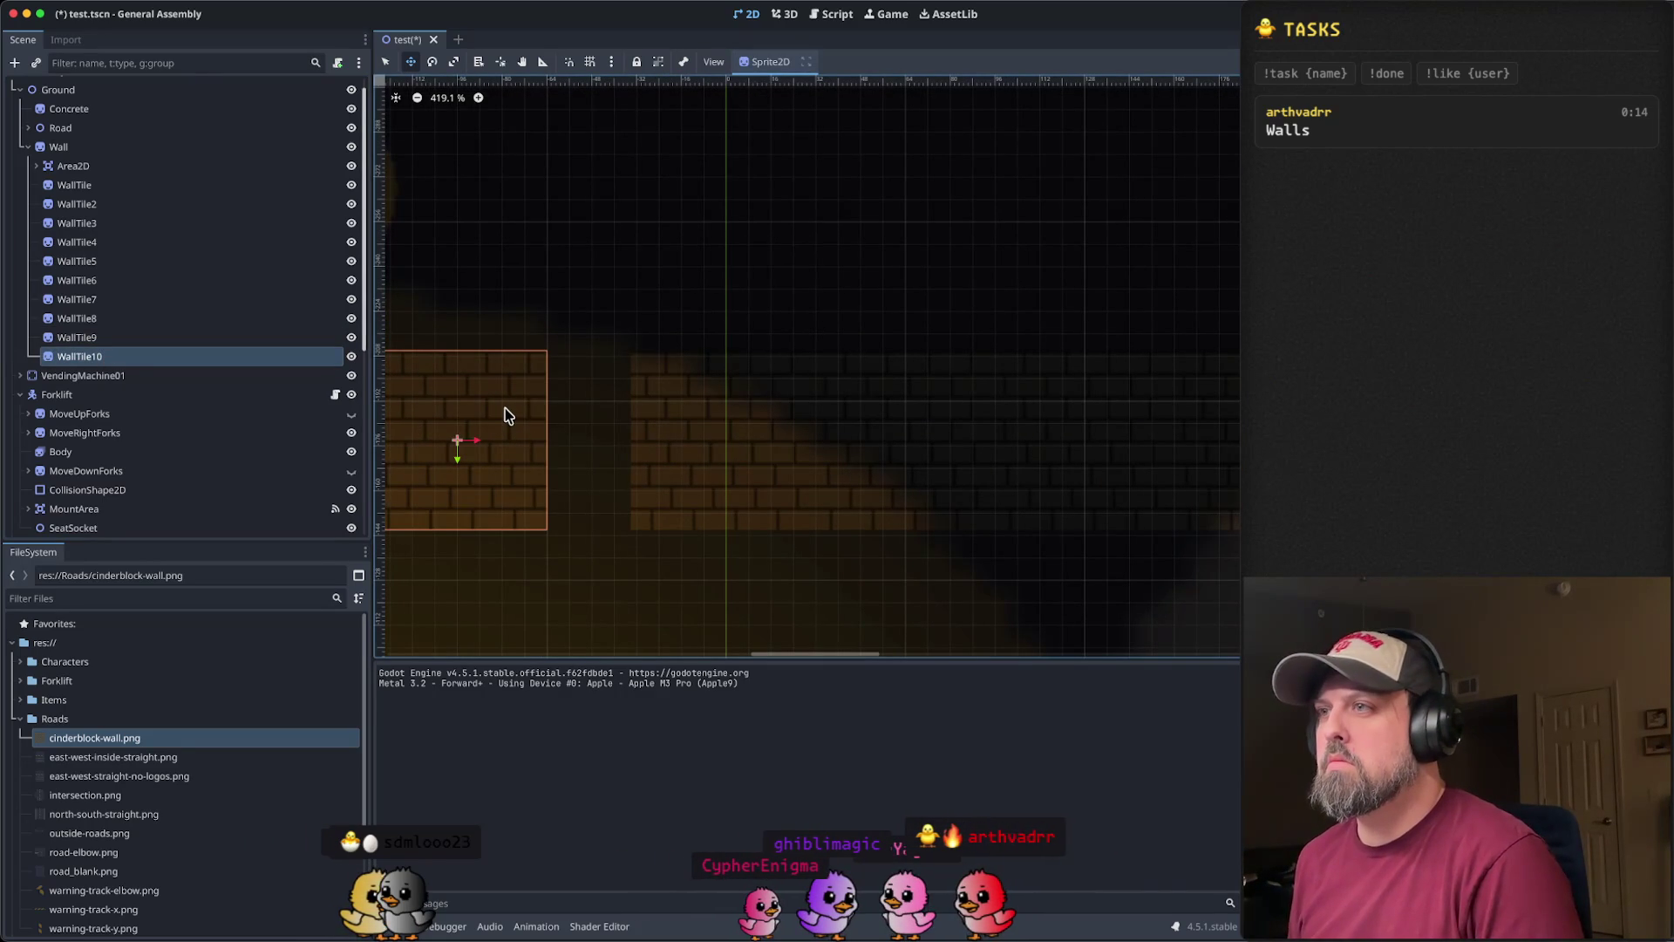
pyautogui.press('Right')
pyautogui.press('Right')
pyautogui.press('Right')
pyautogui.press('Escape')
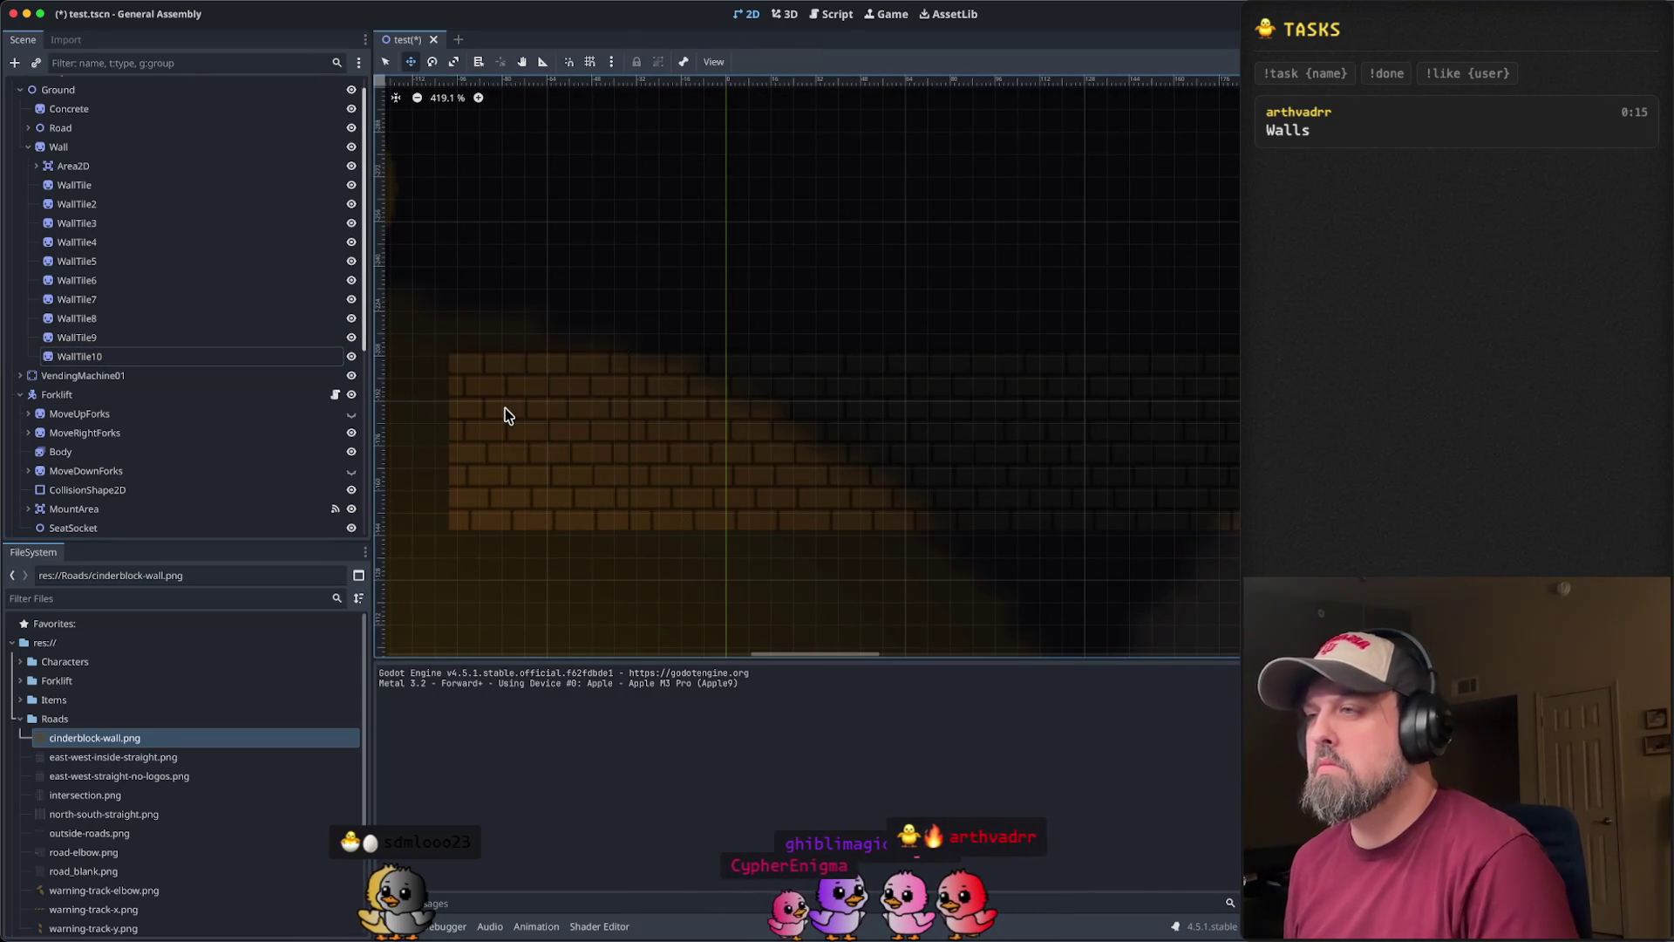
pyautogui.click(124, 352)
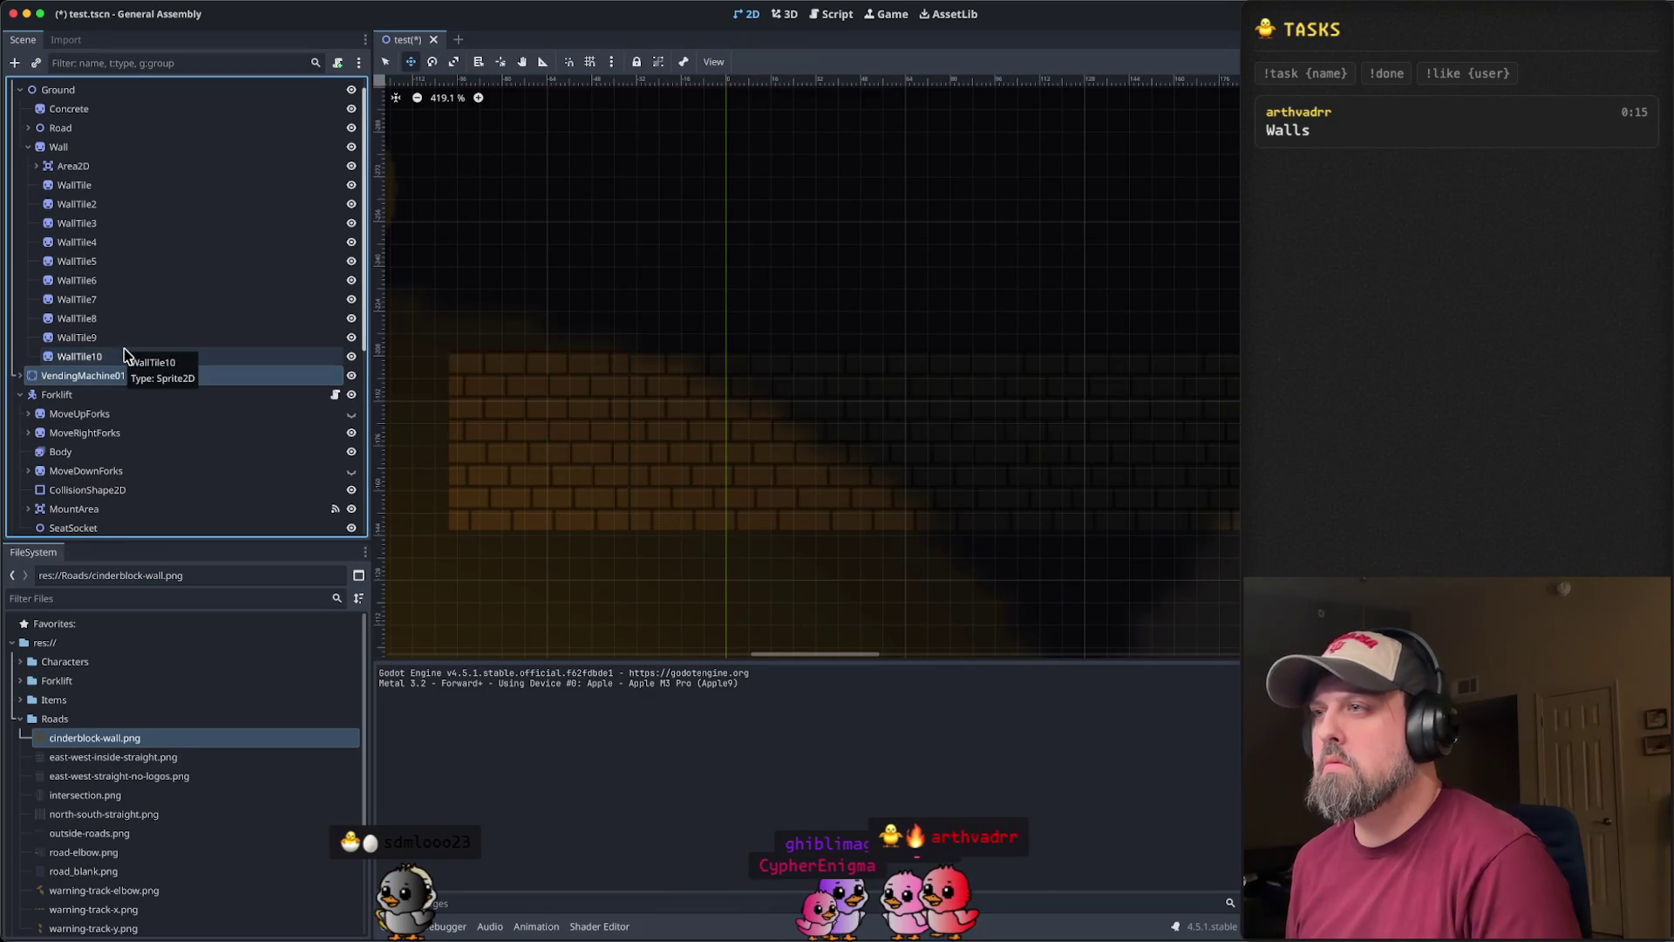
pyautogui.press('Down')
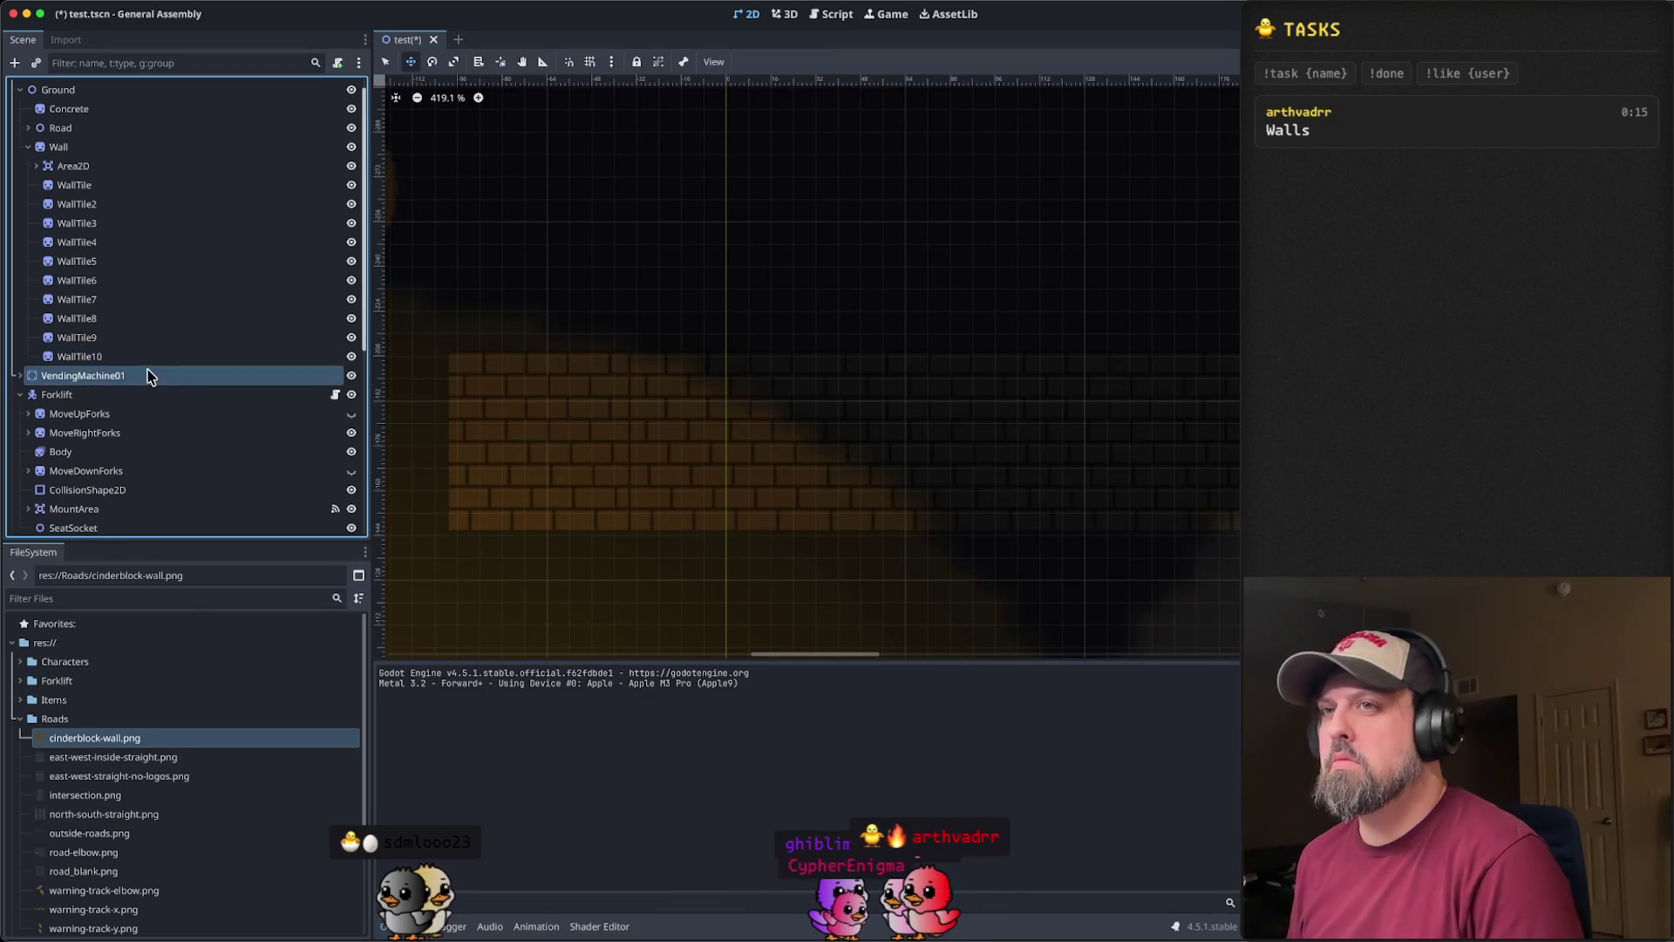
pyautogui.click(149, 355)
pyautogui.scroll(2, 598, 411)
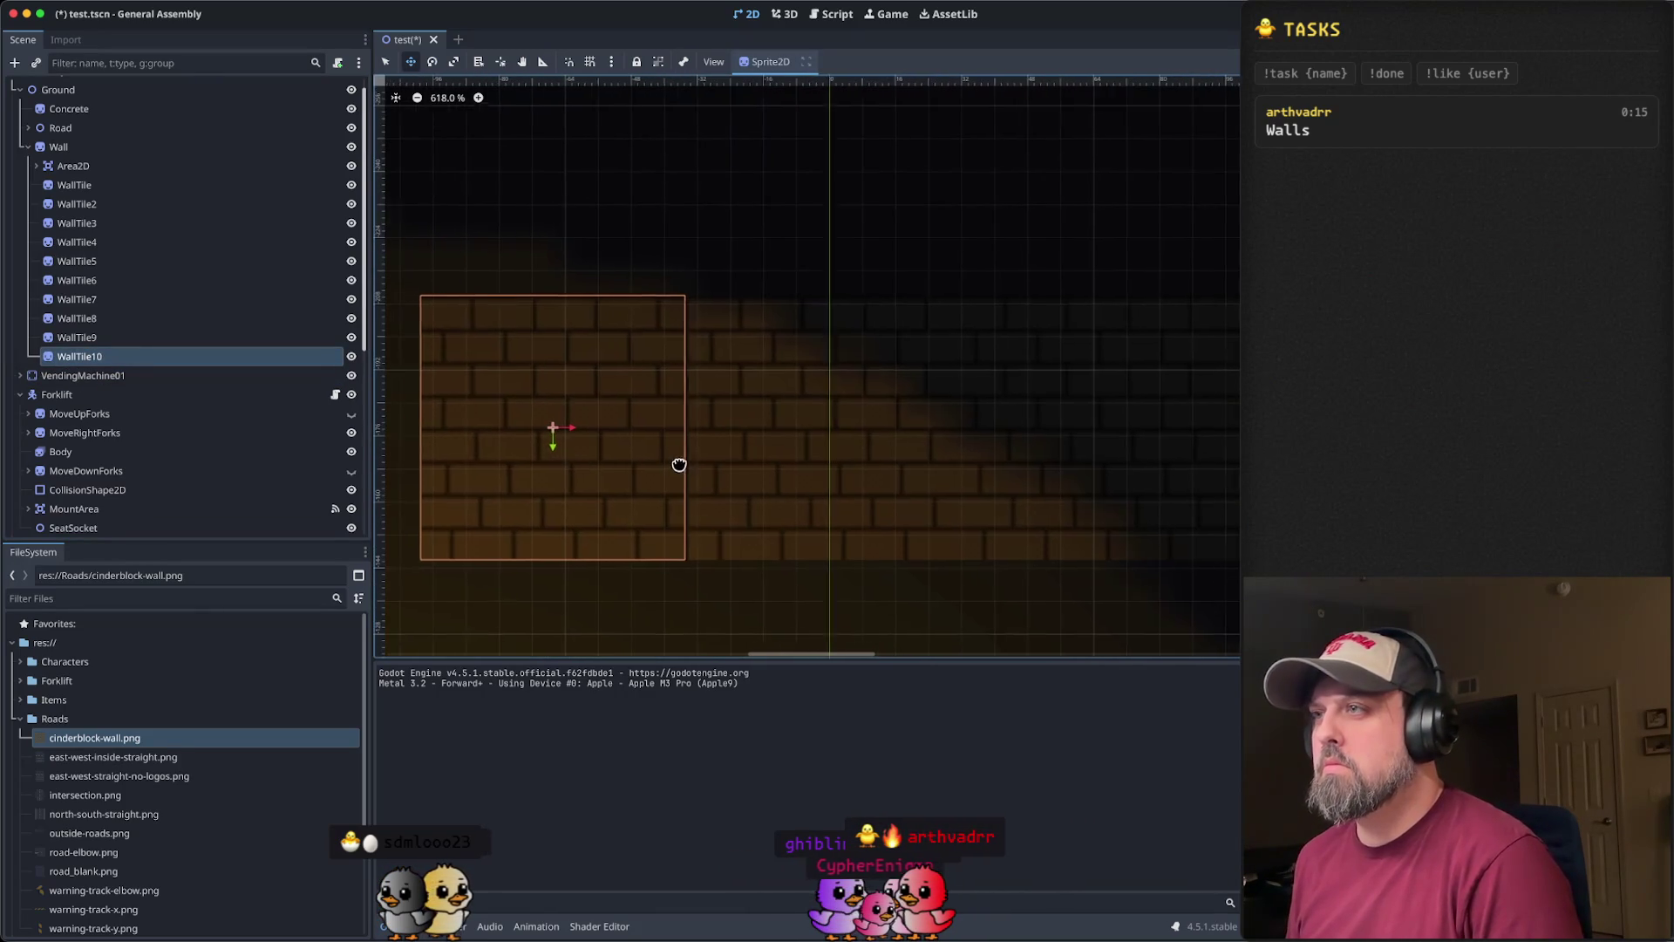
pyautogui.moveTo(669, 467); pyautogui.dragTo(784, 463)
pyautogui.click(837, 460)
pyautogui.scroll(-3, 934, 479)
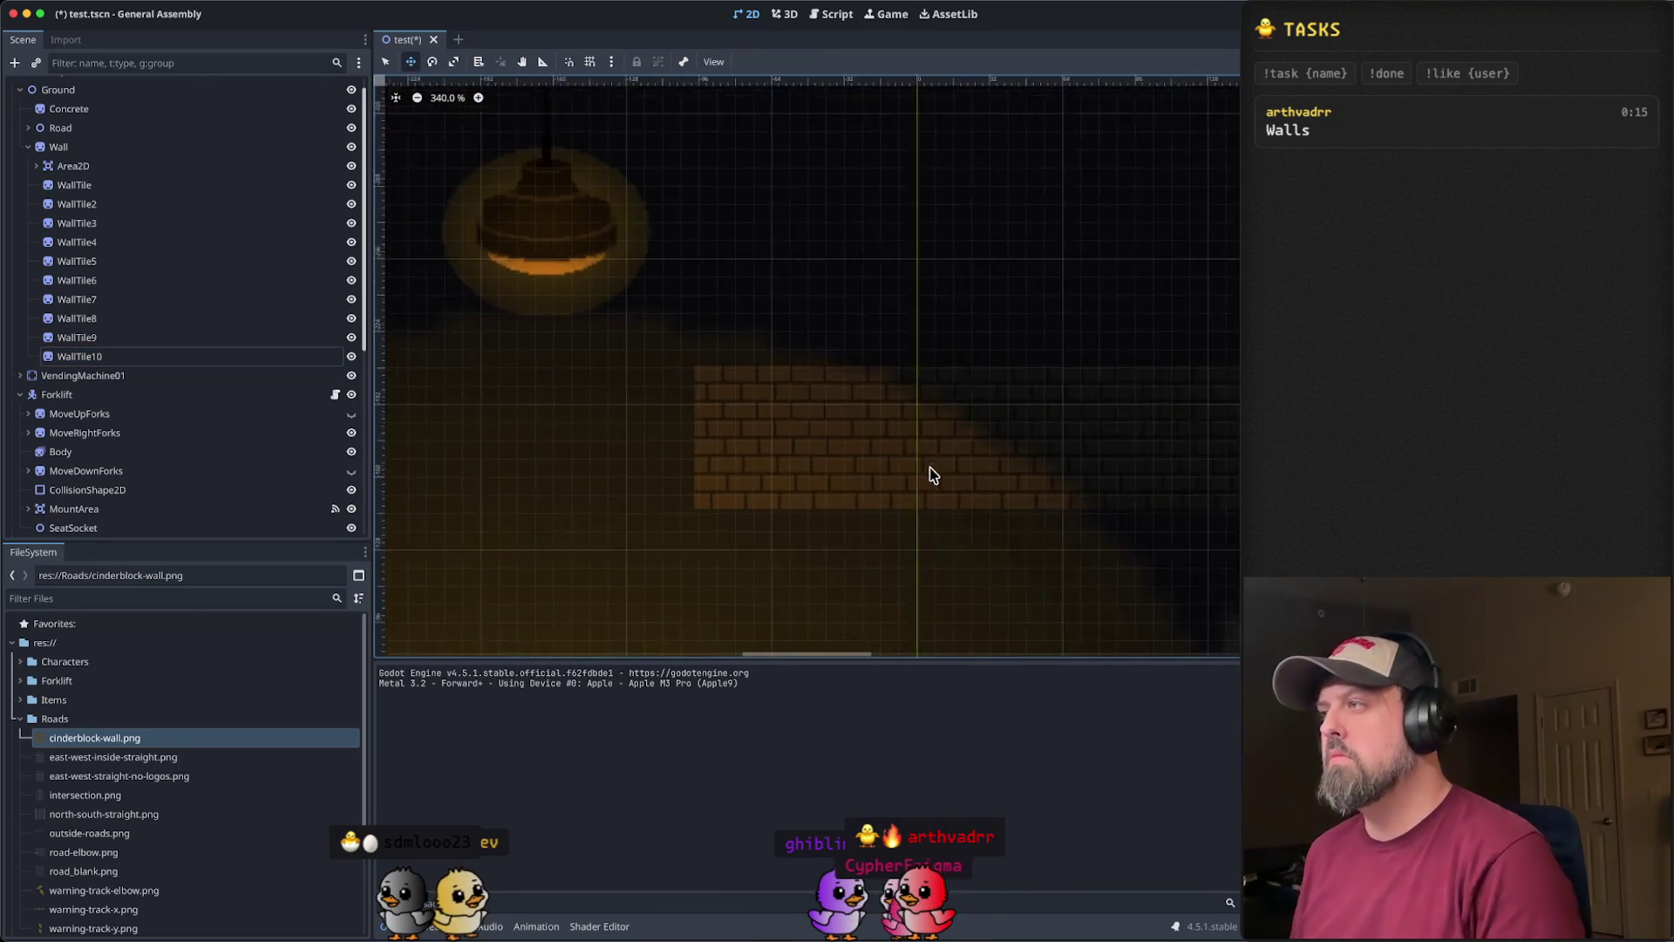
pyautogui.scroll(-12, 936, 479)
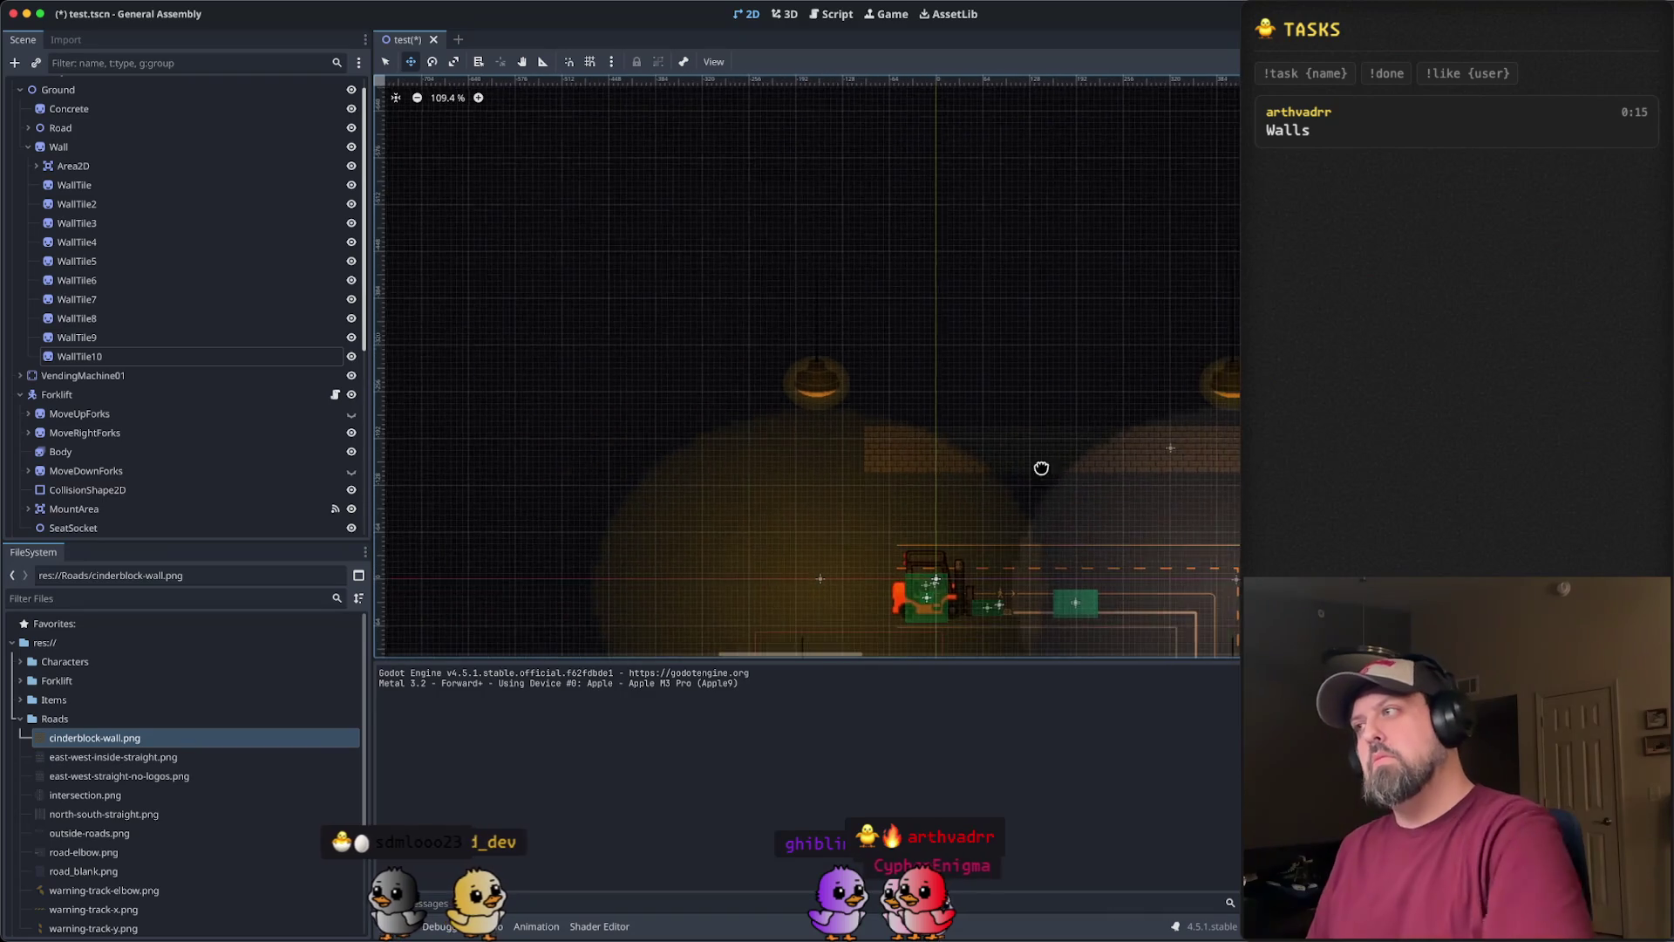
# - Add a new Node2D child under the Wall node
pyautogui.moveTo(1048, 468); pyautogui.dragTo(828, 474)
pyautogui.click(143, 185)
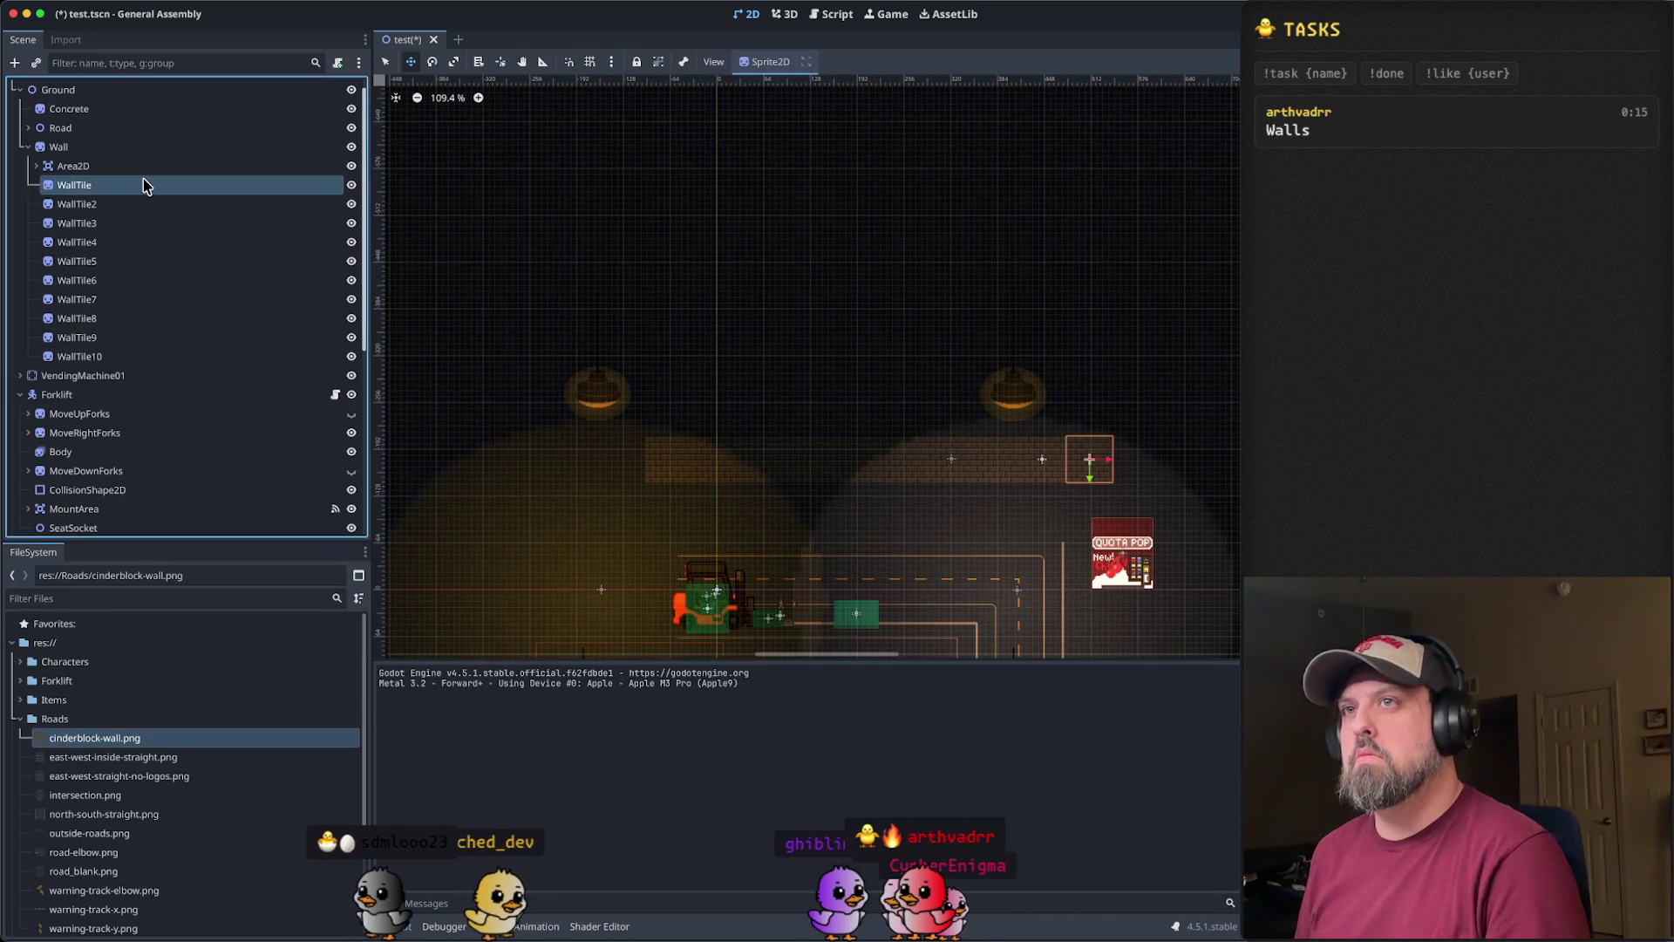
pyautogui.keyDown('shift'); pyautogui.click(161, 358); pyautogui.keyUp('shift')
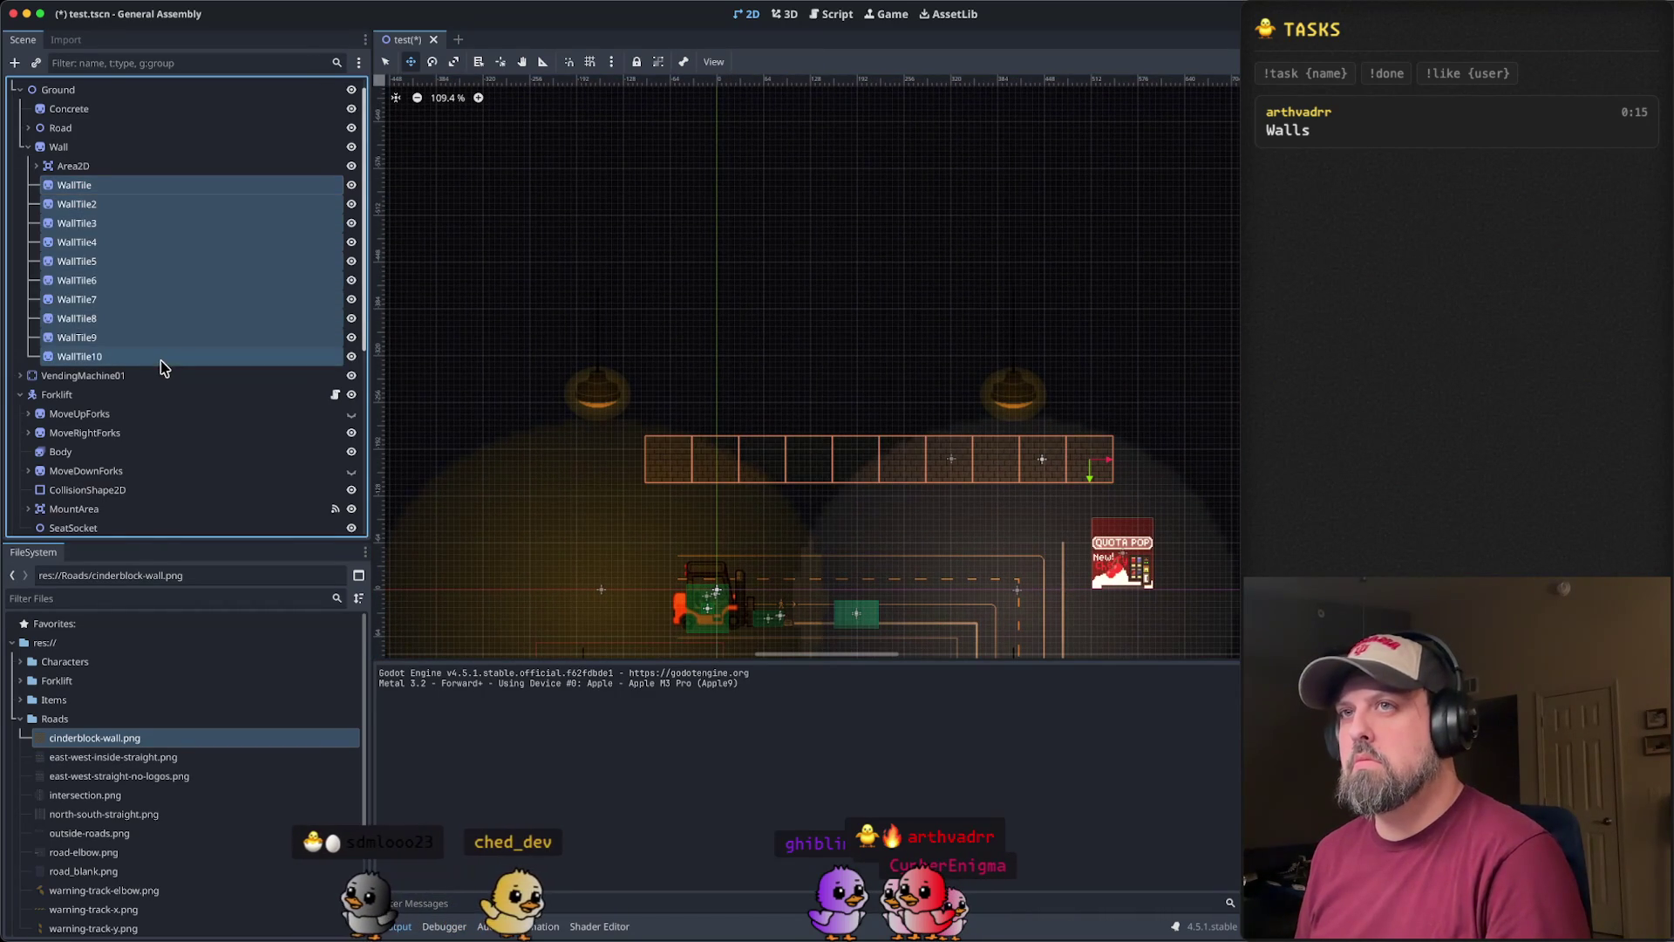
pyautogui.rightClick(117, 249)
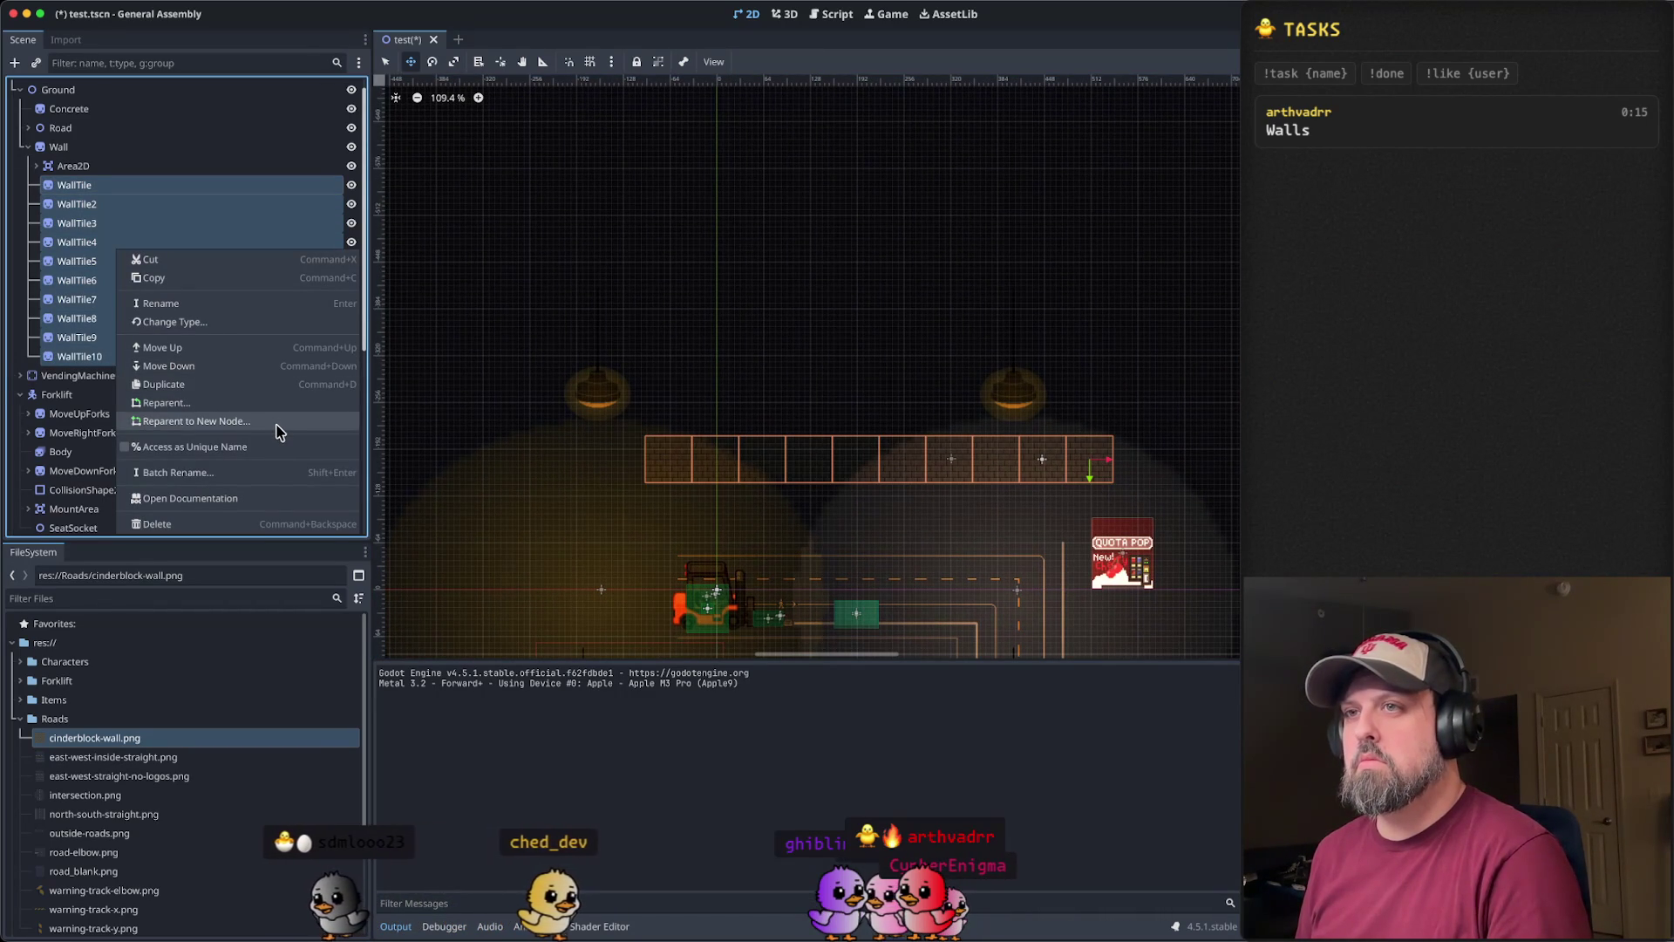
pyautogui.click(80, 244)
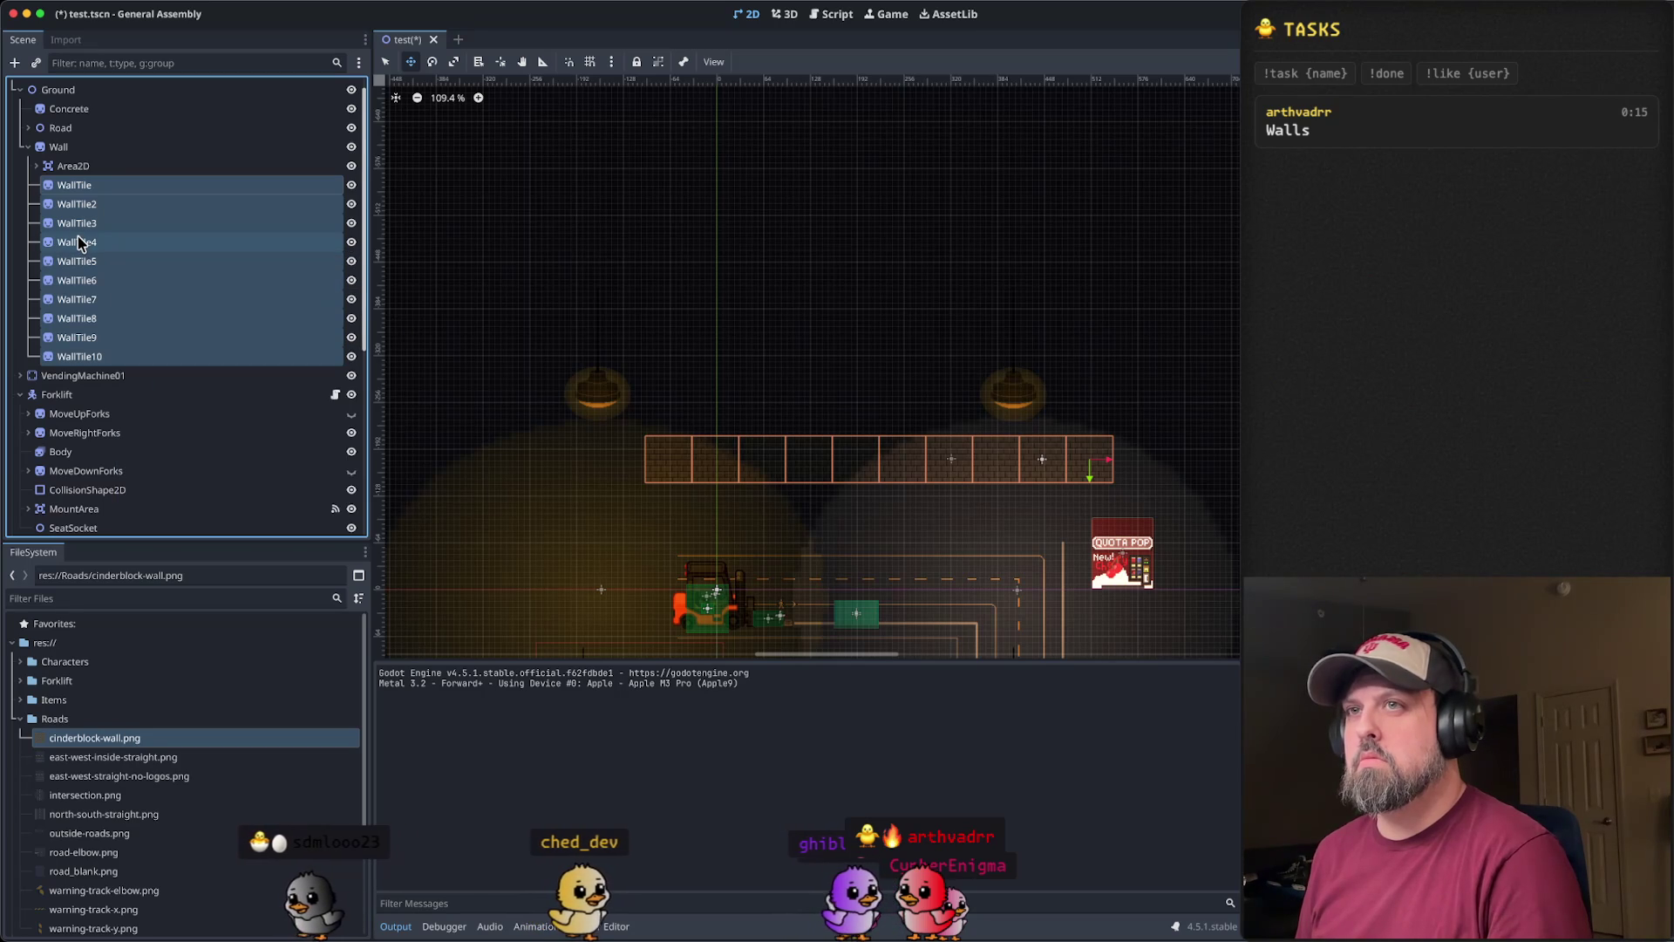
pyautogui.rightClick(85, 148)
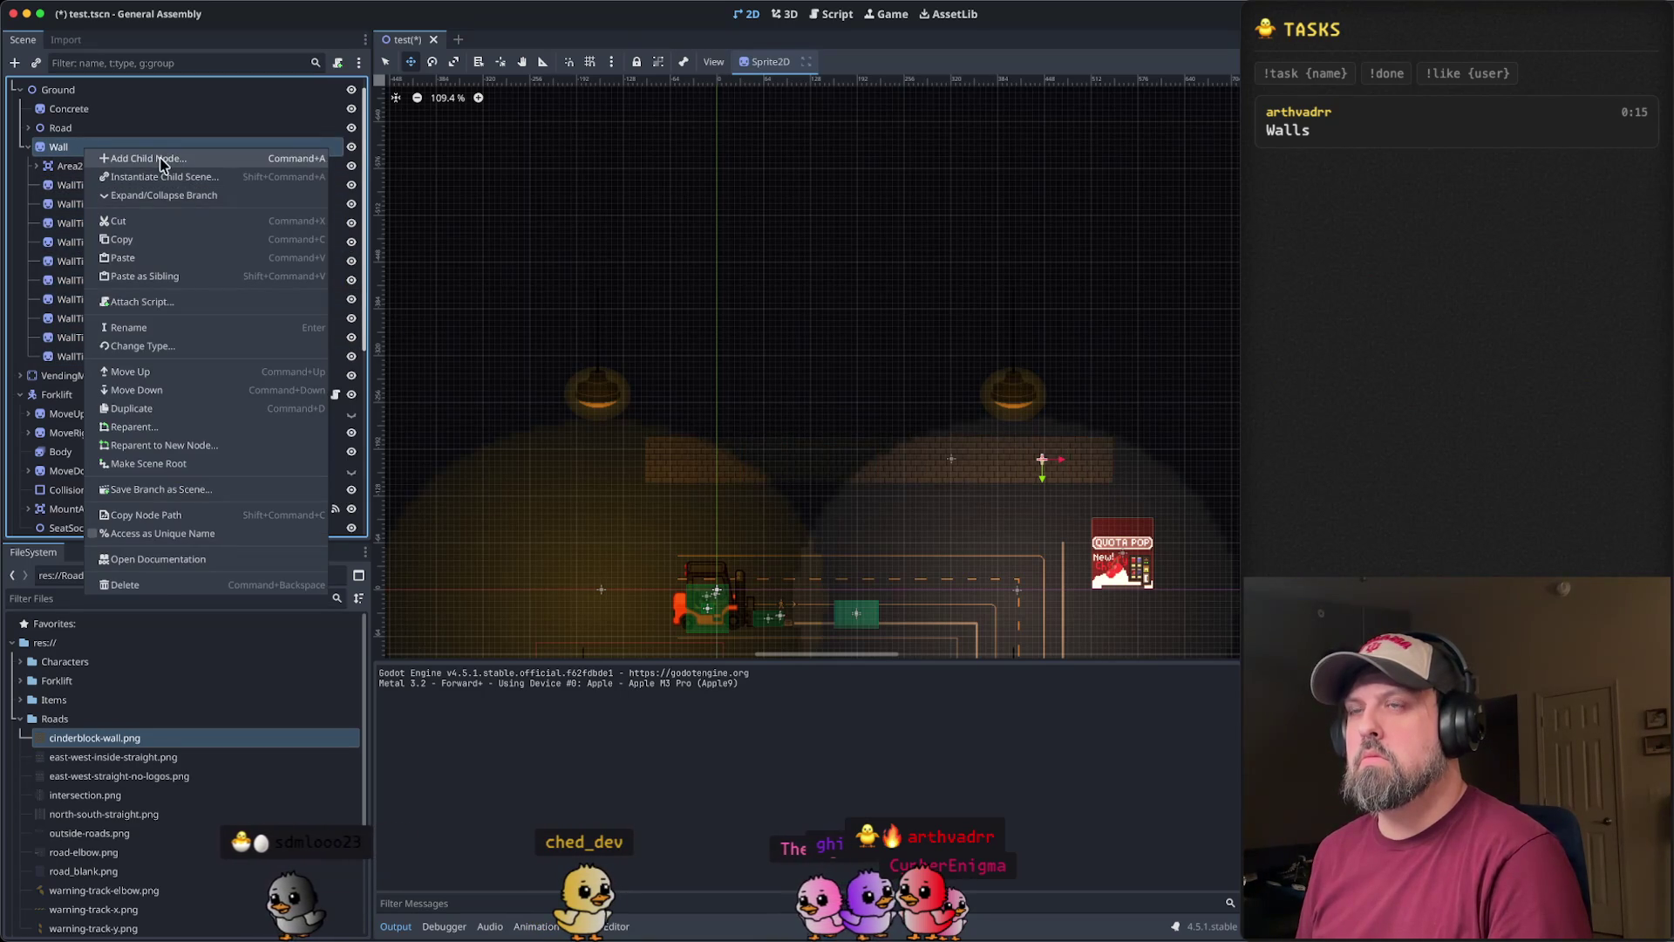
pyautogui.click(148, 159)
pyautogui.click(773, 349)
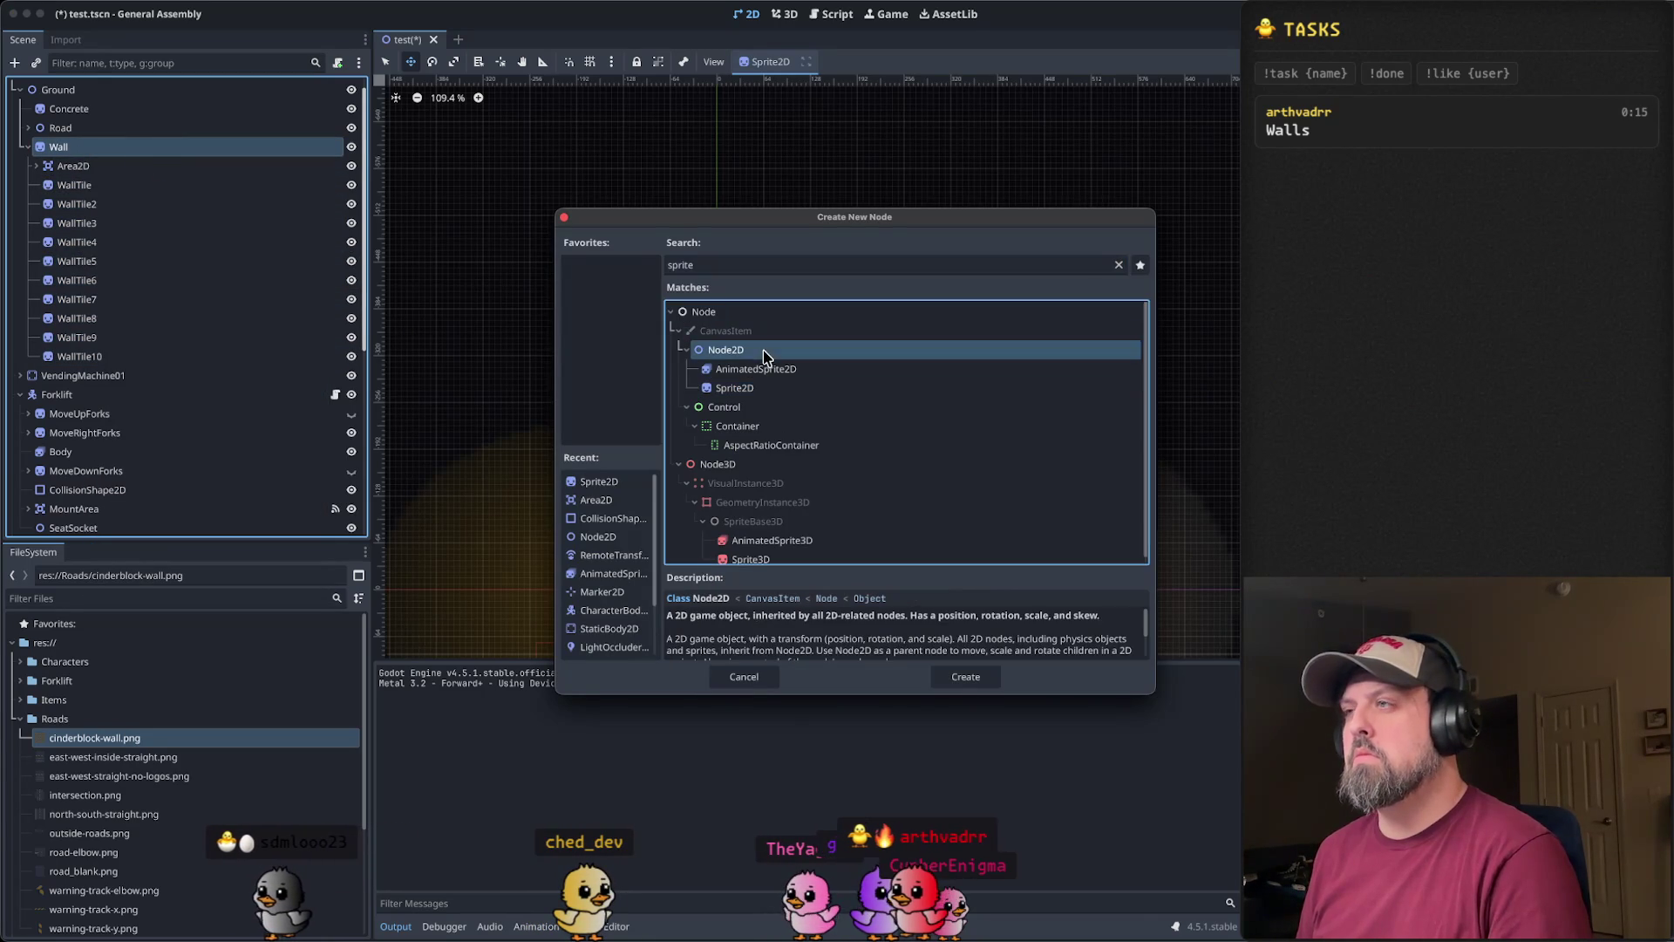
pyautogui.doubleClick(711, 266)
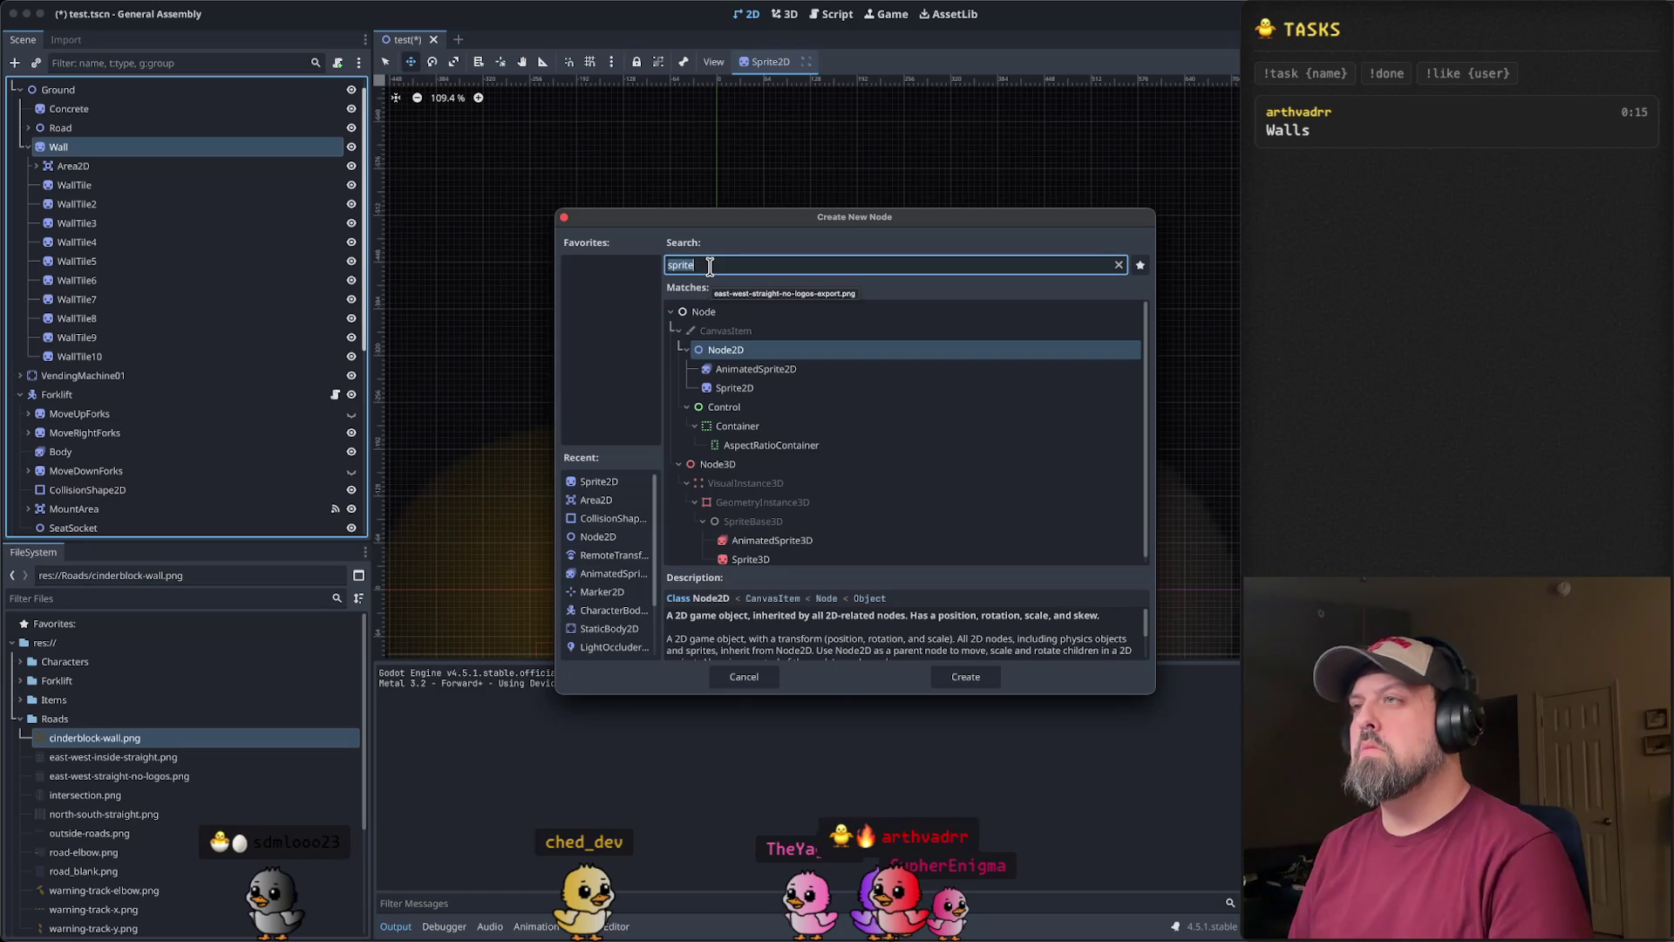
pyautogui.write('Row')
pyautogui.press('BackSpace')
pyautogui.press('BackSpace')
pyautogui.press('BackSpace')
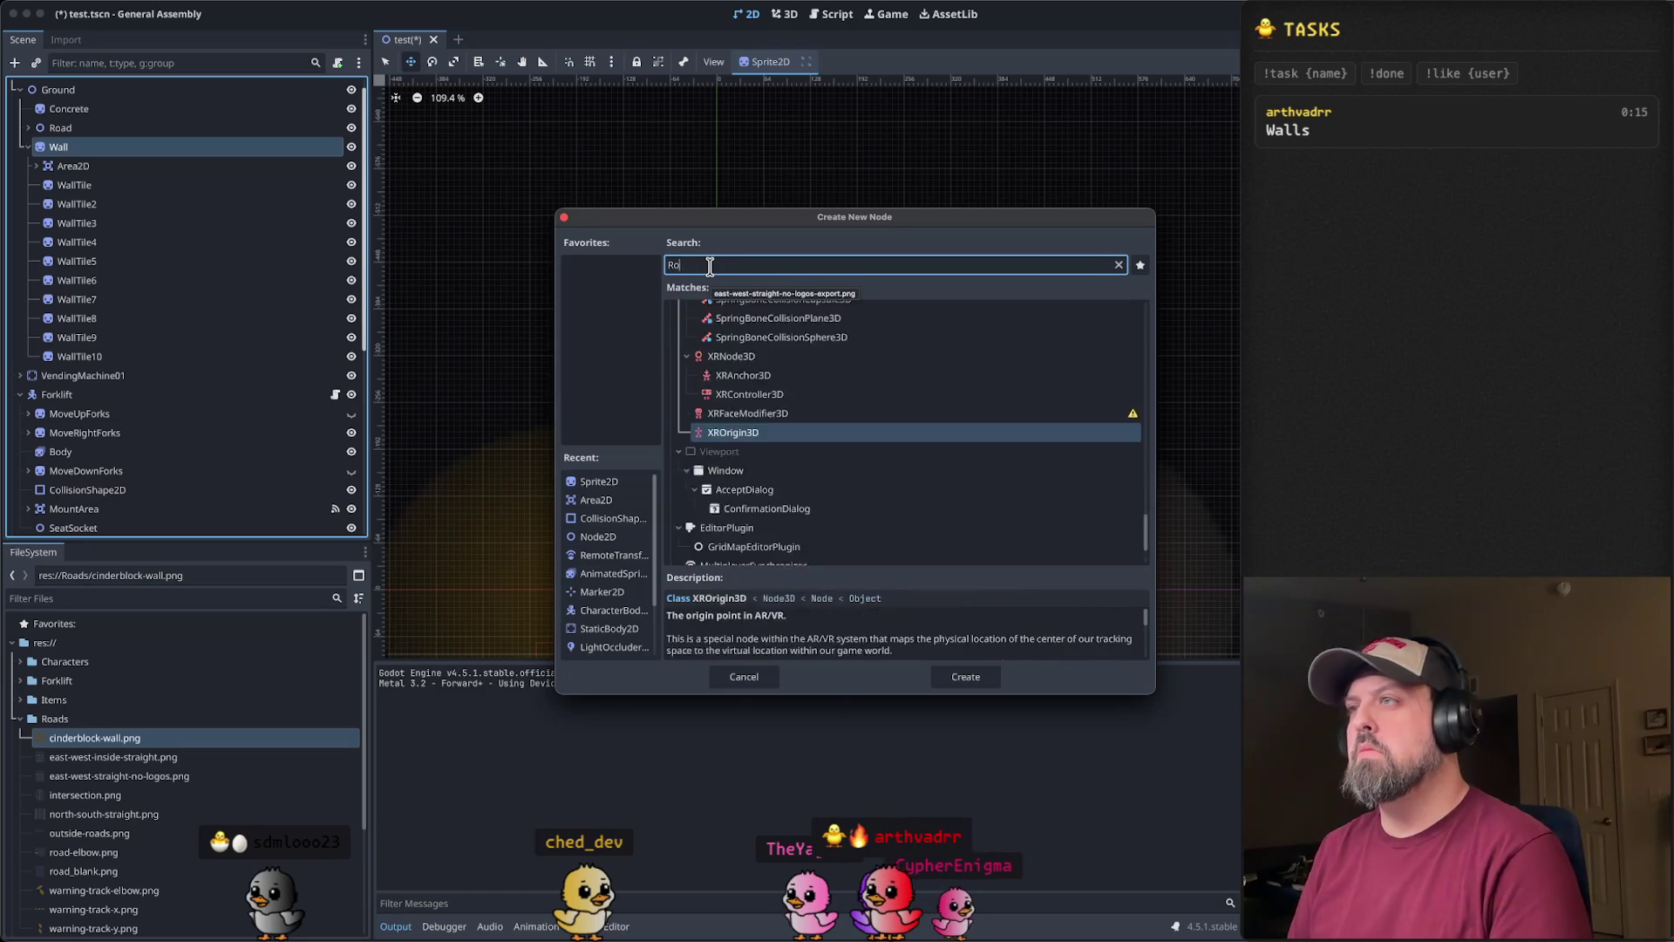
pyautogui.write('node')
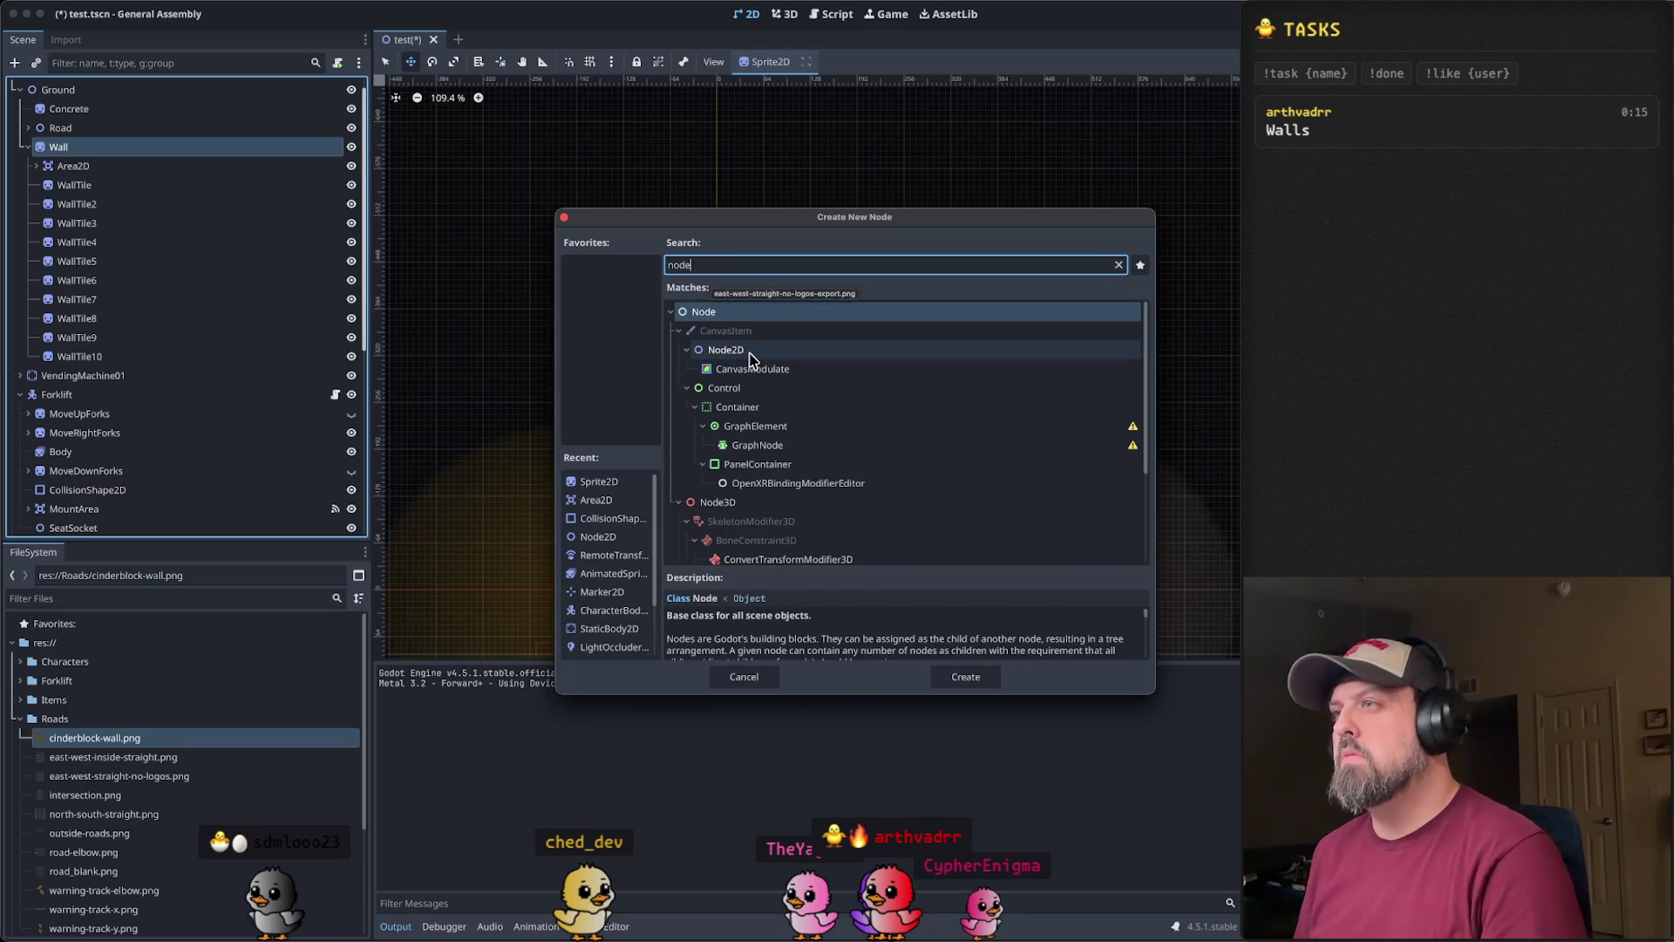
pyautogui.click(741, 349)
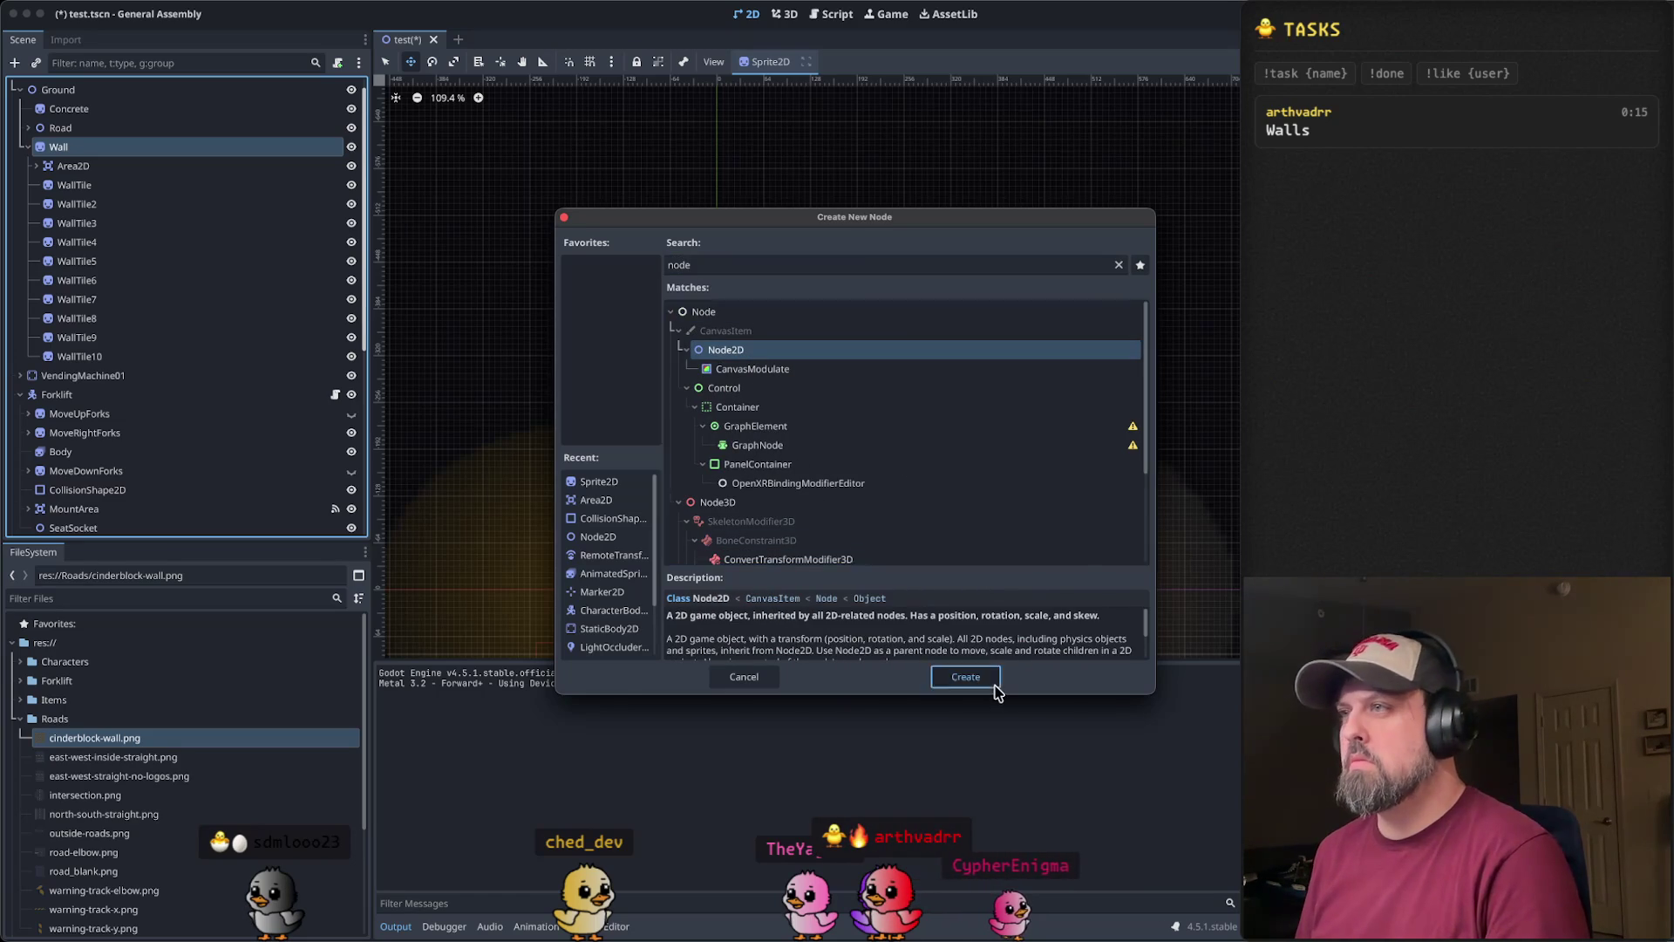
pyautogui.click(965, 677)
# - Rename the new Node2D to Row1 and move all ten WallTile nodes into it
pyautogui.rightClick(109, 381)
pyautogui.click(96, 380)
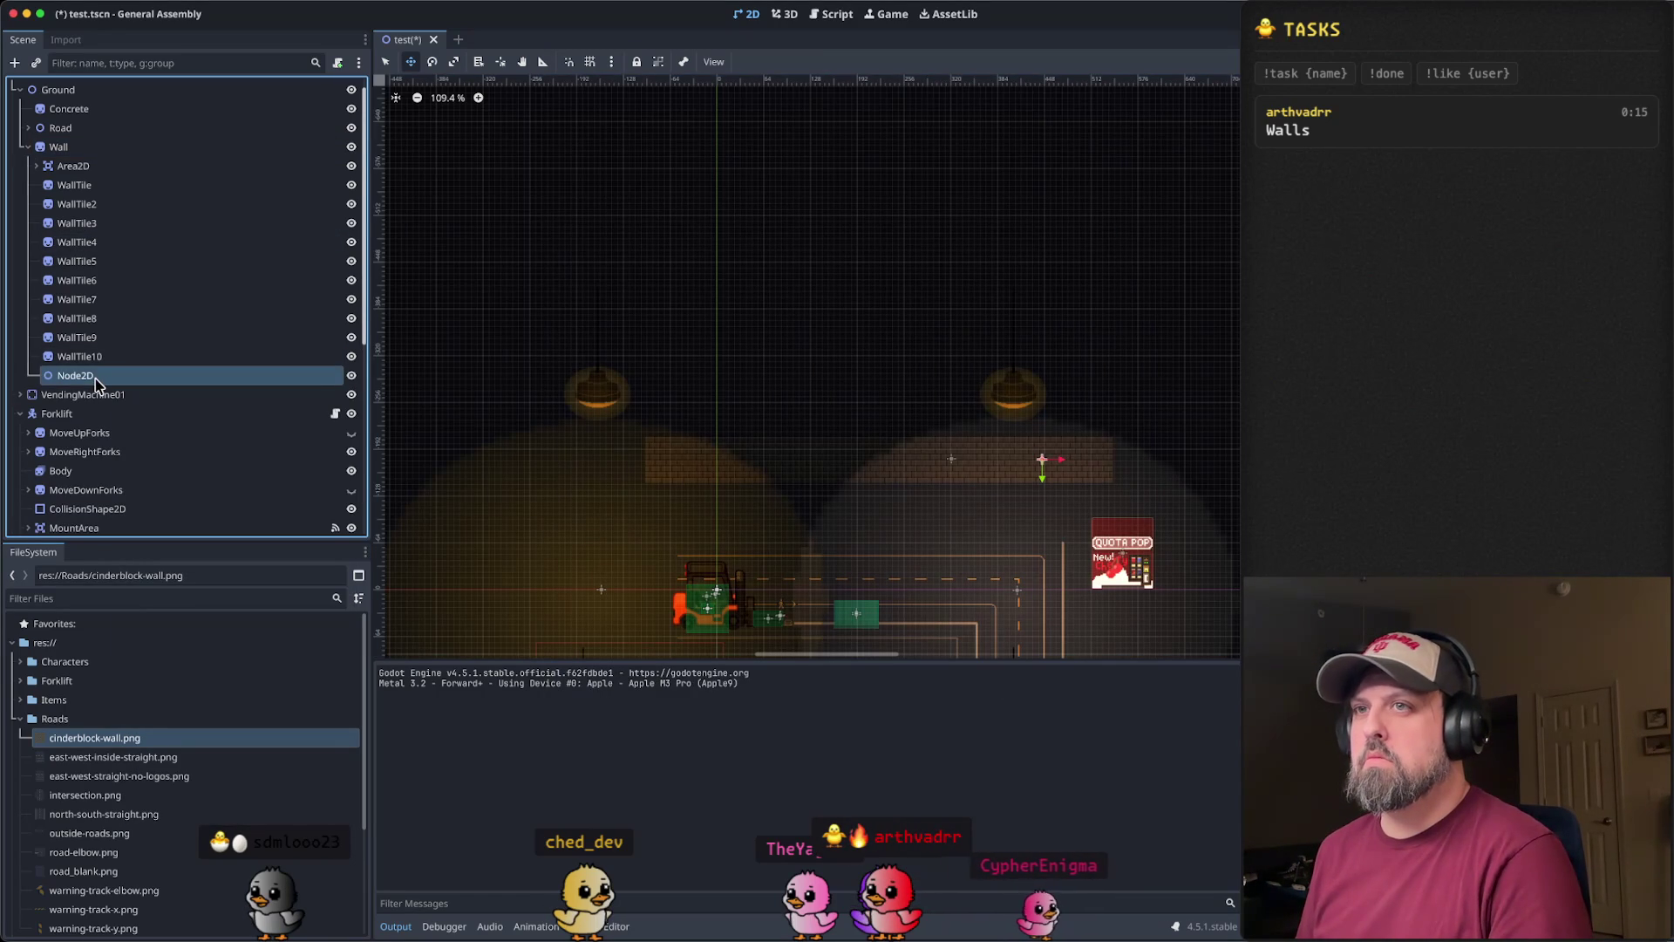
pyautogui.write('Row1')
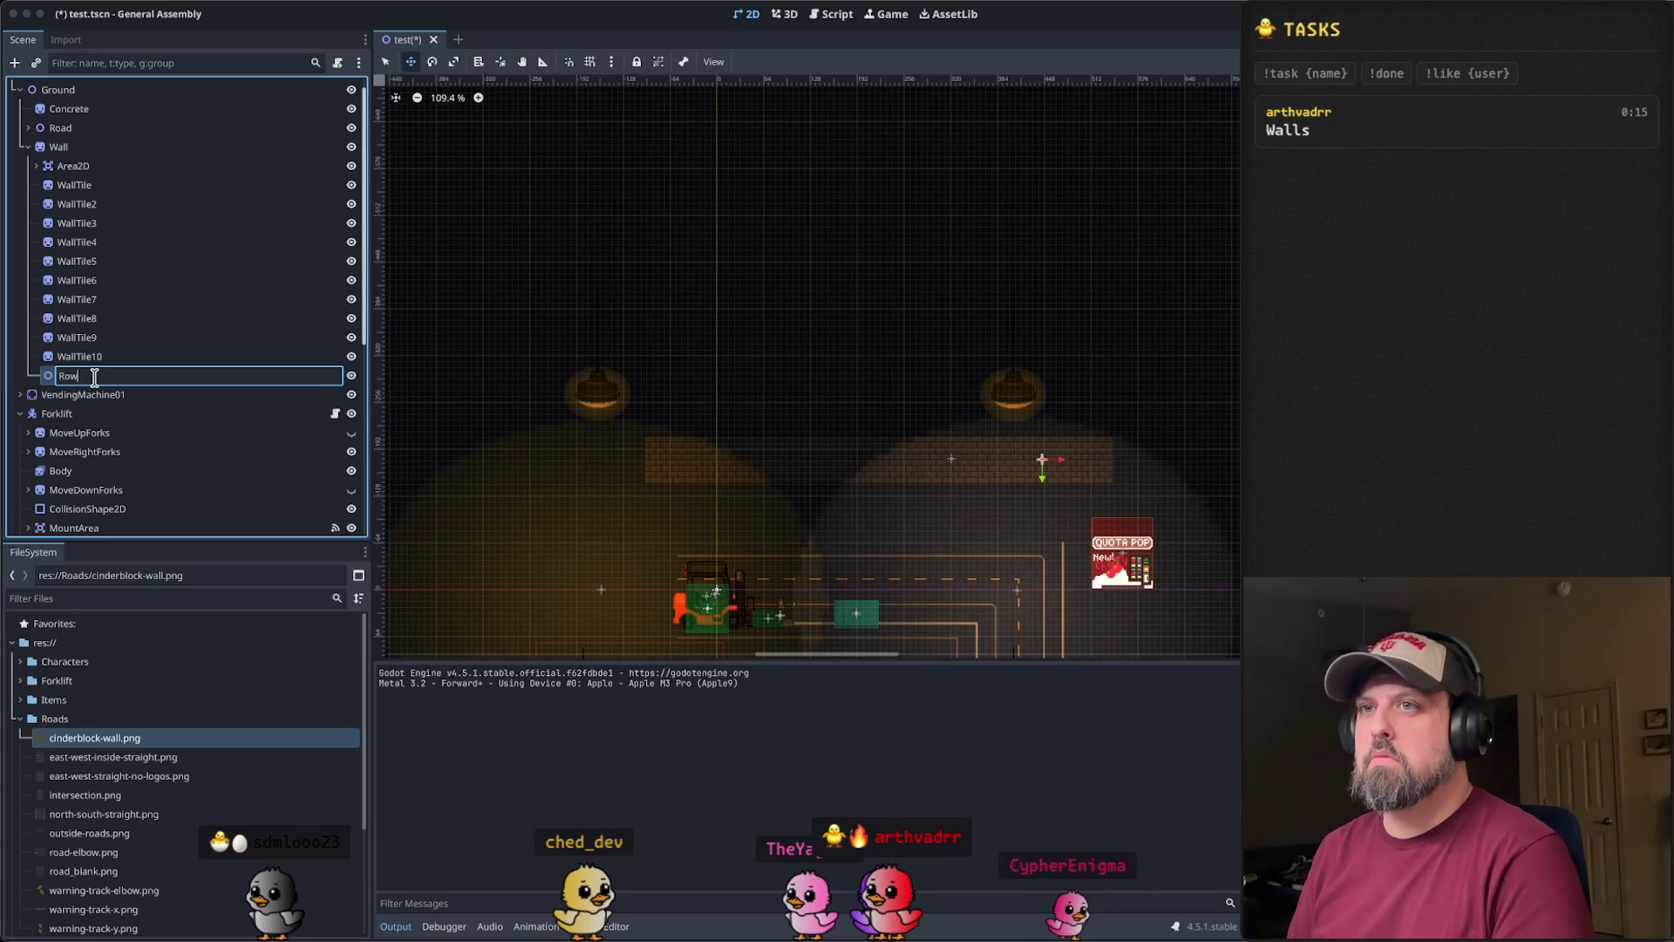
pyautogui.press('Return')
pyautogui.click(68, 188)
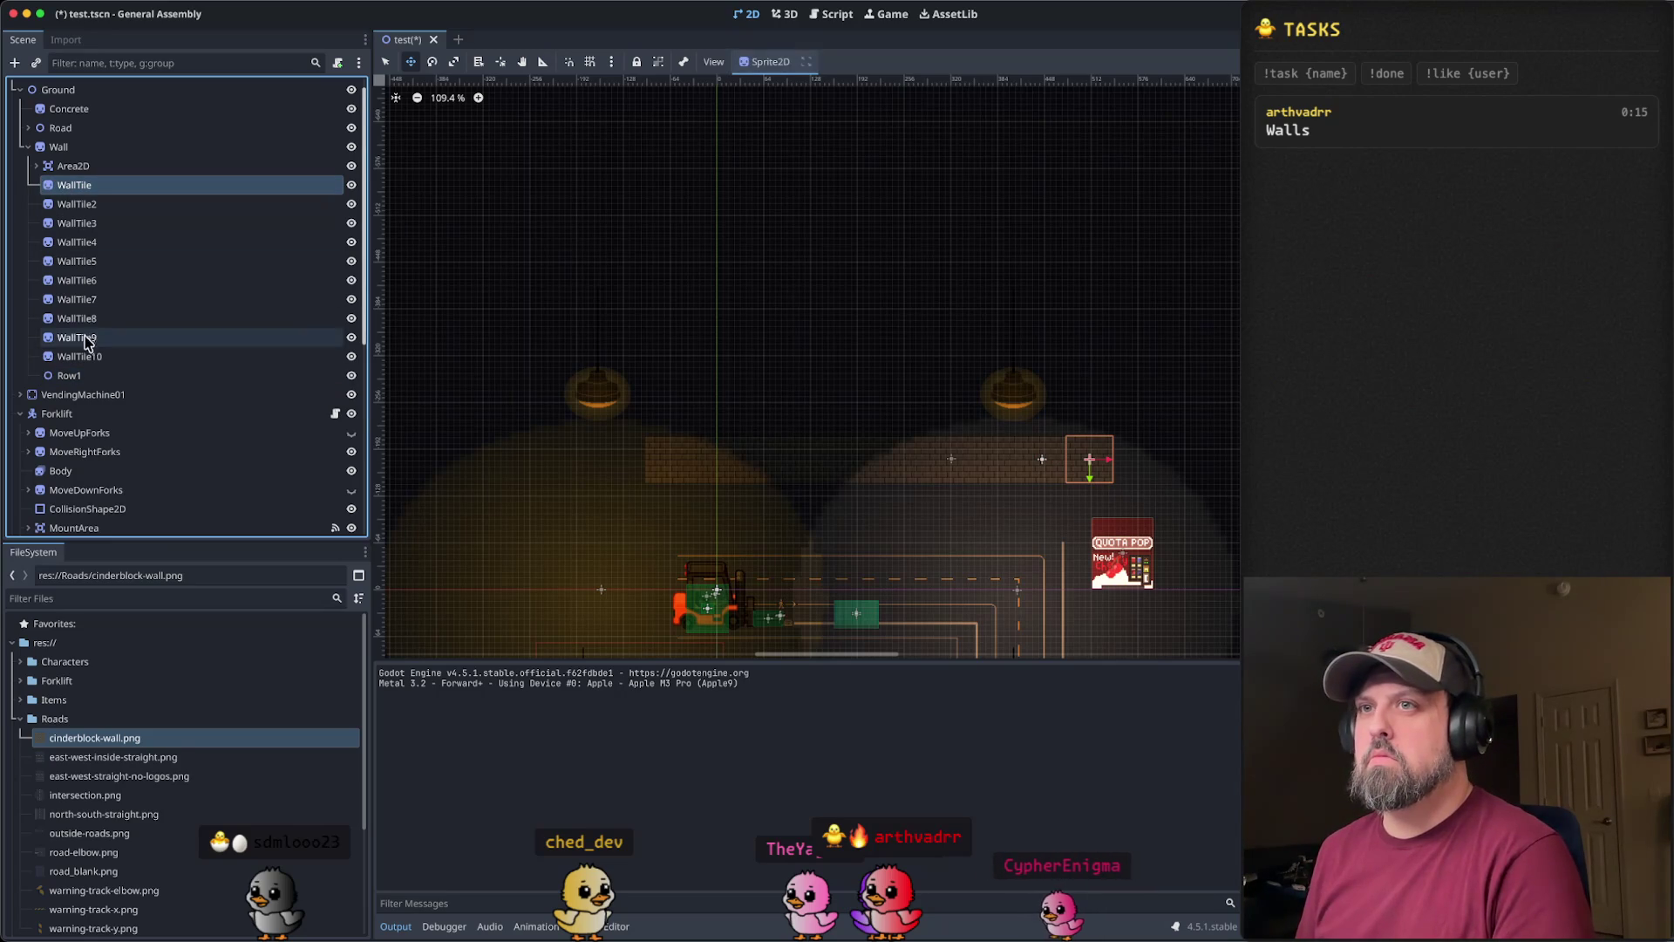
pyautogui.keyDown('shift'); pyautogui.click(85, 351); pyautogui.keyUp('shift')
pyautogui.moveTo(85, 344); pyautogui.dragTo(69, 377)
# - Select Row1 and drag it slightly left in the 2D viewport
pyautogui.click(74, 188)
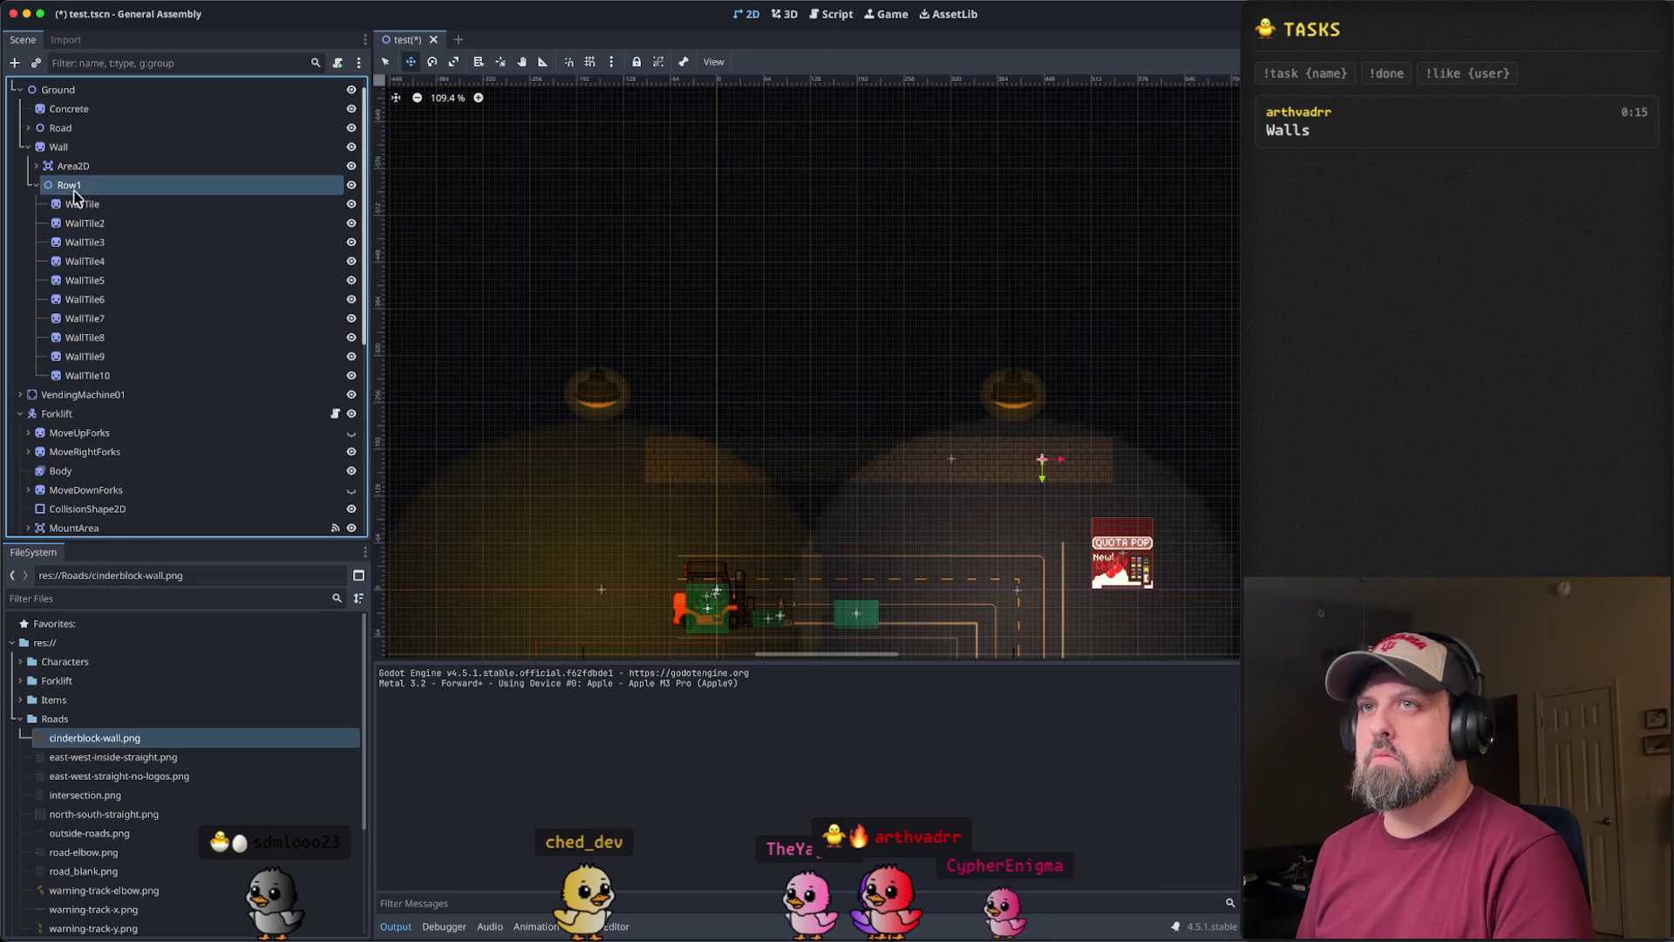
pyautogui.click(39, 186)
pyautogui.click(38, 186)
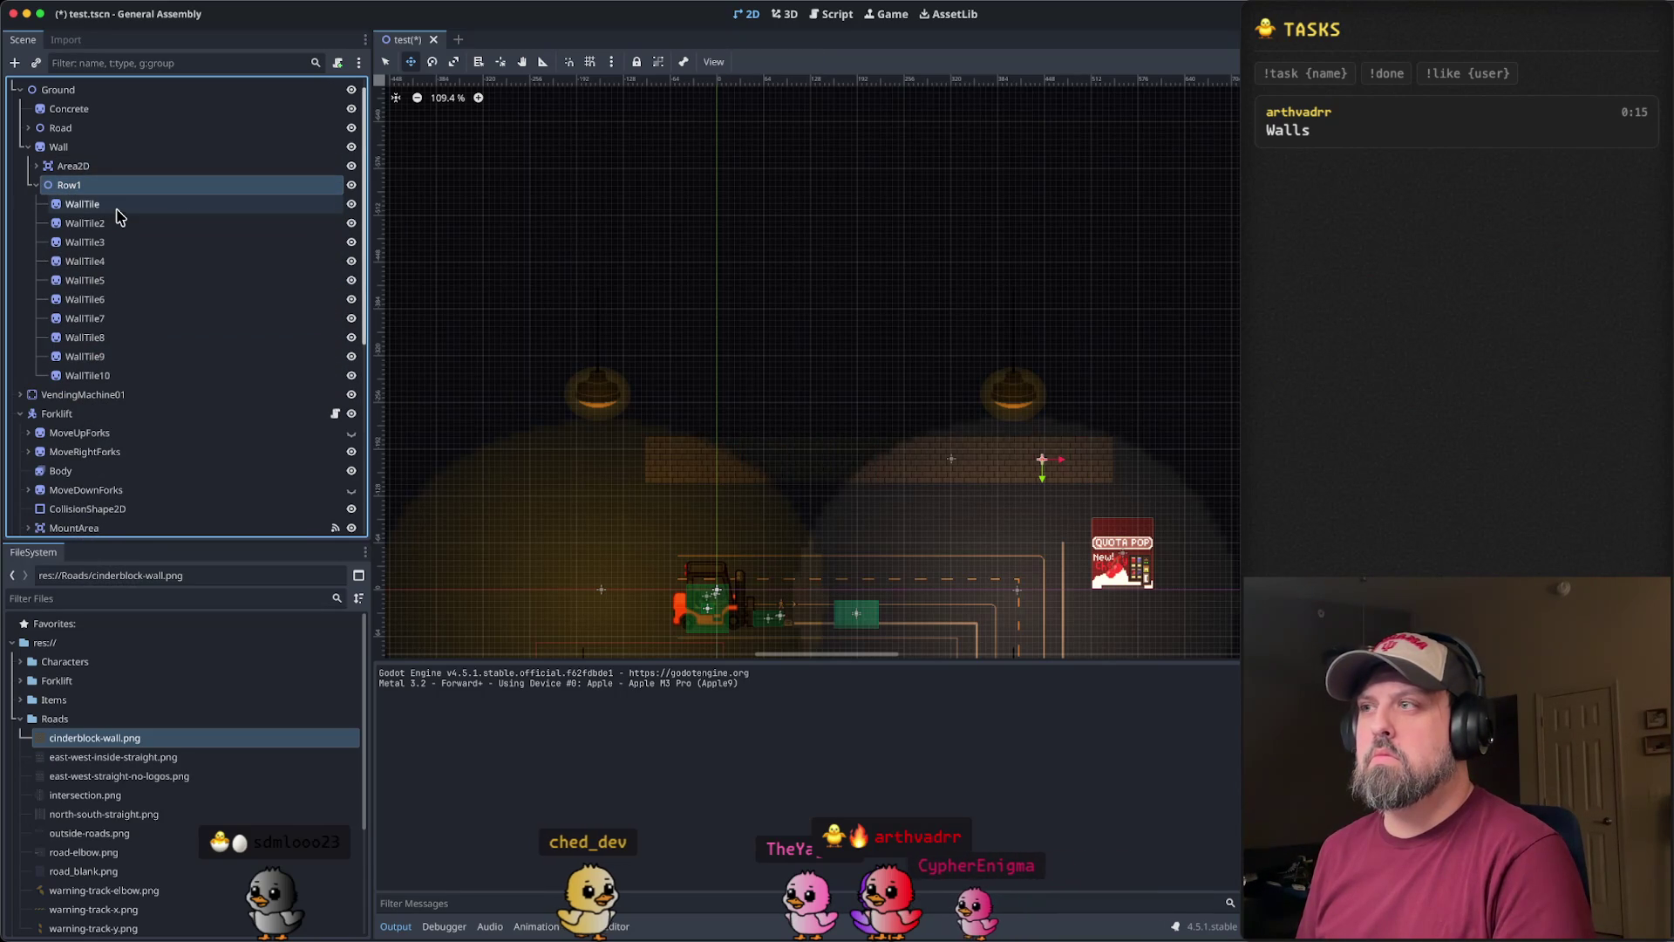
pyautogui.scroll(5, 691, 430)
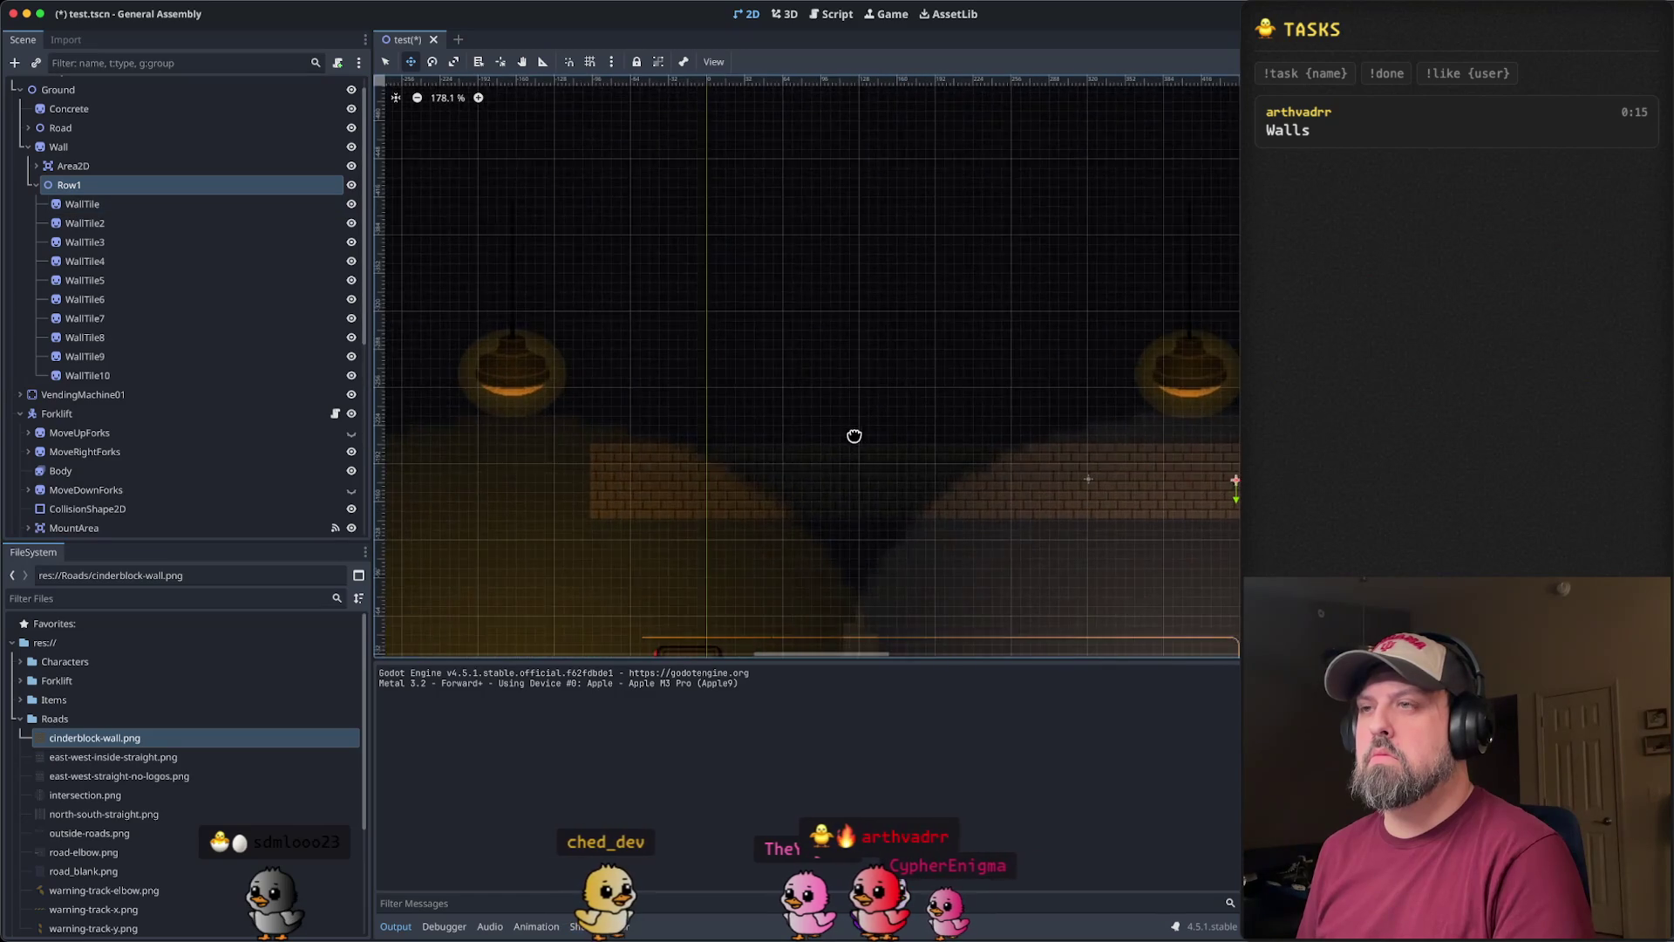
pyautogui.scroll(-4, 764, 279)
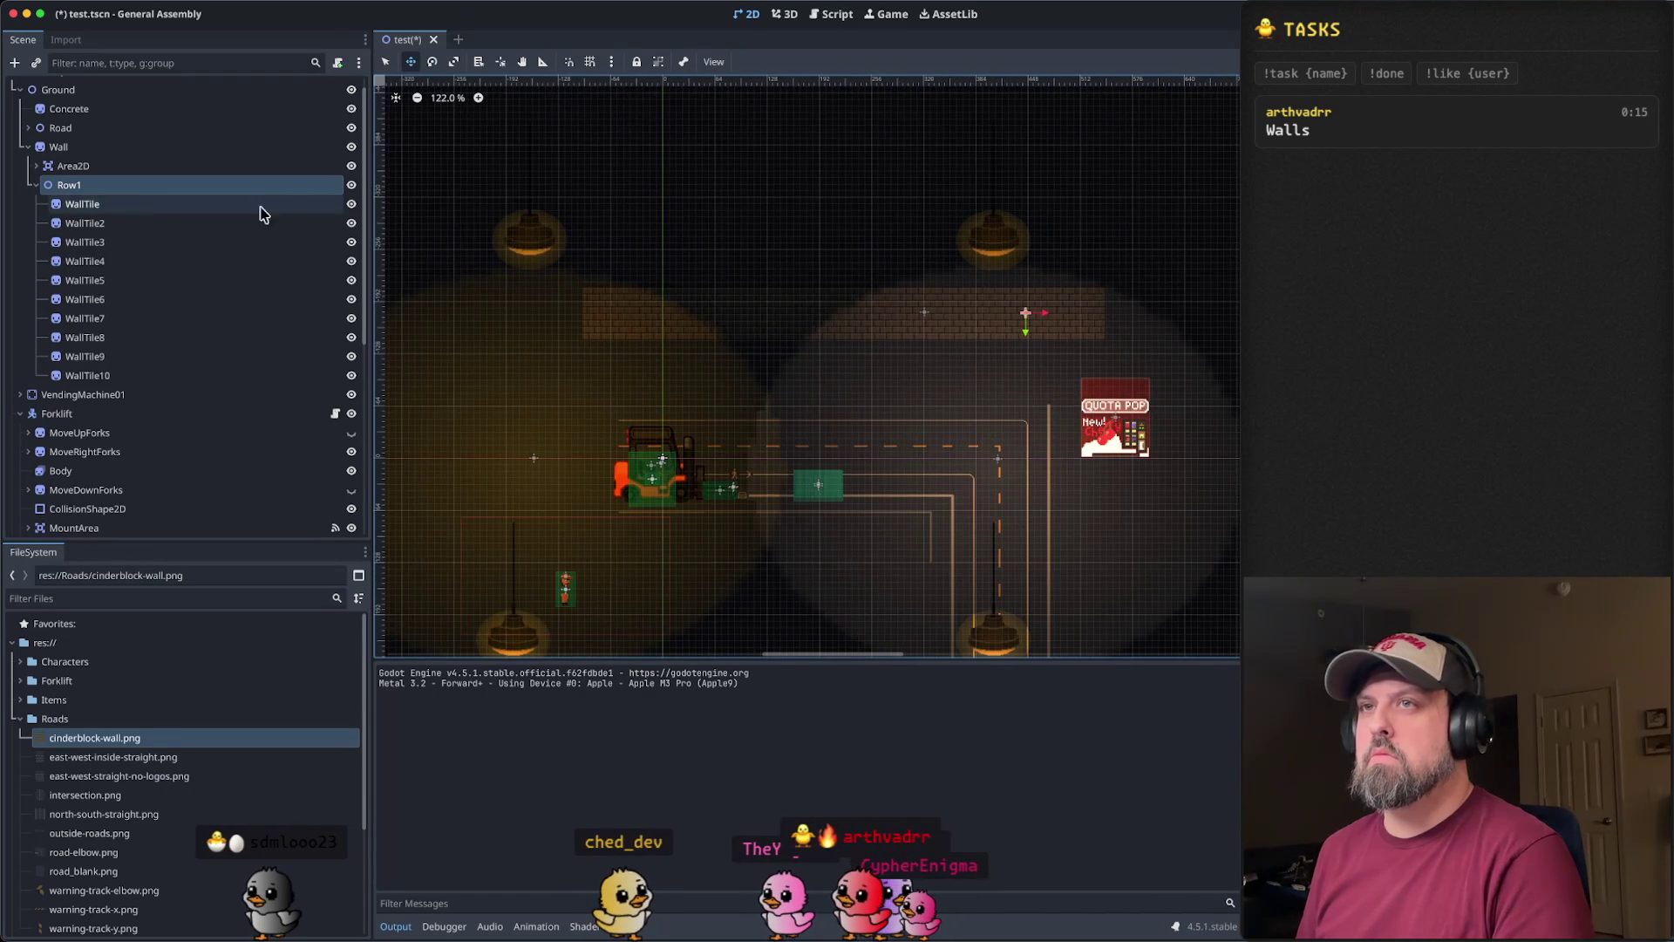
pyautogui.moveTo(1027, 325); pyautogui.dragTo(1037, 327)
# - Duplicate Row1 as Row2, drag it up to stack above Row1, and collapse its tiles
pyautogui.click(36, 185)
pyautogui.rightClick(88, 187)
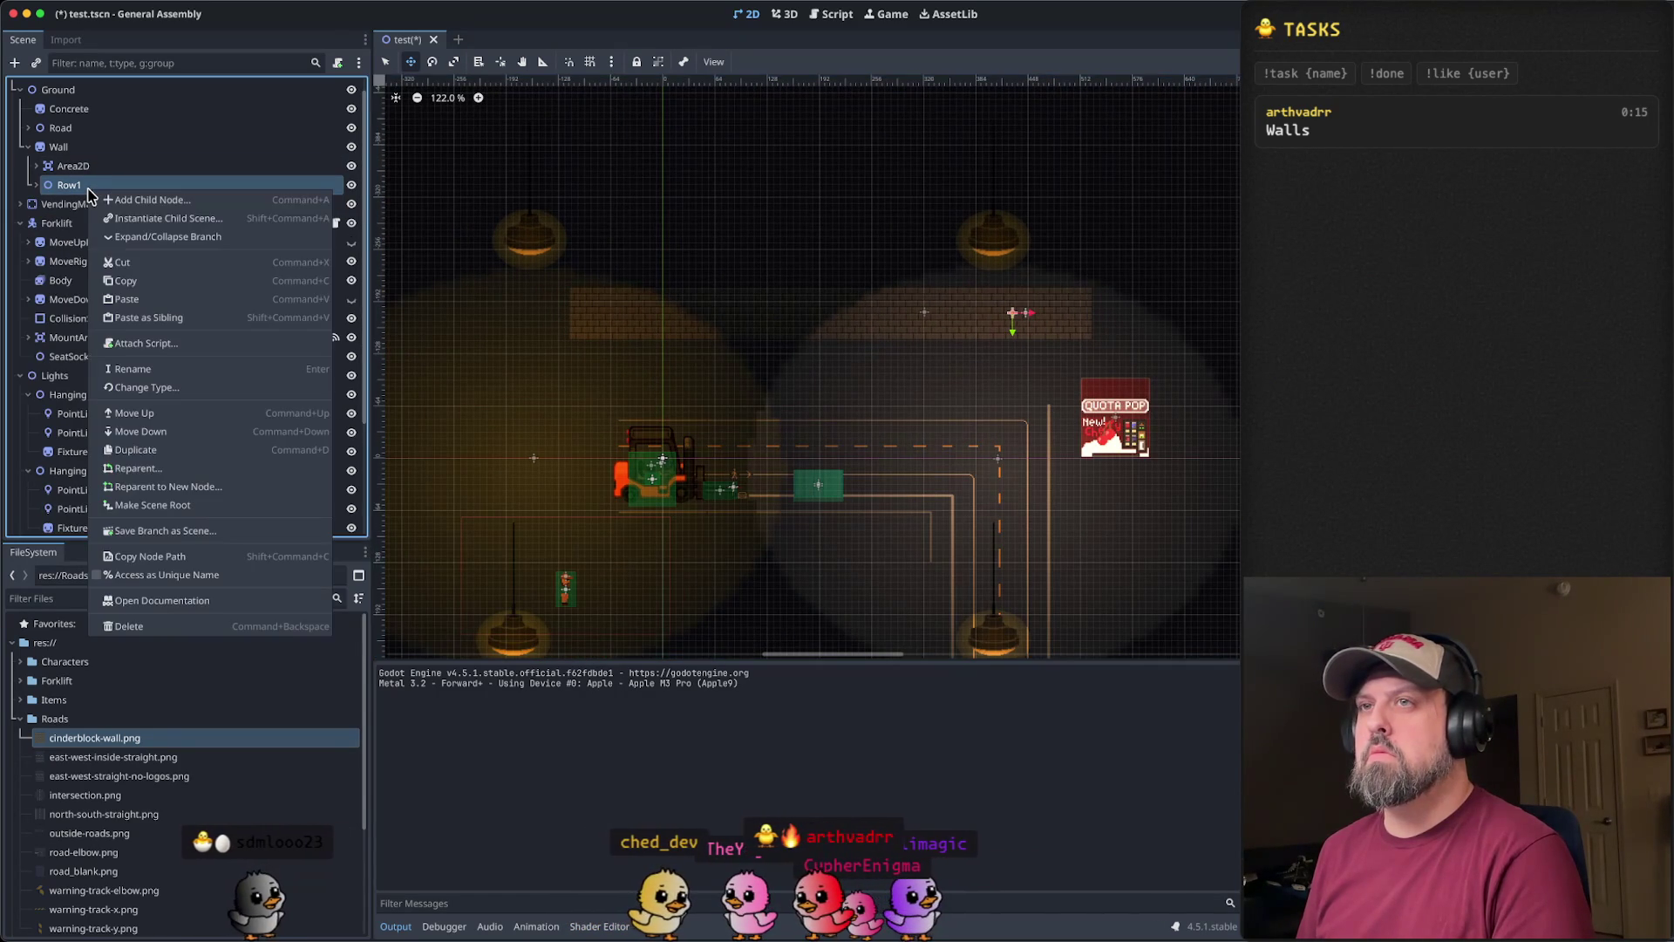
pyautogui.click(83, 186)
pyautogui.rightClick(79, 186)
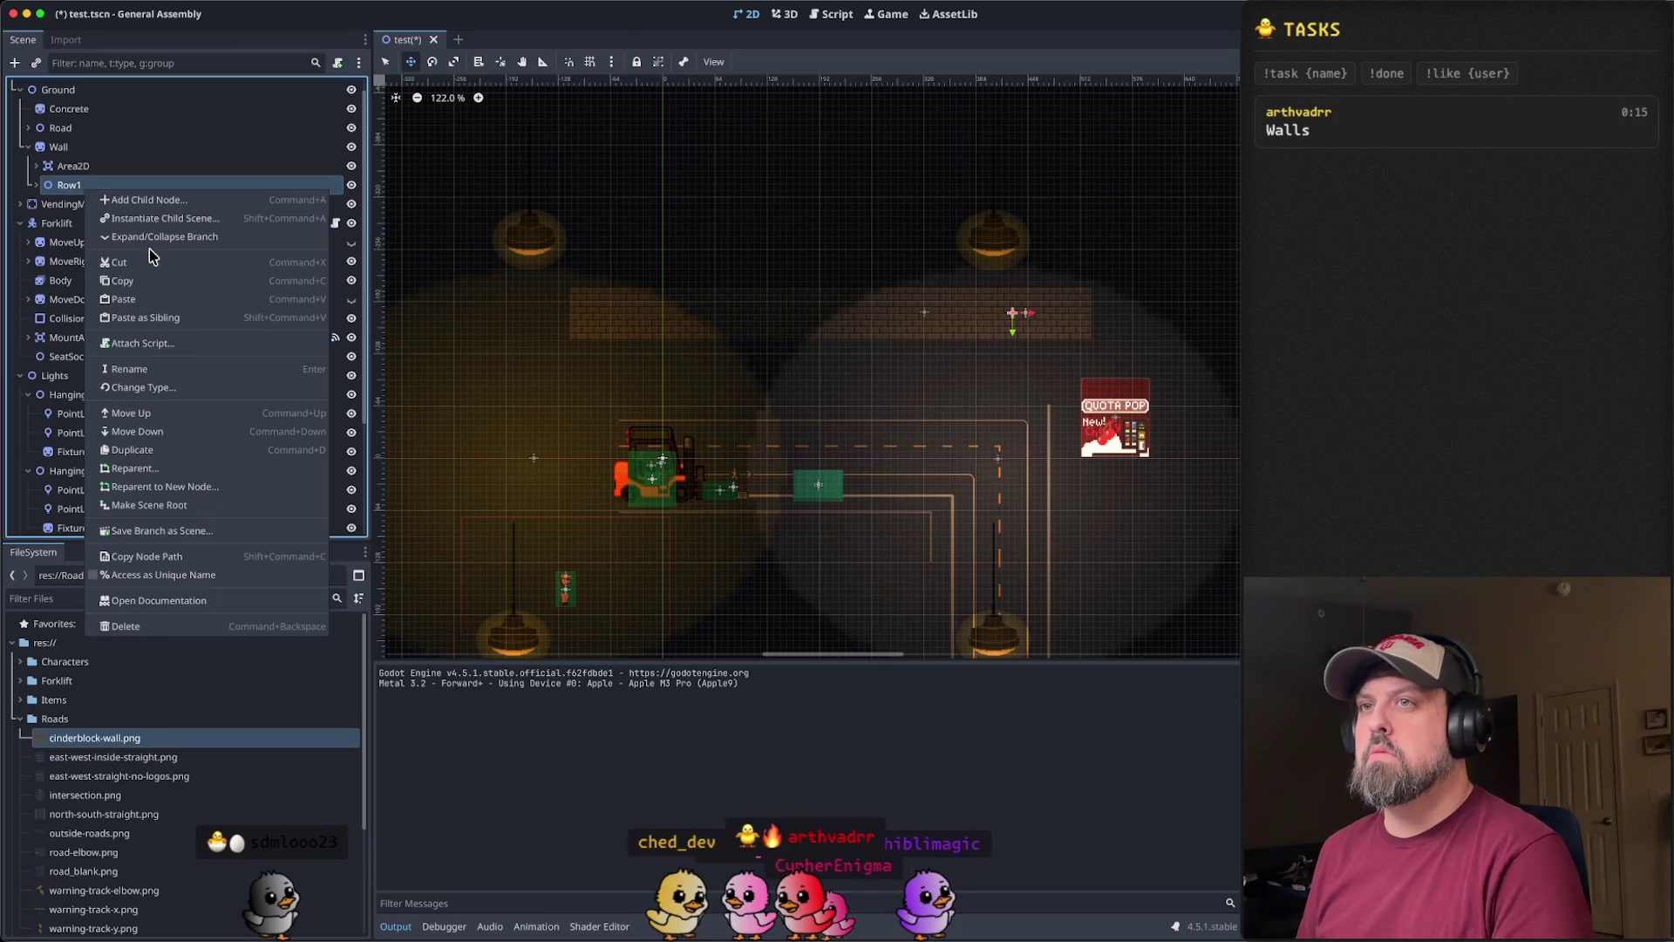
pyautogui.click(195, 319)
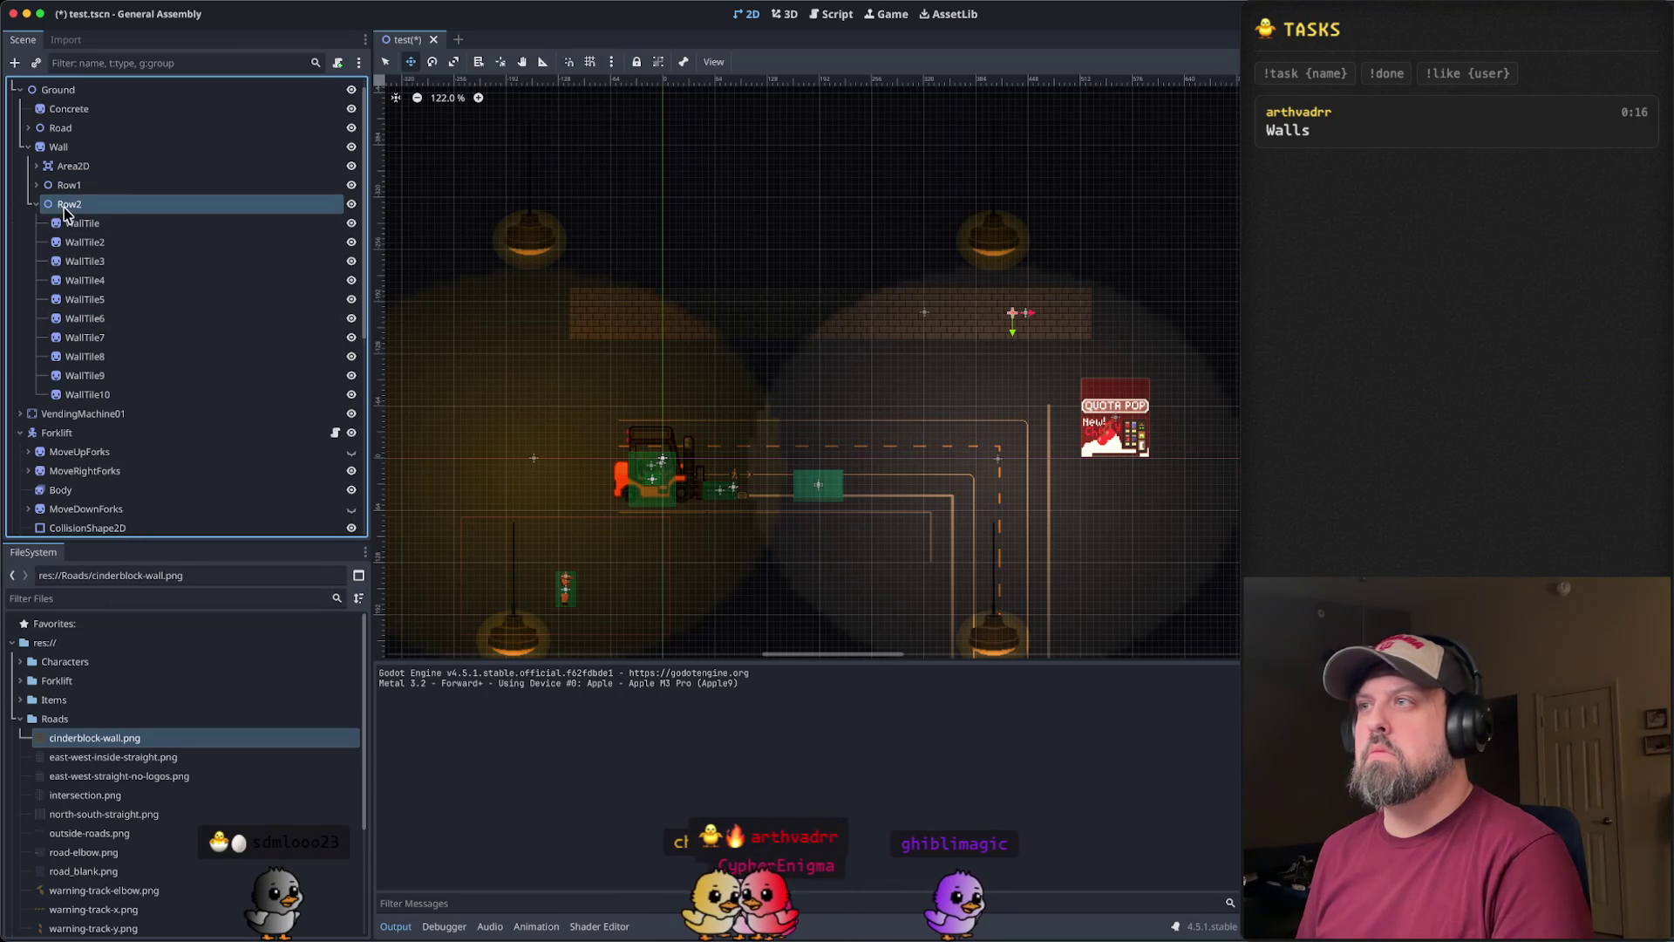
pyautogui.moveTo(1013, 340); pyautogui.dragTo(1016, 283)
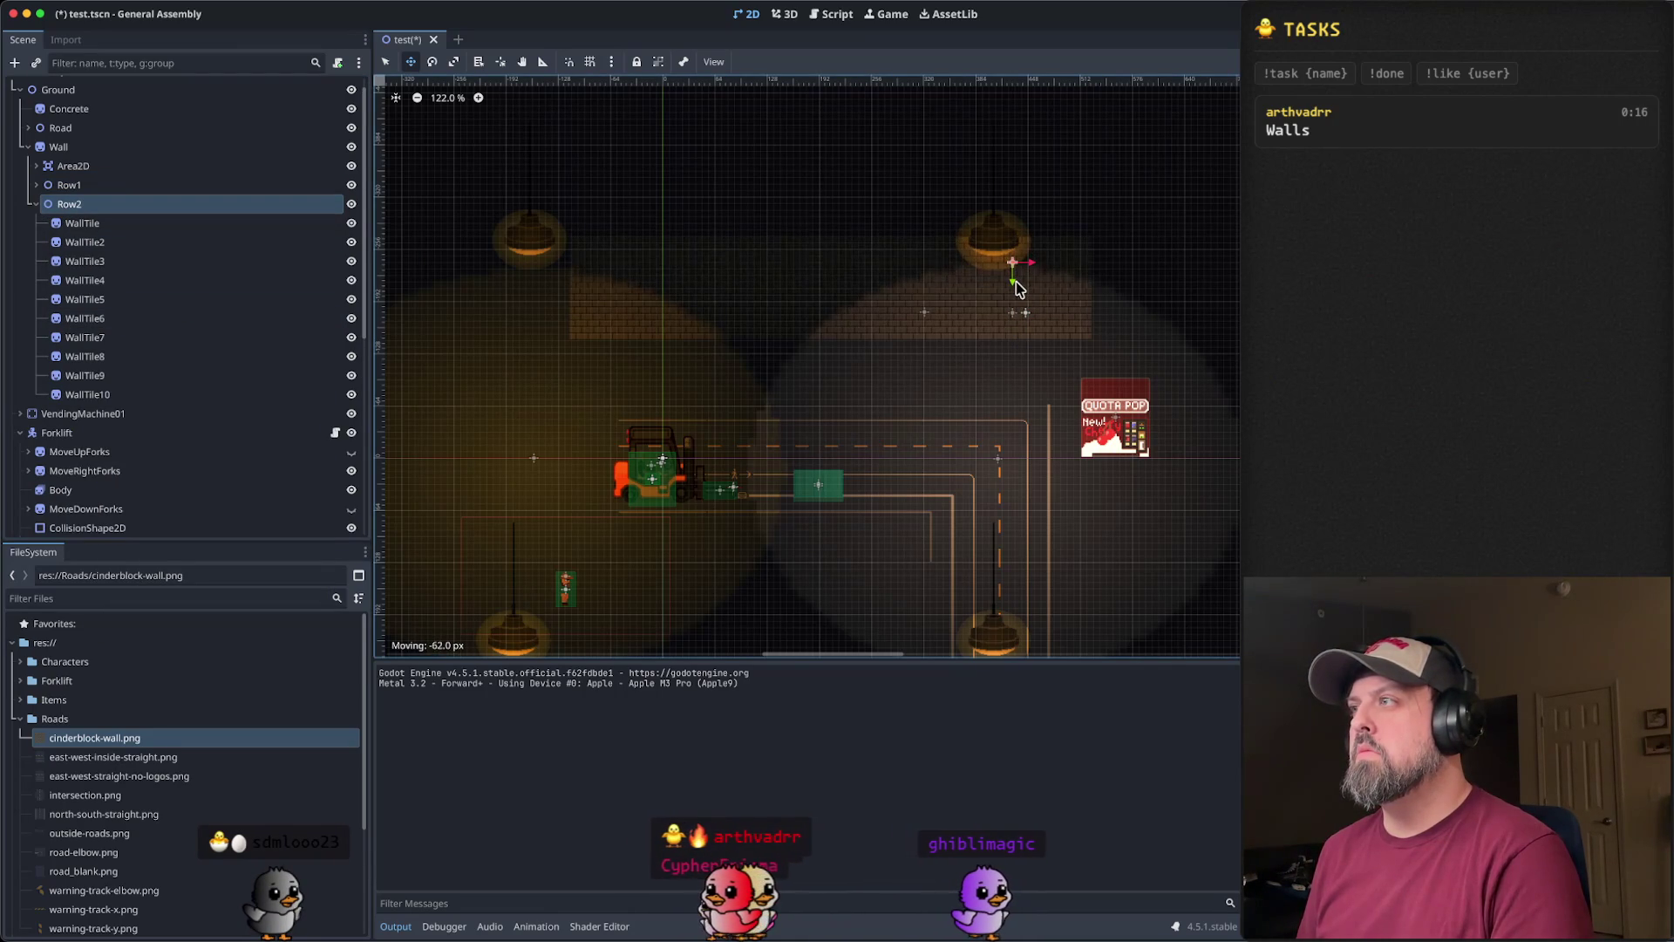
pyautogui.scroll(10, 1046, 279)
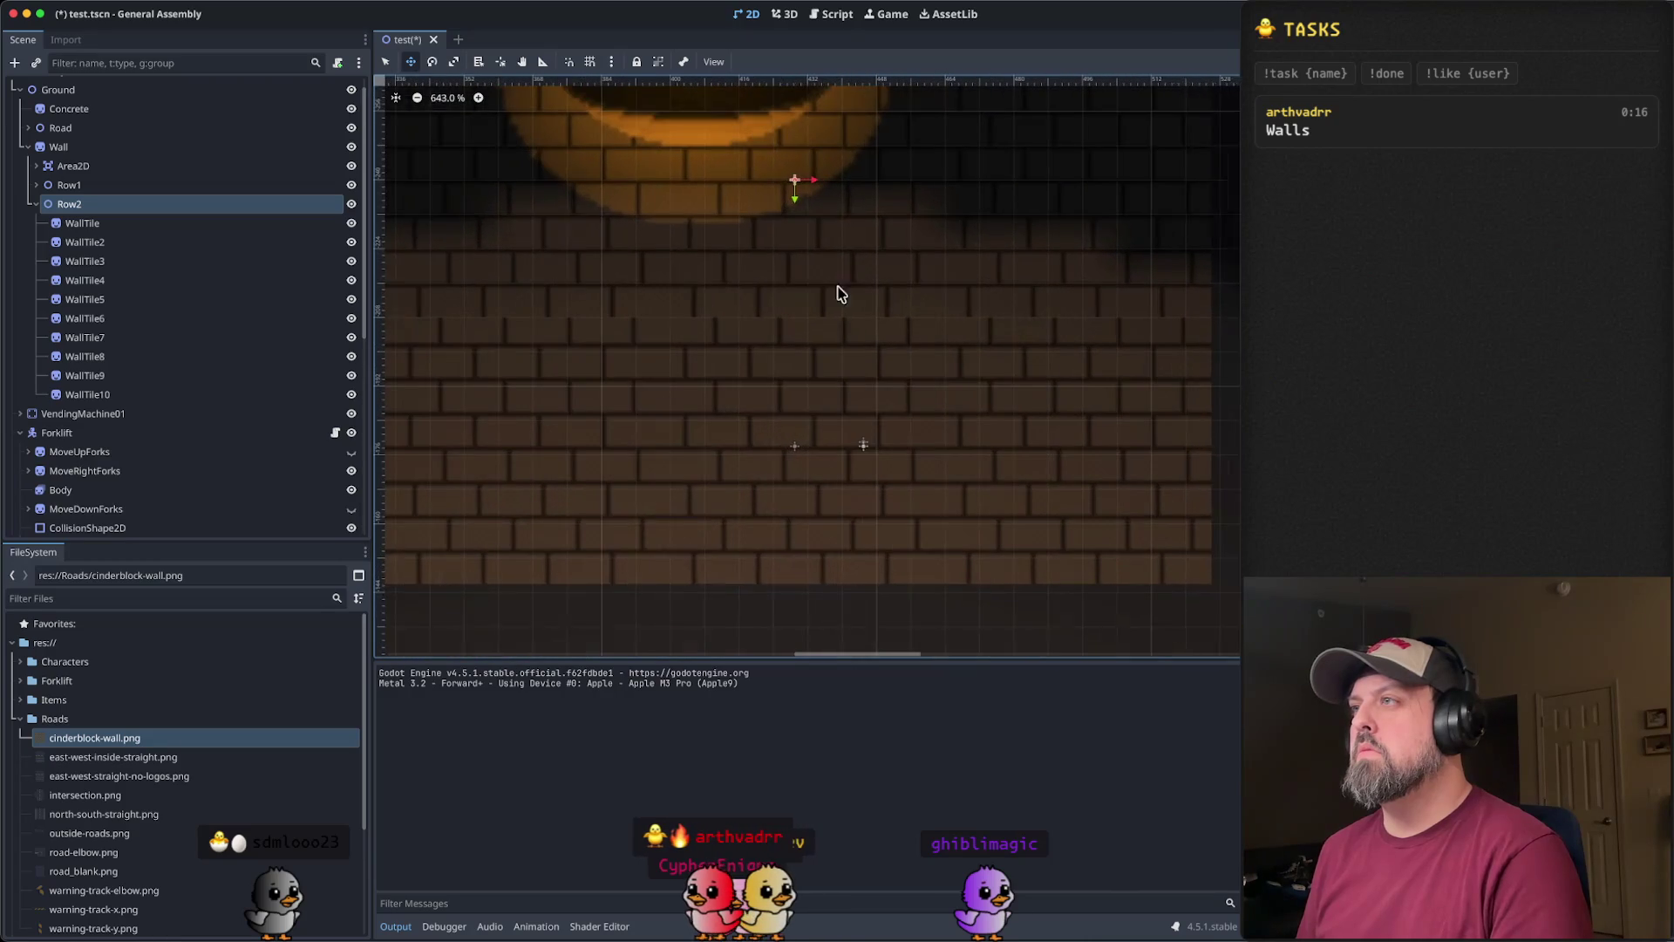
pyautogui.moveTo(794, 198); pyautogui.dragTo(798, 190)
pyautogui.scroll(-3, 818, 284)
pyautogui.hscroll(-5, 706, 302)
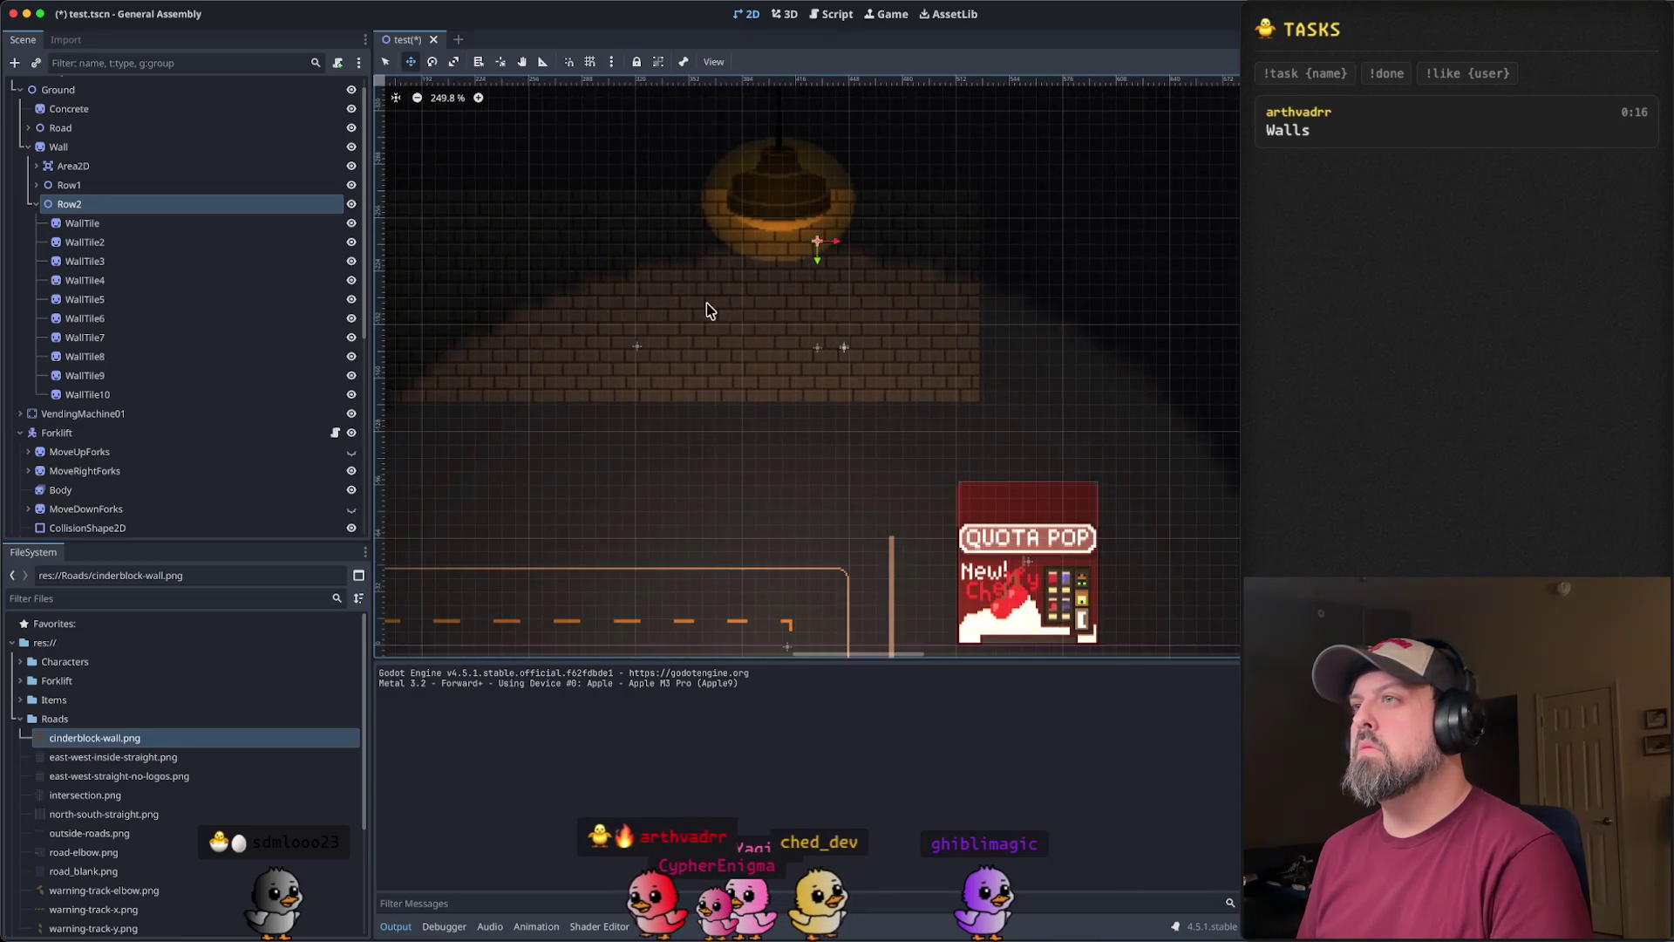
pyautogui.scroll(-2, 897, 337)
pyautogui.click(36, 205)
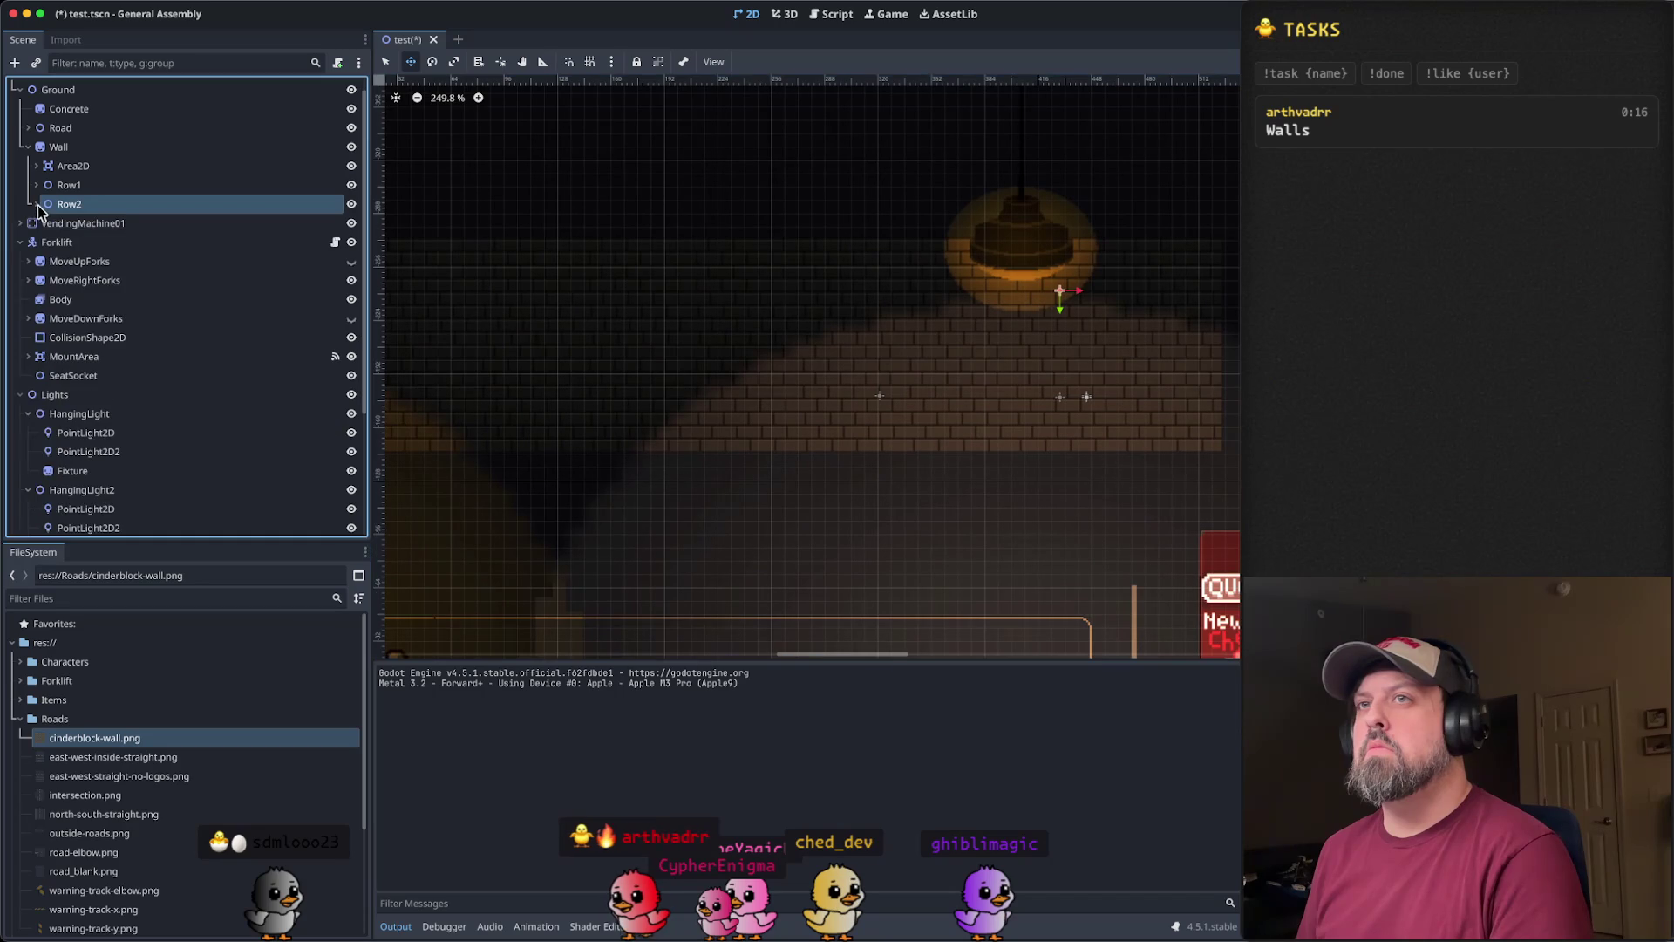
# - Duplicate Row2 as Row3, collapse it, and drag it 64 px up above Row2
pyautogui.rightClick(118, 209)
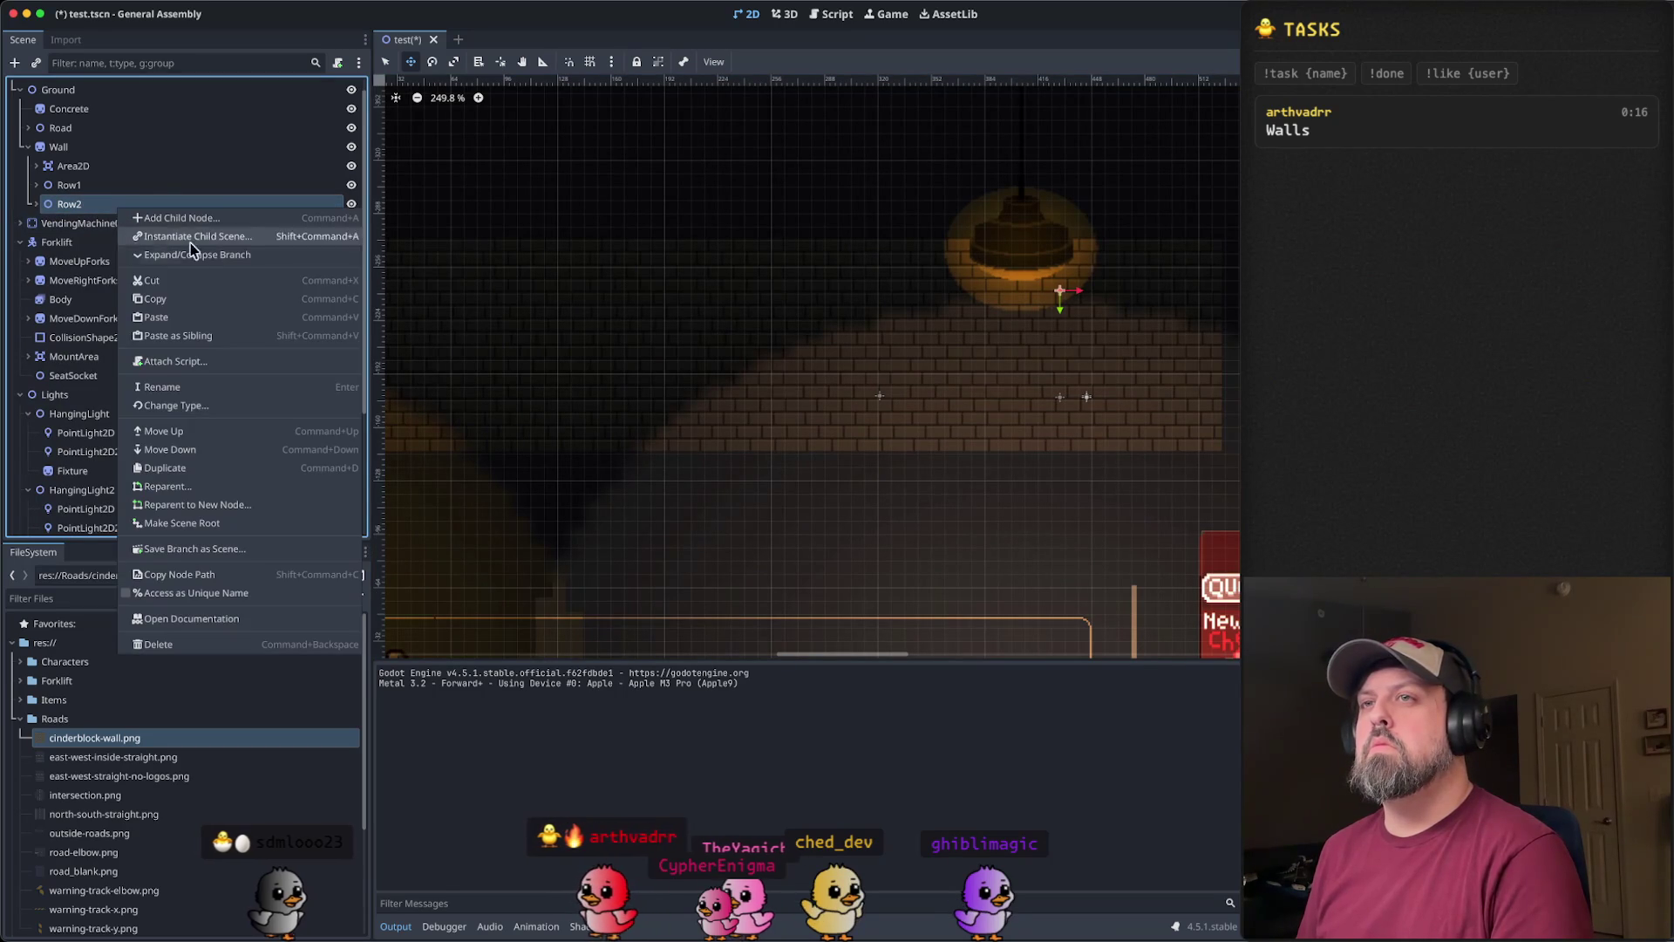
pyautogui.click(217, 338)
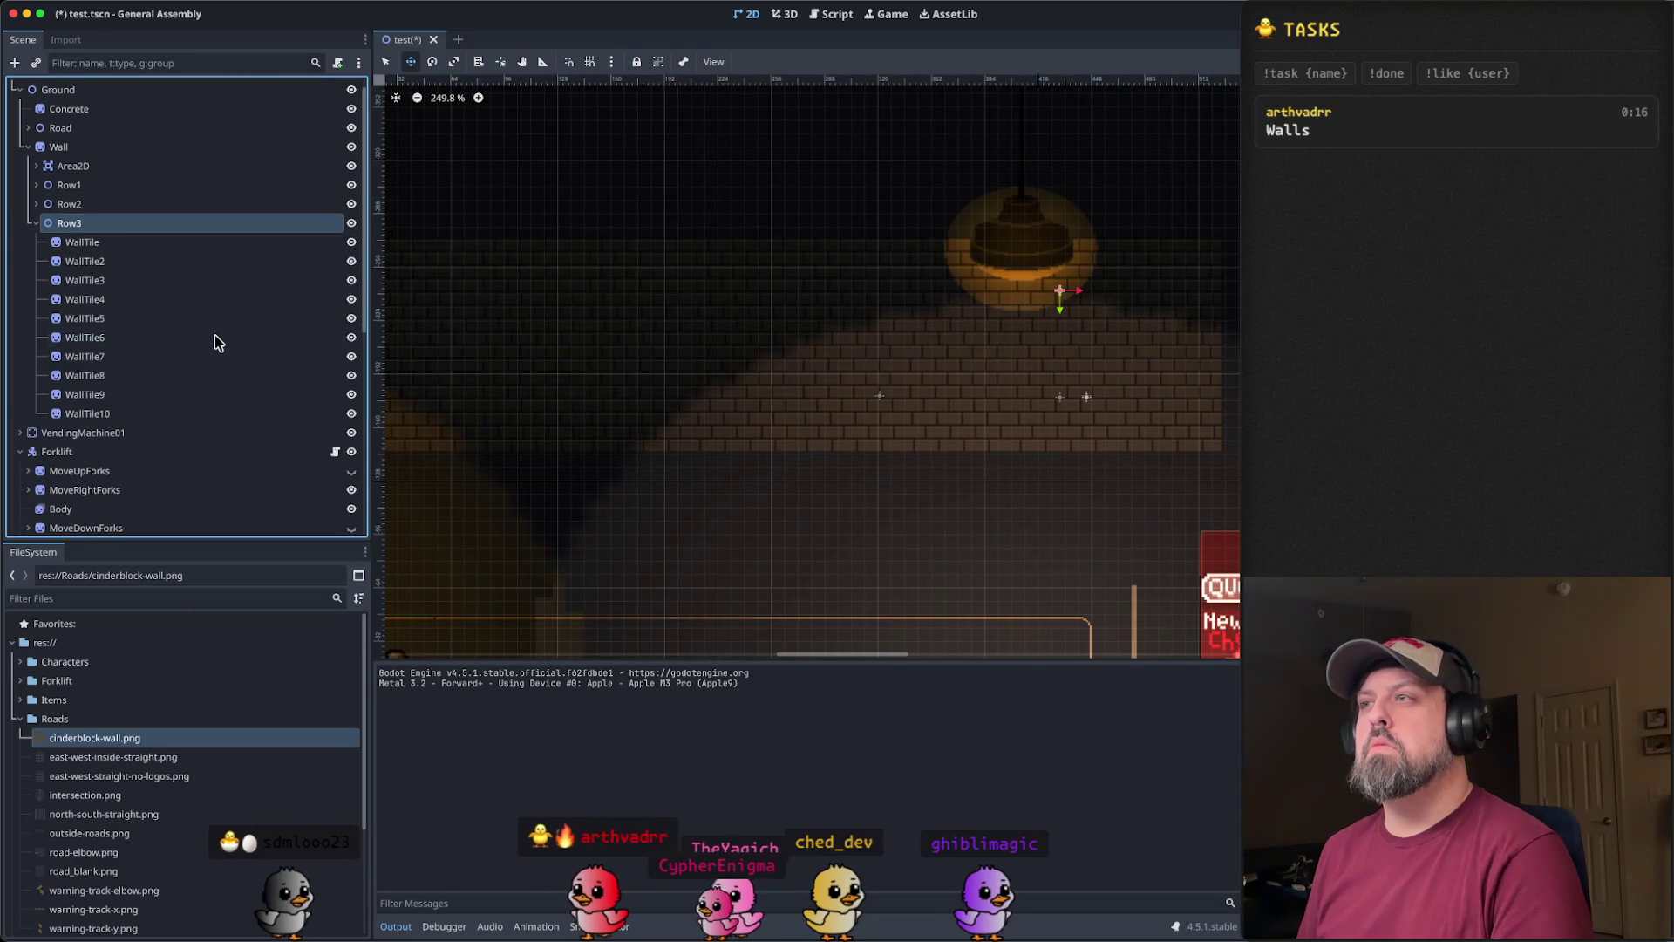
pyautogui.click(37, 223)
pyautogui.scroll(4, 826, 366)
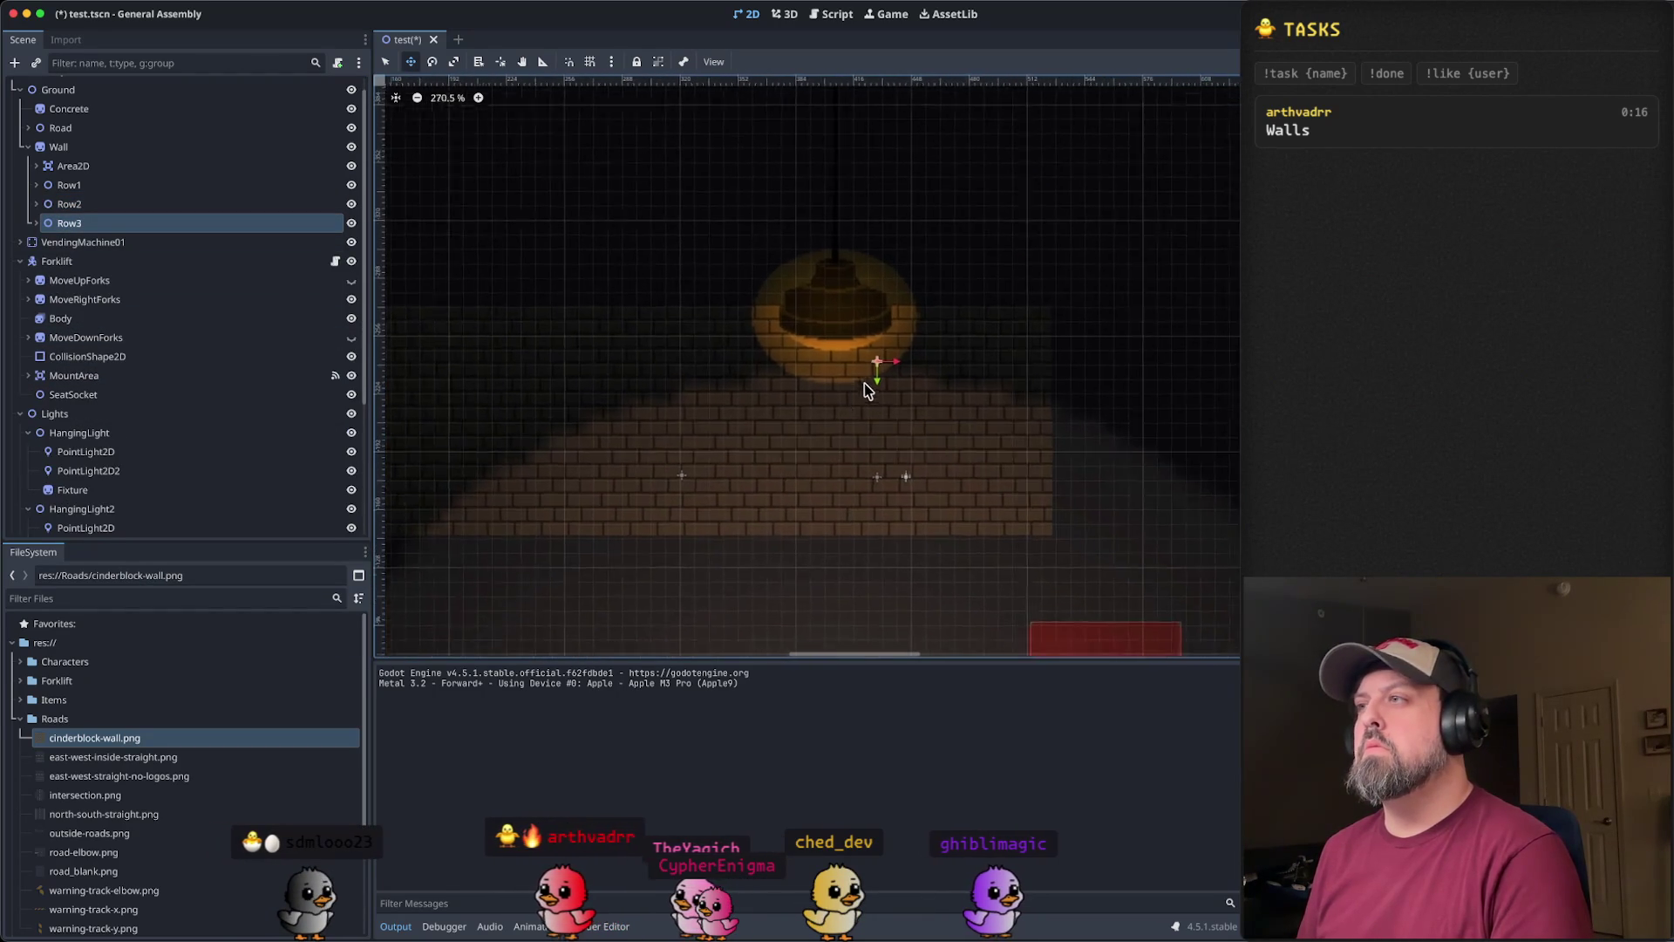
pyautogui.moveTo(878, 378); pyautogui.dragTo(889, 212)
pyautogui.scroll(-5, 741, 441)
pyautogui.moveTo(620, 438)
pyautogui.mouseDown()
pyautogui.moveTo(1000, 403)
pyautogui.moveTo(897, 404)
pyautogui.moveTo(806, 359)
pyautogui.mouseUp()
pyautogui.scroll(-6, 907, 401)
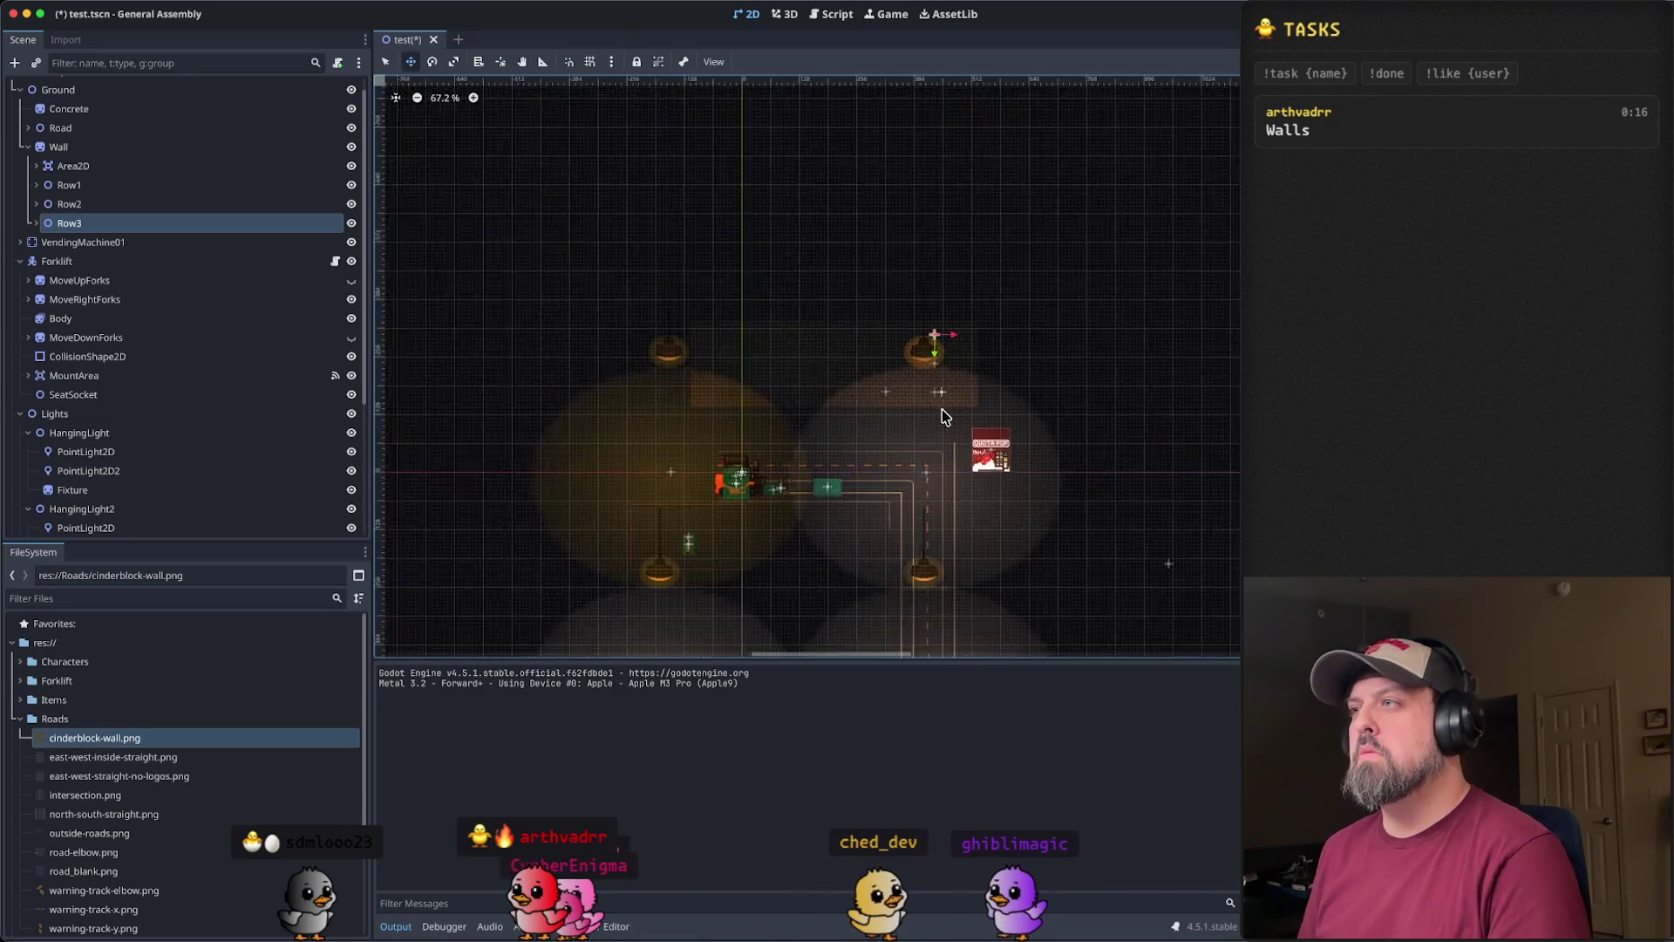
pyautogui.scroll(-2, 951, 418)
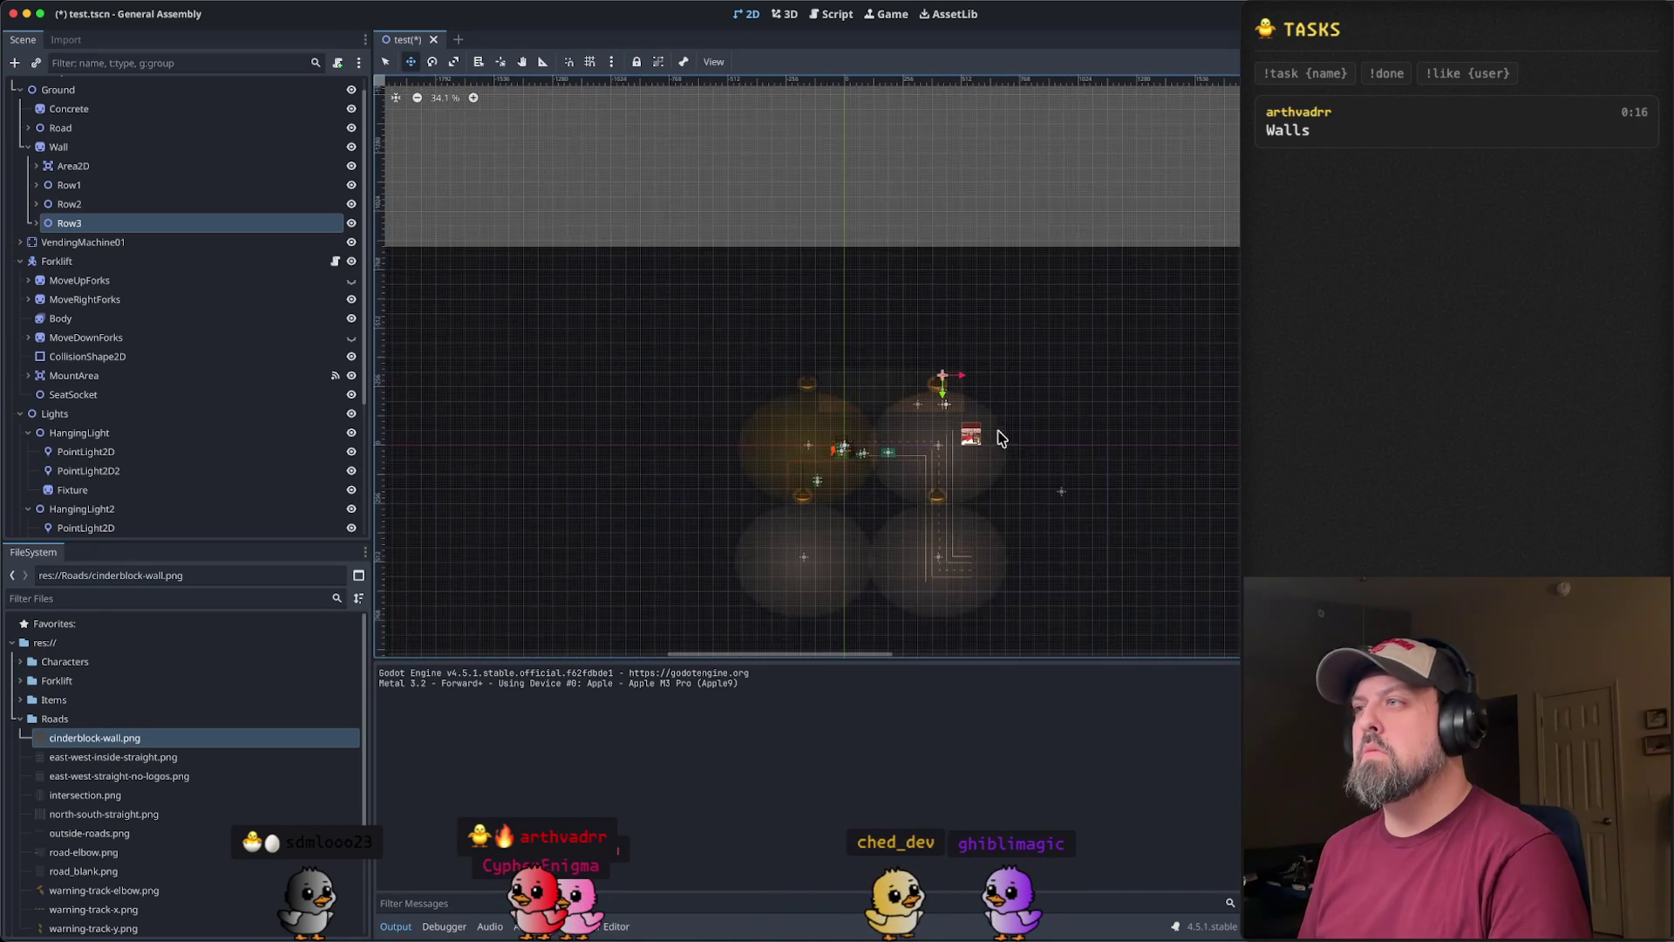
pyautogui.scroll(3, 1016, 444)
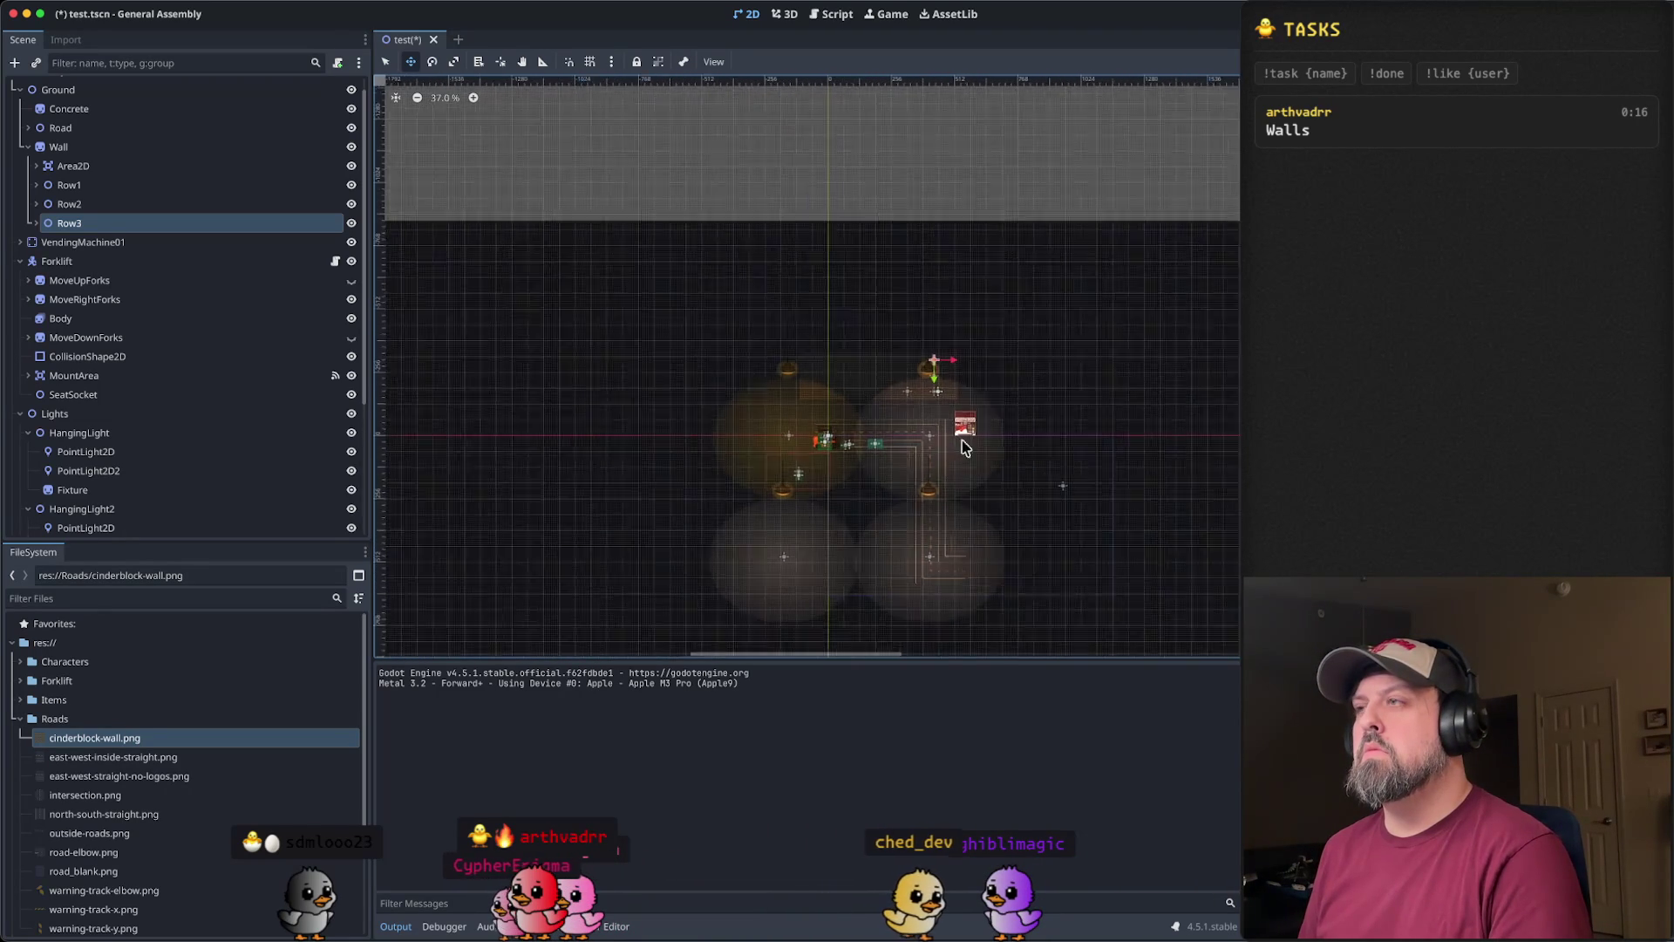
pyautogui.scroll(1, 885, 375)
pyautogui.scroll(6, 881, 373)
pyautogui.scroll(2, 778, 319)
# - Duplicate Row3 as Row4, collapse it, and raise it in stages to the top of the wall
pyautogui.rightClick(133, 230)
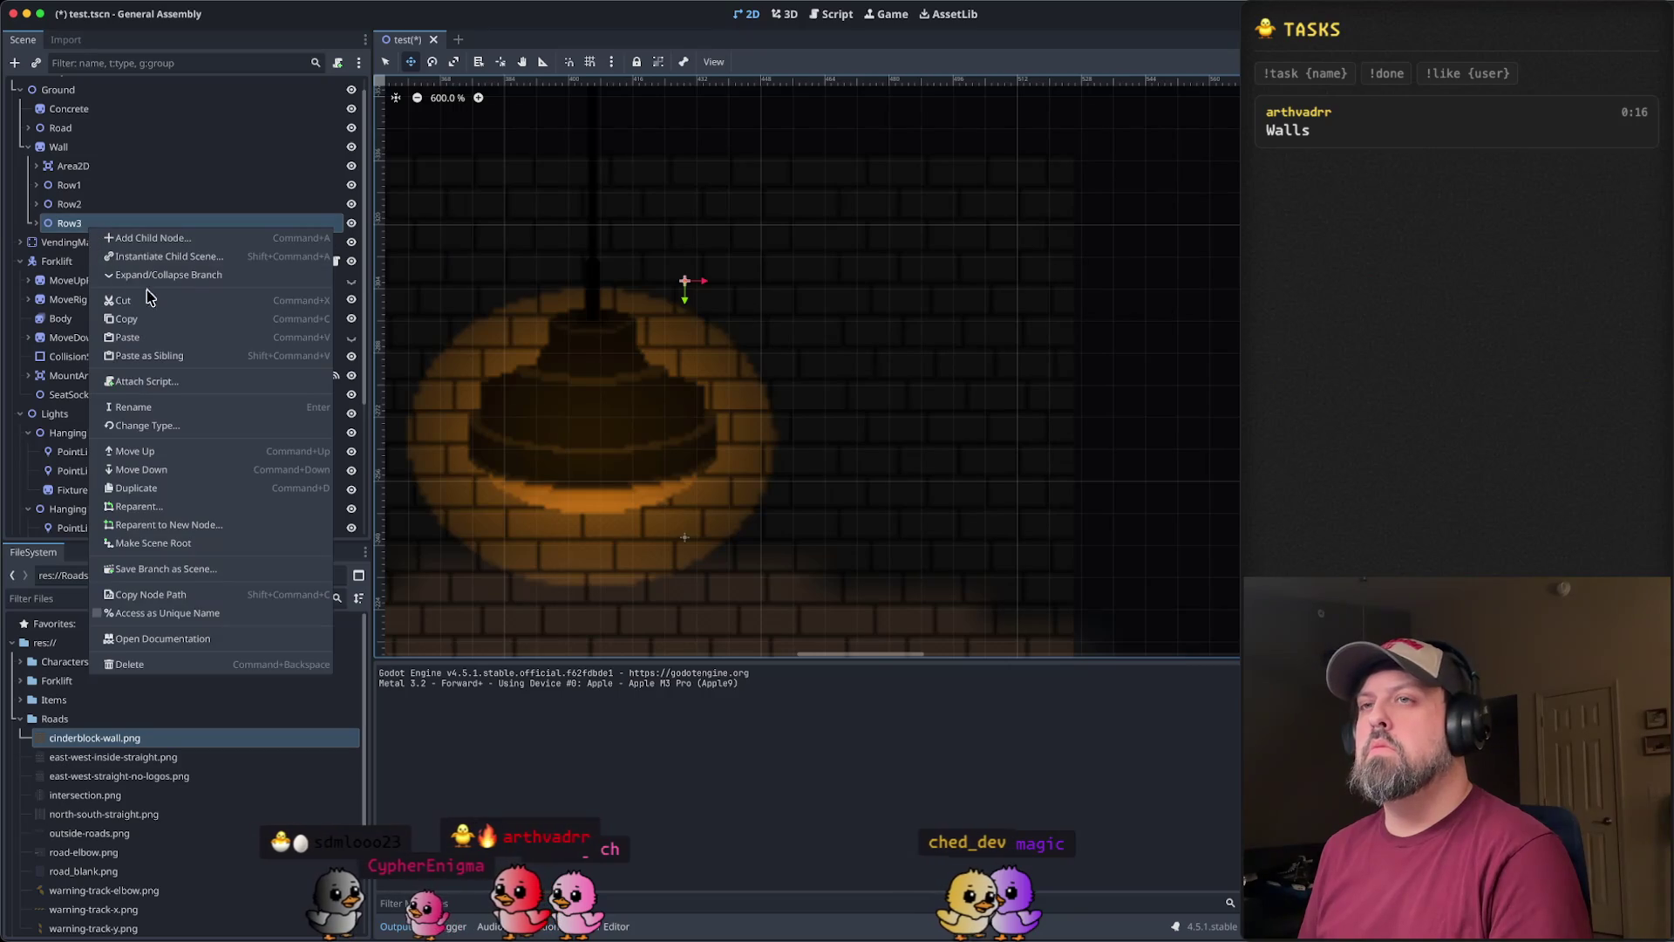
pyautogui.click(165, 361)
pyautogui.click(36, 242)
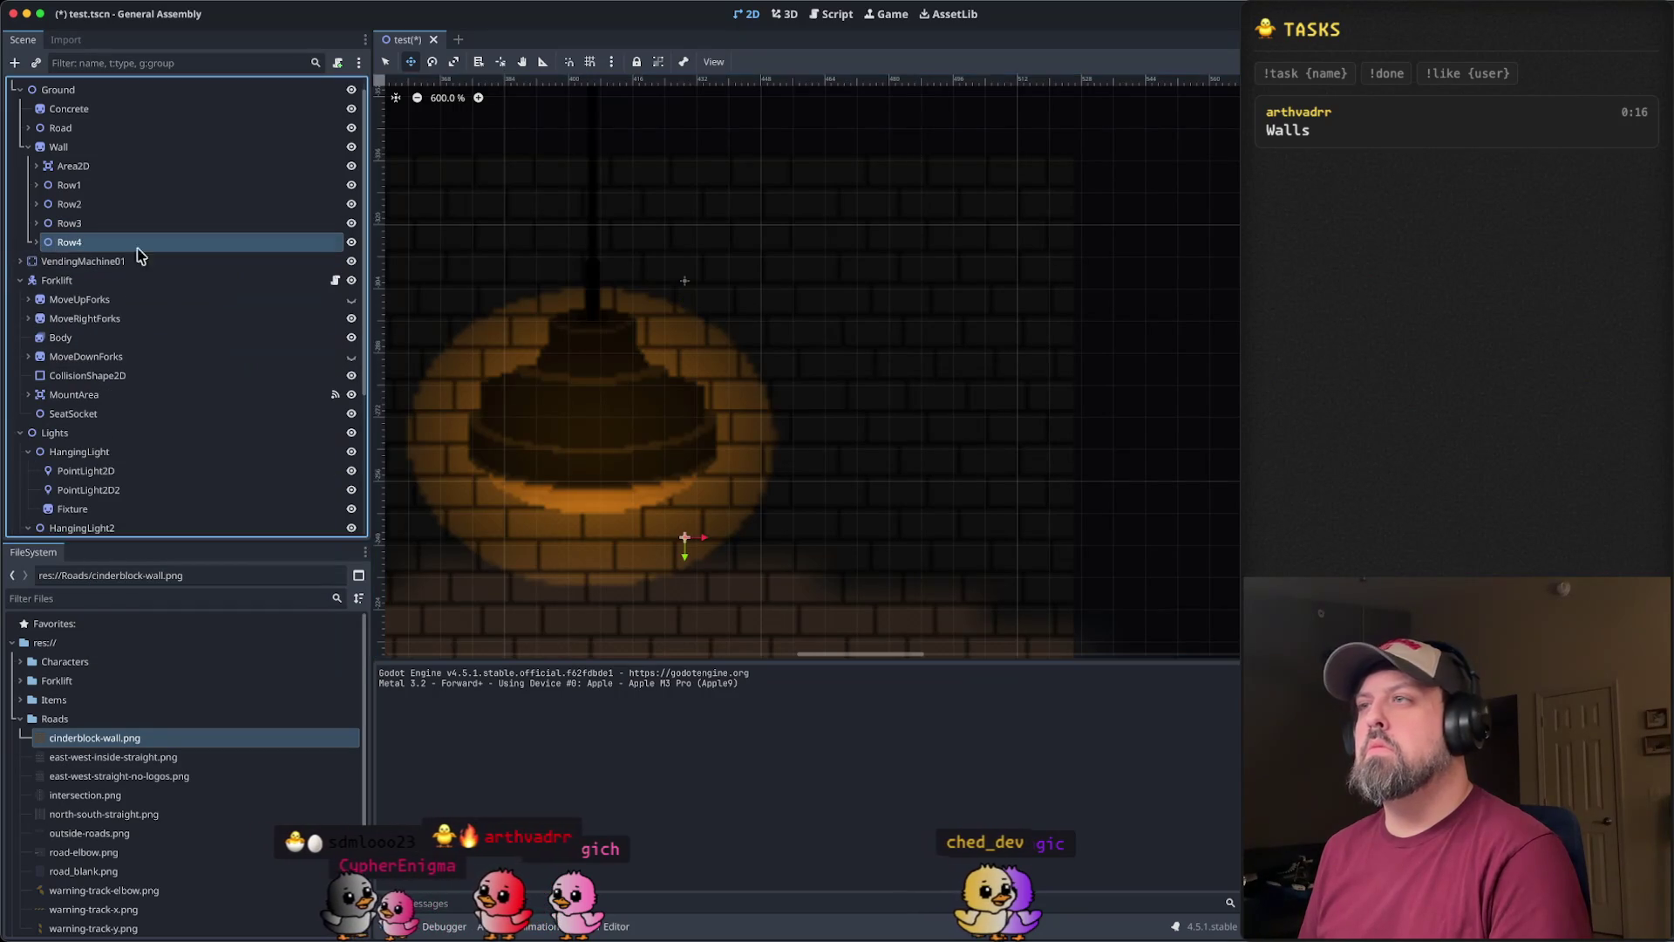
pyautogui.scroll(-3, 698, 488)
pyautogui.moveTo(691, 526); pyautogui.dragTo(691, 249)
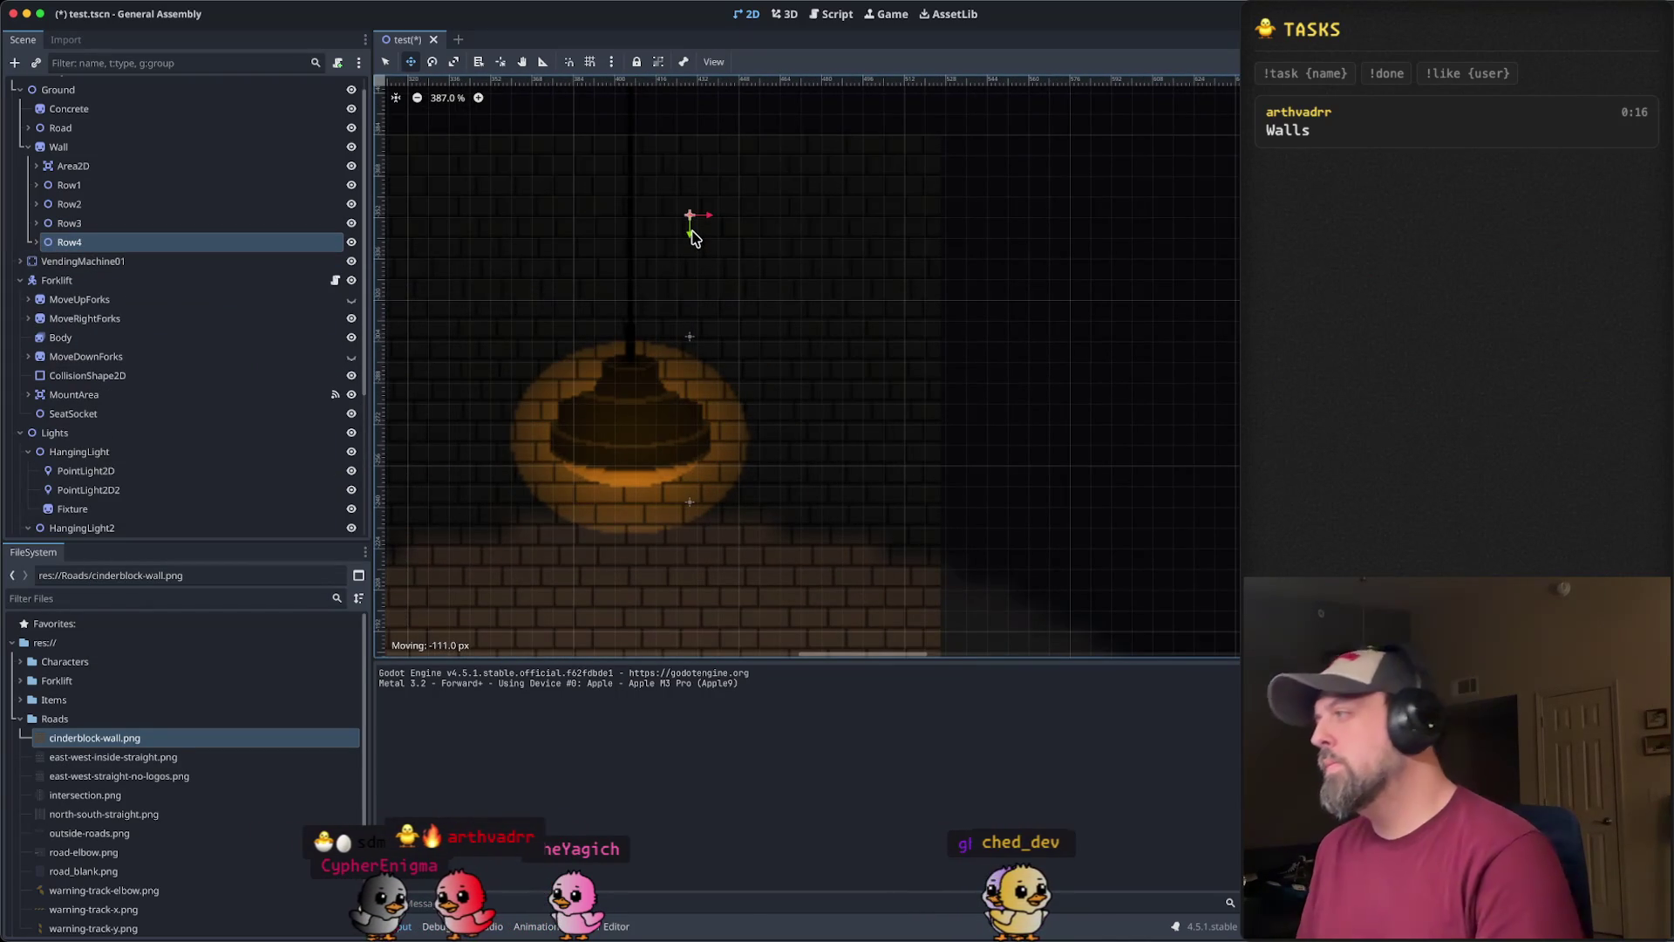
pyautogui.moveTo(693, 237); pyautogui.dragTo(701, 219)
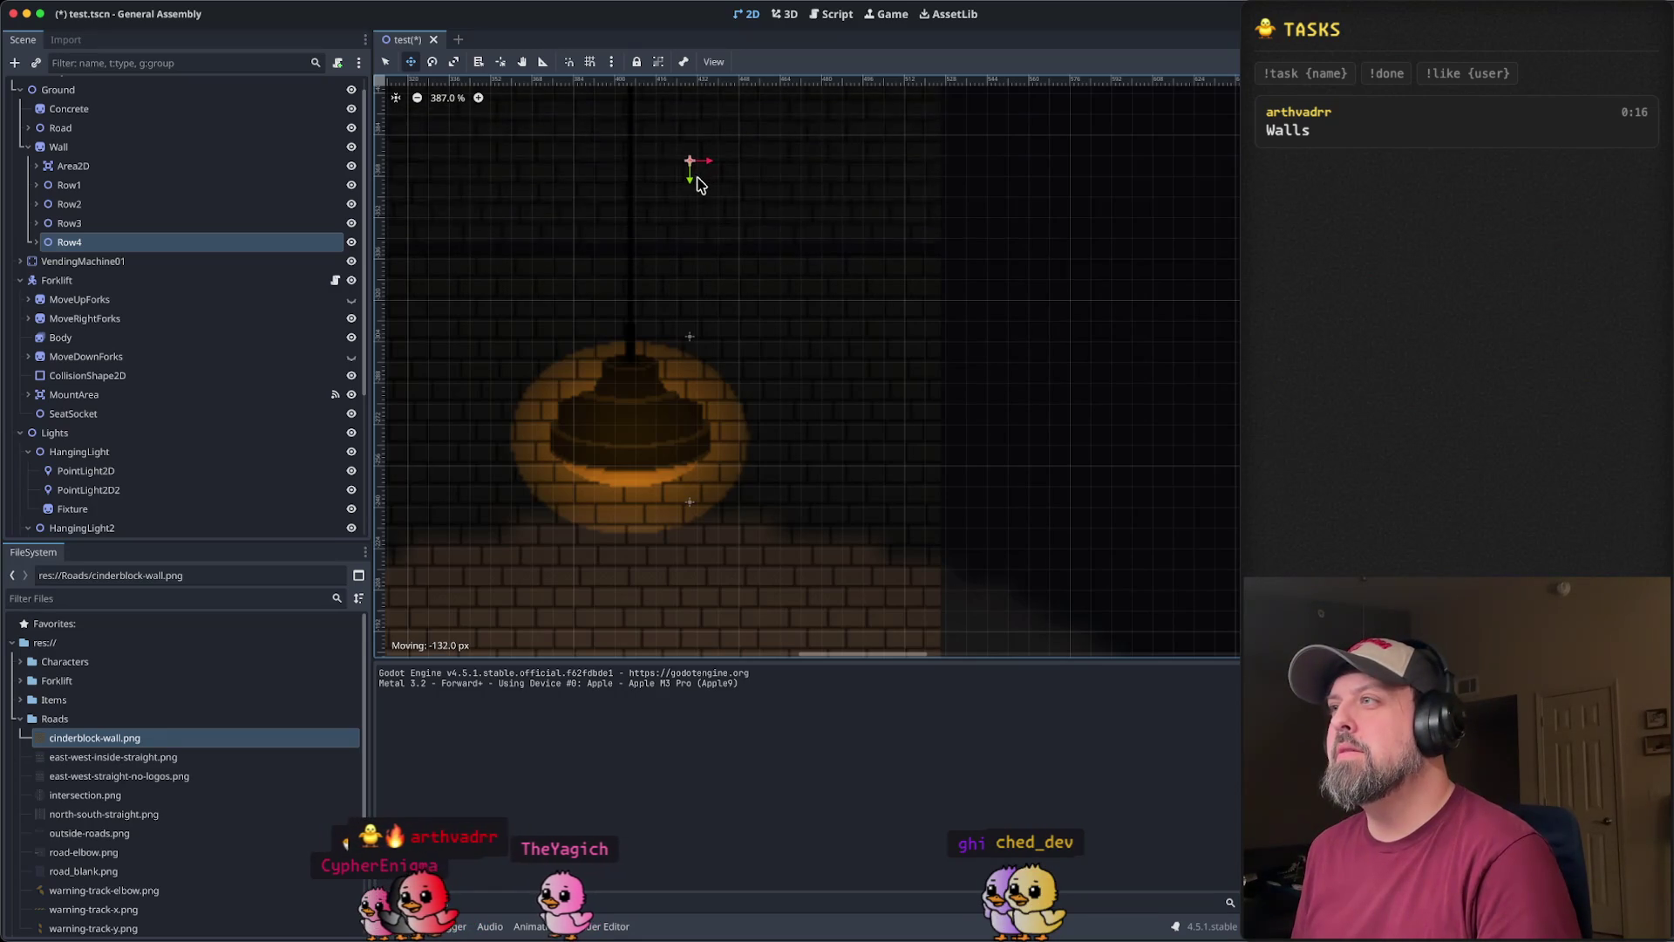
pyautogui.moveTo(695, 193); pyautogui.dragTo(695, 194)
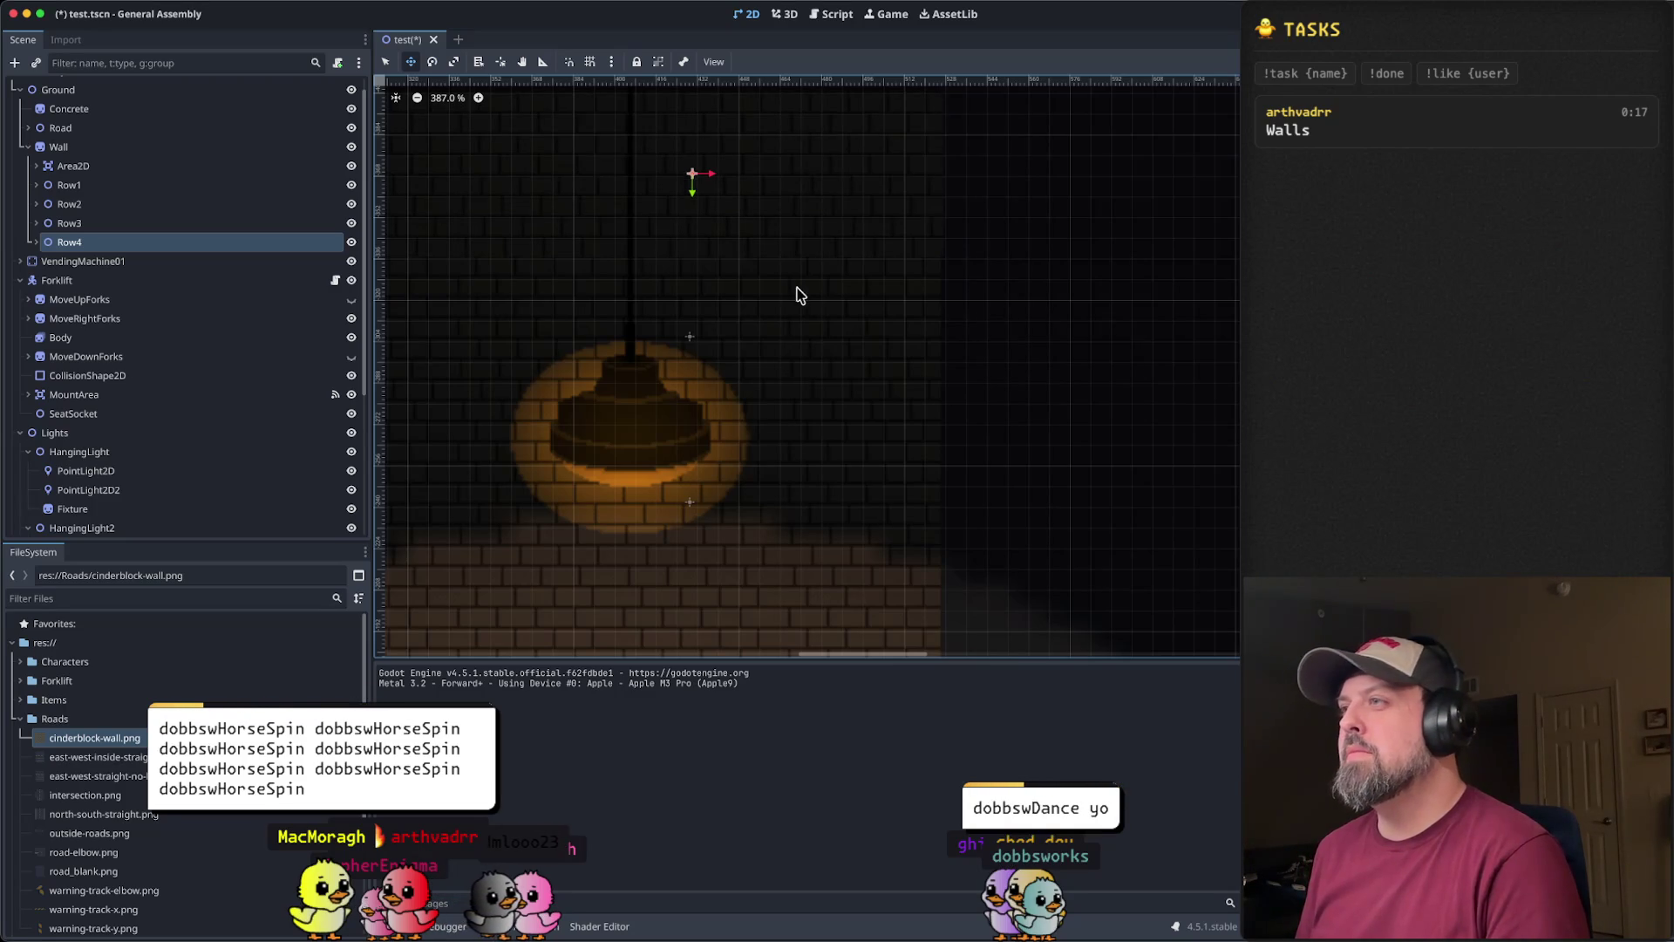
pyautogui.scroll(-4, 1125, 382)
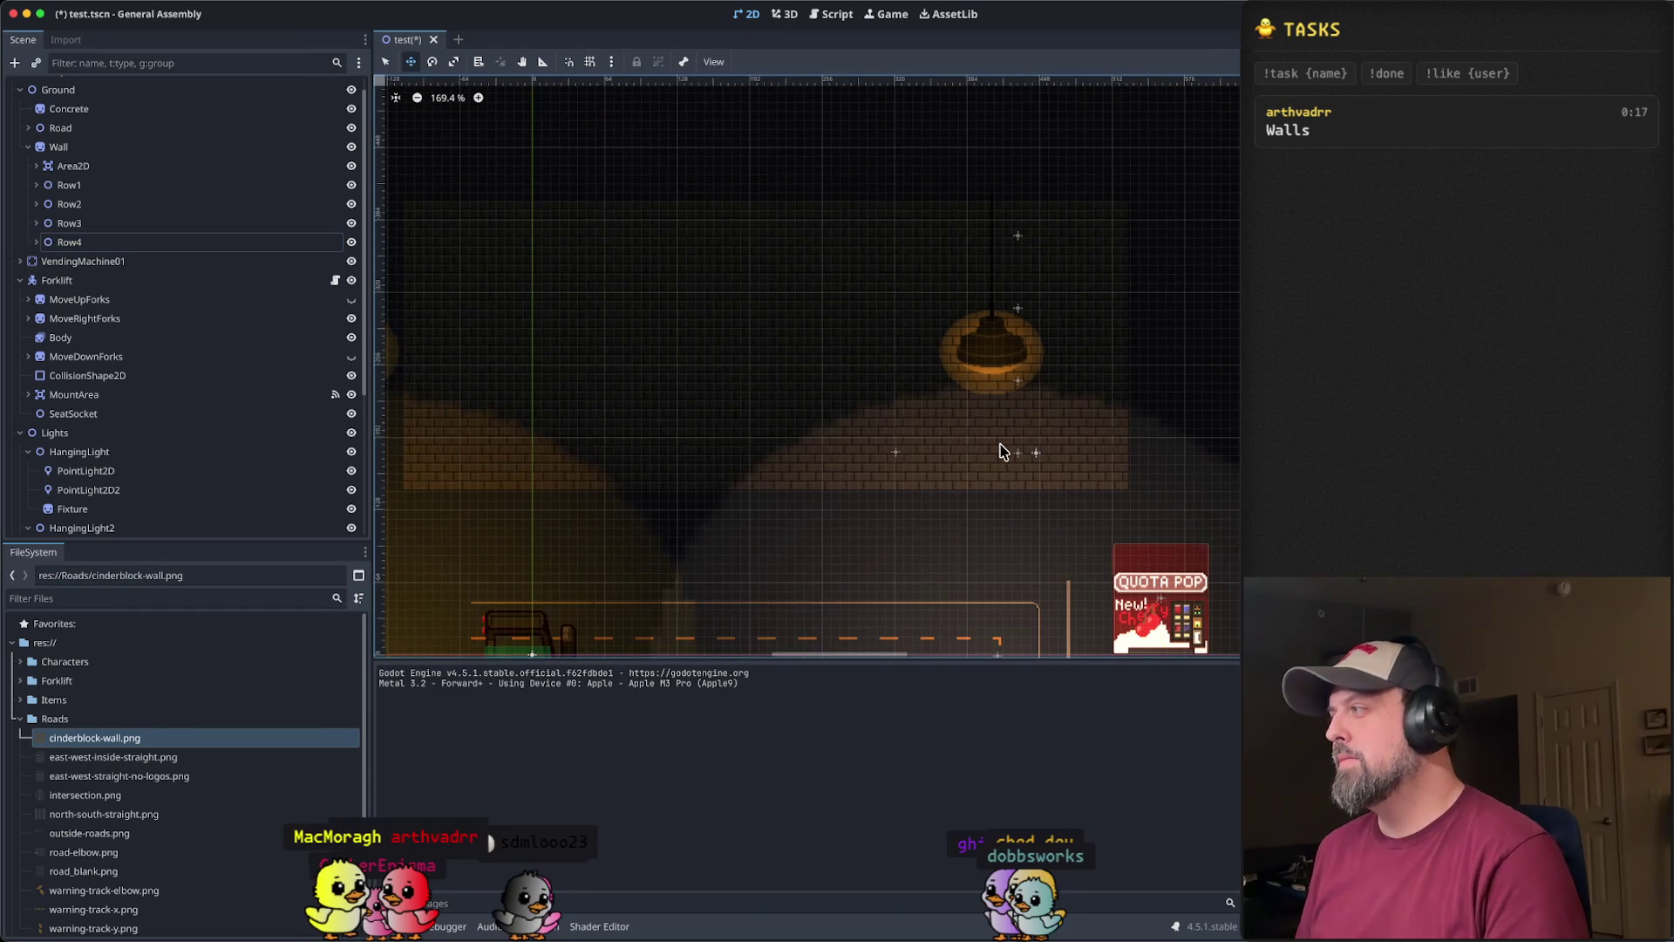
pyautogui.click(1000, 452)
pyautogui.moveTo(863, 463); pyautogui.dragTo(964, 403)
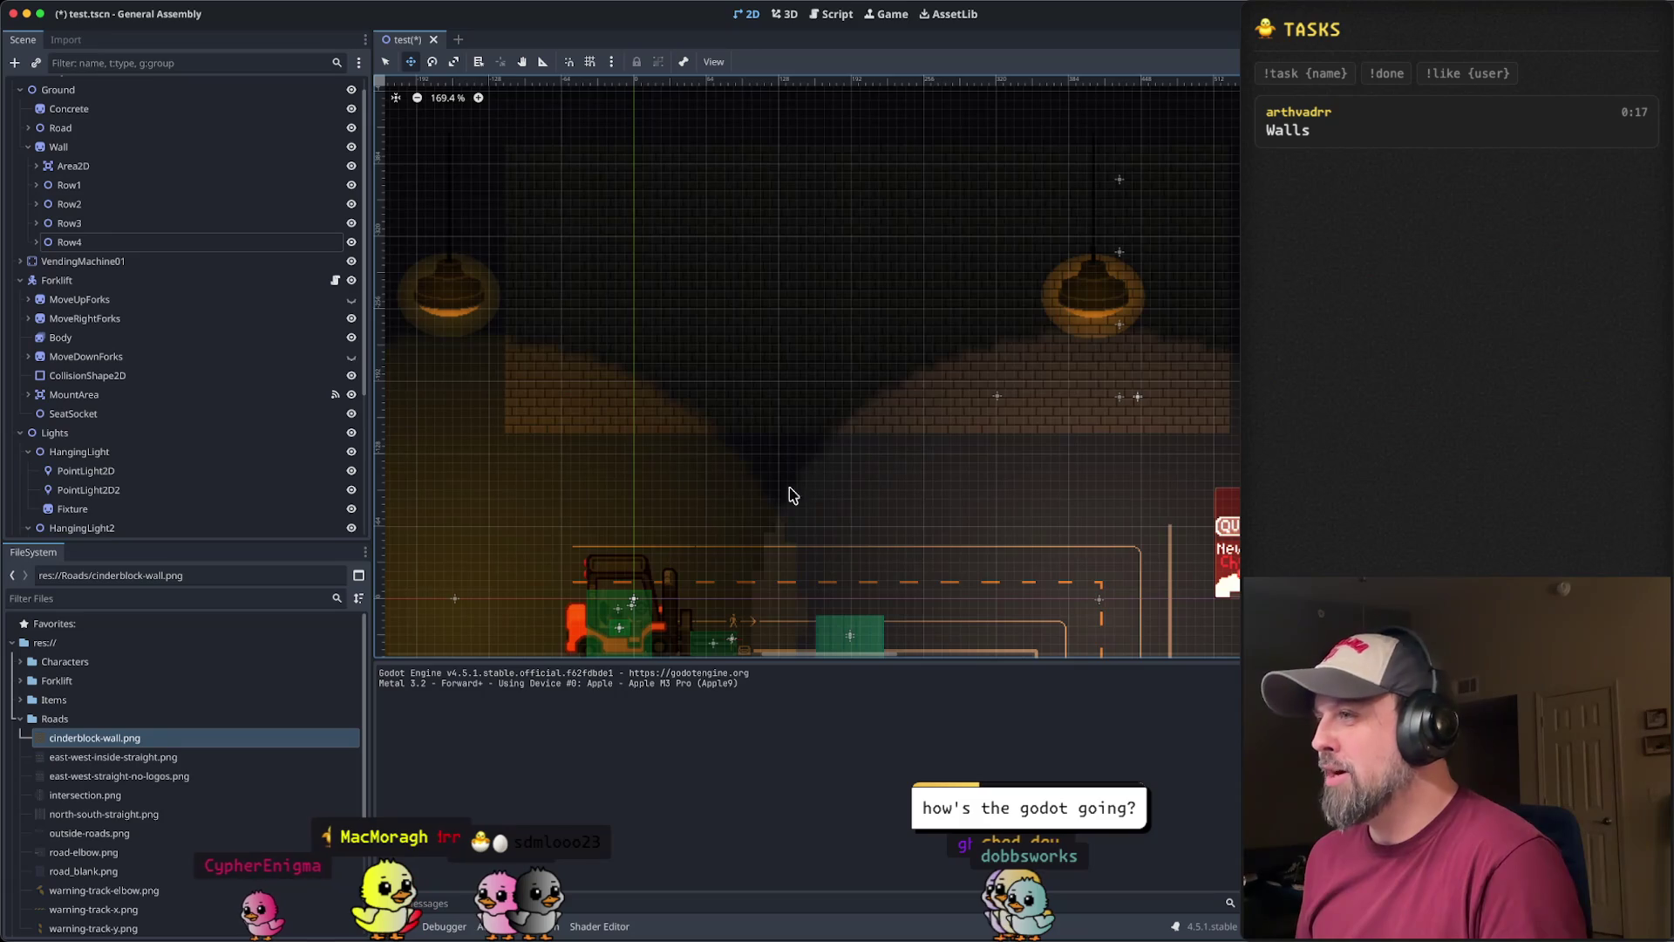
pyautogui.moveTo(796, 468); pyautogui.dragTo(732, 452)
pyautogui.scroll(-4, 880, 475)
pyautogui.moveTo(970, 441)
pyautogui.mouseDown()
pyautogui.moveTo(825, 422)
pyautogui.moveTo(767, 389)
pyautogui.mouseUp()
pyautogui.scroll(3, 829, 452)
pyautogui.scroll(-4, 829, 451)
pyautogui.scroll(-2, 834, 453)
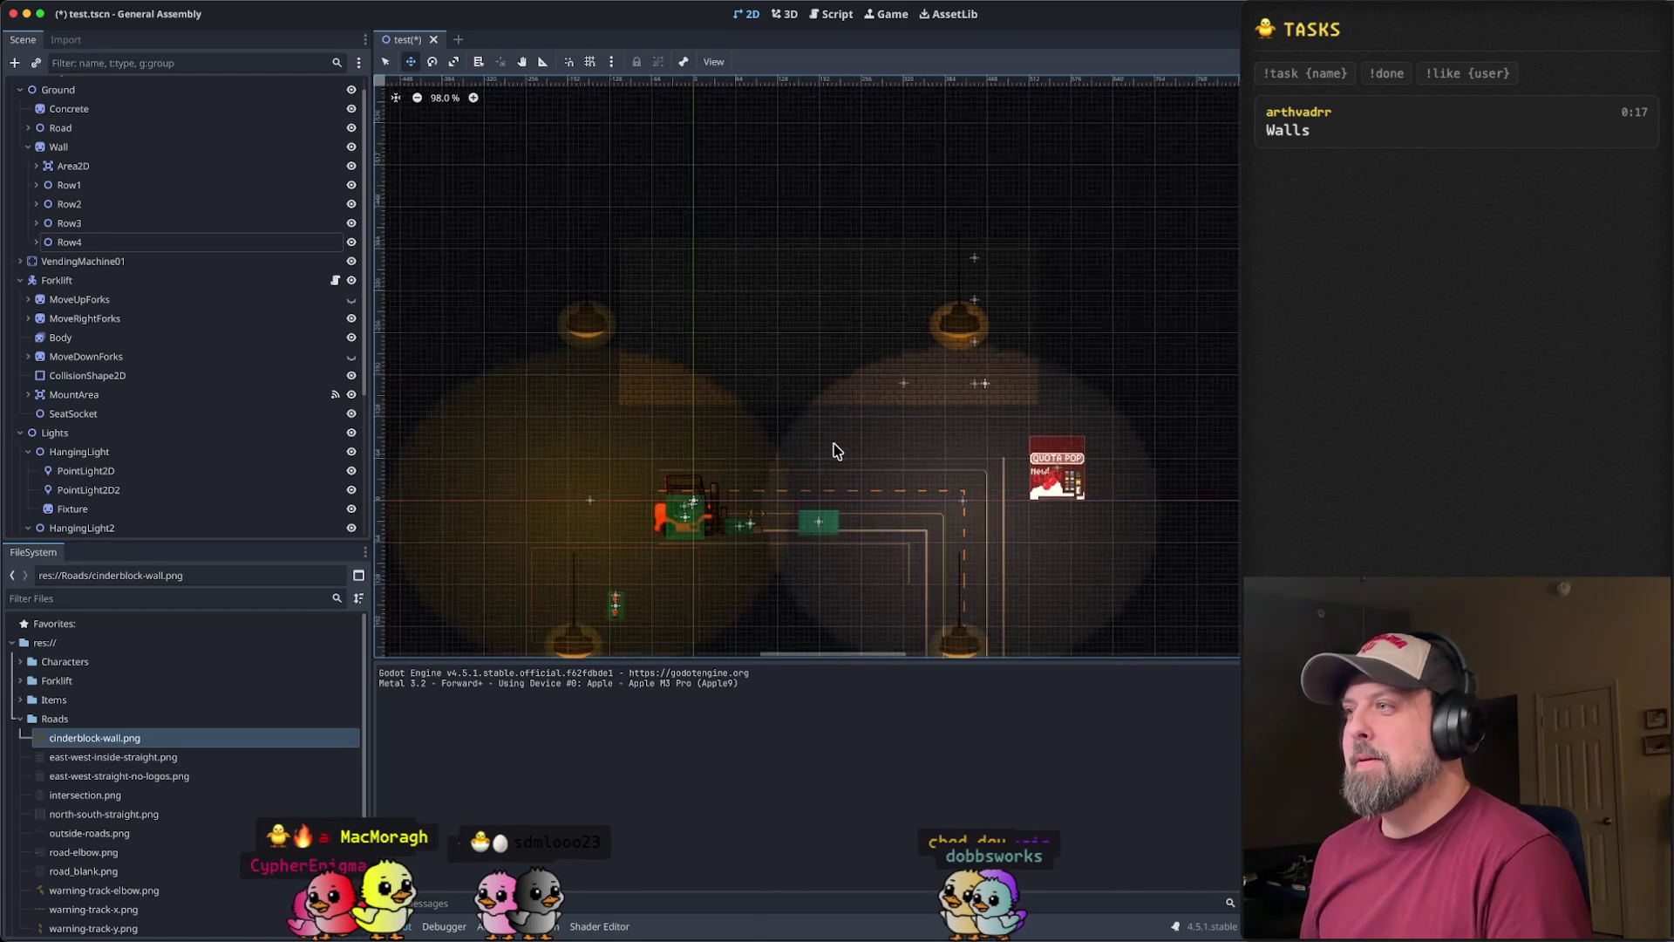
pyautogui.scroll(2, 835, 451)
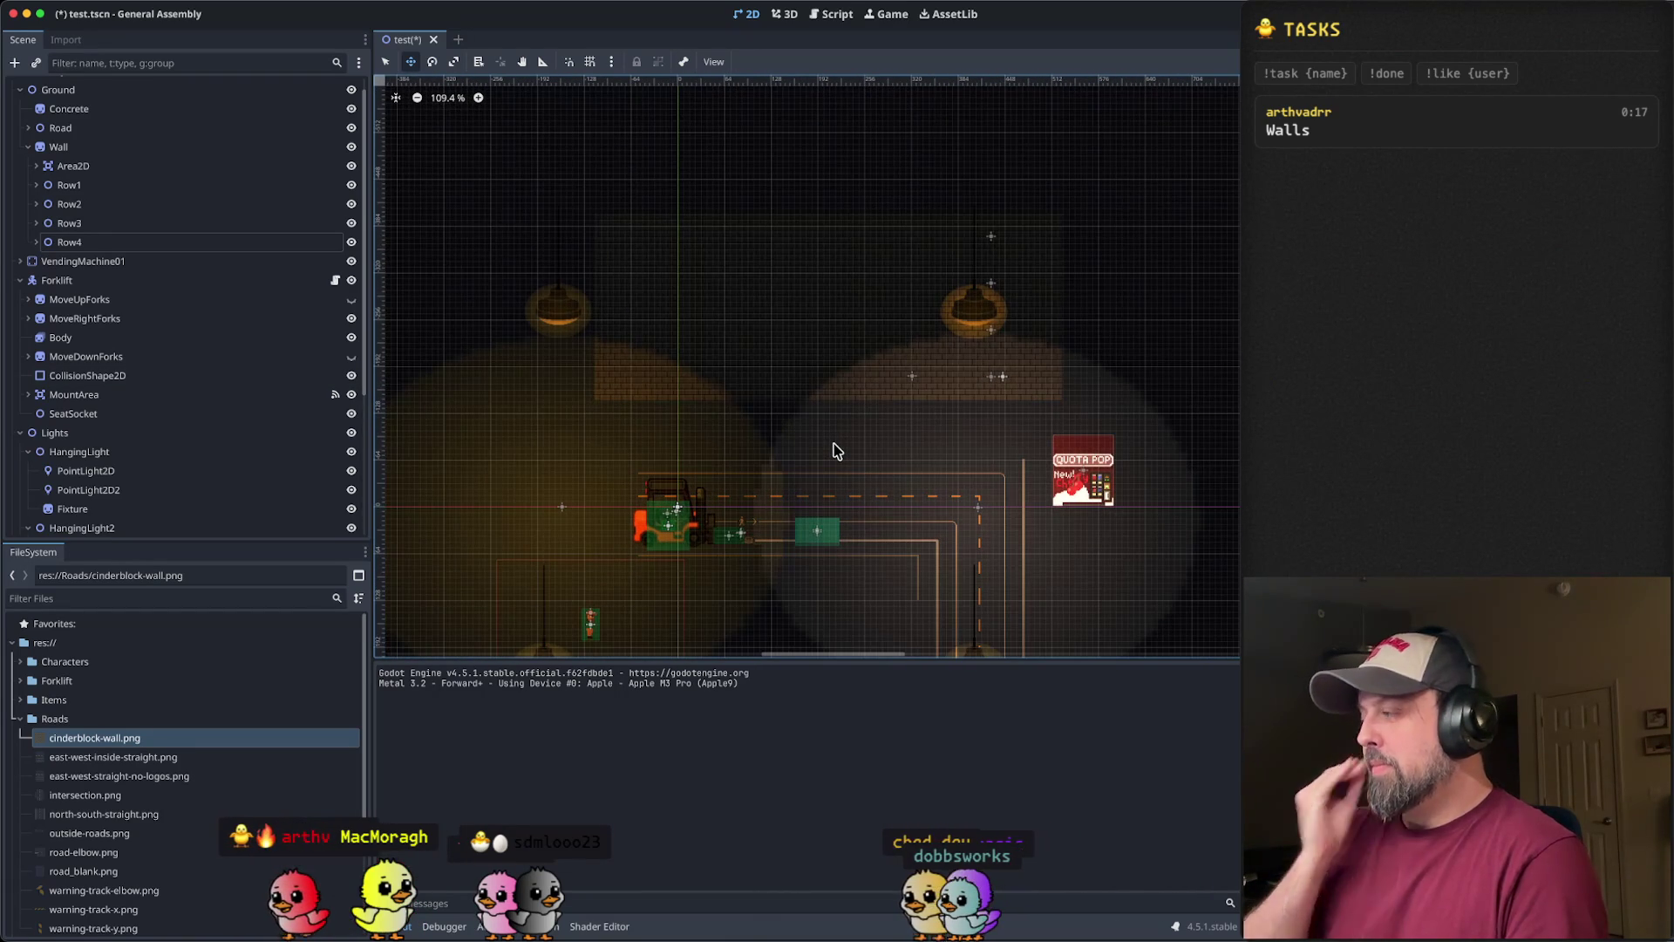
pyautogui.scroll(-2, 875, 369)
pyautogui.scroll(3, 923, 273)
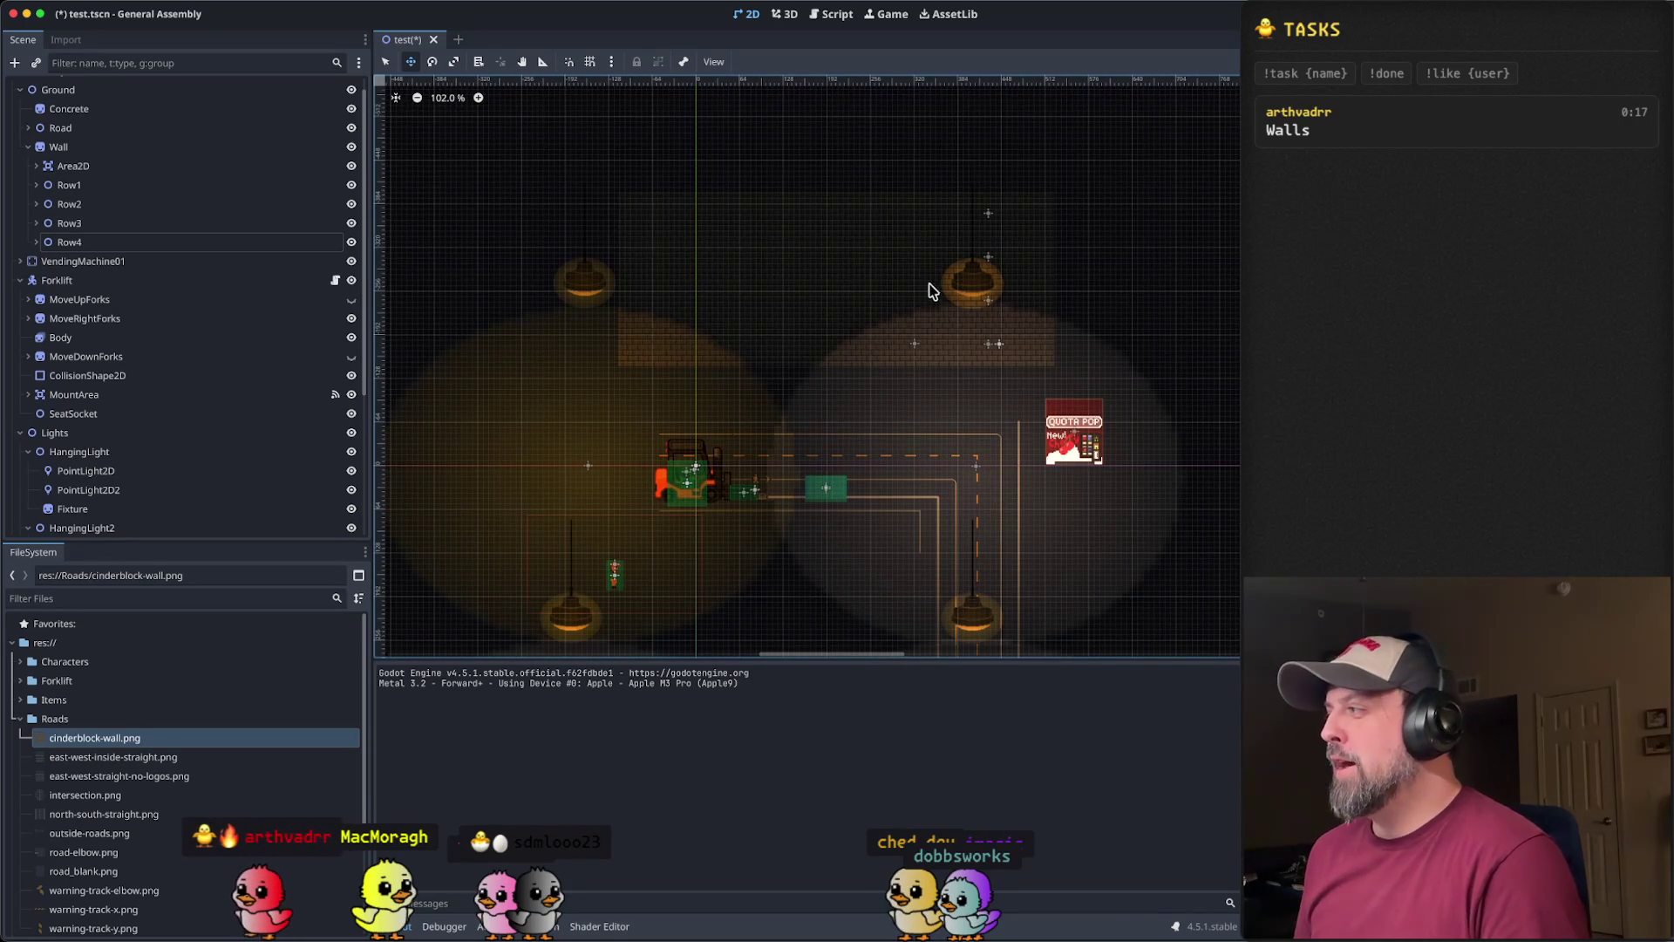
pyautogui.hscroll(3, 810, 363)
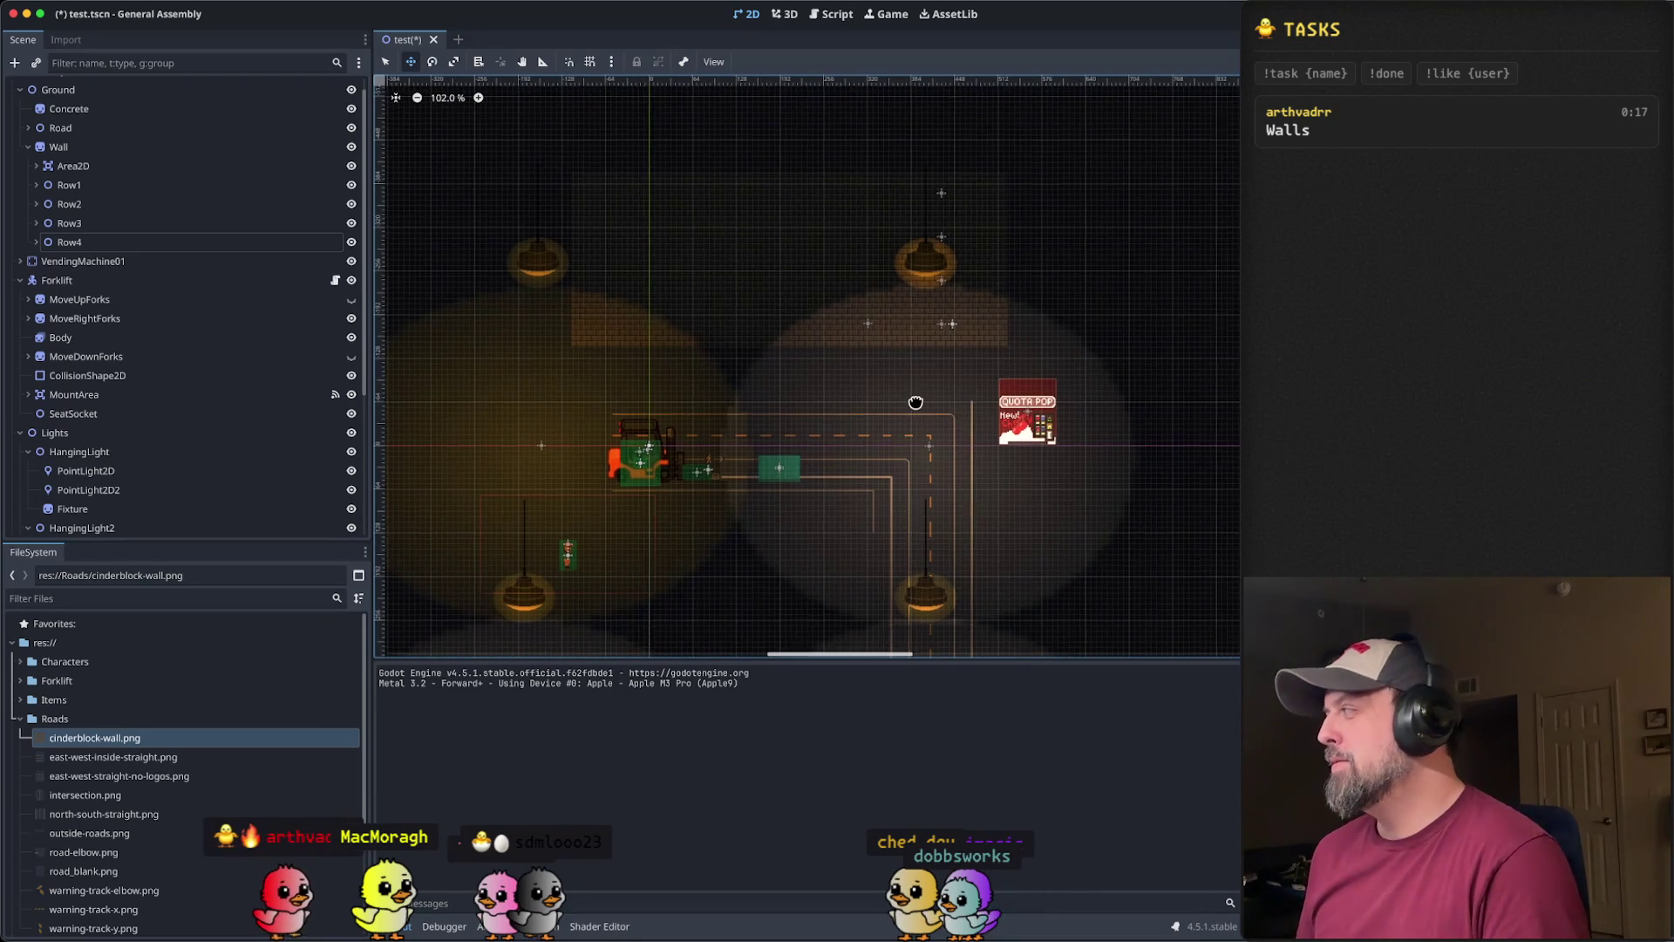
pyautogui.hscroll(3, 867, 403)
pyautogui.hscroll(-8, 959, 405)
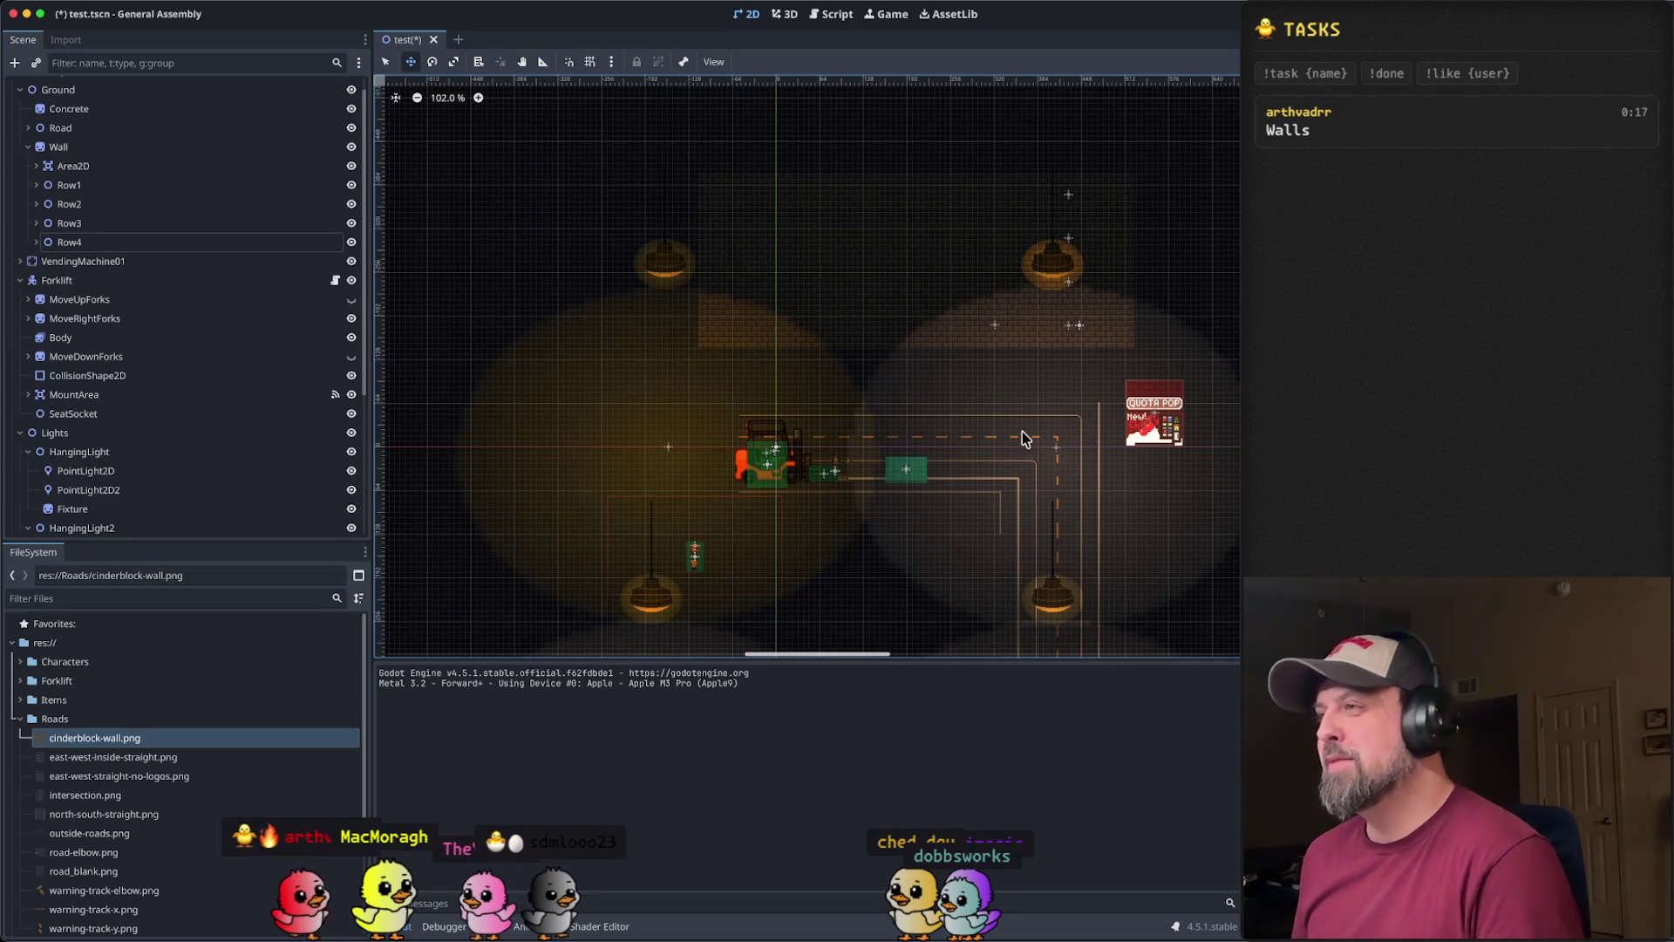
pyautogui.hscroll(2, 907, 381)
pyautogui.scroll(4, 878, 329)
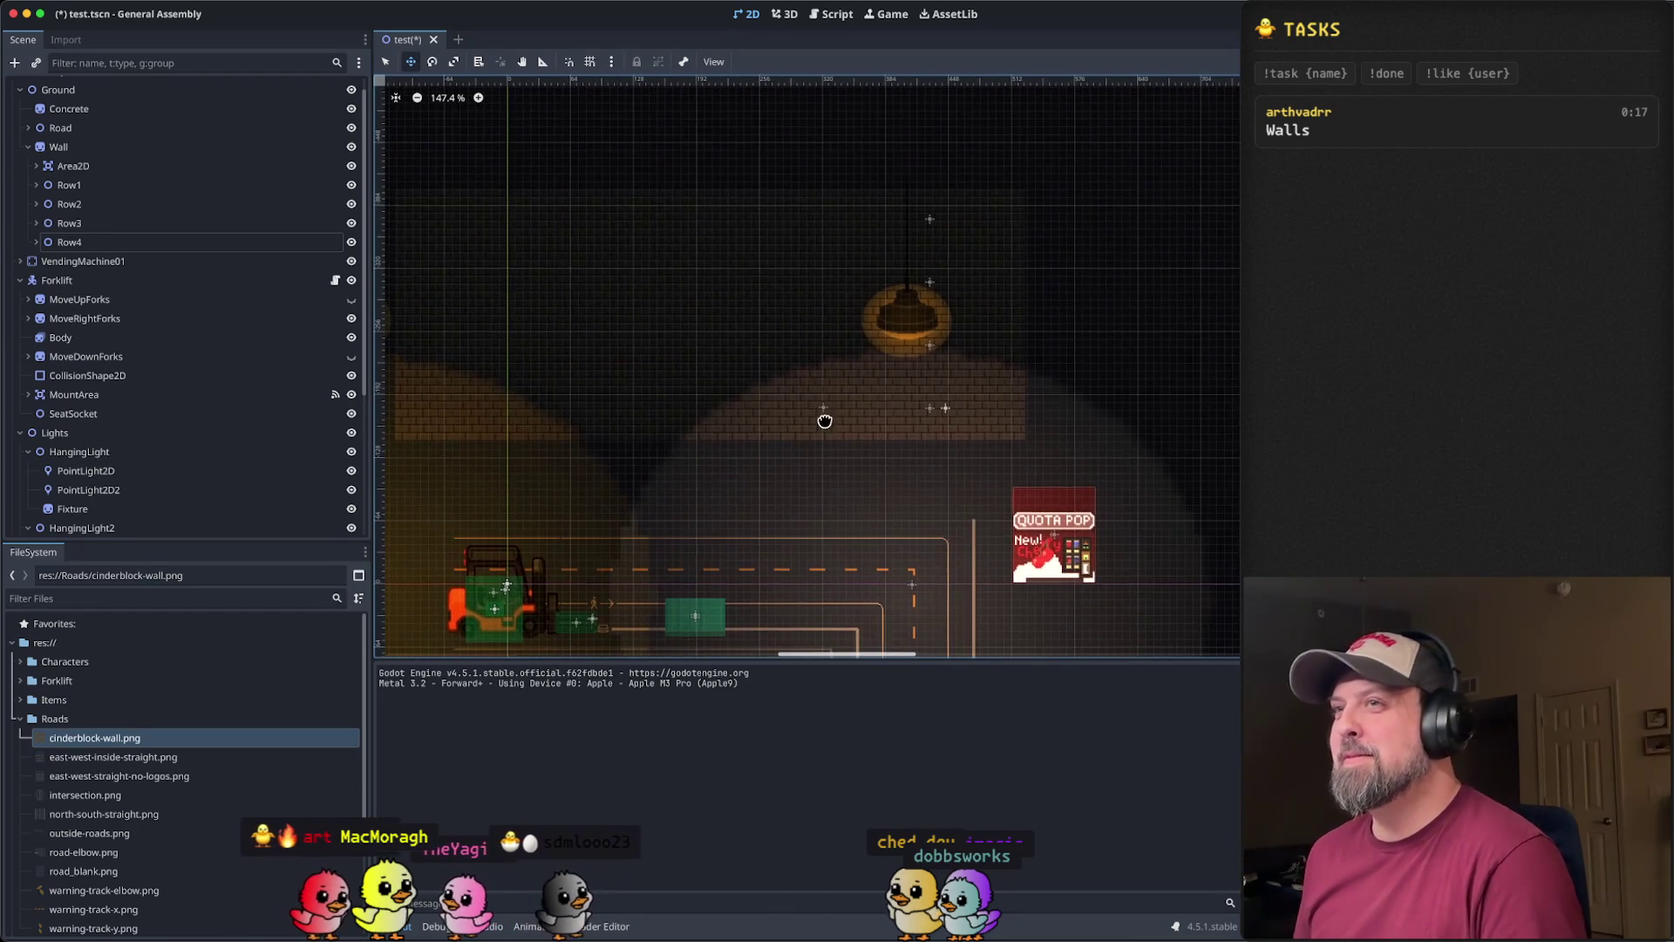
pyautogui.scroll(1, 142, 195)
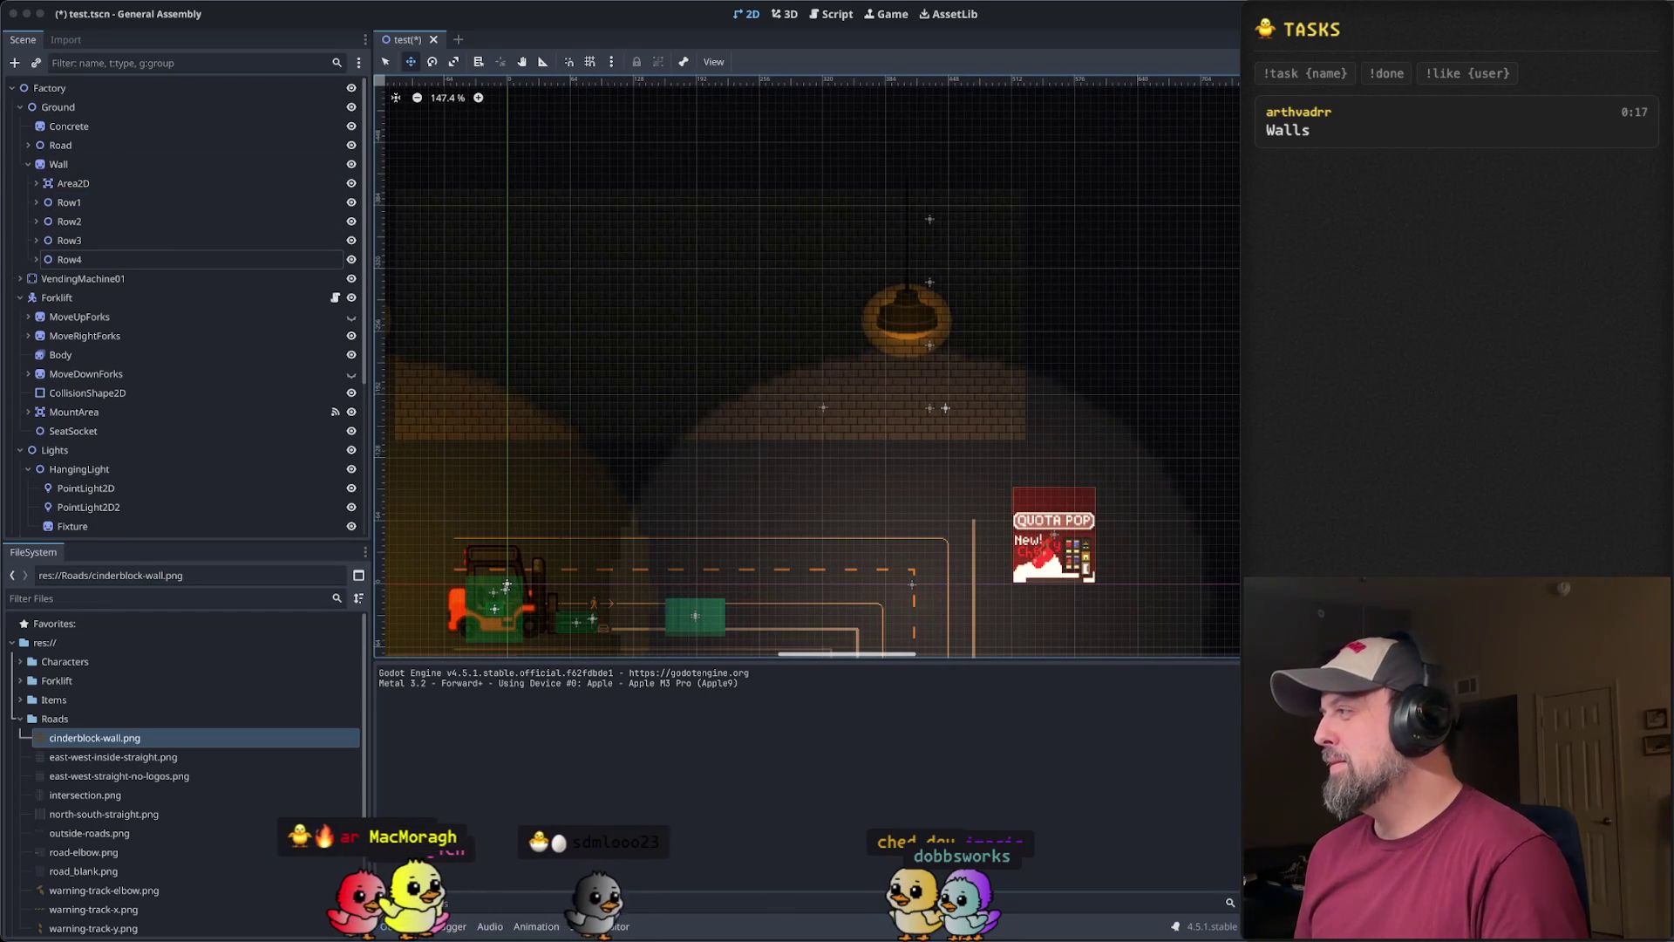
pyautogui.hotkey('ctrl', 'v')
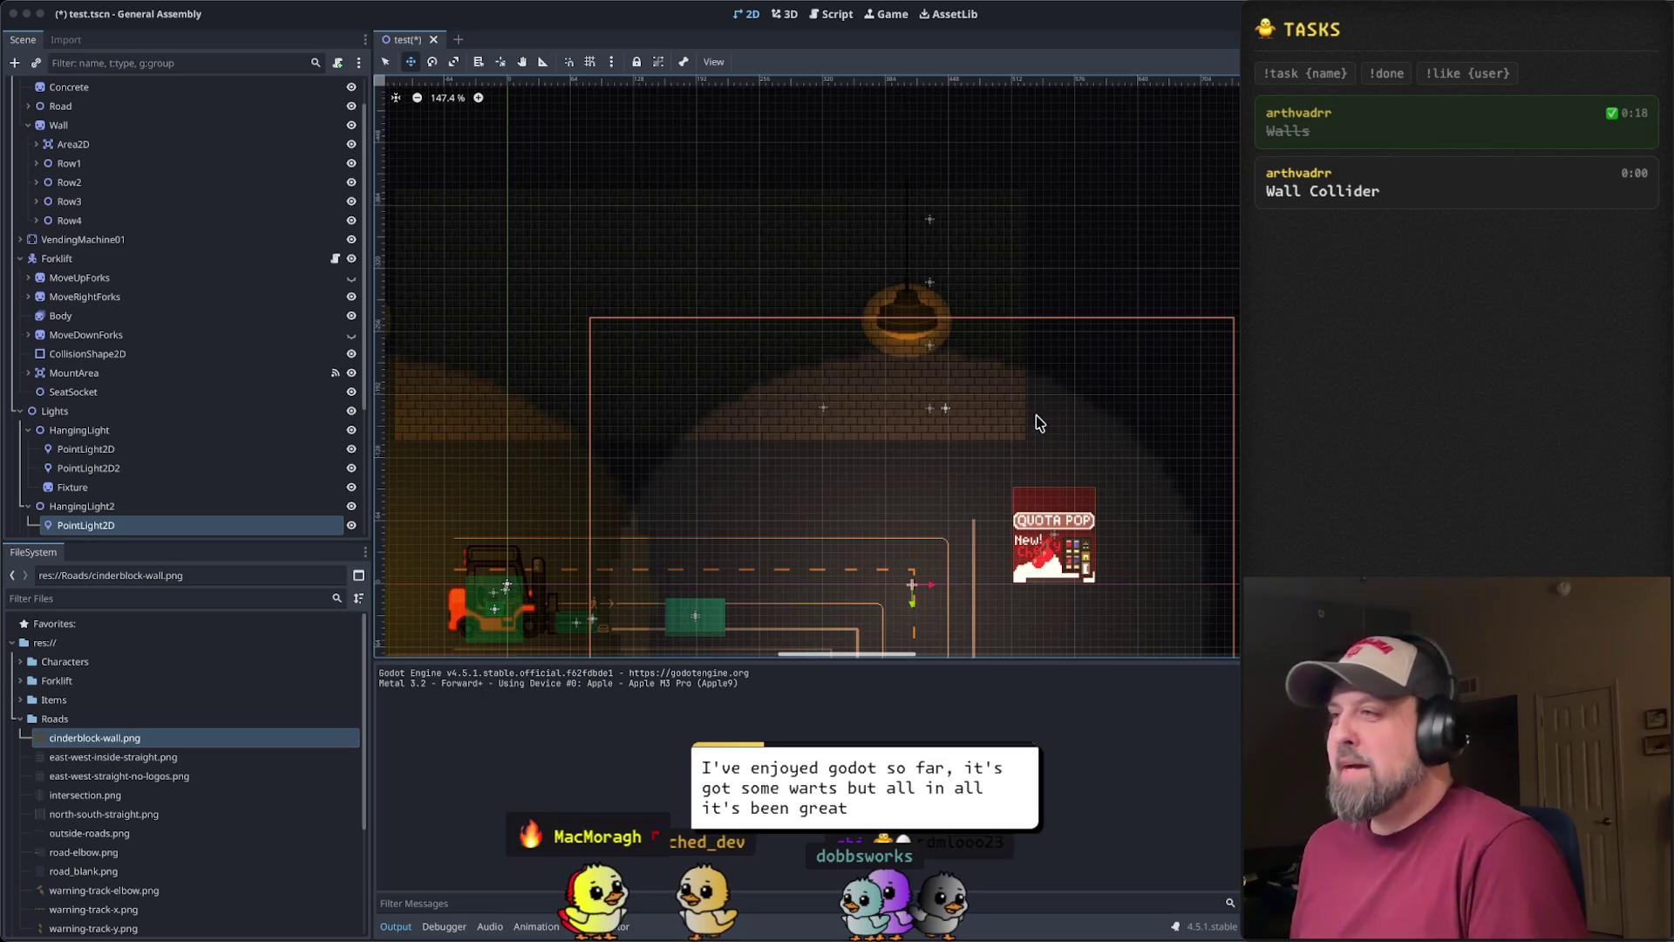
# - Zoom and pan the 2D viewport onto the forklift area of test.tscn
pyautogui.scroll(-5, 664, 461)
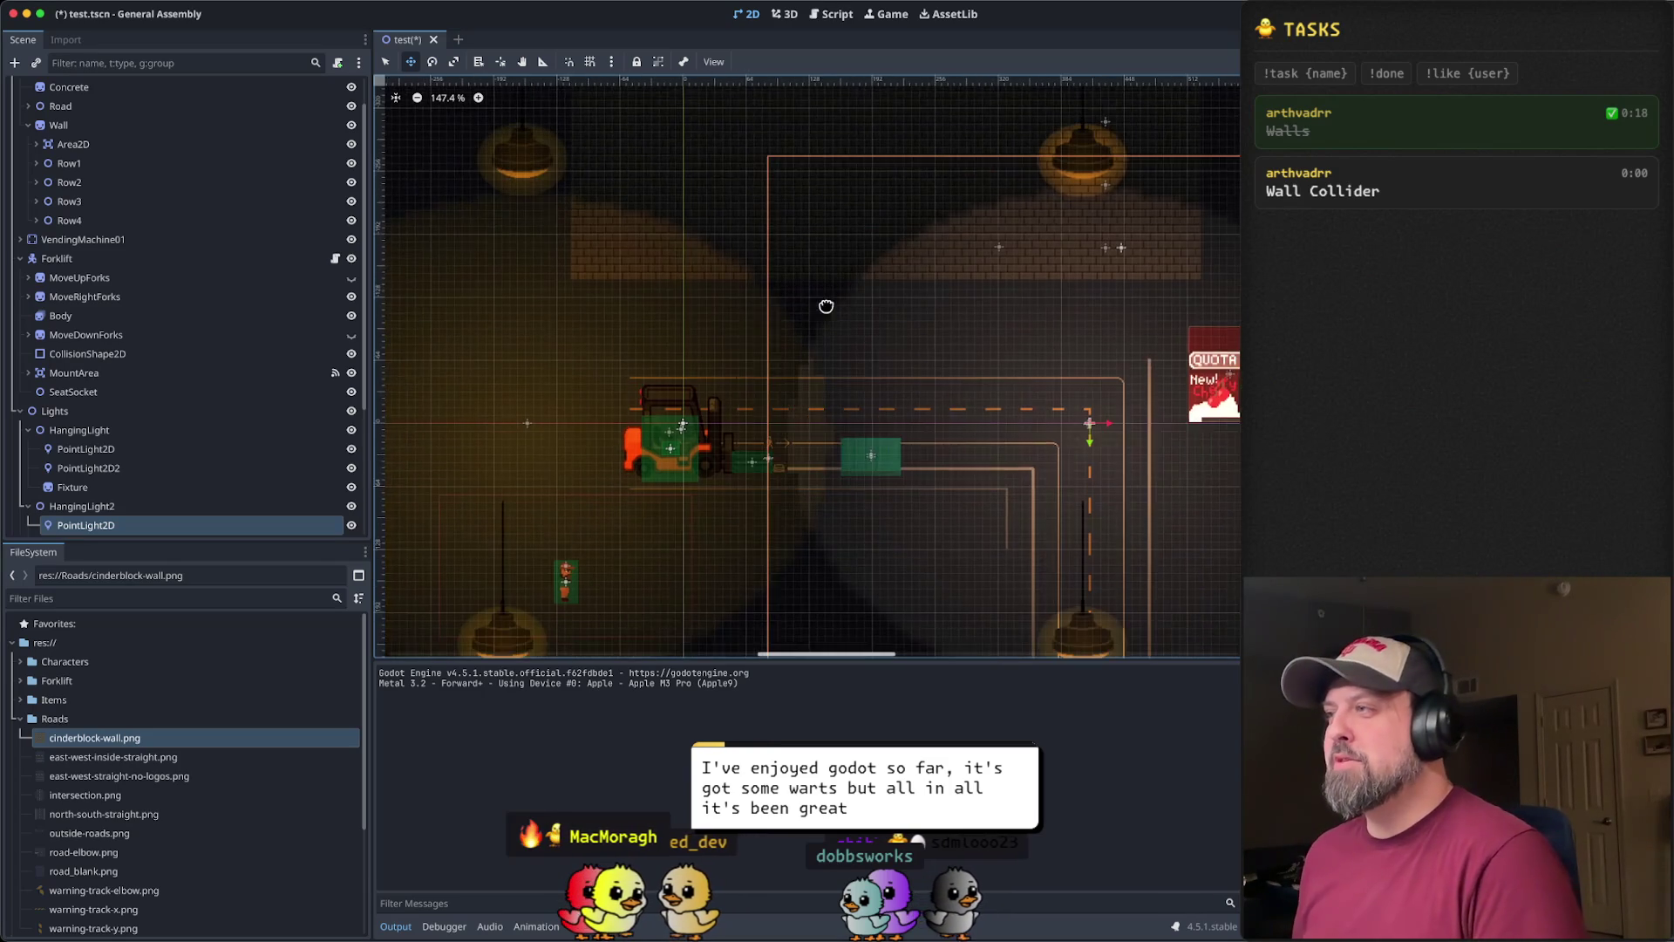
pyautogui.hscroll(5, 692, 307)
pyautogui.scroll(-3, 999, 400)
pyautogui.hscroll(-5, 1113, 400)
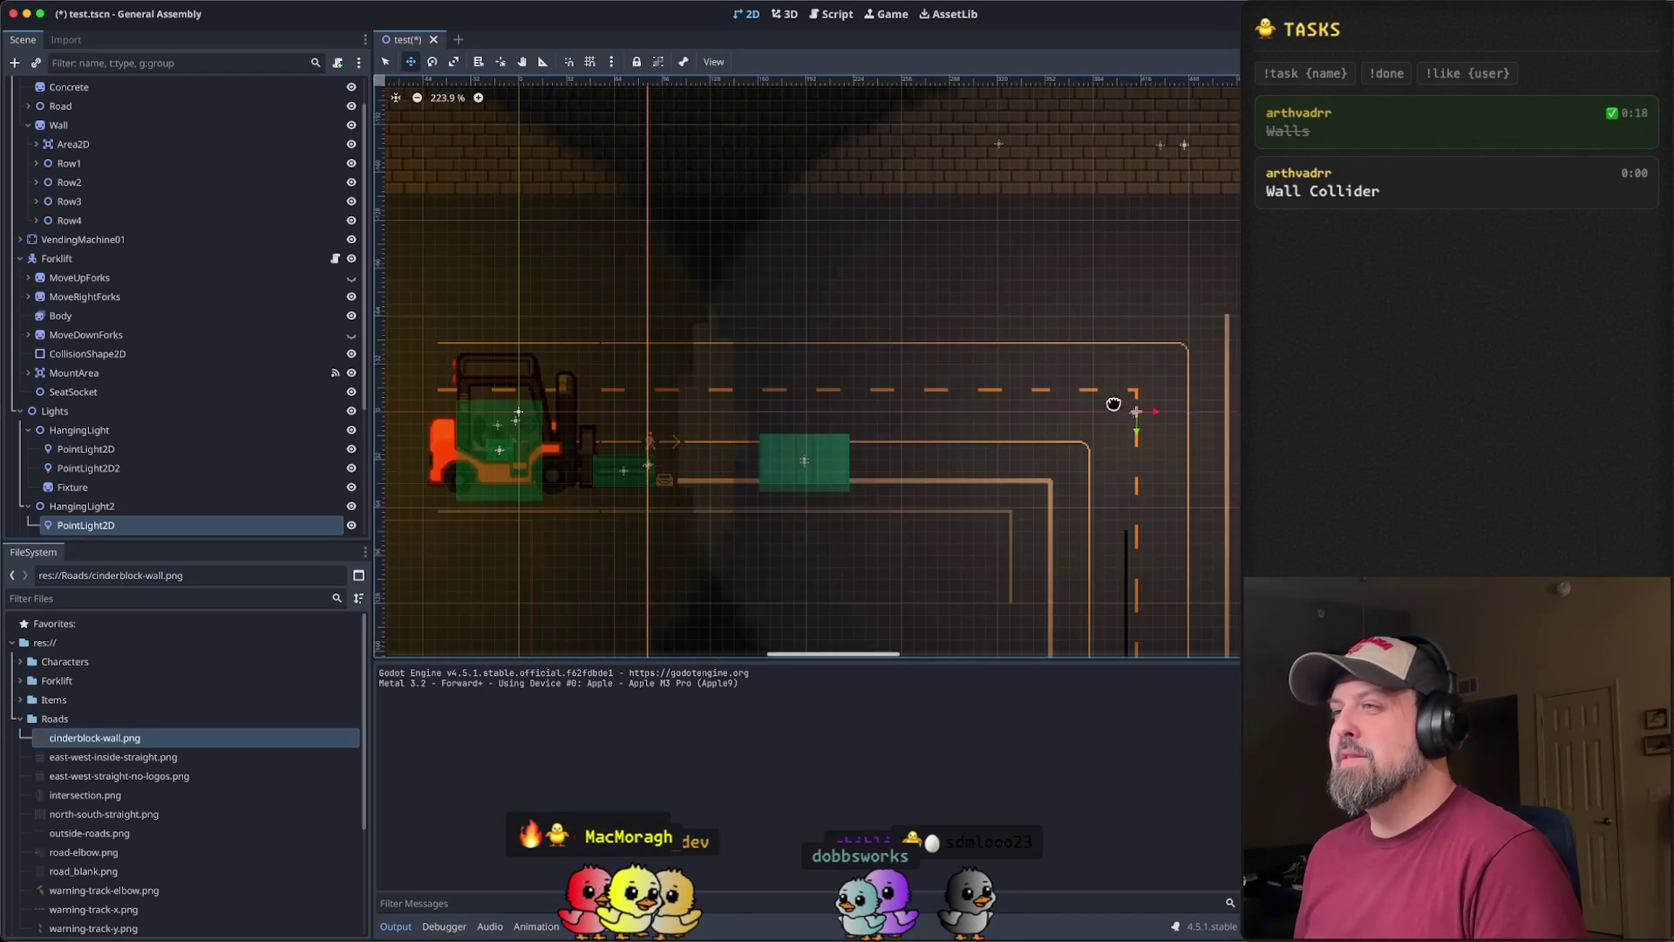
pyautogui.scroll(4, 662, 419)
# - Save and run the game, drive the forklift with the pallet around the lane, then stop it
pyautogui.press('super+r')
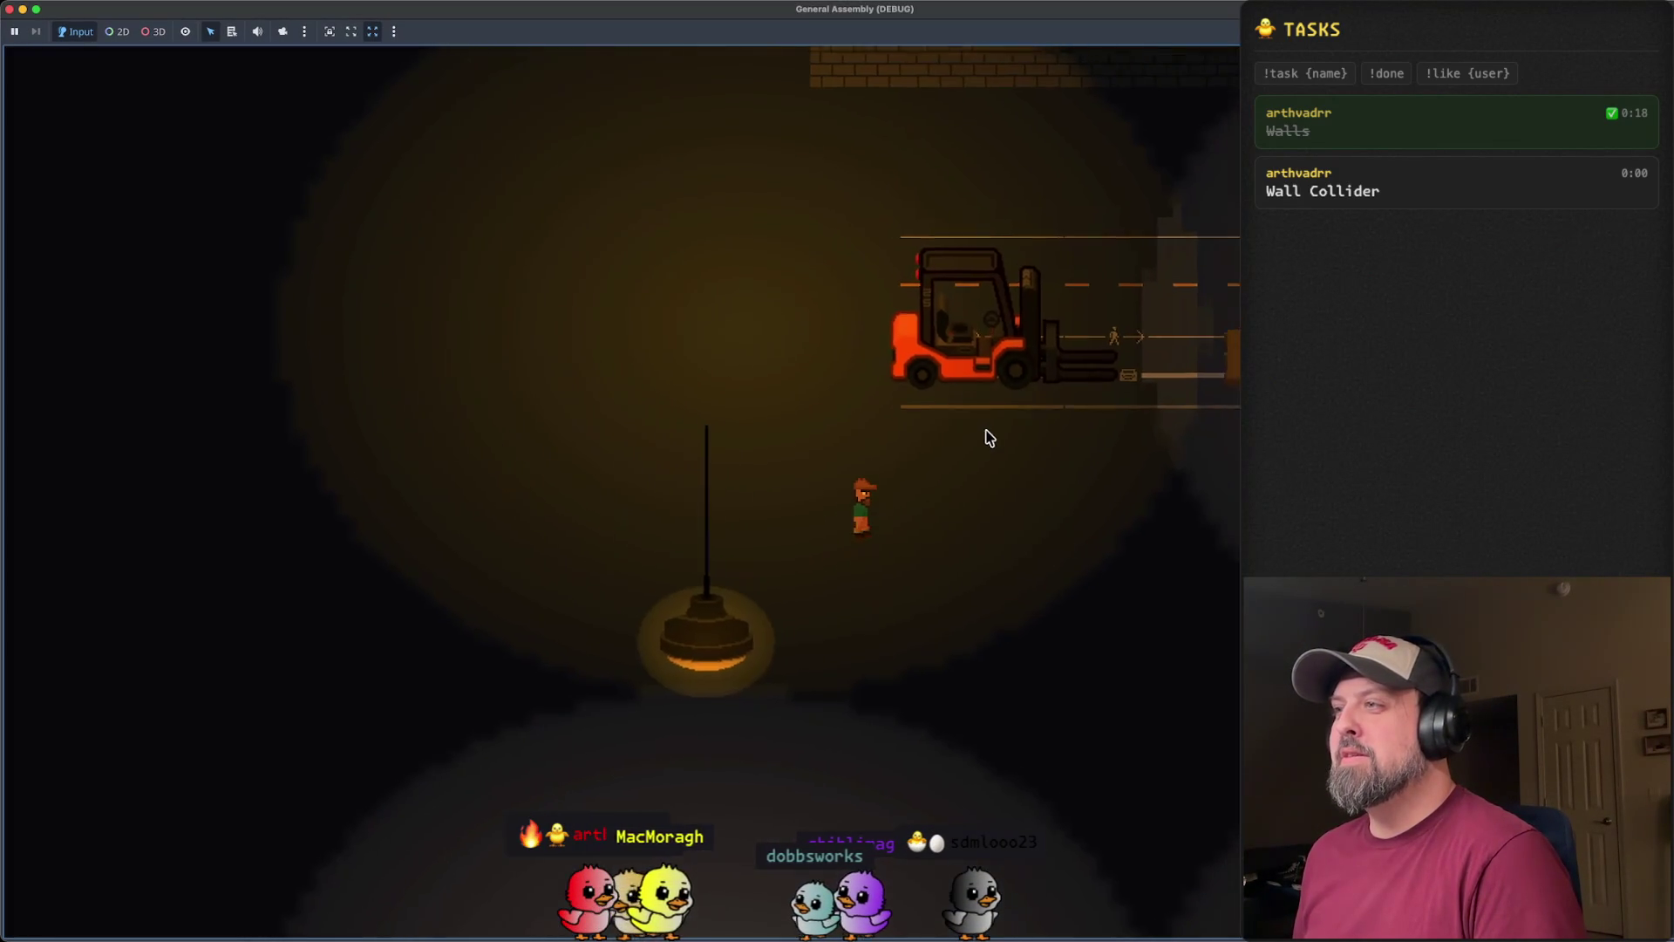
pyautogui.press('Up')
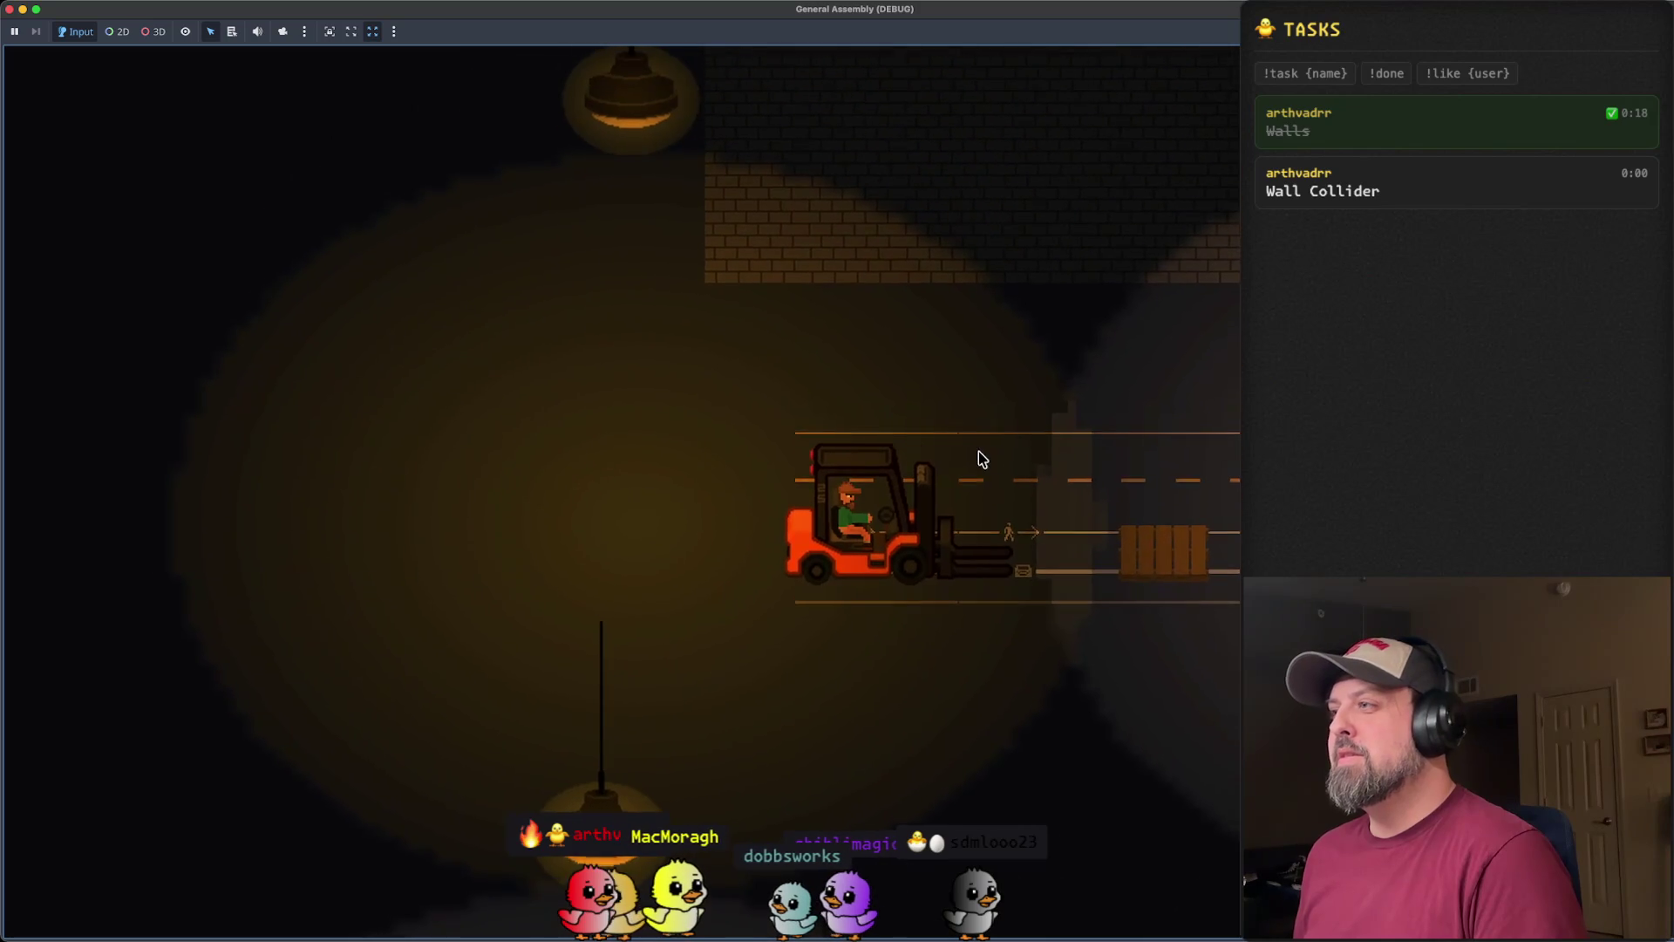
pyautogui.press('Right')
pyautogui.press('Down')
pyautogui.press('Right')
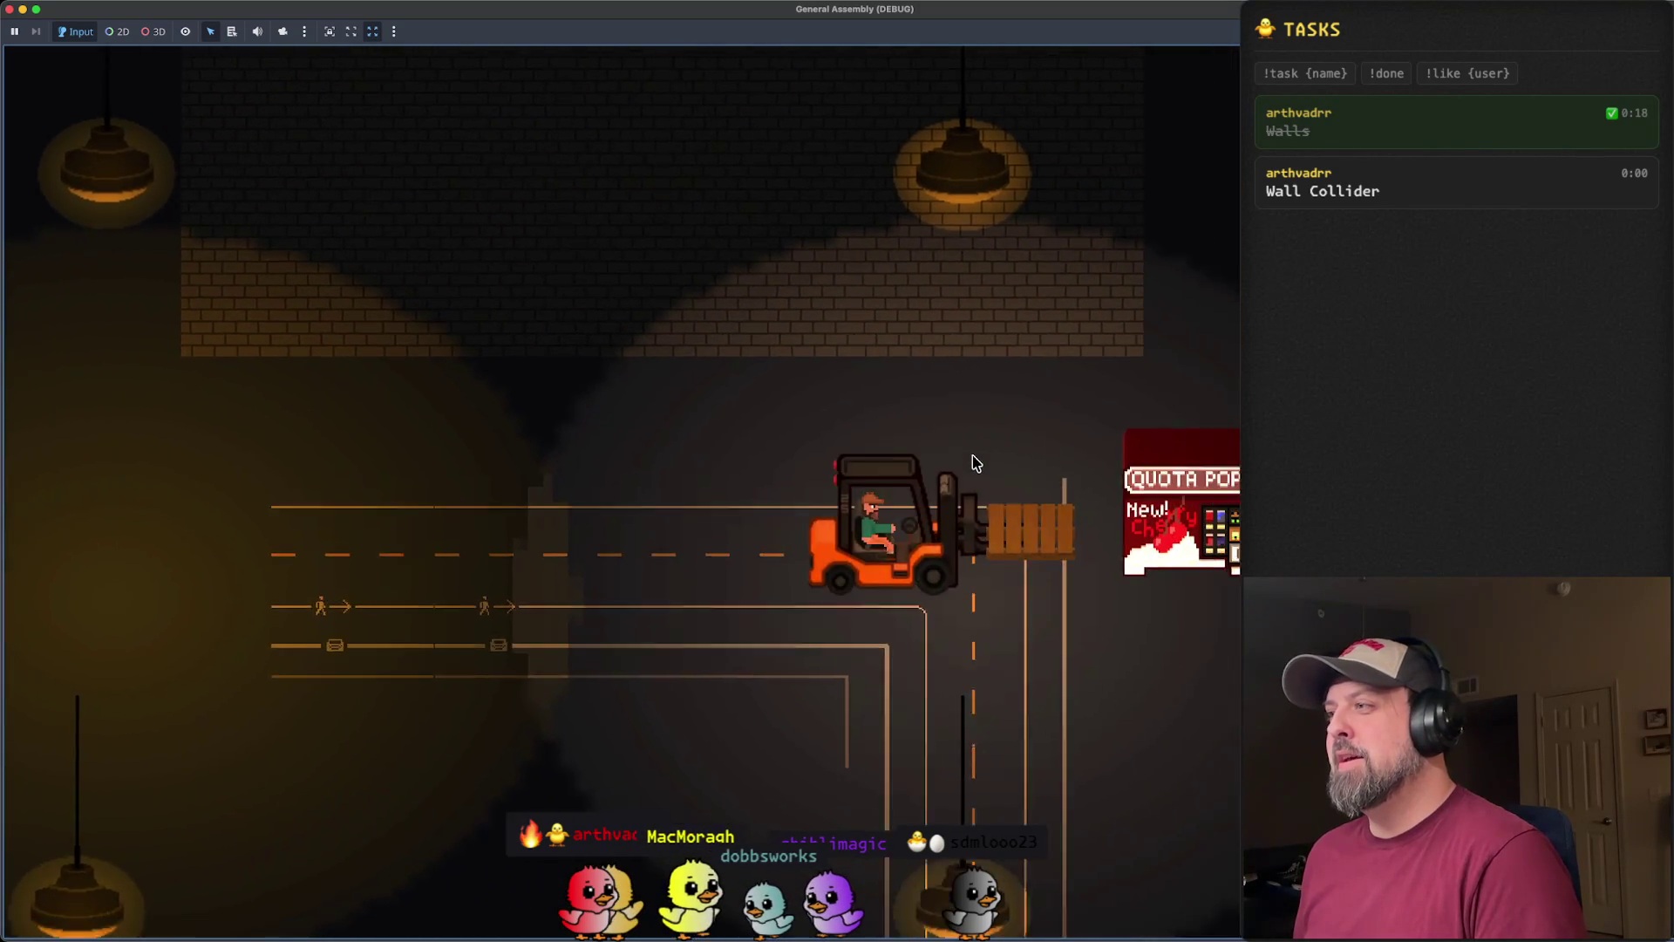
pyautogui.press('Down')
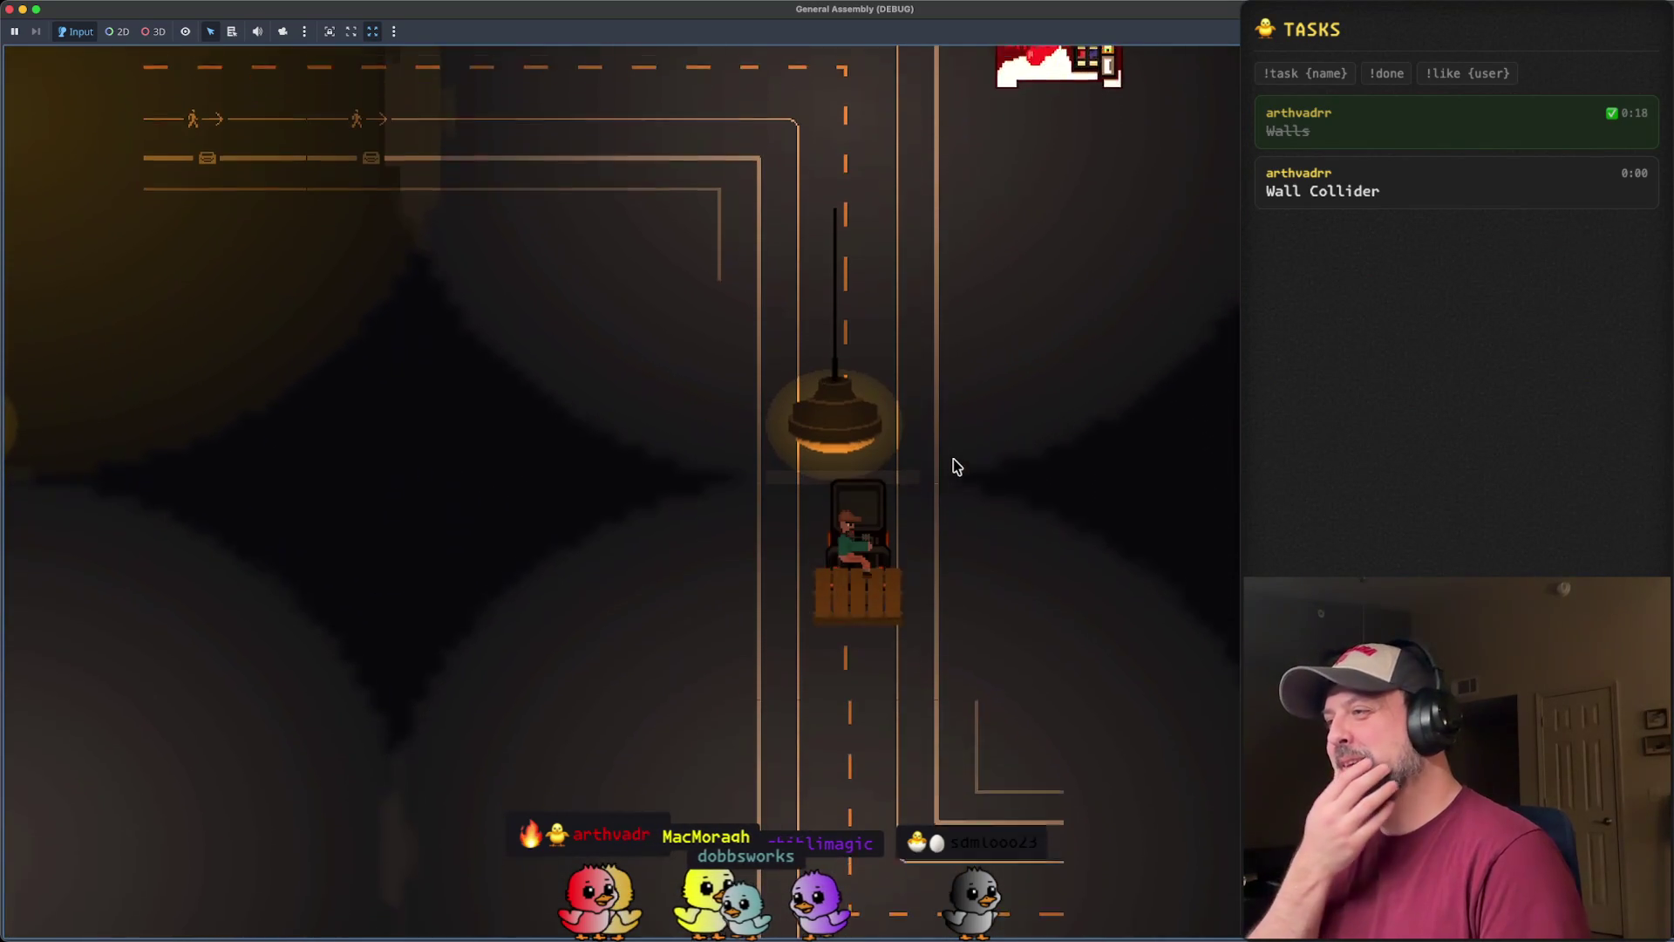
pyautogui.press('Right')
pyautogui.press('Up')
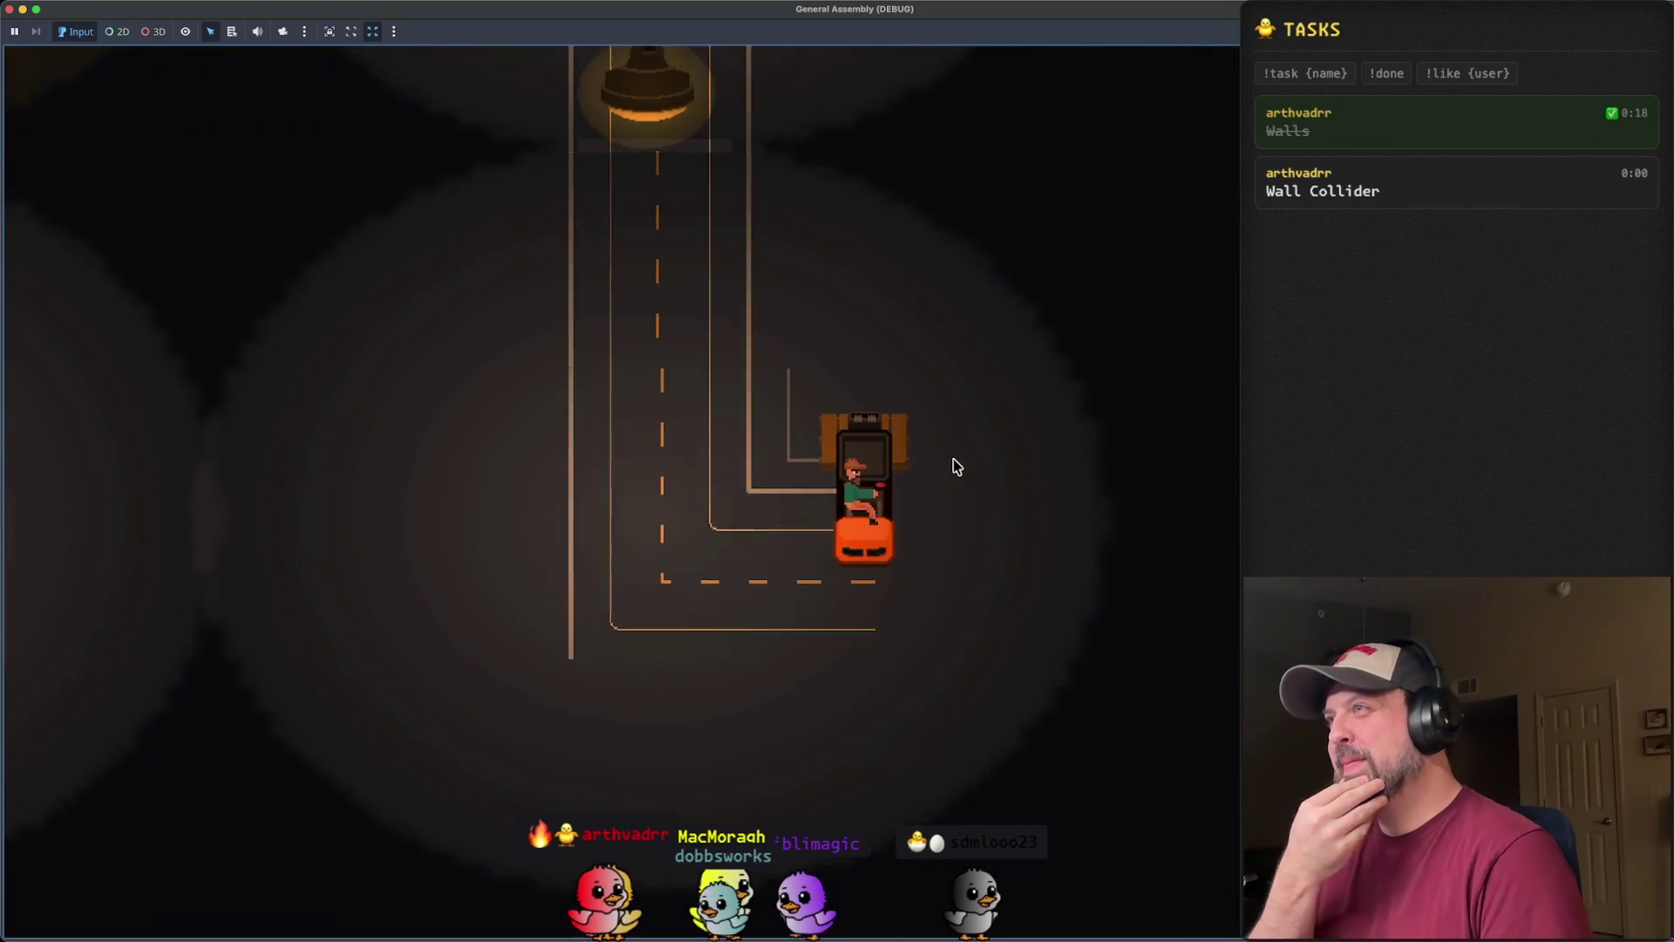
pyautogui.press('Left')
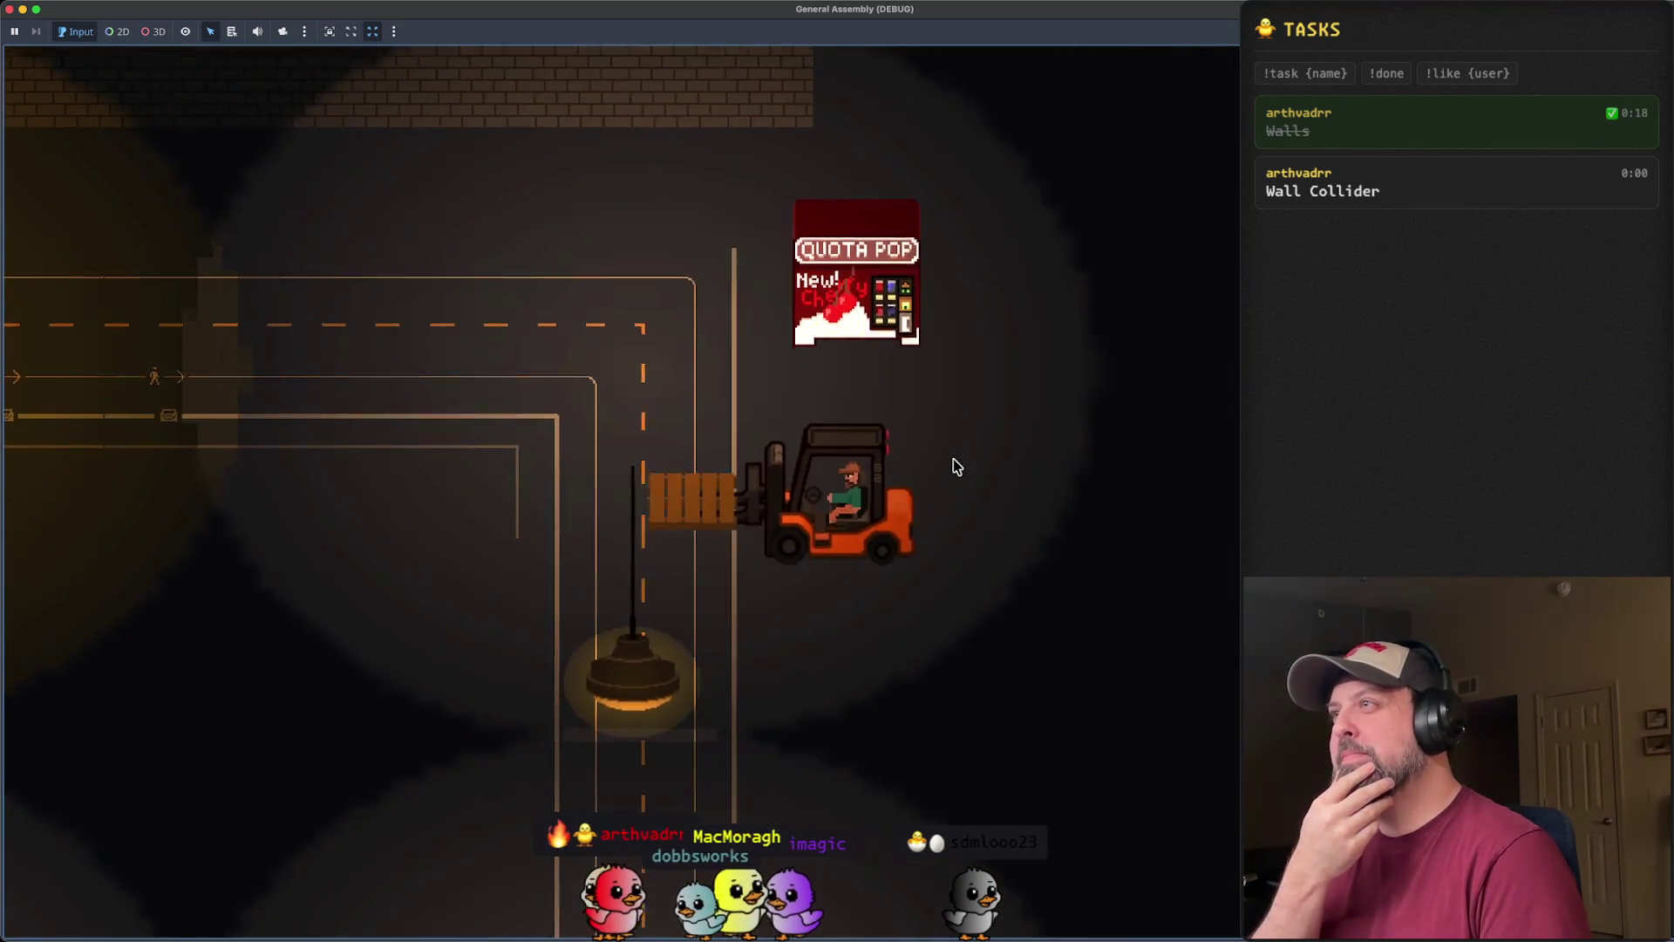
pyautogui.press('Left')
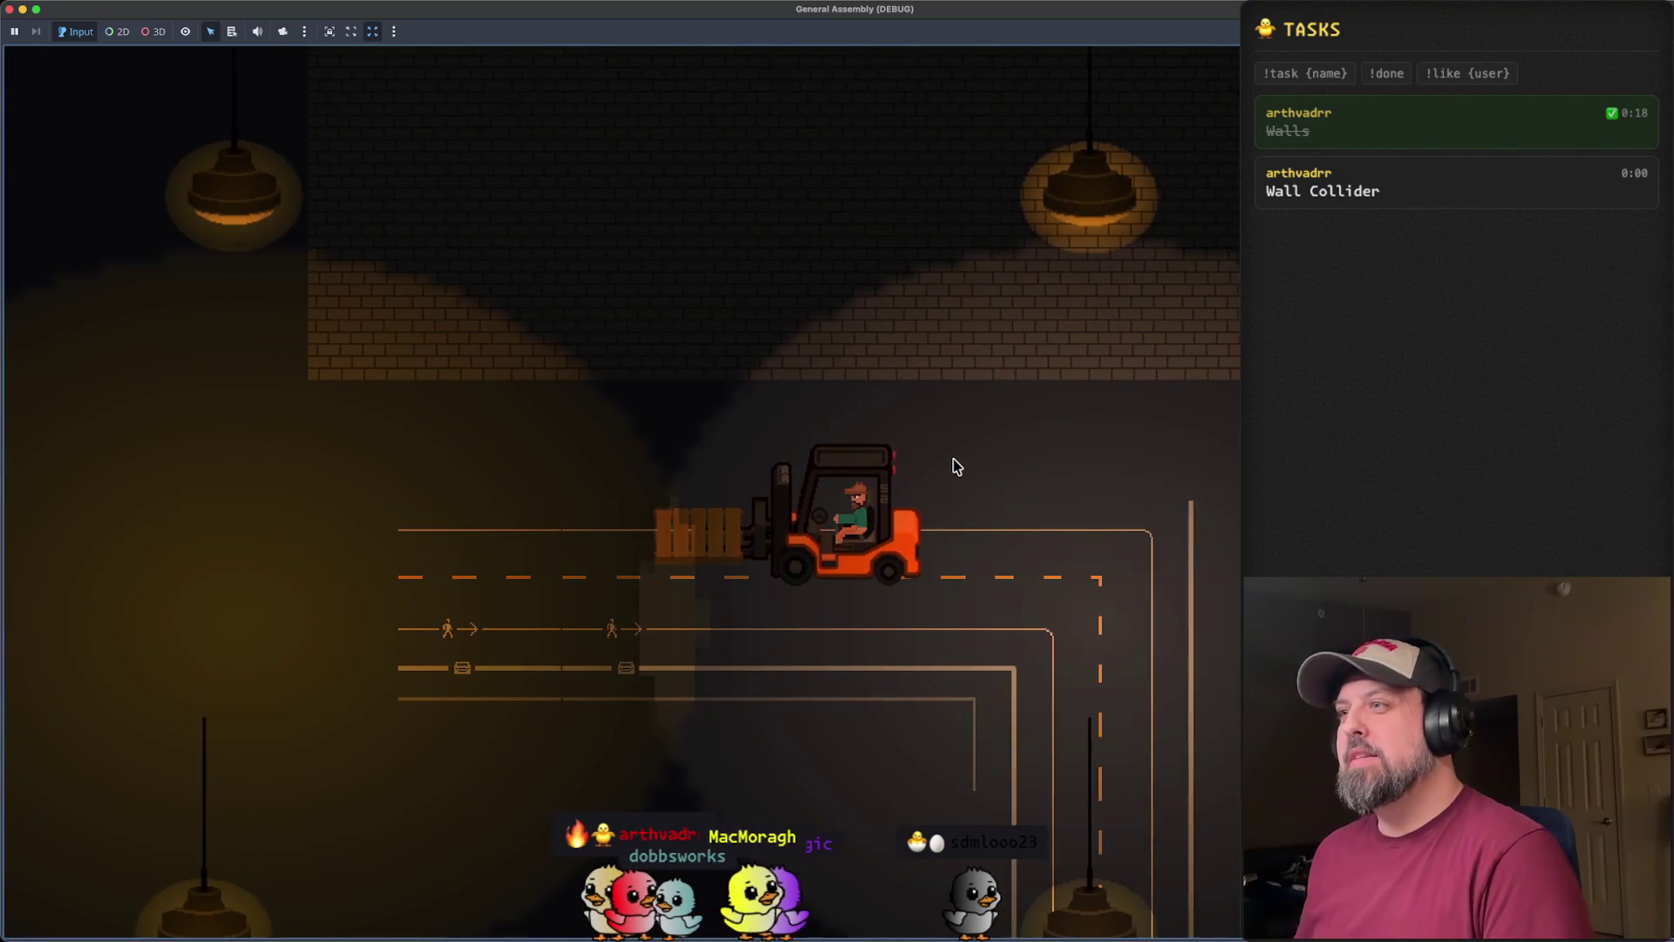
pyautogui.press('space')
pyautogui.press('Right')
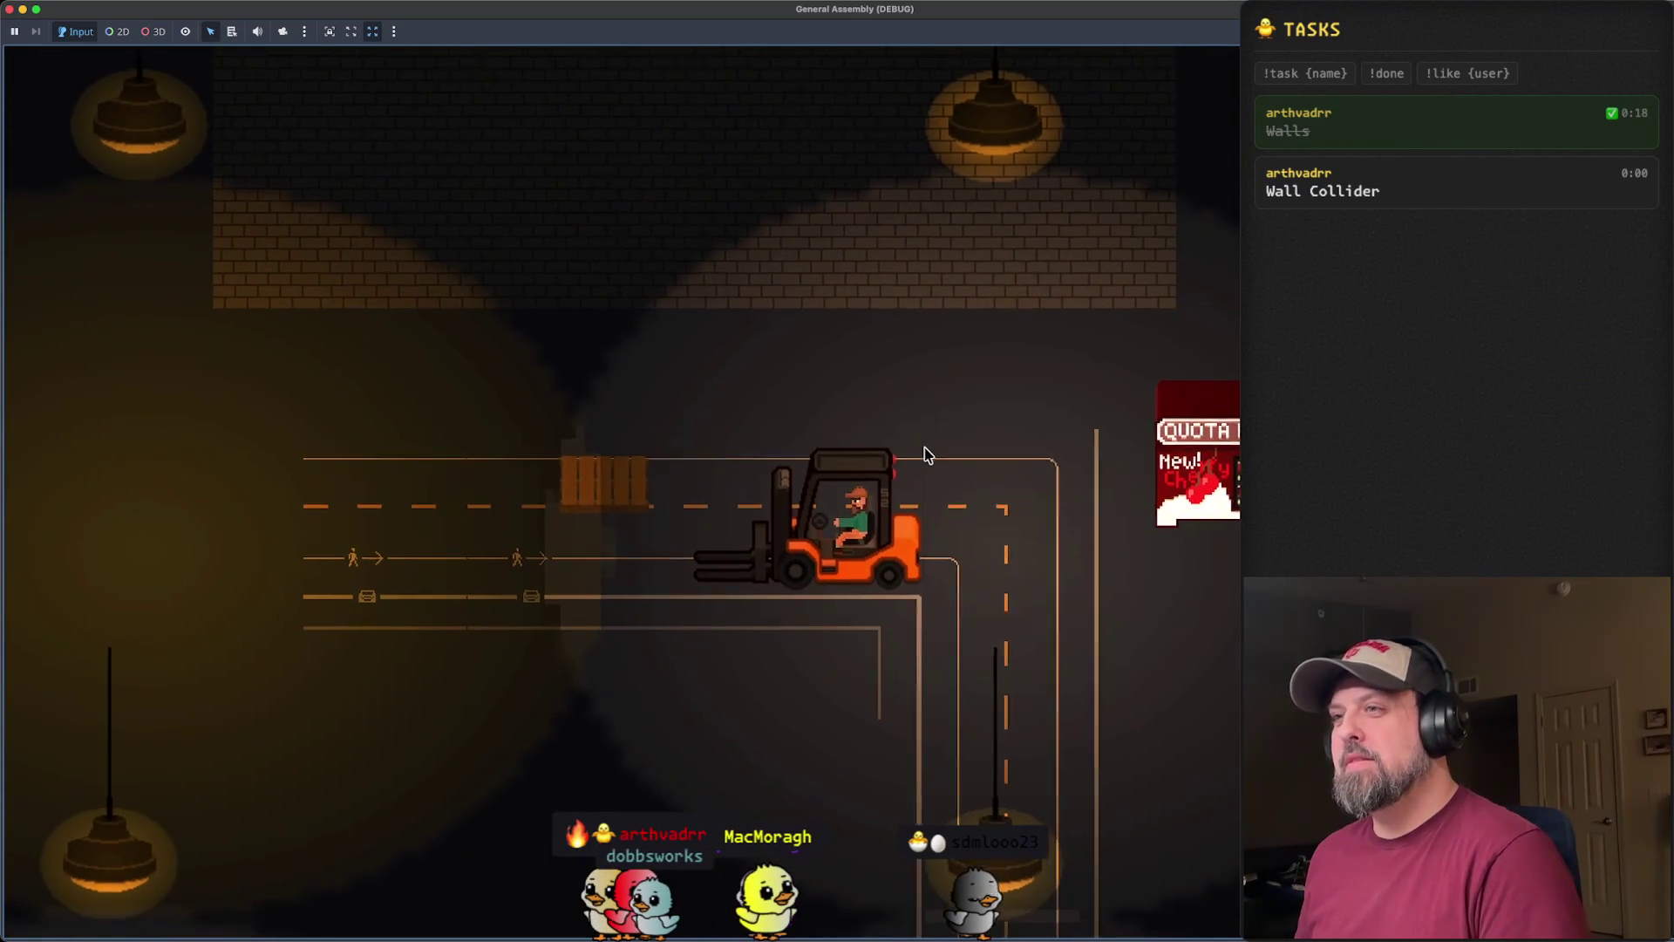
pyautogui.click(11, 9)
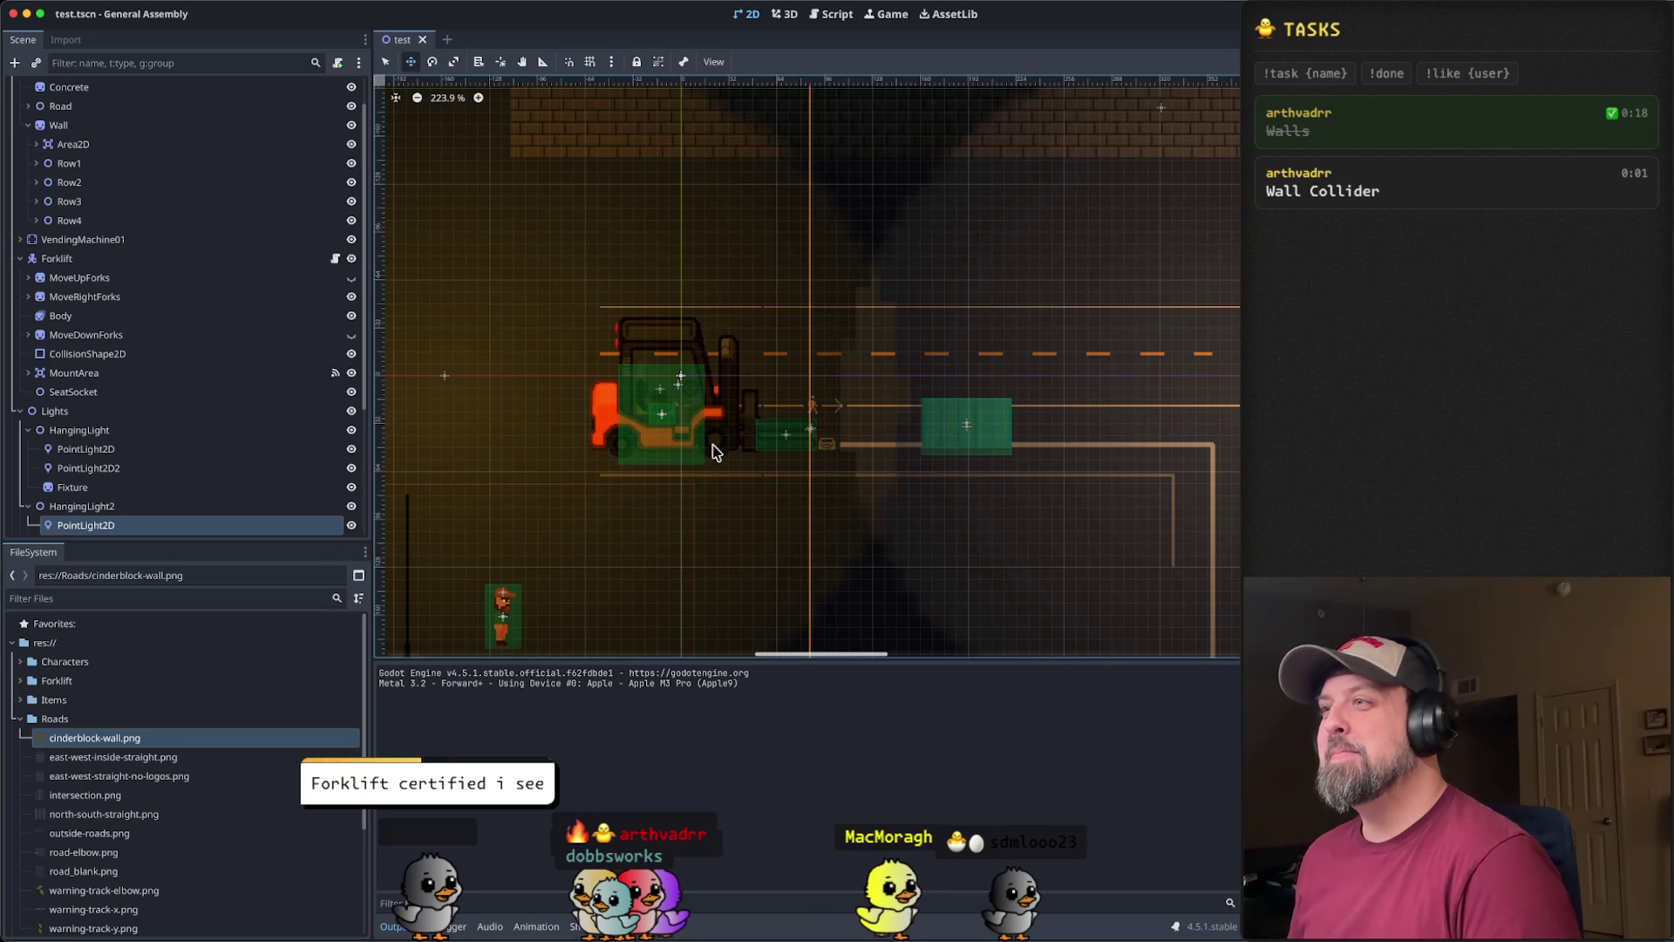
# - Run the game again, test dismounting the forklift and walking the player around, then stop it
pyautogui.press('super+r')
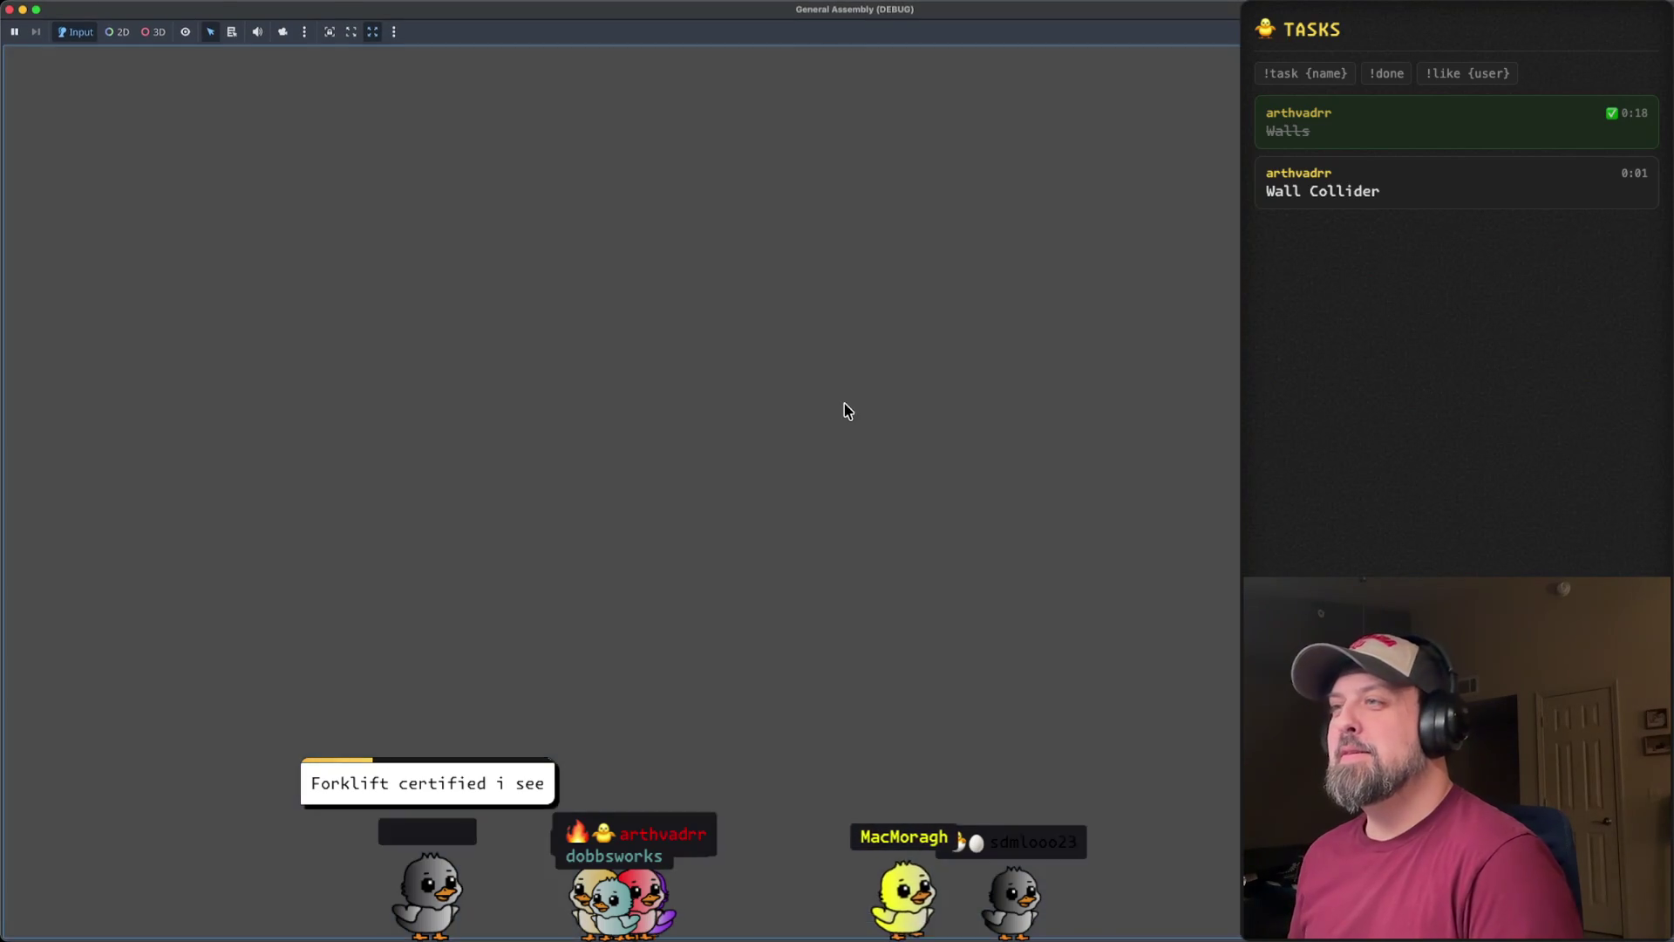
pyautogui.press('w')
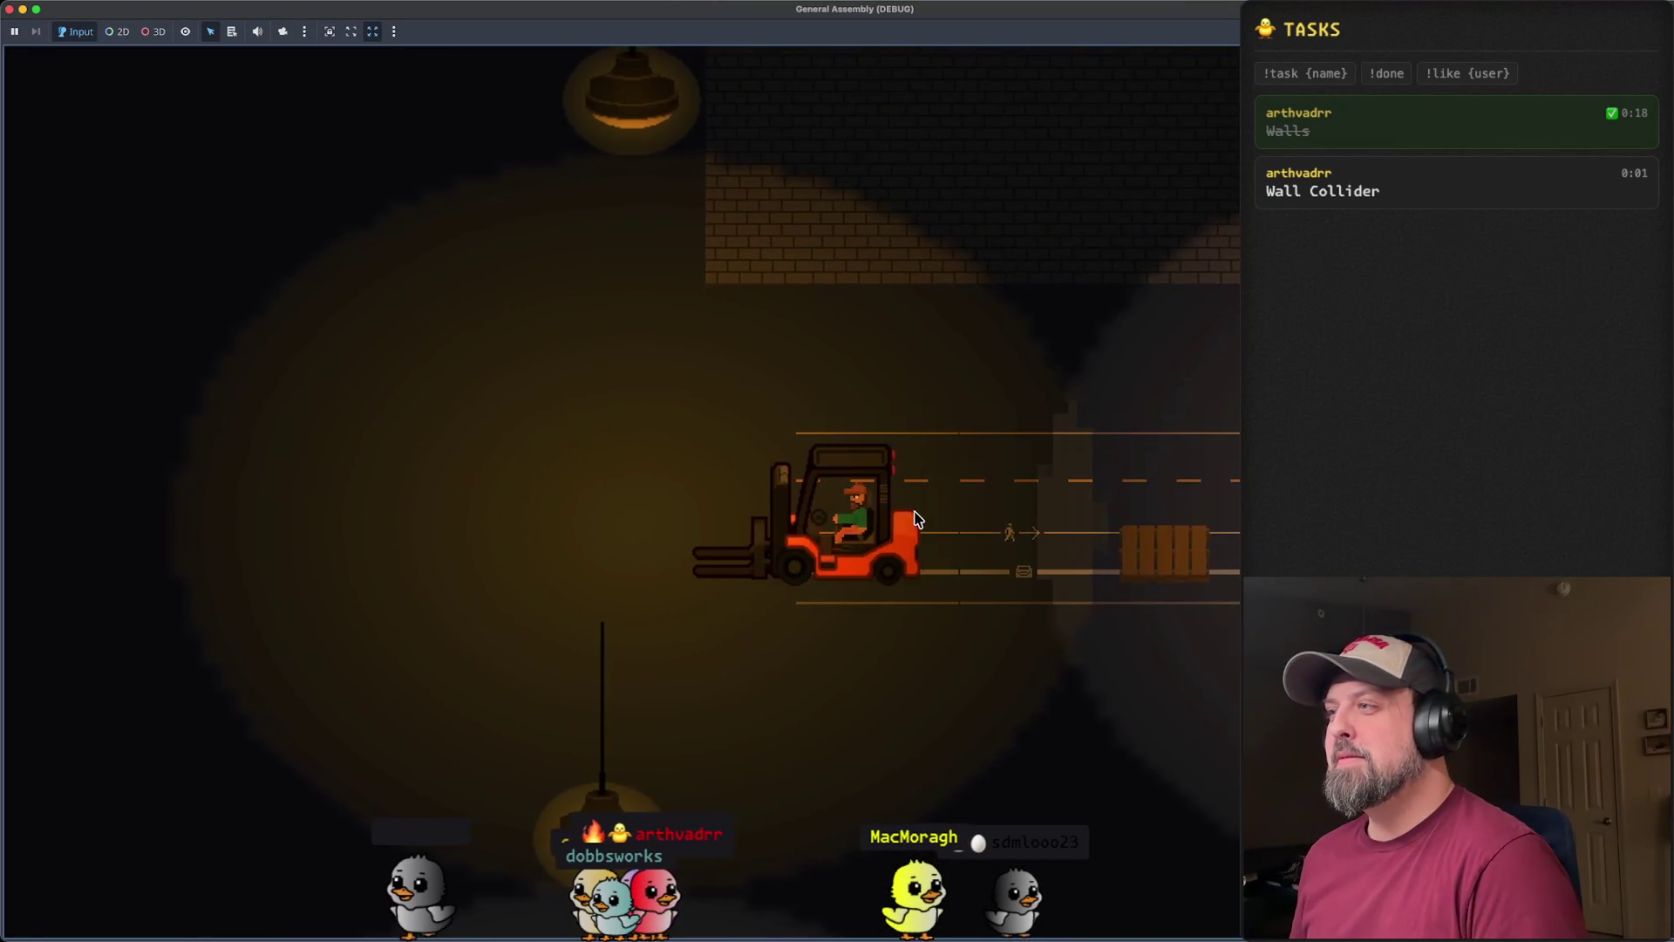
pyautogui.press('a')
pyautogui.press('e')
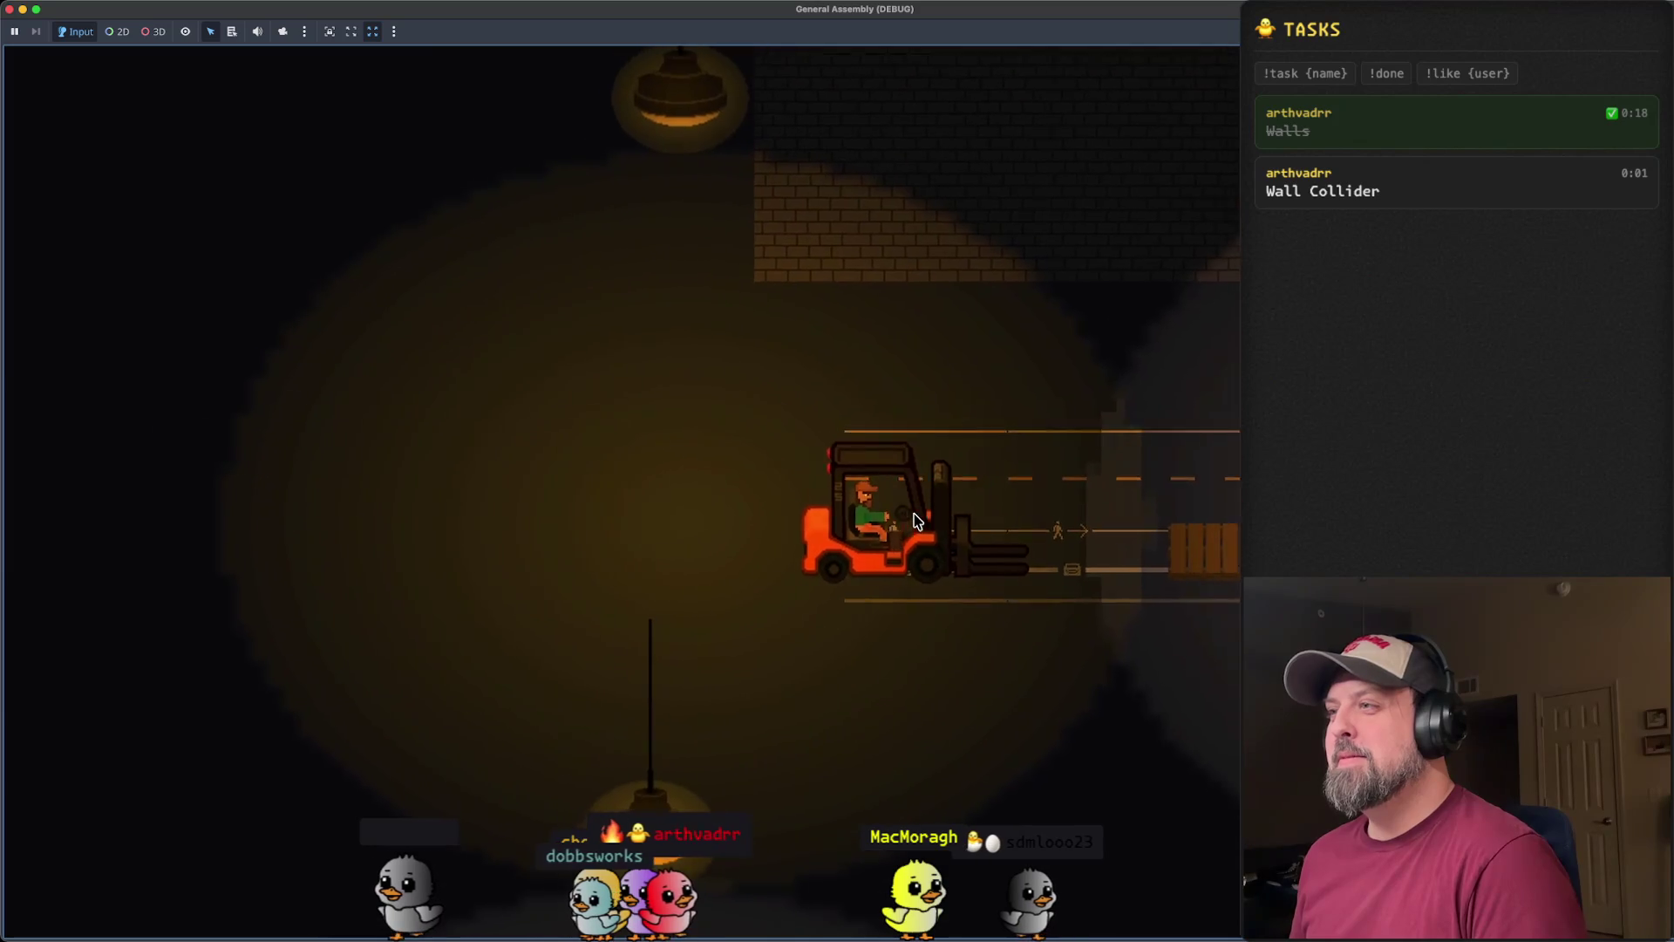
pyautogui.press('a')
pyautogui.press('a')
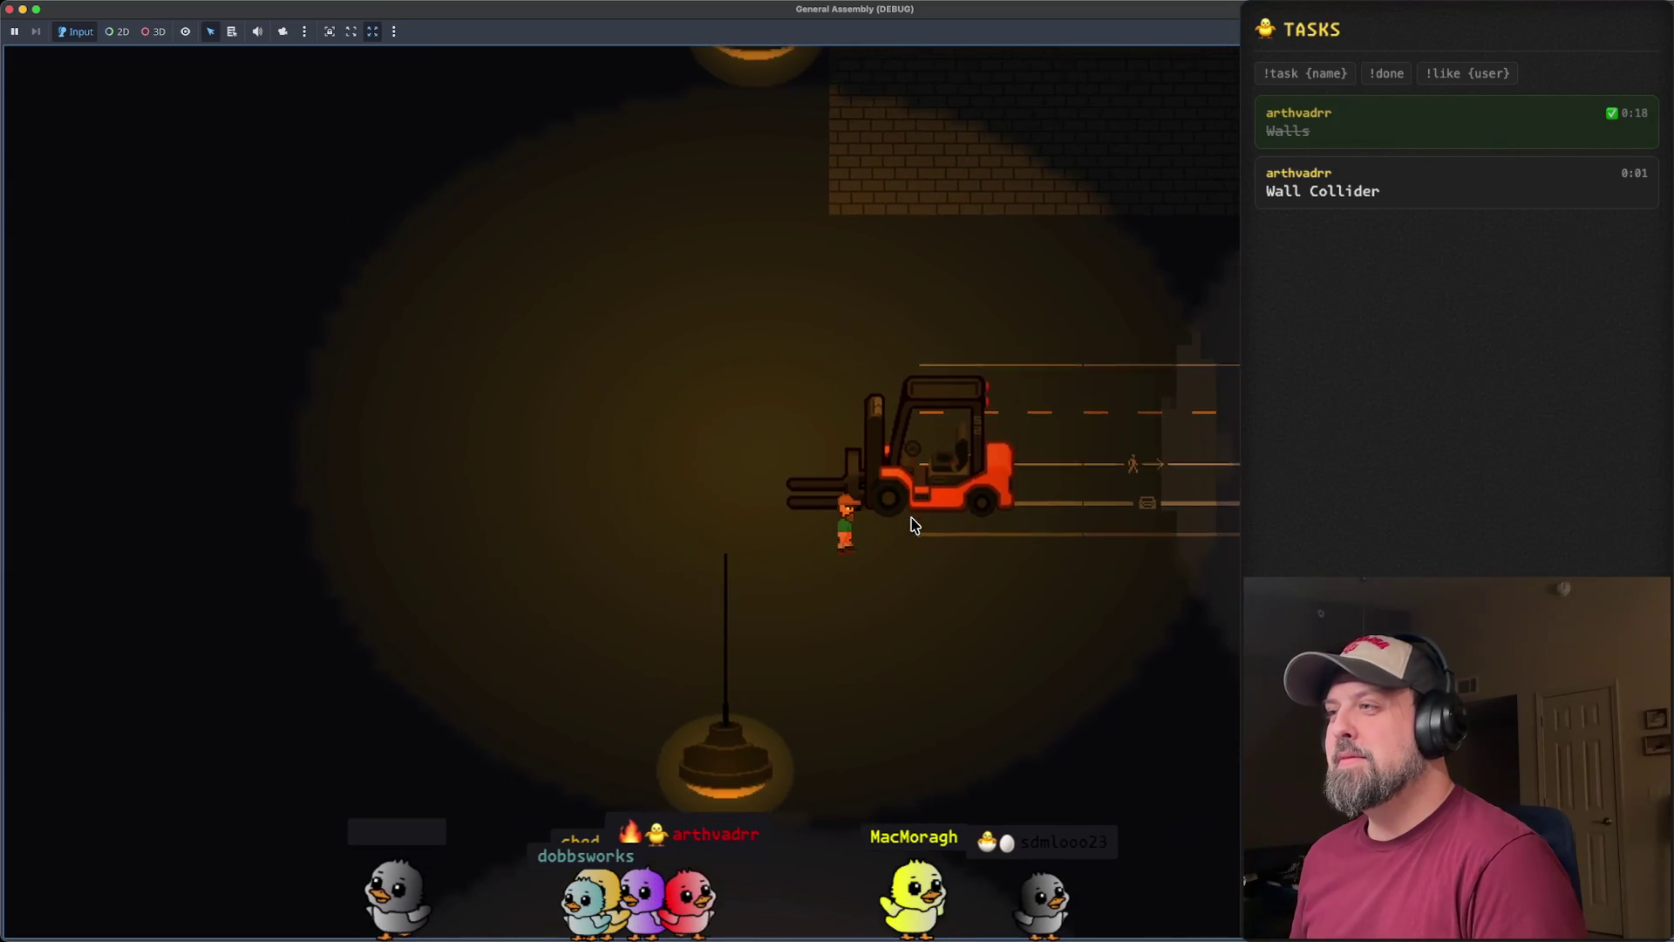
pyautogui.press('w')
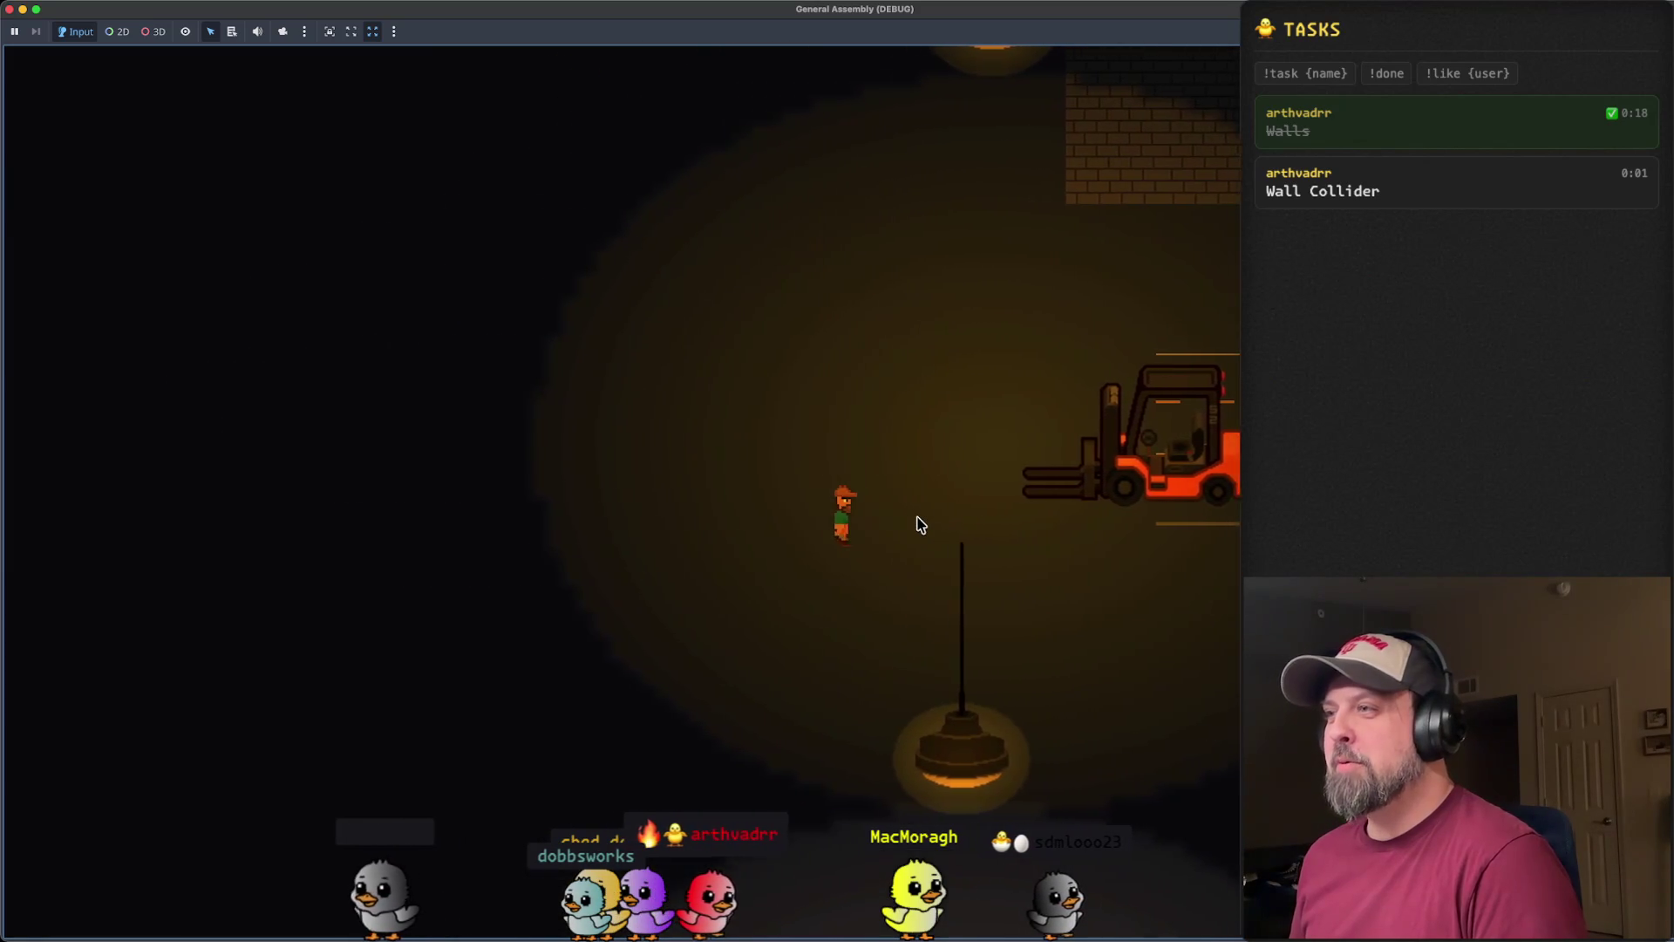
pyautogui.press('d')
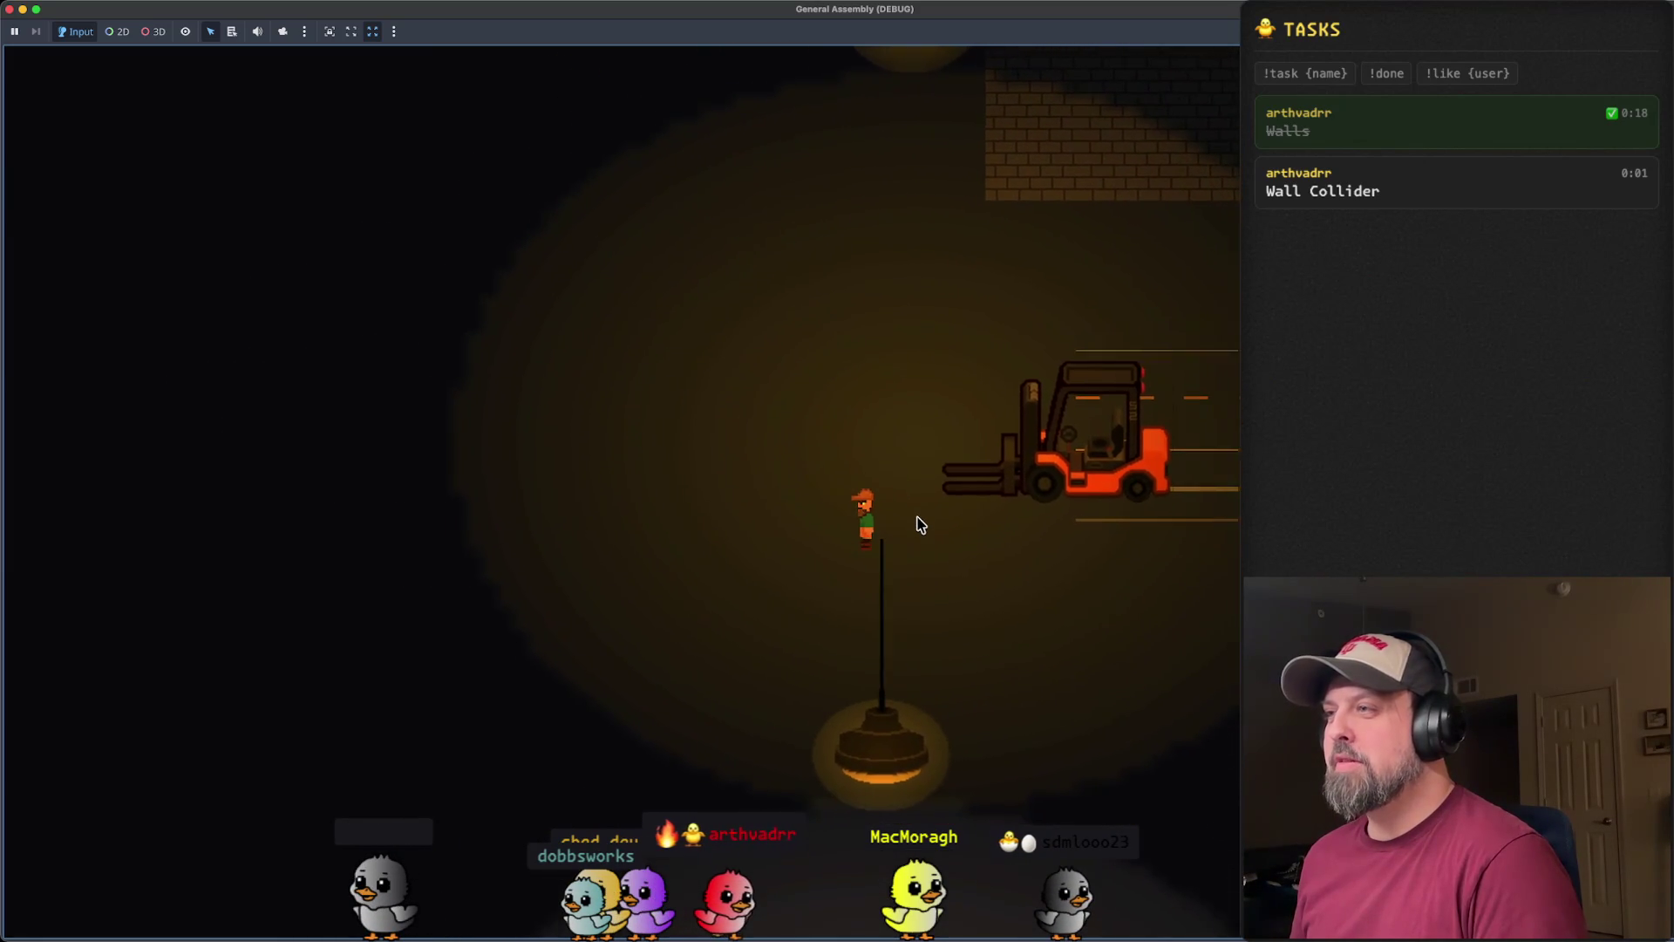
pyautogui.press('d')
pyautogui.press('w')
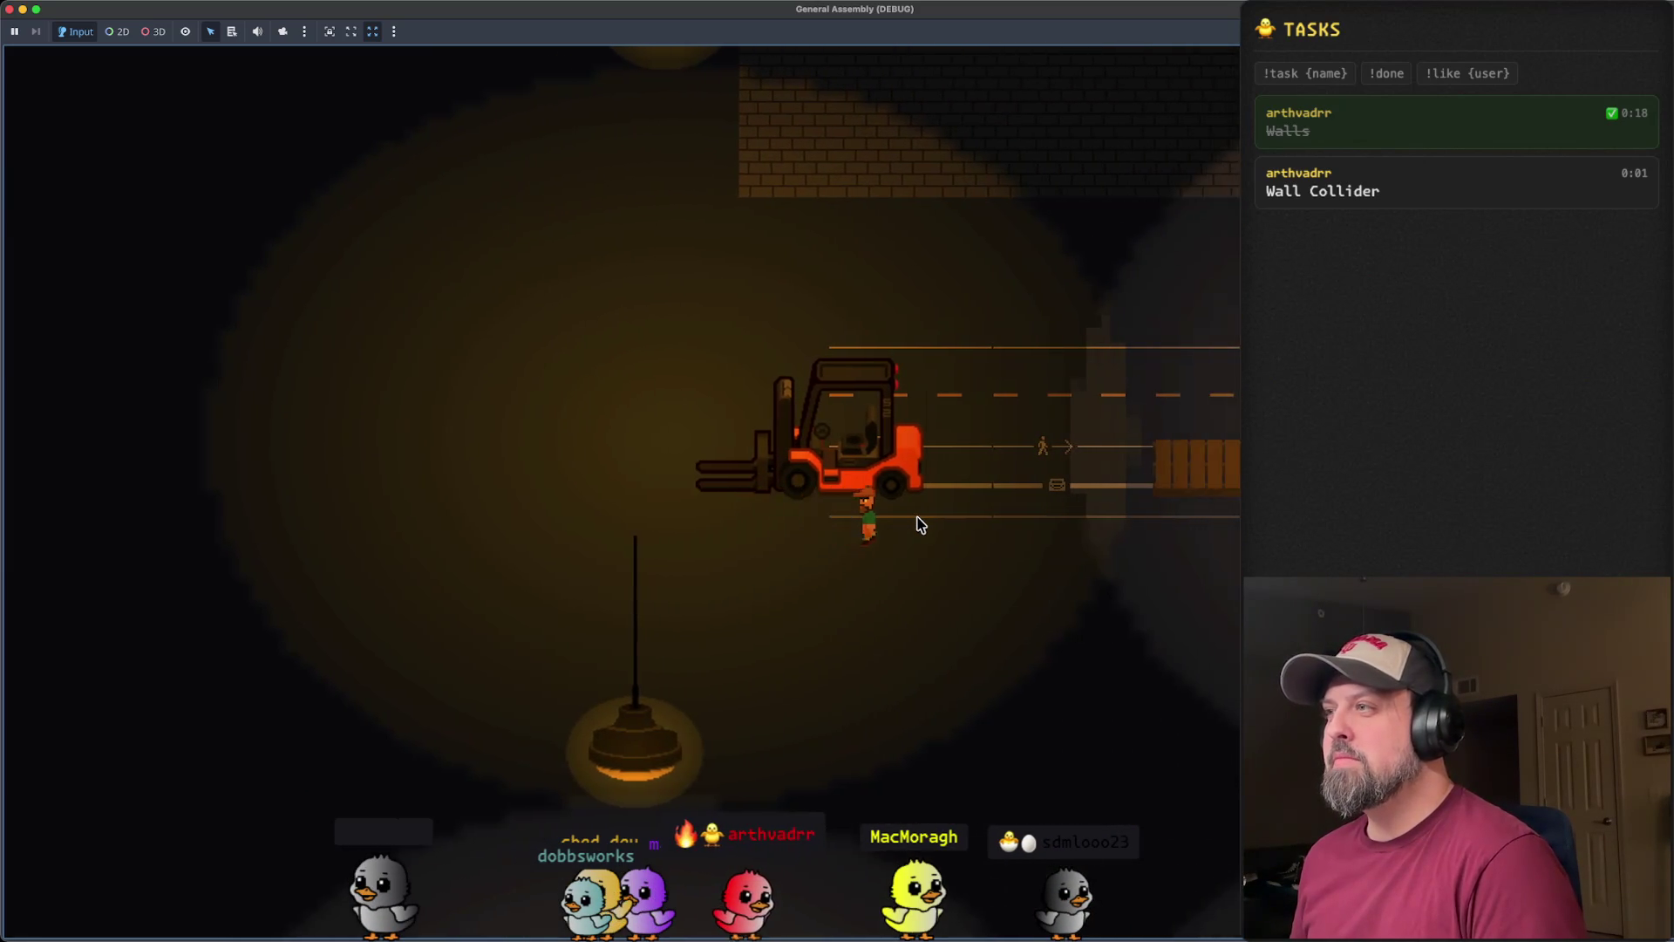
pyautogui.press('d')
pyautogui.press('w')
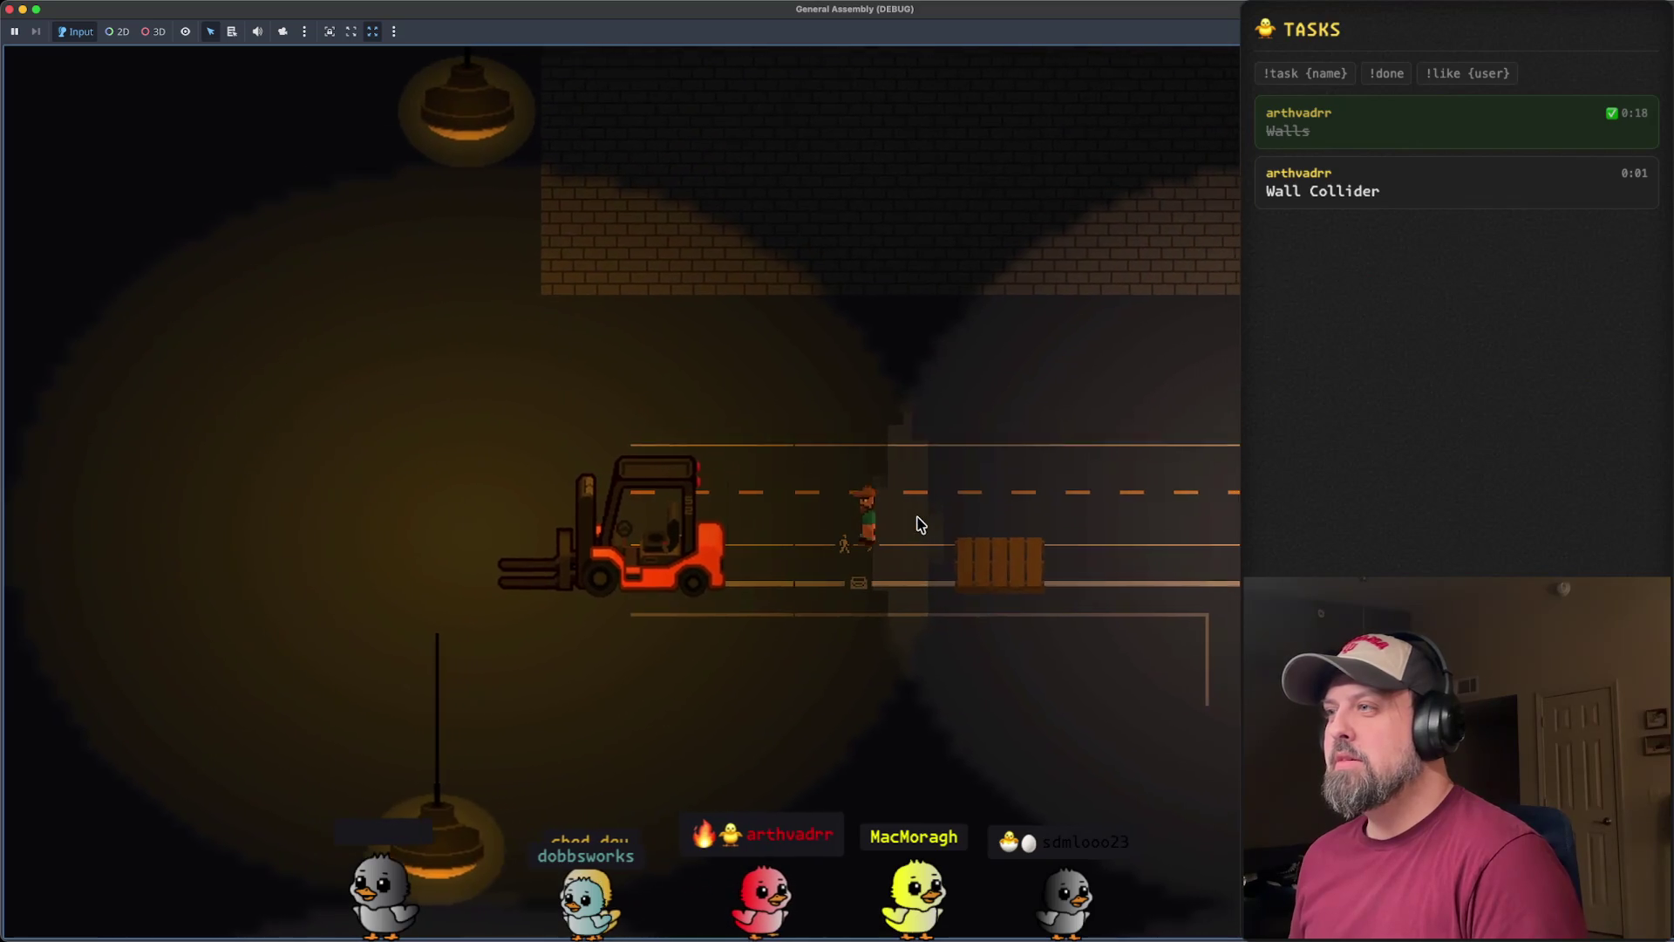
pyautogui.press('d')
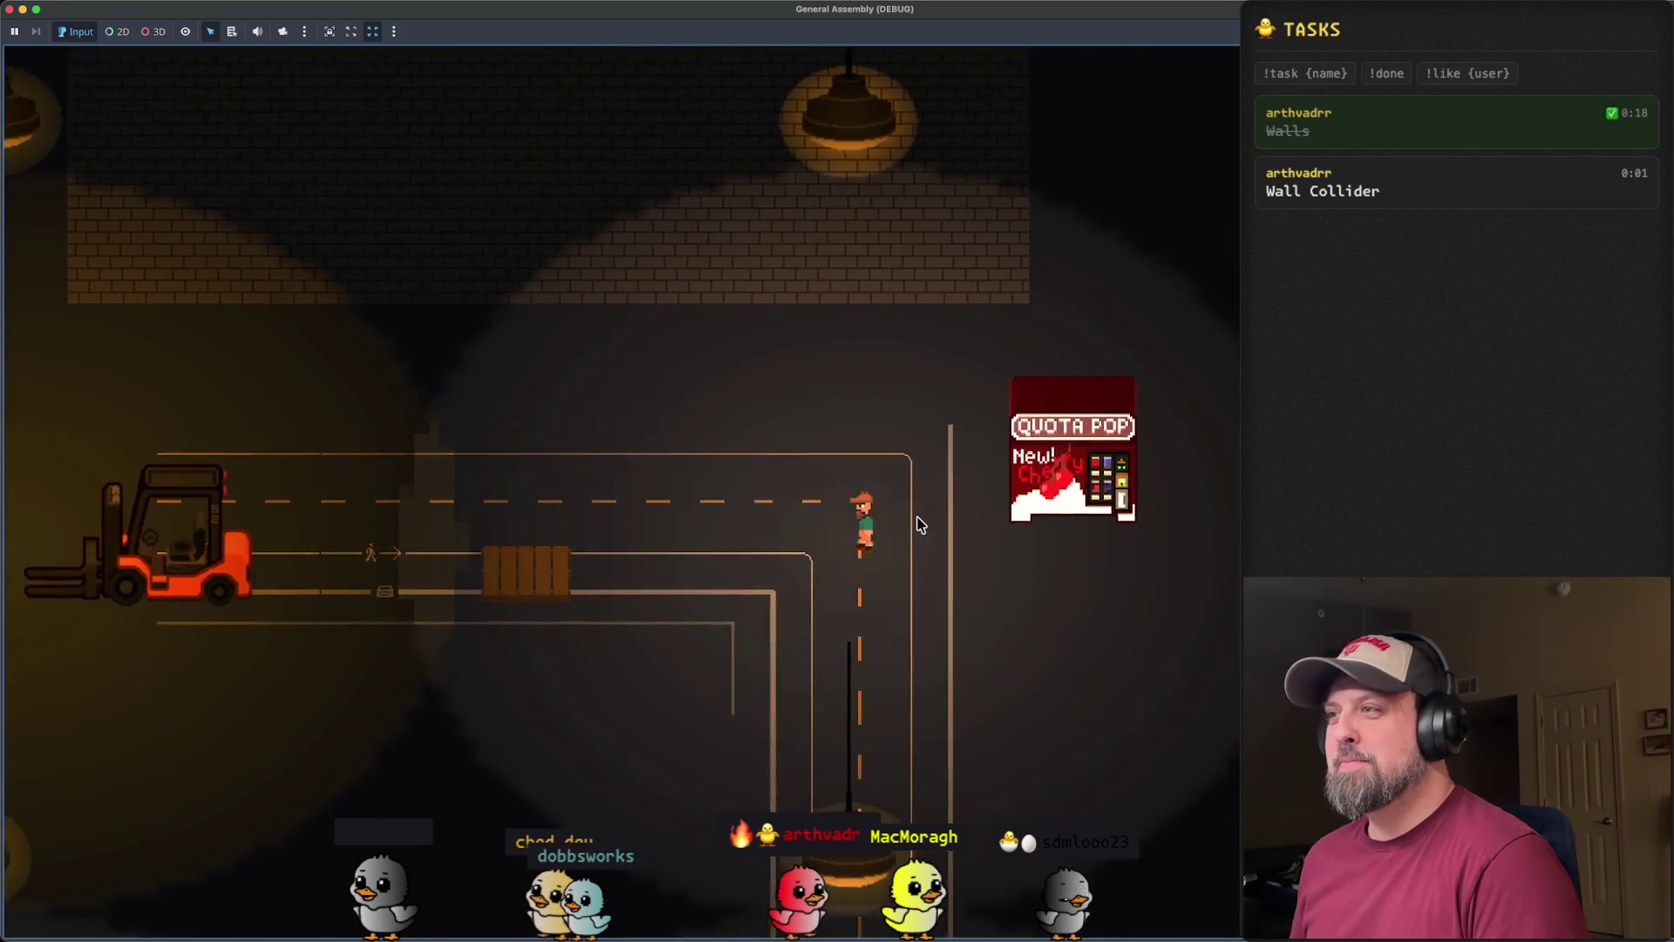
pyautogui.press('s')
pyautogui.press('a')
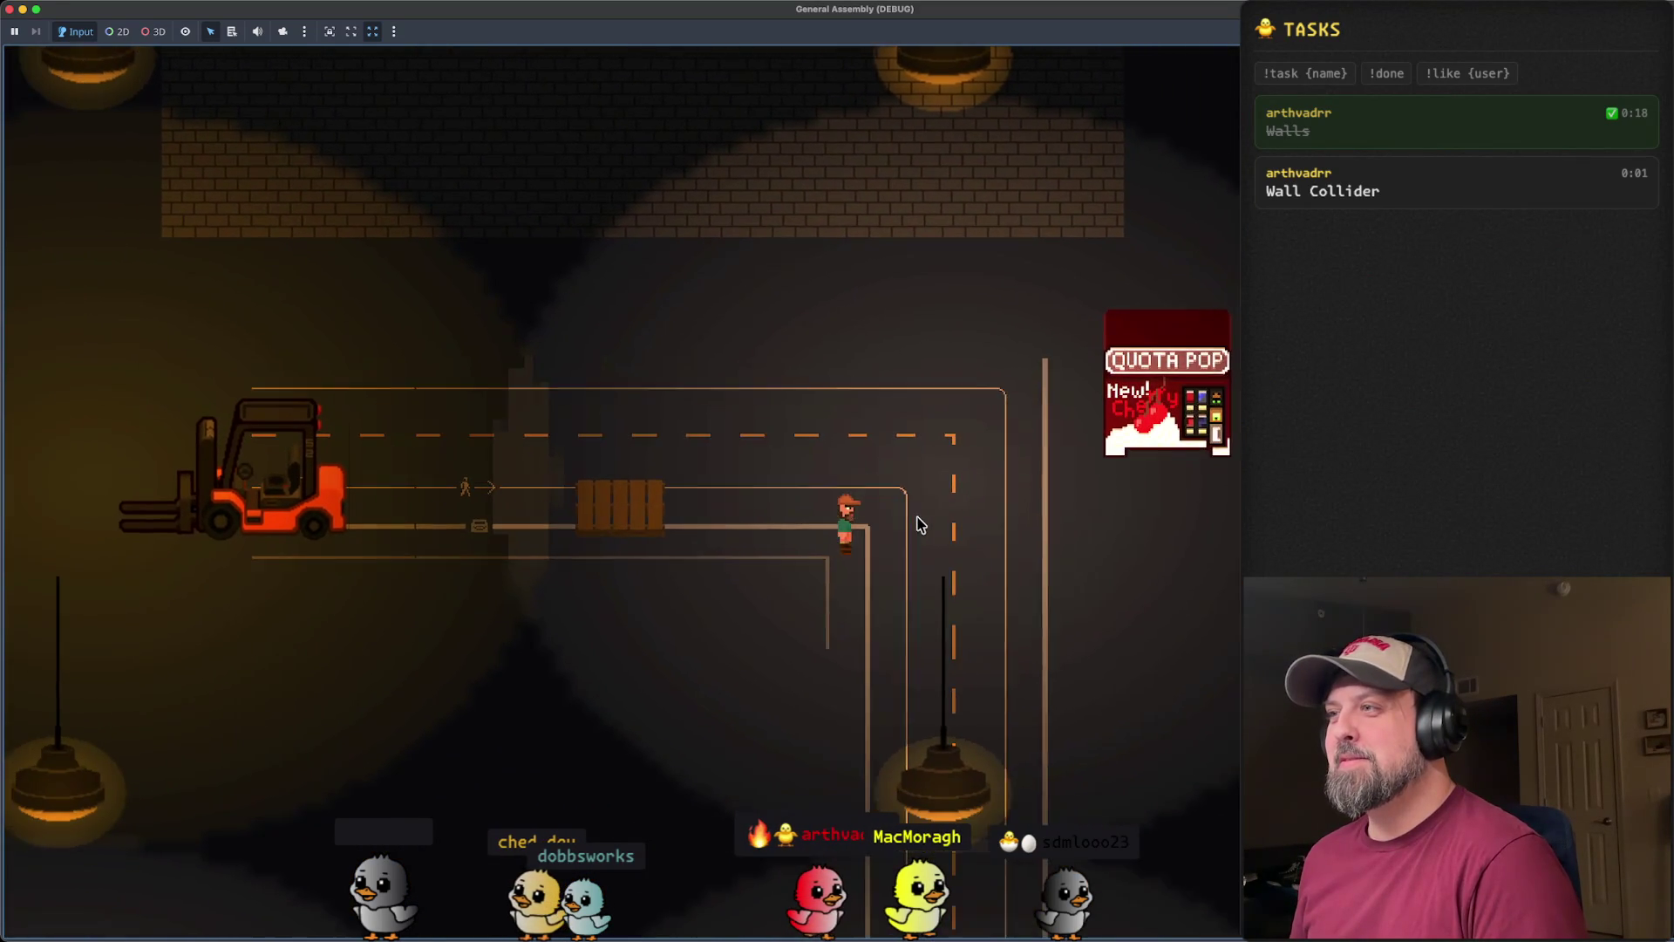
pyautogui.press('super+period')
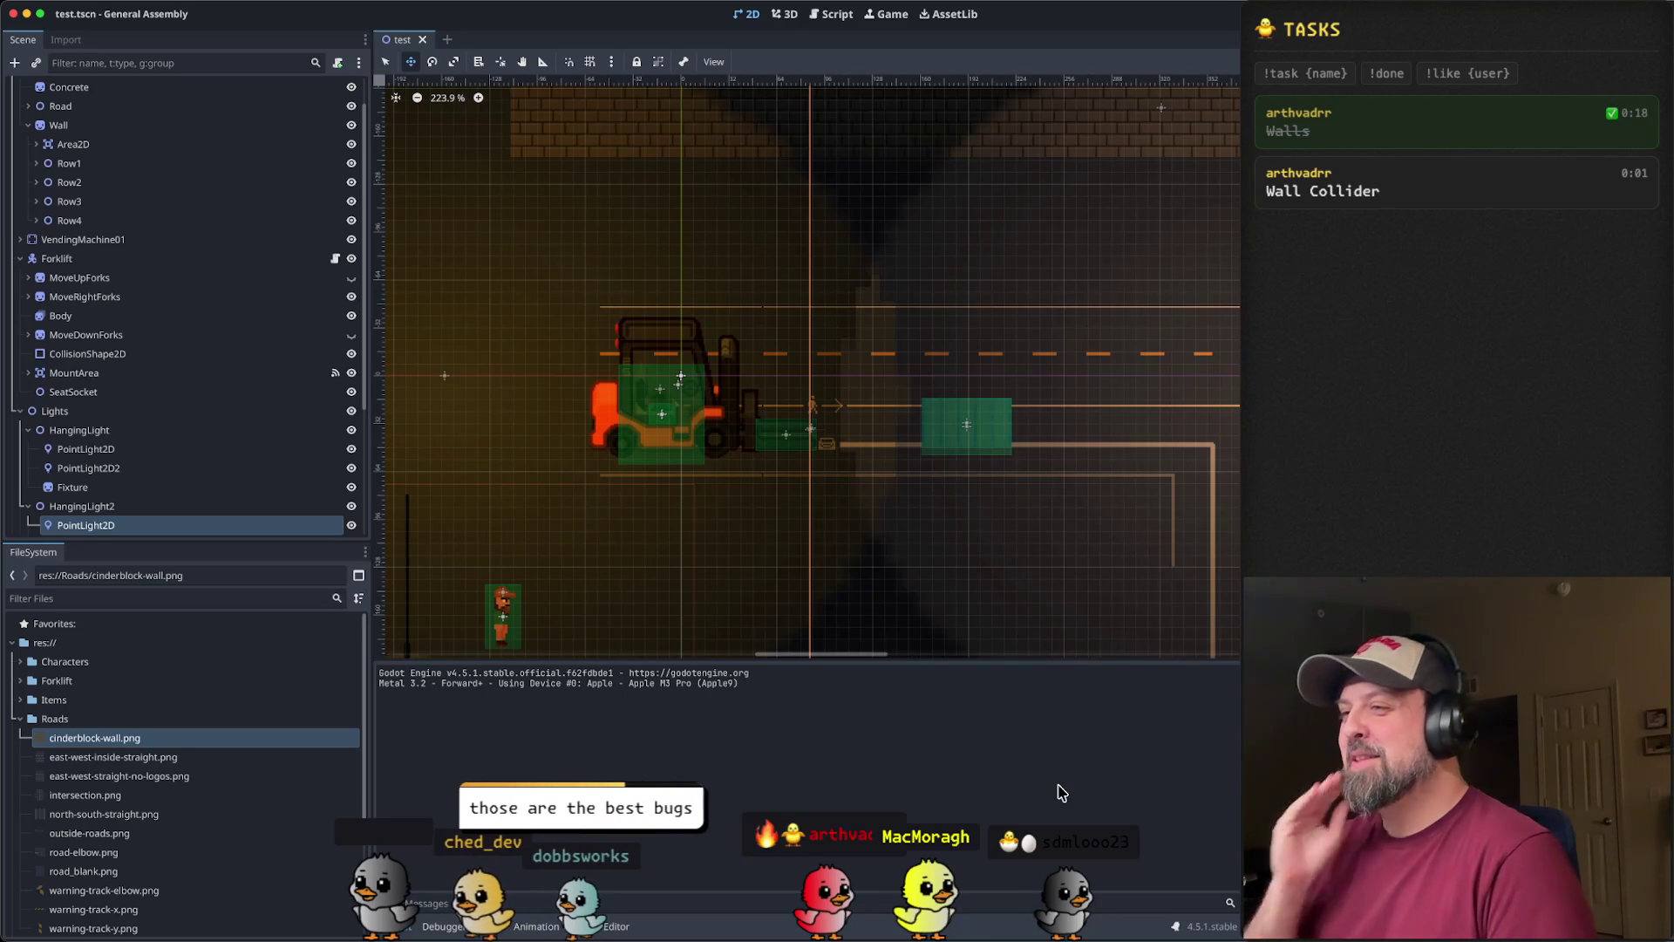
pyautogui.scroll(3, 959, 468)
pyautogui.click(973, 476)
pyautogui.scroll(-2, 964, 485)
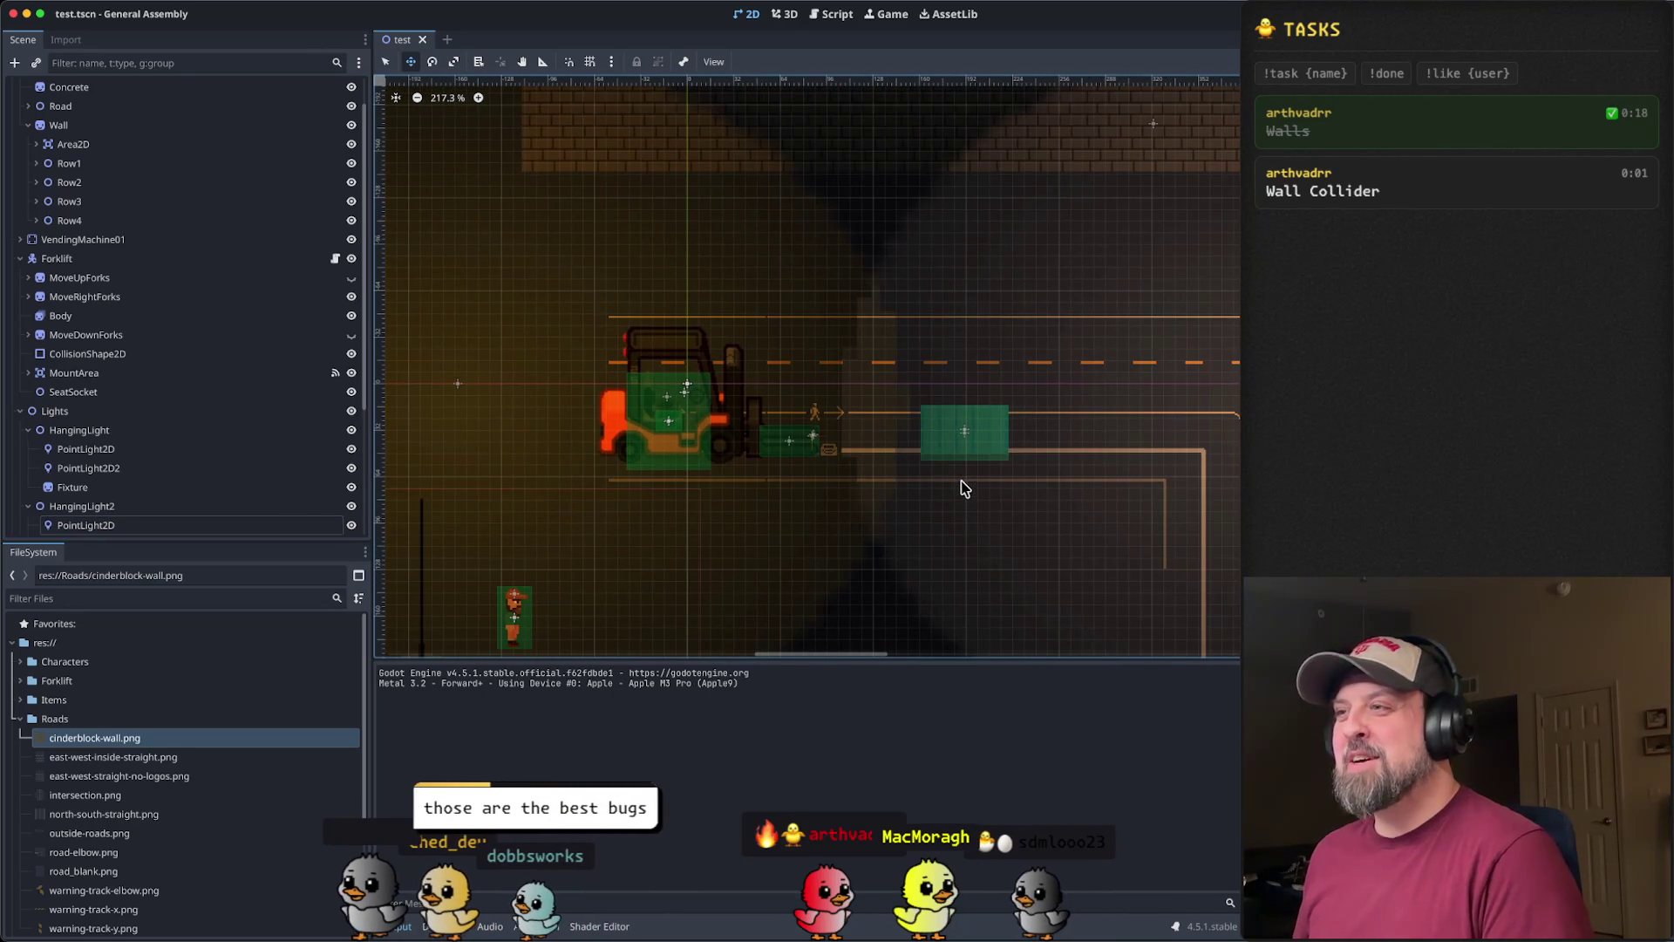
# - Switch to player.gd in VS Code and go to the walk_left line in dismount_from_forklift
pyautogui.moveTo(990, 915)
pyautogui.click(880, 919)
pyautogui.click(975, 487)
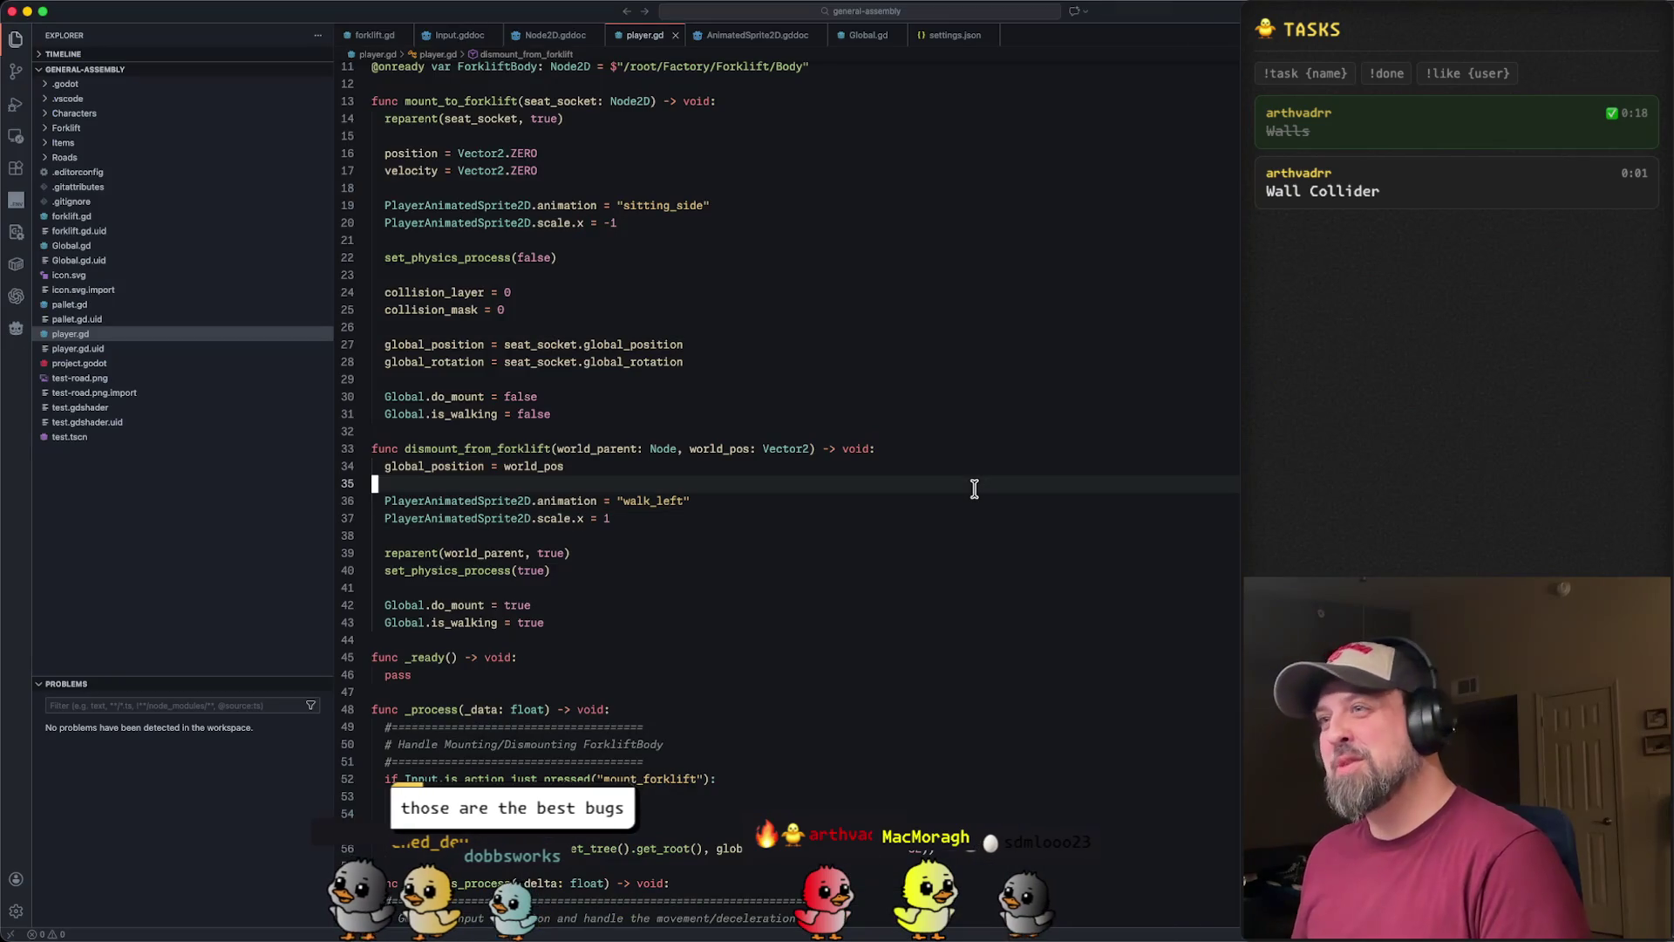
pyautogui.hotkey('ctrl', '-')
pyautogui.hotkey('ctrl', '-')
pyautogui.hotkey('ctrl', '-')
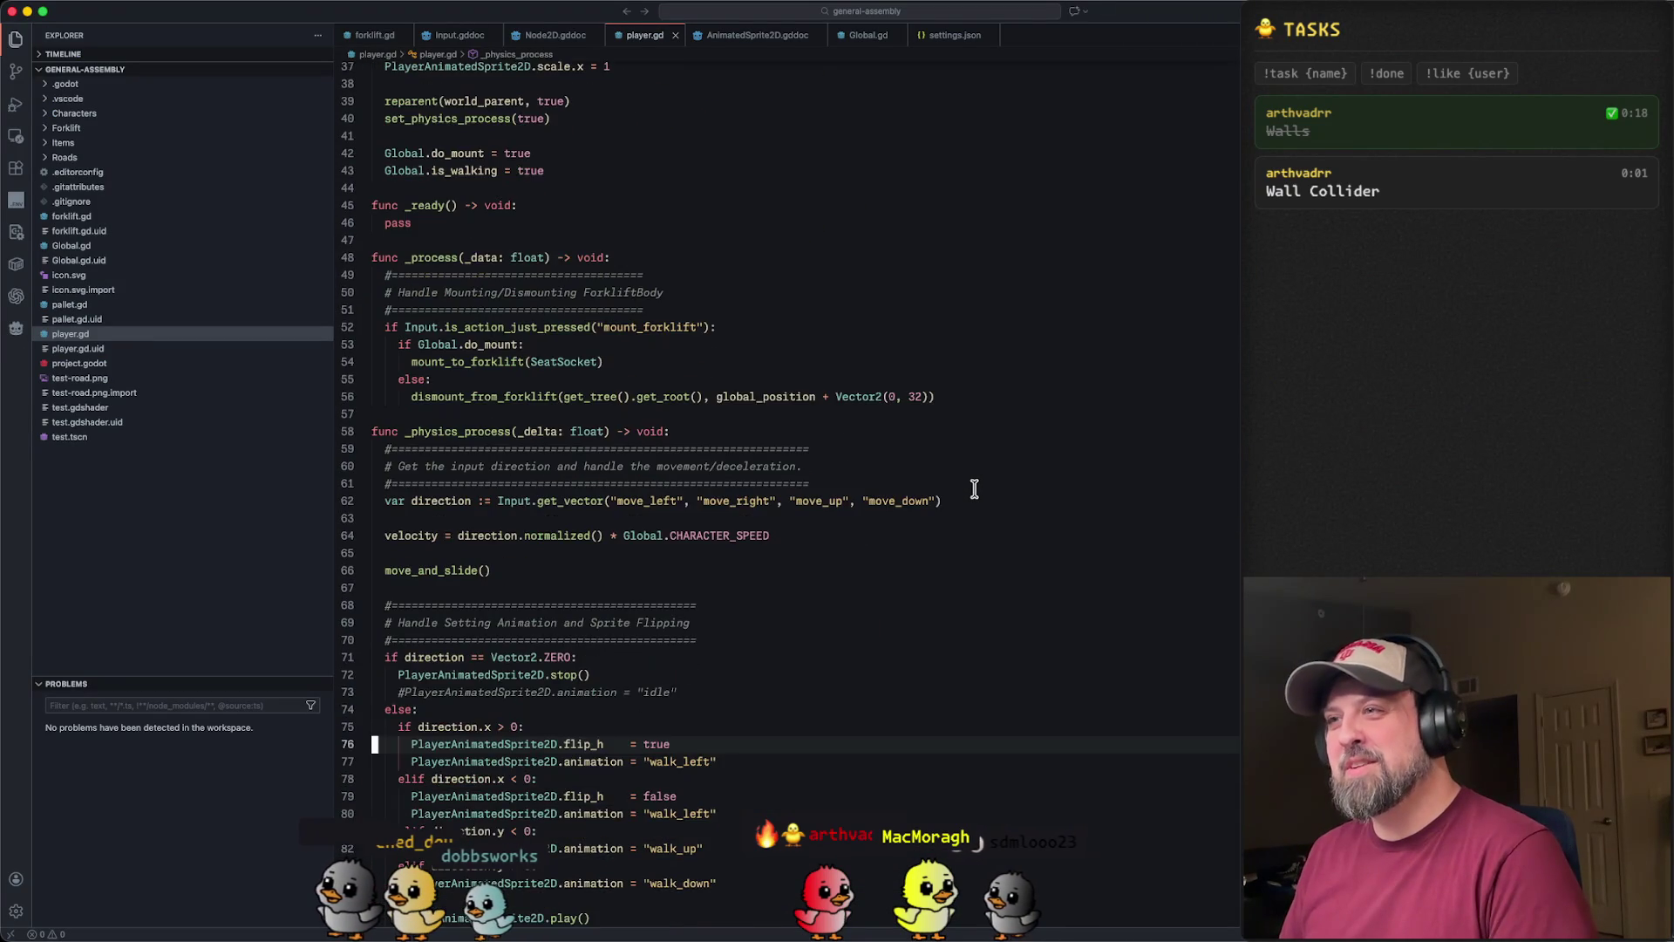
pyautogui.hotkey('ctrl', '-')
pyautogui.hotkey('ctrl', '-')
pyautogui.hotkey('ctrl', '-')
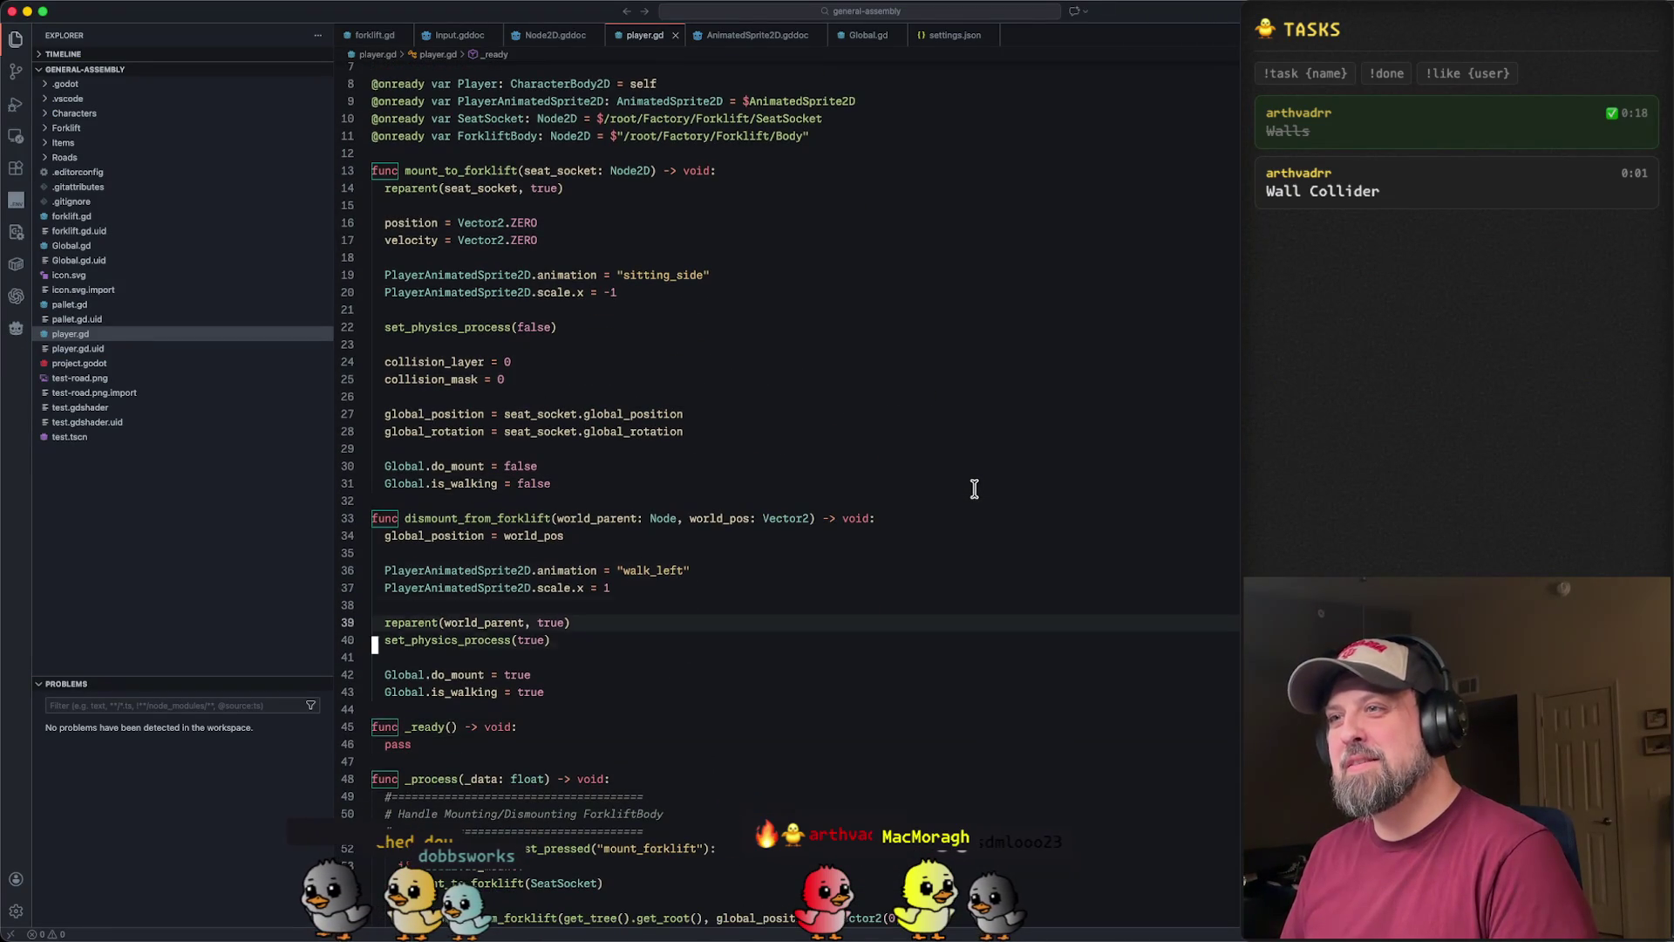
pyautogui.press('Down')
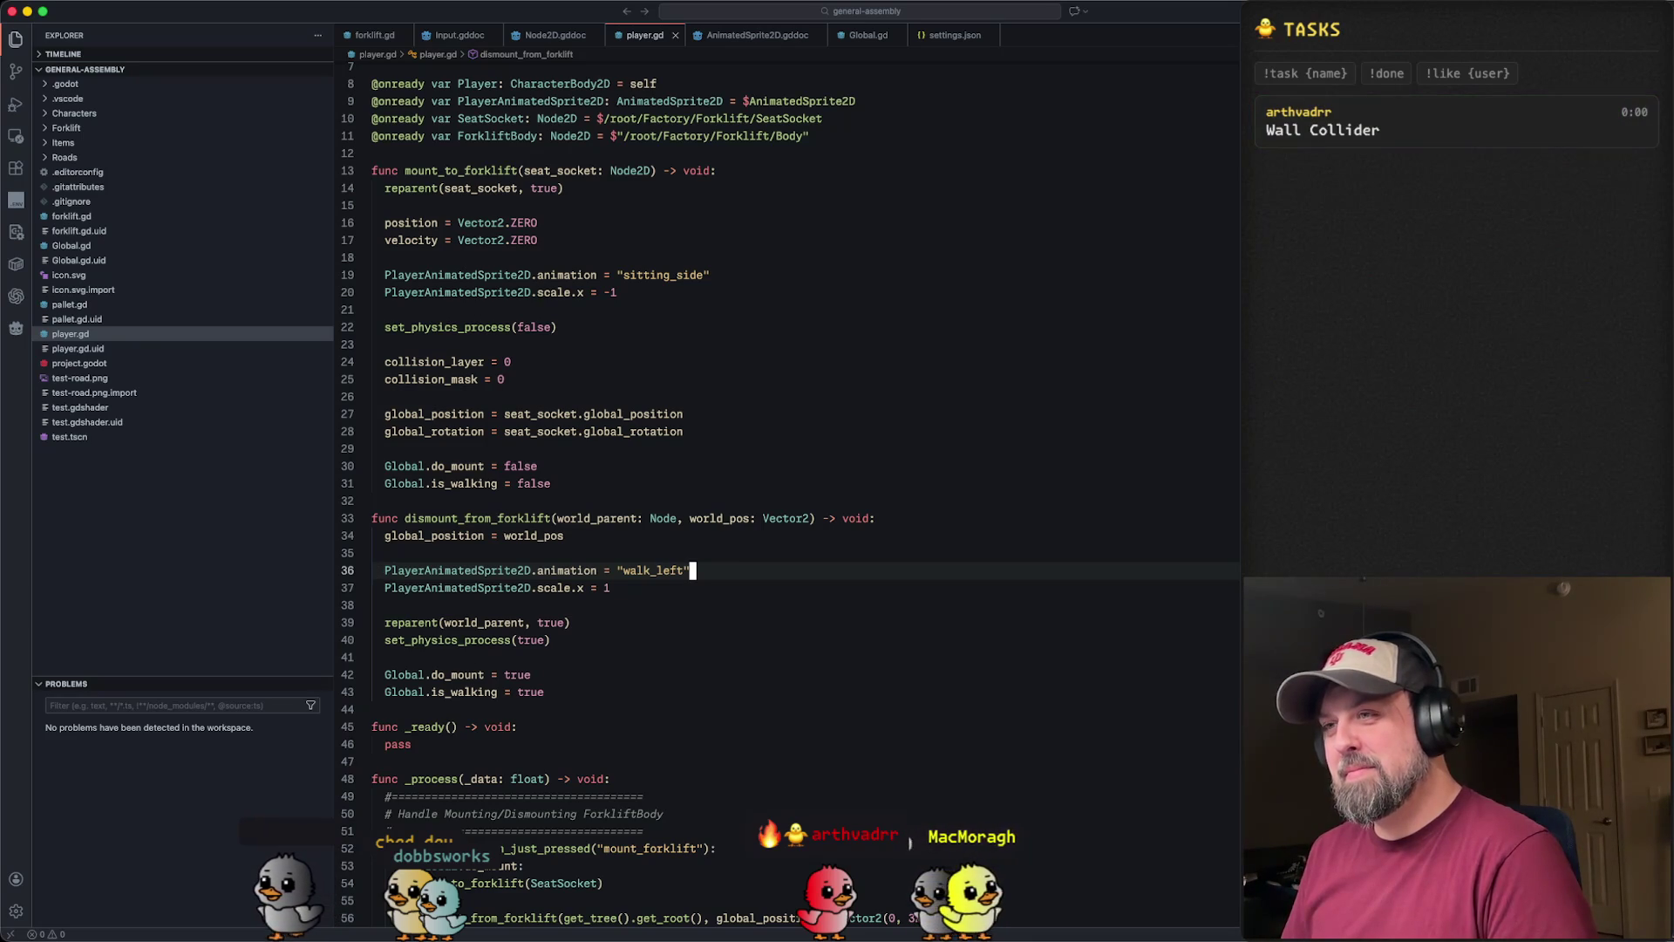
# - Add print(PlayerAnimatedSprite2D) on a new line after the walk_left animation line
pyautogui.press('Return')
pyautogui.press('Return')
pyautogui.press('Return')
pyautogui.press('Up')
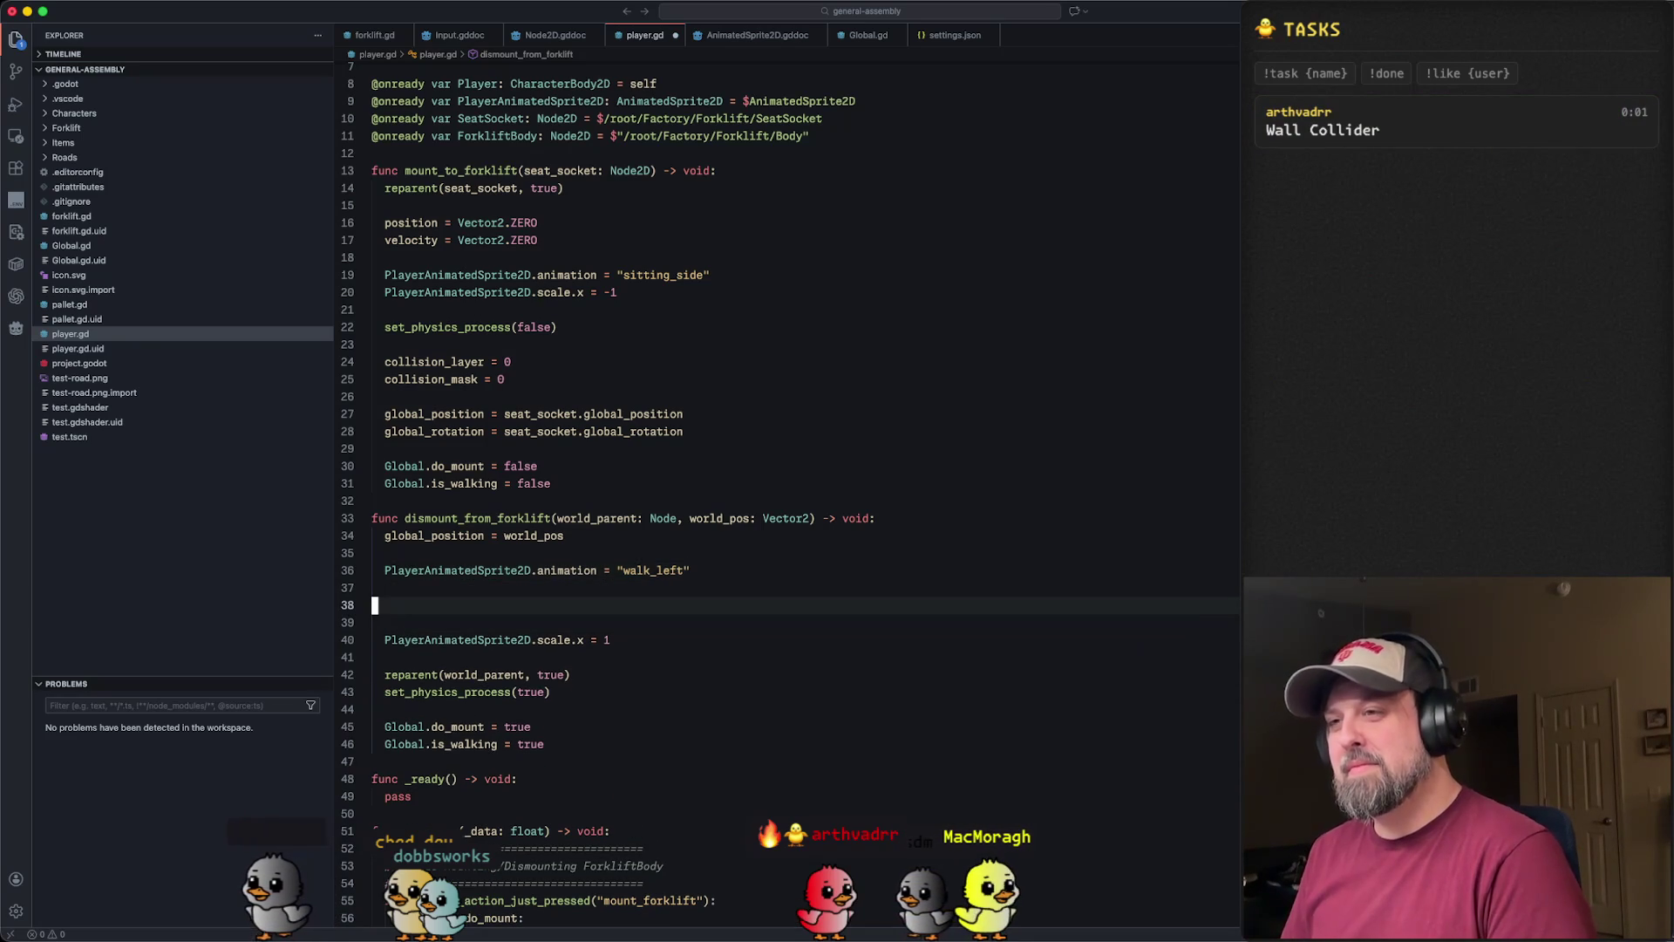
pyautogui.write('print(PlayerAnim')
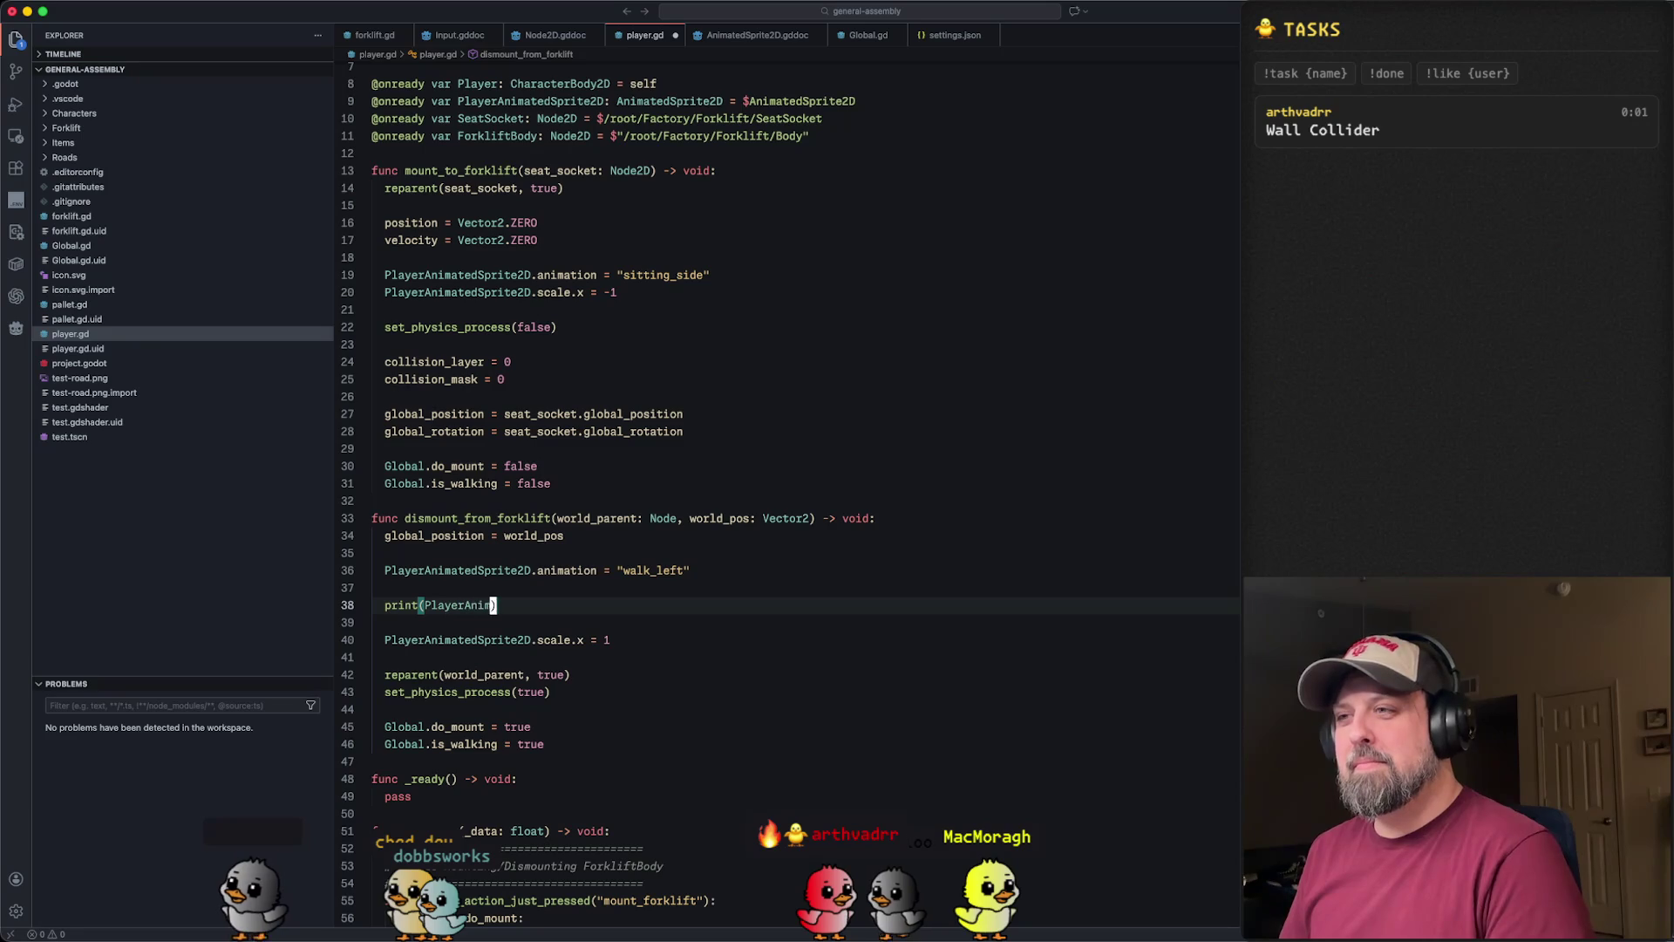
pyautogui.write('dSpride')
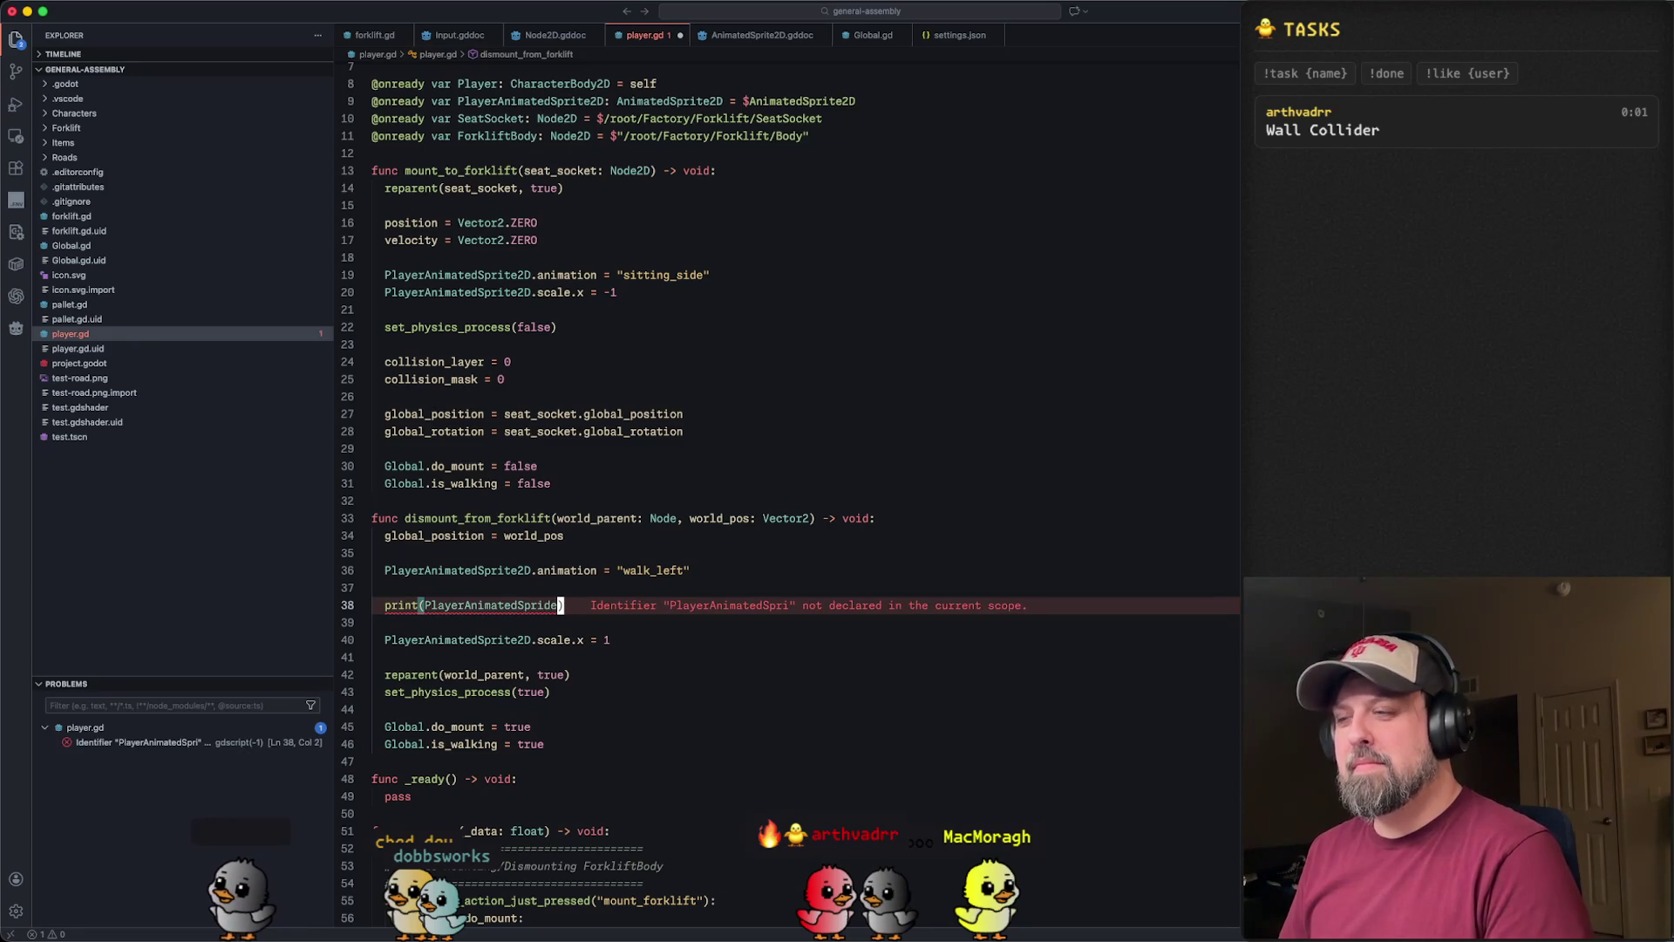
pyautogui.write('te2D')
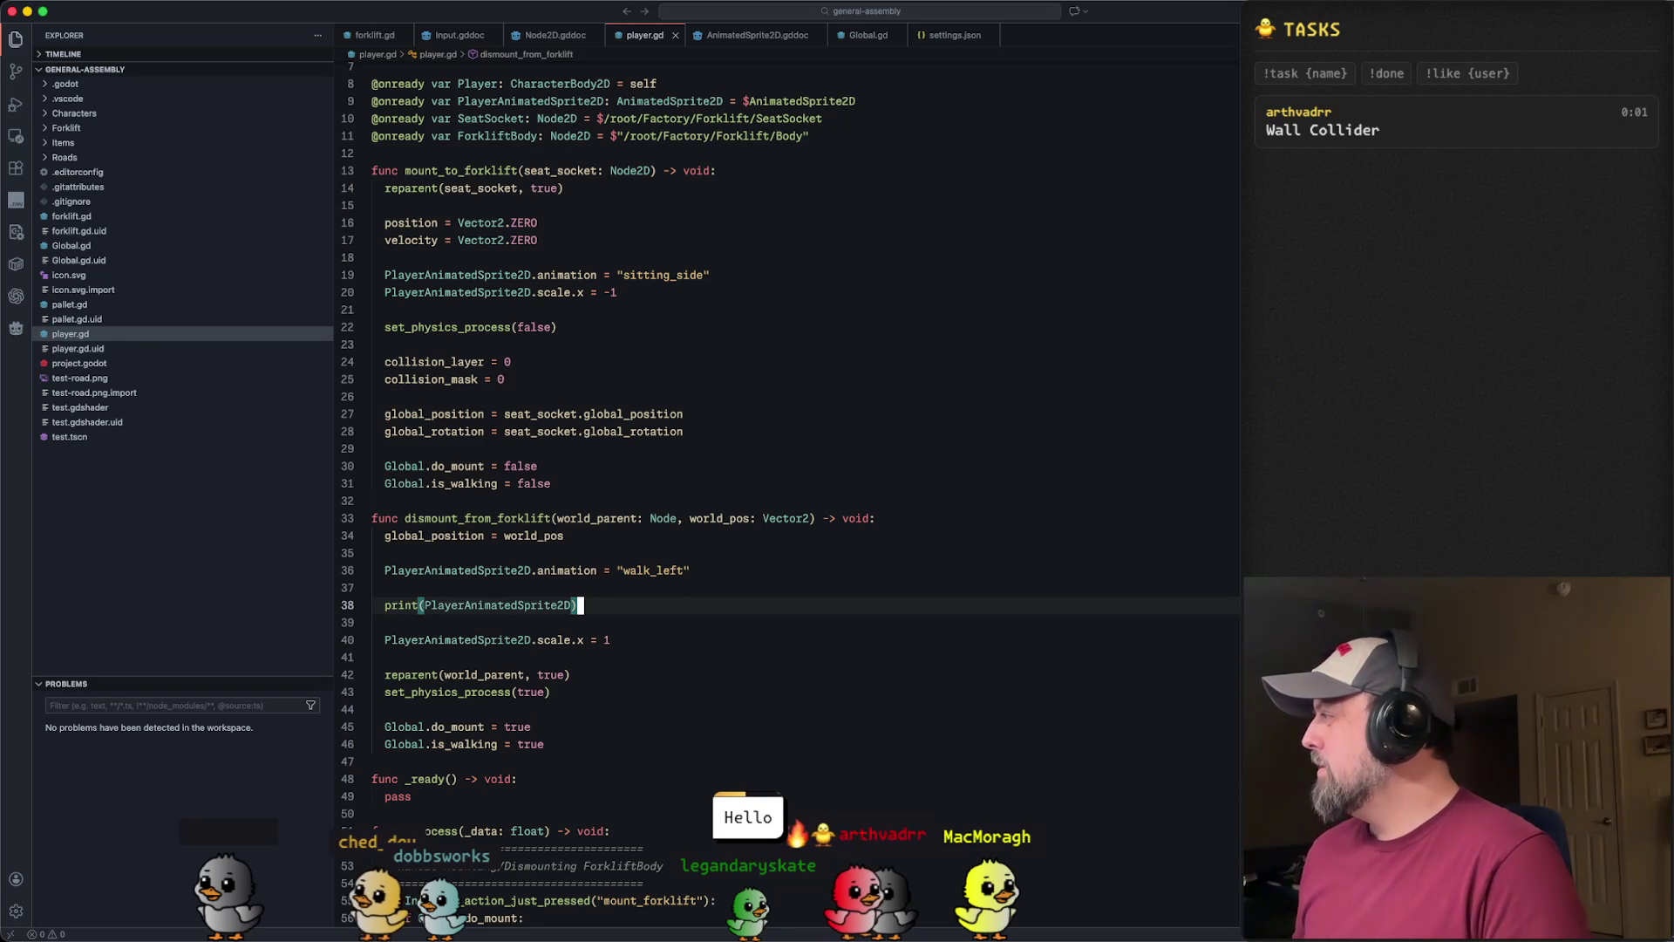
pyautogui.press('super+Tab')
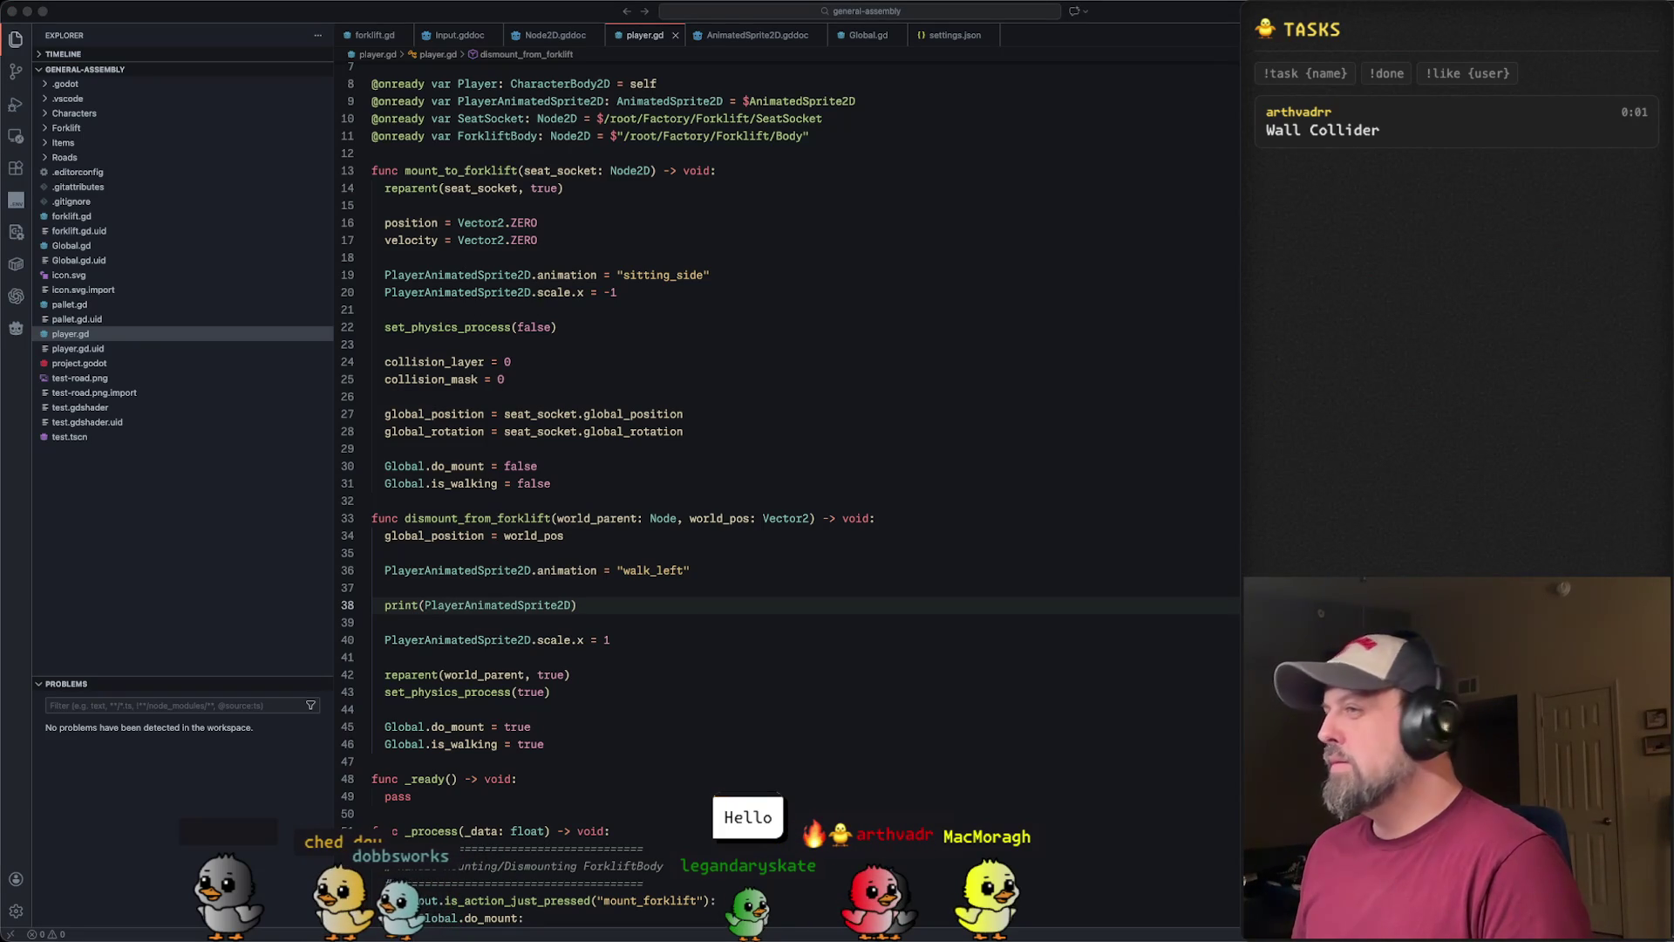
pyautogui.click(923, 570)
pyautogui.press('Down')
pyautogui.press('Down')
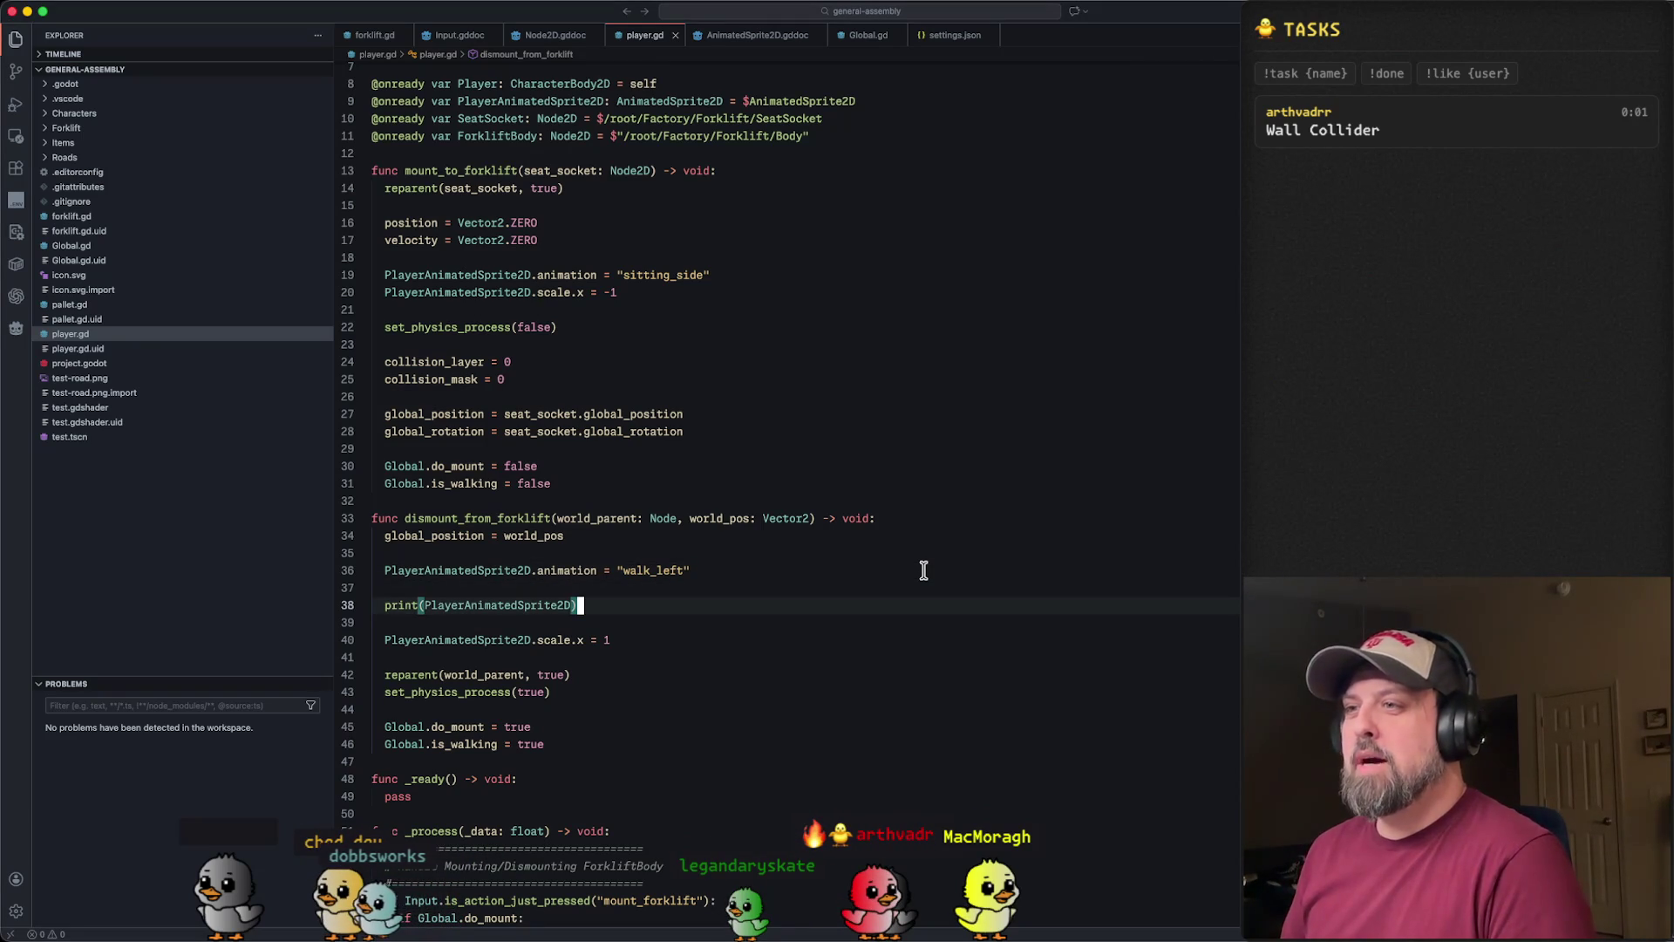
pyautogui.press('super+Tab')
pyautogui.press('super+Tab')
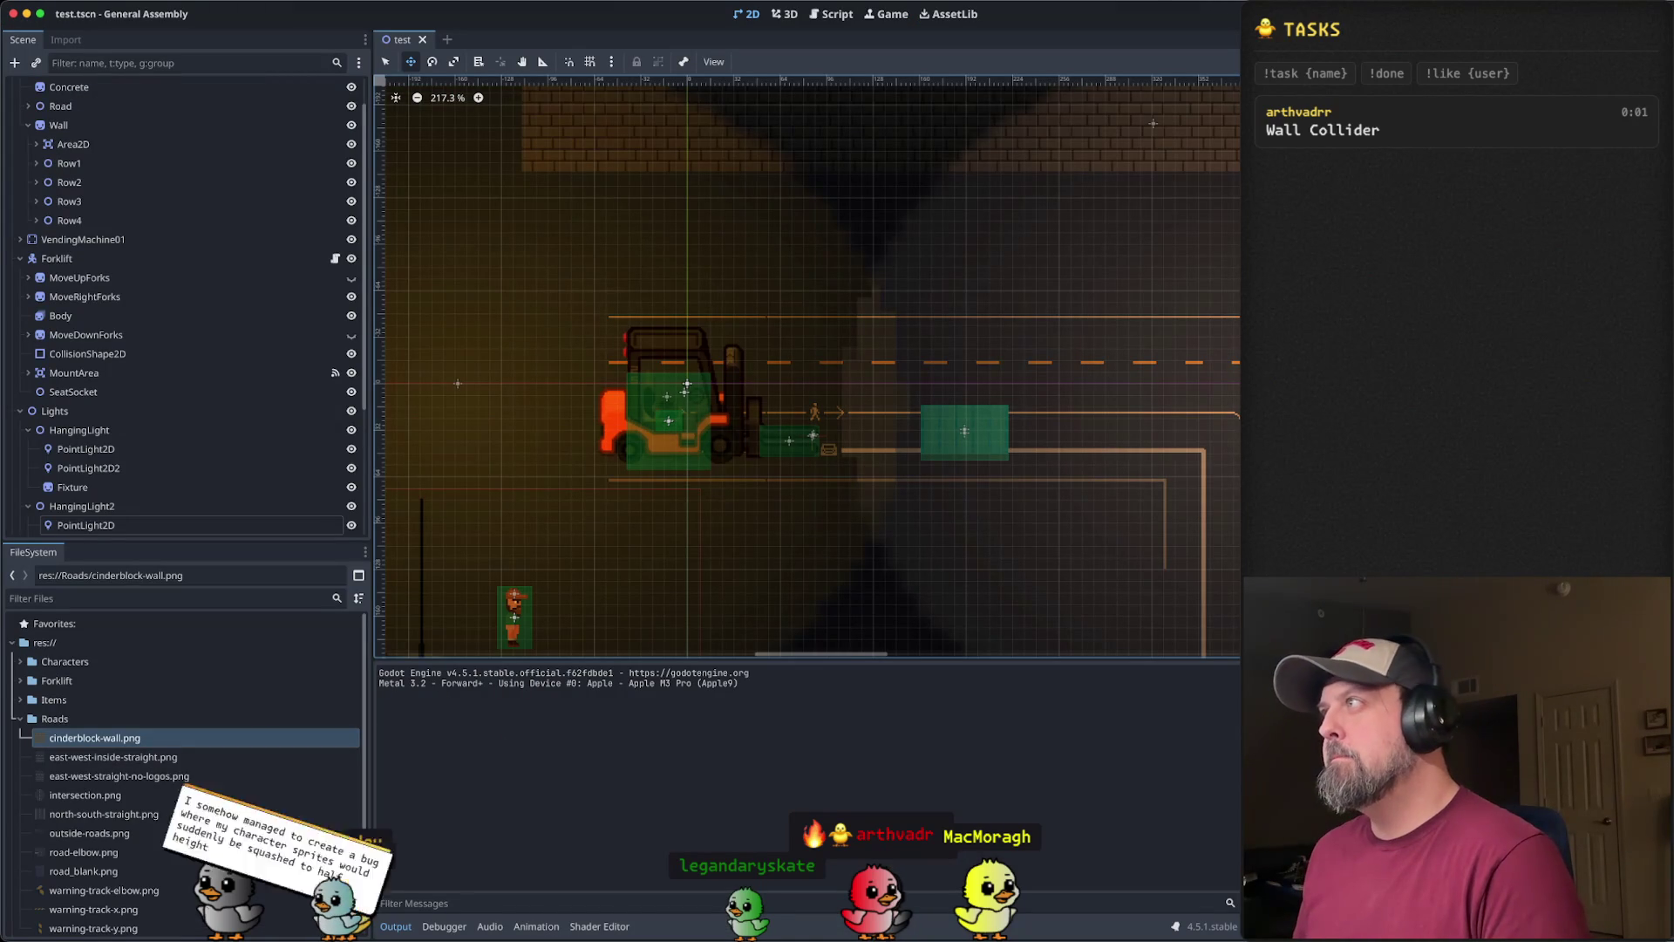
# - Play-test the game walking the player up, left and right, then select the printed AnimatedSprite2D line in Output
pyautogui.press('super+b')
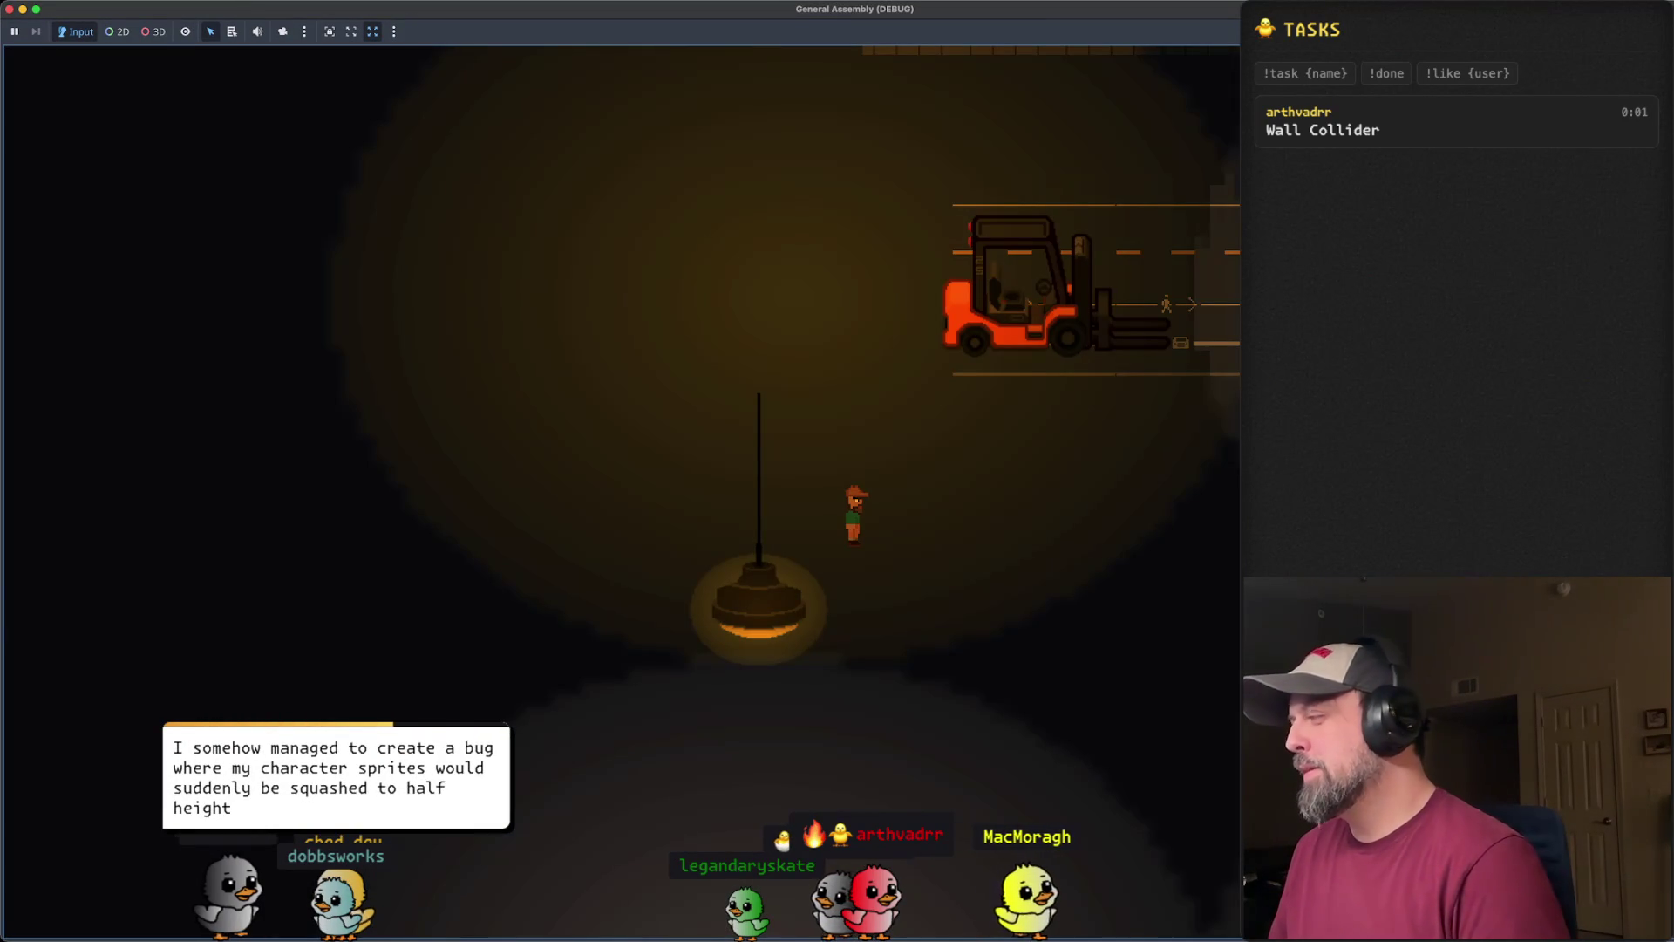
pyautogui.press('Right')
pyautogui.press('Up')
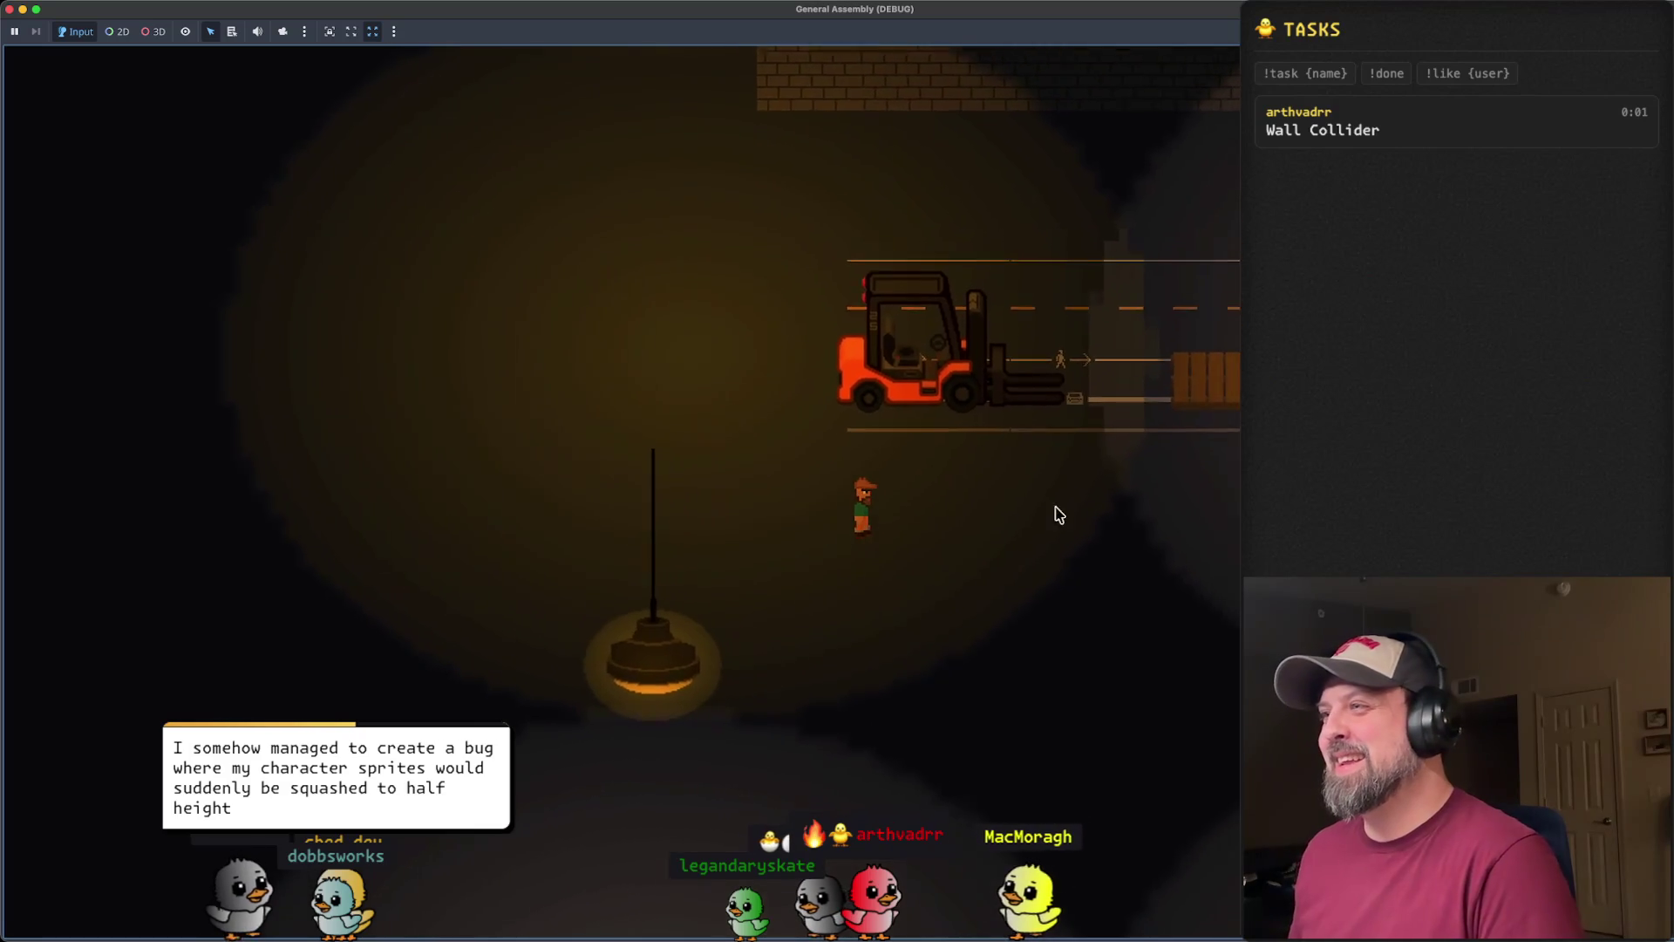
pyautogui.press('Up')
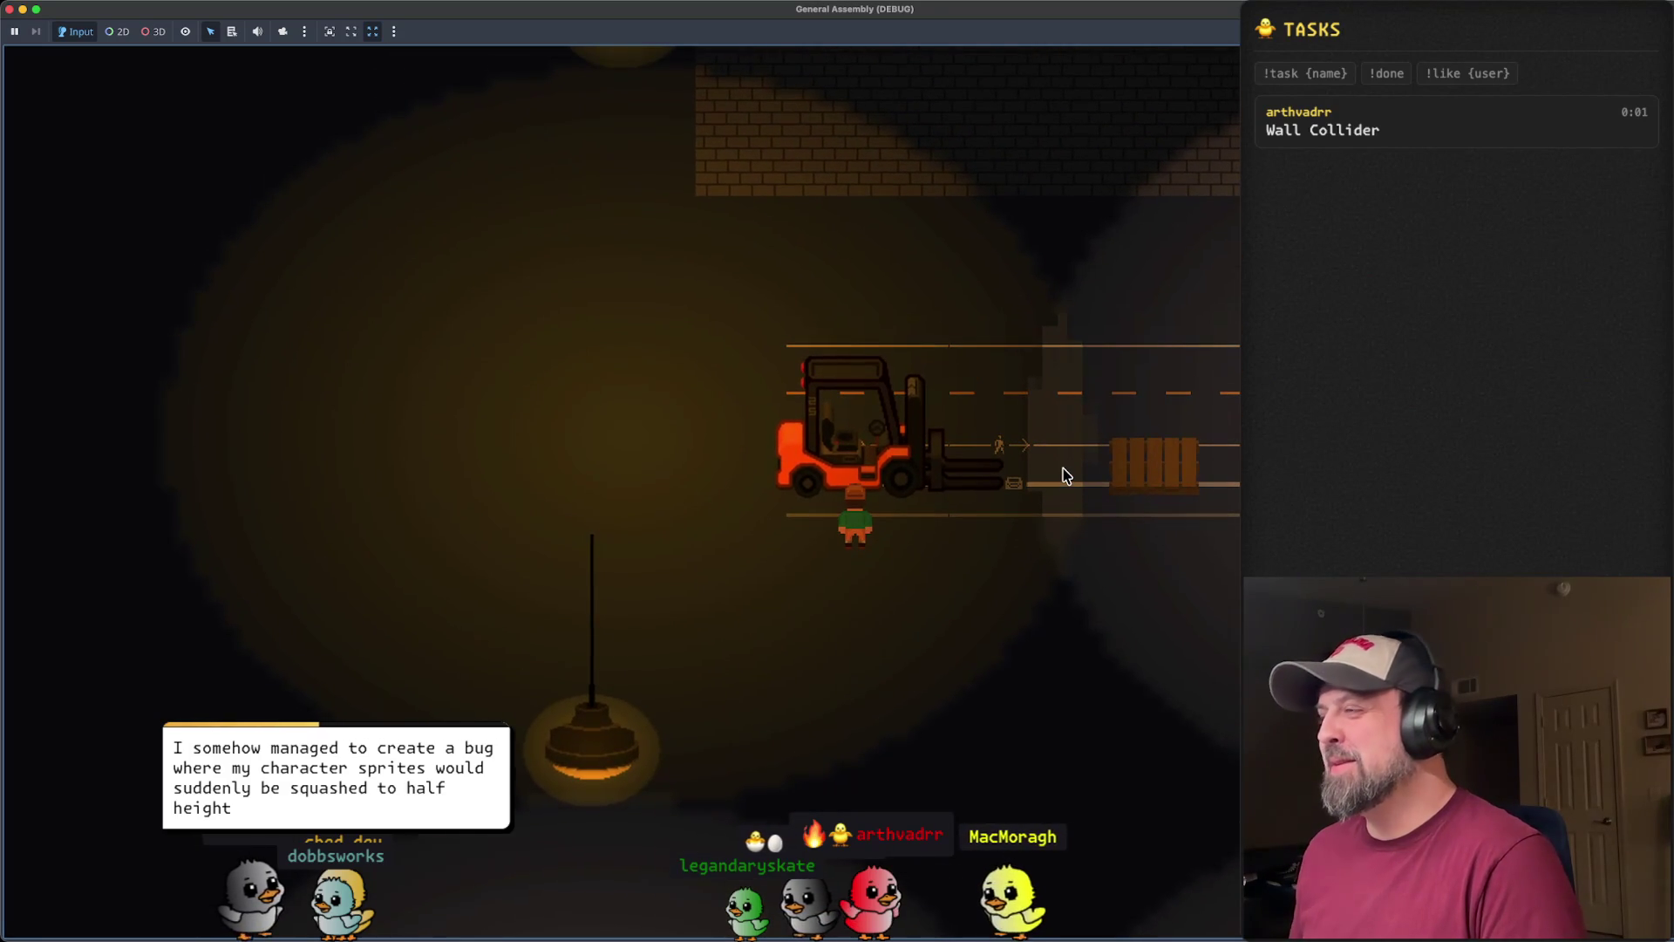
pyautogui.press('Left')
pyautogui.press('Up')
pyautogui.press('Left')
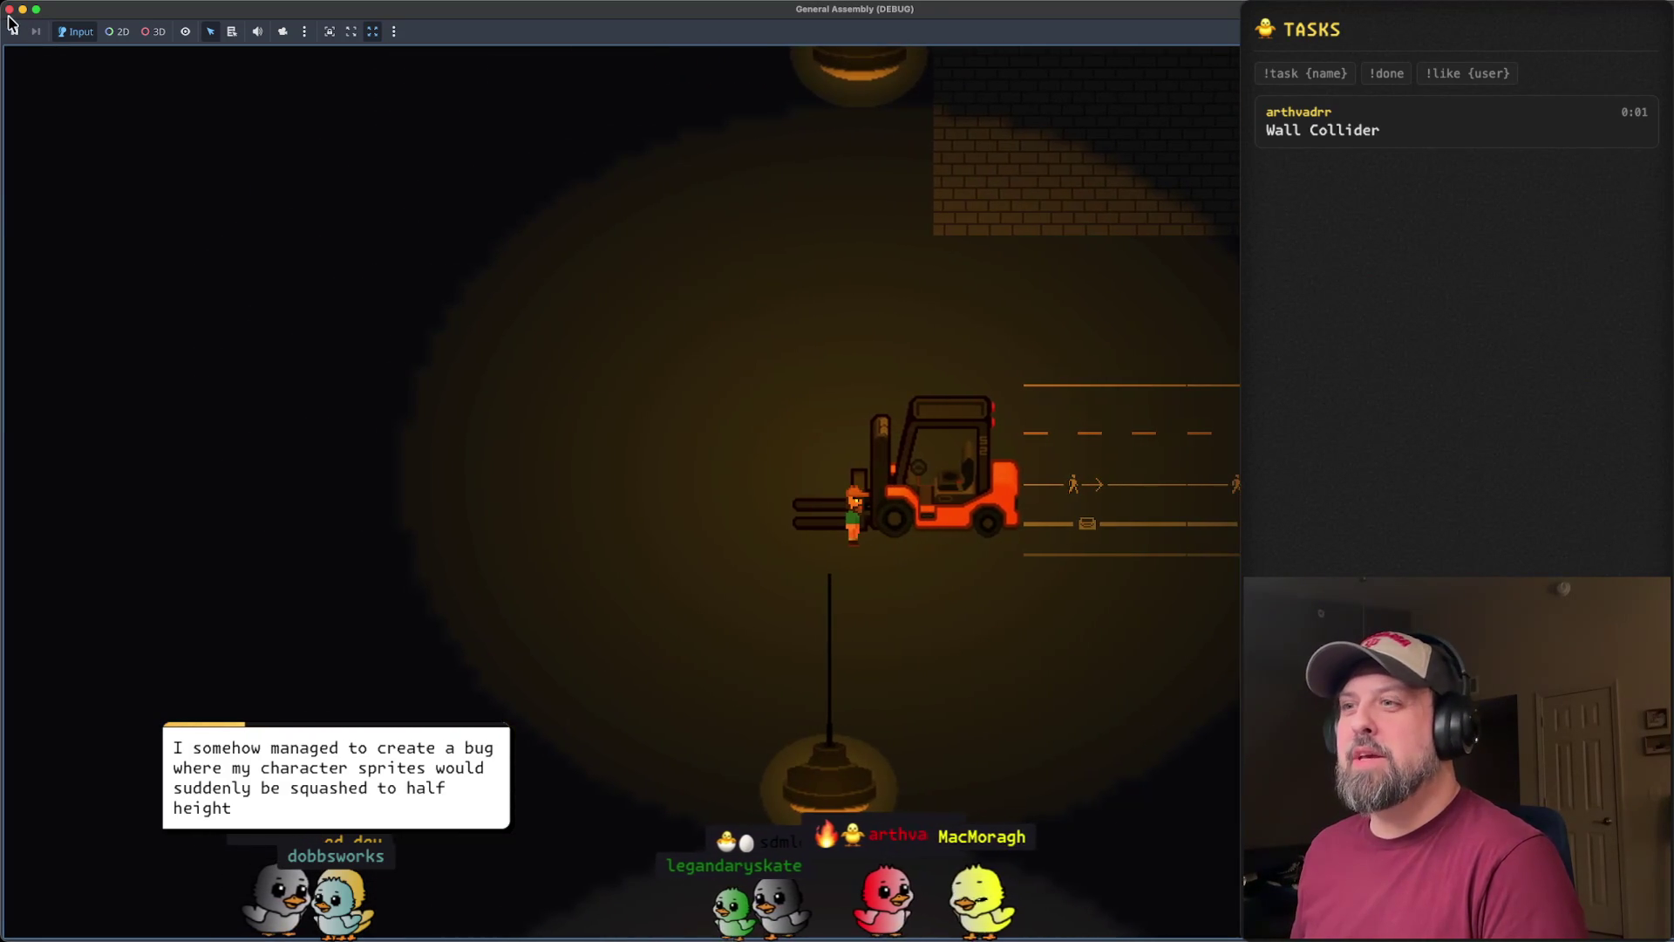
pyautogui.click(9, 9)
pyautogui.moveTo(654, 704); pyautogui.dragTo(424, 707)
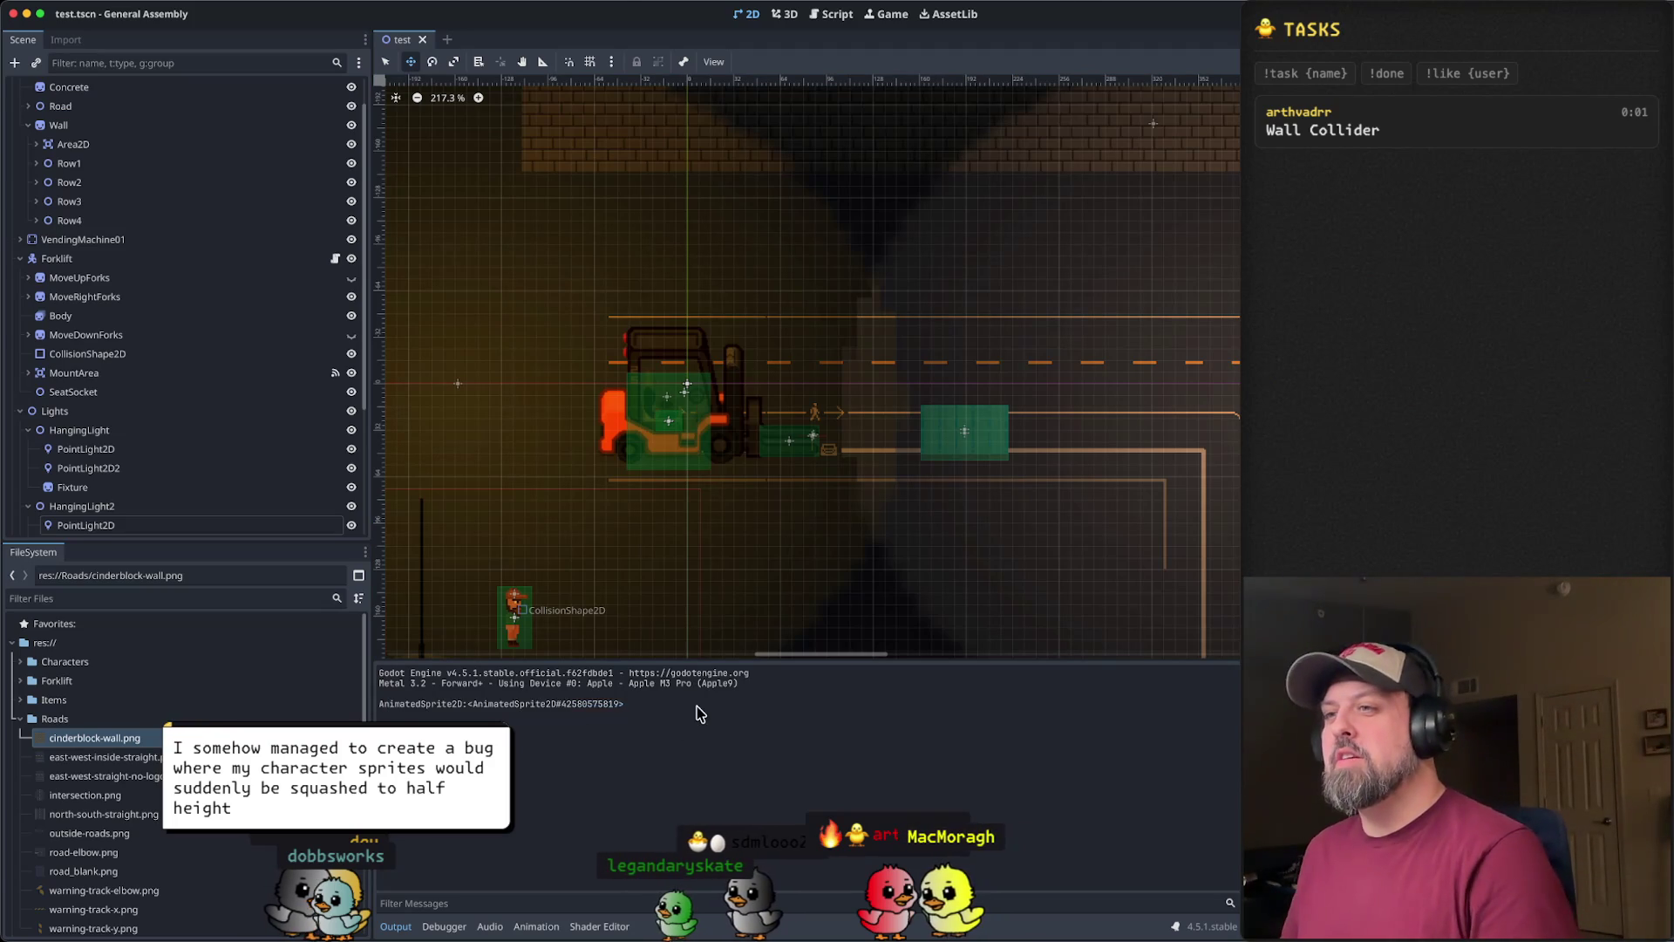
# - Change the player.gd dismount print to PlayerAnimatedSprite2D.scale.x and save the script
pyautogui.press('super+Tab')
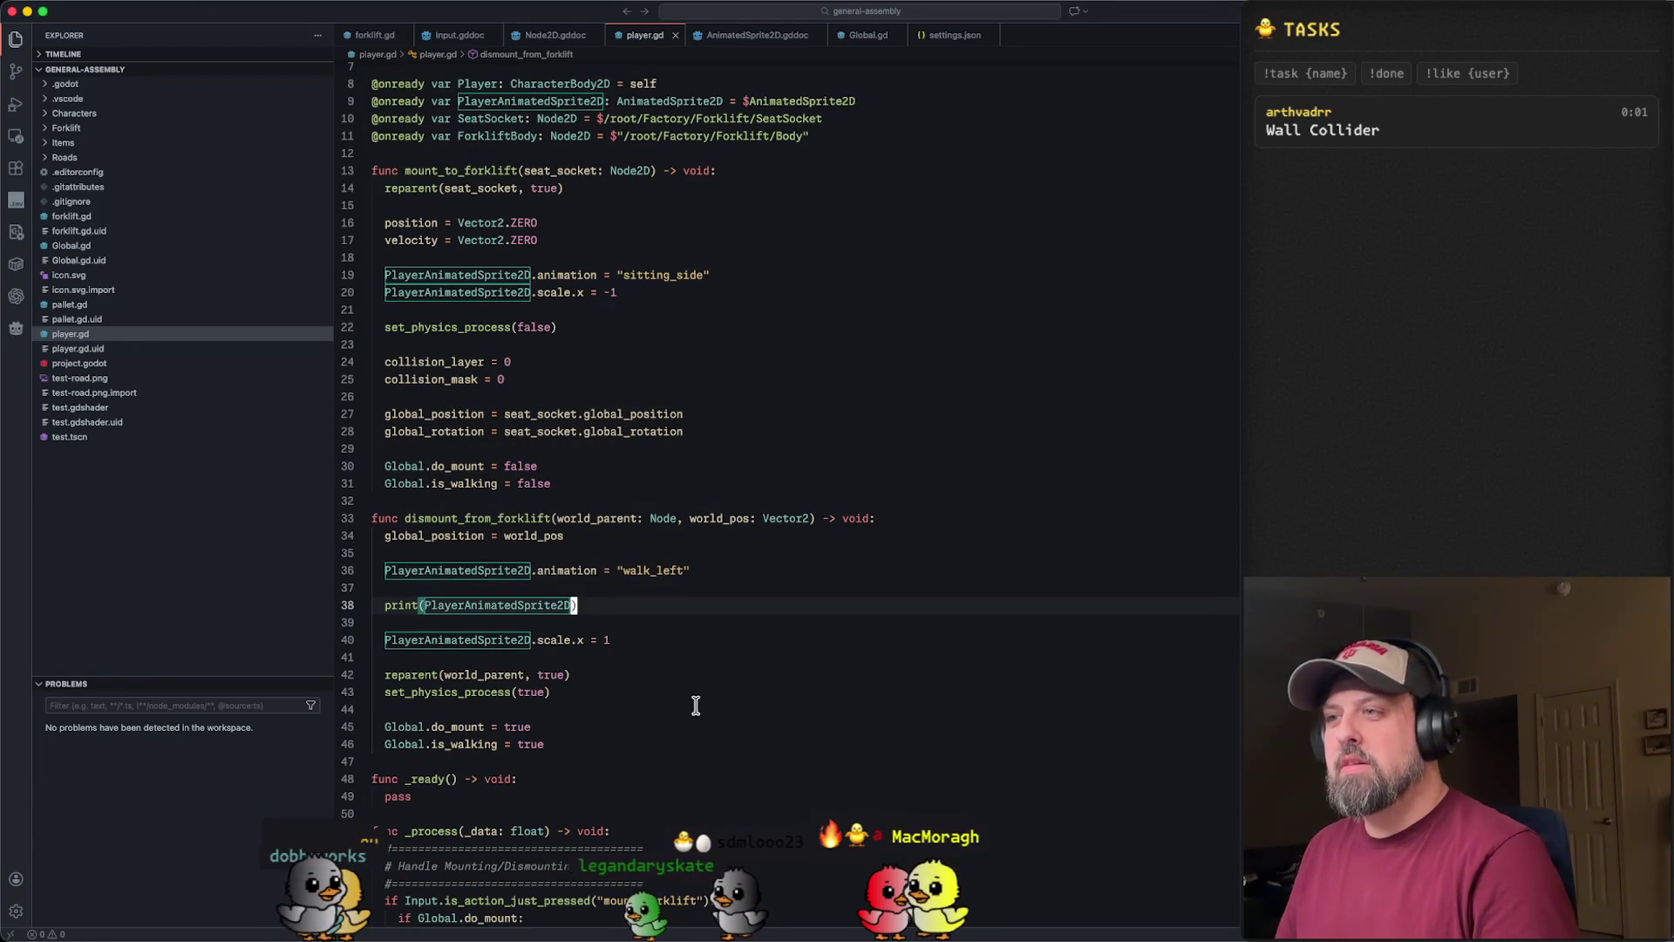
pyautogui.write('.')
pyautogui.write('scale')
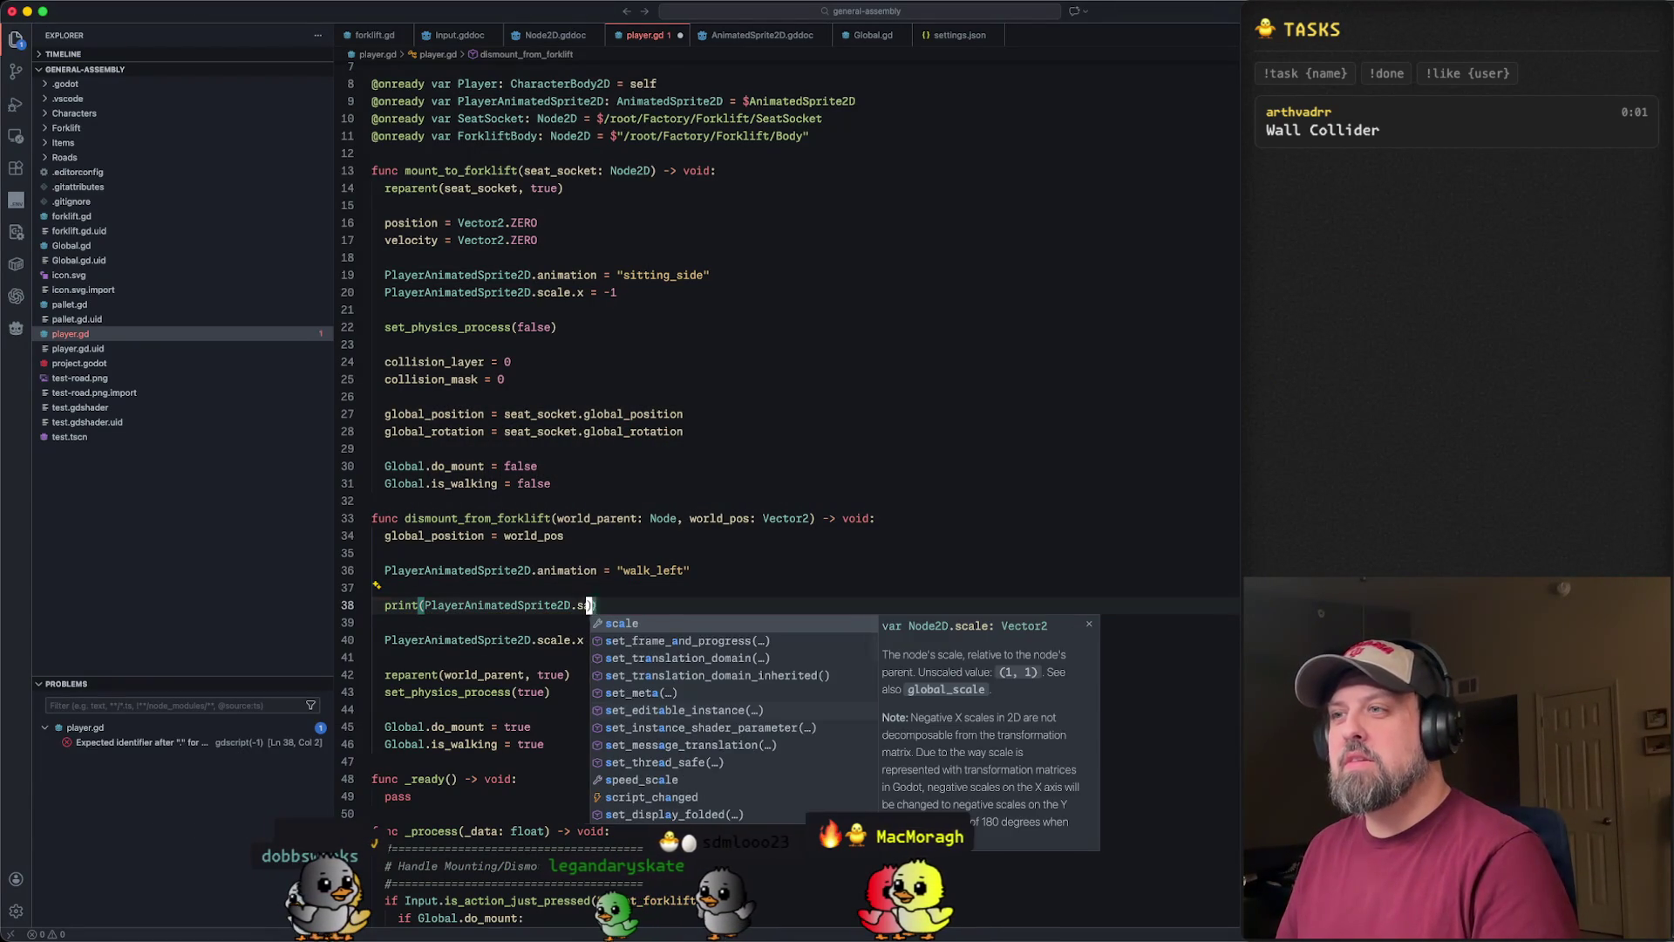
pyautogui.write('.xz')
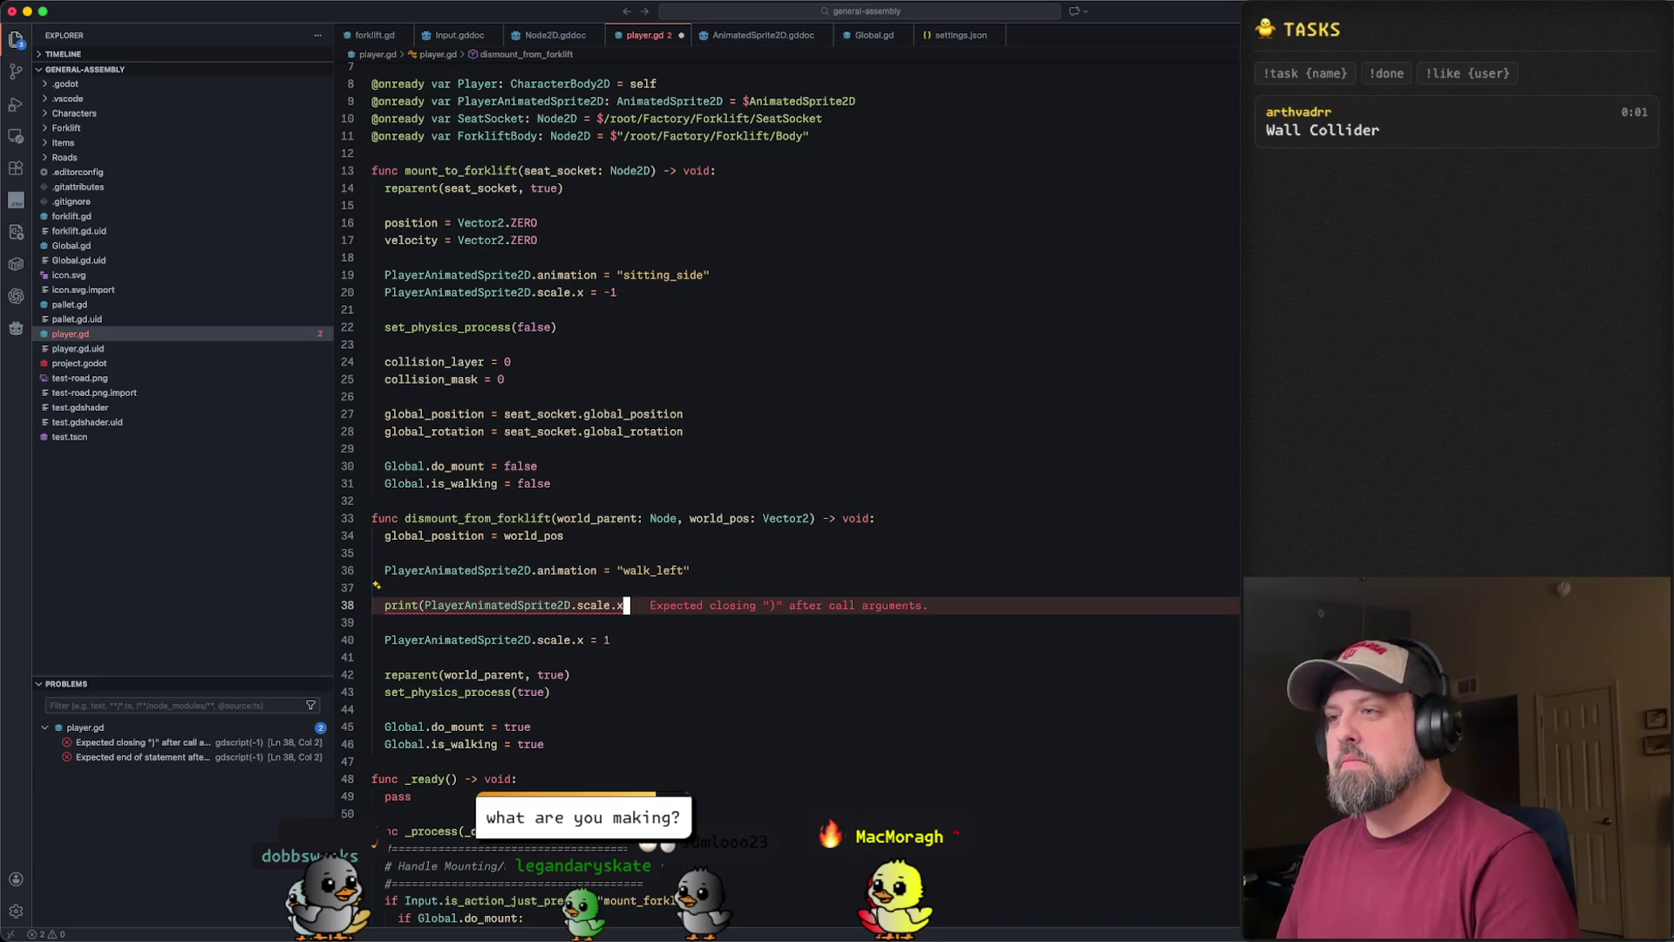
pyautogui.press('super+s')
pyautogui.press('super+Tab')
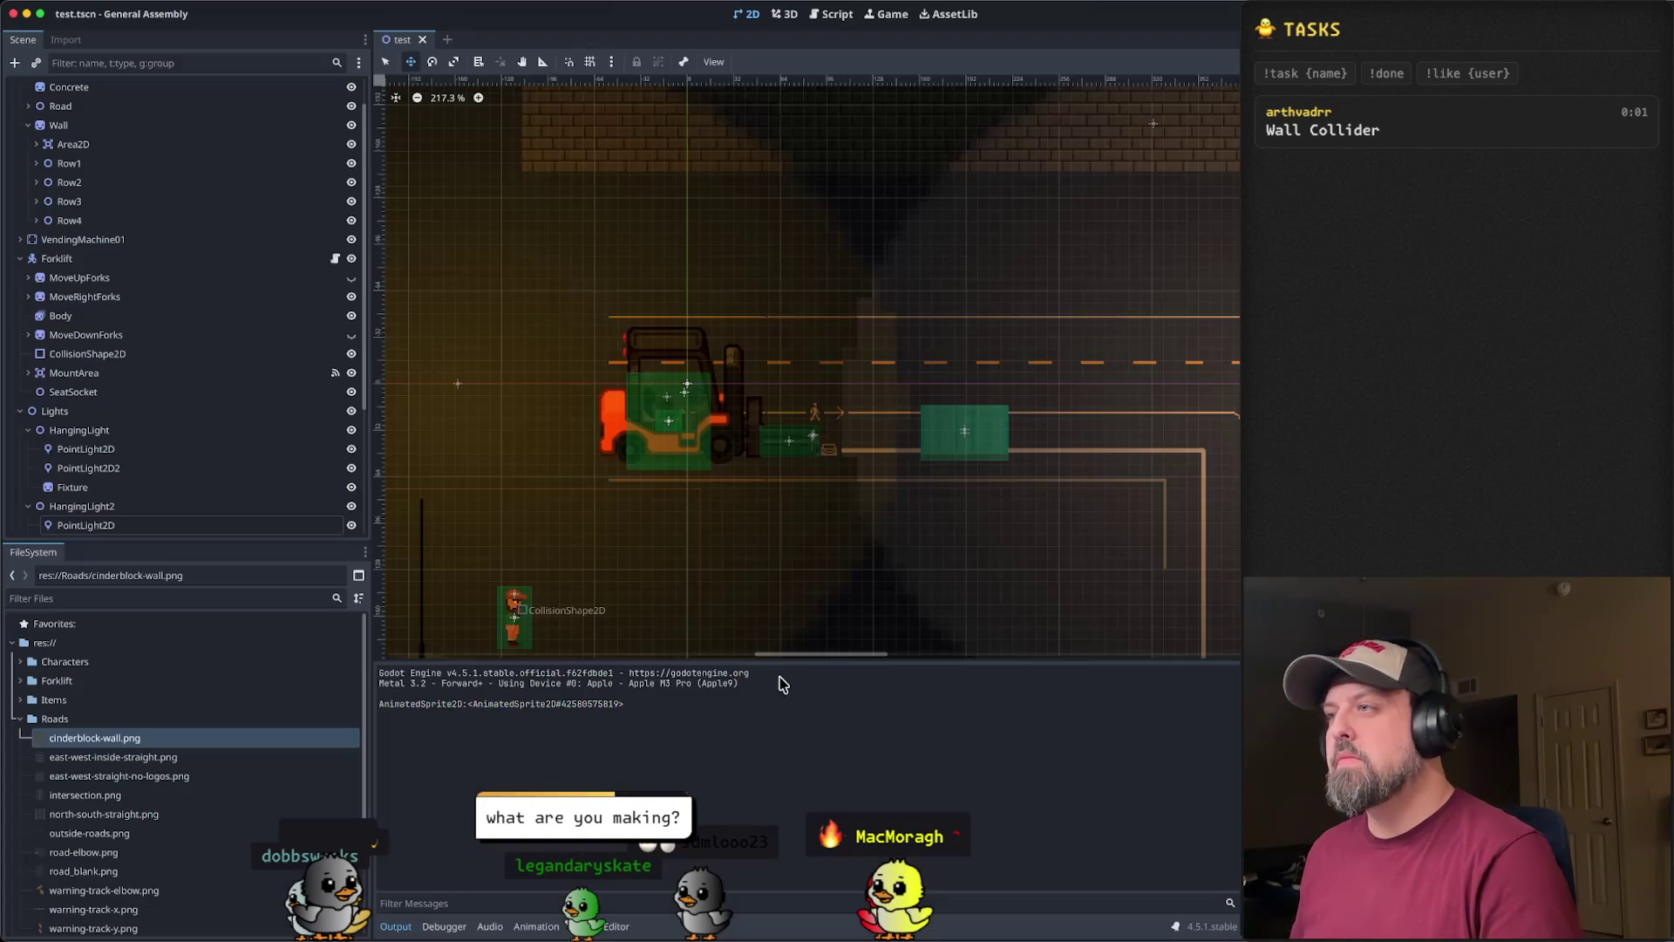
# - Run the game again and enlarge its window to fill the left area
pyautogui.press('super+b')
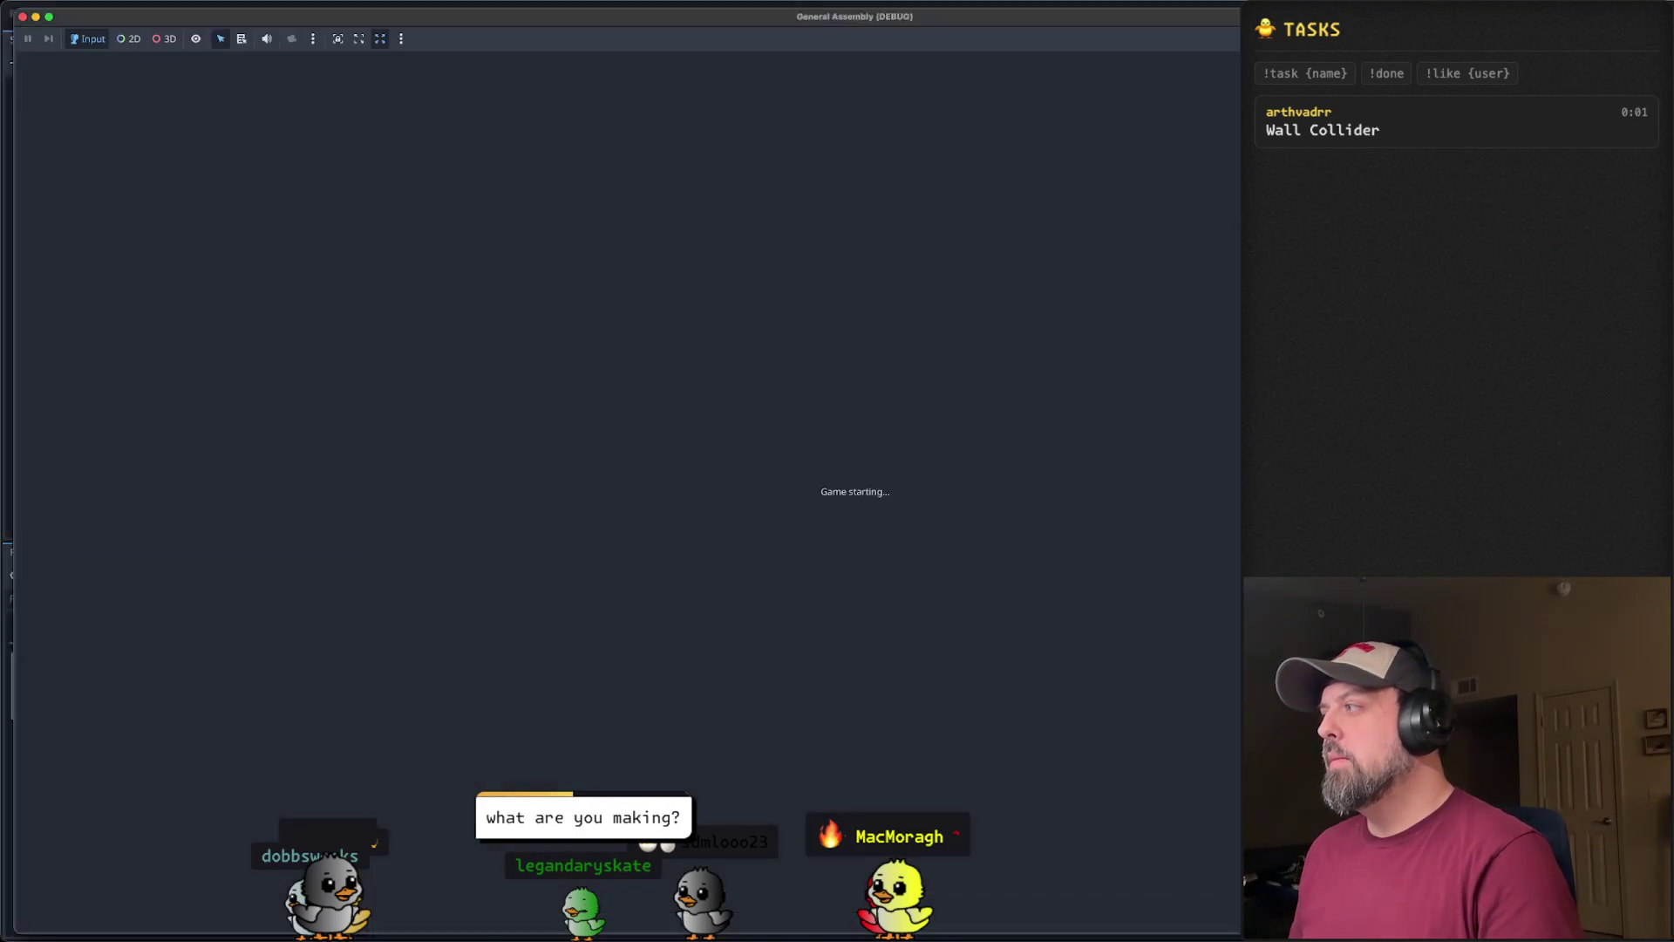
pyautogui.moveTo(839, 18)
pyautogui.mouseDown()
pyautogui.moveTo(752, 178)
pyautogui.moveTo(497, 218)
pyautogui.moveTo(403, 159)
pyautogui.moveTo(53, 175)
pyautogui.mouseUp()
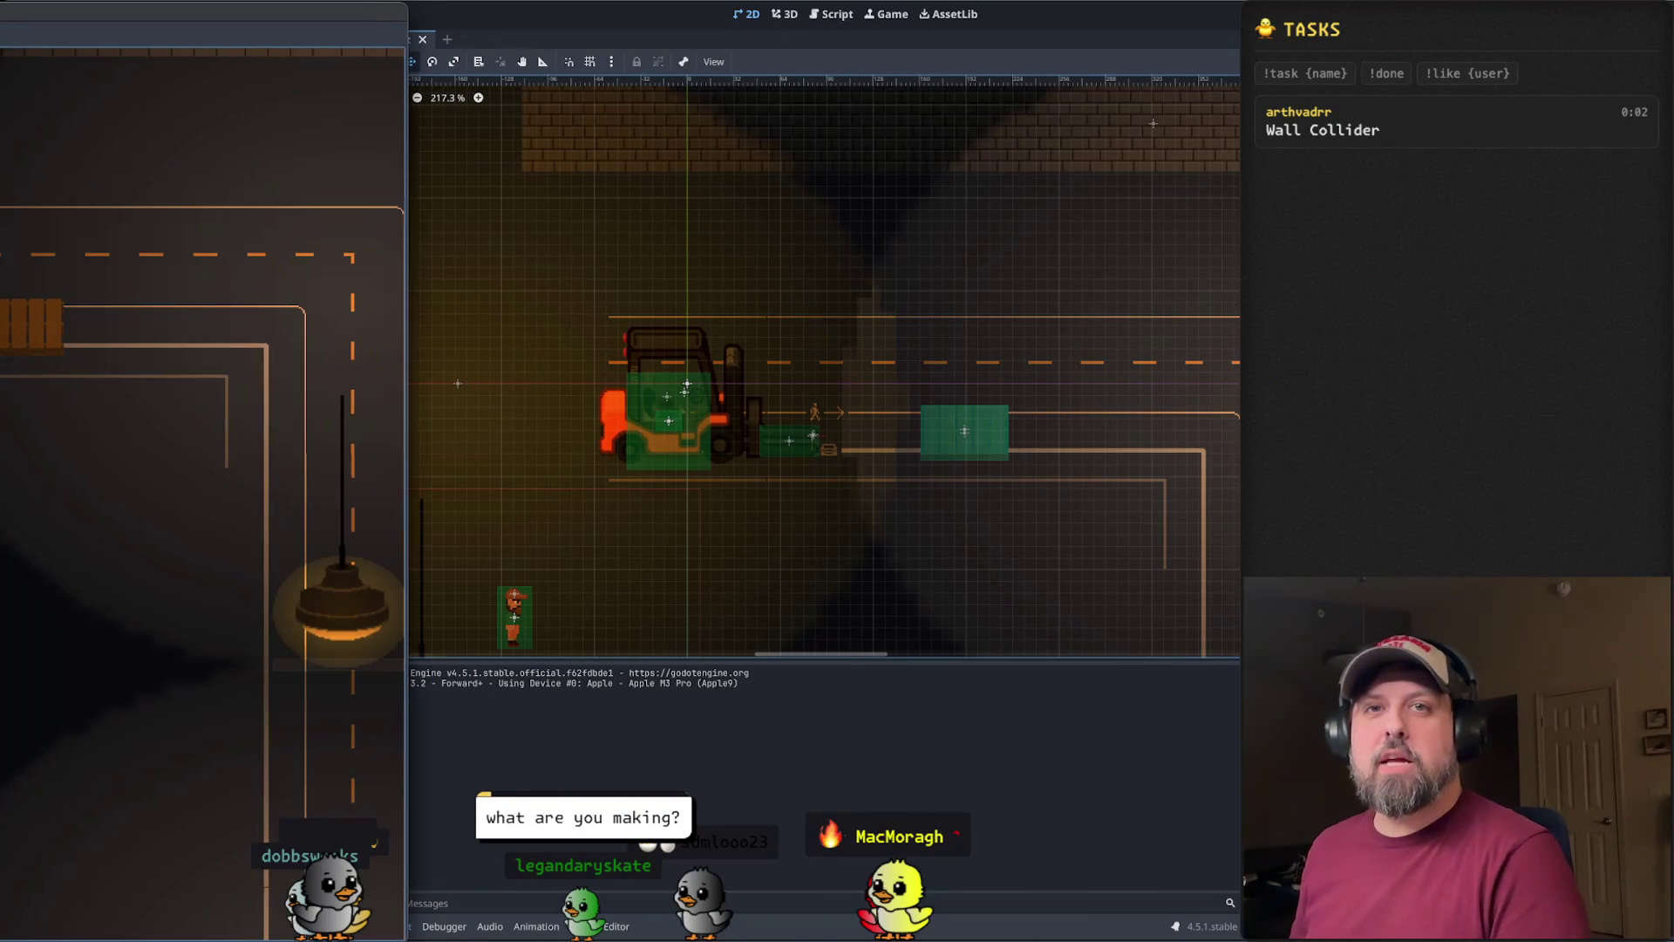
pyautogui.press('super+Tab')
pyautogui.press('super+Tab')
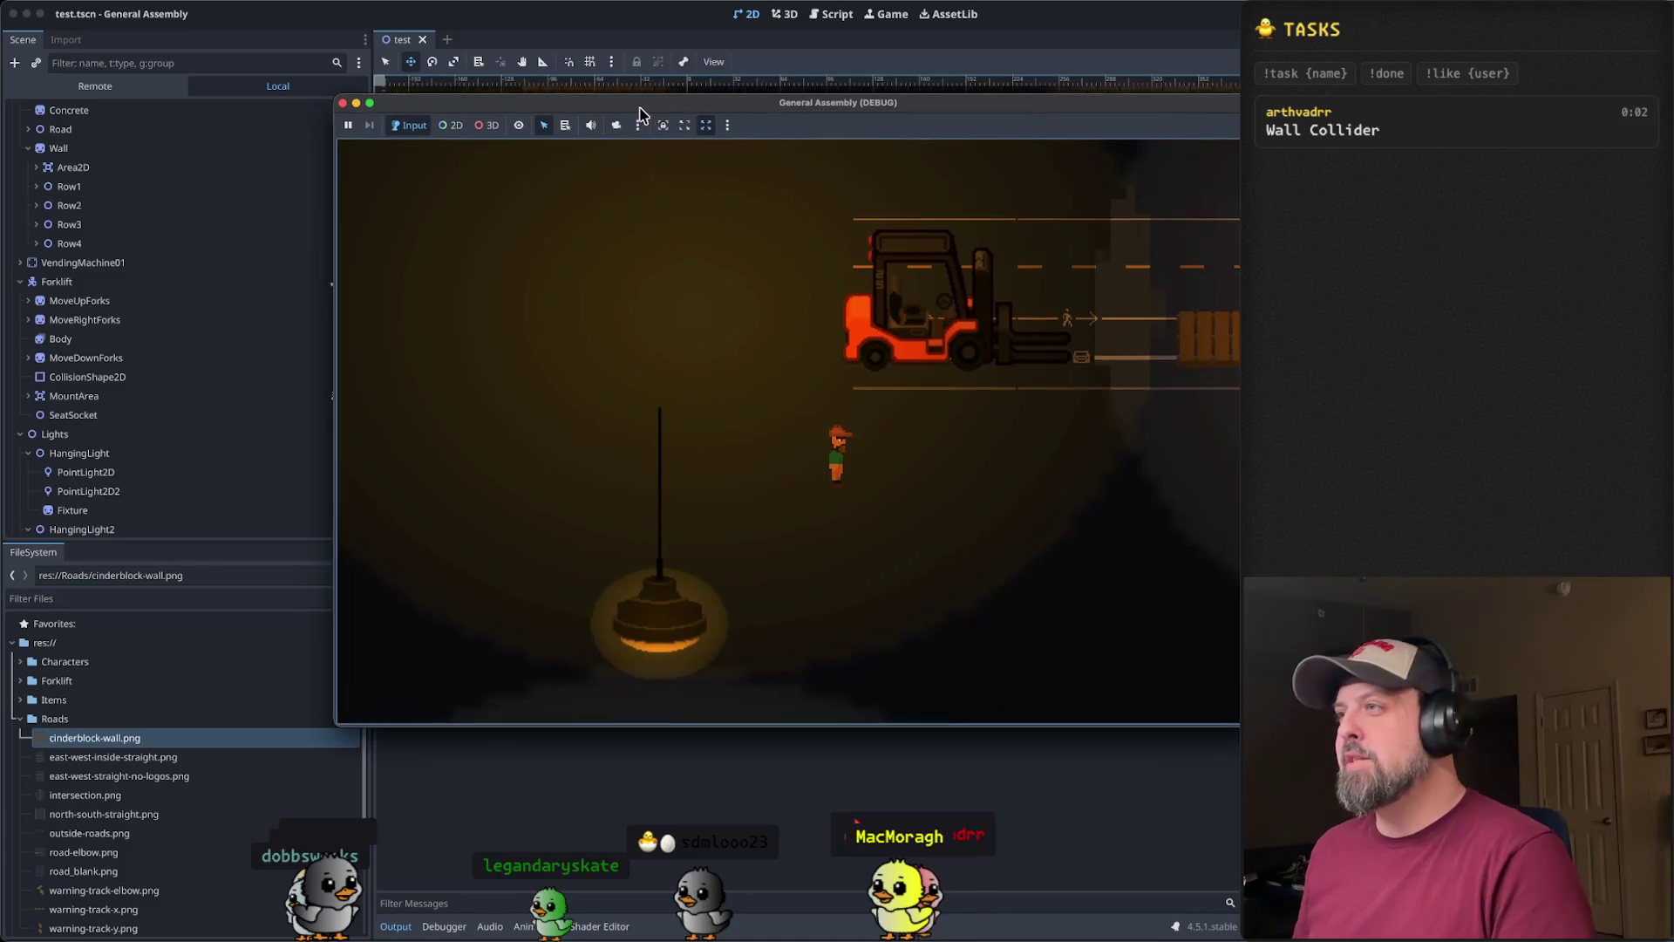
pyautogui.doubleClick(1035, 109)
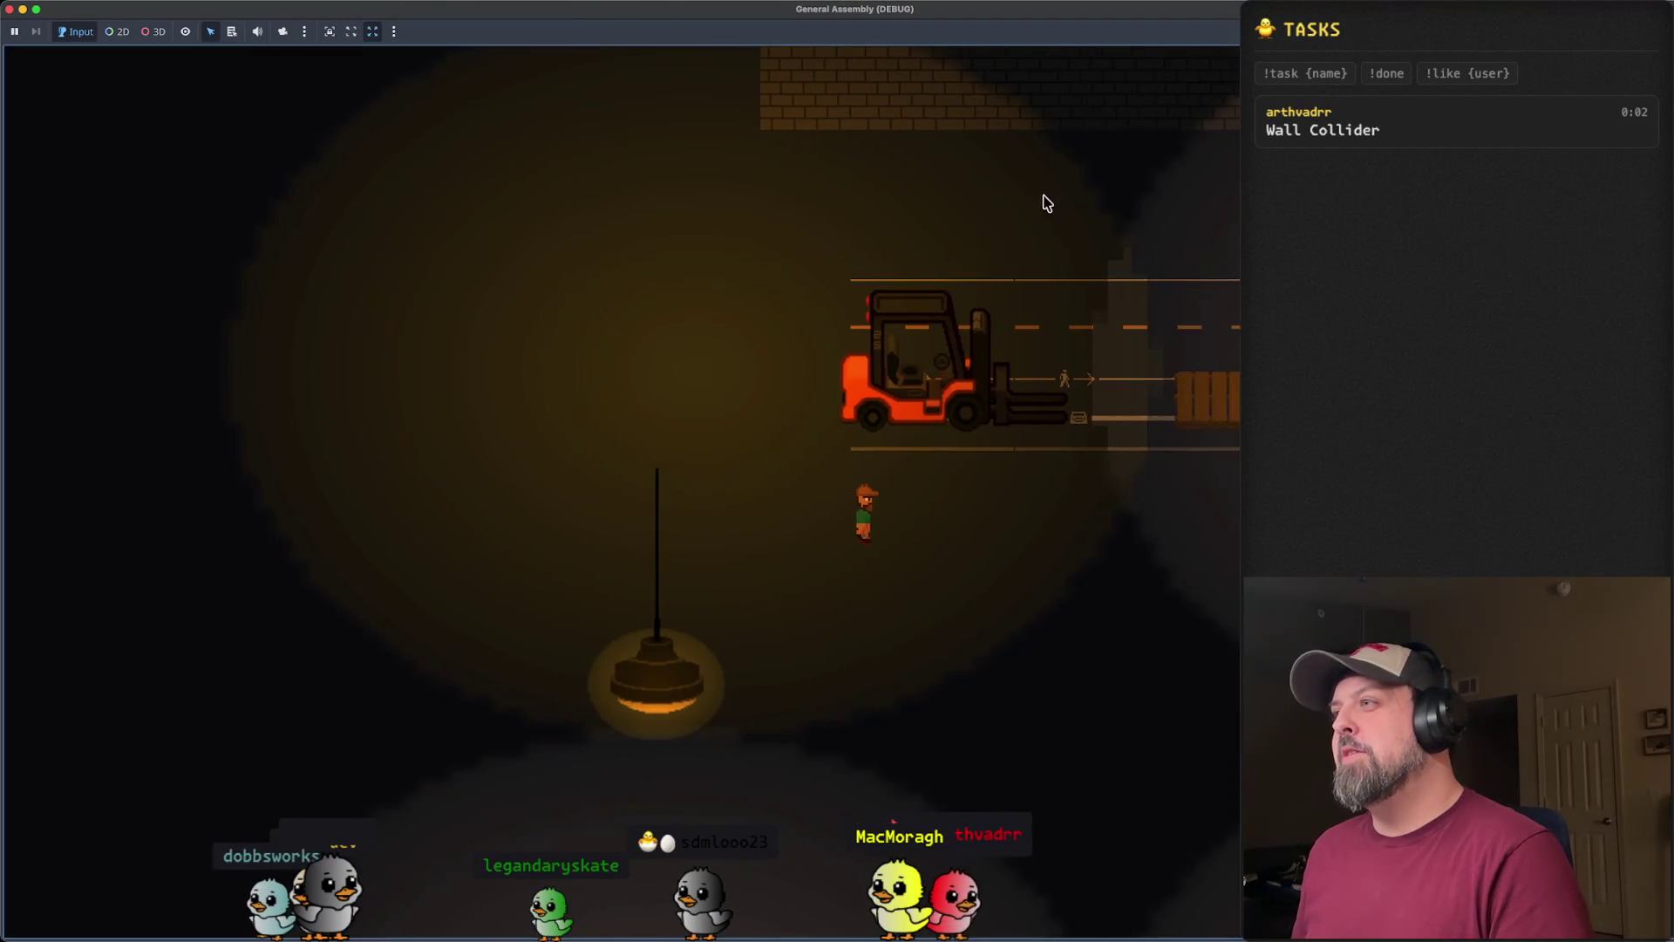
# - Walk the player to the forklift, climb in, and drive it left and right to a pallet
pyautogui.press('w')
pyautogui.press('d')
pyautogui.press('e')
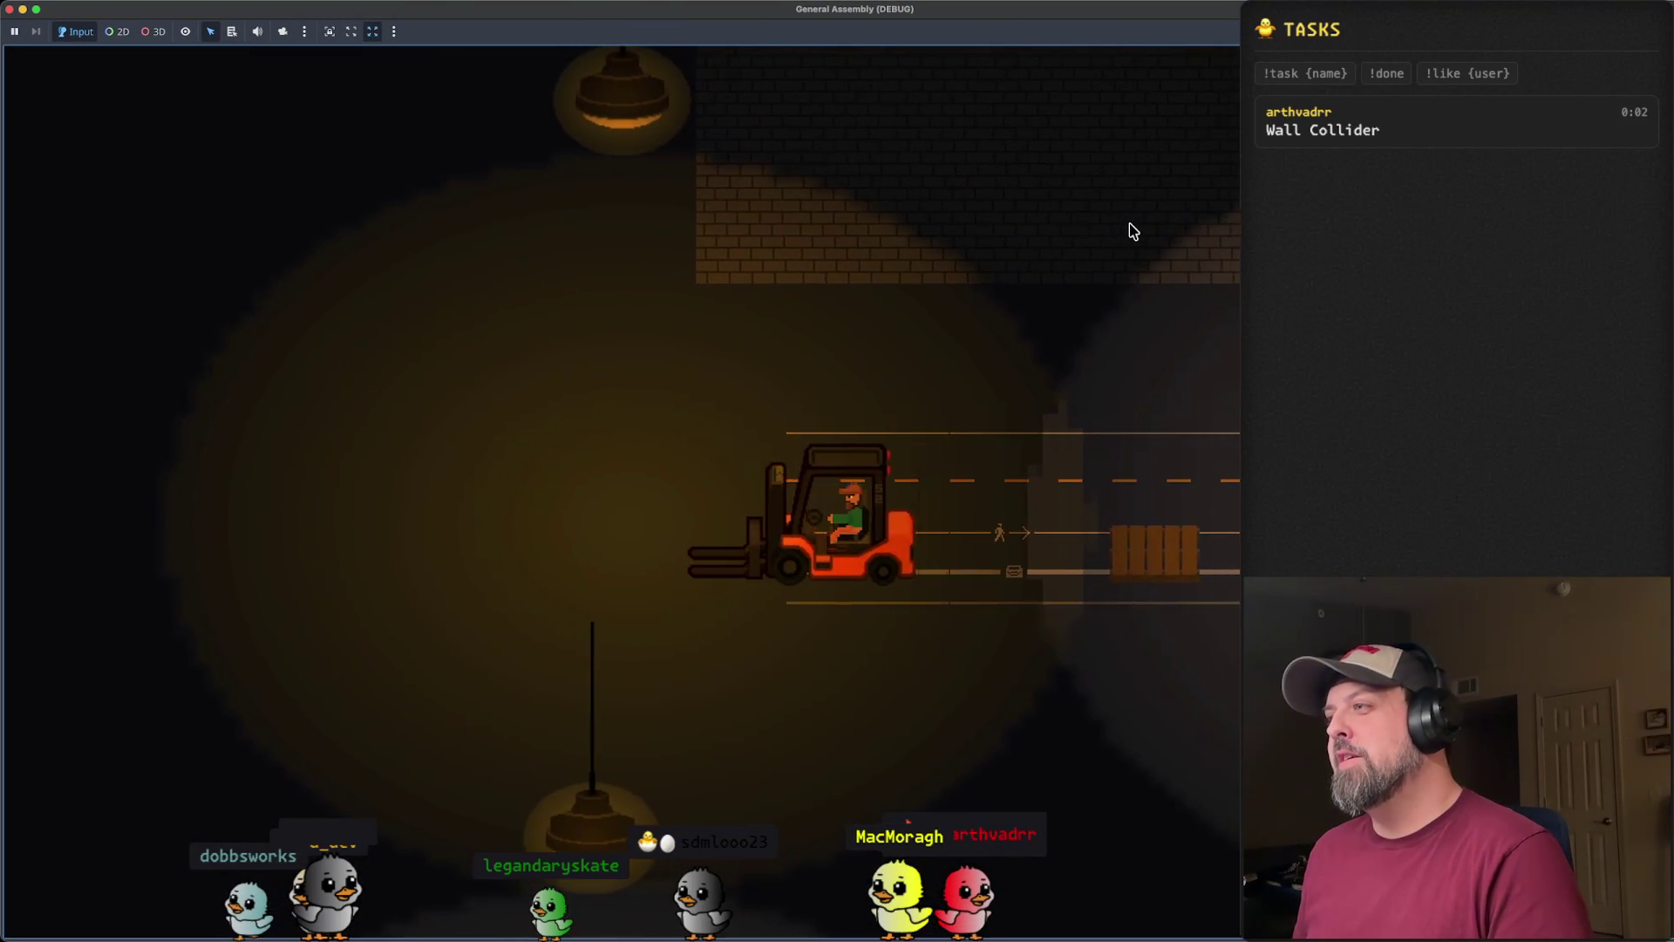
pyautogui.press('d')
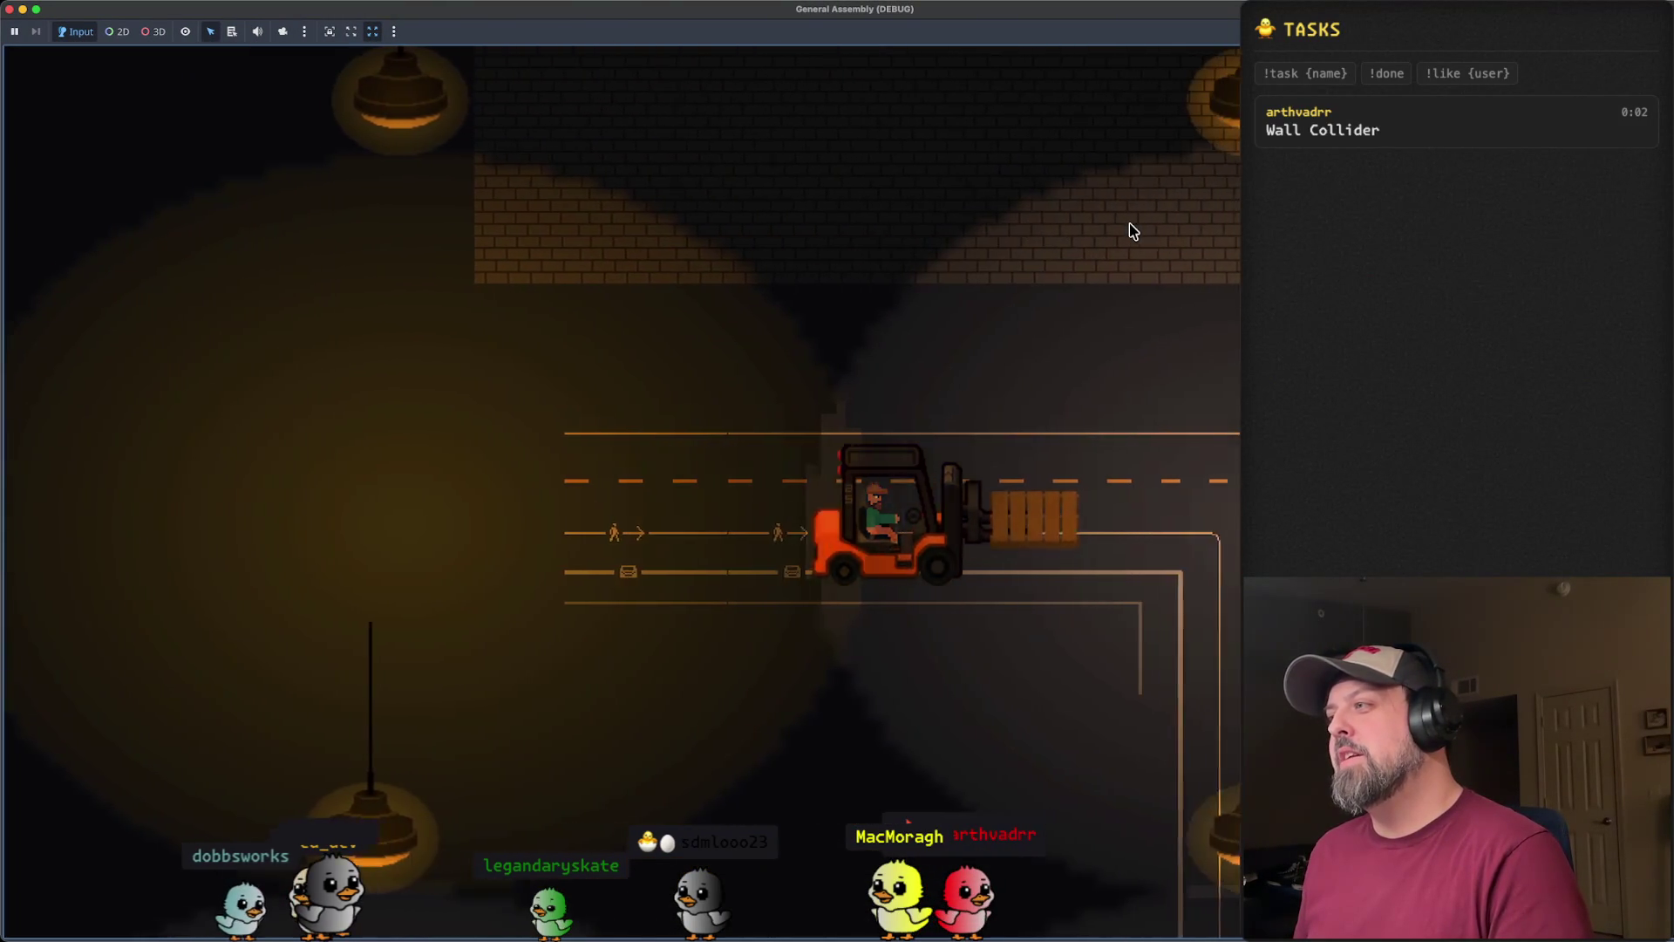
pyautogui.press('a')
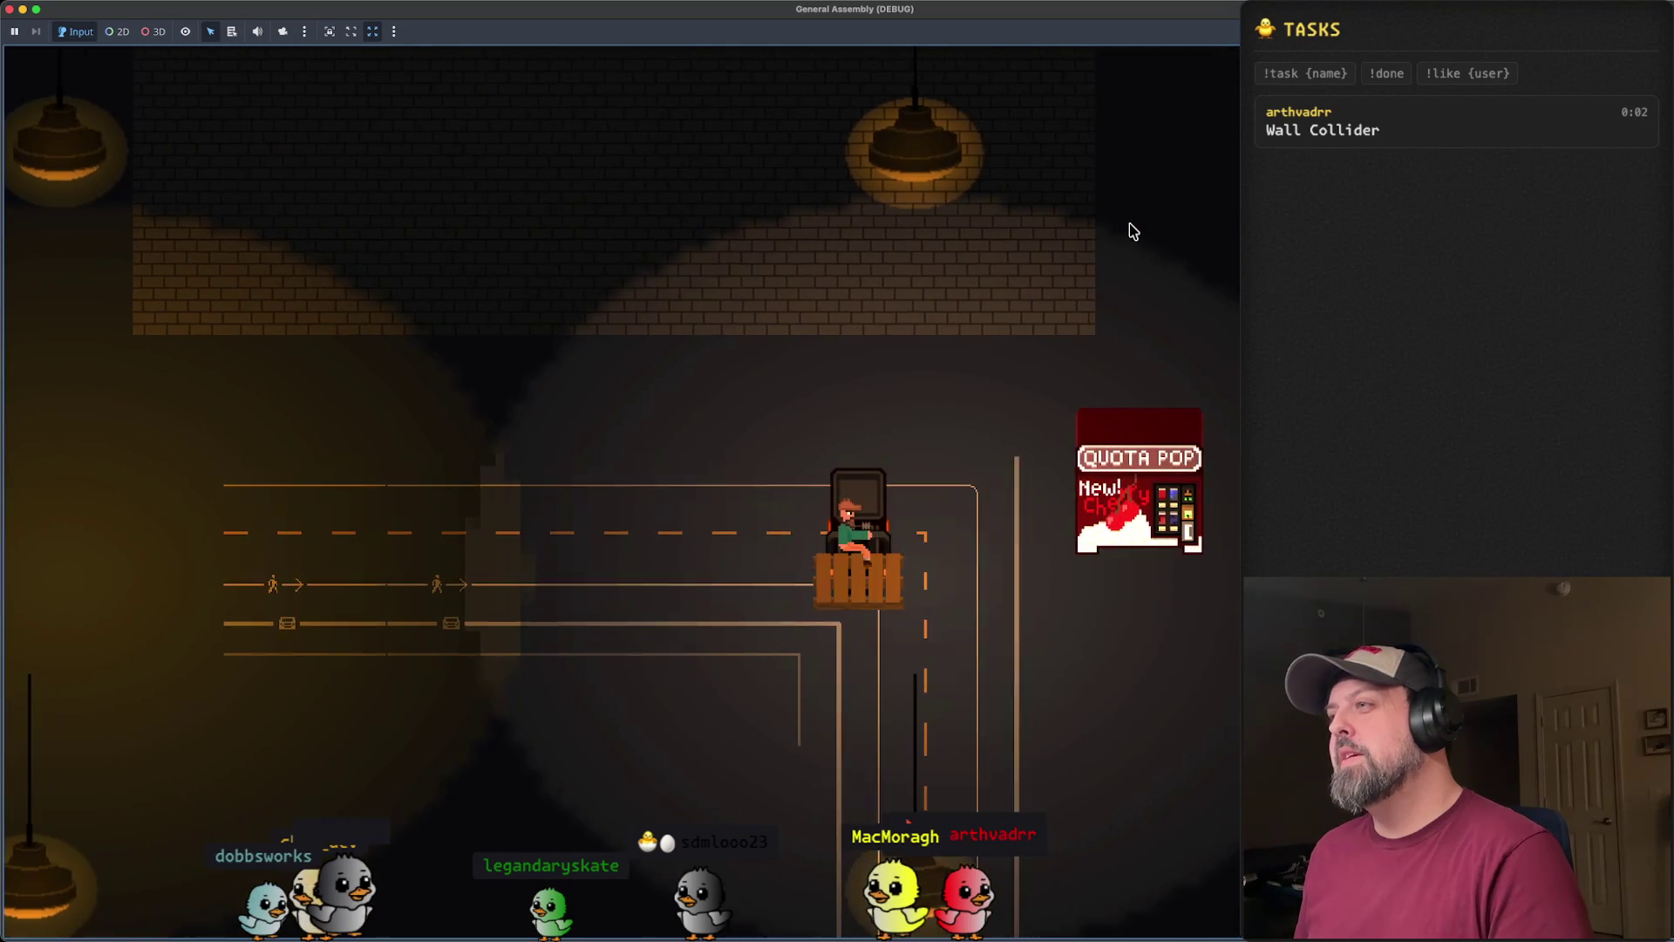
pyautogui.press('d')
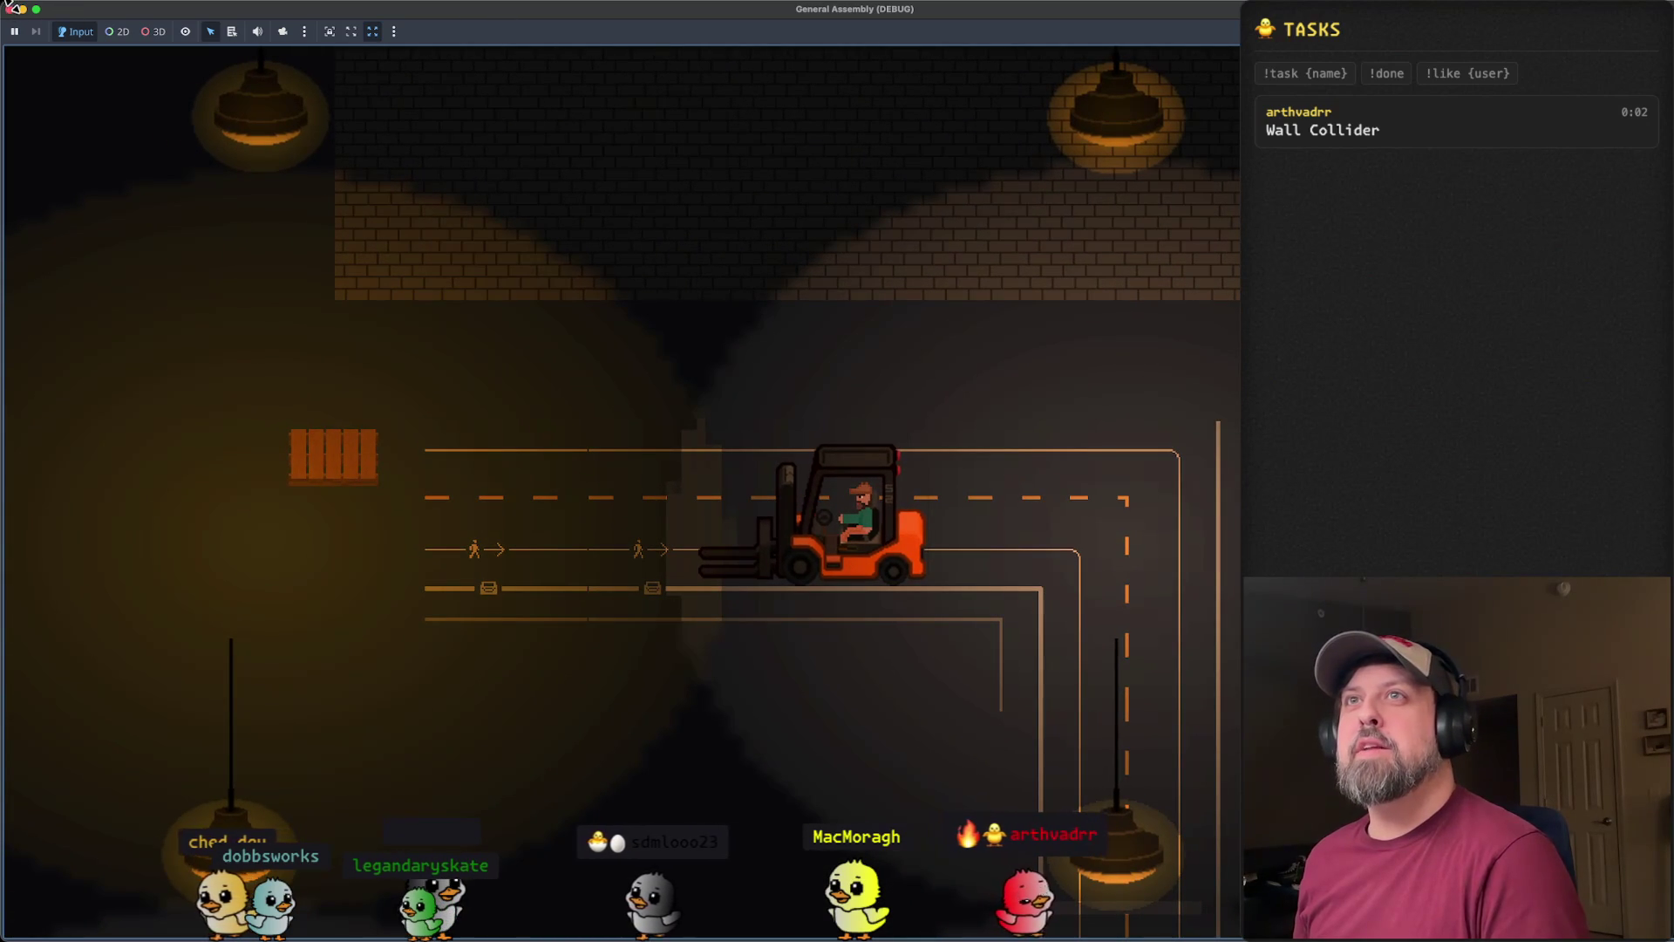
# - Shrink the game from full size and resize it into a small window at the editor's upper right
pyautogui.click(36, 9)
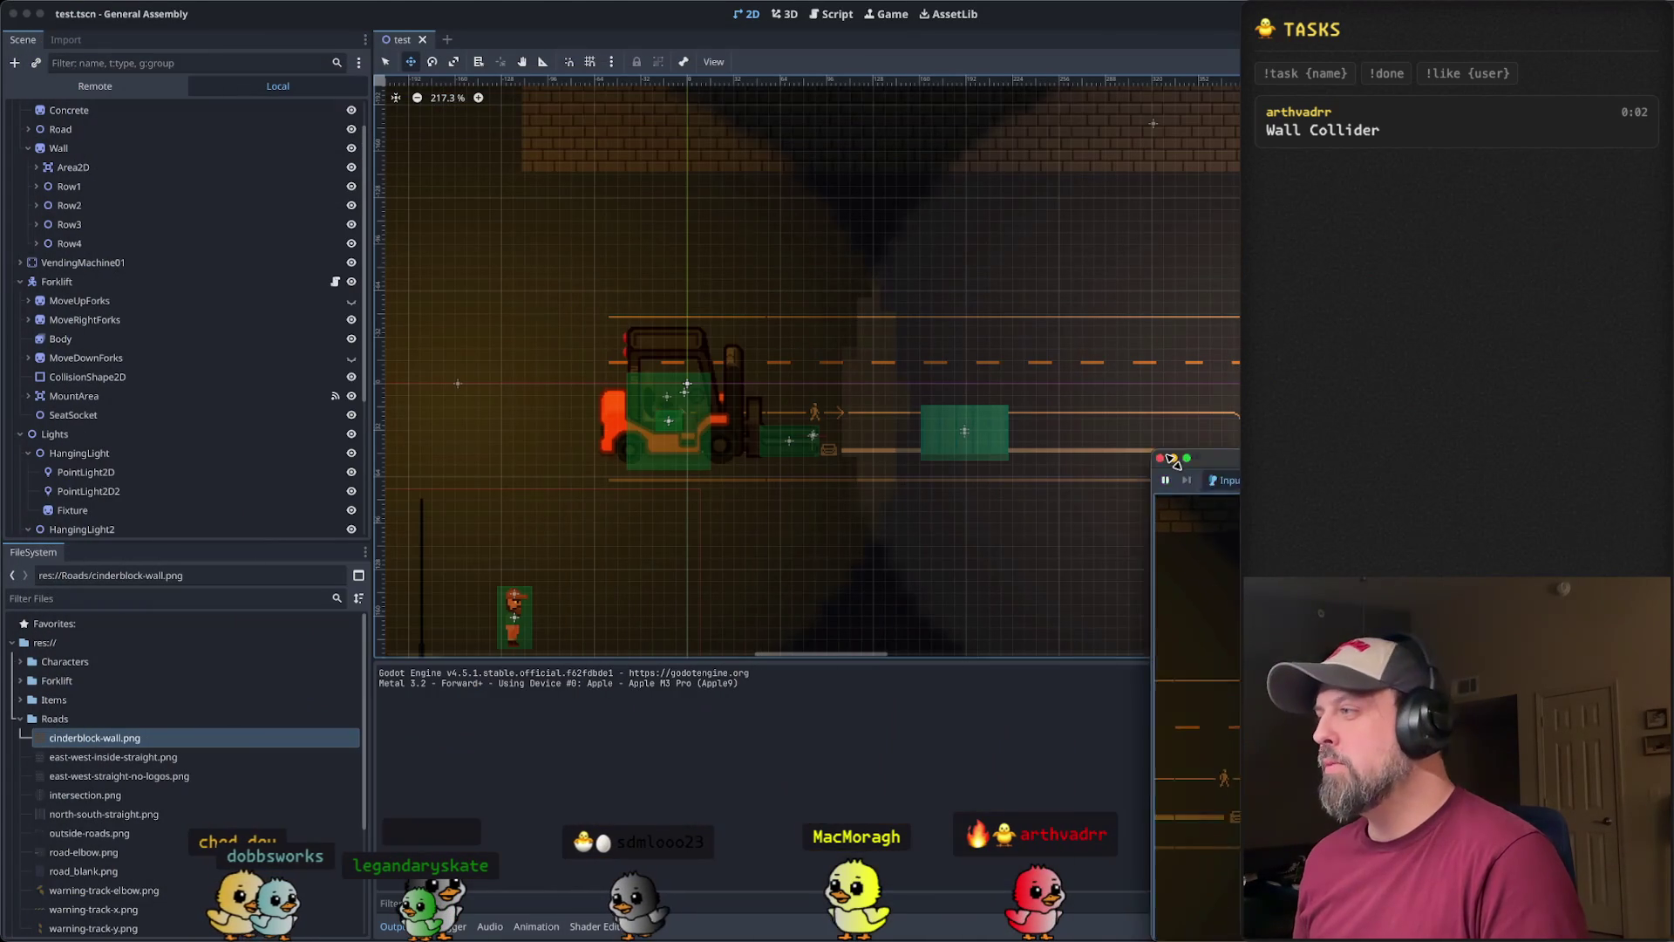
pyautogui.moveTo(1197, 511); pyautogui.dragTo(1184, 517)
pyautogui.moveTo(1556, 531)
pyautogui.mouseDown()
pyautogui.moveTo(1141, 197)
pyautogui.moveTo(711, 91)
pyautogui.moveTo(723, 106)
pyautogui.mouseUp()
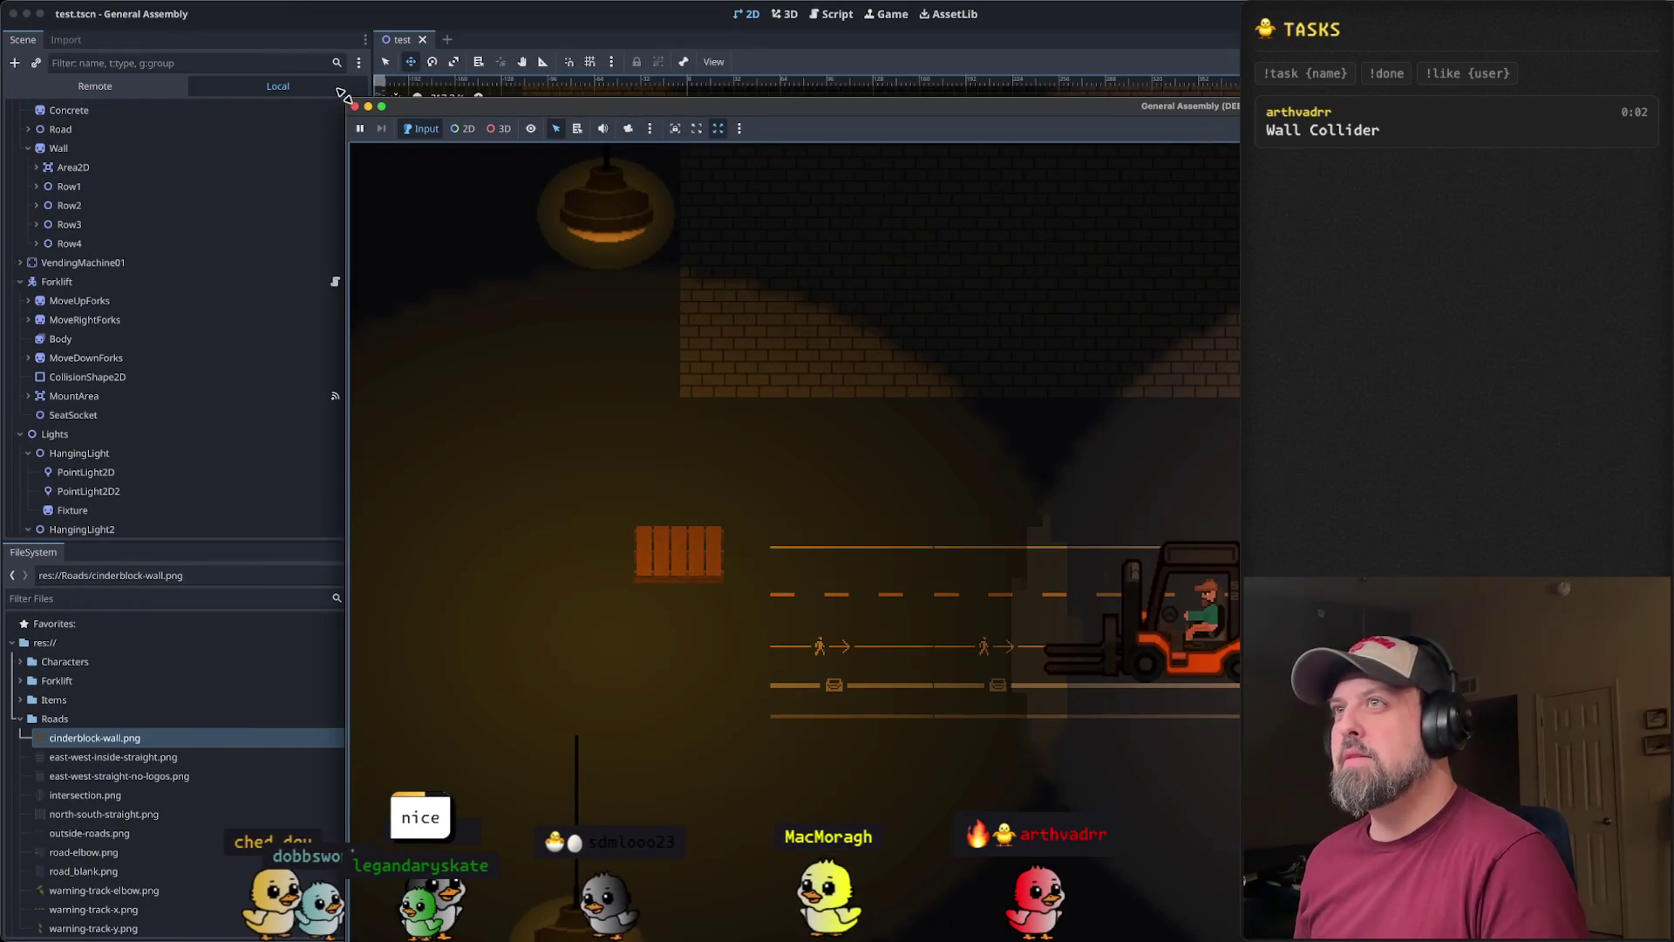
pyautogui.moveTo(342, 93); pyautogui.dragTo(1026, 769)
pyautogui.moveTo(1173, 786)
pyautogui.mouseDown()
pyautogui.moveTo(1126, 645)
pyautogui.moveTo(752, 229)
pyautogui.mouseUp()
pyautogui.moveTo(1238, 442); pyautogui.dragTo(1236, 615)
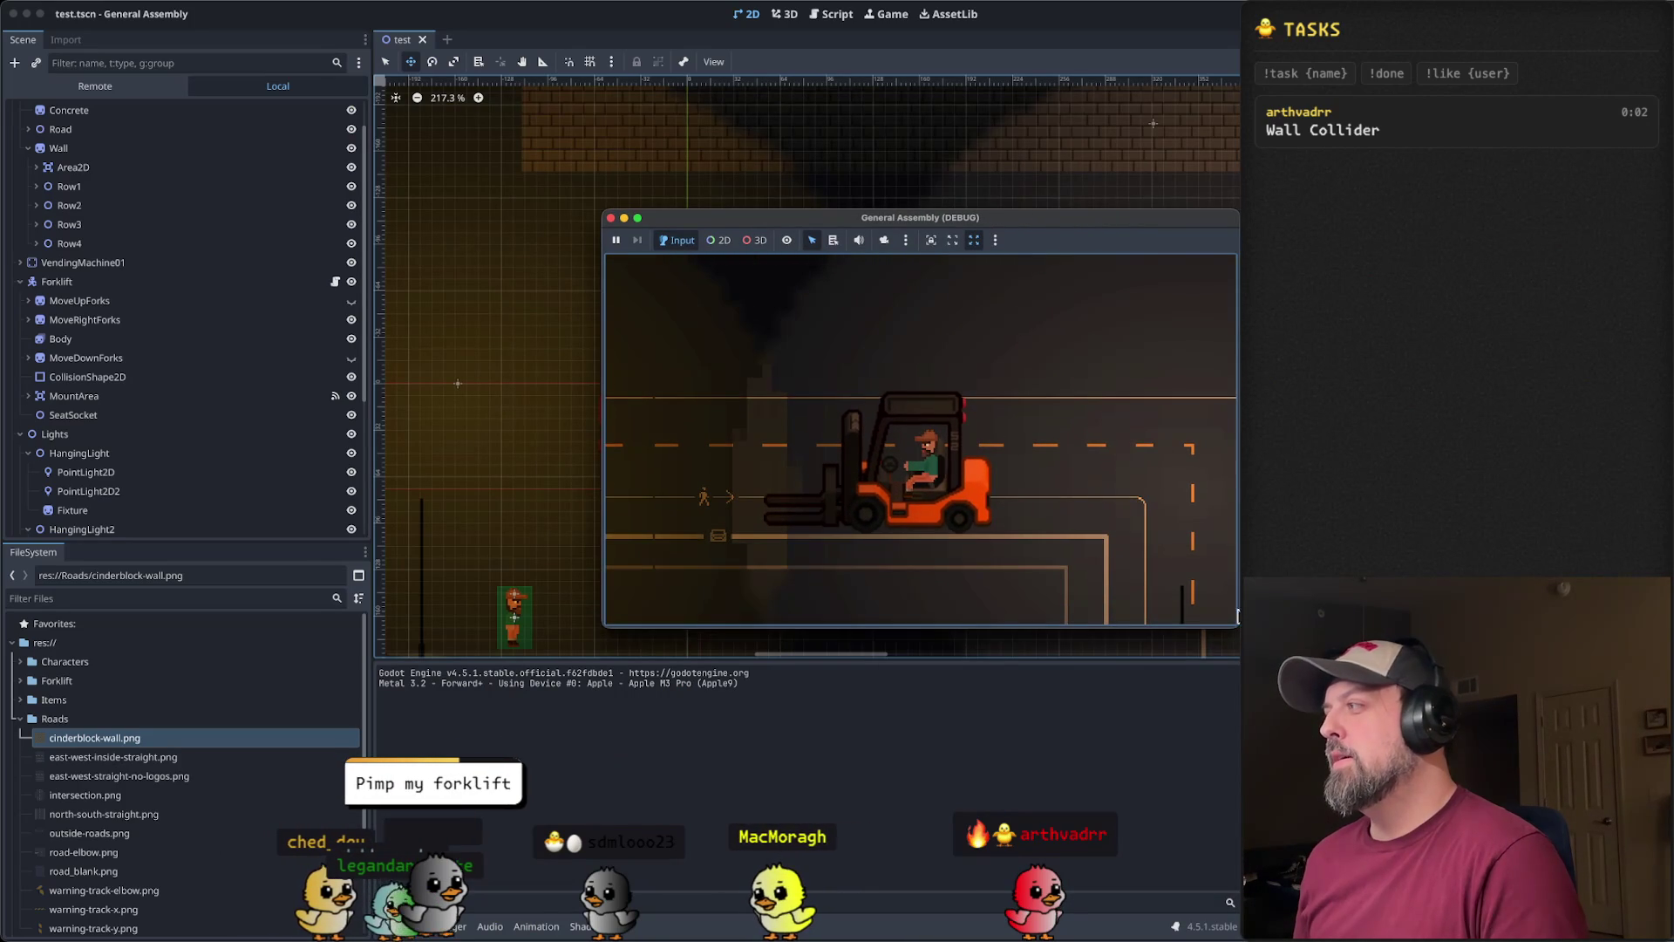
pyautogui.moveTo(1055, 227); pyautogui.dragTo(1393, 180)
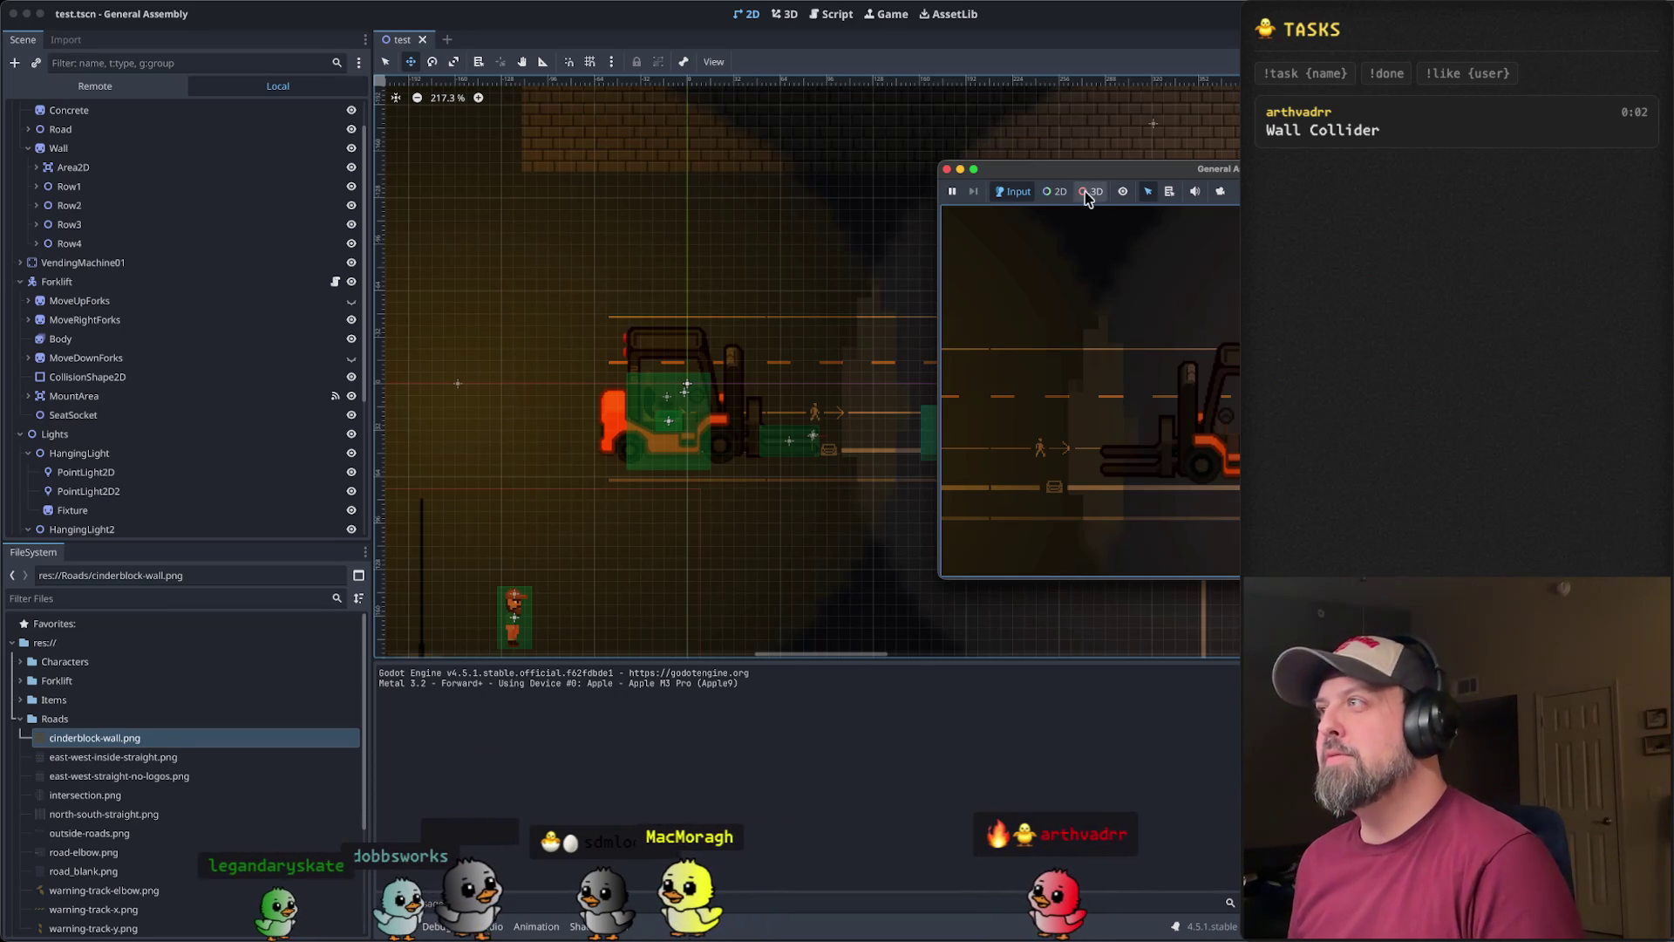
pyautogui.moveTo(1102, 168)
pyautogui.mouseDown()
pyautogui.moveTo(1150, 138)
pyautogui.moveTo(1207, 140)
pyautogui.mouseUp()
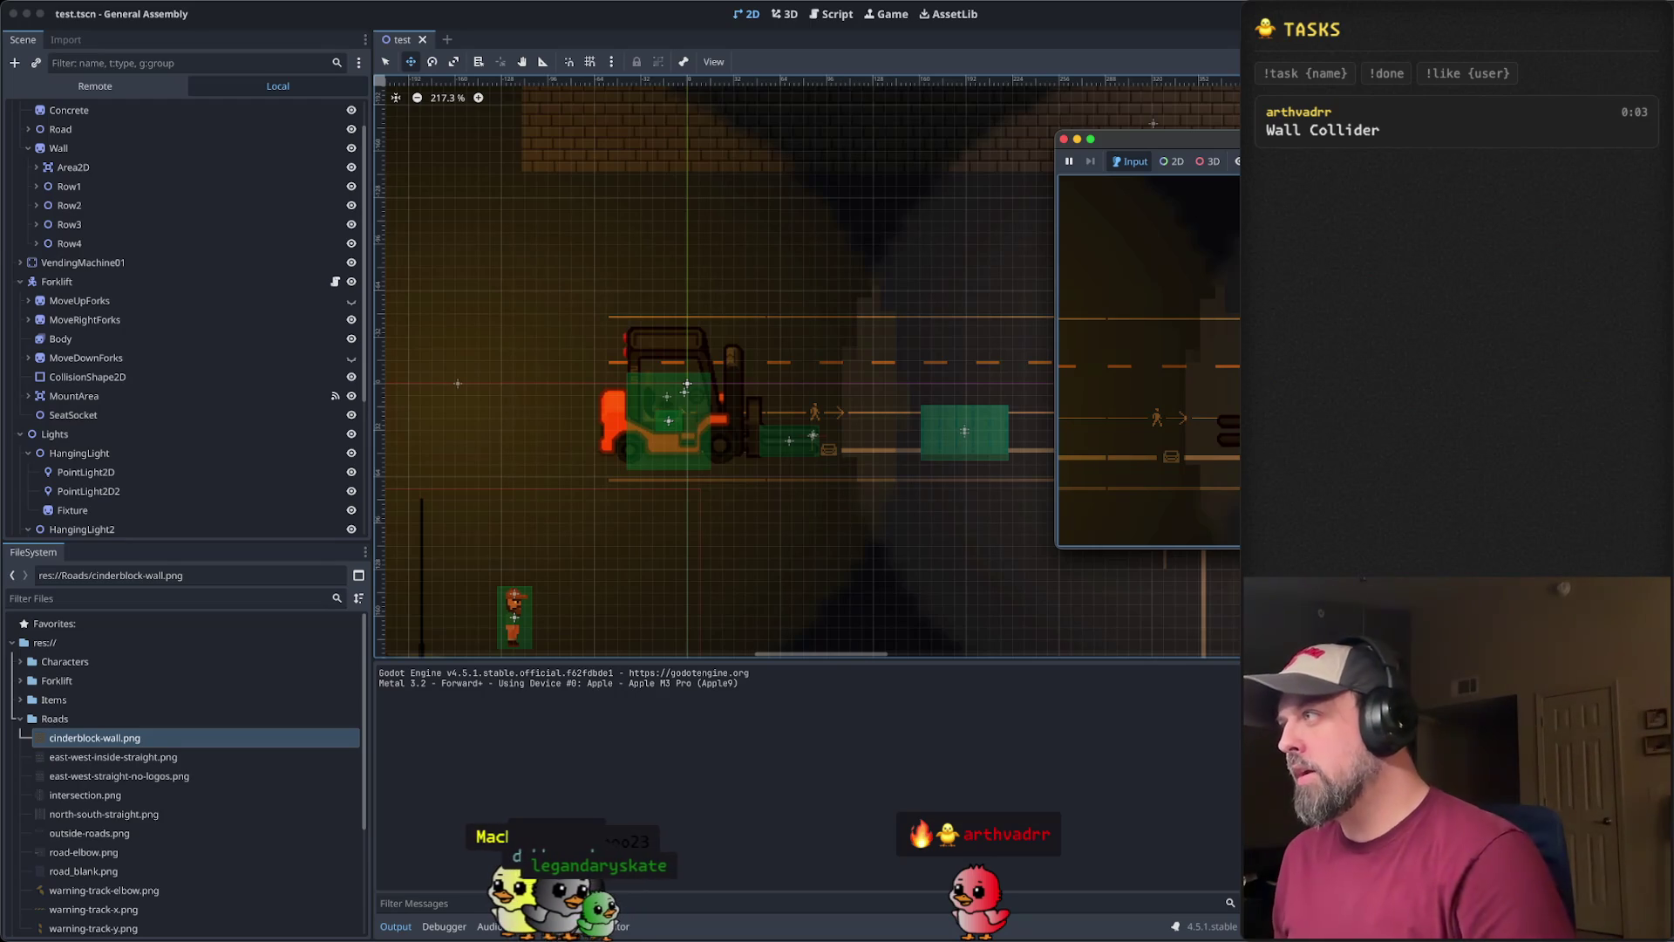
# - Dismount the player twice so the Output panel prints -1.0 for the sprite's x scale each time
pyautogui.press('Up')
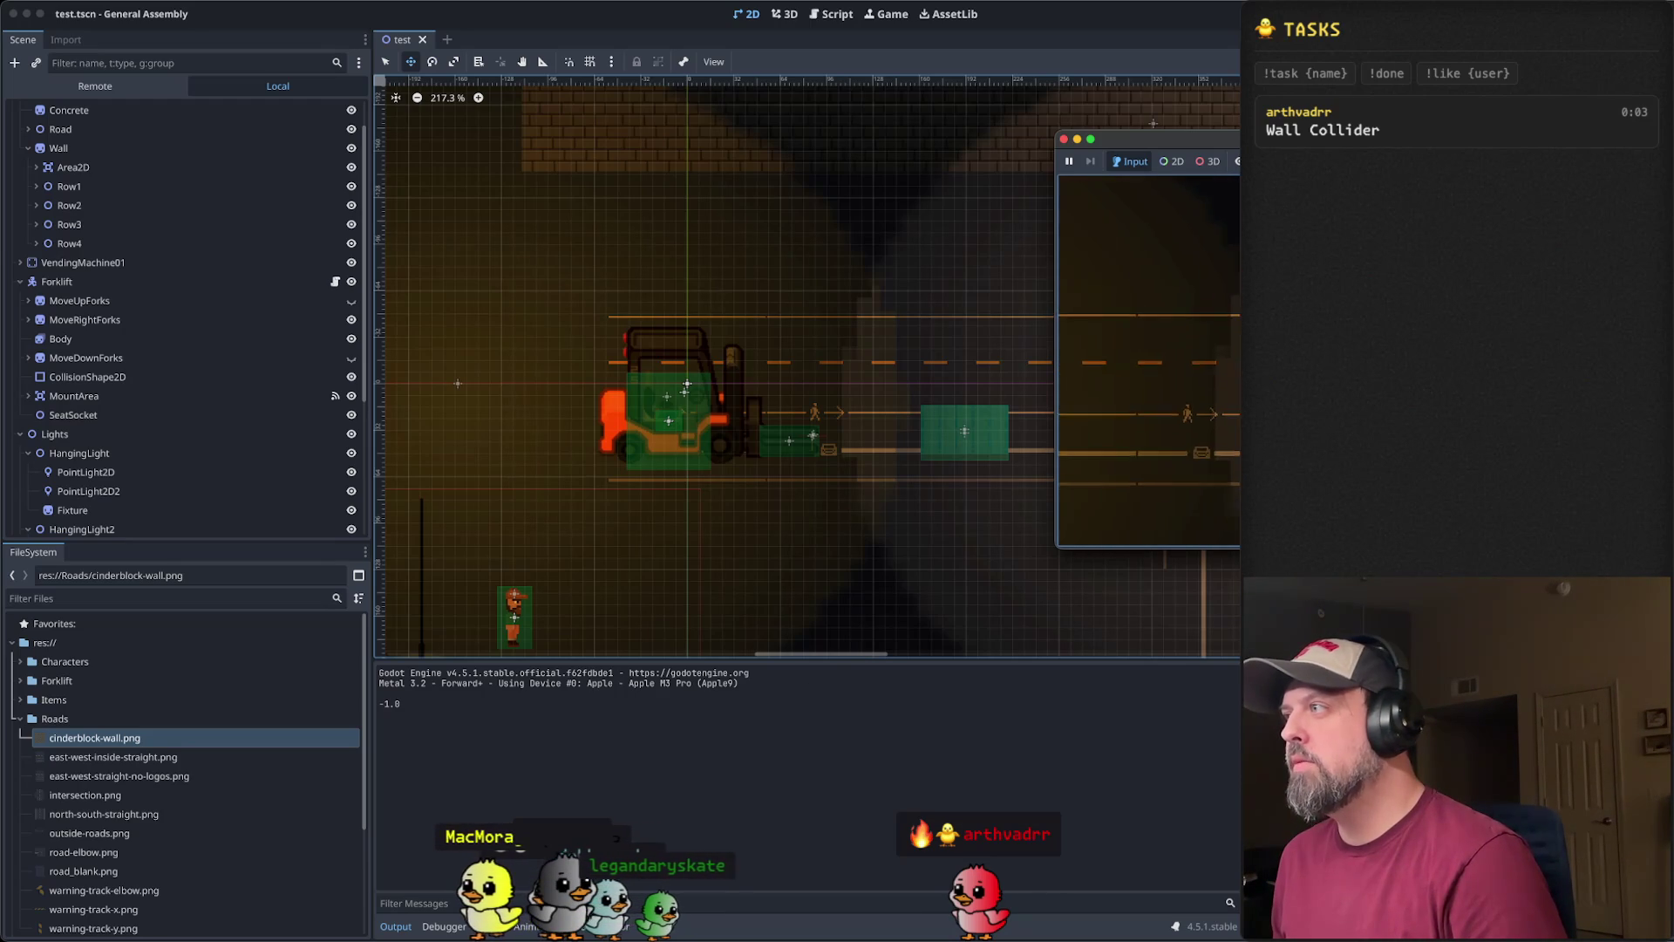
pyautogui.press('Up')
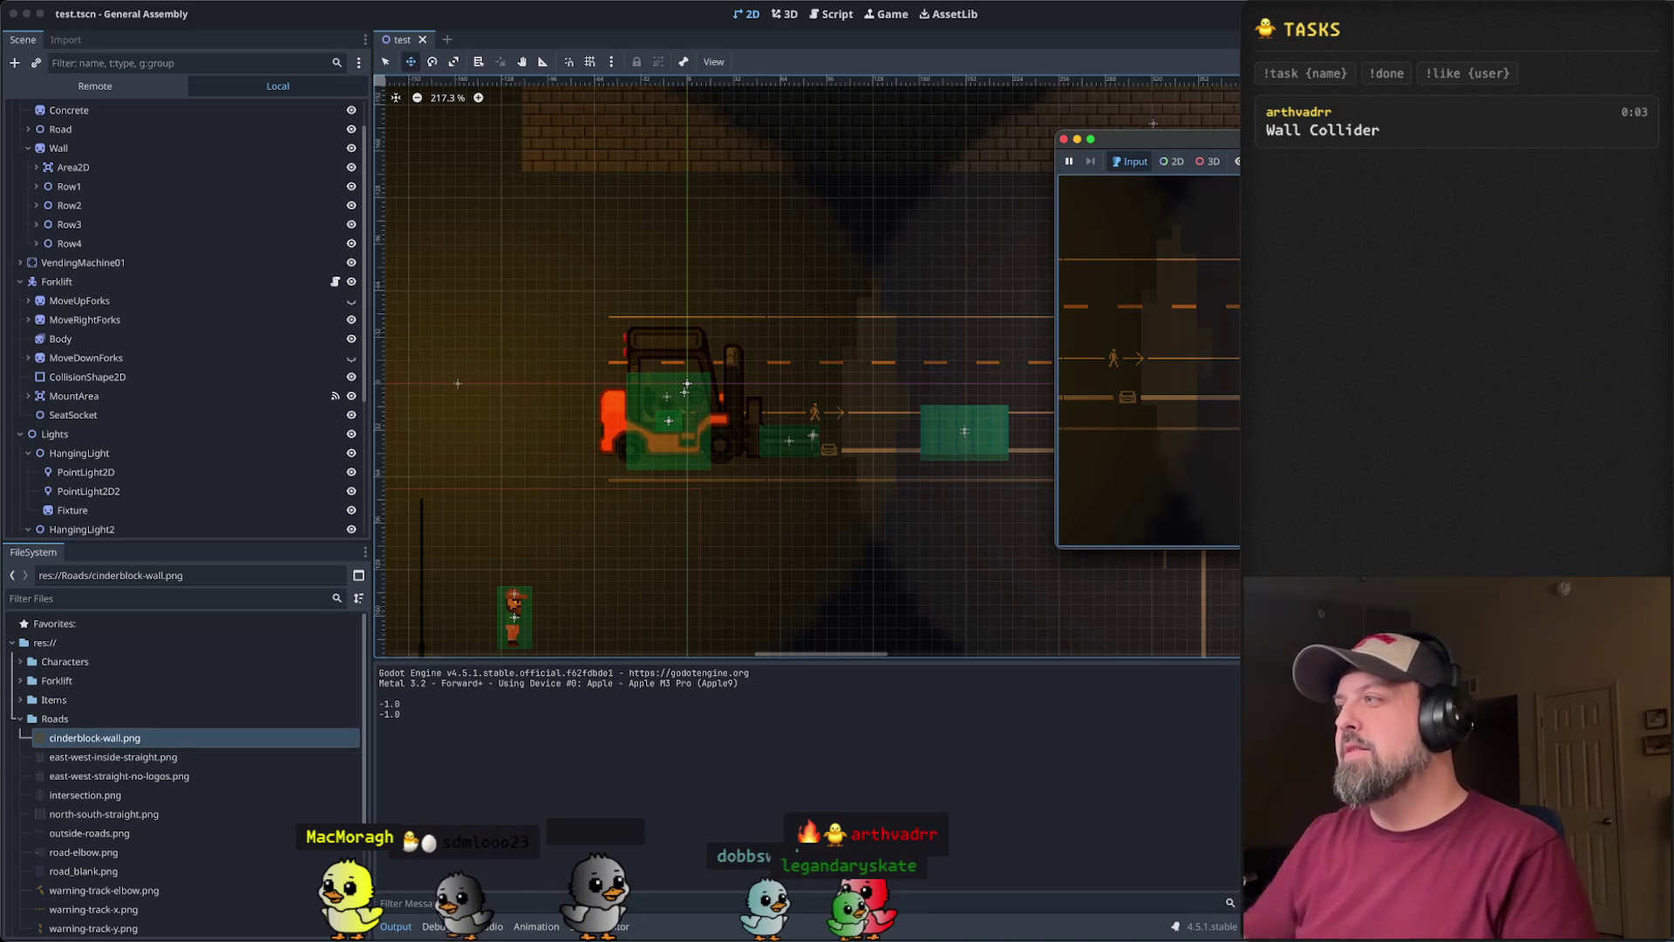
pyautogui.moveTo(1139, 141)
pyautogui.mouseDown()
pyautogui.moveTo(1018, 126)
pyautogui.moveTo(1090, 109)
pyautogui.mouseUp()
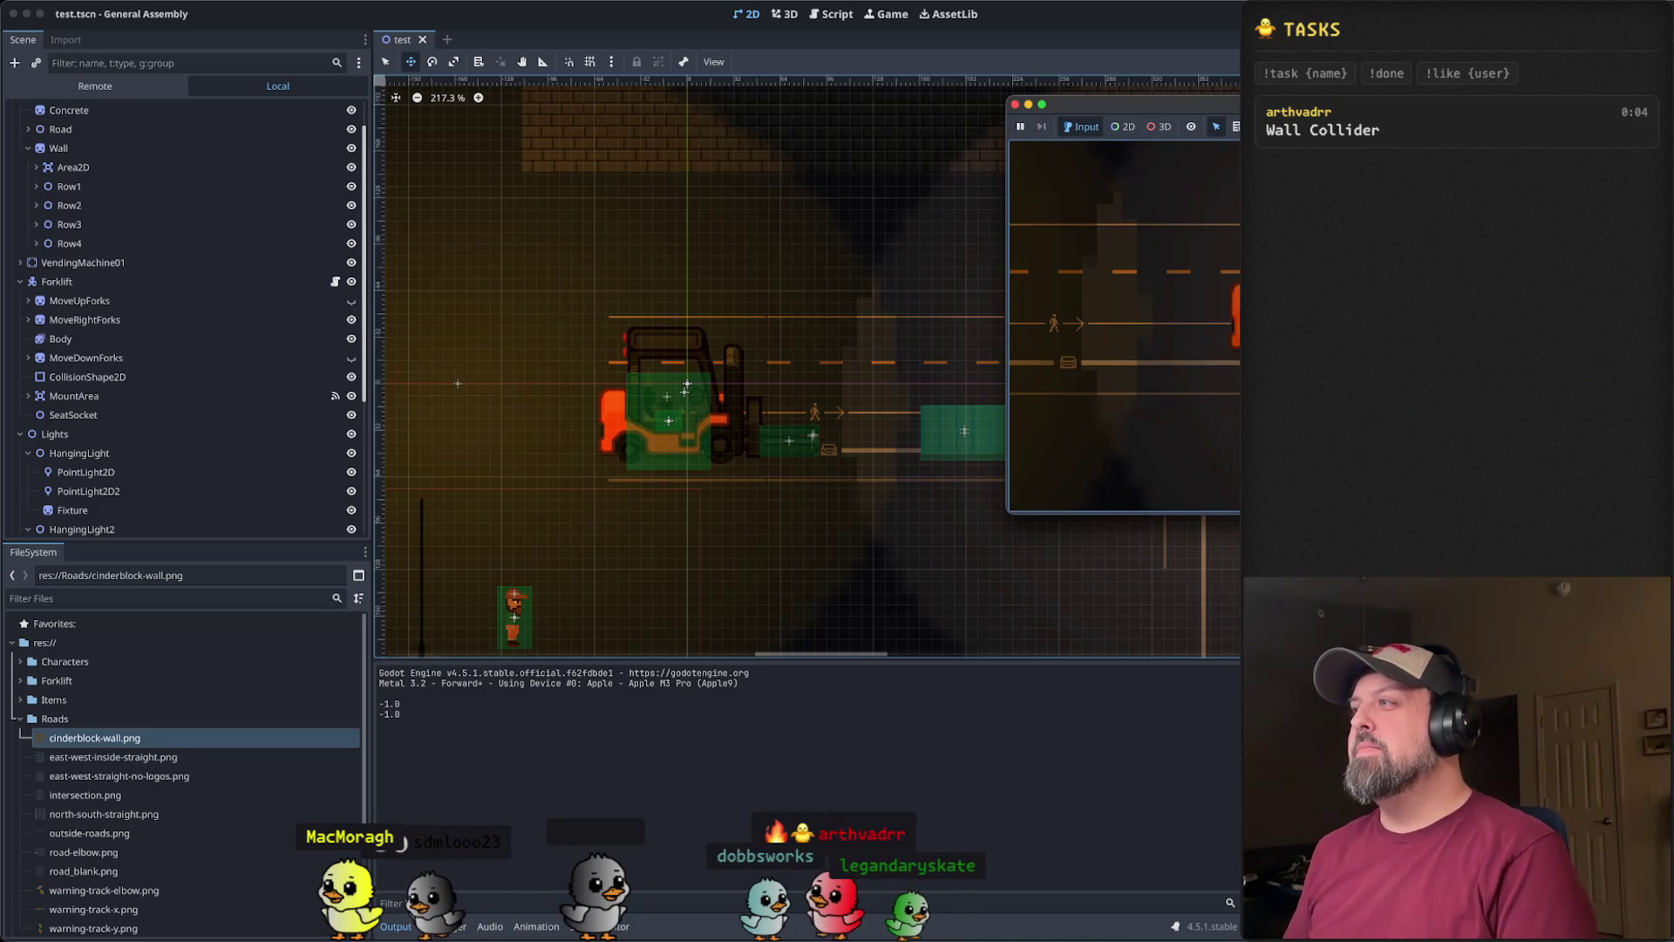
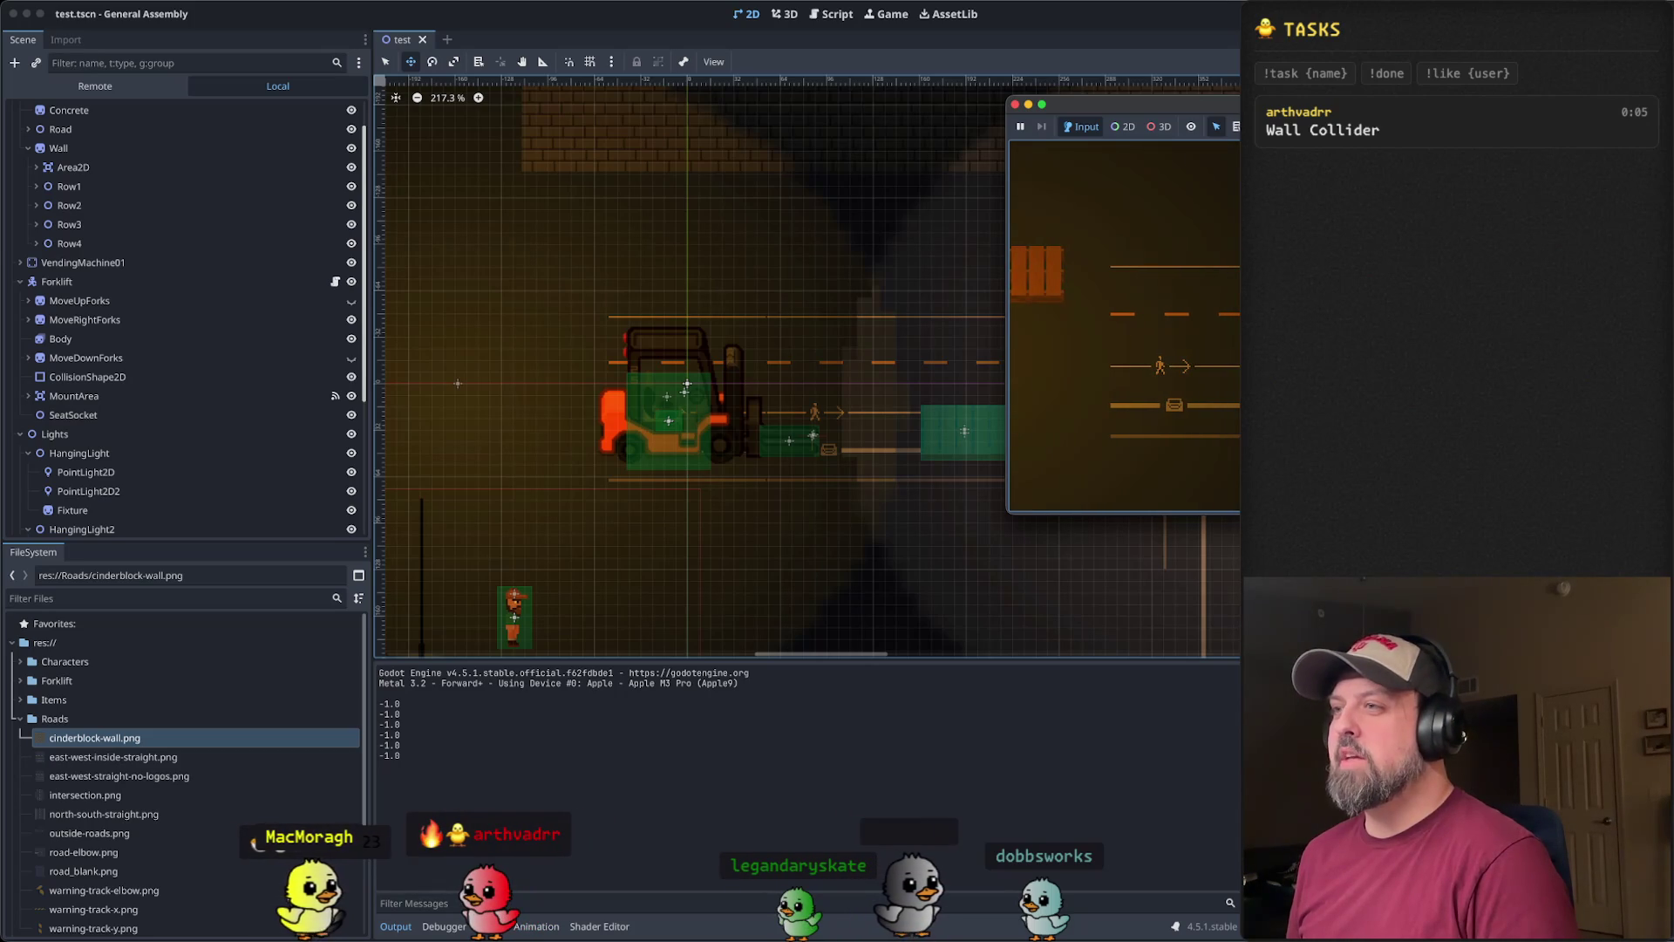
# - Switch from the Godot editor to Visual Studio Code
pyautogui.press('super+Tab')
pyautogui.press('super+Tab')
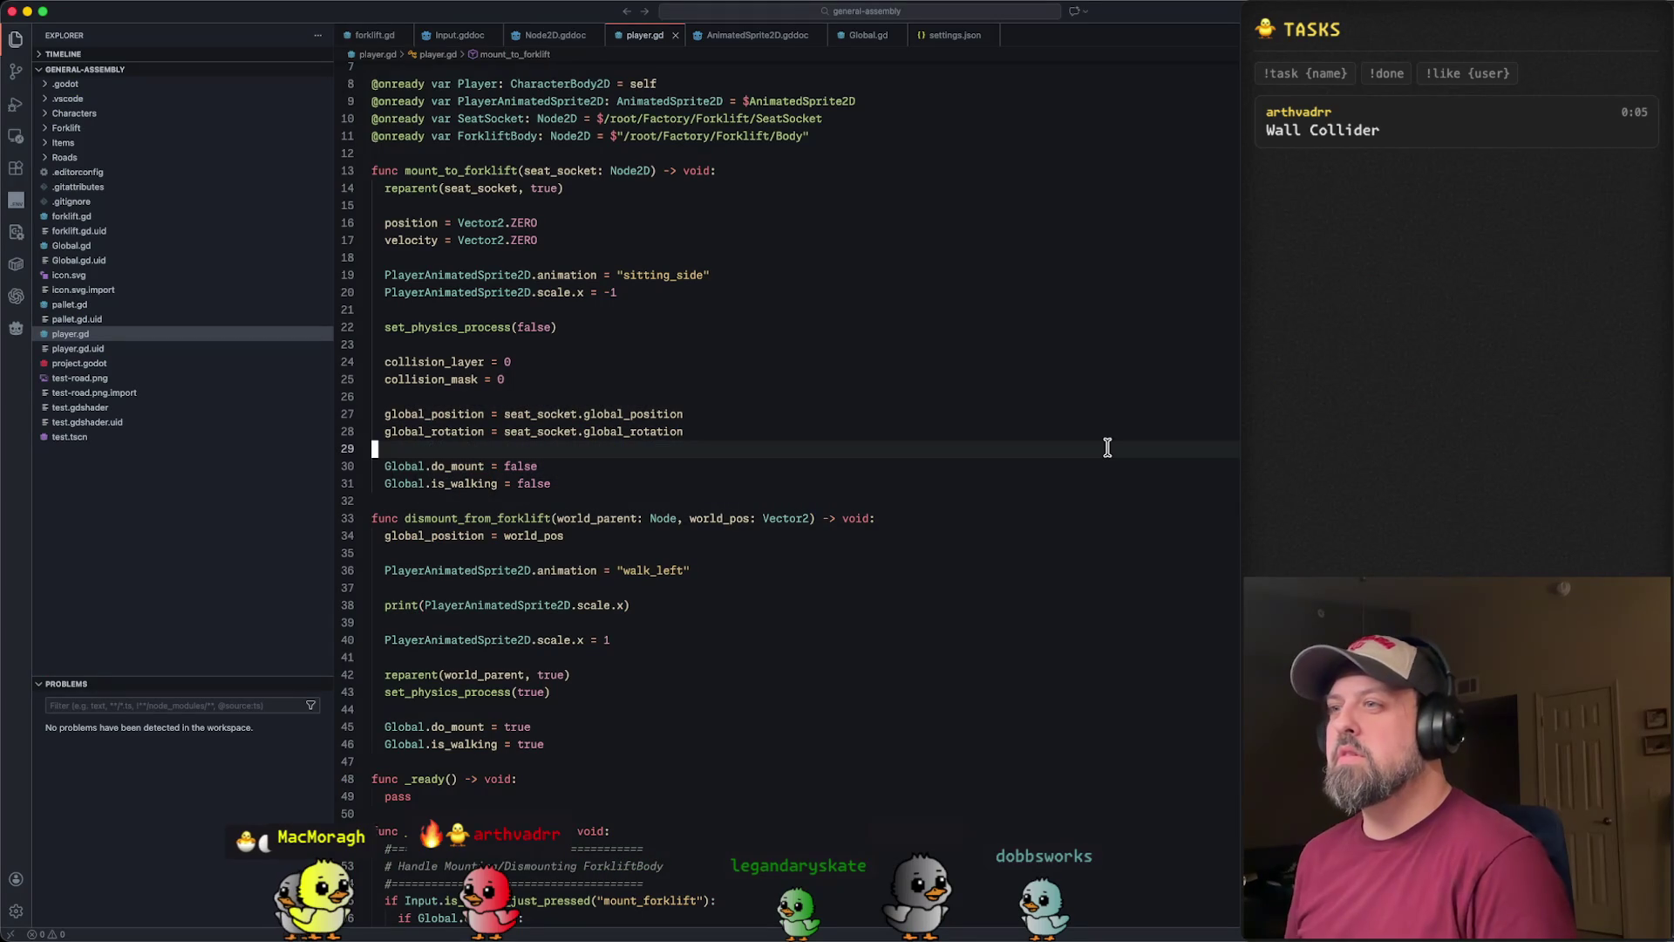
# - In player.gd's dismount_from_forklift, add blank lines after the world_pos assignment, then undo them
pyautogui.press('Down')
pyautogui.press('Down')
pyautogui.press('Down')
pyautogui.press('Down')
pyautogui.press('Down')
pyautogui.hotkey('shift', 'v')
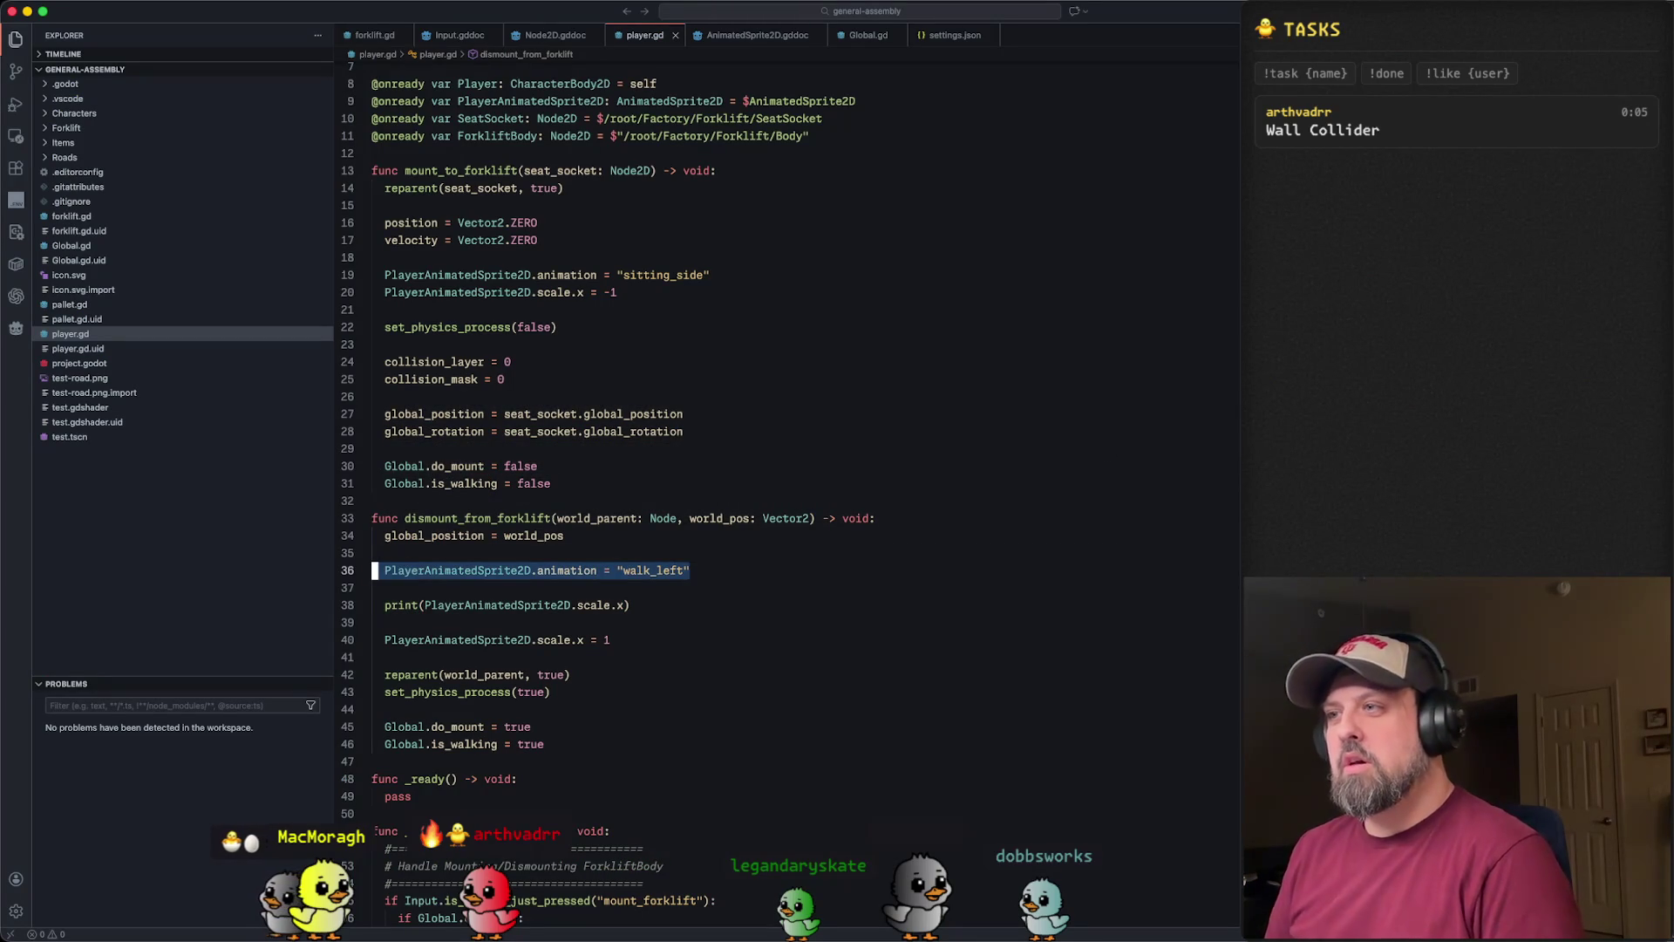
pyautogui.press('Escape')
pyautogui.press('Up')
pyautogui.press('Up')
pyautogui.press('Up')
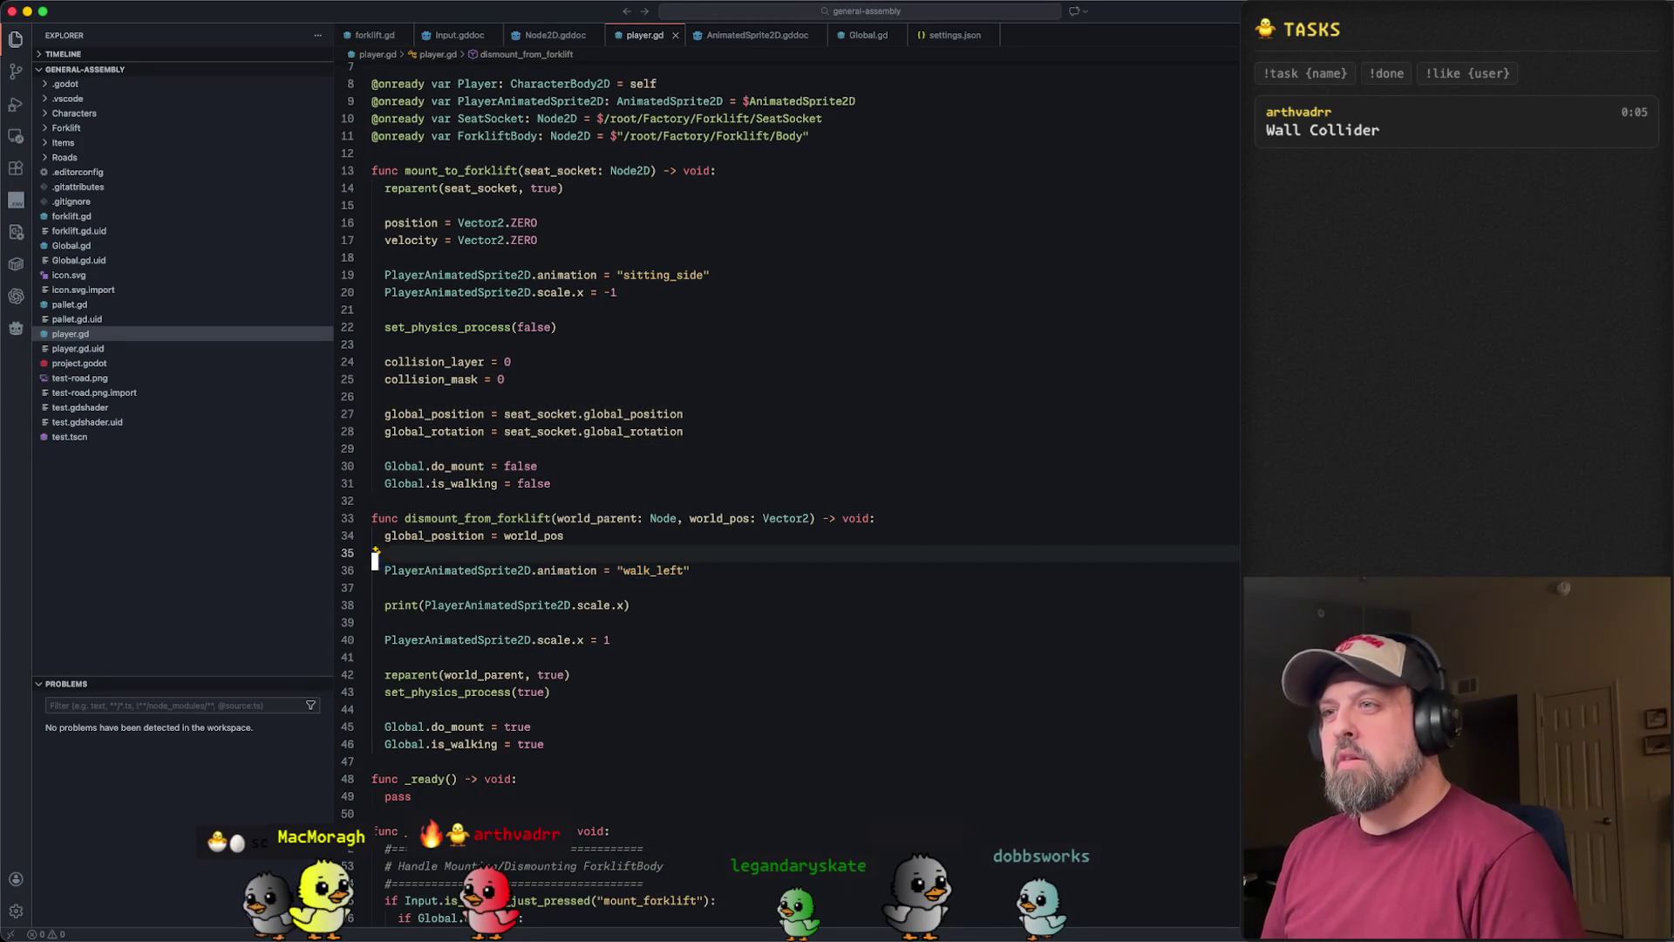
pyautogui.press('w')
pyautogui.press('w')
pyautogui.press('w')
pyautogui.press('j')
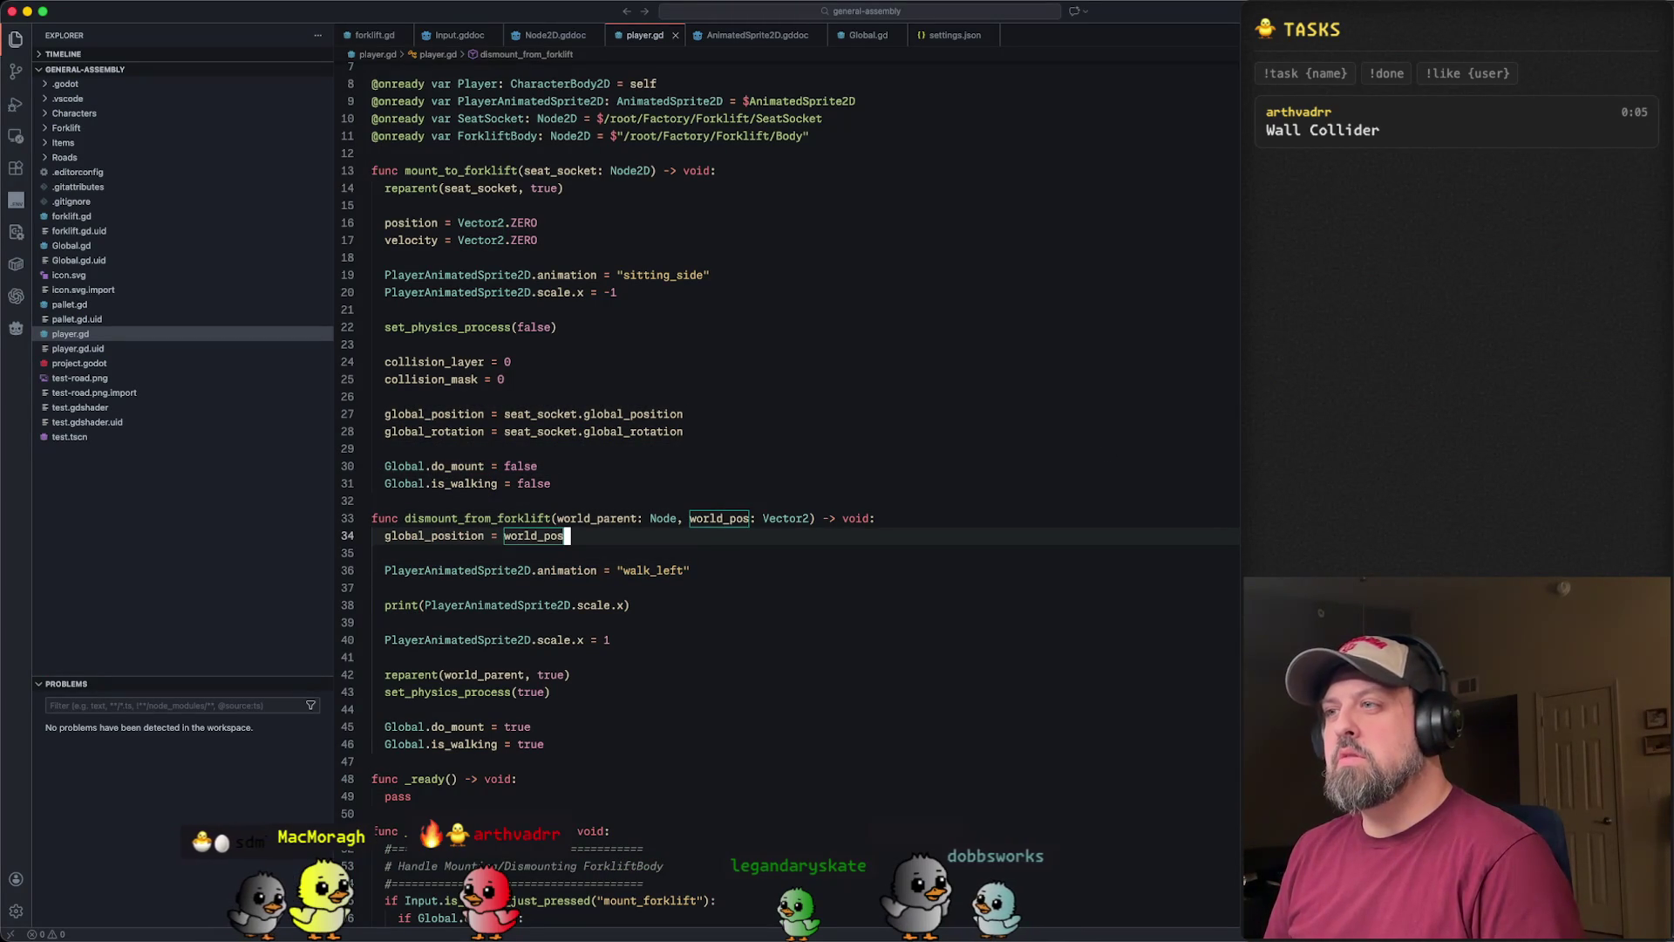
pyautogui.press('o')
pyautogui.press('Return')
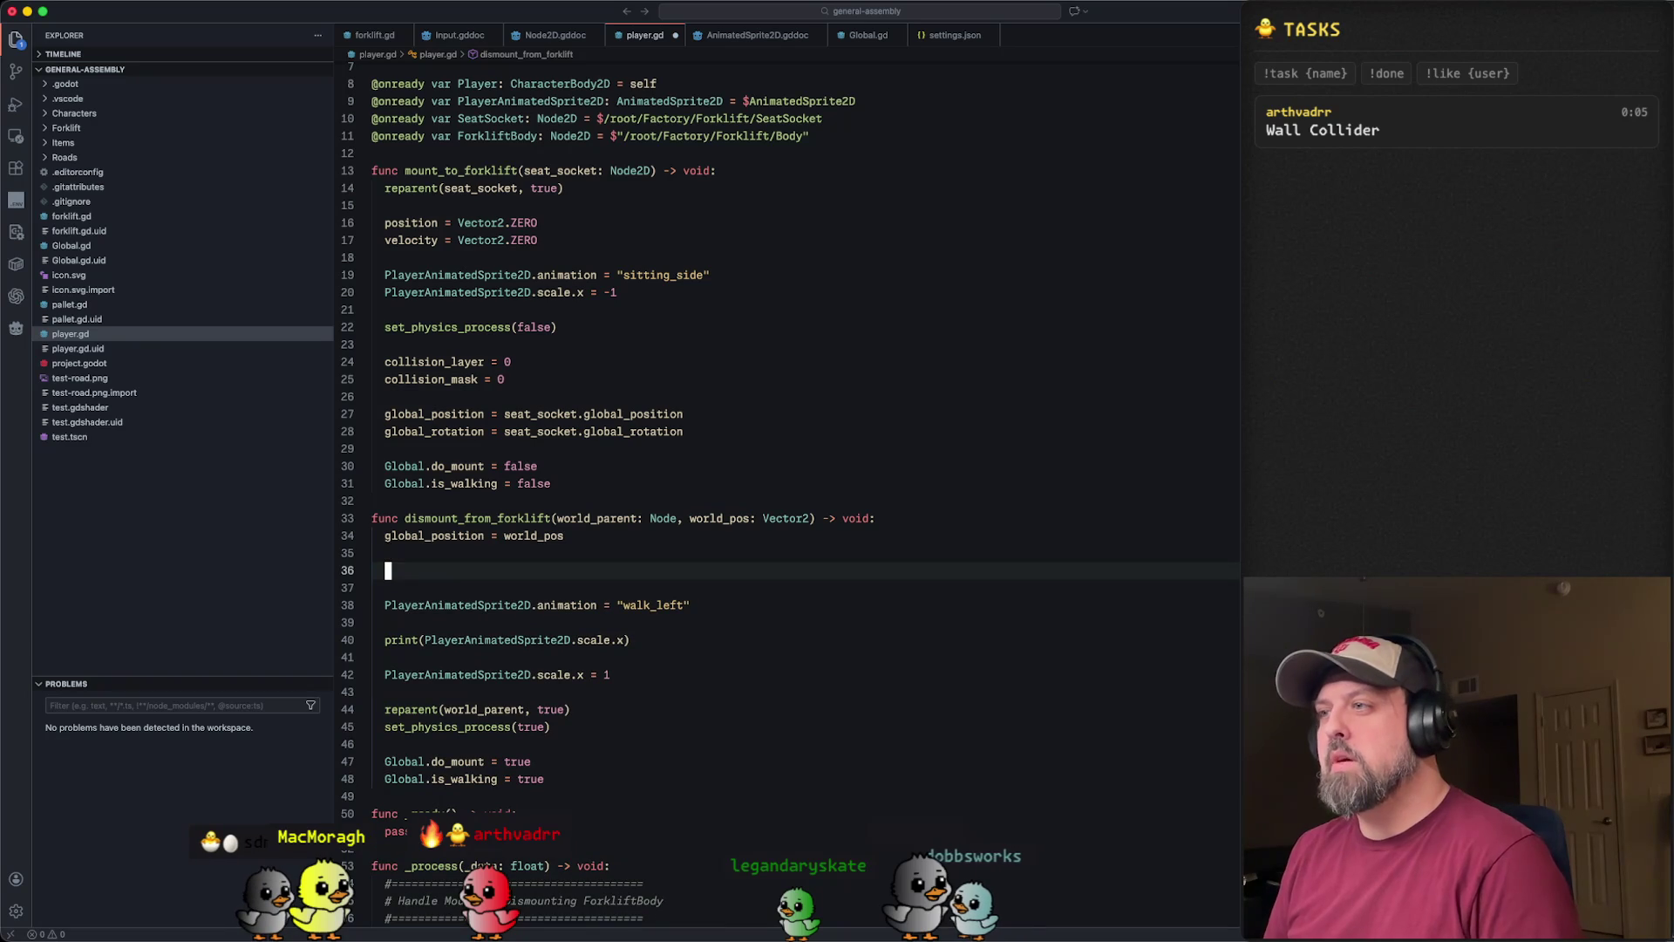
pyautogui.press('u')
pyautogui.press('k')
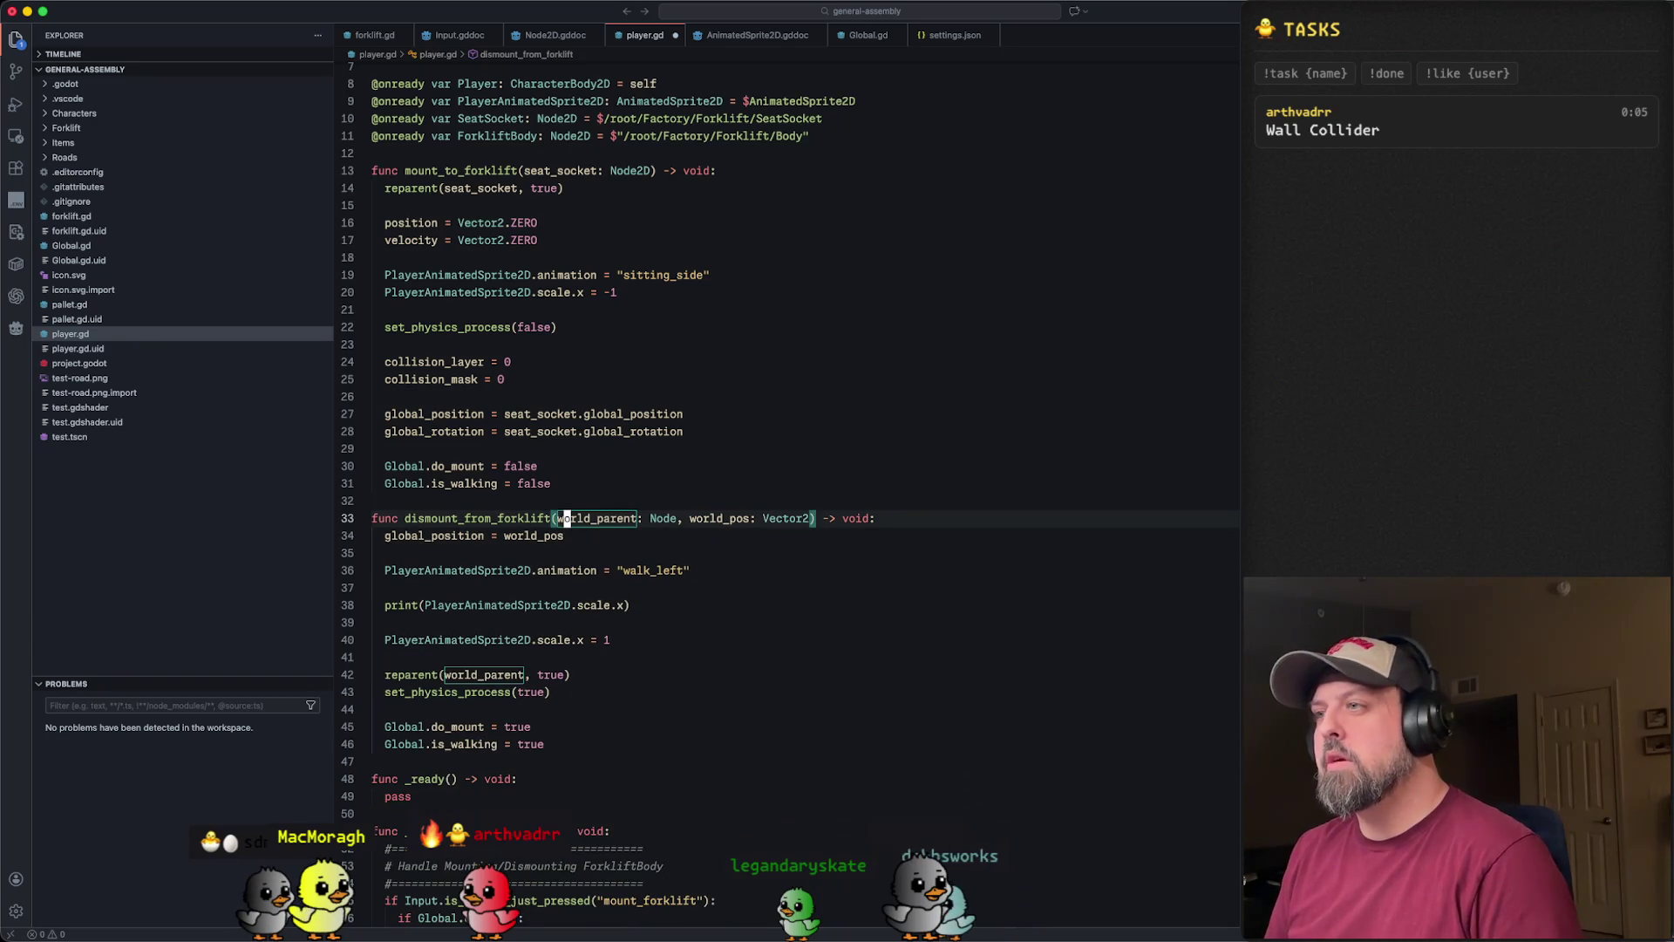
# - Select the Vector2 parameter type, then go to forklift.gd's idle-facing code
pyautogui.press('v')
pyautogui.press('i')
pyautogui.press('w')
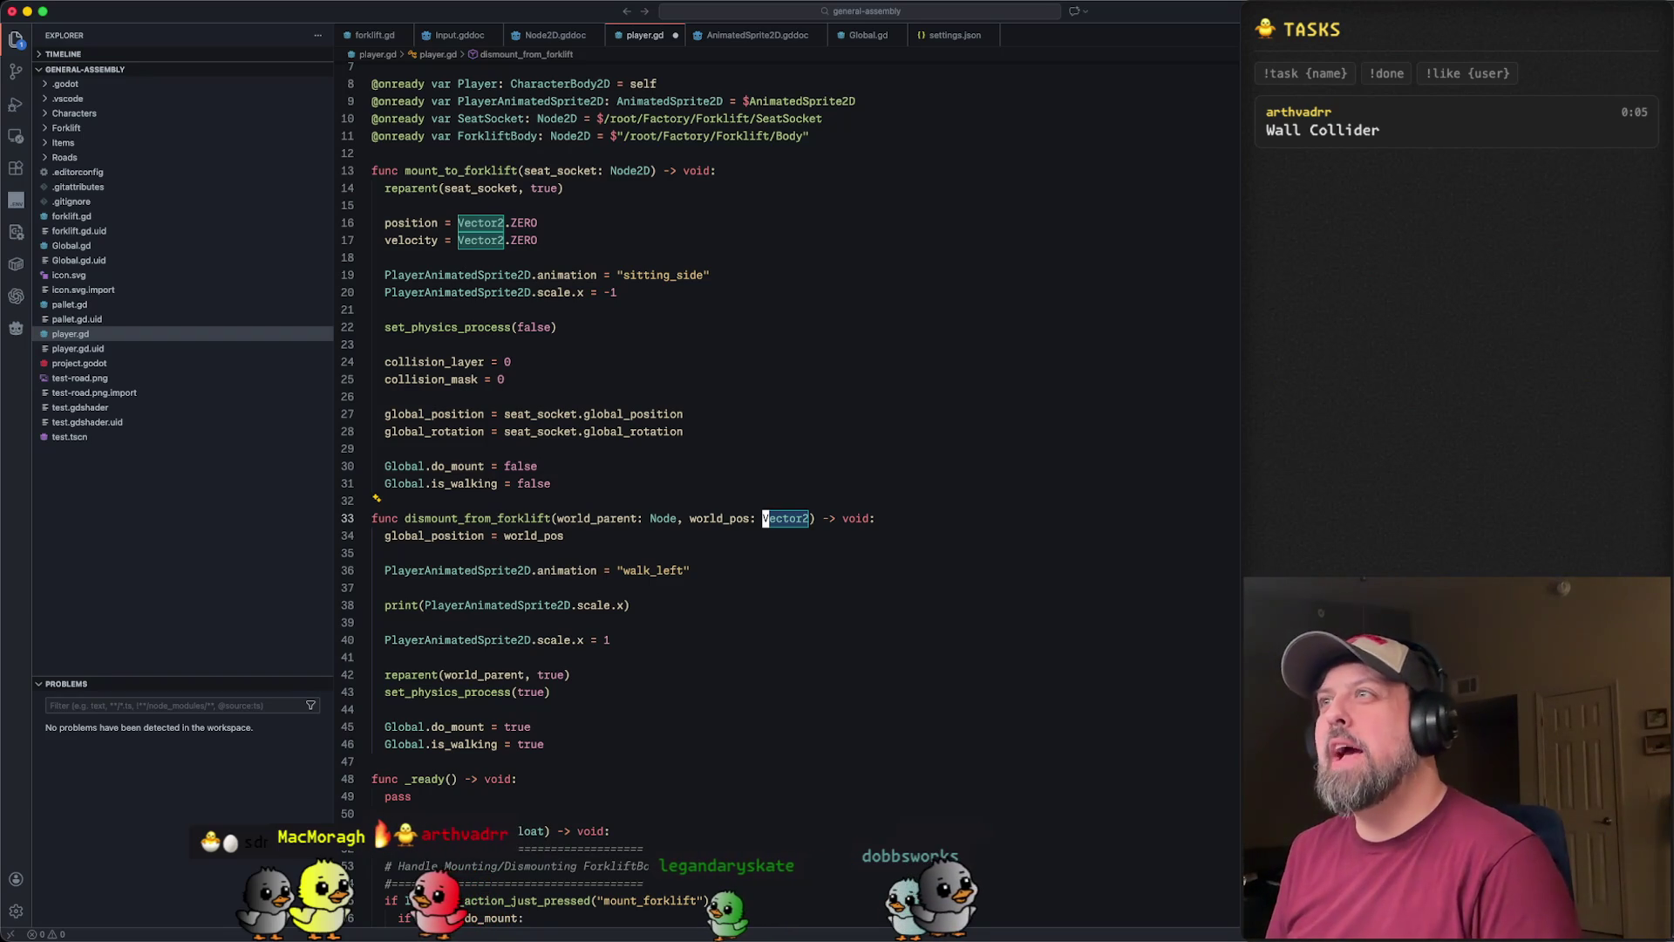
pyautogui.press('super+alt+Left')
pyautogui.press('super+alt+Left')
pyautogui.press('super+alt+Left')
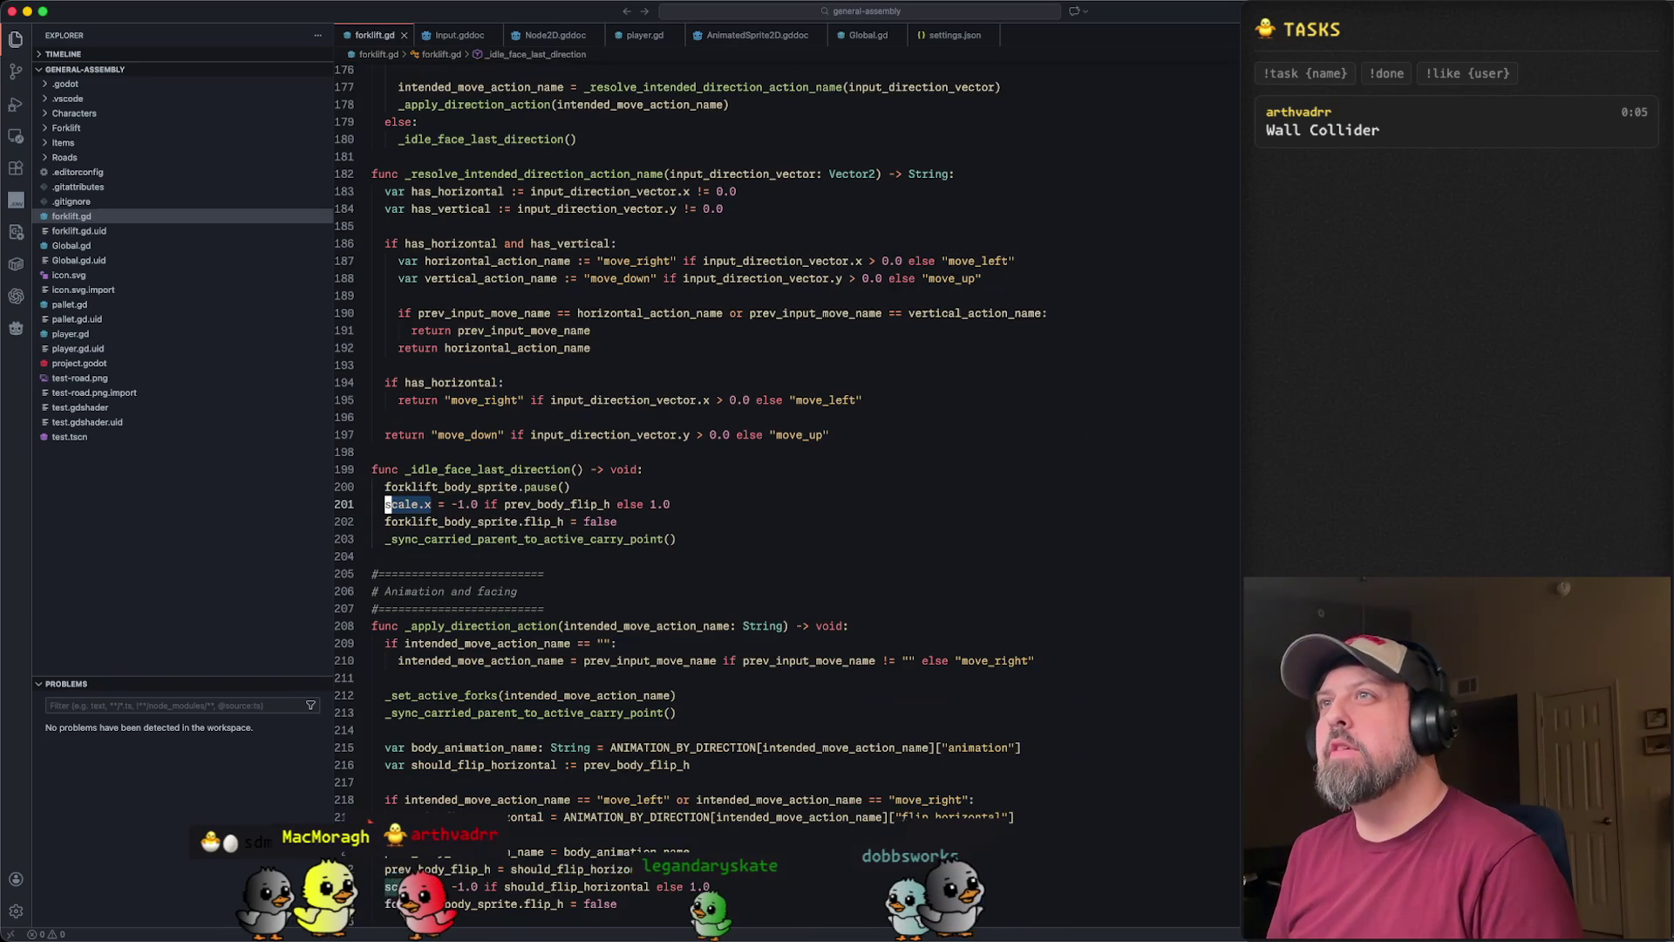
# - Review forklift.gd's scale.x flip line: the -1.0 value, 1.0 fallback and flip_h reset
pyautogui.click(472, 504)
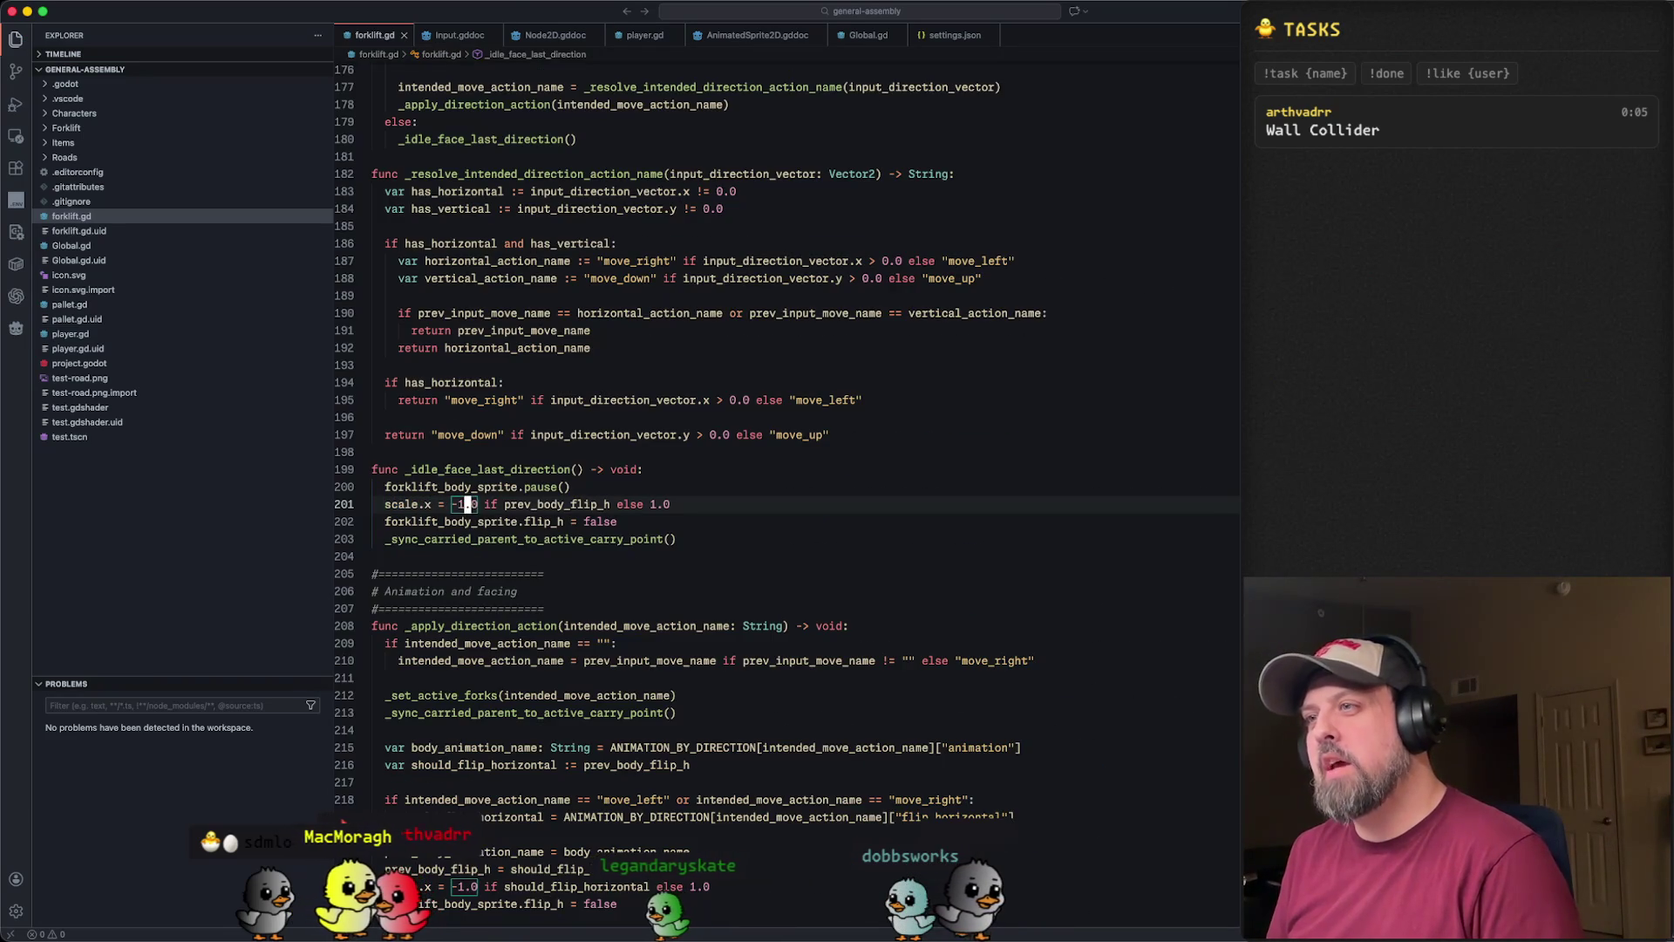
pyautogui.moveTo(477, 504); pyautogui.dragTo(453, 504)
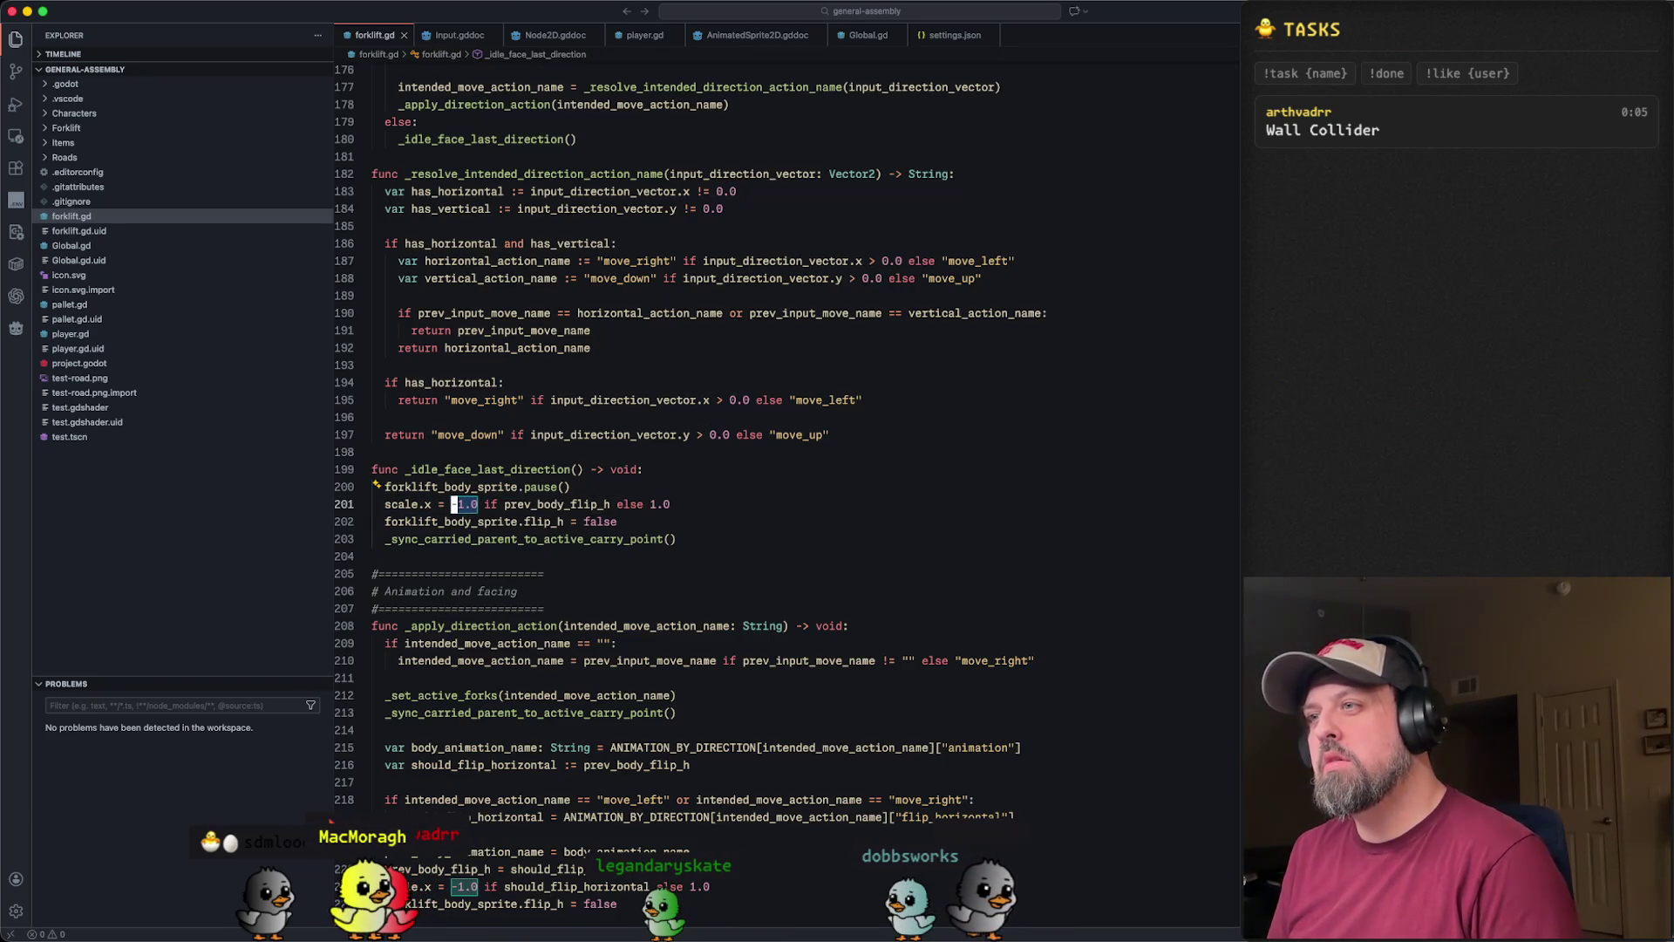
pyautogui.moveTo(670, 504); pyautogui.dragTo(504, 504)
pyautogui.click(488, 504)
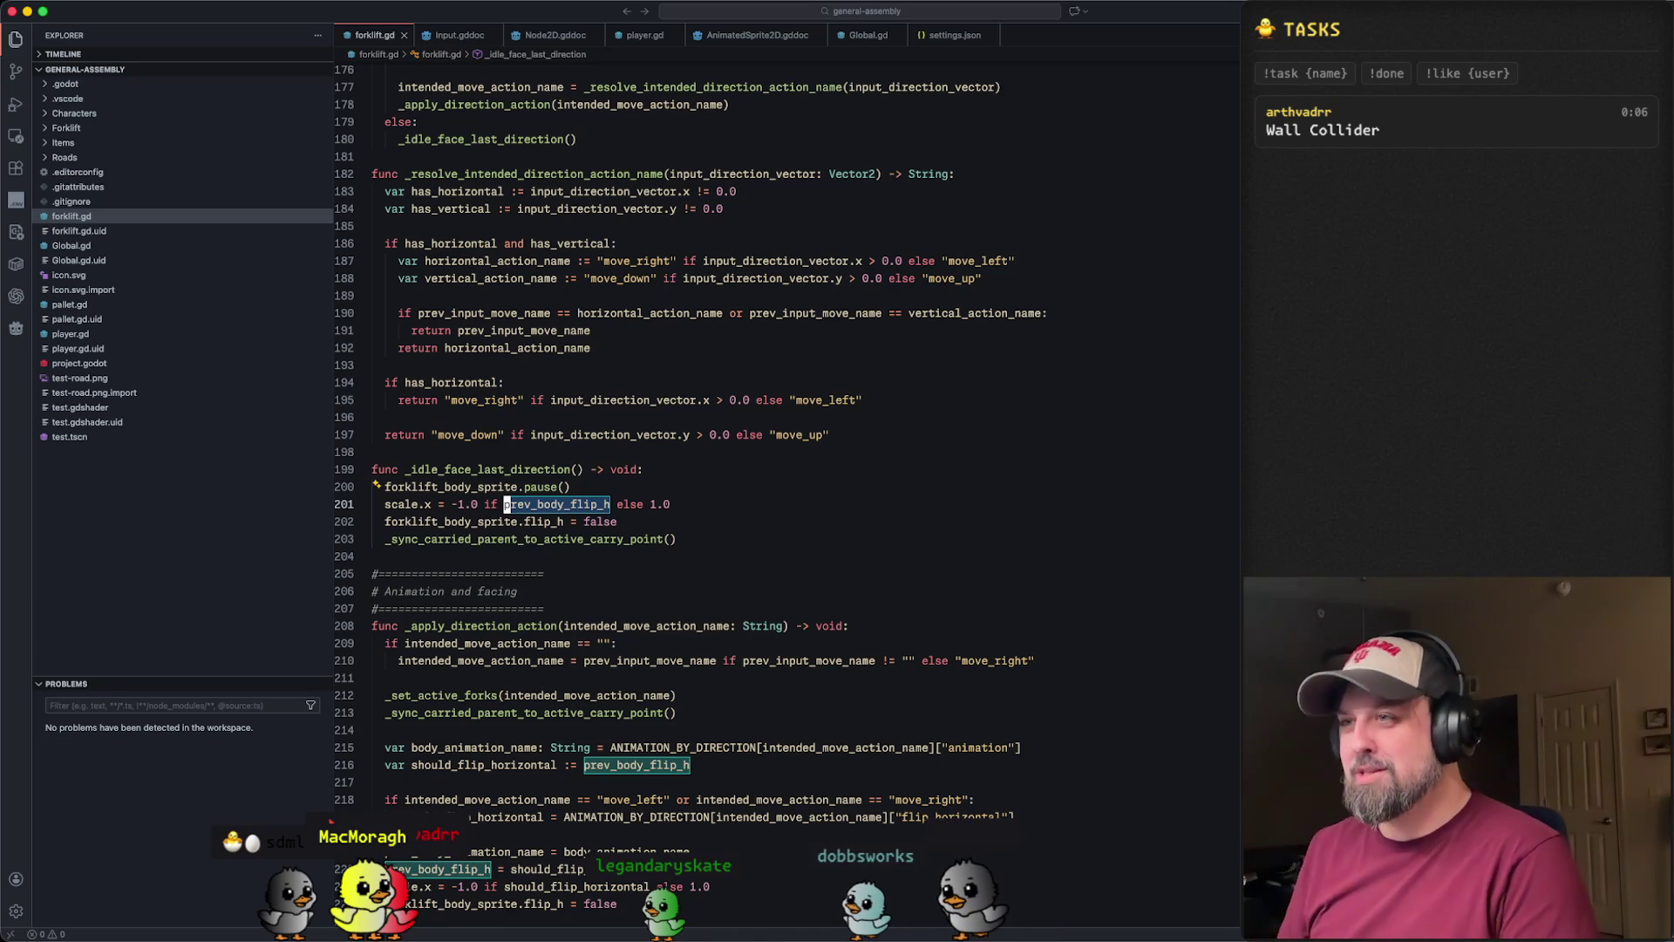
pyautogui.moveTo(373, 522)
pyautogui.mouseDown()
pyautogui.moveTo(618, 521)
pyautogui.moveTo(375, 503)
pyautogui.mouseUp()
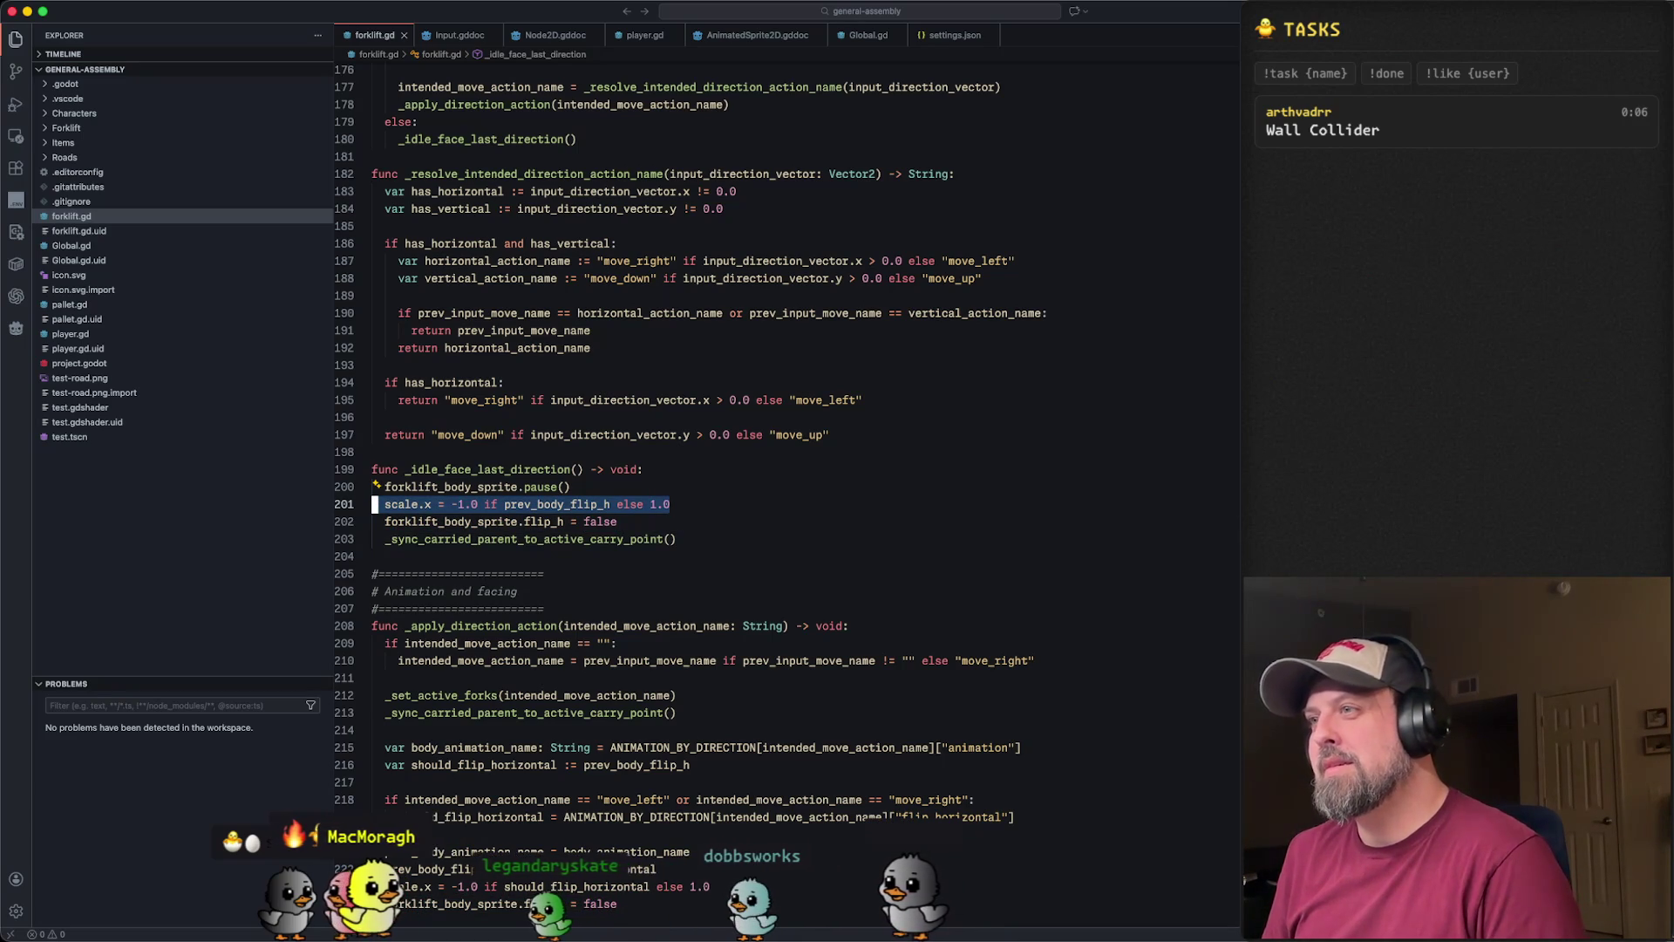
pyautogui.click(673, 504)
# - Cycle through the Input docs, forklift.gd and player.gd tabs, then return to Godot
pyautogui.hotkey('ctrl', 'Tab')
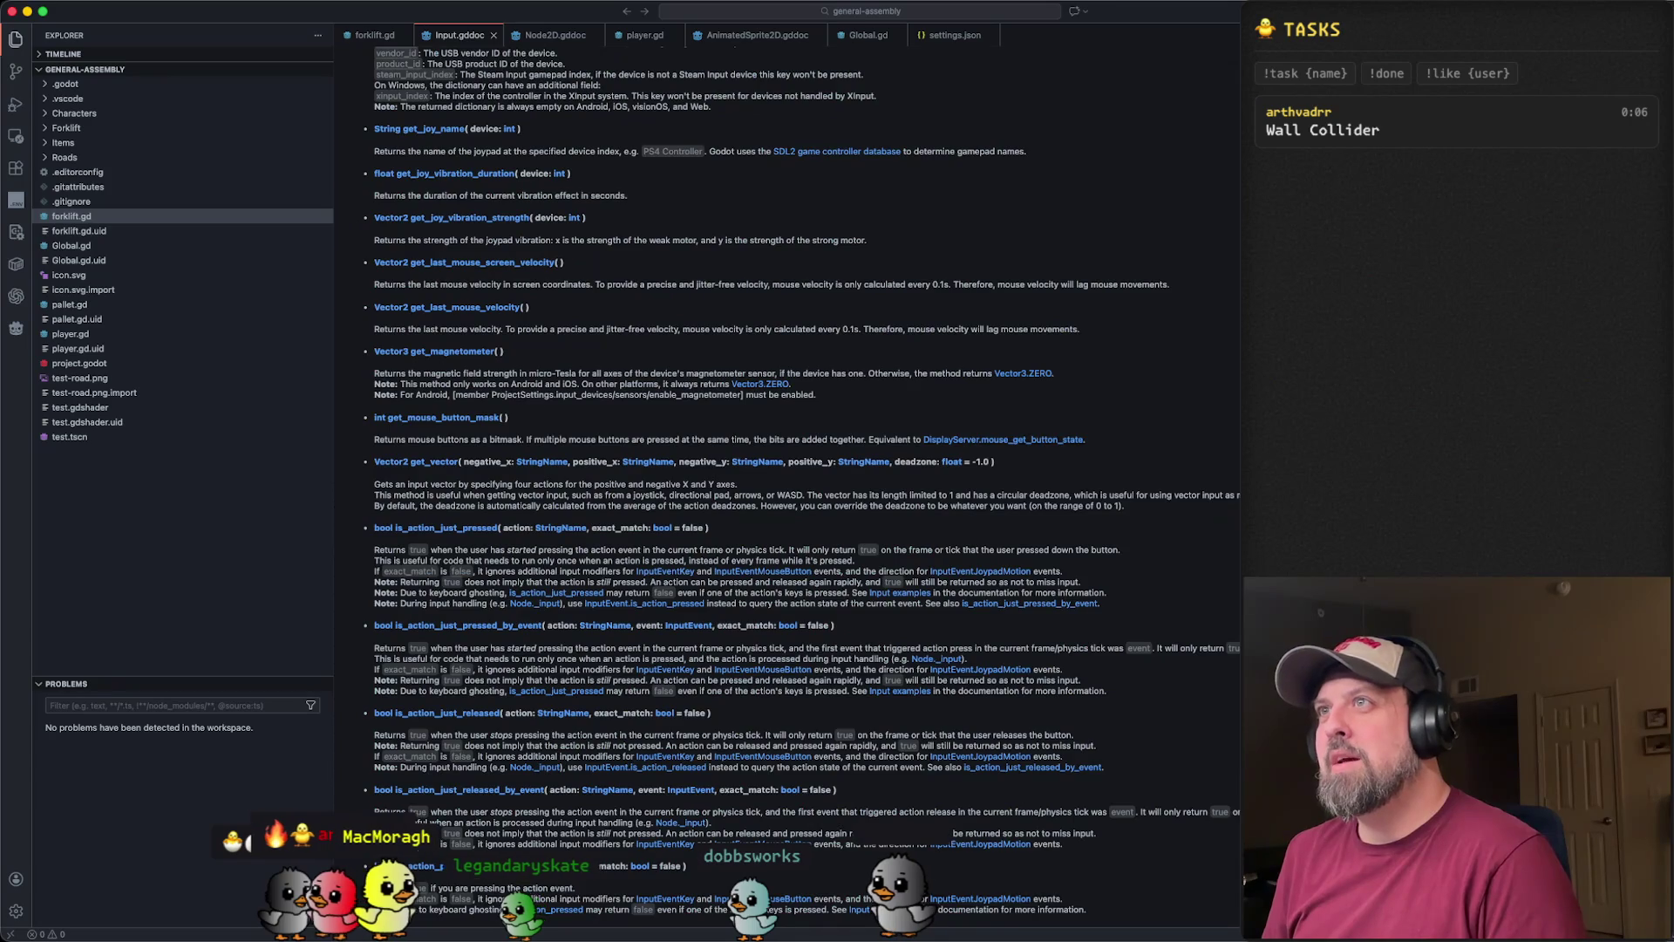
pyautogui.hotkey('ctrl', 'Tab')
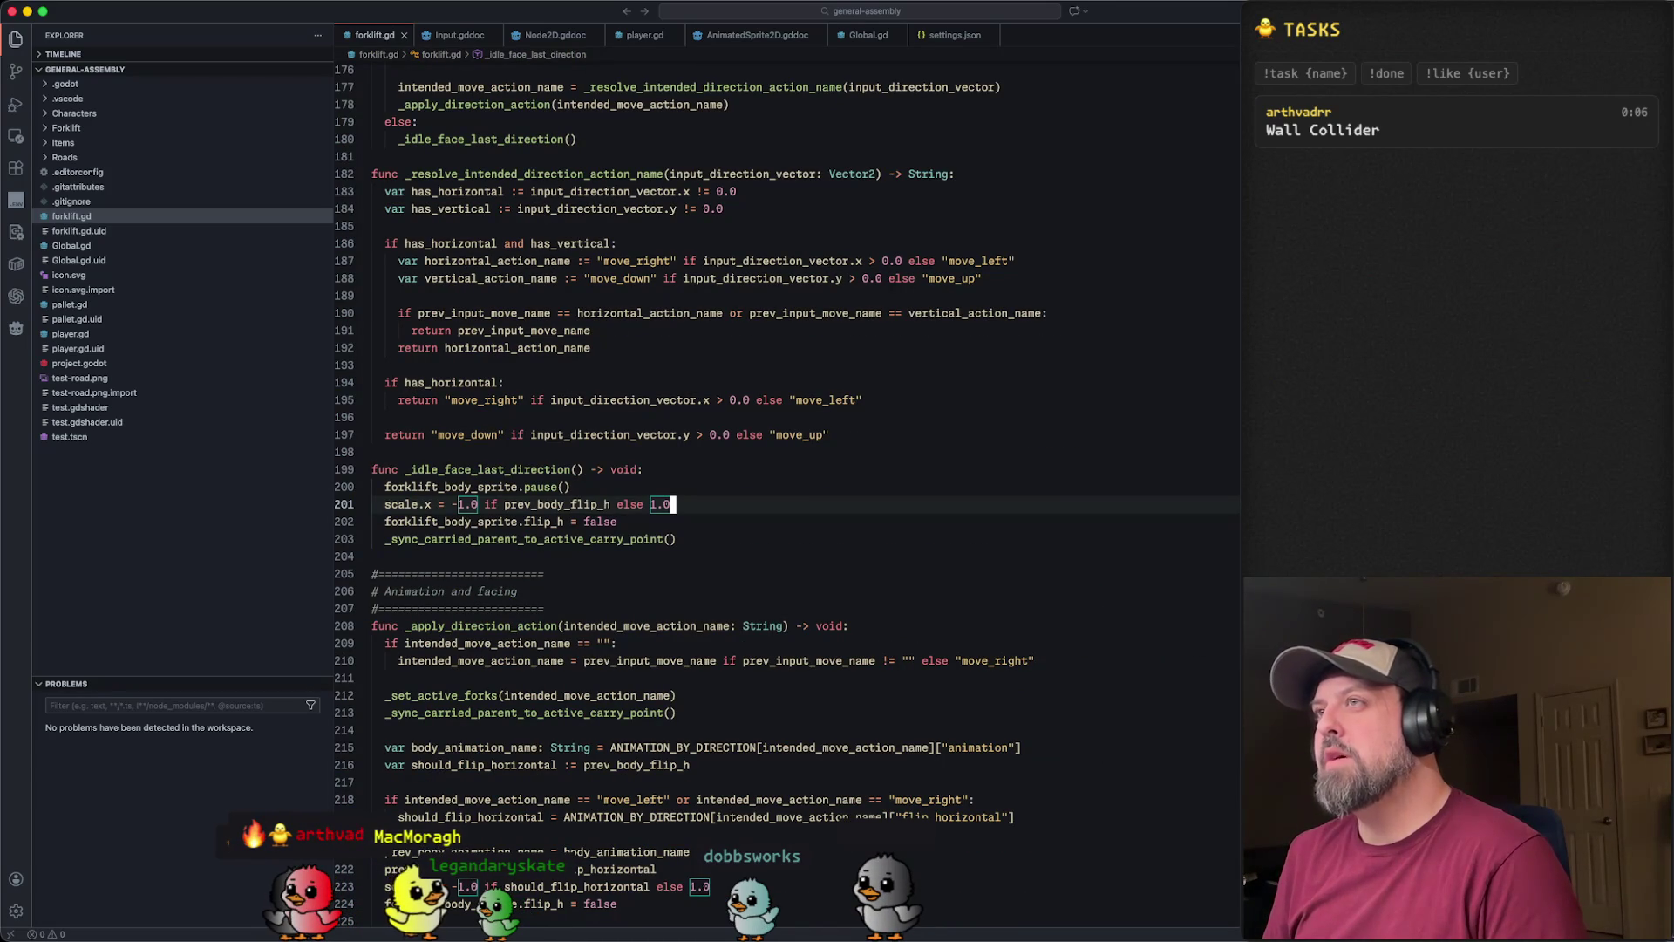
pyautogui.hotkey('ctrl', 'Tab')
pyautogui.hotkey('ctrl', 'Tab')
pyautogui.hotkey('ctrl', 'Tab')
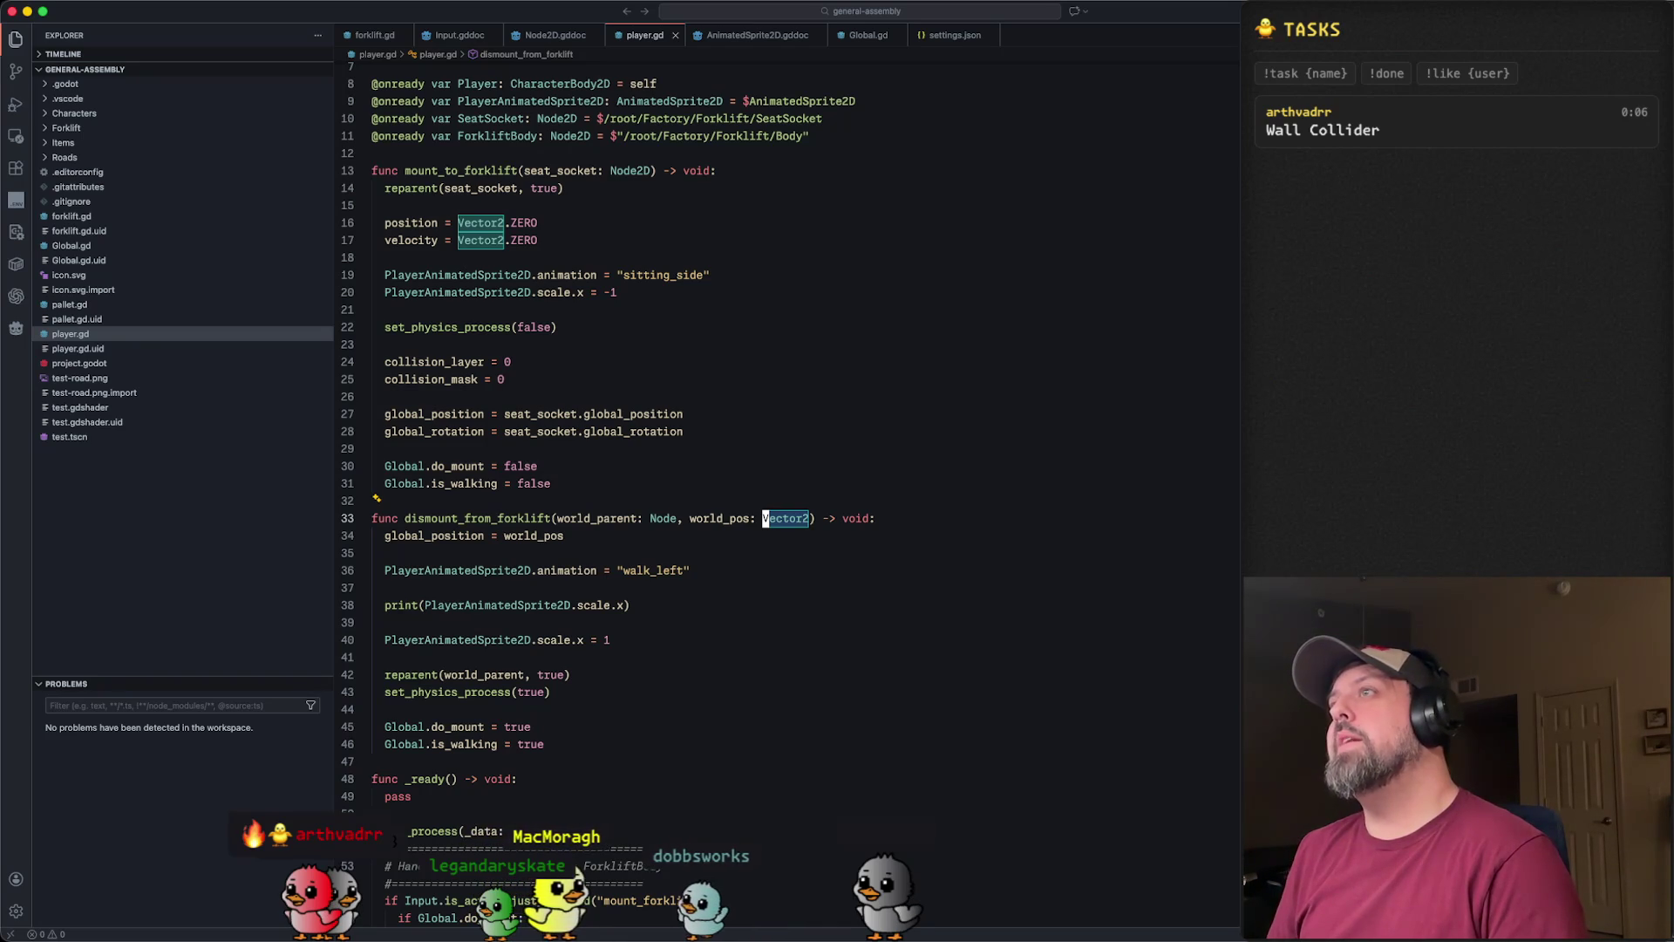
pyautogui.hotkey('ctrl', 'Tab')
pyautogui.hotkey('ctrl', 'Tab')
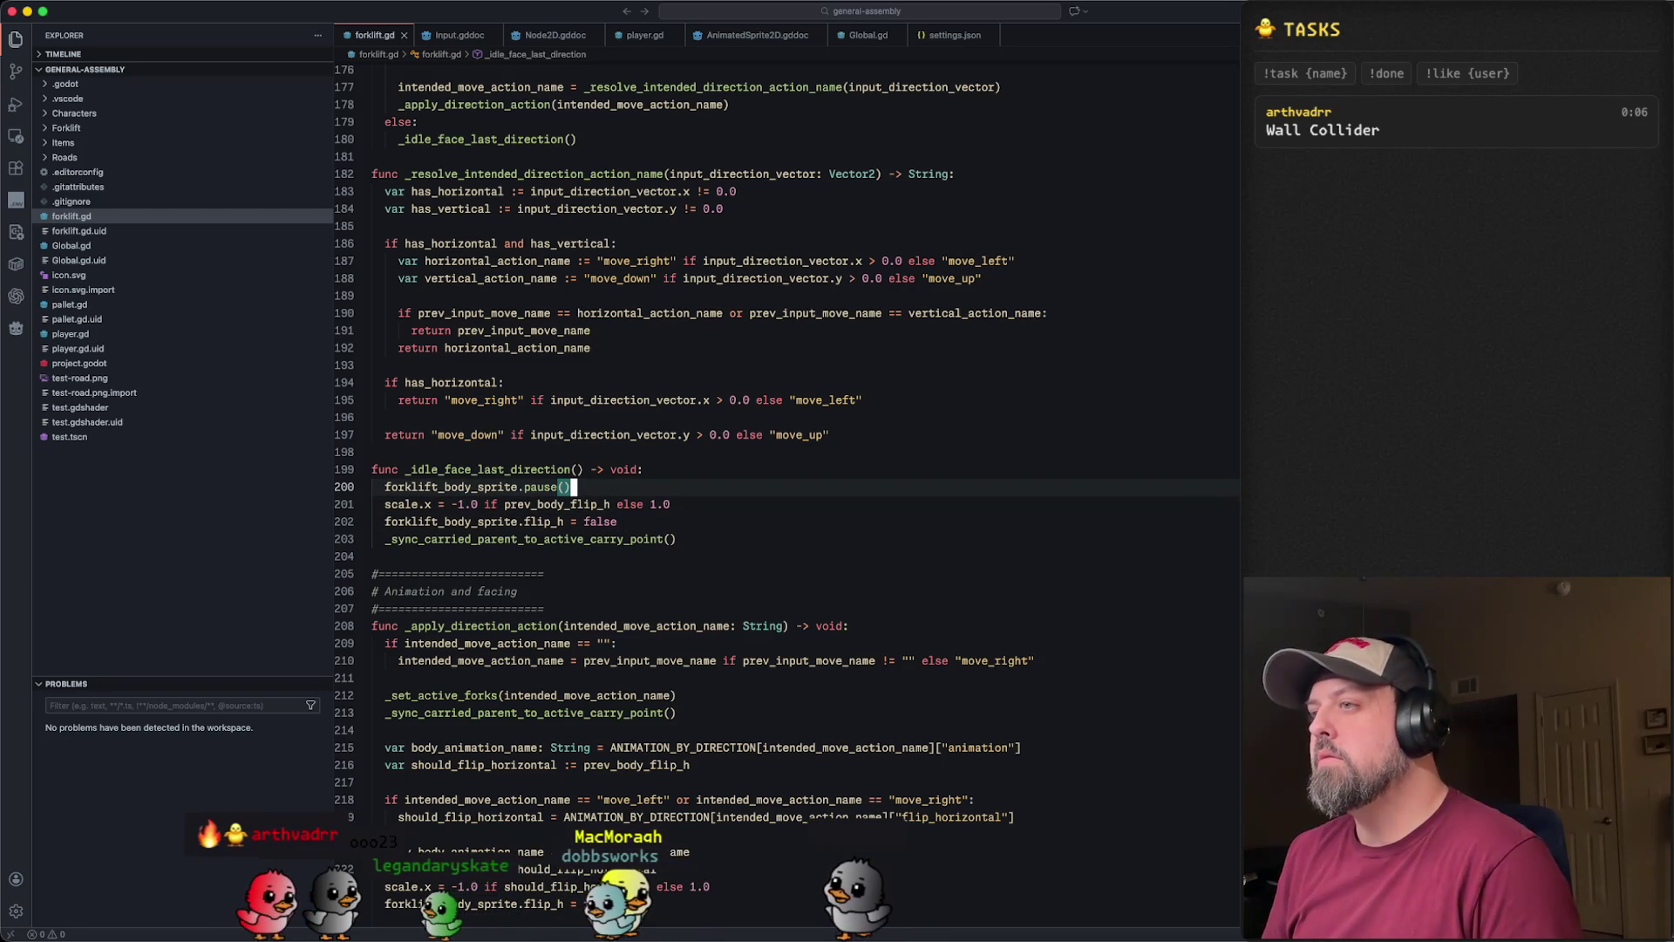
pyautogui.press('super+Tab')
pyautogui.press('super+Tab')
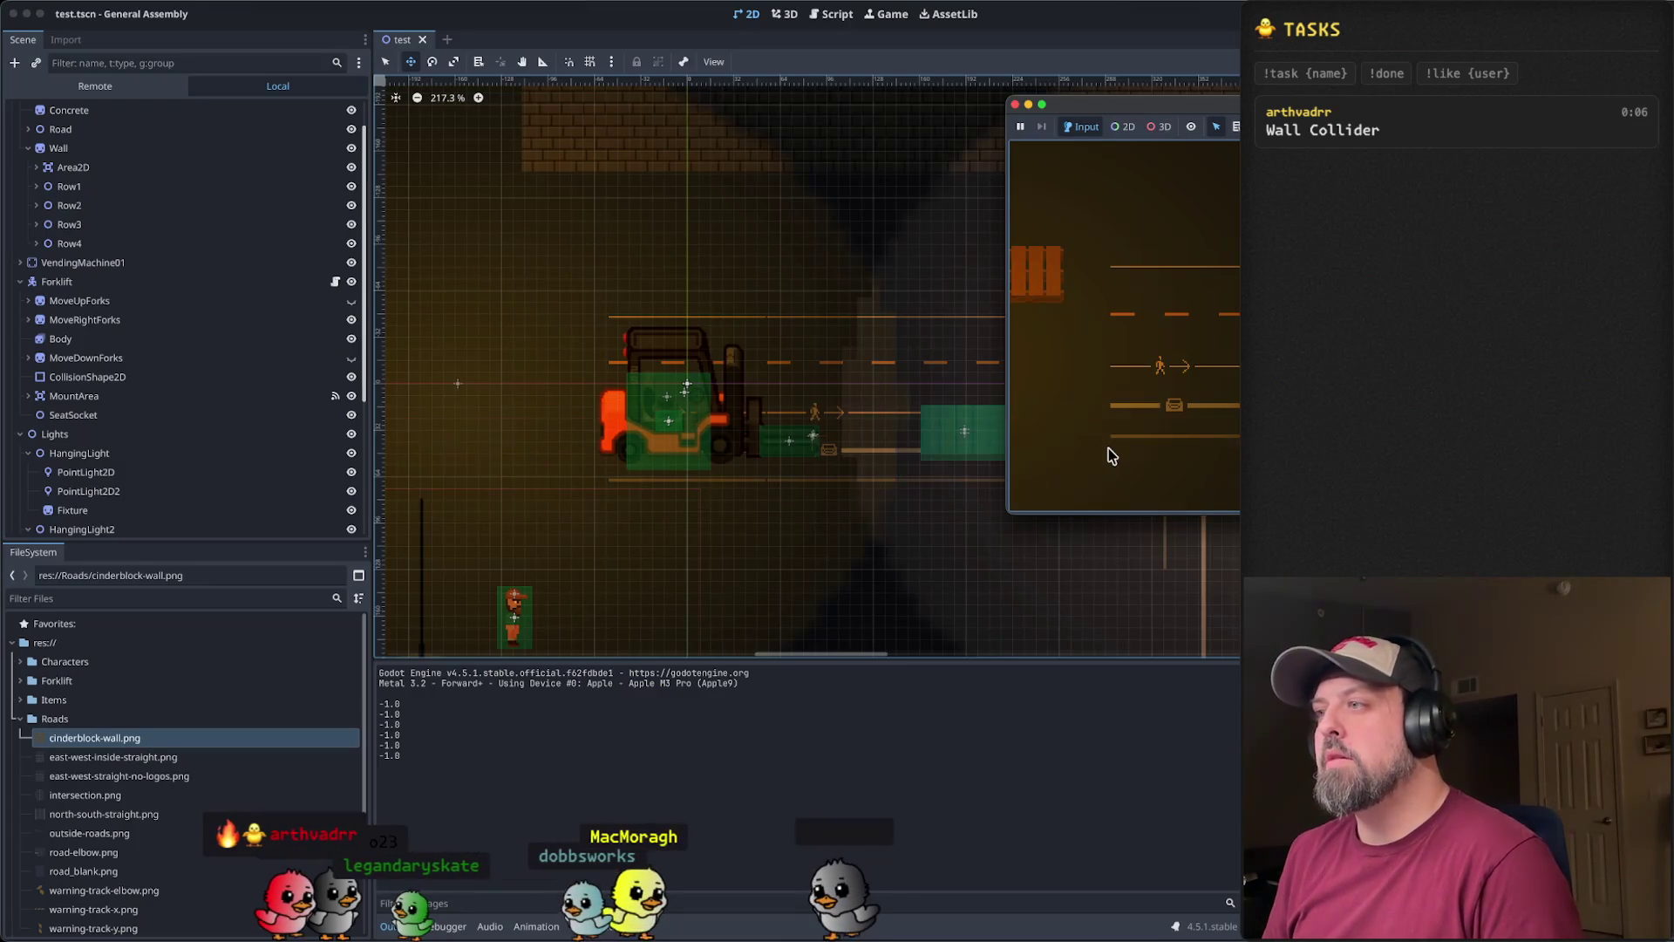
# - Enlarge the running game window and reposition it to show the forklift
pyautogui.click(399, 752)
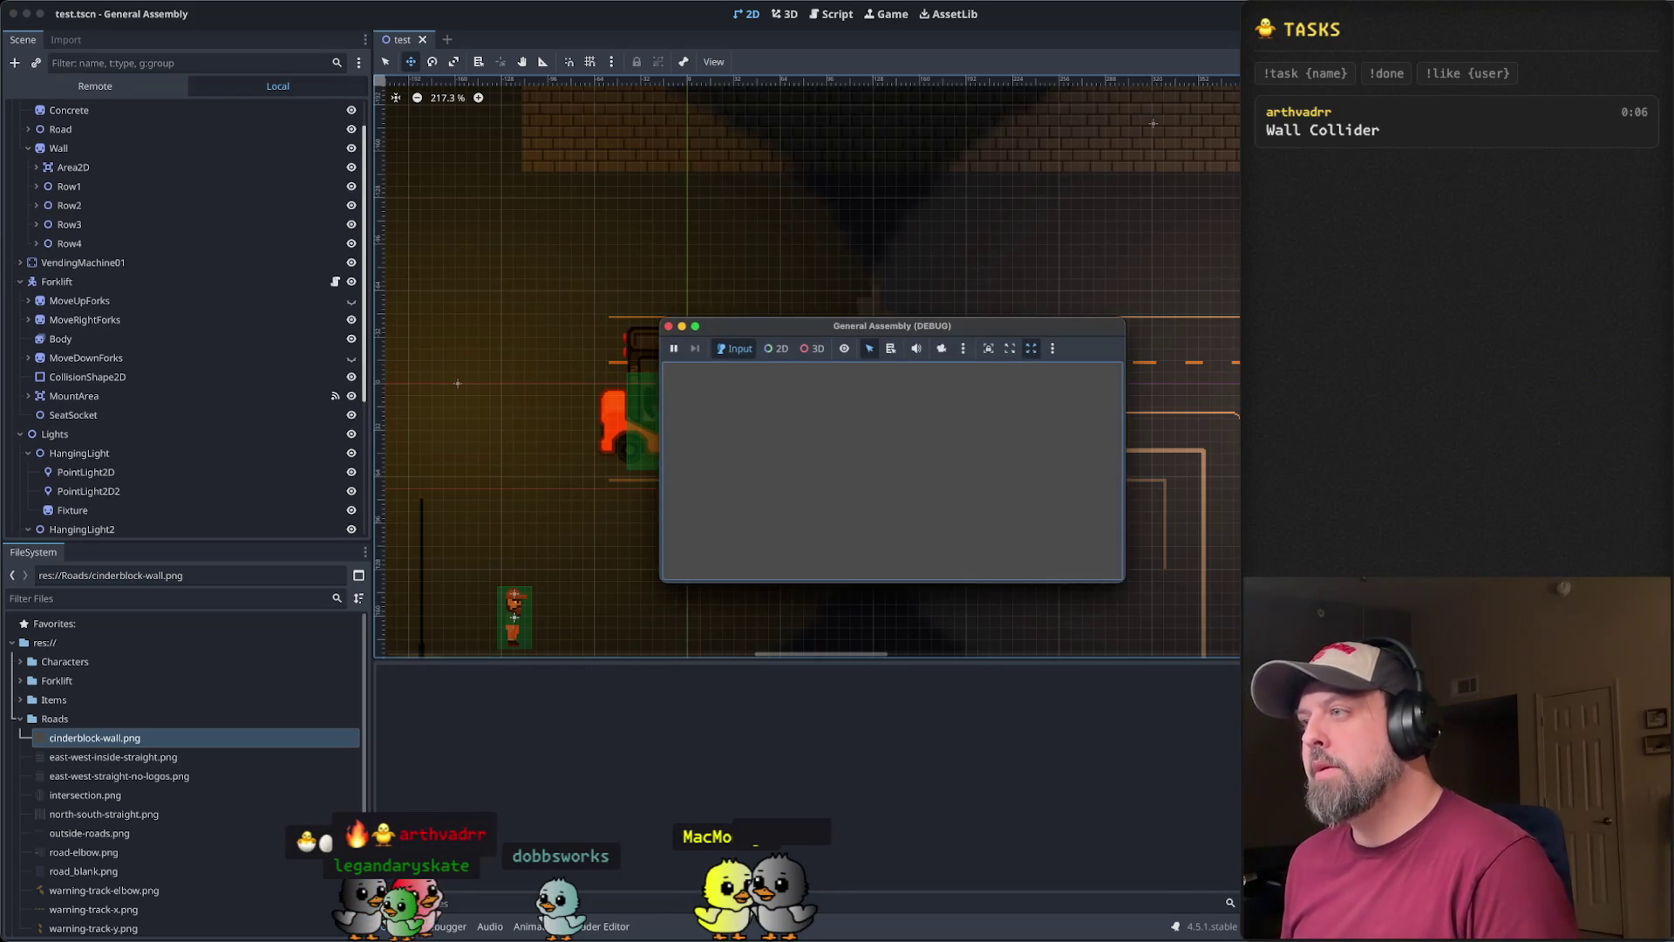
pyautogui.moveTo(1118, 576)
pyautogui.mouseDown()
pyautogui.moveTo(1421, 837)
pyautogui.moveTo(1531, 847)
pyautogui.mouseUp()
pyautogui.moveTo(1188, 333); pyautogui.dragTo(1051, 136)
# - Mount the forklift with W/E, drive it left, right and down, then close the game
pyautogui.press('w')
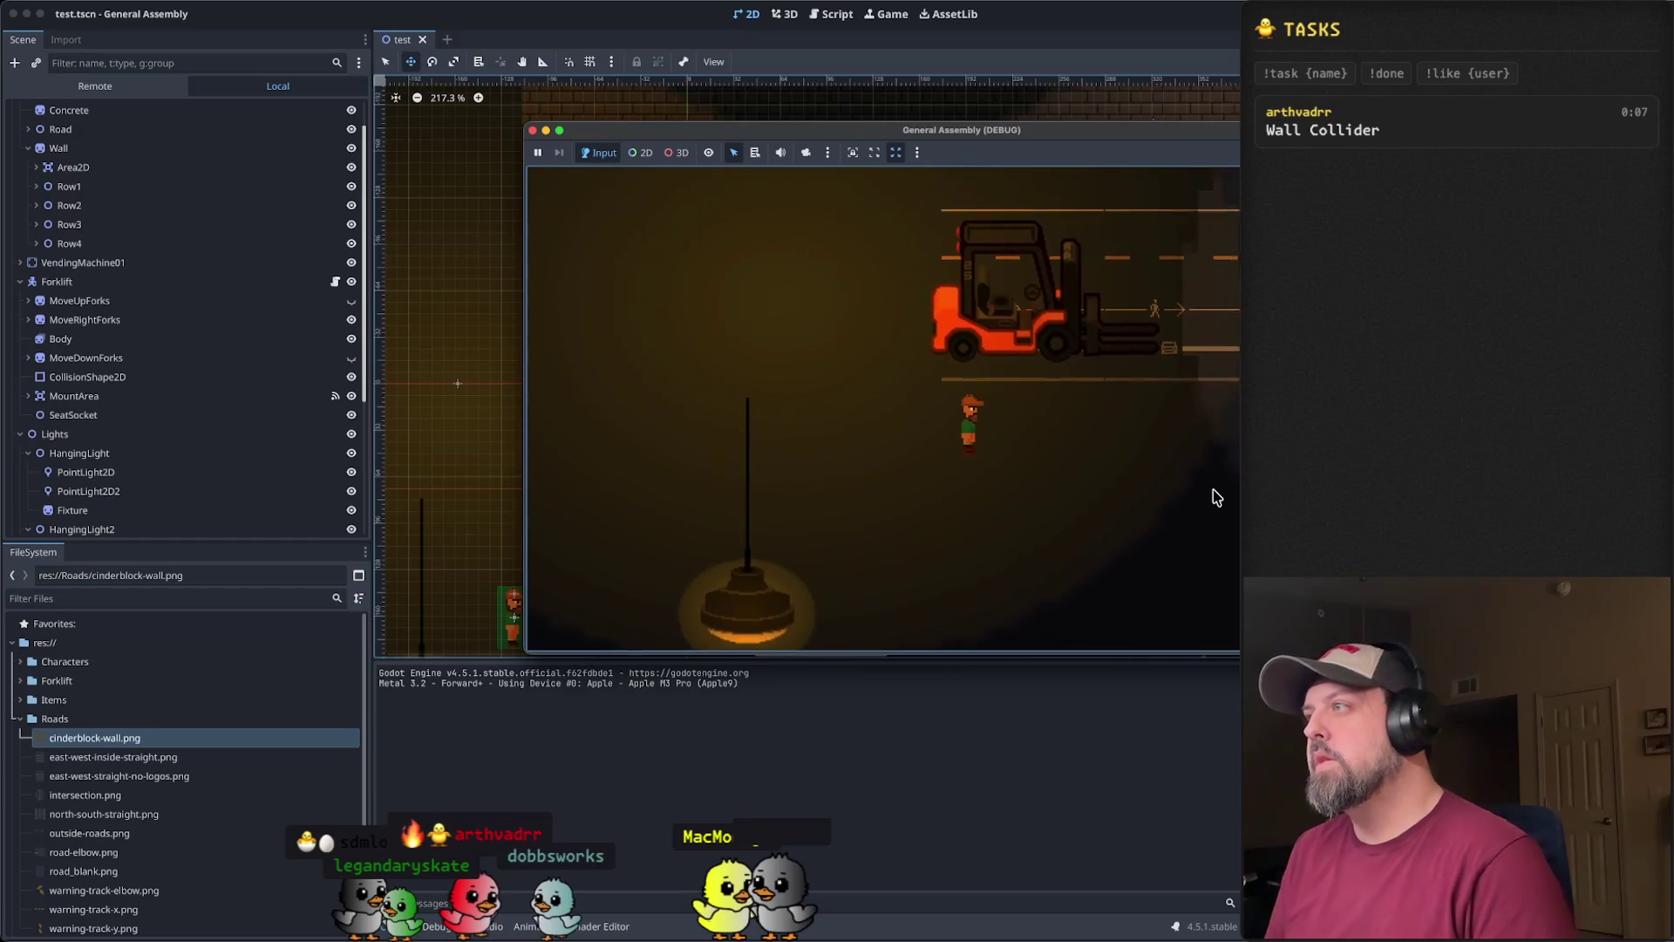
pyautogui.press('e')
pyautogui.press('a')
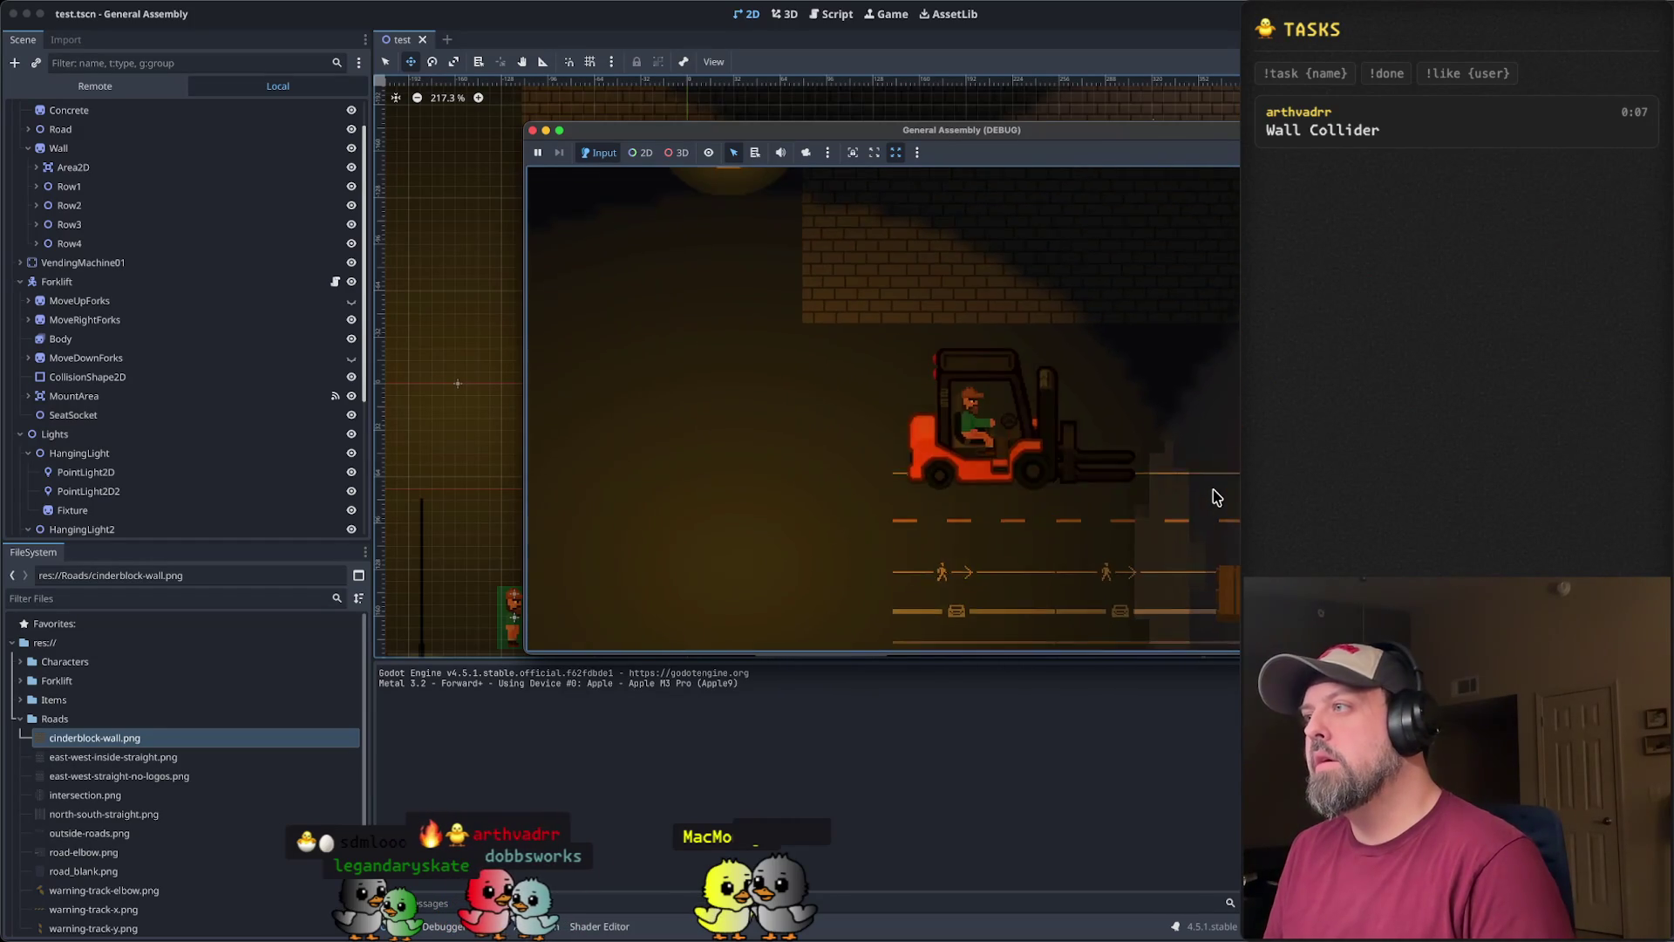
pyautogui.press('w')
pyautogui.press('d')
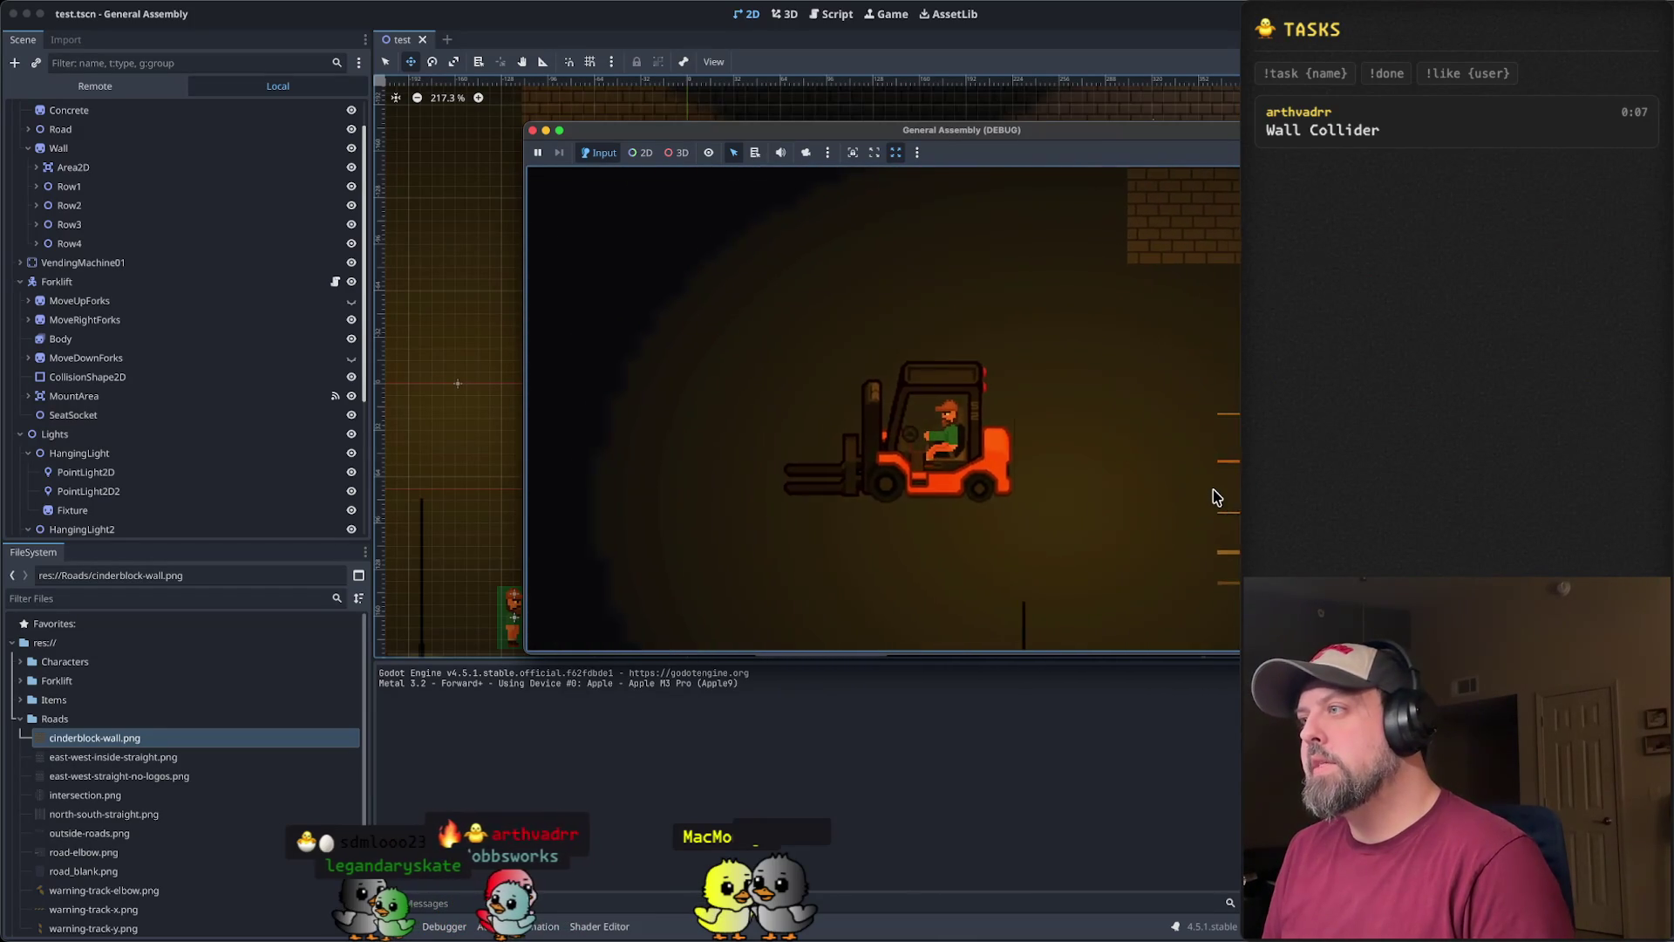
pyautogui.press('a')
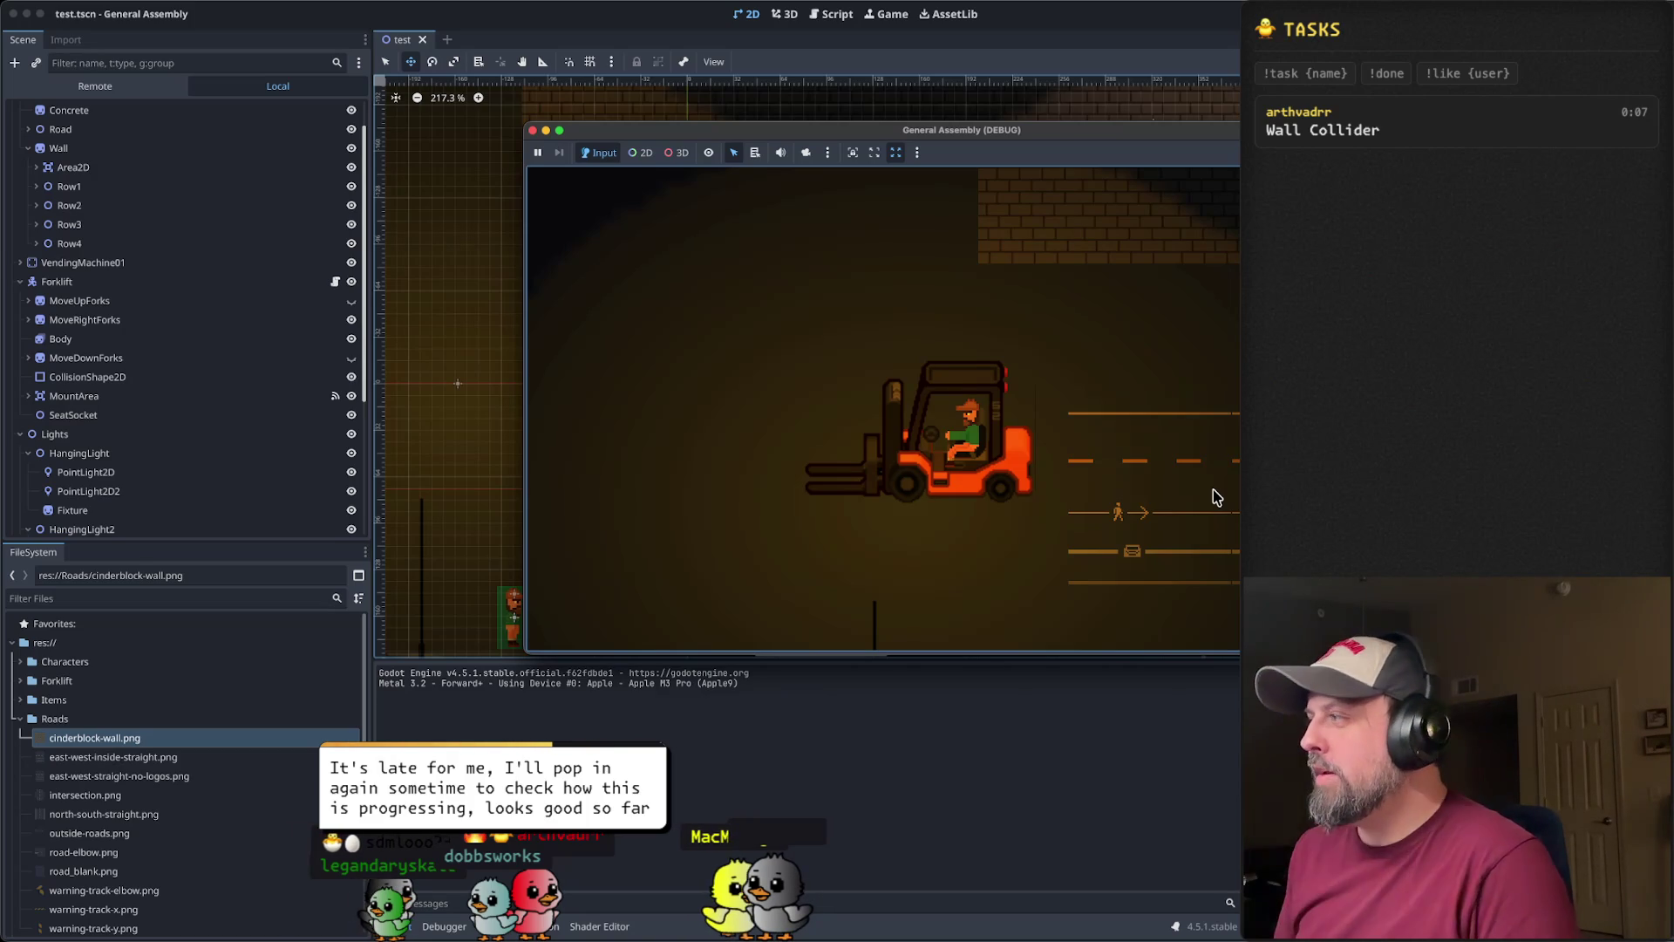
pyautogui.press('d')
pyautogui.press('d')
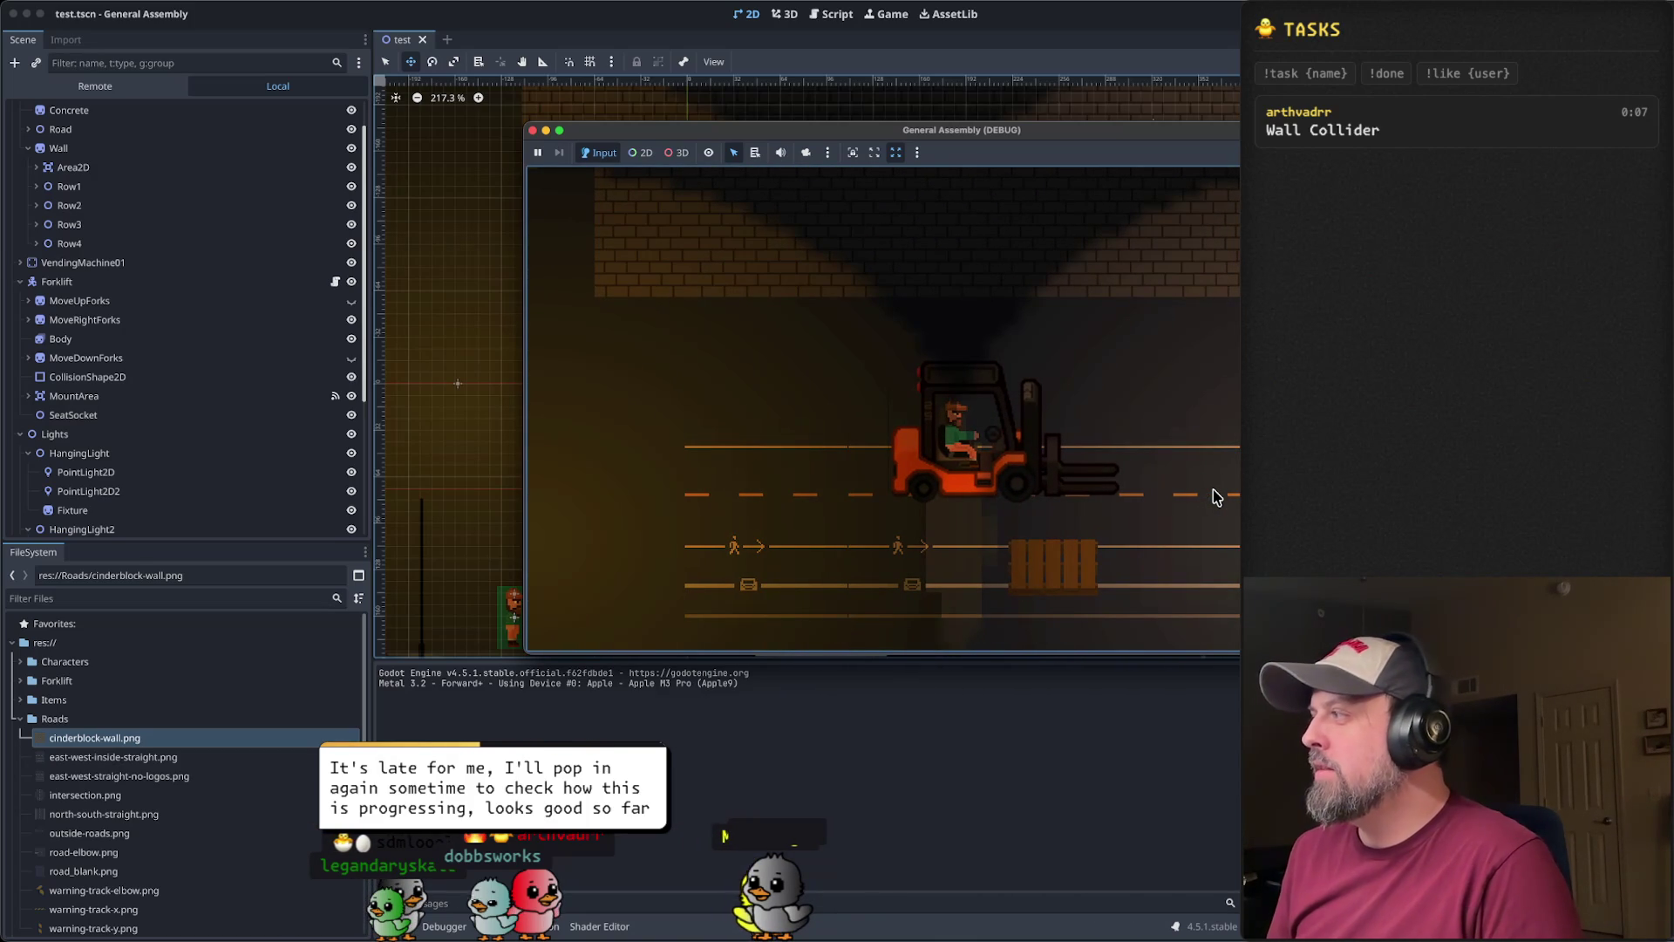
pyautogui.press('a')
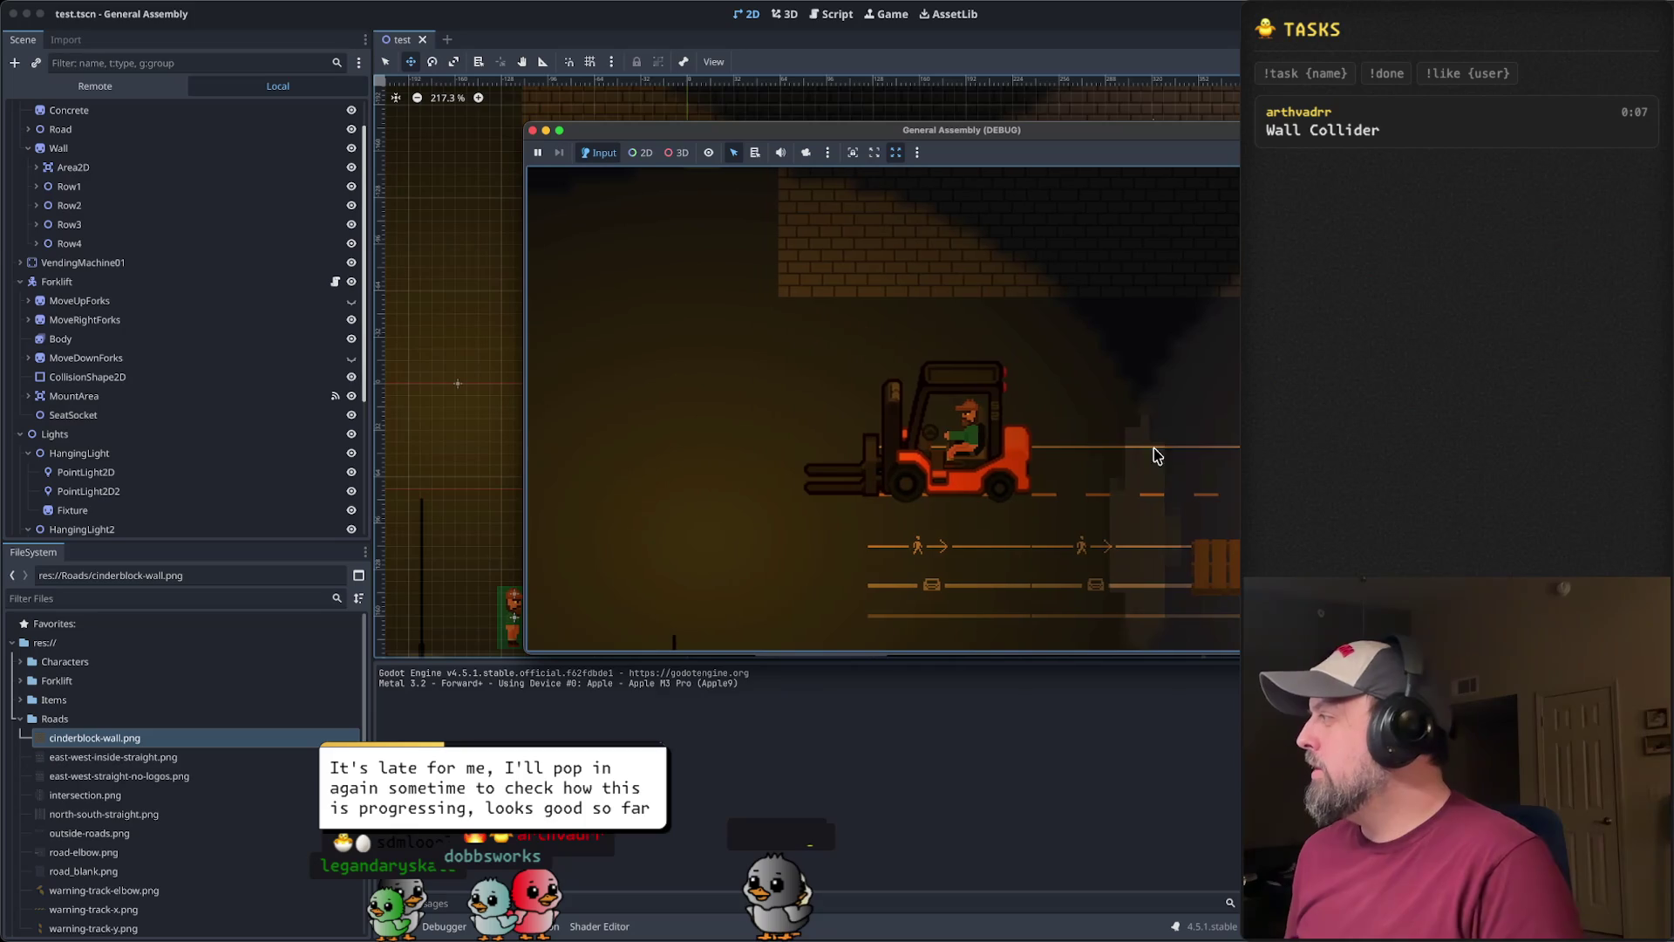
pyautogui.press('s')
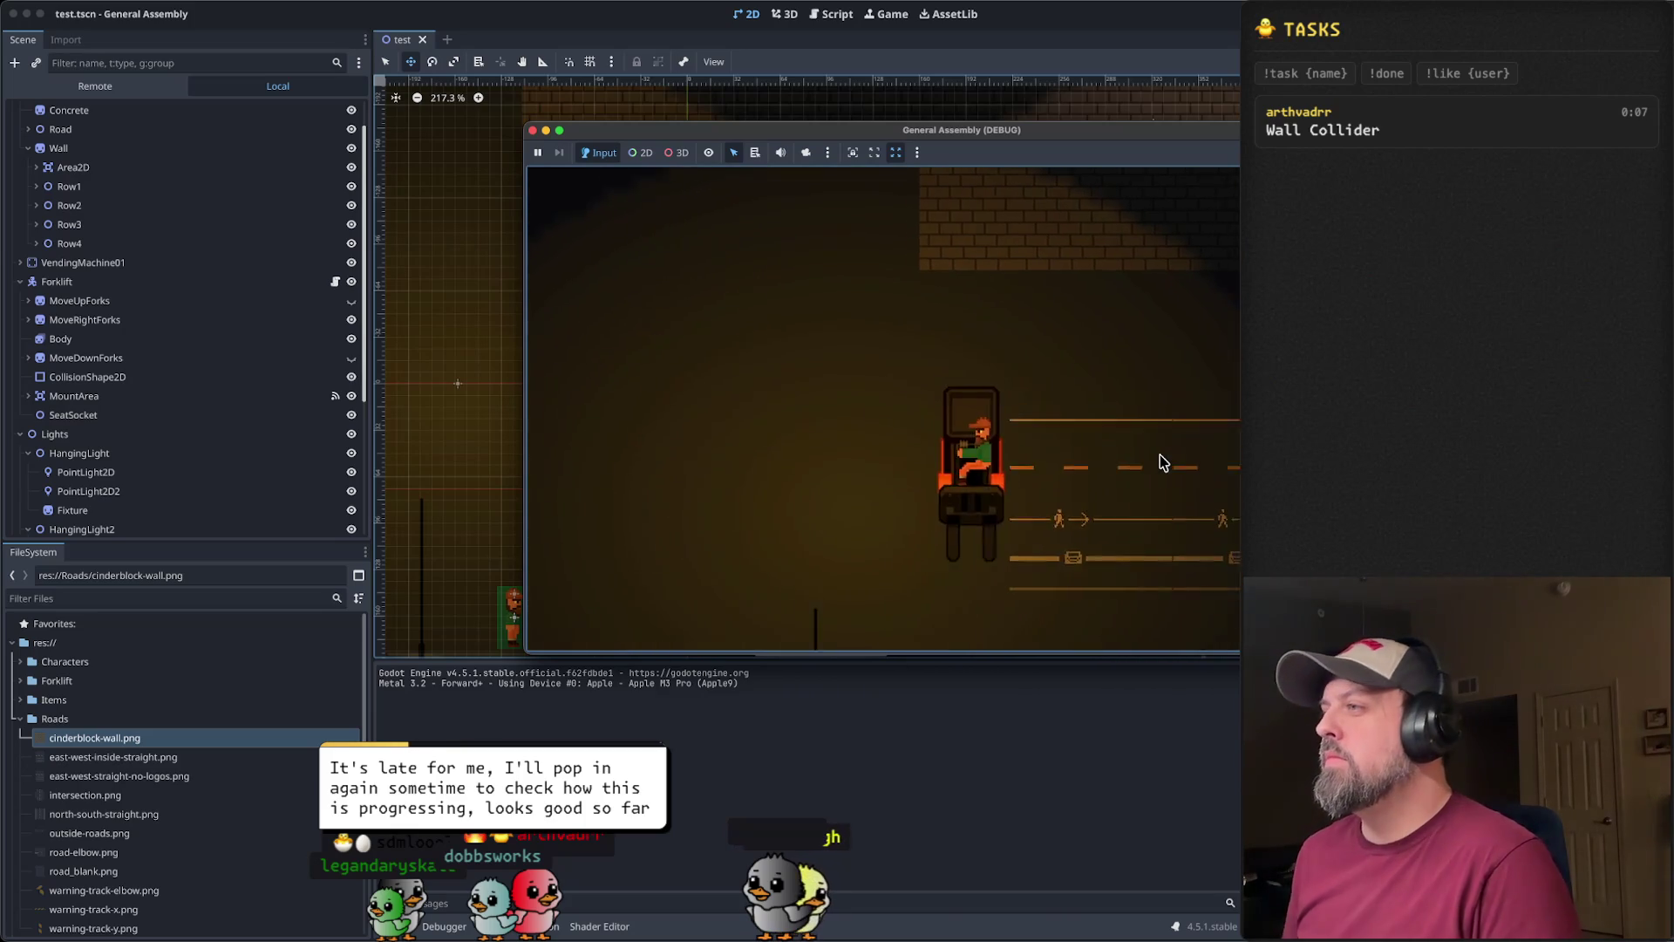
pyautogui.press('d')
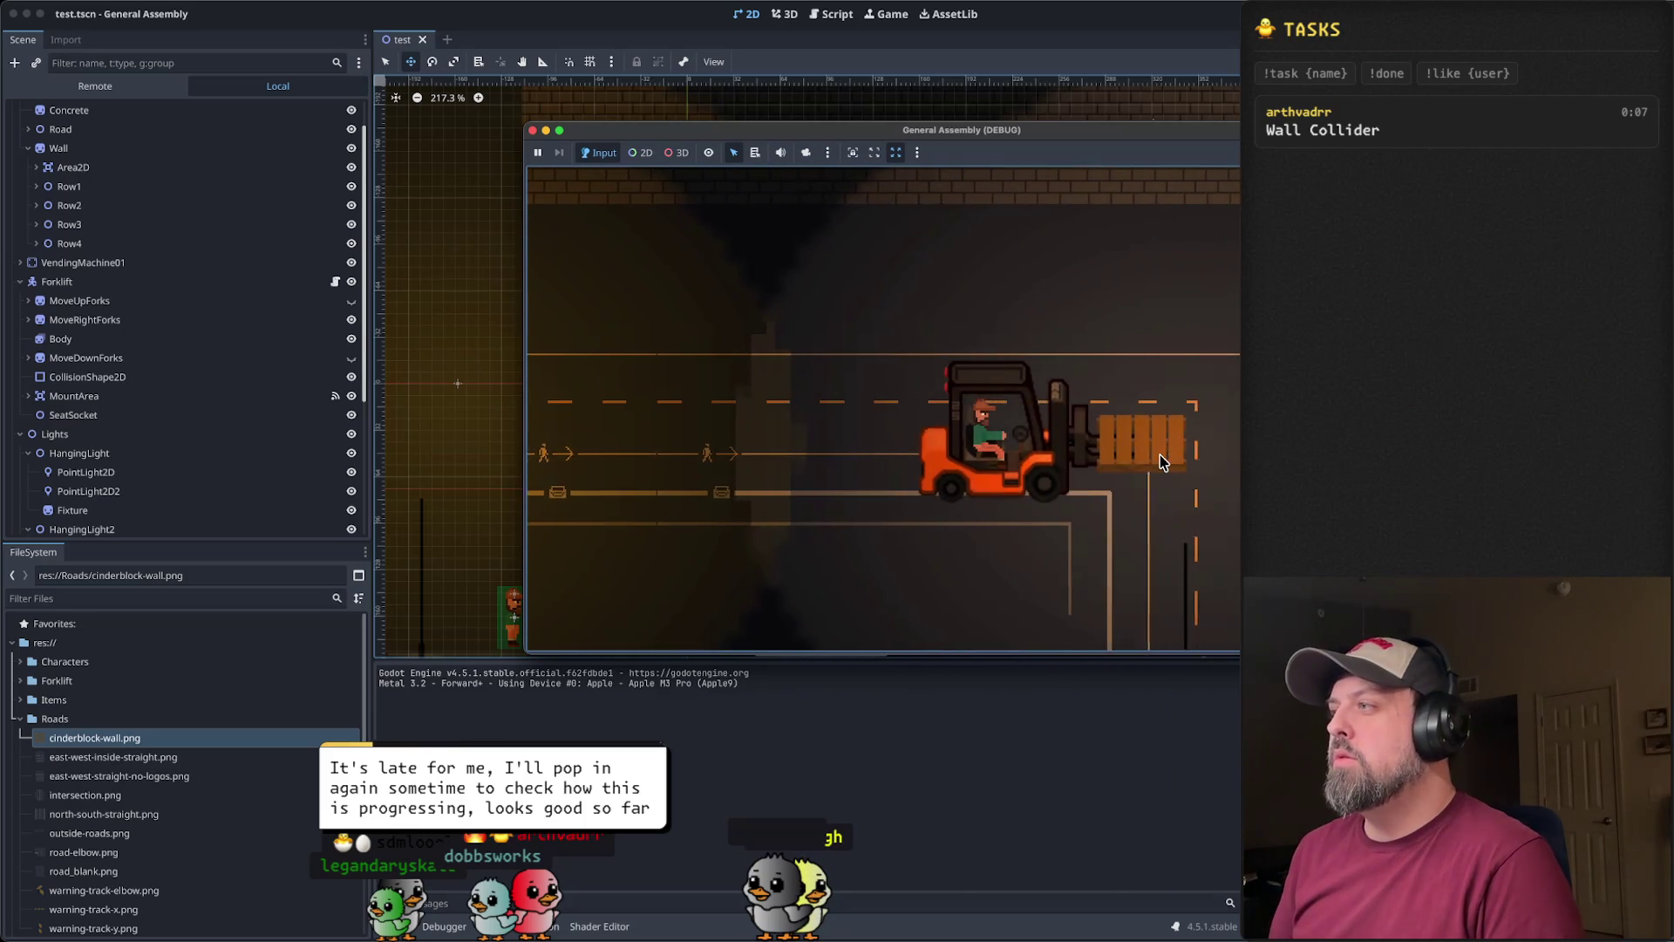
pyautogui.press('a')
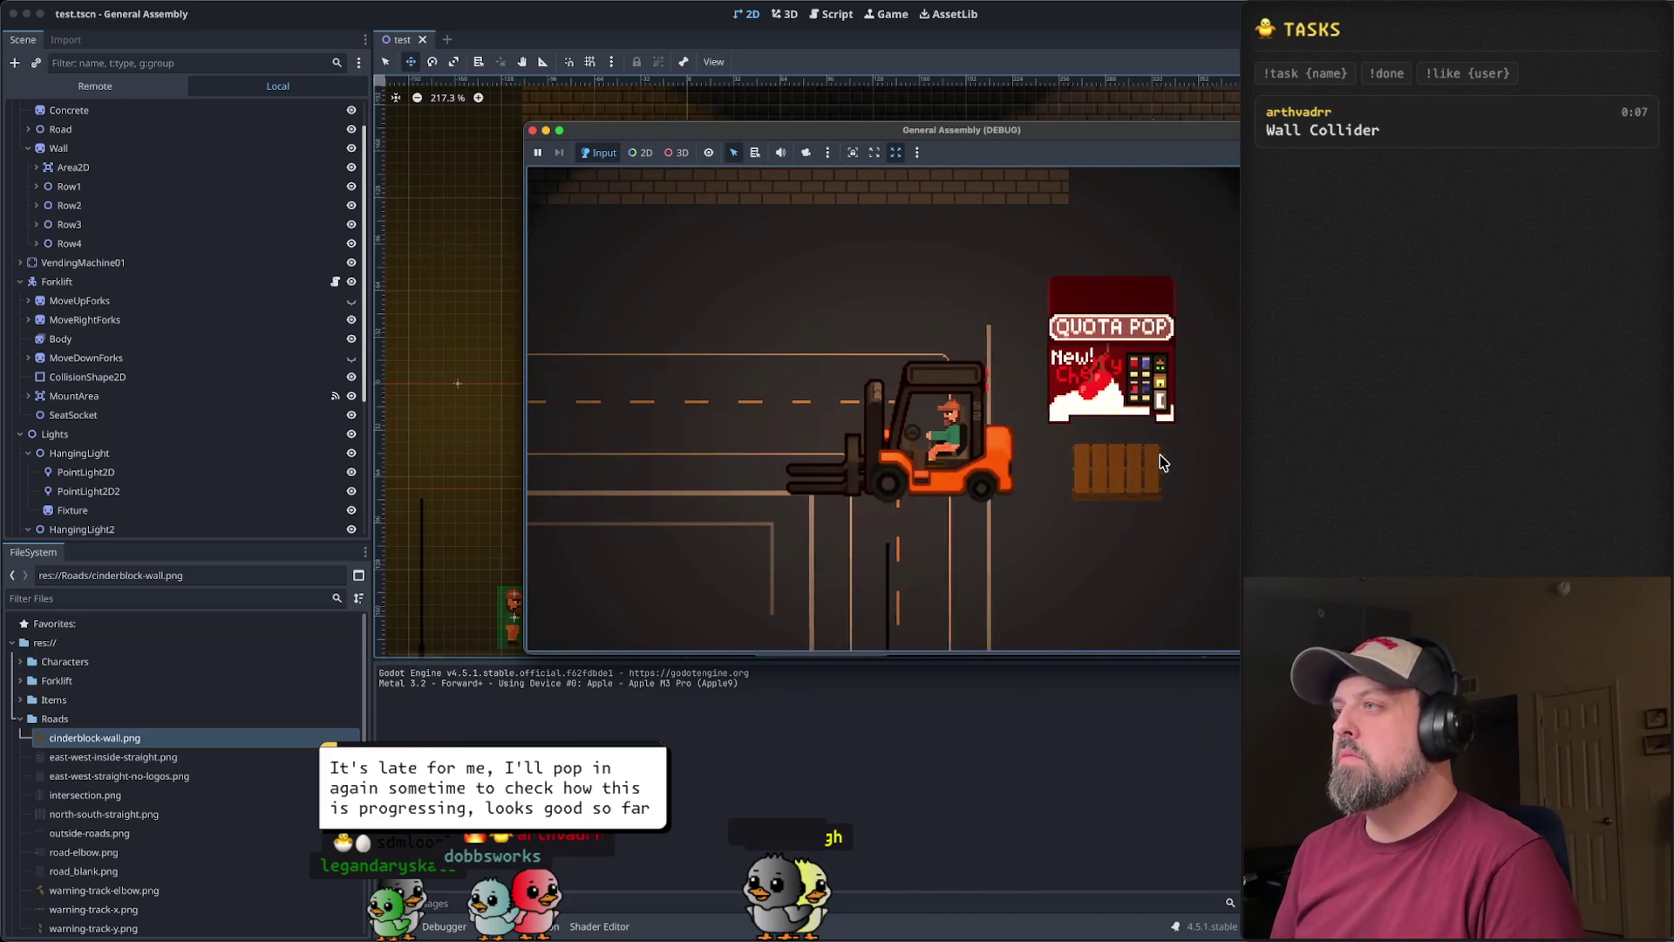
pyautogui.click(533, 131)
# - Collapse the Wall node's children in the Scene dock and select Wall
pyautogui.click(767, 512)
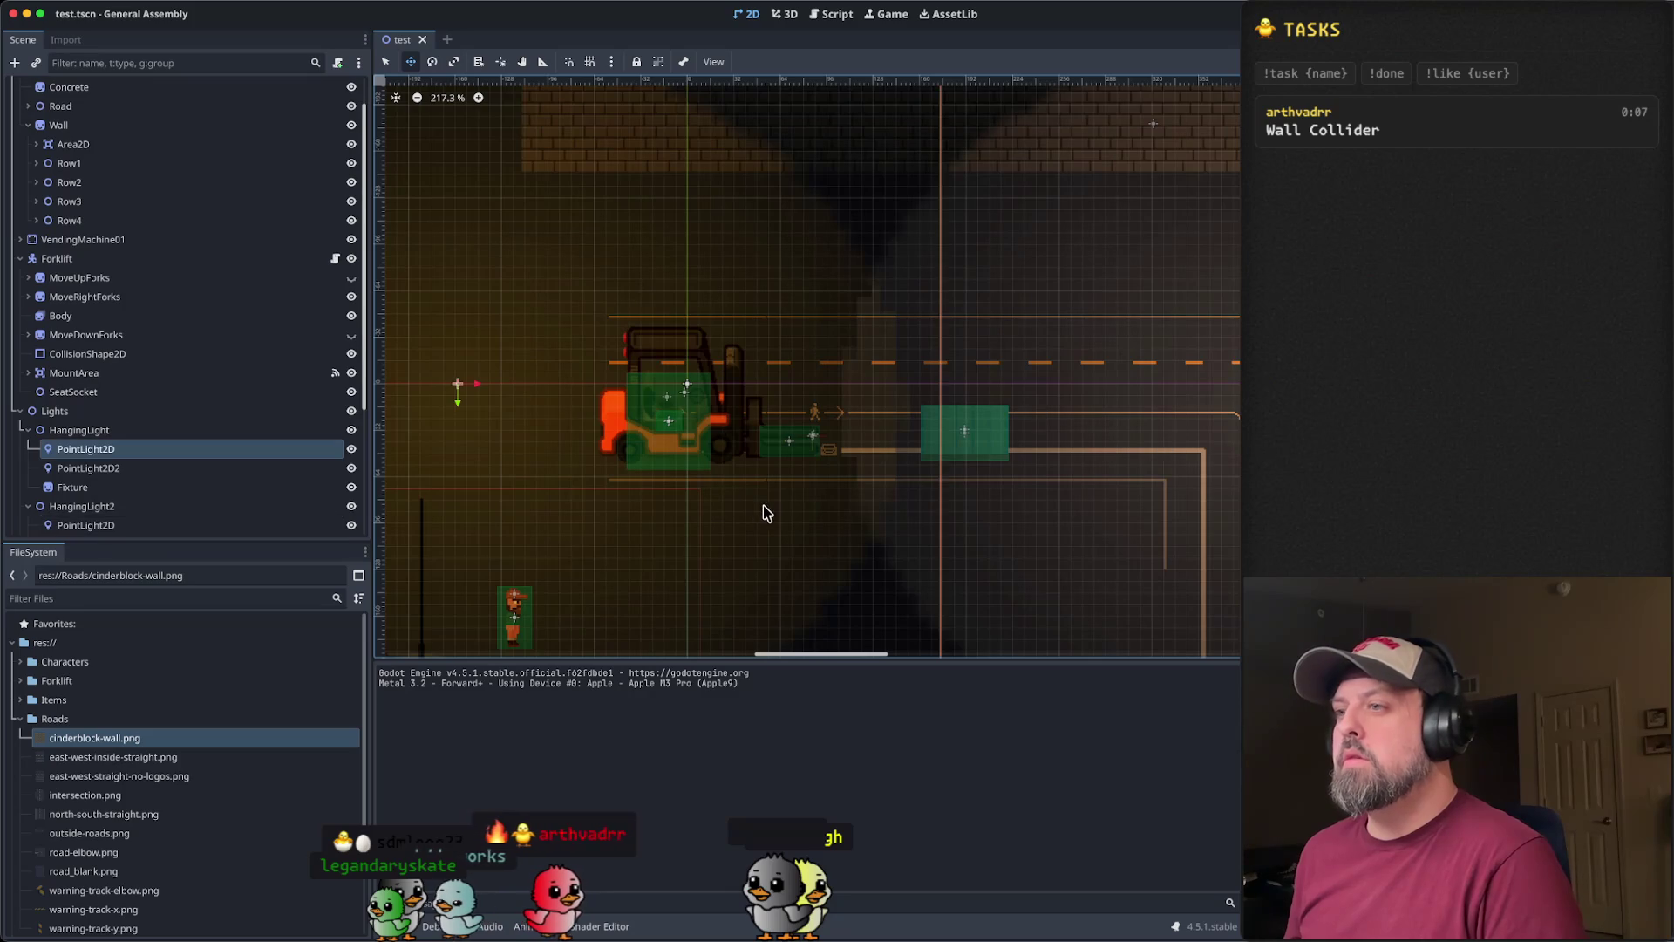
pyautogui.scroll(-5, 830, 500)
pyautogui.scroll(5, 960, 344)
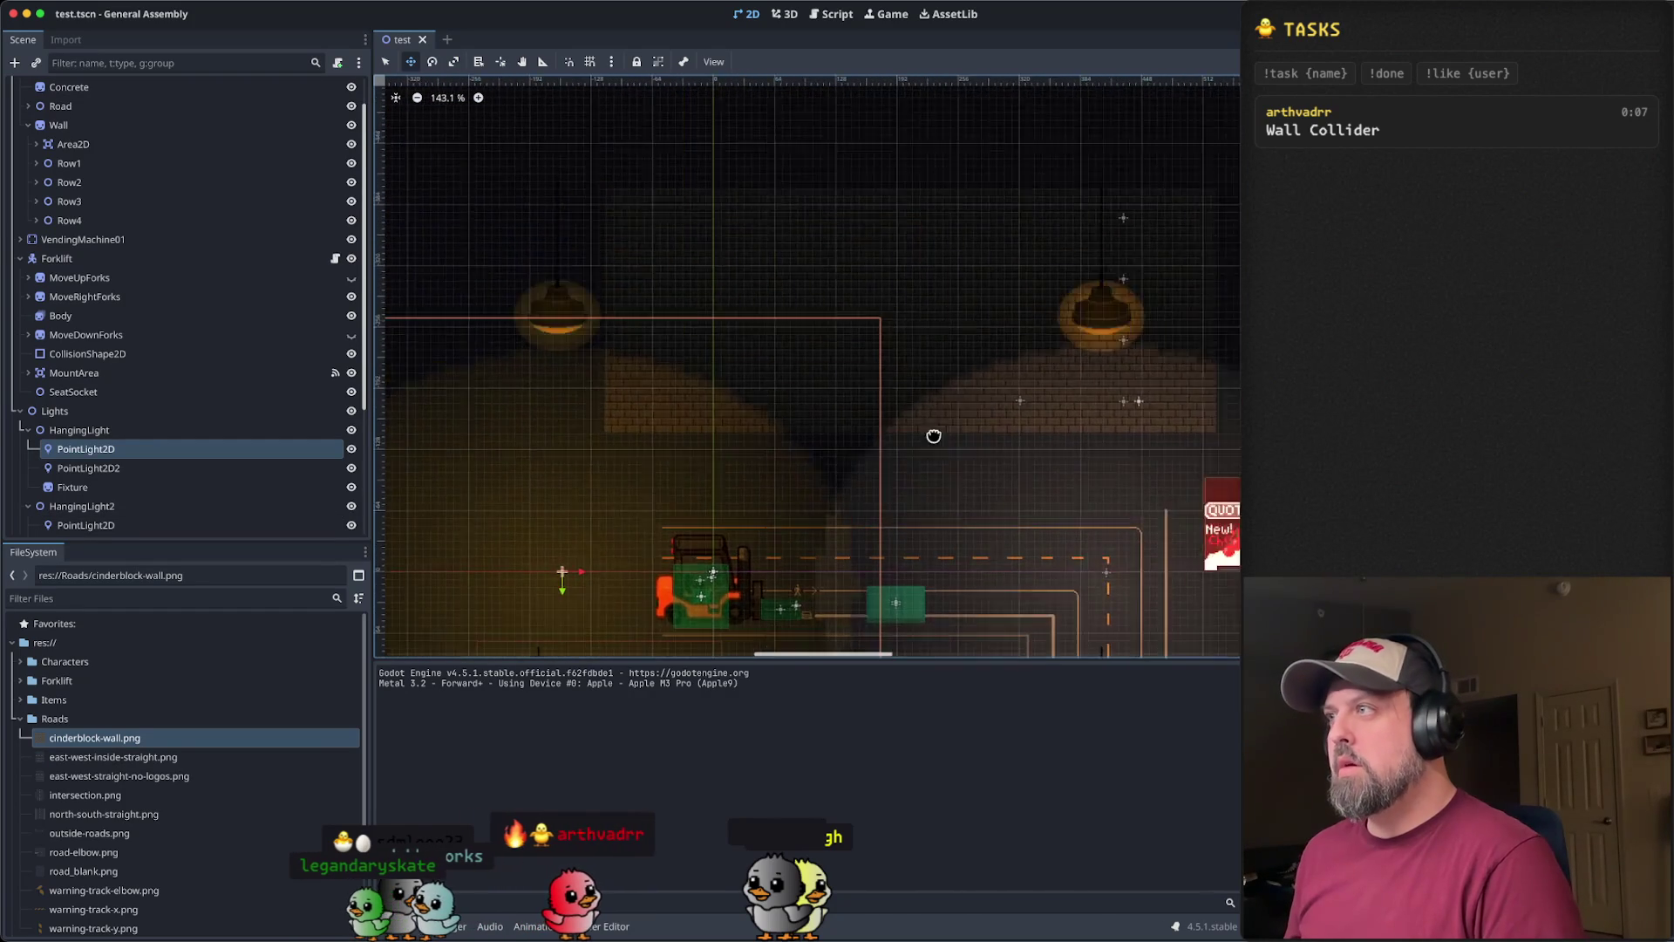
pyautogui.scroll(2, 235, 252)
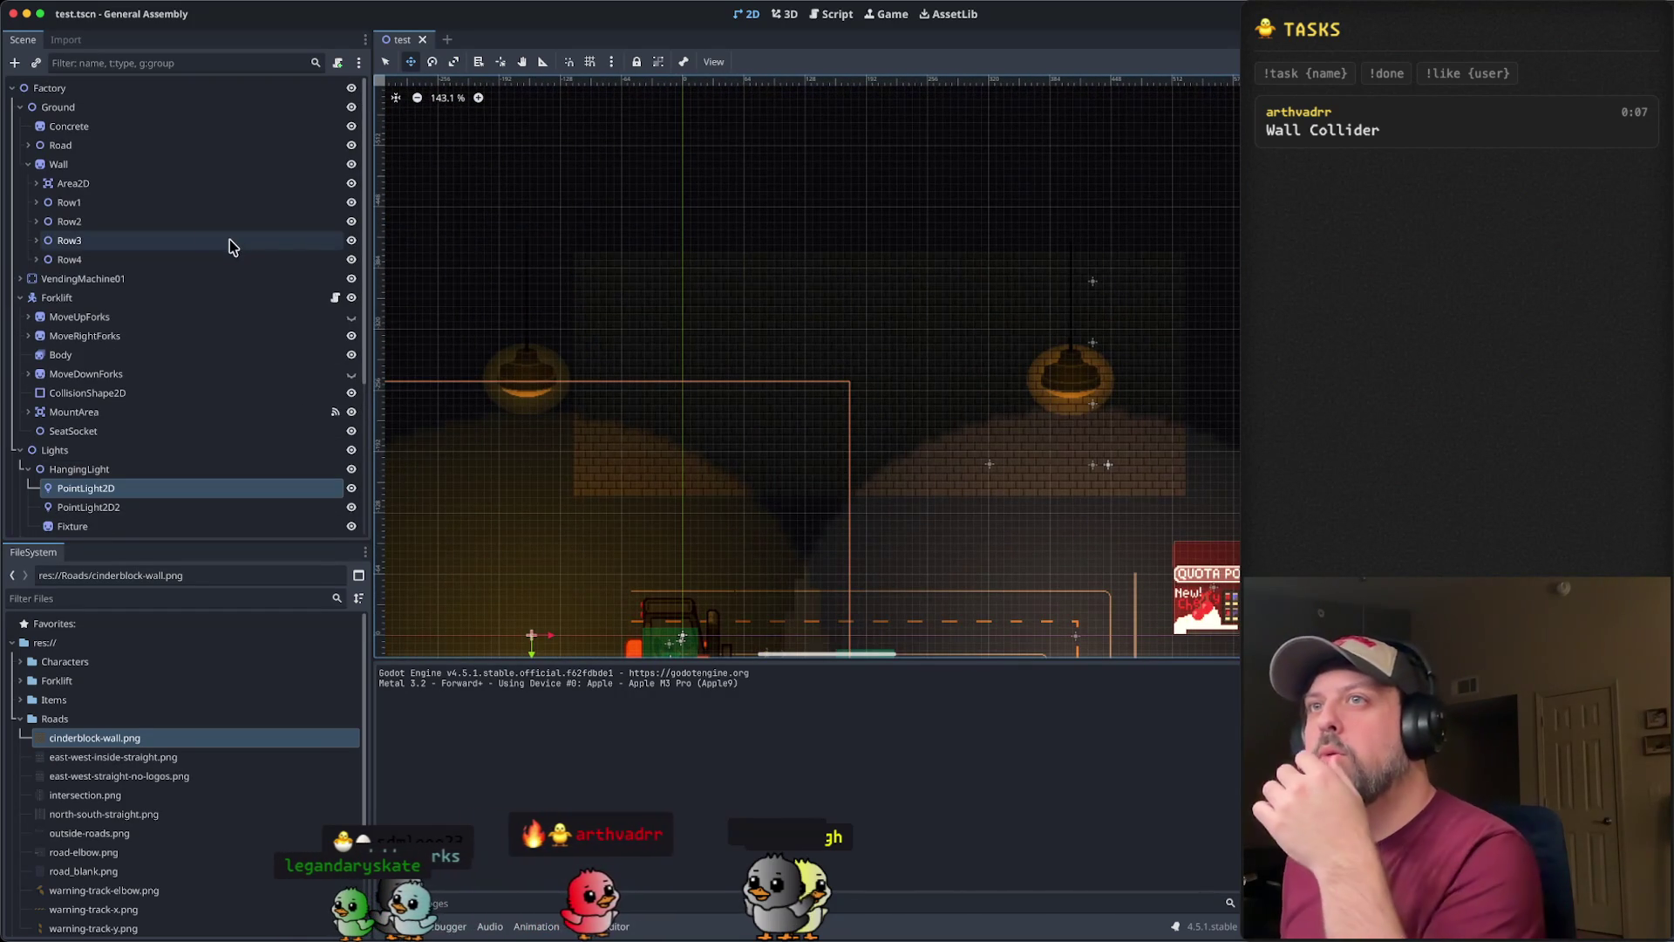
pyautogui.click(29, 164)
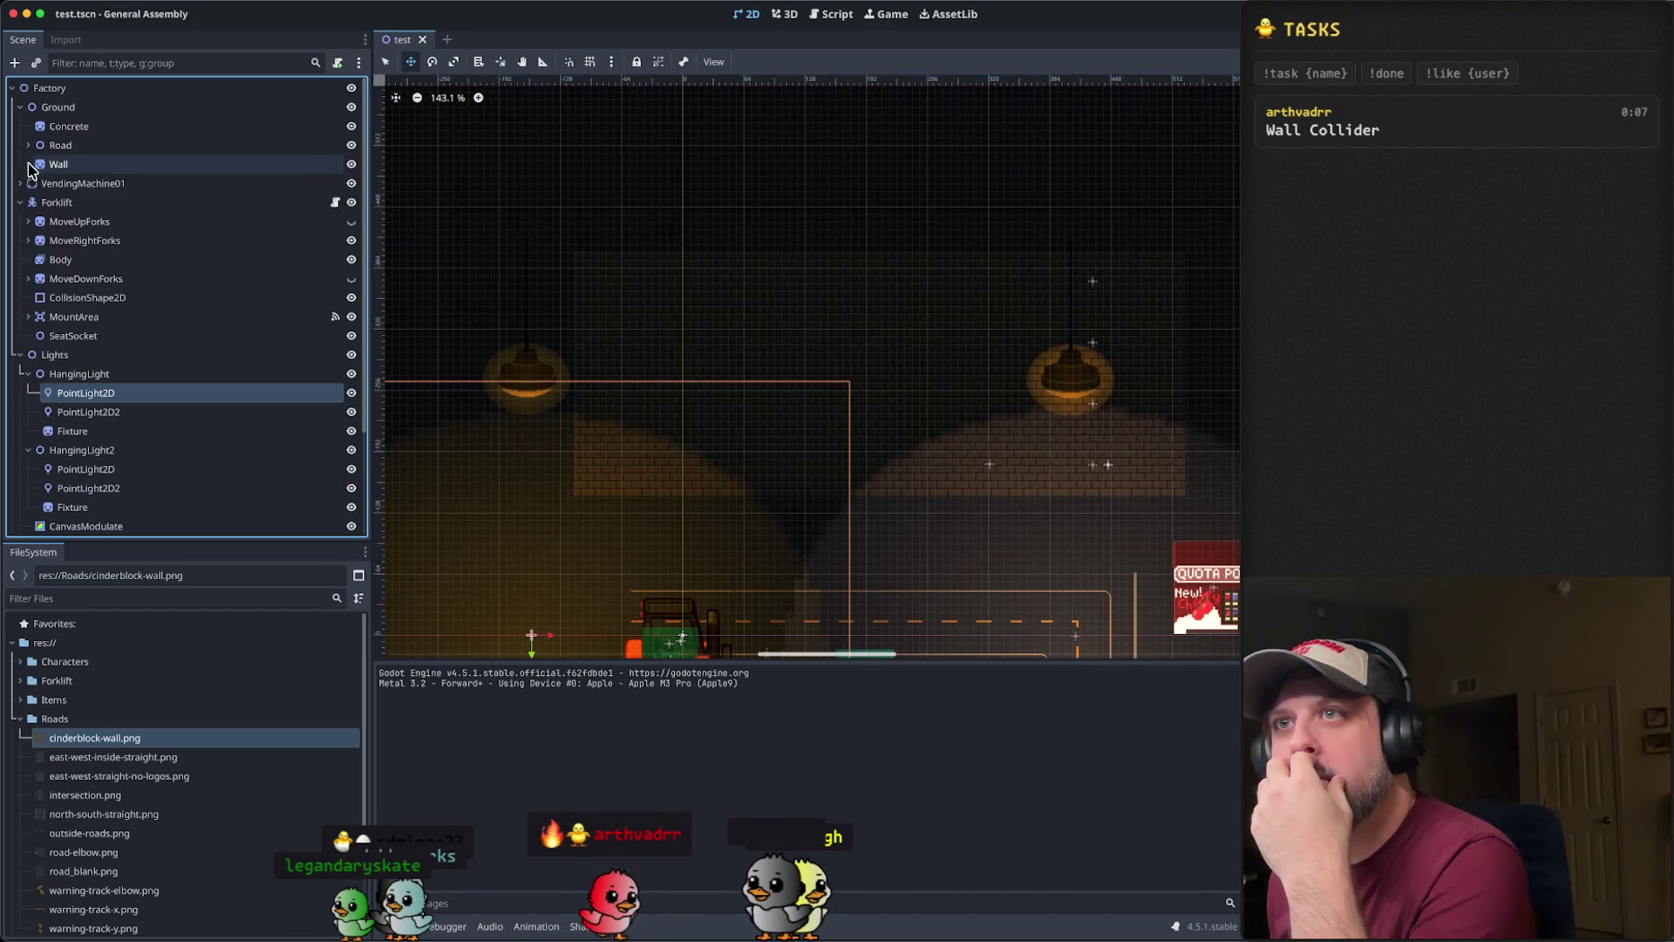
pyautogui.click(87, 164)
pyautogui.scroll(-5, 1158, 523)
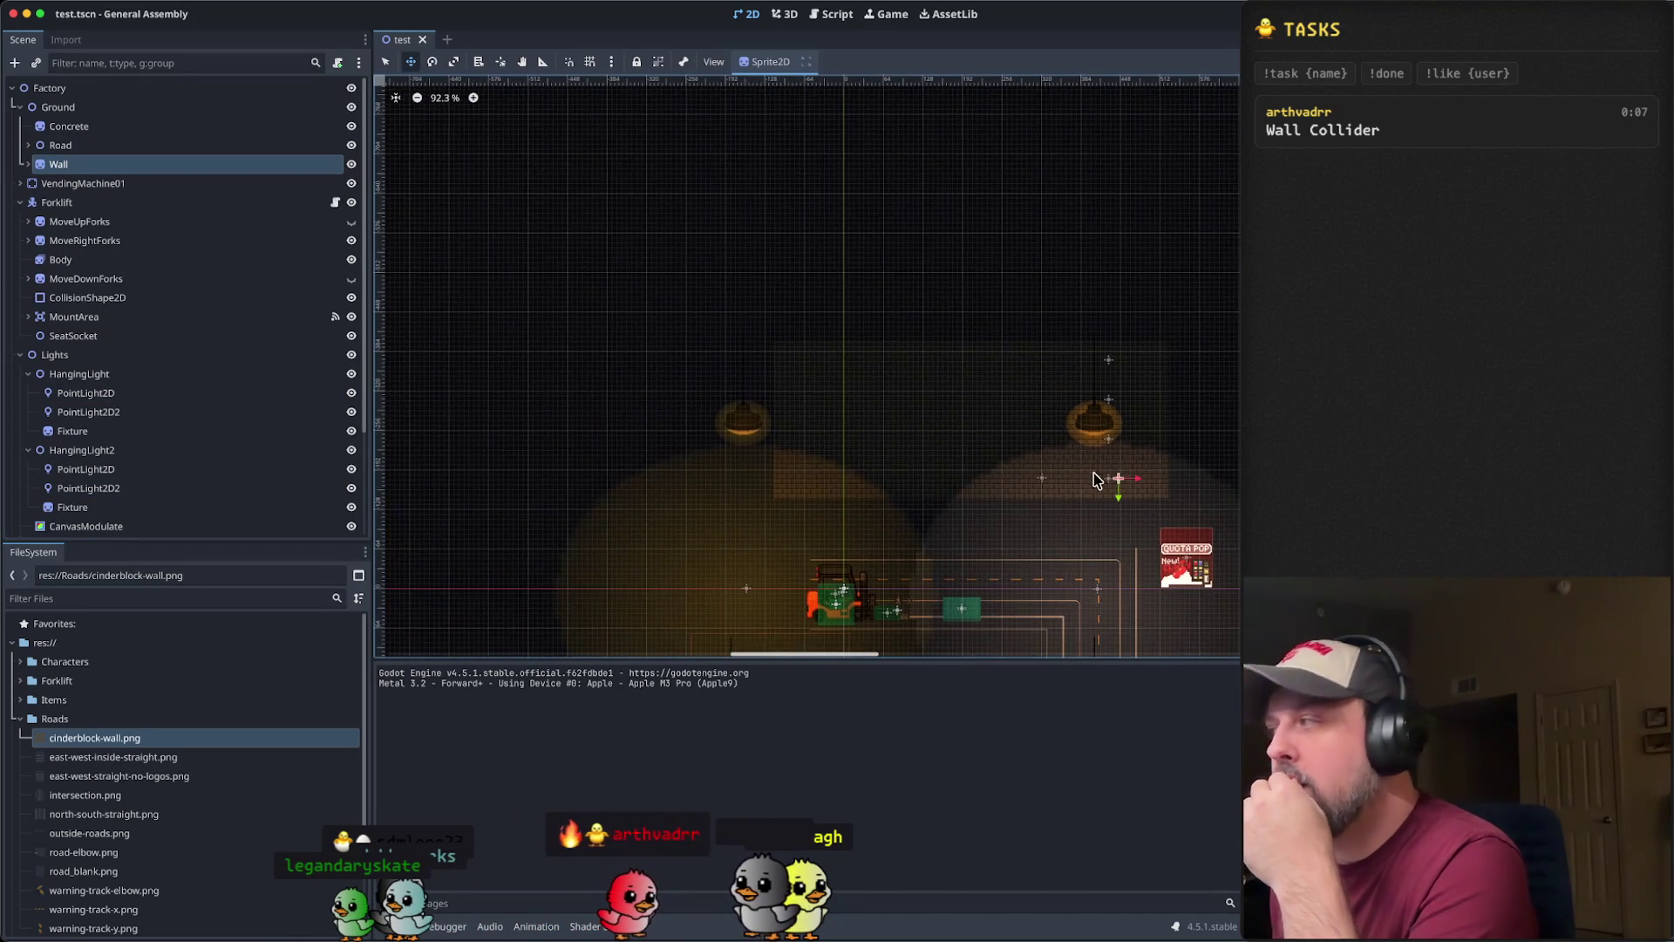
pyautogui.scroll(-3, 1027, 463)
pyautogui.moveTo(953, 429)
pyautogui.mouseDown()
pyautogui.moveTo(862, 388)
pyautogui.moveTo(850, 417)
pyautogui.mouseUp()
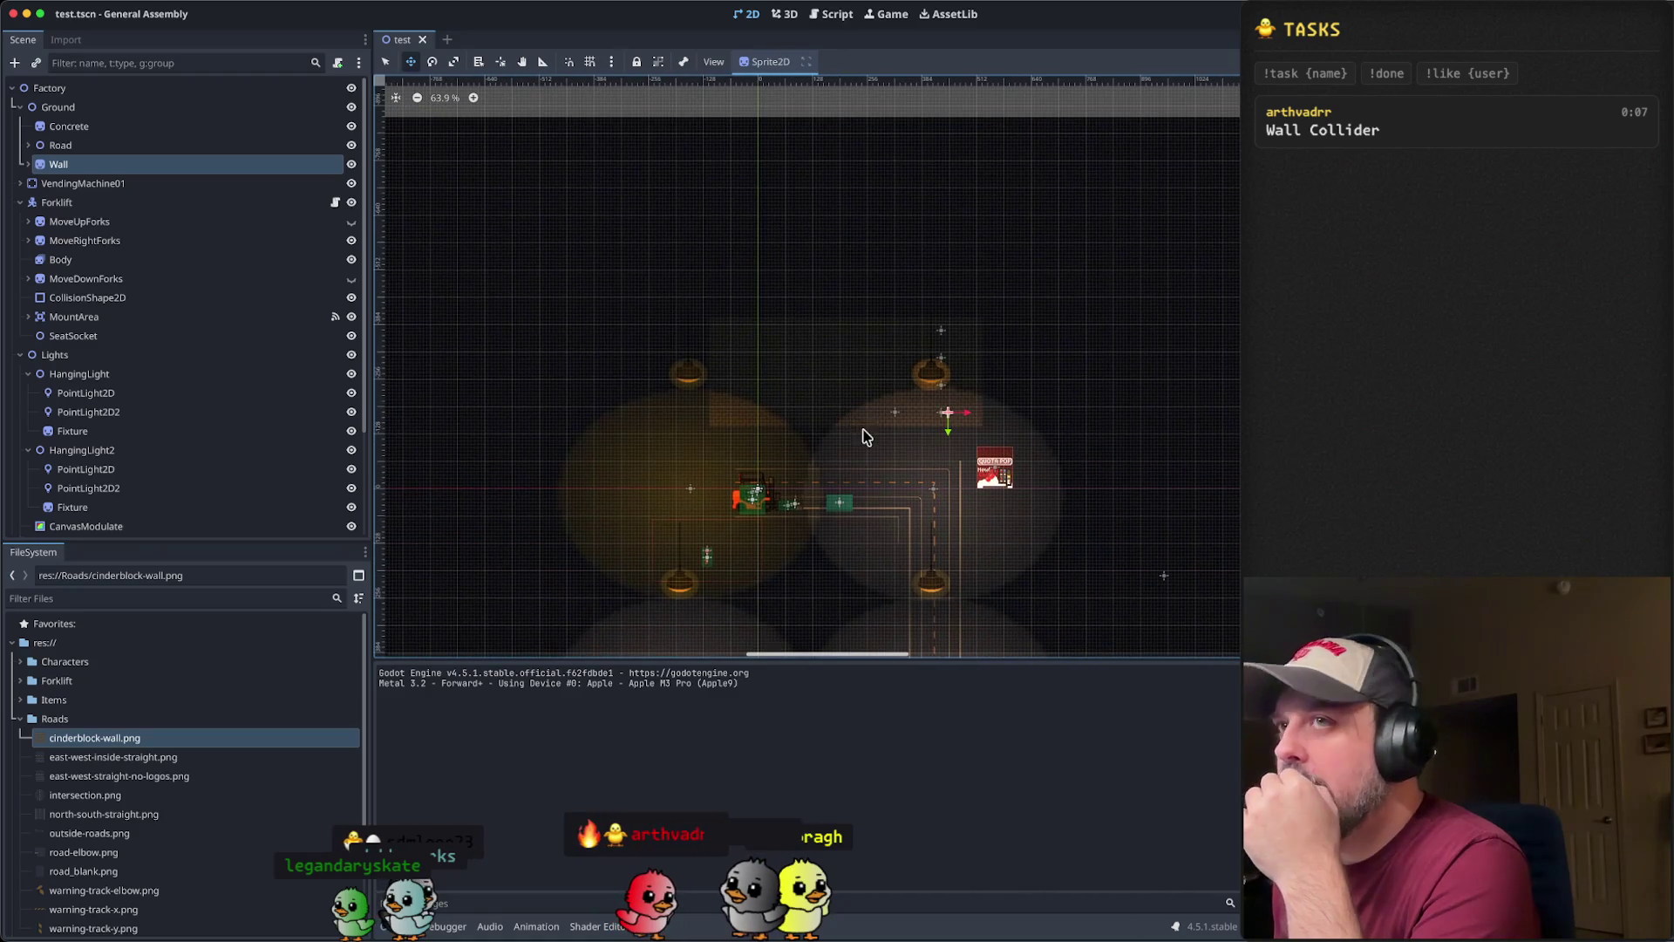
# - Expand Wall again and drag the brick wall sprite down about 92 px
pyautogui.click(122, 148)
pyautogui.click(106, 164)
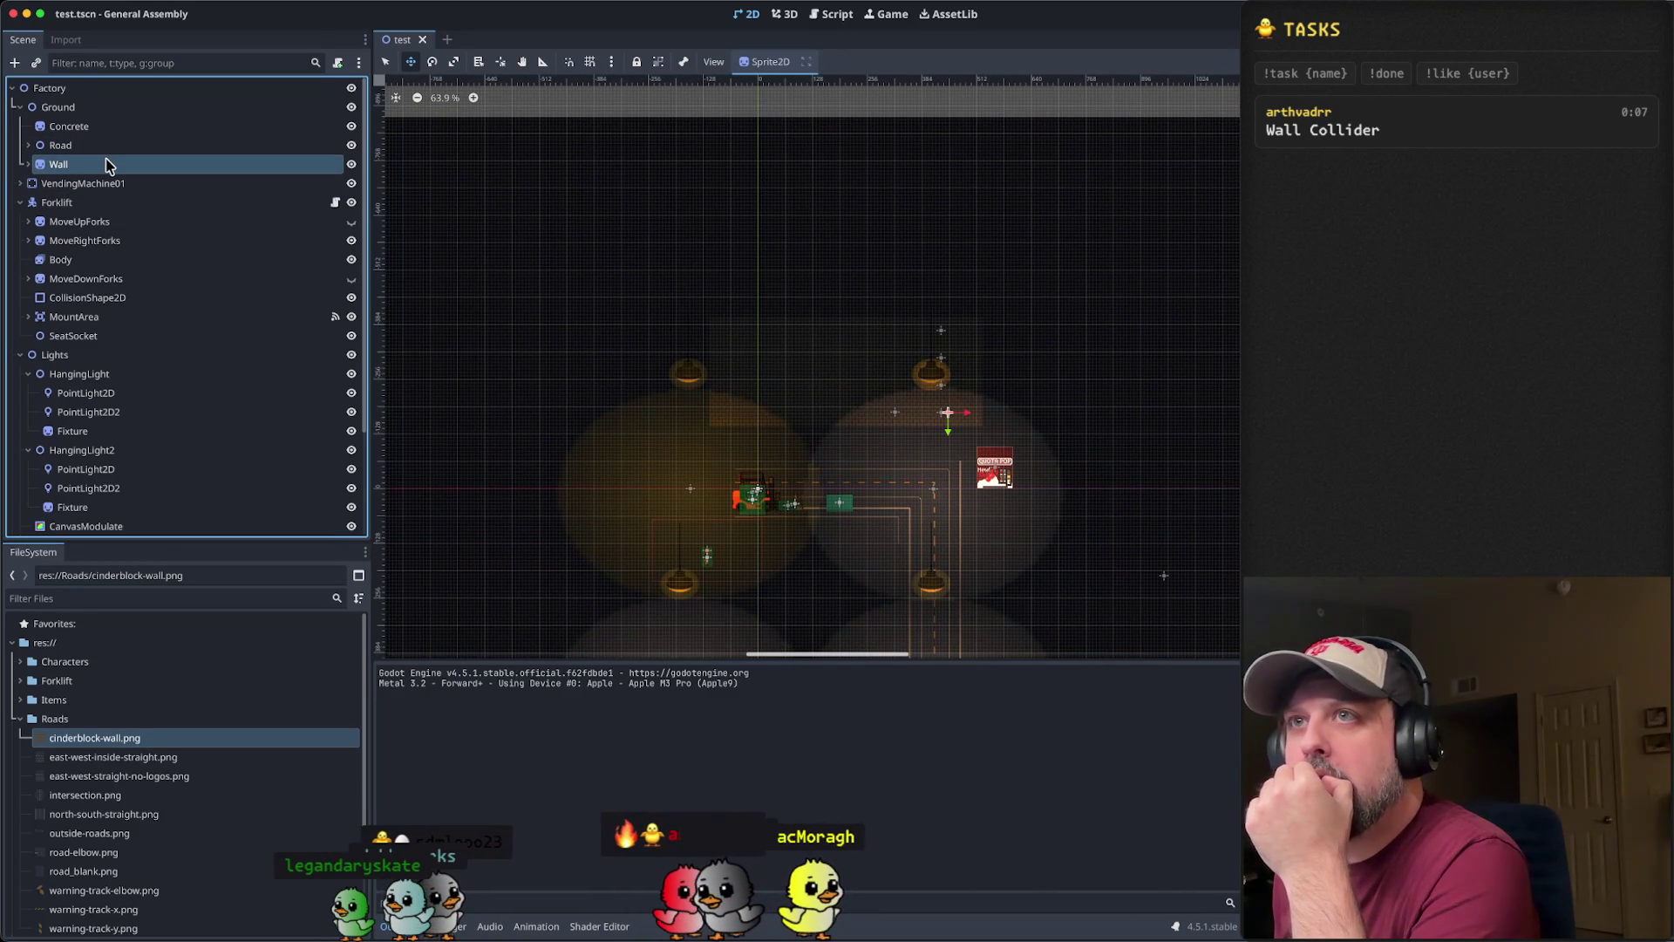
pyautogui.click(28, 165)
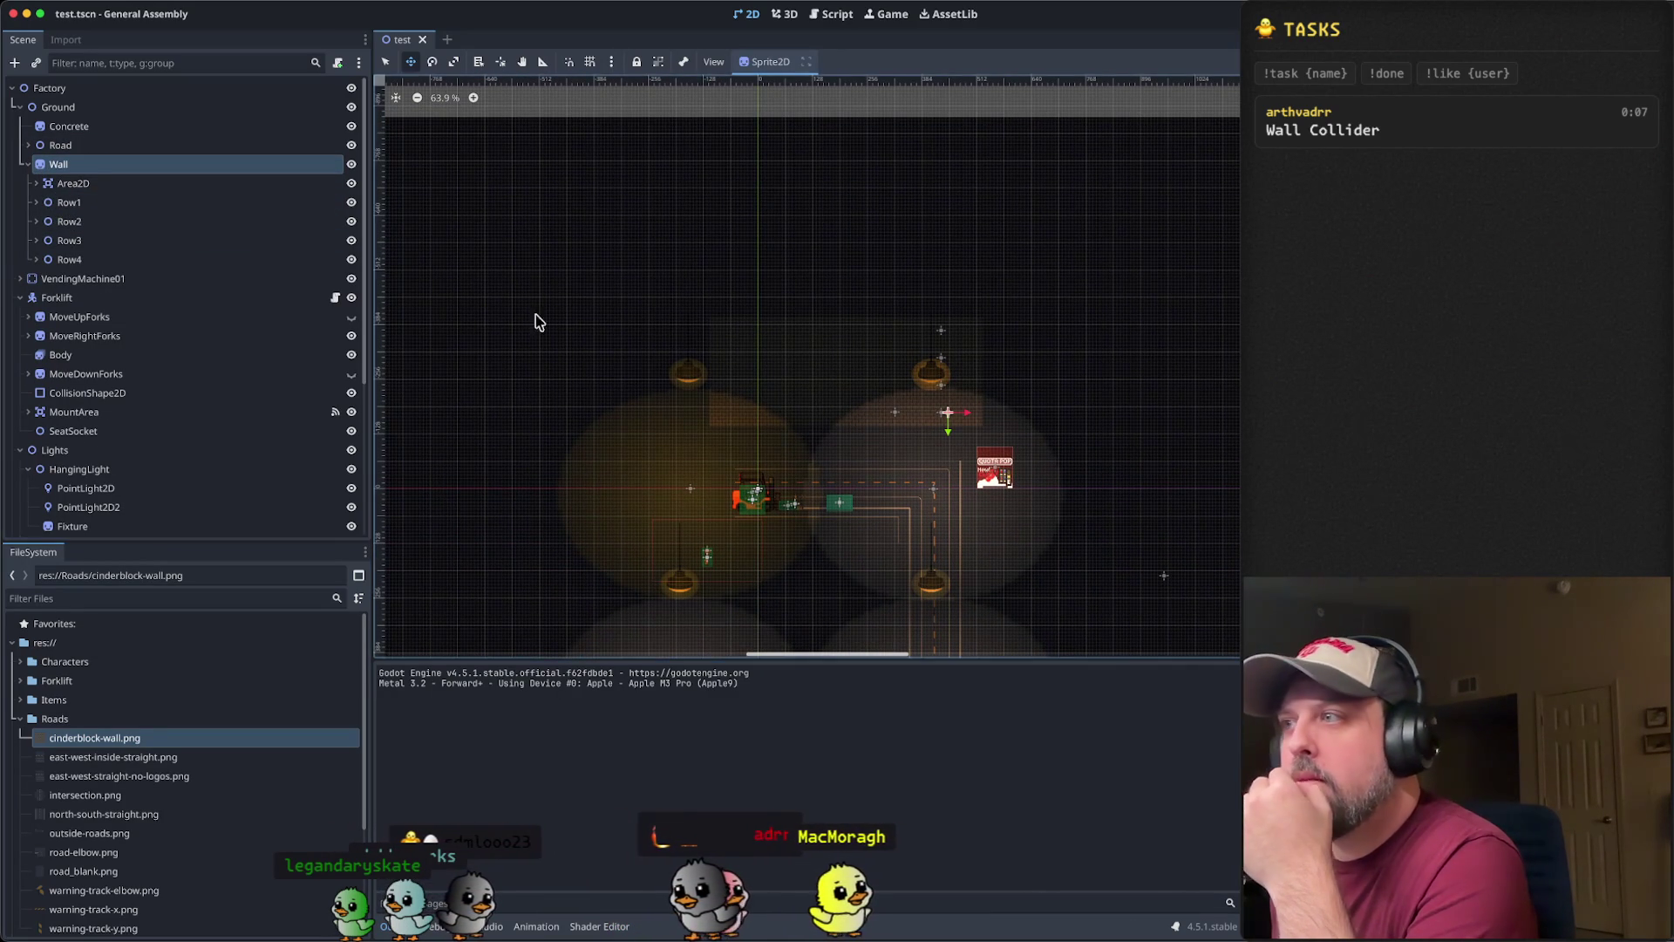
pyautogui.scroll(5, 828, 362)
pyautogui.hscroll(2, 872, 384)
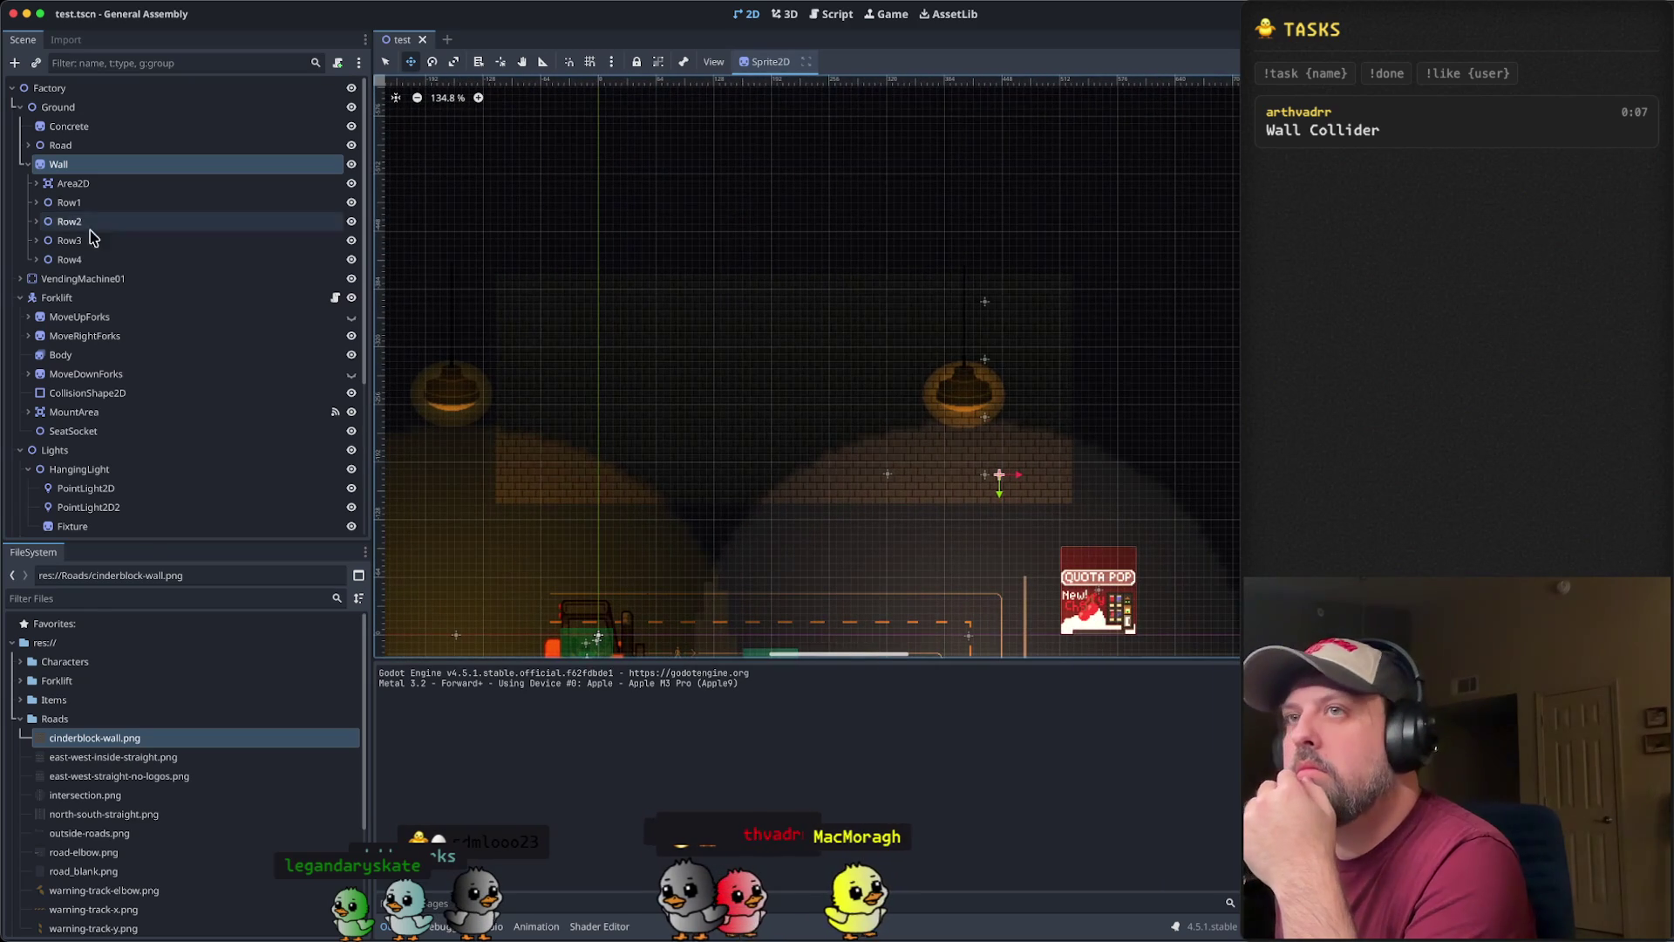
pyautogui.click(55, 164)
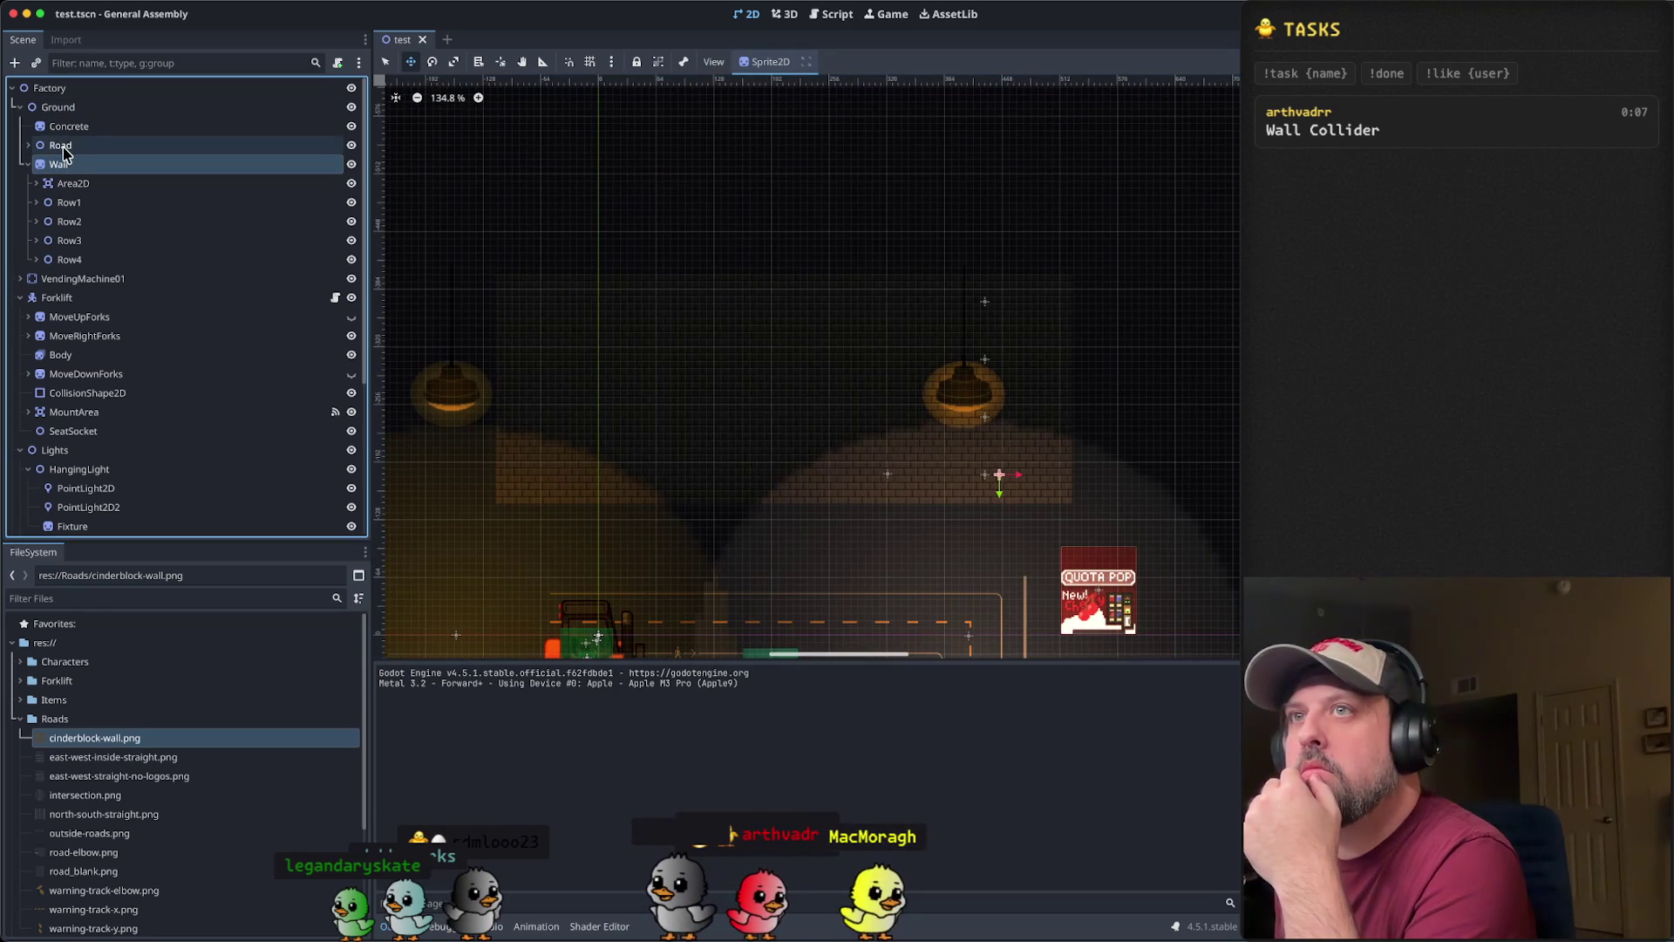
pyautogui.moveTo(993, 495); pyautogui.dragTo(1009, 576)
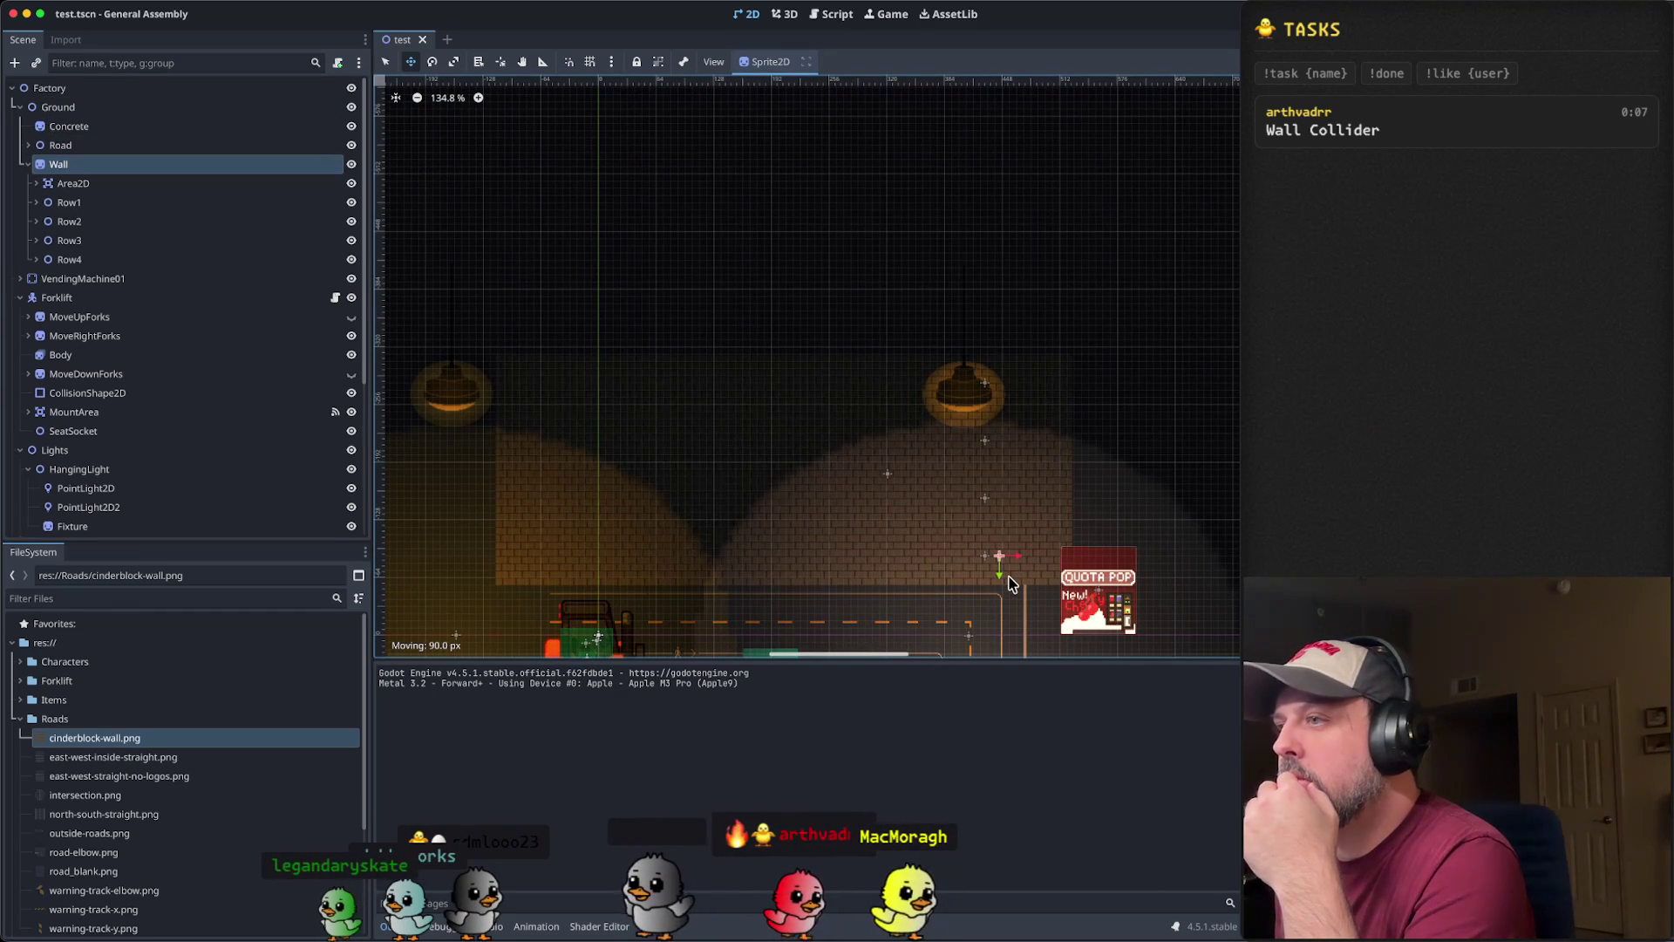
pyautogui.scroll(-5, 878, 456)
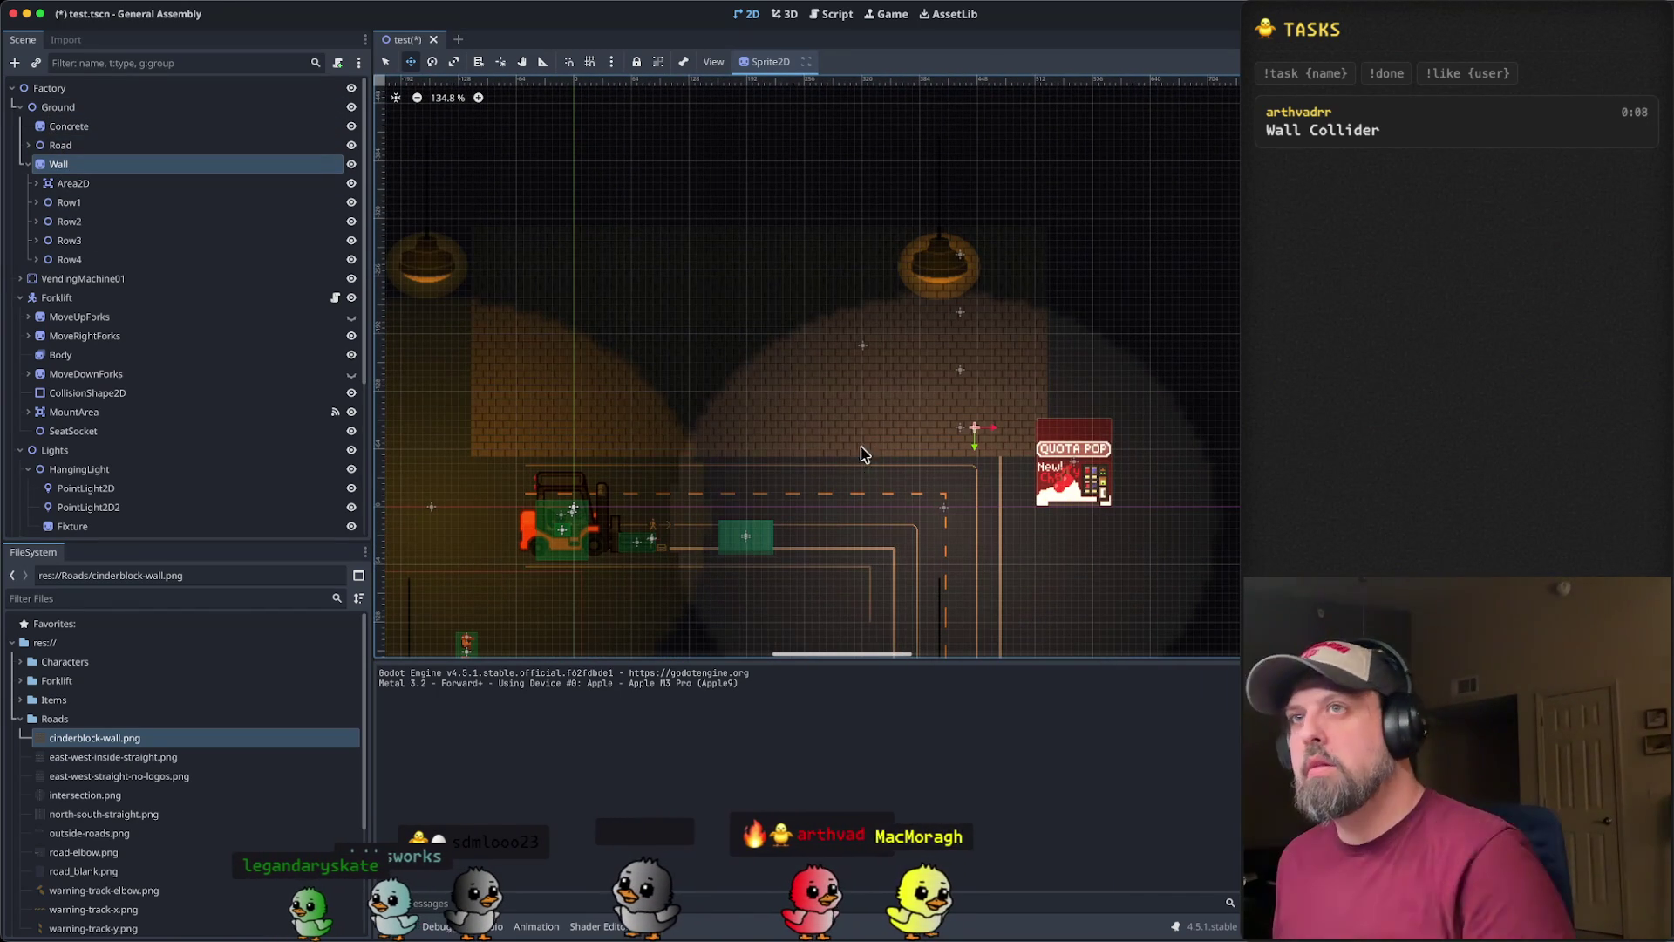
# - Expand Wall > Area2D and select its CollisionShape2D child for editing
pyautogui.click(63, 183)
pyautogui.click(36, 183)
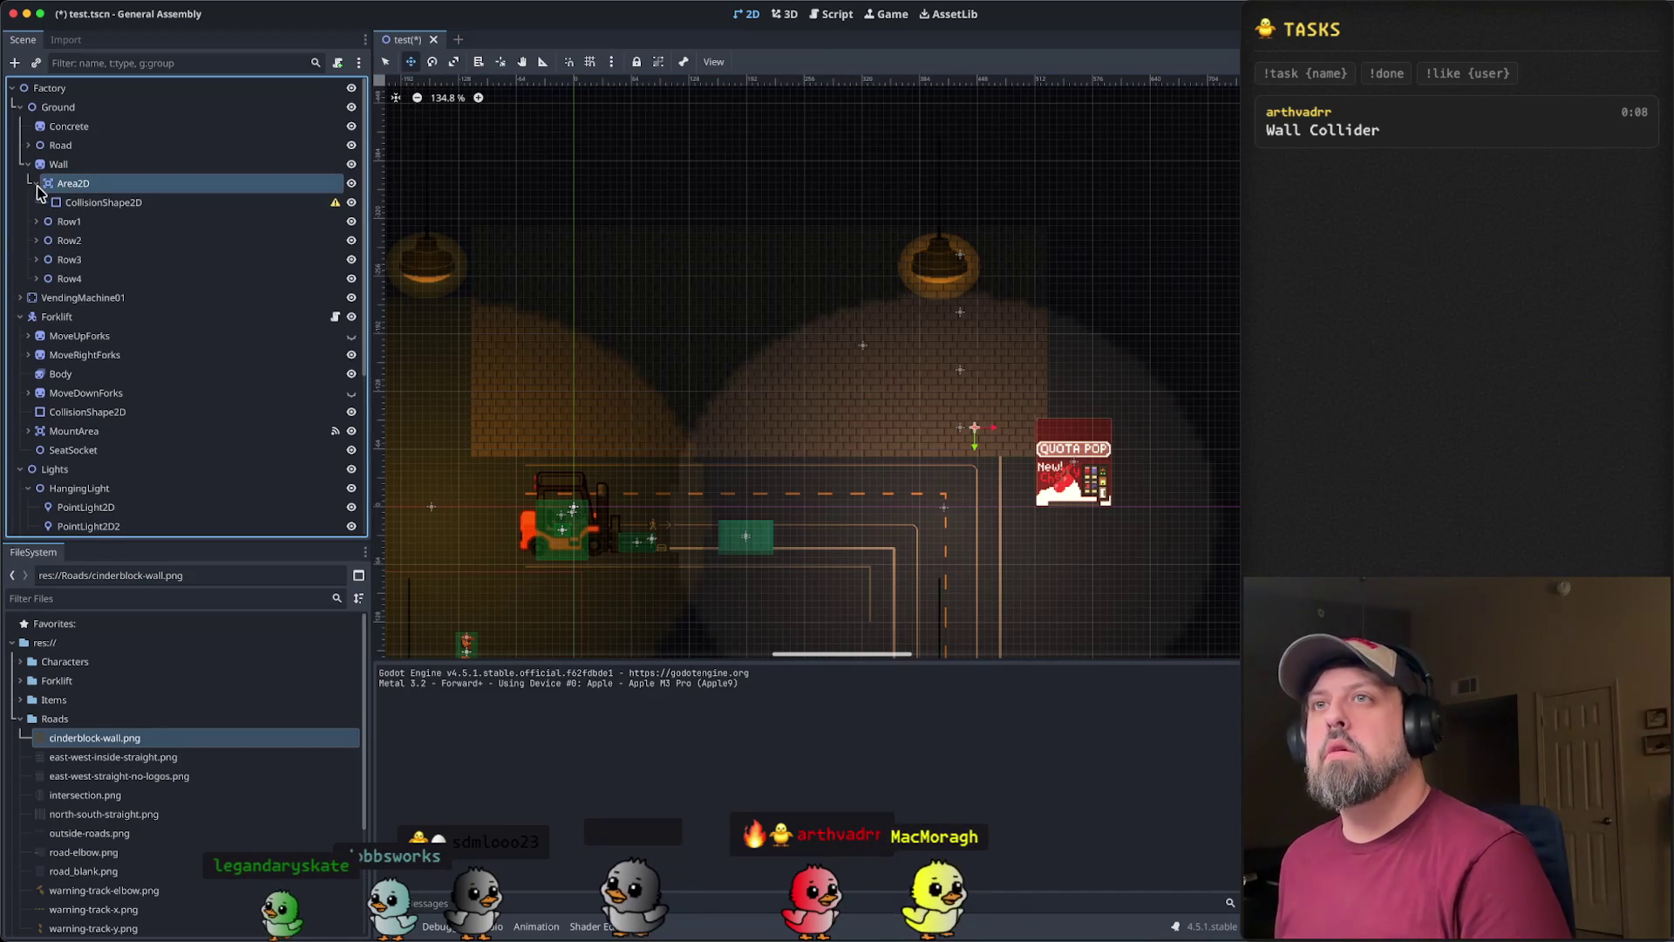
pyautogui.click(87, 202)
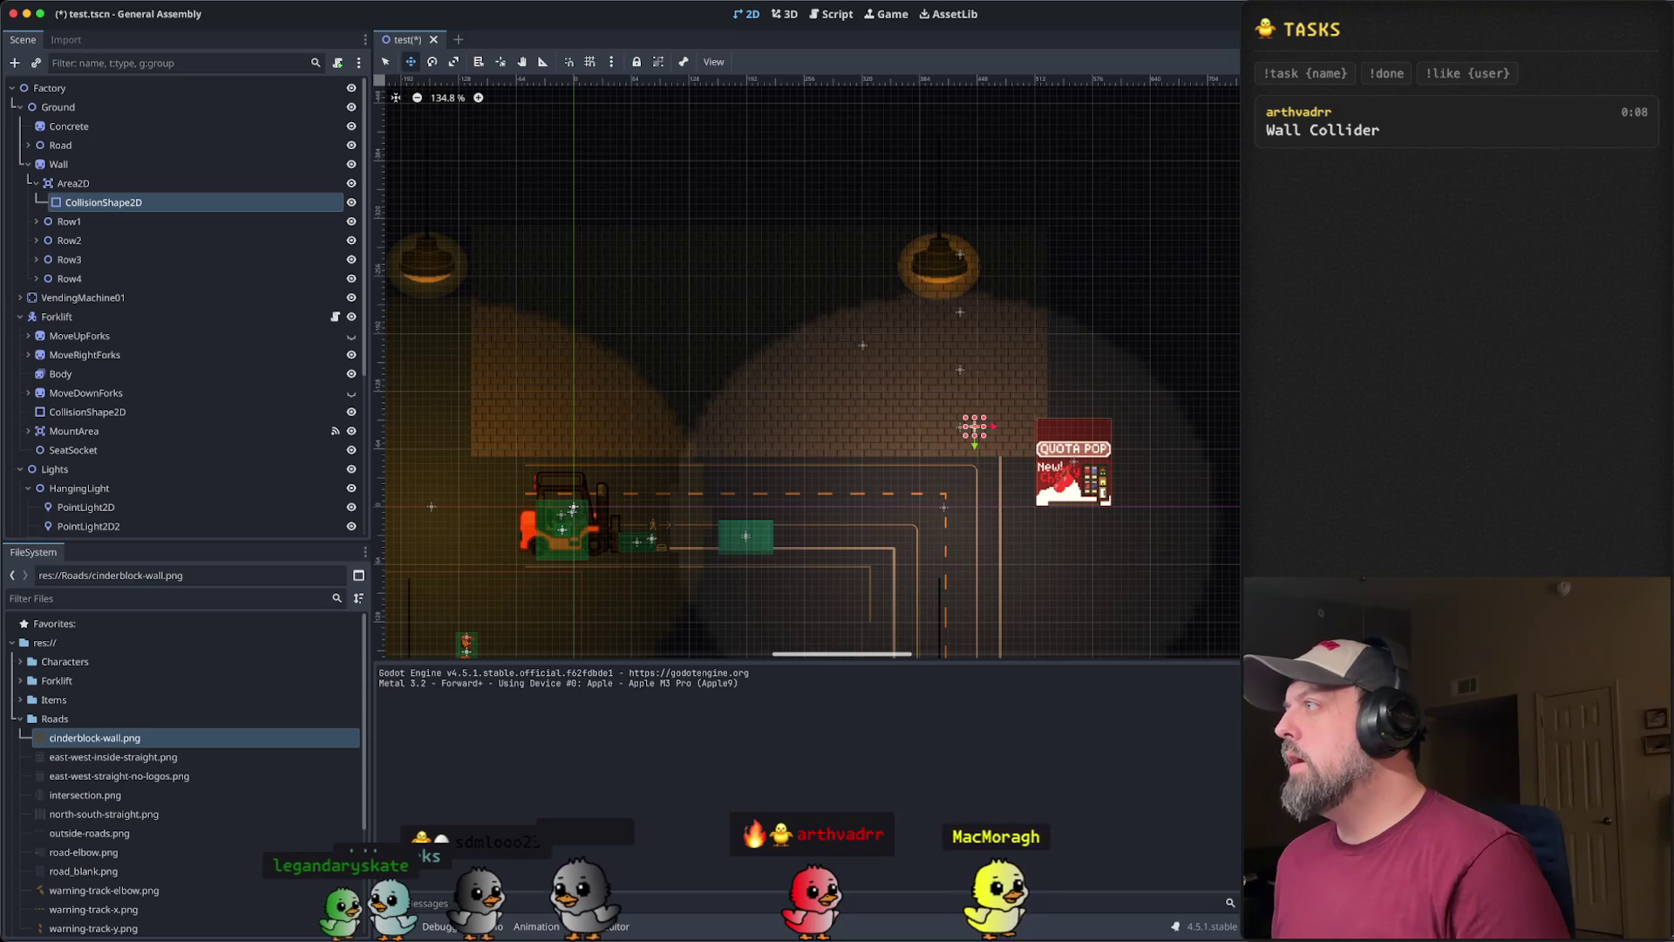
pyautogui.hscroll(-5, 1116, 444)
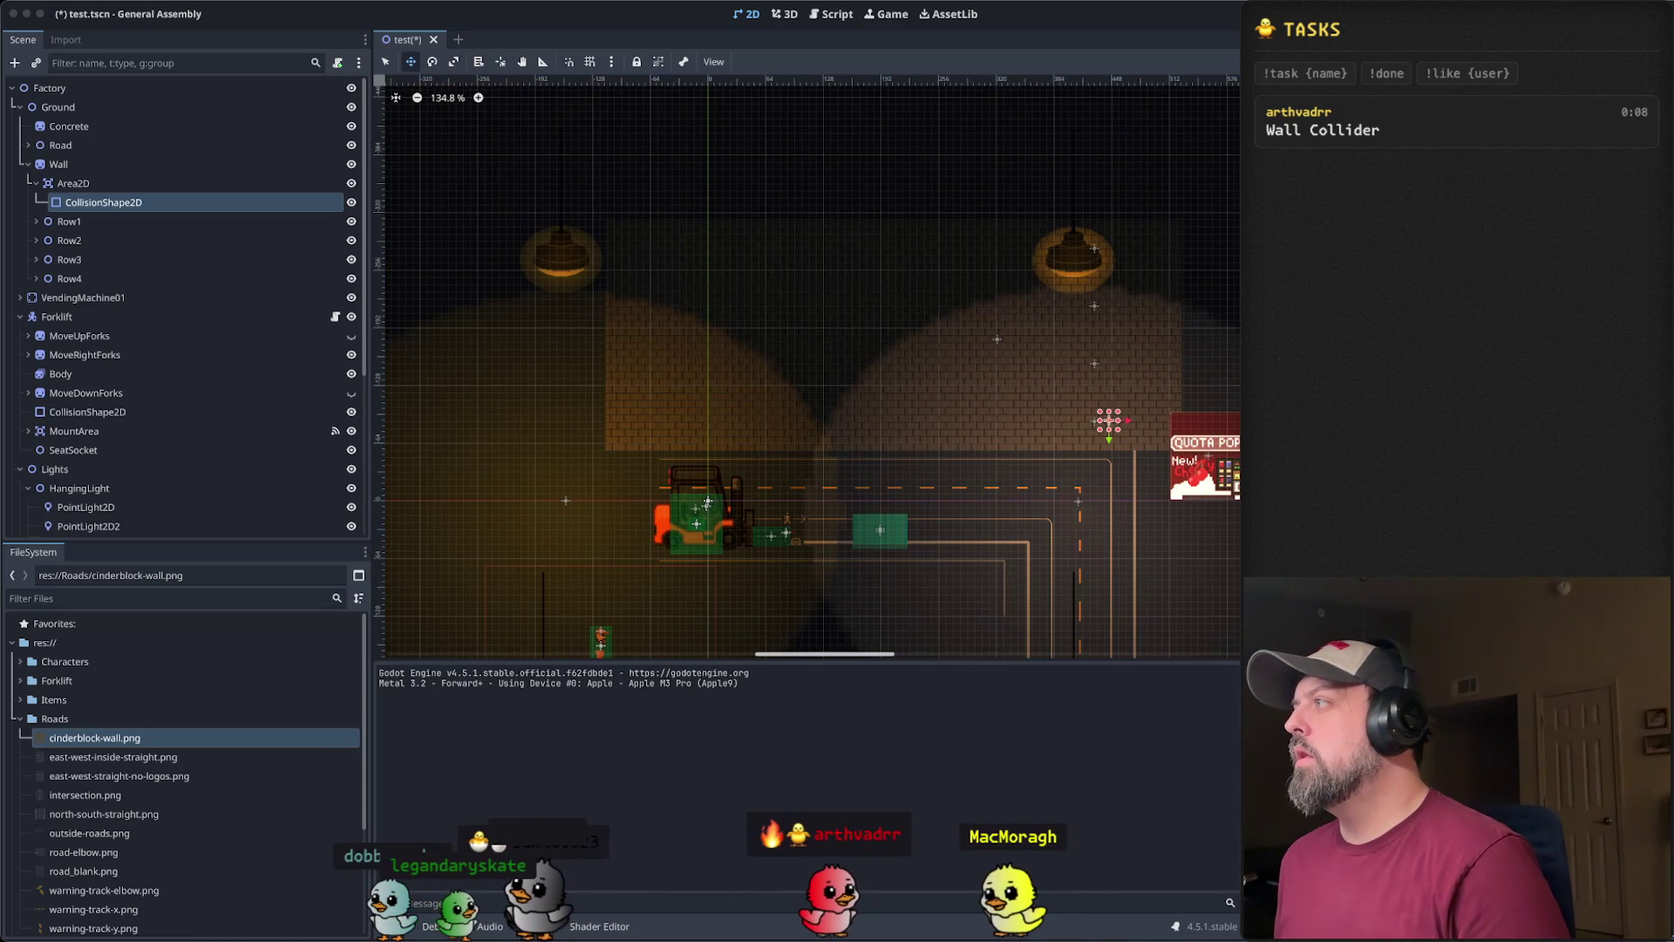
pyautogui.press('super+Tab')
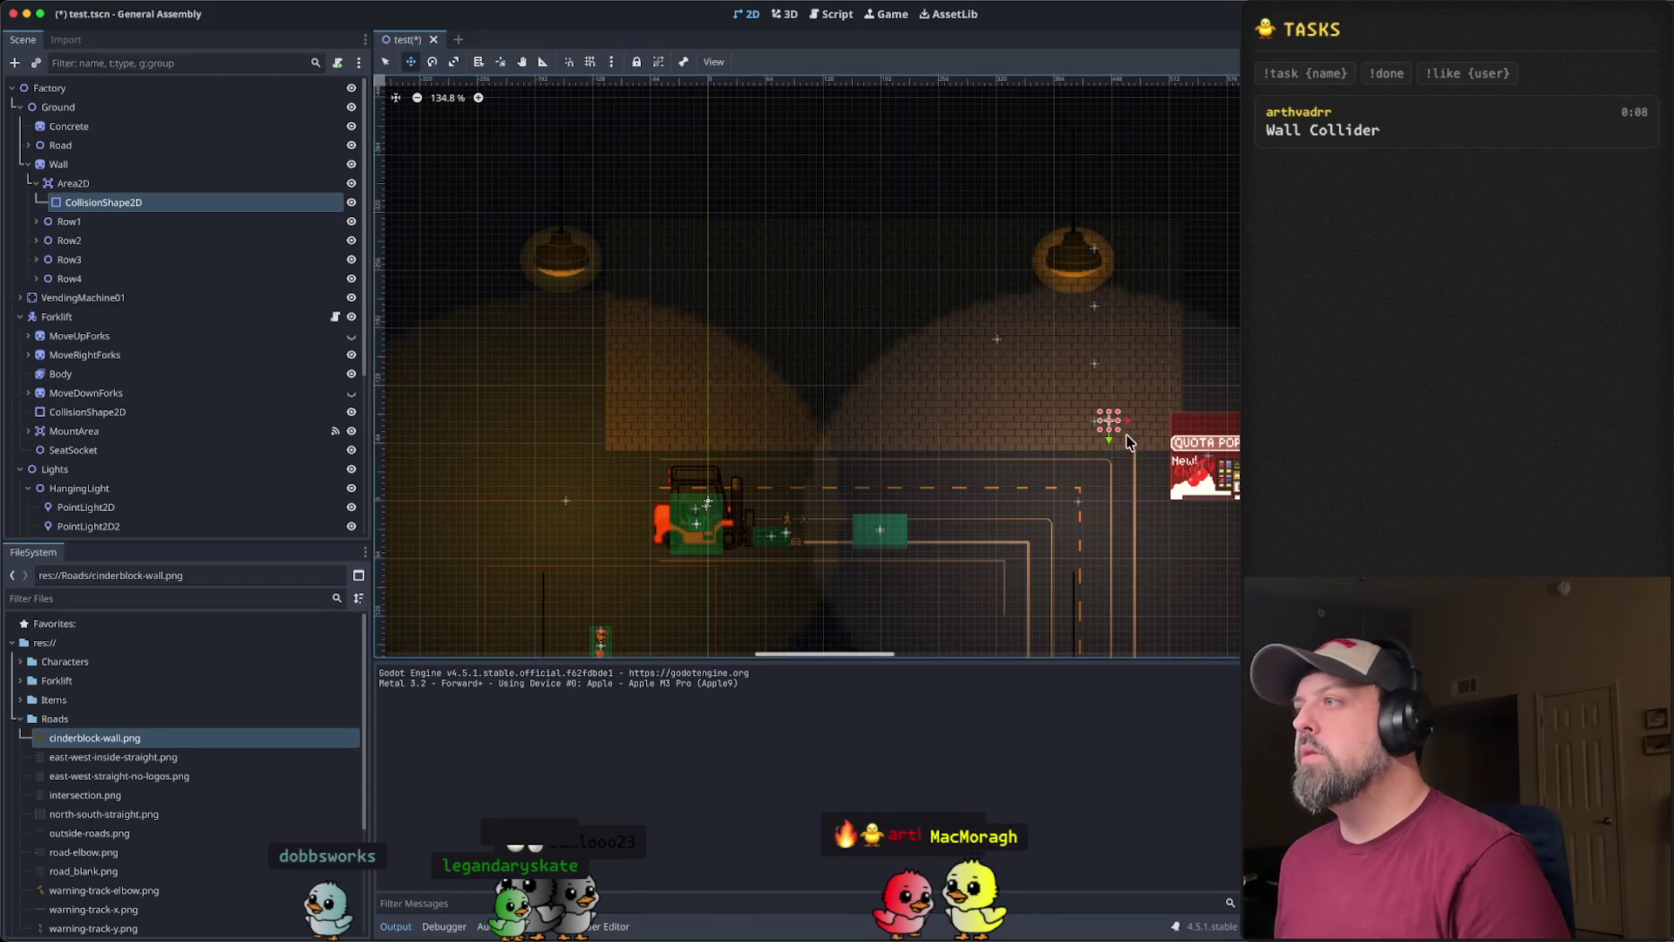
# - Move the collision shape onto the wall and pull its bottom-left corner to the wall's edge
pyautogui.moveTo(1114, 444)
pyautogui.mouseDown()
pyautogui.moveTo(1110, 410)
pyautogui.moveTo(1016, 370)
pyautogui.moveTo(931, 363)
pyautogui.moveTo(975, 357)
pyautogui.moveTo(763, 342)
pyautogui.mouseUp()
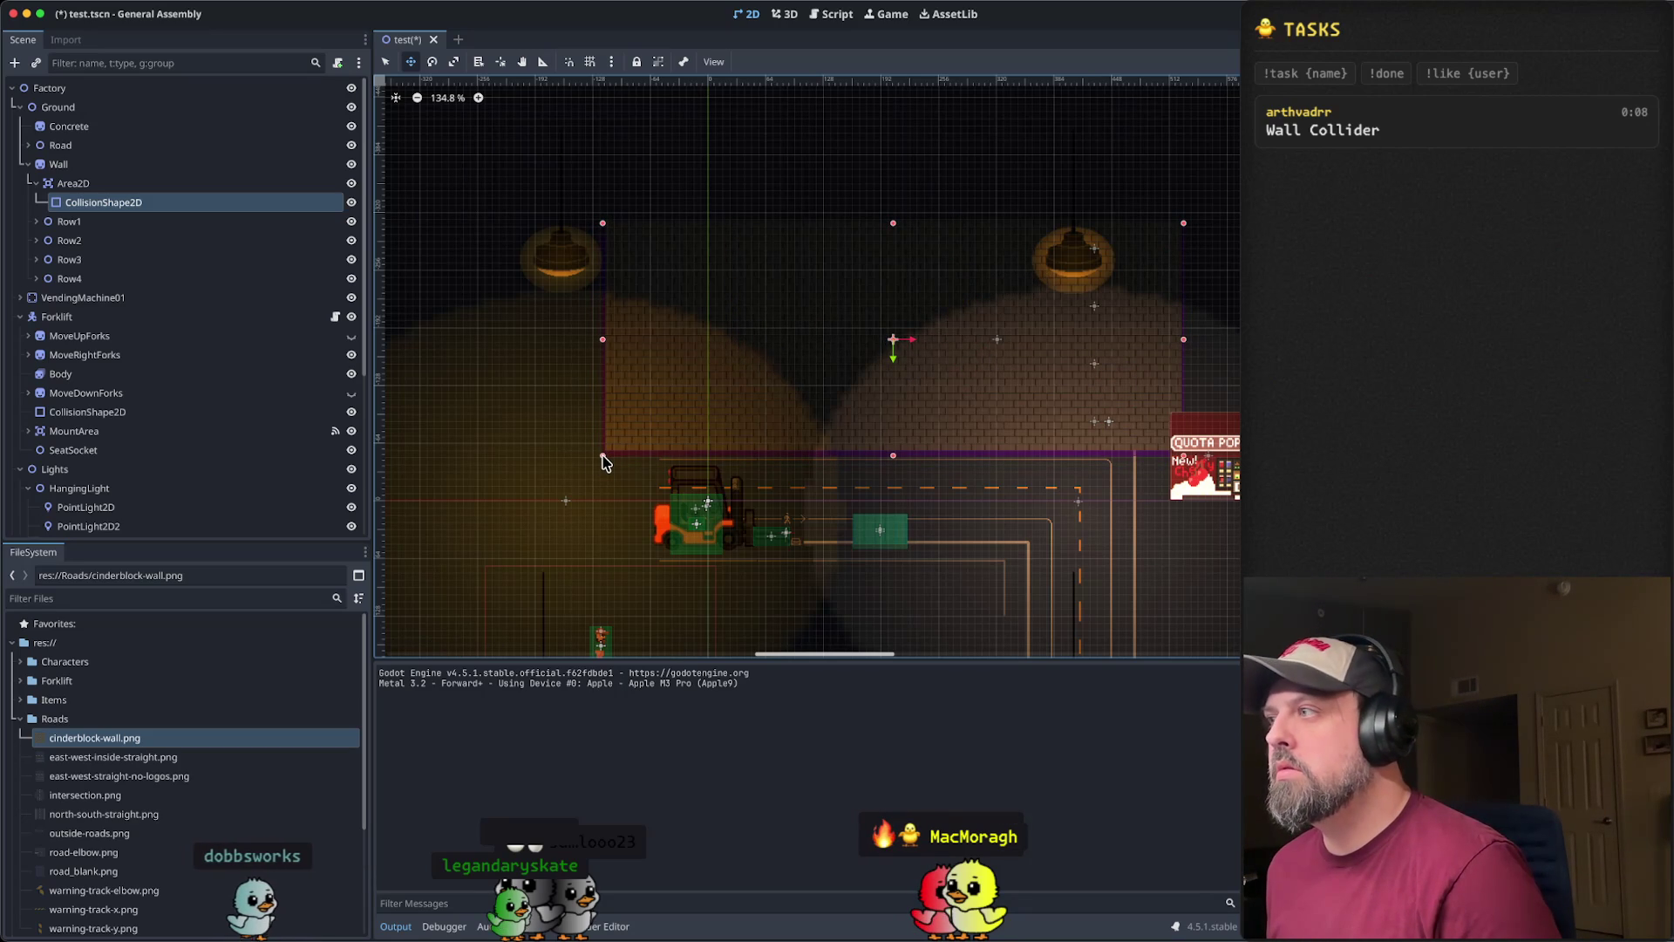
pyautogui.scroll(9, 663, 381)
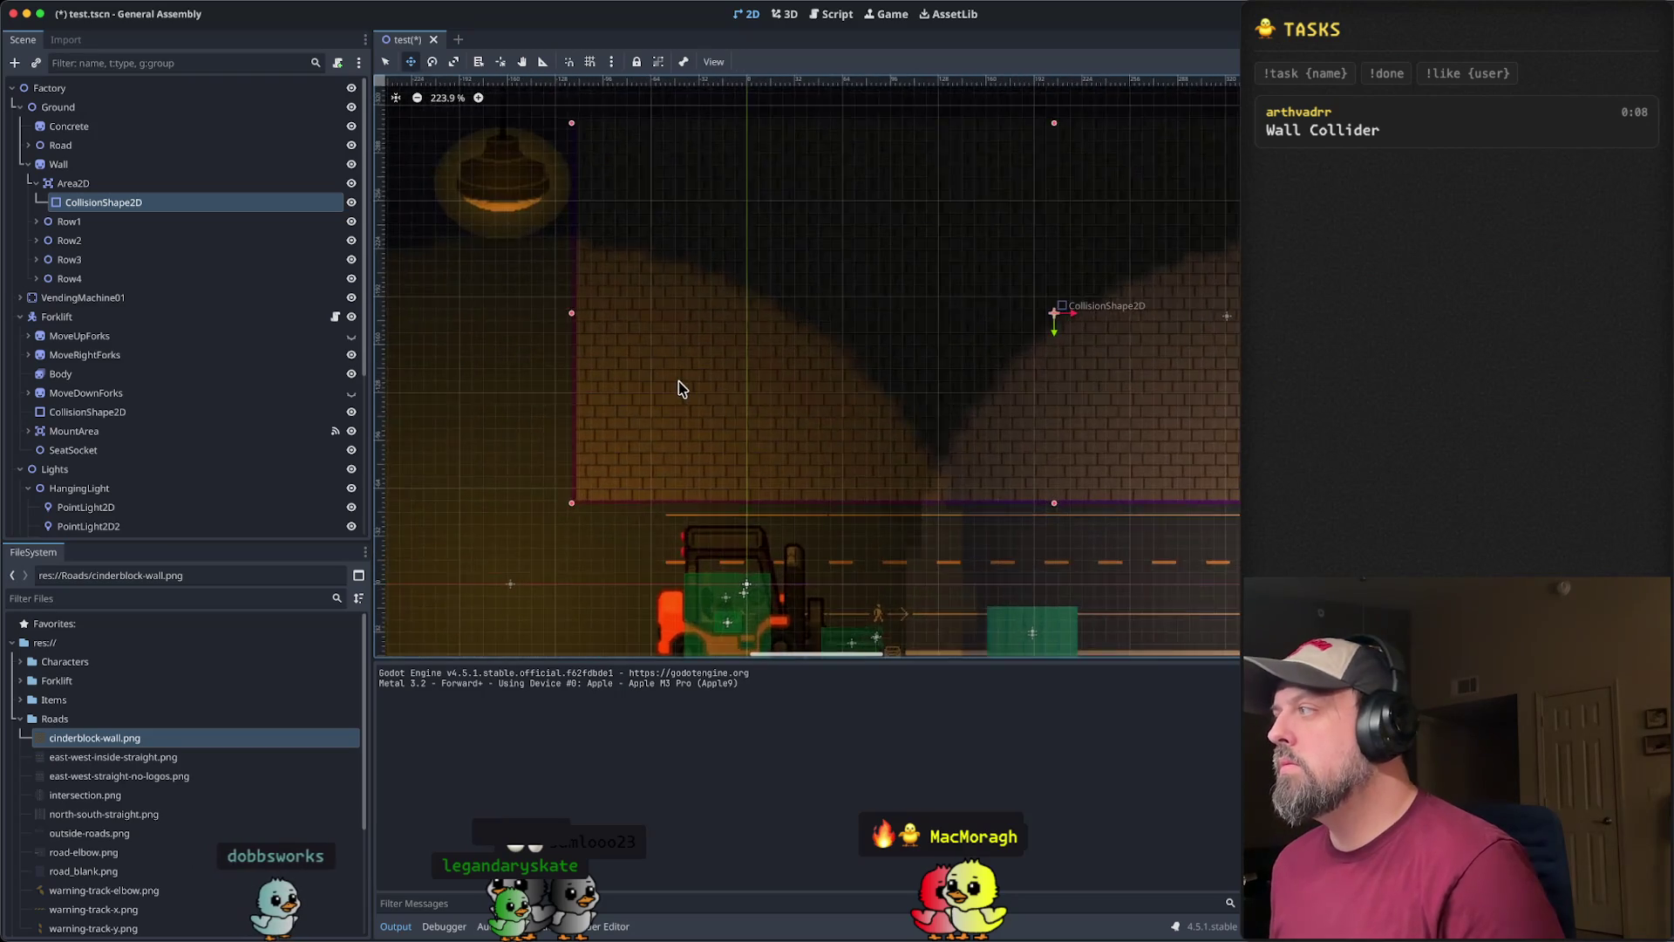
pyautogui.moveTo(639, 377)
pyautogui.mouseDown()
pyautogui.moveTo(864, 353)
pyautogui.moveTo(897, 373)
pyautogui.mouseUp()
pyautogui.scroll(9, 822, 523)
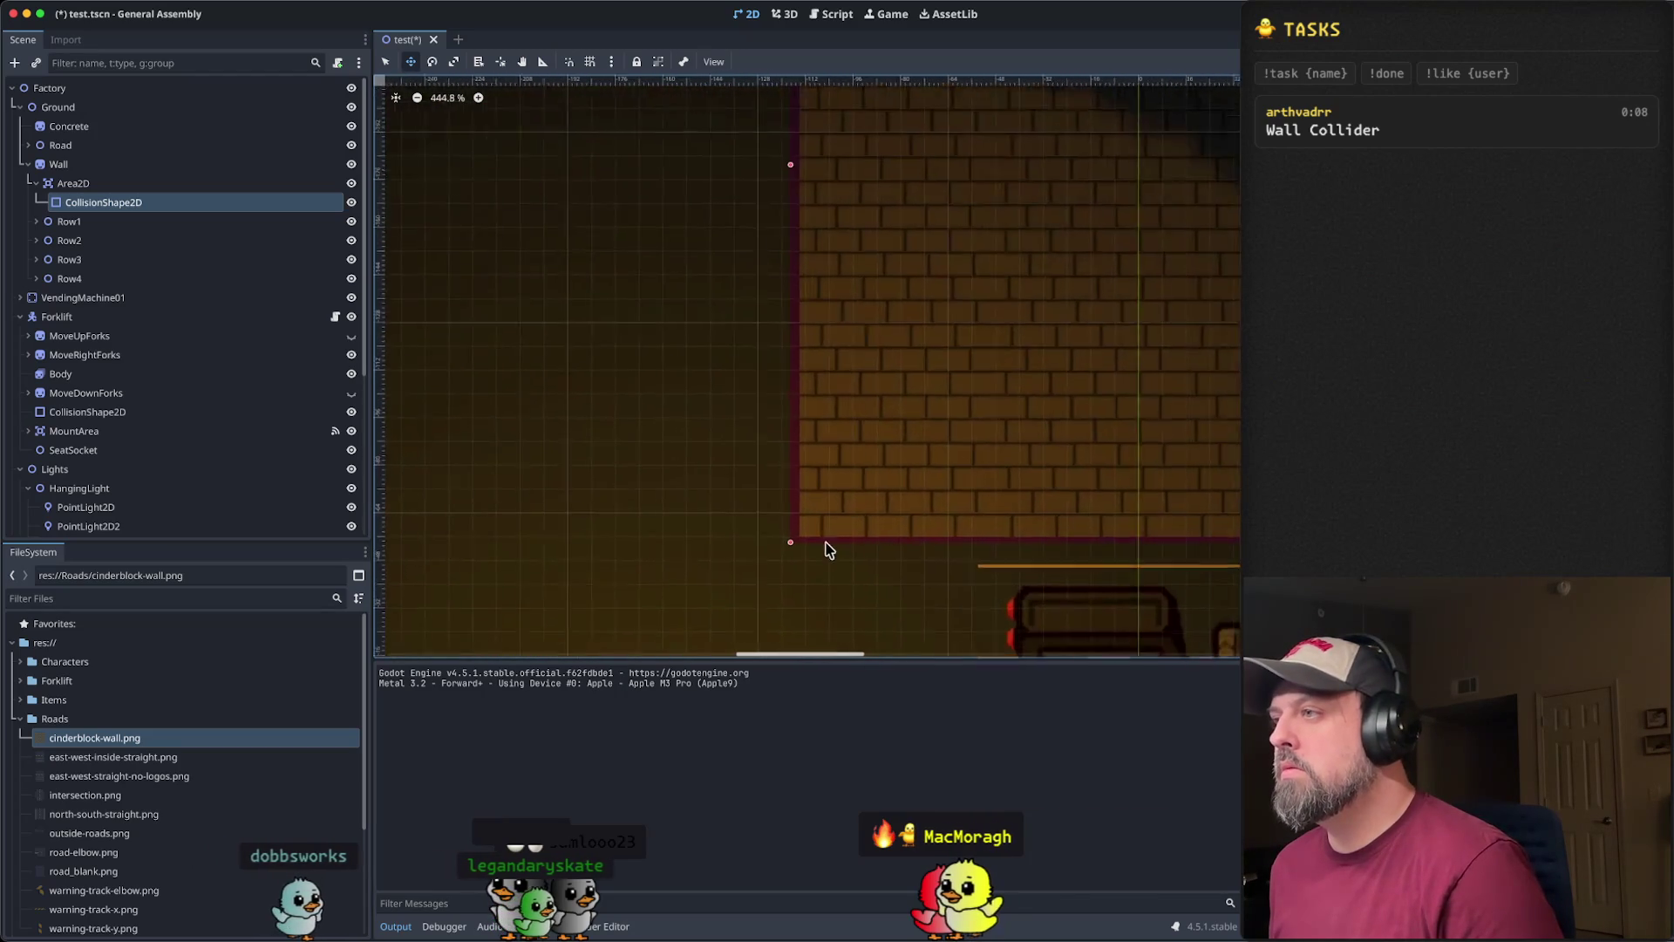
pyautogui.scroll(5, 793, 478)
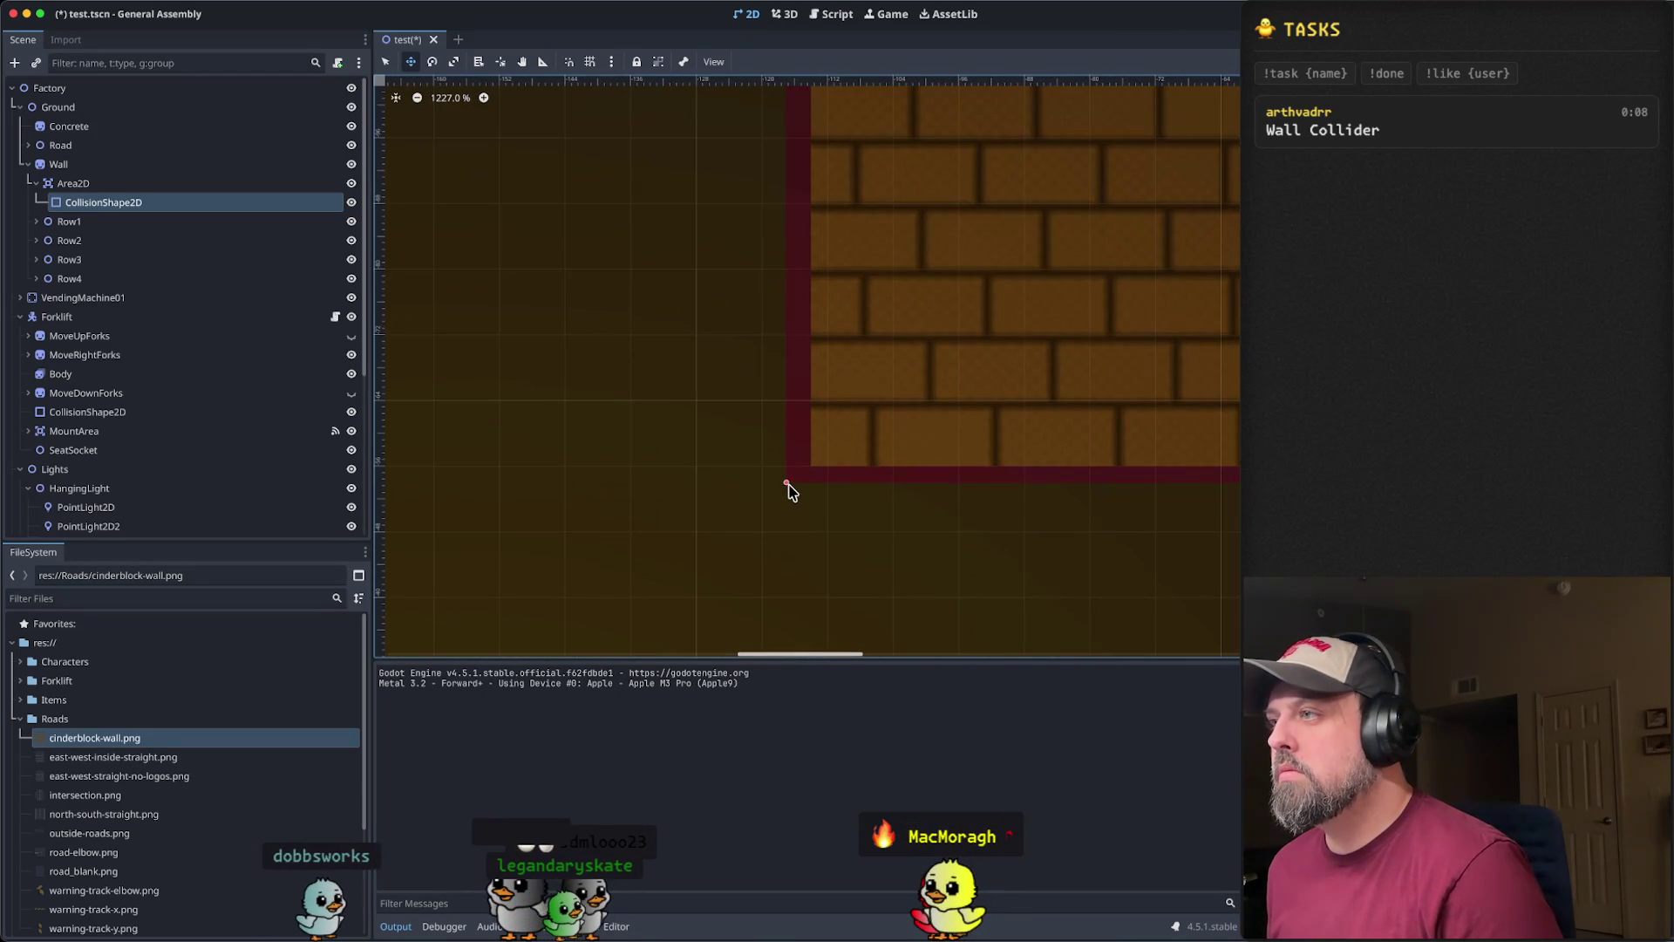
pyautogui.moveTo(803, 474); pyautogui.dragTo(811, 468)
# - Check the top-right corner fit, then save and run test.tscn
pyautogui.scroll(-13, 997, 381)
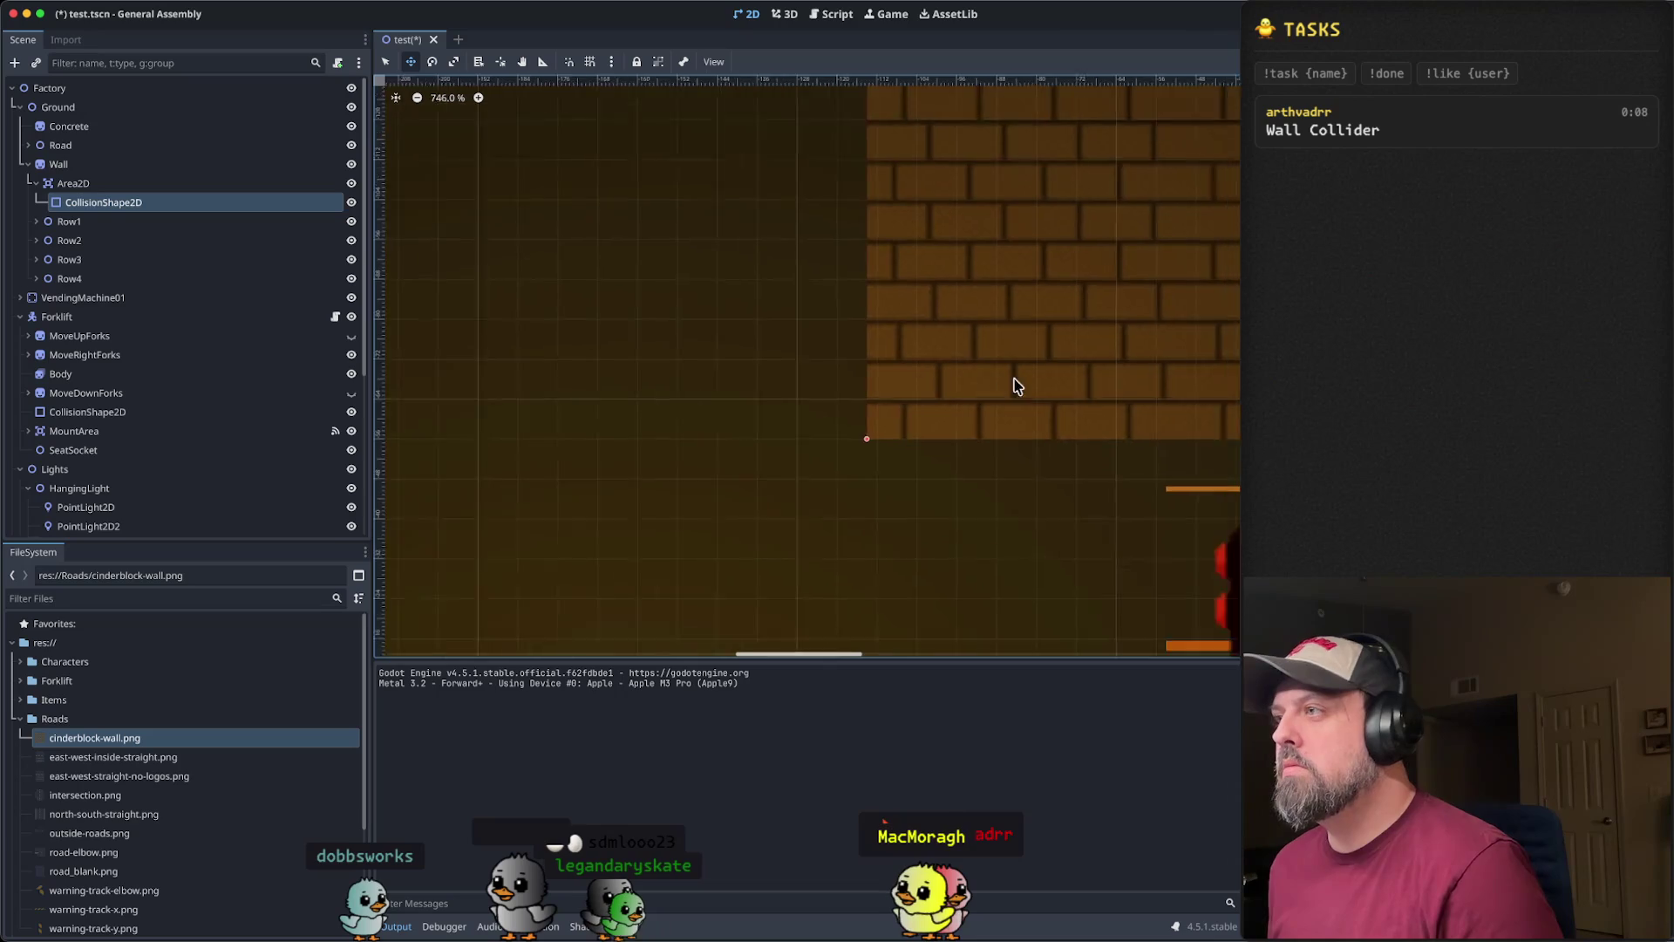
pyautogui.hscroll(10, 1124, 309)
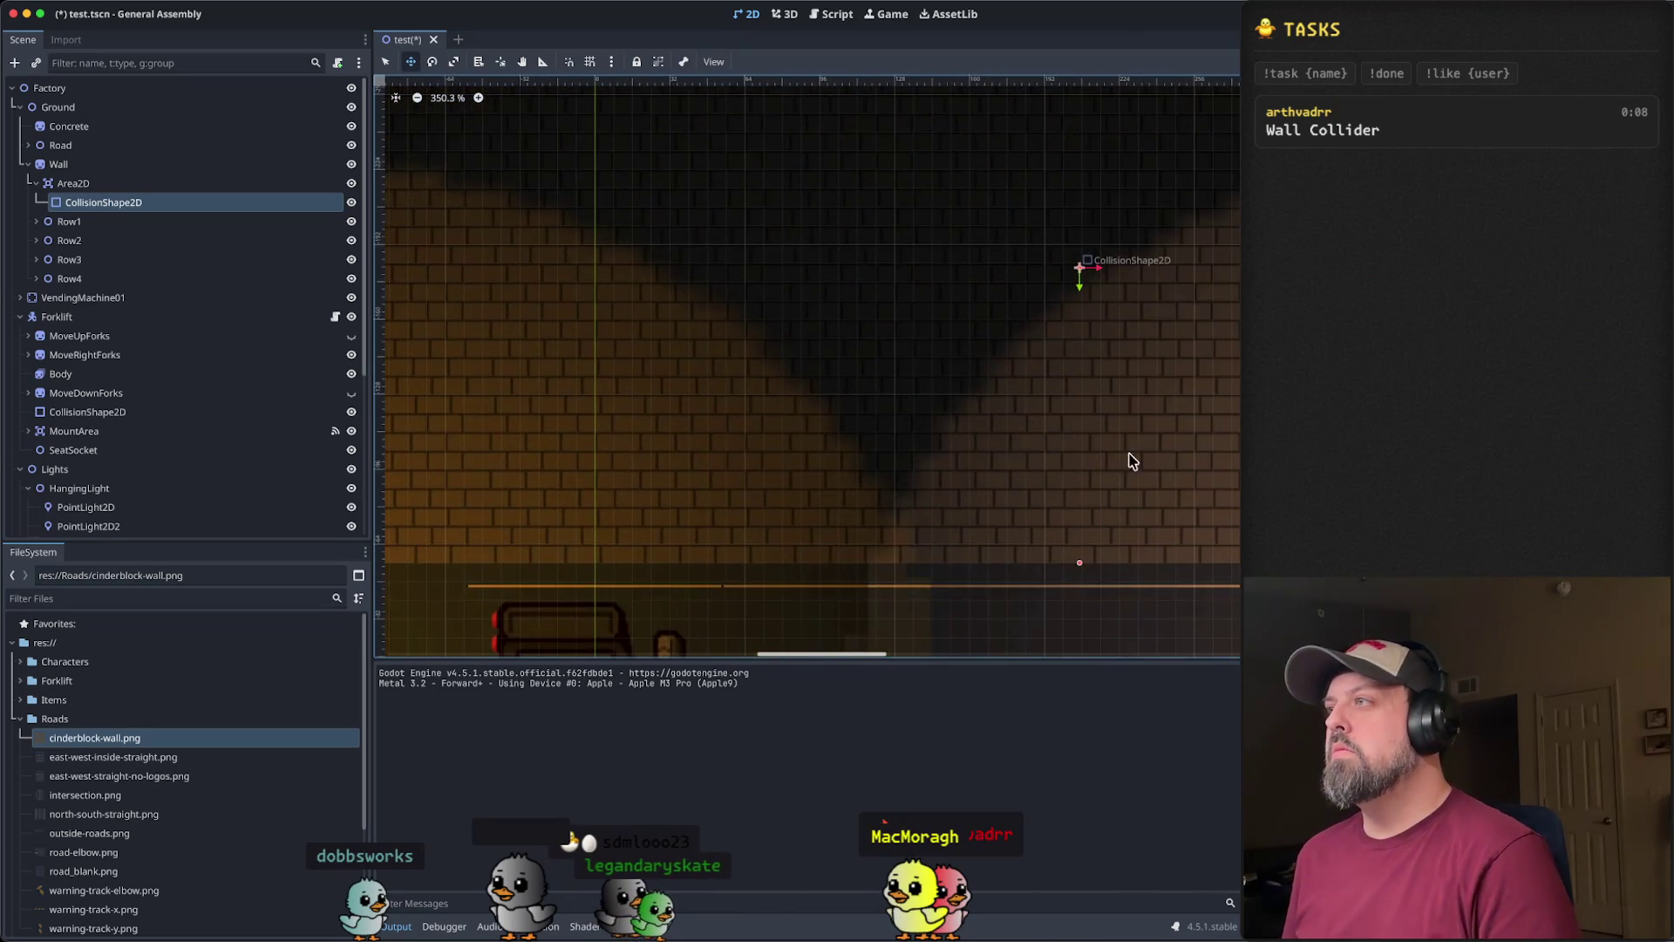
pyautogui.moveTo(1115, 403)
pyautogui.mouseDown()
pyautogui.moveTo(825, 445)
pyautogui.moveTo(751, 565)
pyautogui.mouseUp()
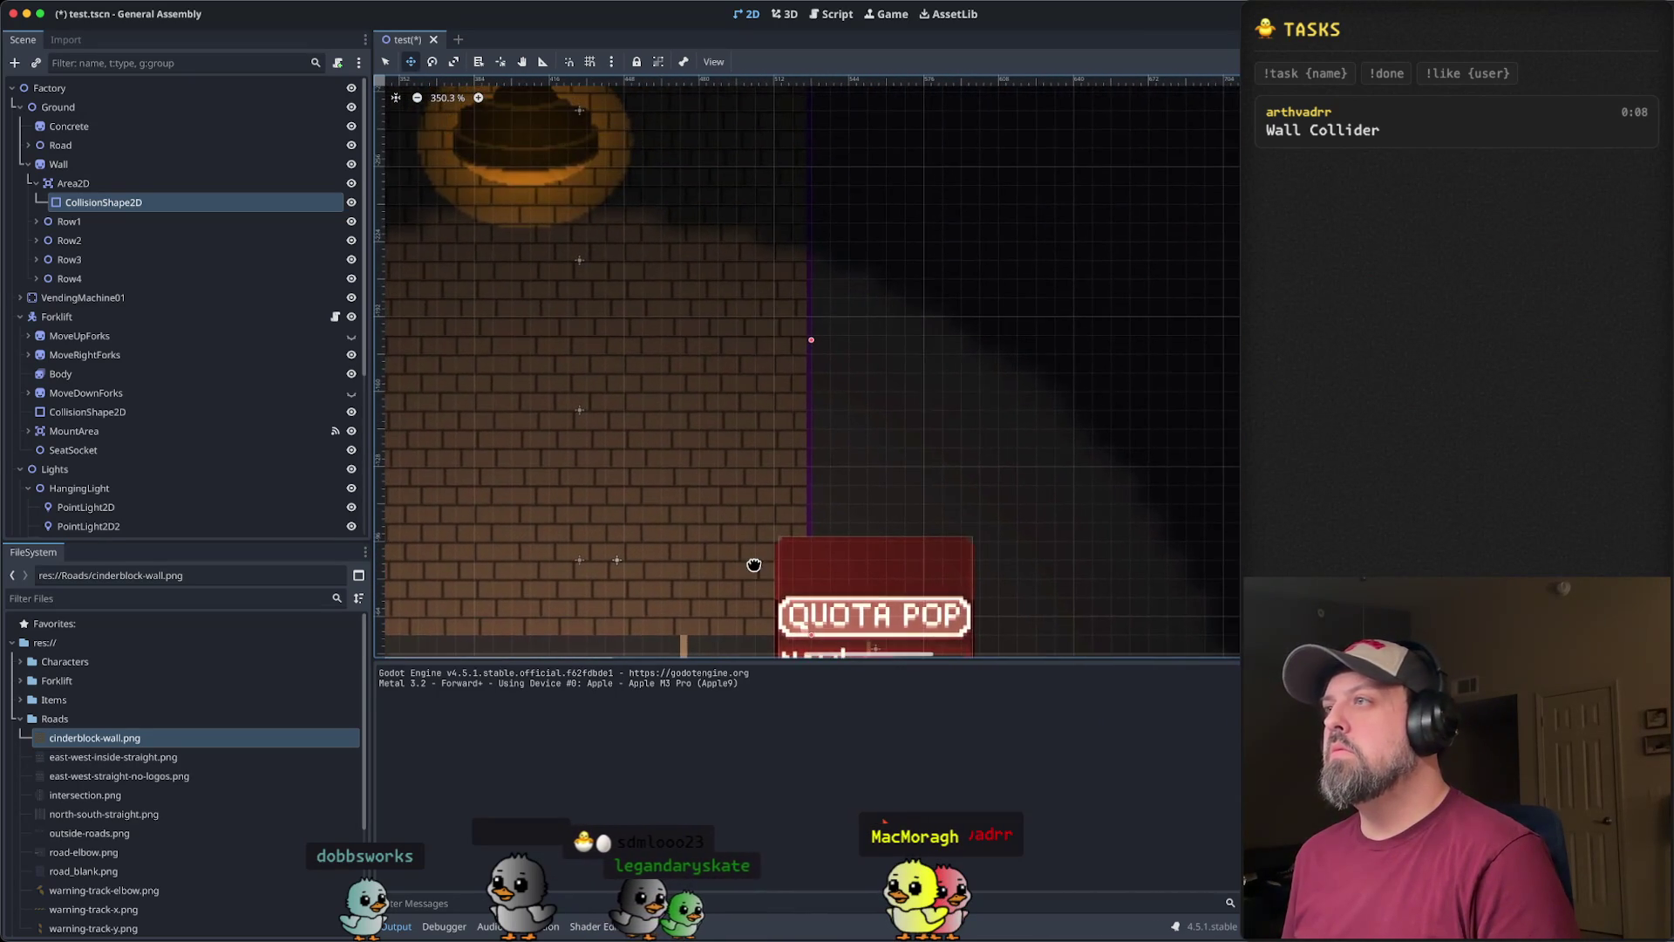
pyautogui.scroll(5, 759, 358)
pyautogui.scroll(8, 840, 334)
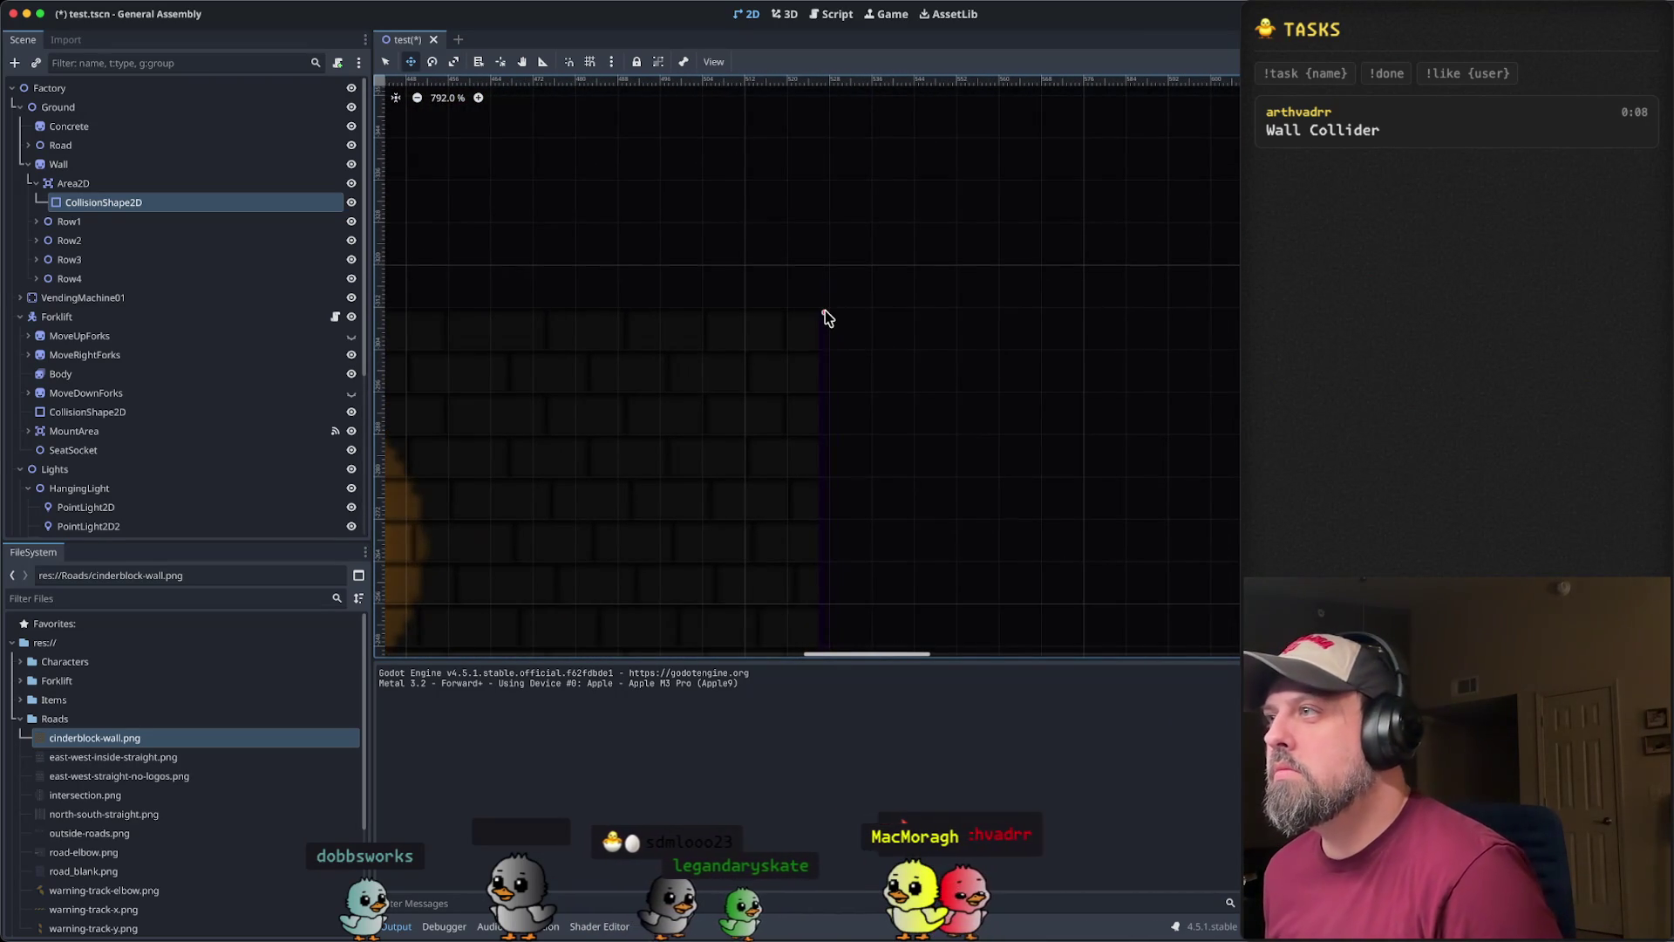
pyautogui.scroll(-8, 820, 314)
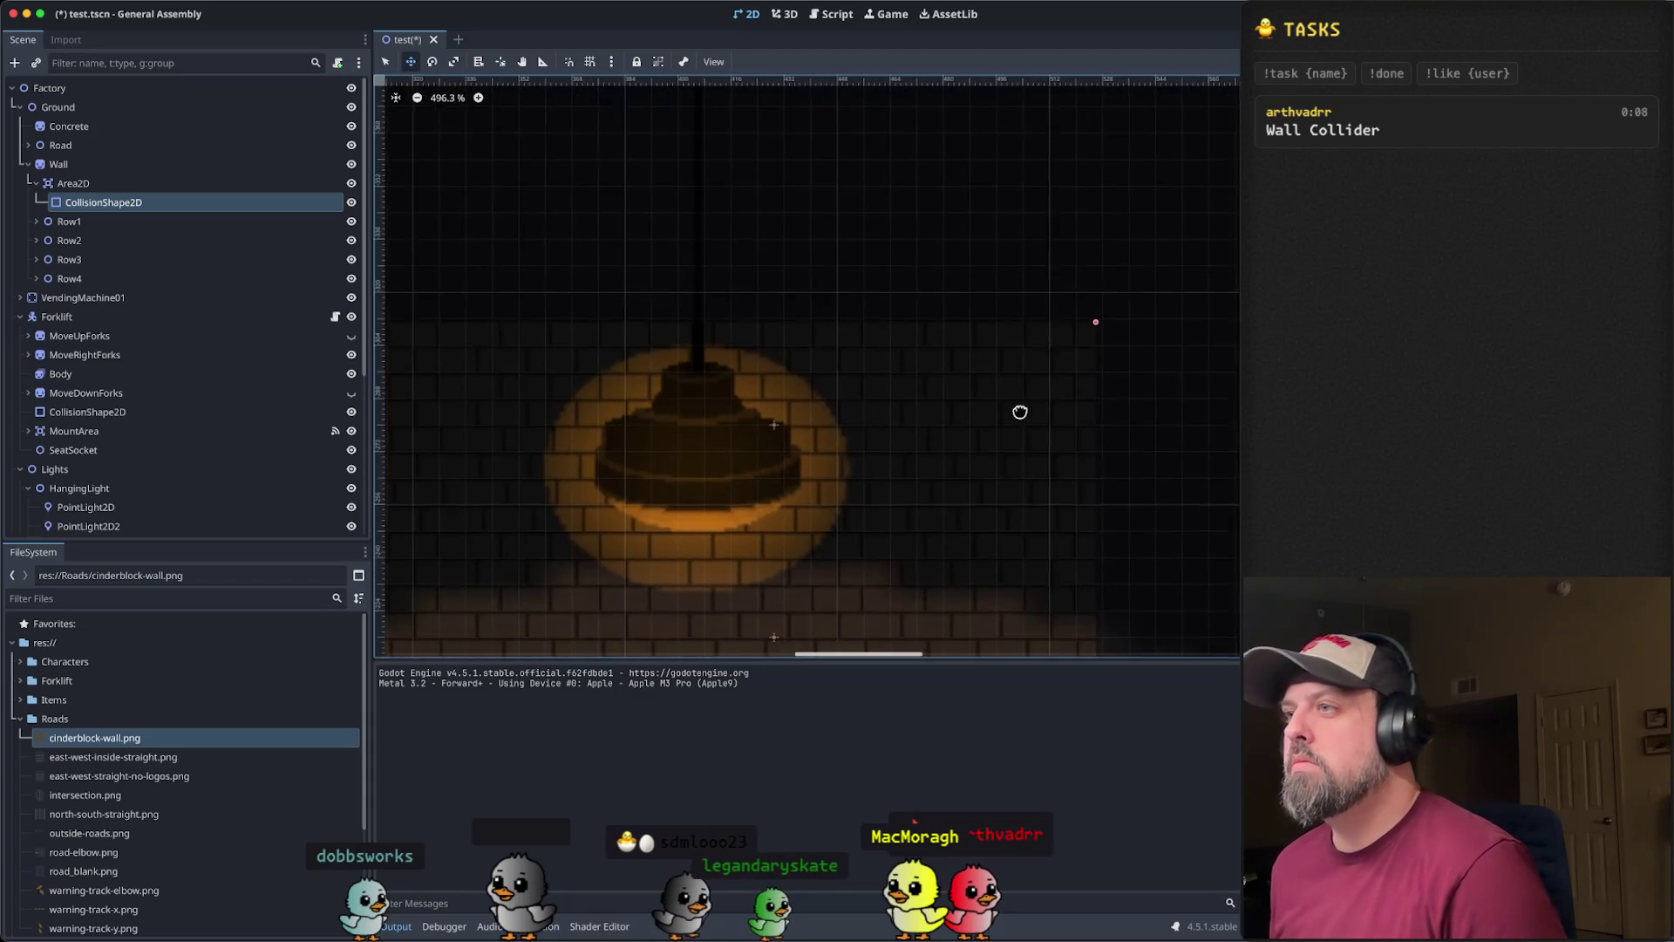
pyautogui.scroll(-7, 884, 446)
pyautogui.moveTo(1113, 437)
pyautogui.mouseDown()
pyautogui.moveTo(955, 246)
pyautogui.moveTo(879, 242)
pyautogui.mouseUp()
pyautogui.scroll(-8, 950, 262)
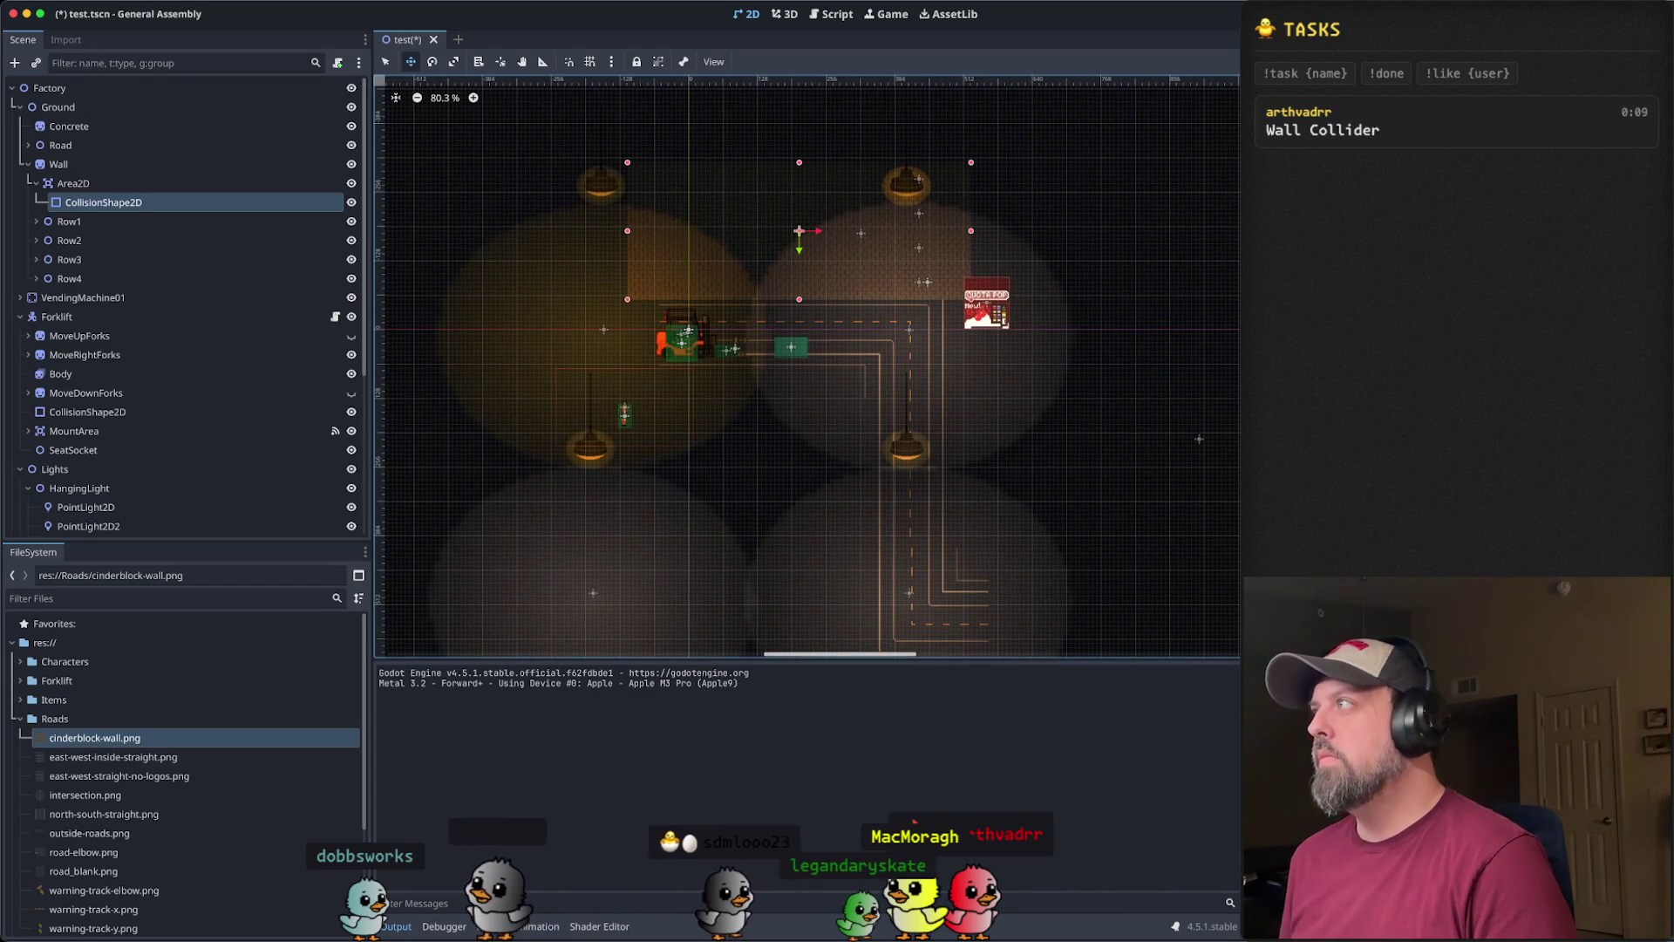
pyautogui.press('super+r')
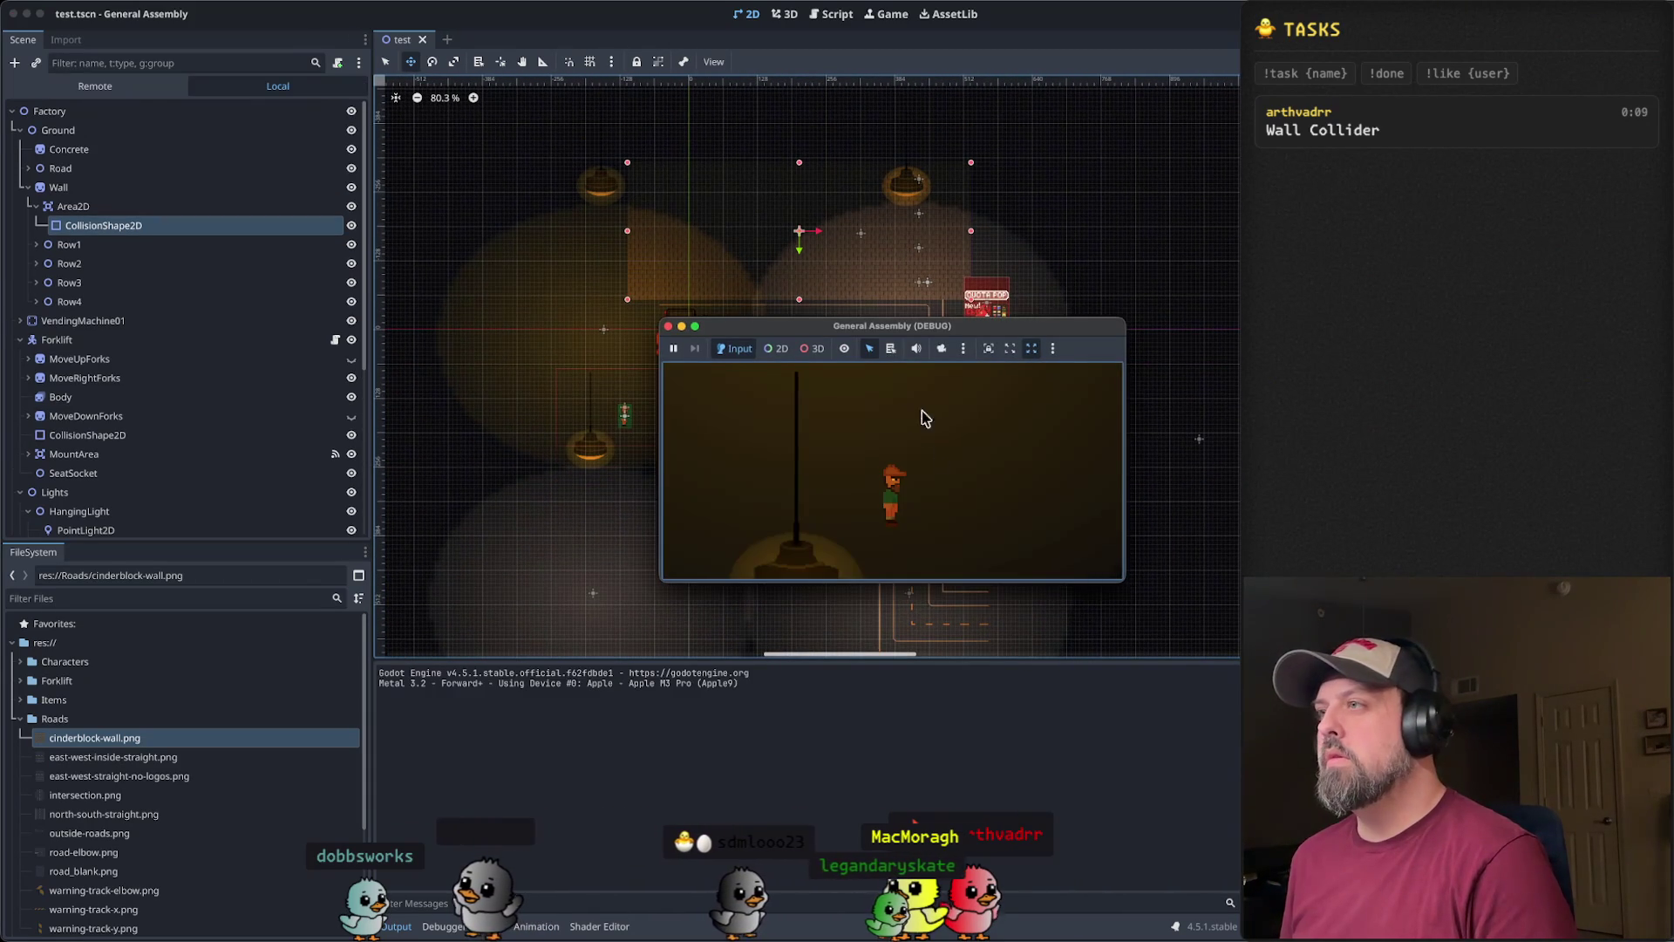
# - Walk the worker up into the brick wall and around the forklift to test collisions, then close the game
pyautogui.doubleClick(767, 326)
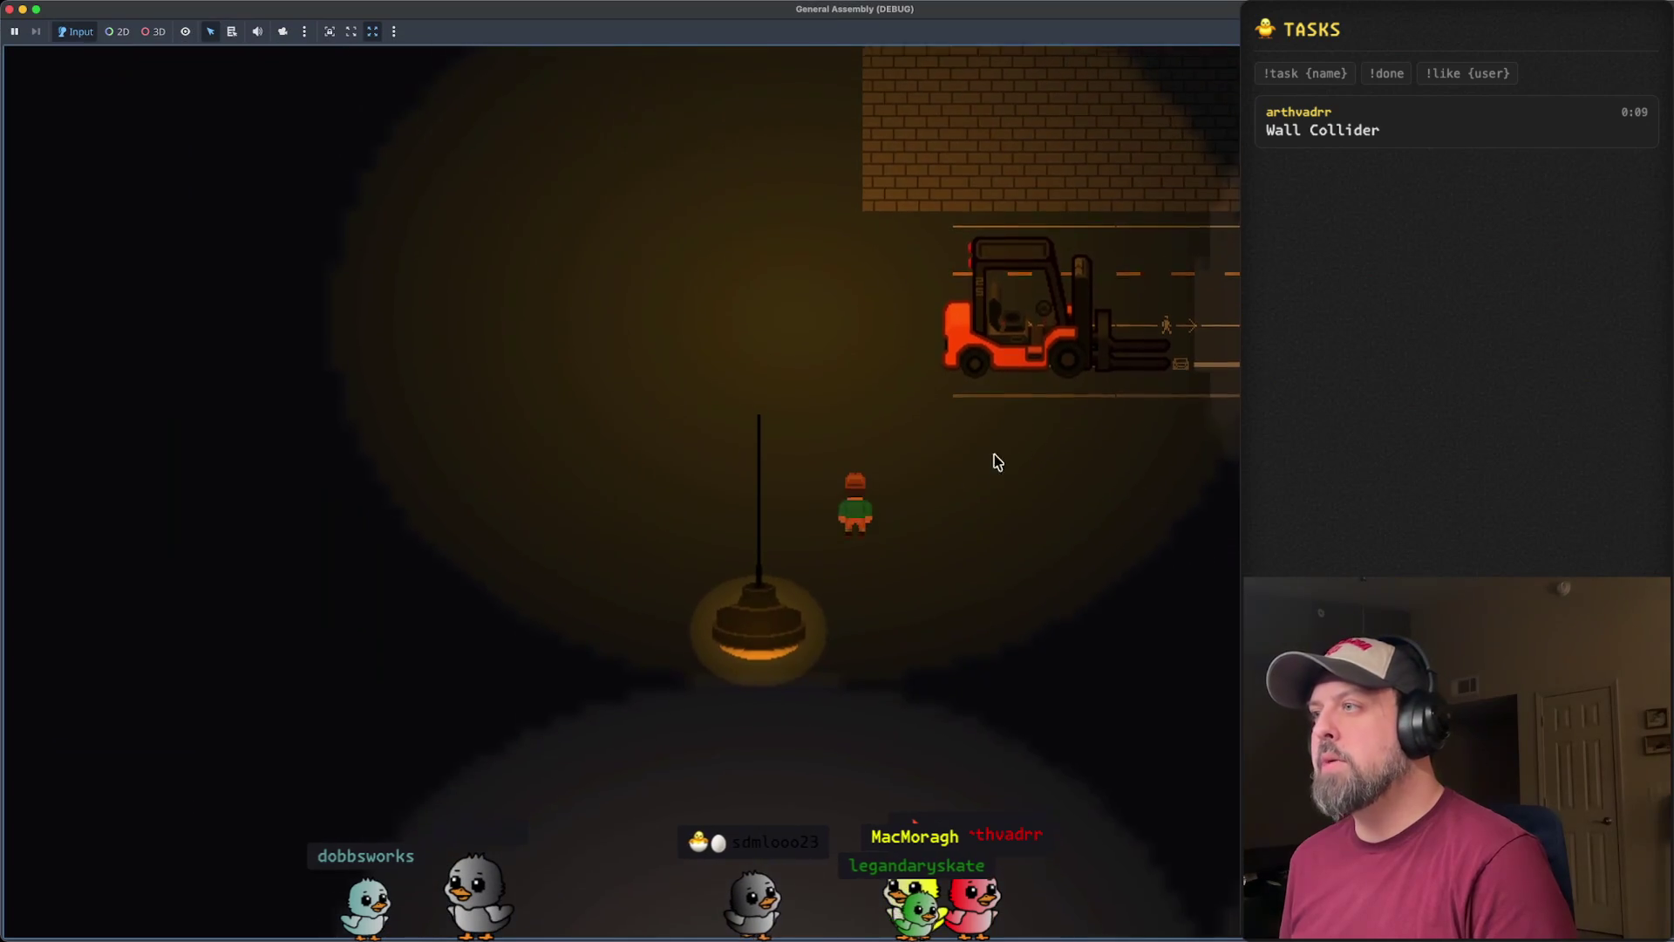
pyautogui.press('w')
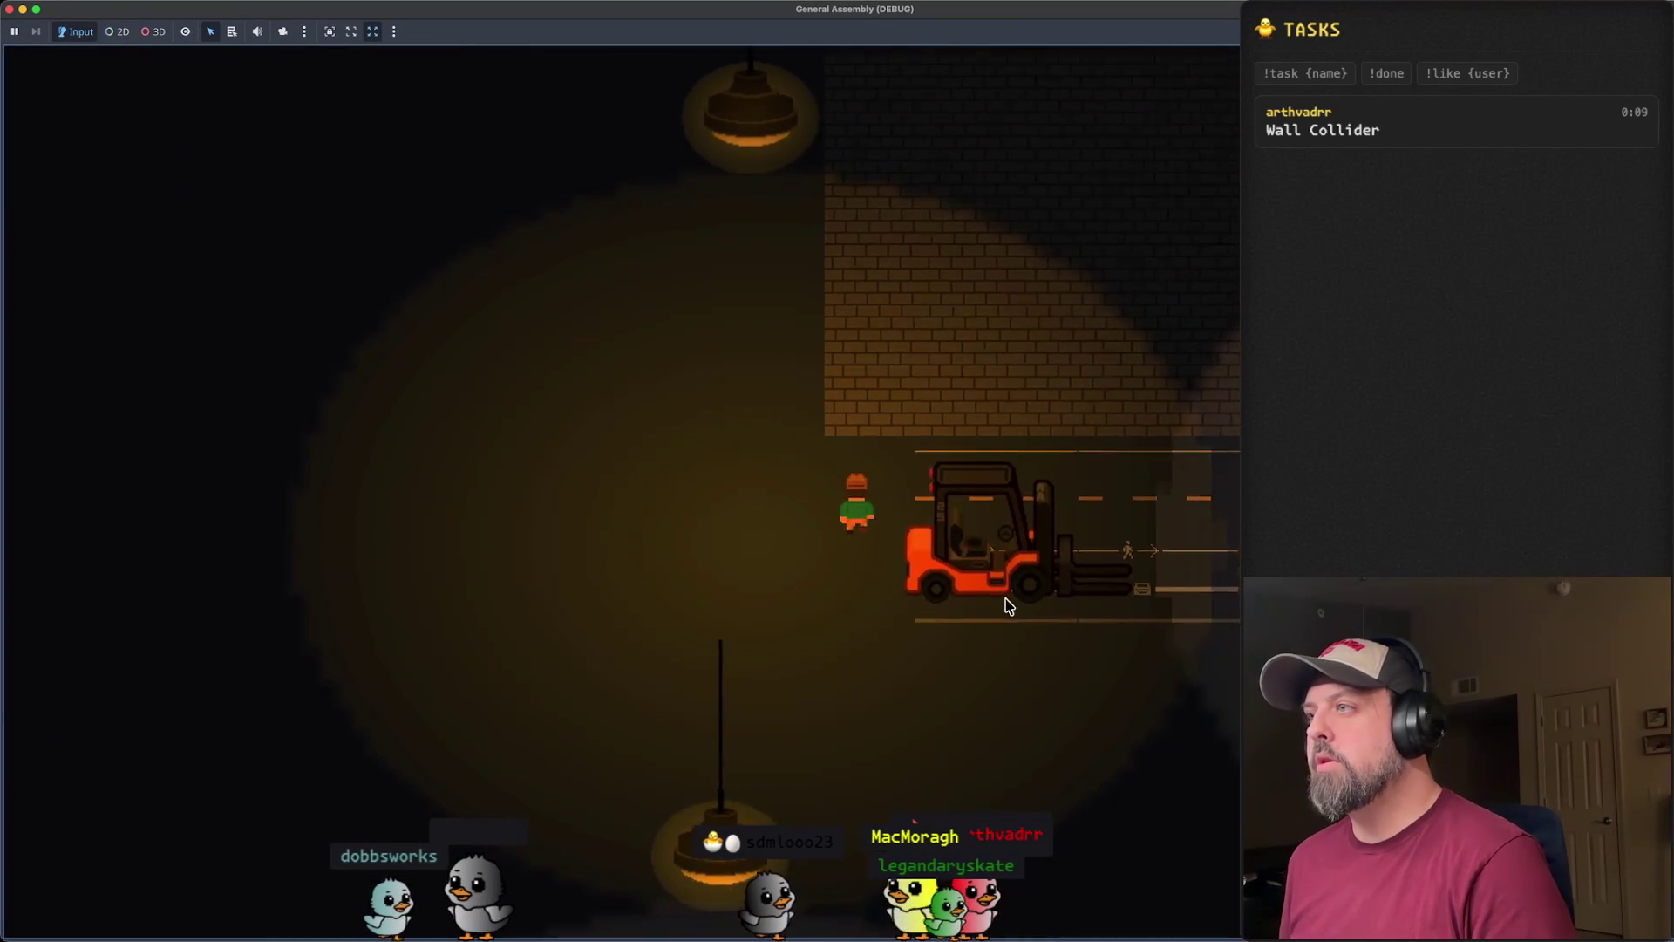
pyautogui.press('w')
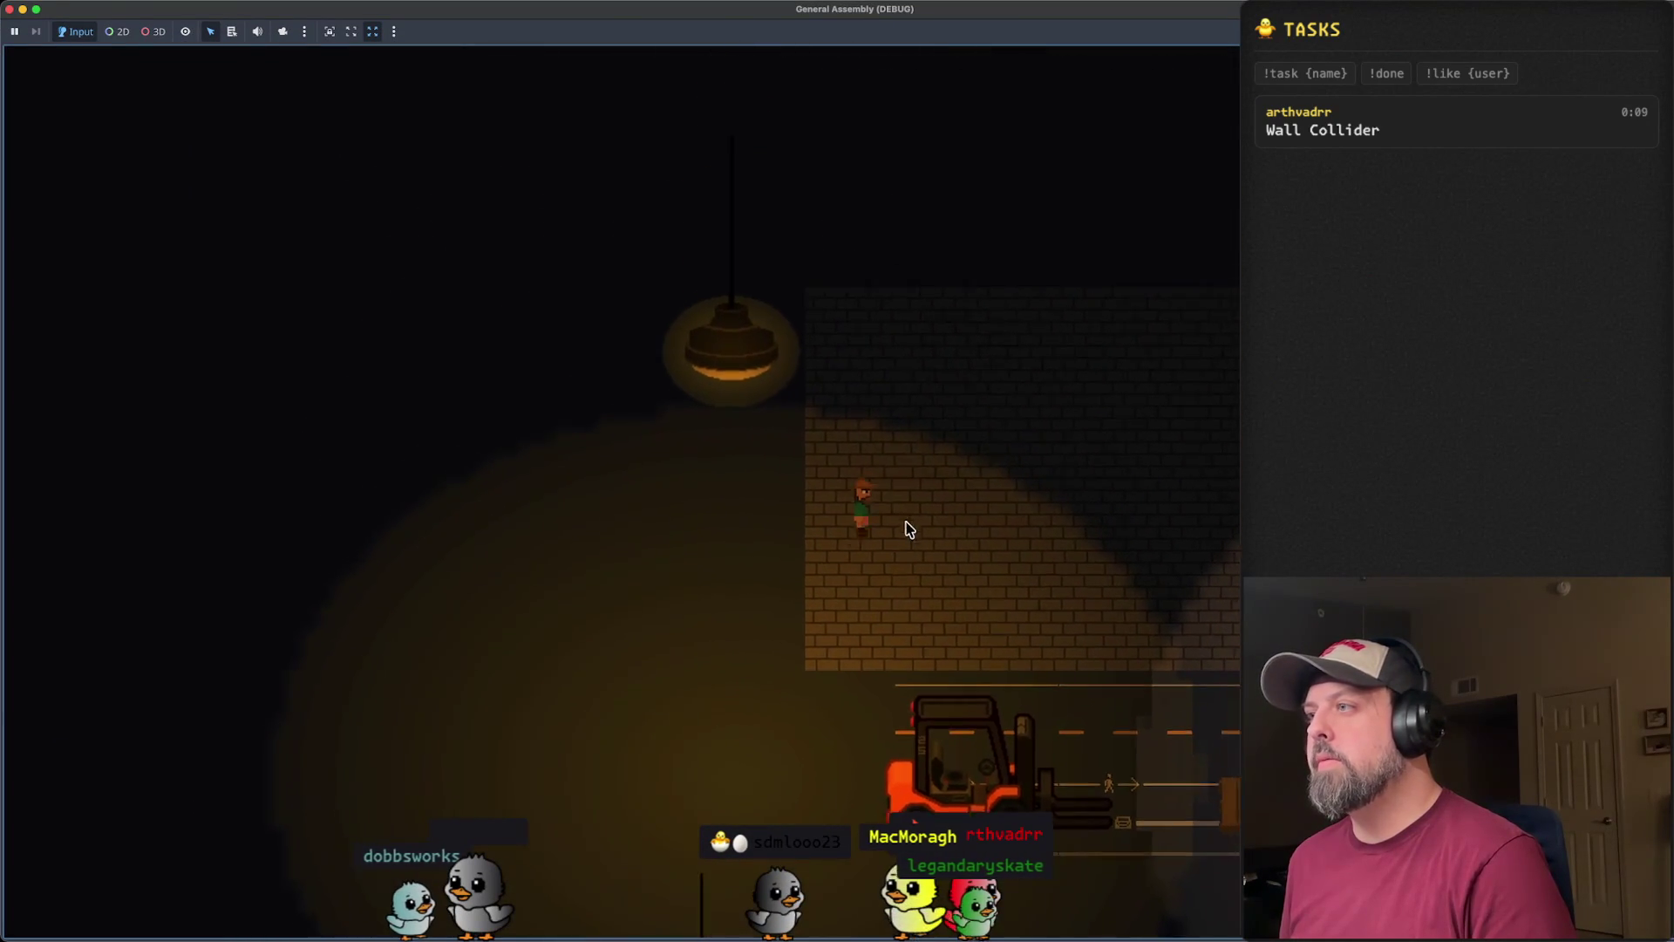
pyautogui.press('s')
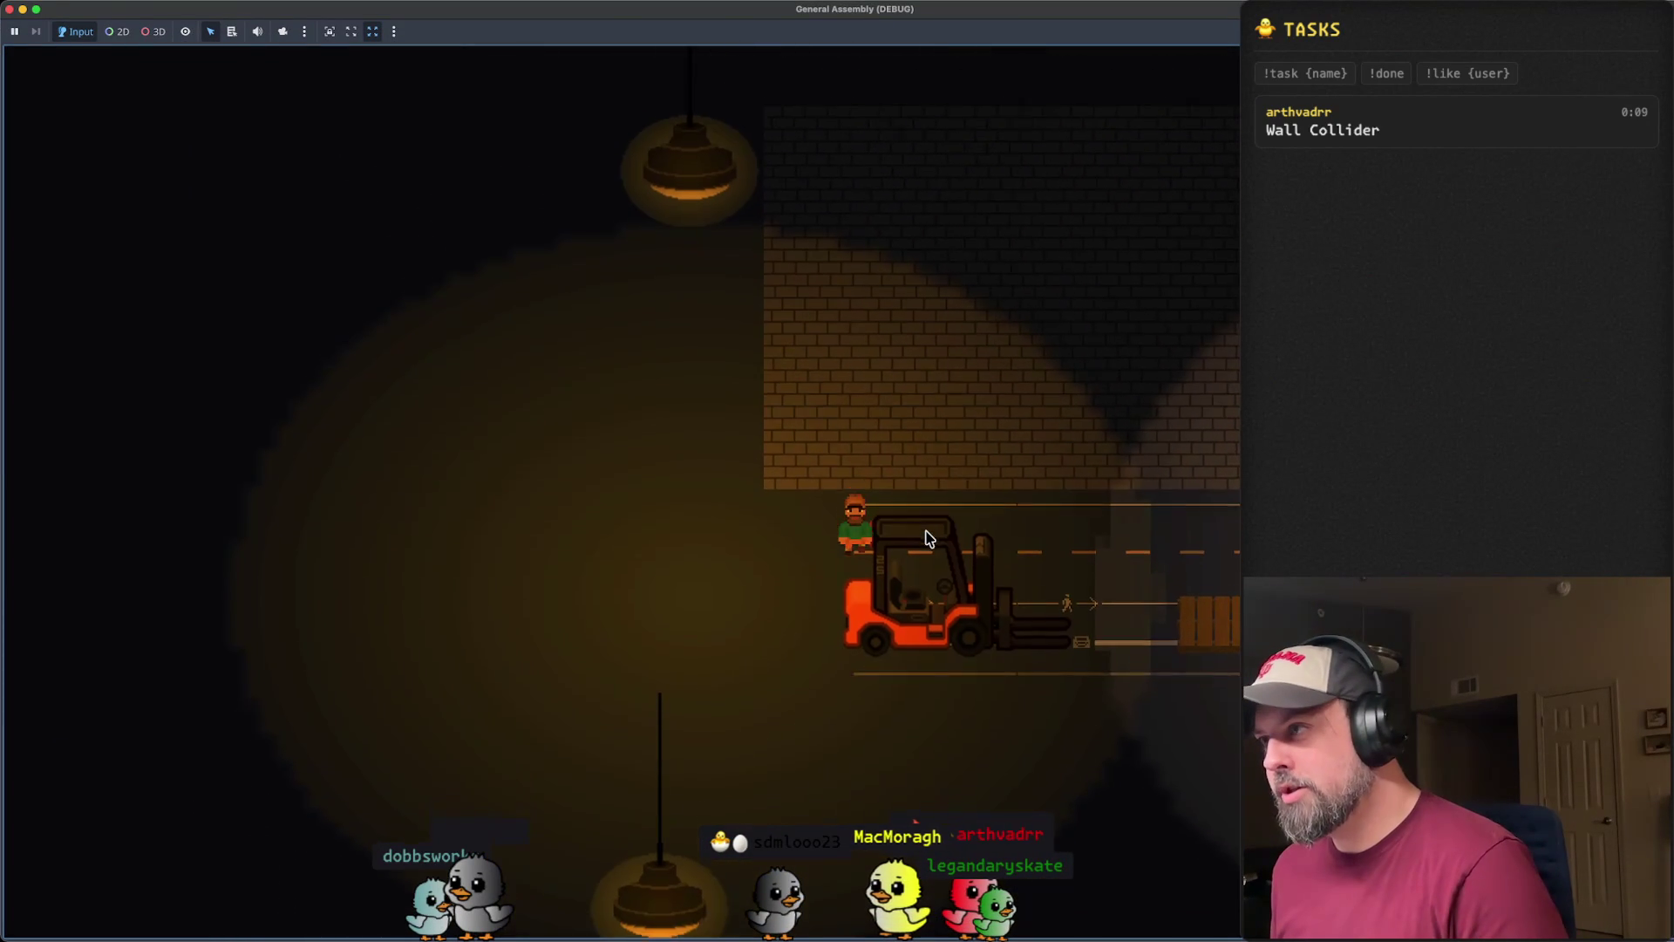
pyautogui.press('a')
pyautogui.press('w')
pyautogui.press('a')
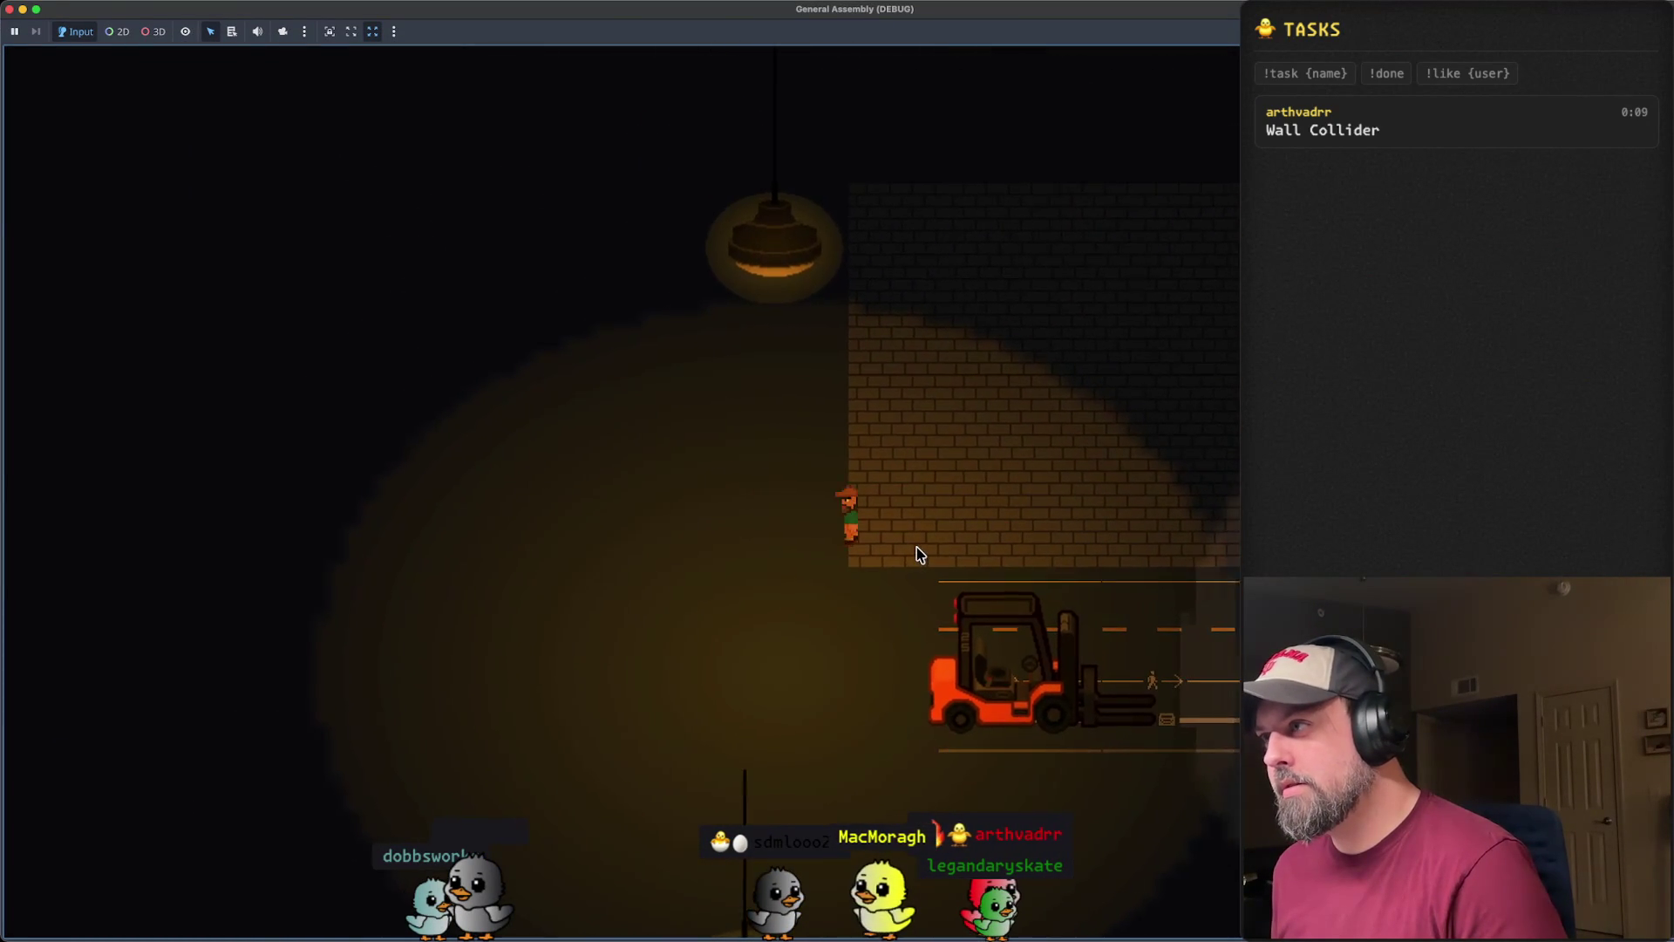
pyautogui.press('d')
pyautogui.press('w')
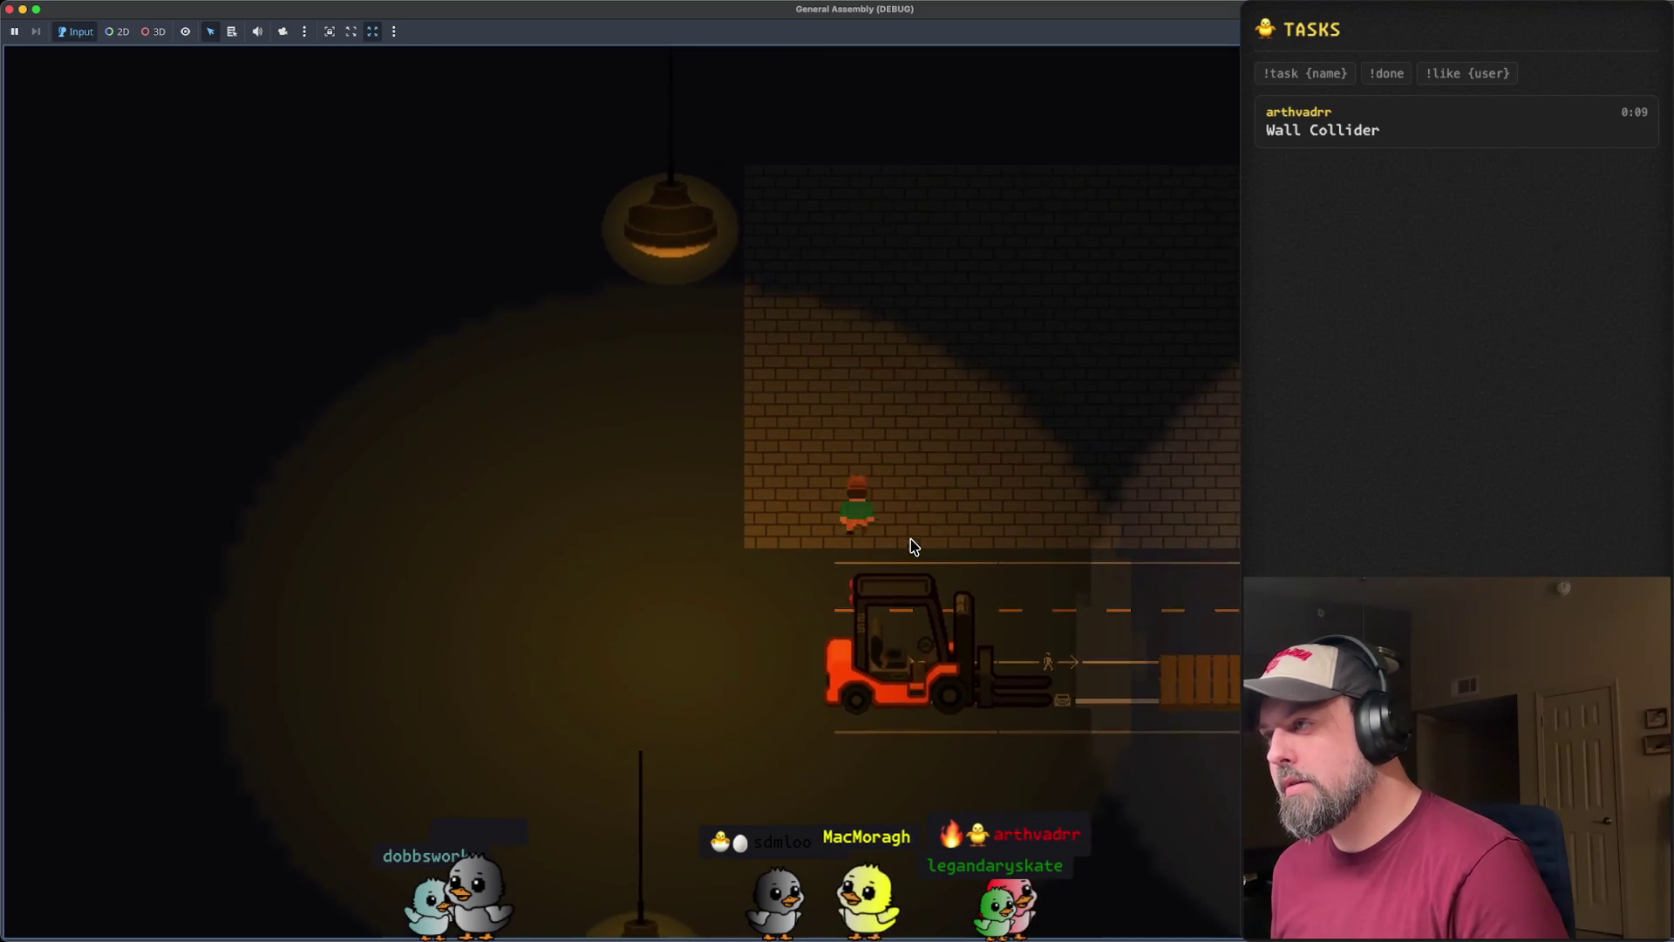
pyautogui.press('w')
pyautogui.press('Down')
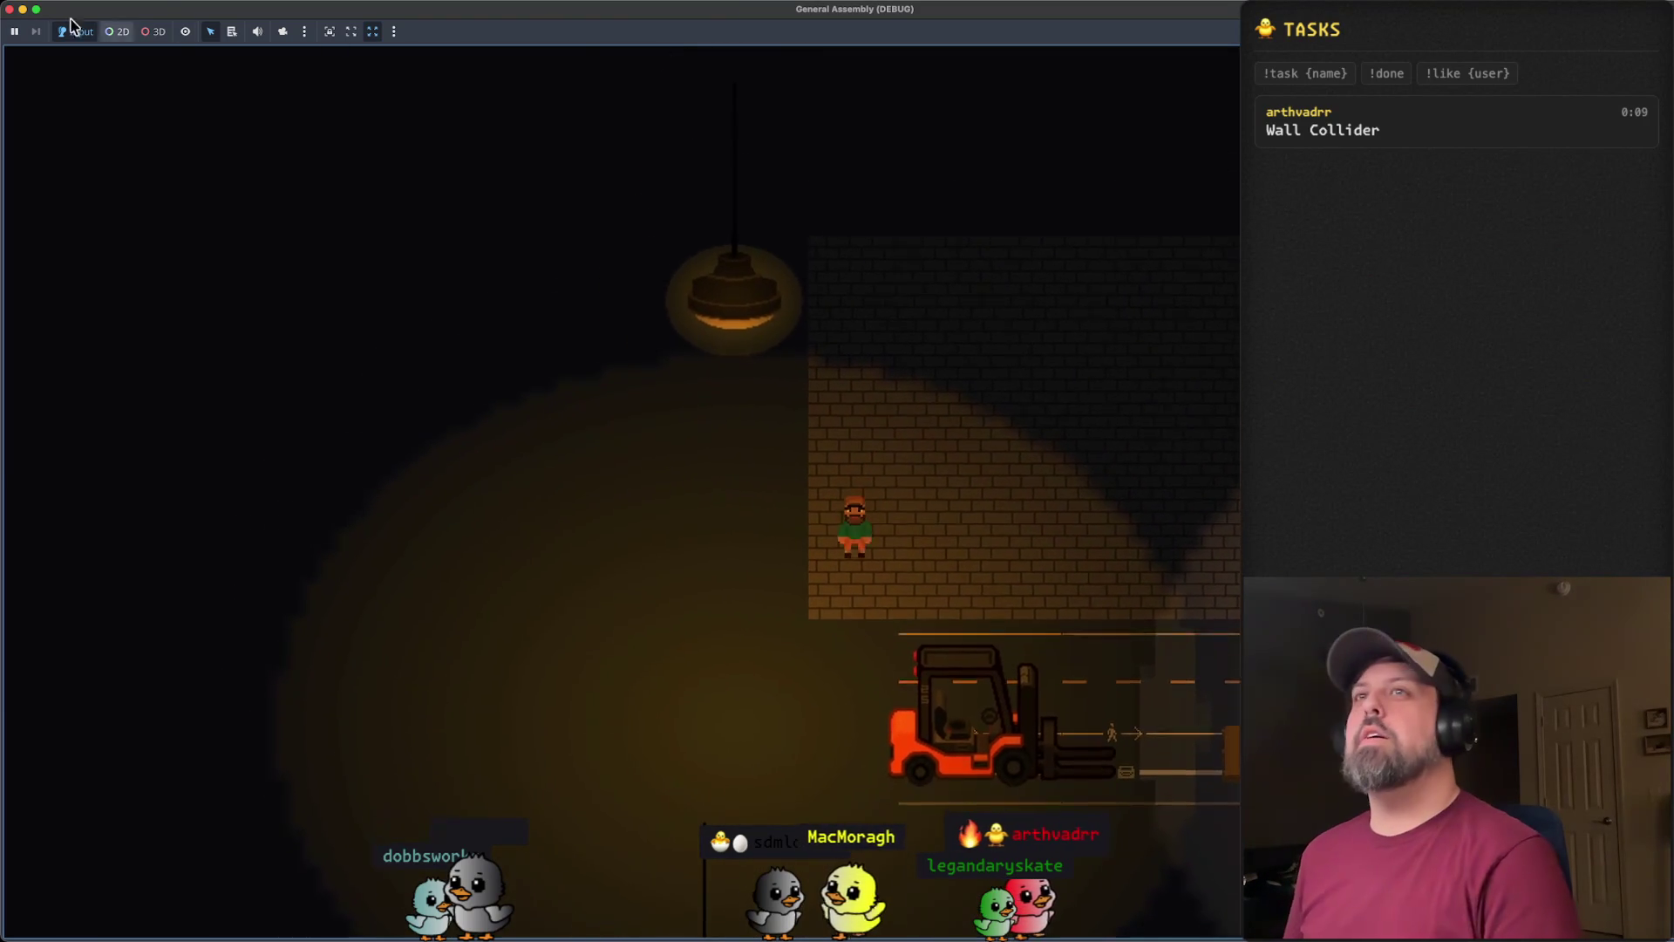
pyautogui.click(9, 11)
# - Nudge the wall's collision rectangle about 2 px right and 1 px up while zoomed in
pyautogui.scroll(5, 945, 321)
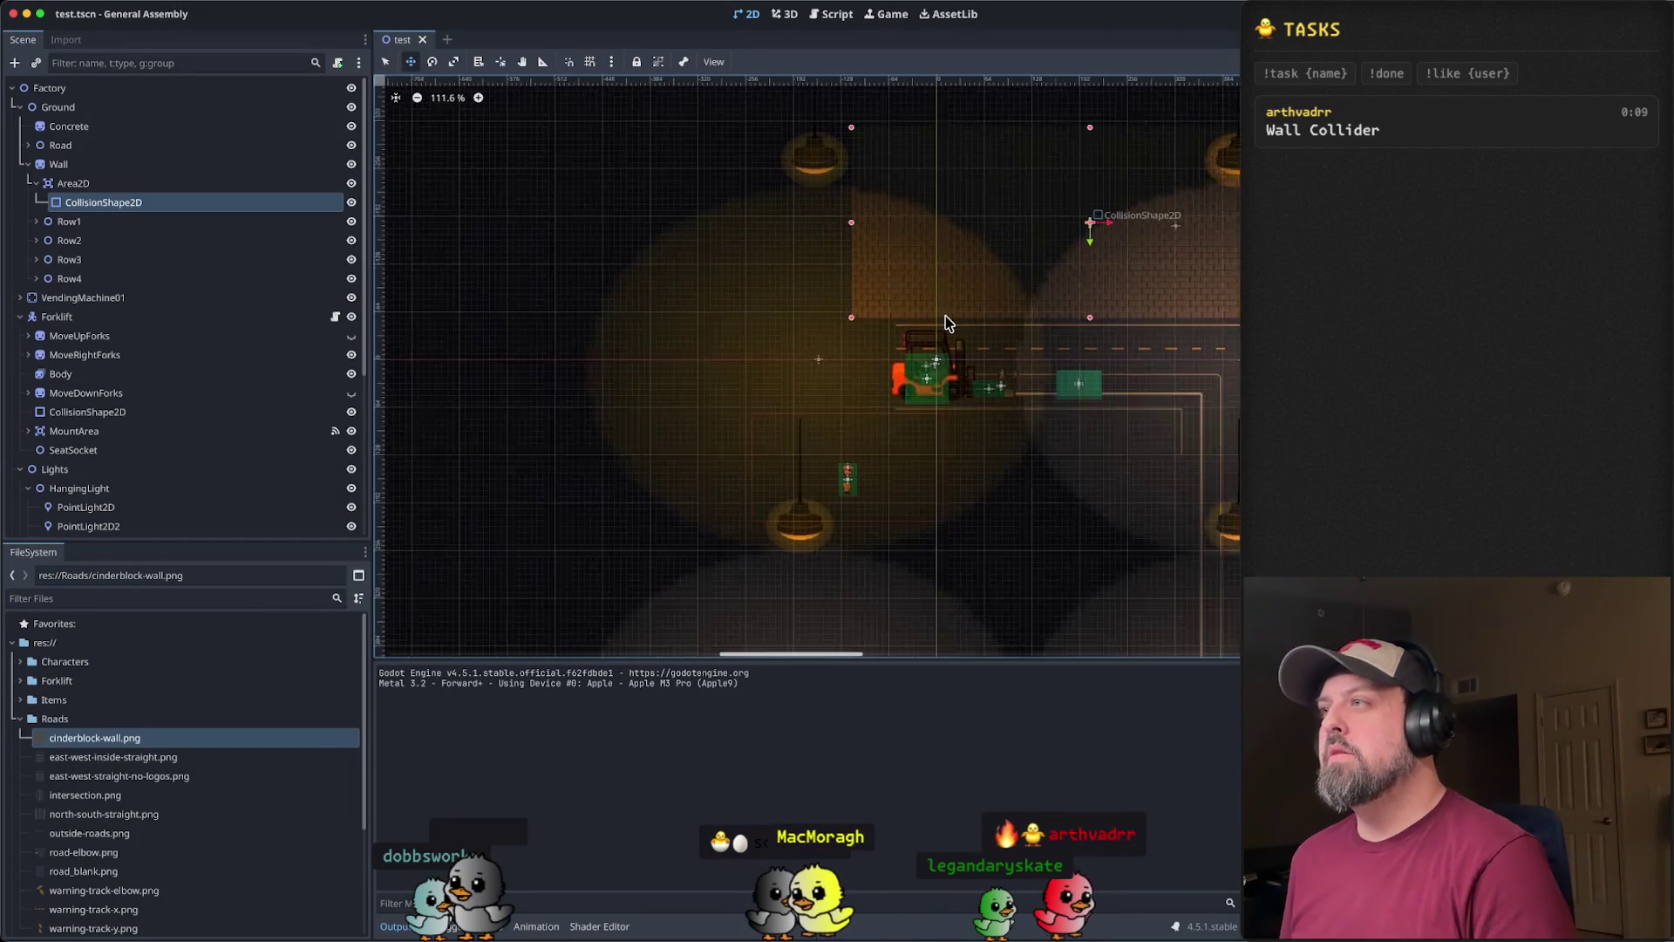
pyautogui.scroll(4, 945, 320)
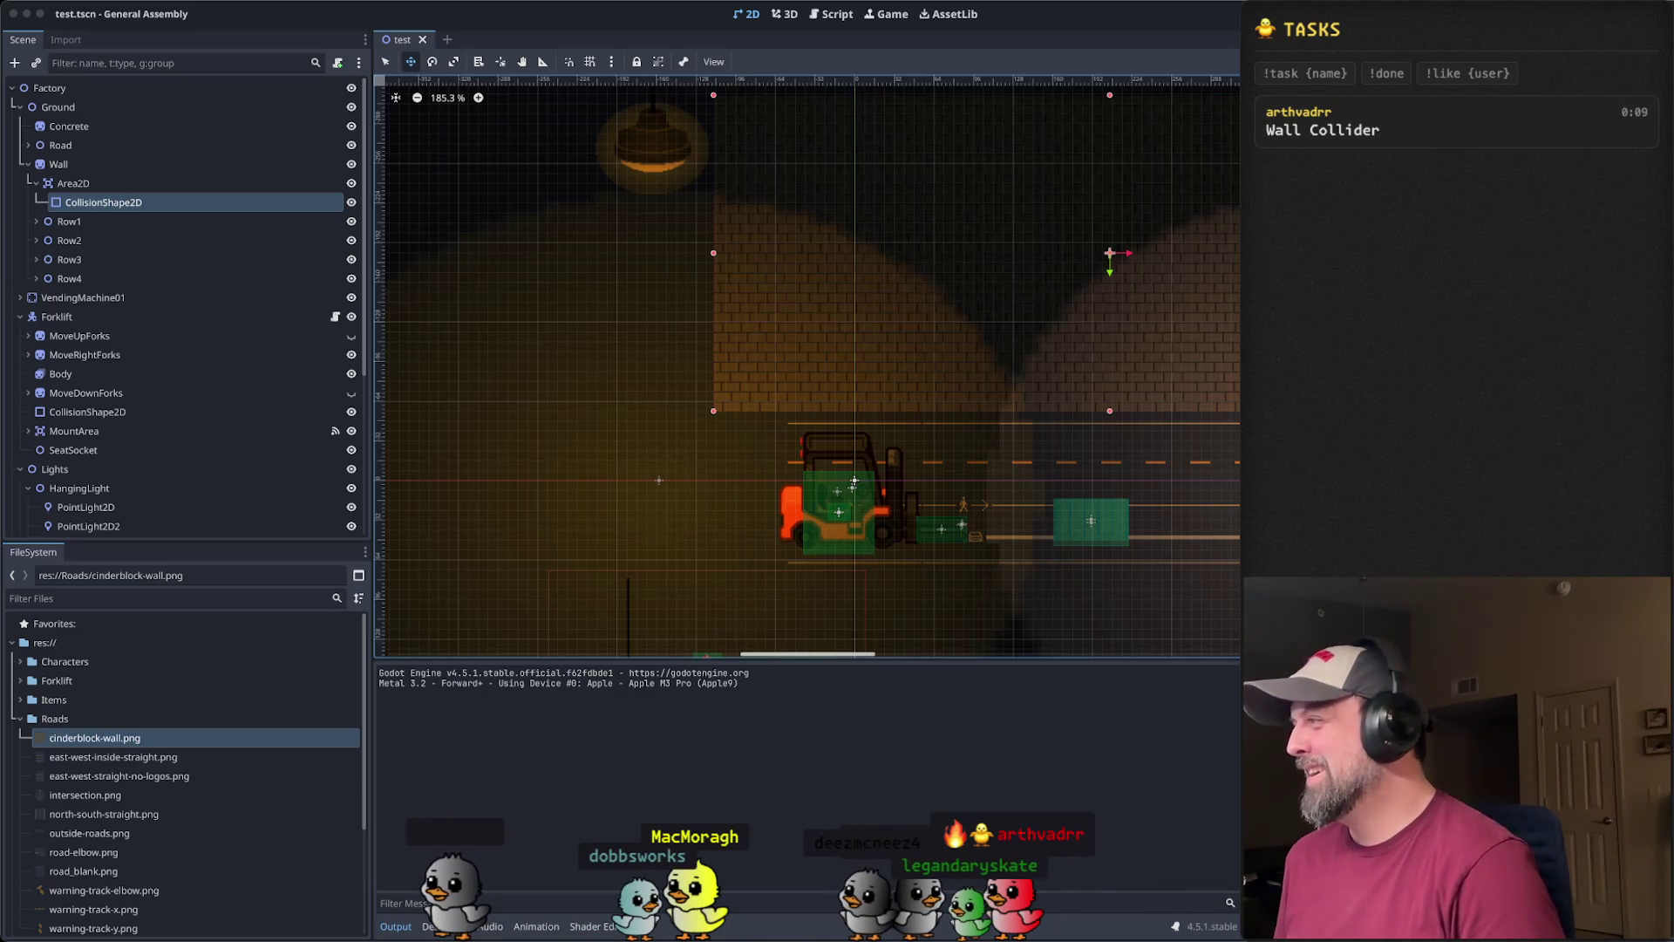
pyautogui.moveTo(720, 427); pyautogui.dragTo(721, 427)
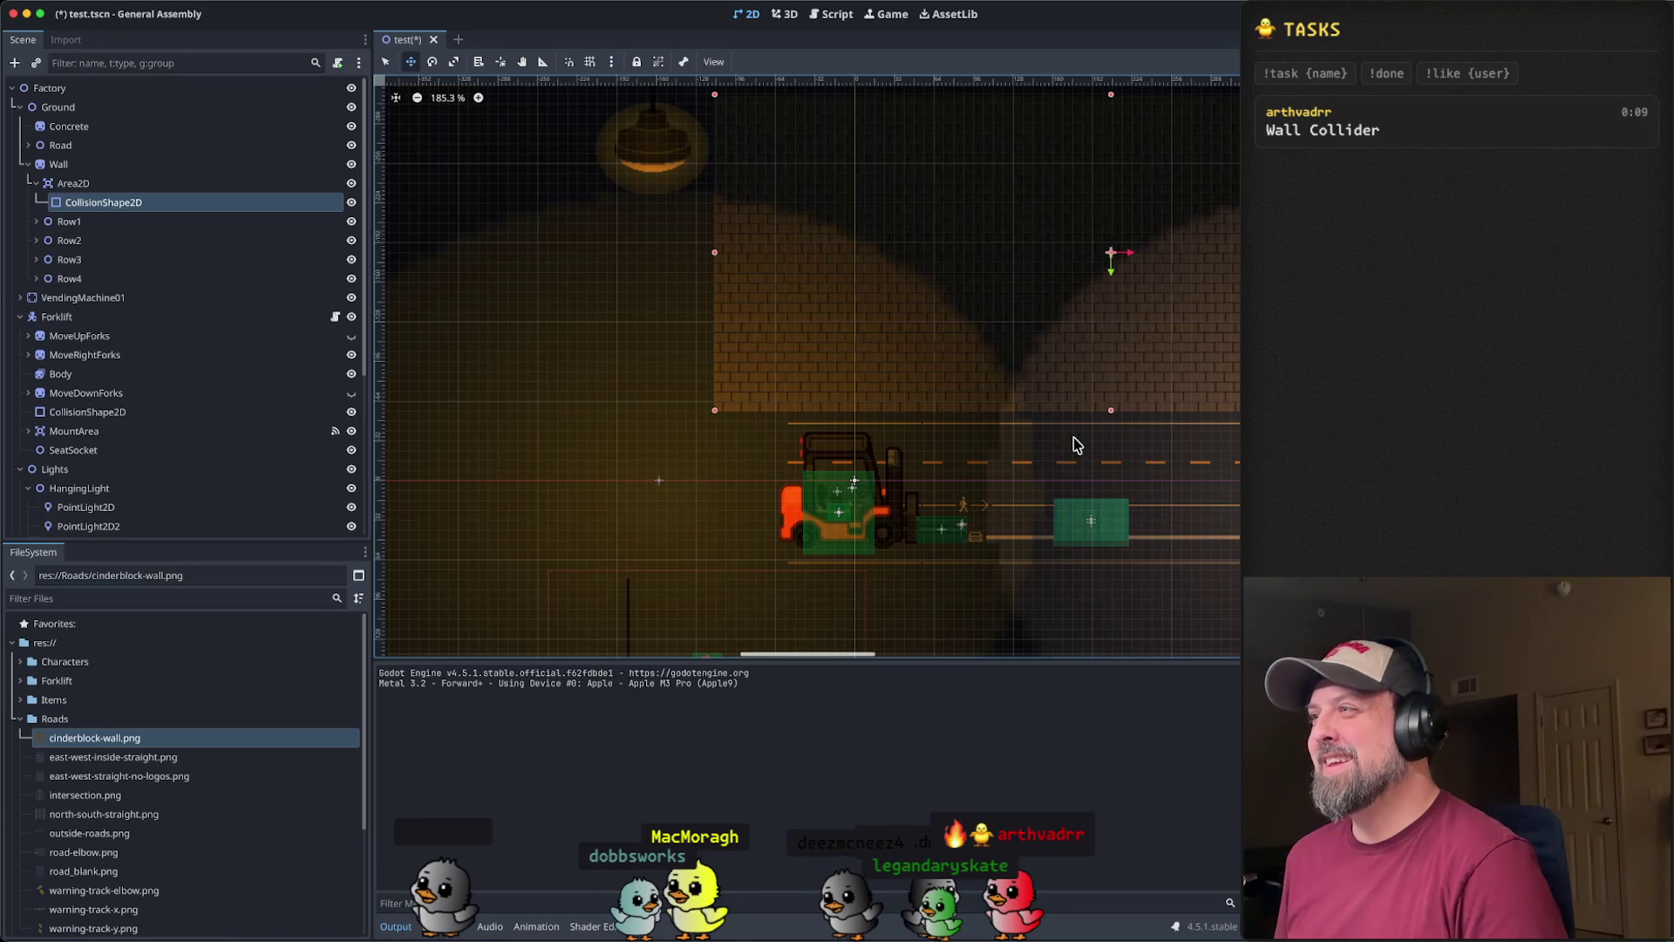
pyautogui.scroll(-4, 1123, 404)
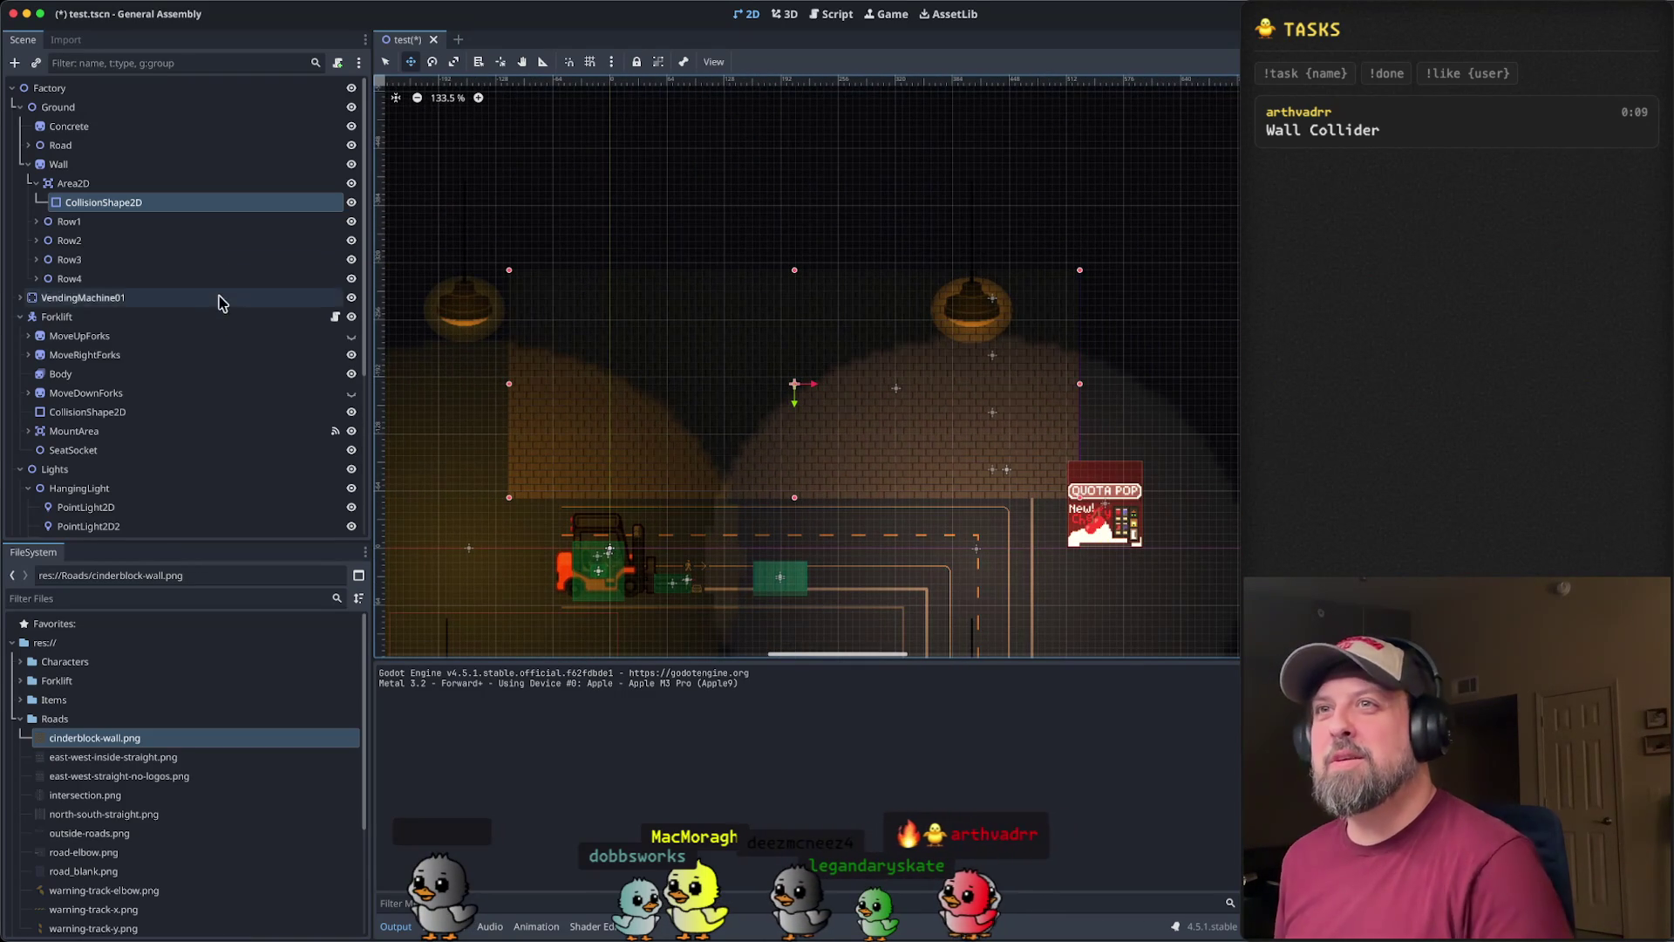
# - Collapse the Area2D branch under Wall, select Wall, then save and run the scene
pyautogui.click(150, 183)
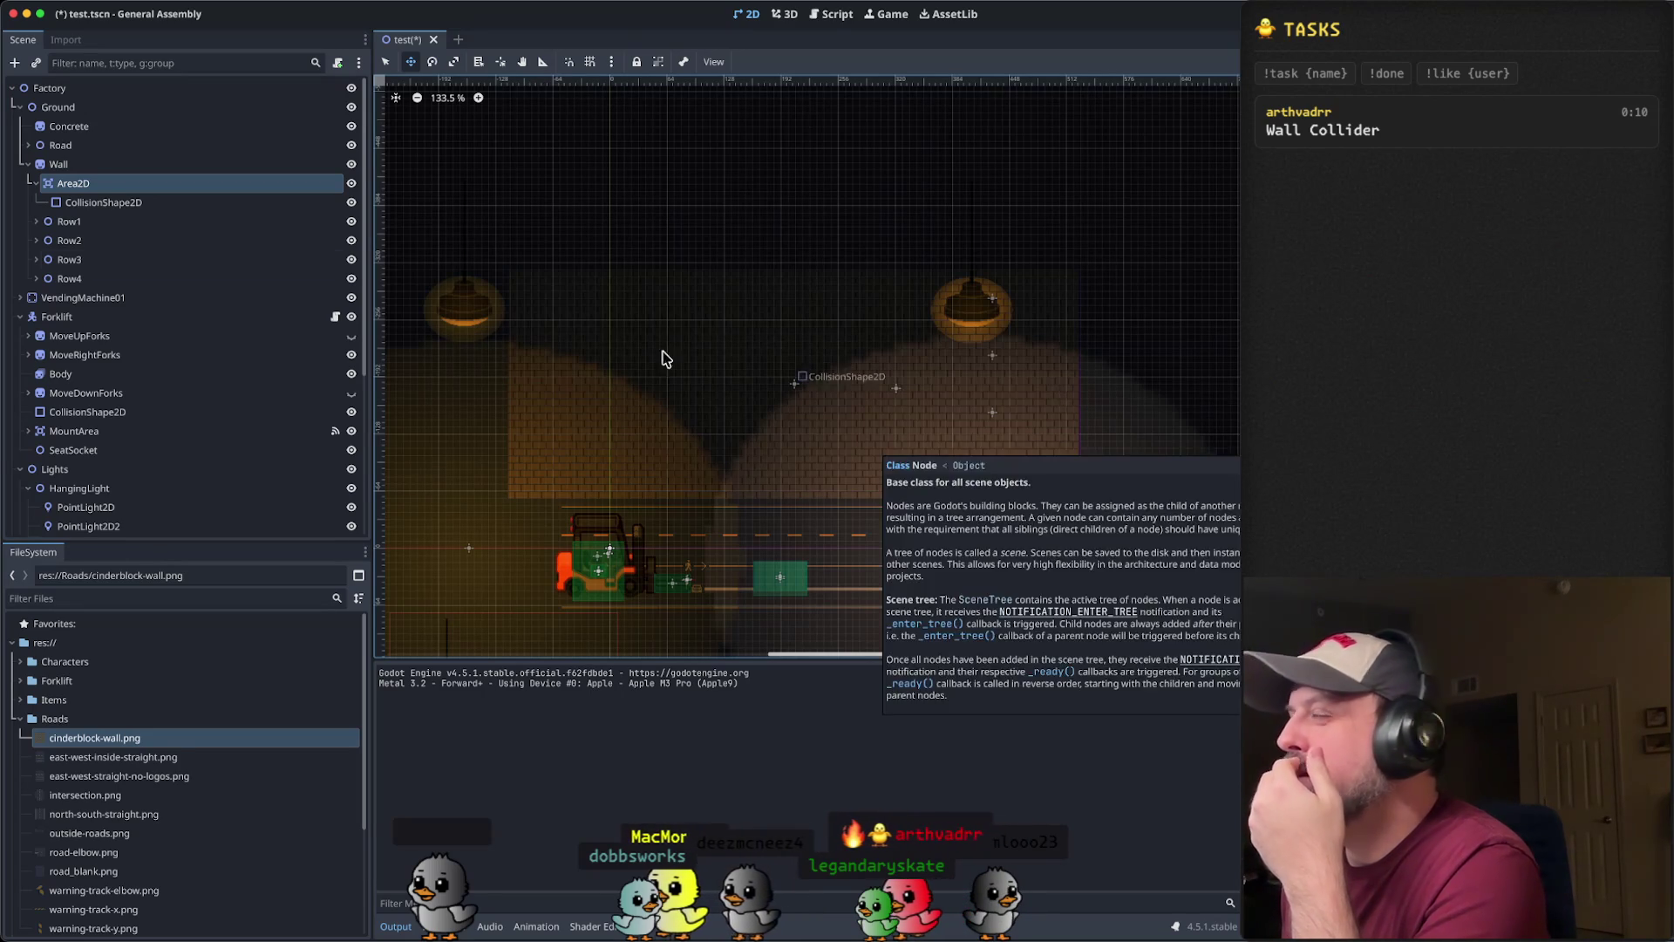
pyautogui.scroll(-5, 175, 392)
pyautogui.scroll(5, 192, 410)
pyautogui.click(36, 183)
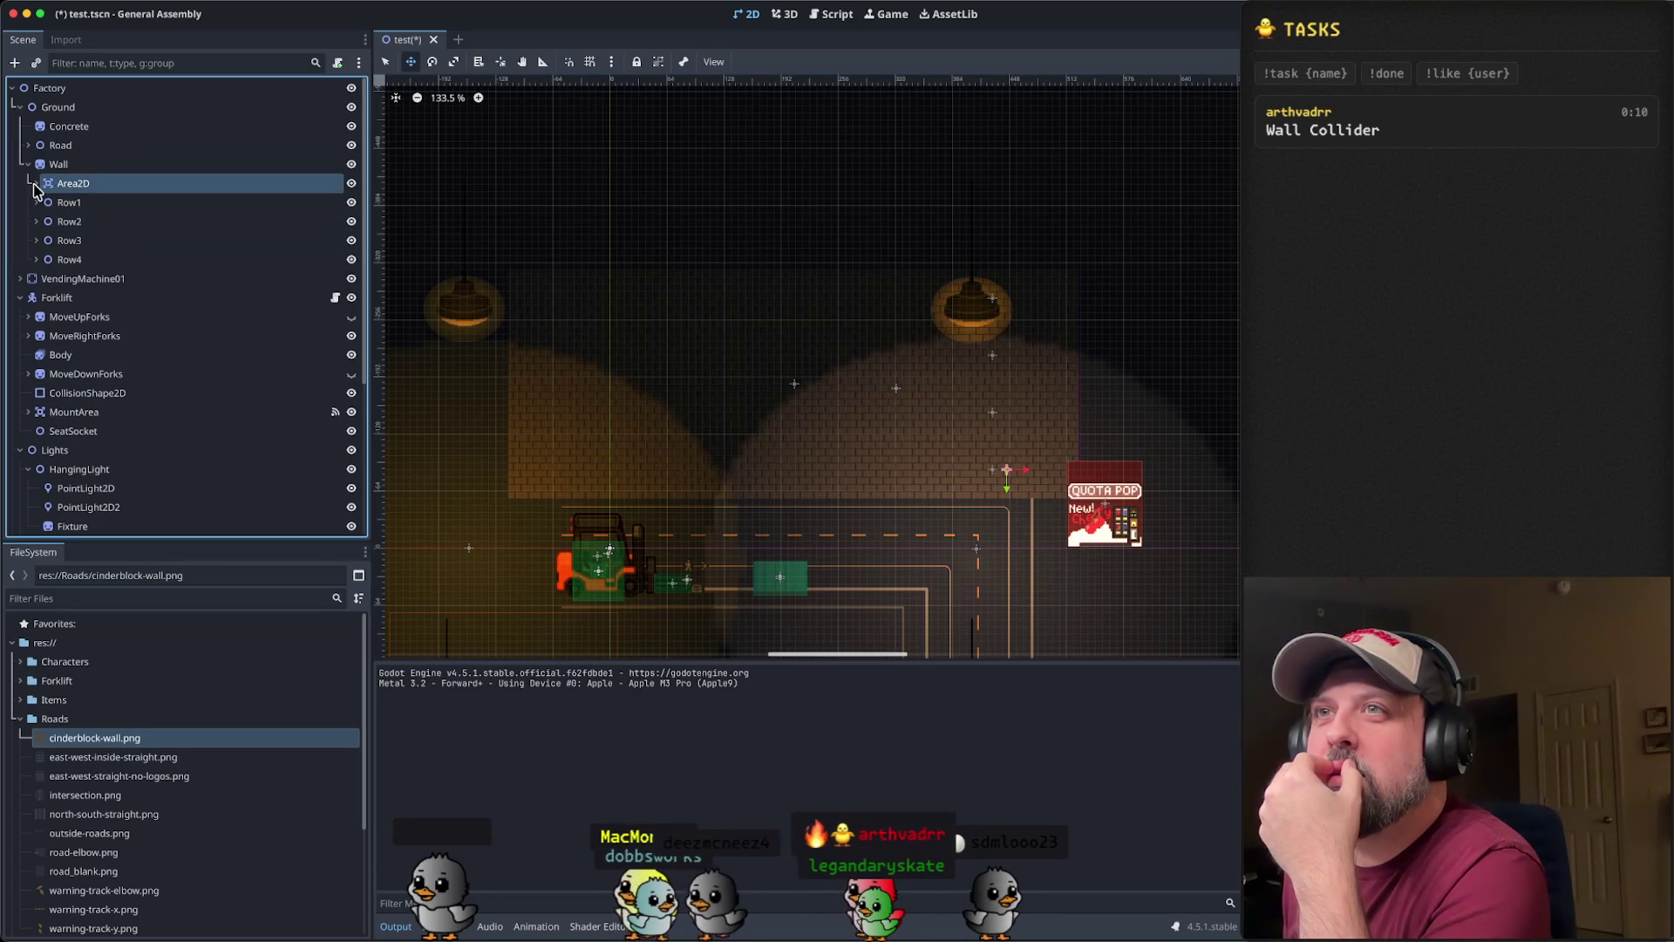
pyautogui.click(85, 170)
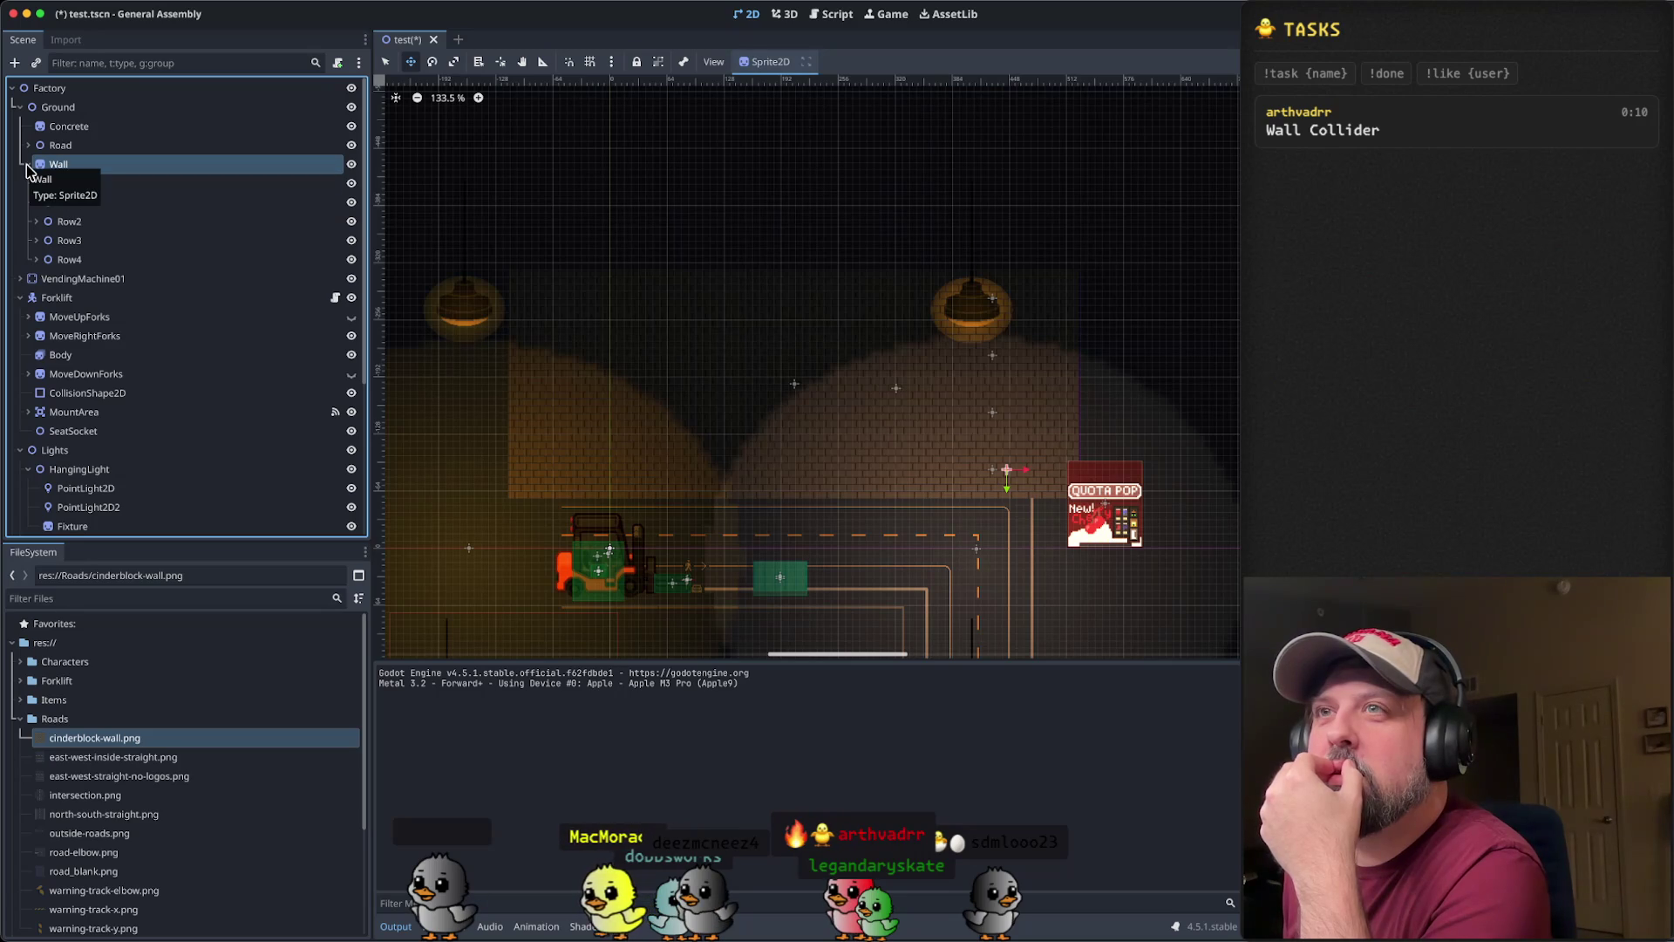
pyautogui.scroll(-5, 103, 273)
pyautogui.scroll(1, 103, 273)
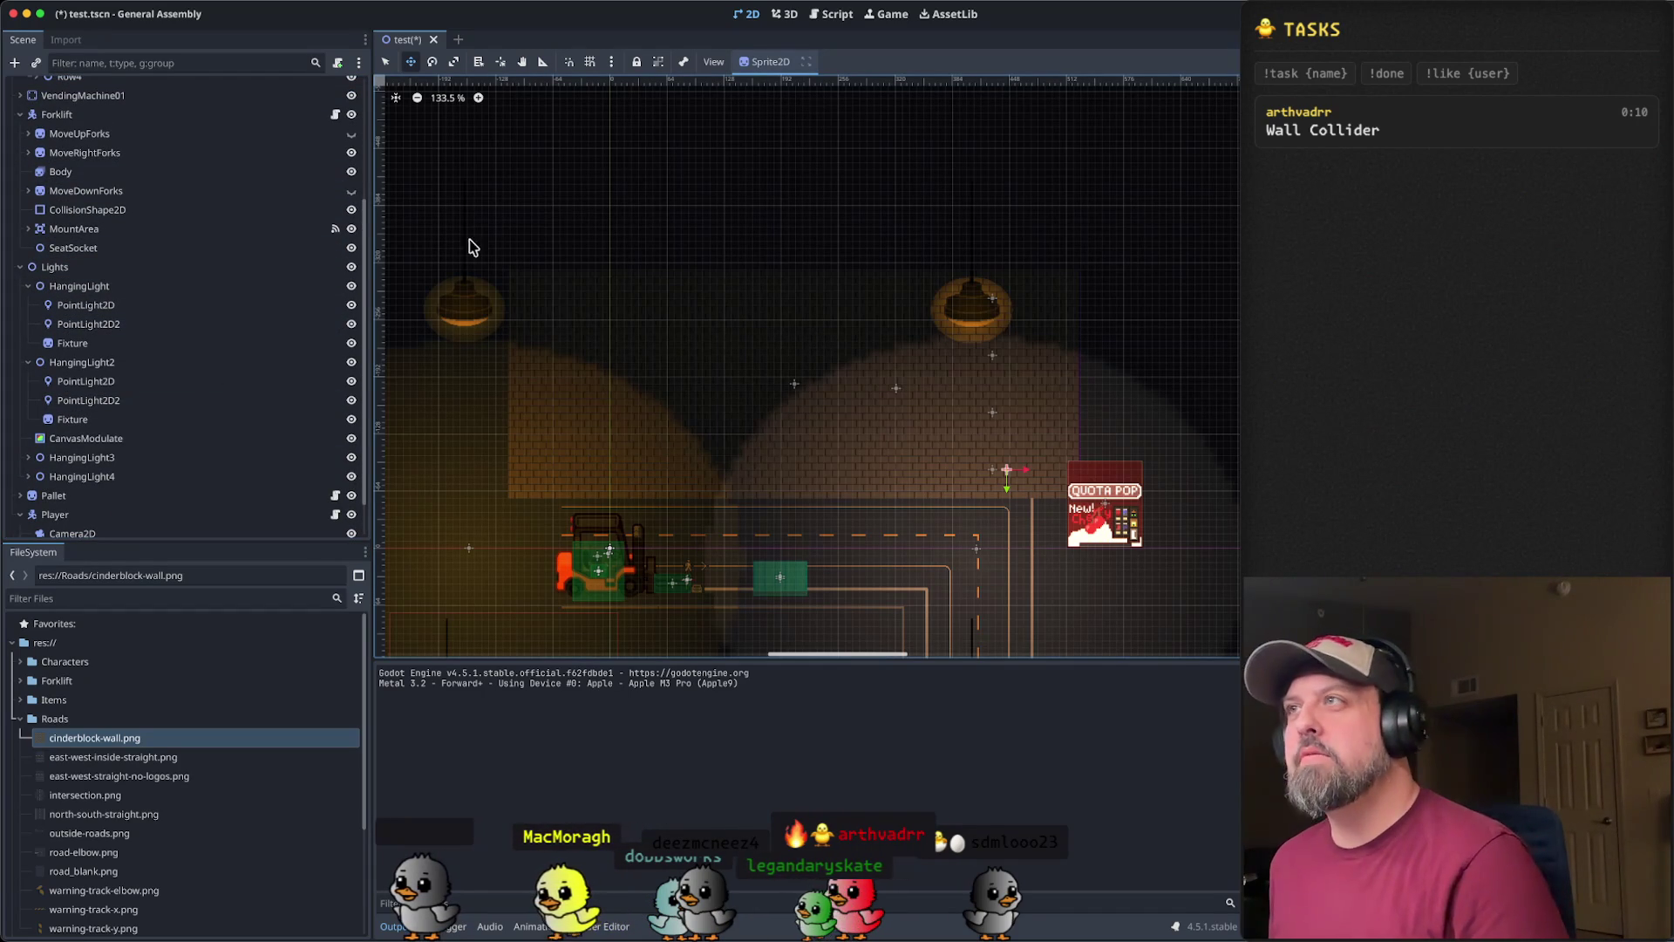
pyautogui.press('super+b')
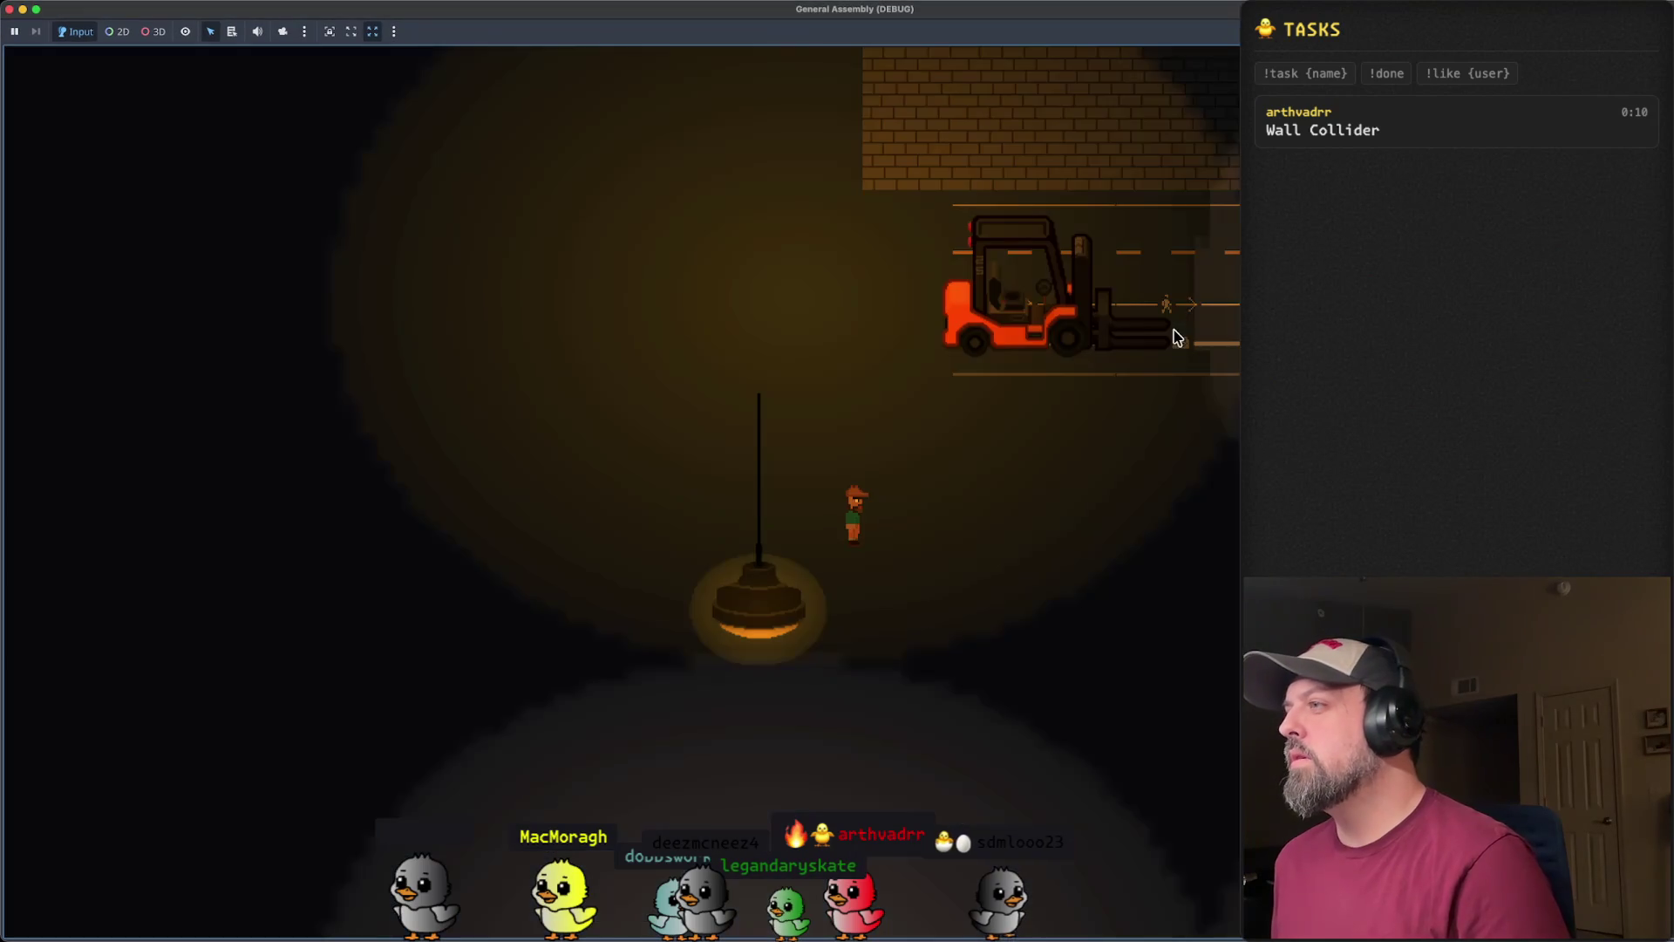
# - Walk the worker up-right, below the road line, then up into the forklift, and close the game
pyautogui.press('Up')
pyautogui.press('Right')
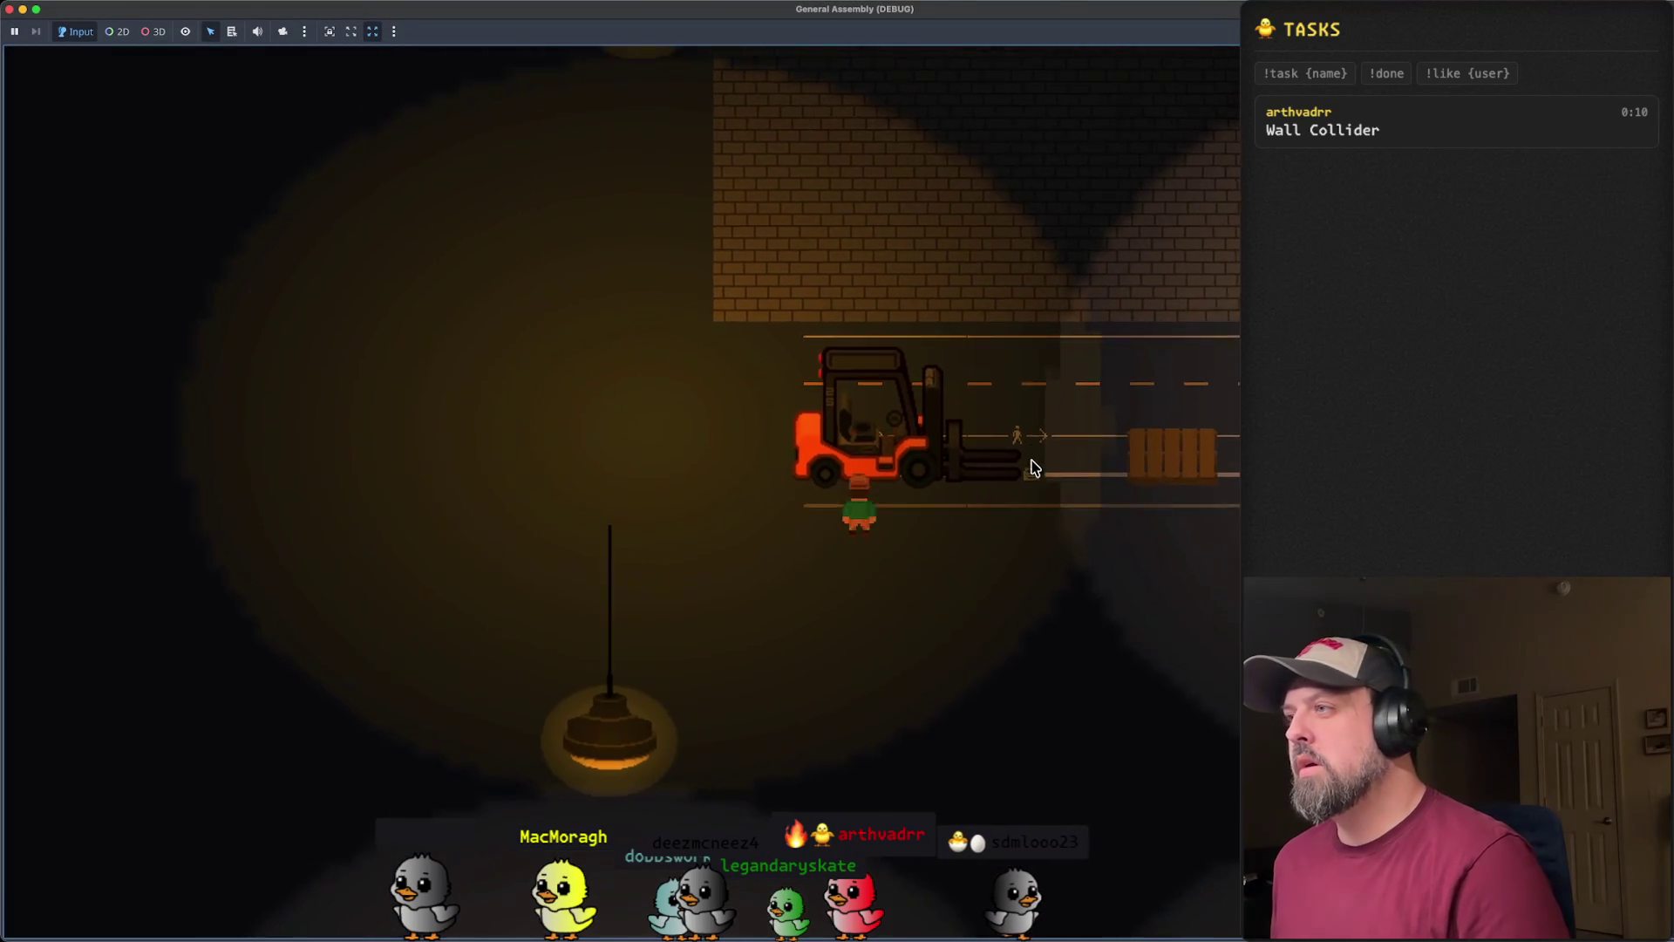
pyautogui.press('Down')
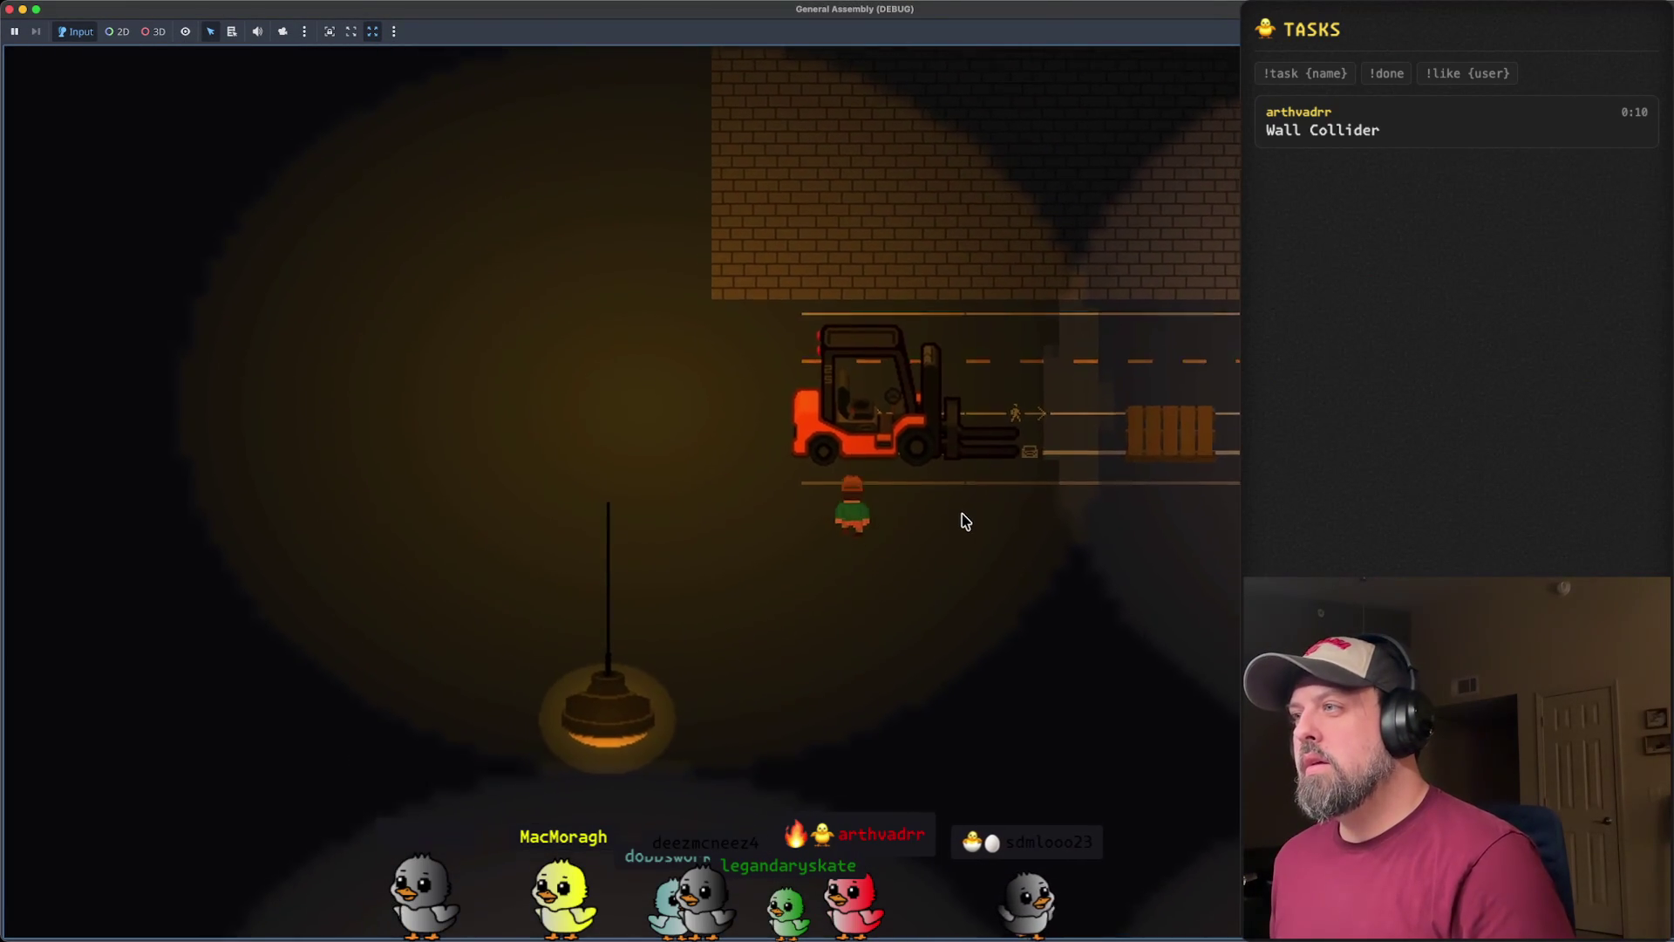
pyautogui.press('Up')
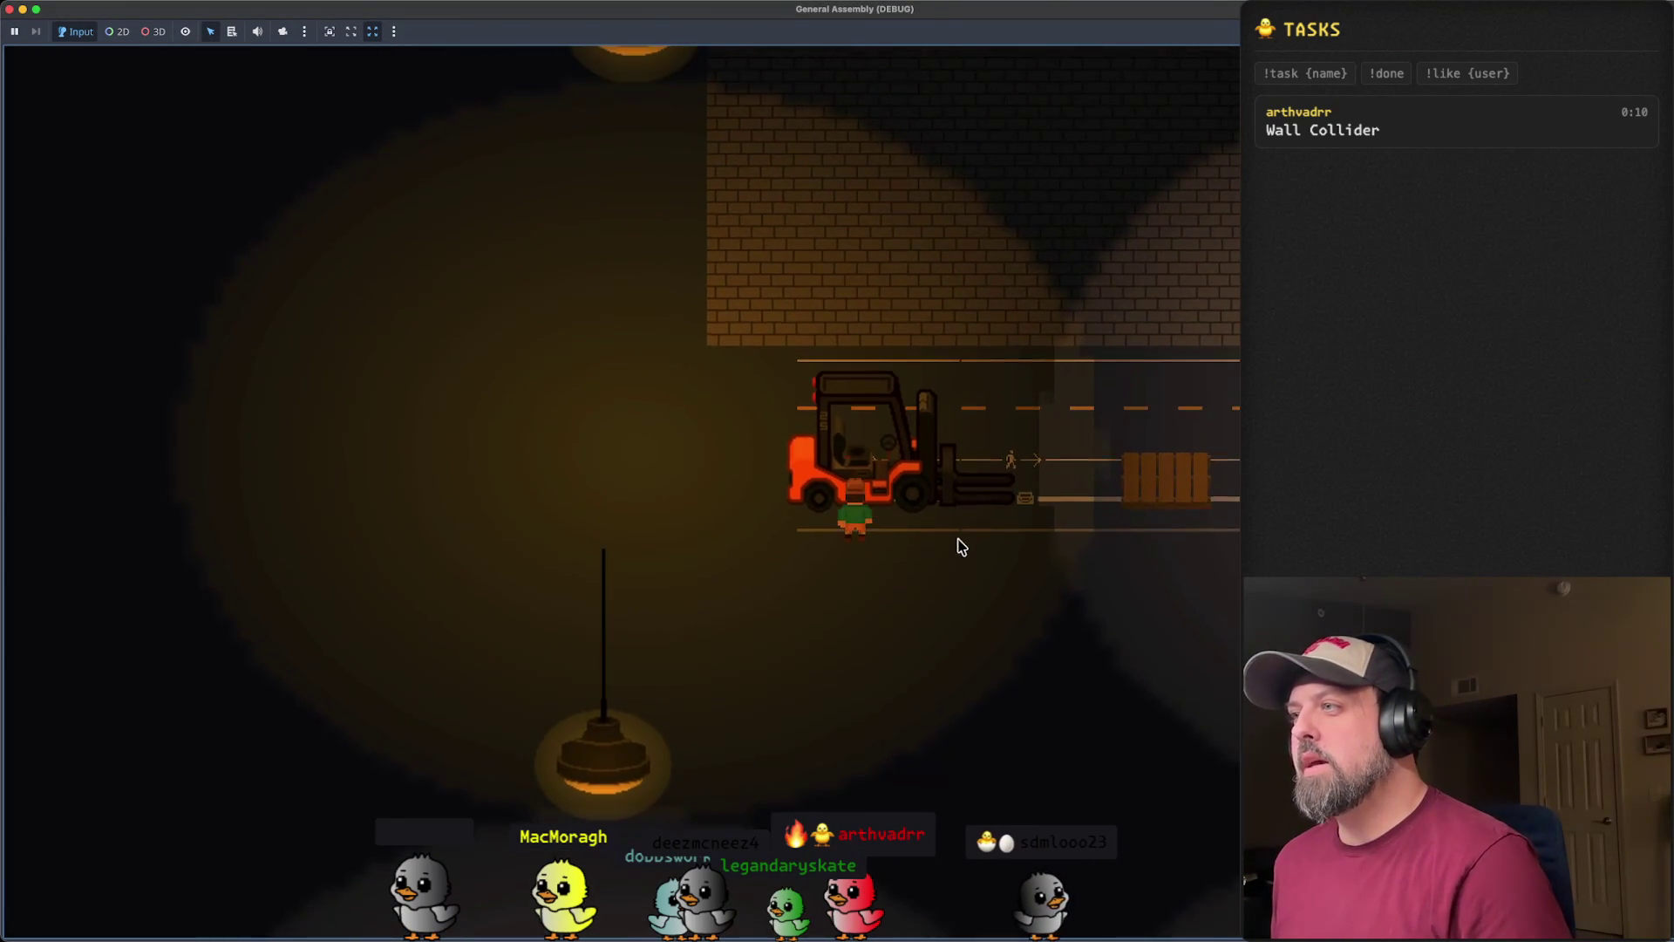
pyautogui.click(22, 10)
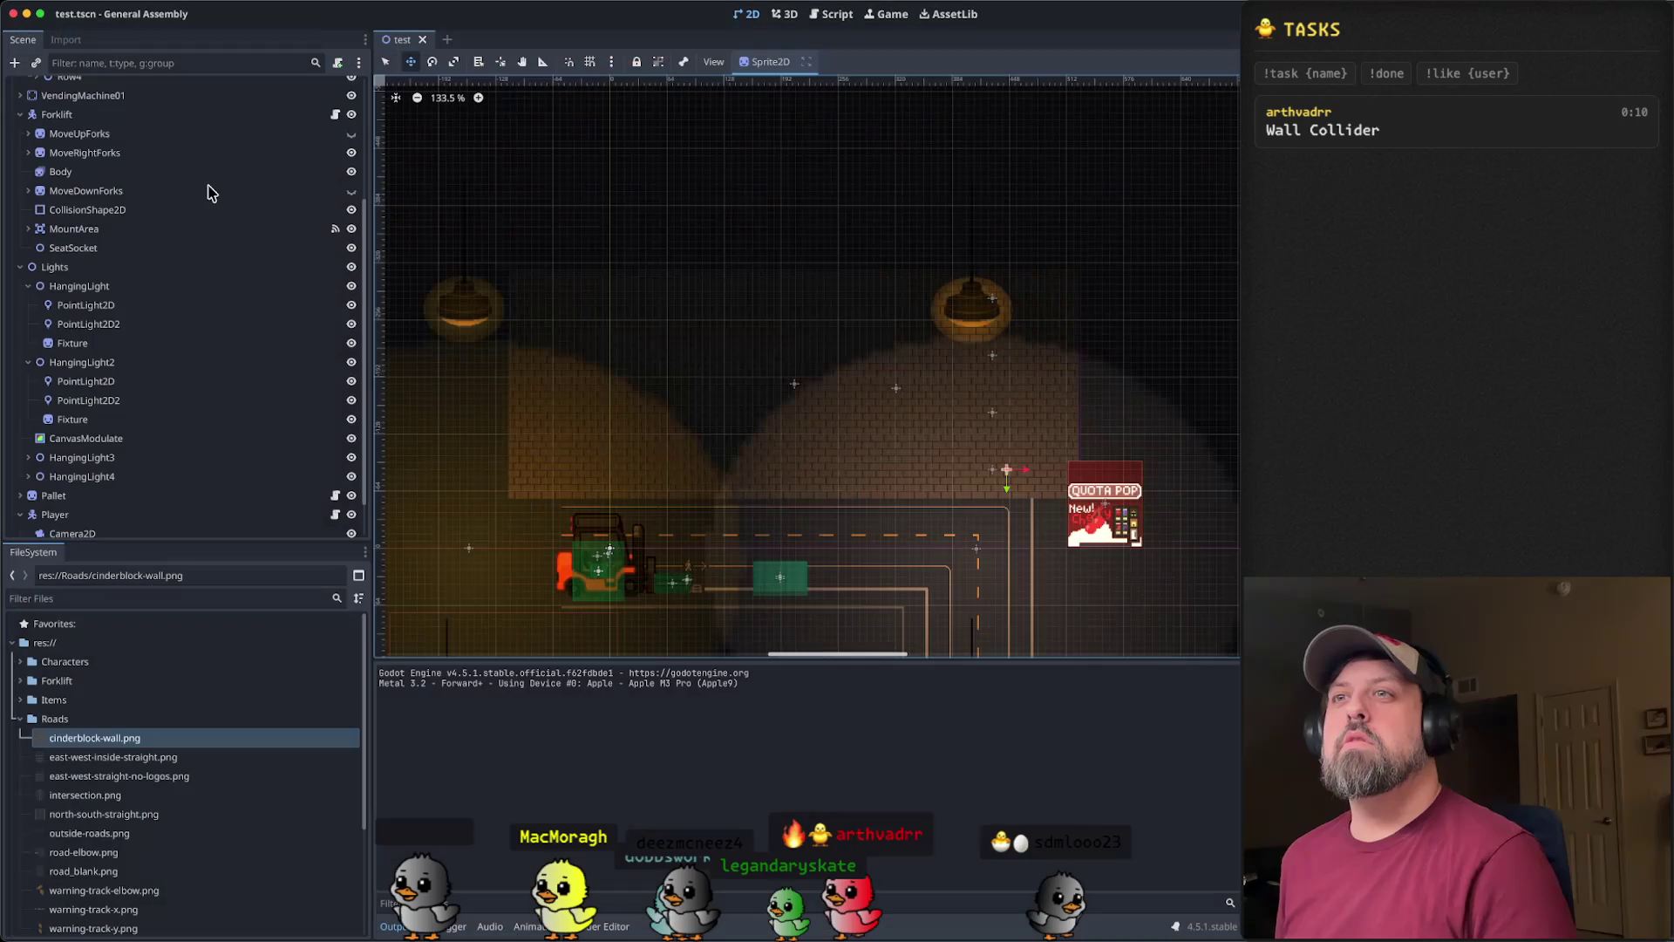
pyautogui.scroll(5, 120, 296)
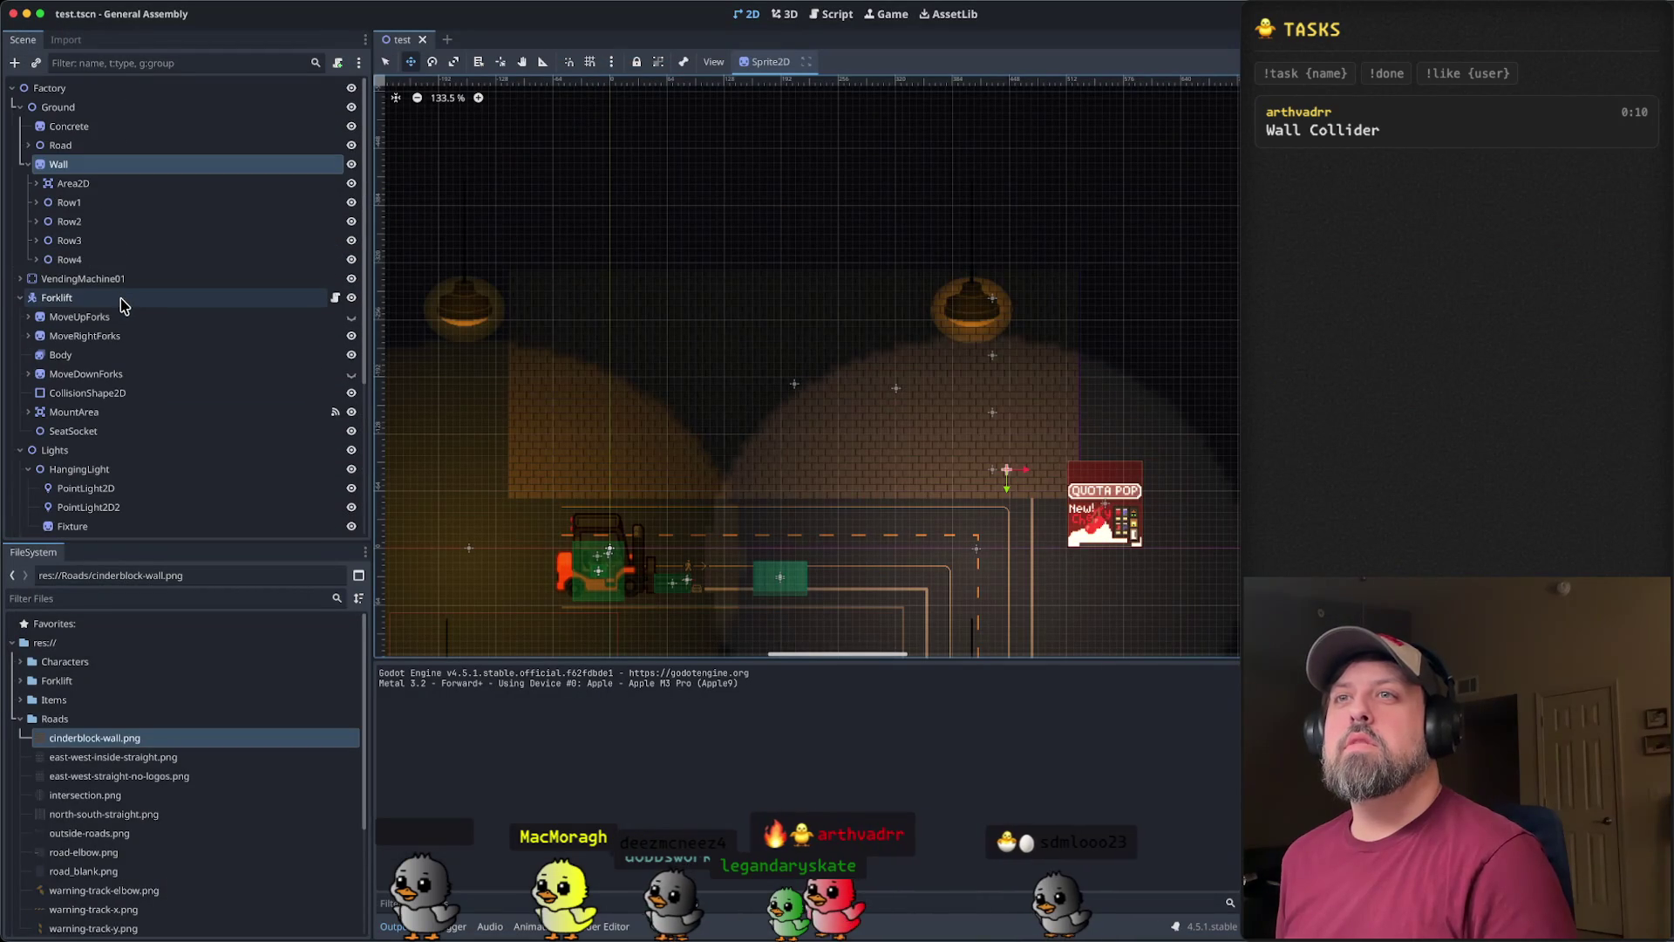
pyautogui.click(100, 299)
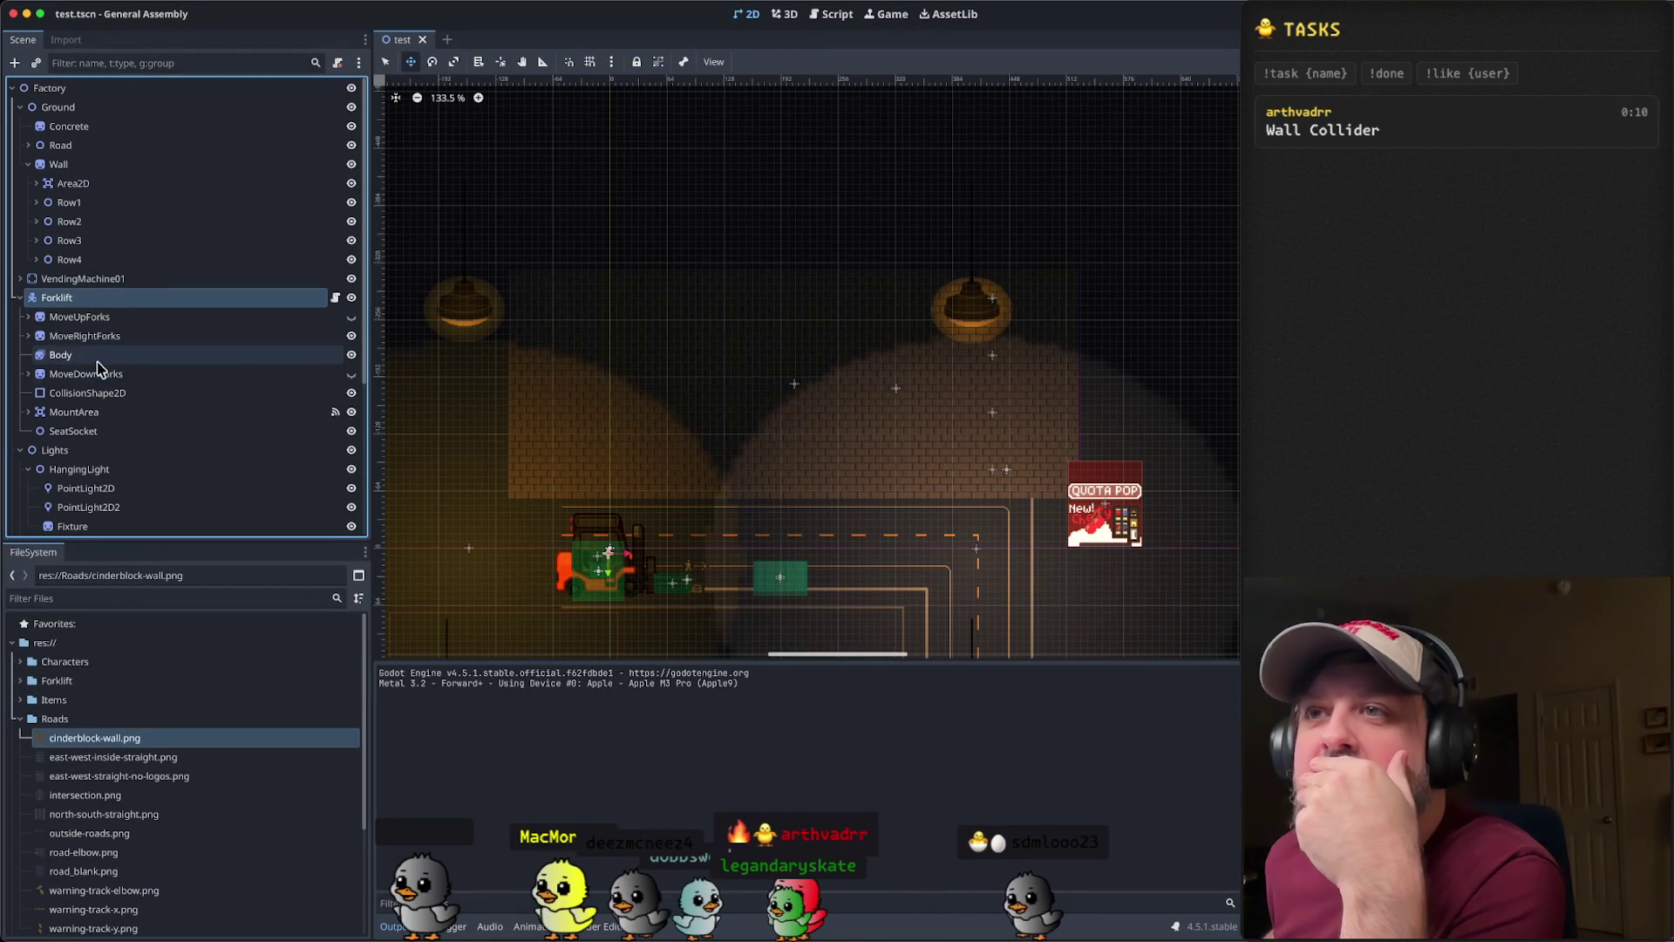
pyautogui.click(90, 394)
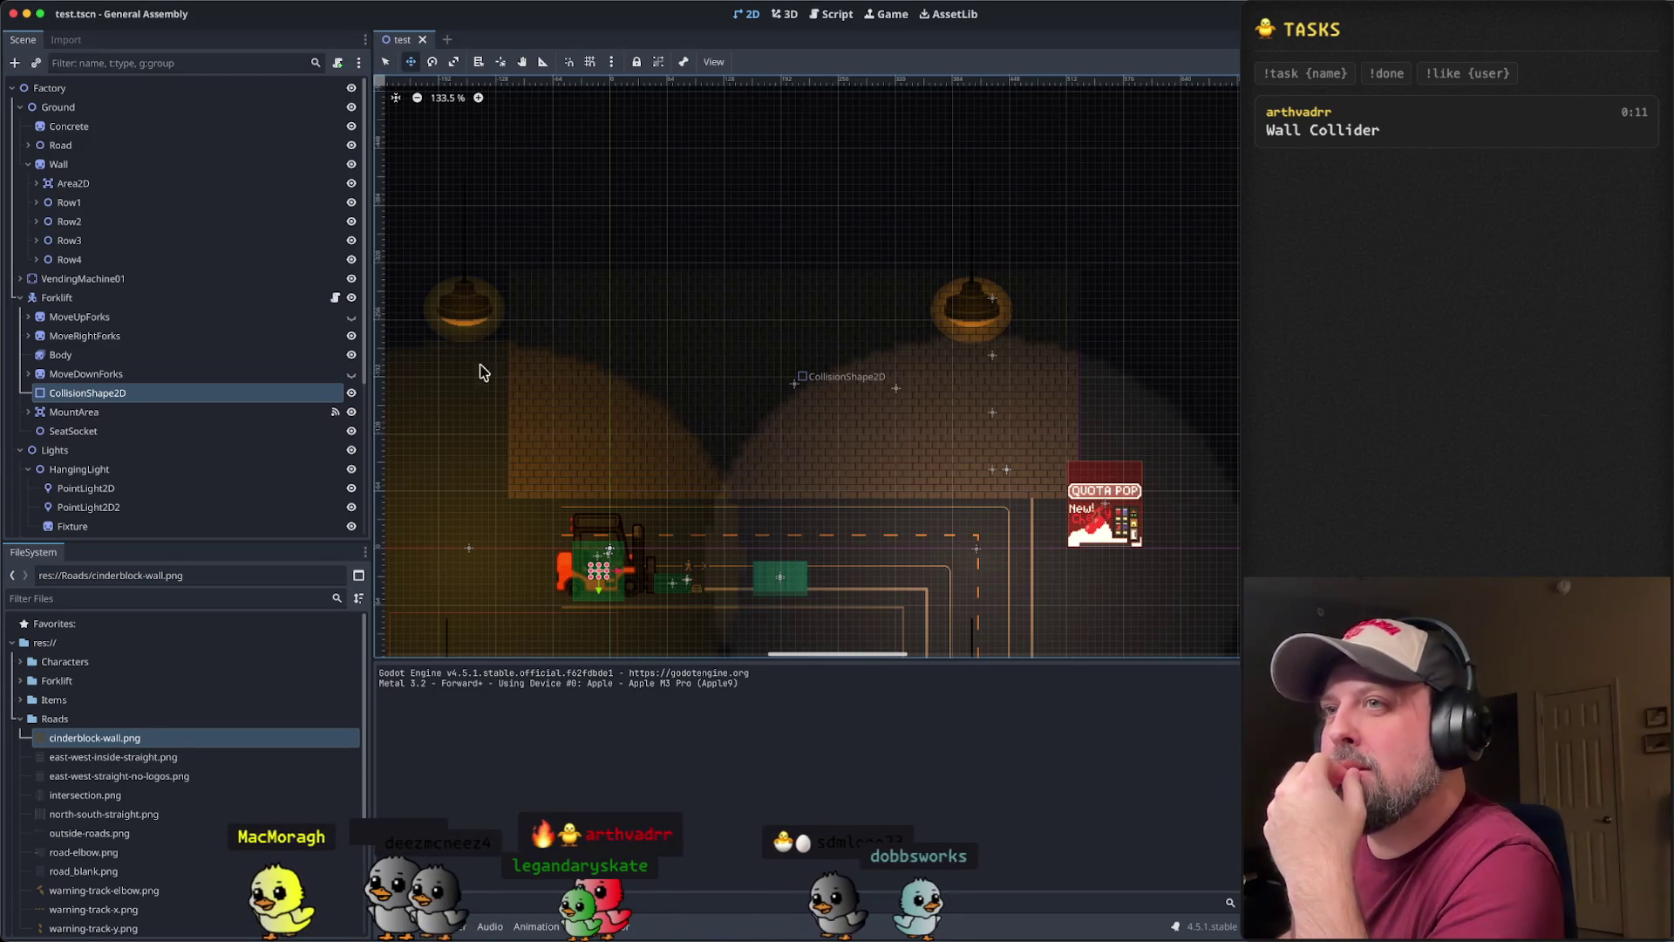
pyautogui.click(120, 375)
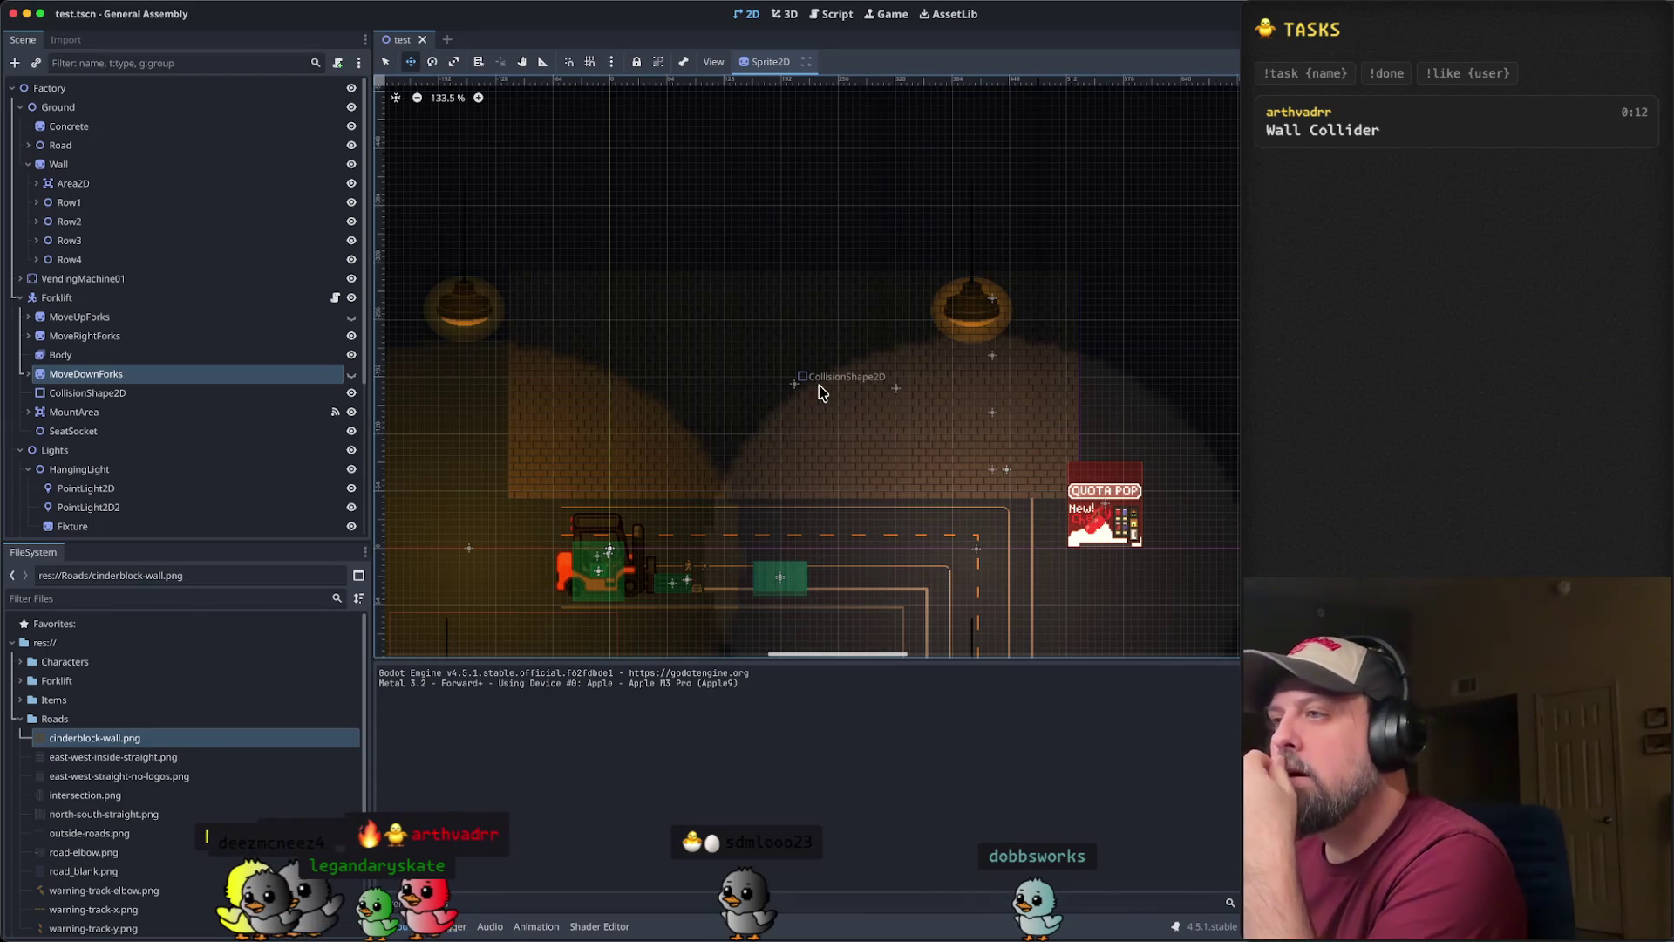
pyautogui.scroll(3, 814, 486)
# - Expand the wall's Area2D and select its CollisionShape2D
pyautogui.moveTo(935, 428); pyautogui.dragTo(934, 381)
pyautogui.scroll(-3, 977, 331)
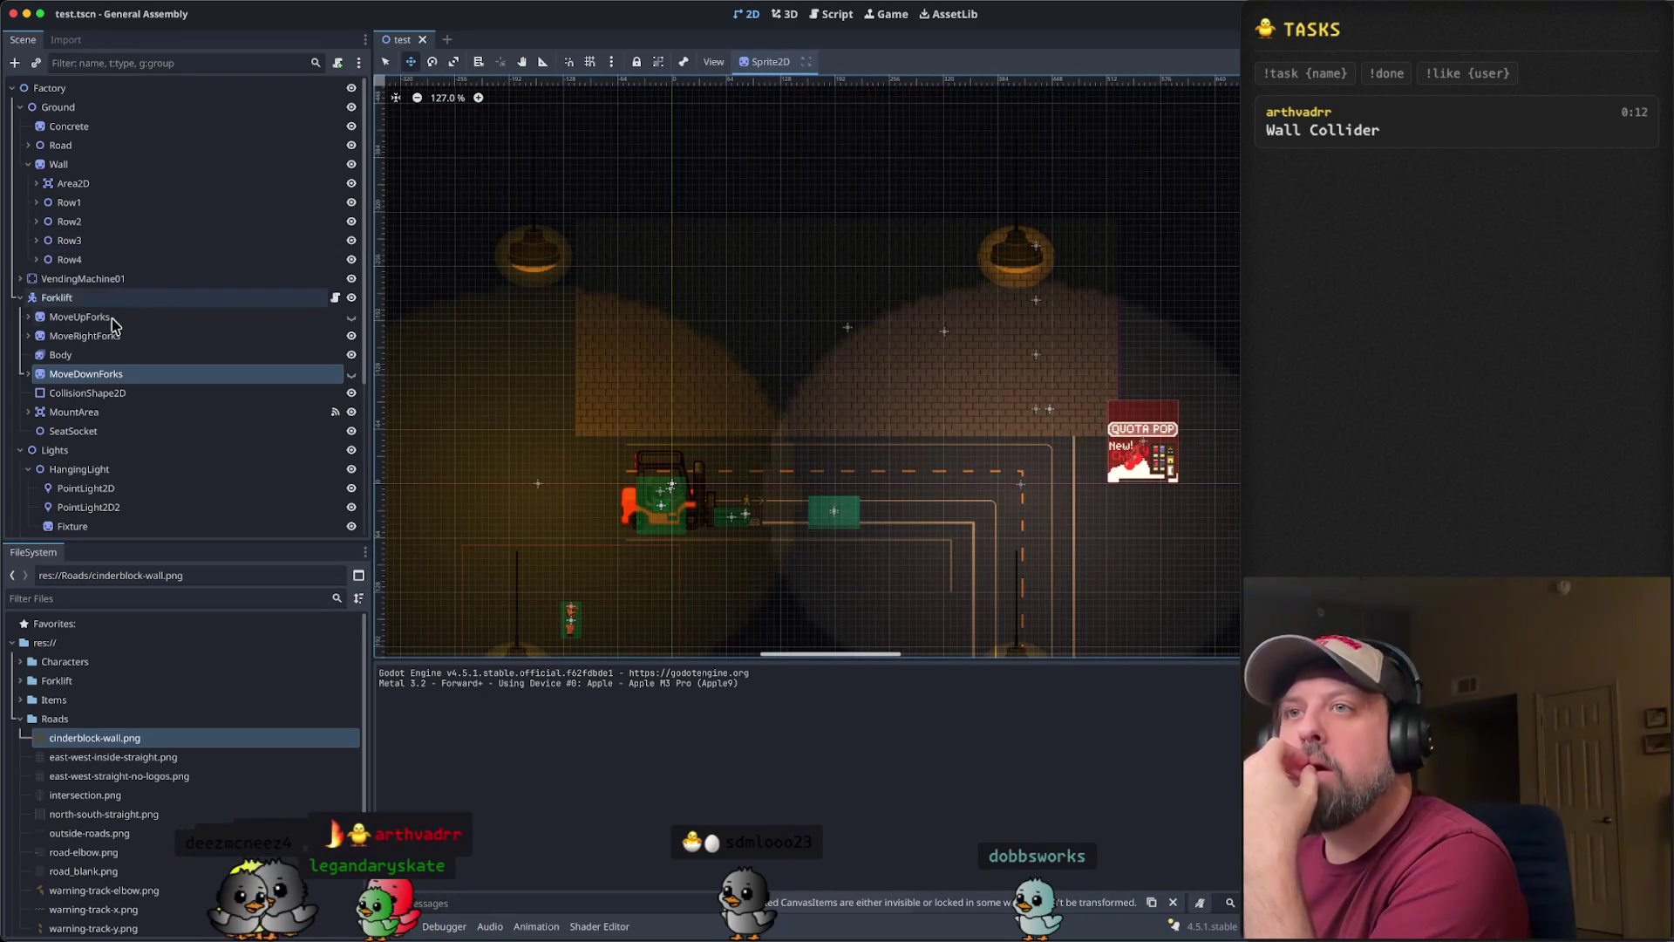
pyautogui.click(77, 187)
pyautogui.press('Right')
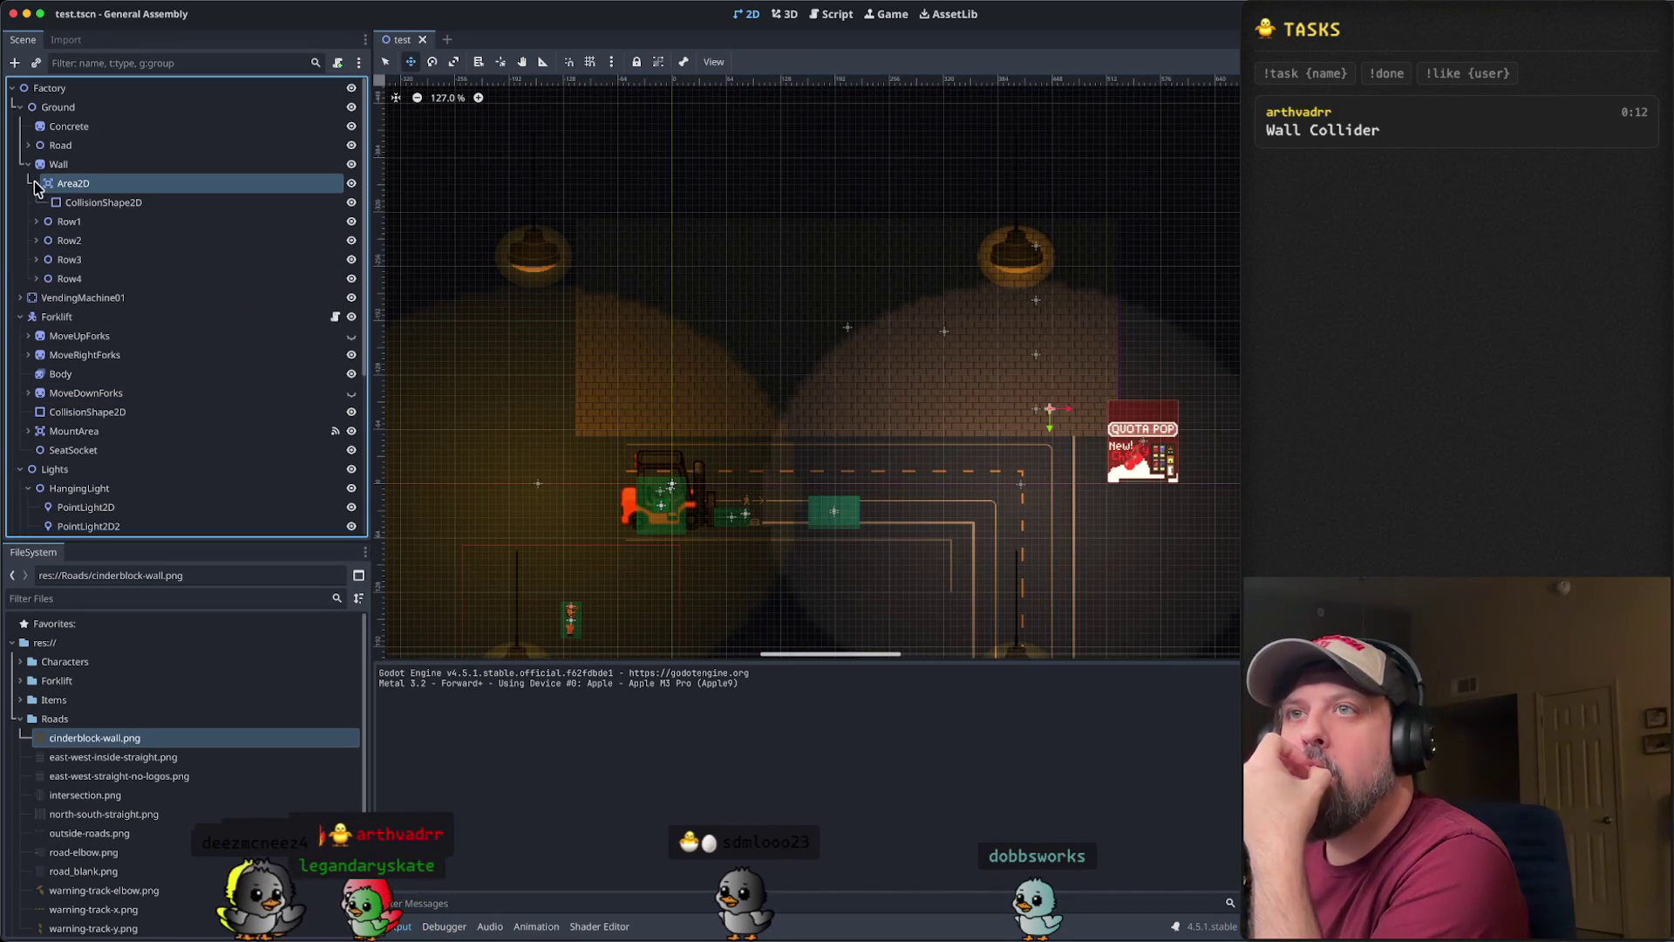
pyautogui.click(119, 206)
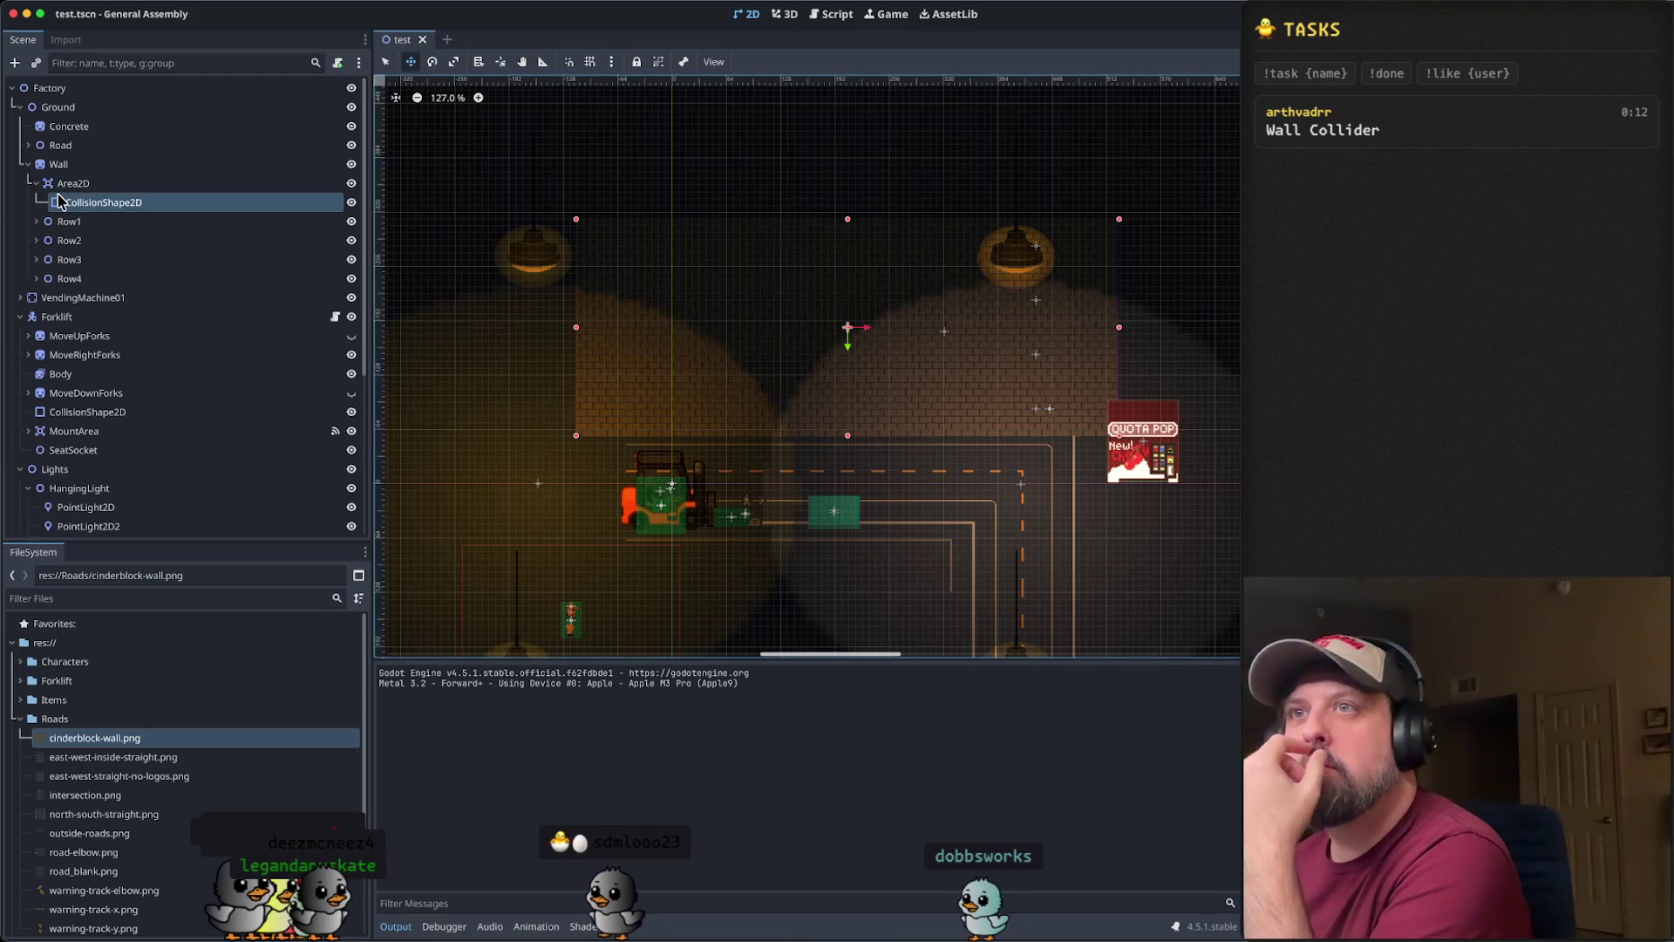
# - Peek inside Row1's wall tiles, then reselect the wall's CollisionShape2D
pyautogui.click(75, 228)
pyautogui.click(38, 222)
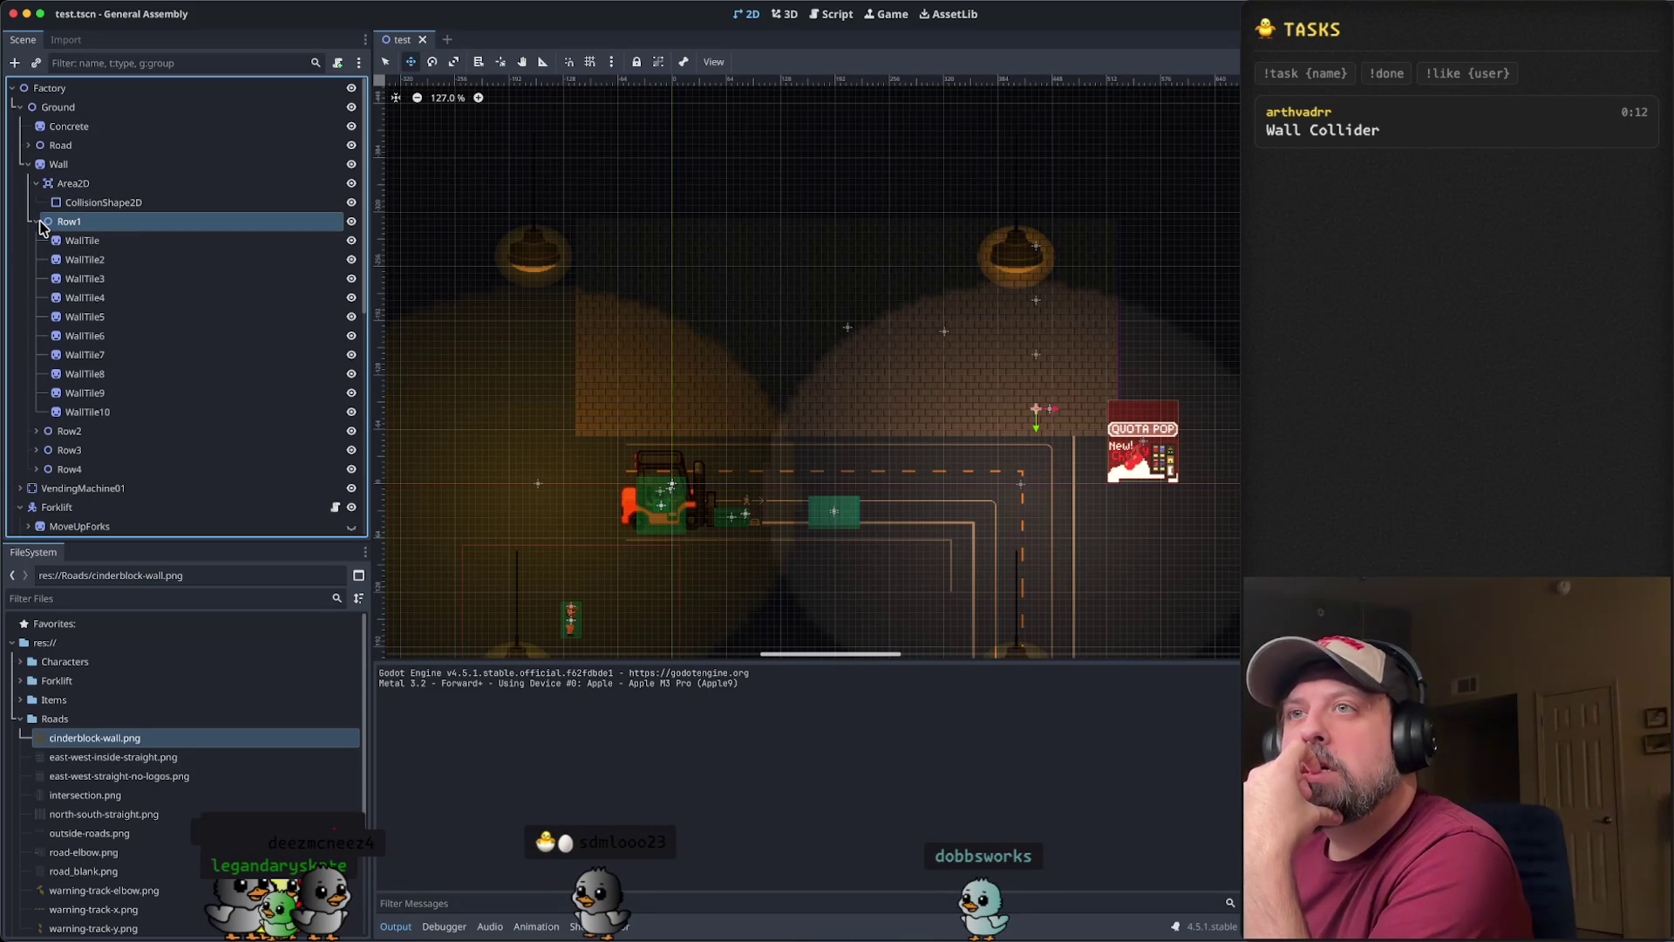
pyautogui.click(37, 222)
pyautogui.click(100, 204)
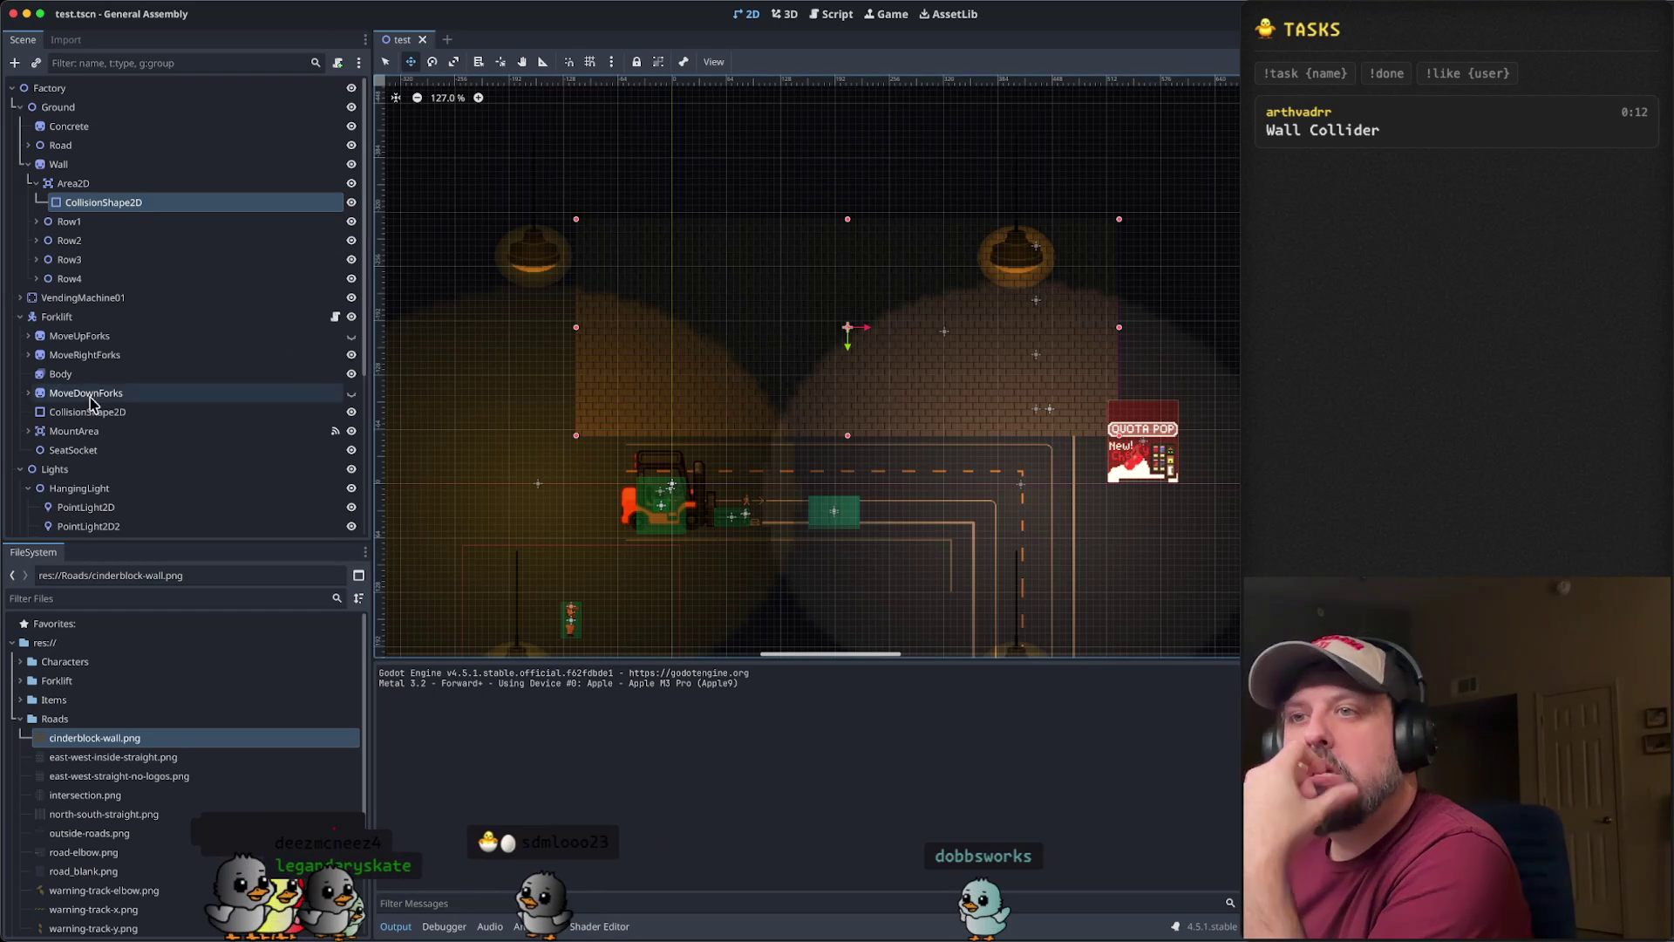
pyautogui.scroll(-5, 145, 383)
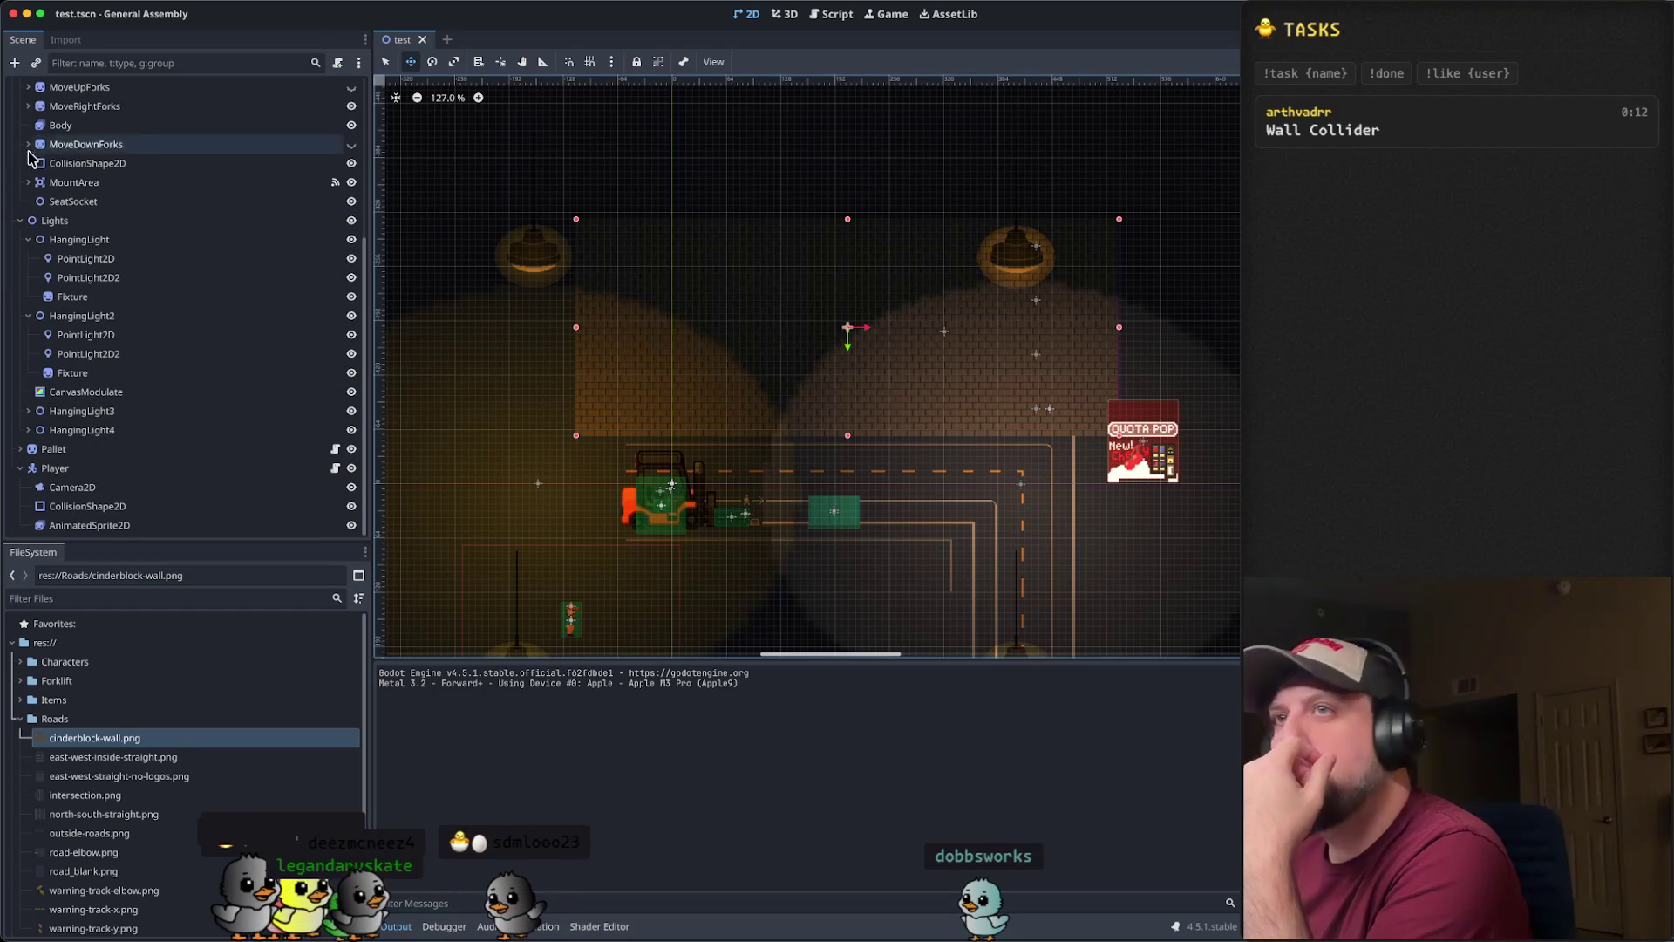
# - Compare the forklift's CollisionShape2D with the wall's, showing the wall rectangle over the bricks
pyautogui.scroll(5, 113, 205)
pyautogui.click(116, 207)
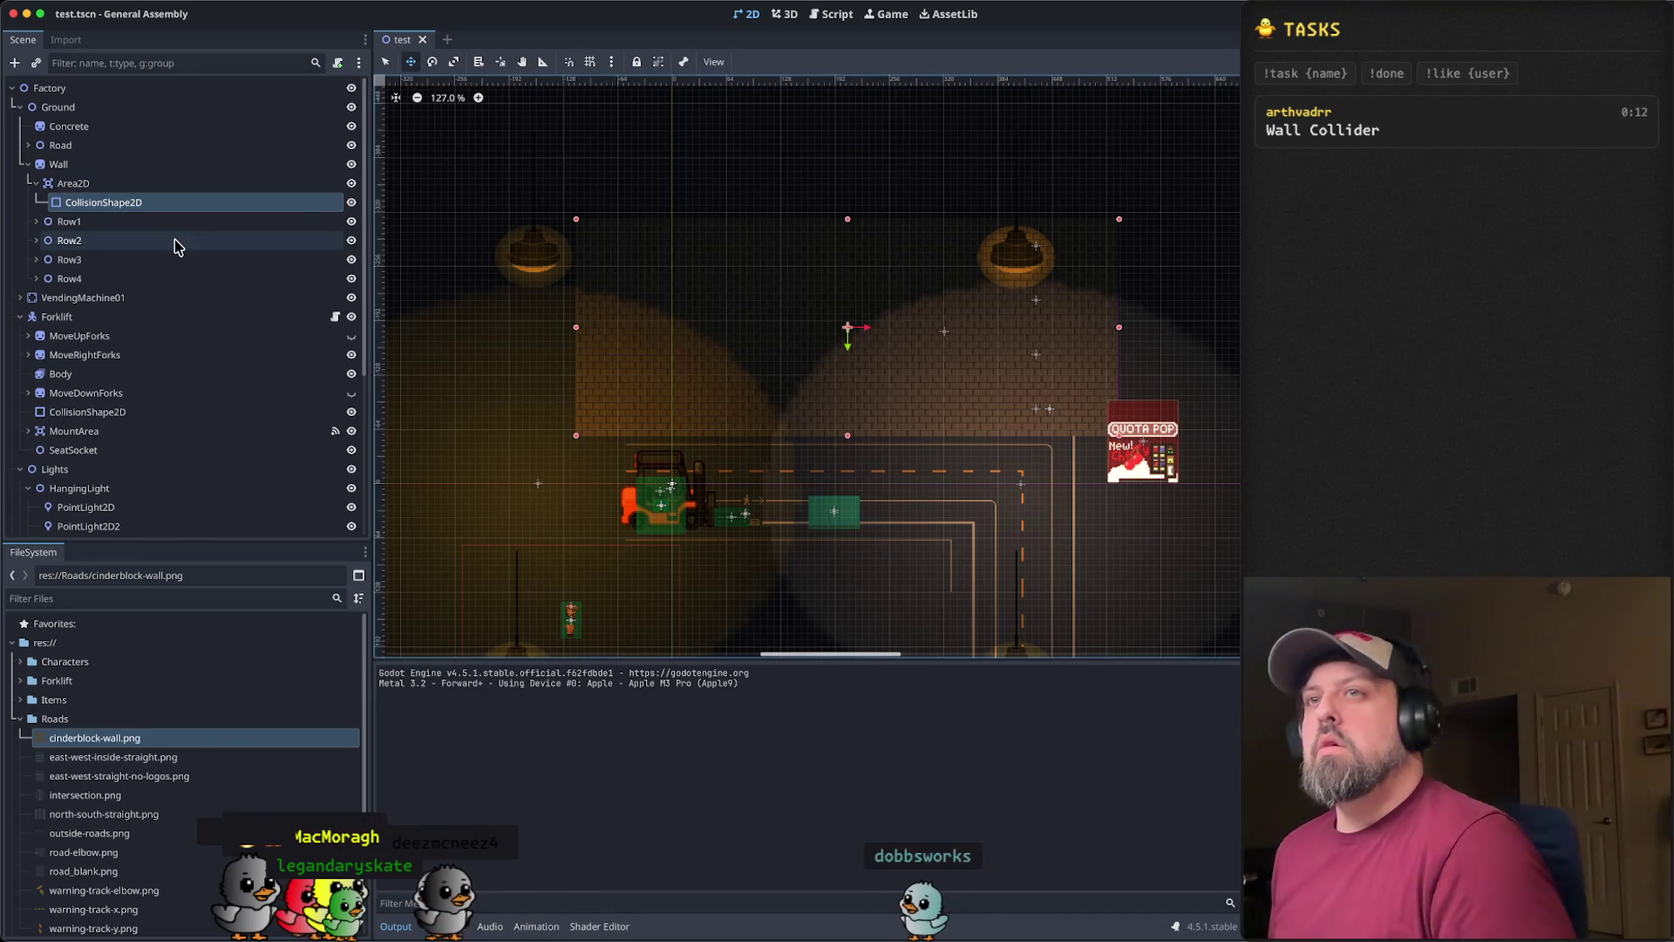
pyautogui.scroll(-2, 166, 323)
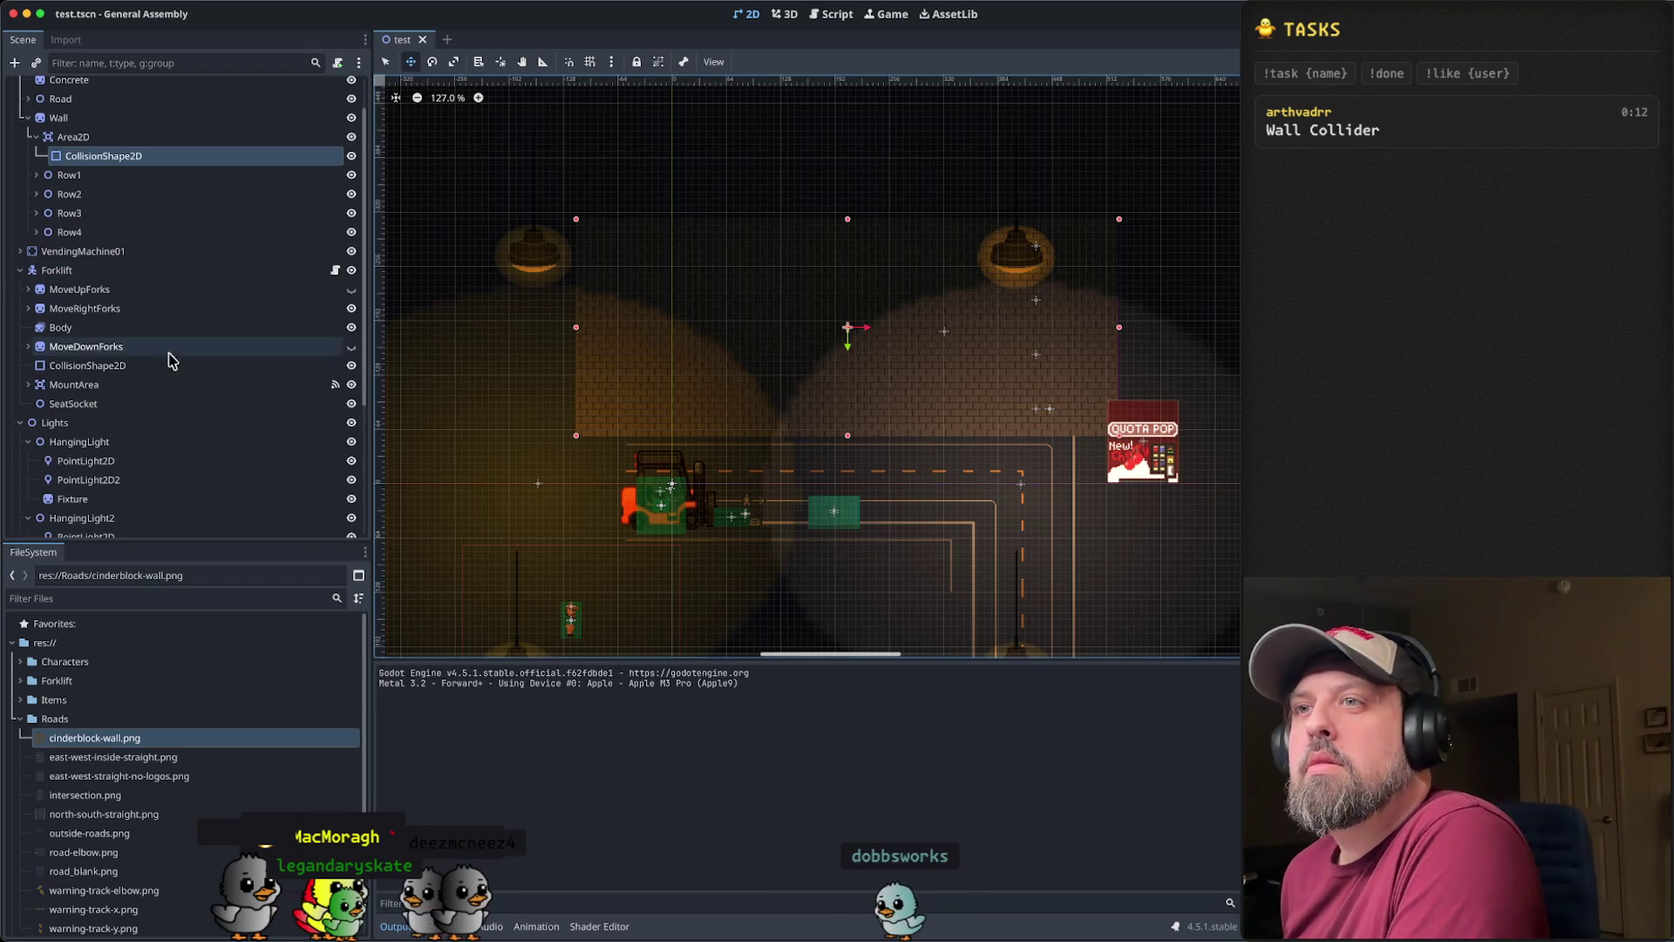
pyautogui.click(146, 367)
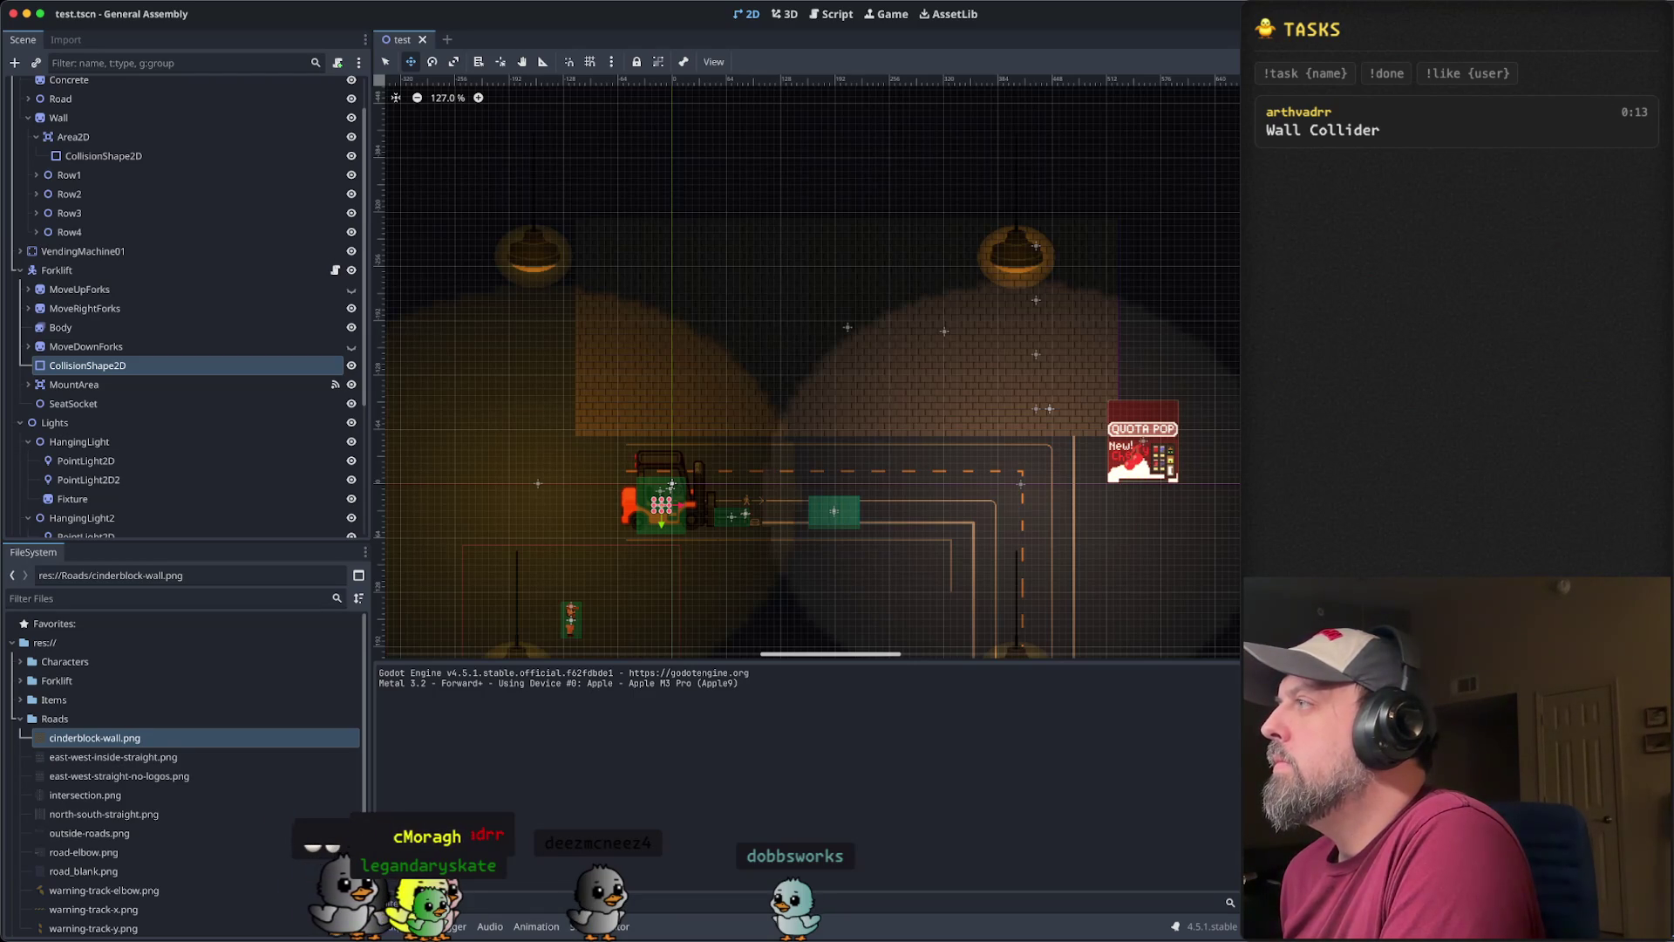
pyautogui.click(102, 157)
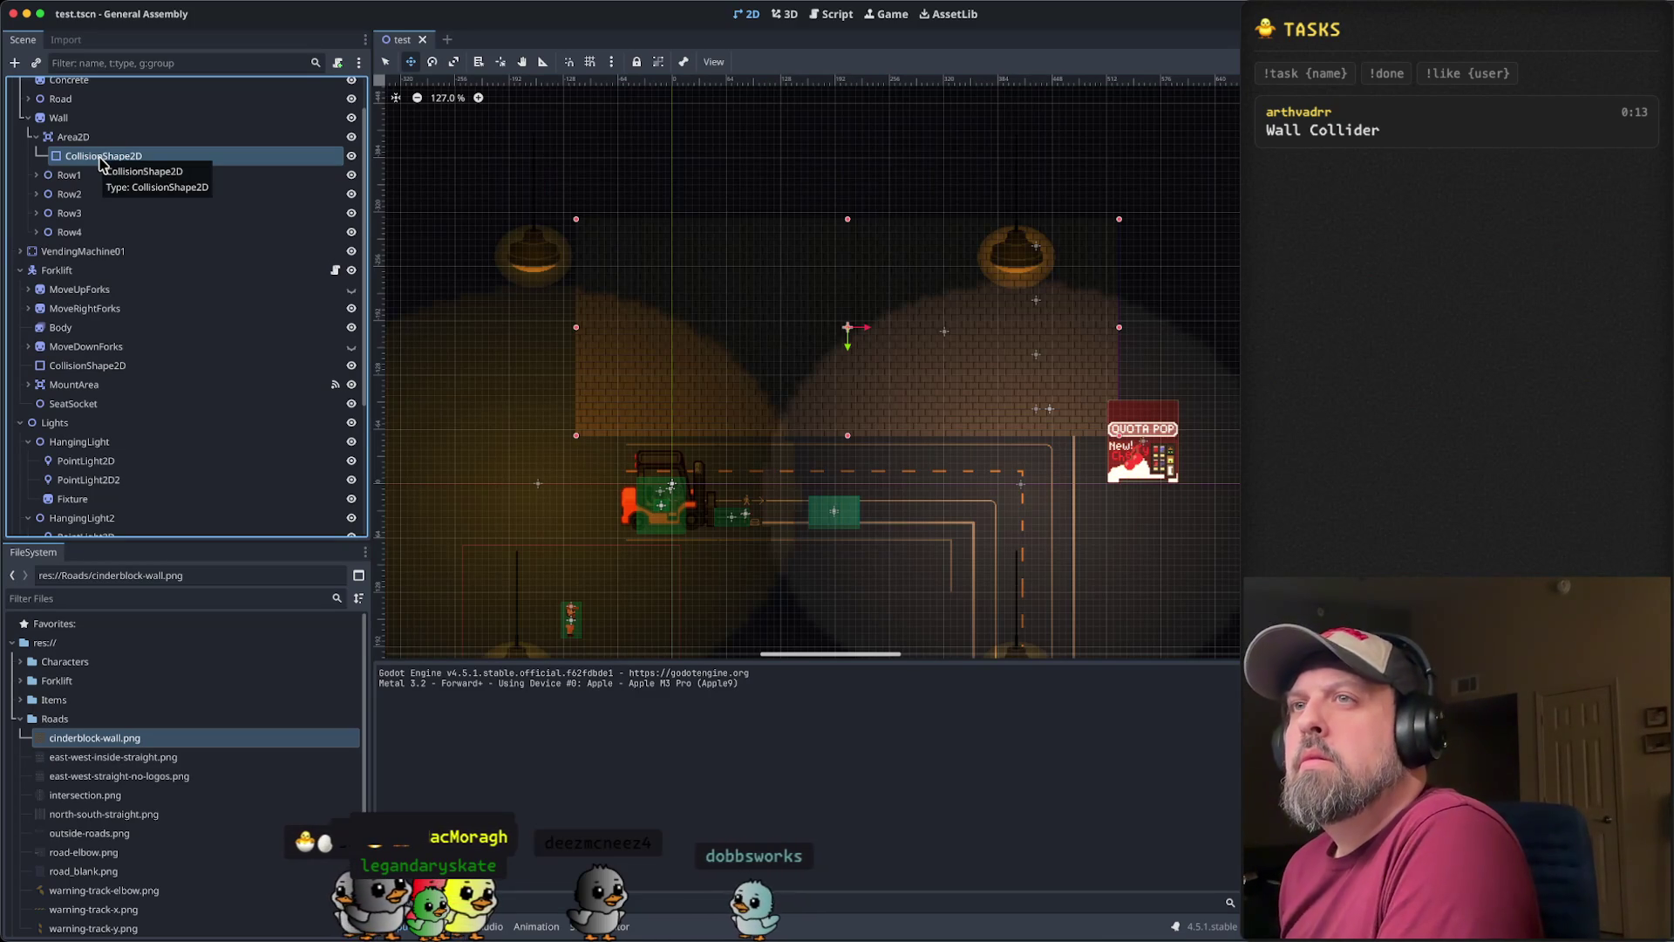
pyautogui.scroll(2, 102, 158)
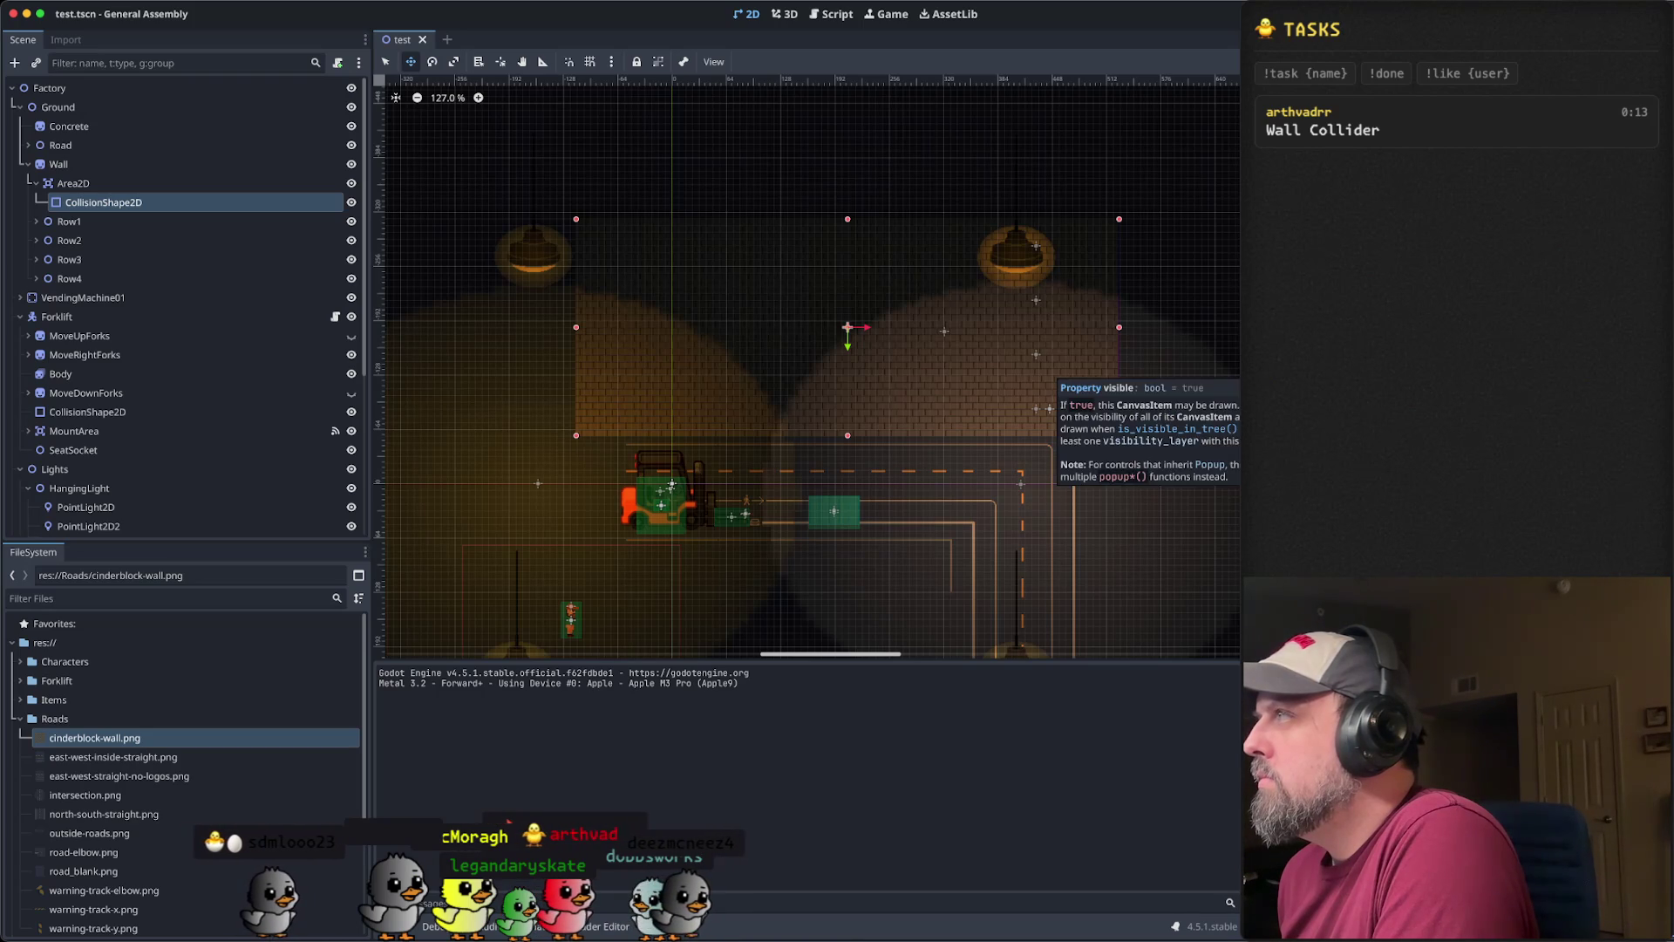
pyautogui.press('super+r')
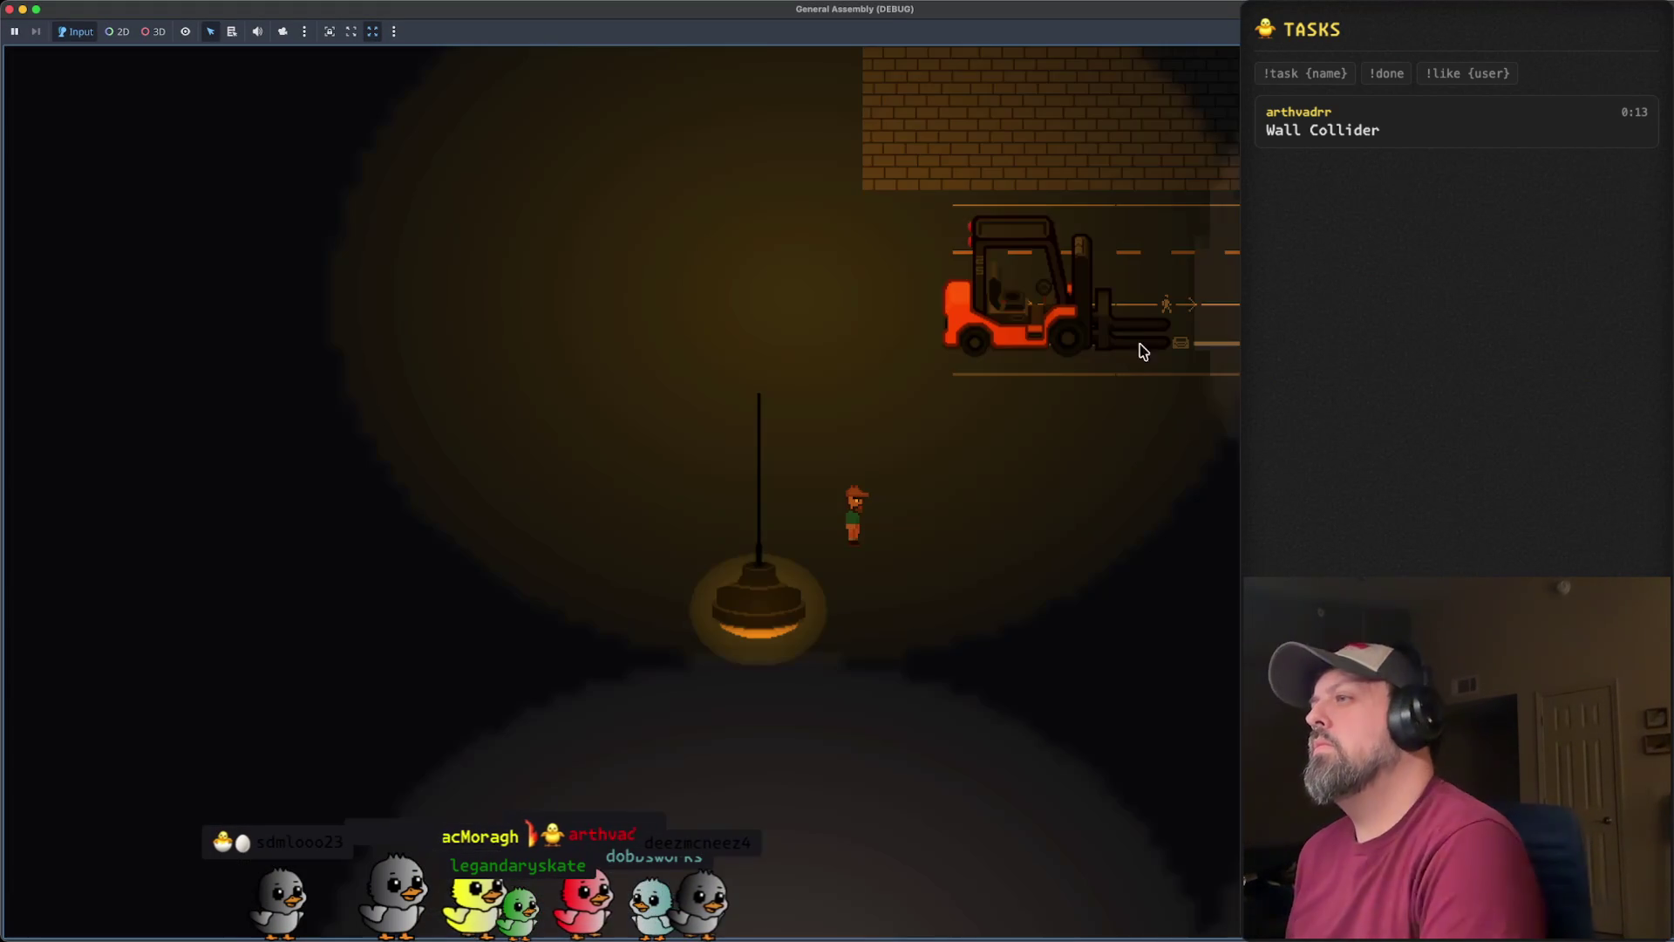
pyautogui.press('w')
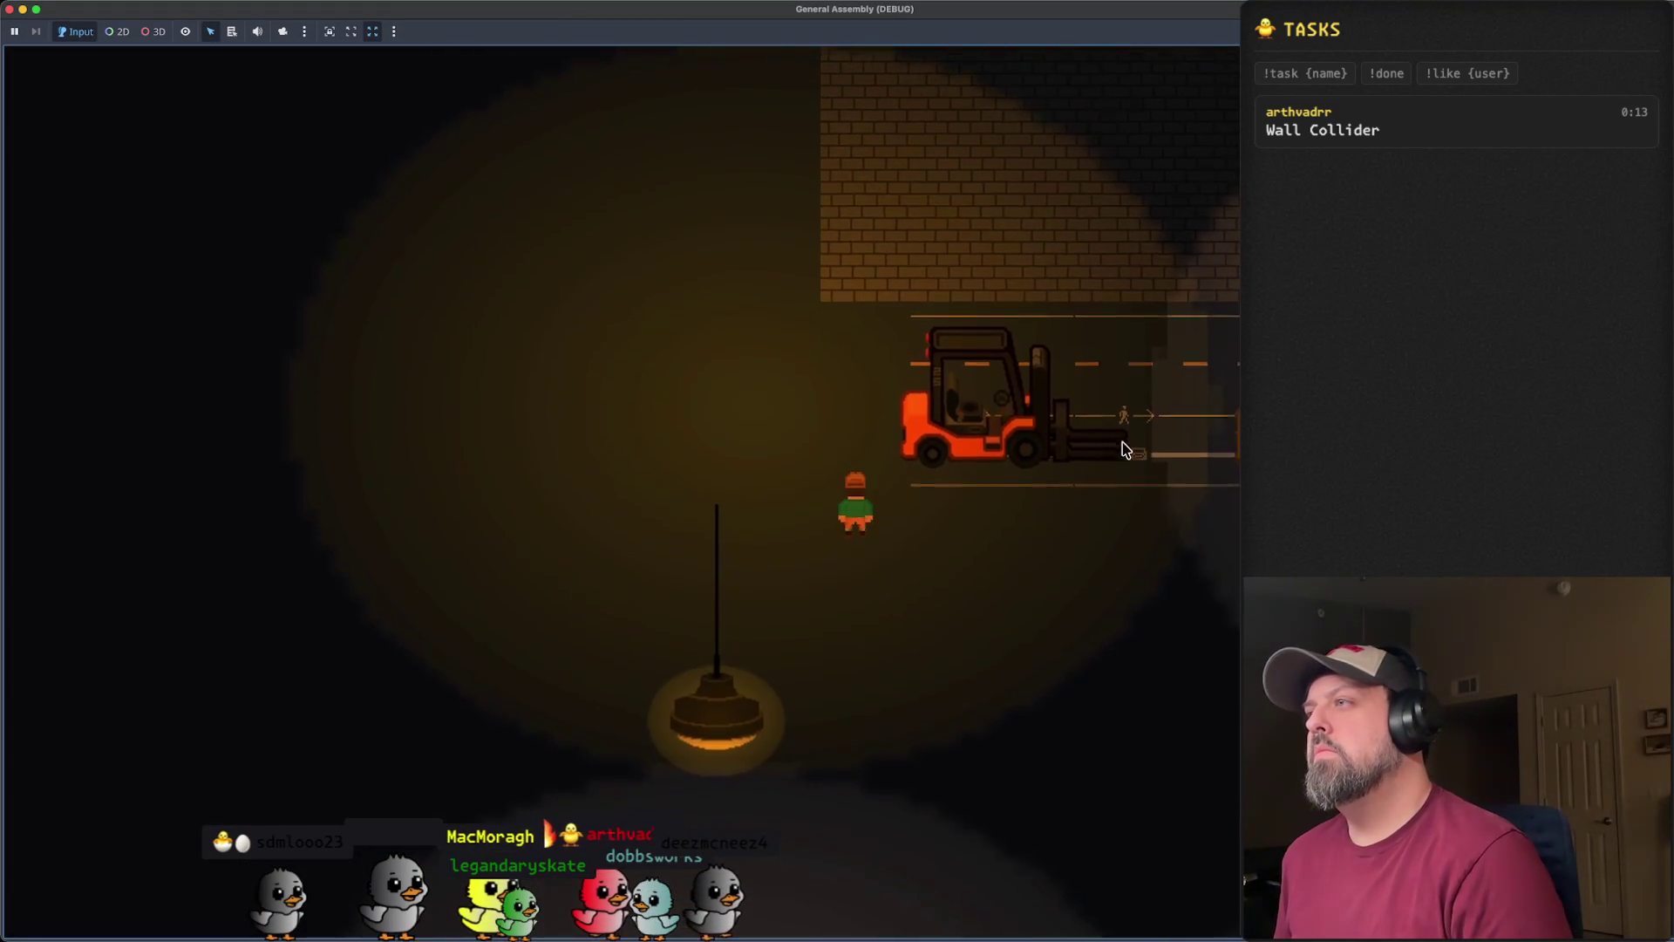
pyautogui.press('w')
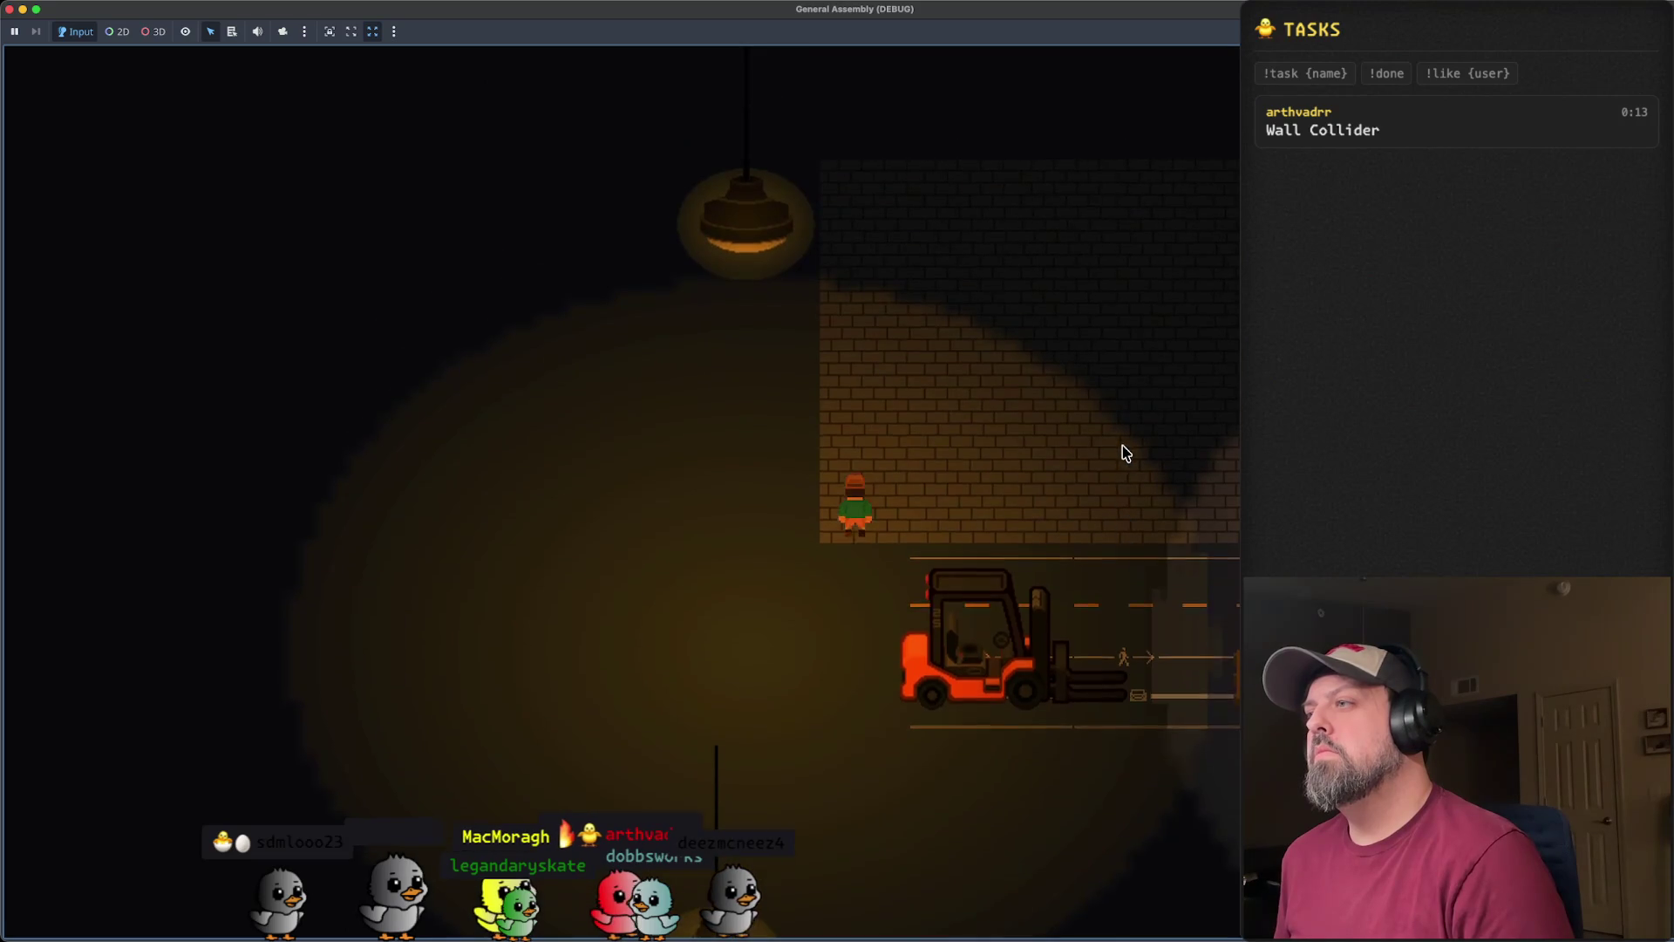
pyautogui.press('s')
pyautogui.press('d')
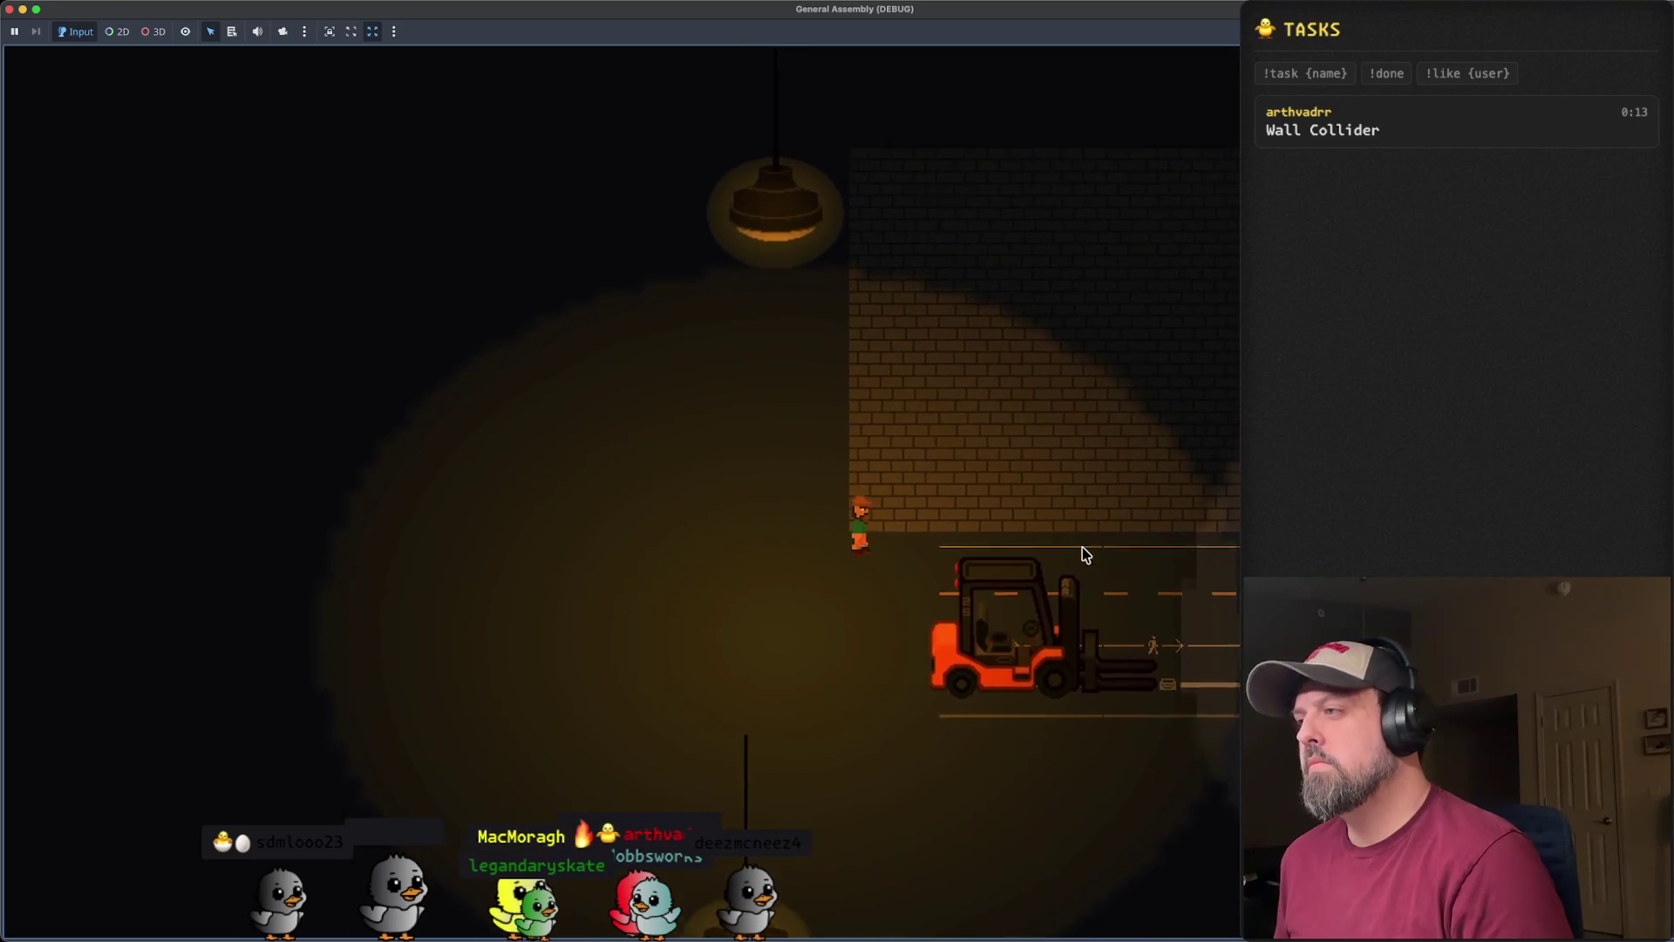
pyautogui.press('e')
pyautogui.press('w')
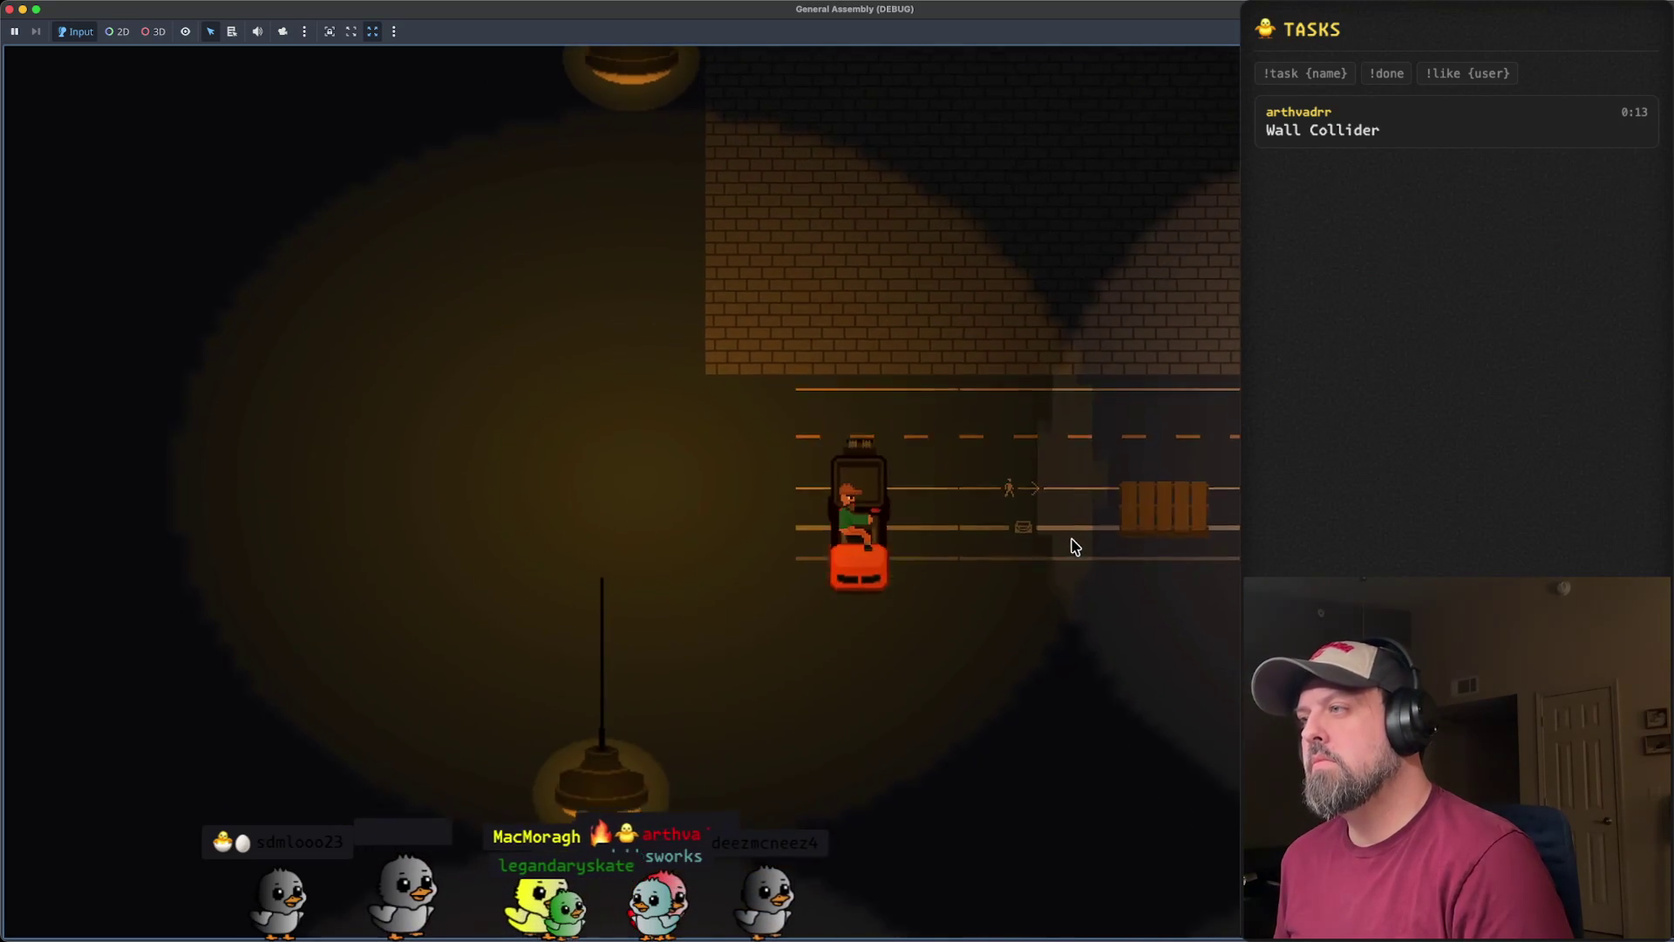
pyautogui.press('s')
pyautogui.press('a')
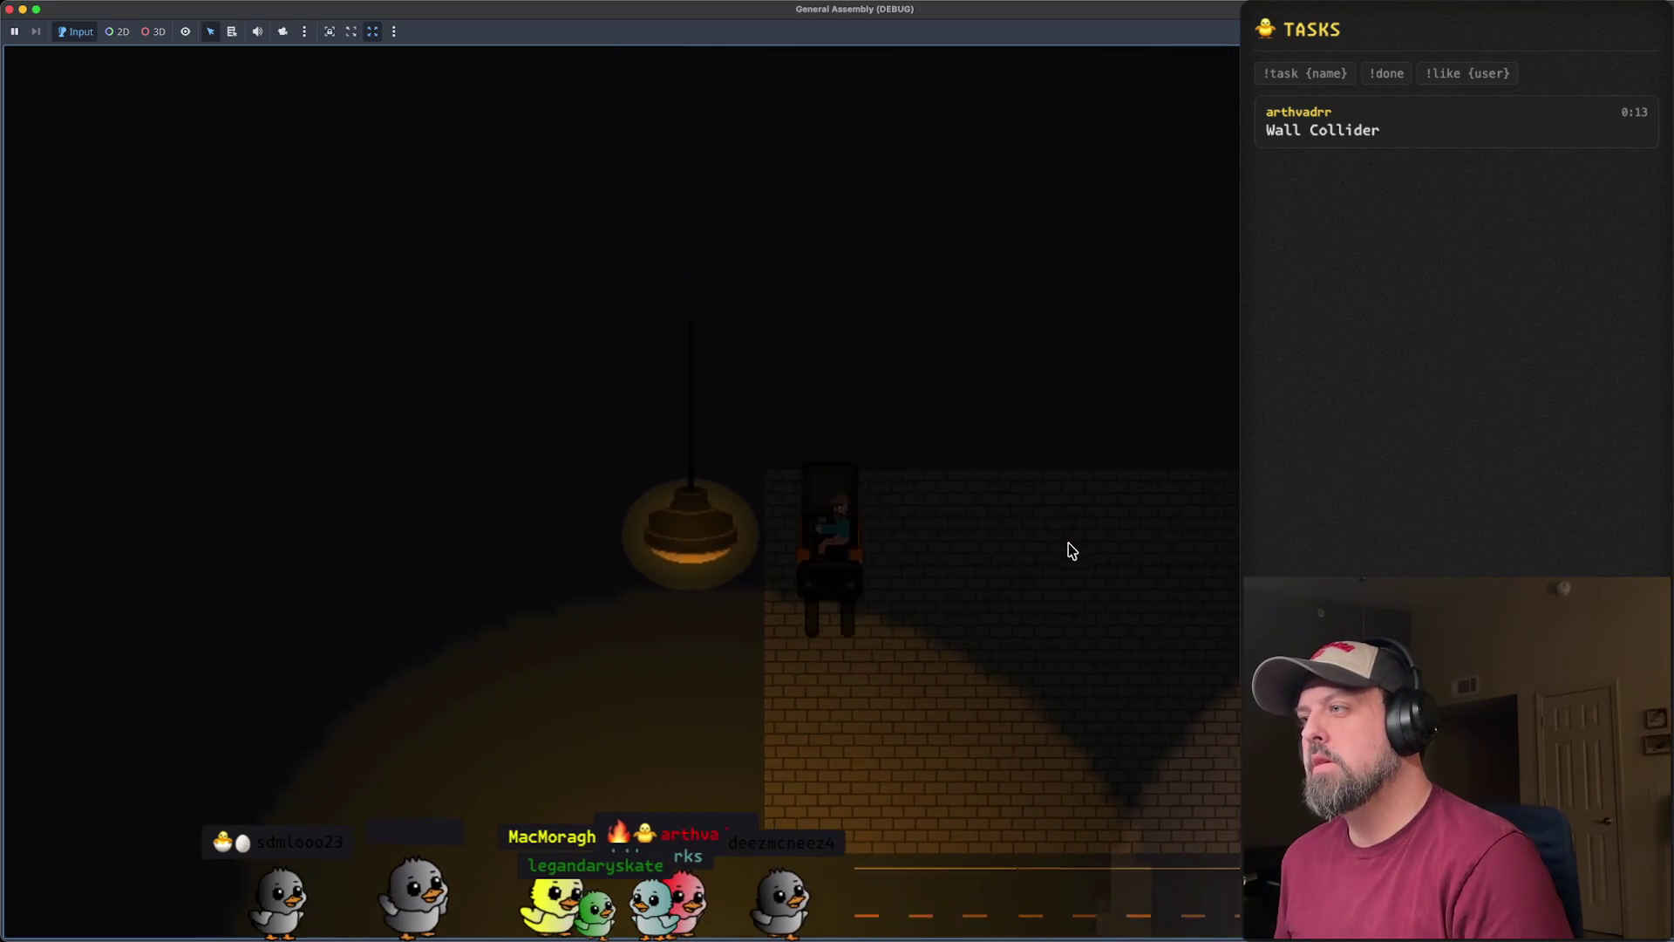
pyautogui.press('d')
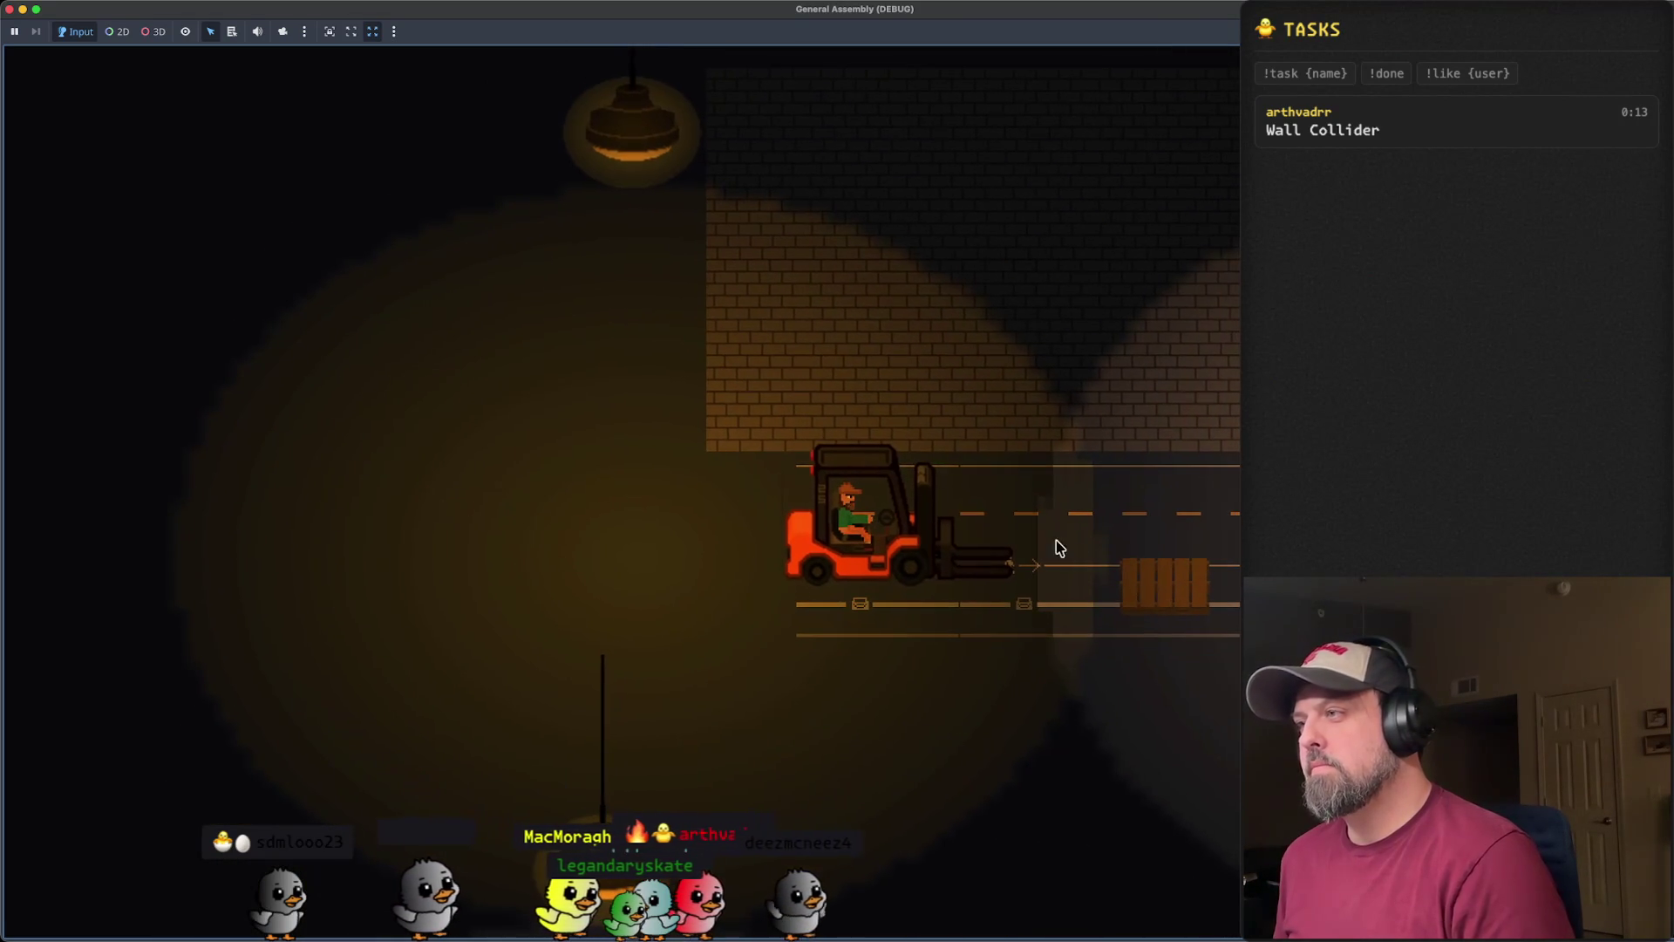
pyautogui.click(10, 10)
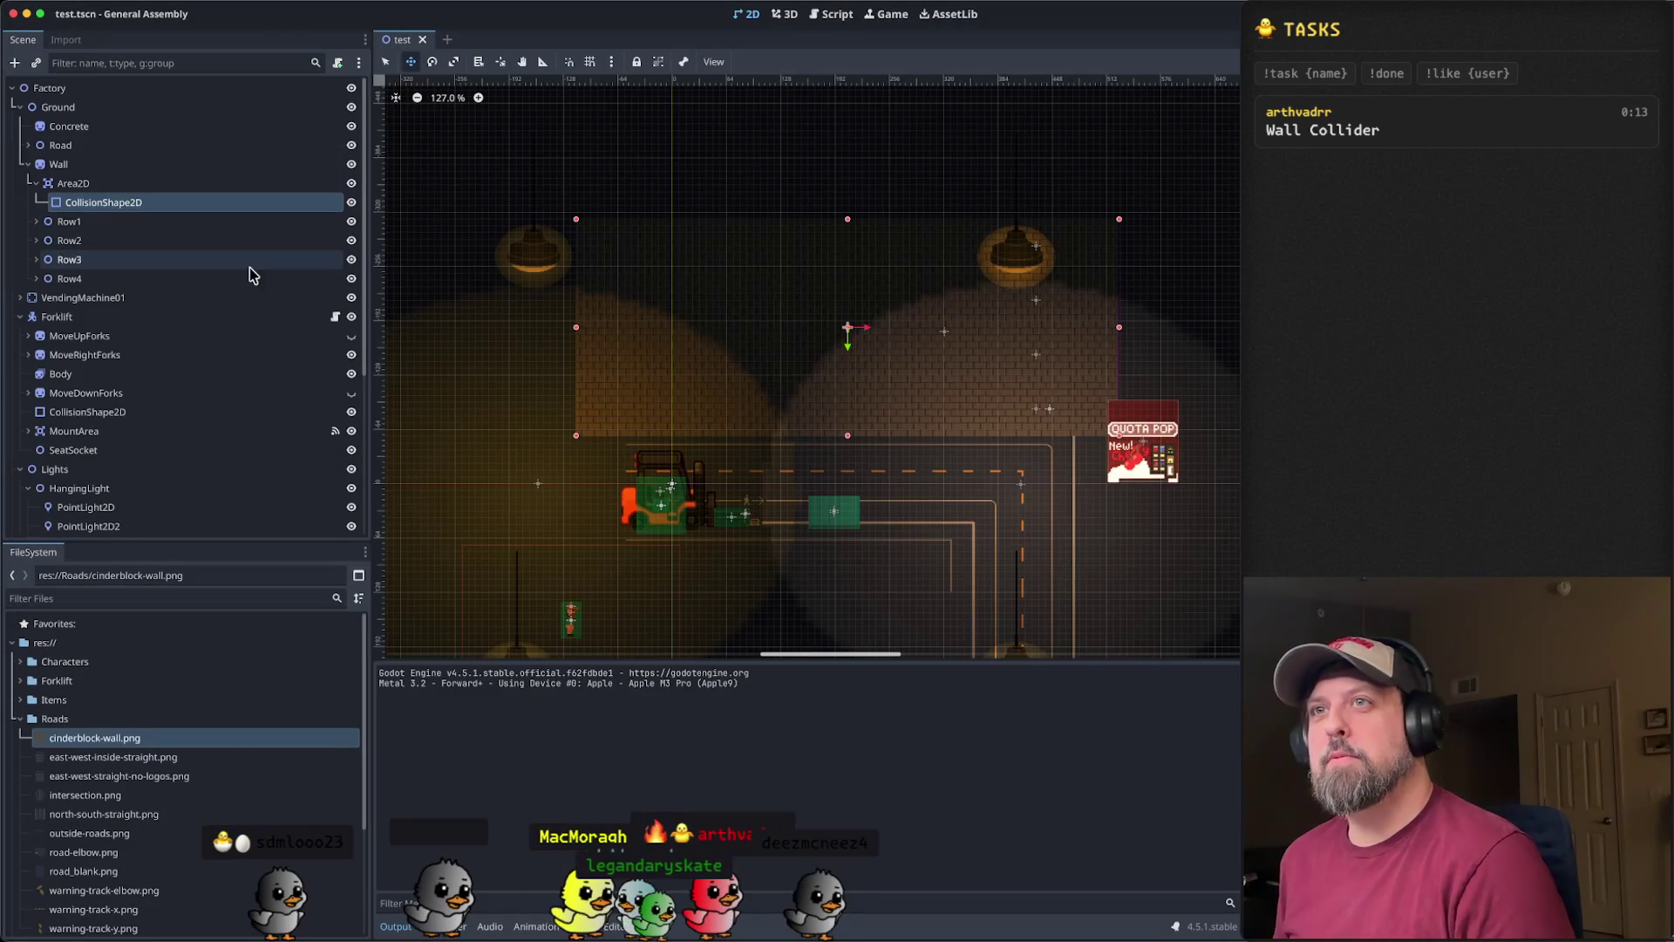
pyautogui.click(154, 169)
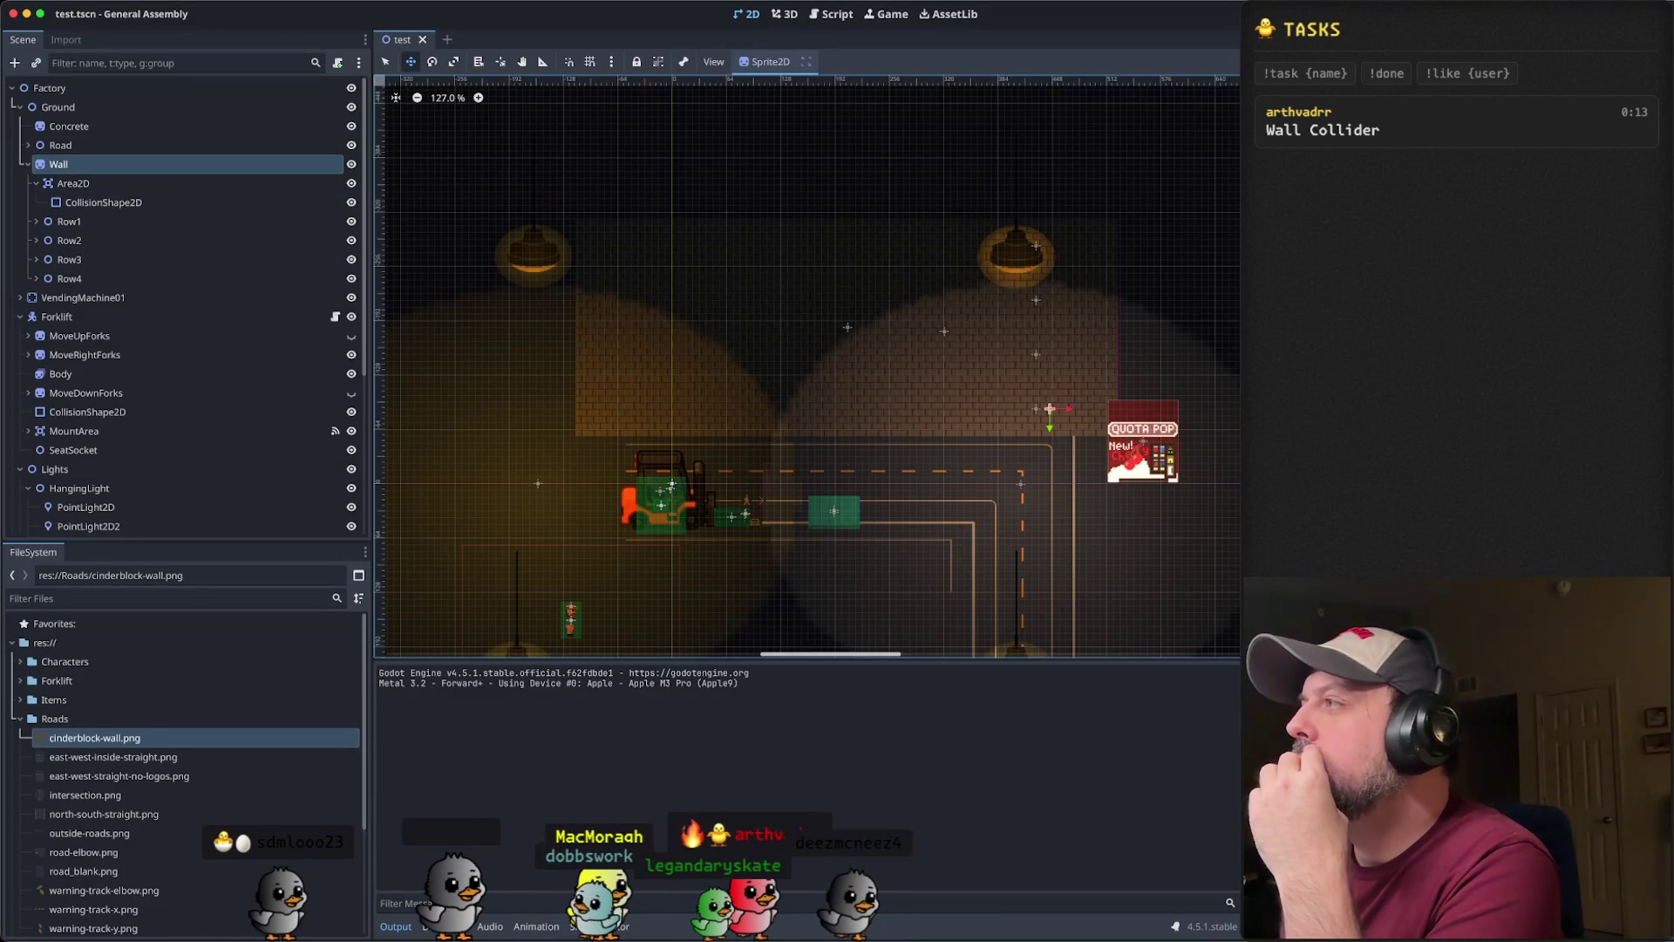
pyautogui.click(165, 183)
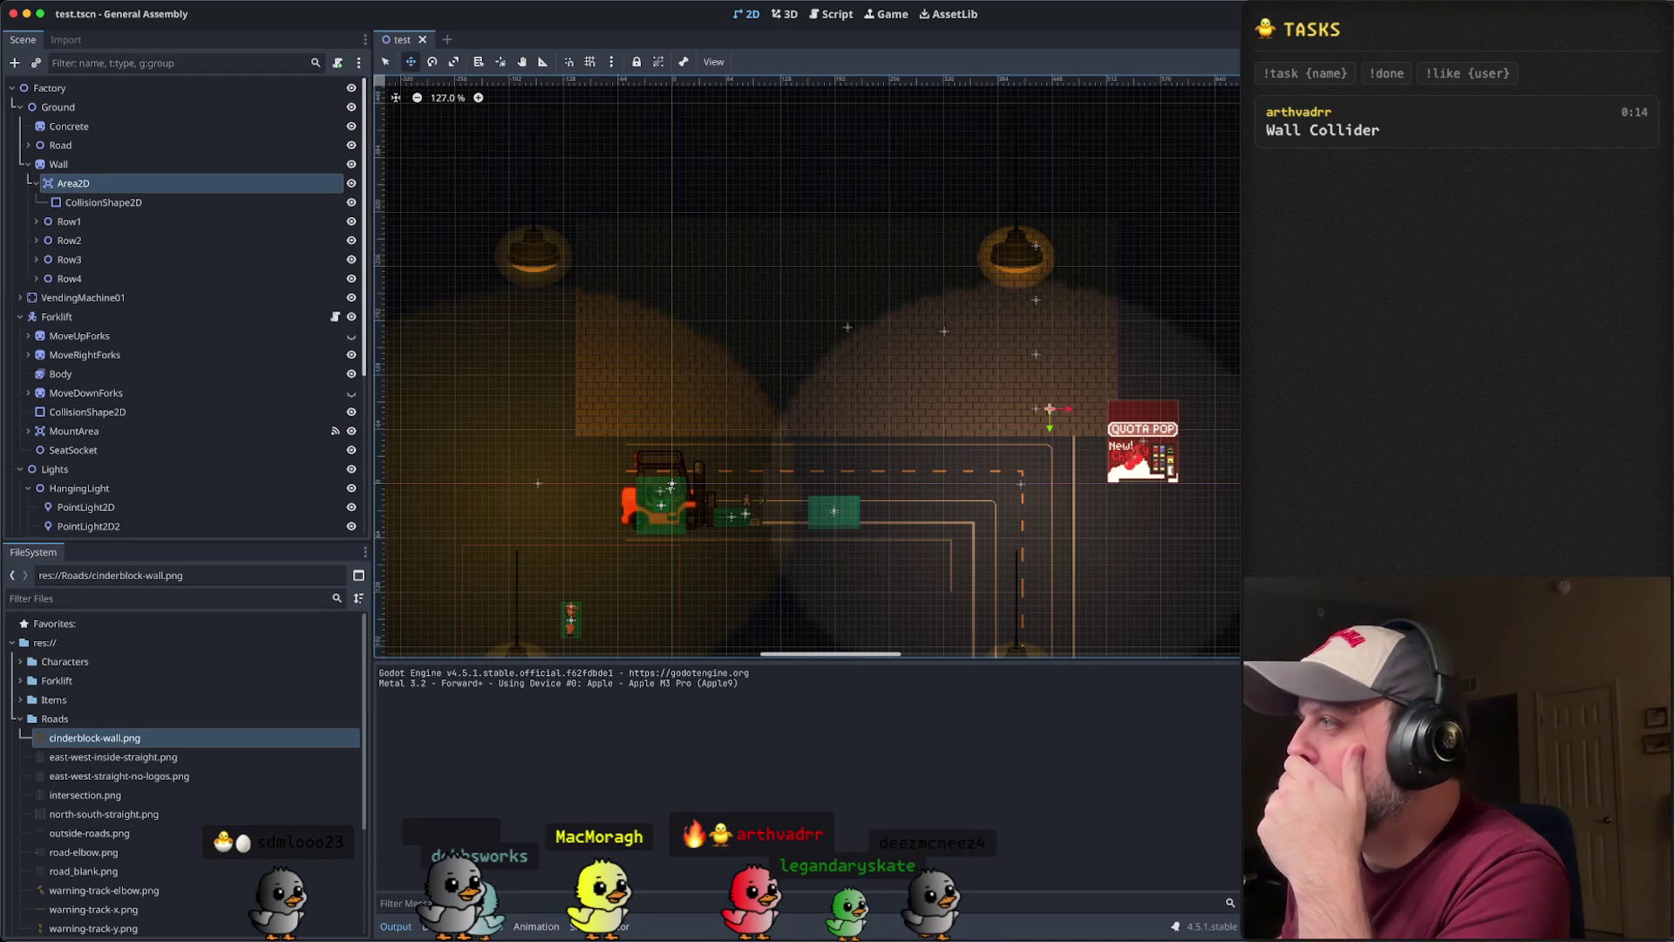
pyautogui.click(128, 204)
pyautogui.moveTo(136, 188); pyautogui.dragTo(135, 185)
pyautogui.click(135, 185)
pyautogui.press('Return')
pyautogui.moveTo(334, 187)
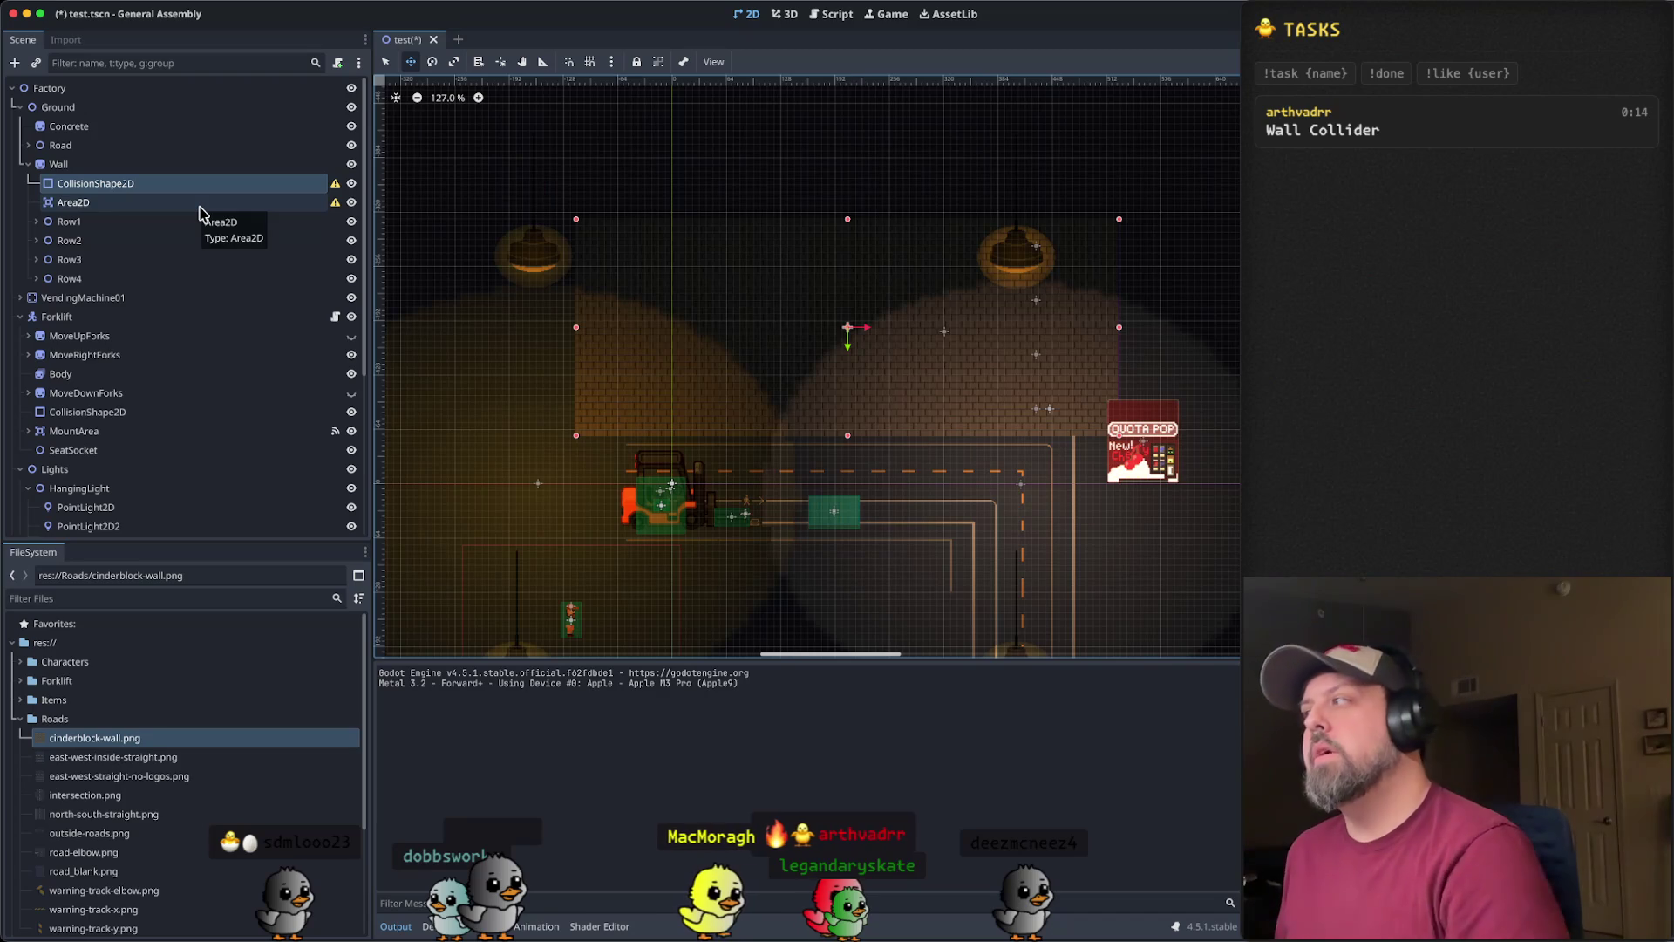
pyautogui.press('super+z')
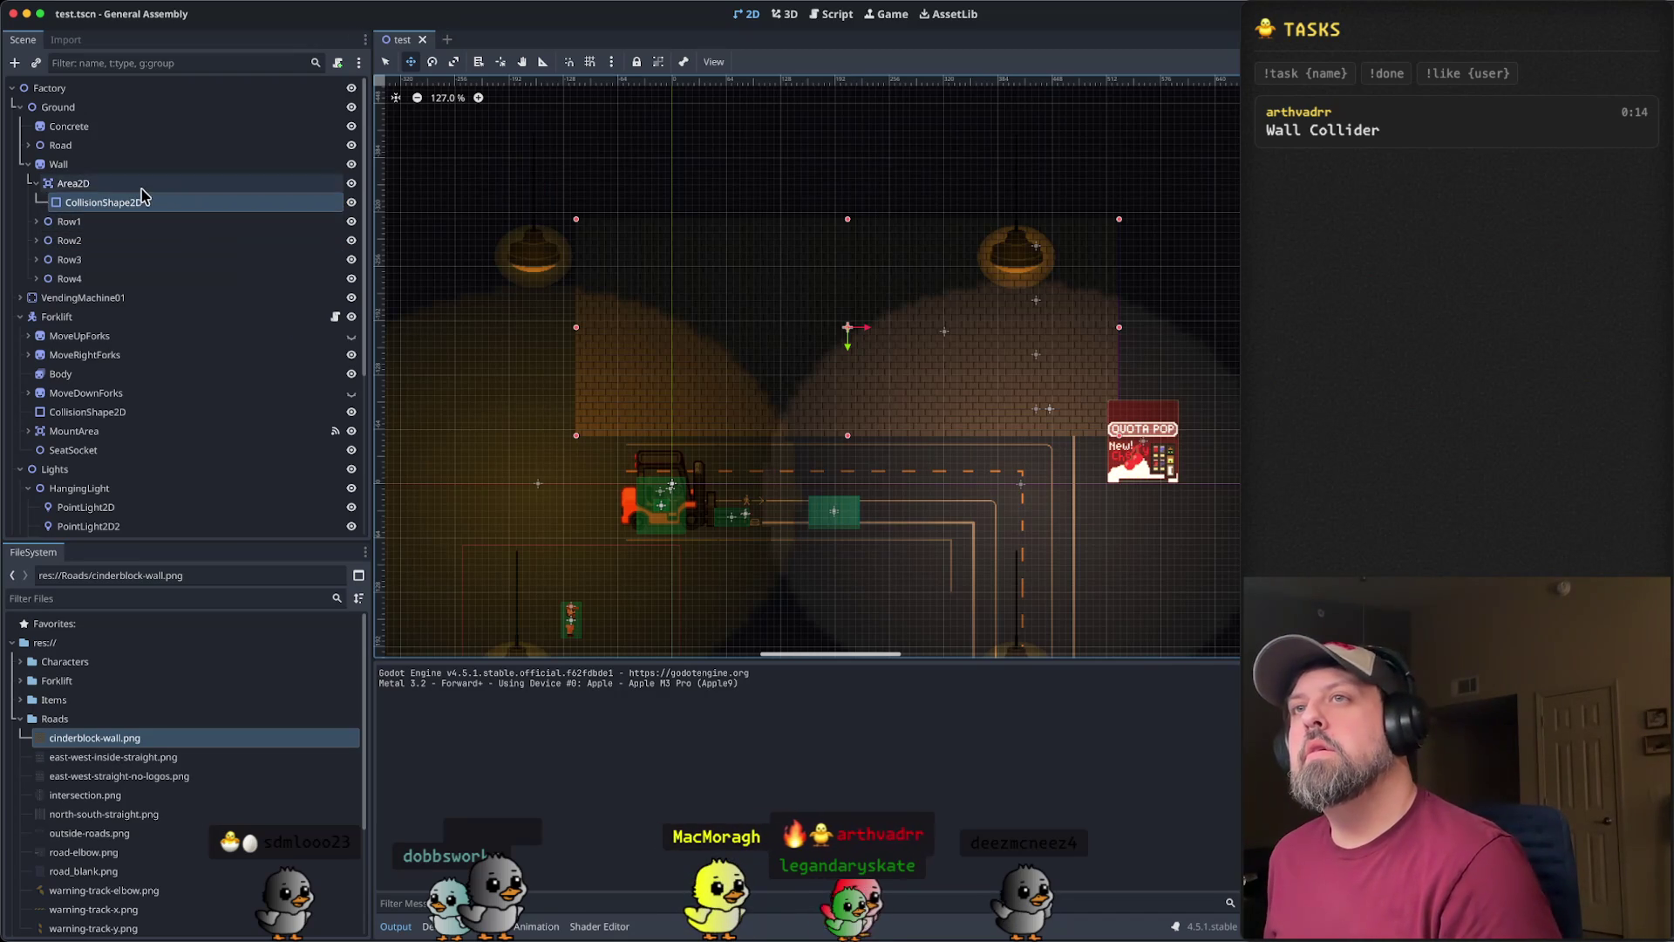
pyautogui.click(140, 187)
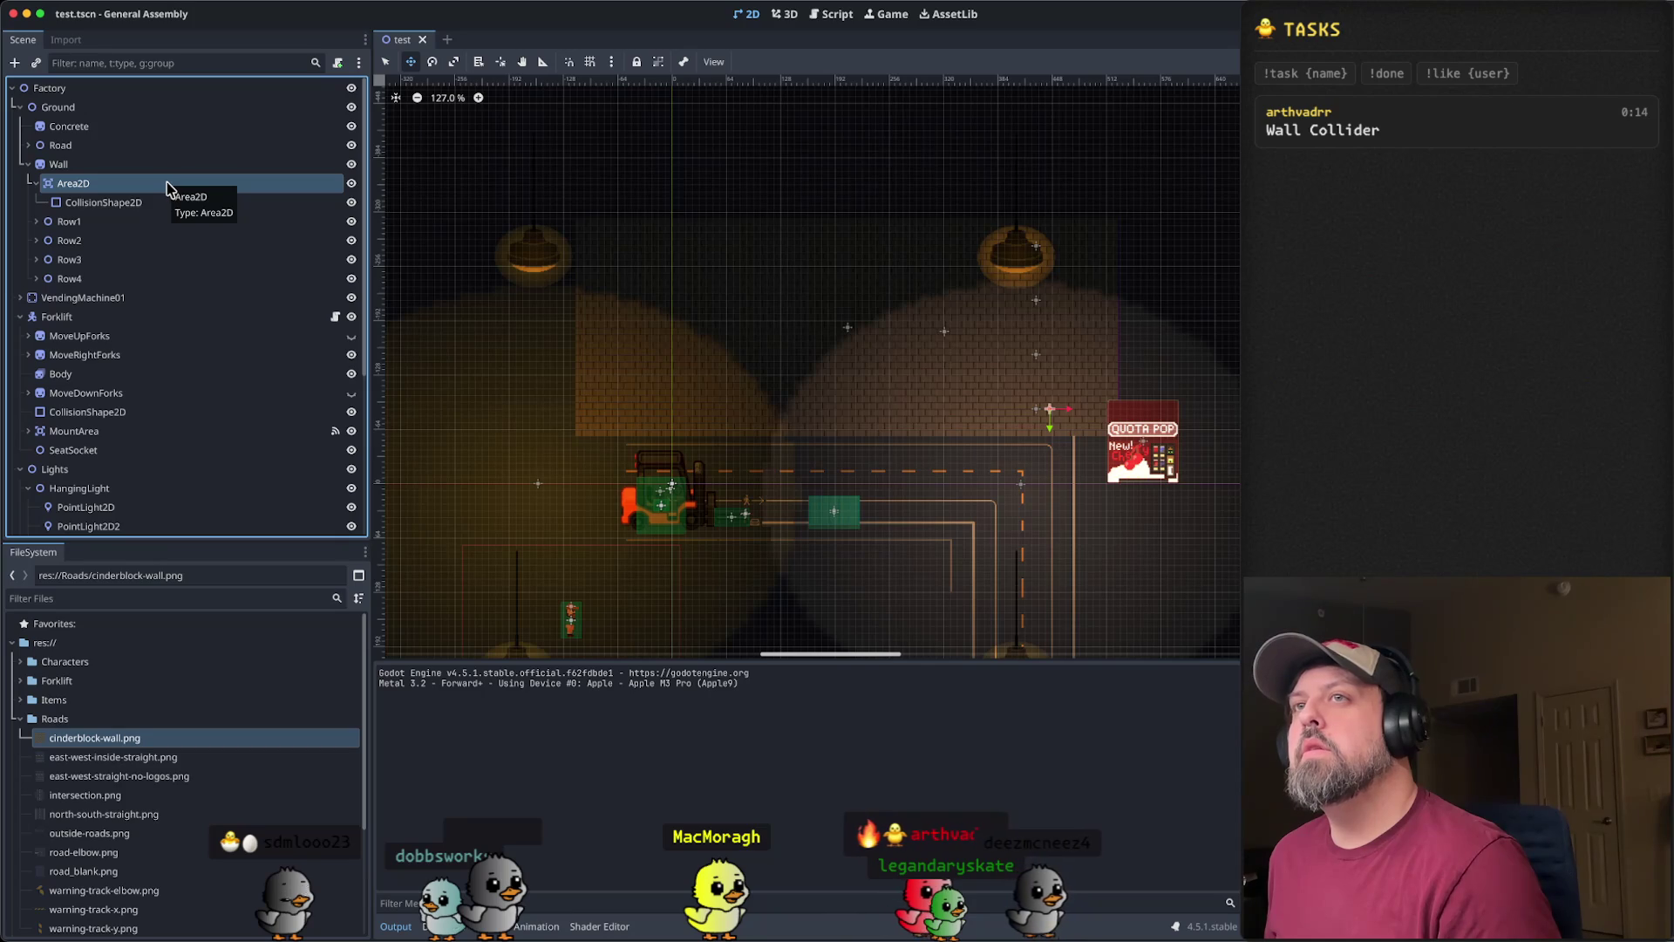
pyautogui.rightClick(168, 187)
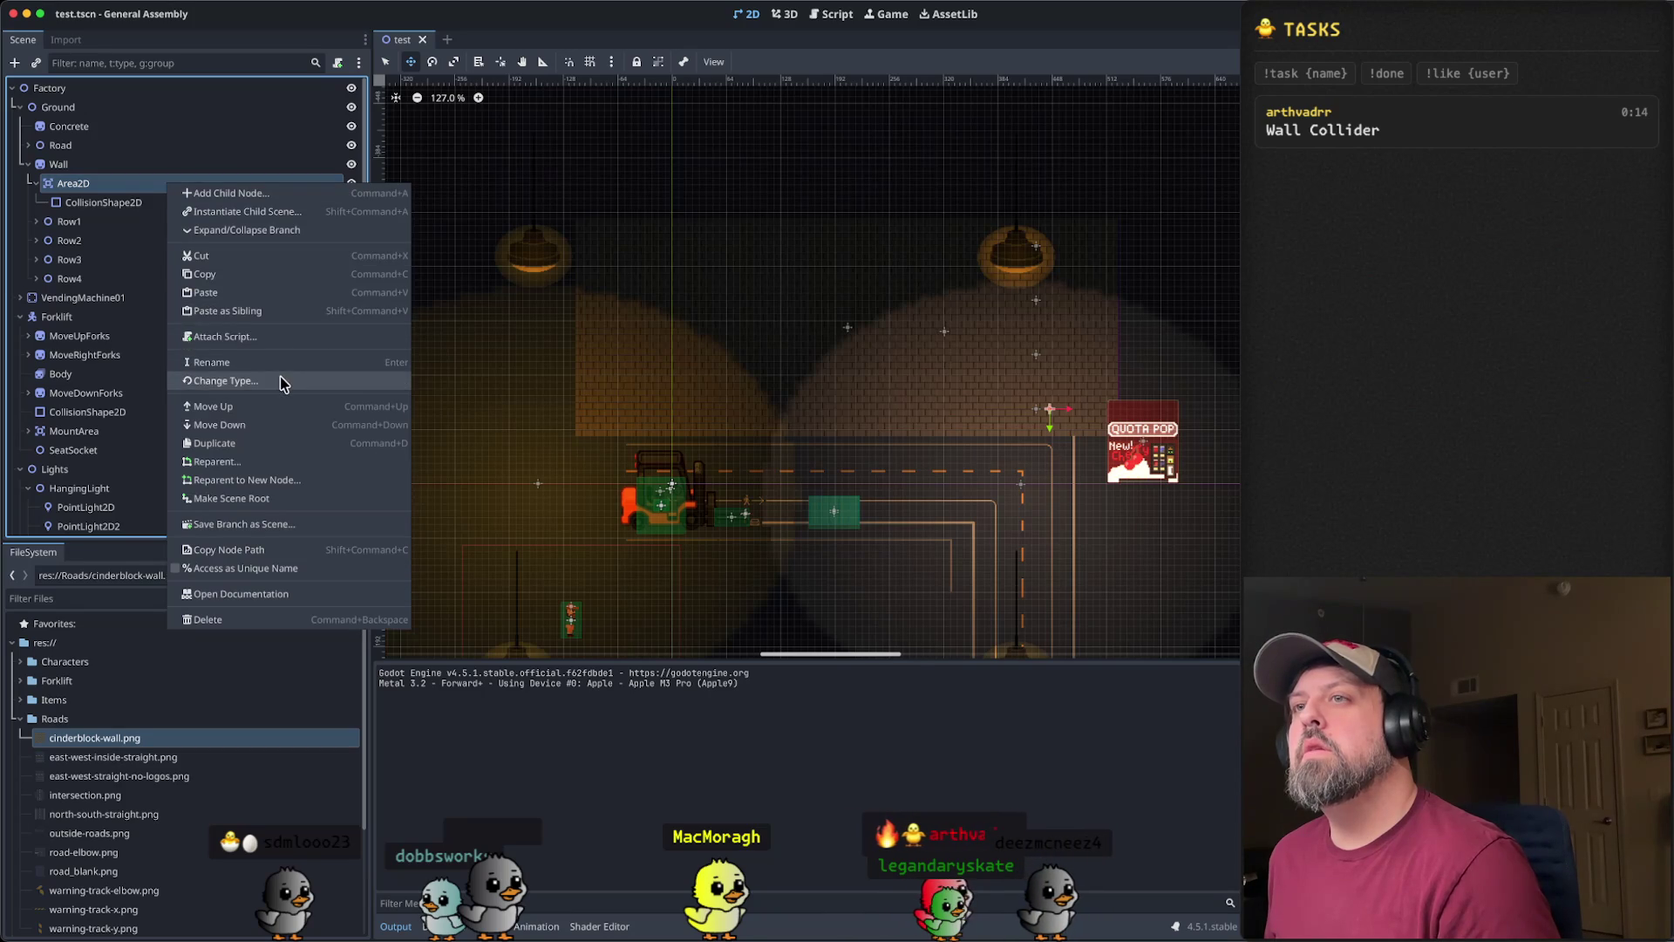
# - Change the wall's Area2D node type to RigidBody2D
pyautogui.click(278, 383)
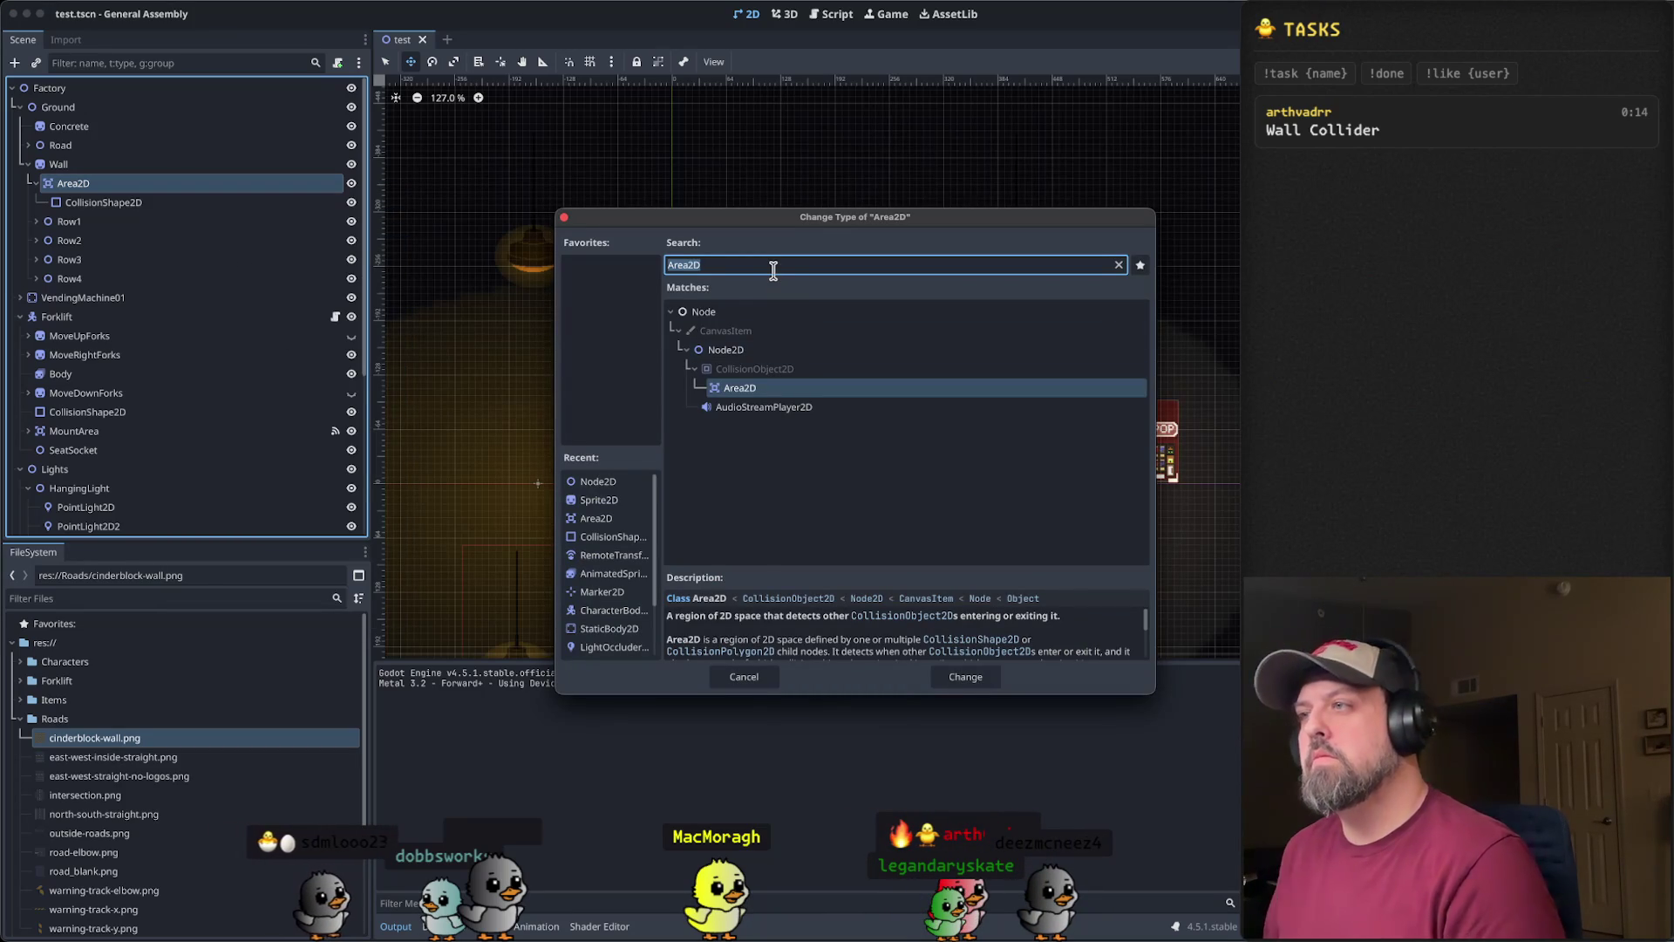
pyautogui.write('rigi')
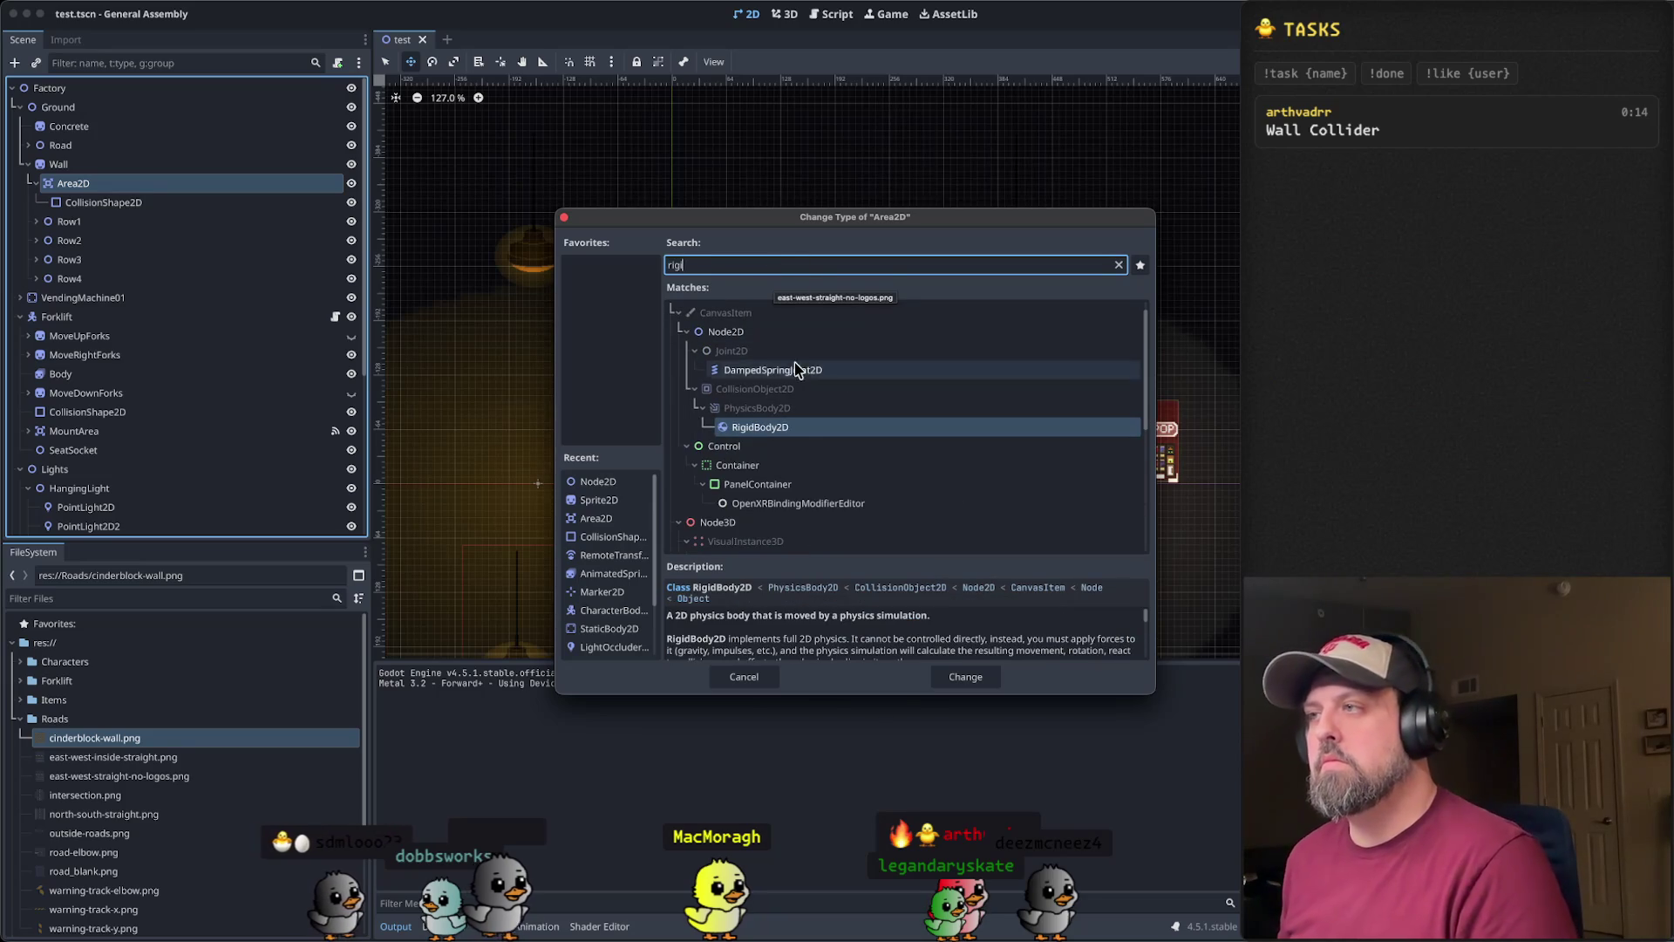
pyautogui.click(965, 677)
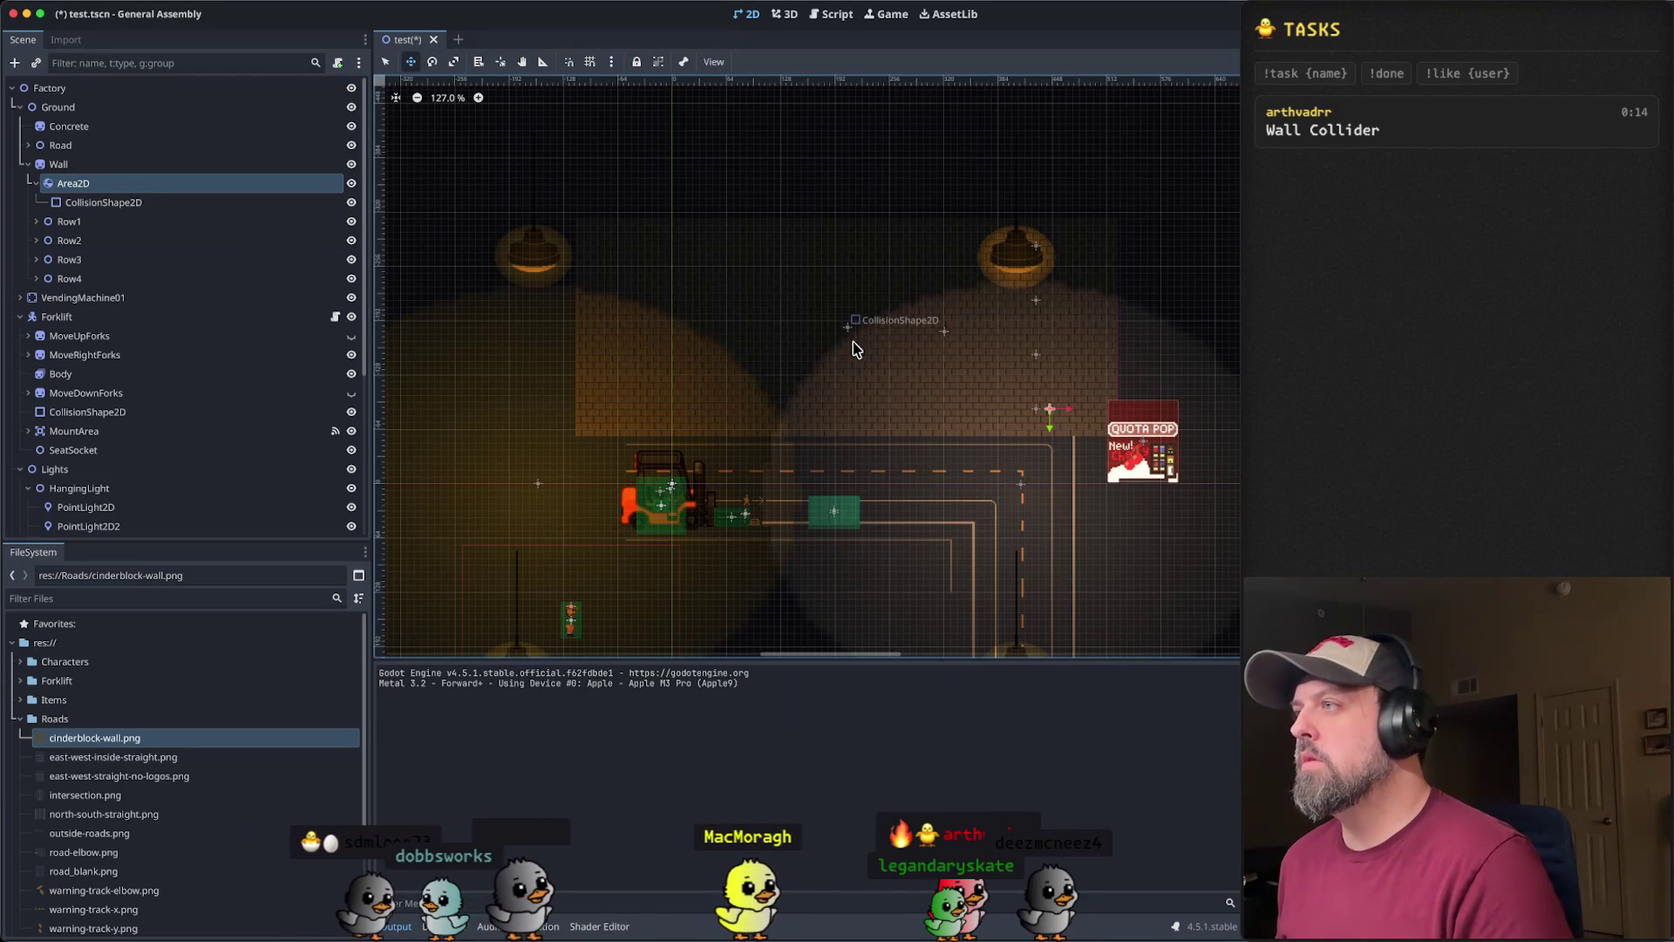
# - Save and run the game, walking the player up into the brick wall, then close it
pyautogui.press('super+b')
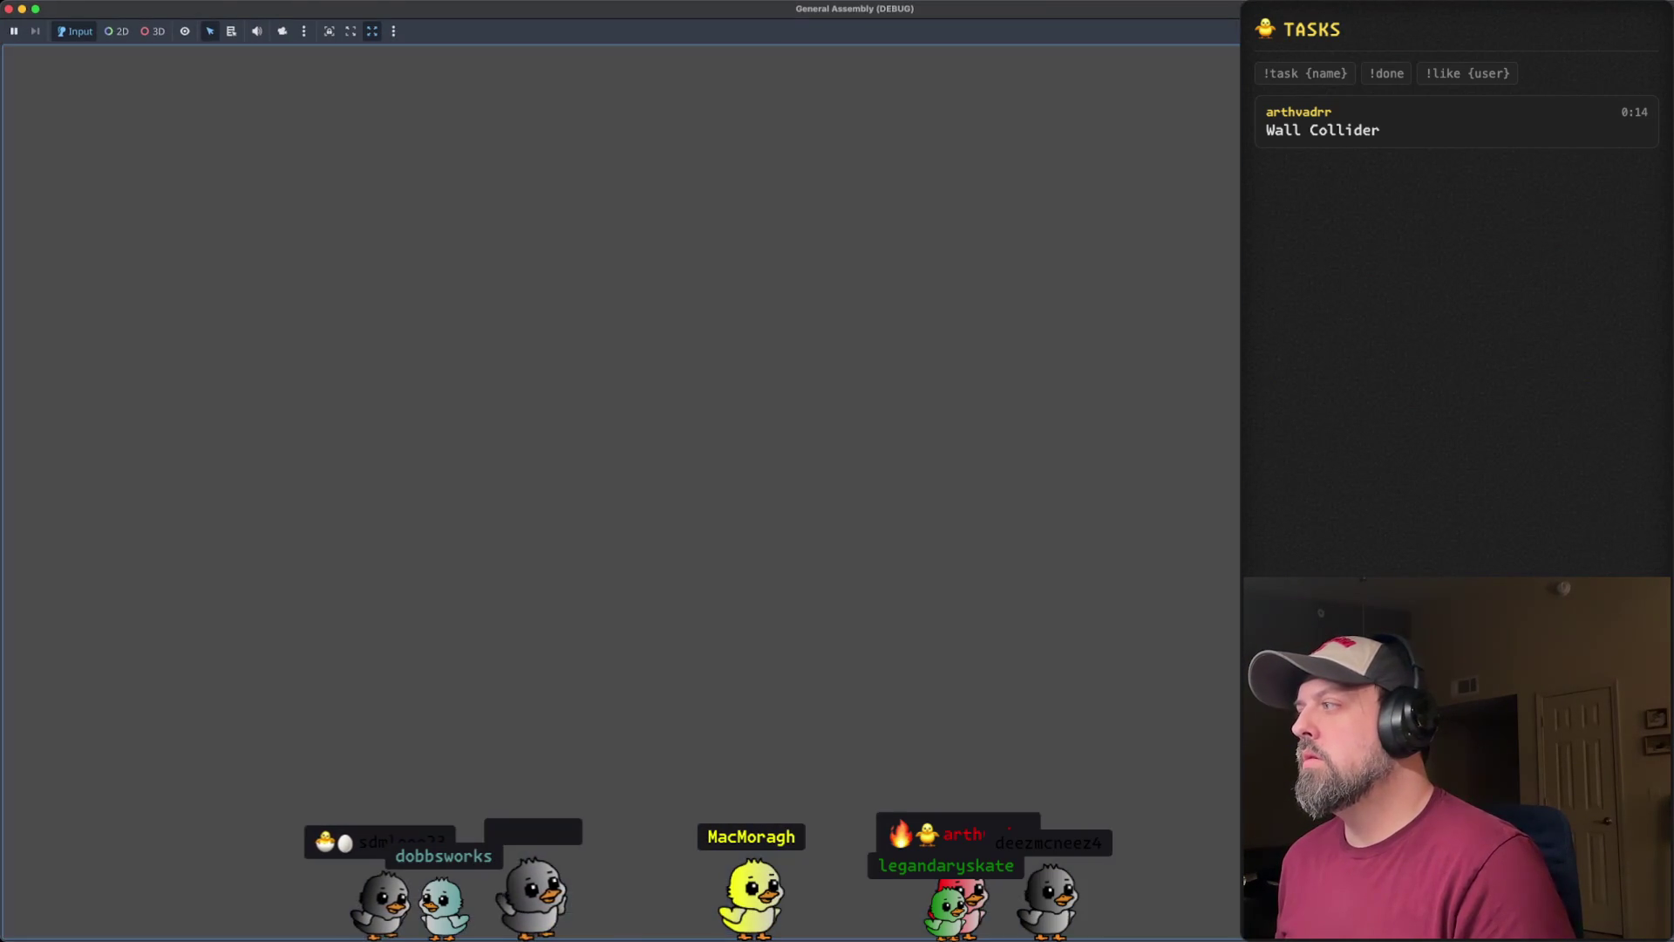
pyautogui.press('w')
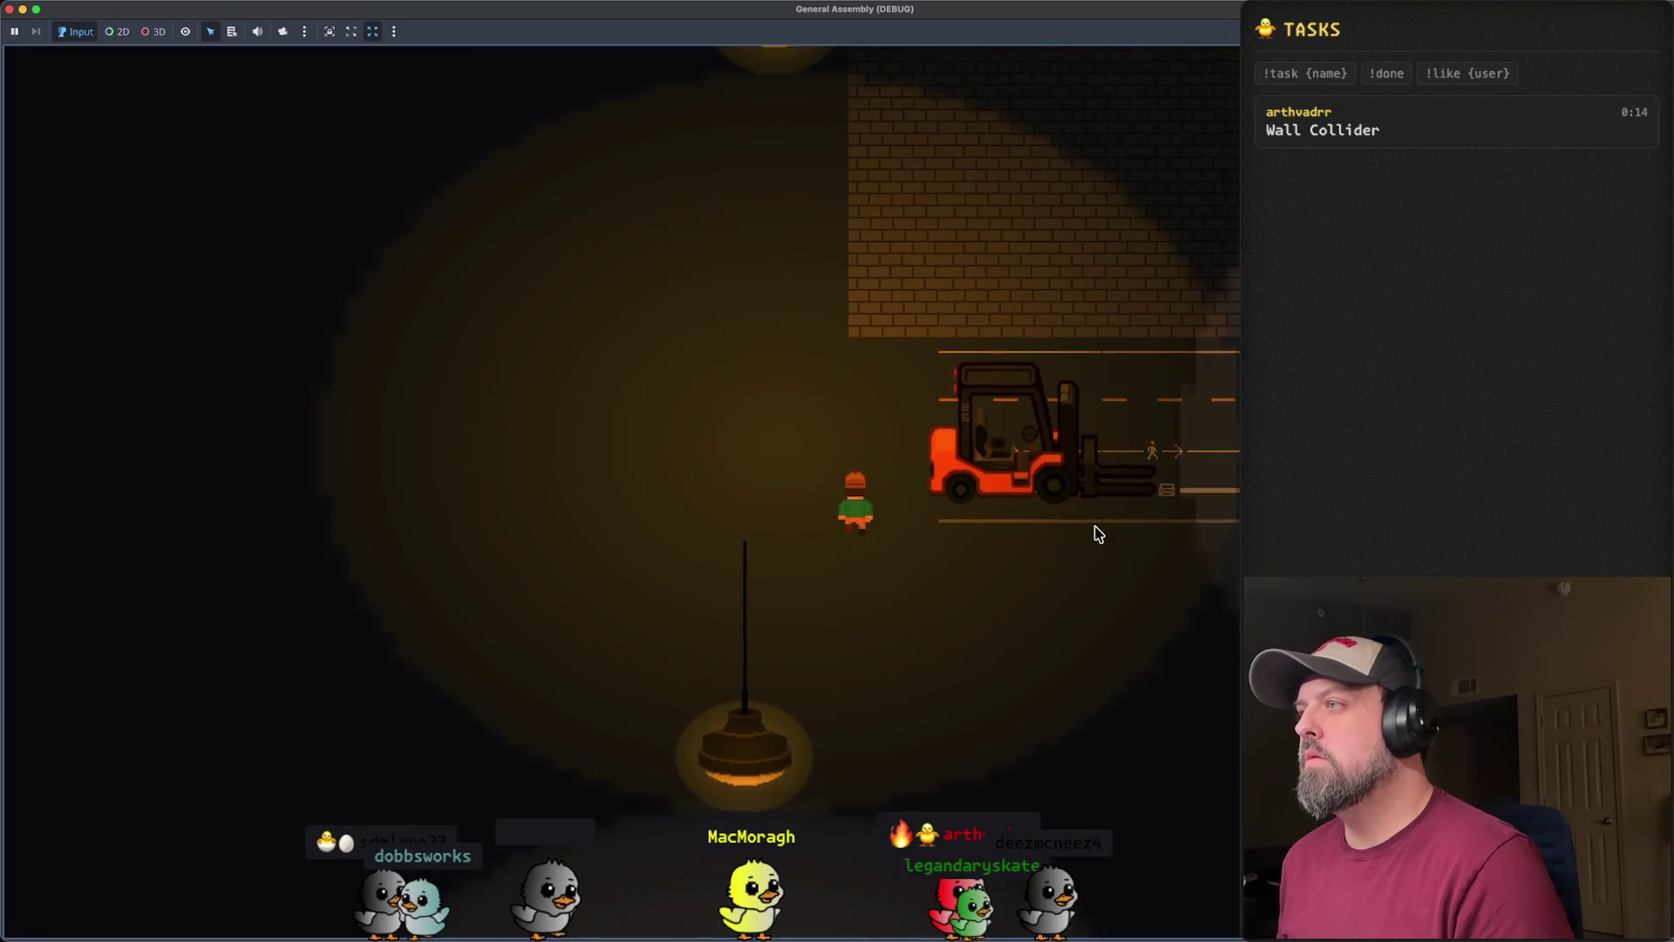
pyautogui.press('w')
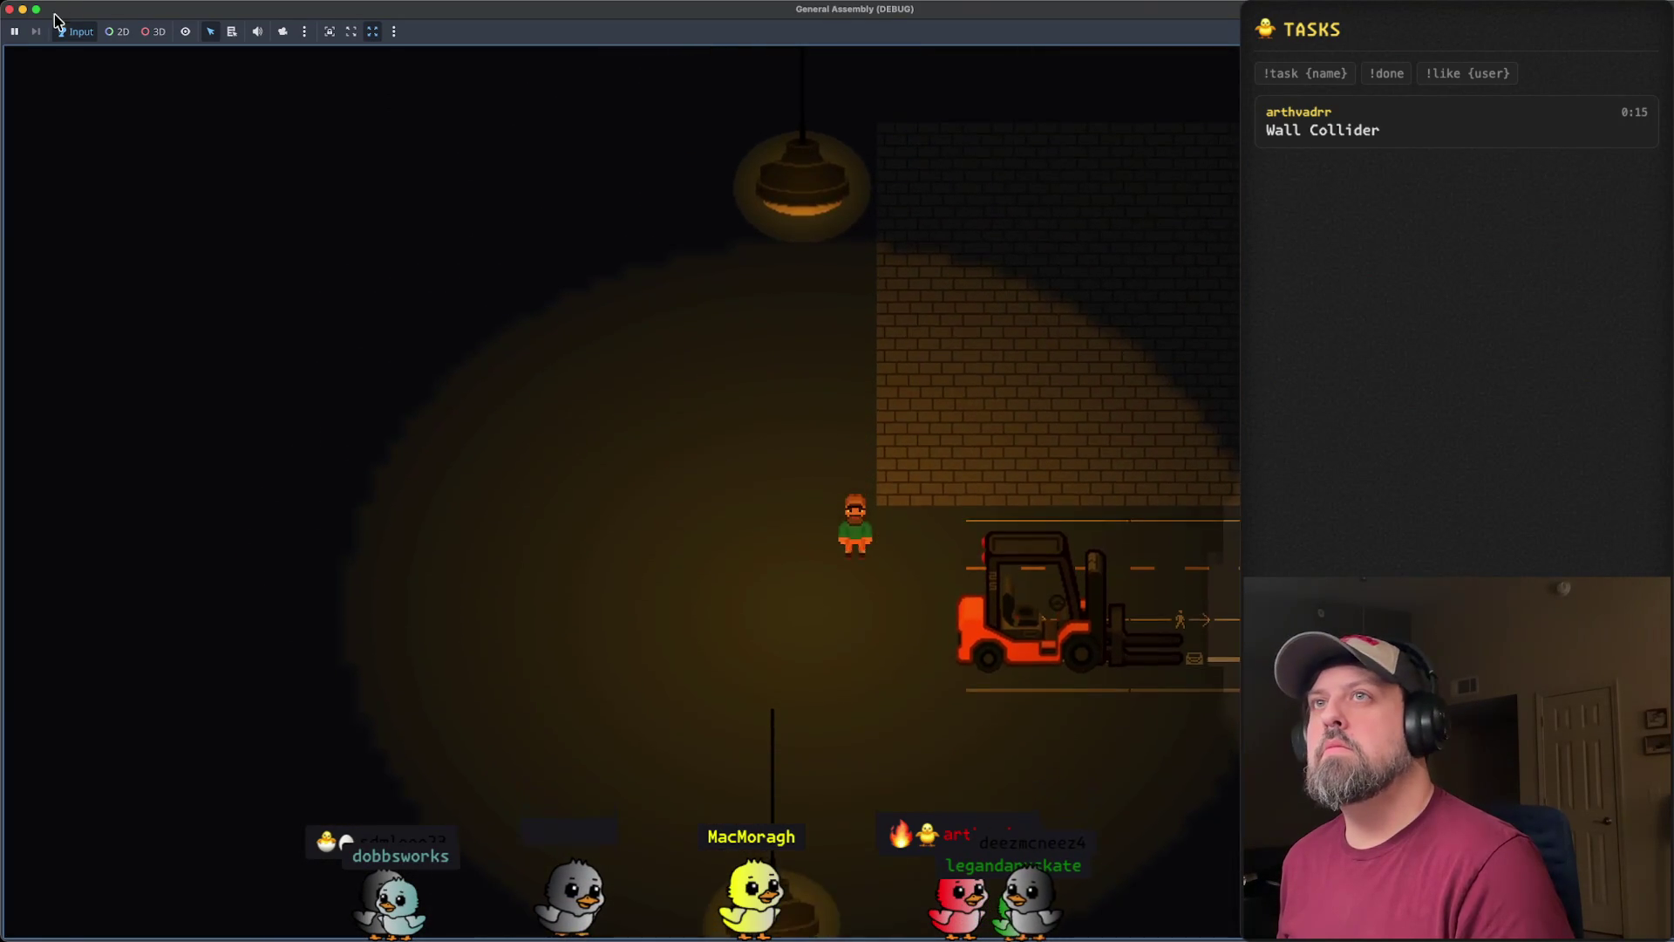
pyautogui.press('super+period')
pyautogui.scroll(3, 785, 406)
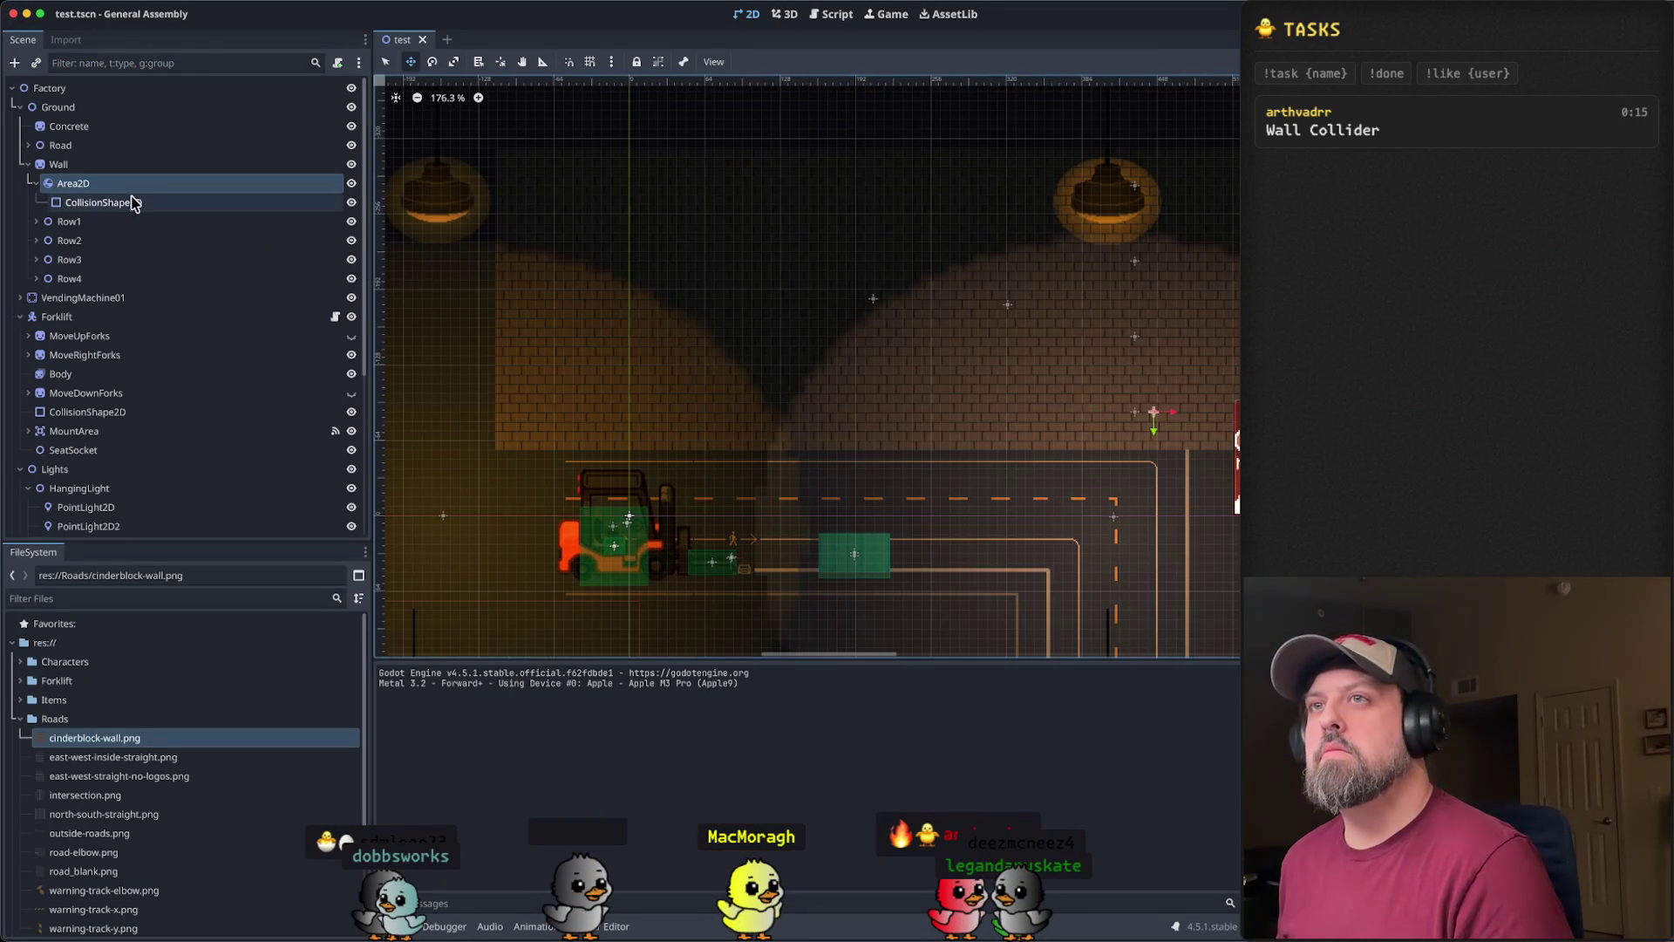
# - Nudge the wall's collision shape upward and playtest walking the player up to the wall
pyautogui.click(103, 202)
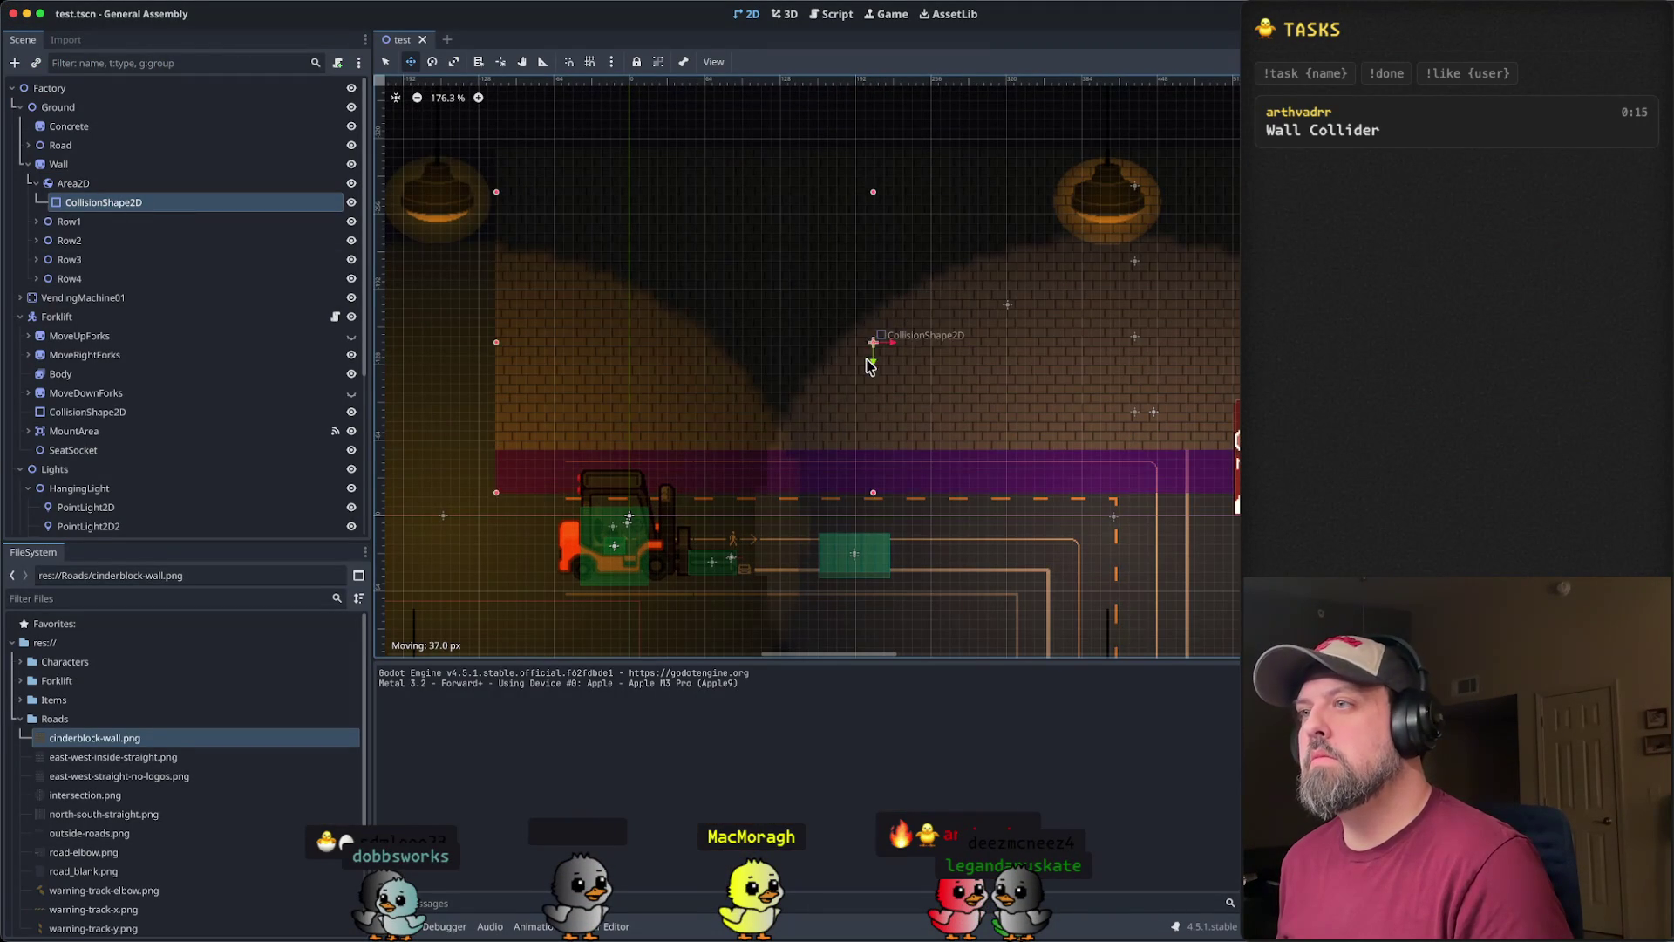
pyautogui.moveTo(876, 335); pyautogui.dragTo(875, 331)
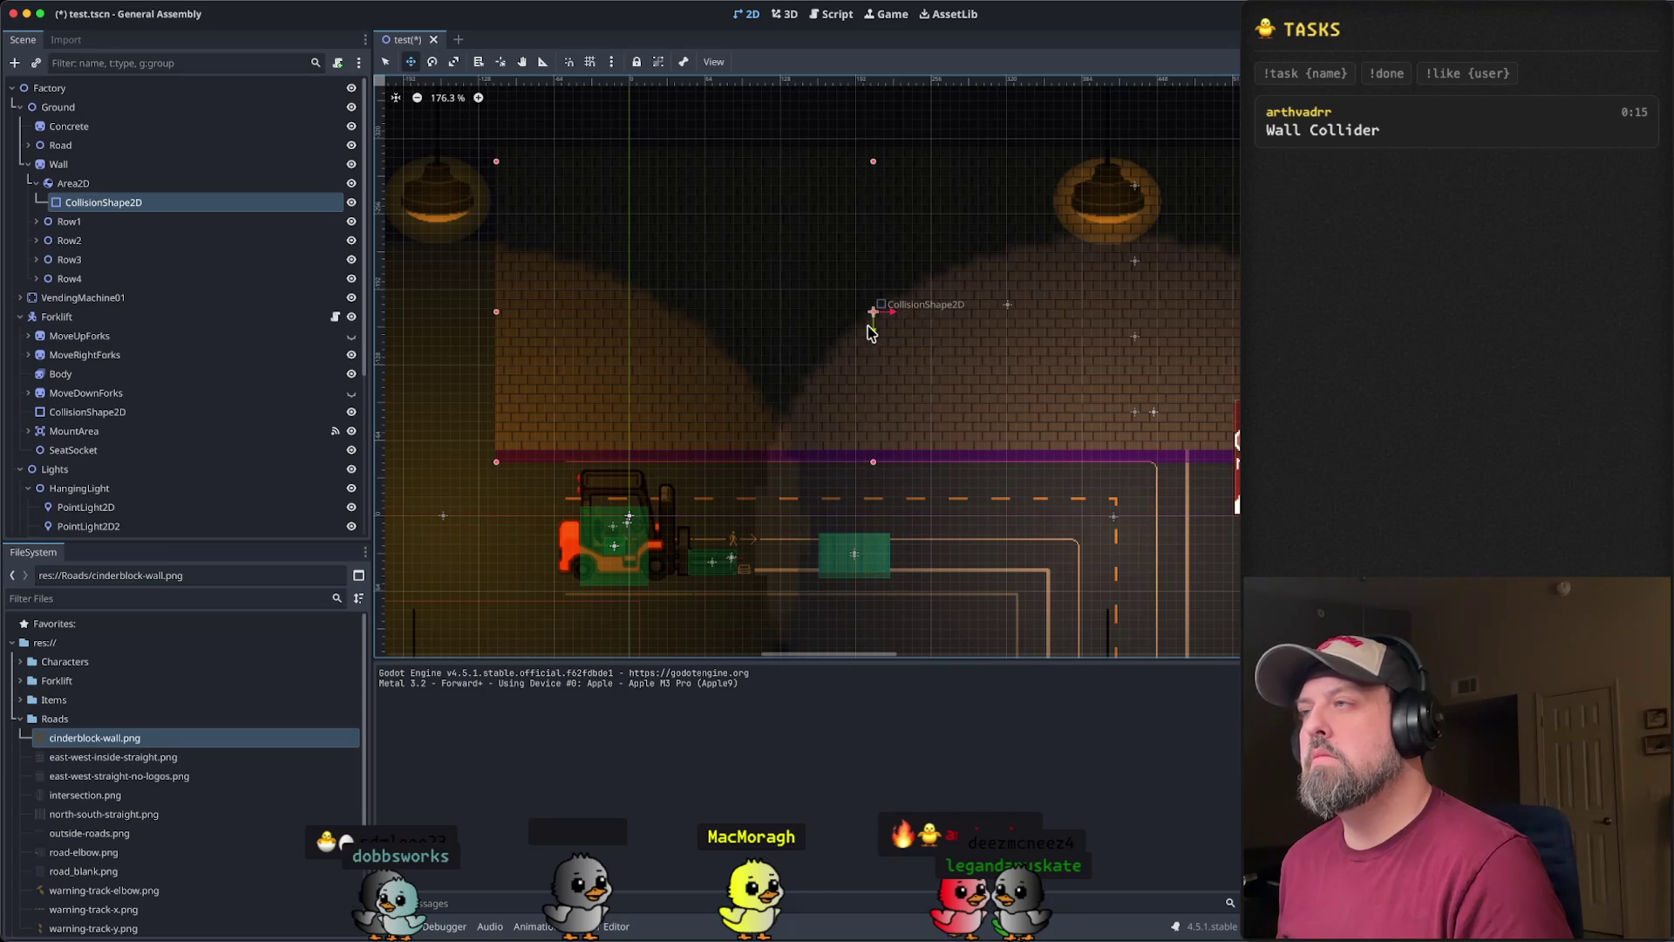
pyautogui.press('super+b')
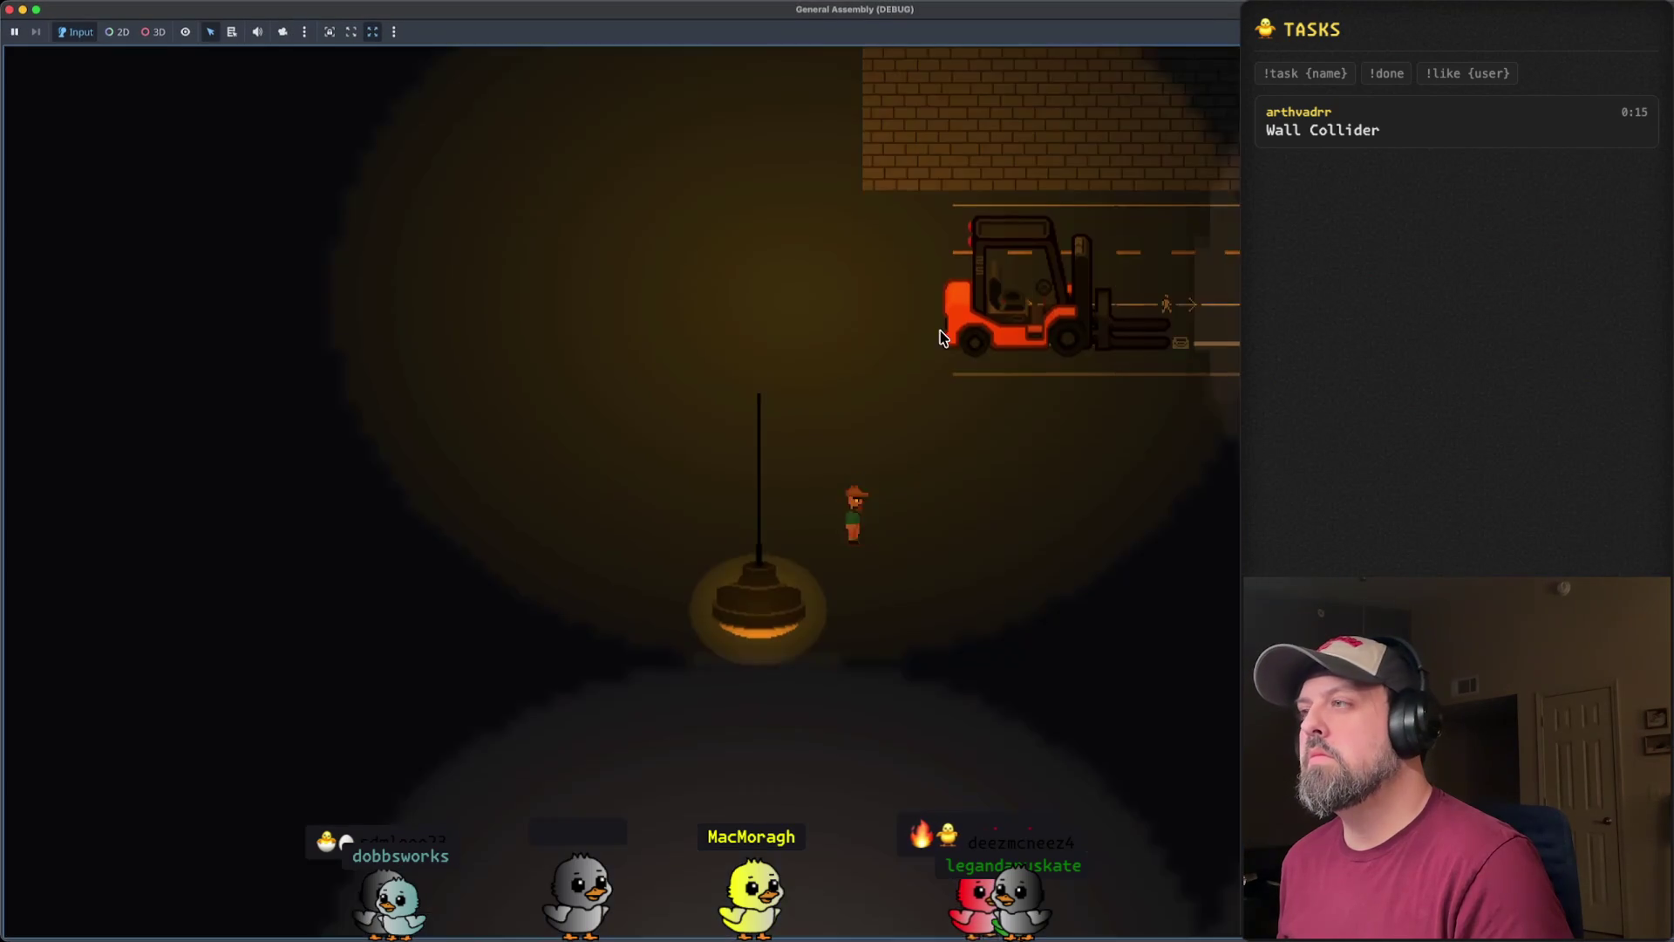
pyautogui.press('Up')
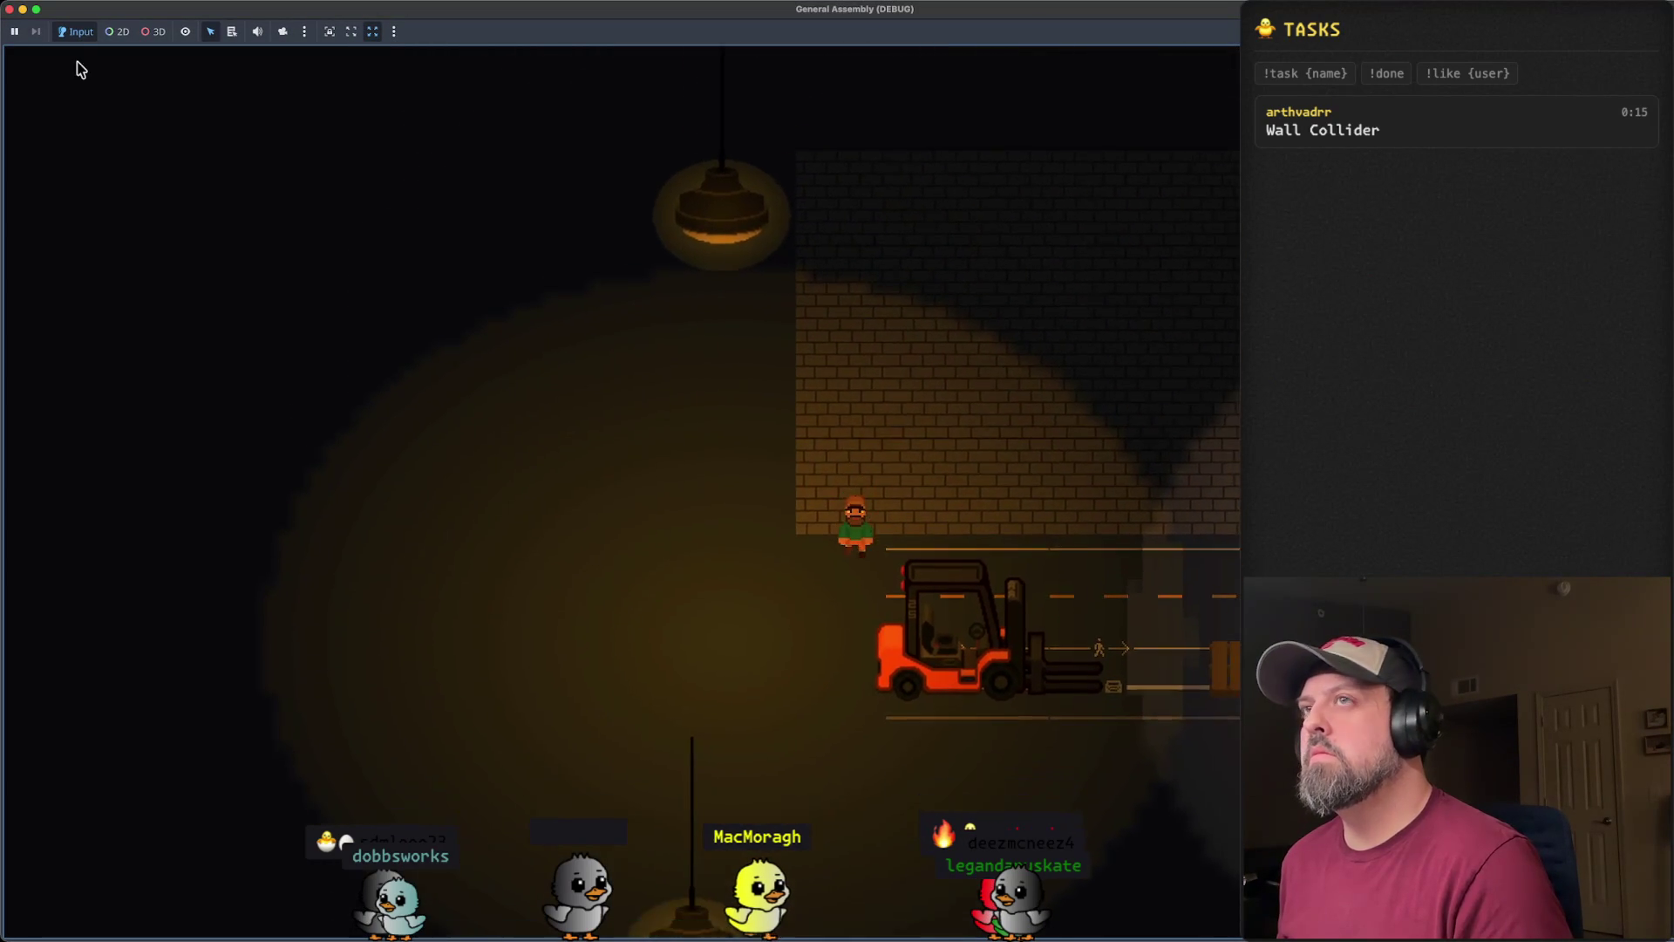
pyautogui.press('super+period')
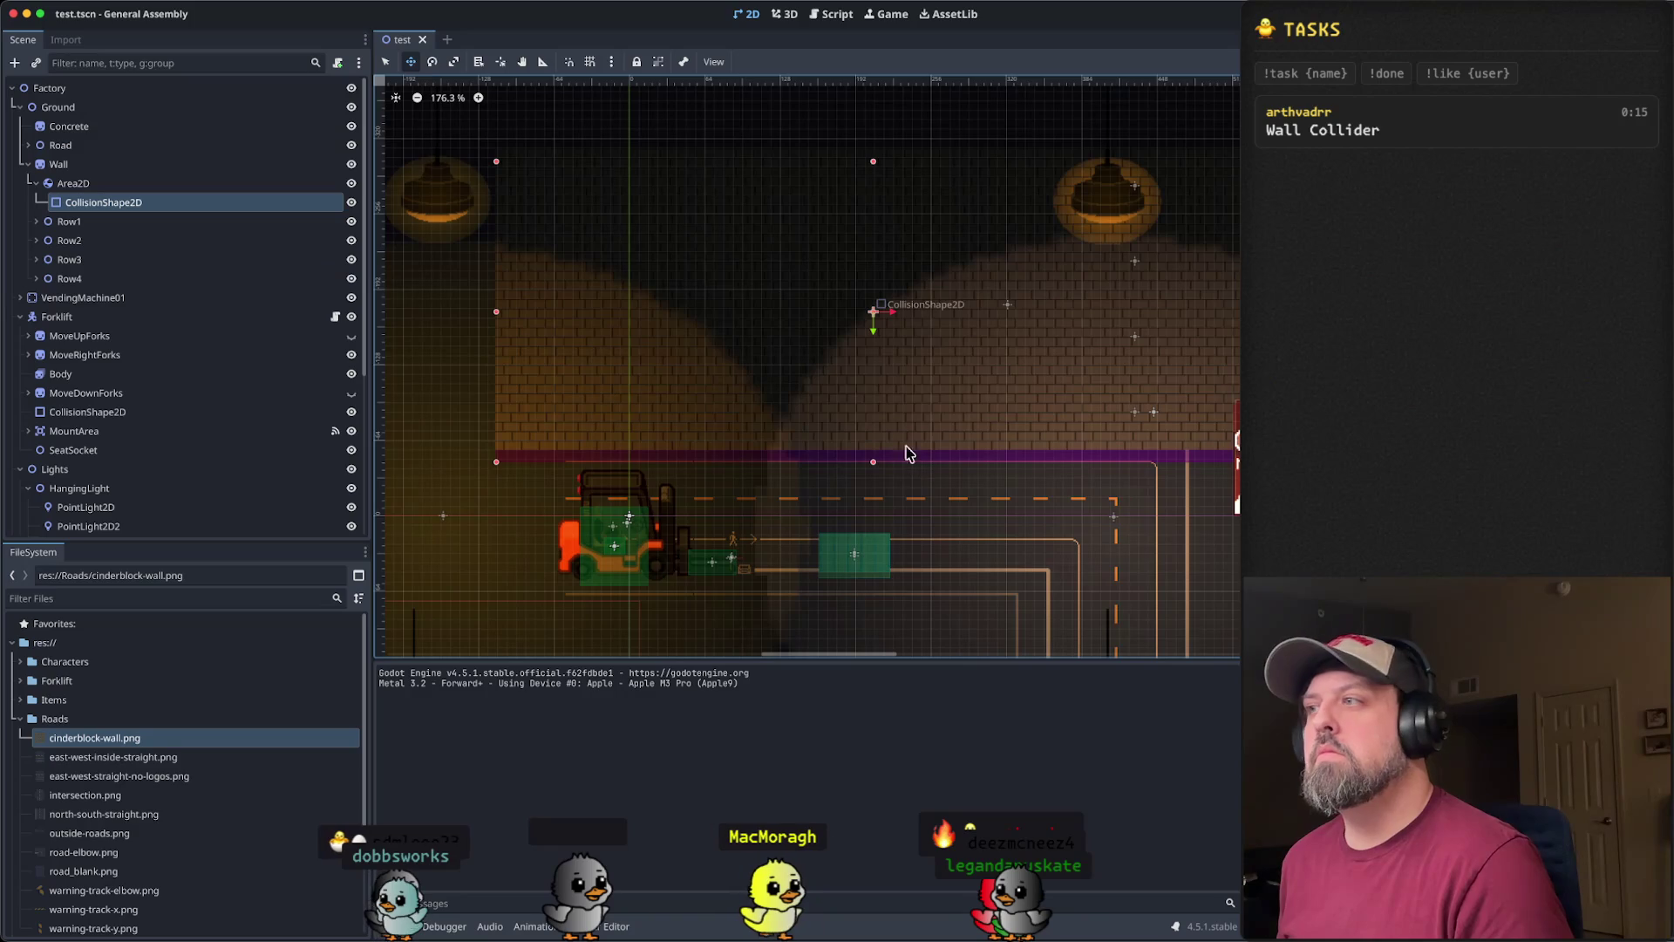
# - Raise the collision shape a bit more and shift the Wall sprite slightly left
pyautogui.moveTo(876, 337); pyautogui.dragTo(874, 317)
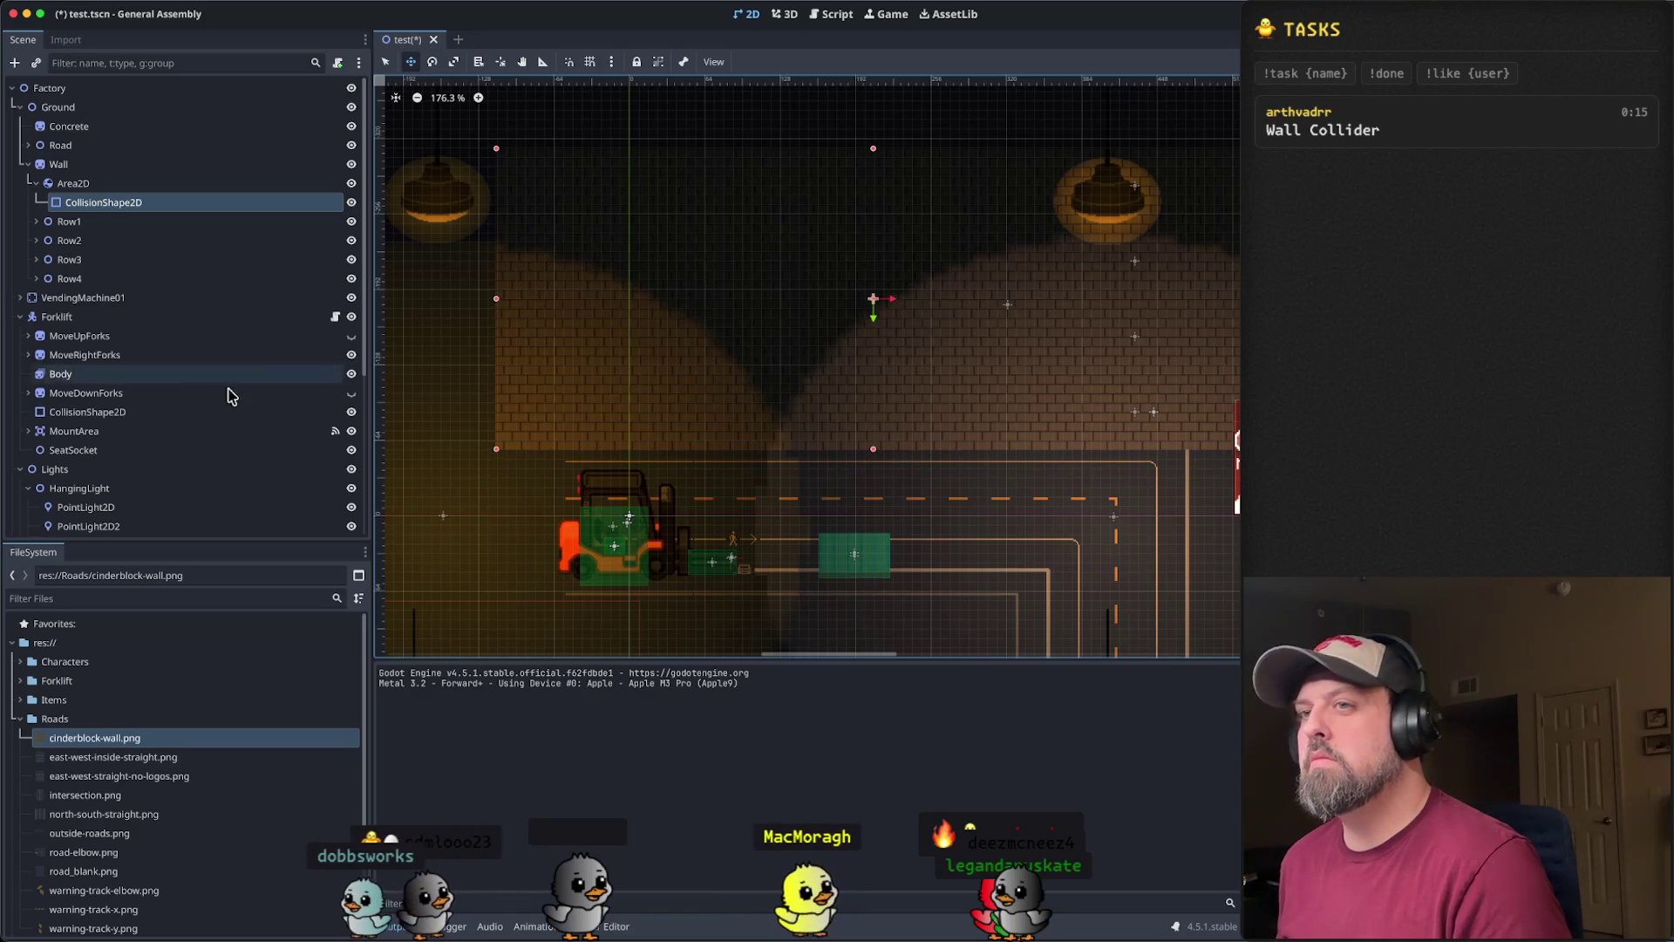
pyautogui.click(36, 183)
pyautogui.click(56, 166)
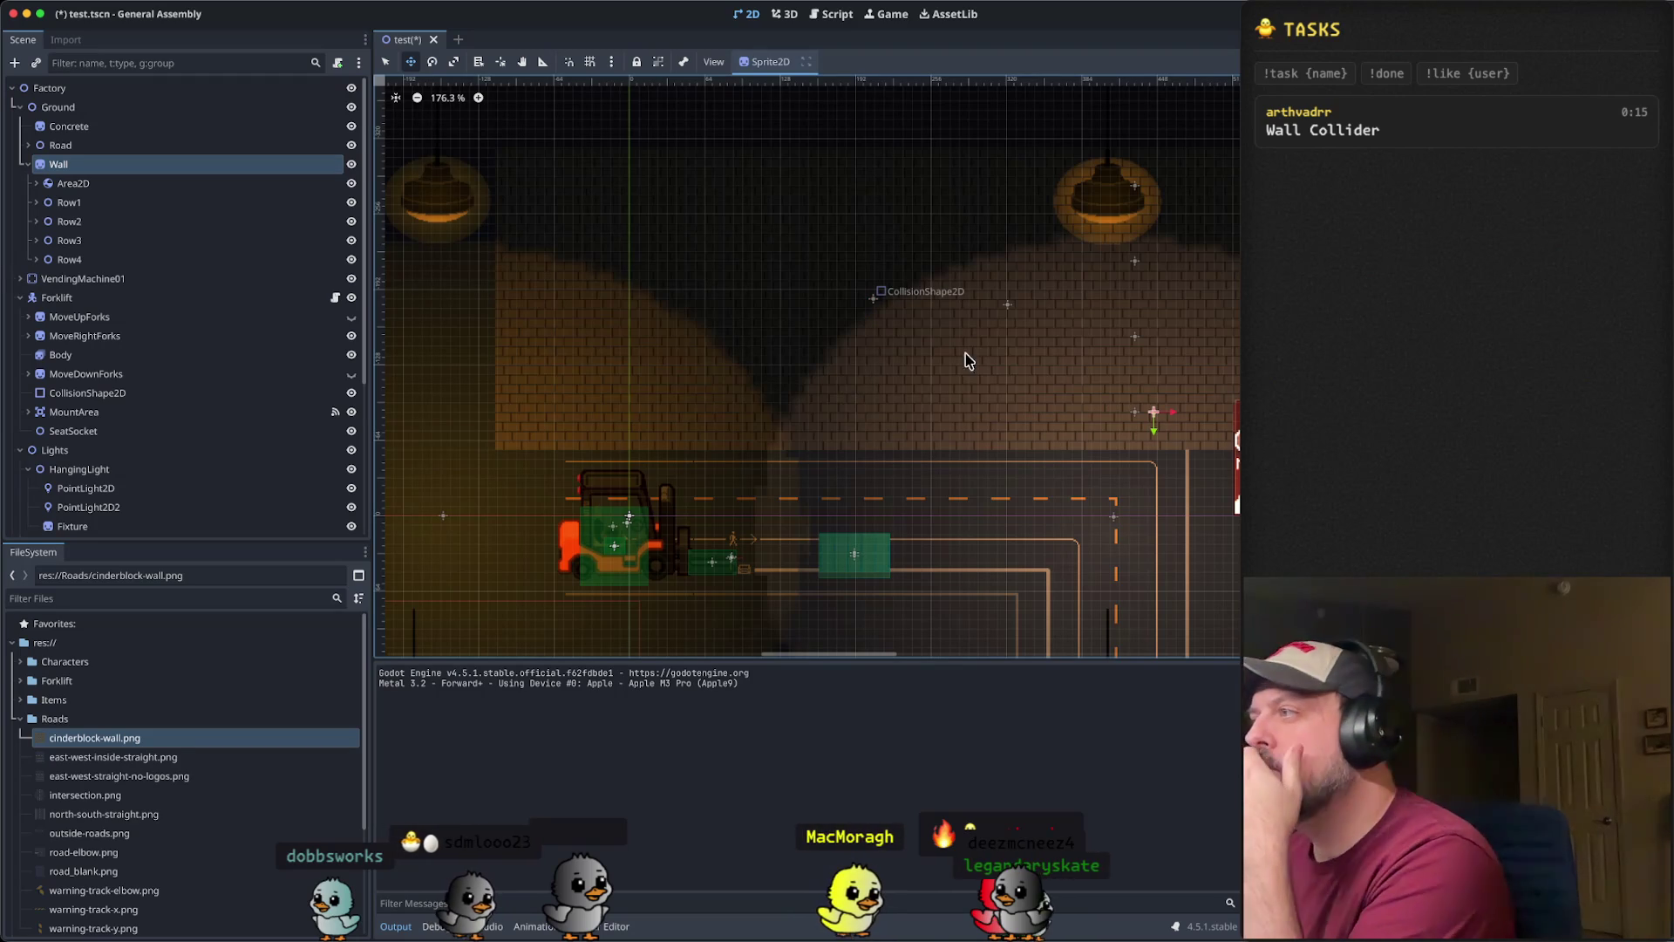
pyautogui.moveTo(1173, 419); pyautogui.dragTo(1132, 415)
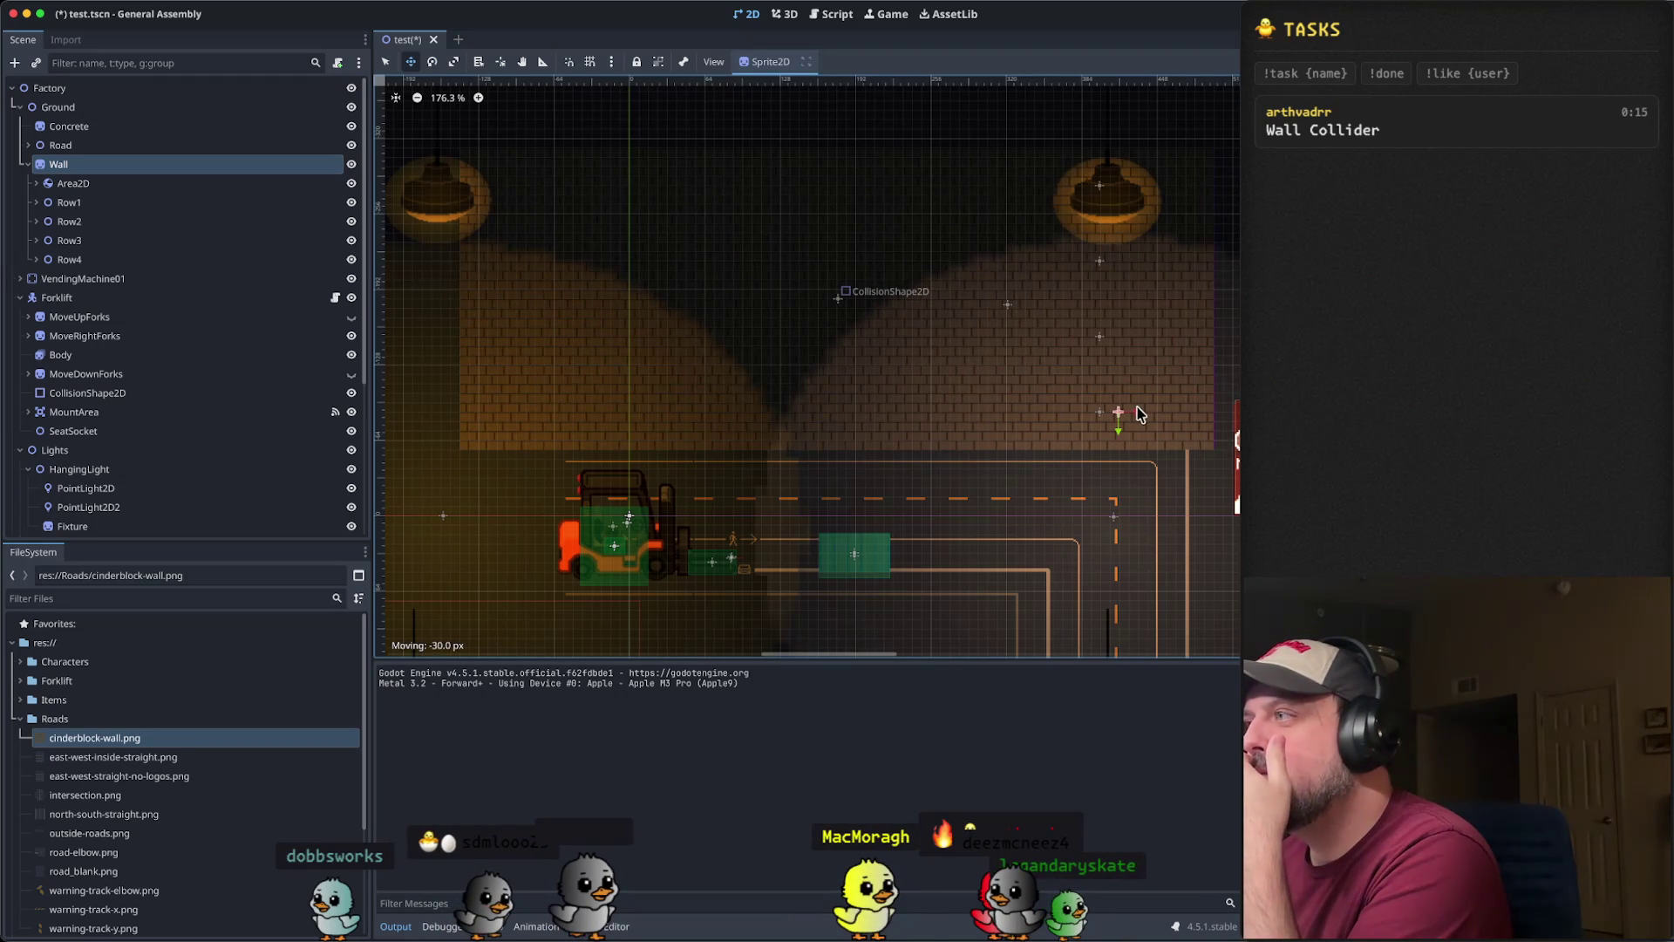
# - Move Area2D below Row4 under Wall, then save and playtest walking north into the wall
pyautogui.click(91, 185)
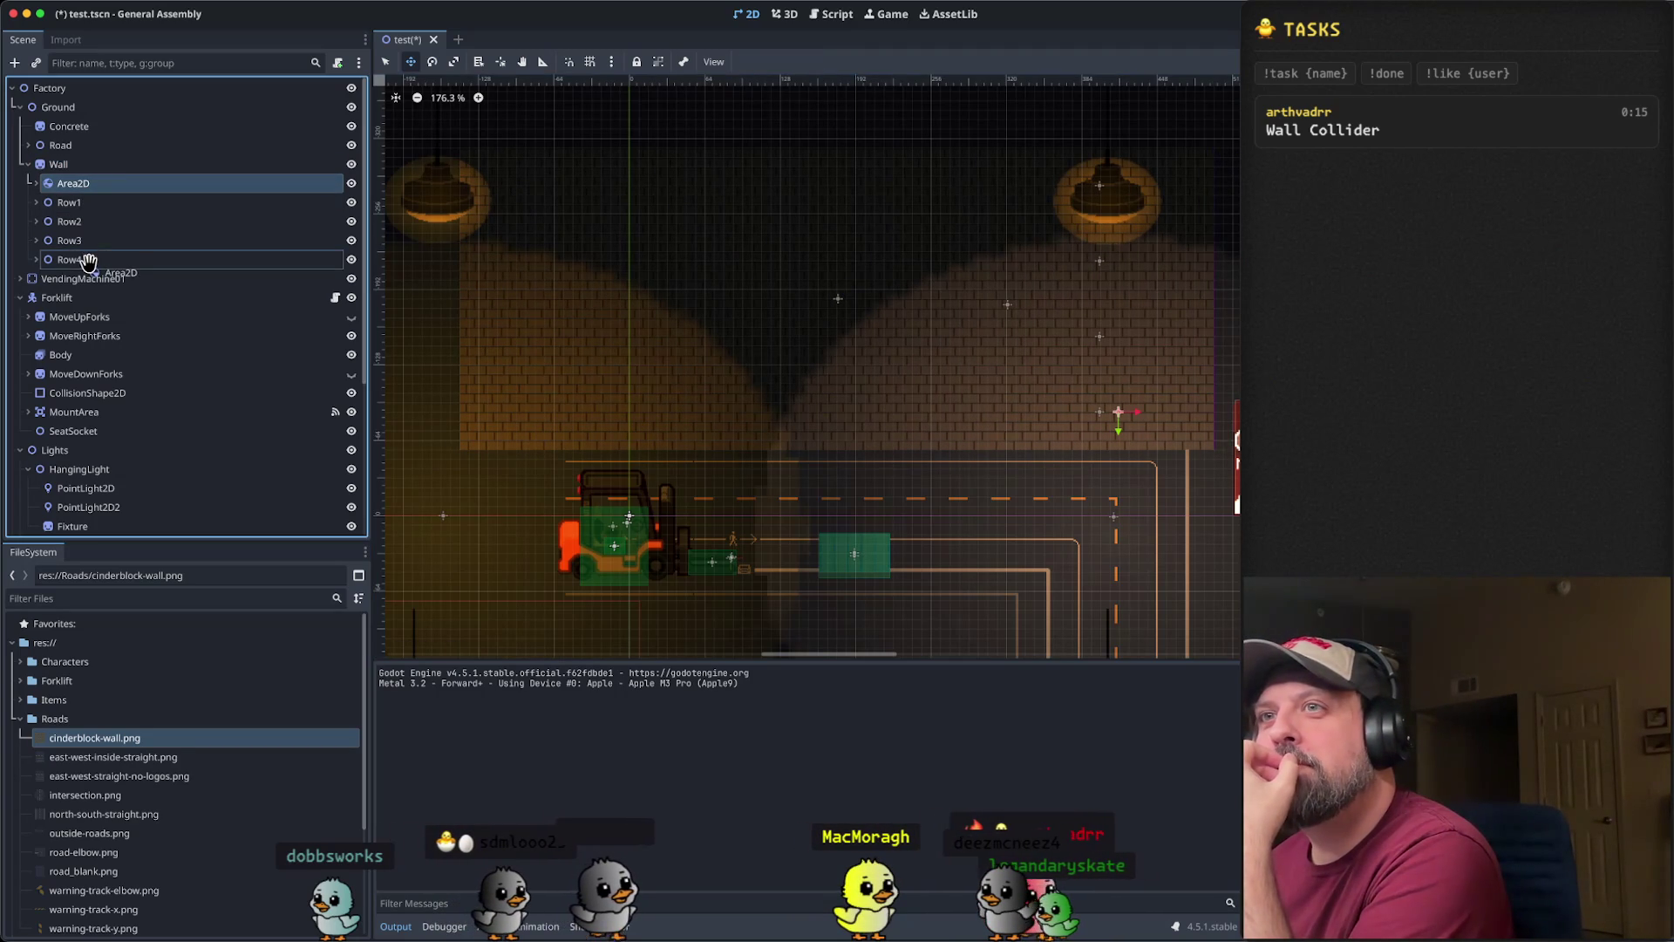
pyautogui.moveTo(89, 264); pyautogui.dragTo(91, 266)
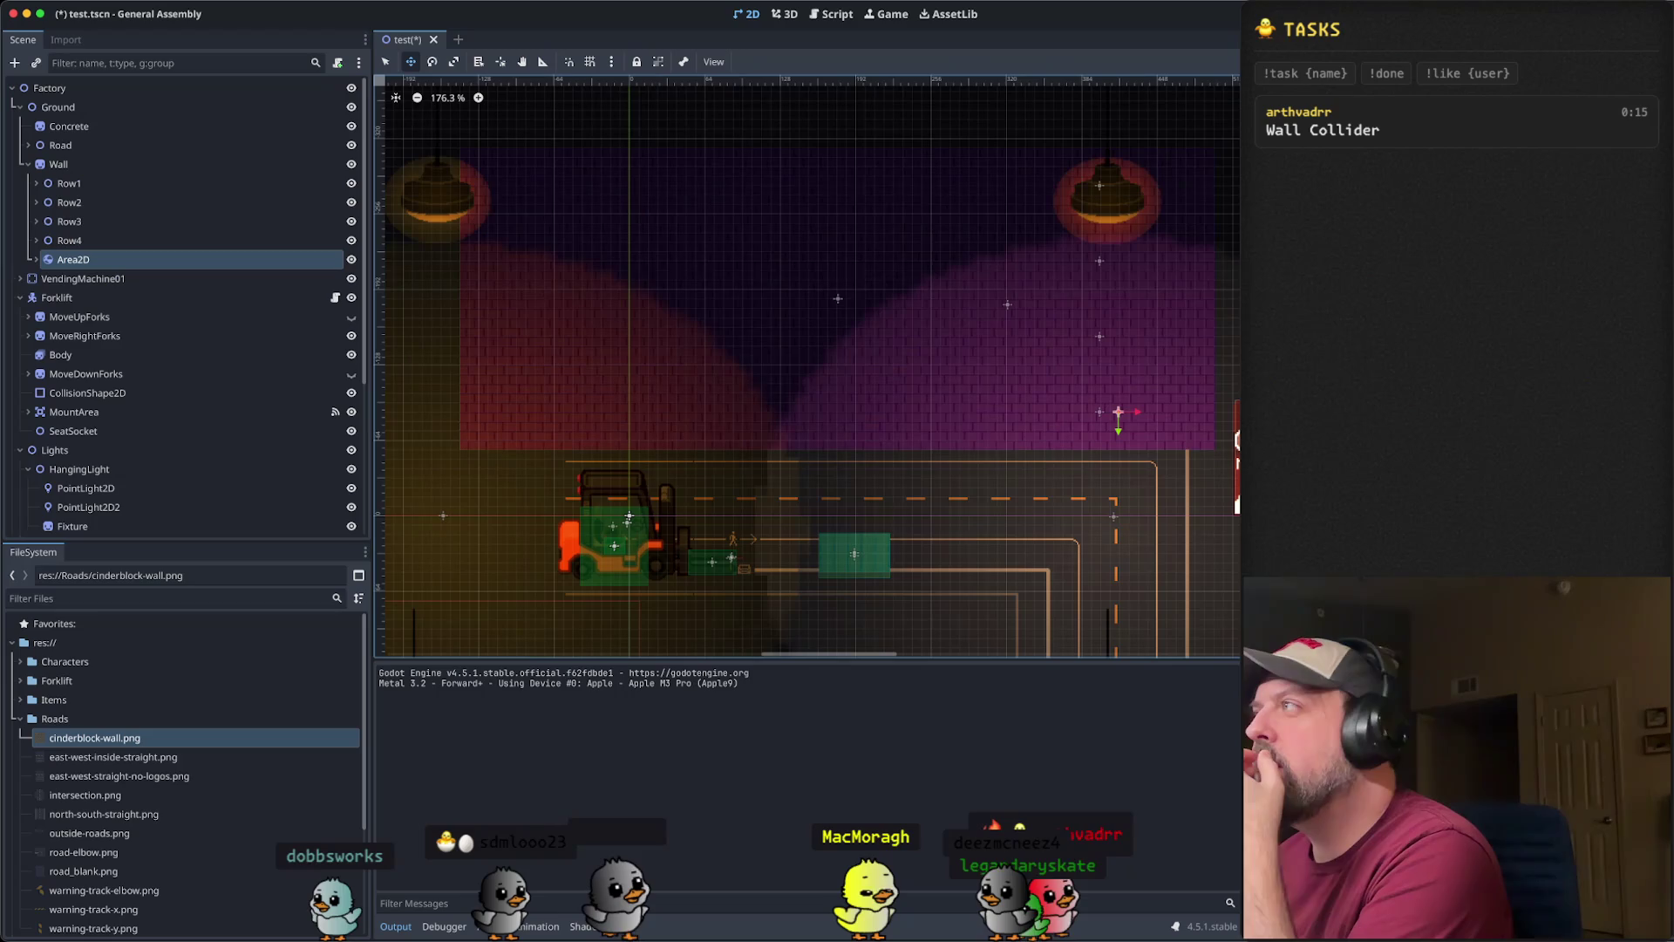
pyautogui.press('super+b')
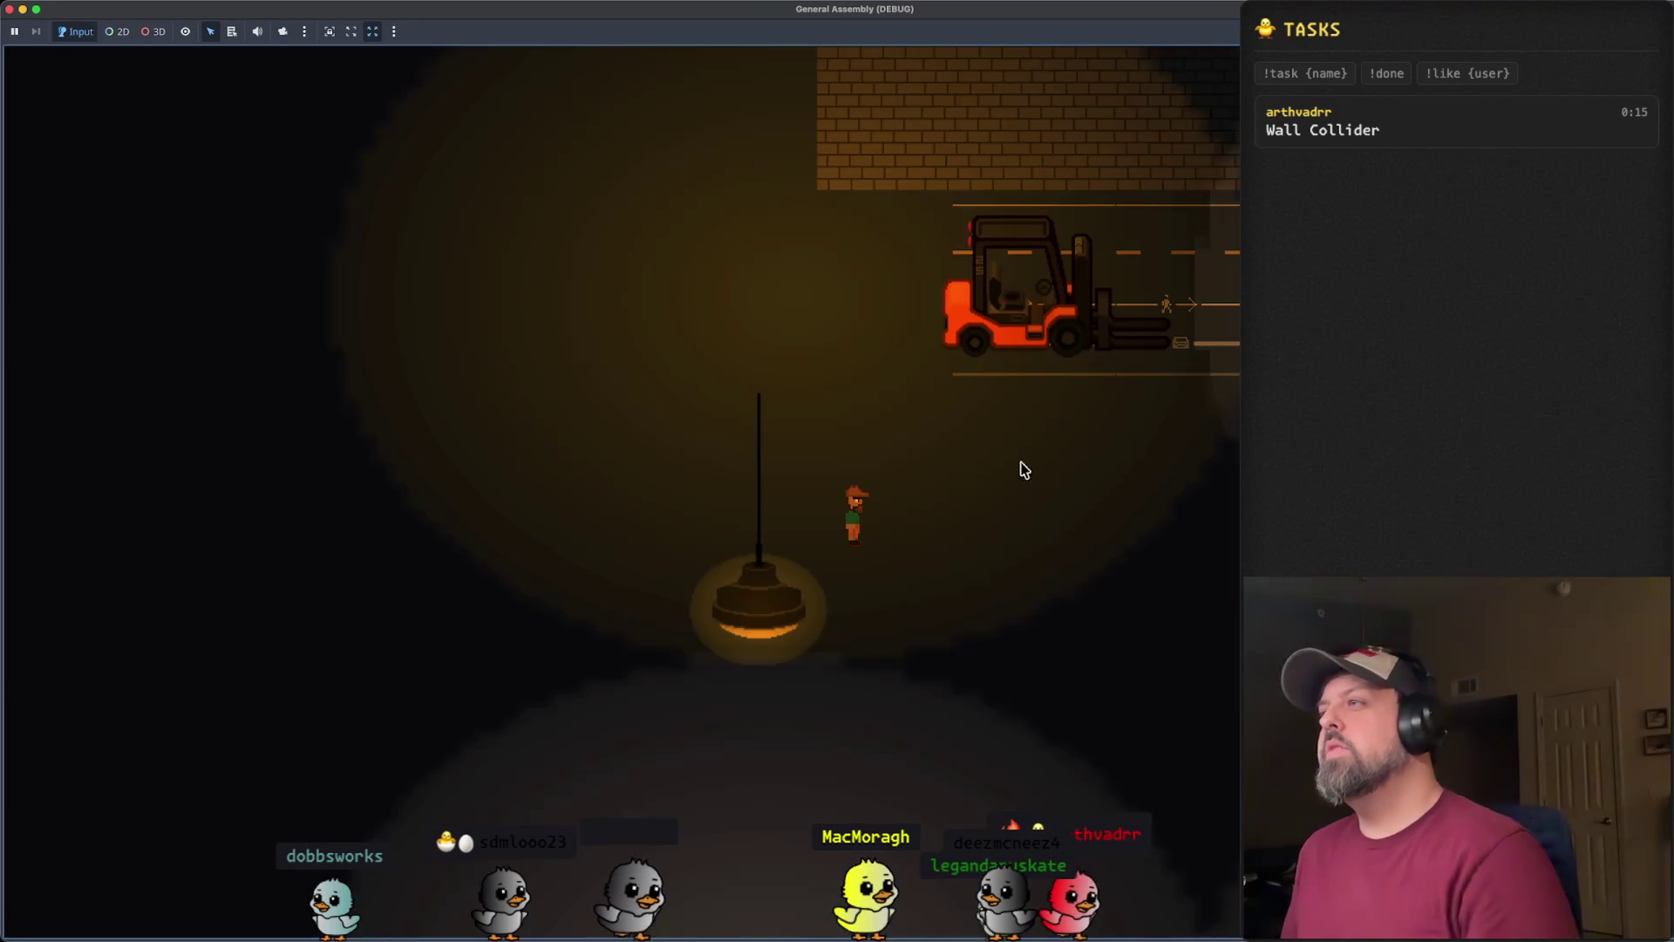
pyautogui.press('Up')
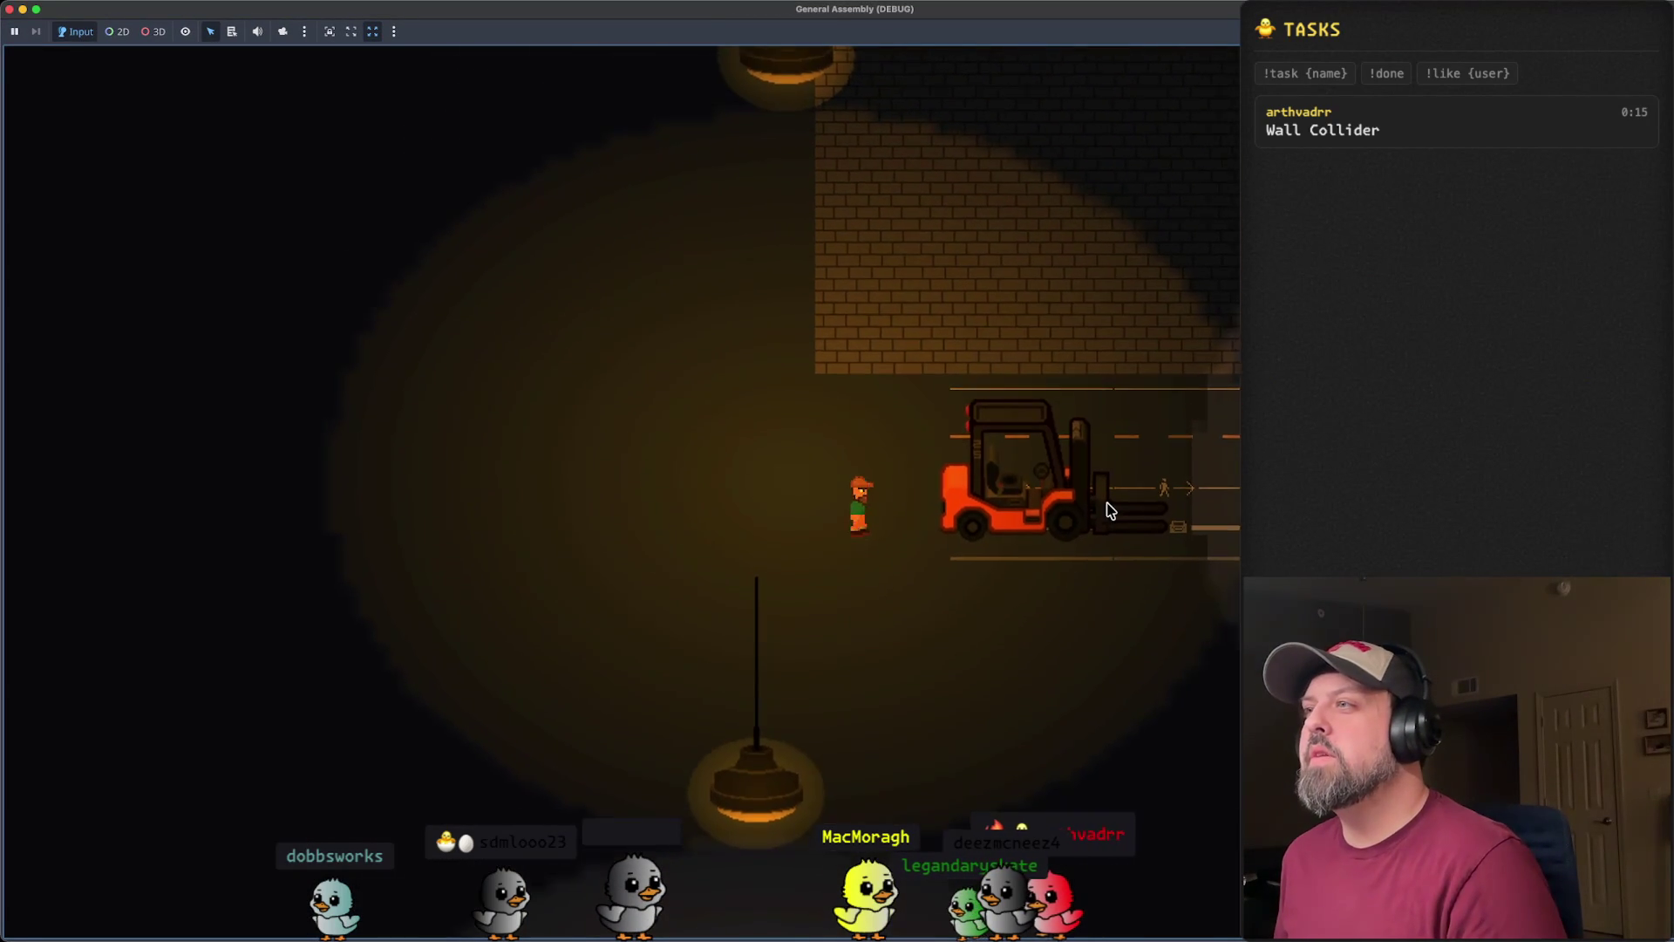
pyautogui.press('Up')
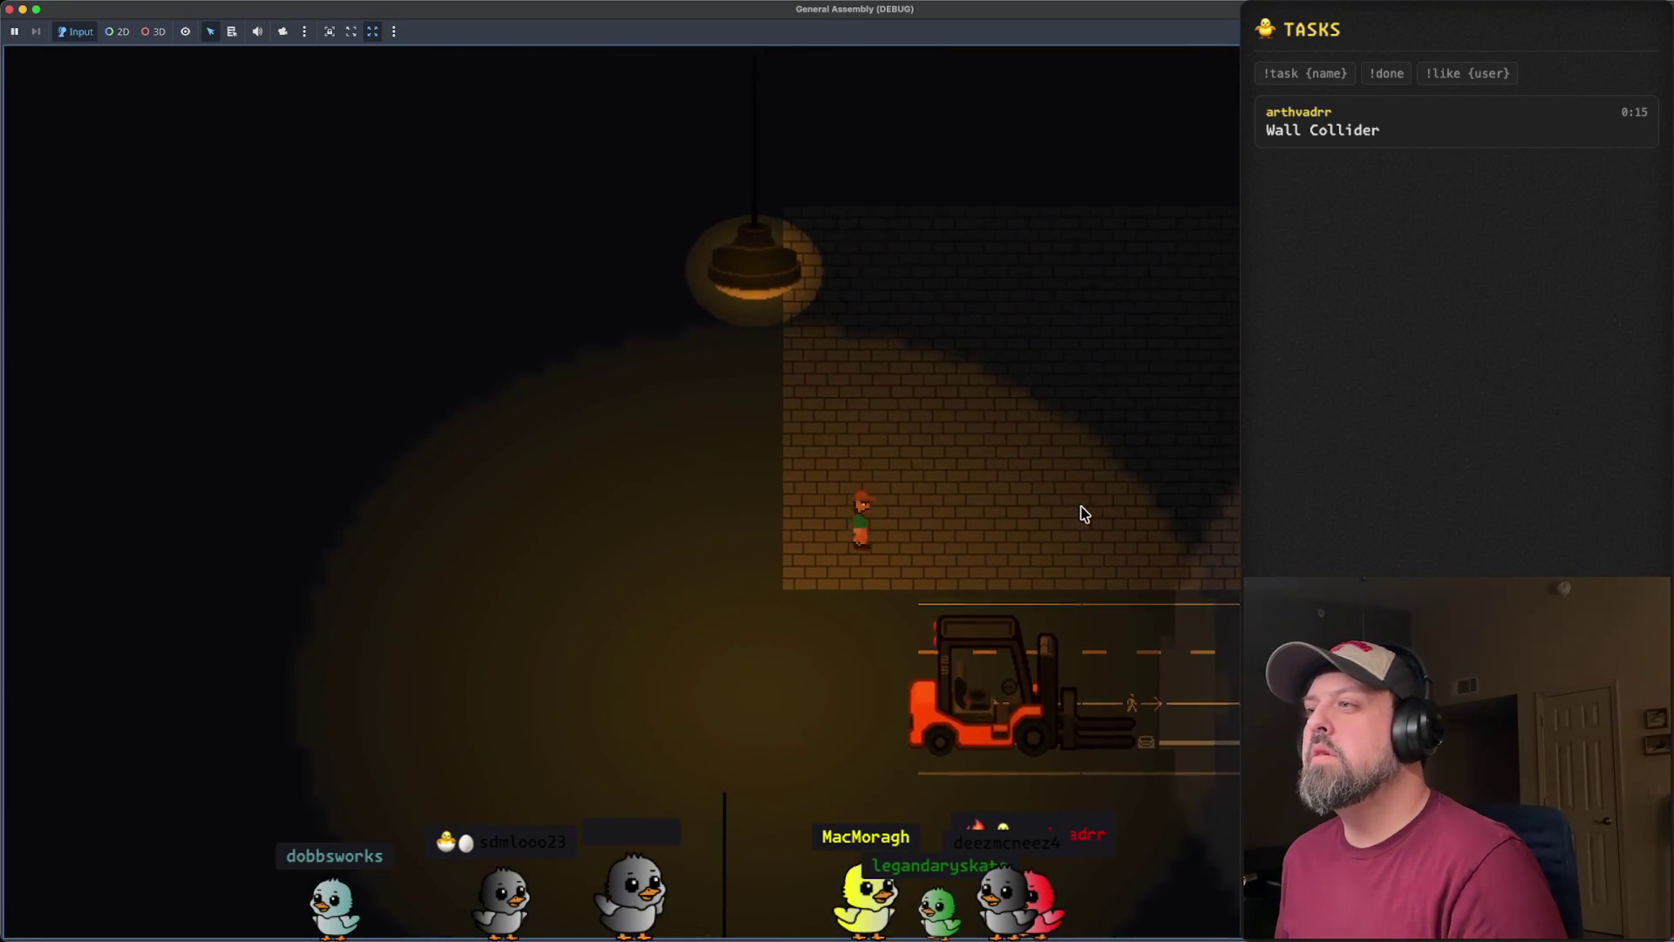
pyautogui.press('super+period')
pyautogui.click(121, 266)
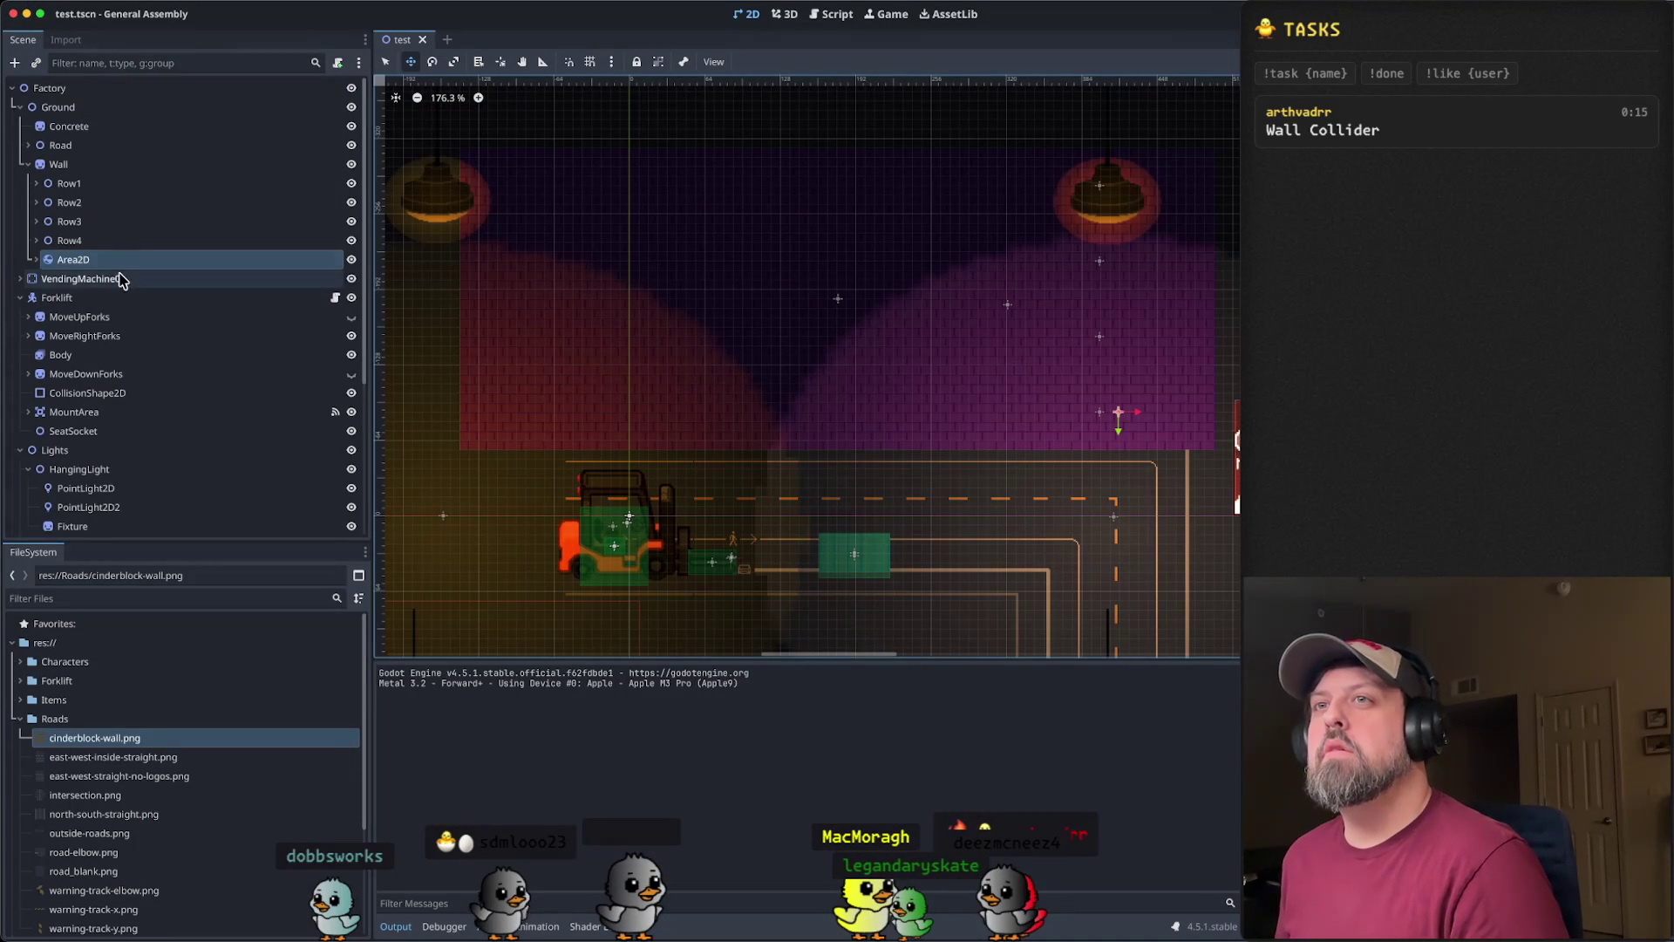
# - Expand the wall's Area2D and select its CollisionShape2D child
pyautogui.click(36, 259)
pyautogui.click(87, 279)
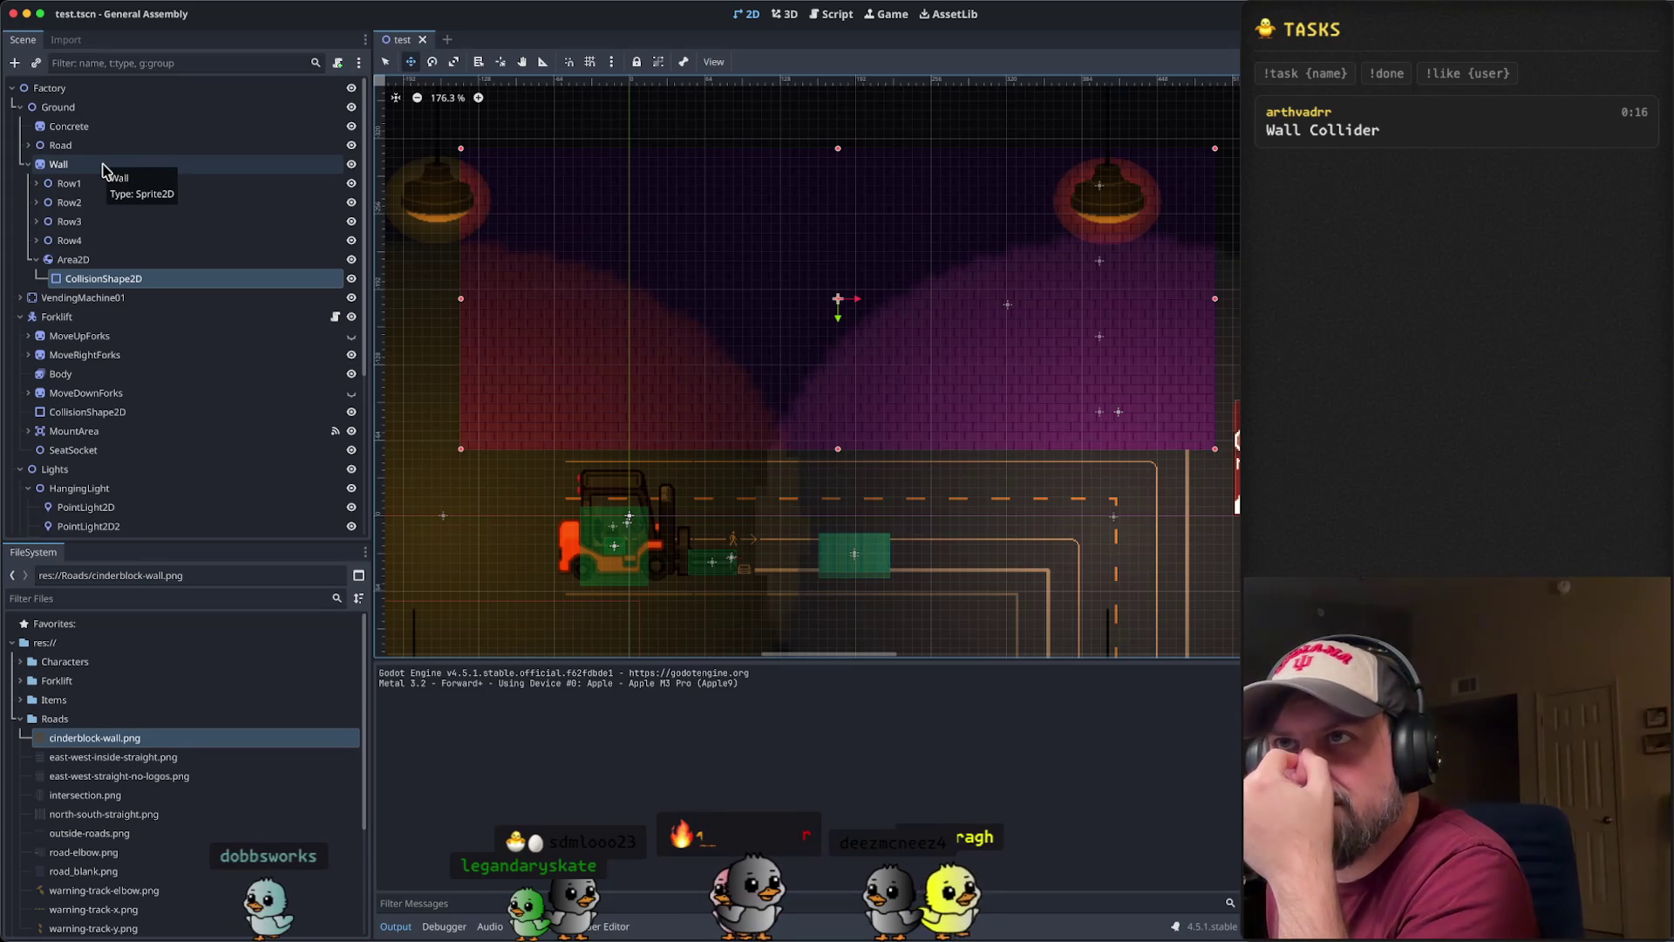
pyautogui.click(102, 165)
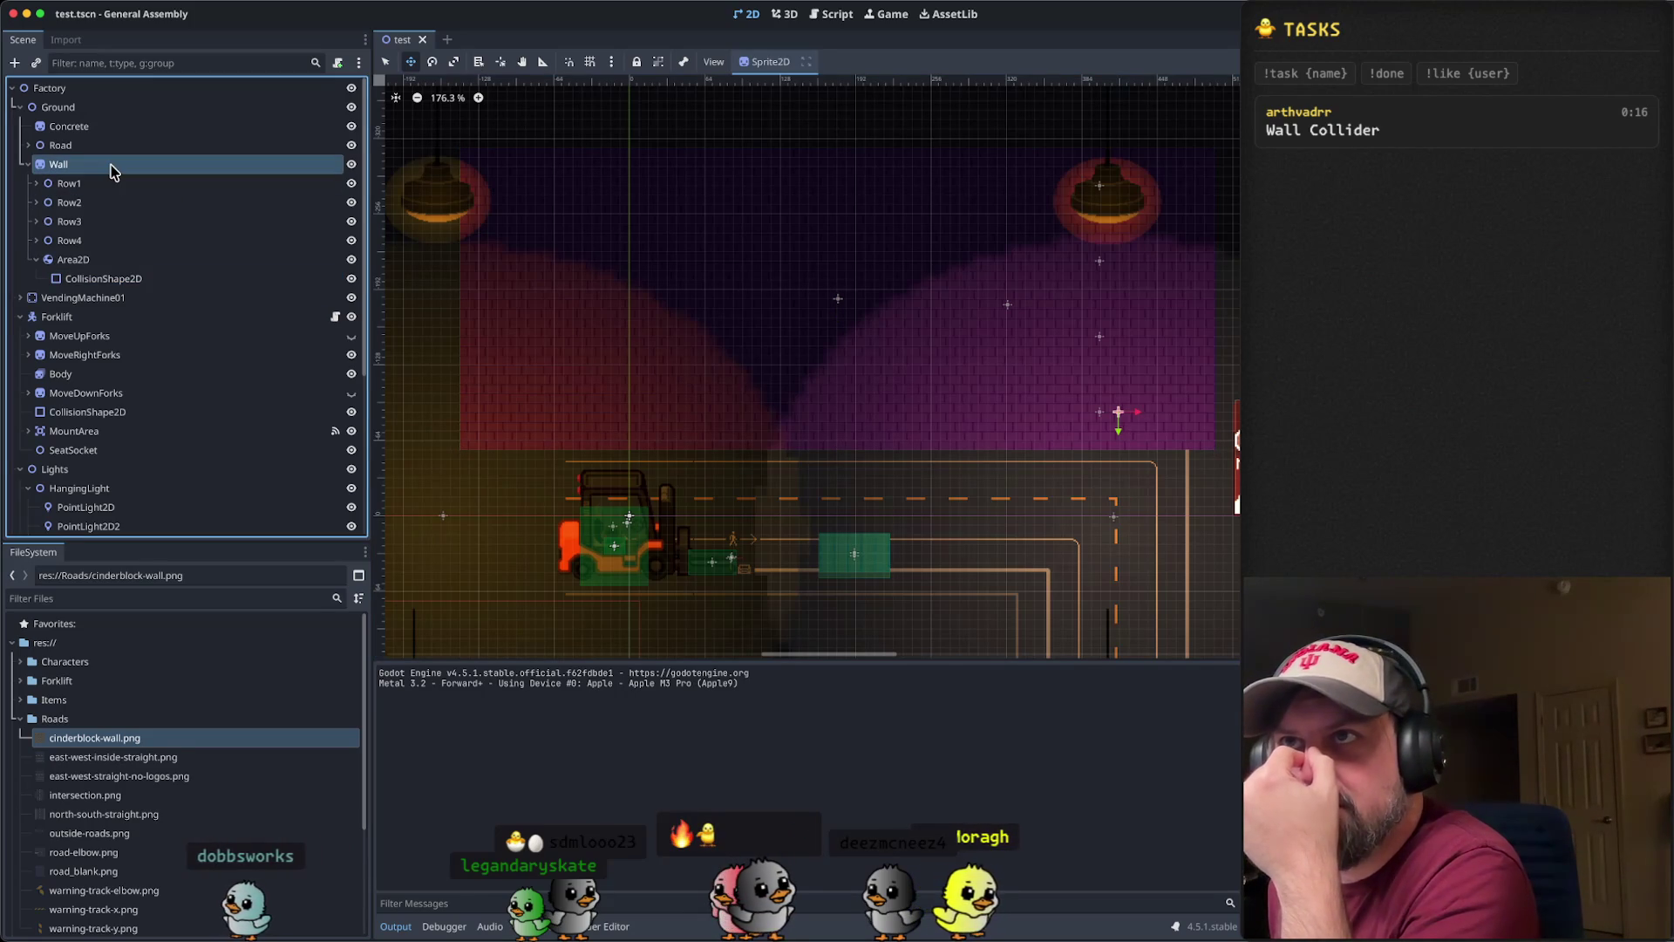
pyautogui.rightClick(111, 268)
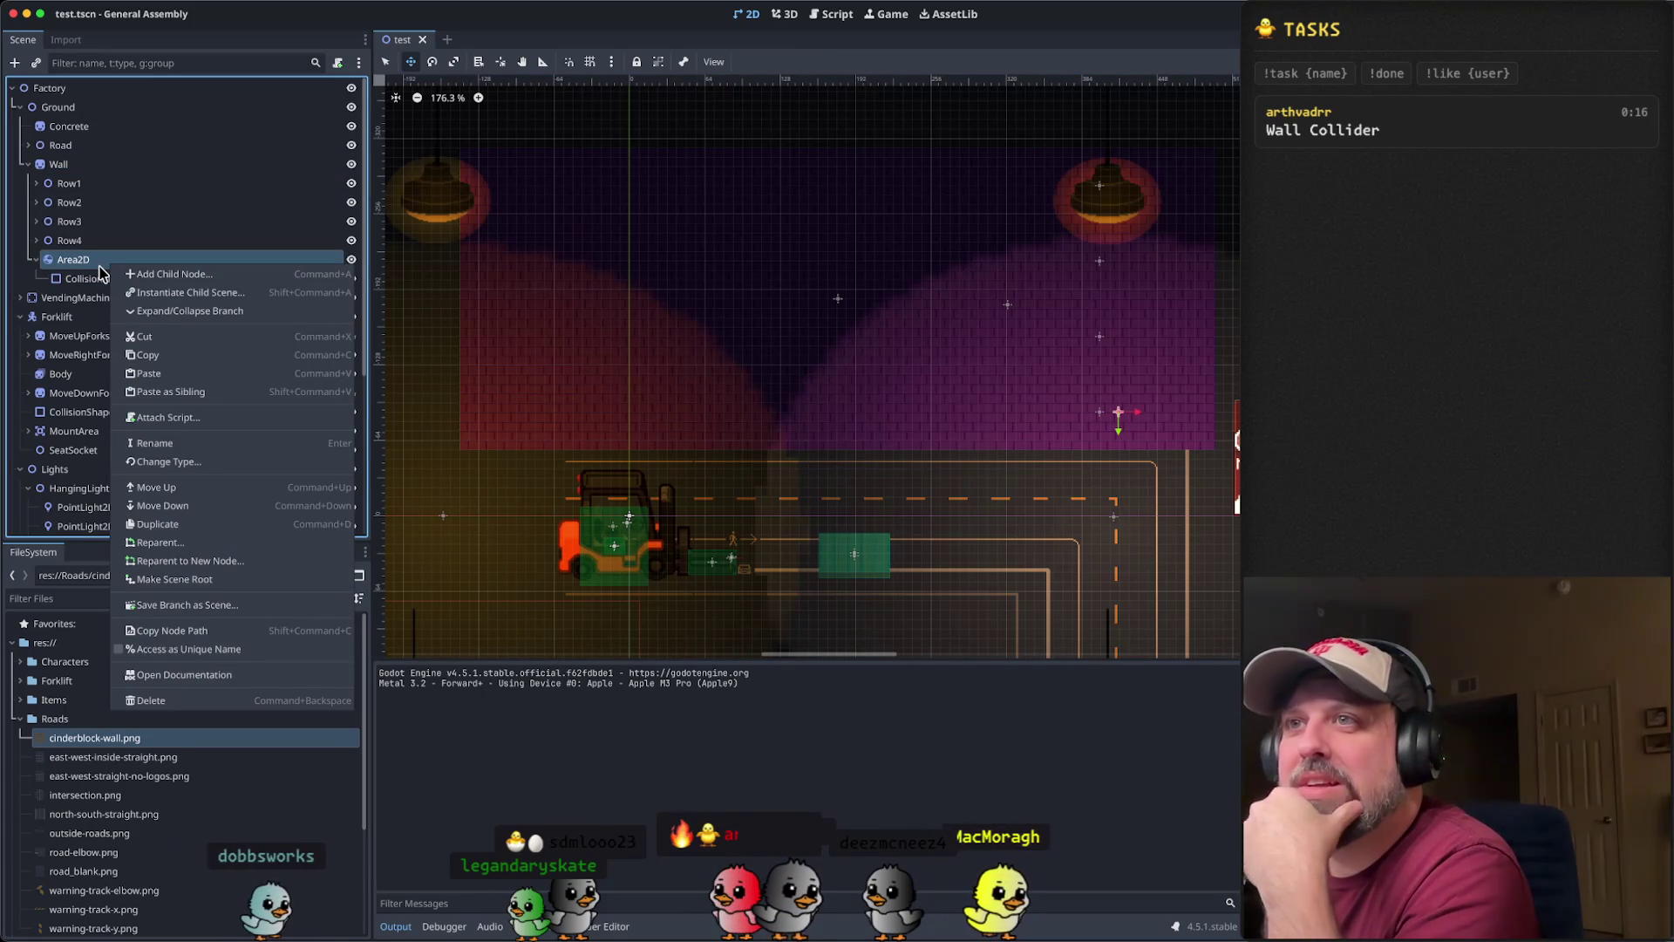
pyautogui.click(102, 273)
pyautogui.click(103, 279)
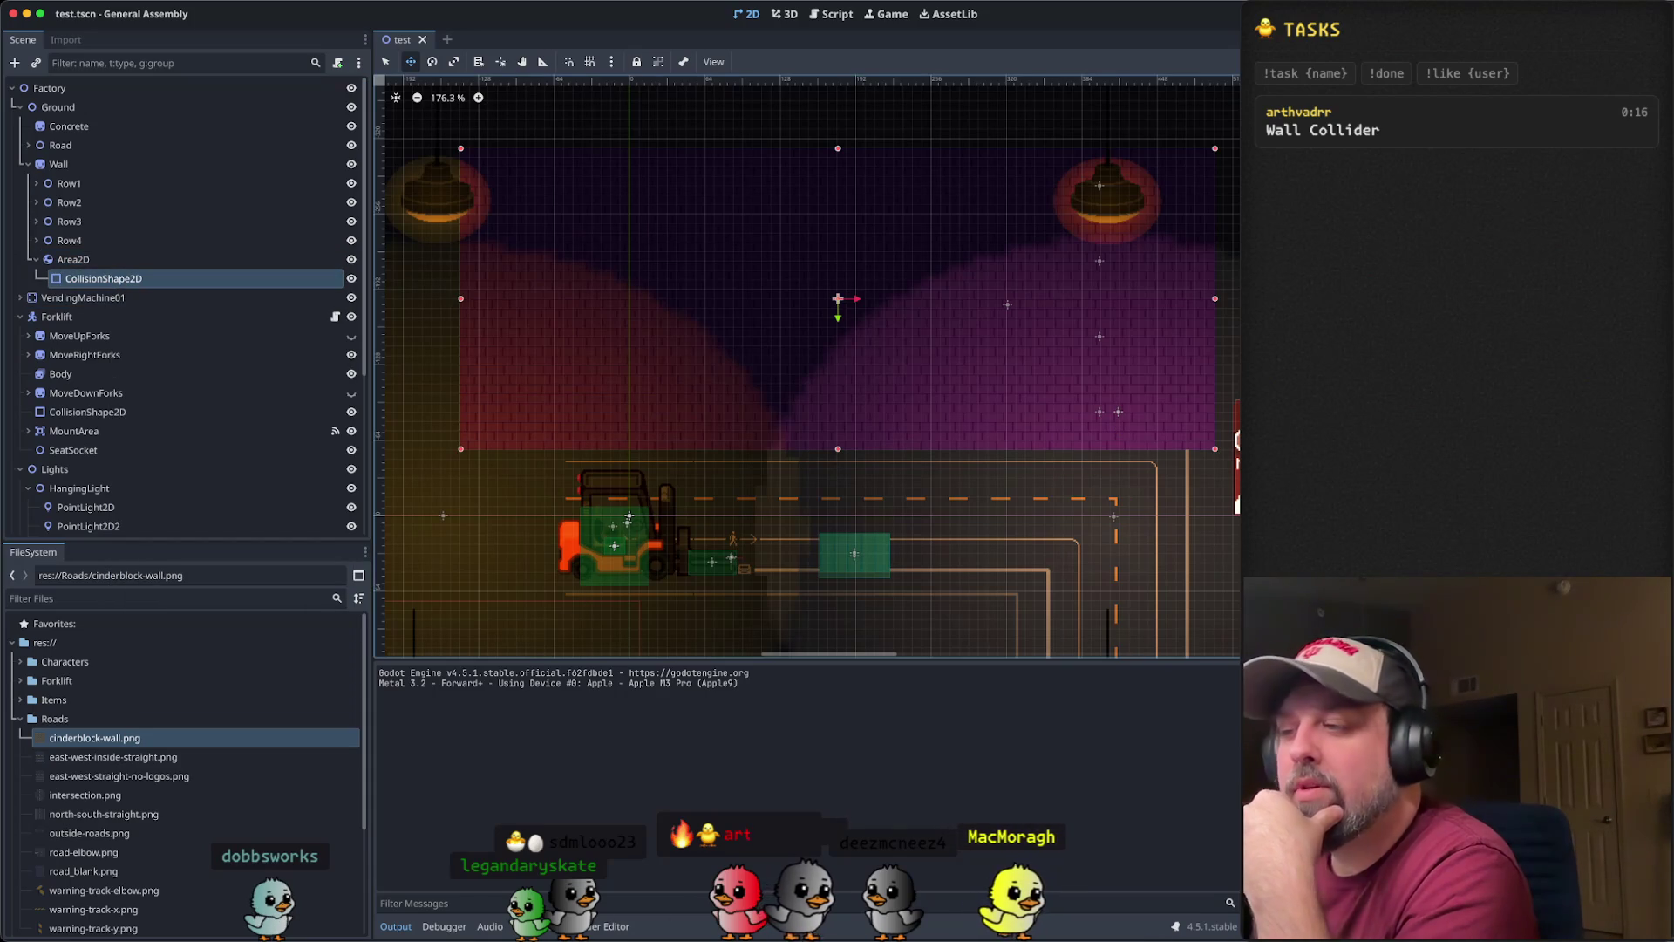
# - Bring the browser's Vector2 documentation tab forward and start a docs search
pyautogui.moveTo(610, 938)
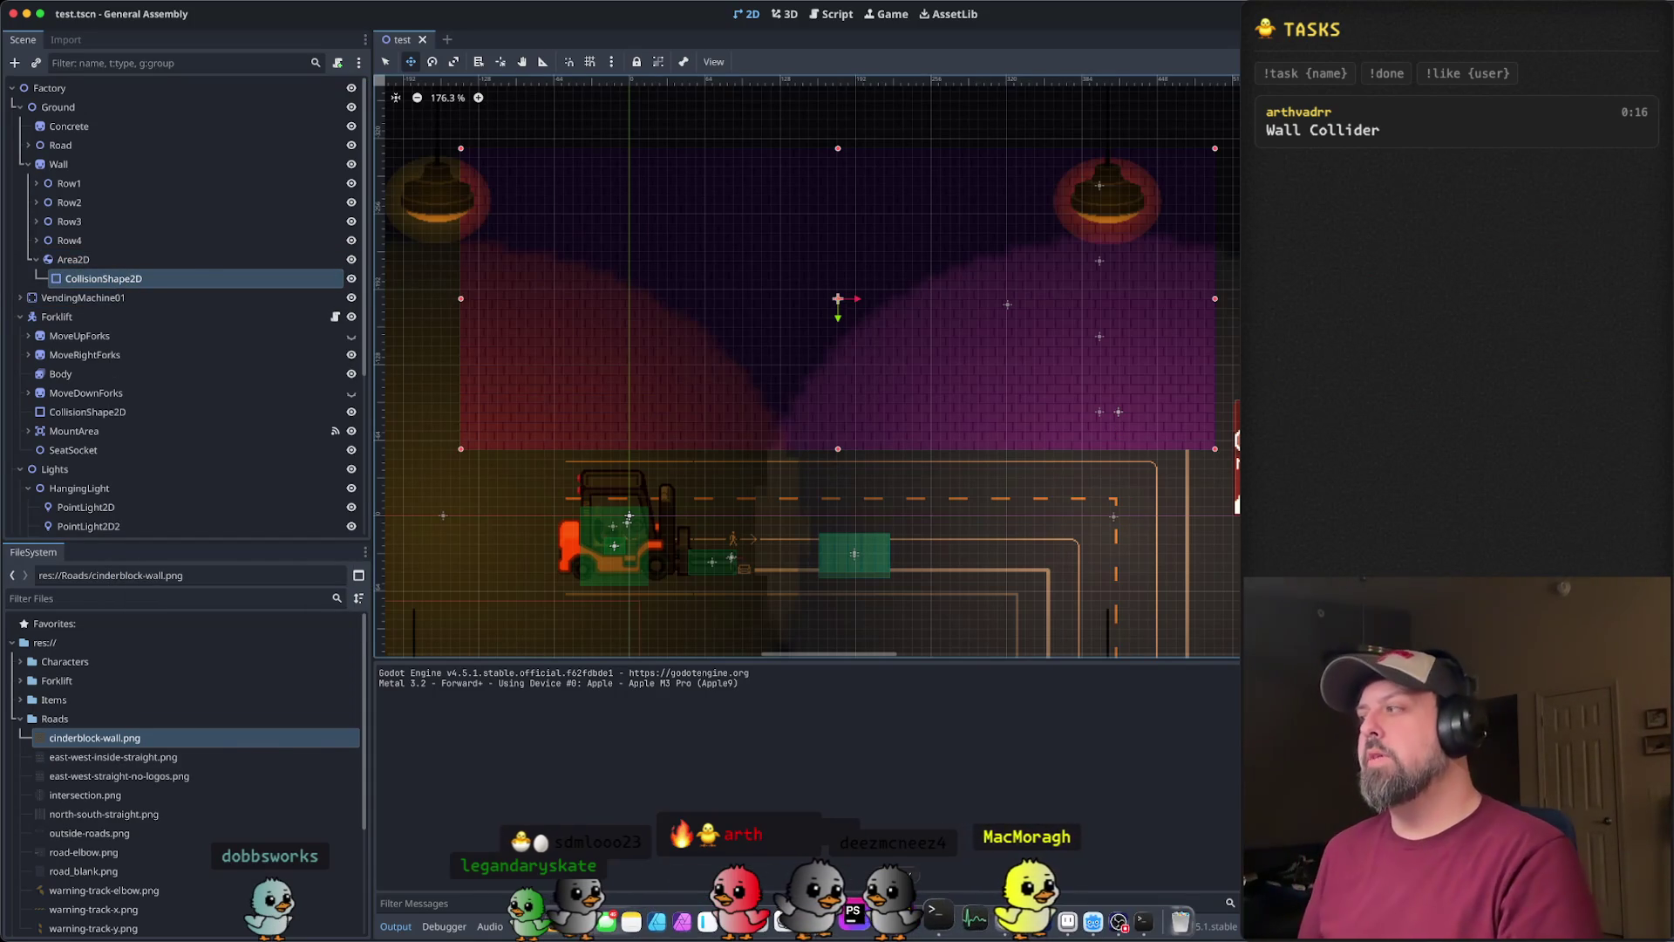
pyautogui.click(782, 921)
pyautogui.click(201, 15)
pyautogui.scroll(10, 558, 321)
pyautogui.click(381, 89)
# - Search the docs for 'collision shape', open Collision shapes (2D), and highlight its introductory bullets
pyautogui.write('collision shape')
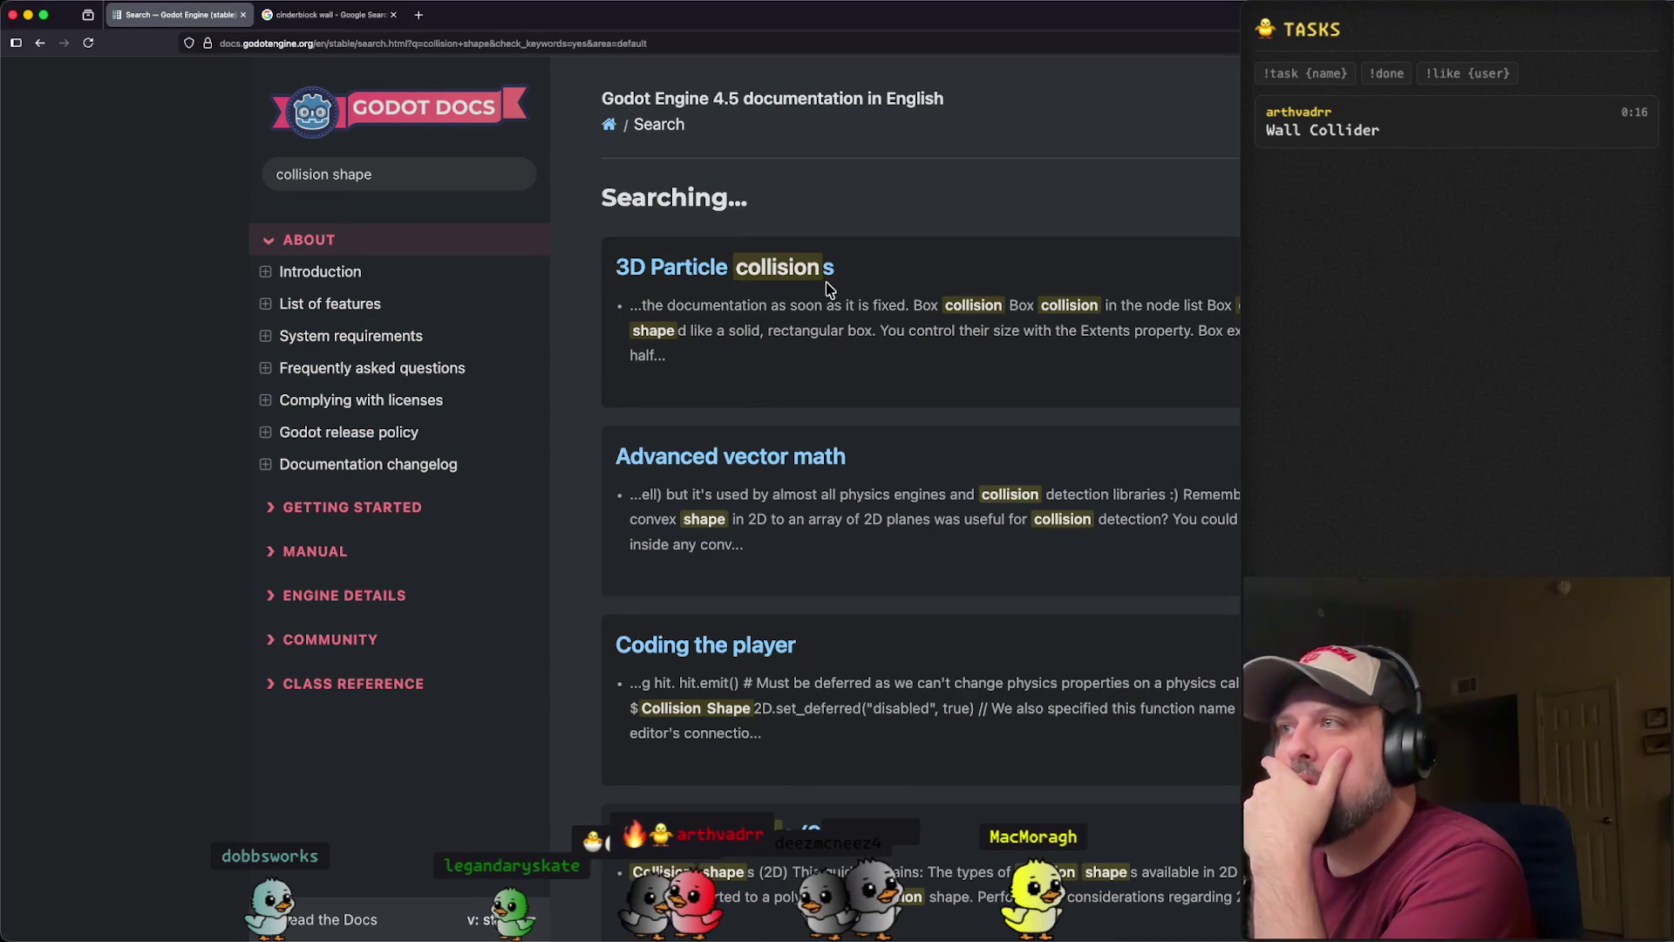
pyautogui.scroll(-5, 825, 281)
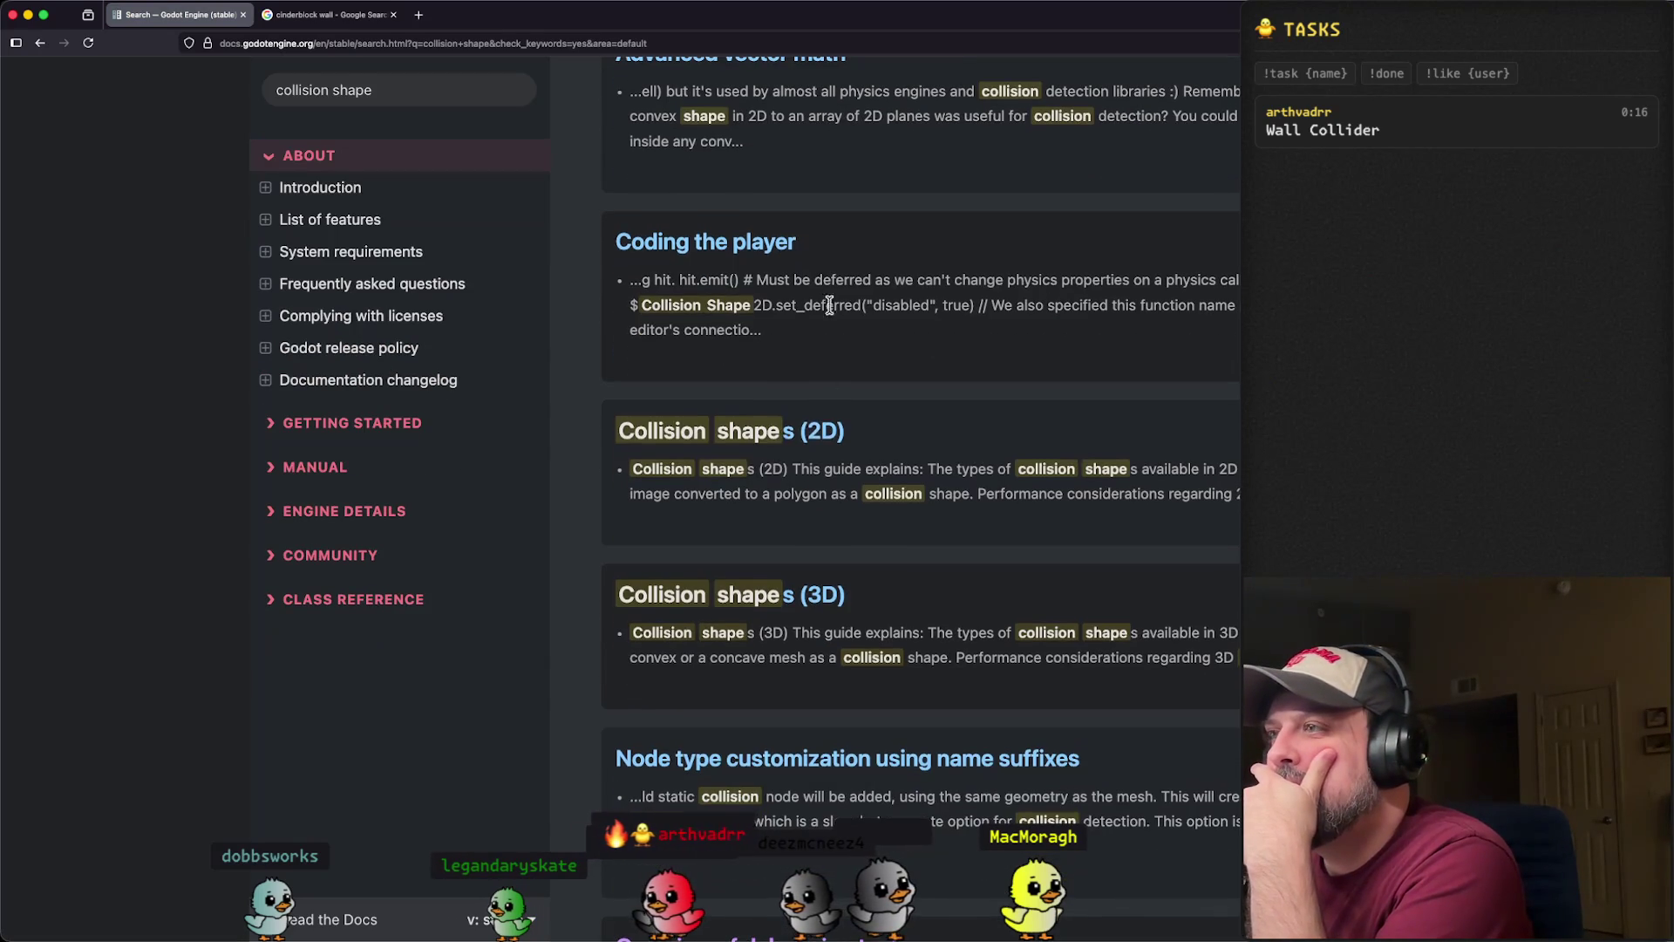
pyautogui.click(815, 433)
pyautogui.moveTo(625, 301)
pyautogui.mouseDown()
pyautogui.moveTo(872, 370)
pyautogui.moveTo(1012, 373)
pyautogui.mouseUp()
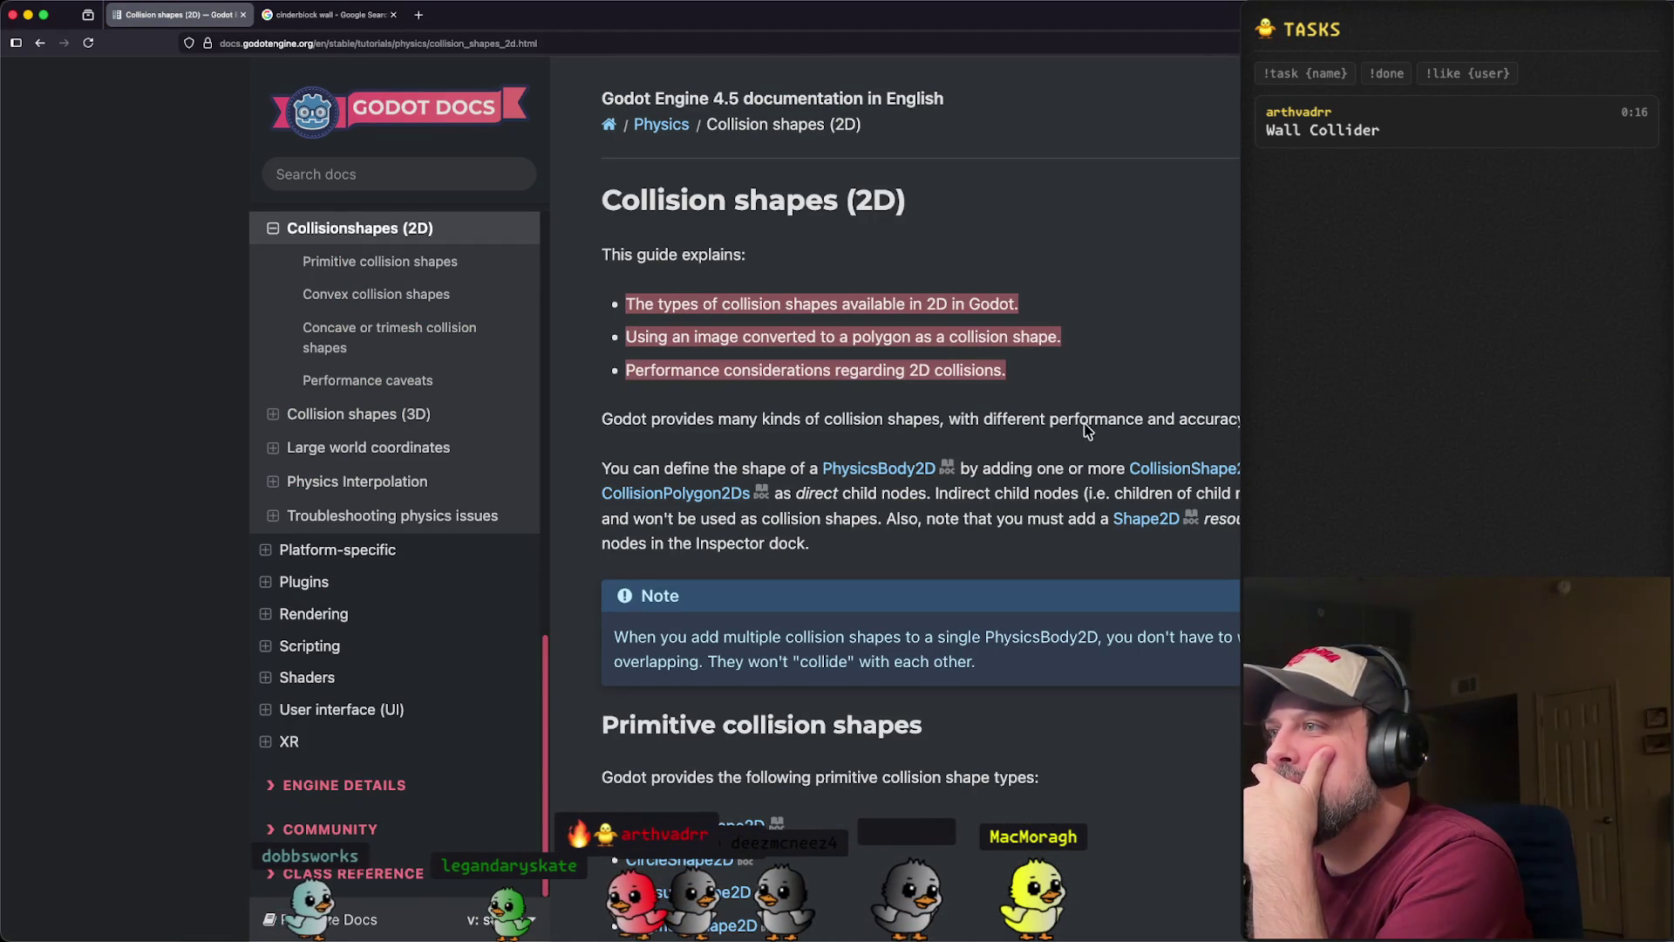
# - Scroll the guide to the primitive collision shapes and highlight the Note about multiple shapes
pyautogui.click(1165, 416)
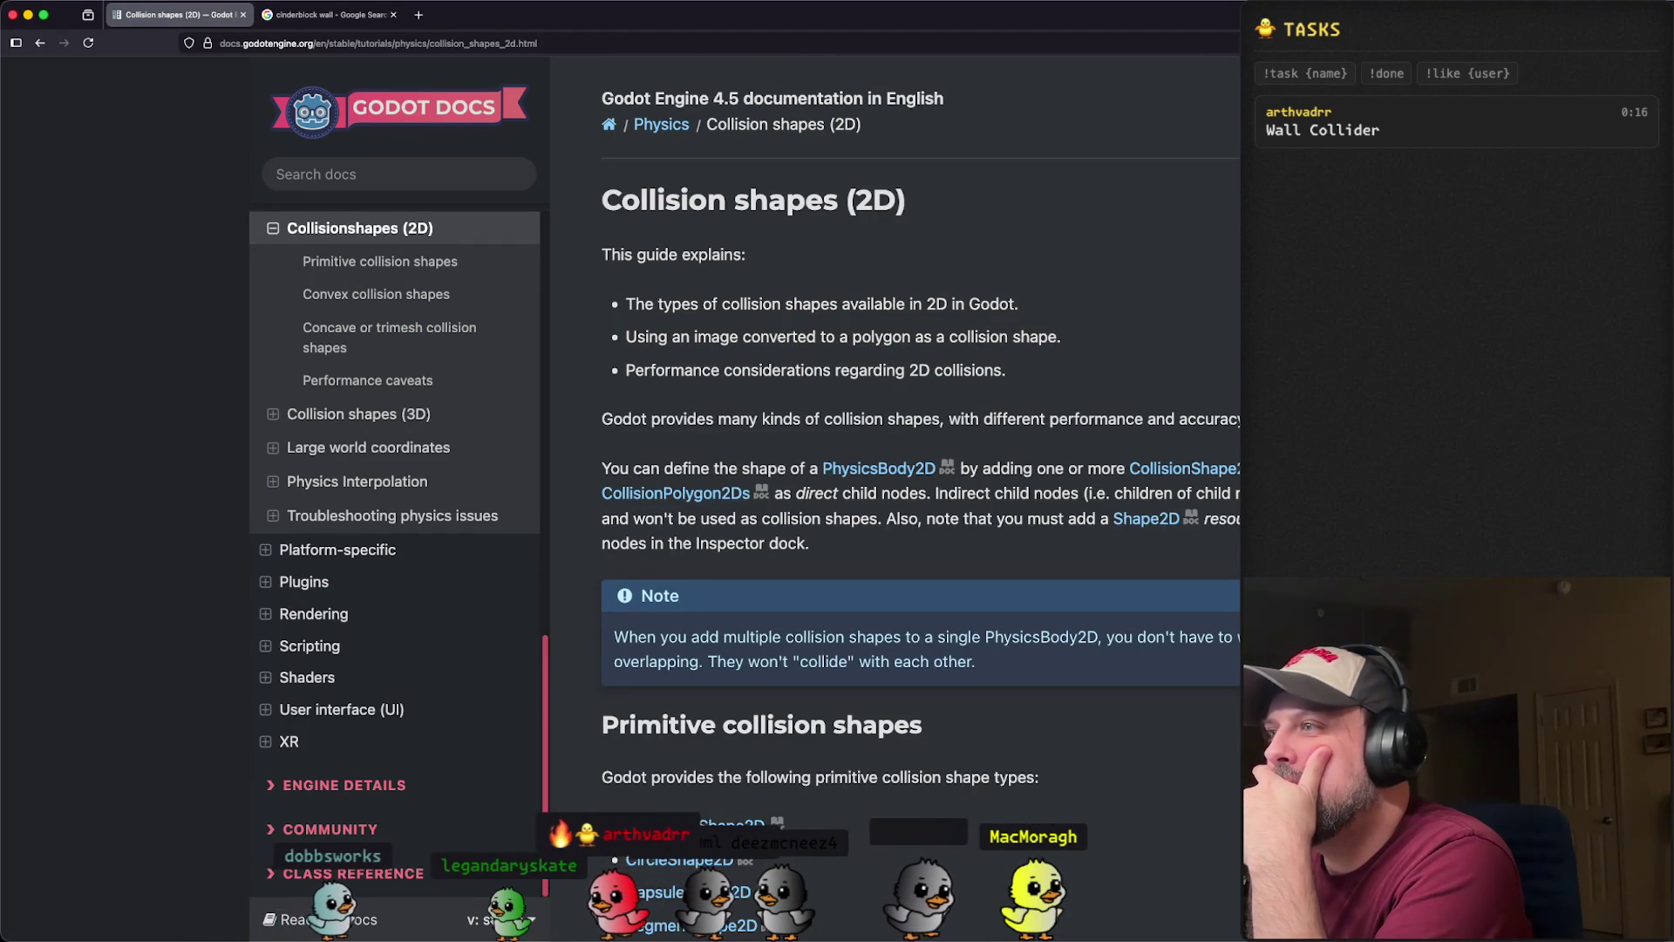
pyautogui.scroll(-3, 872, 488)
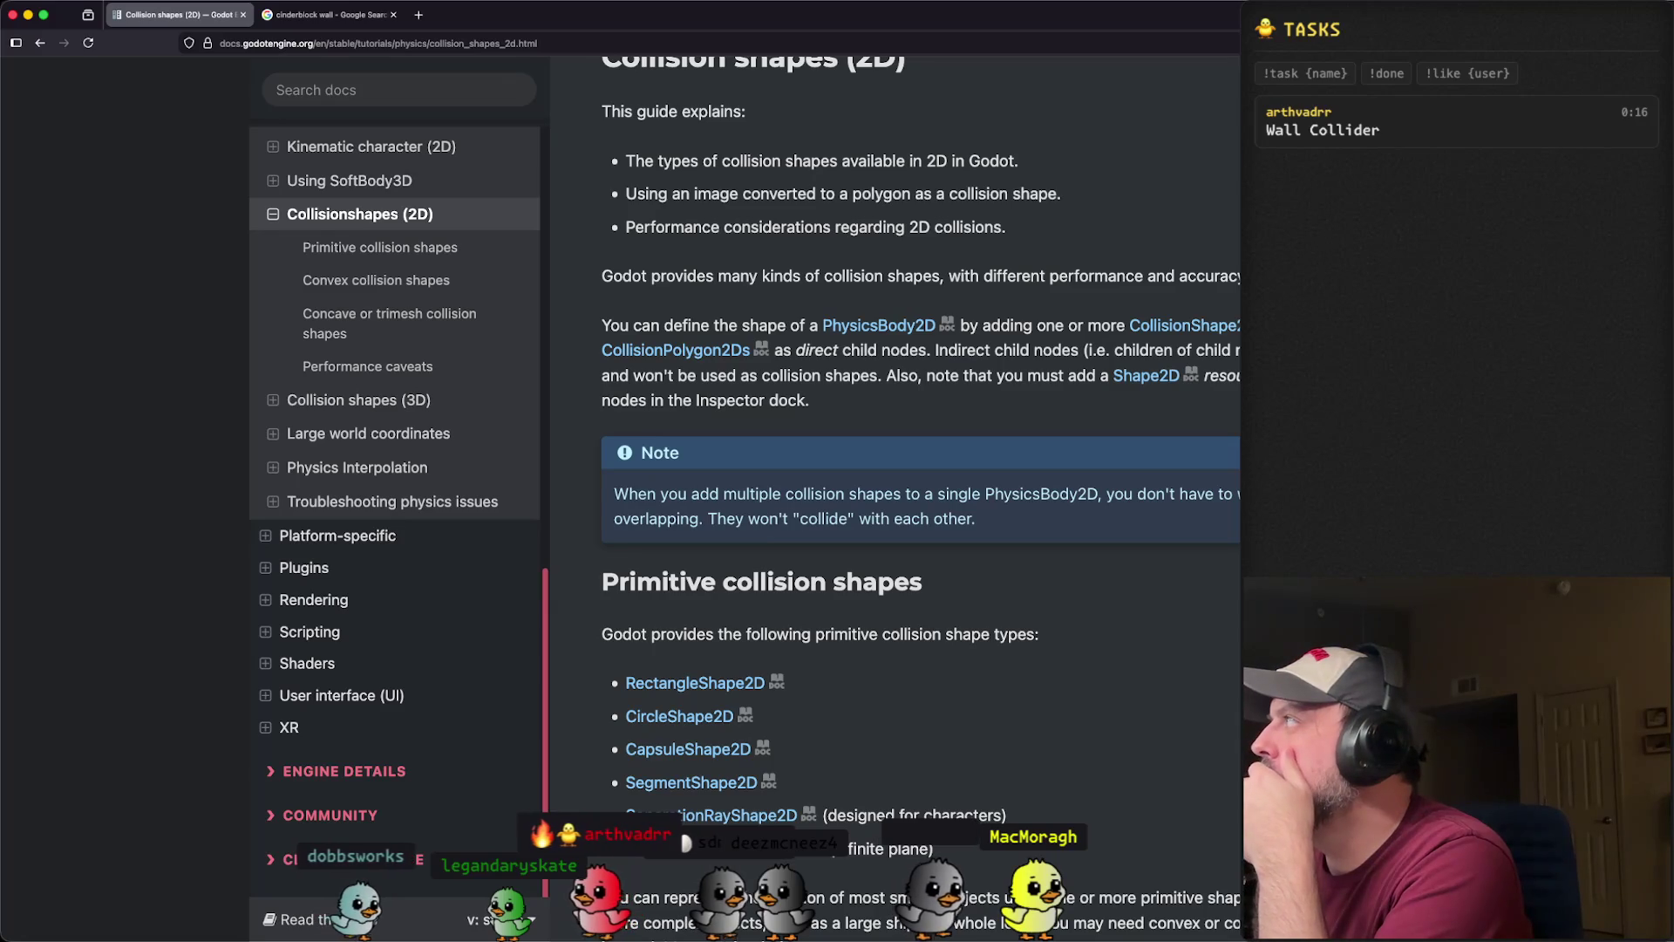
pyautogui.press('super+Tab')
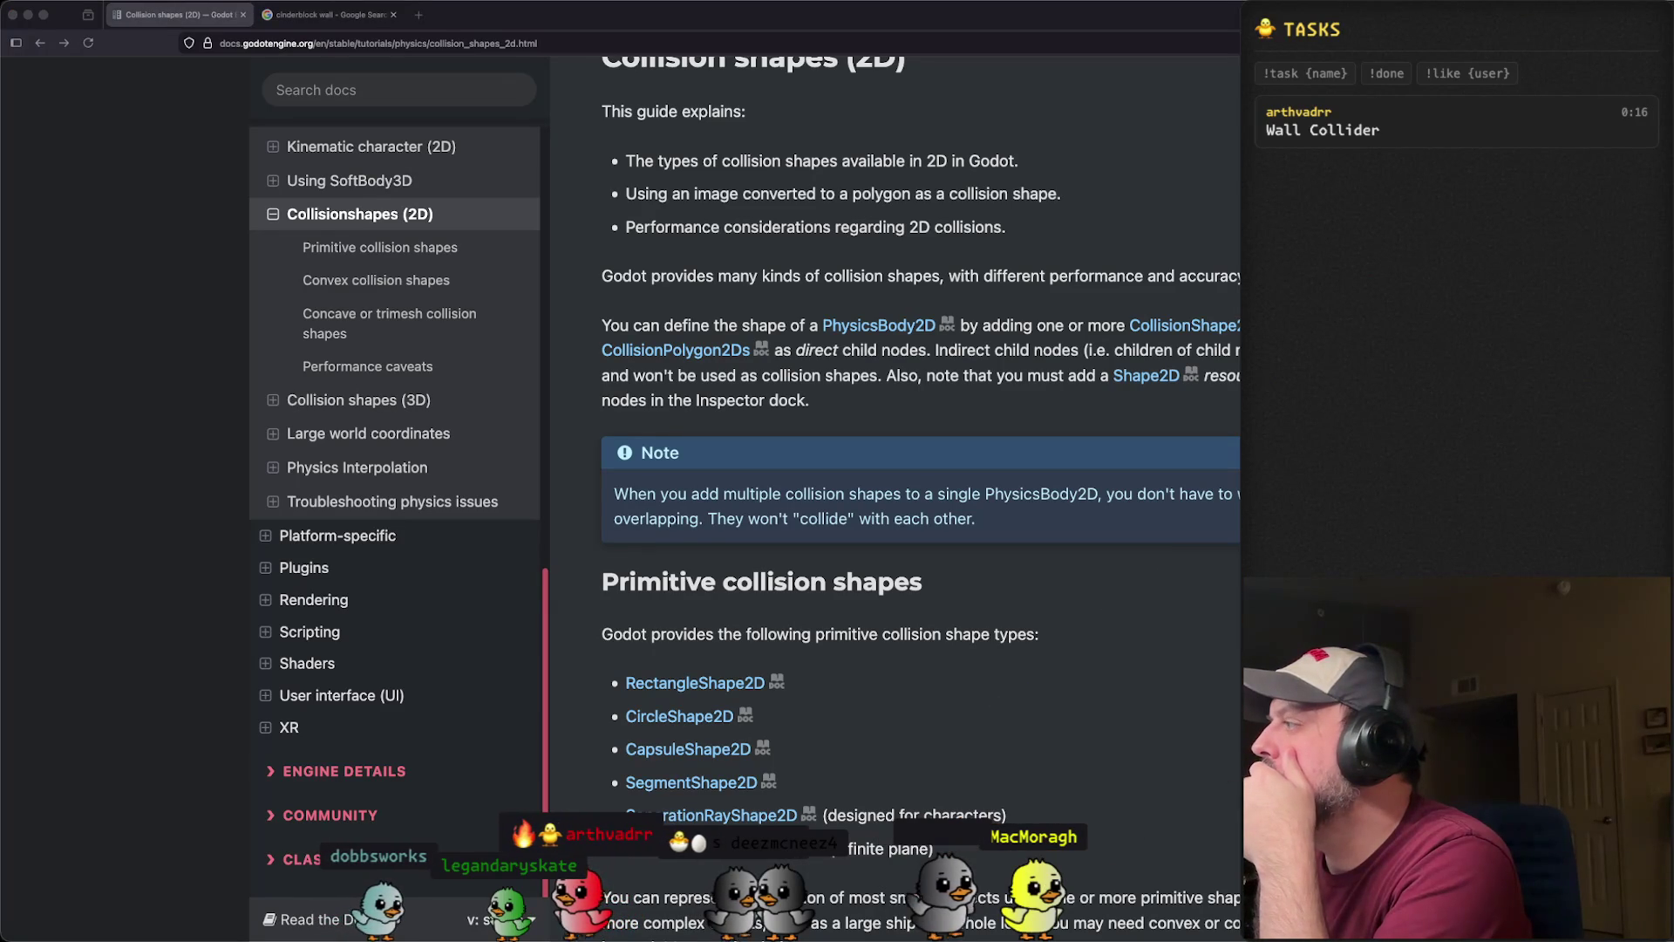
pyautogui.press('super+Tab')
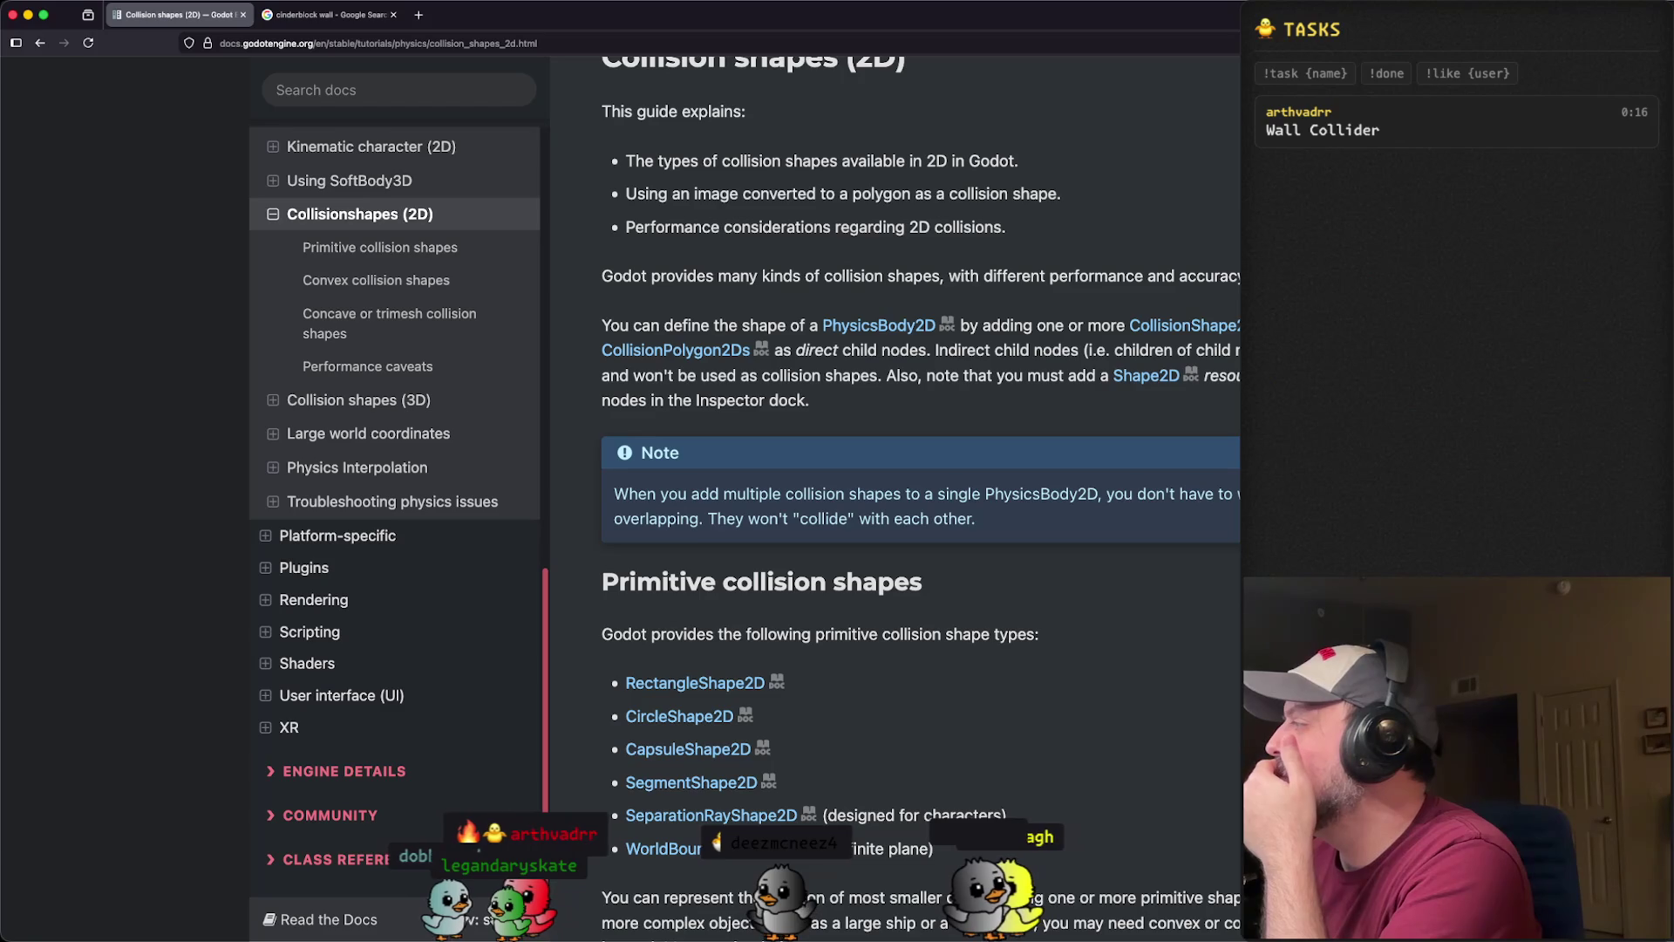
pyautogui.press('super+Tab')
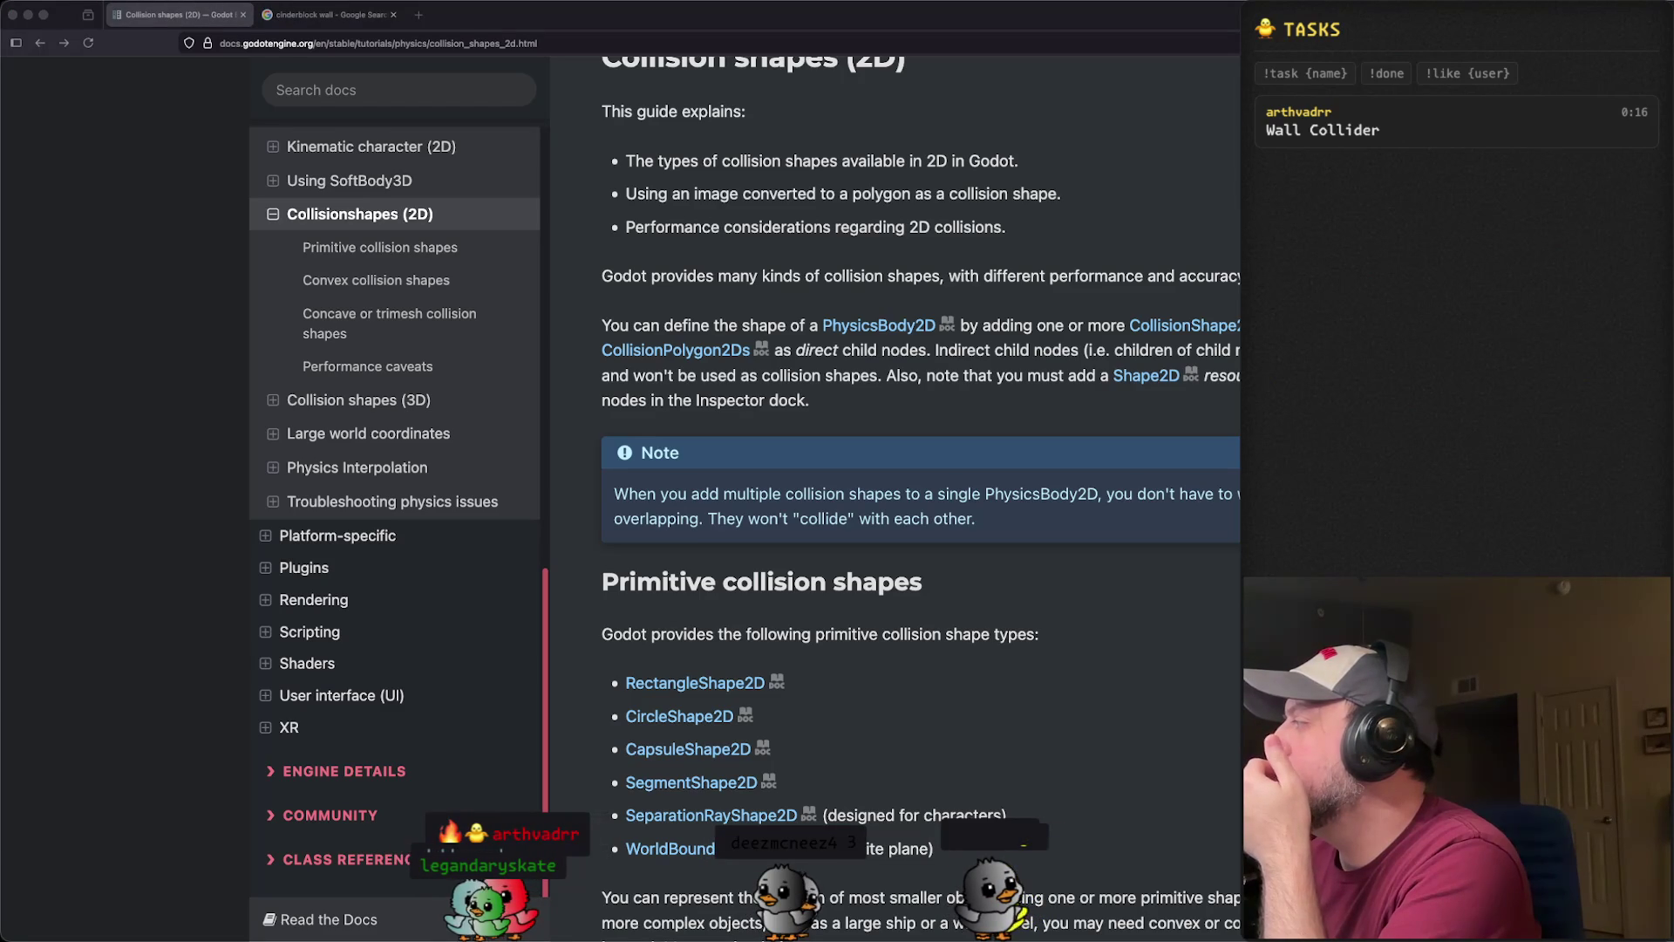
pyautogui.click(1137, 568)
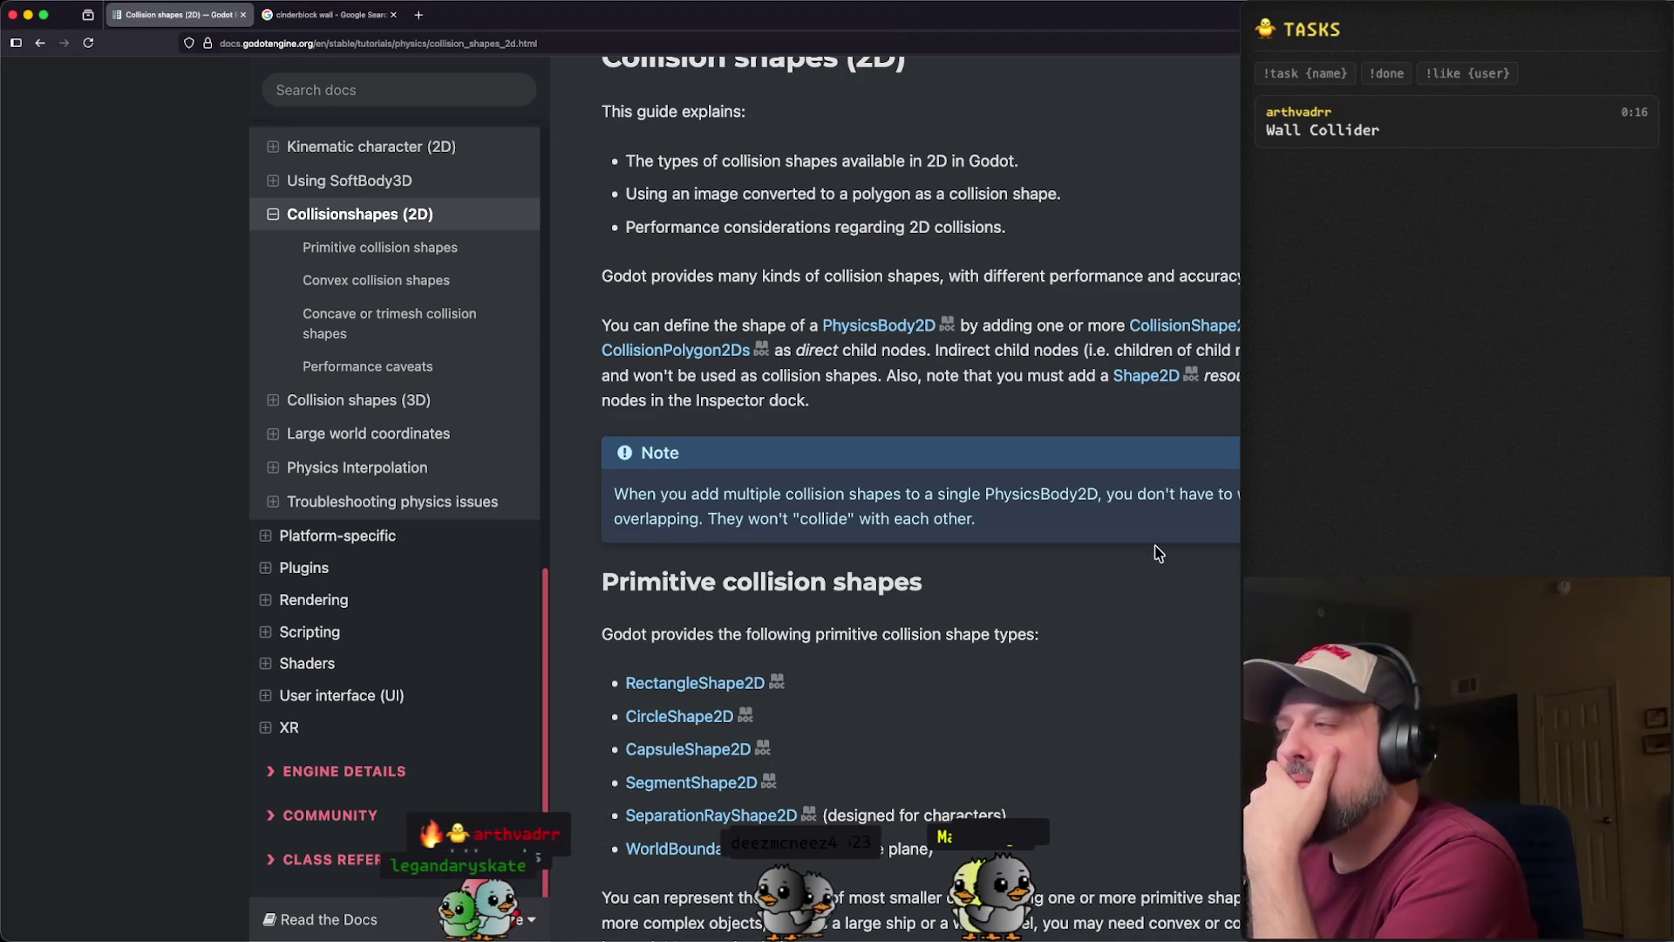
pyautogui.scroll(-2, 1142, 563)
pyautogui.scroll(-2, 1165, 551)
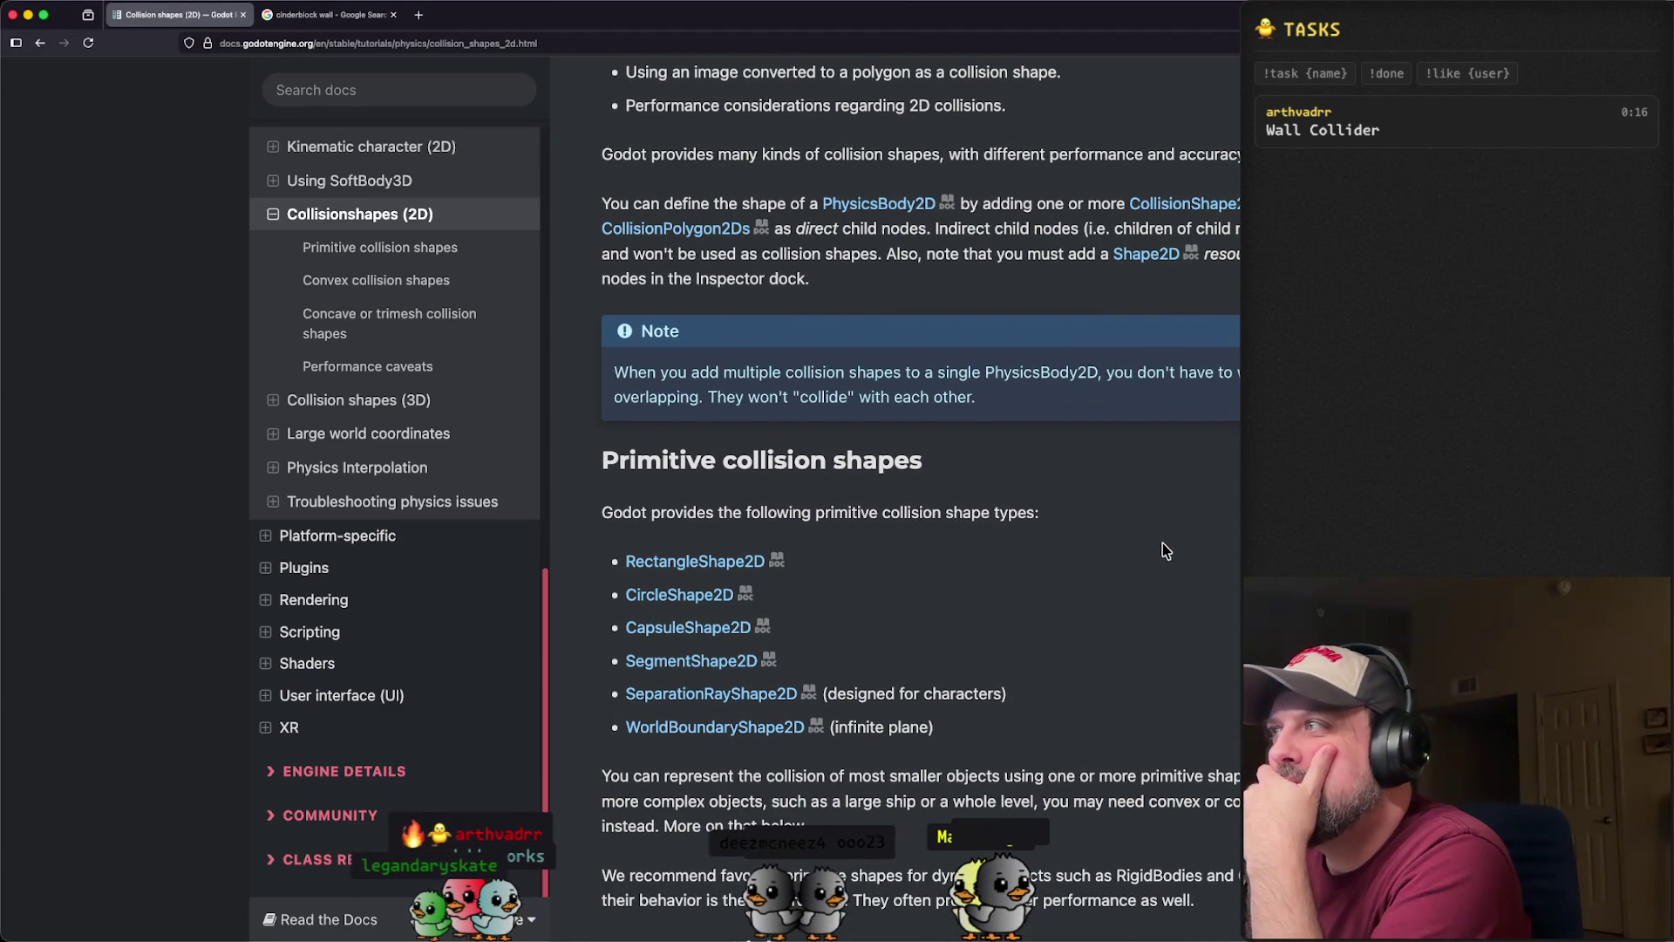
pyautogui.scroll(-4, 1166, 551)
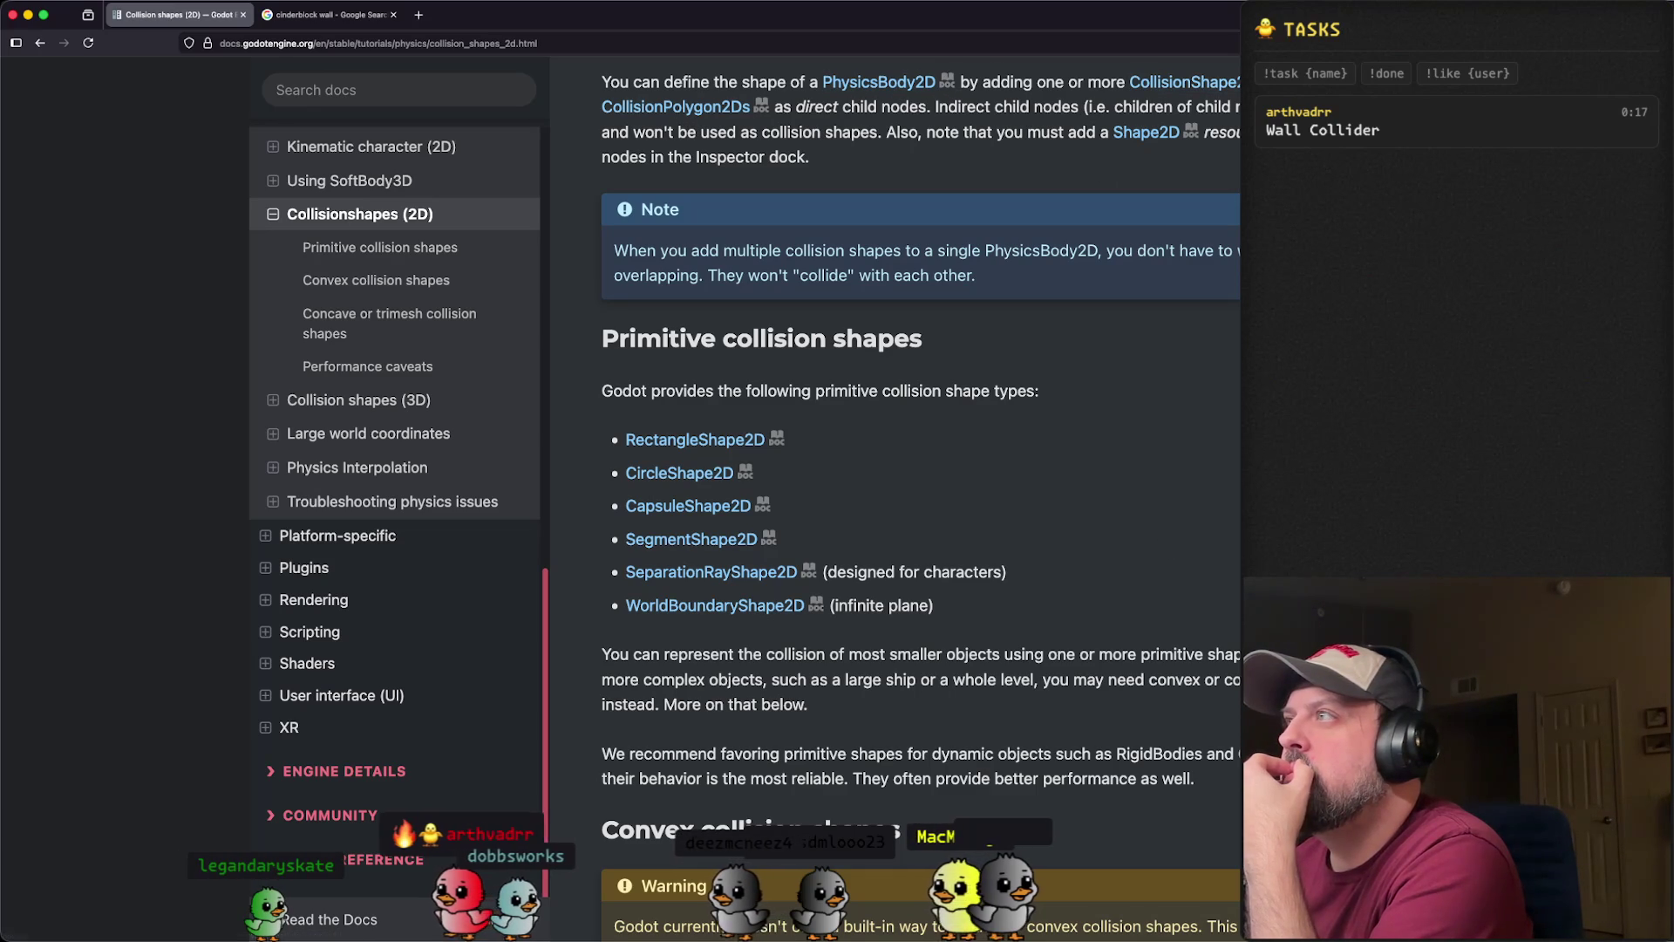
pyautogui.scroll(-3, 1029, 262)
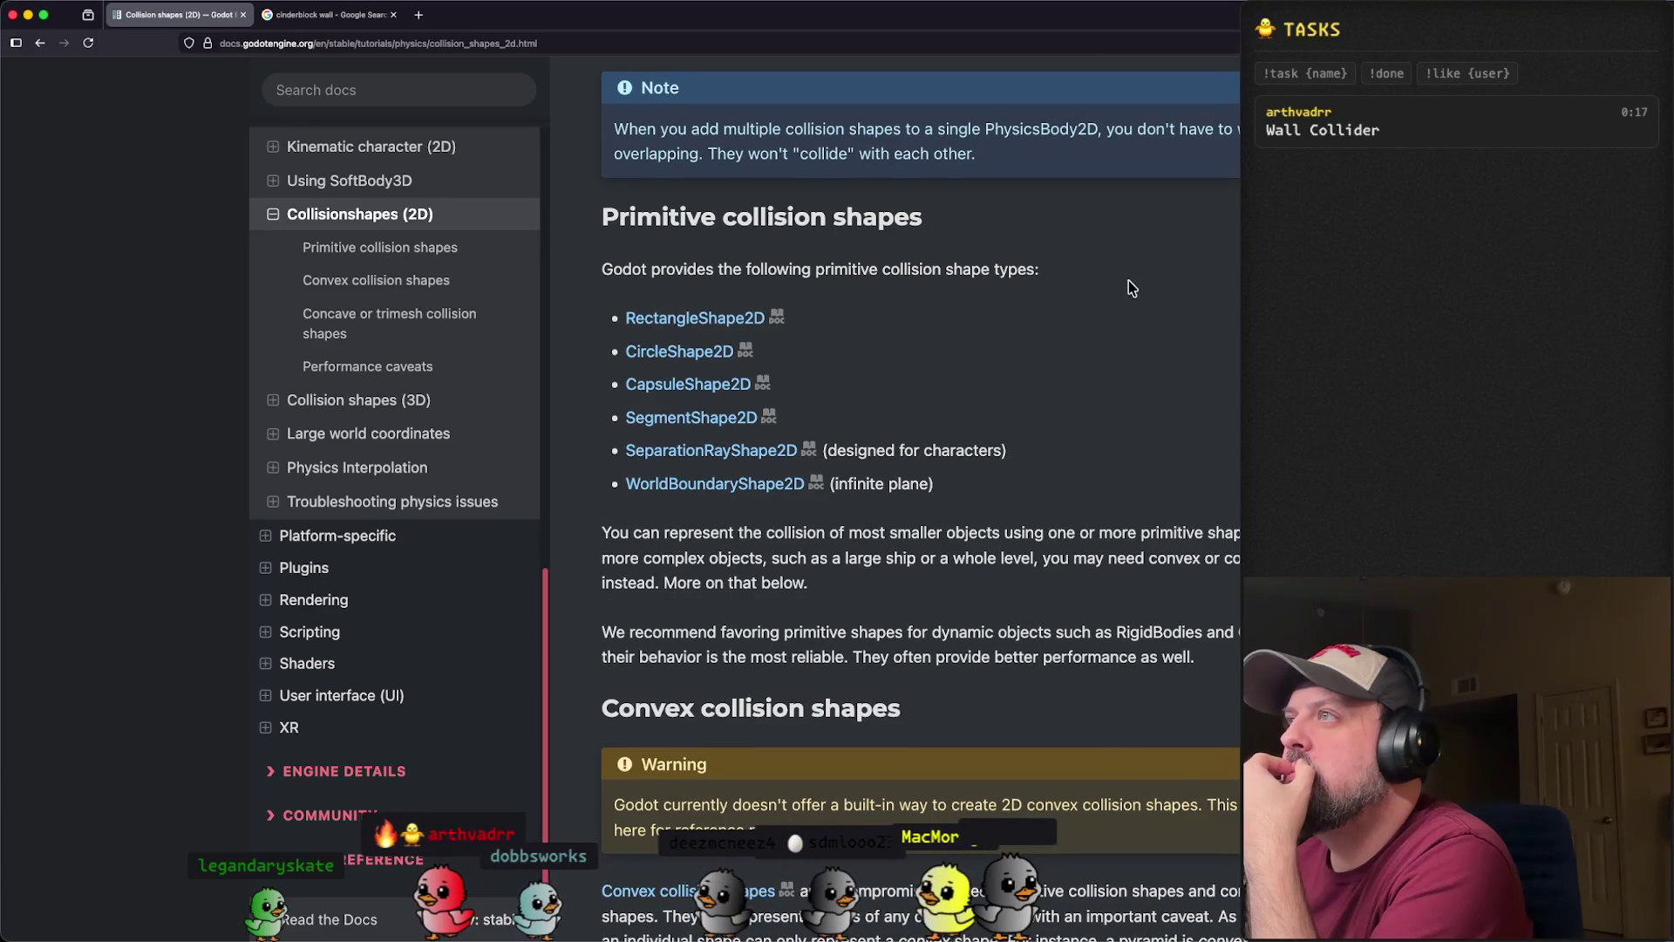
pyautogui.tripleClick(1191, 132)
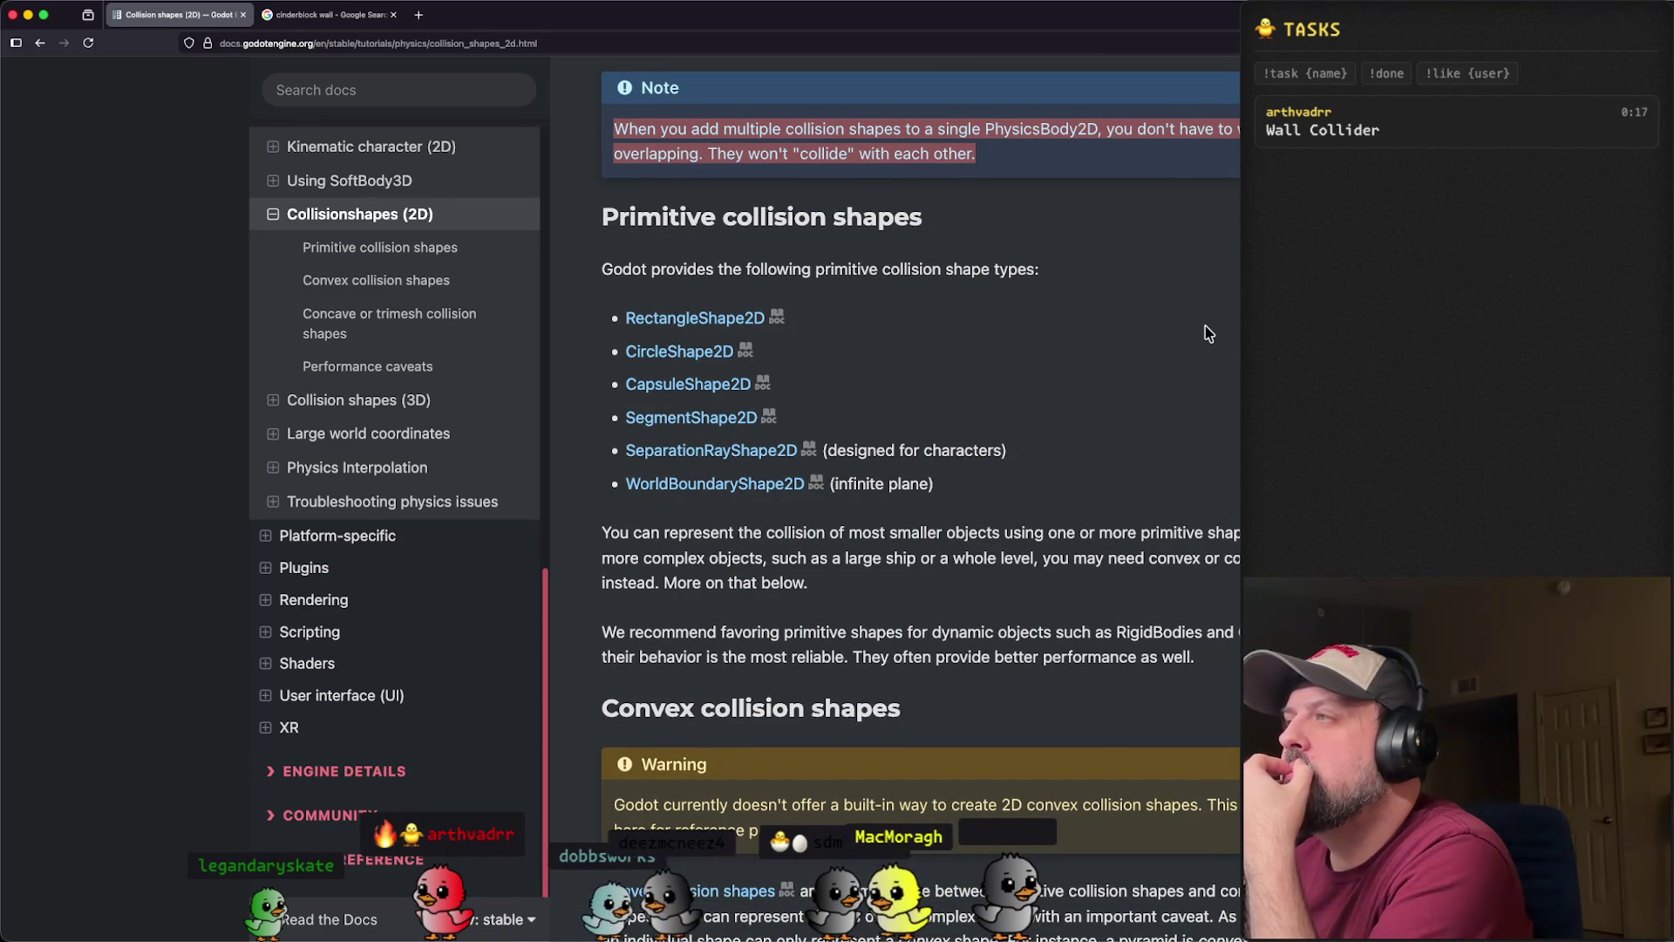
pyautogui.scroll(-5, 1205, 327)
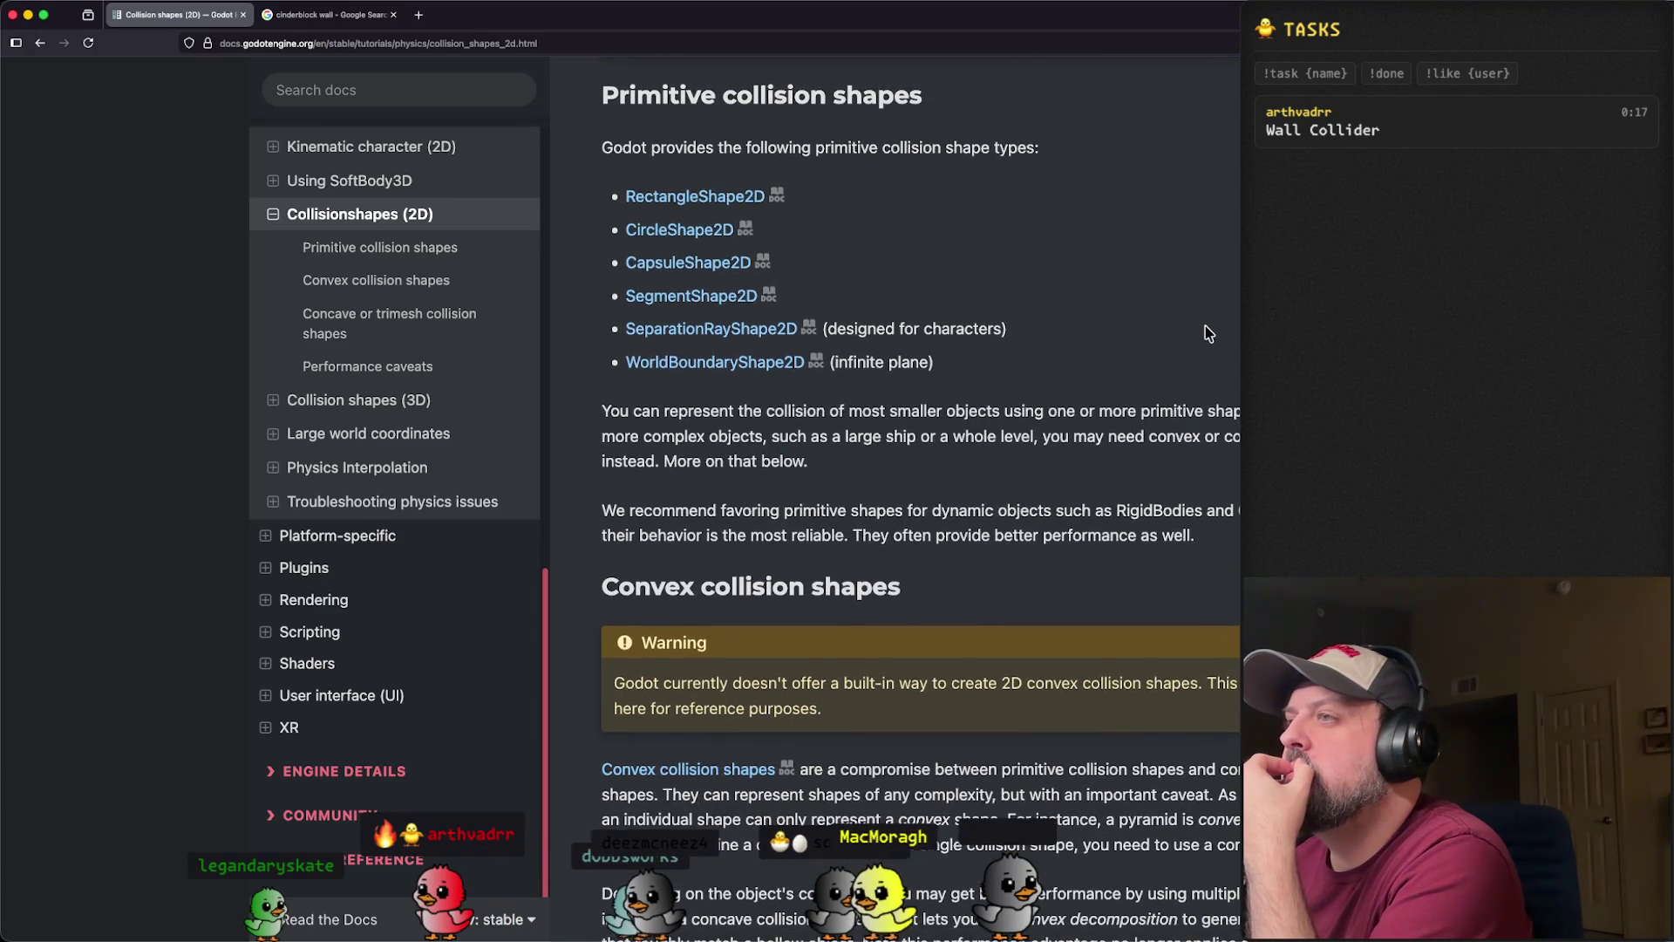
pyautogui.scroll(-4, 1204, 326)
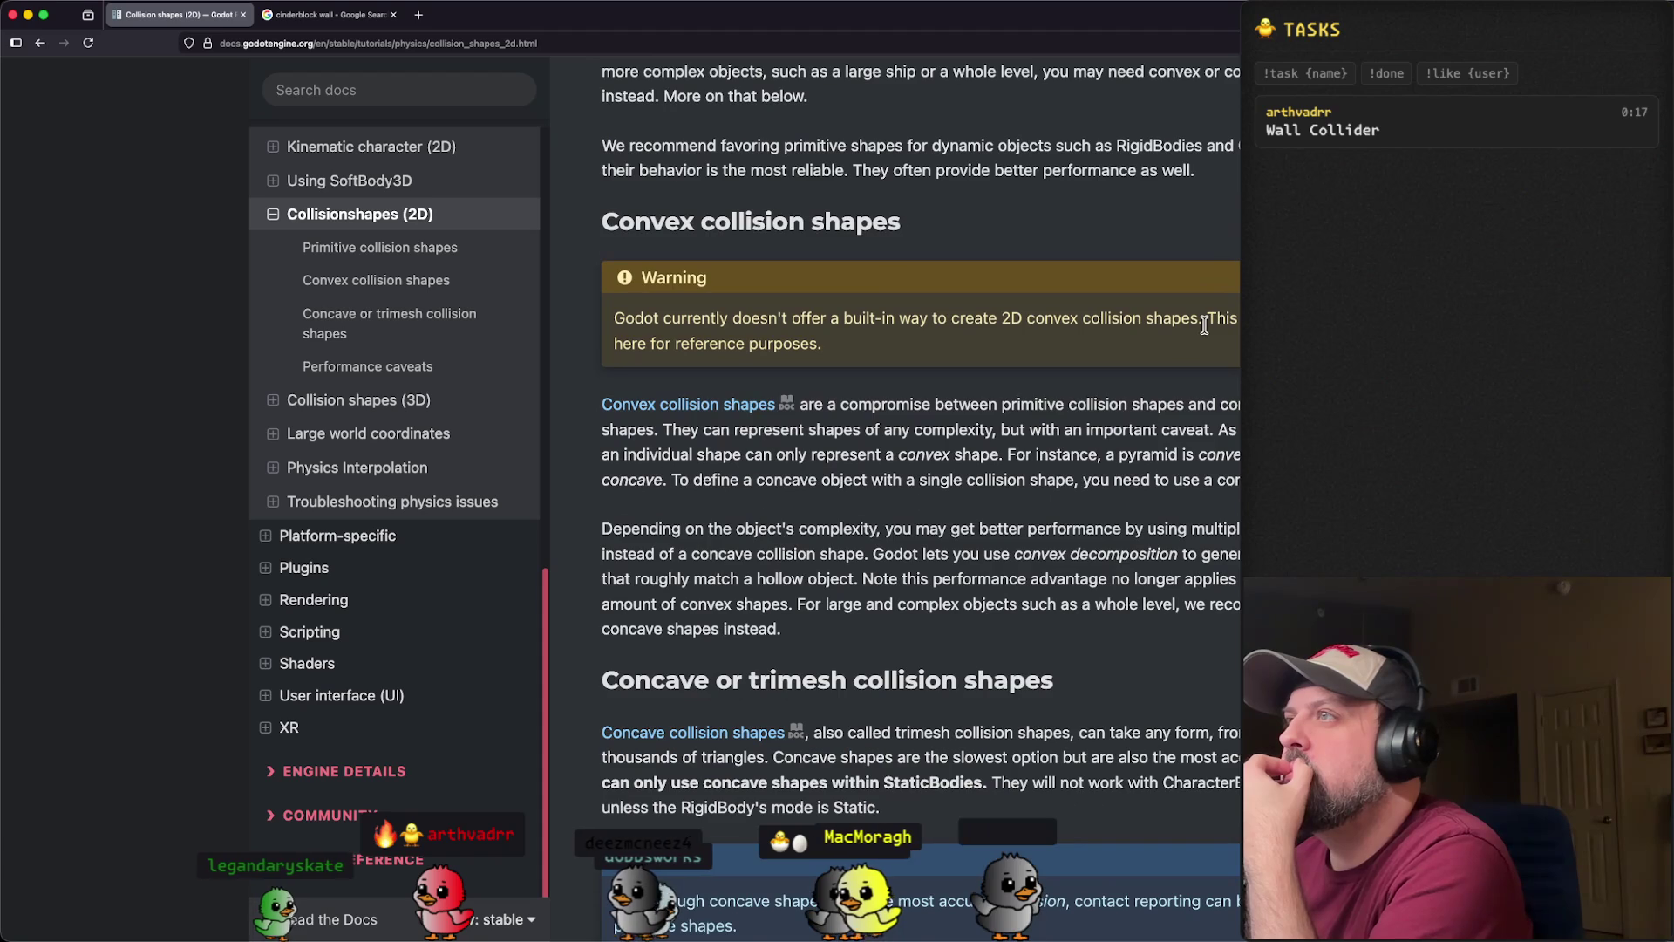
pyautogui.scroll(-1, 1205, 326)
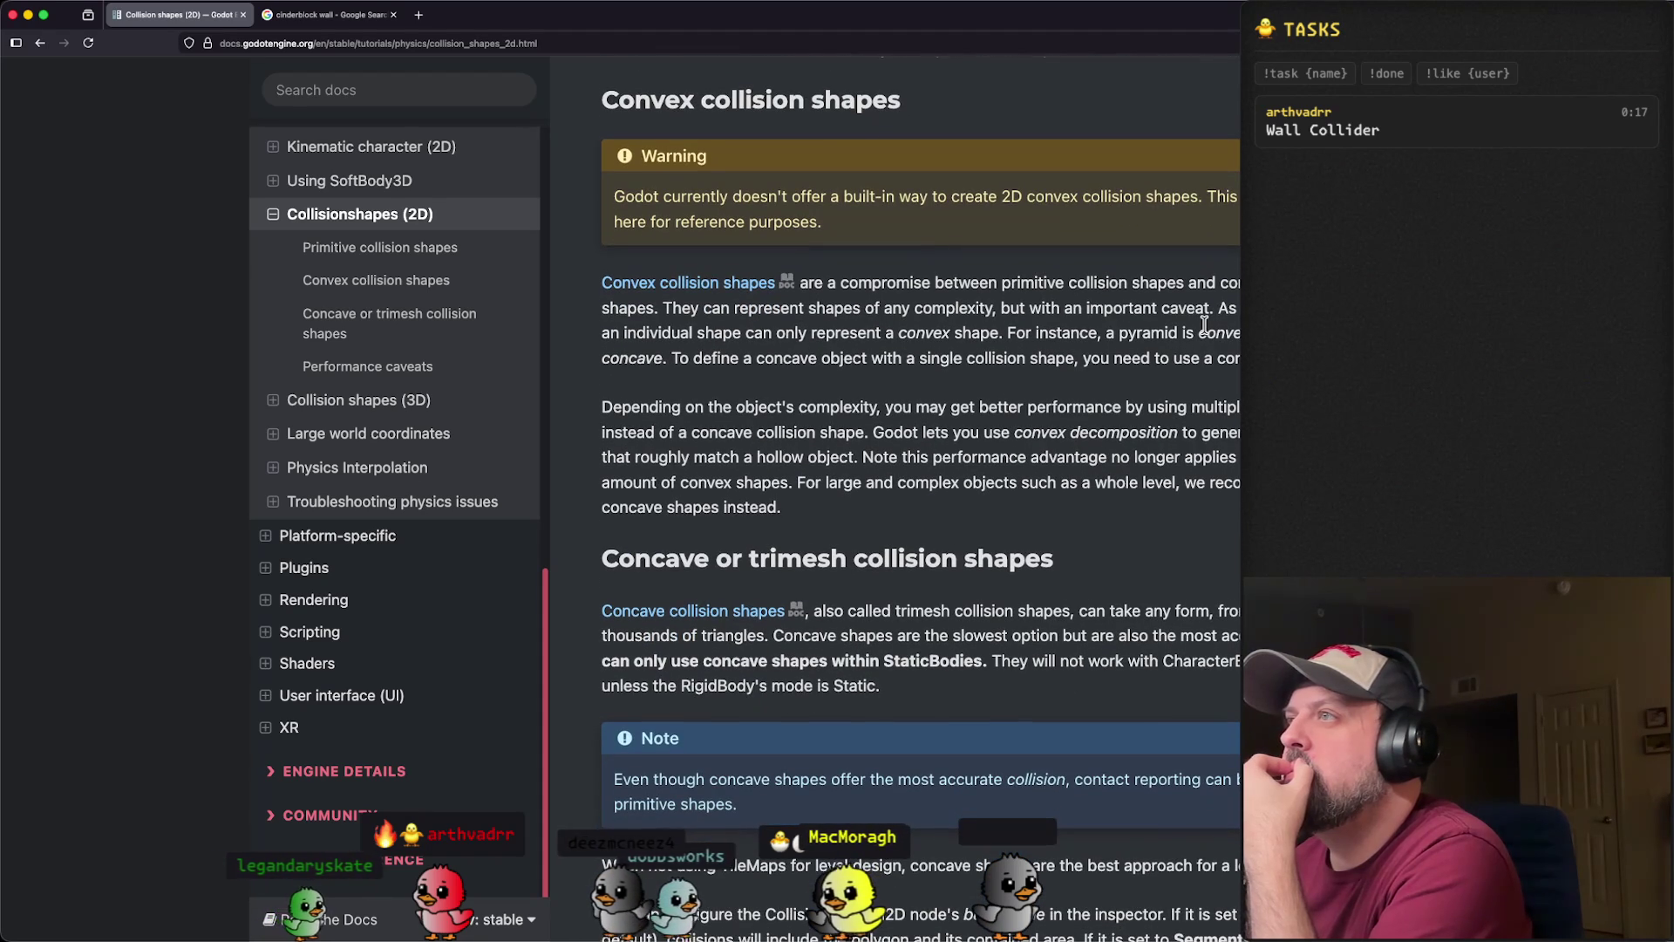
pyautogui.scroll(-1, 1205, 326)
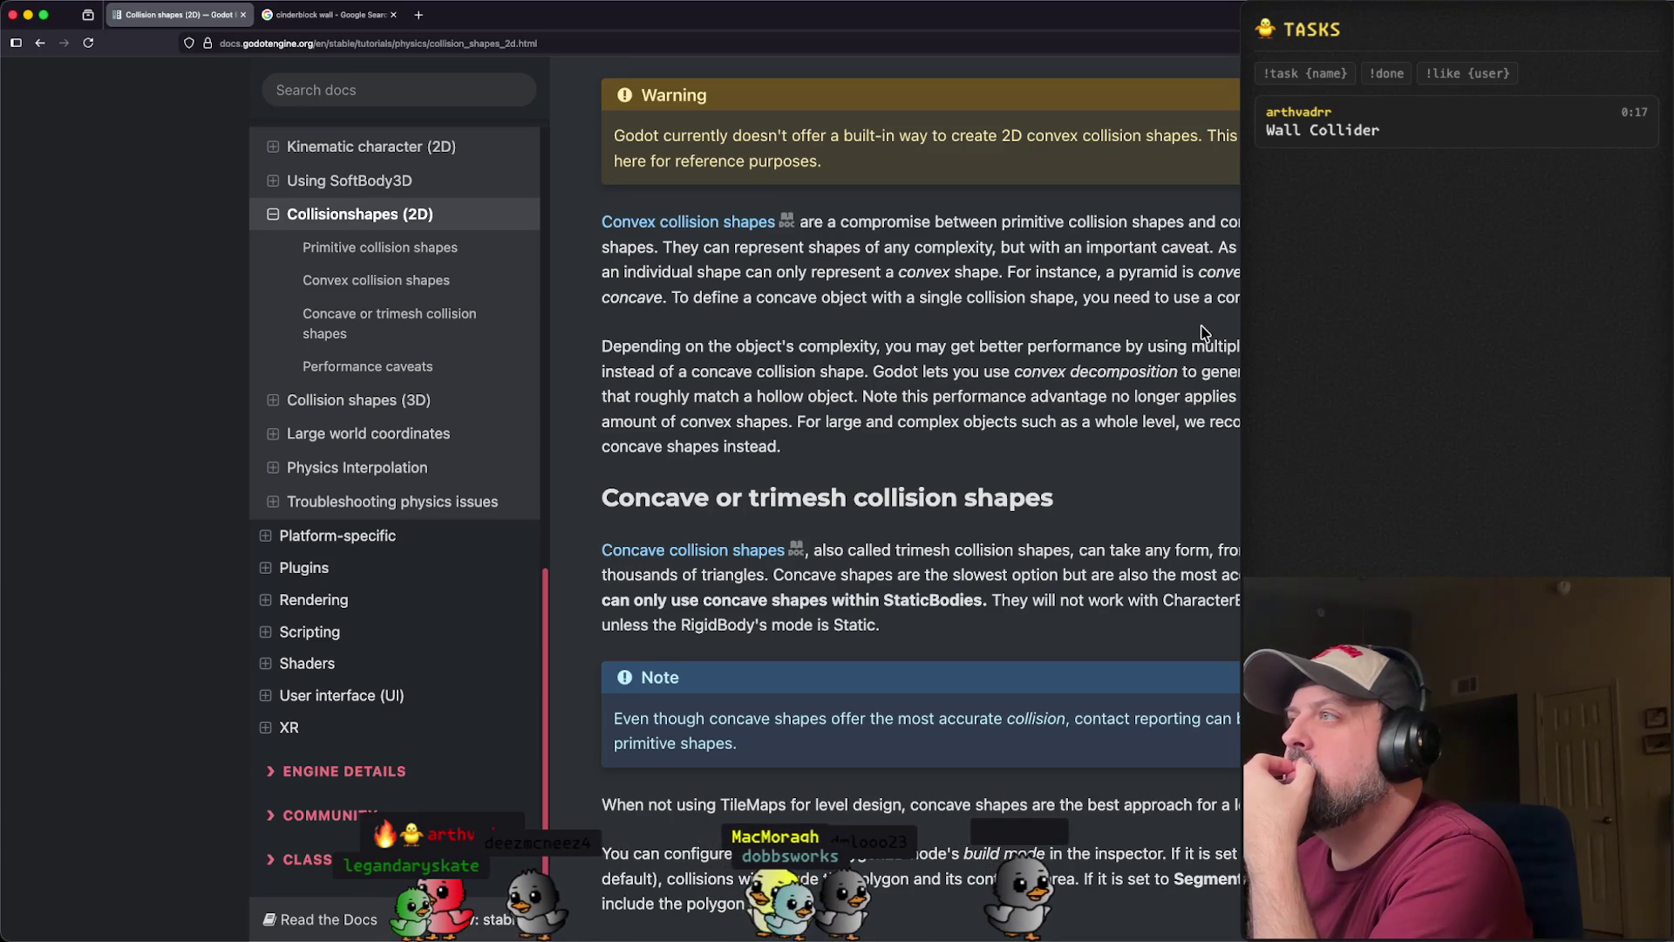
pyautogui.scroll(-1, 1205, 332)
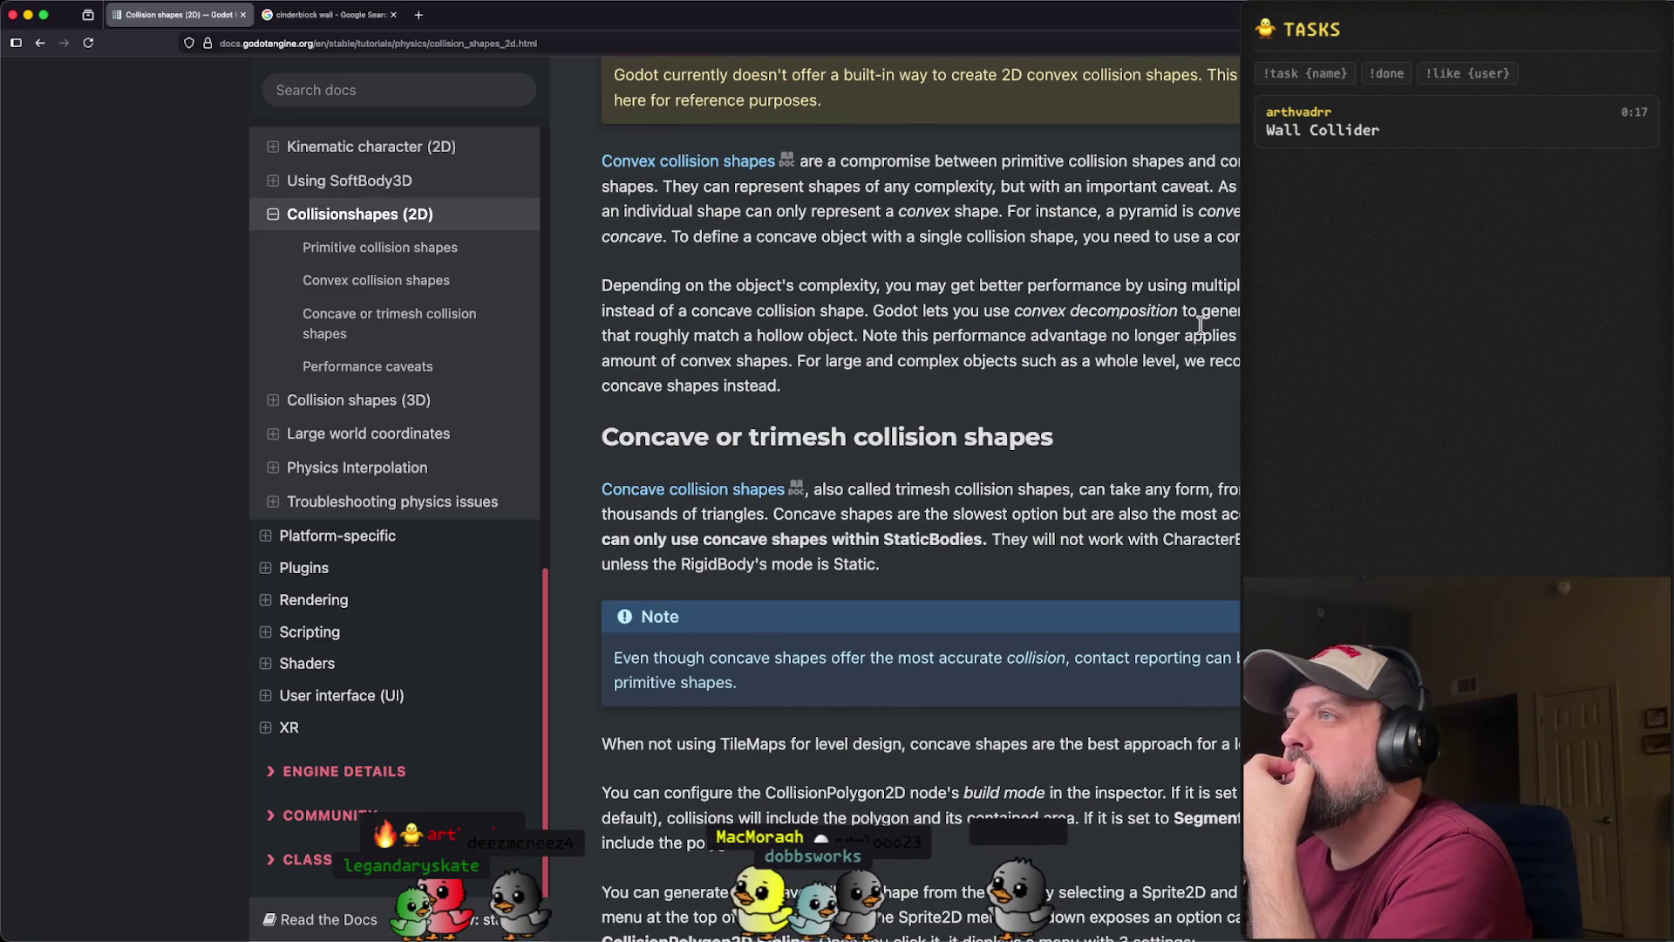
pyautogui.scroll(-3, 1201, 325)
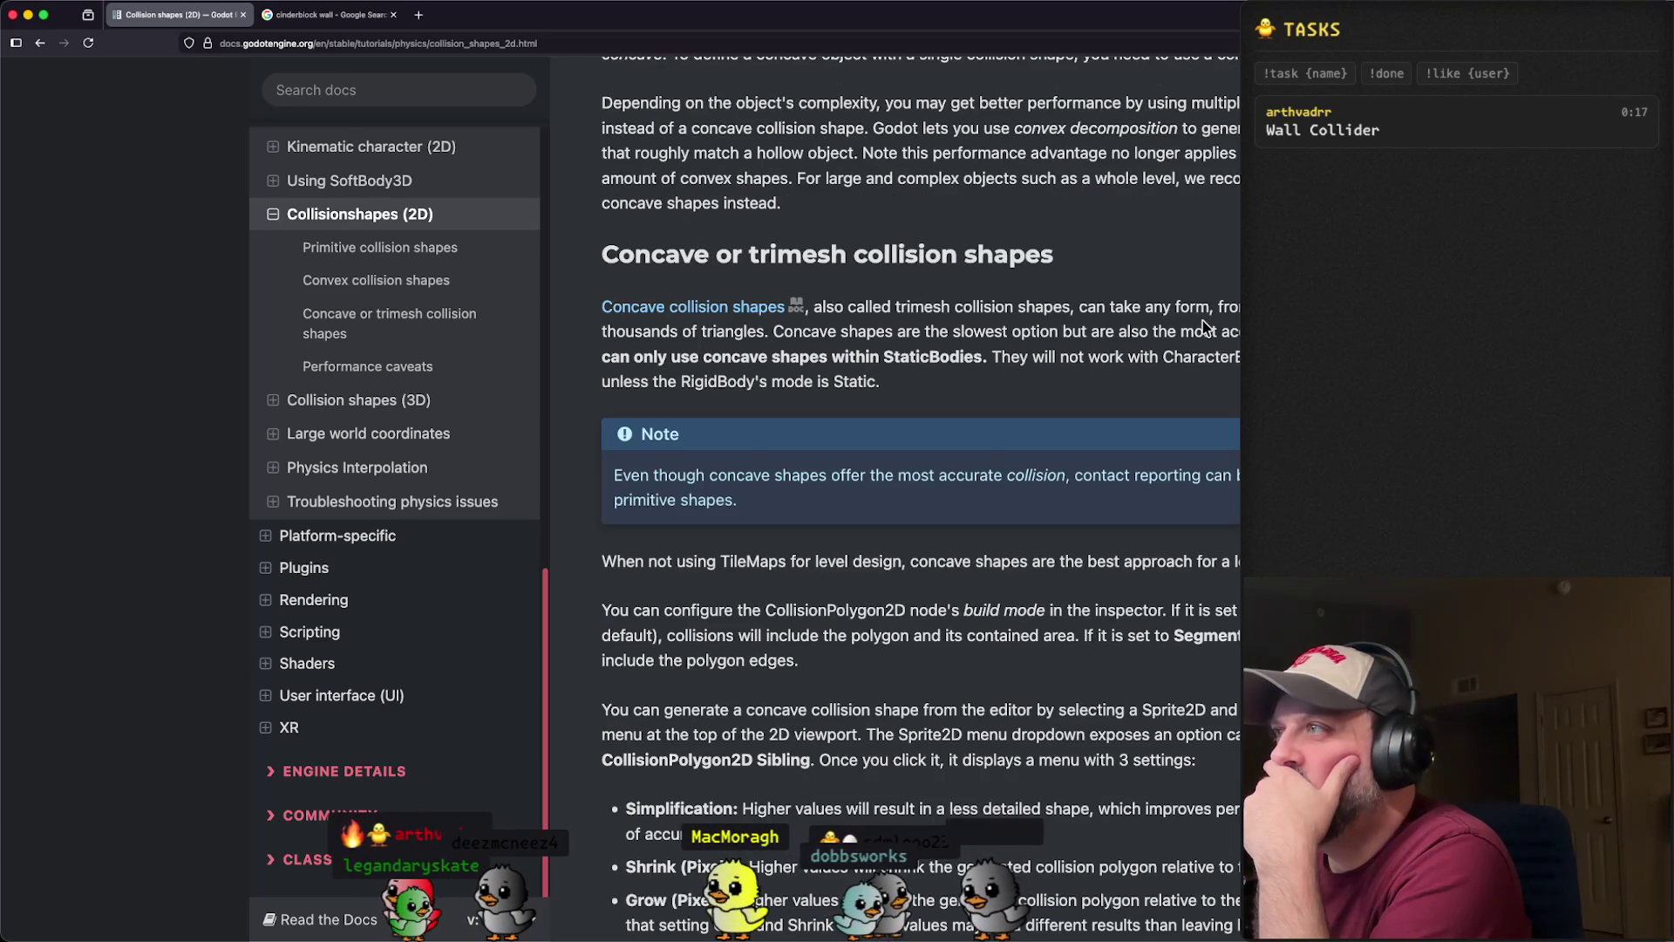
pyautogui.scroll(-1, 1201, 322)
pyautogui.scroll(-5, 1200, 322)
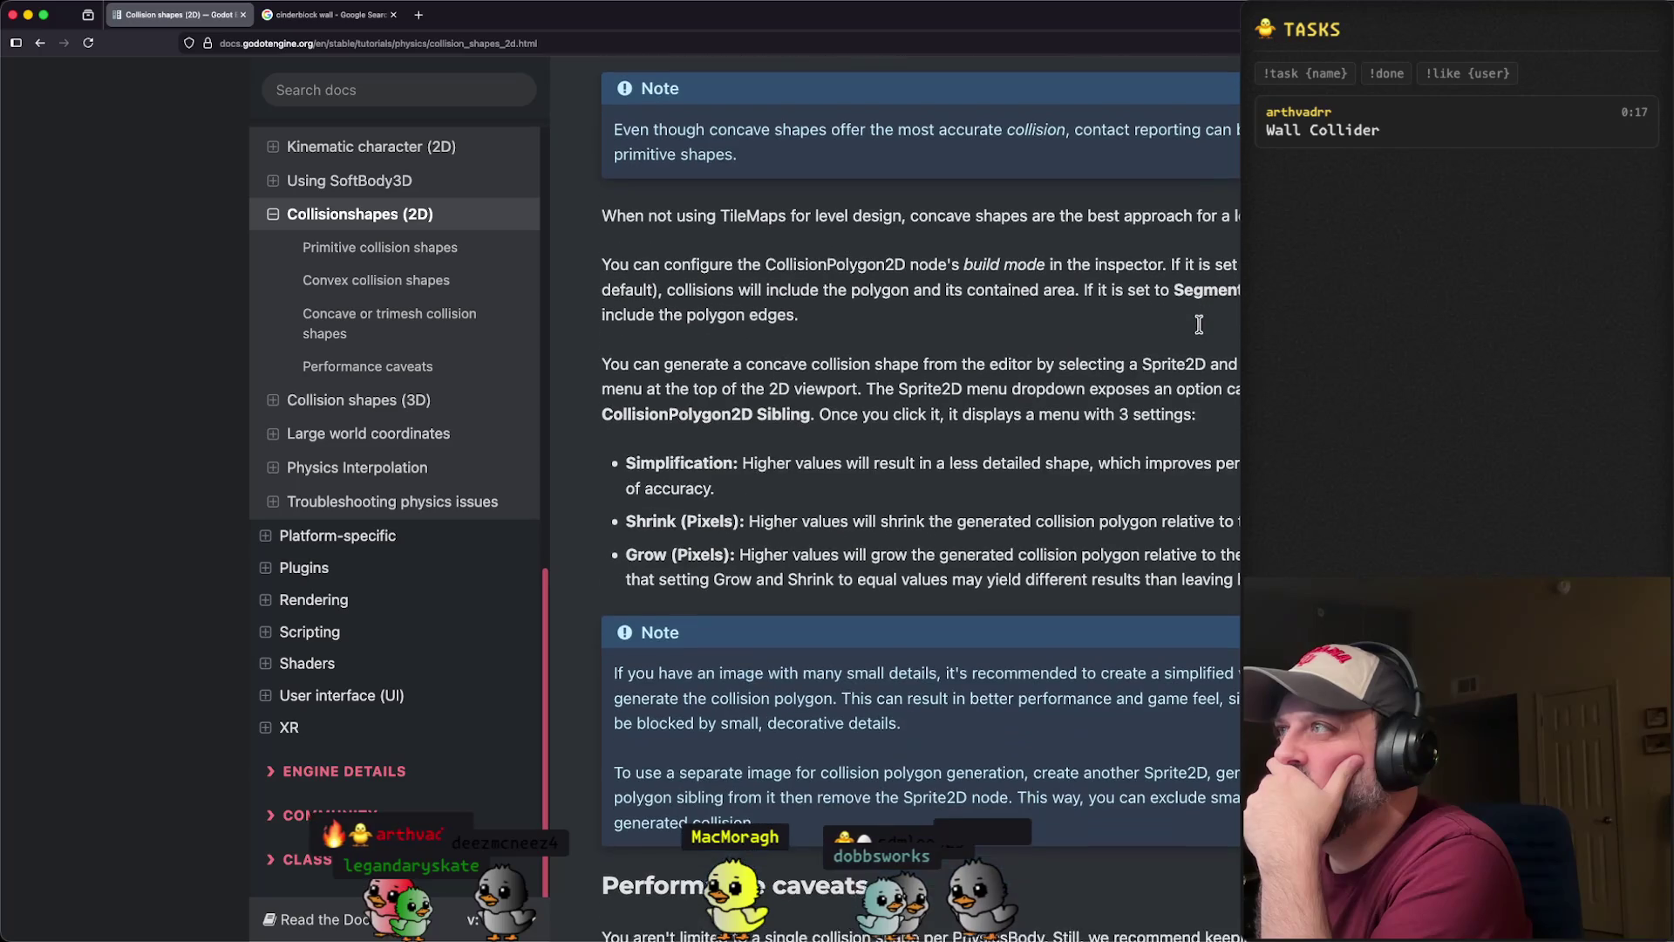
pyautogui.scroll(-1, 1198, 328)
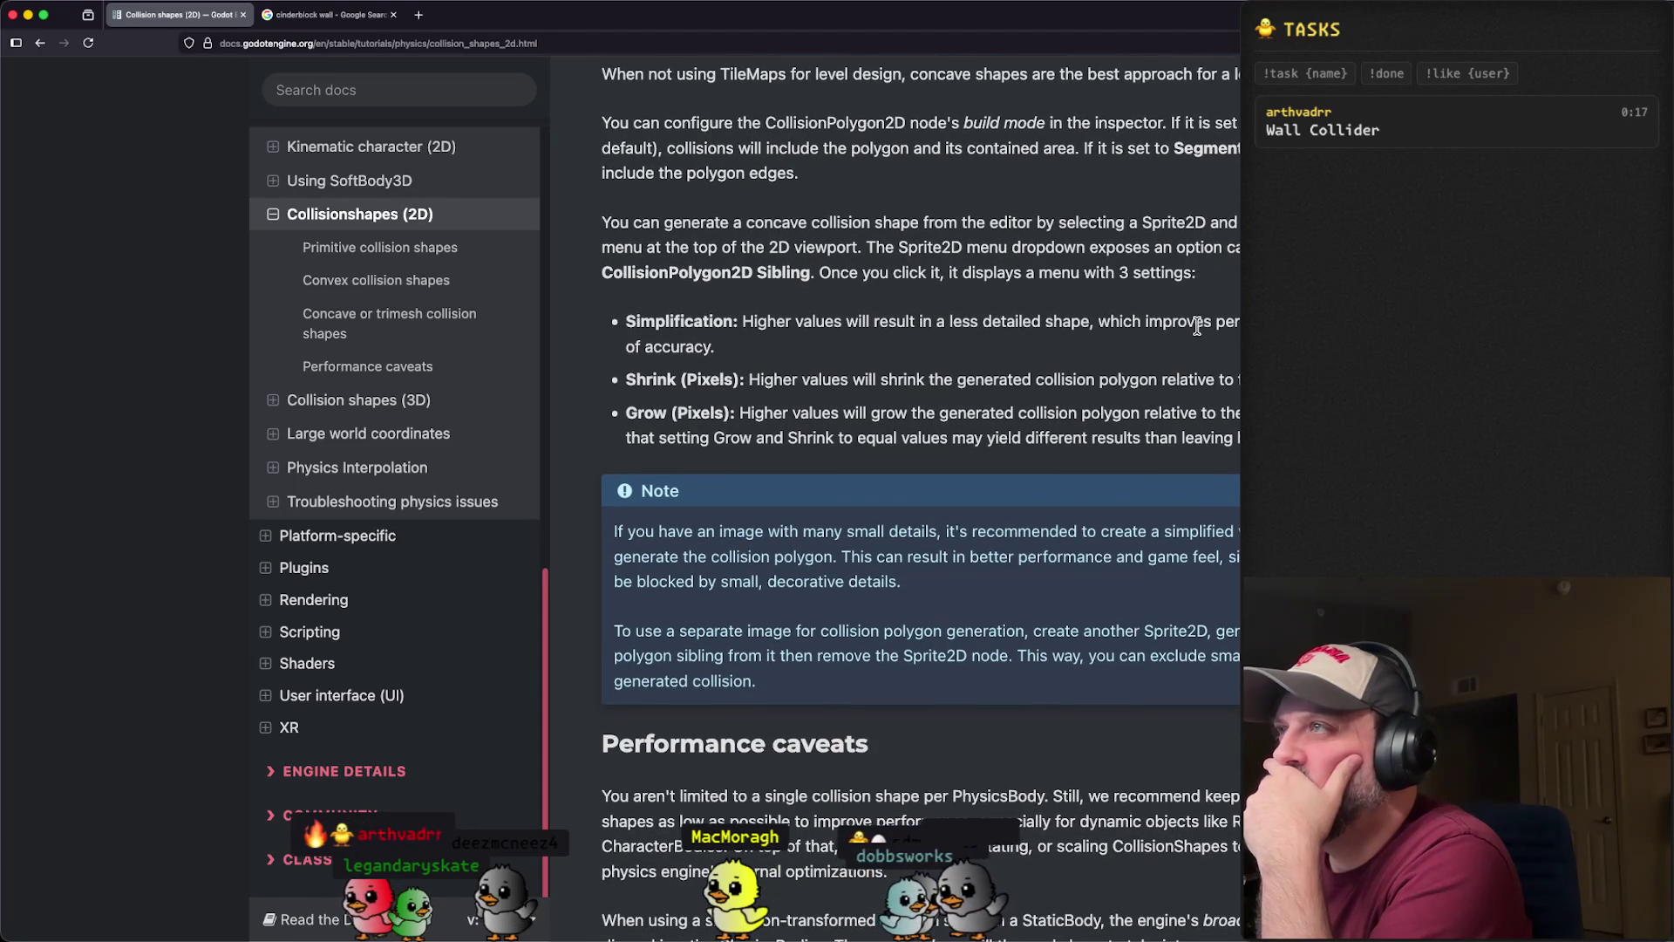
pyautogui.scroll(-1, 1198, 328)
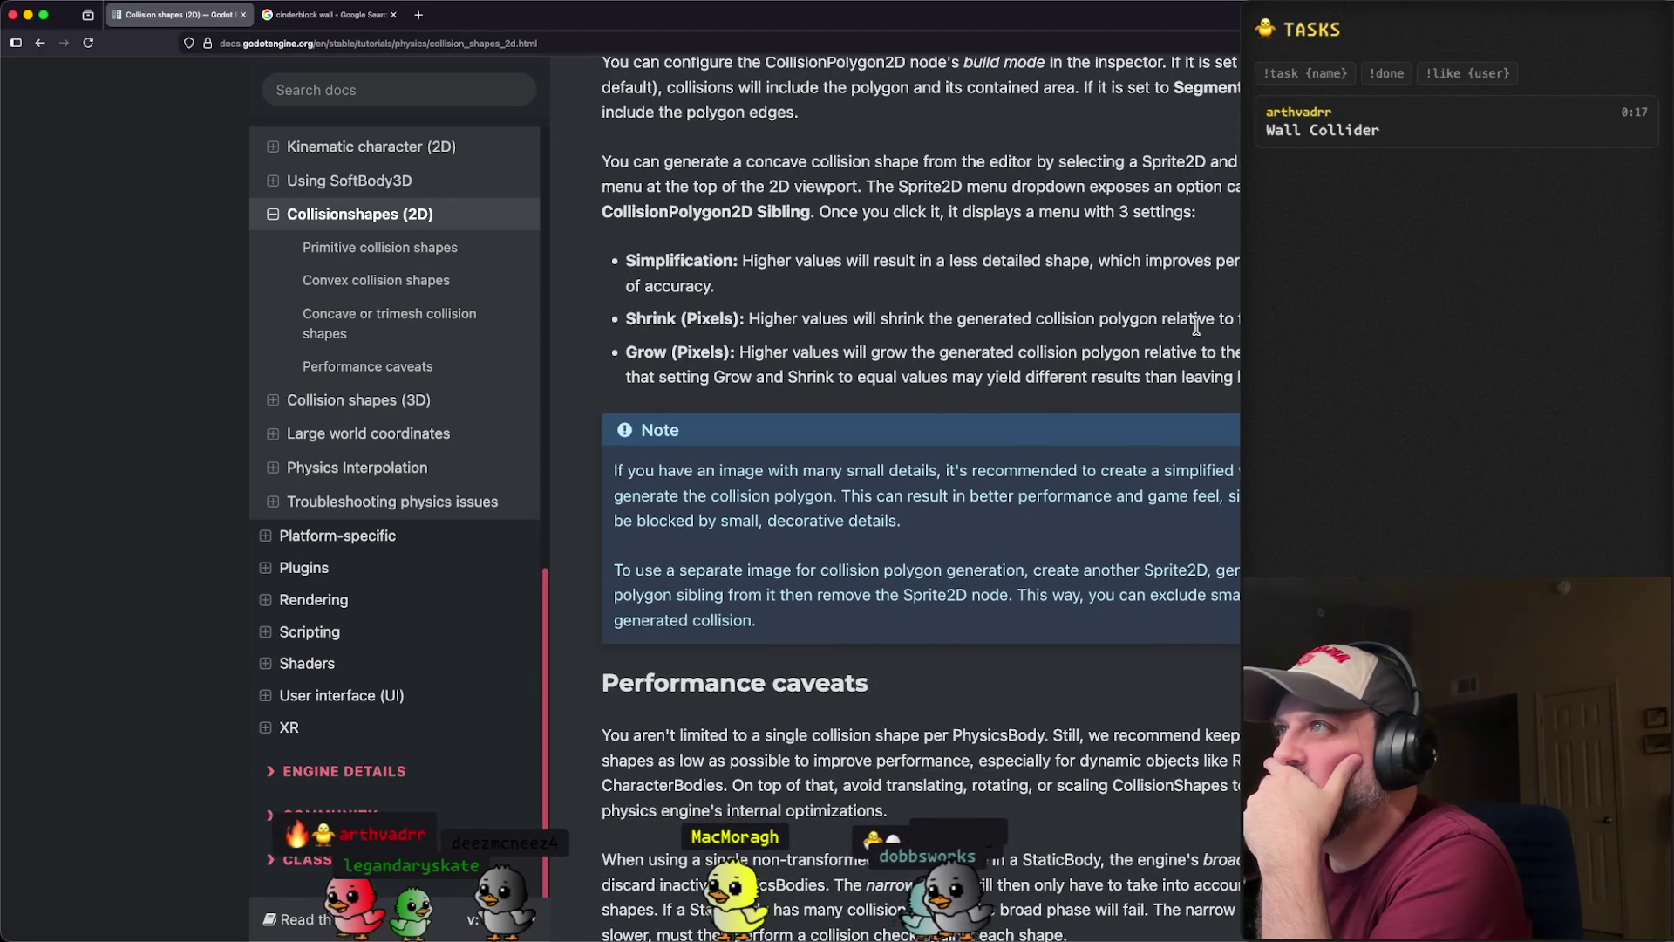
pyautogui.scroll(-1, 1197, 326)
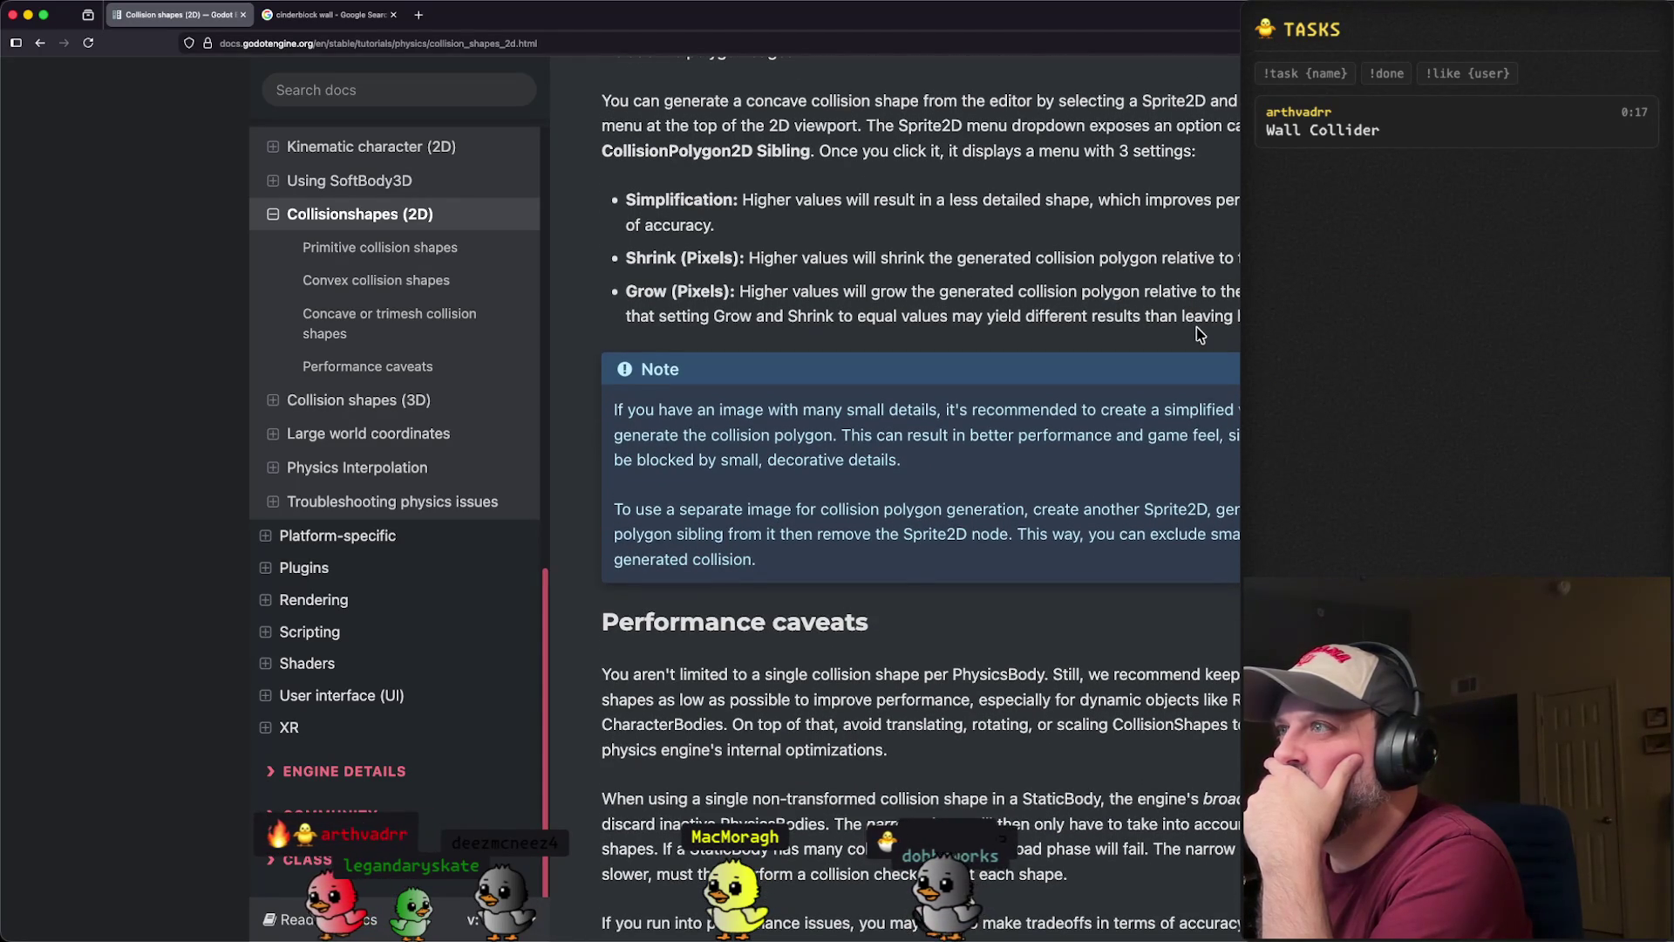
pyautogui.scroll(-8, 1198, 334)
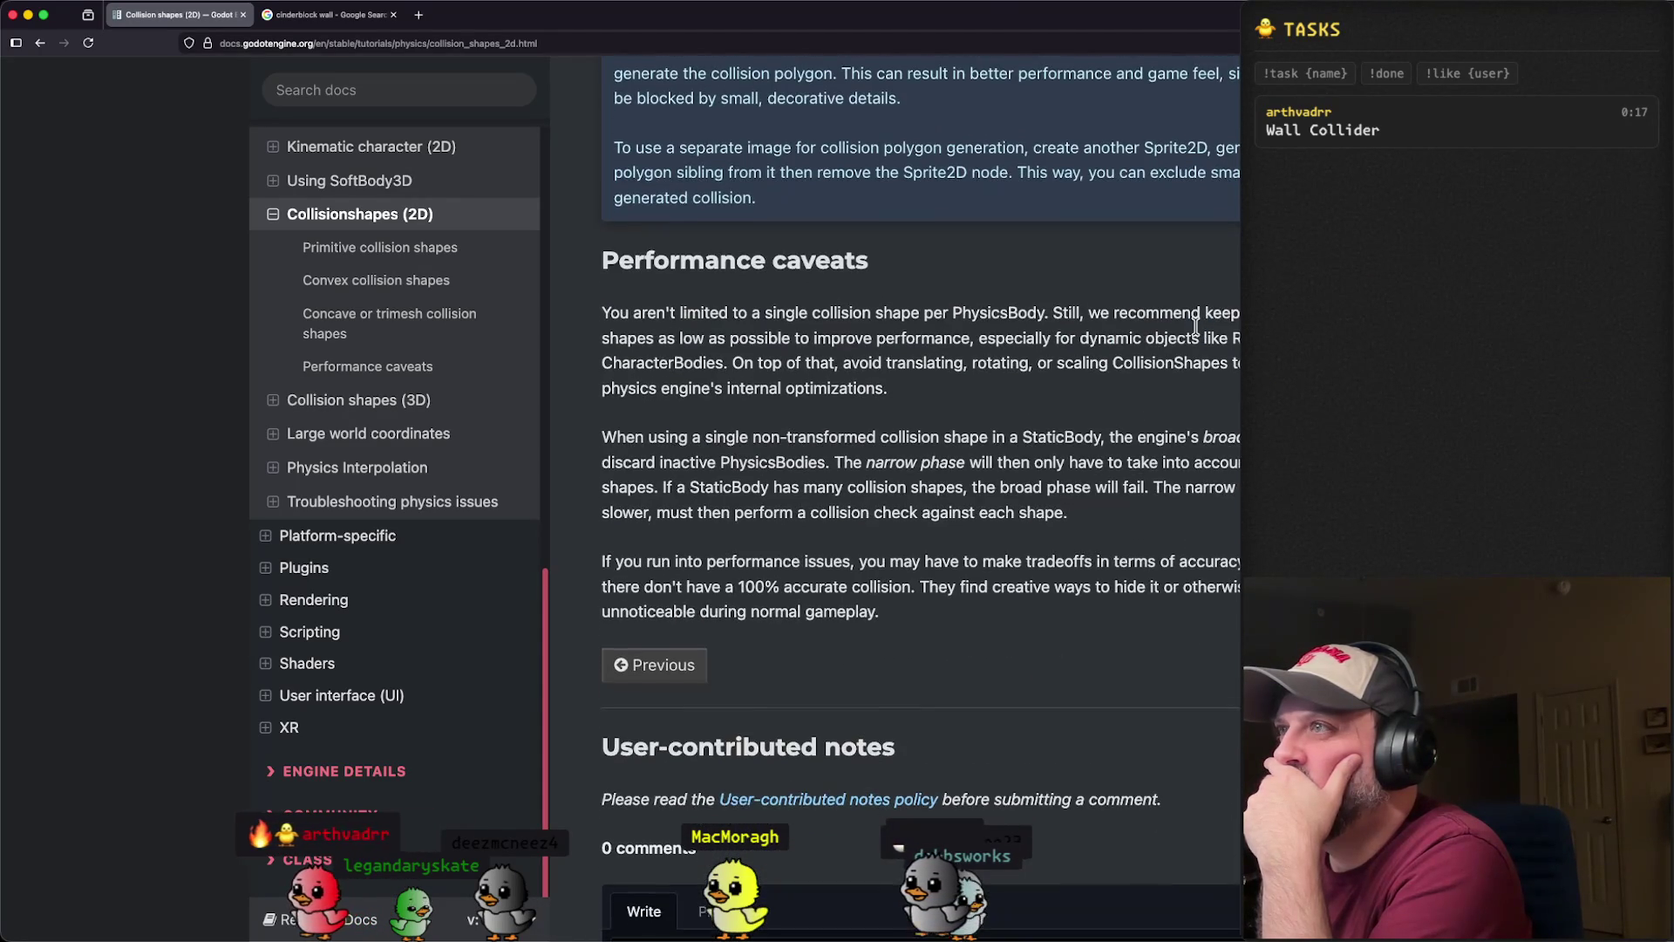
pyautogui.scroll(-1, 1198, 331)
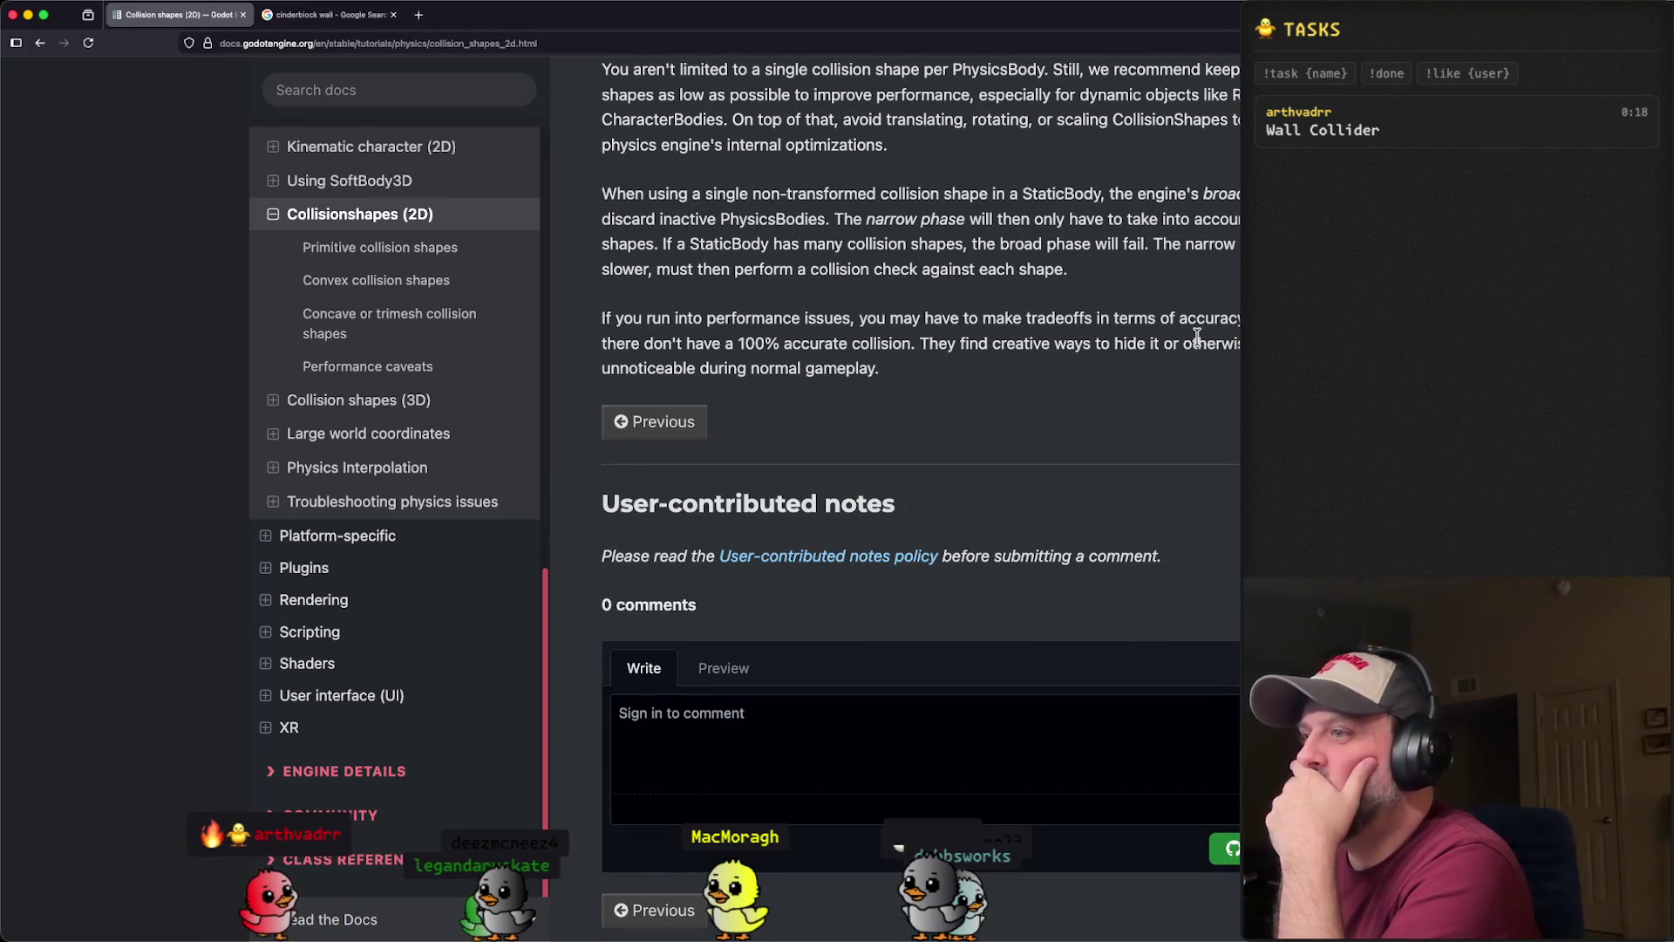
pyautogui.scroll(-2, 1040, 392)
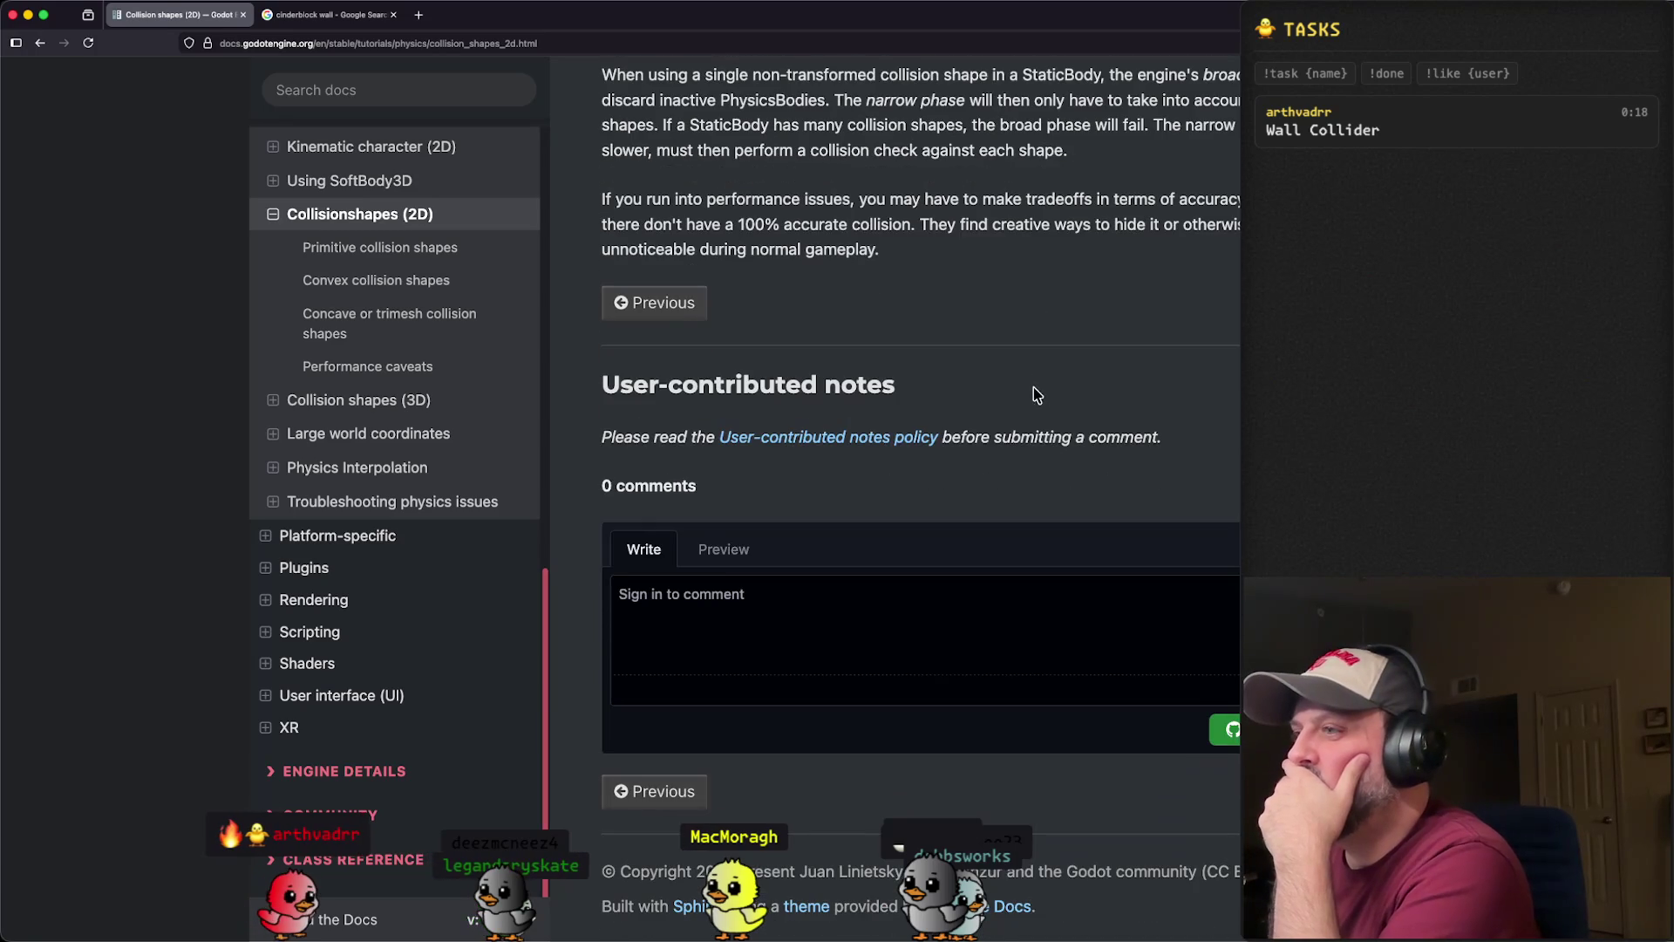
pyautogui.scroll(10, 1038, 394)
pyautogui.scroll(10, 1018, 374)
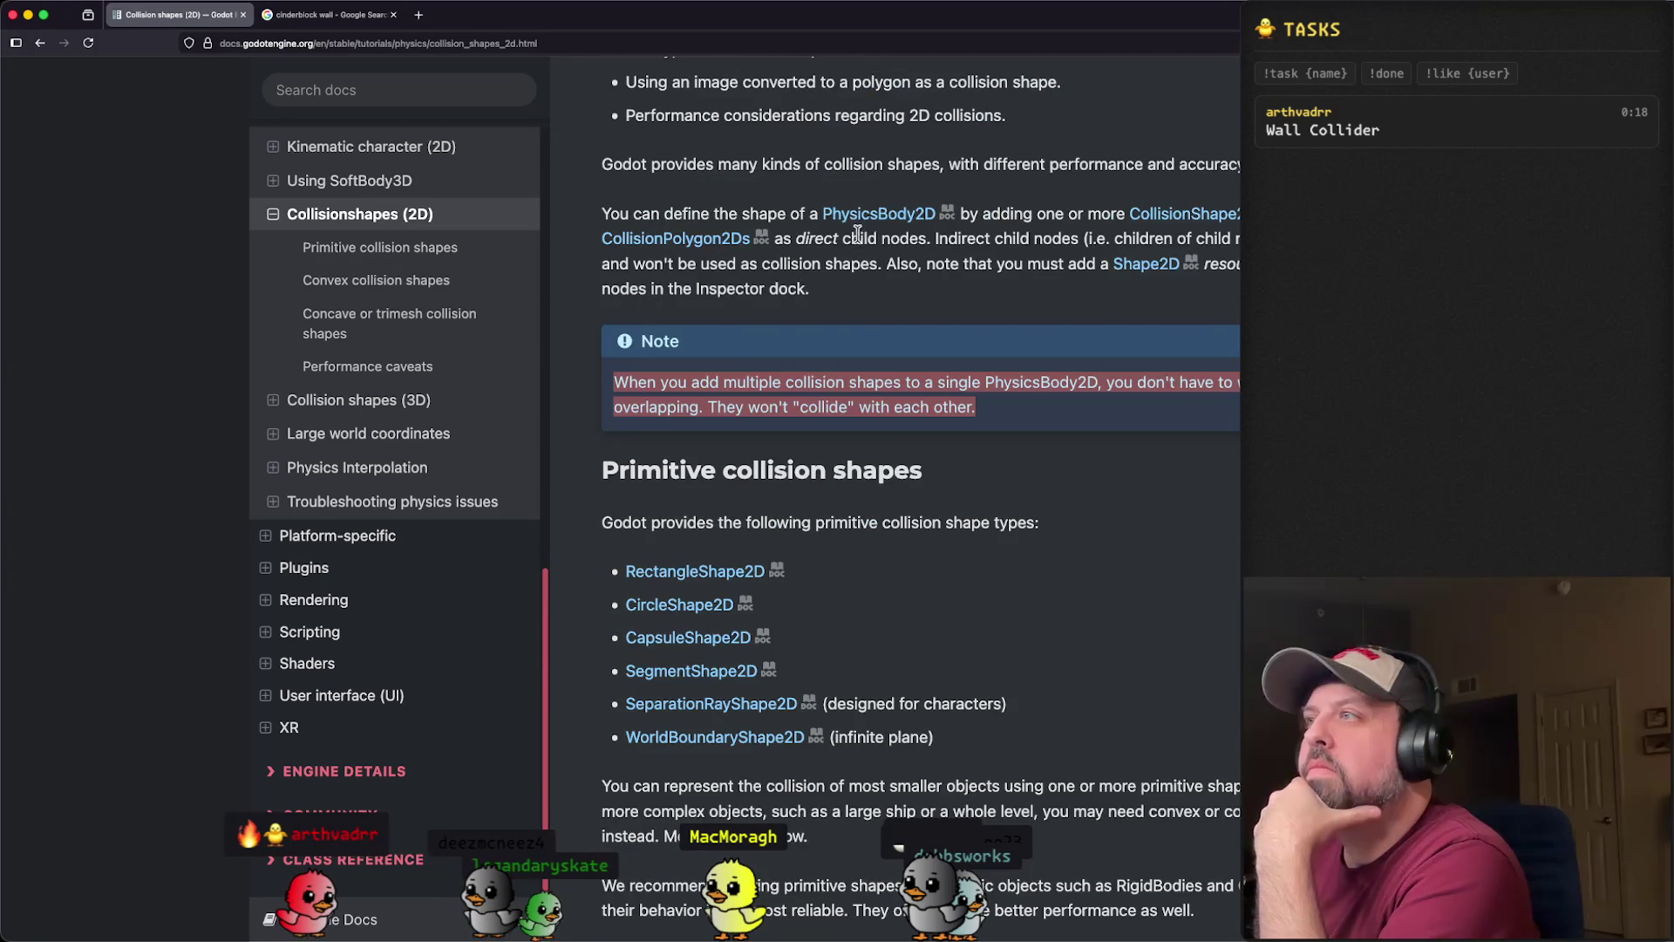
pyautogui.click(872, 209)
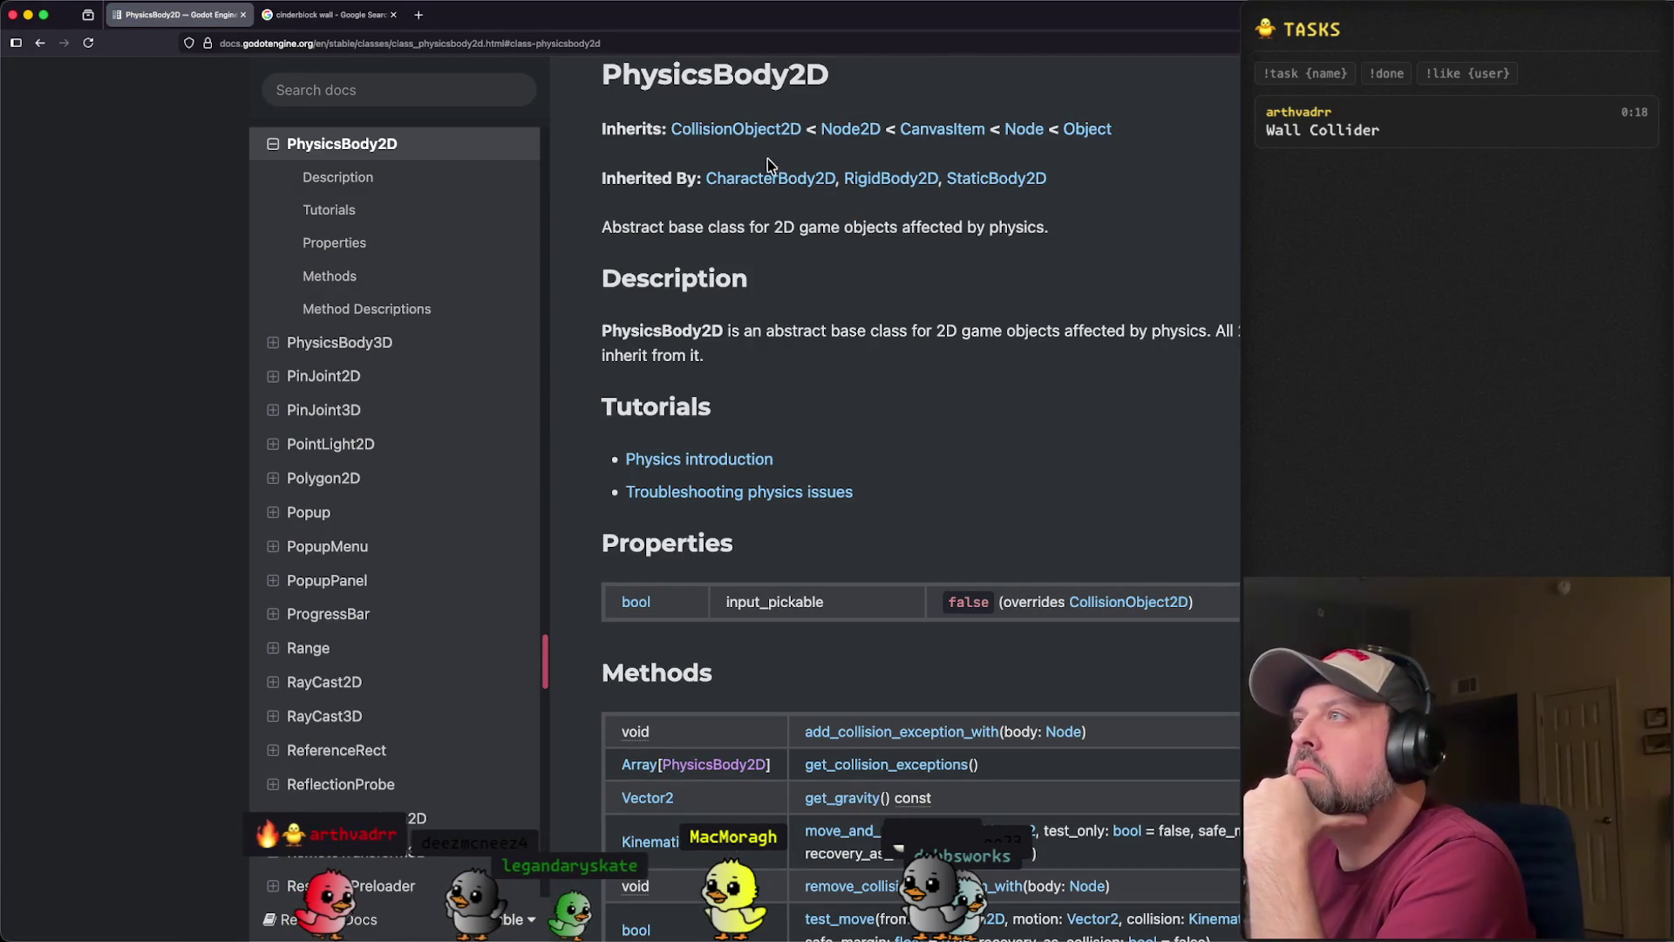
# - Read the PhysicsBody2D description and methods, then return to the Godot editor
pyautogui.tripleClick(678, 226)
pyautogui.scroll(-3, 1044, 298)
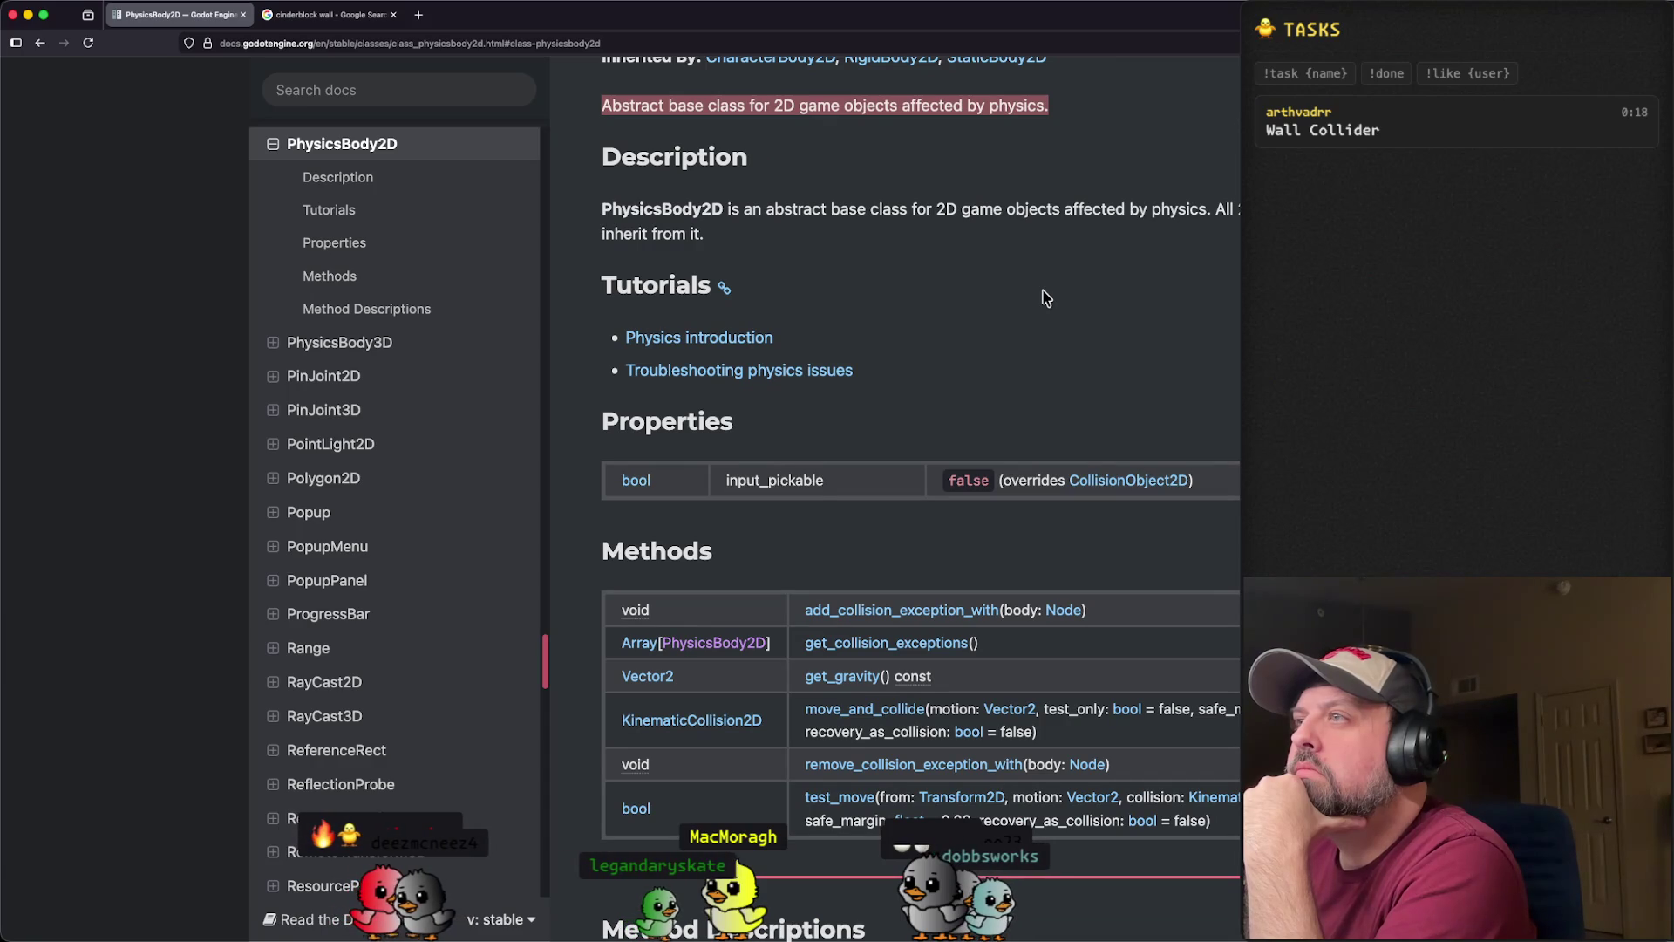
pyautogui.scroll(-5, 1047, 294)
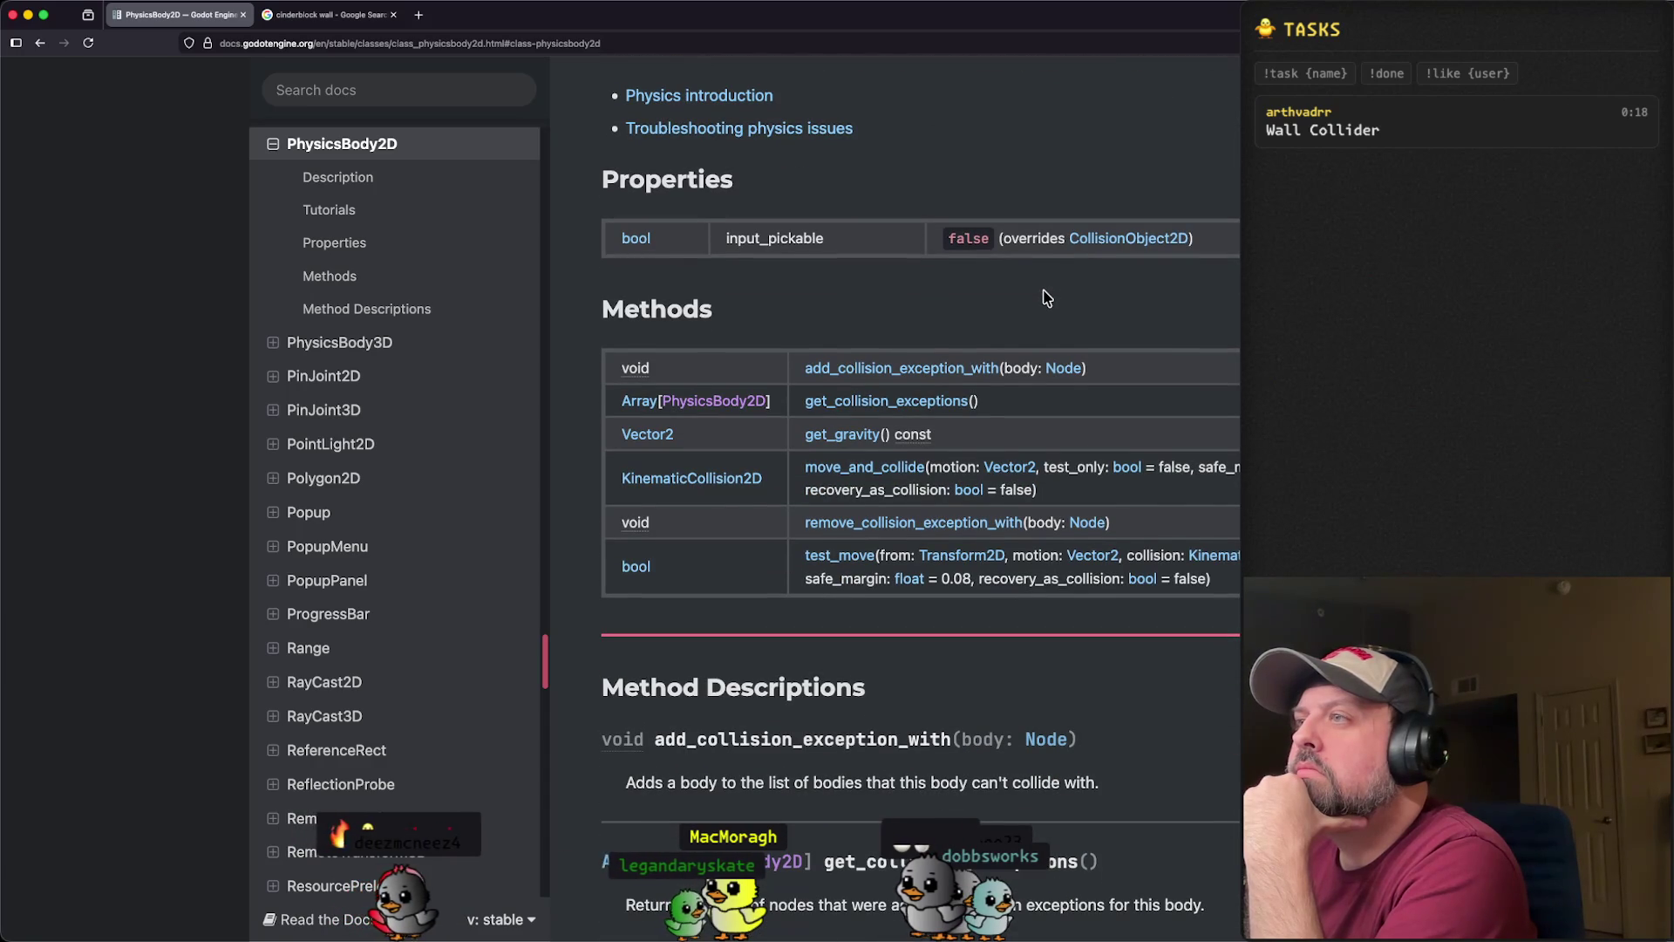
pyautogui.scroll(-10, 1046, 298)
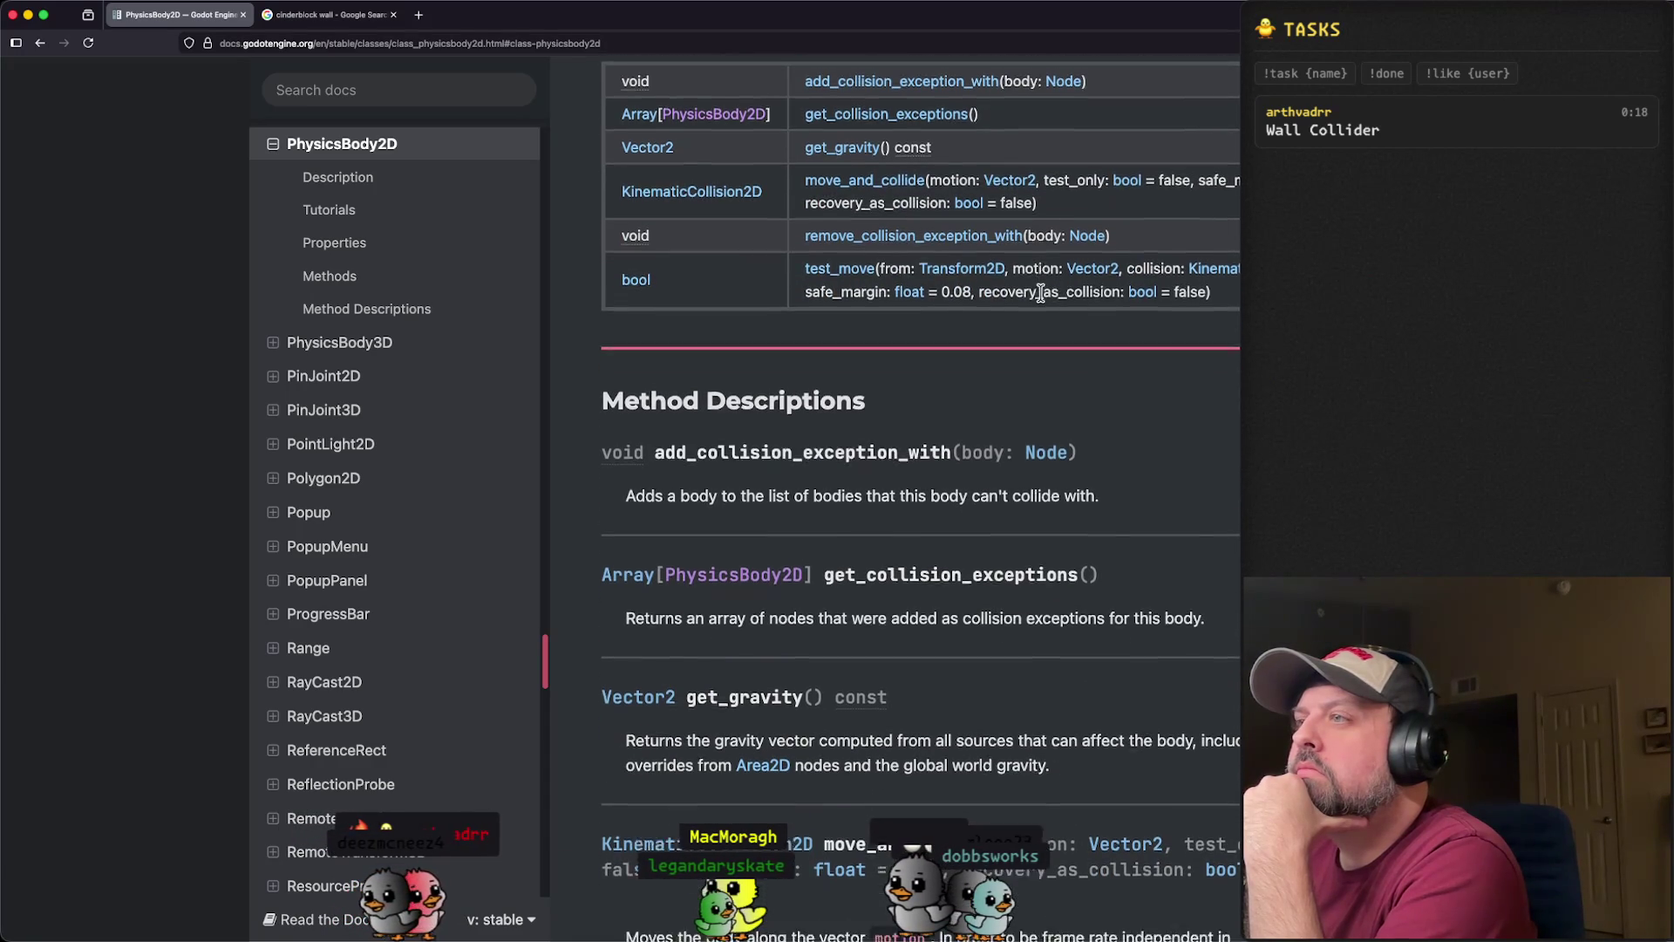
pyautogui.scroll(-3, 1040, 295)
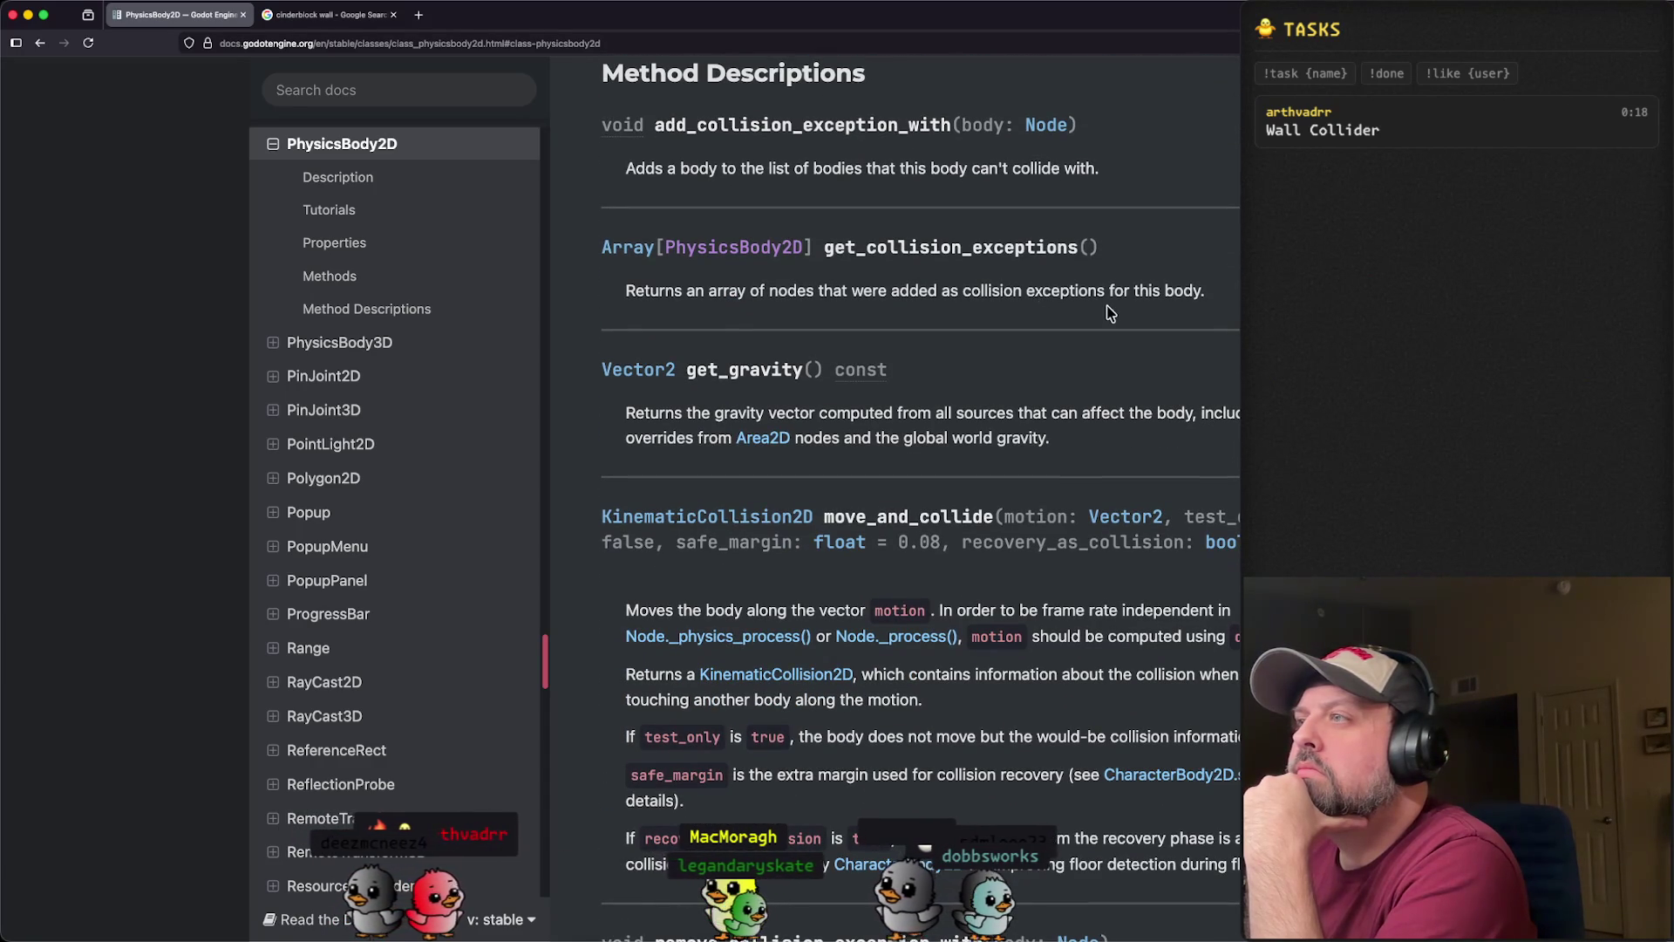
pyautogui.scroll(-7, 1110, 312)
pyautogui.scroll(17, 1055, 446)
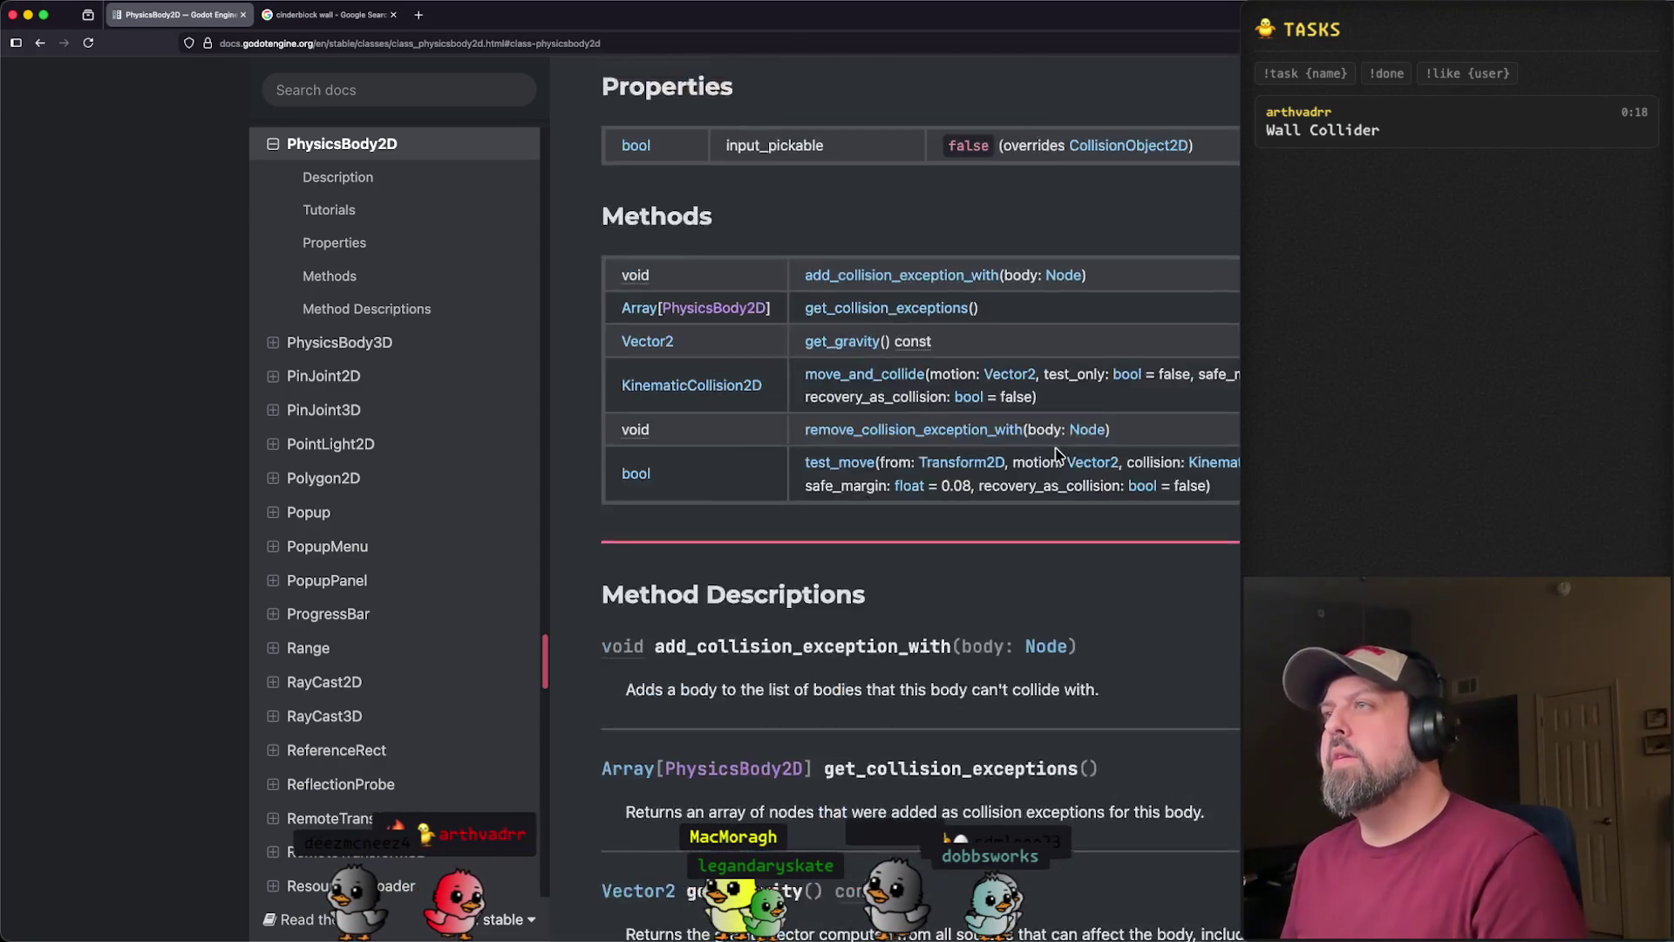
pyautogui.scroll(12, 1055, 446)
pyautogui.press('super+Tab')
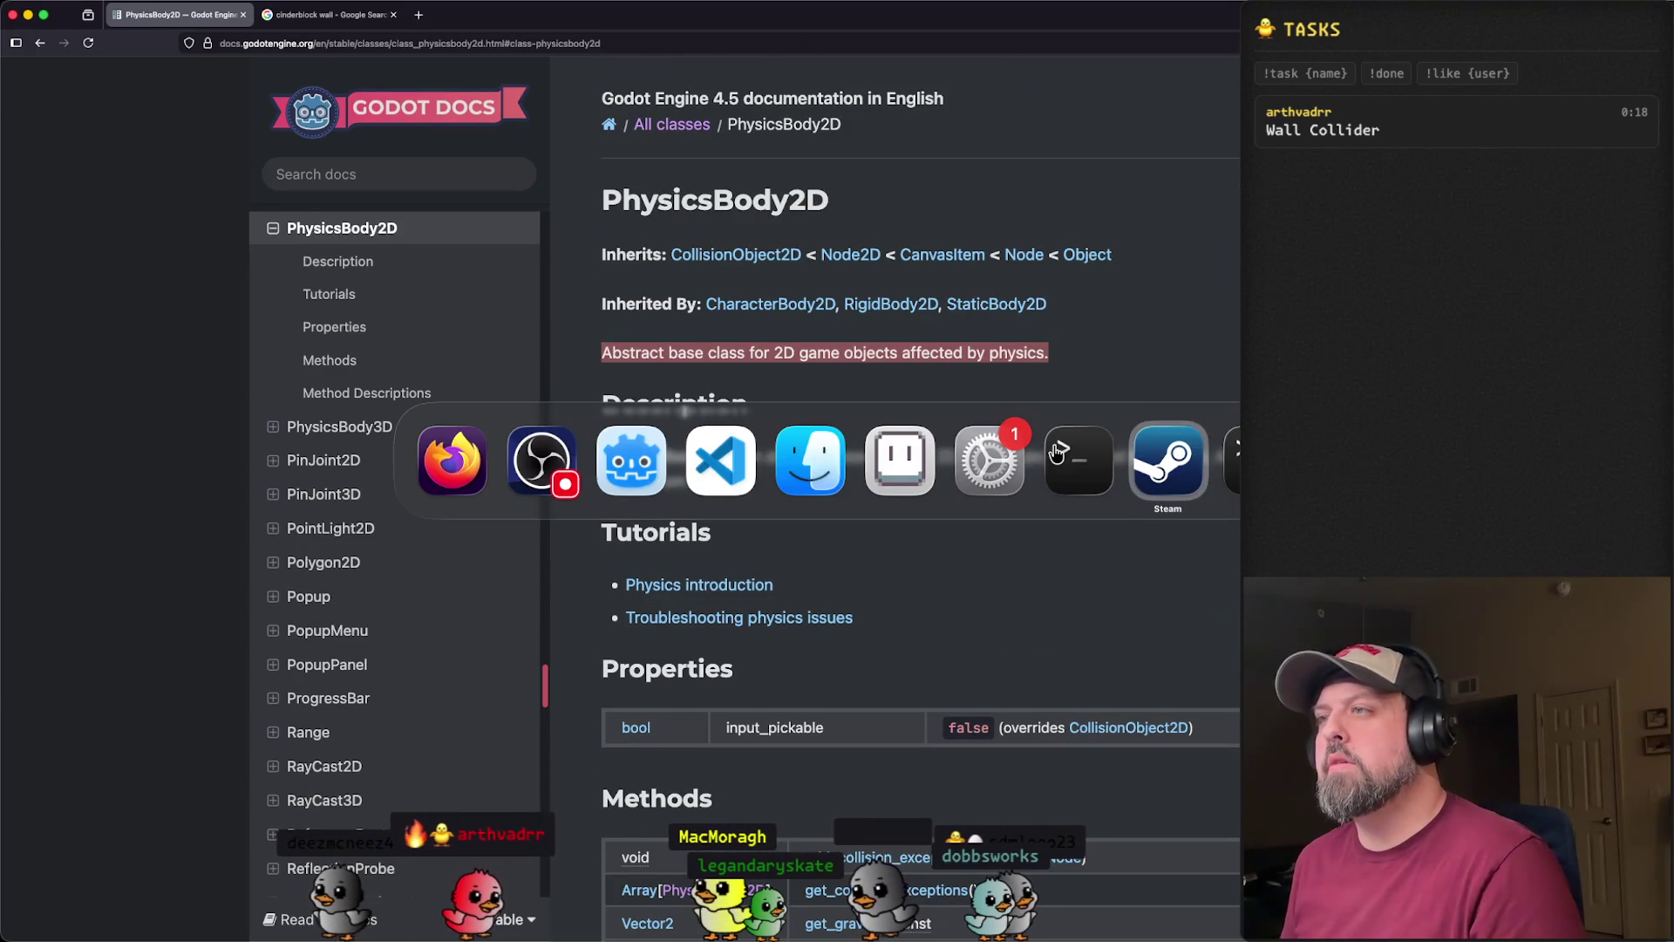
pyautogui.click(632, 460)
# - Select the Area2D node under Wall and bring up its context menu
pyautogui.click(139, 263)
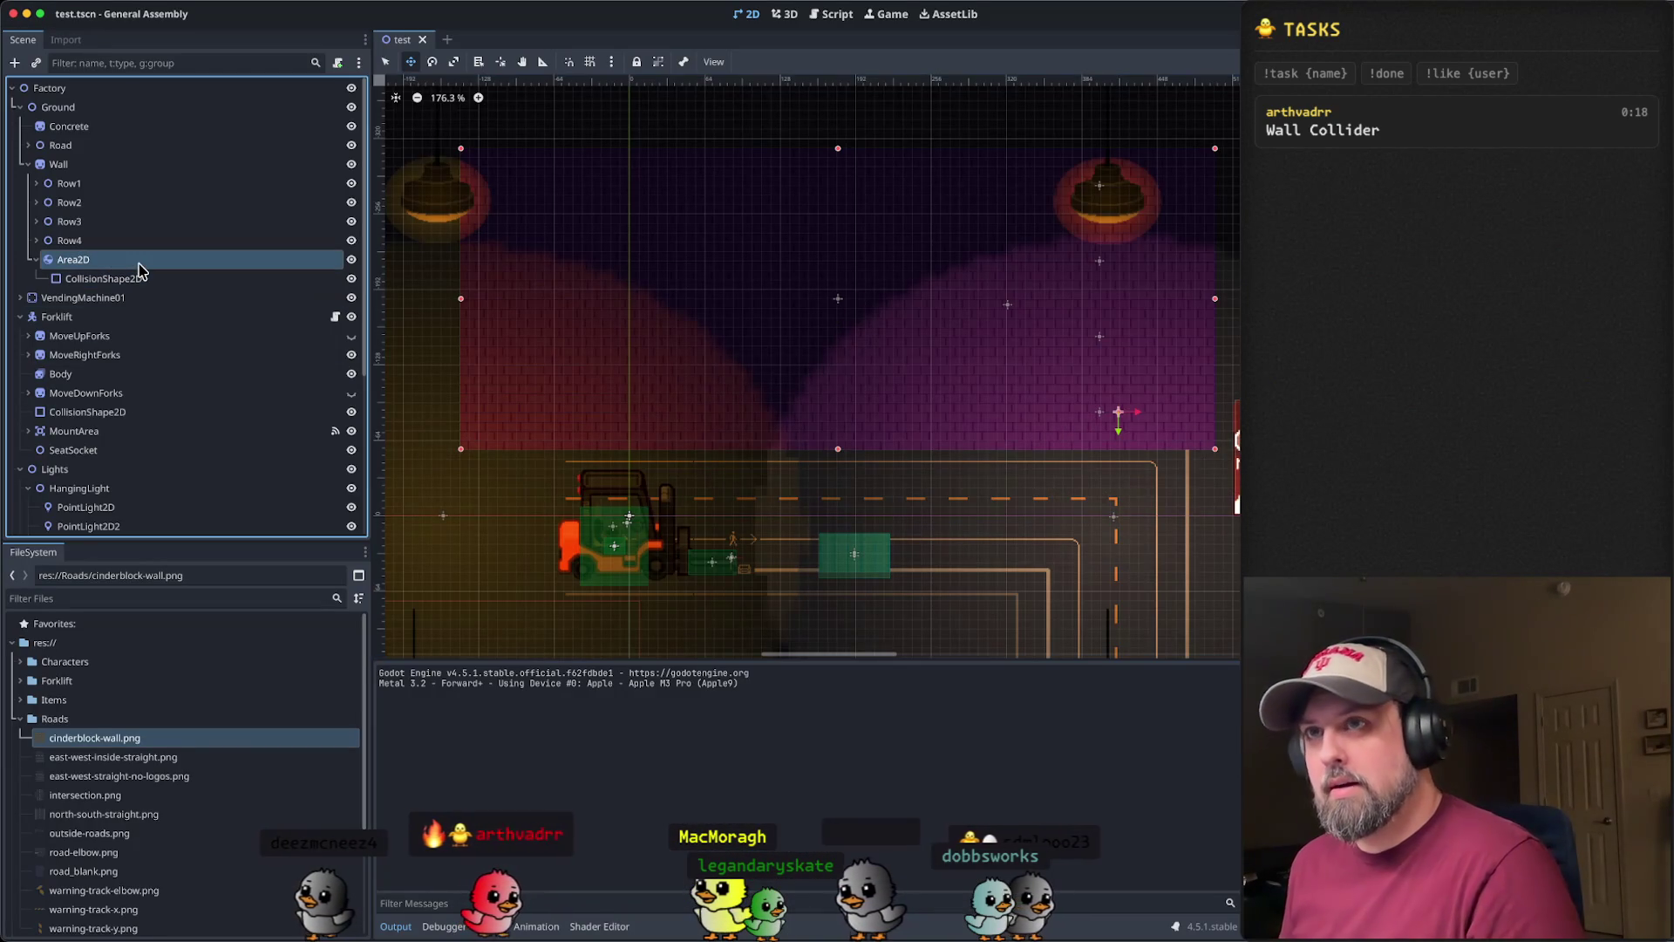
pyautogui.click(120, 166)
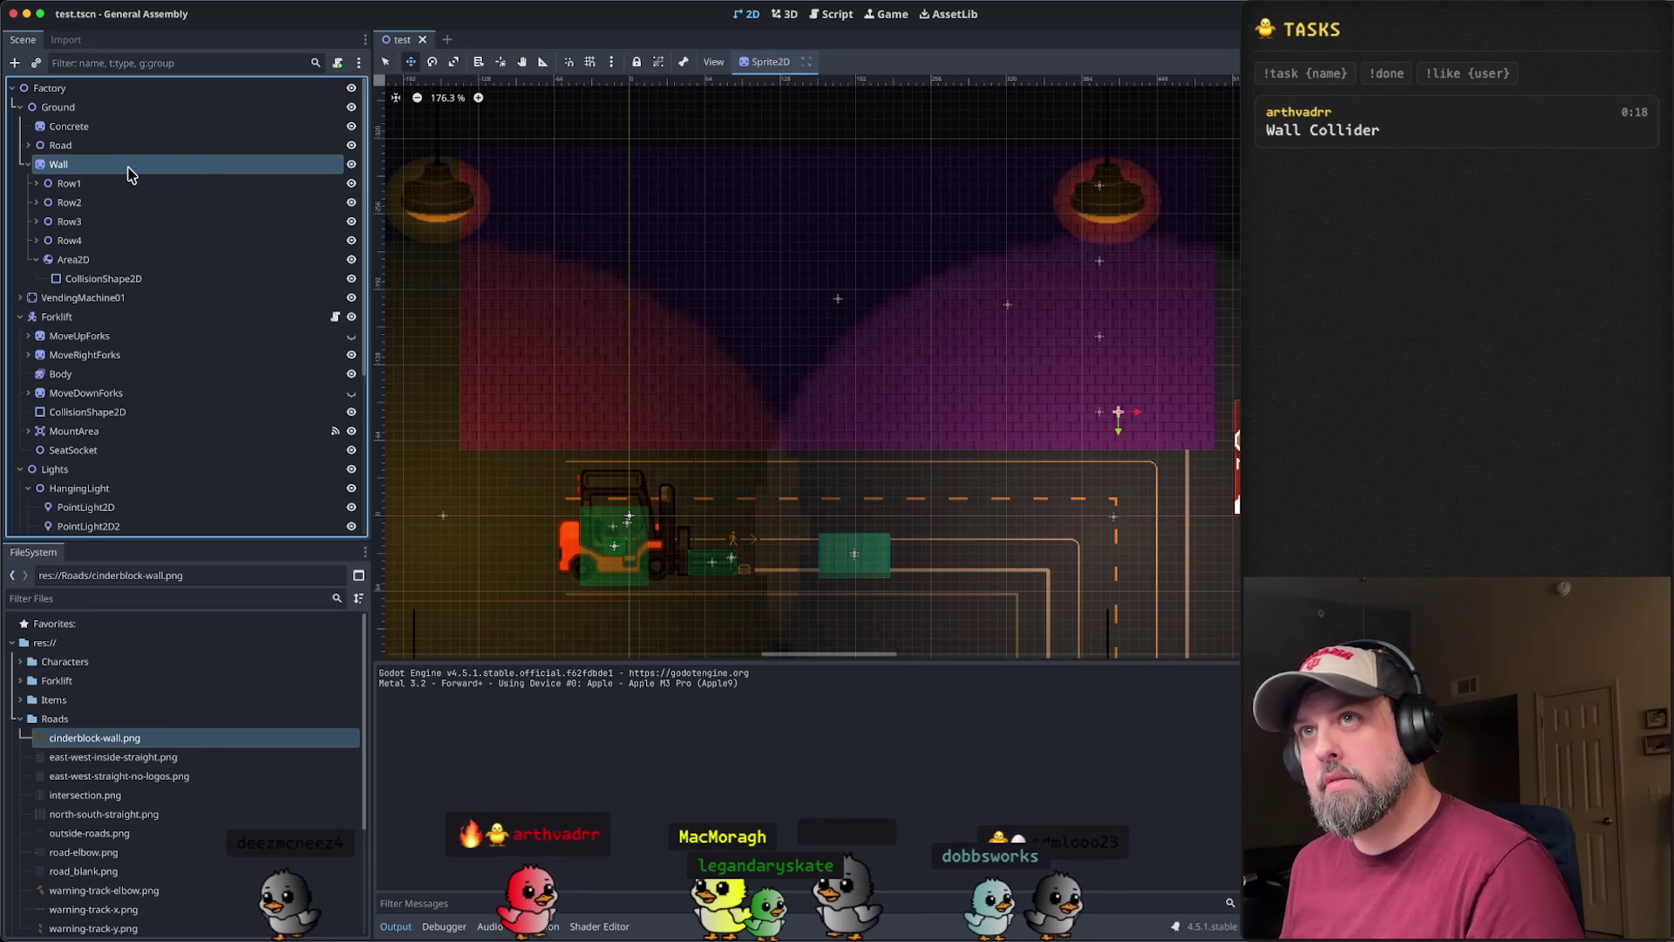
pyautogui.click(136, 266)
pyautogui.rightClick(135, 266)
pyautogui.press('super+Tab')
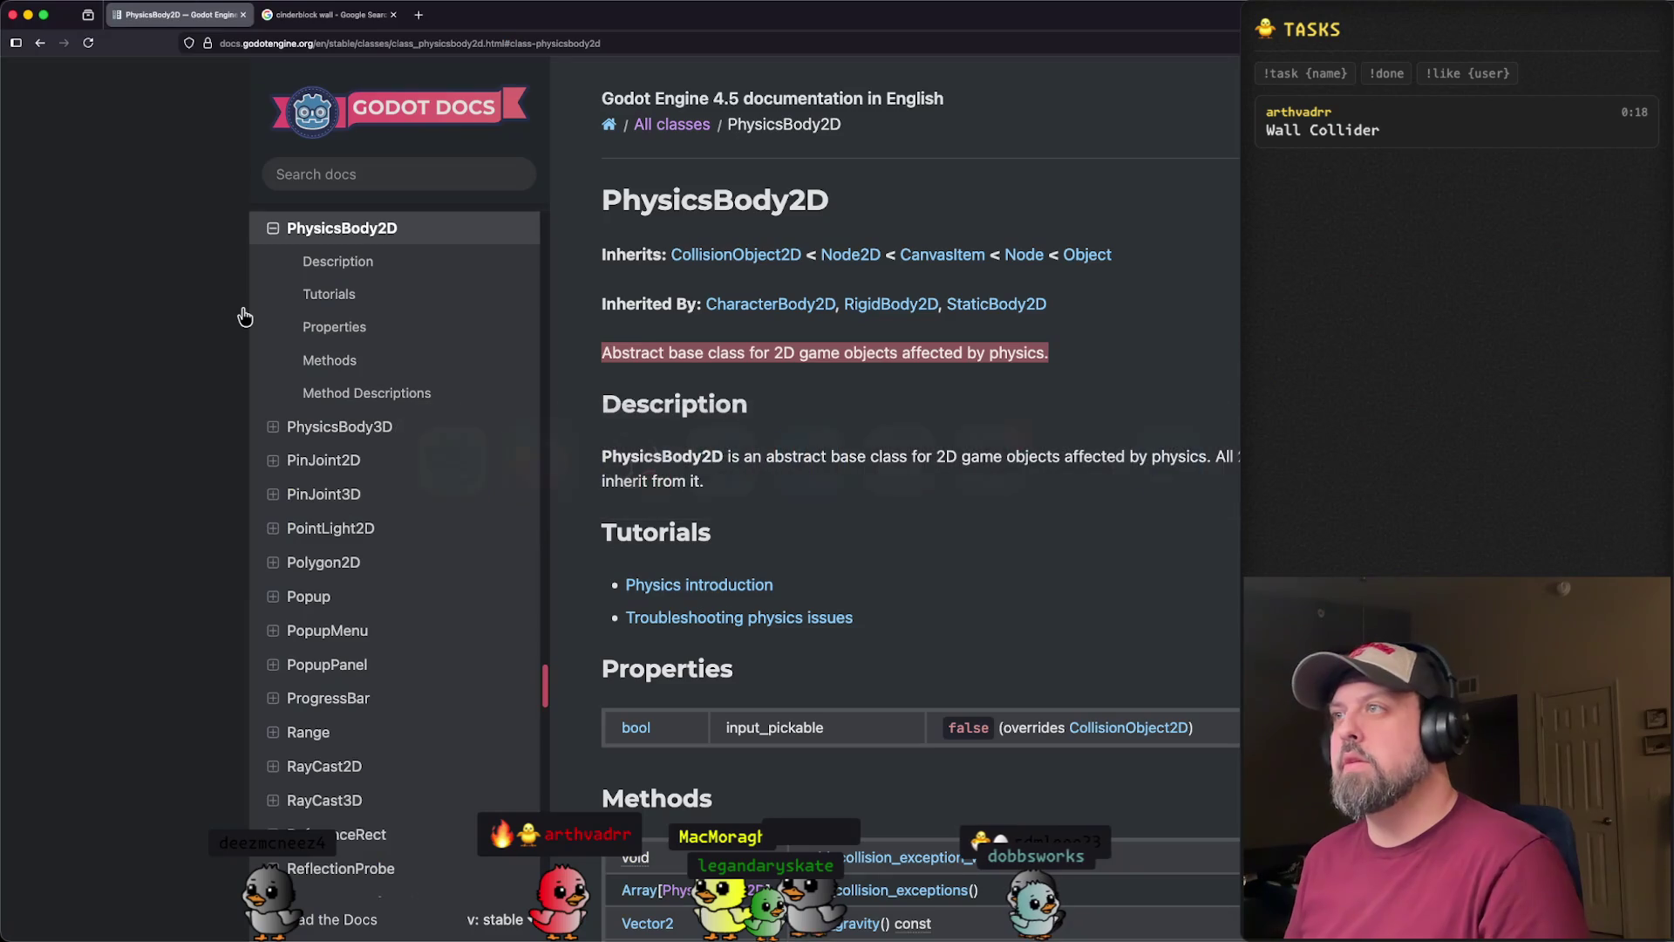
pyautogui.press('super+Tab')
pyautogui.rightClick(132, 259)
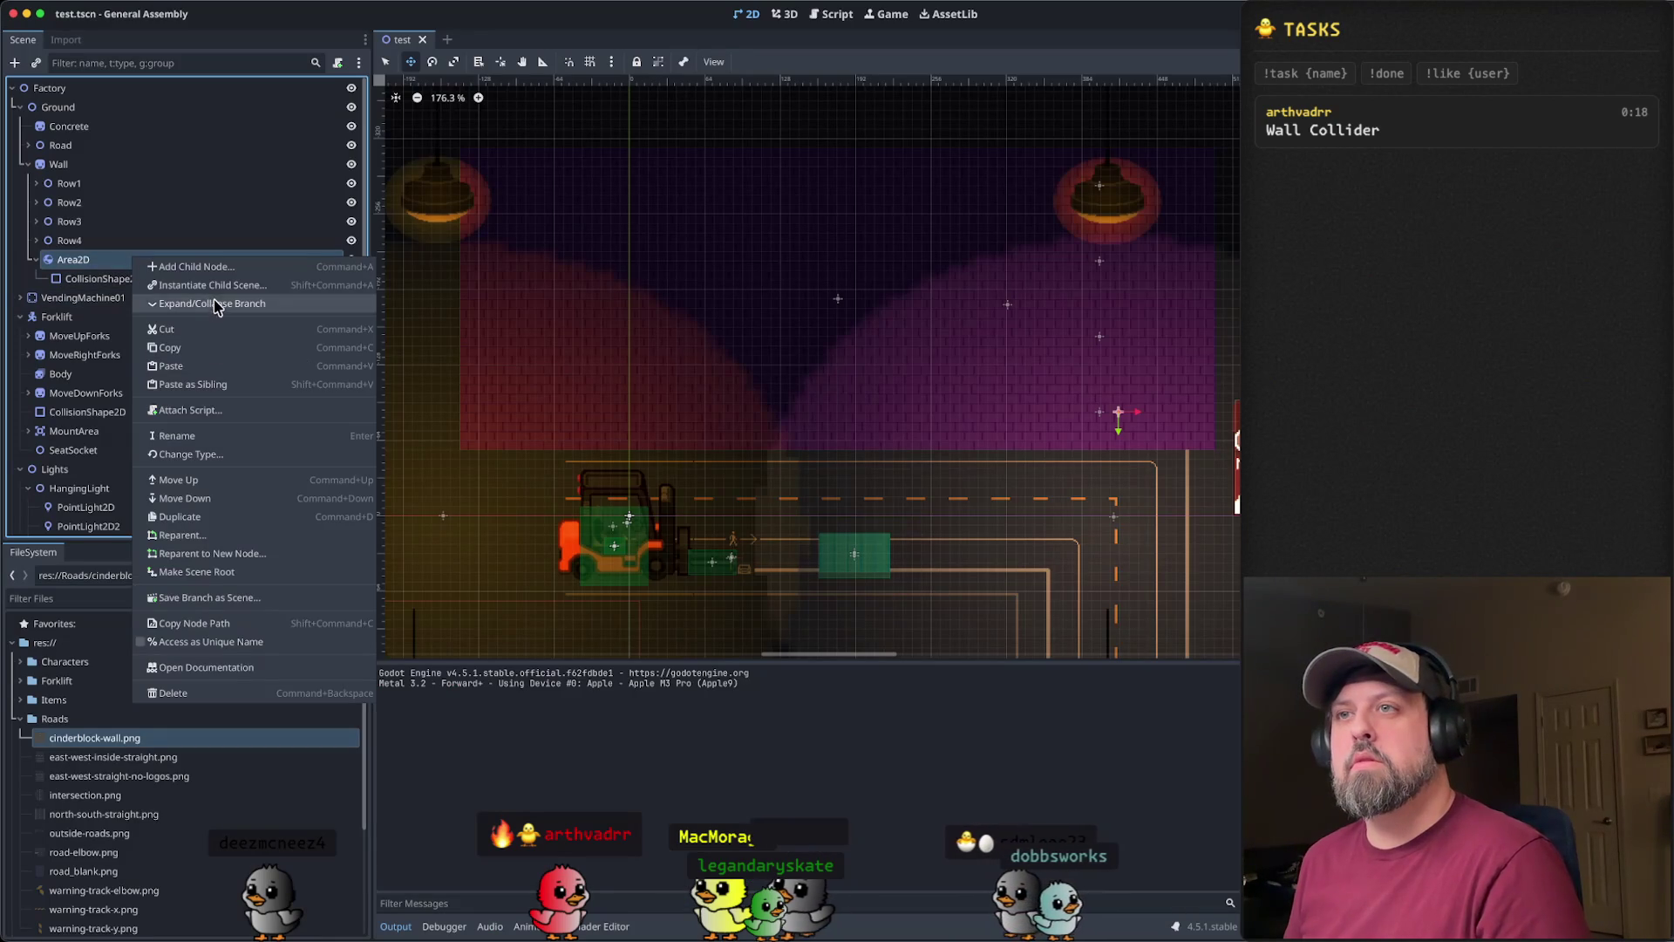
# - Search types for 'phys', review PhysicsBody2D, and convert Area2D to a Node2D
pyautogui.click(198, 456)
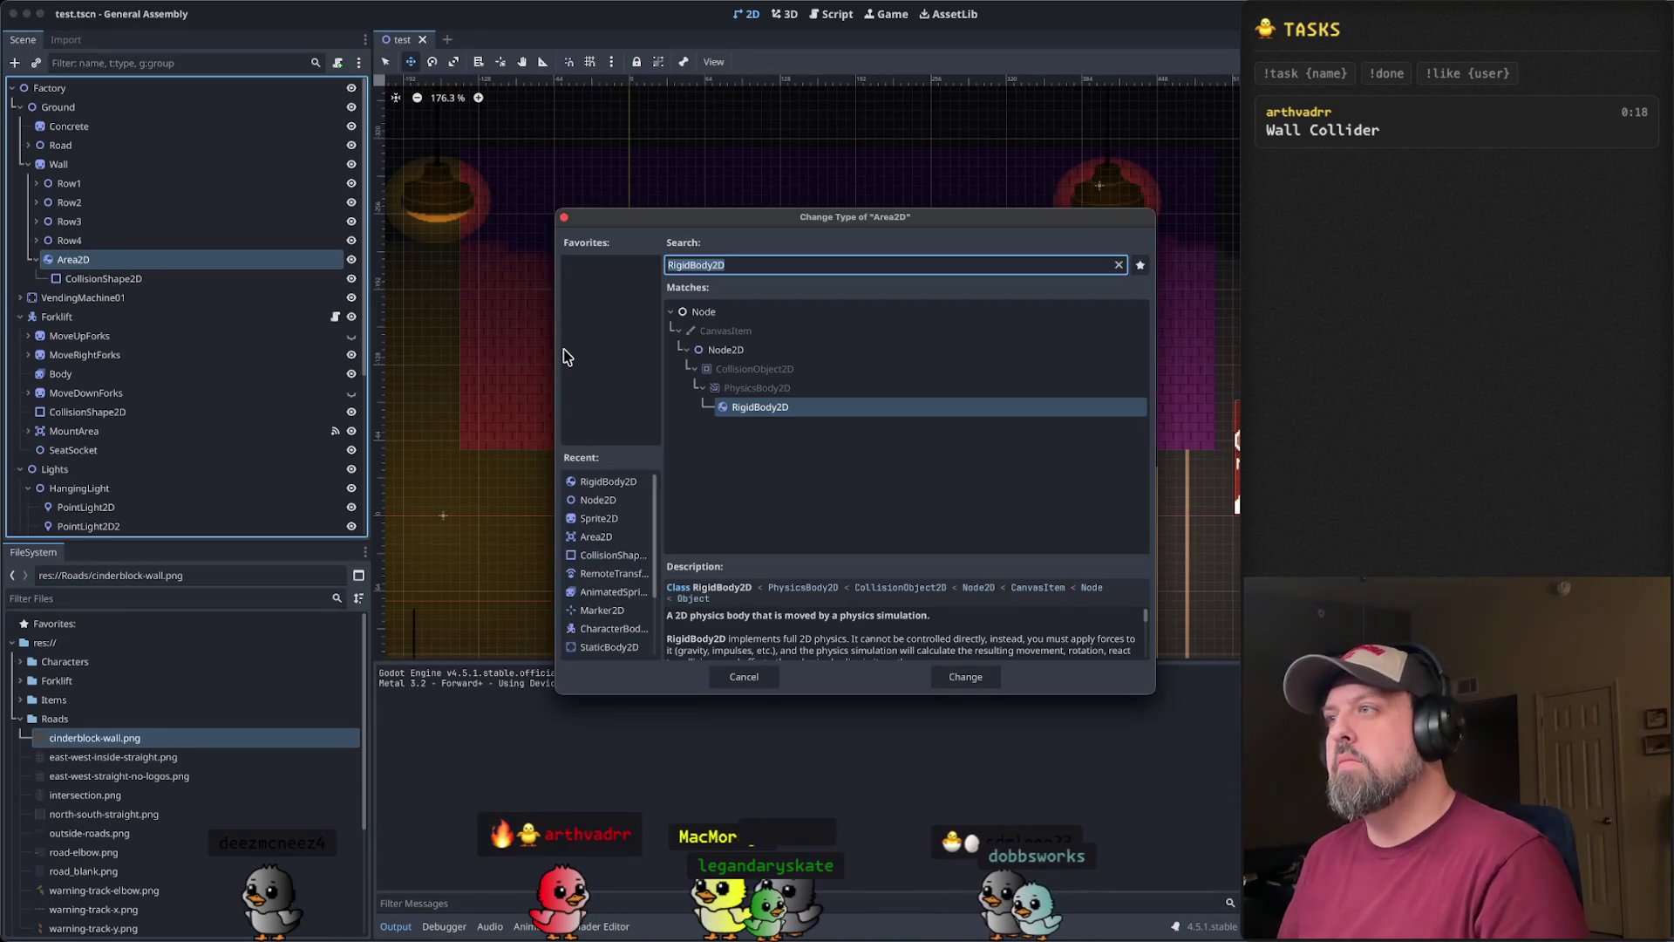
pyautogui.write('phys')
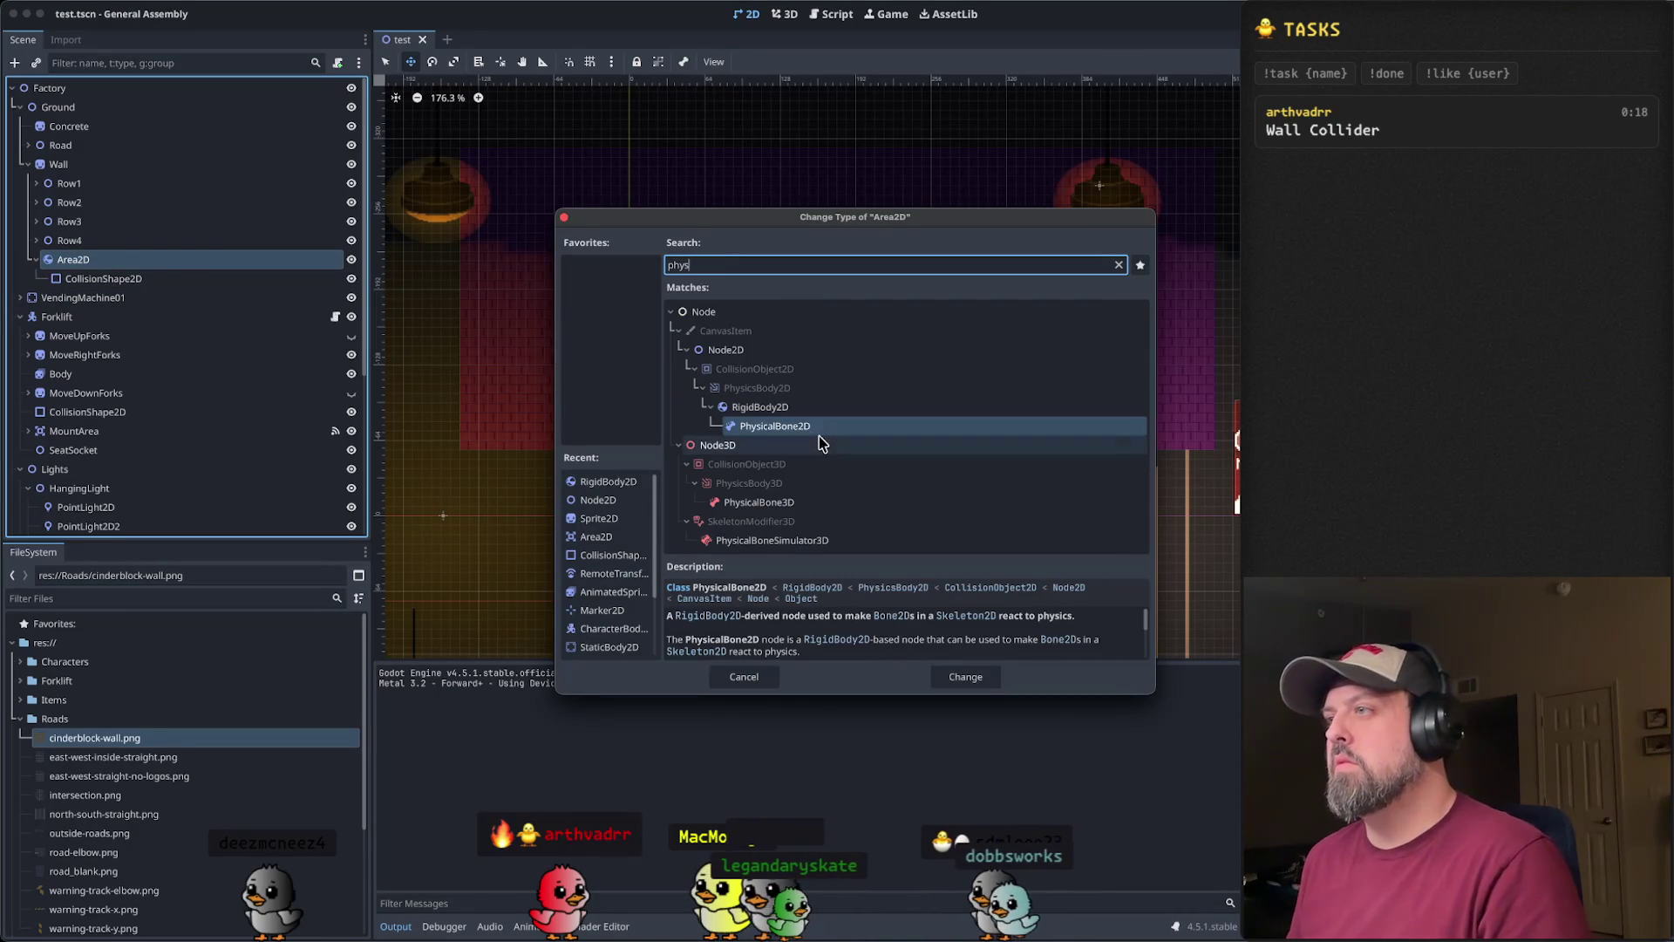
pyautogui.click(809, 389)
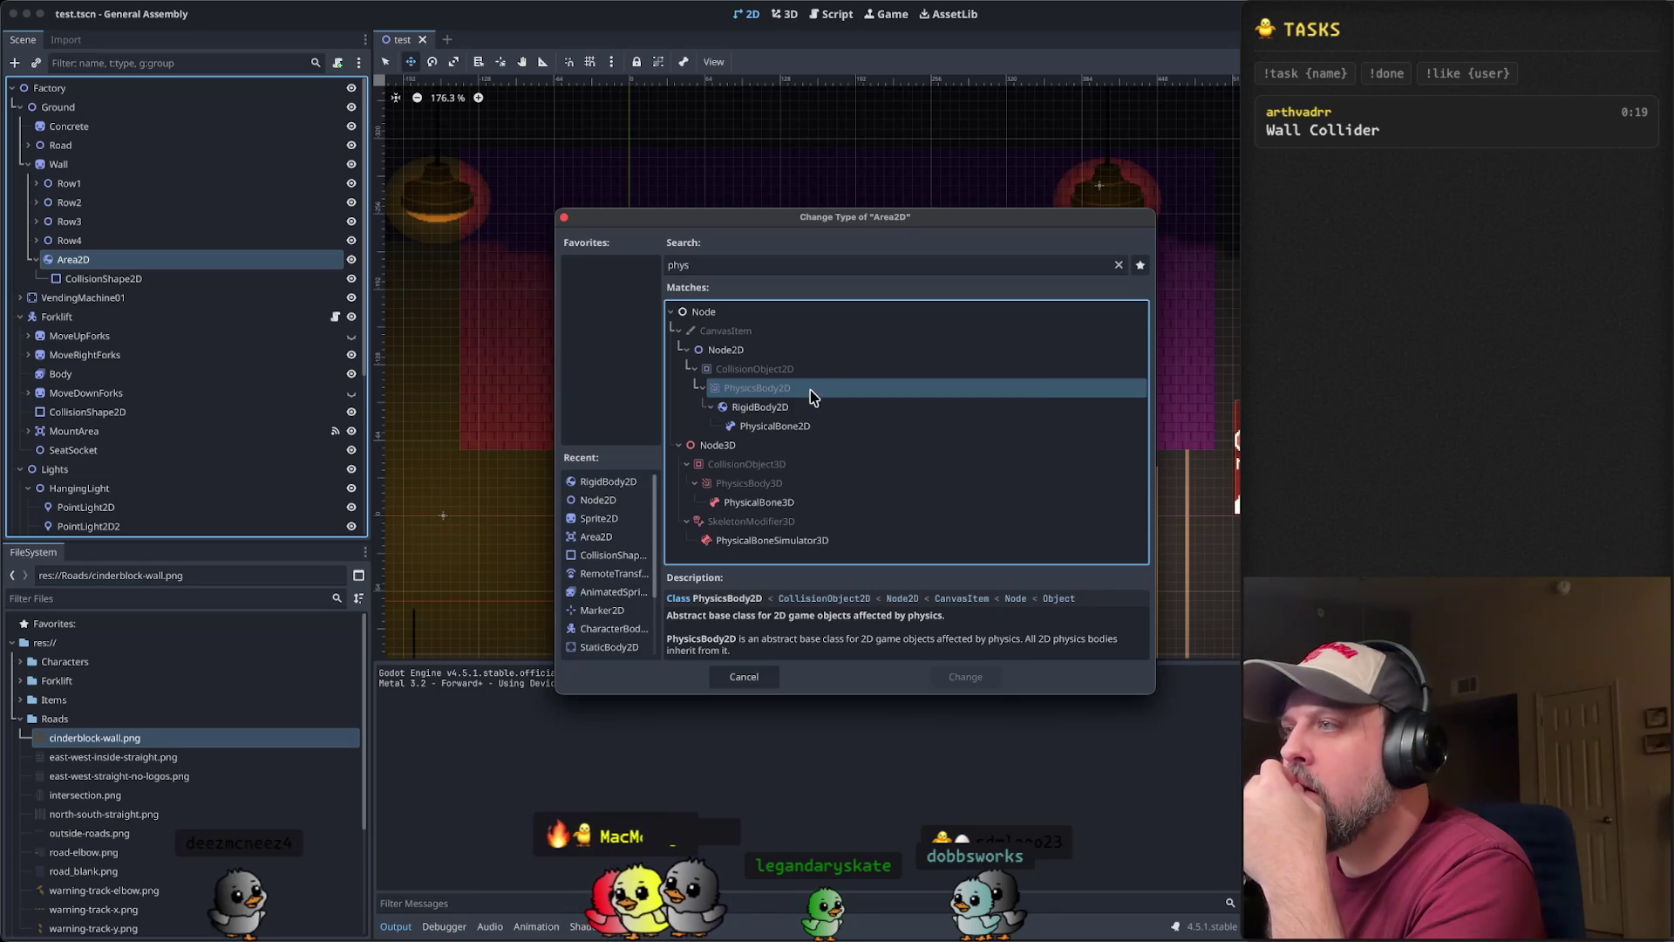
pyautogui.click(770, 349)
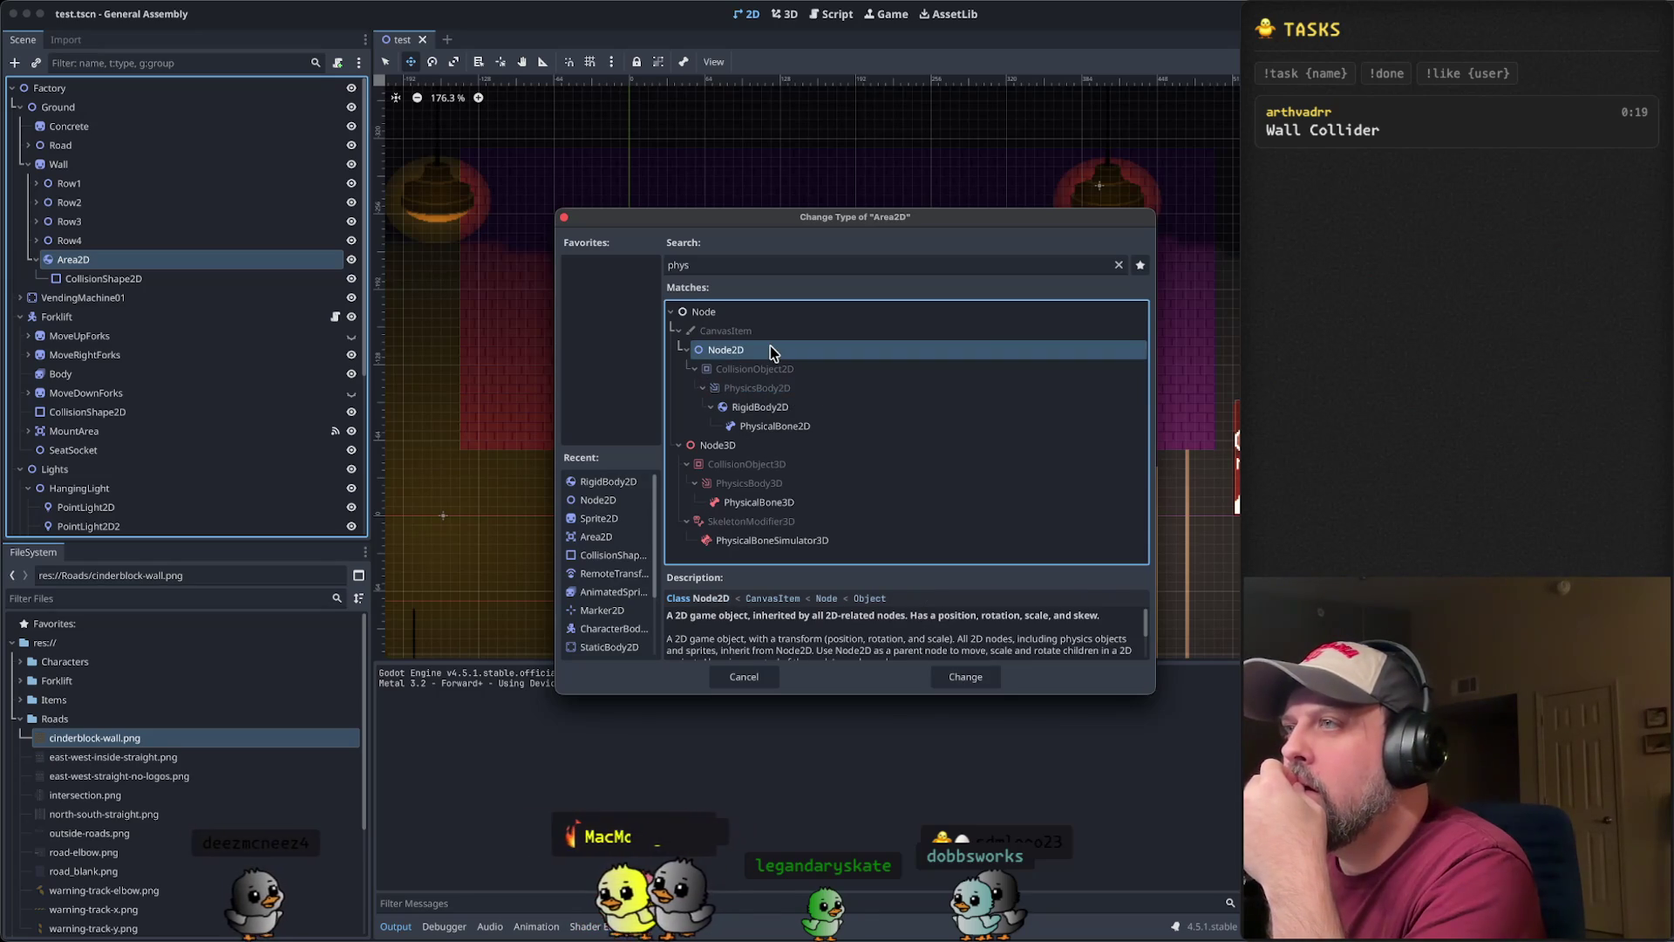
pyautogui.click(966, 676)
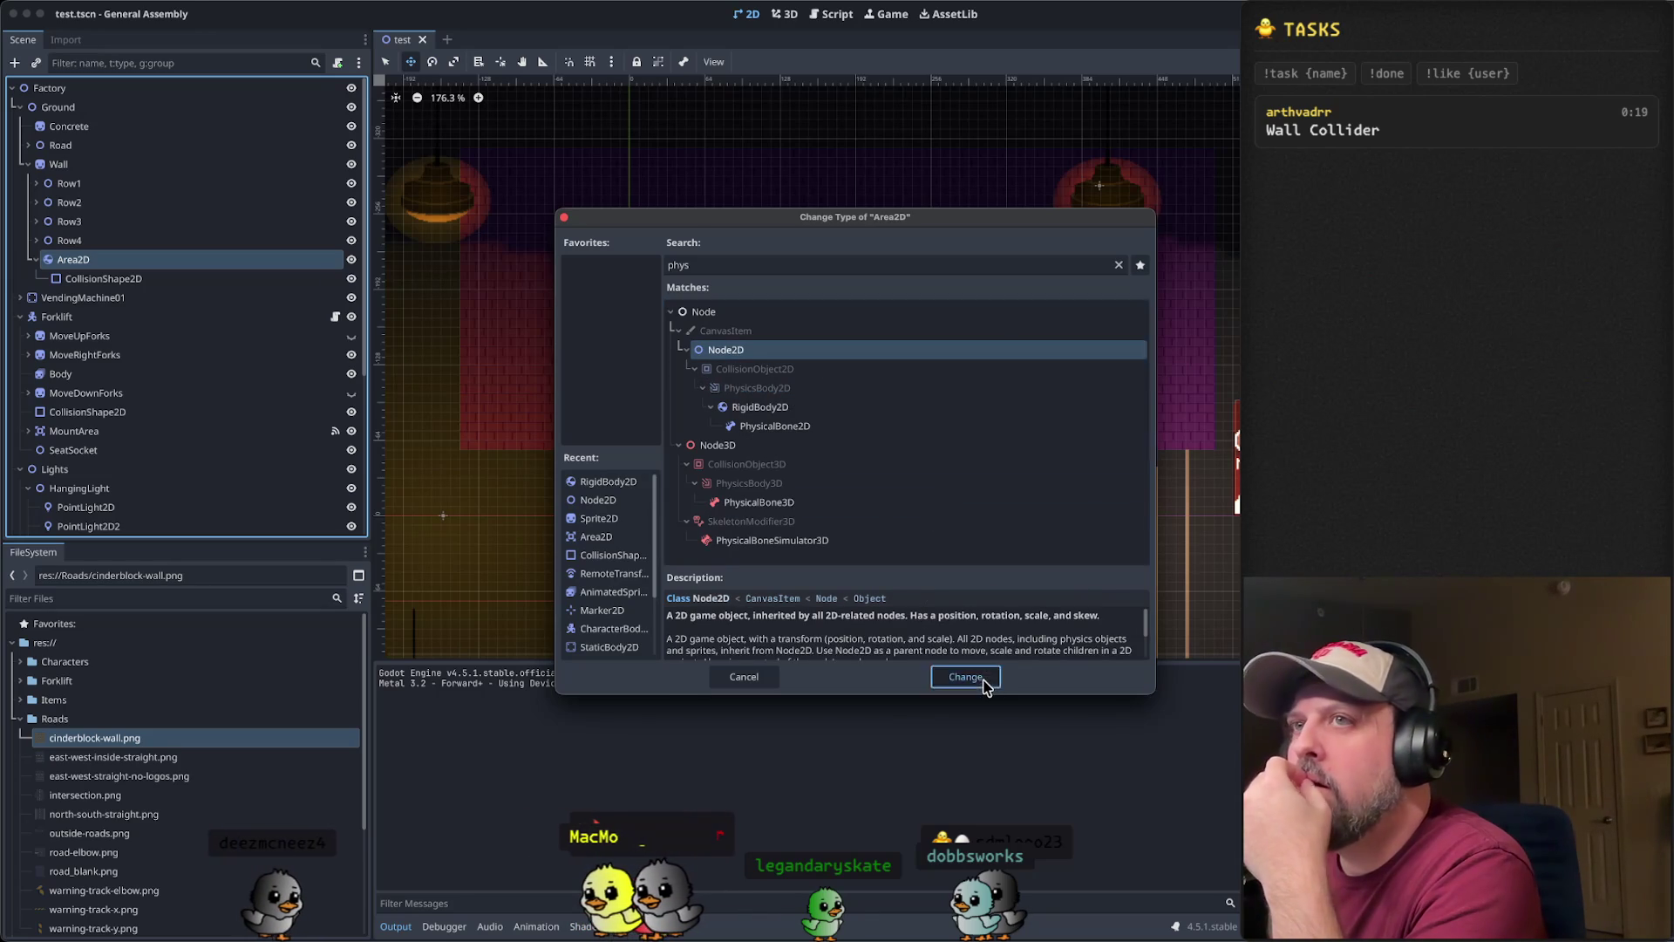
# - Change the node's type again, searching 'static', to StaticBody2D
pyautogui.moveTo(338, 287)
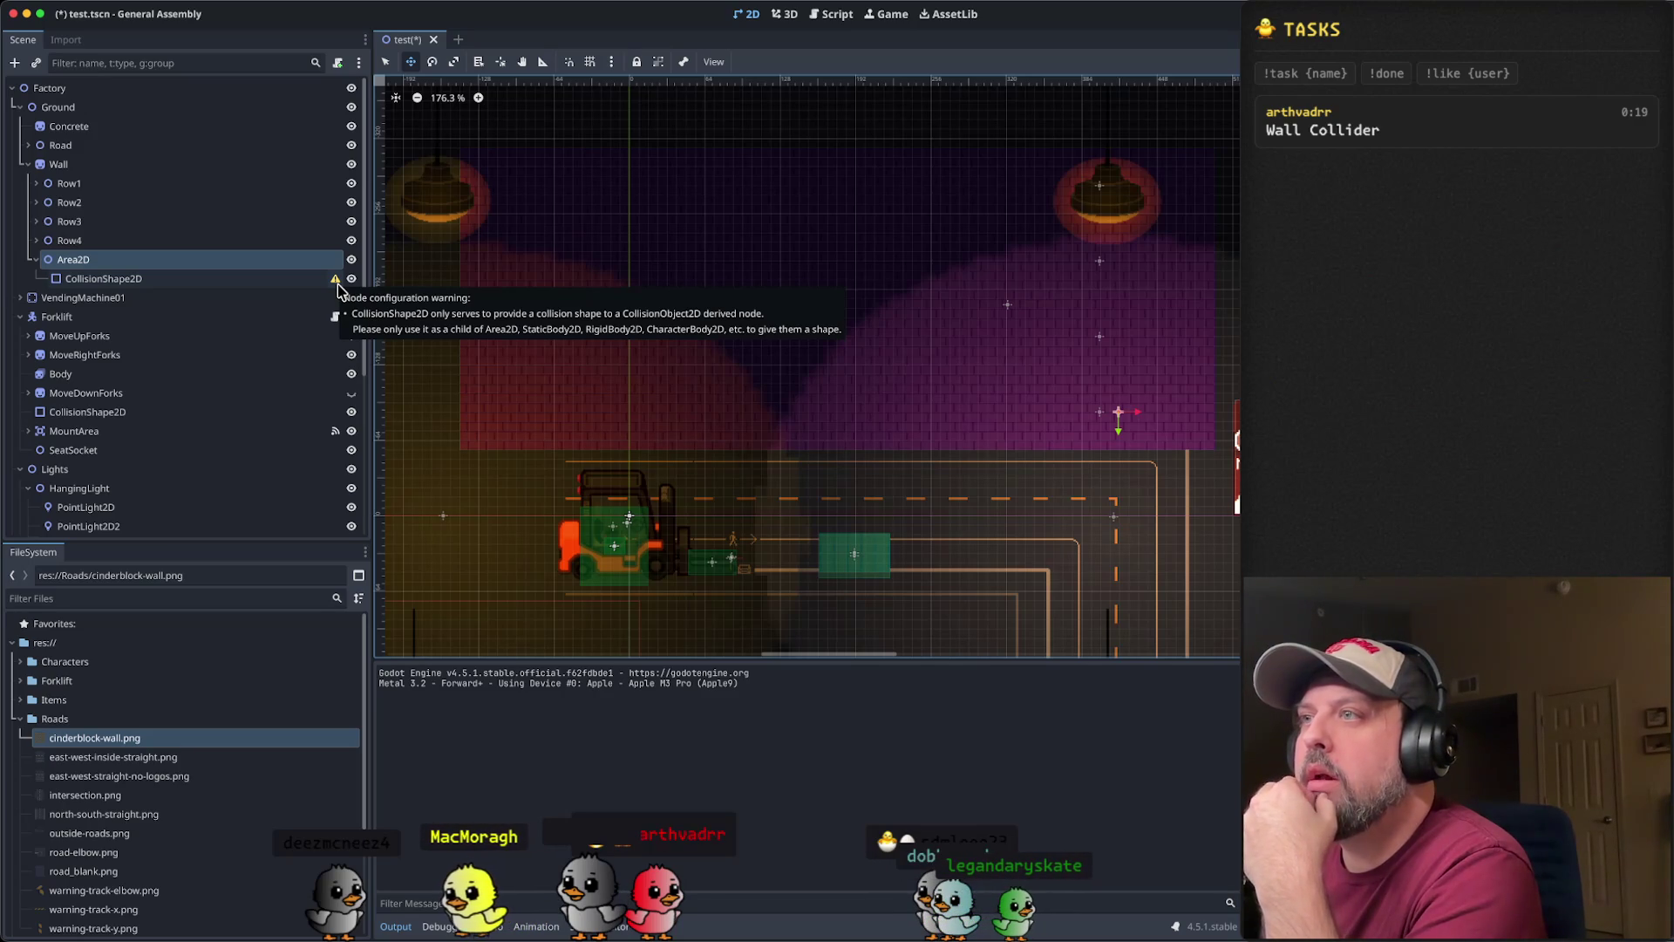
pyautogui.rightClick(295, 265)
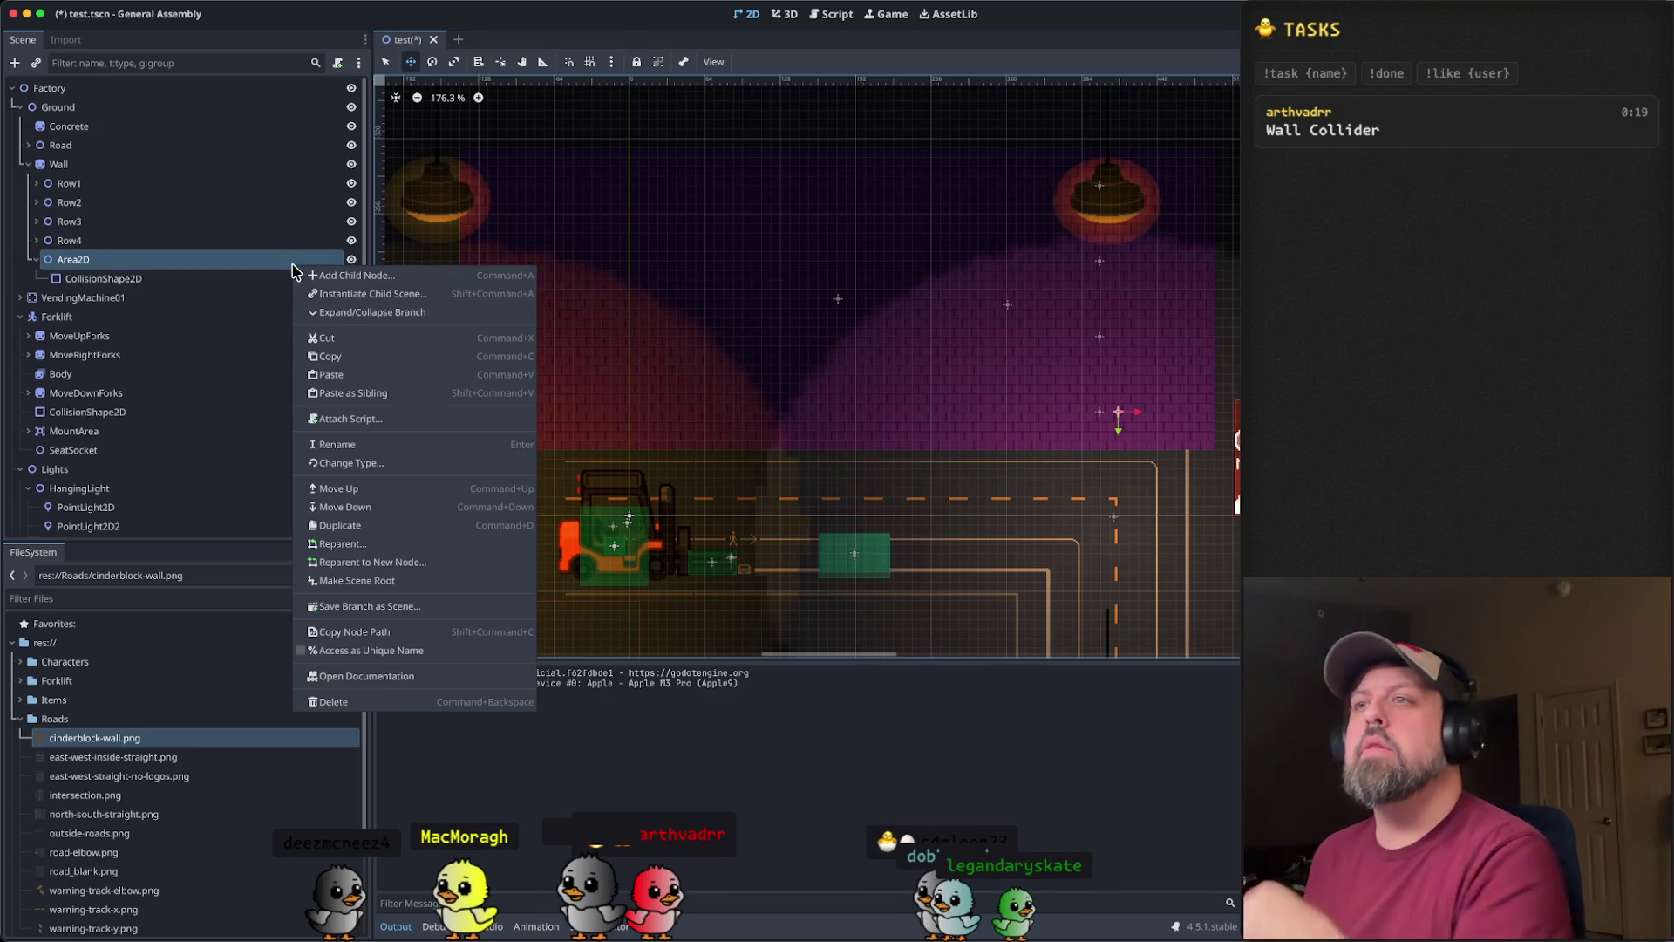
pyautogui.click(452, 463)
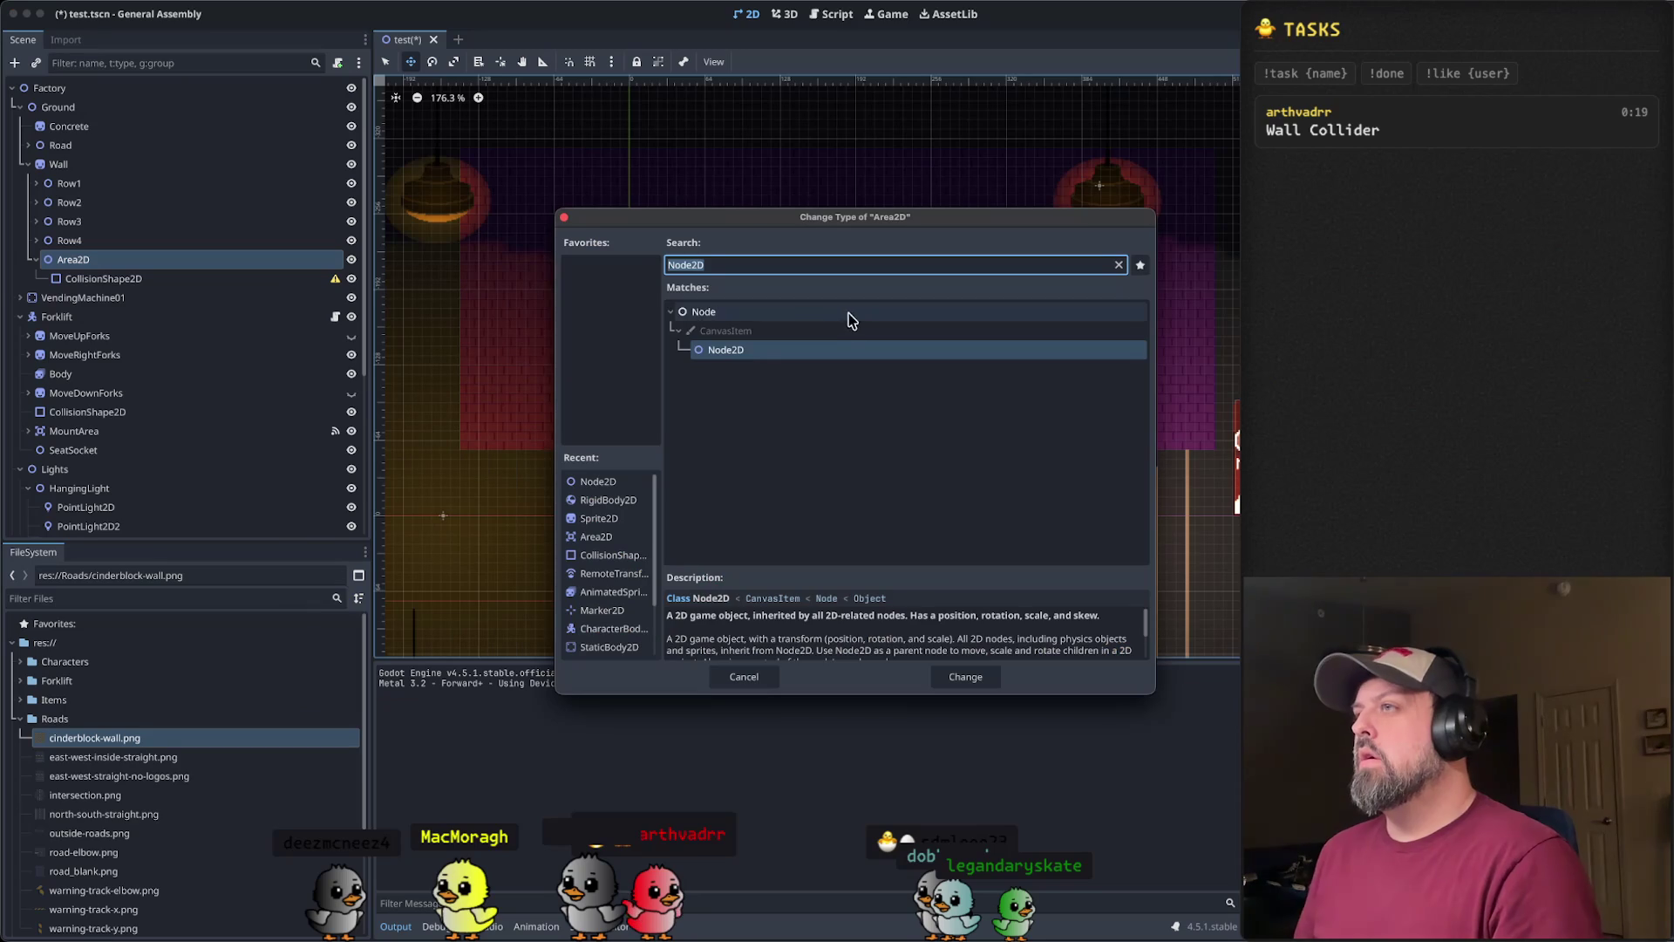
pyautogui.write('static')
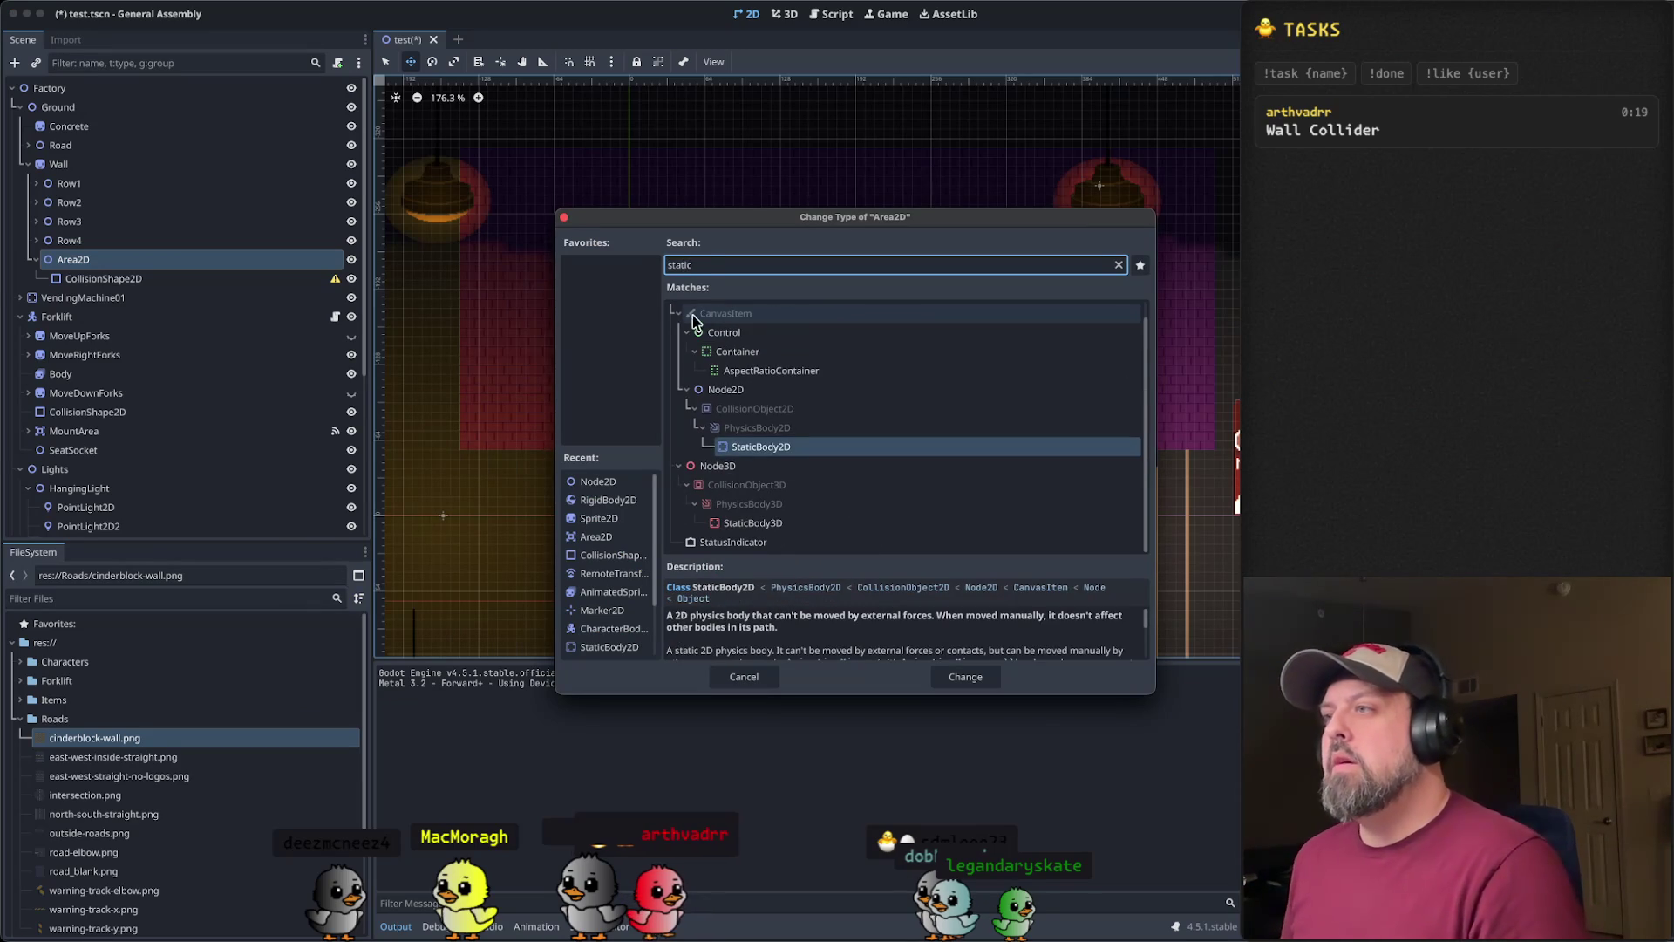
pyautogui.click(815, 446)
pyautogui.click(965, 676)
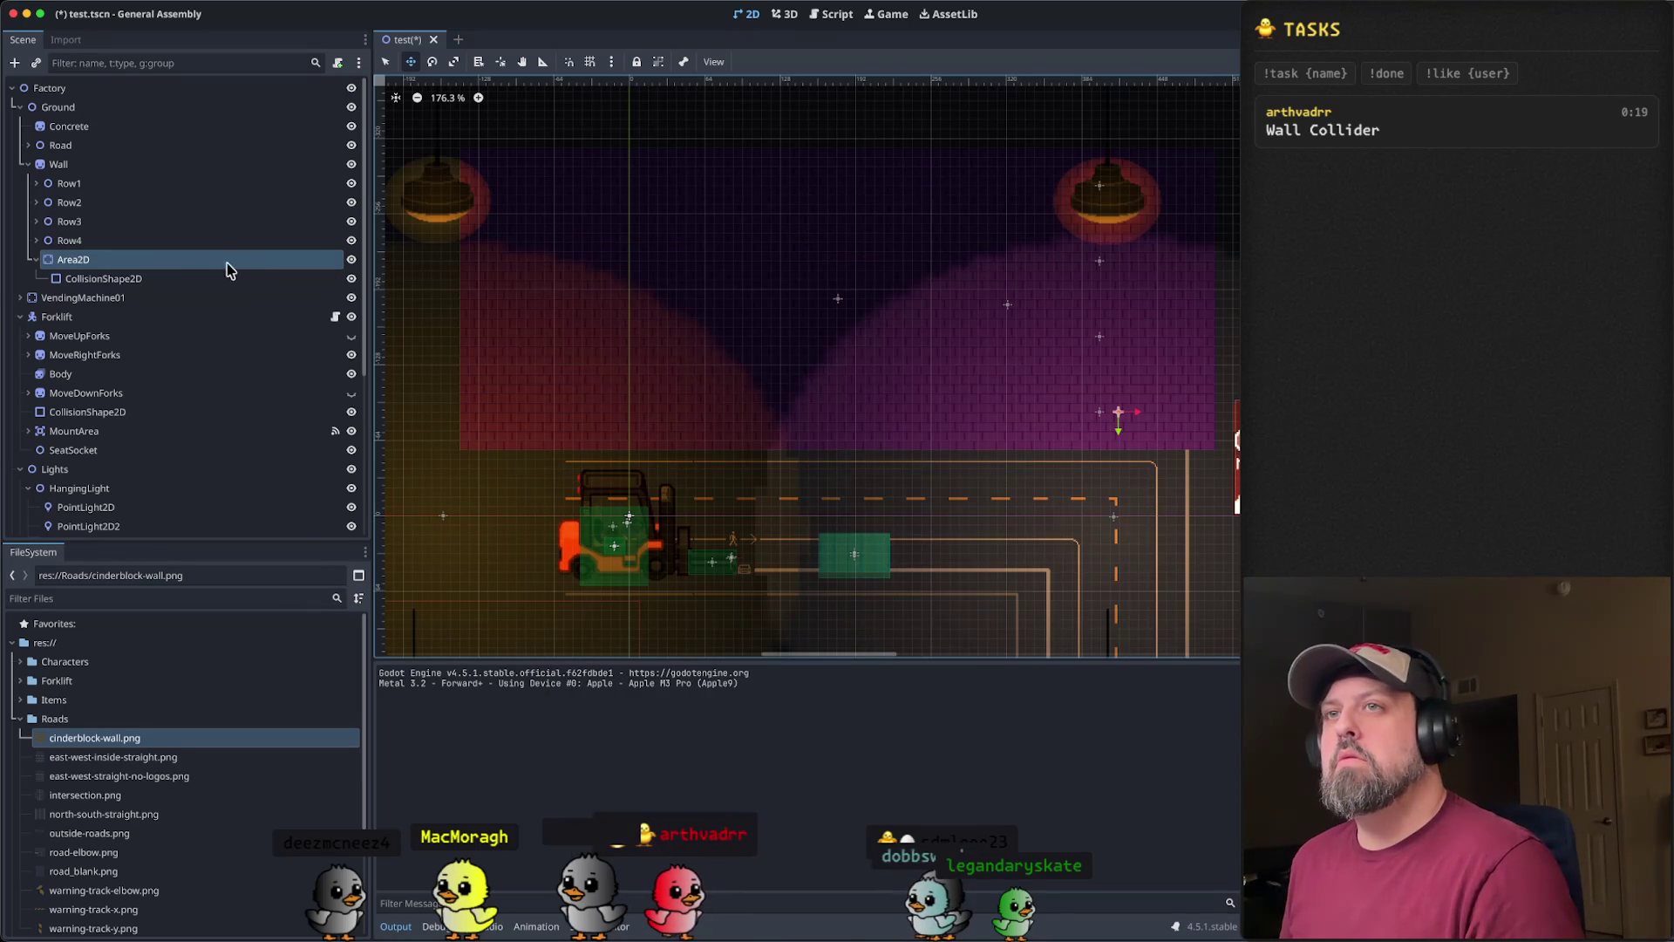
# - Save and run the scene, then walk the player north along the brick wall past the lamp and back
pyautogui.press('super+b')
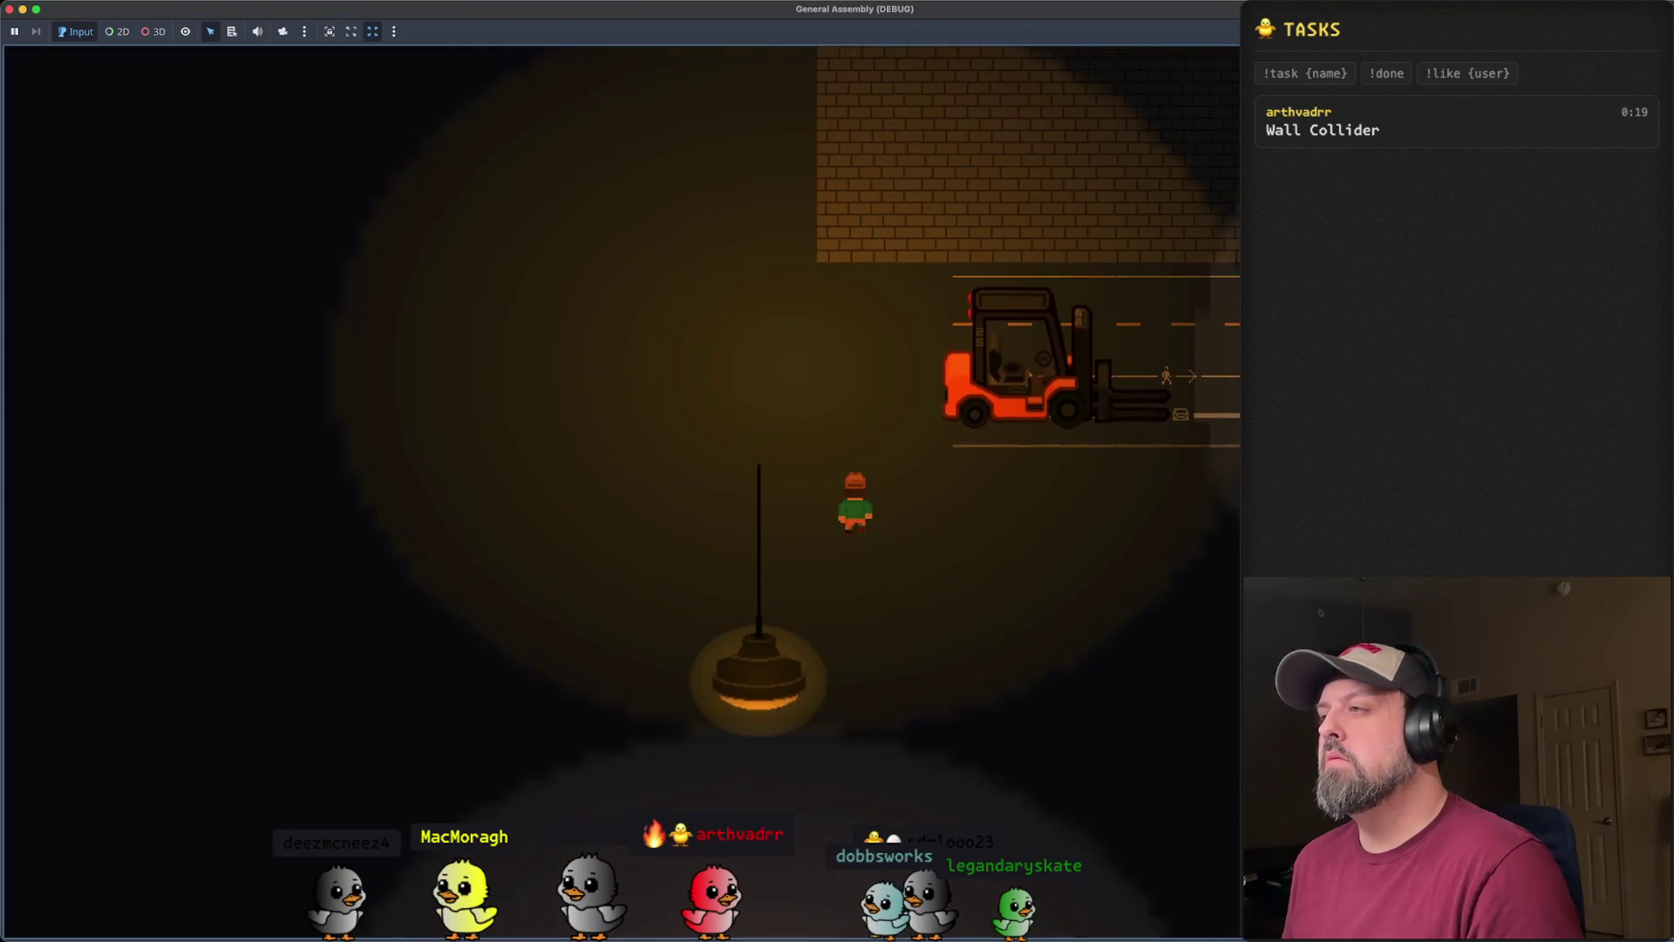
pyautogui.press('Up')
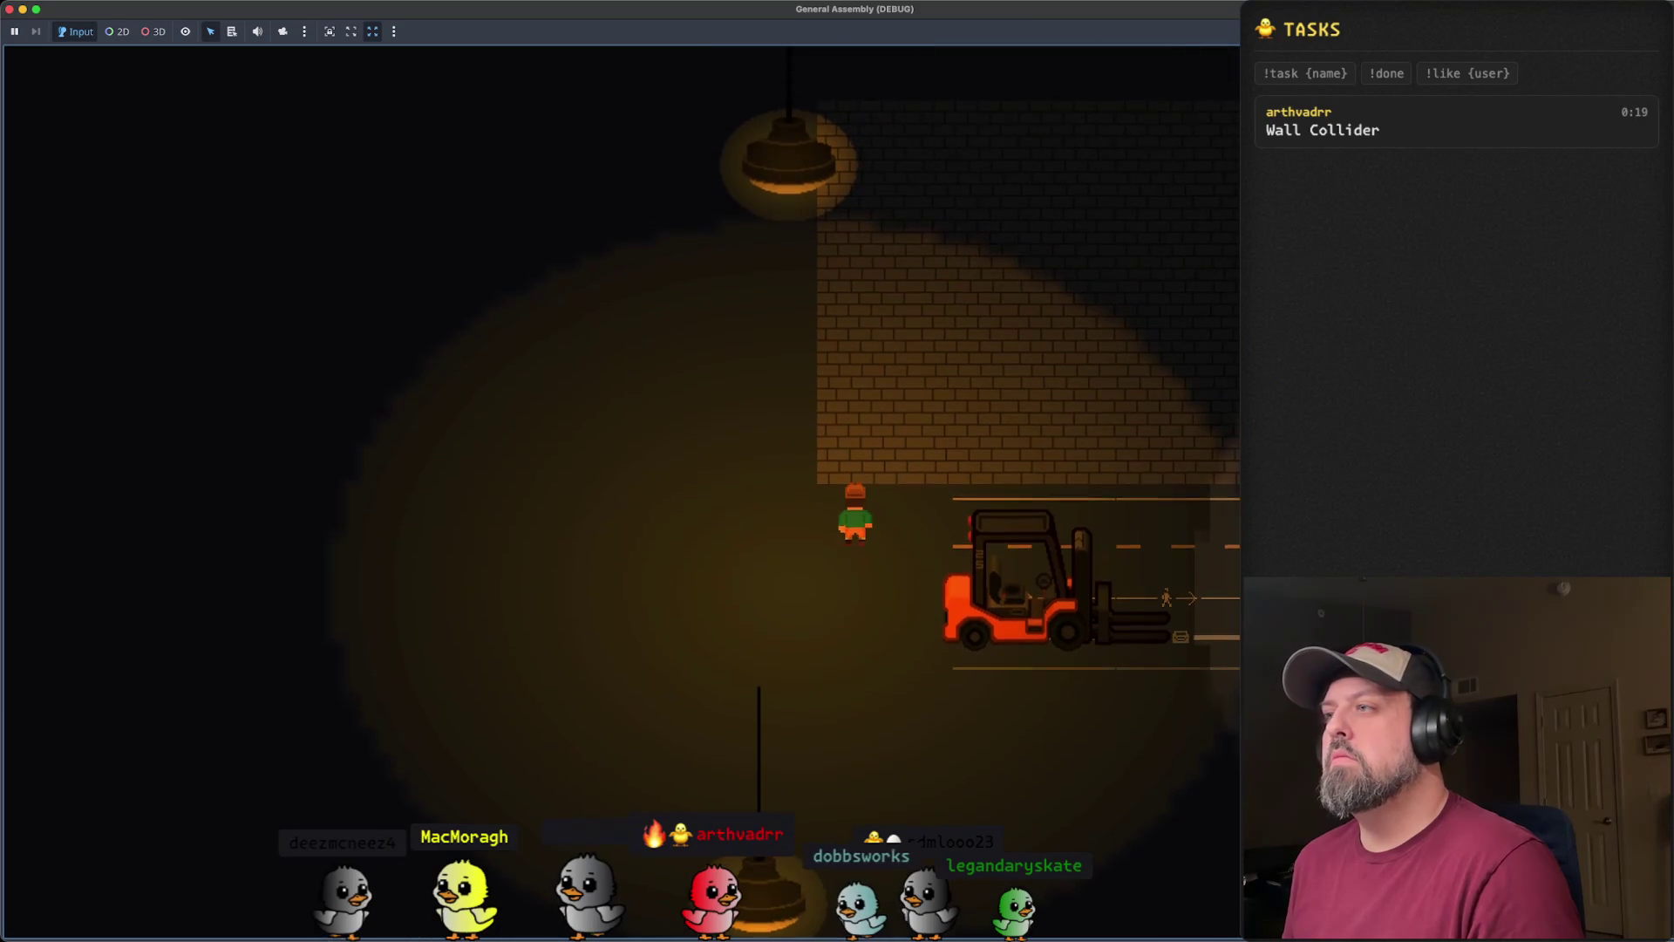
pyautogui.press('Left')
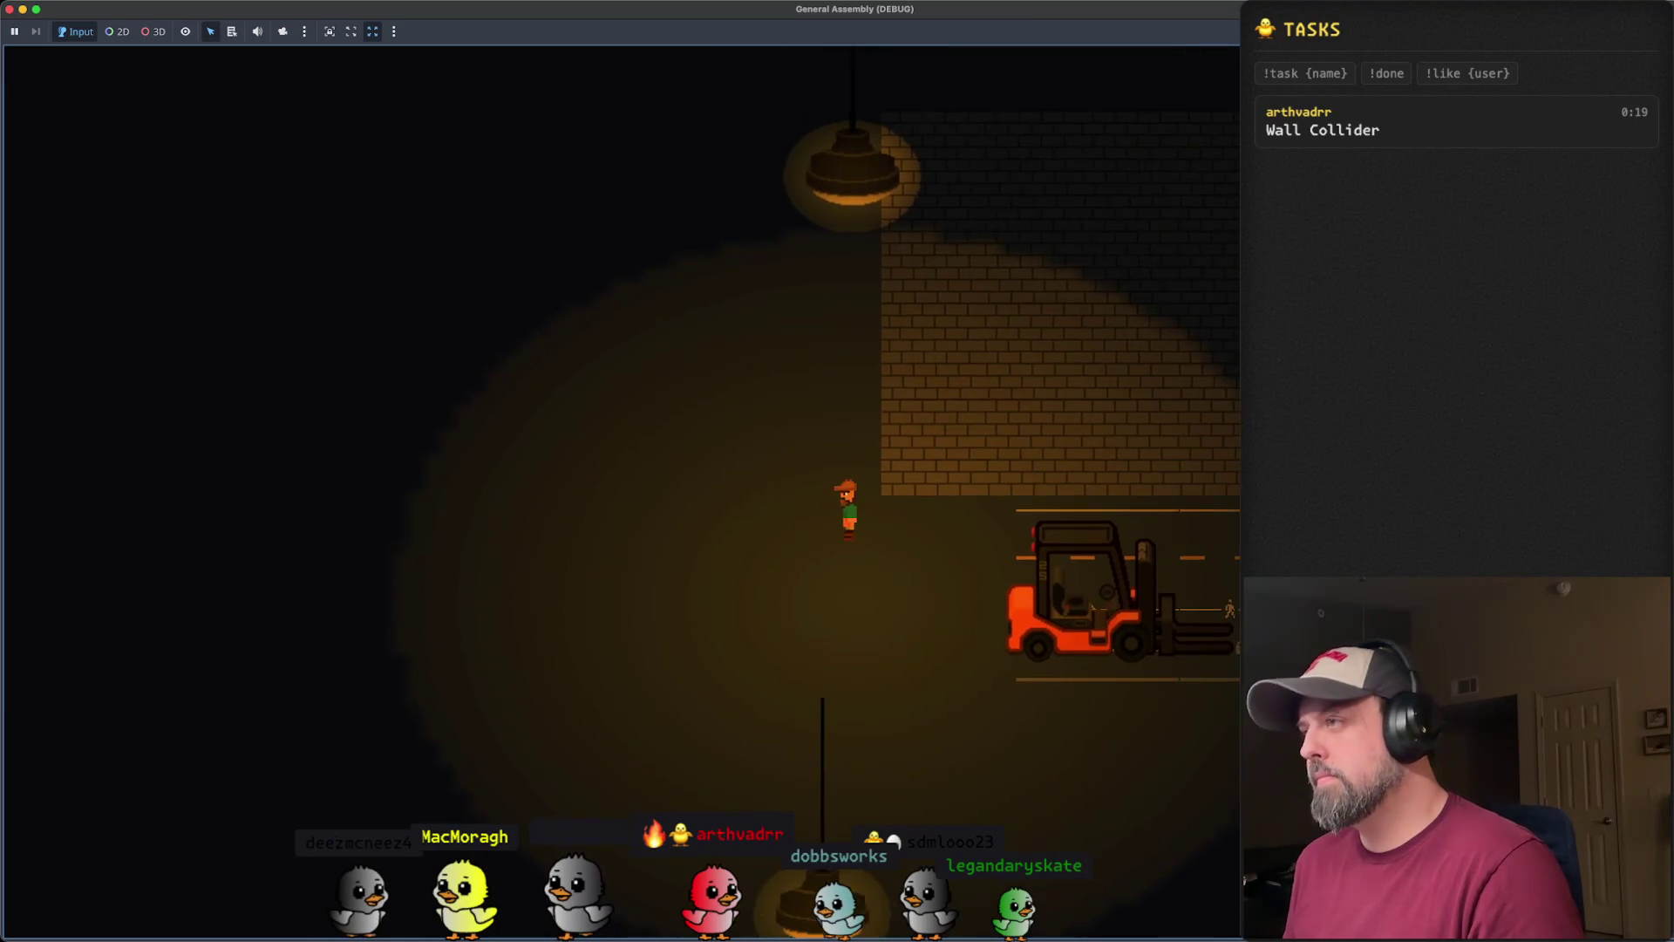
pyautogui.press('Up')
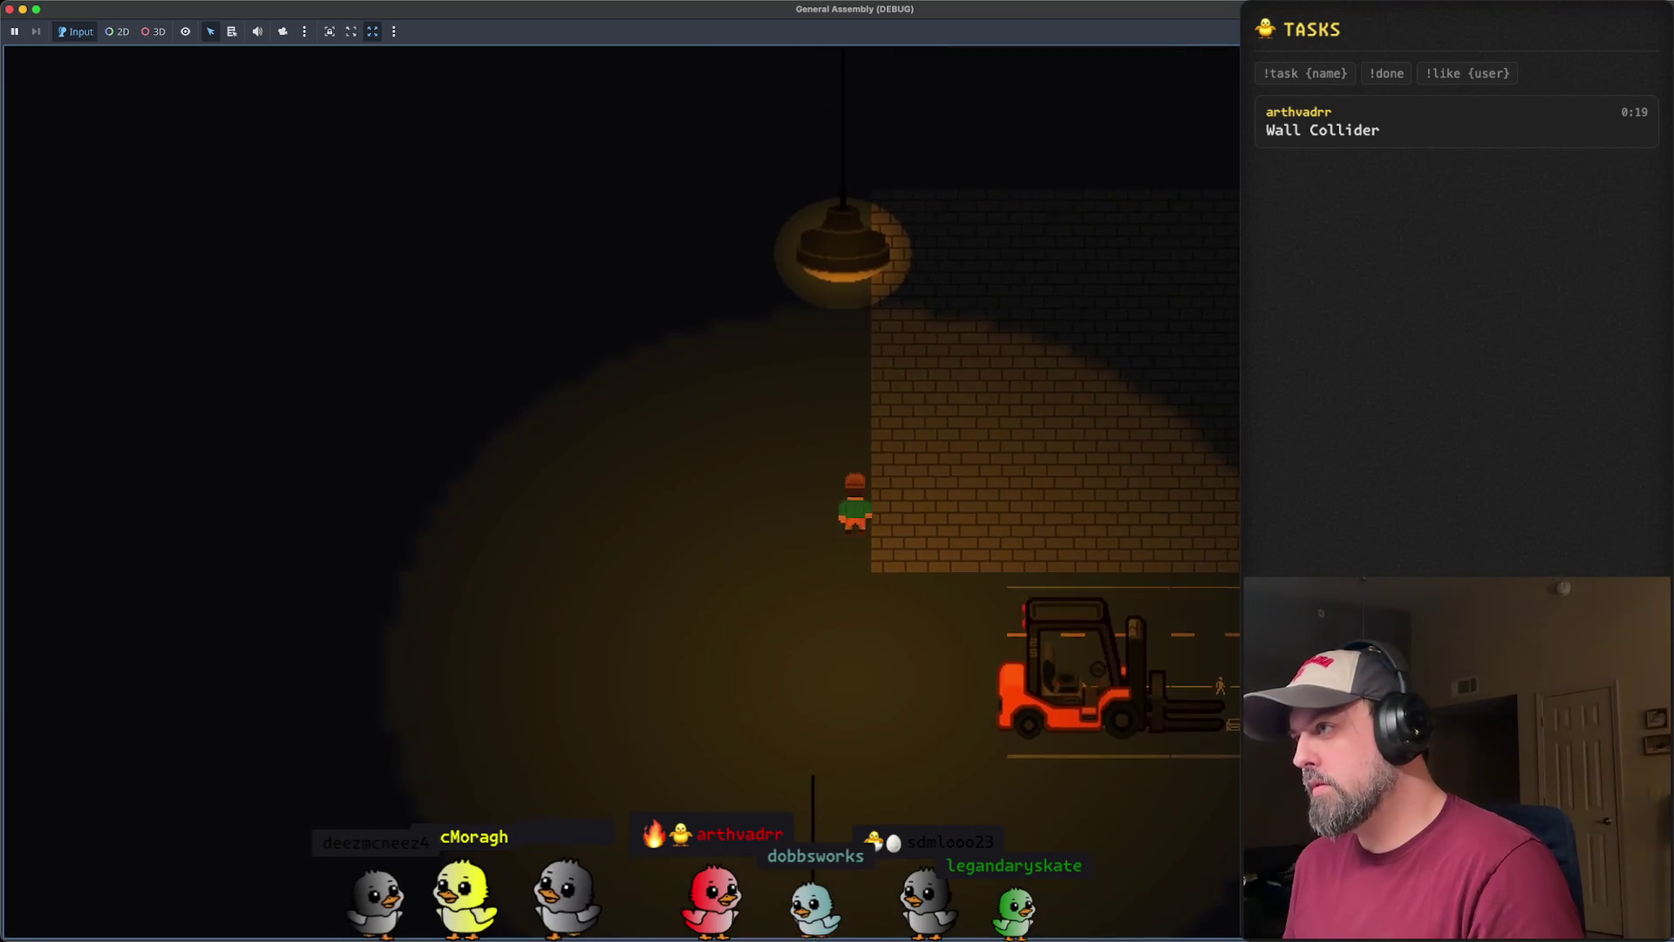
pyautogui.press('Up')
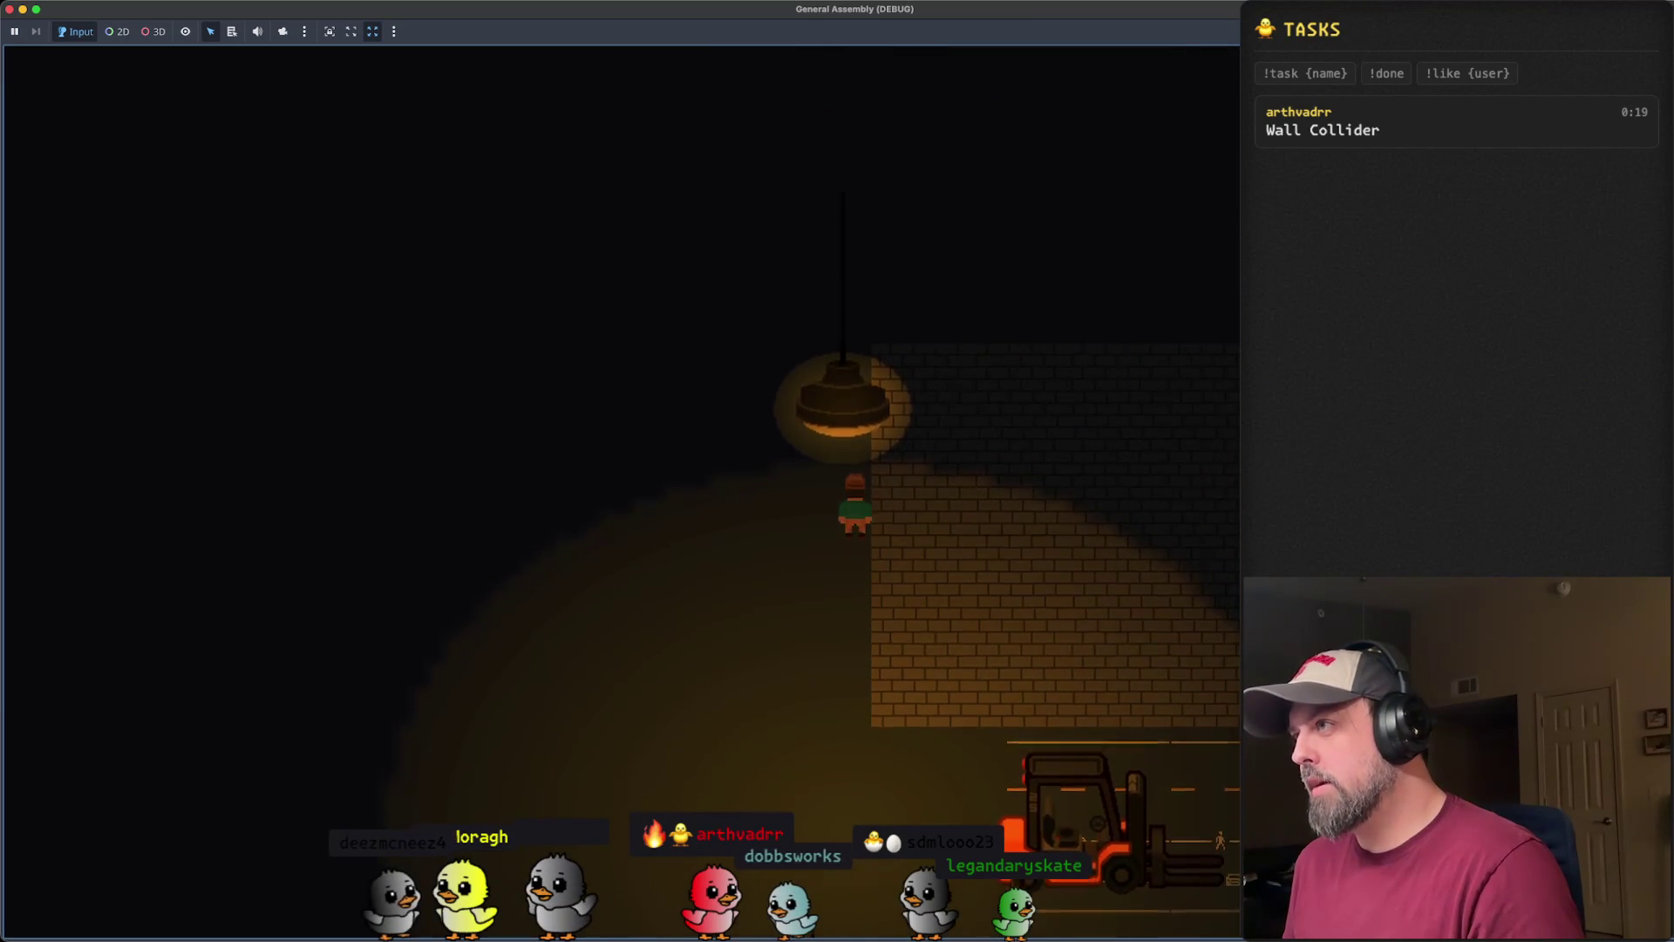
pyautogui.press('Up')
pyautogui.press('Down')
pyautogui.press('Up')
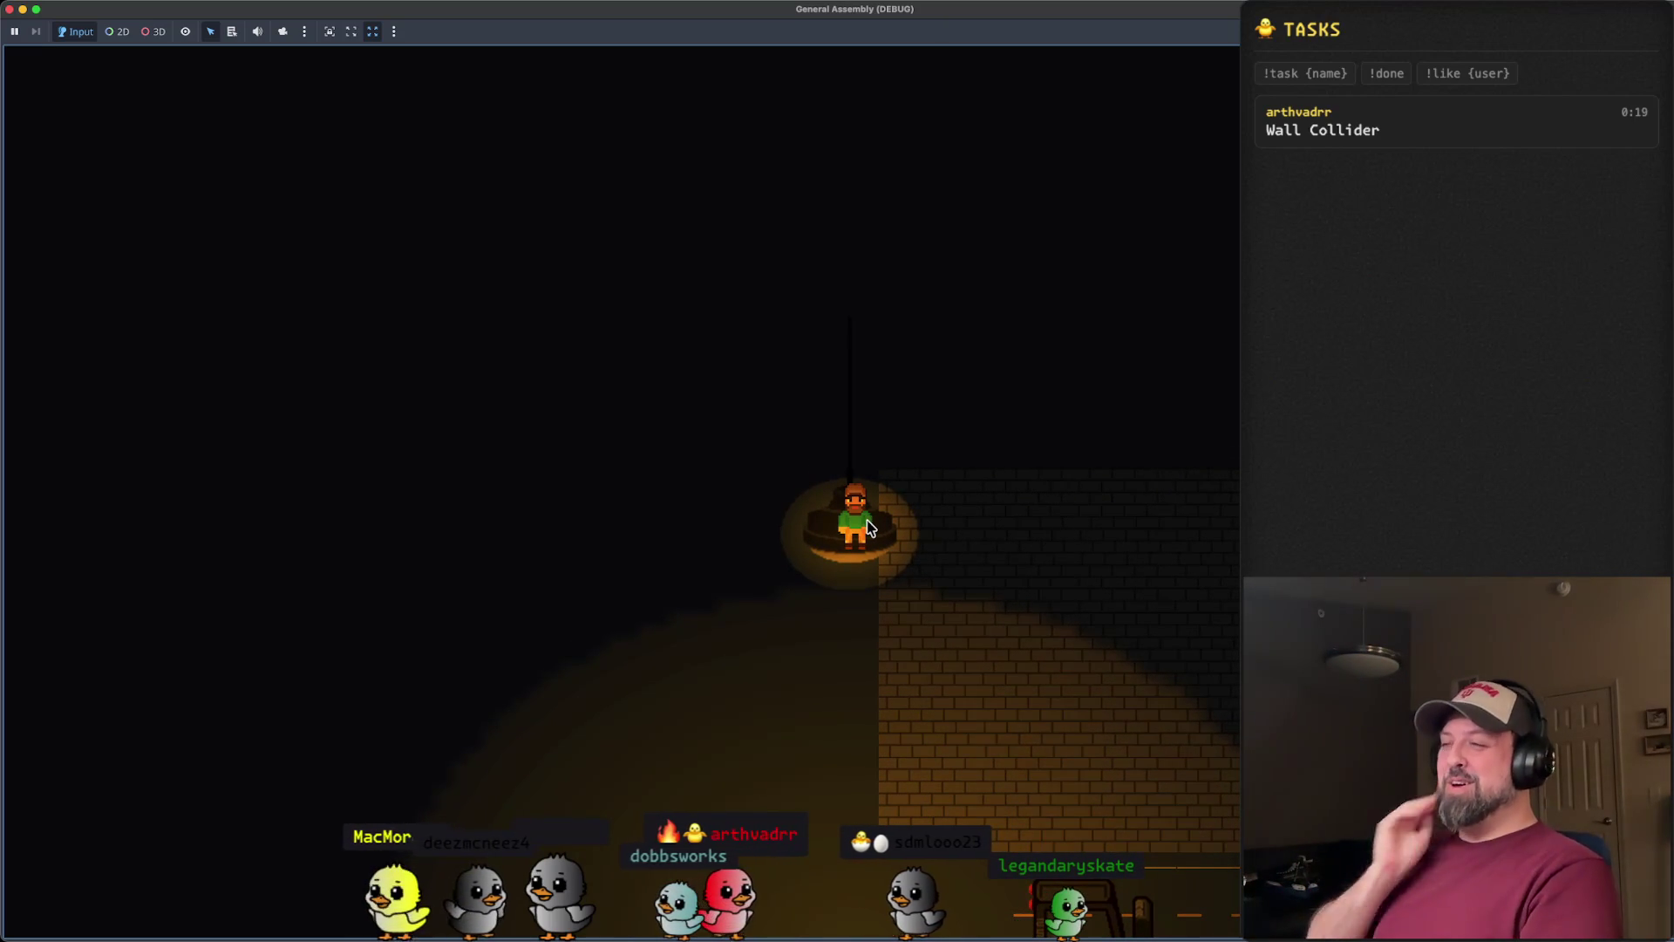
pyautogui.press('Down')
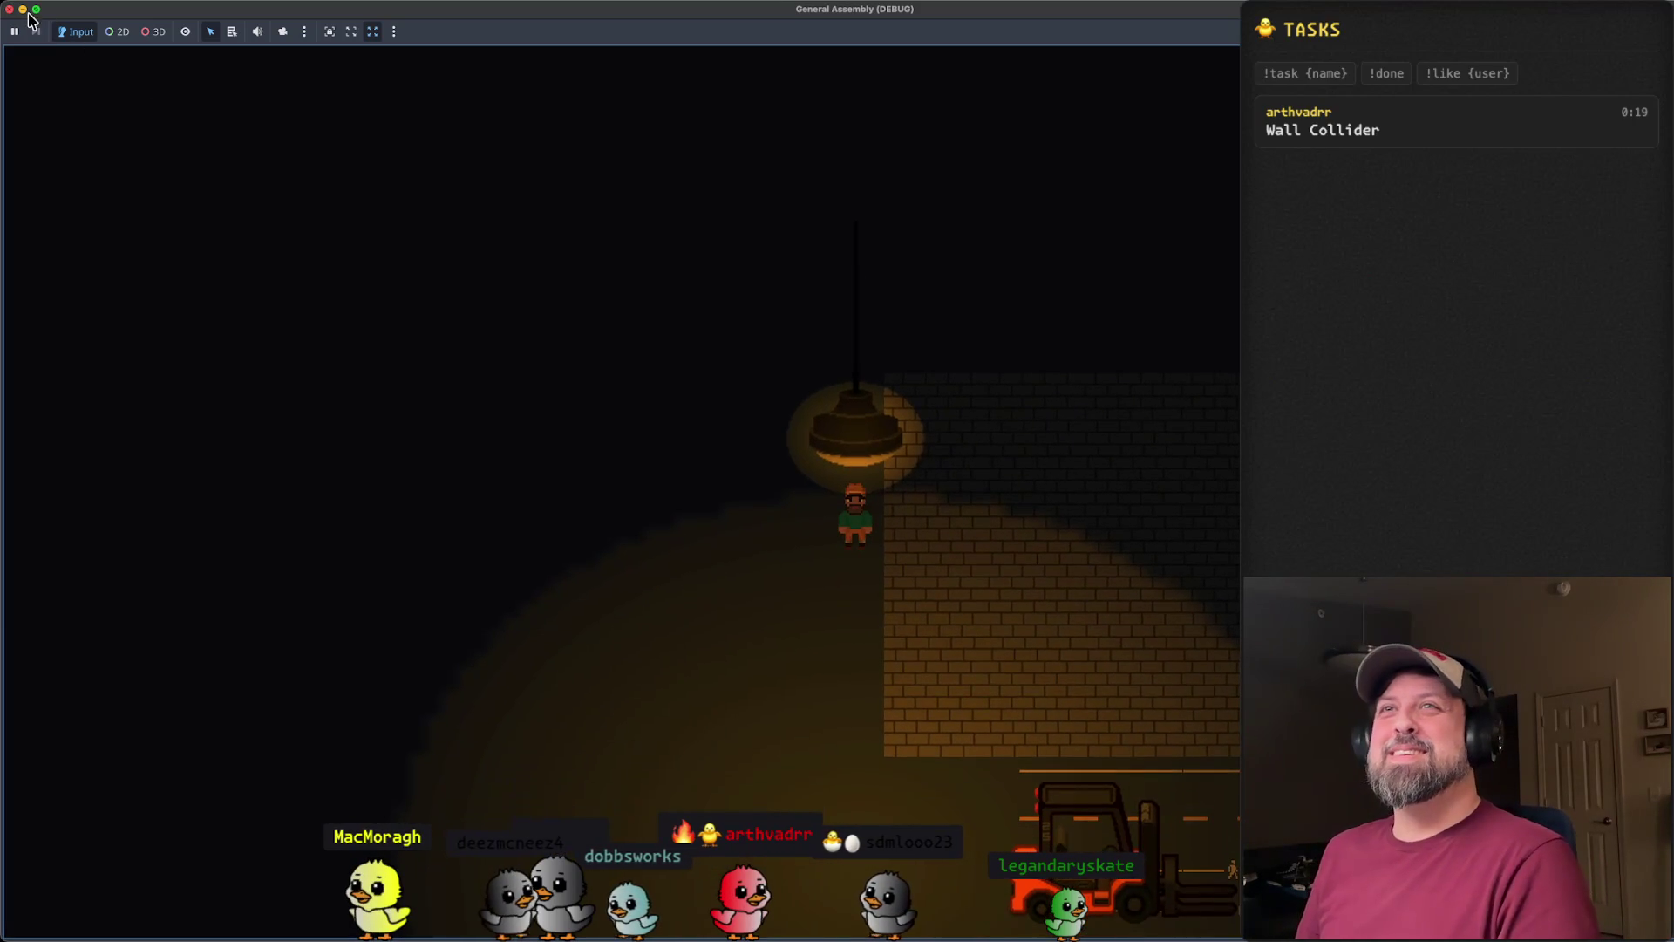
# - Close the game window and collapse the Lights group's children in the Scene dock
pyautogui.click(9, 10)
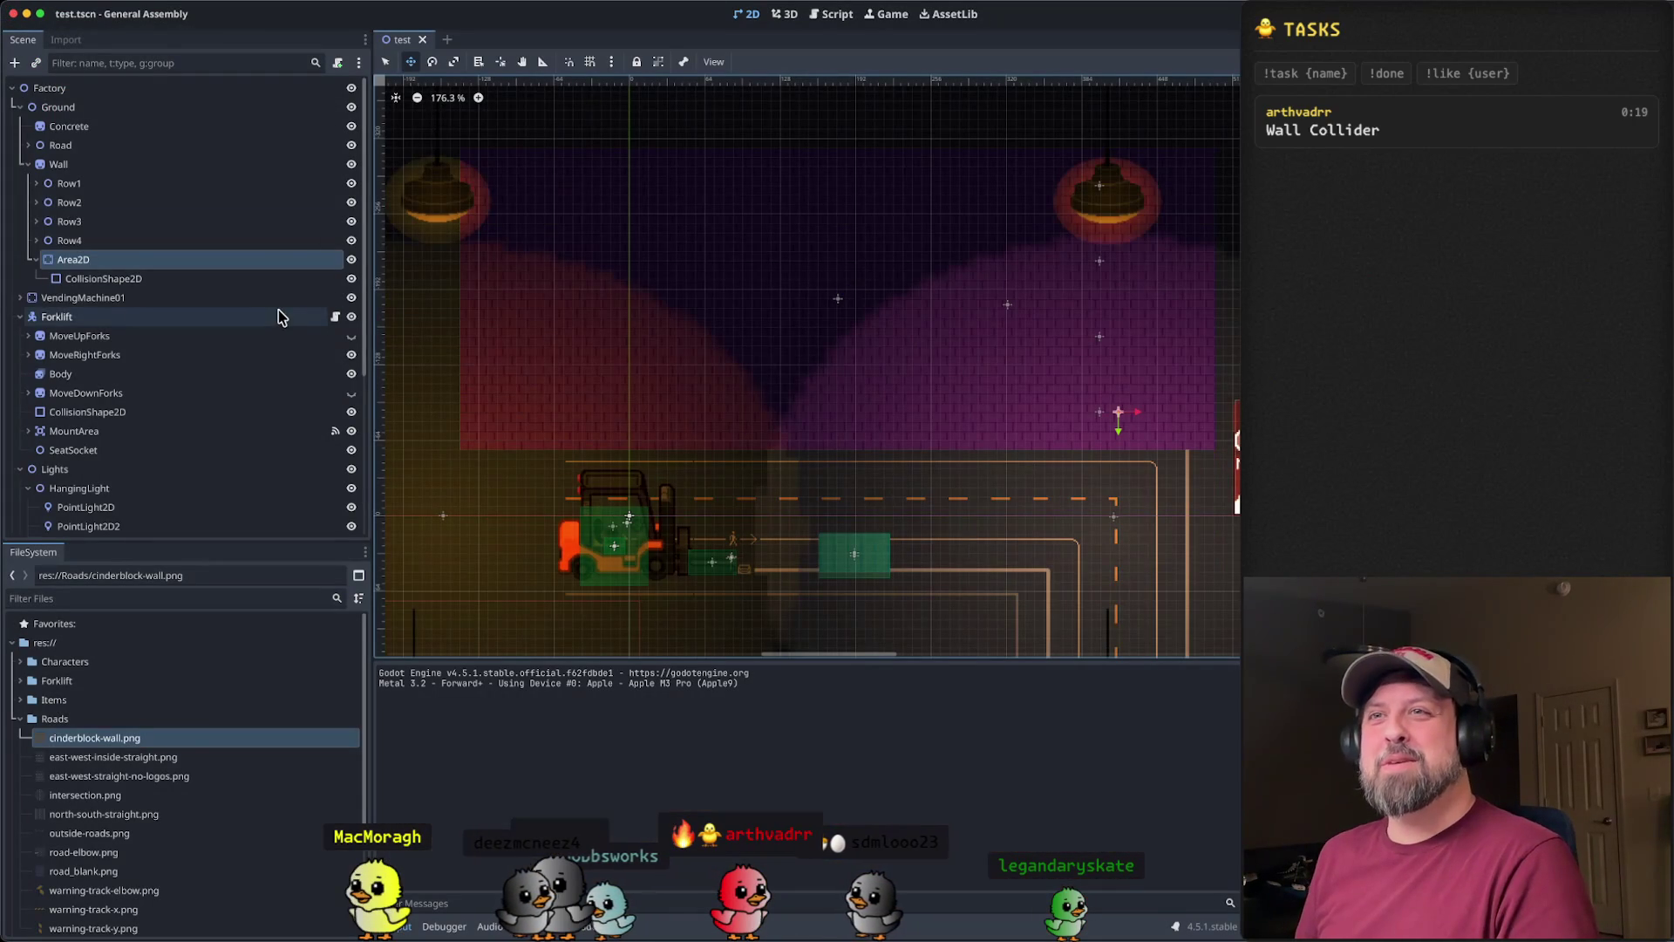
pyautogui.scroll(-5, 247, 325)
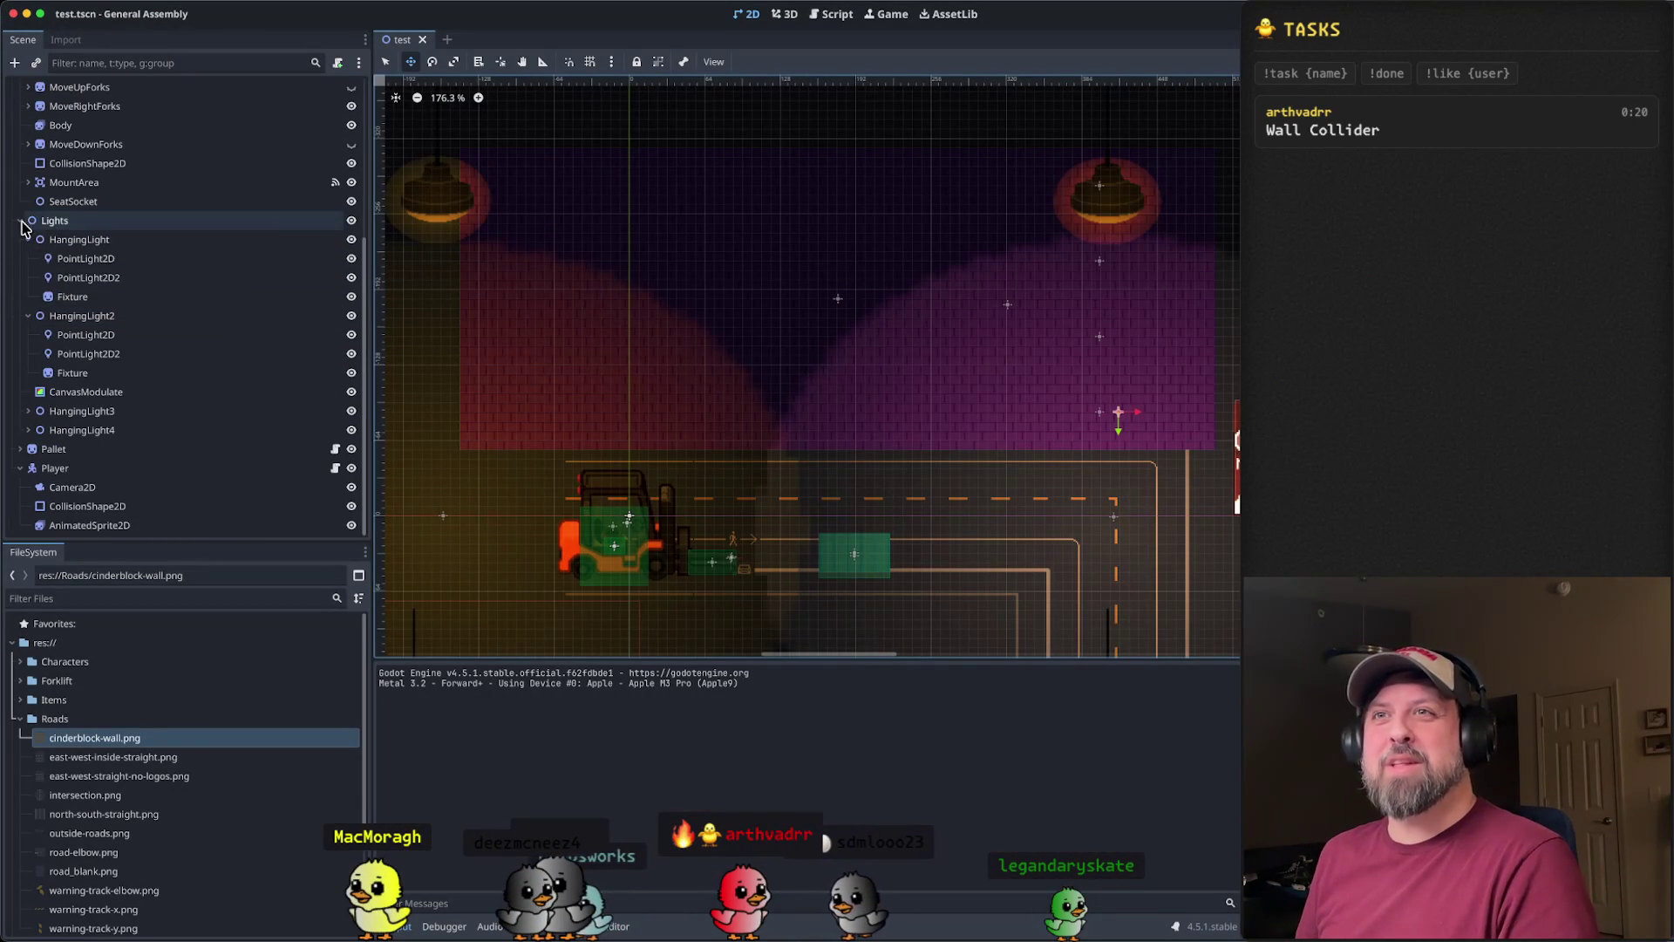
pyautogui.click(20, 221)
pyautogui.click(96, 223)
pyautogui.click(27, 436)
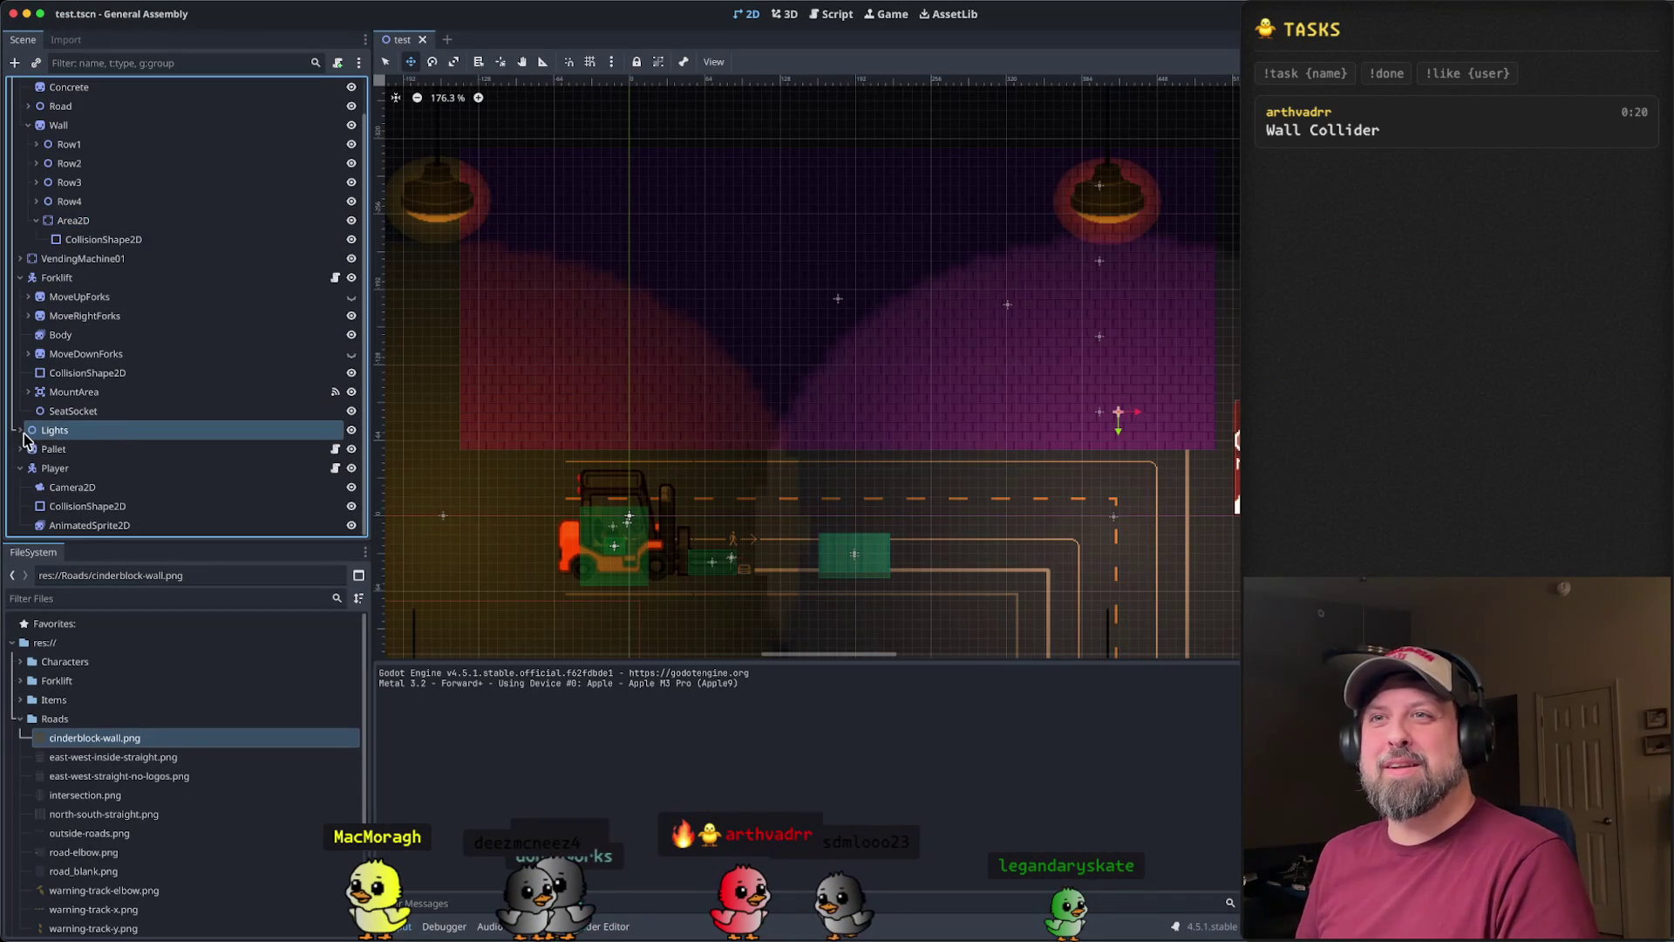
# - Collapse HangingLight and HangingLight2, then select the Lights node
pyautogui.click(35, 448)
pyautogui.click(28, 448)
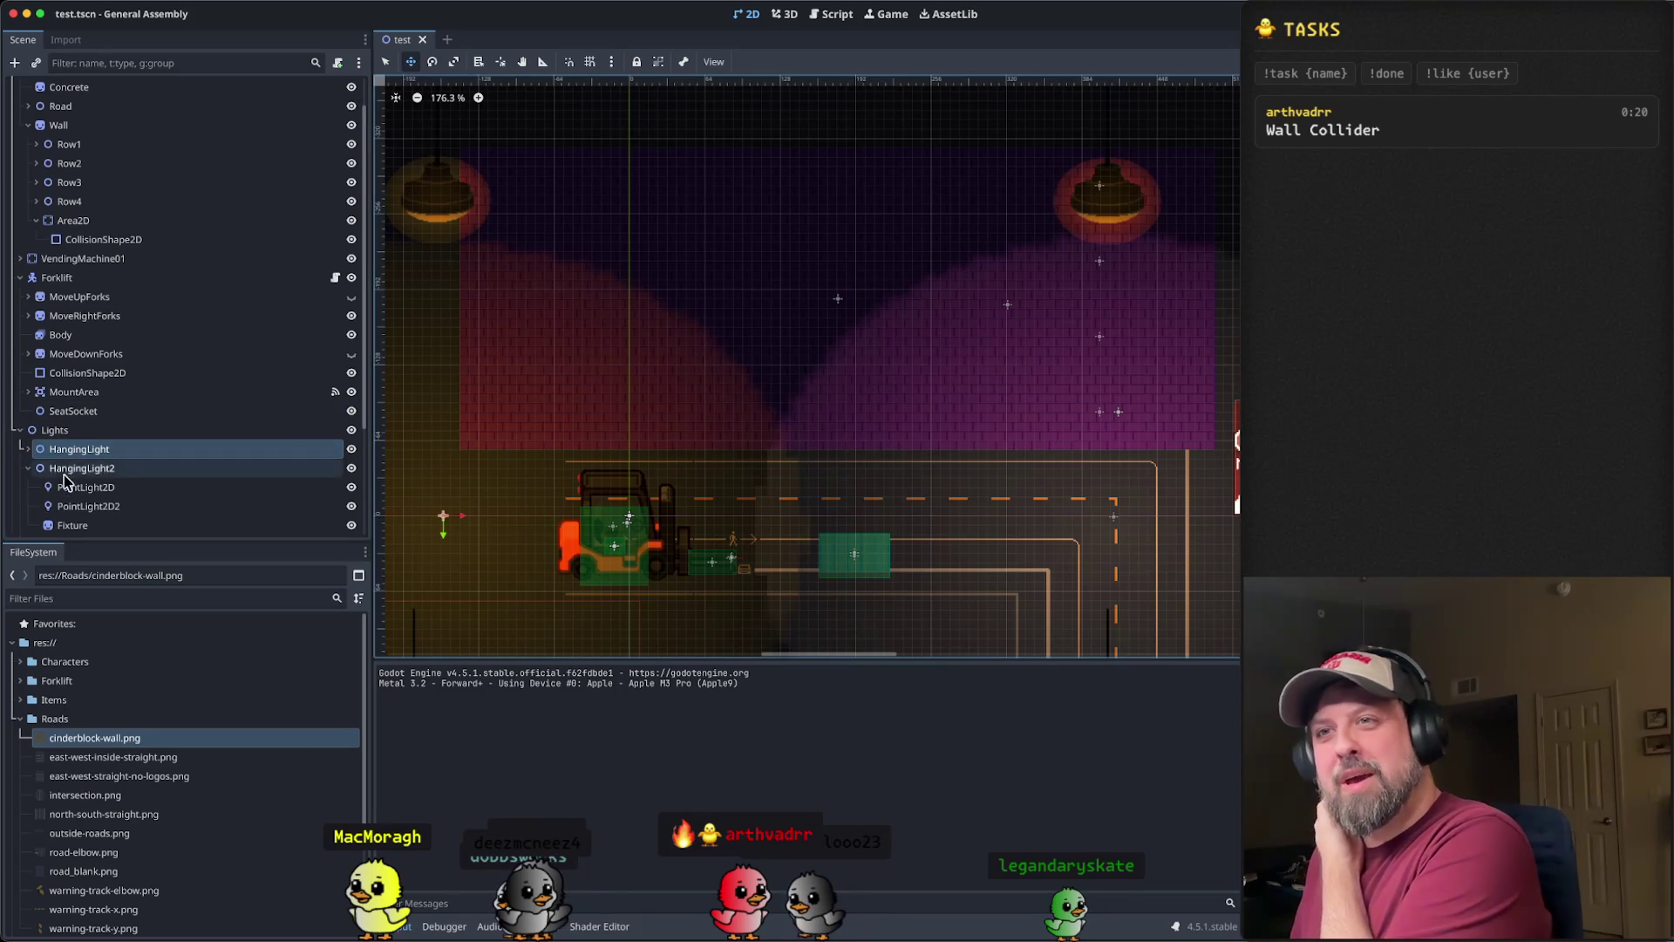
pyautogui.click(28, 467)
pyautogui.scroll(-3, 87, 463)
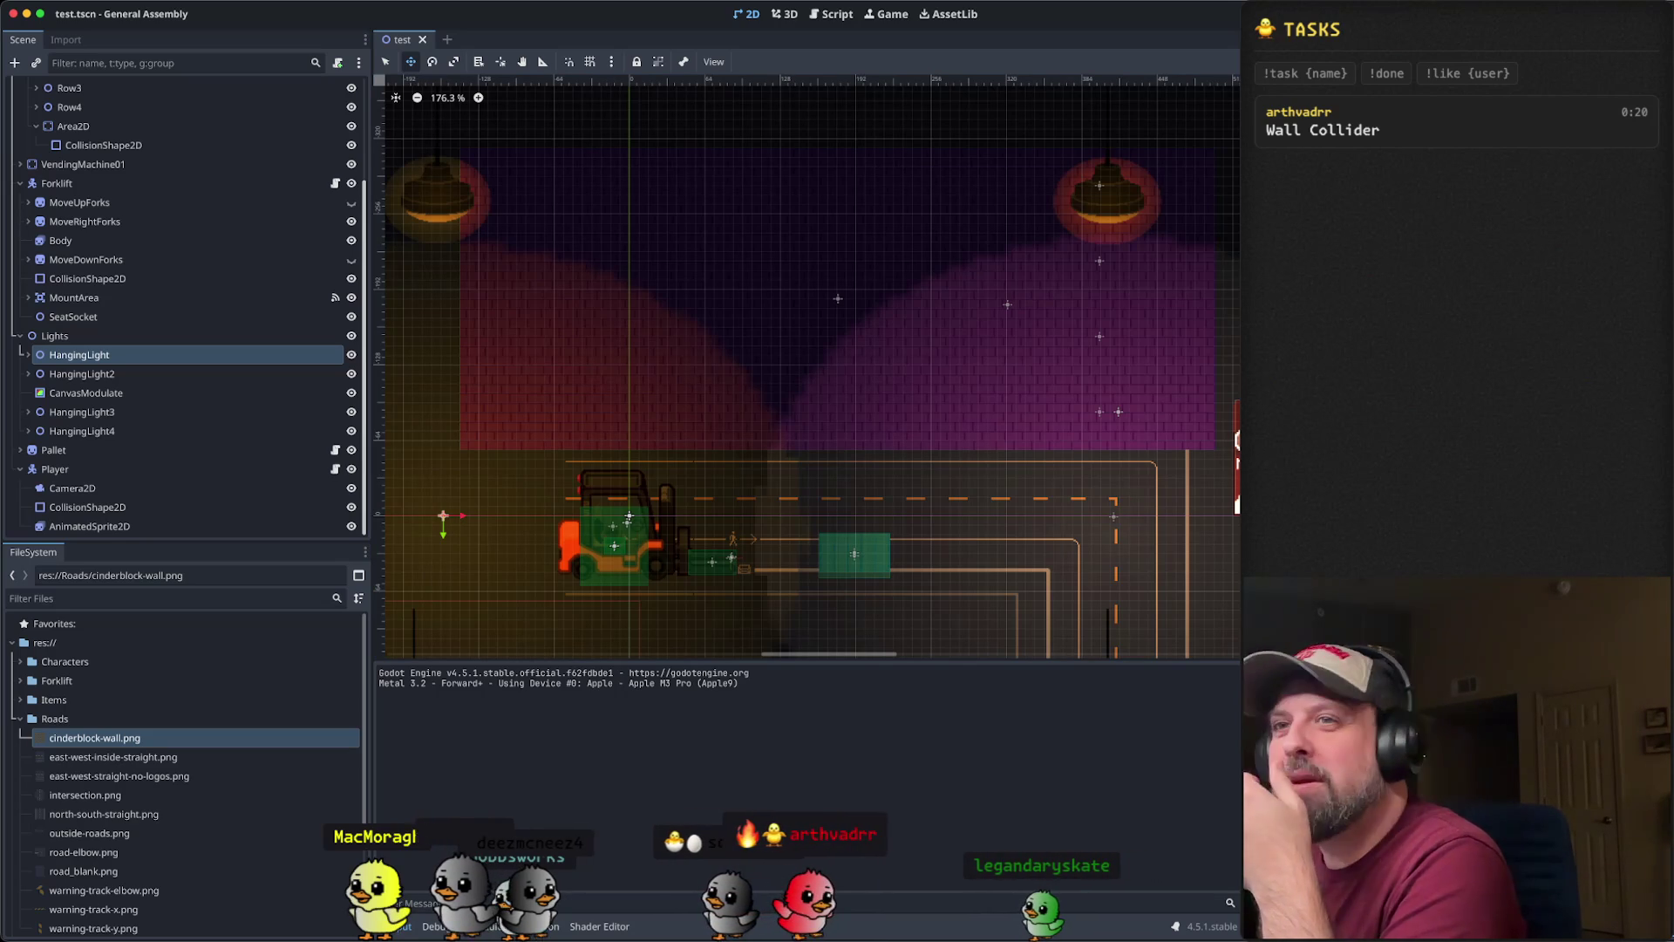
pyautogui.click(148, 337)
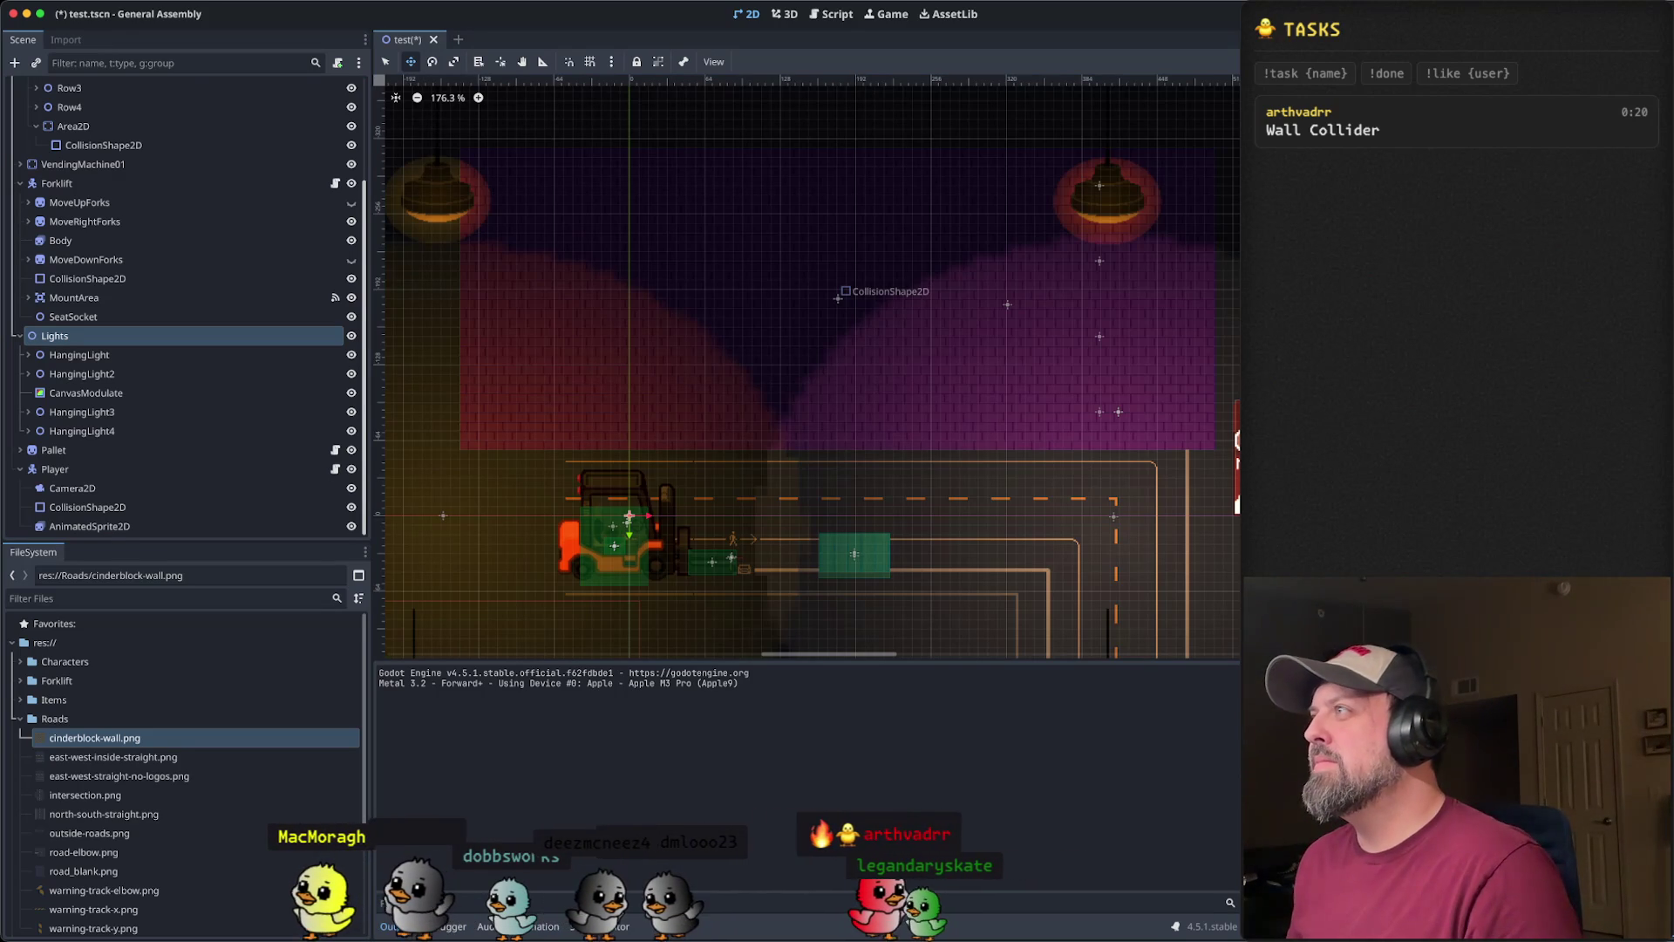
# - Run the scene again and drag the game window corner to enlarge it
pyautogui.press('super+r')
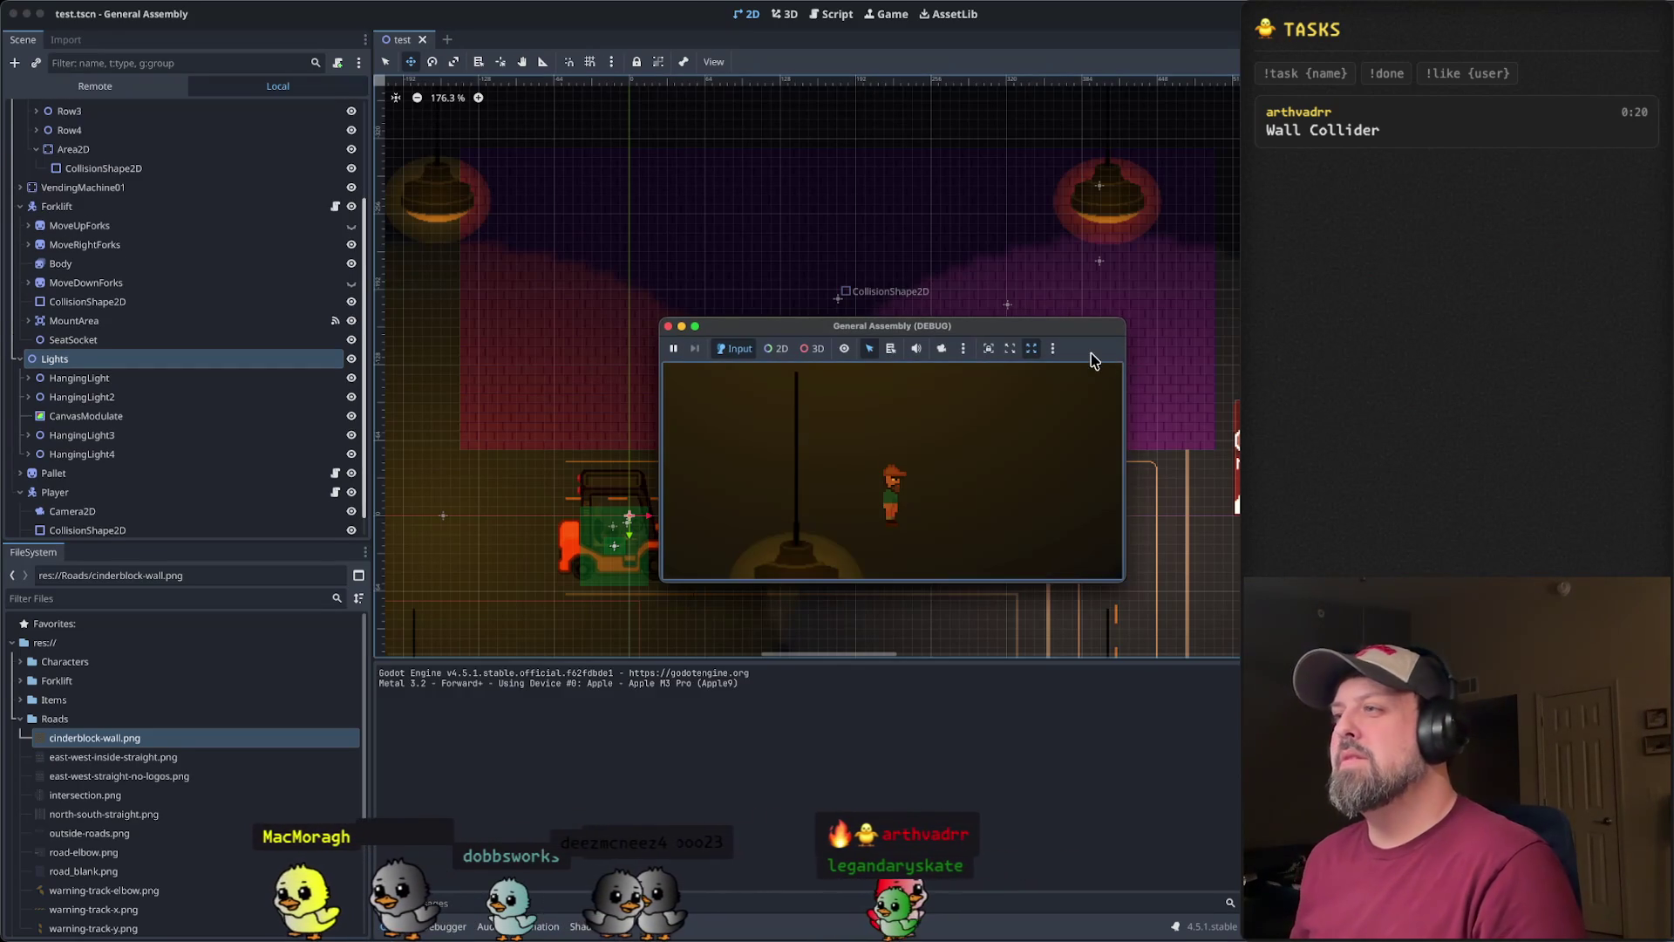
pyautogui.press('Left')
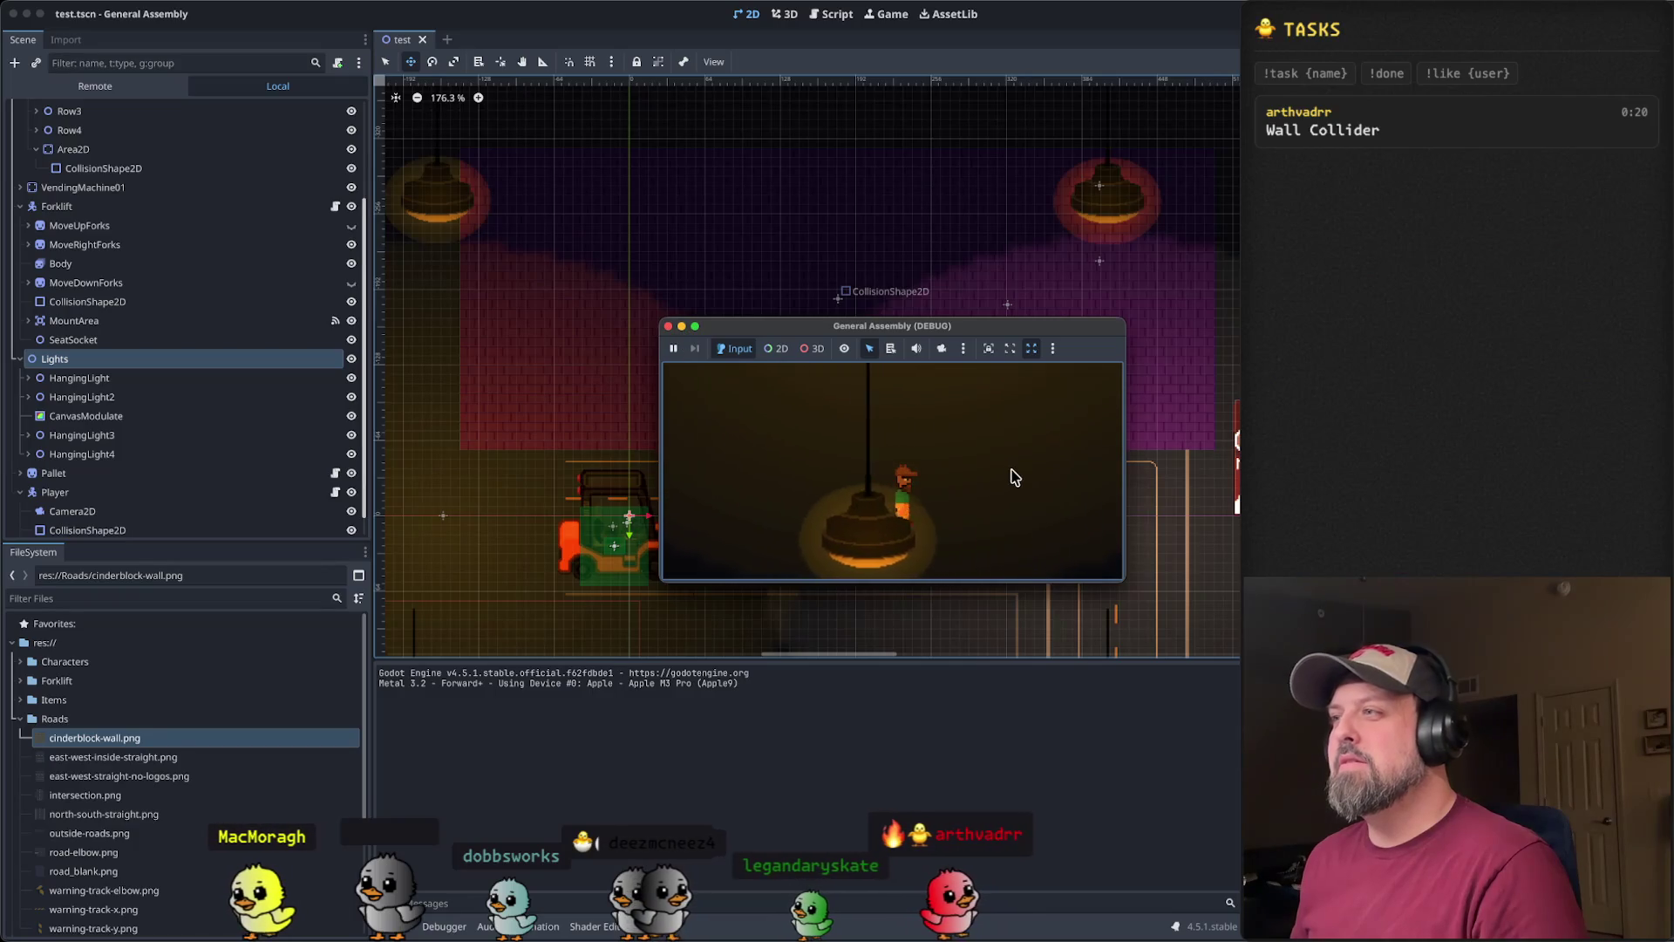
pyautogui.moveTo(1123, 320)
pyautogui.mouseDown()
pyautogui.moveTo(1225, 96)
pyautogui.moveTo(1216, 39)
pyautogui.moveTo(1206, 89)
pyautogui.mouseUp()
# - Walk the player up, left and then right to stand beside the forklift below the wall
pyautogui.press('Up')
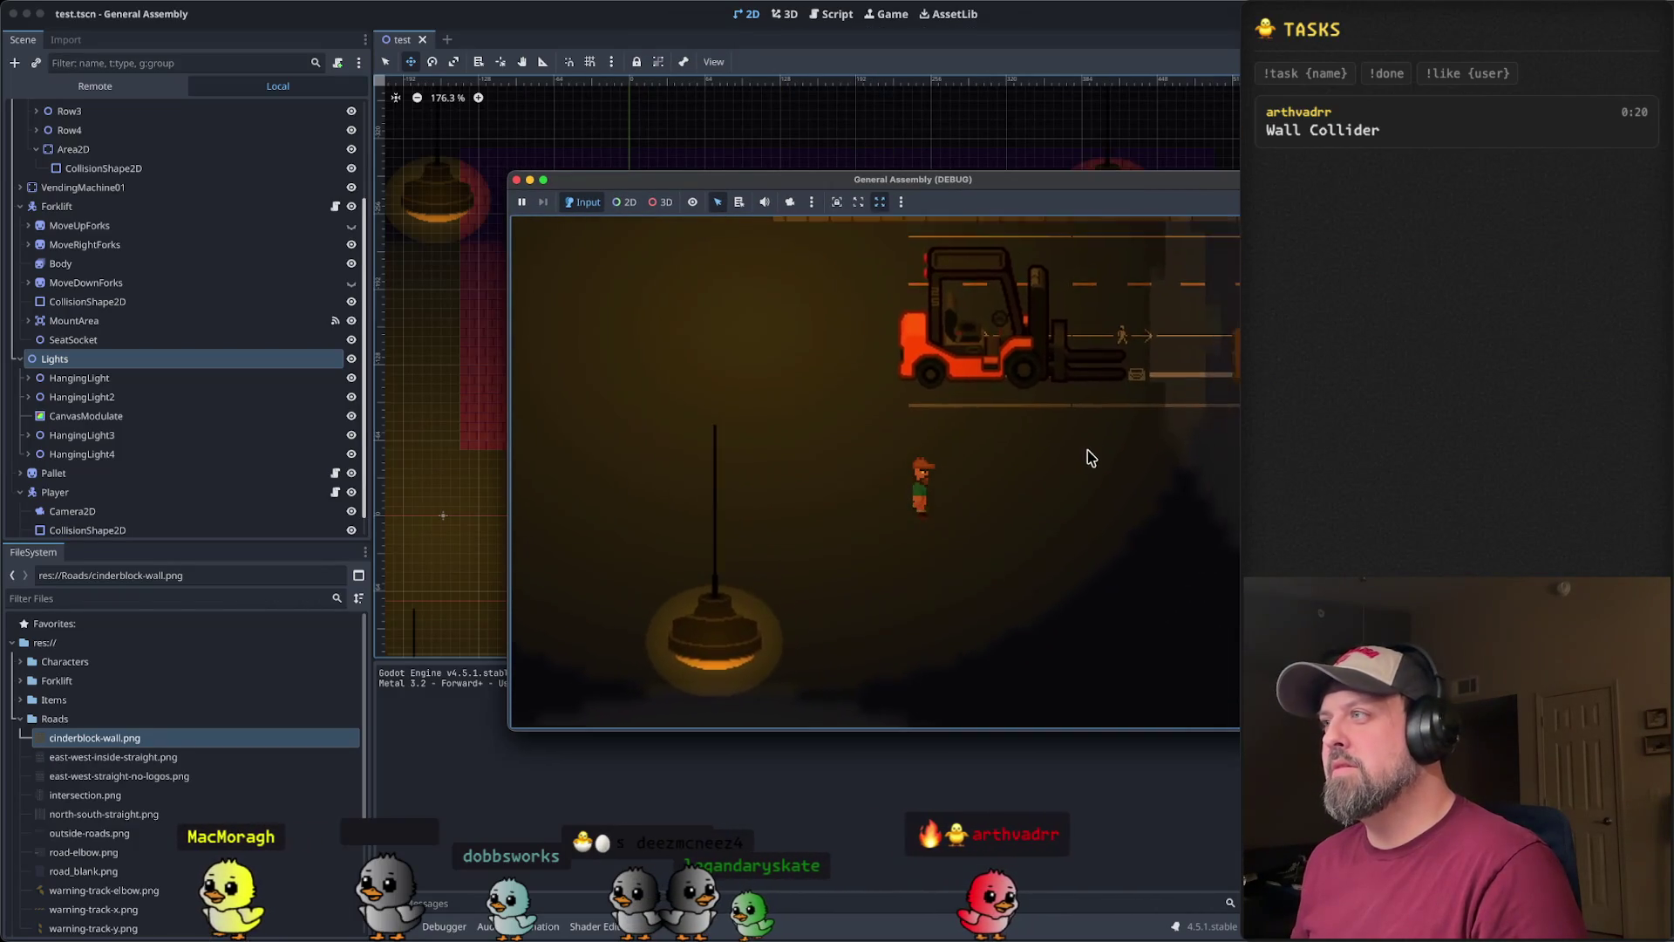
pyautogui.press('Up')
pyautogui.press('Left')
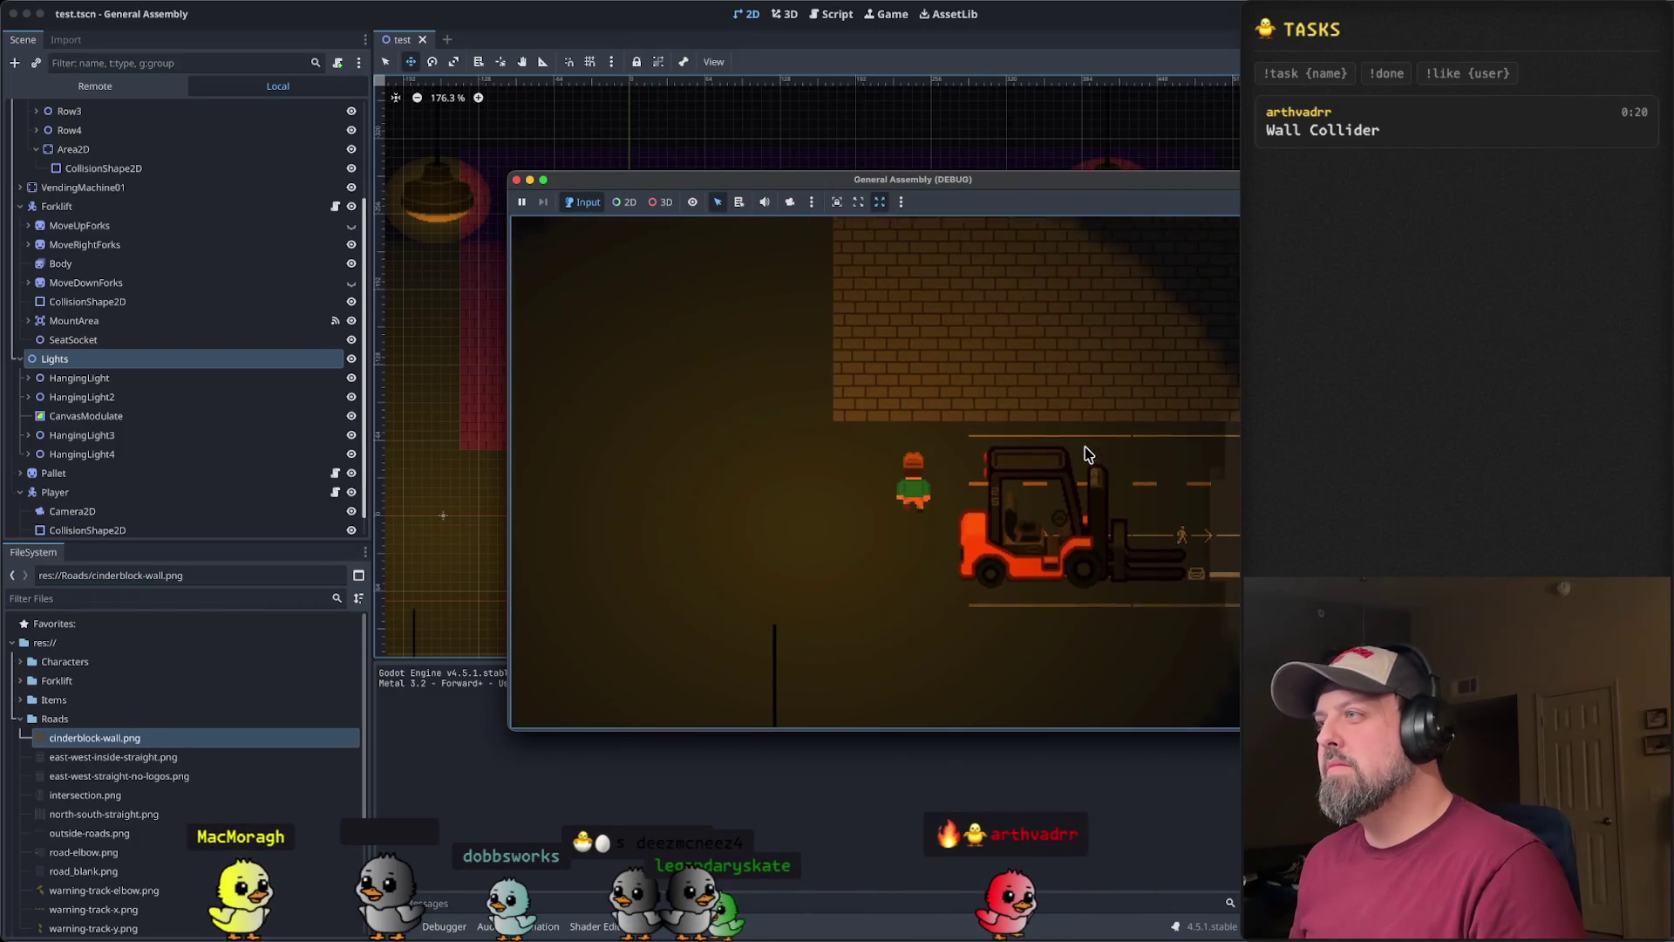
pyautogui.press('Right')
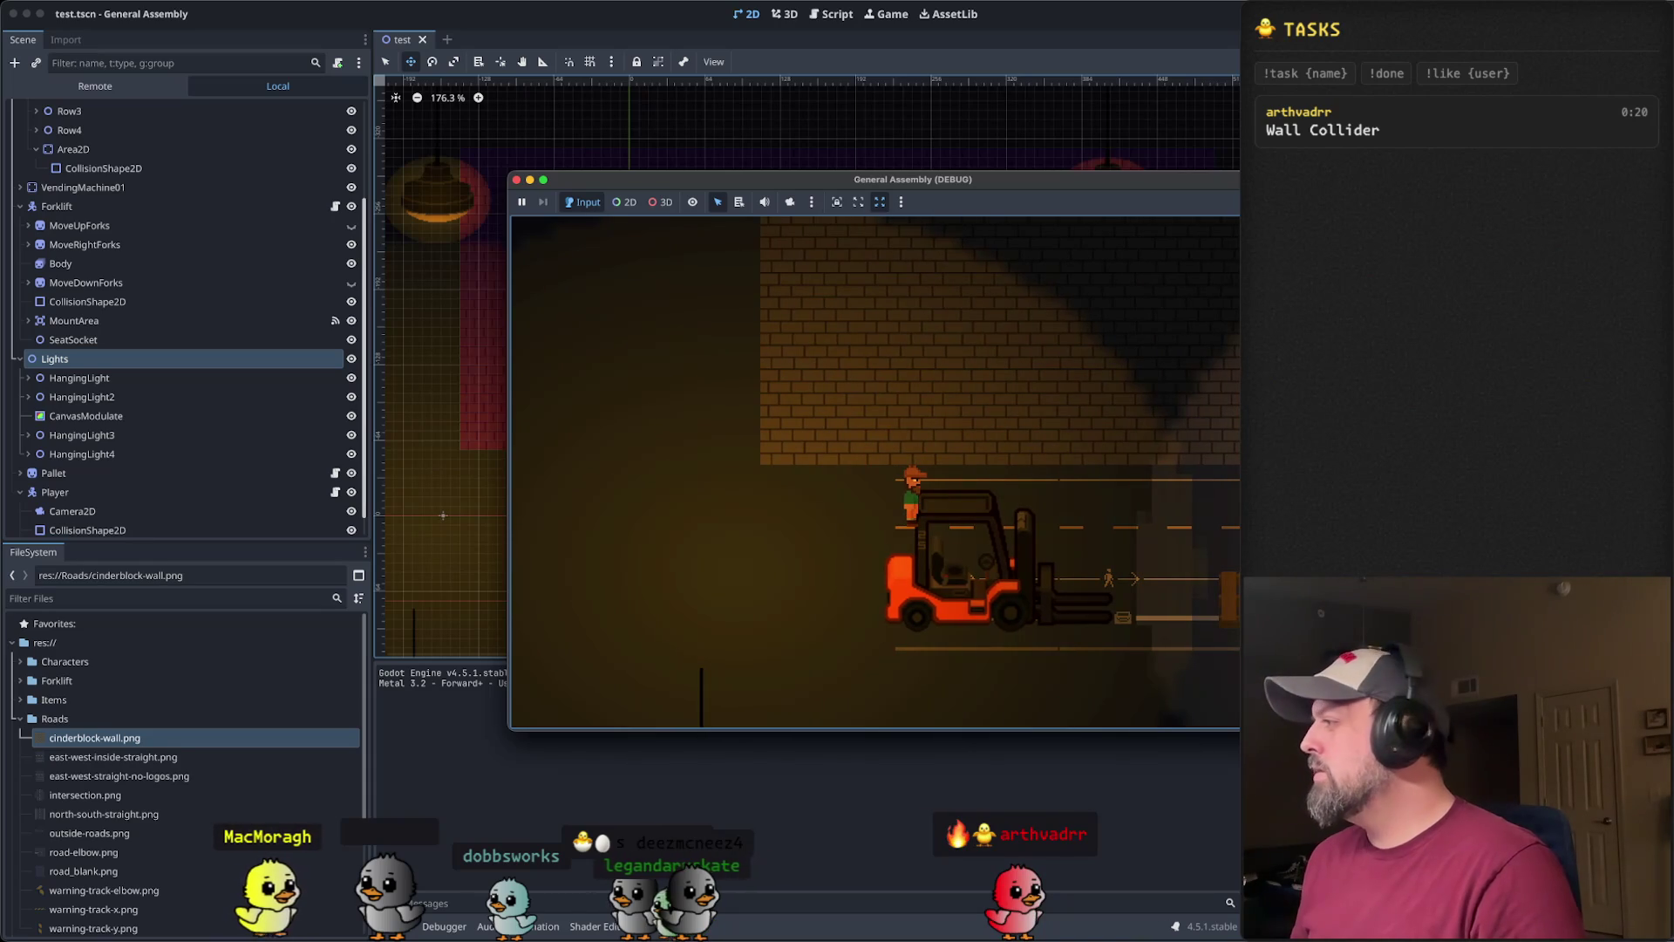
pyautogui.press('super+Tab')
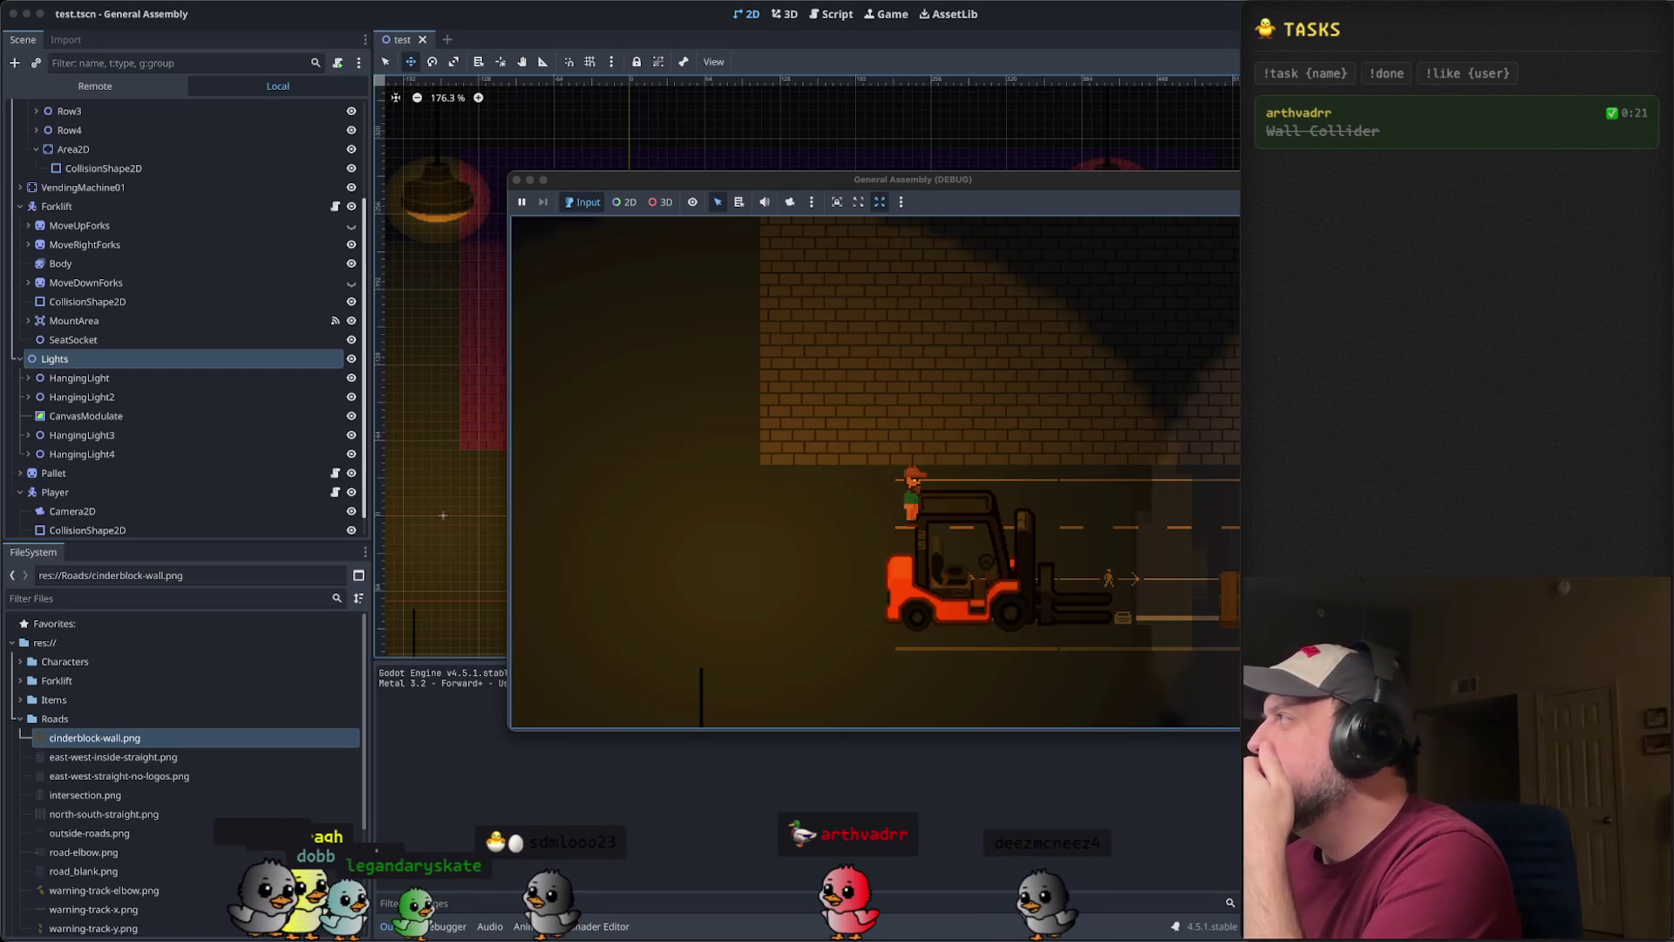
# - Refocus the game and walk the player down below the road, then back up and left
pyautogui.click(841, 382)
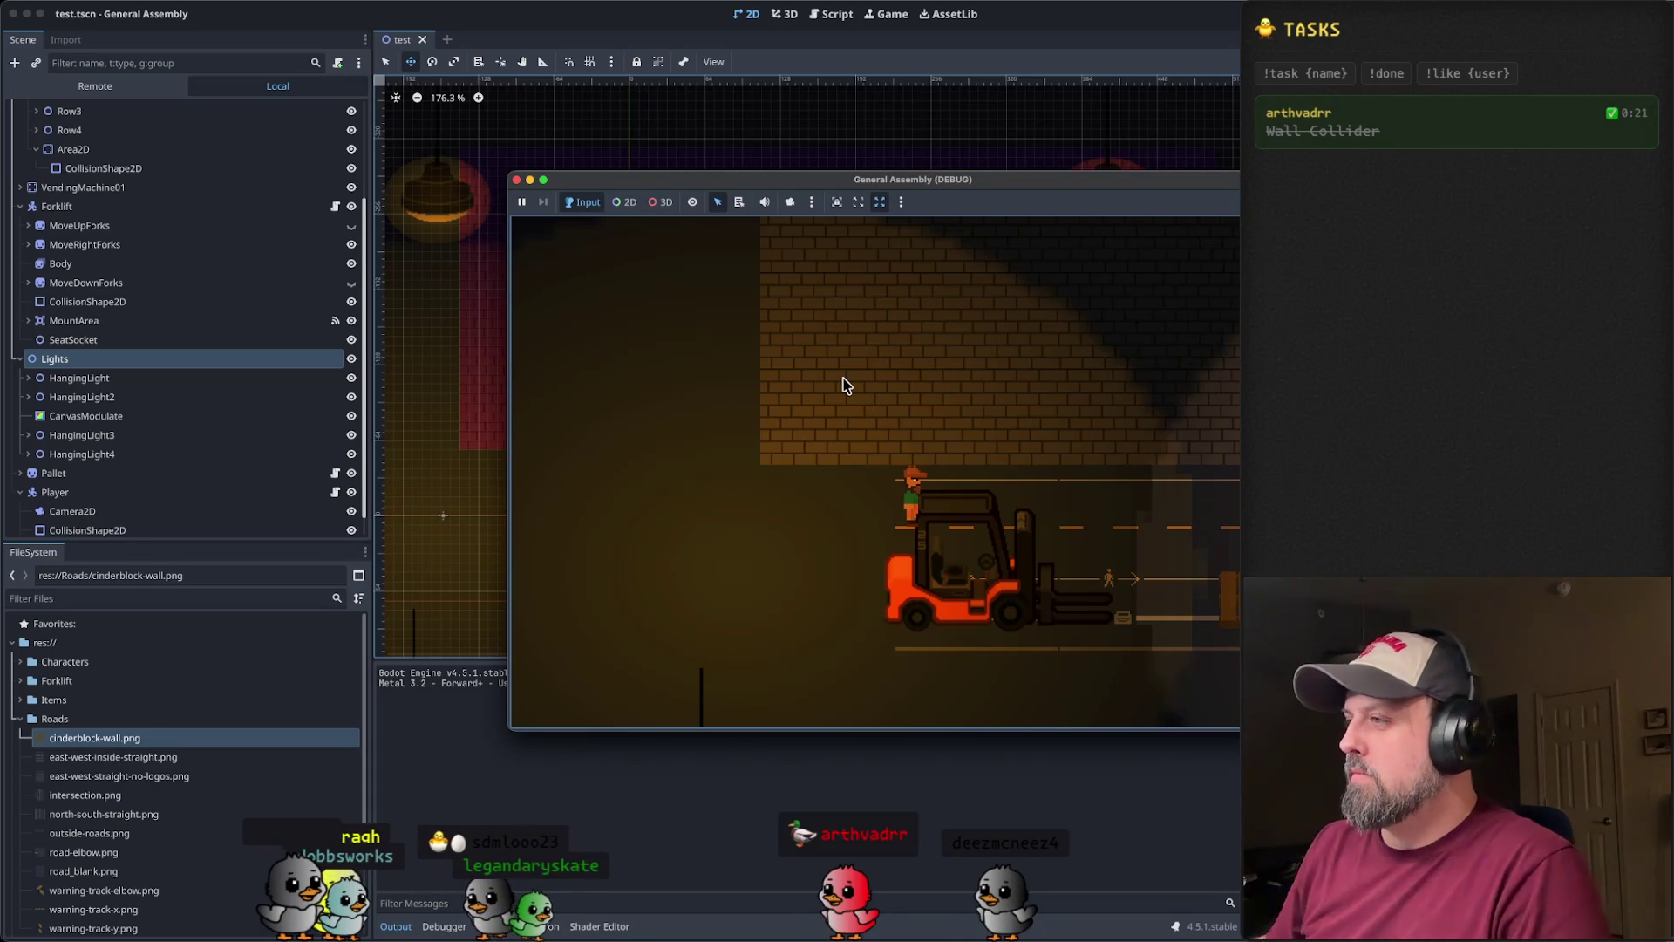
pyautogui.press('s')
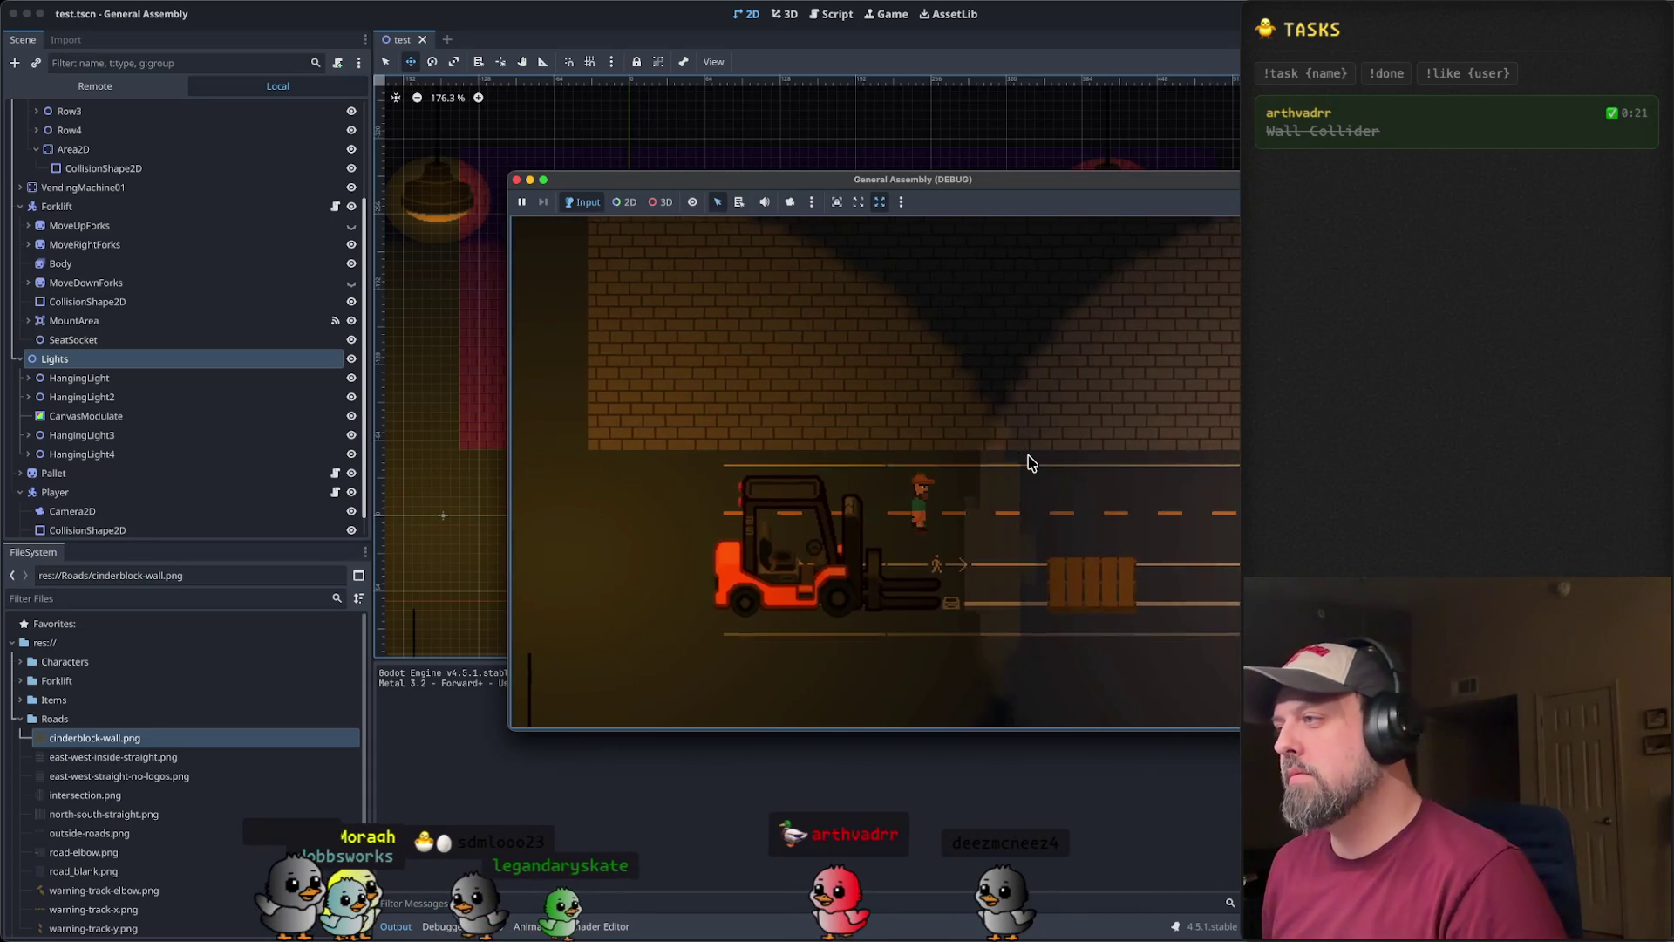
pyautogui.press('s')
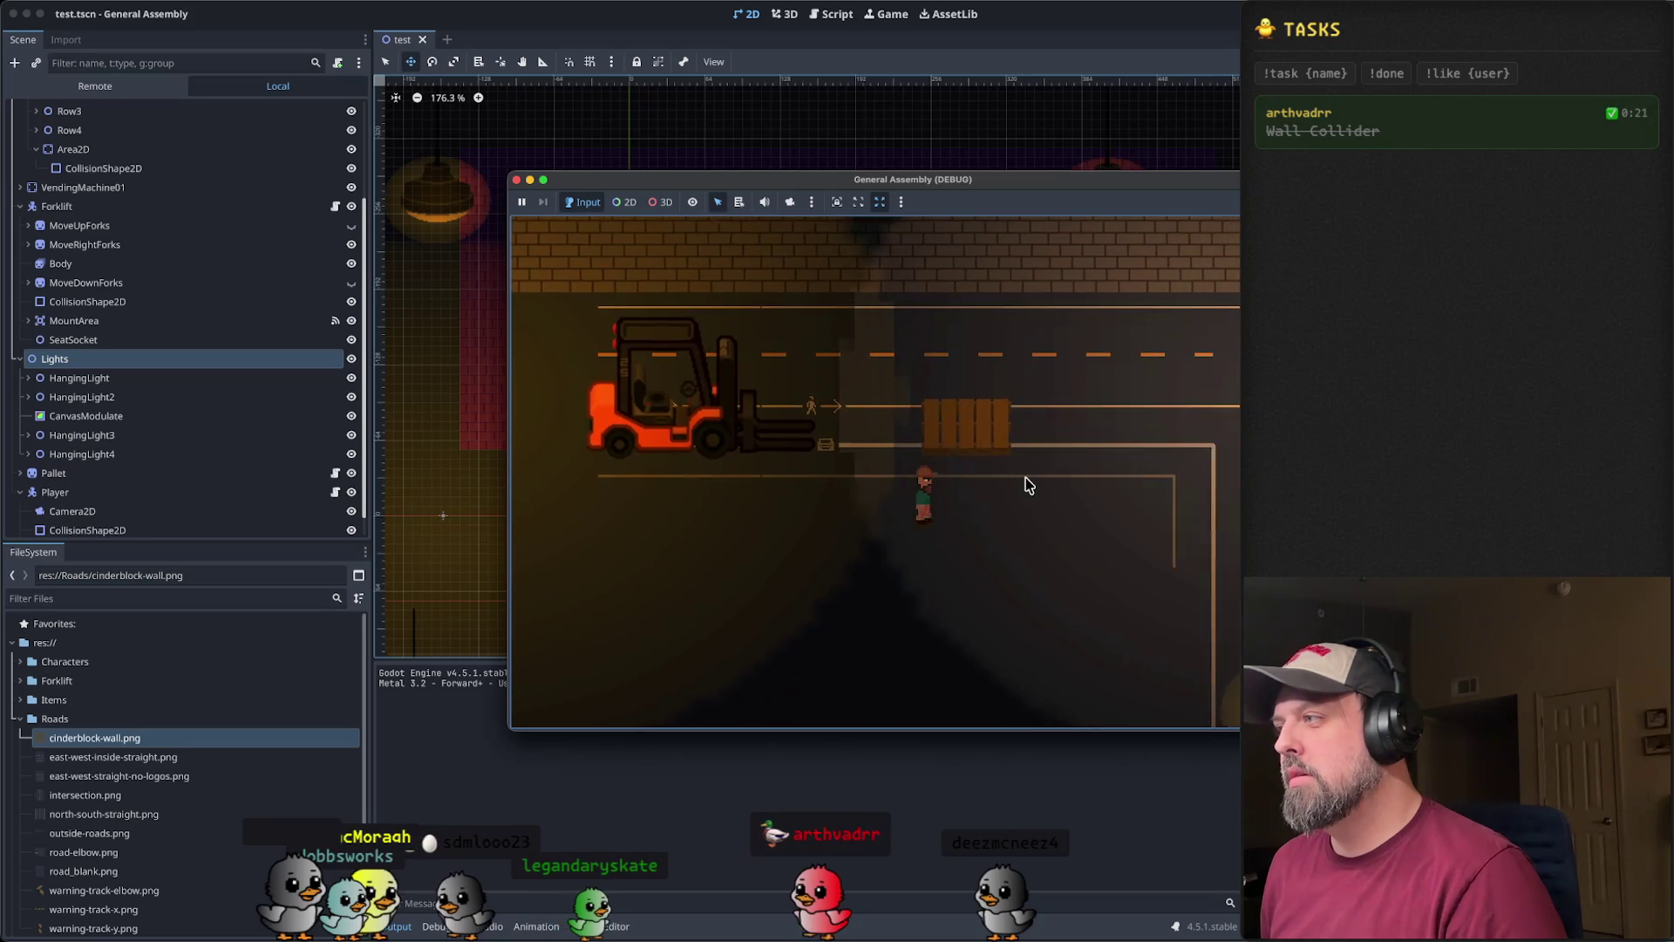
pyautogui.press('d')
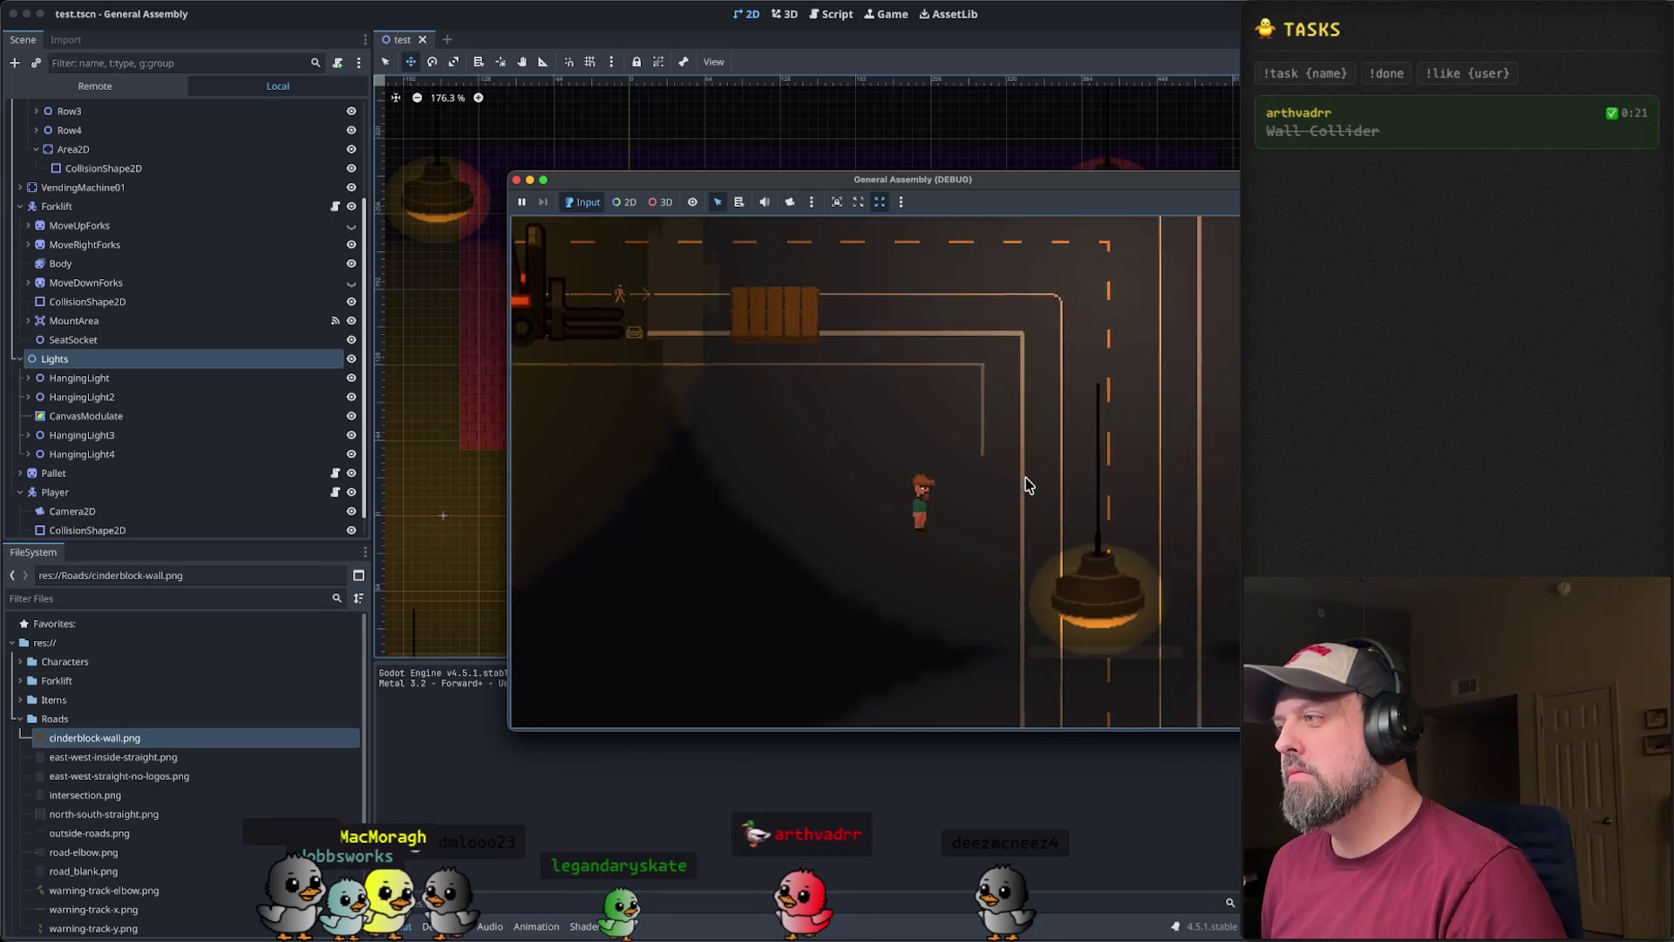
pyautogui.press('s')
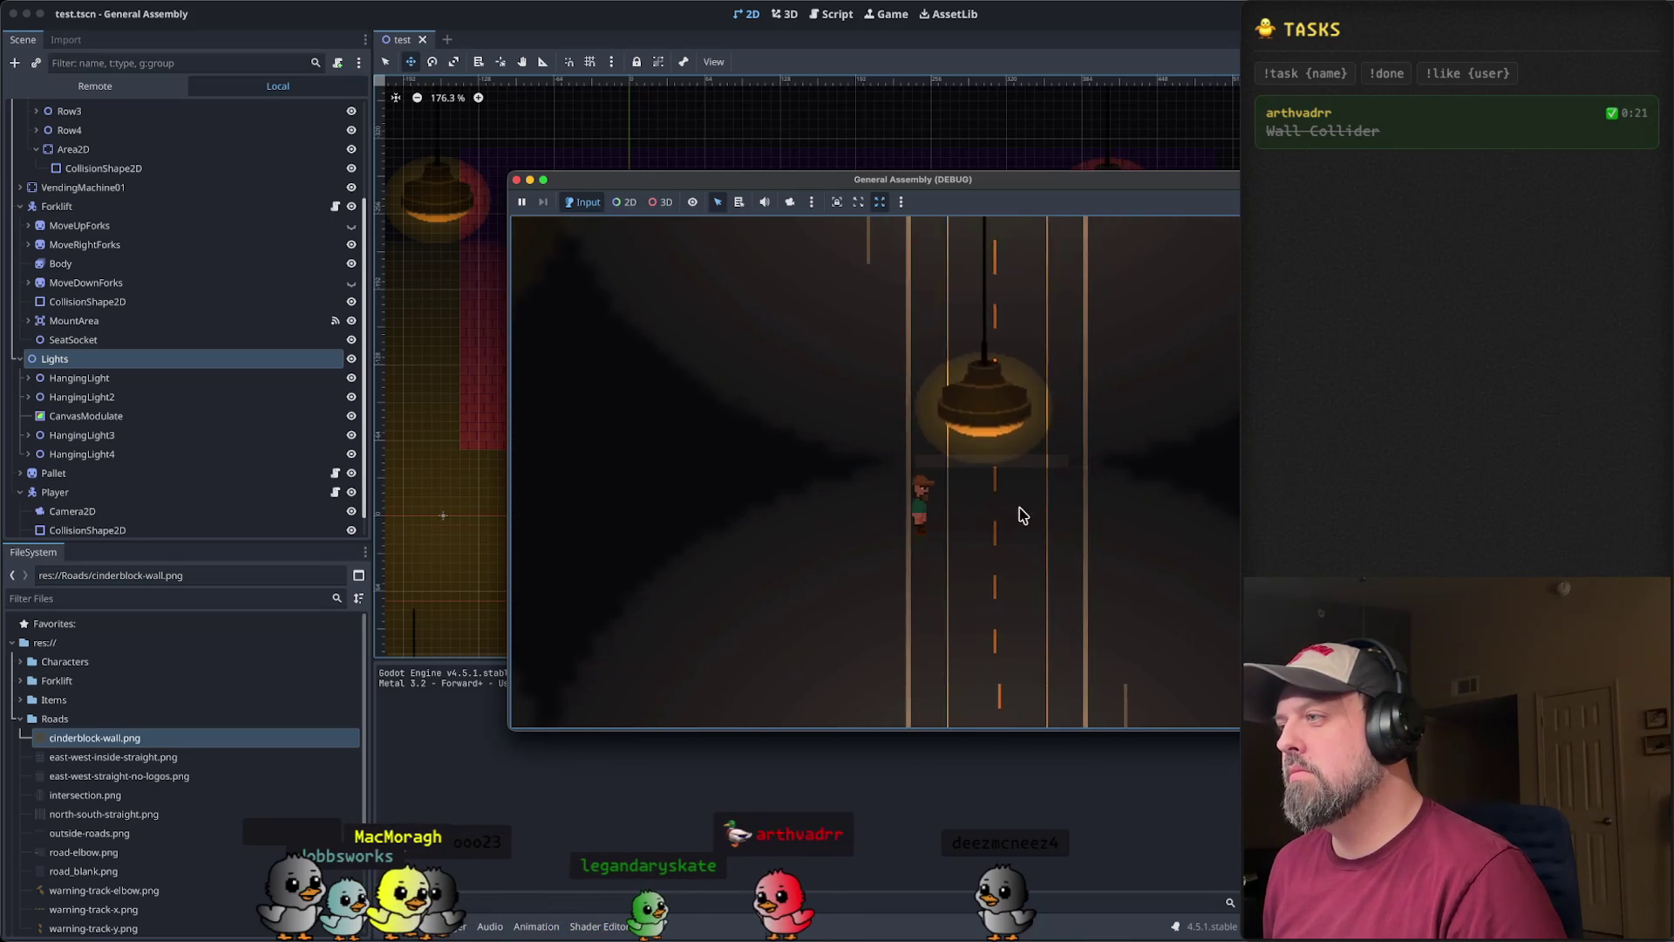
pyautogui.press('a')
pyautogui.press('w')
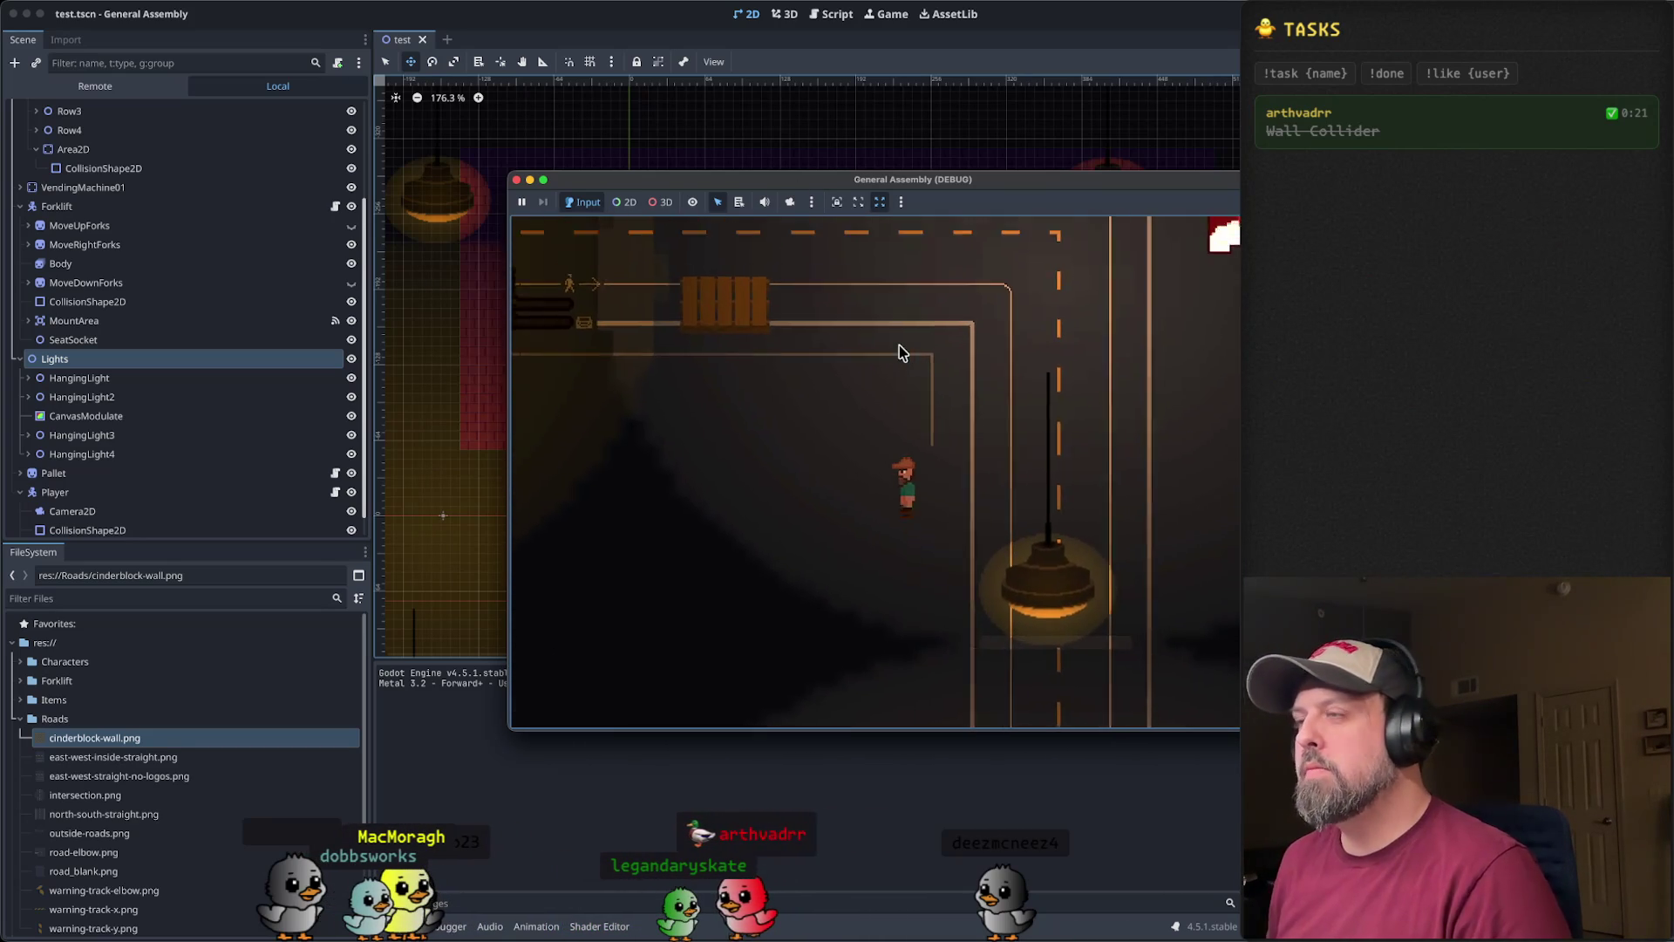
pyautogui.press('a')
# - Push the player up into and along the brick wall to confirm it blocks movement
pyautogui.press('w')
pyautogui.press('d')
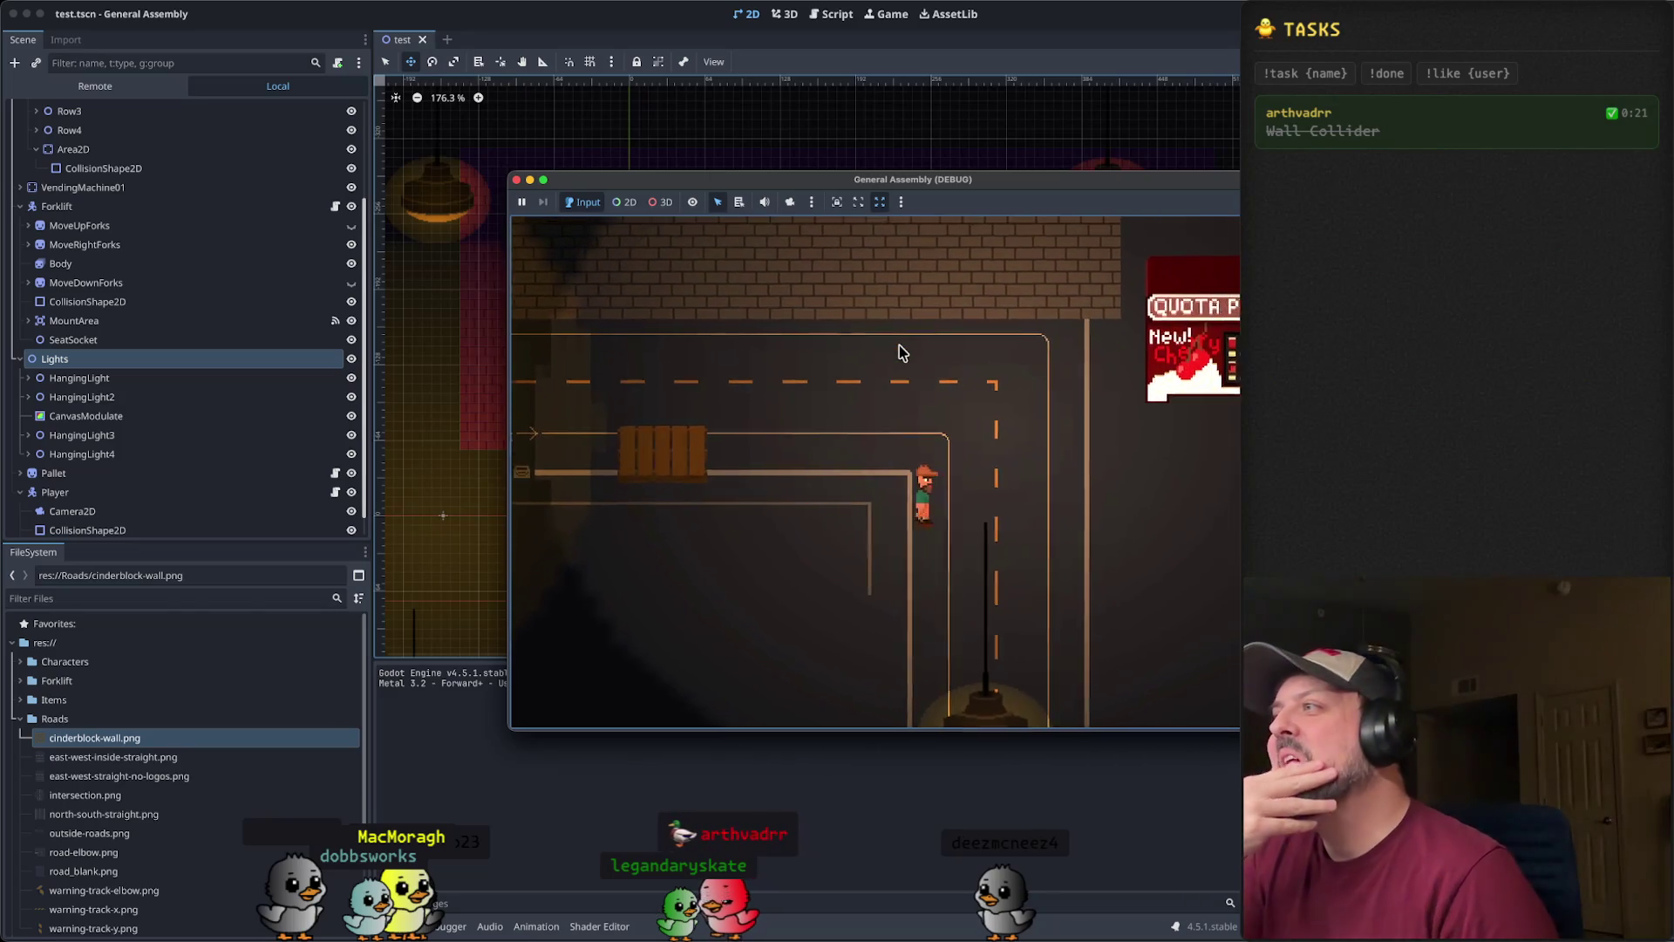
pyautogui.press('d')
pyautogui.press('w')
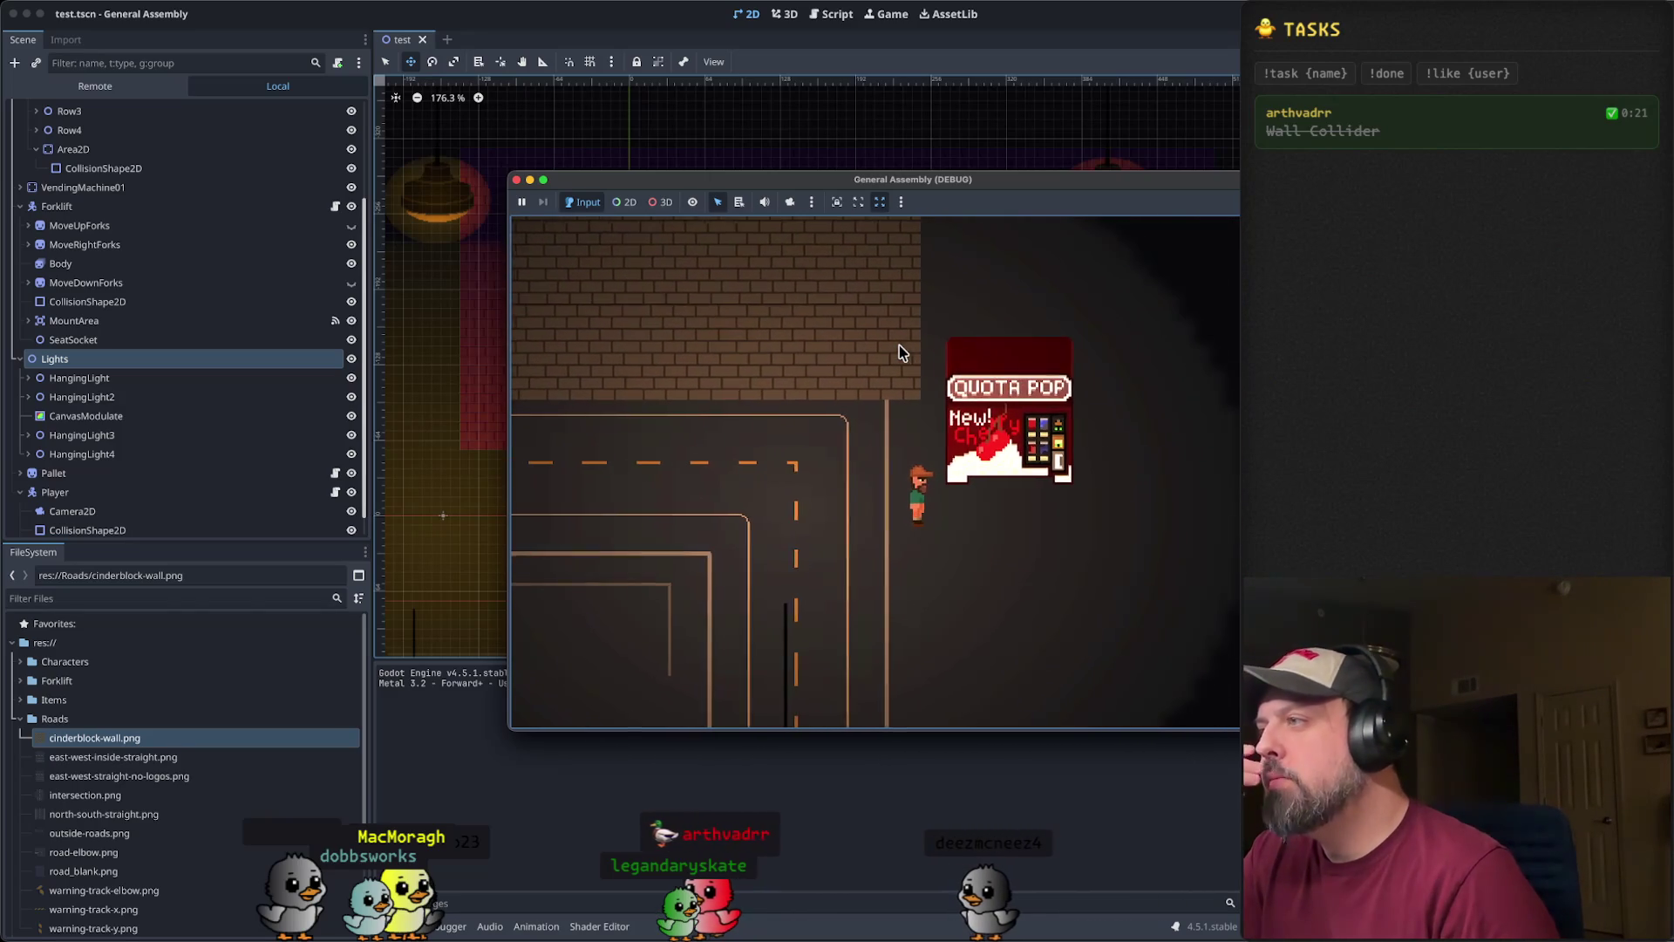
pyautogui.press('d')
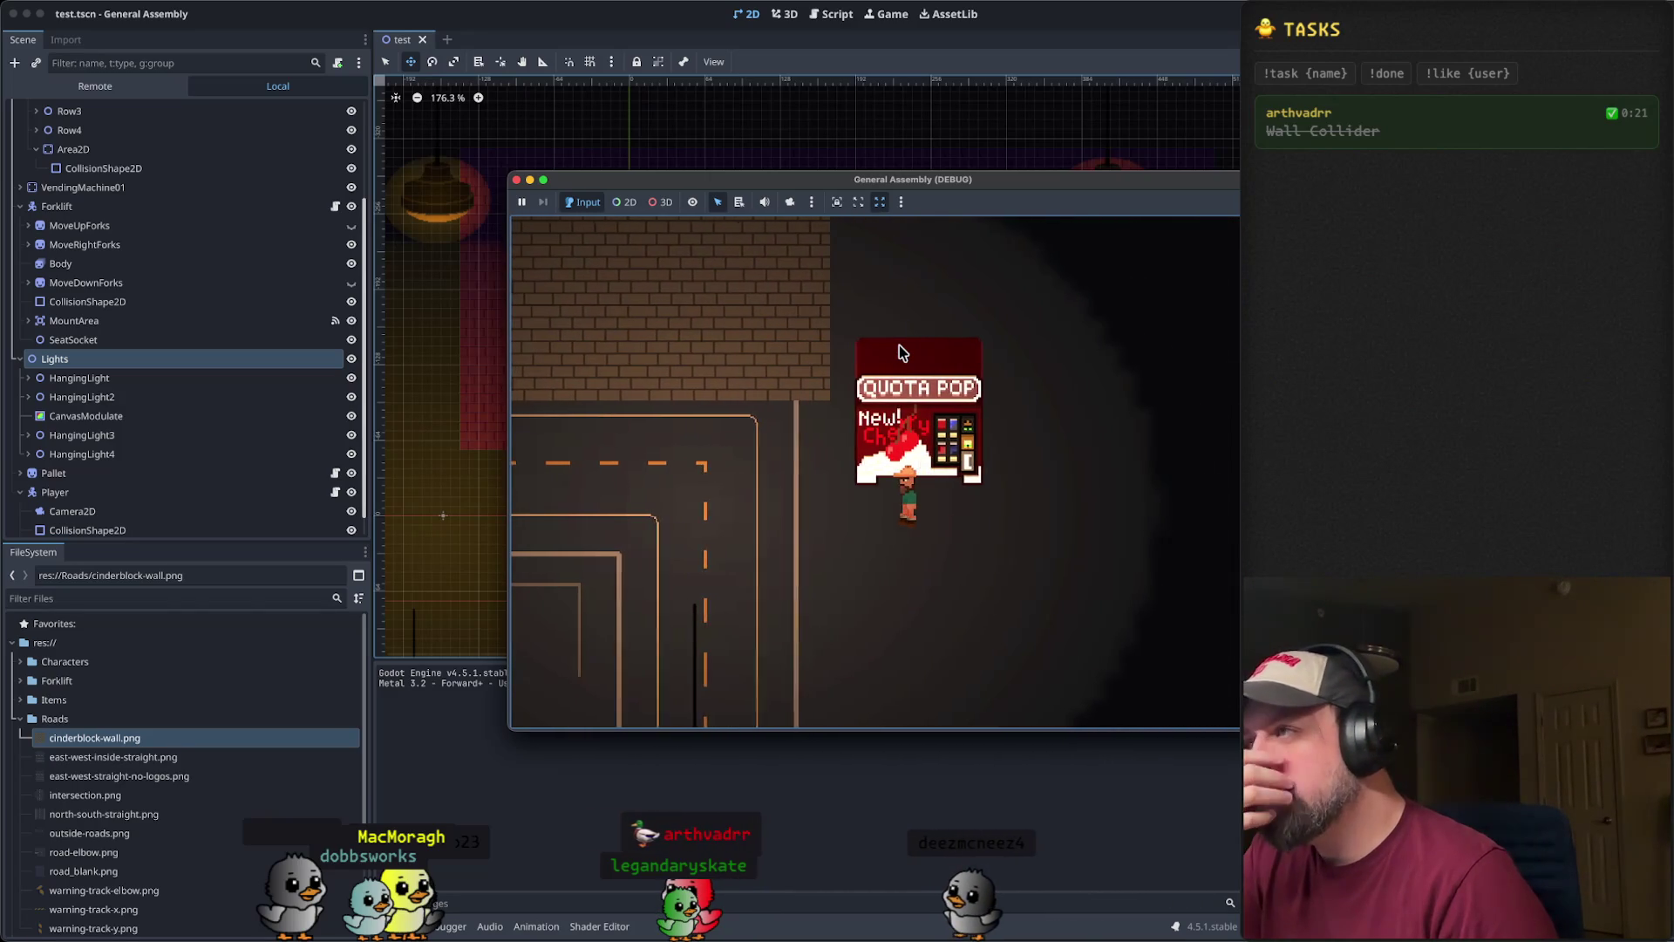
pyautogui.press('a')
pyautogui.press('w')
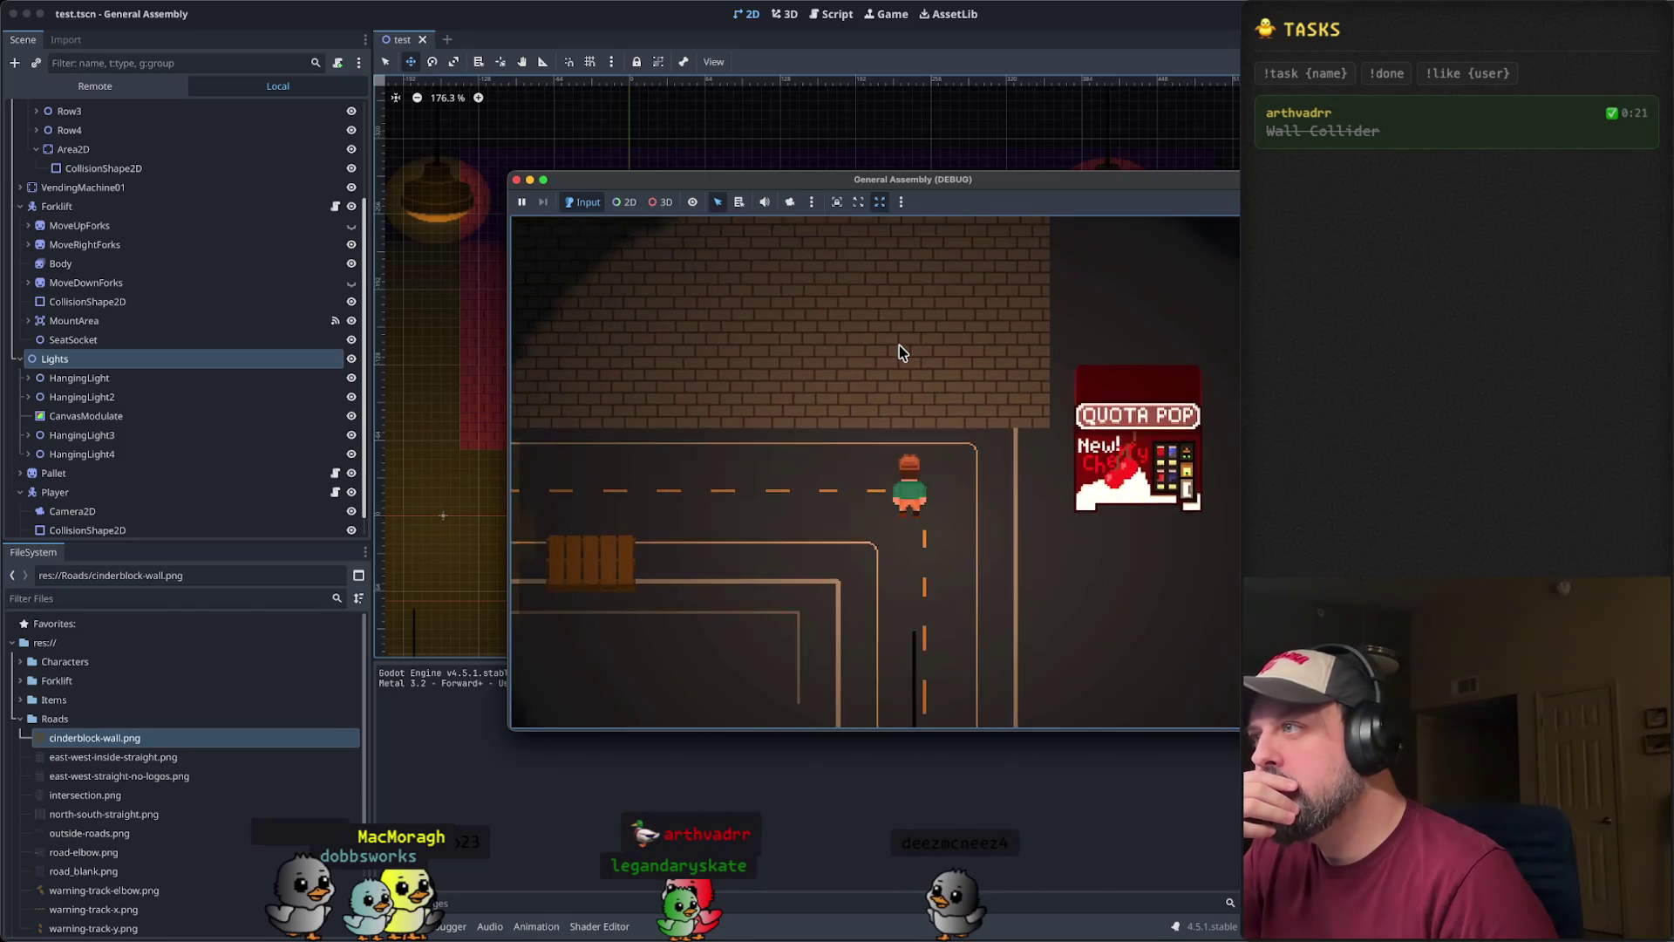
pyautogui.press('a')
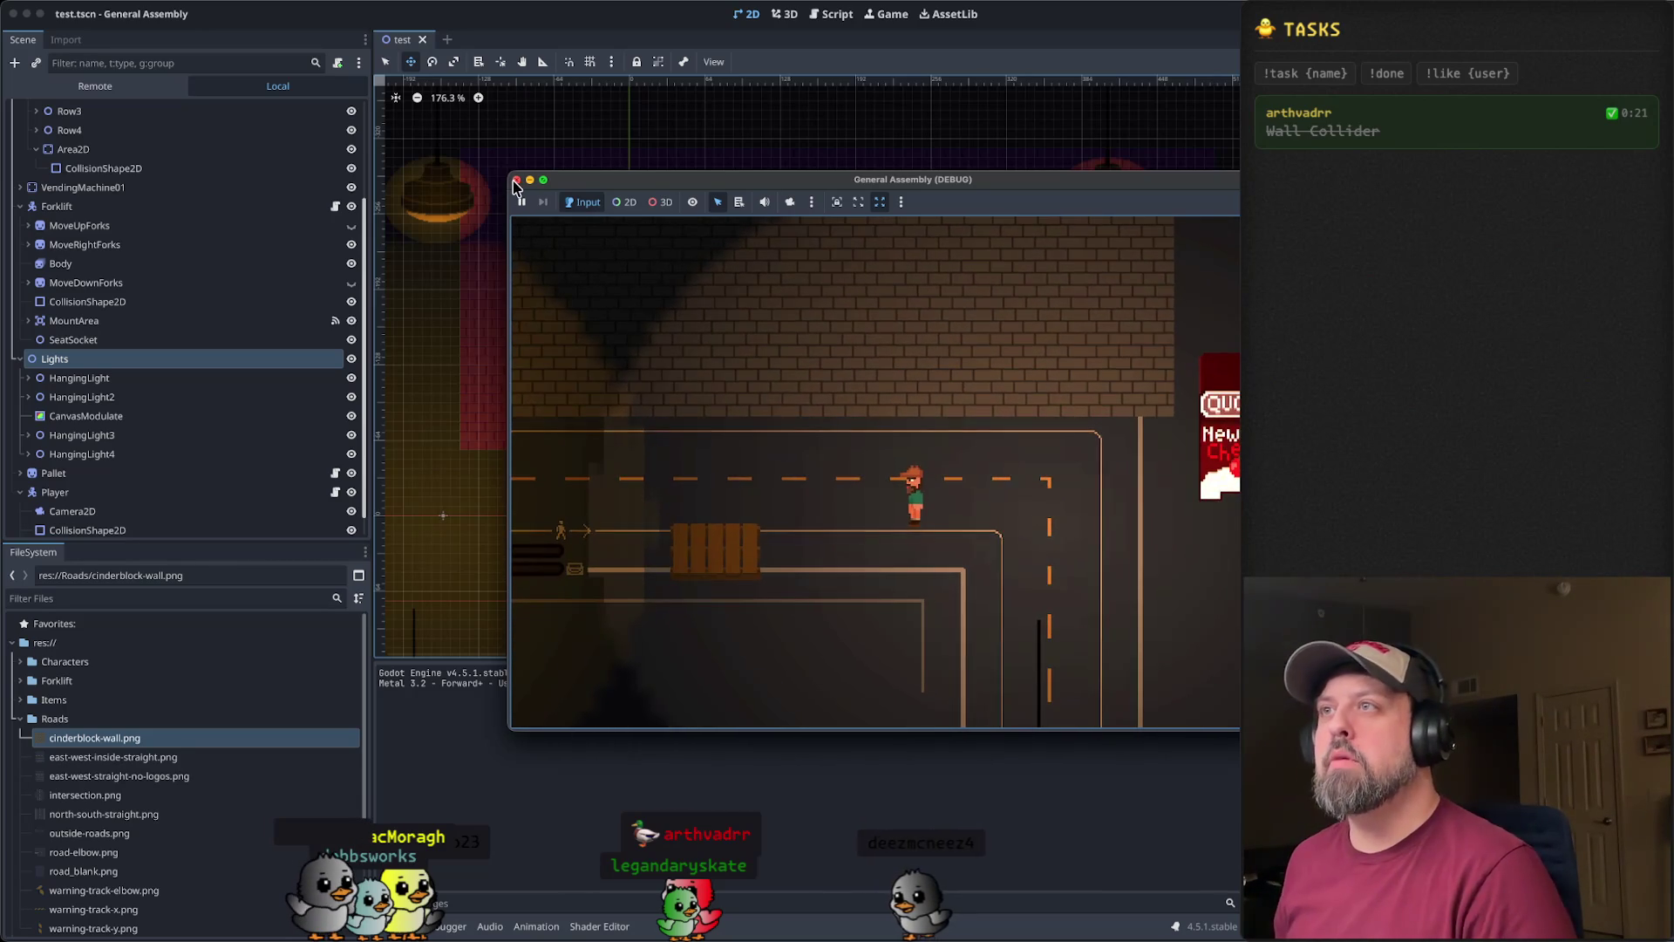
# - Stop the game, then select and collapse the Wall node and bring up its context menu
pyautogui.press('super+period')
pyautogui.scroll(-4, 964, 422)
pyautogui.scroll(3, 113, 322)
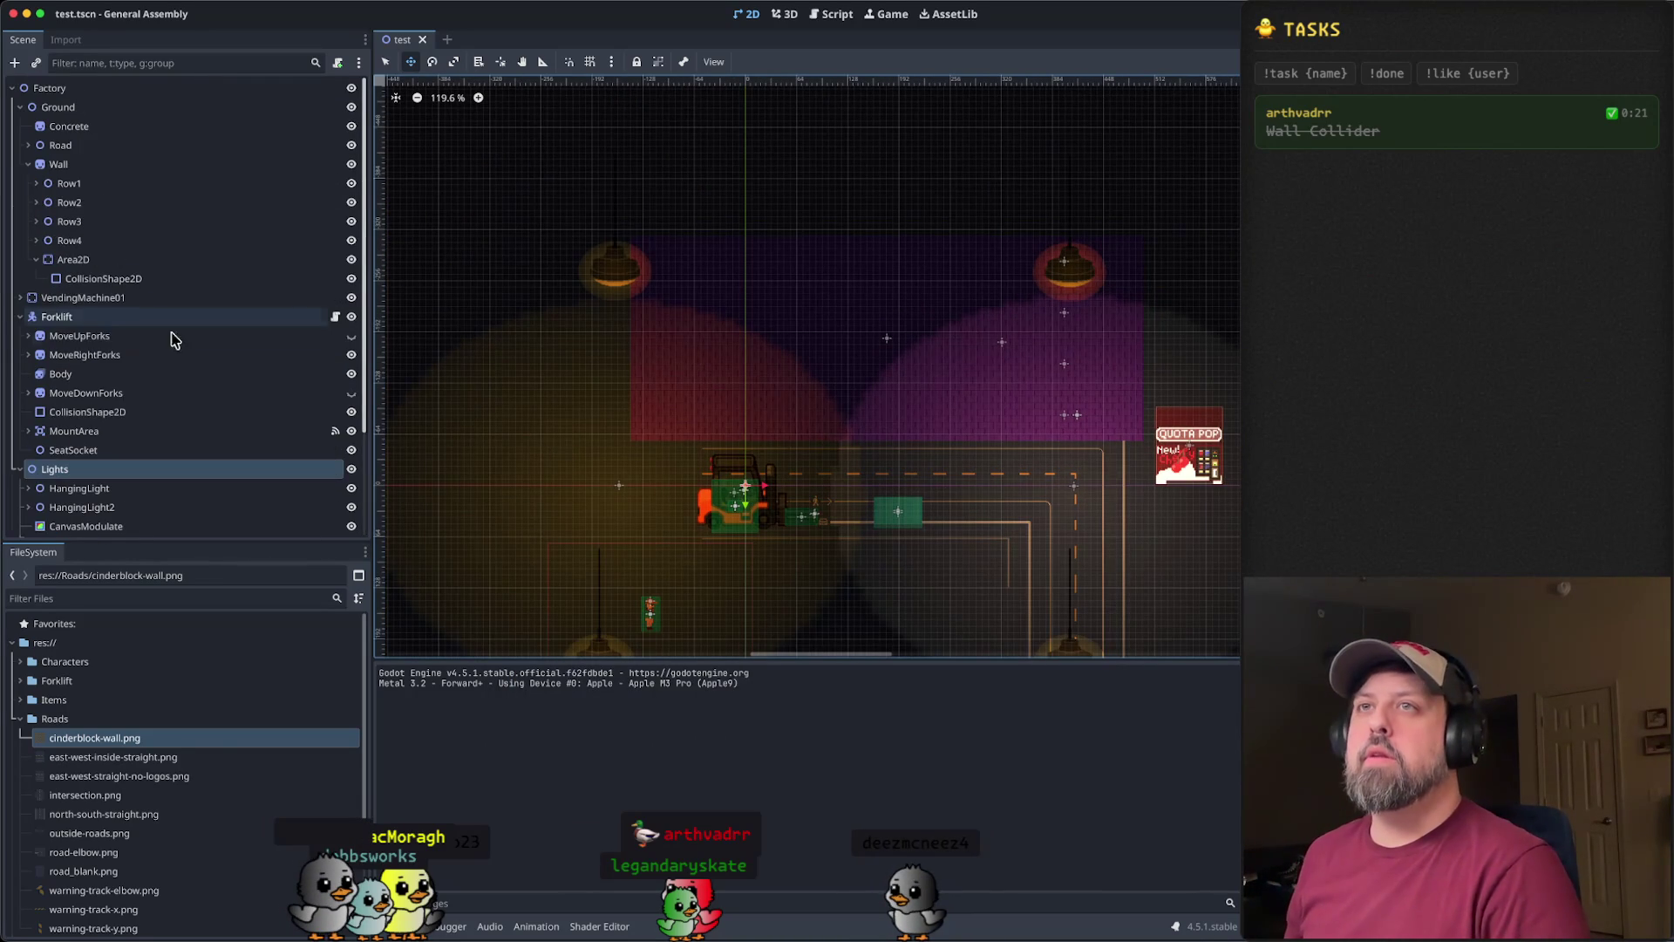
pyautogui.click(69, 164)
pyautogui.click(29, 164)
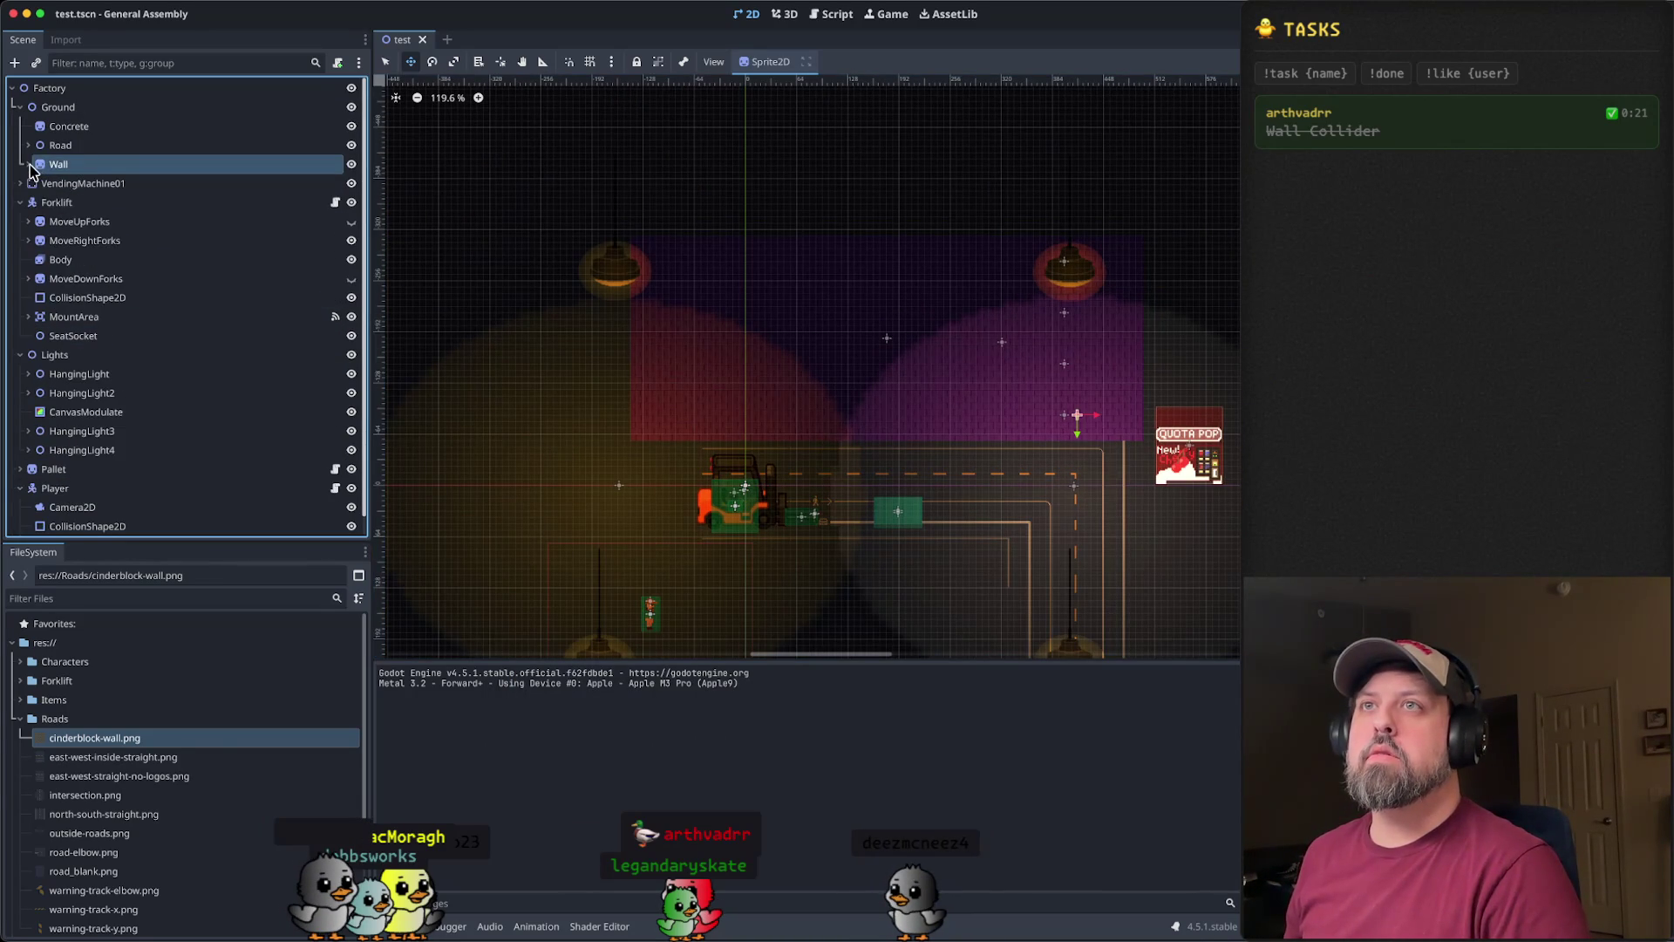
pyautogui.rightClick(80, 170)
pyautogui.rightClick(80, 170)
pyautogui.rightClick(80, 170)
# - Paste a copy of Wall as Wall2, drag it right and lower it slightly
pyautogui.click(183, 296)
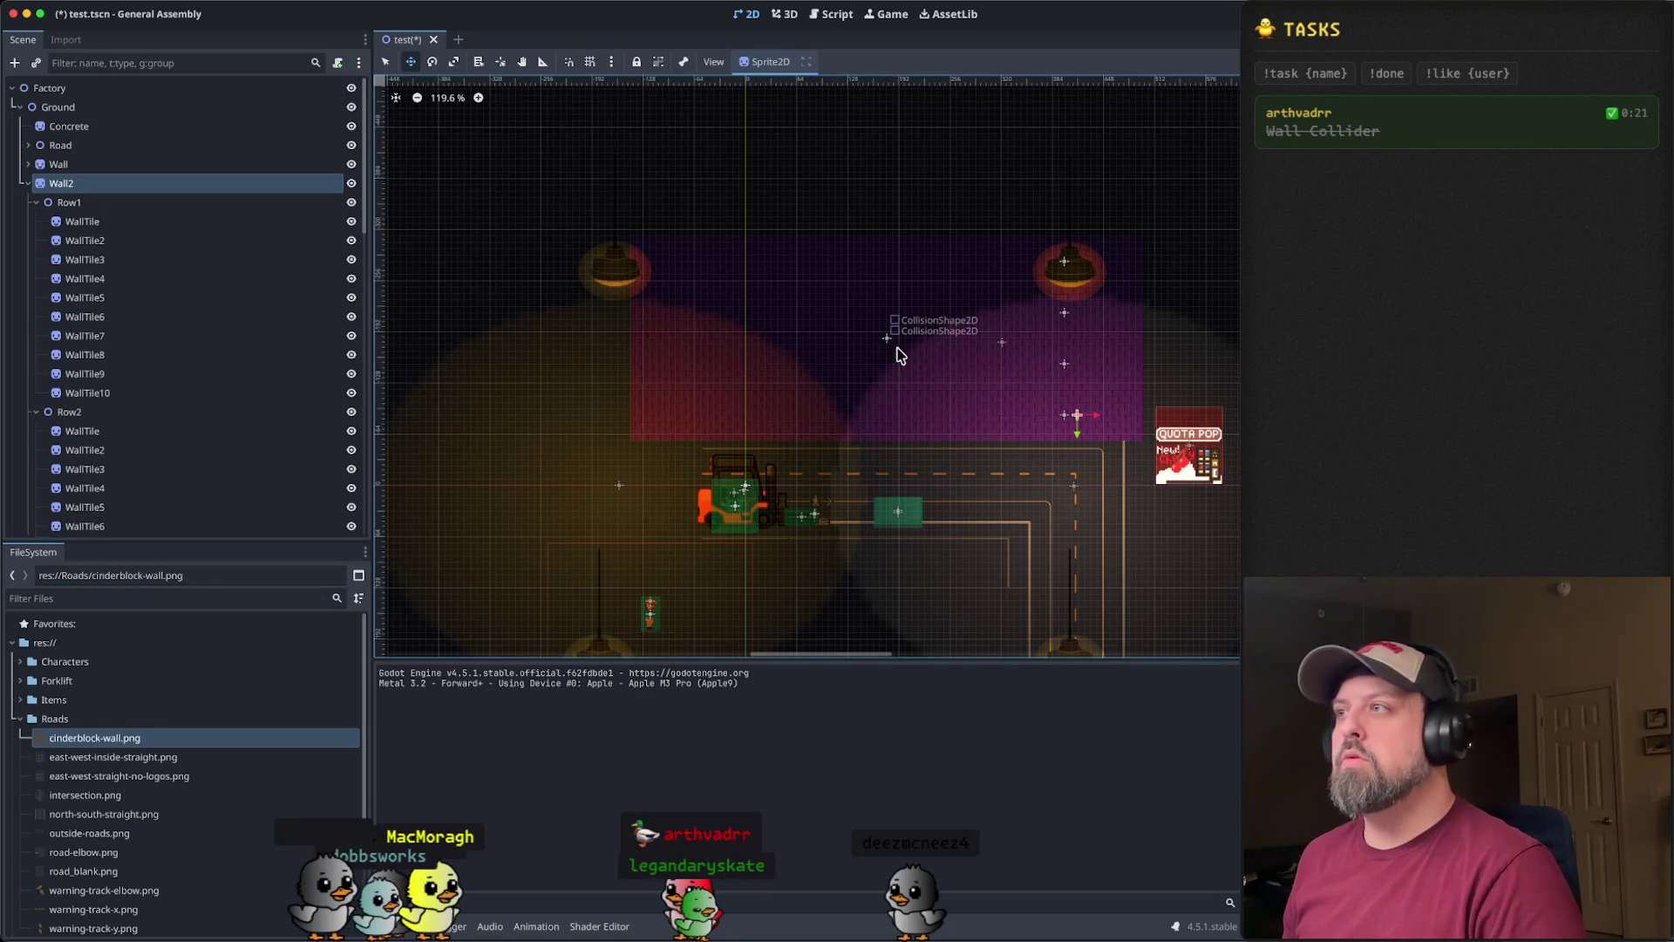
pyautogui.scroll(-2, 886, 352)
pyautogui.moveTo(676, 374)
pyautogui.mouseDown()
pyautogui.moveTo(742, 411)
pyautogui.moveTo(851, 415)
pyautogui.mouseUp()
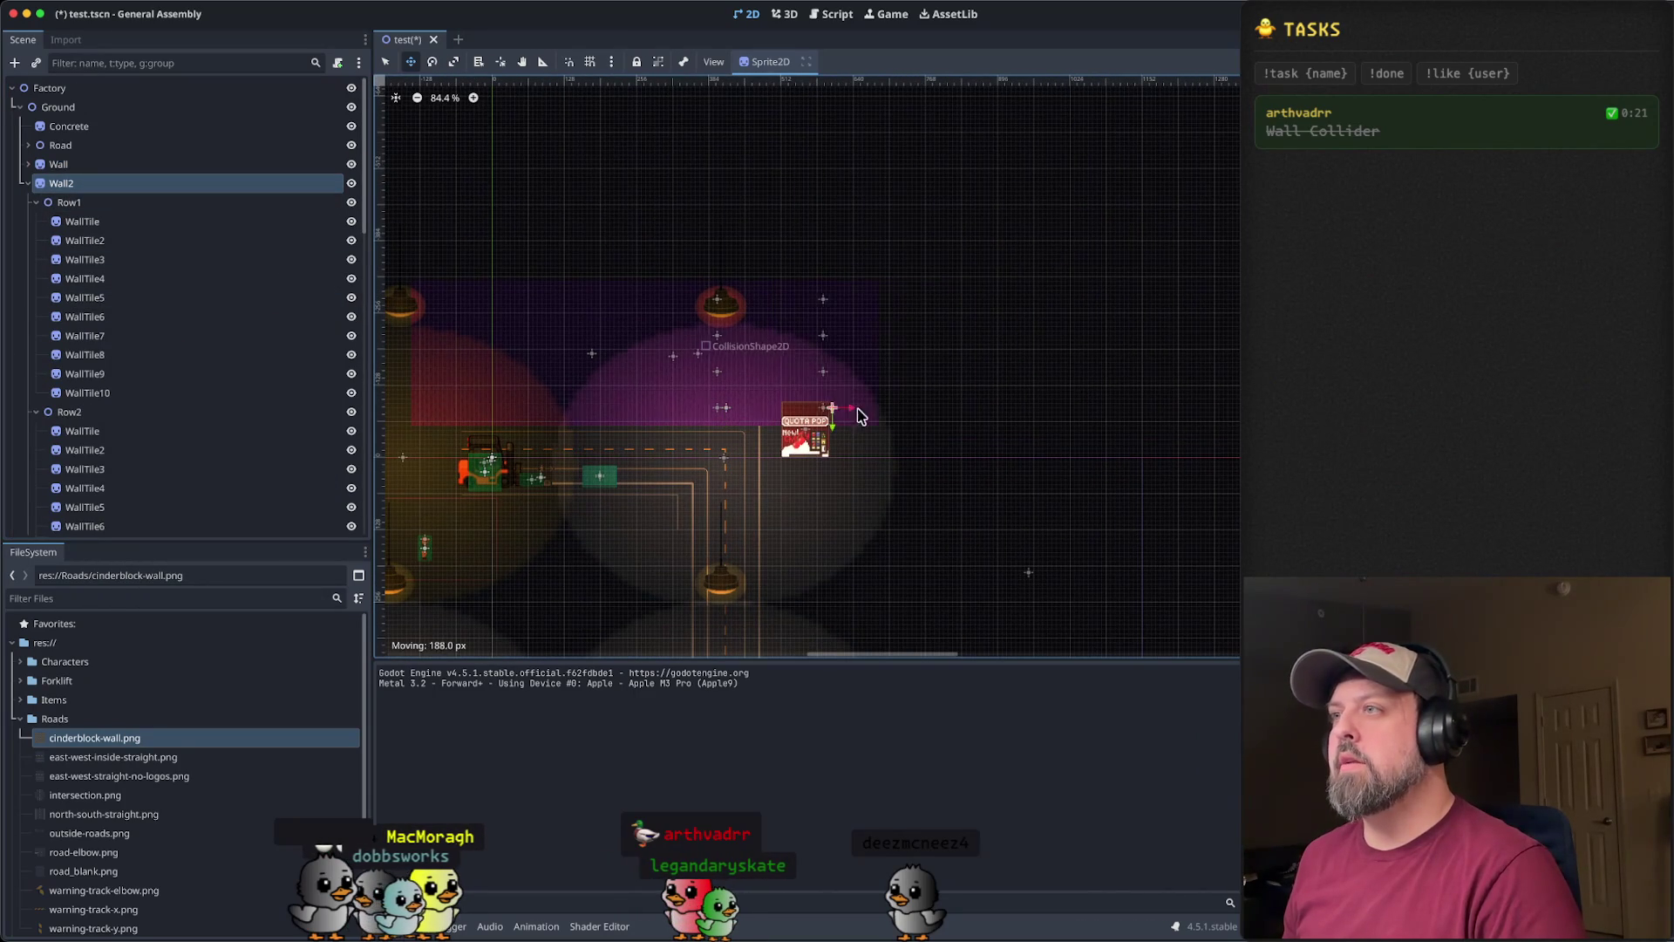
pyautogui.moveTo(1124, 422); pyautogui.dragTo(1112, 418)
pyautogui.scroll(3, 973, 369)
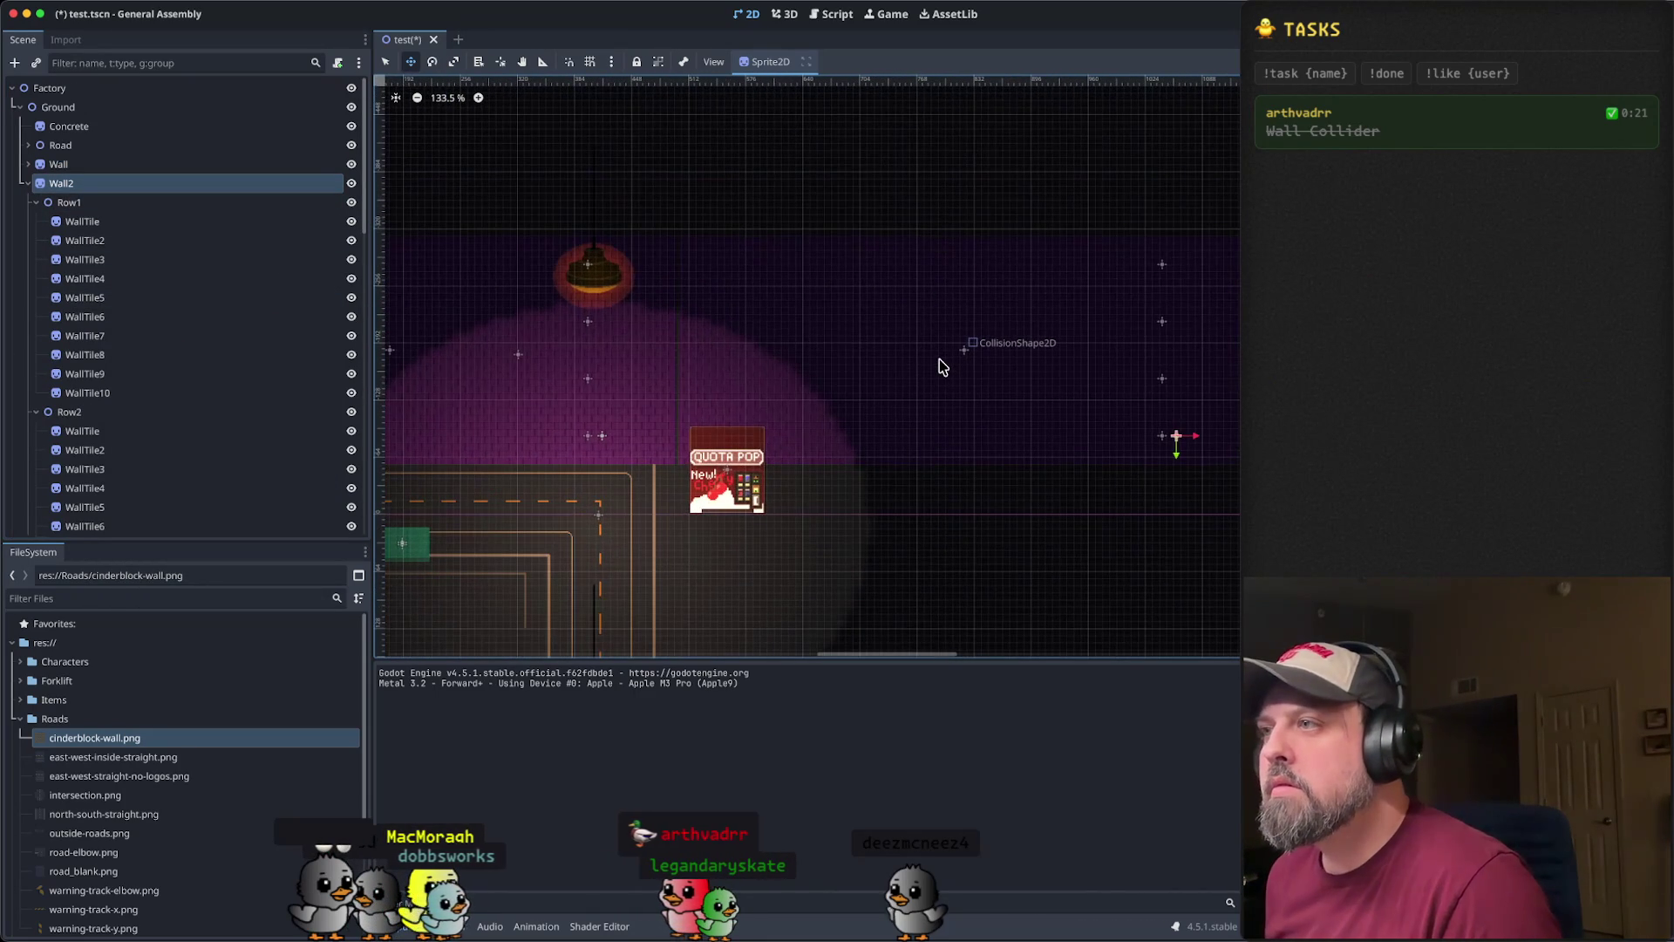
pyautogui.scroll(-3, 1002, 381)
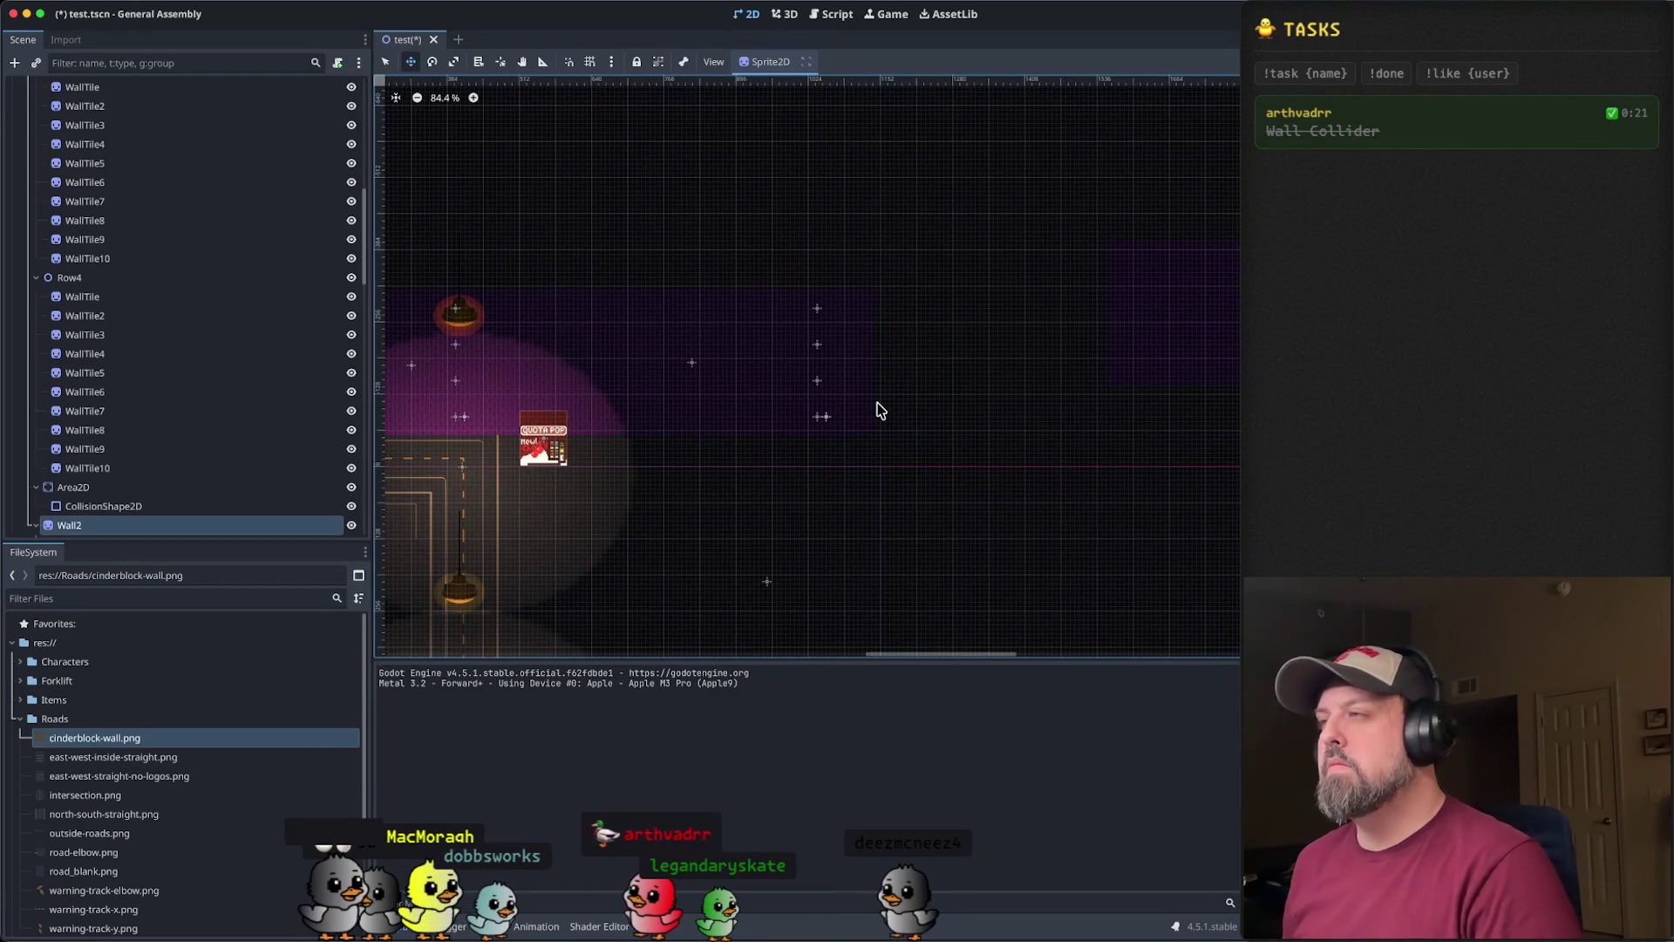
pyautogui.hscroll(8, 1169, 384)
pyautogui.moveTo(987, 400); pyautogui.dragTo(986, 448)
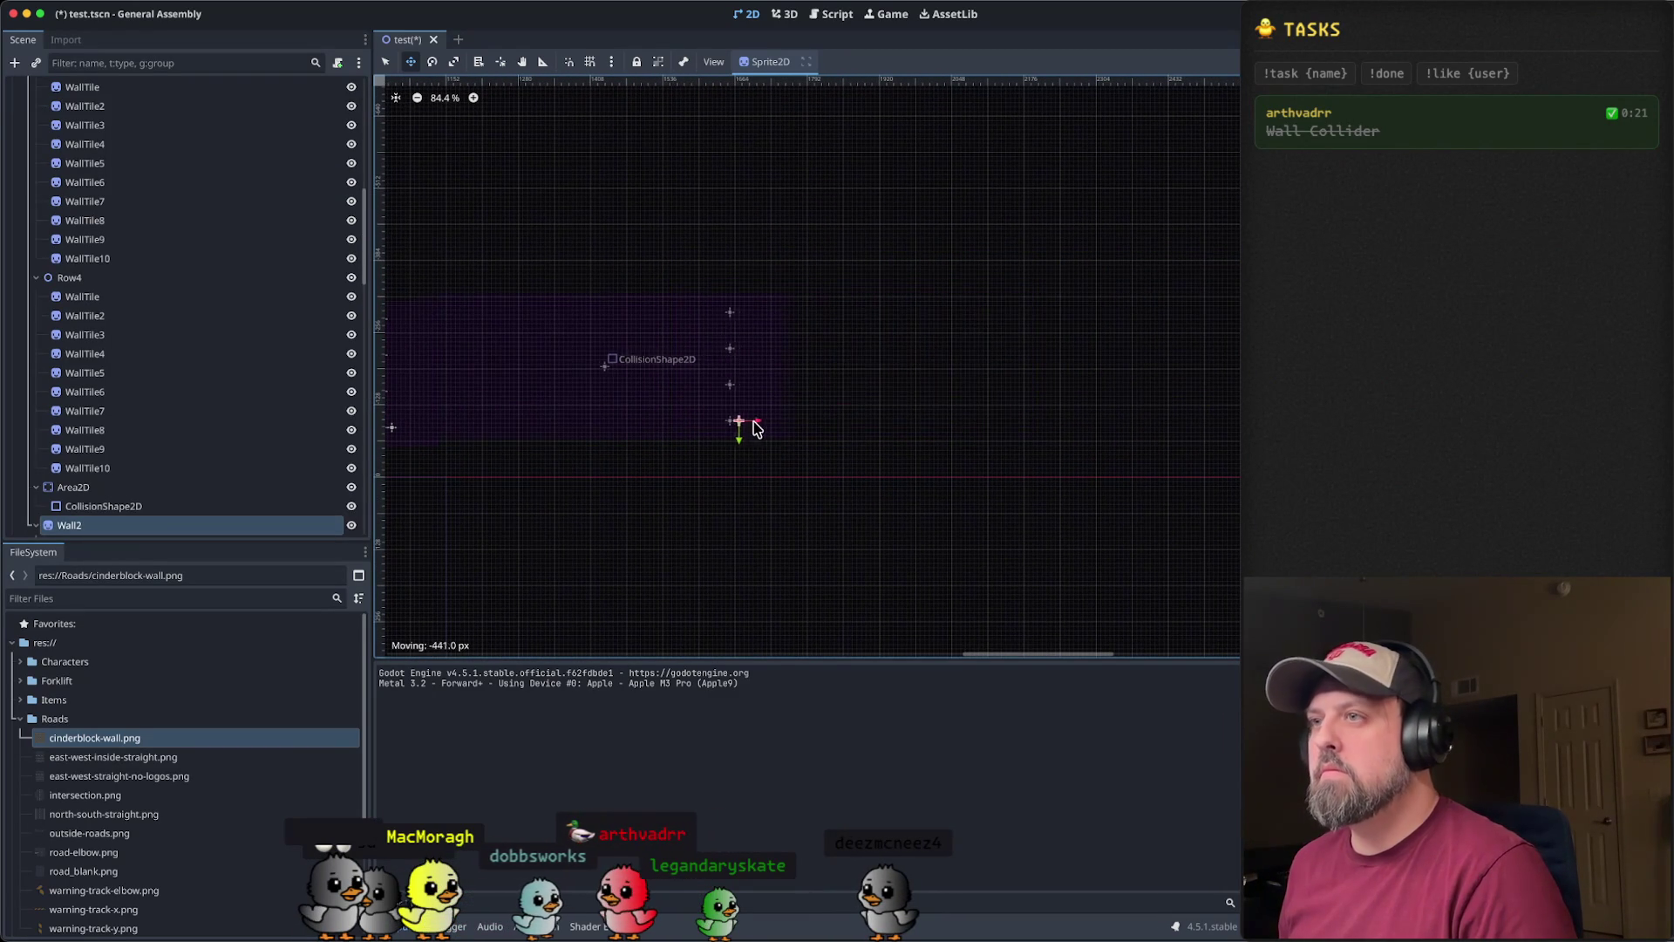
# - Inspect Wall2's edge, undo the last change, and nudge Wall2 right to line up
pyautogui.scroll(1, 619, 431)
pyautogui.scroll(1, 494, 410)
pyautogui.moveTo(493, 410); pyautogui.dragTo(874, 411)
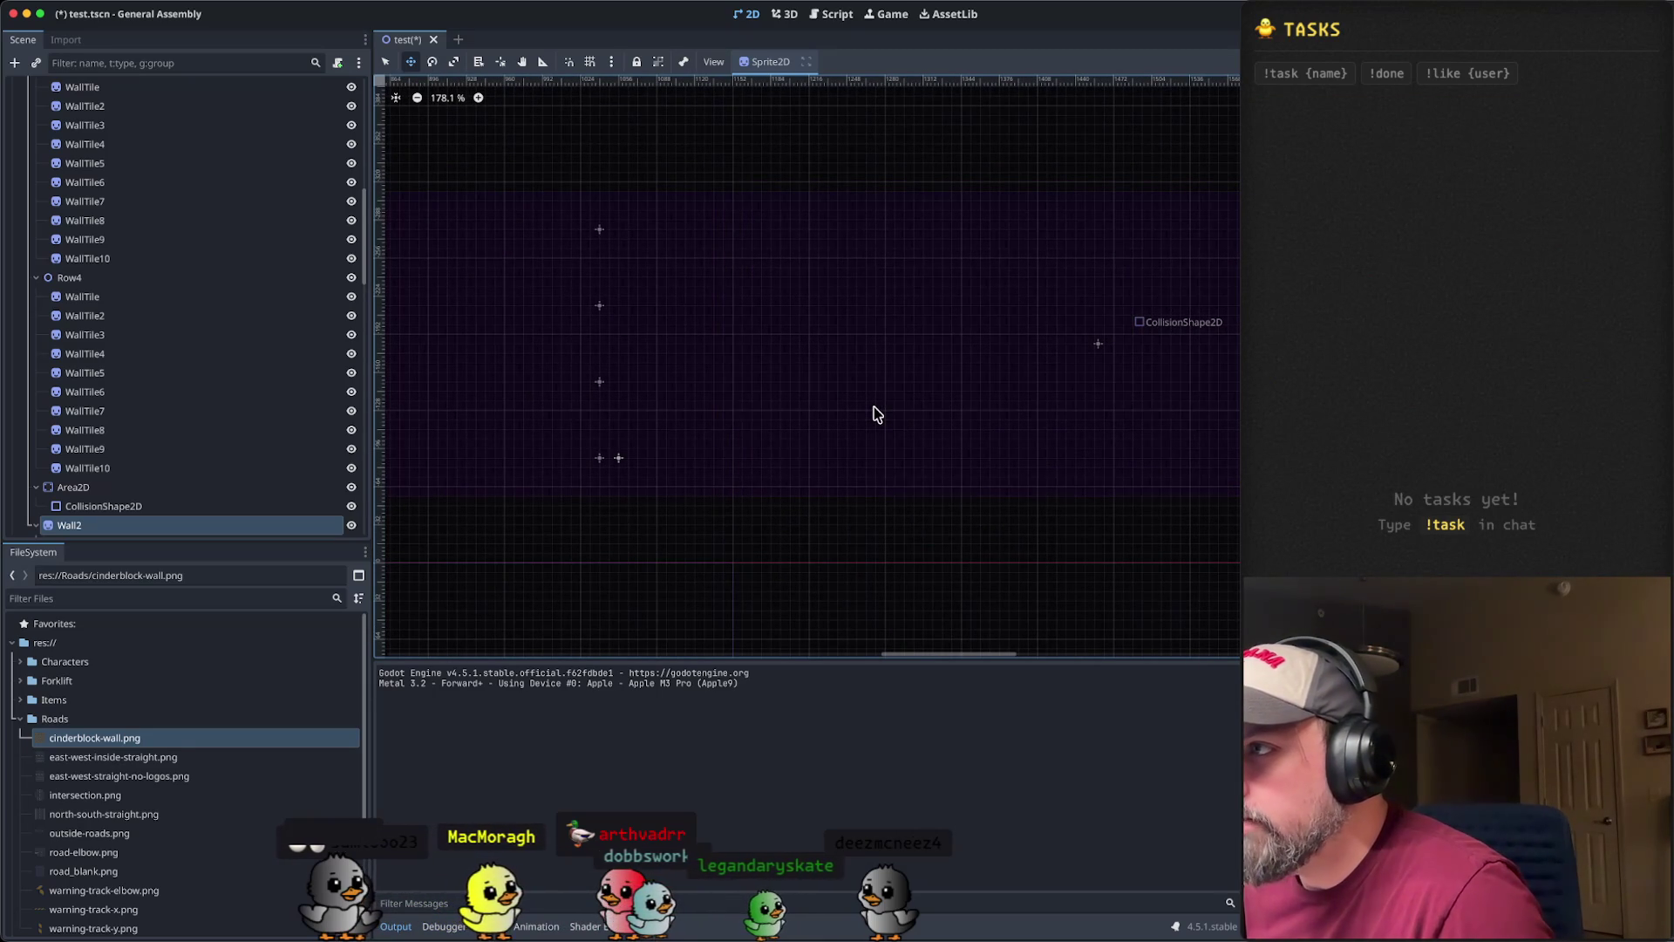
pyautogui.scroll(-3, 796, 404)
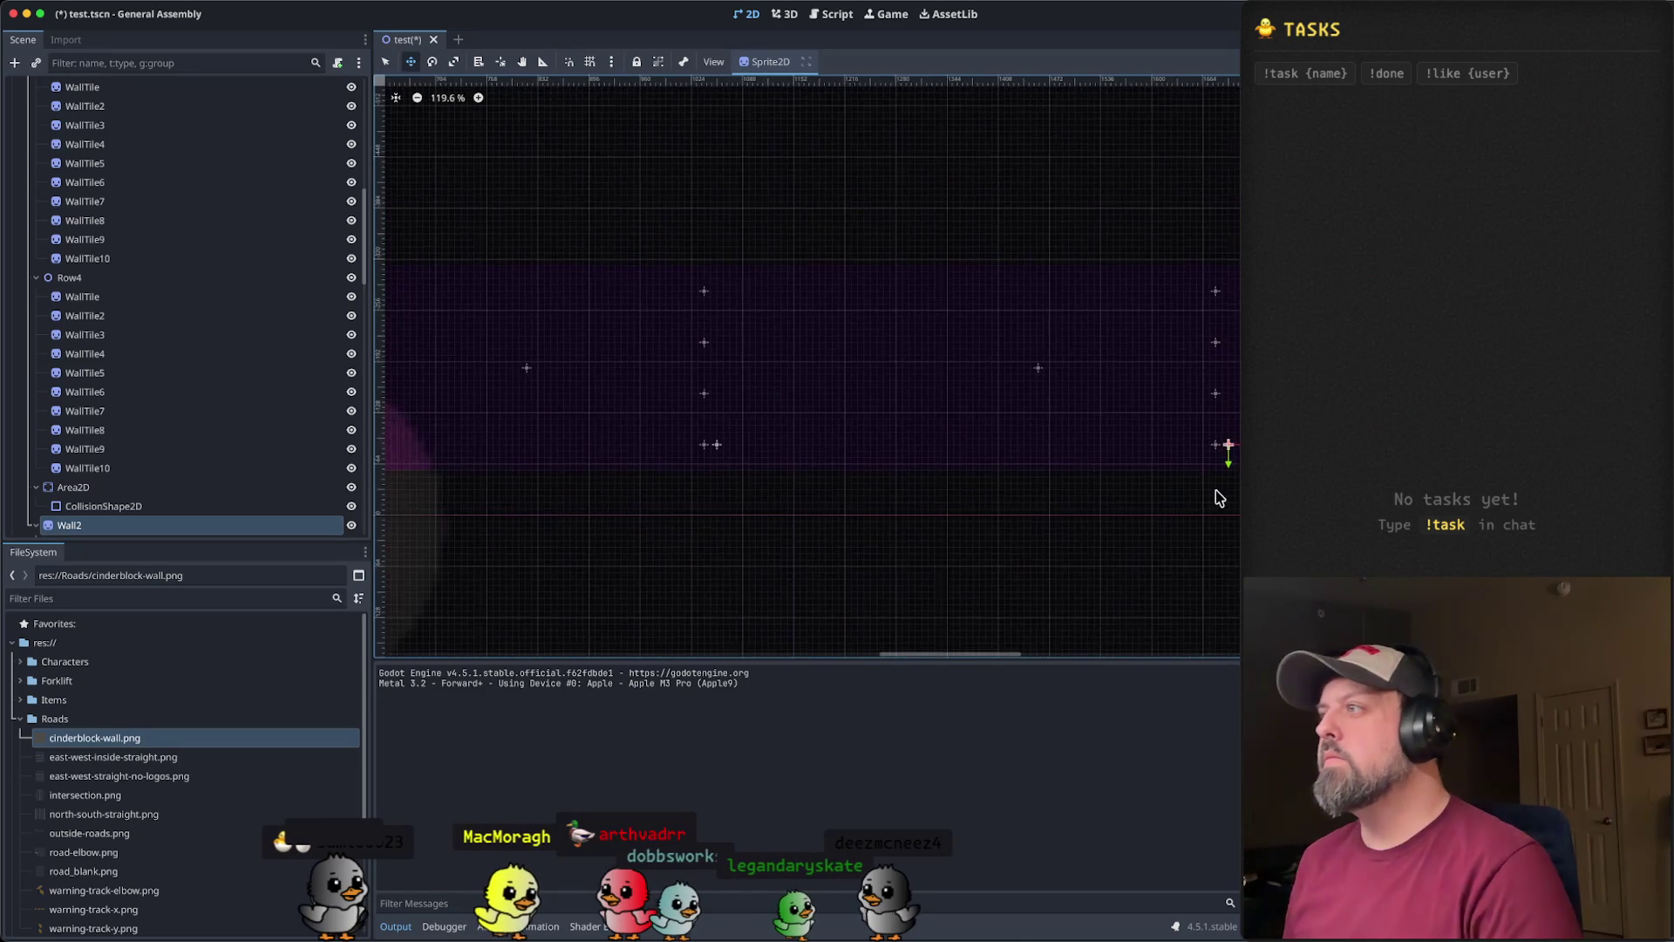
pyautogui.hscroll(3, 934, 468)
pyautogui.hscroll(-5, 1070, 462)
pyautogui.scroll(5, 1070, 462)
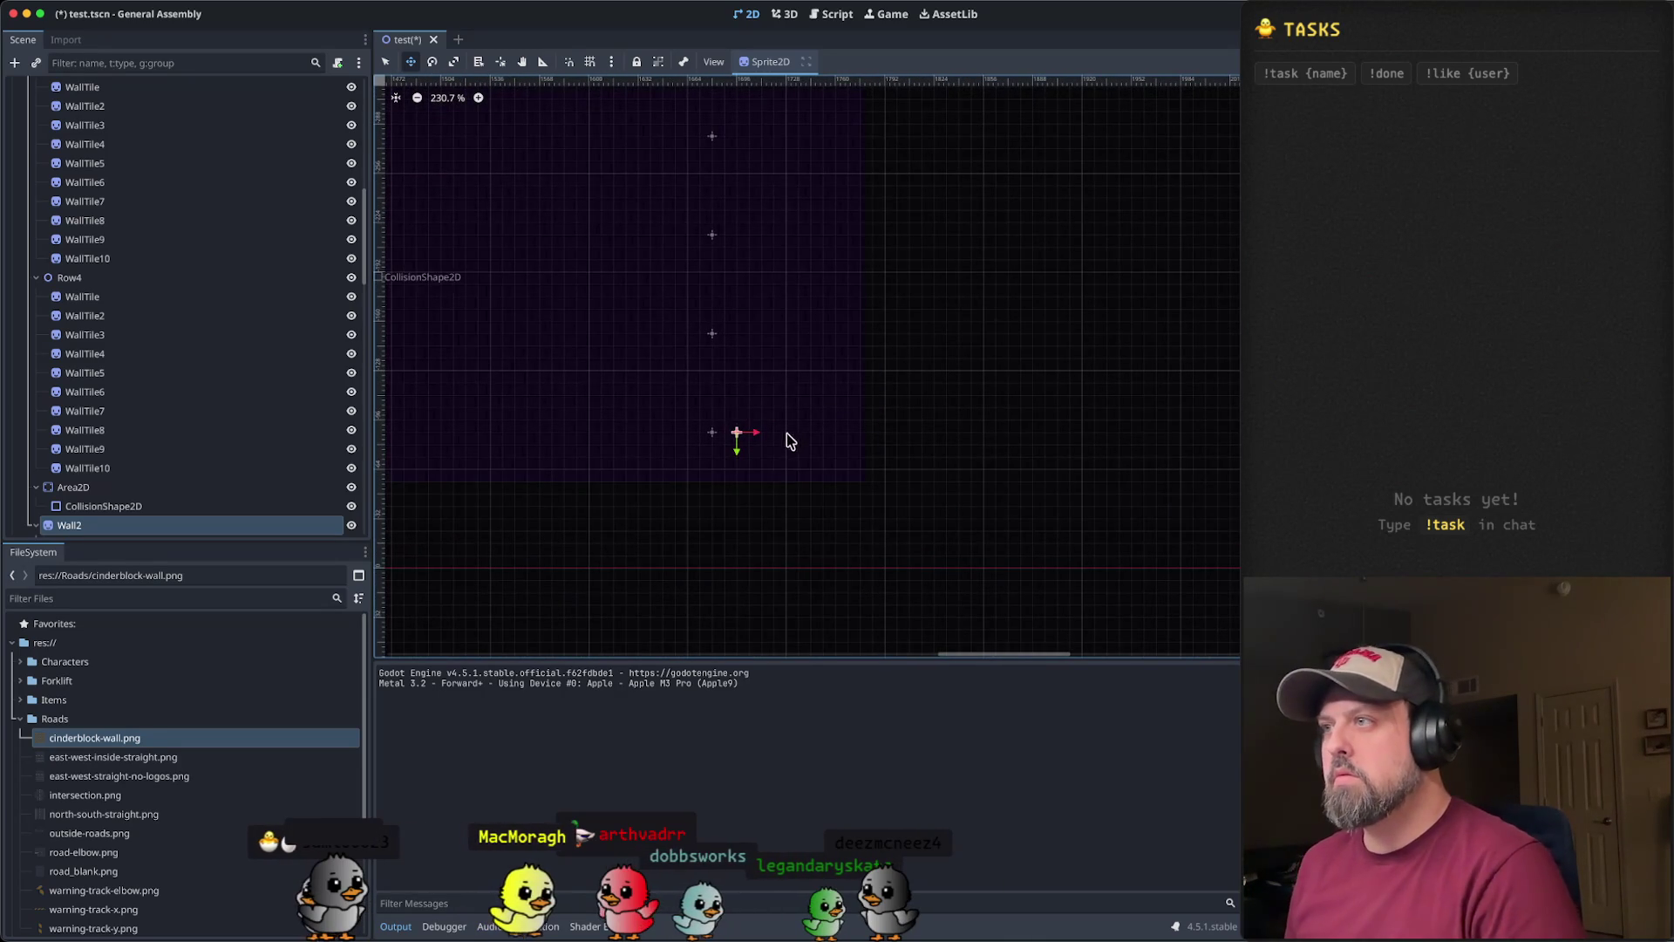
pyautogui.hotkey('ctrl', 'z')
pyautogui.hscroll(3, 1017, 420)
pyautogui.scroll(-4, 1043, 397)
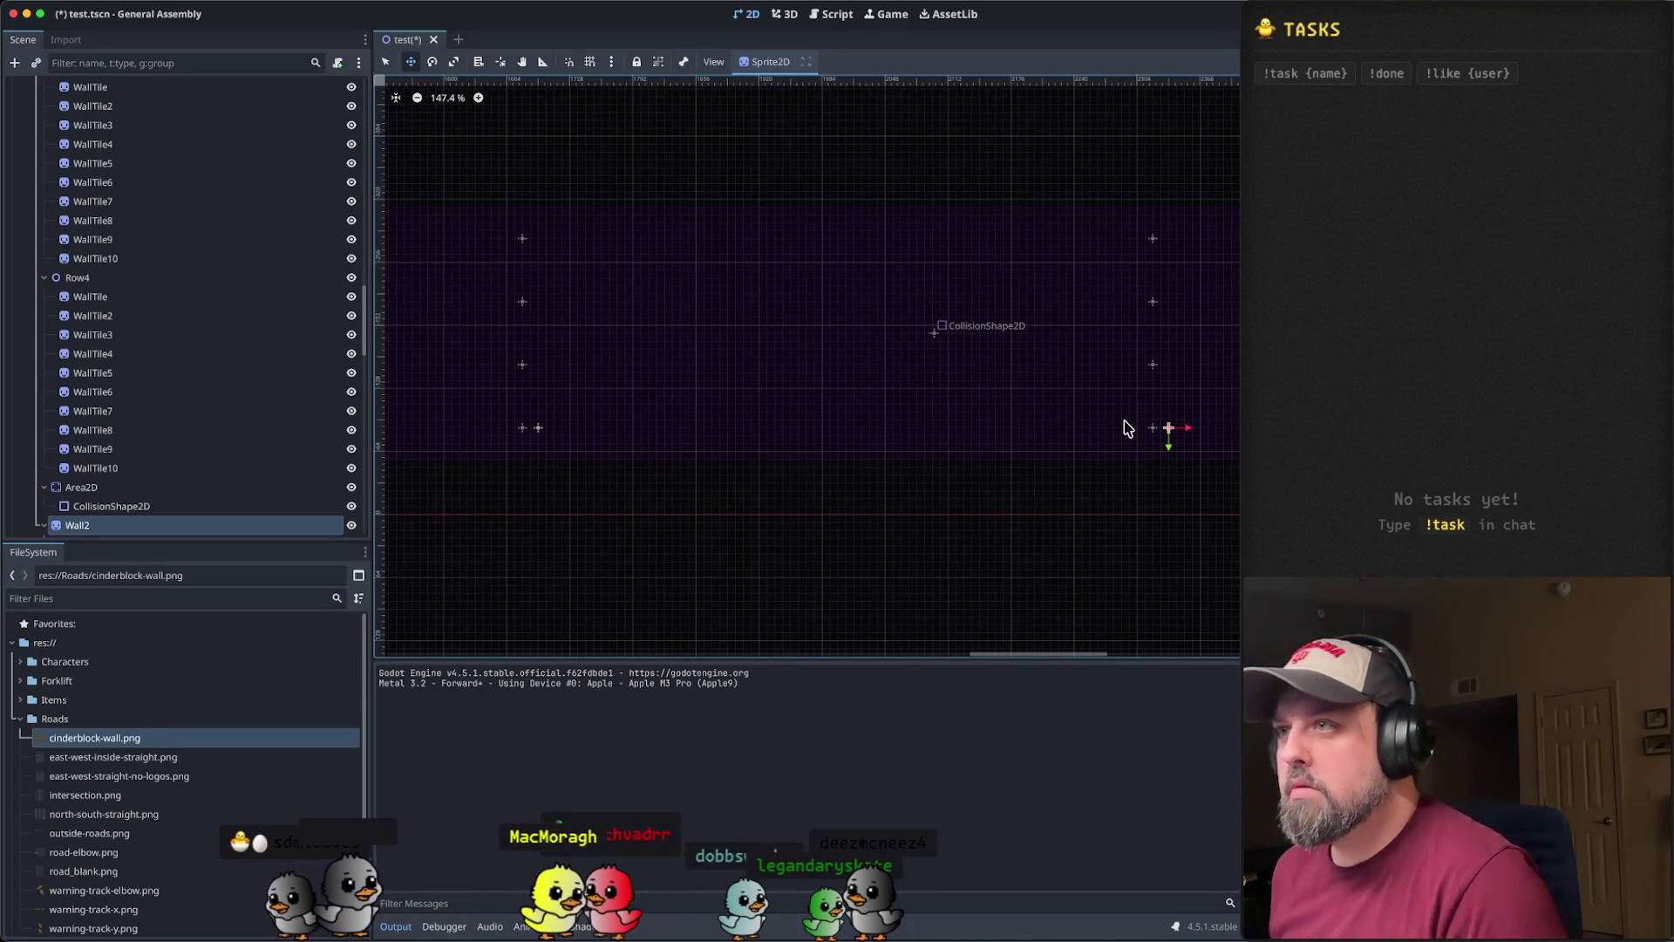
pyautogui.press('Right')
pyautogui.press('Right')
pyautogui.press('Right')
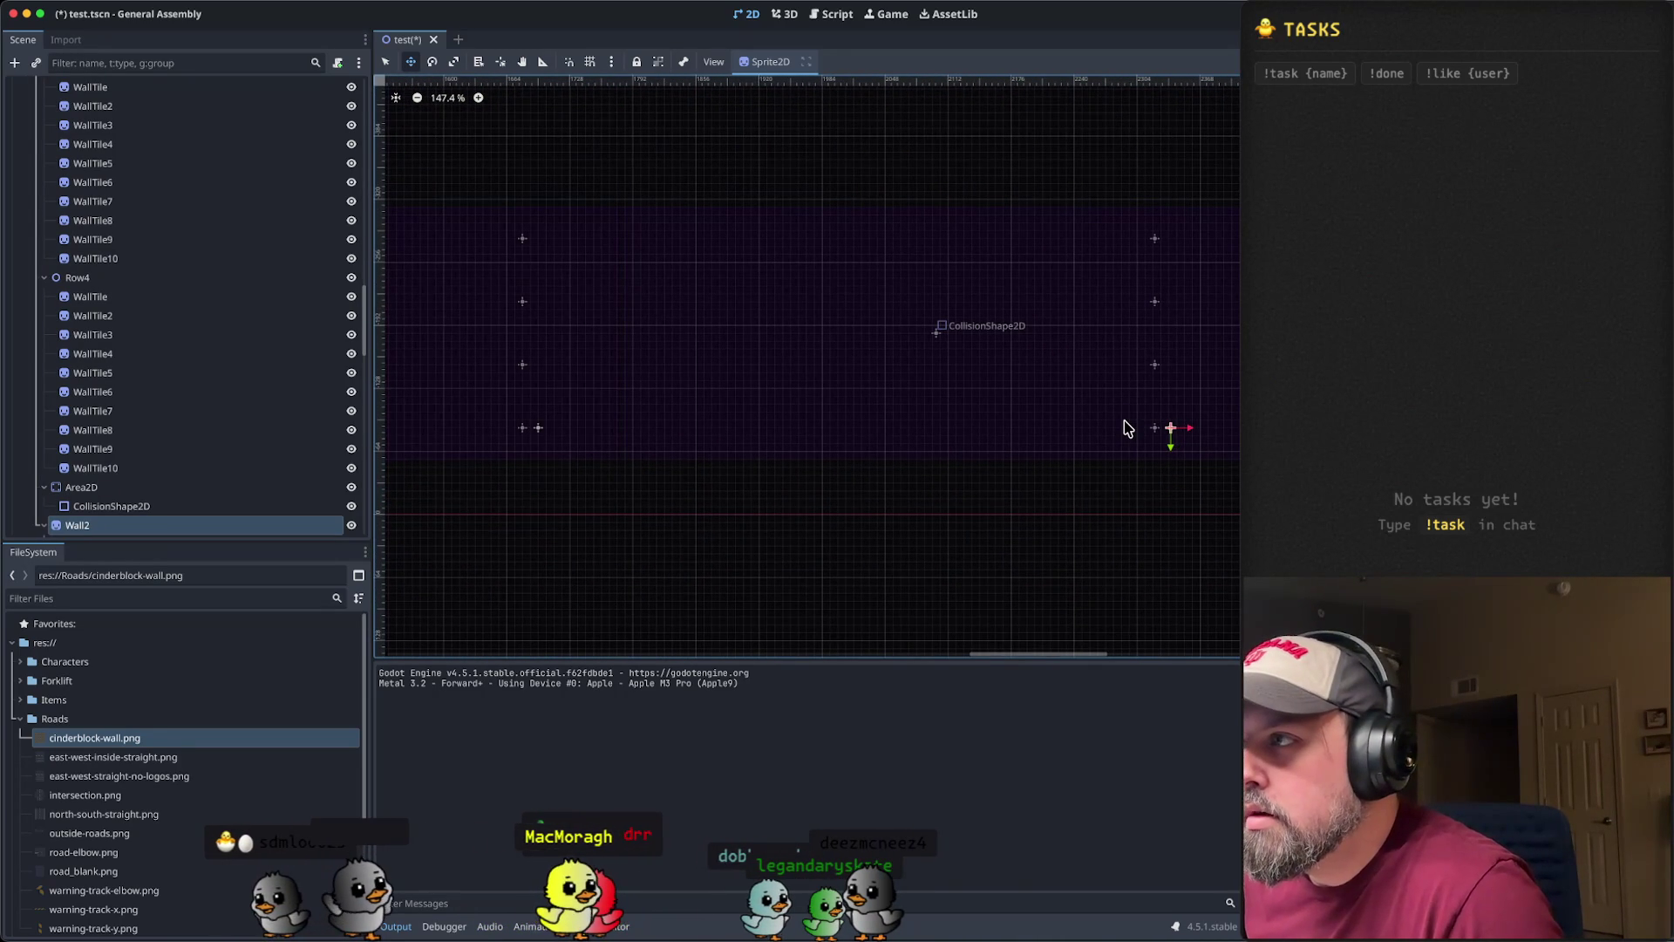
pyautogui.scroll(-5, 912, 427)
pyautogui.scroll(-4, 874, 436)
pyautogui.scroll(4, 681, 362)
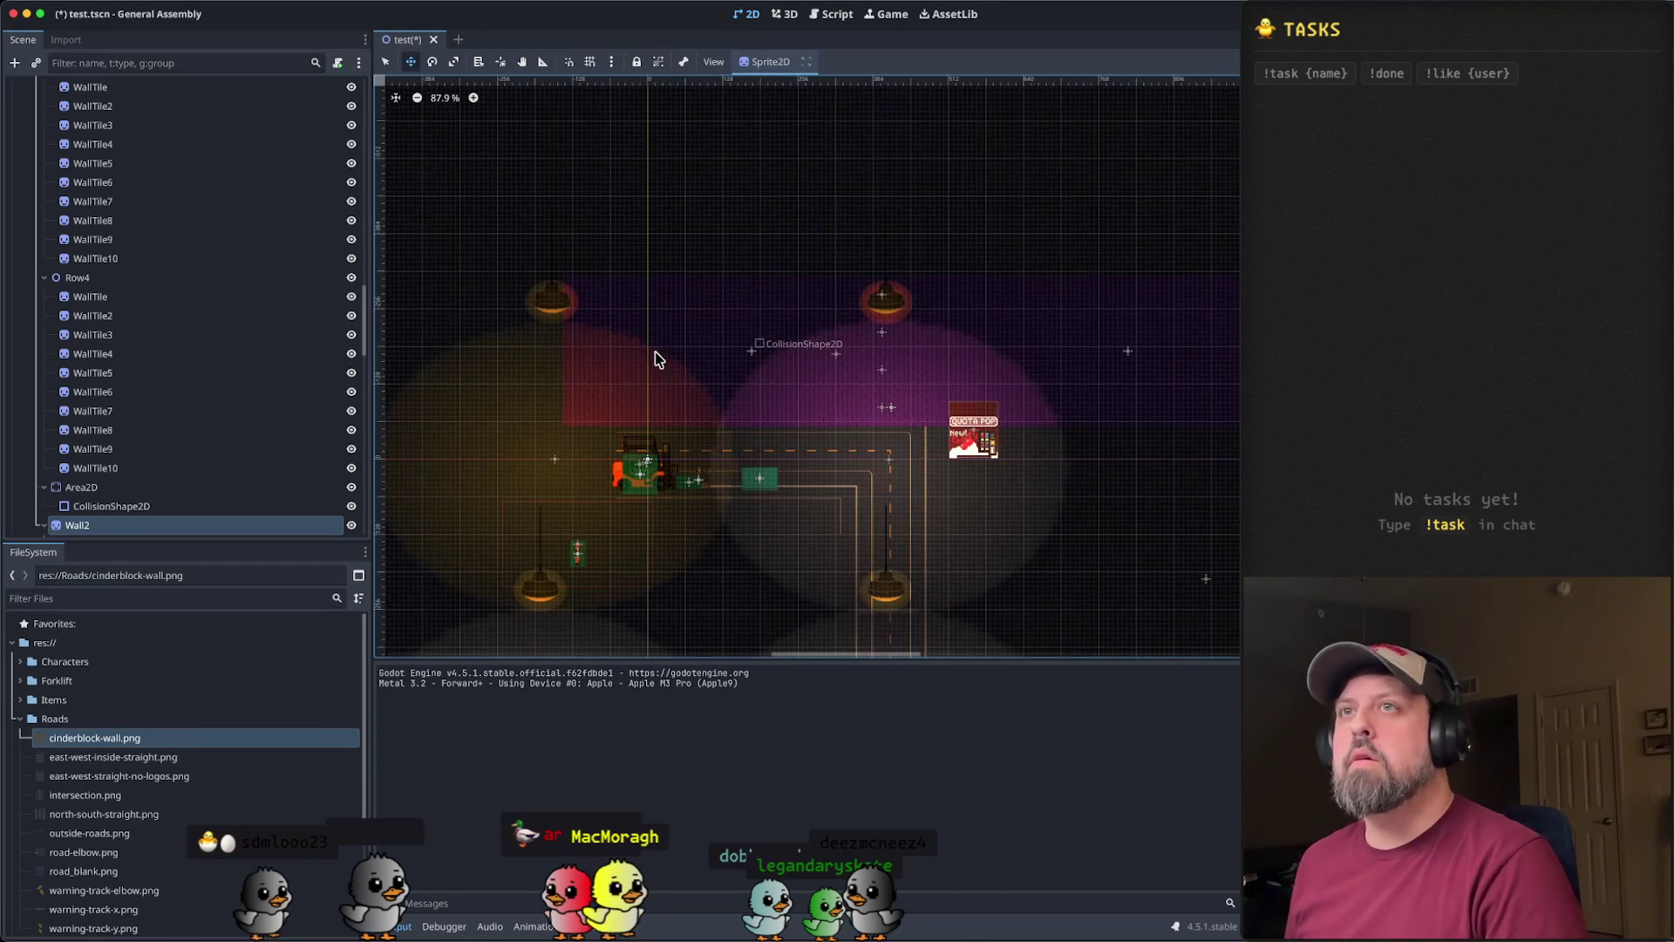
# - Collapse the wall's Row4, Row3, Row2 and Row1 branches in the Scene dock
pyautogui.click(44, 277)
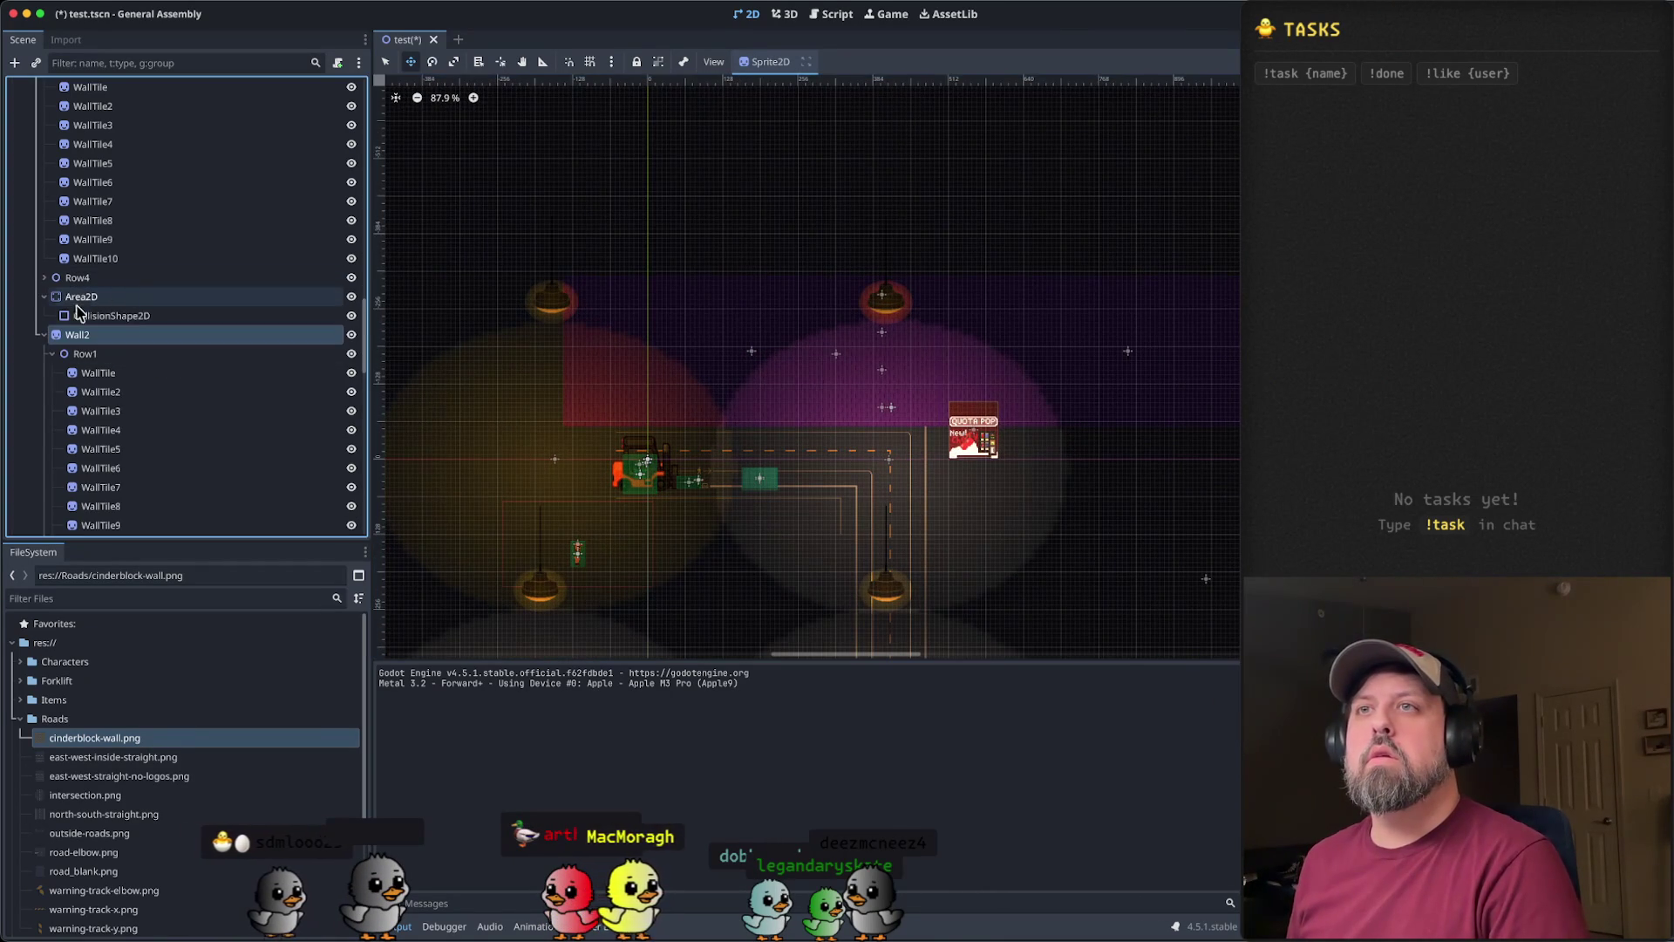
pyautogui.click(43, 334)
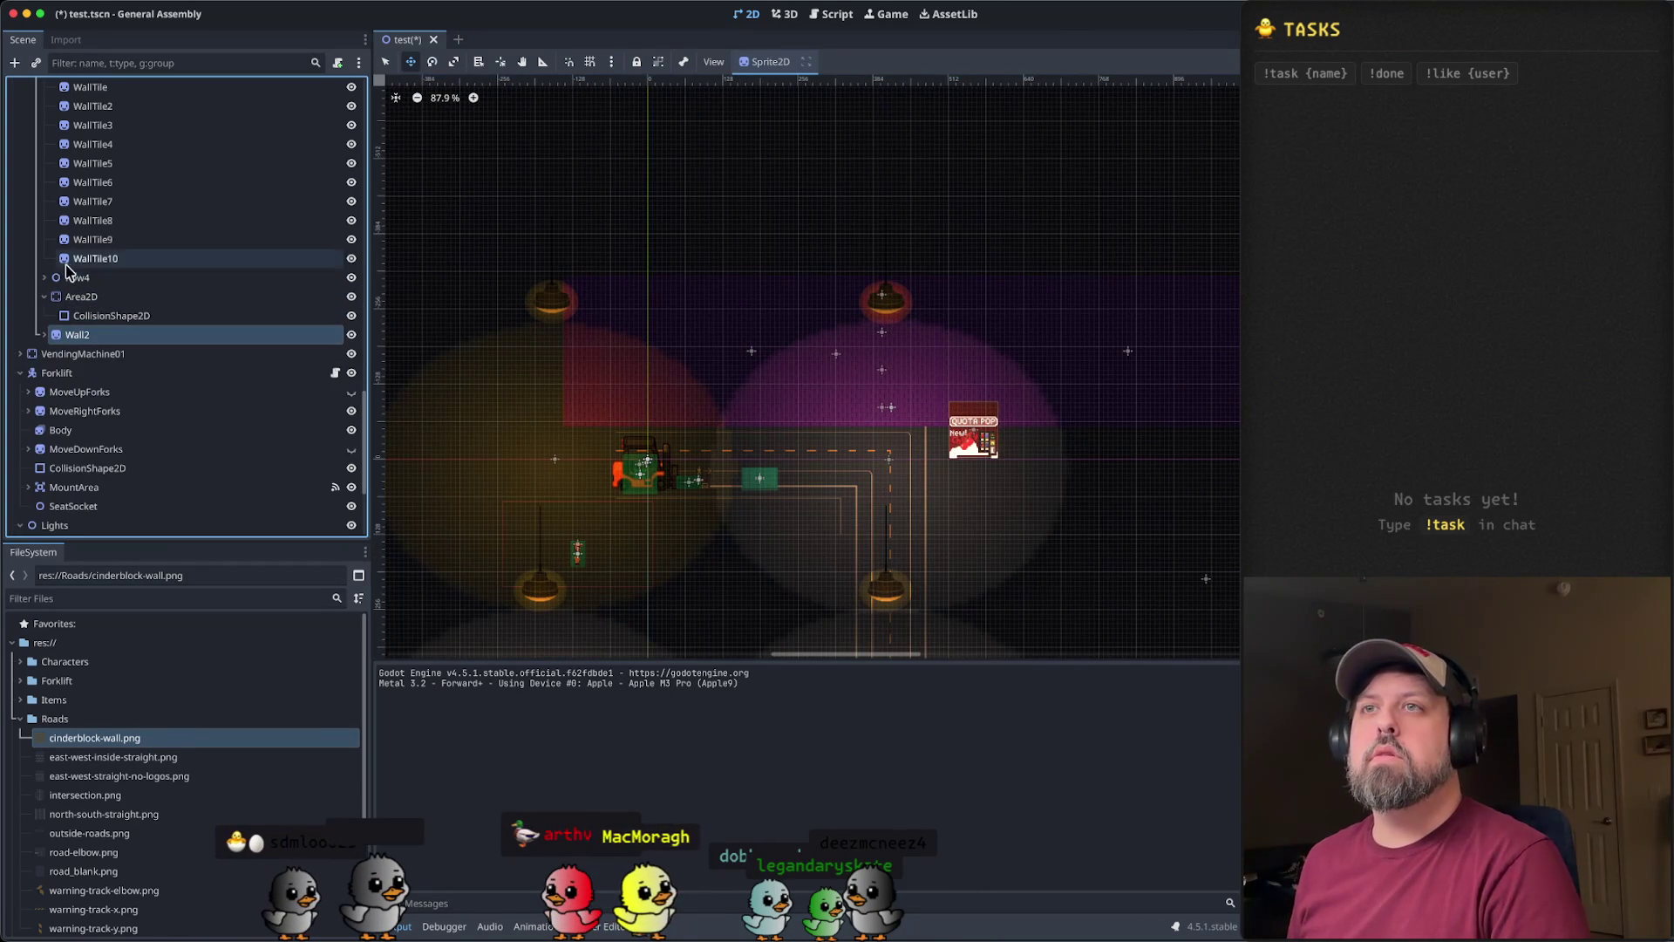
pyautogui.scroll(6, 62, 305)
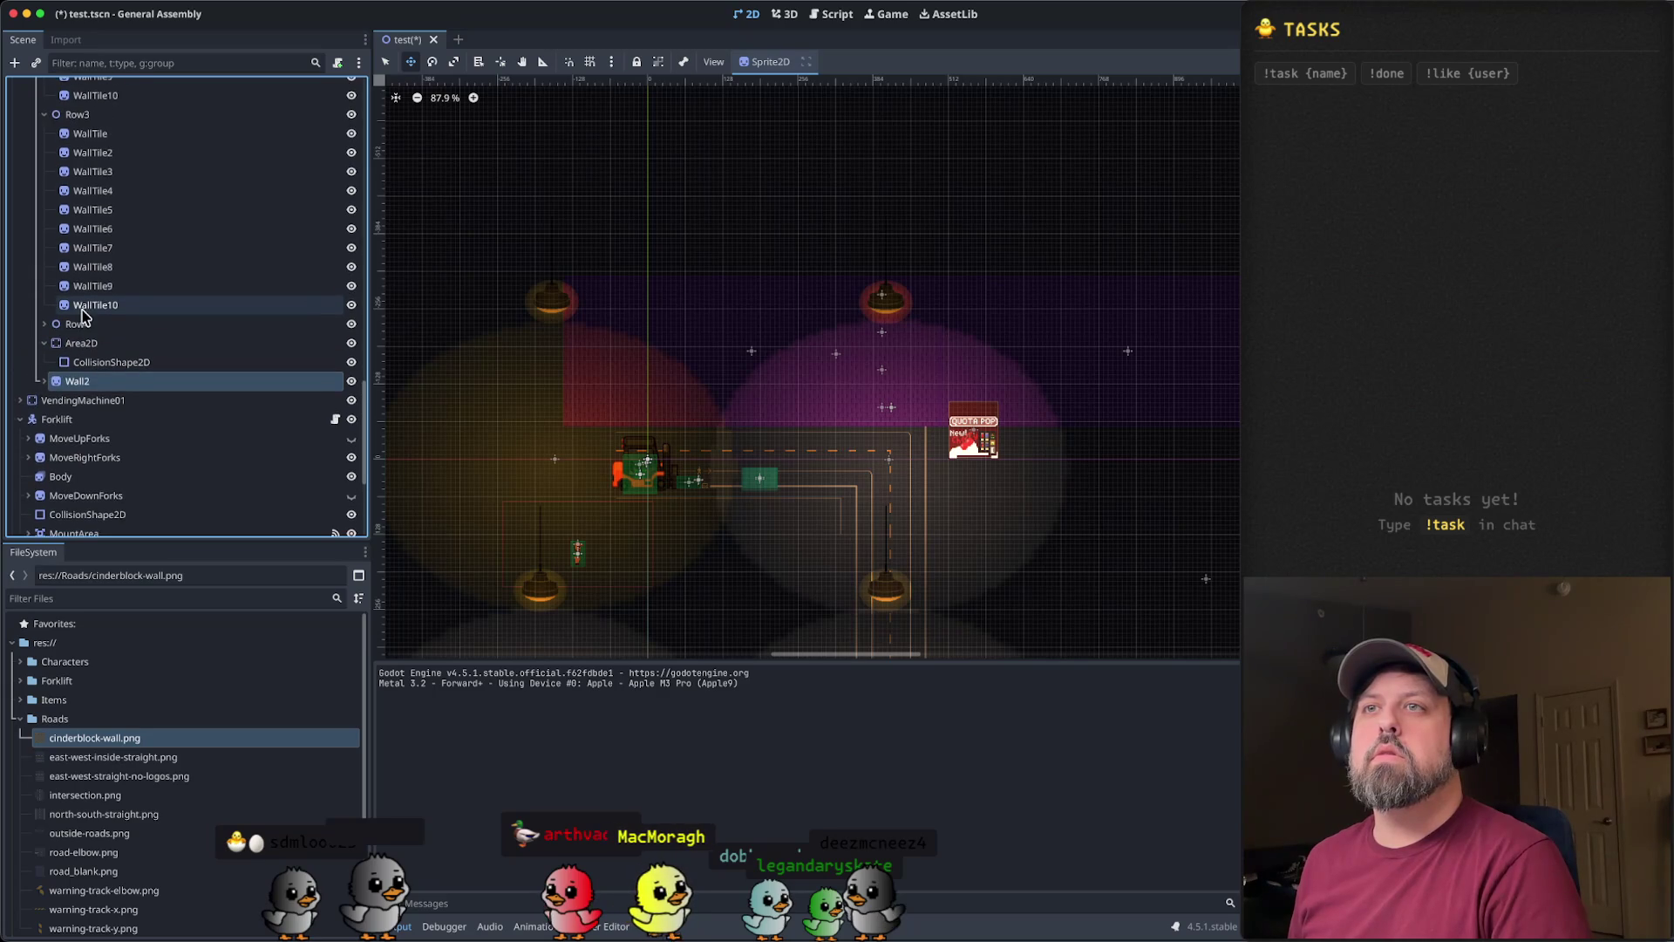
pyautogui.scroll(-8, 81, 316)
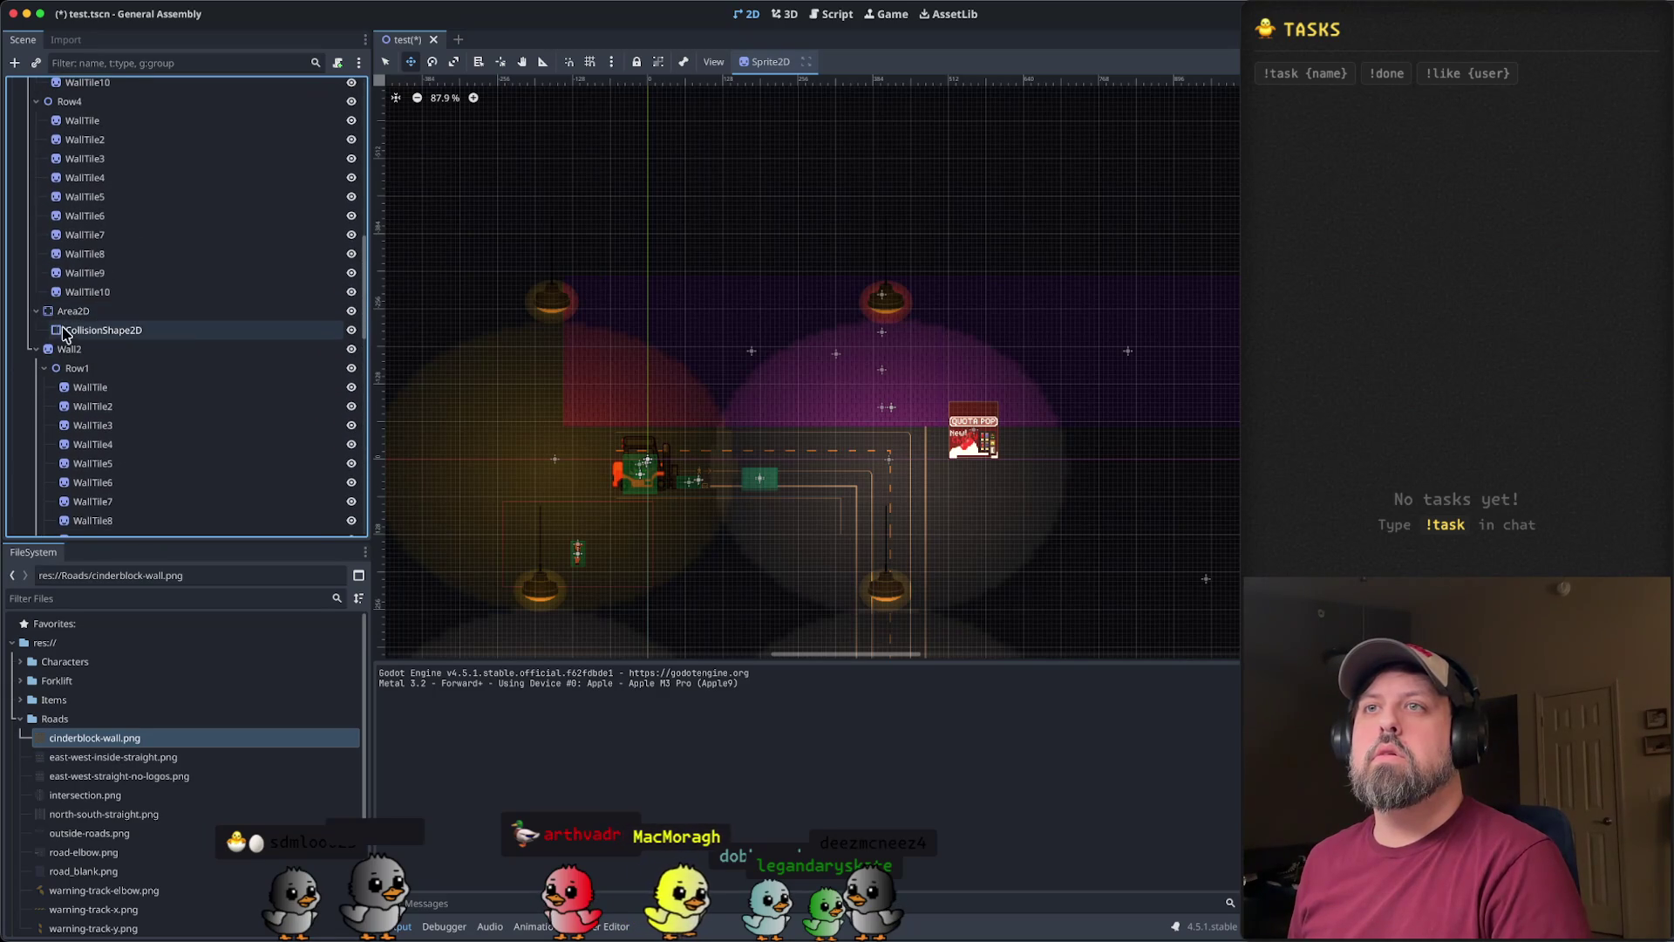
pyautogui.scroll(3, 74, 313)
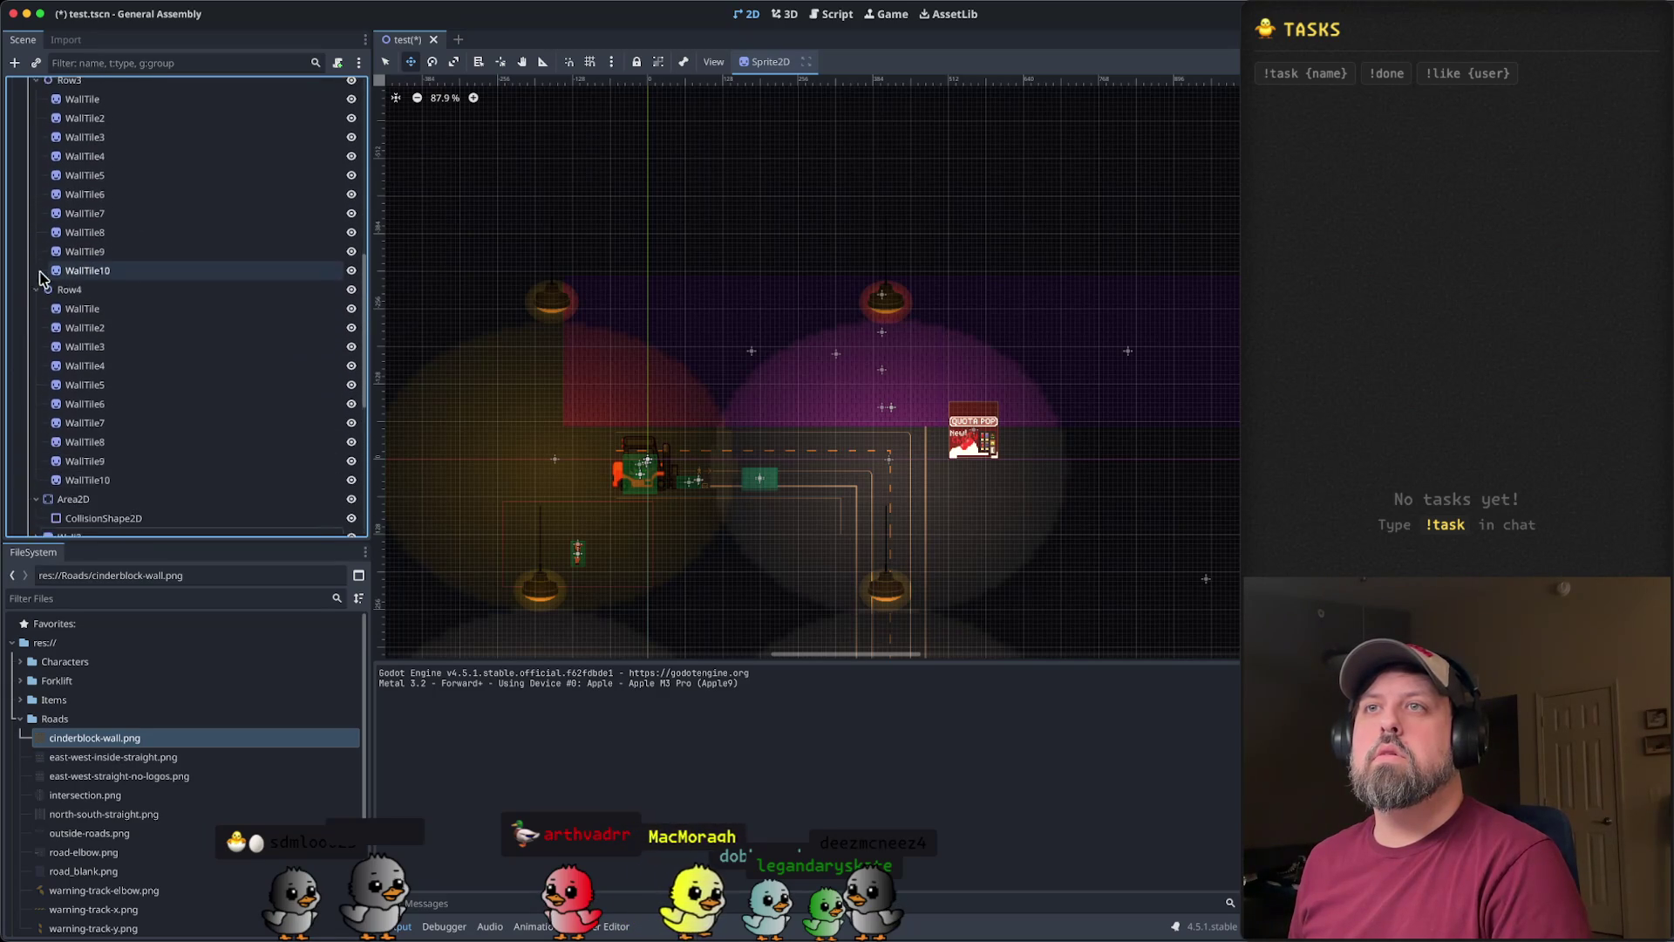
pyautogui.click(36, 313)
pyautogui.scroll(3, 70, 253)
pyautogui.click(36, 219)
pyautogui.scroll(5, 48, 180)
pyautogui.click(36, 199)
pyautogui.scroll(5, 39, 174)
pyautogui.click(35, 153)
# - Collapse Wall2, then select Wall2, Wall and Wall2 again to compare them
pyautogui.scroll(3, 36, 160)
pyautogui.click(28, 183)
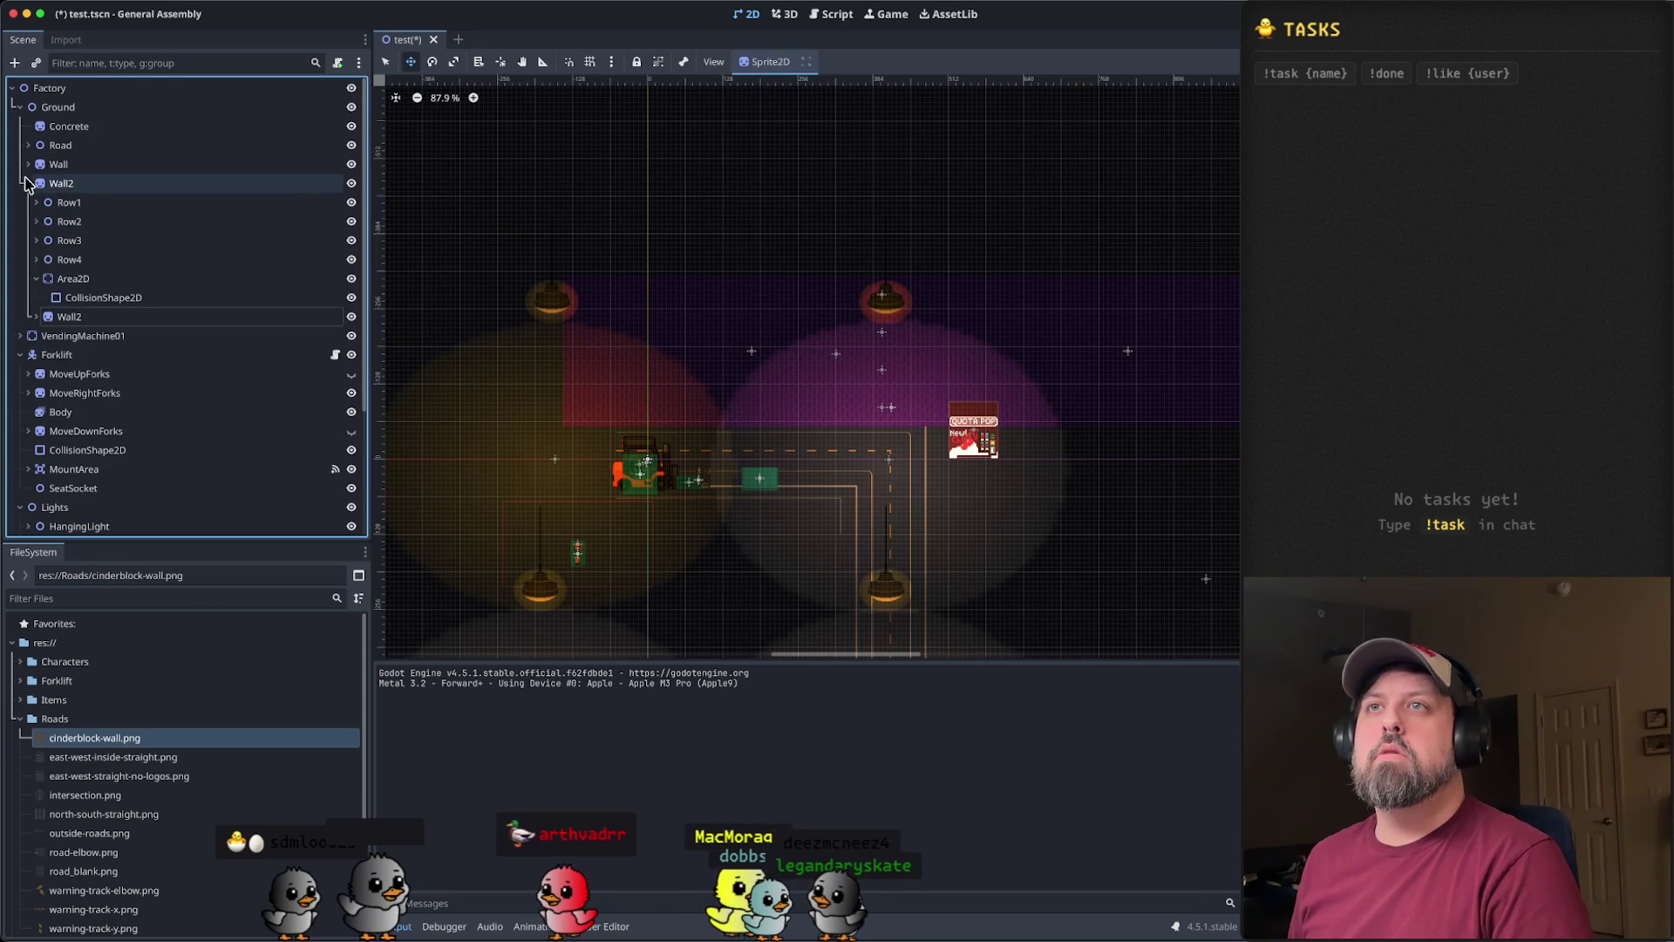
pyautogui.click(61, 182)
pyautogui.click(61, 165)
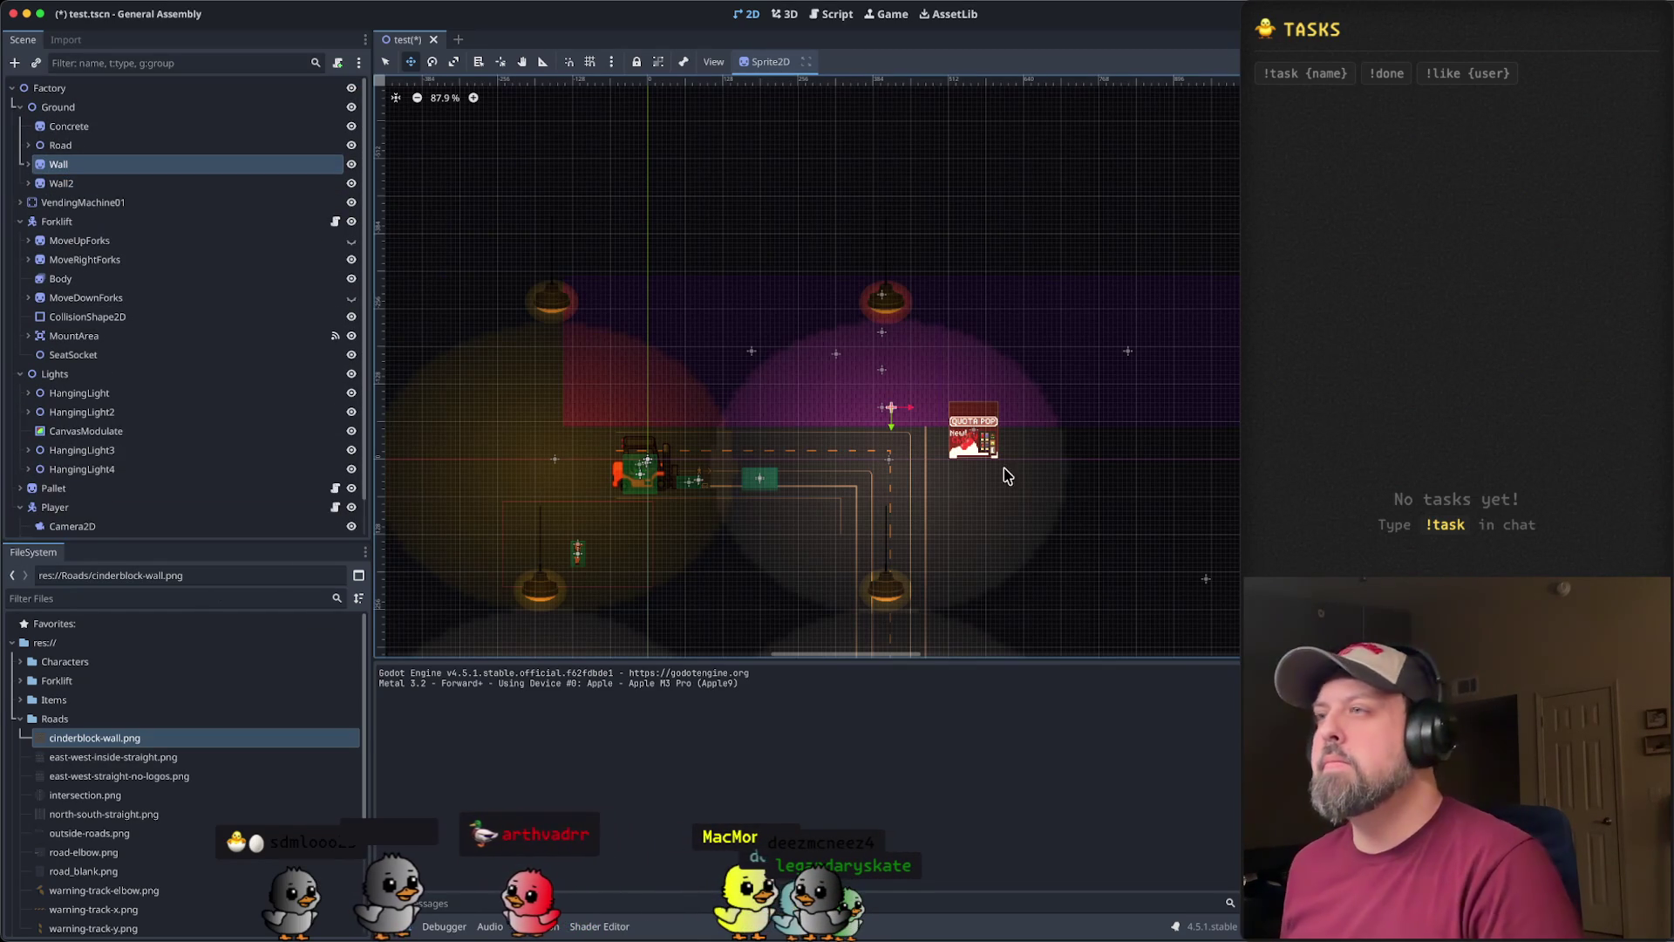
pyautogui.click(133, 187)
# - Paste a third wall copy, Wall3, beside Wall2 and nudge it right twice
pyautogui.rightClick(124, 186)
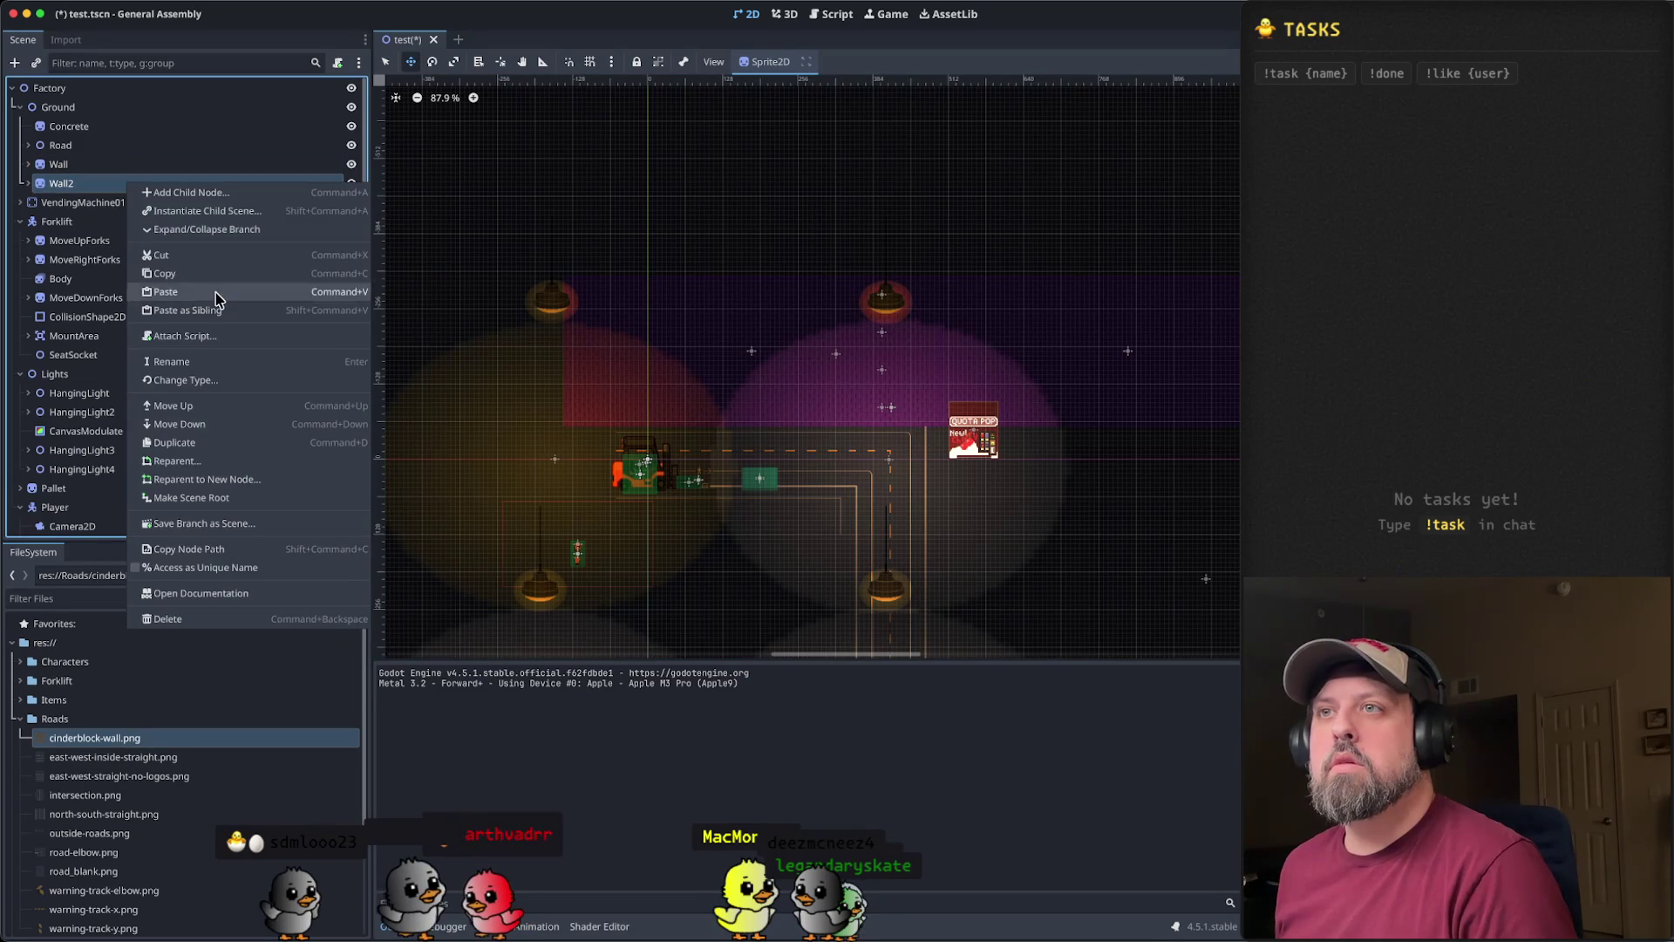
pyautogui.click(209, 310)
pyautogui.click(30, 203)
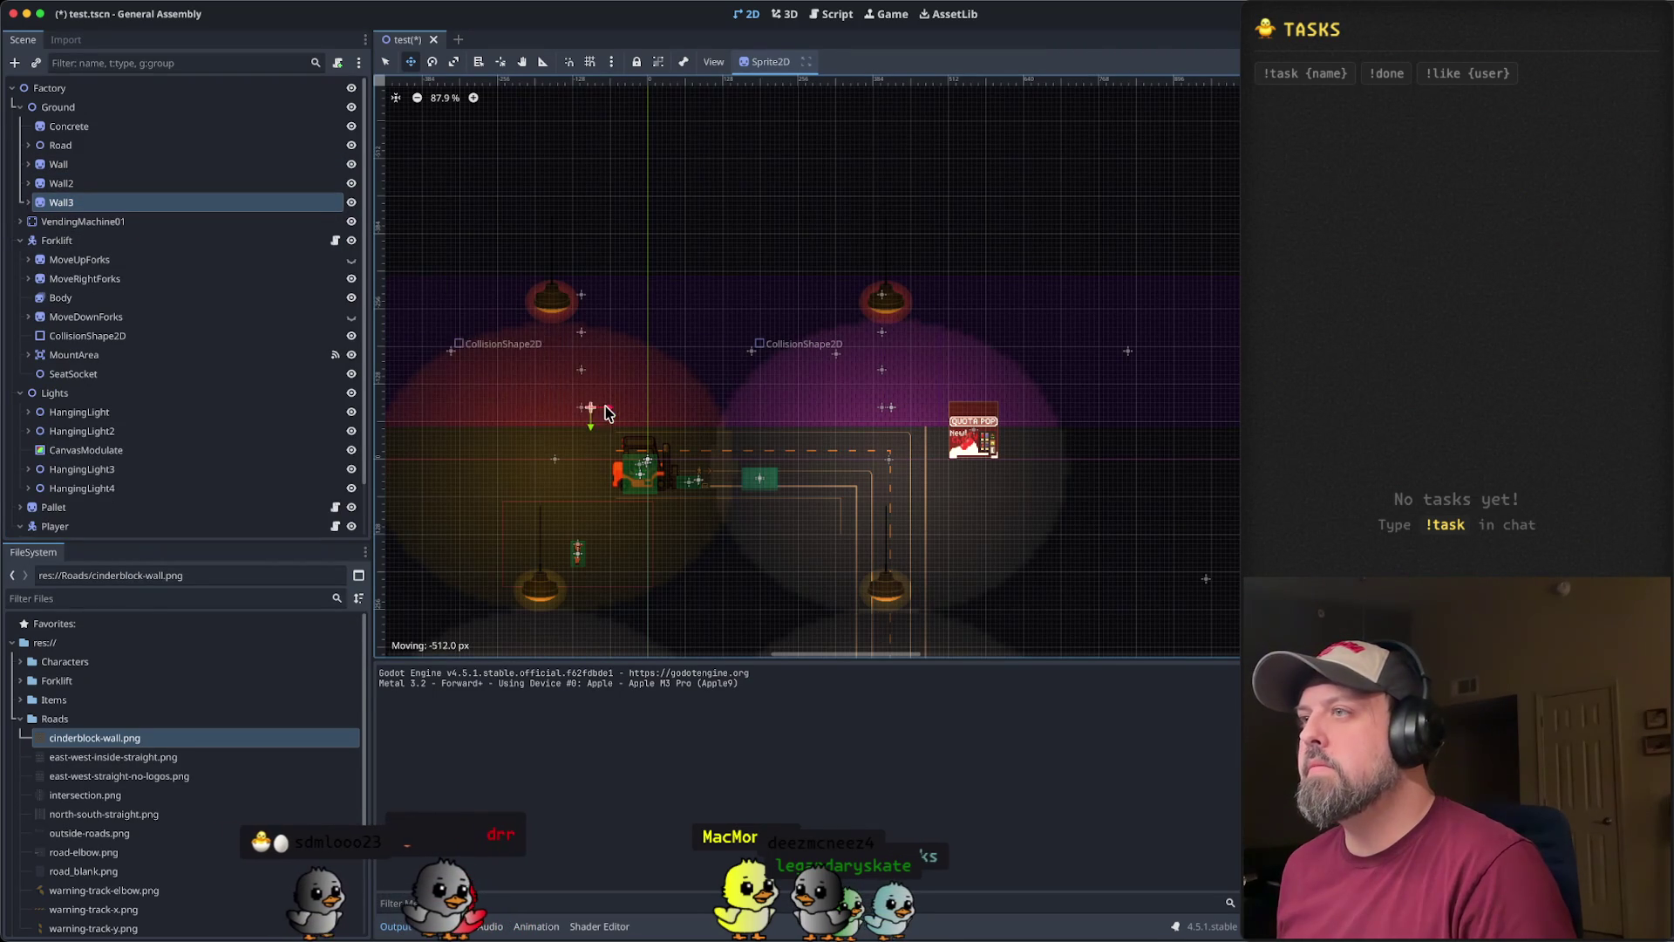
pyautogui.hscroll(-10, 534, 413)
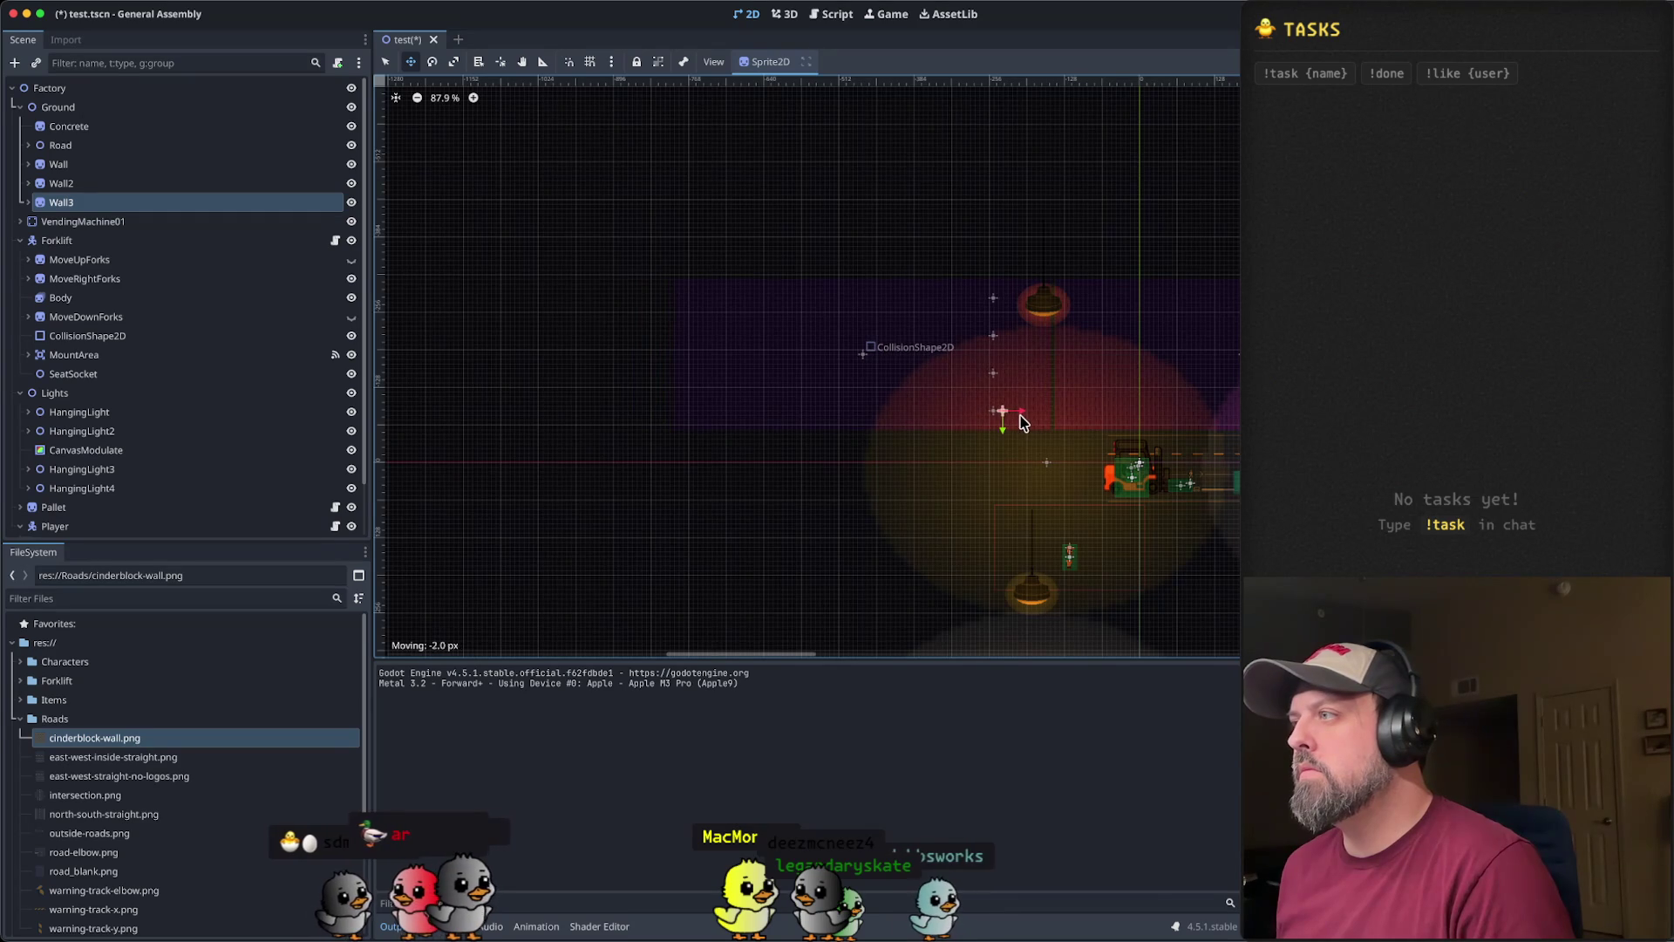
pyautogui.scroll(5, 1096, 431)
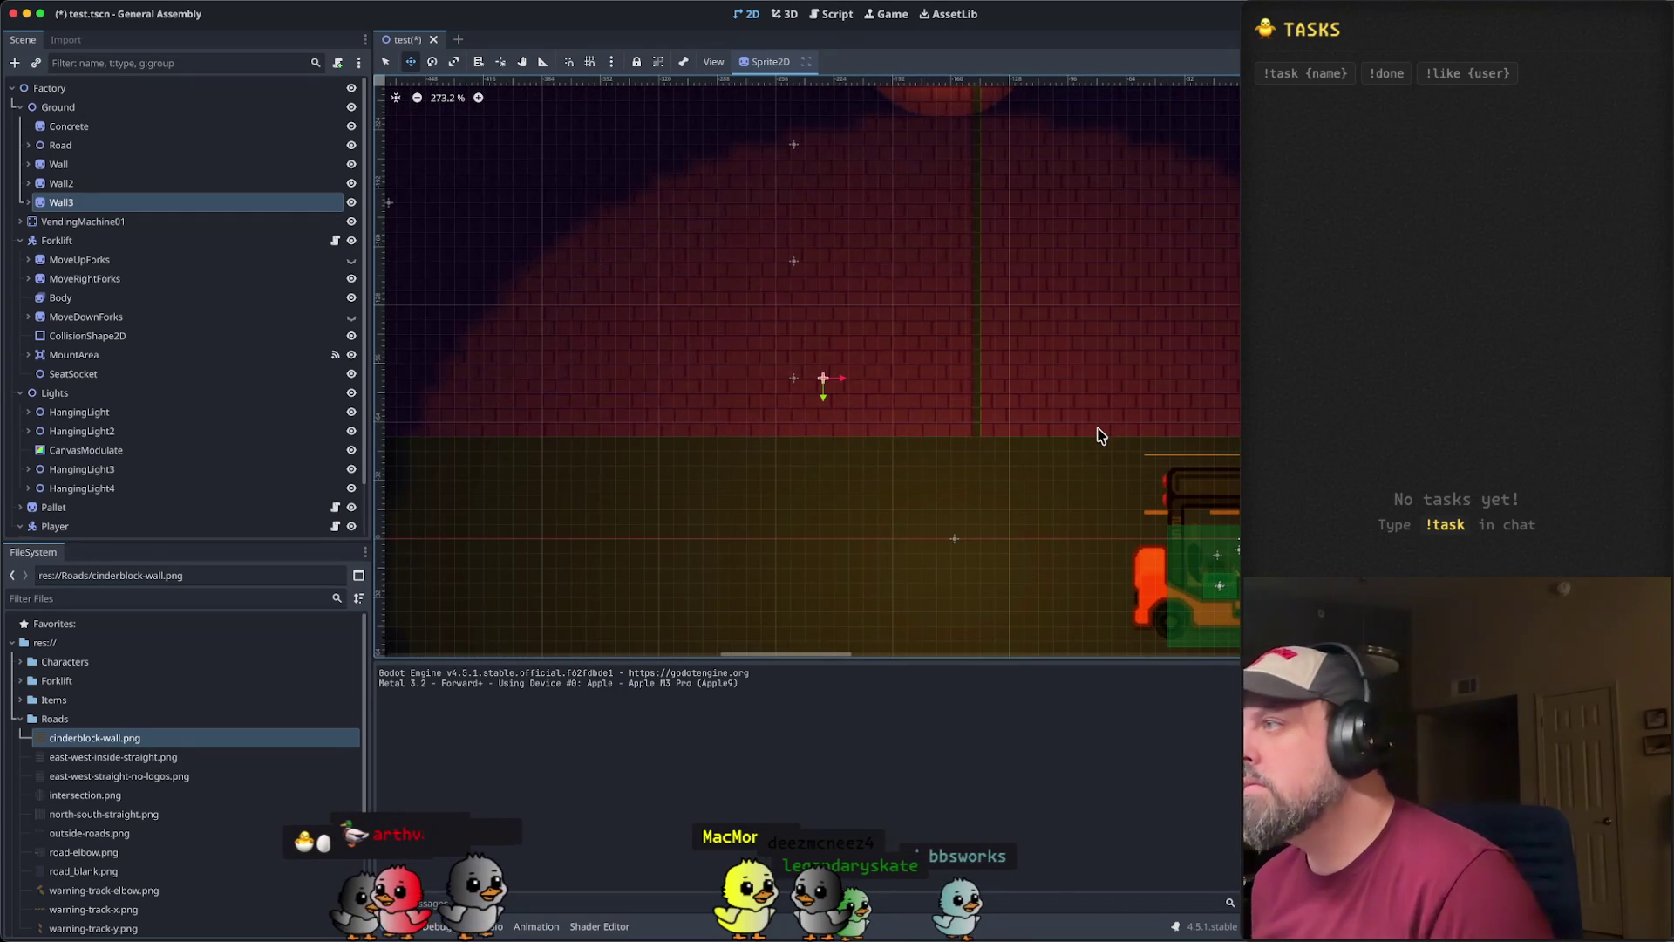
pyautogui.press('Right')
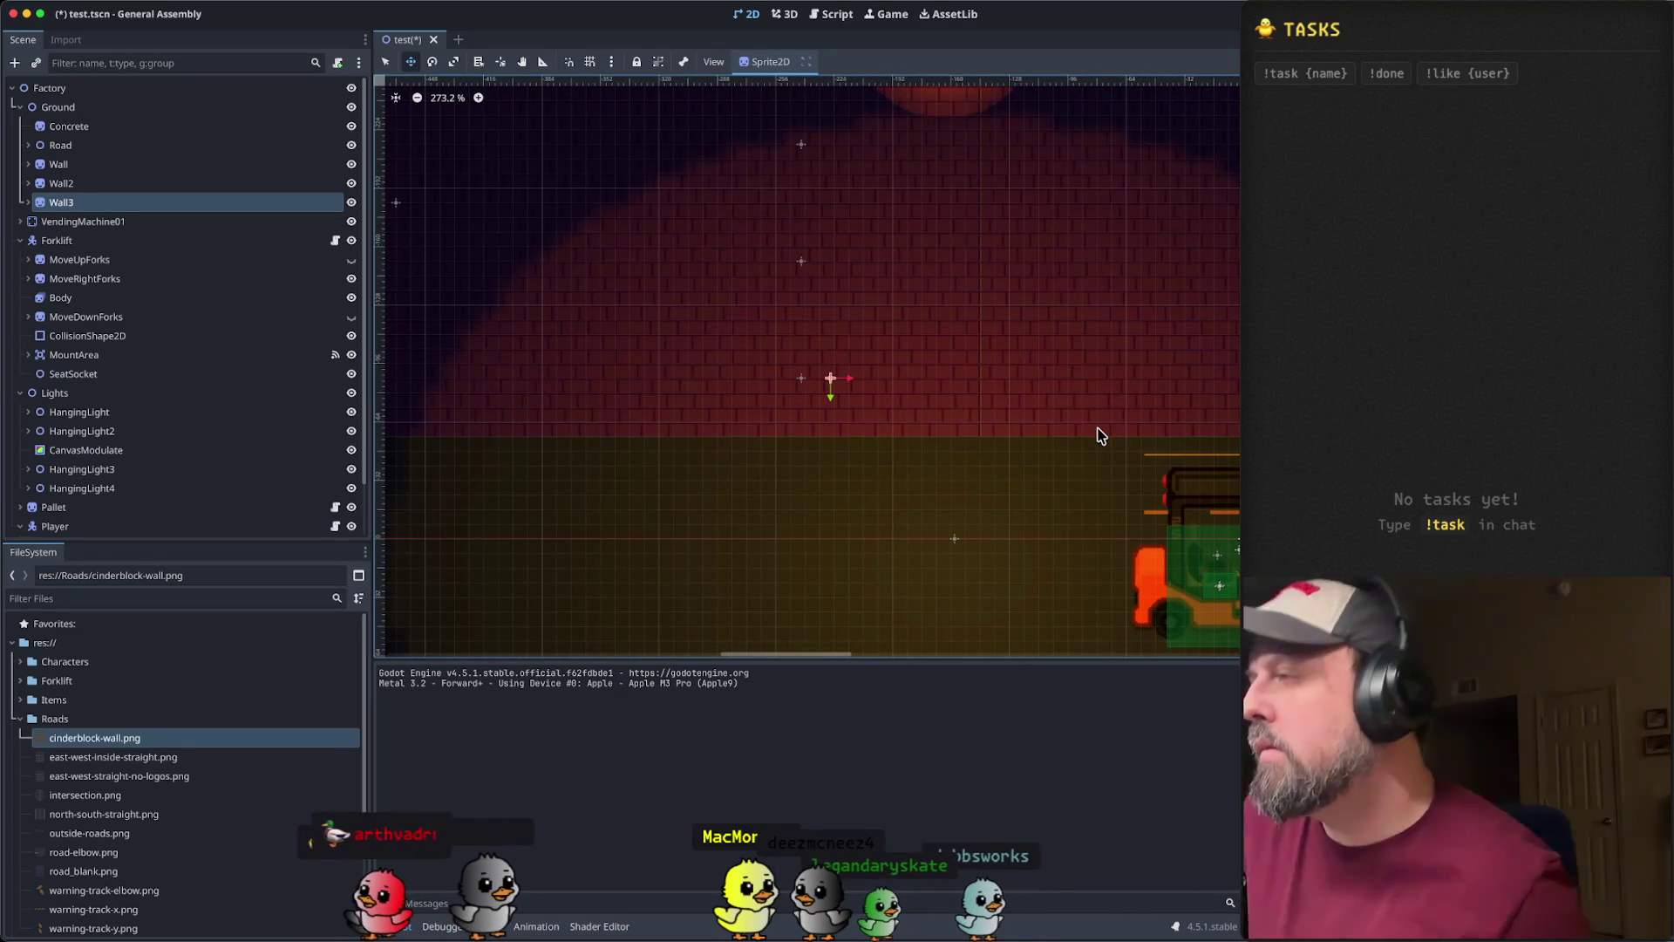
pyautogui.press('Right')
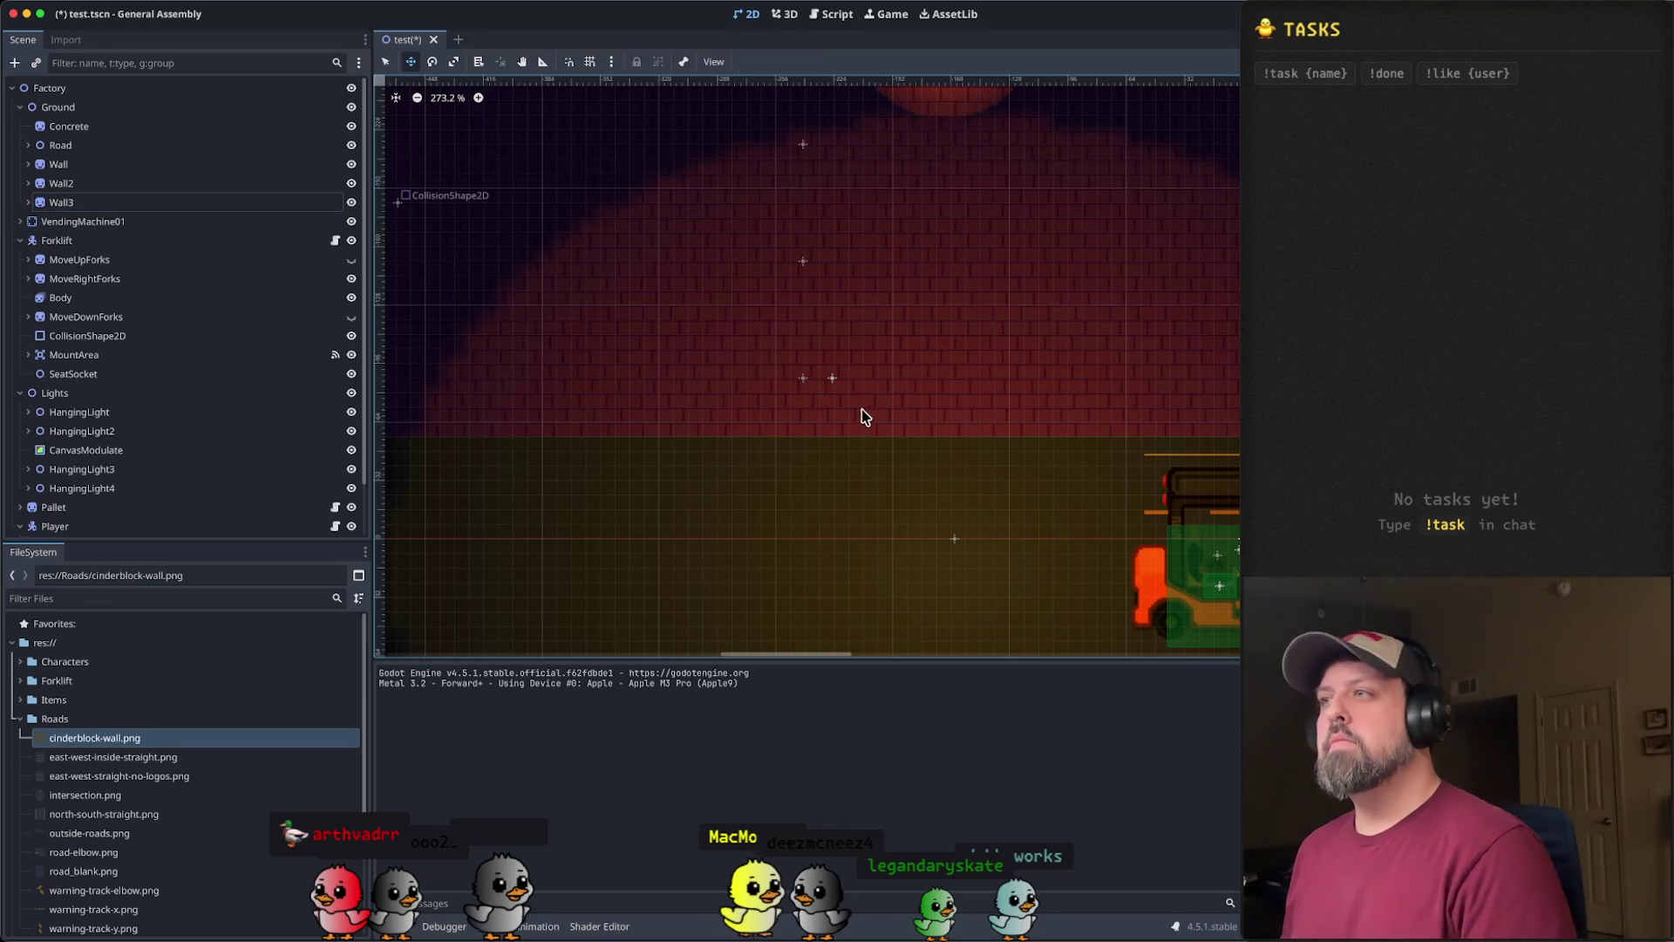
pyautogui.press('Escape')
pyautogui.scroll(-5, 859, 411)
pyautogui.moveTo(684, 448); pyautogui.dragTo(1102, 439)
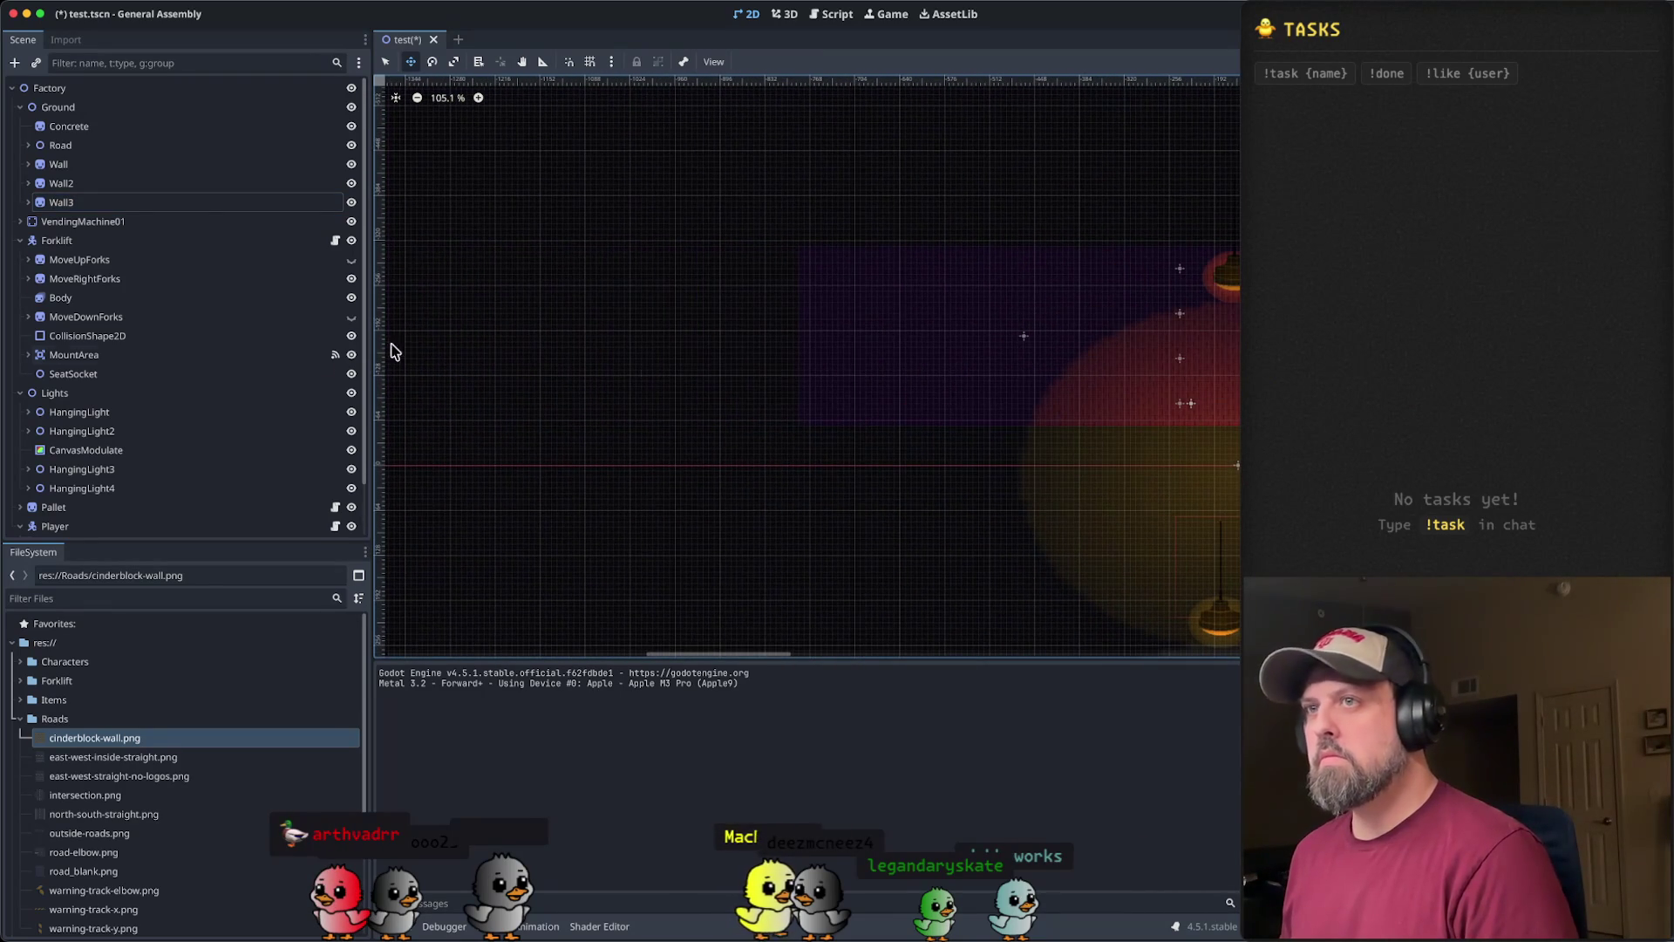
# - Duplicate Wall3 into Wall4 and collapse Wall4's child rows
pyautogui.click(131, 203)
pyautogui.rightClick(131, 207)
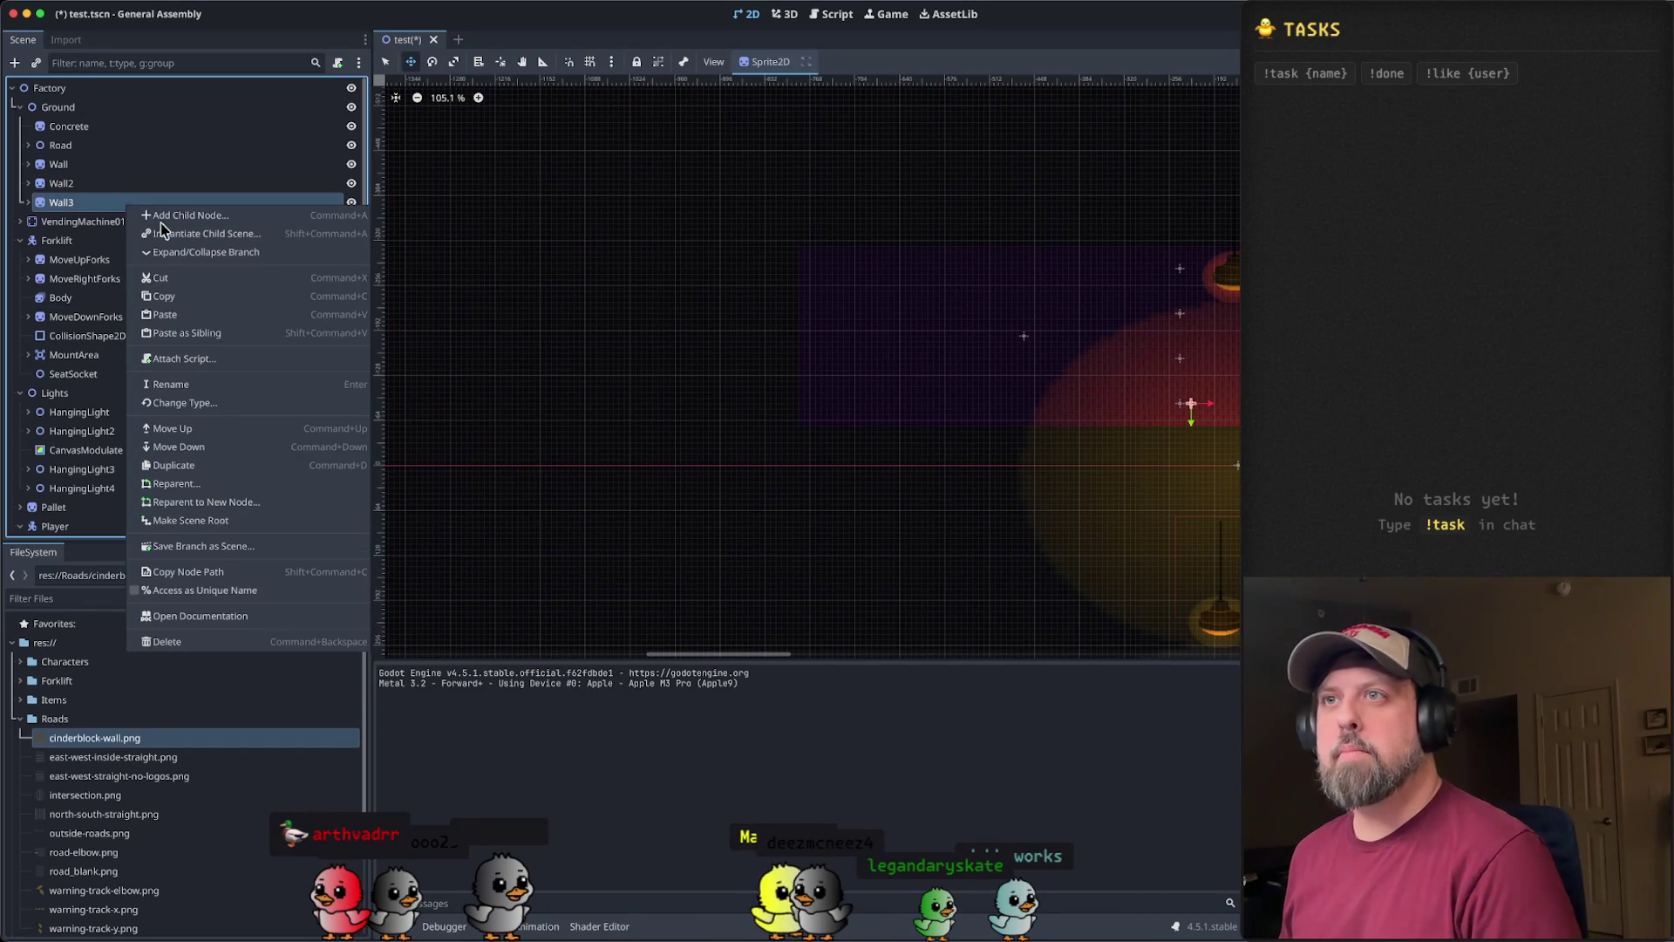
pyautogui.click(269, 340)
pyautogui.click(29, 222)
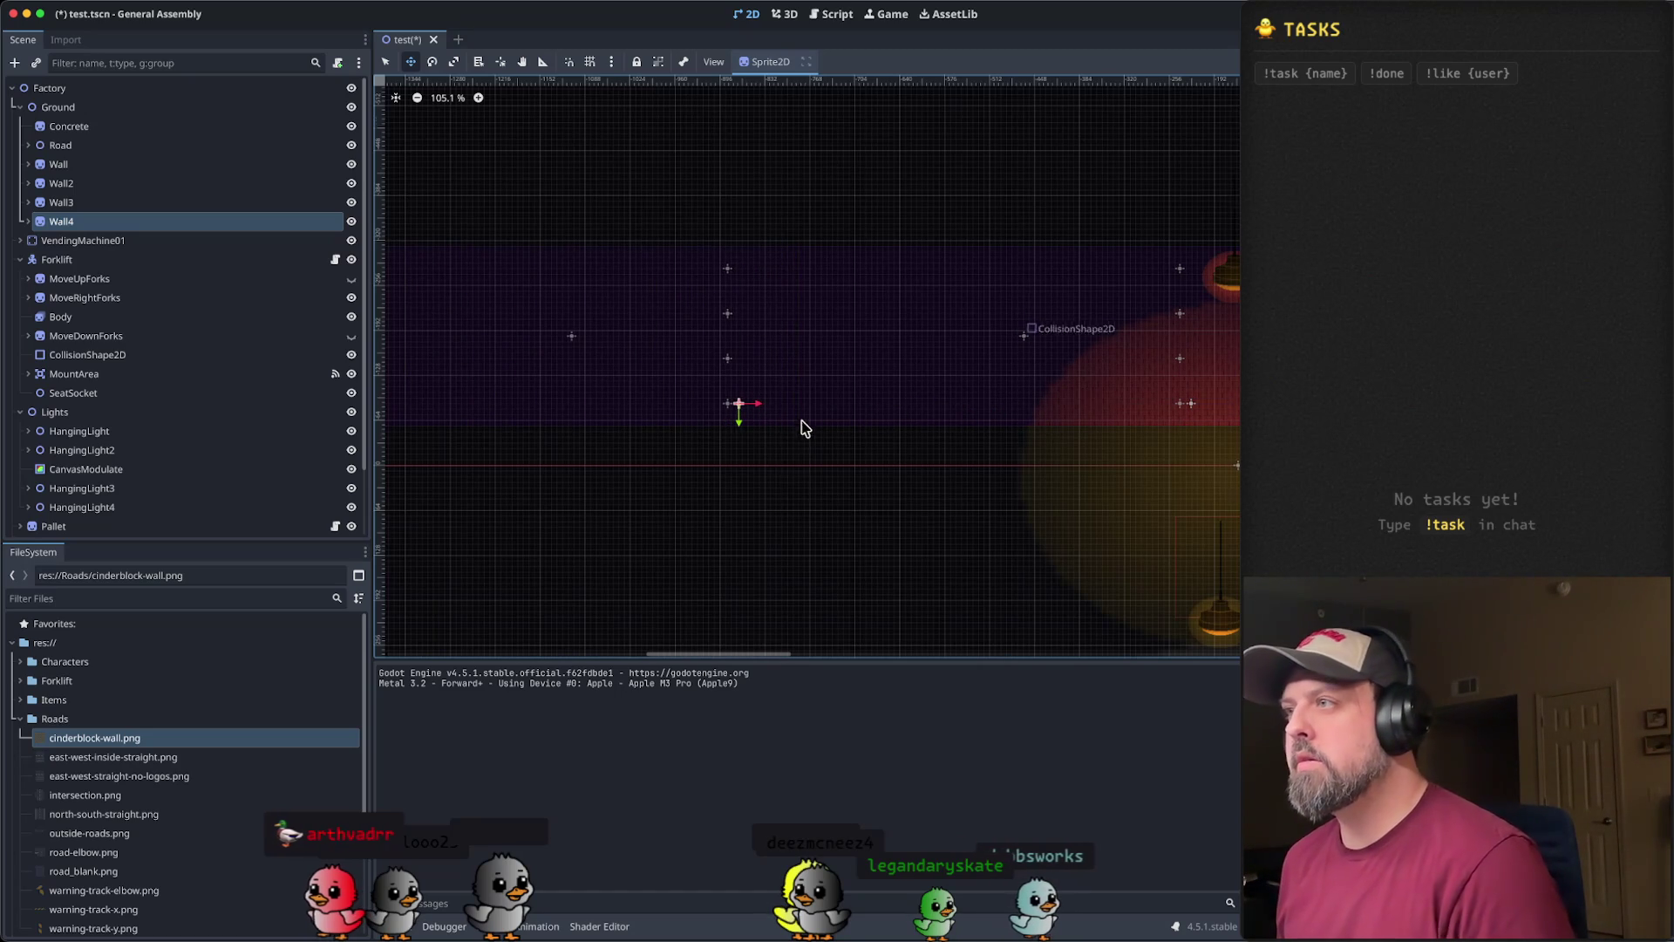
pyautogui.scroll(8, 803, 433)
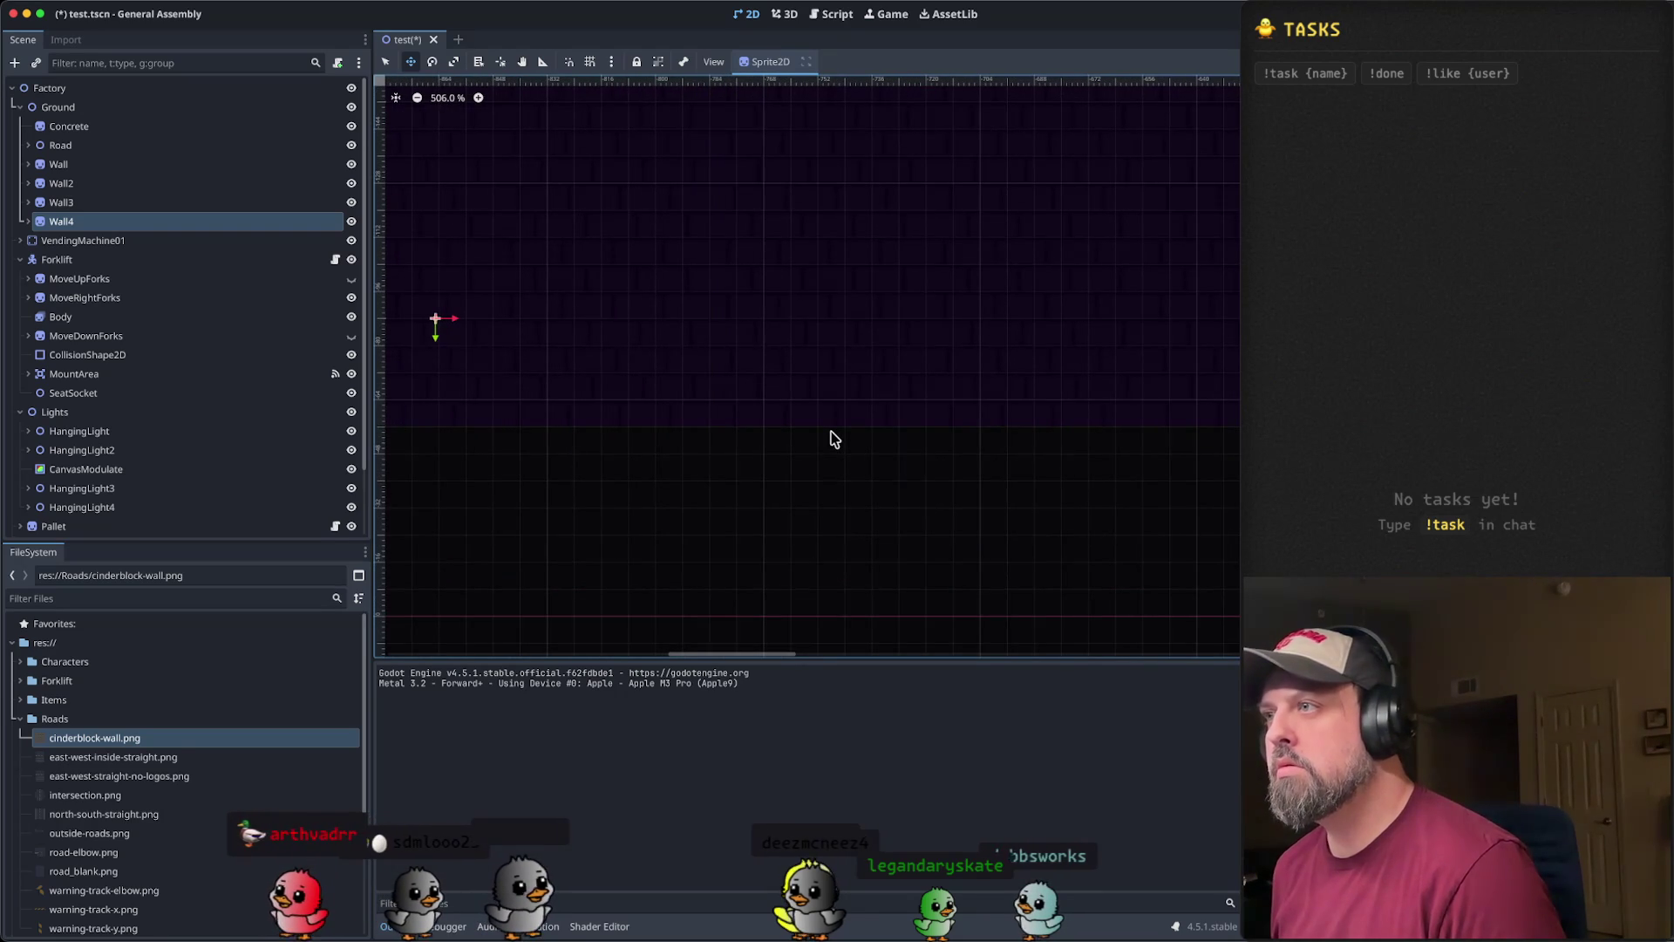
pyautogui.scroll(-9, 832, 439)
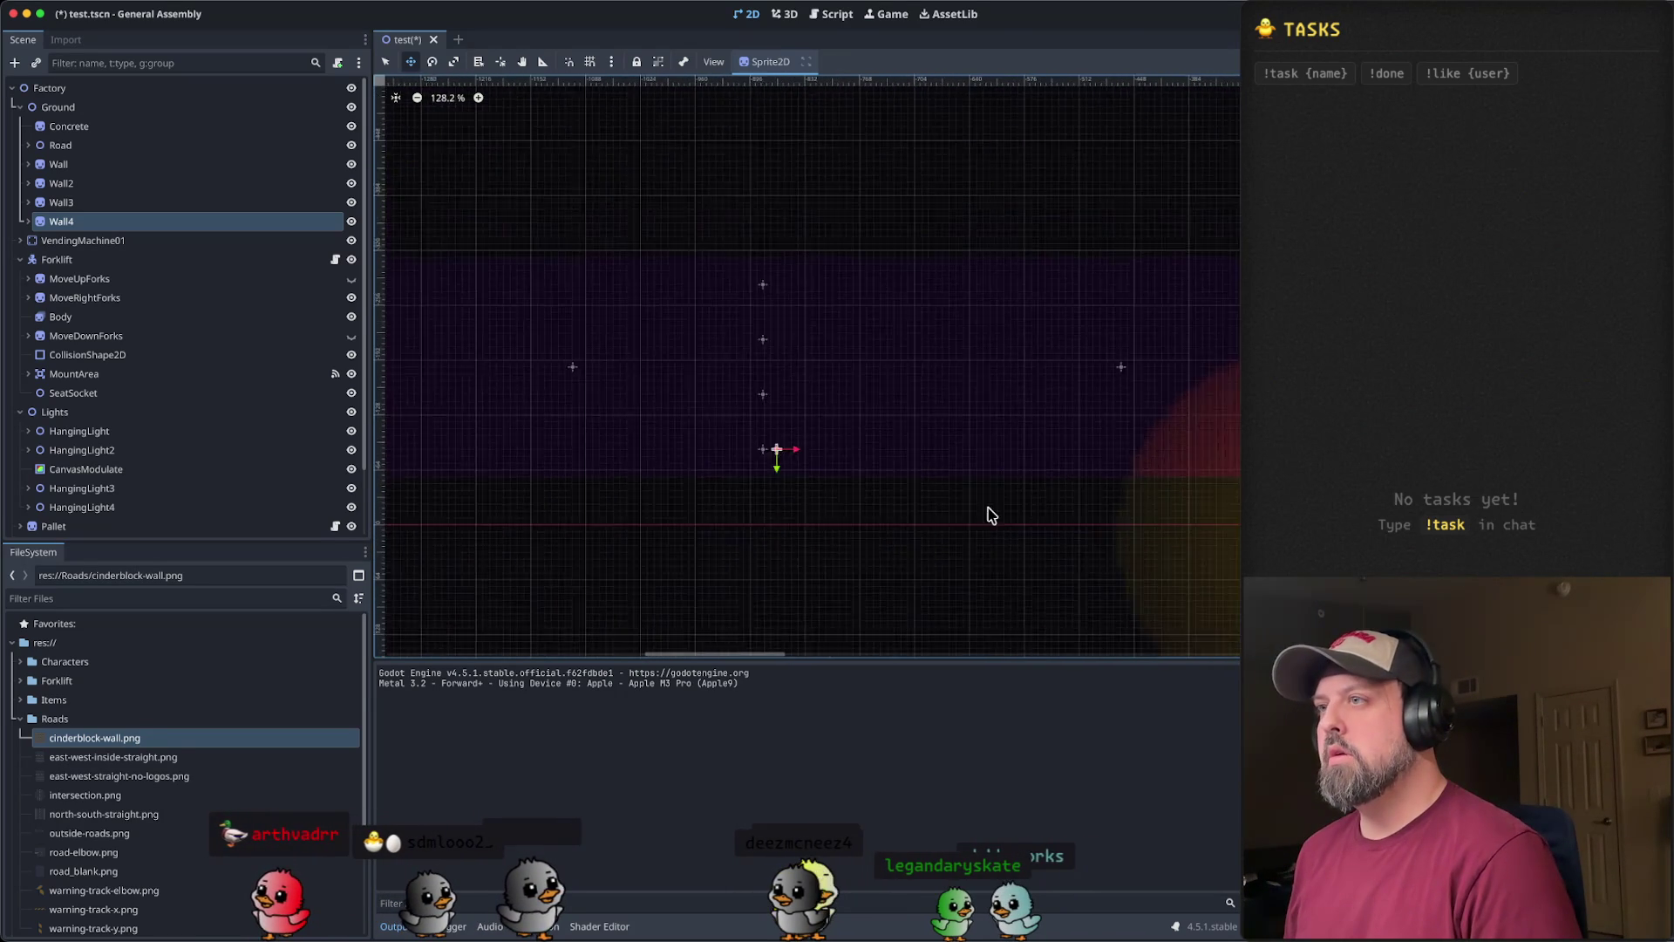
pyautogui.scroll(-4, 755, 388)
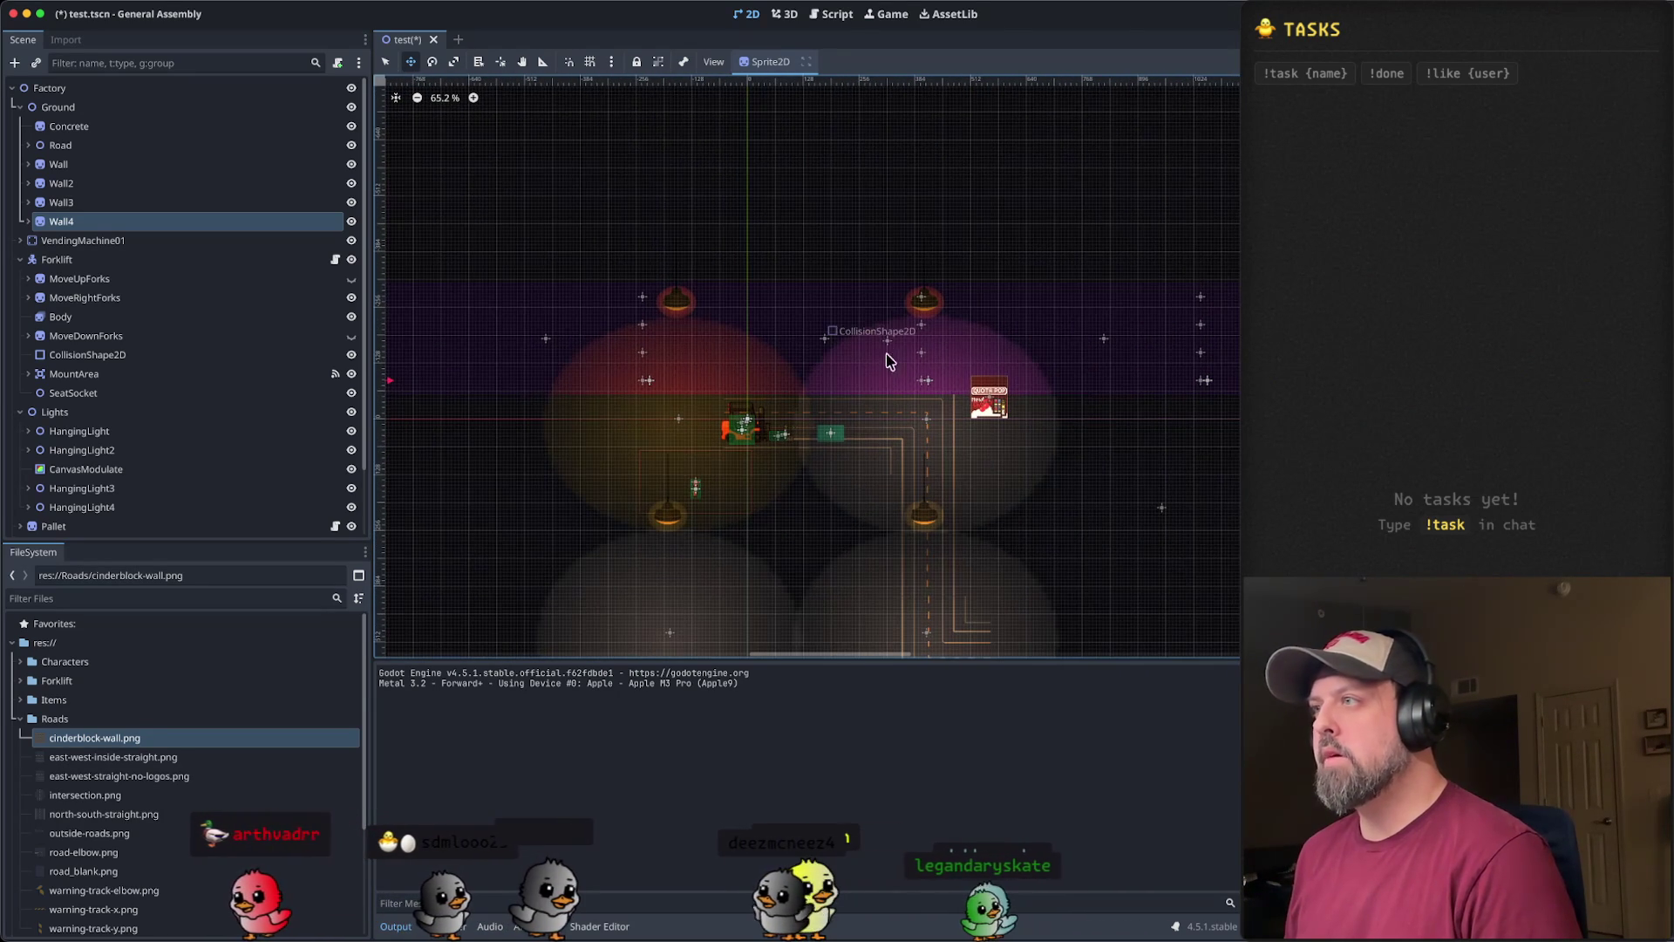
# - Save and run the four-wall scene, maximize the game window to test, then close it
pyautogui.press('super+b')
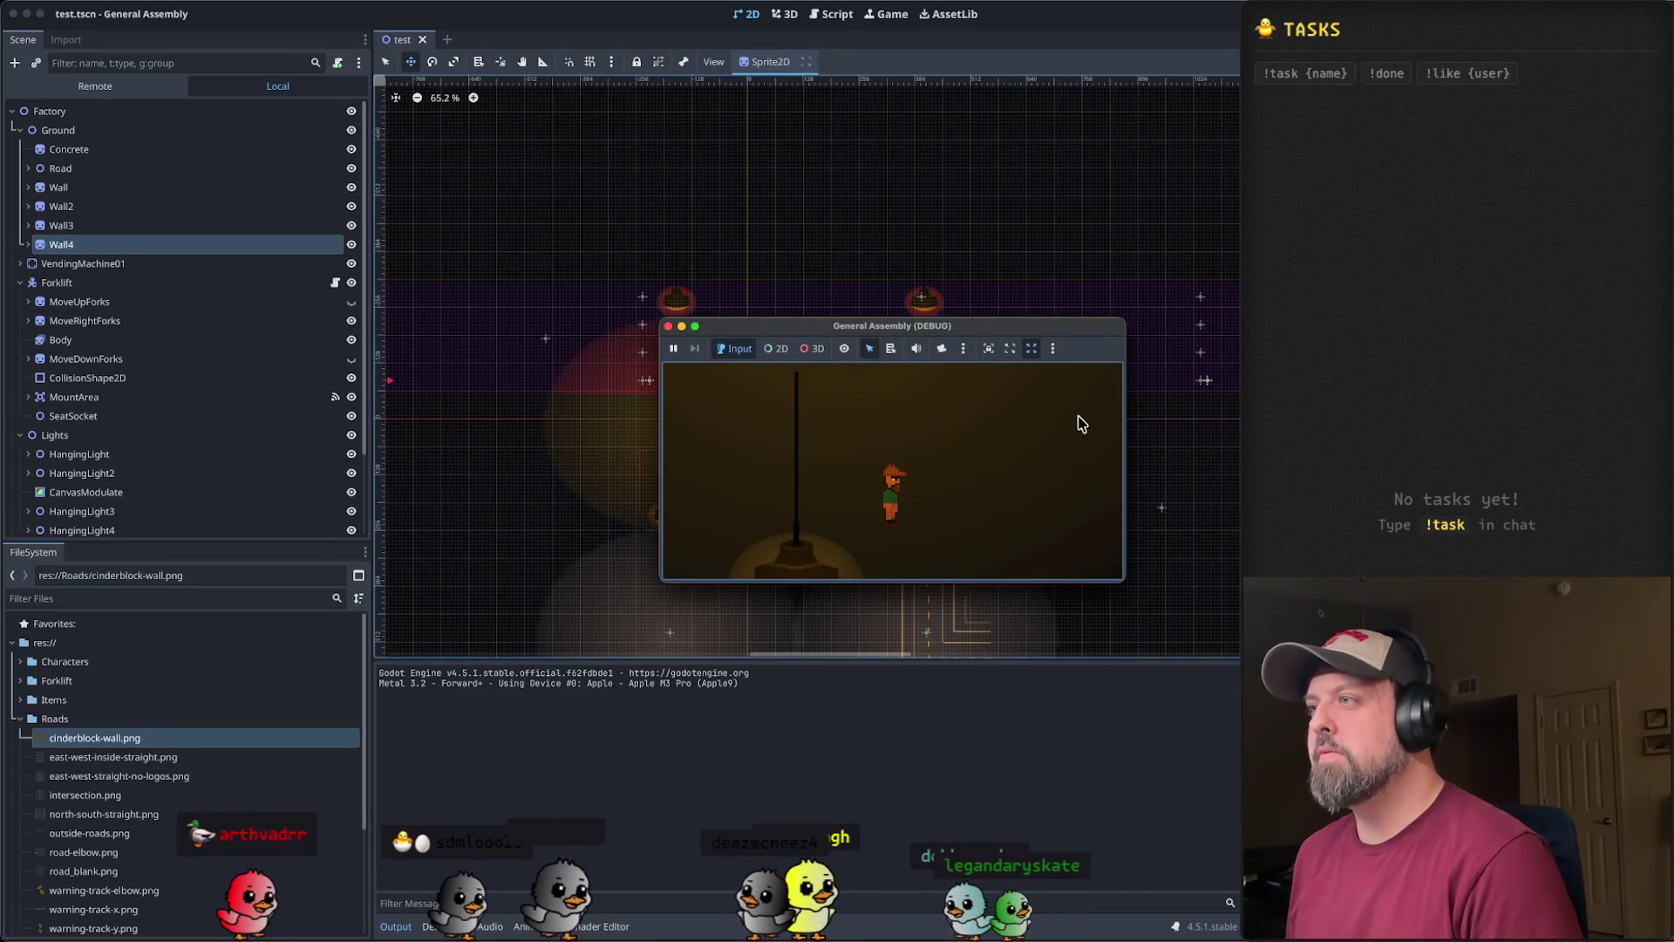
pyautogui.doubleClick(766, 327)
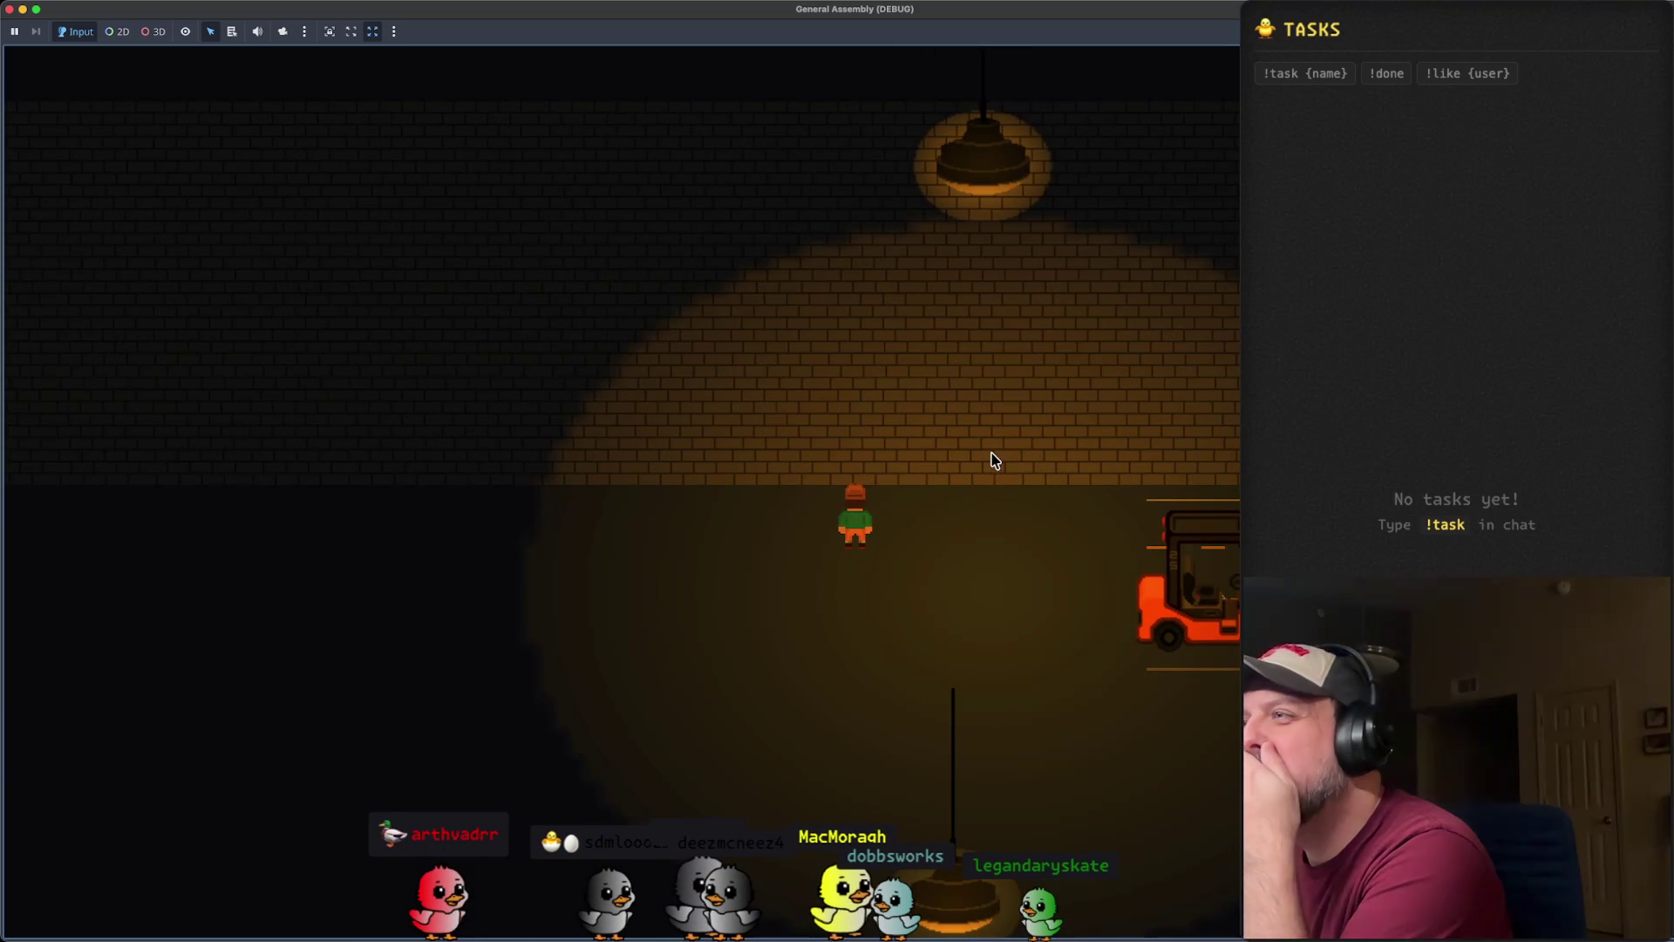
pyautogui.click(10, 10)
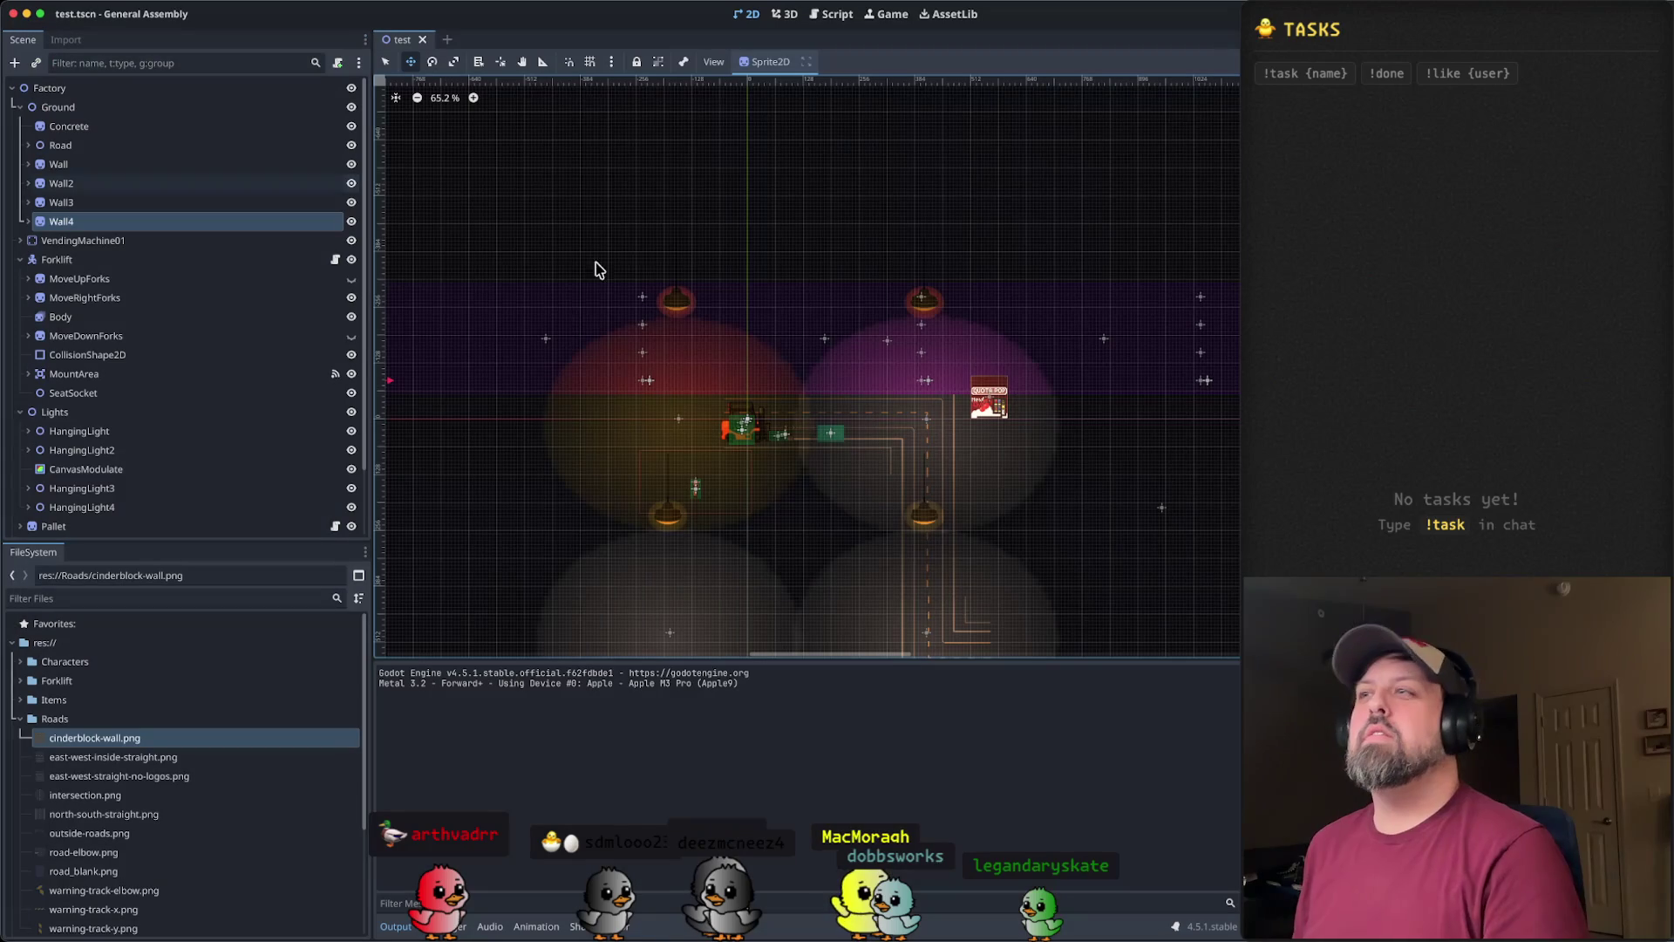
# - Copy Wall through Wall4 and paste the four copies under Wall4
pyautogui.click(110, 225)
pyautogui.keyDown('shift'); pyautogui.click(109, 166); pyautogui.keyUp('shift')
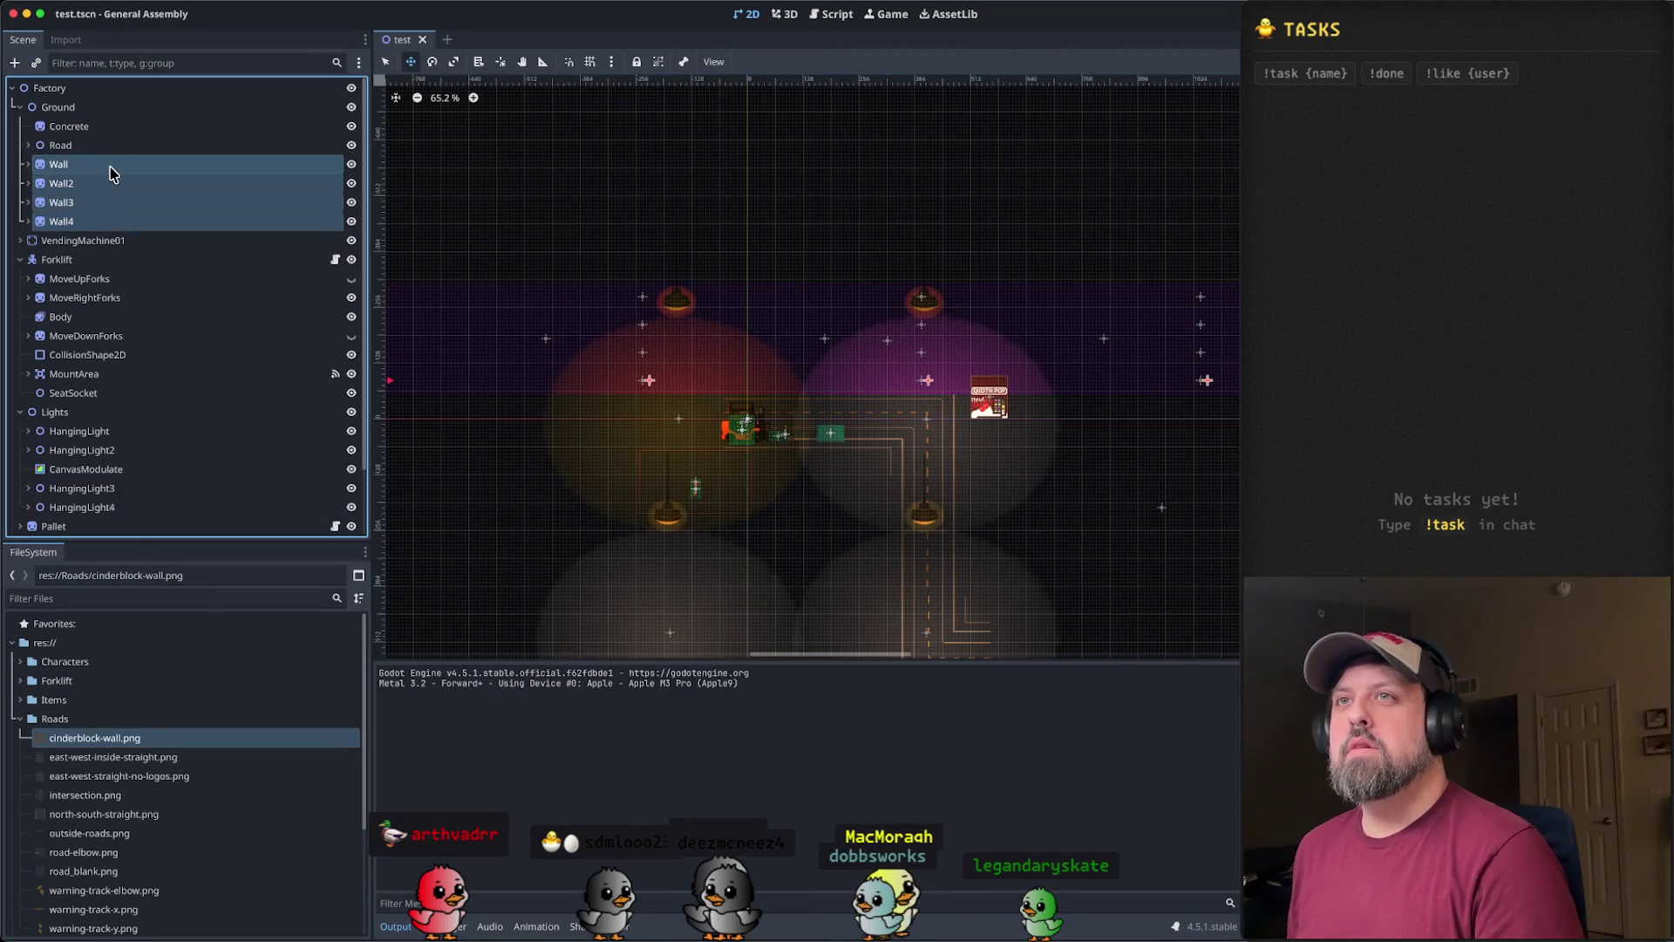
pyautogui.rightClick(106, 167)
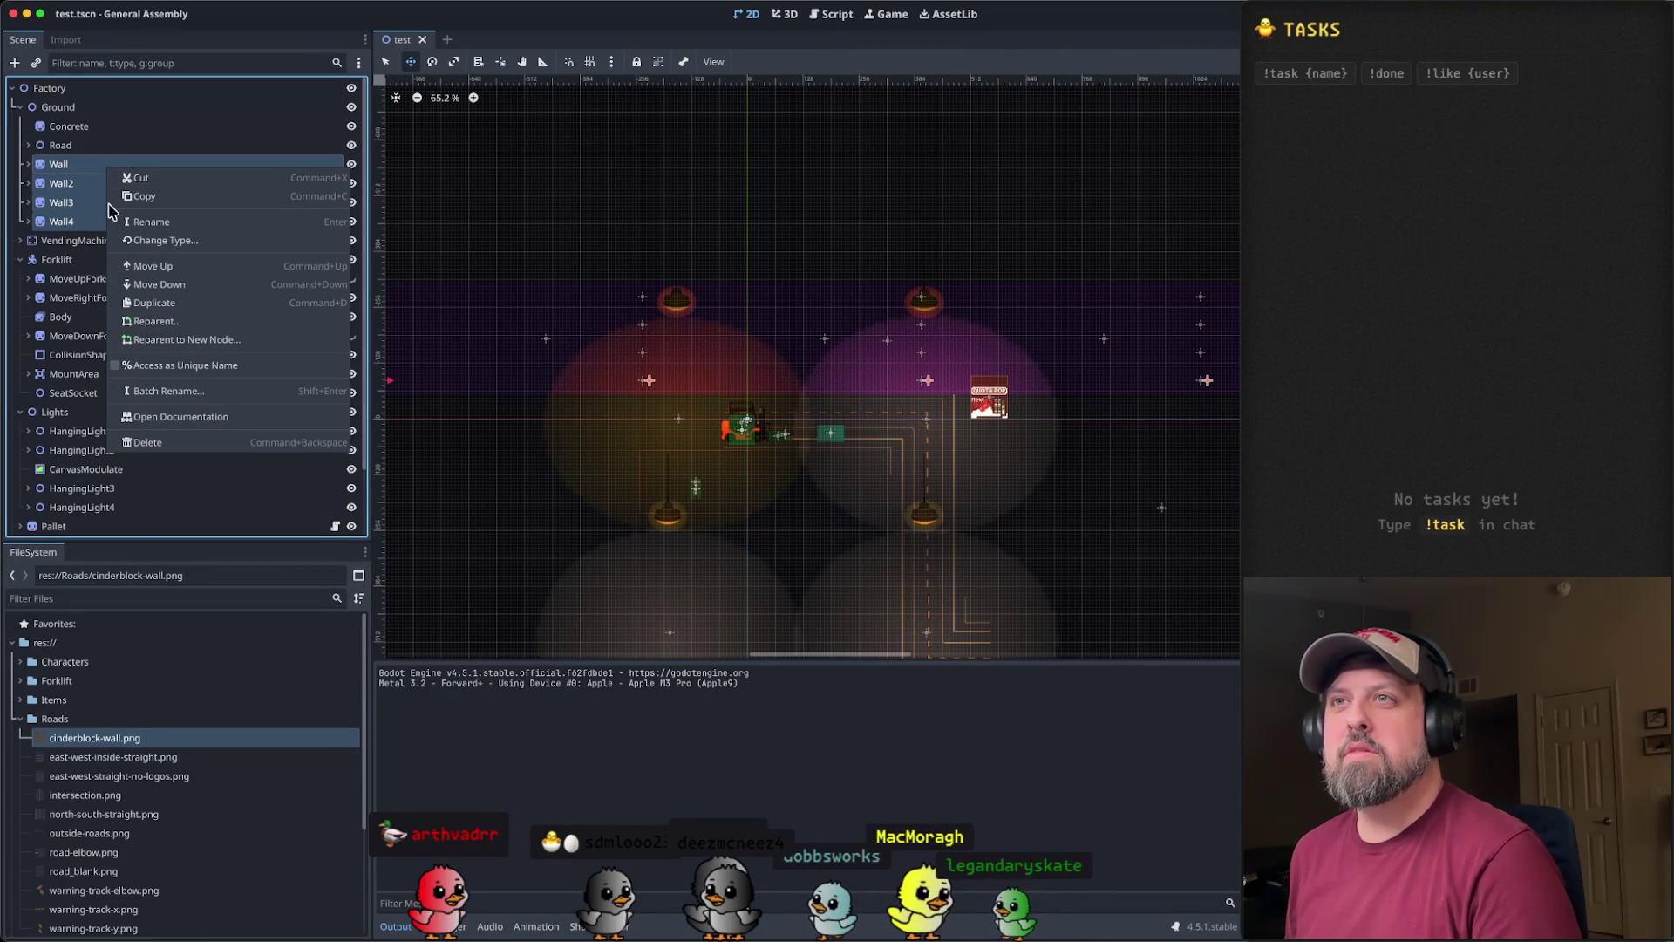
pyautogui.click(87, 170)
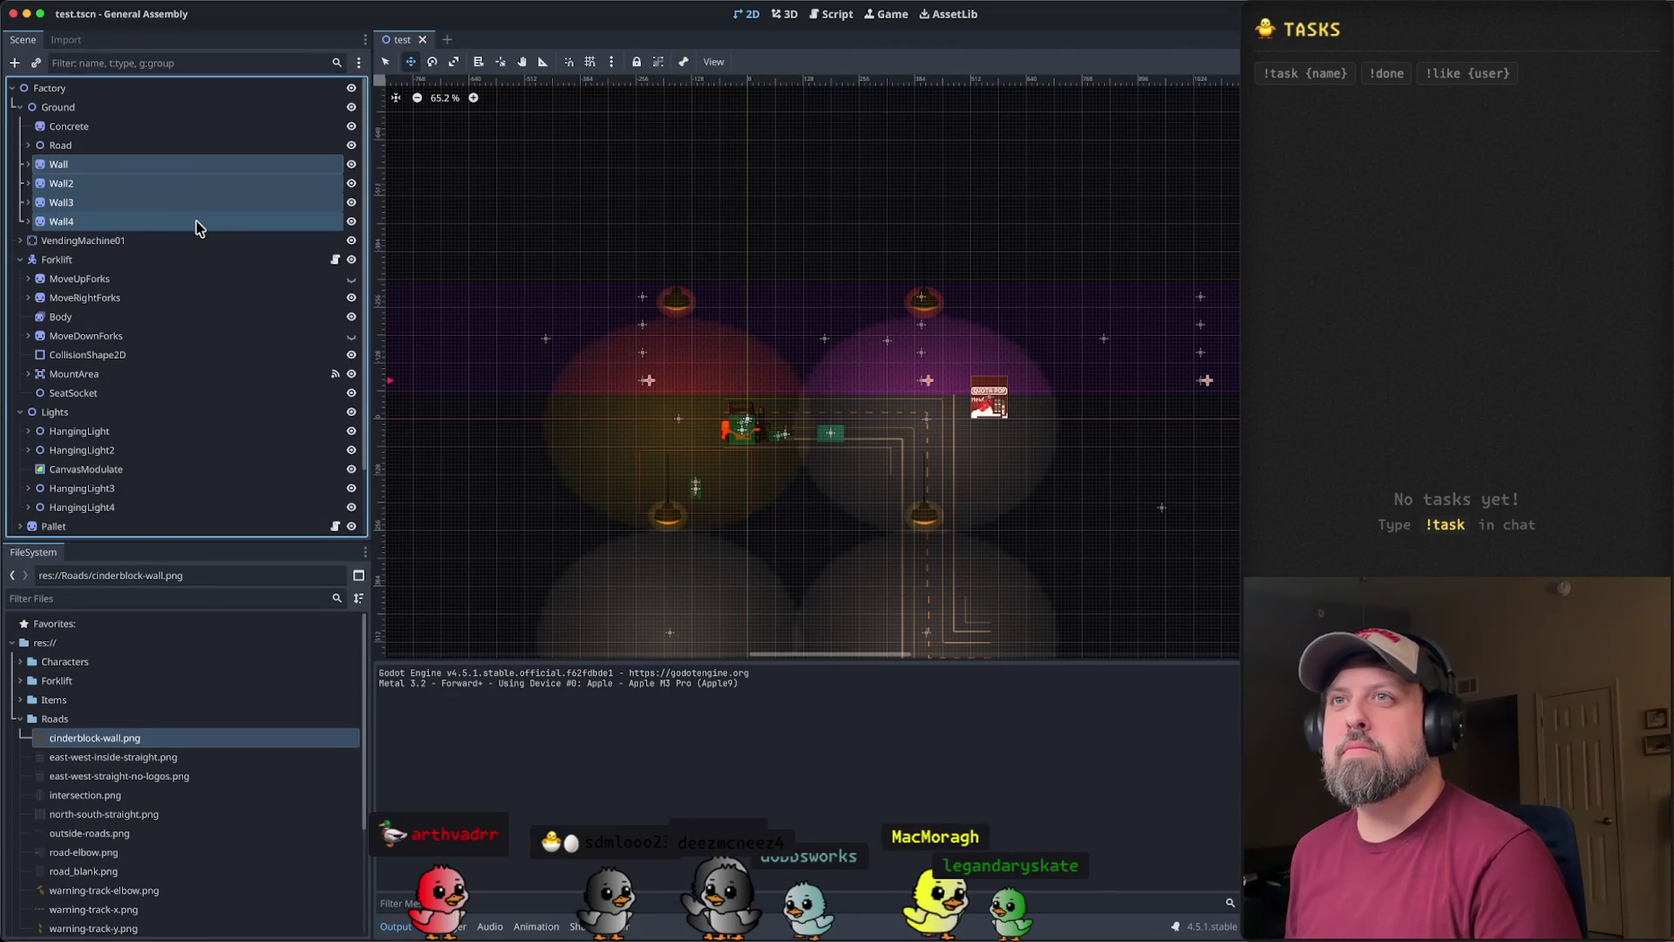
pyautogui.click(145, 222)
pyautogui.hotkey('ctrl', 'd')
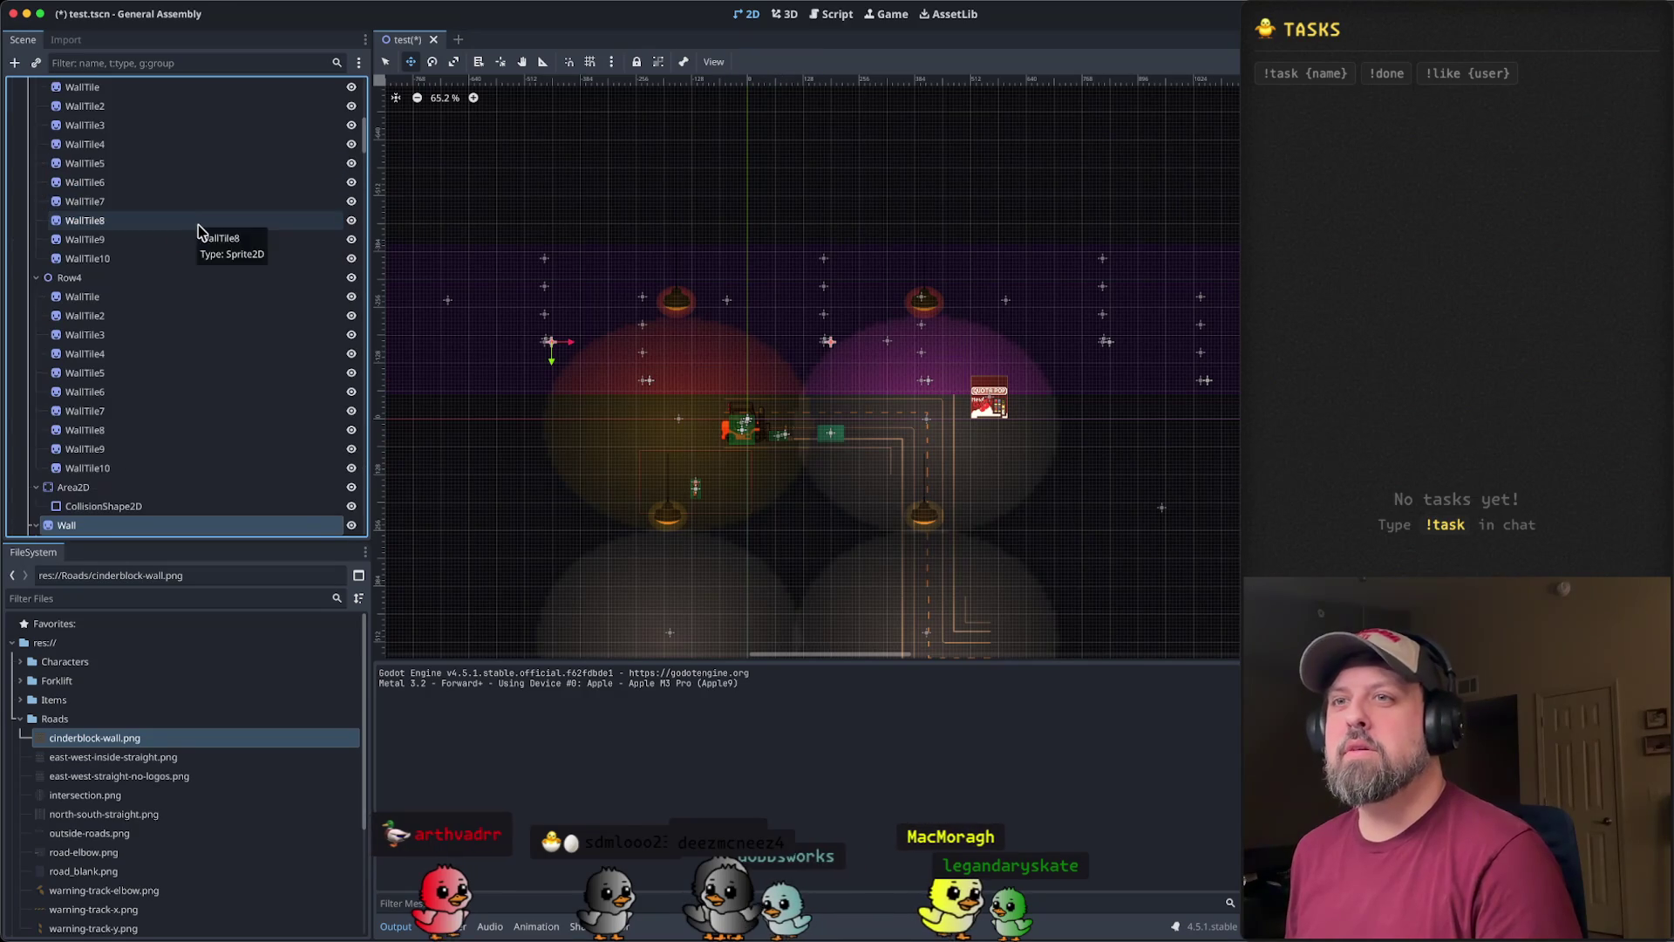
# - Drag the pasted walls down to extend the brick wall
pyautogui.scroll(-5, 199, 231)
pyautogui.scroll(-10, 654, 340)
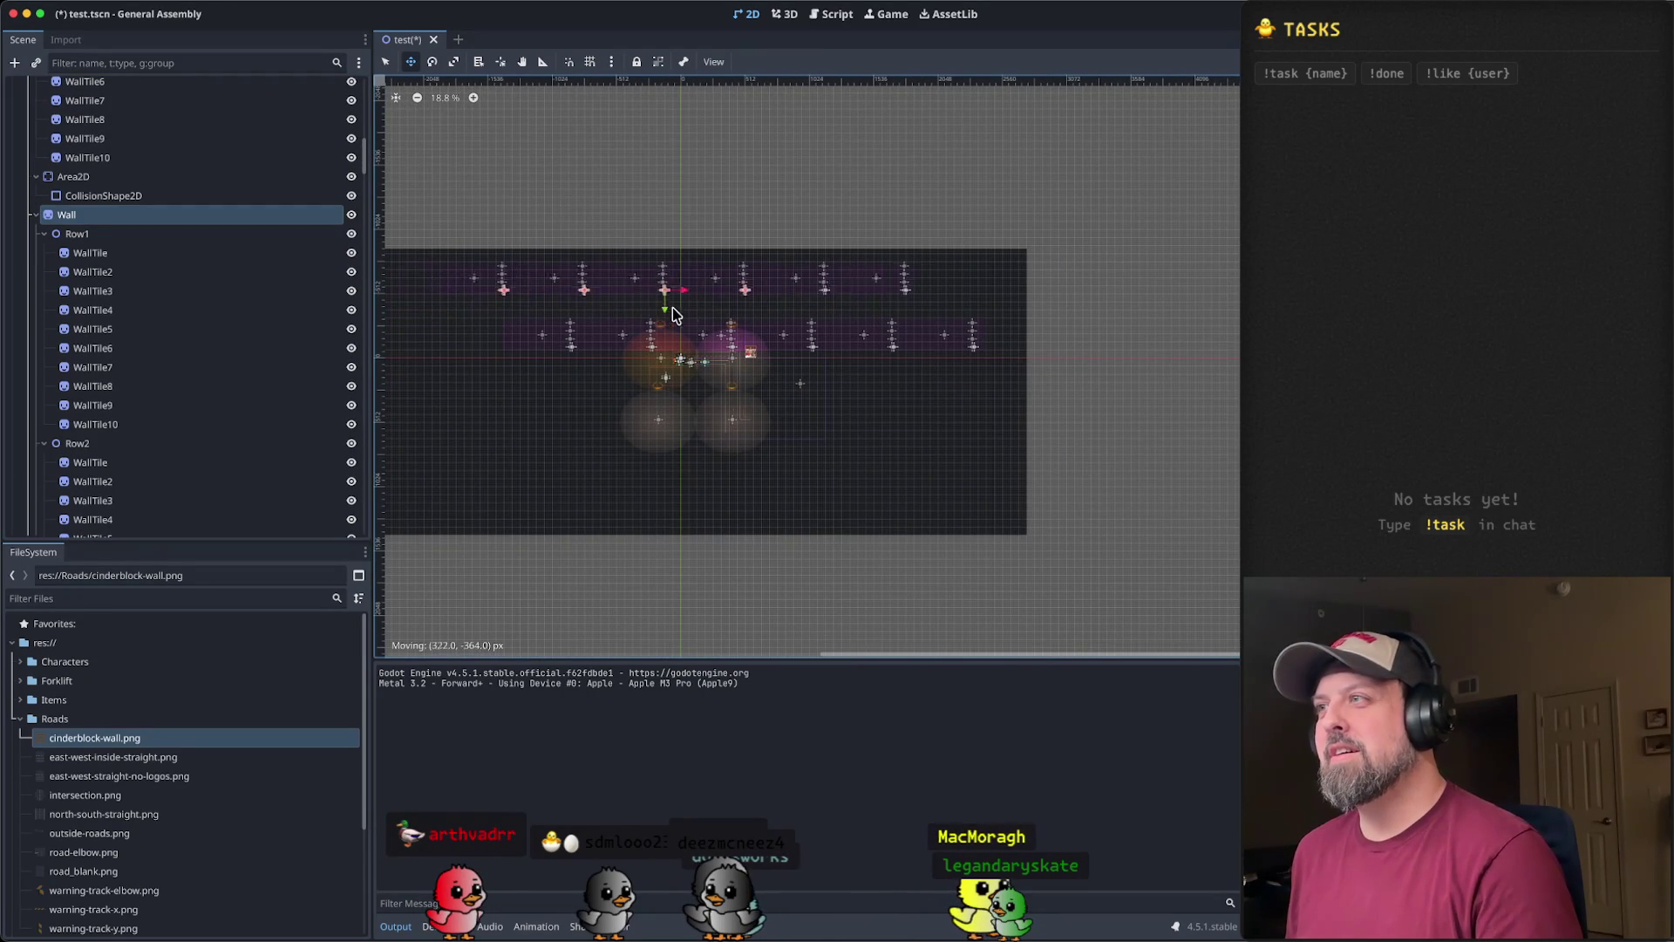
pyautogui.scroll(15, 686, 324)
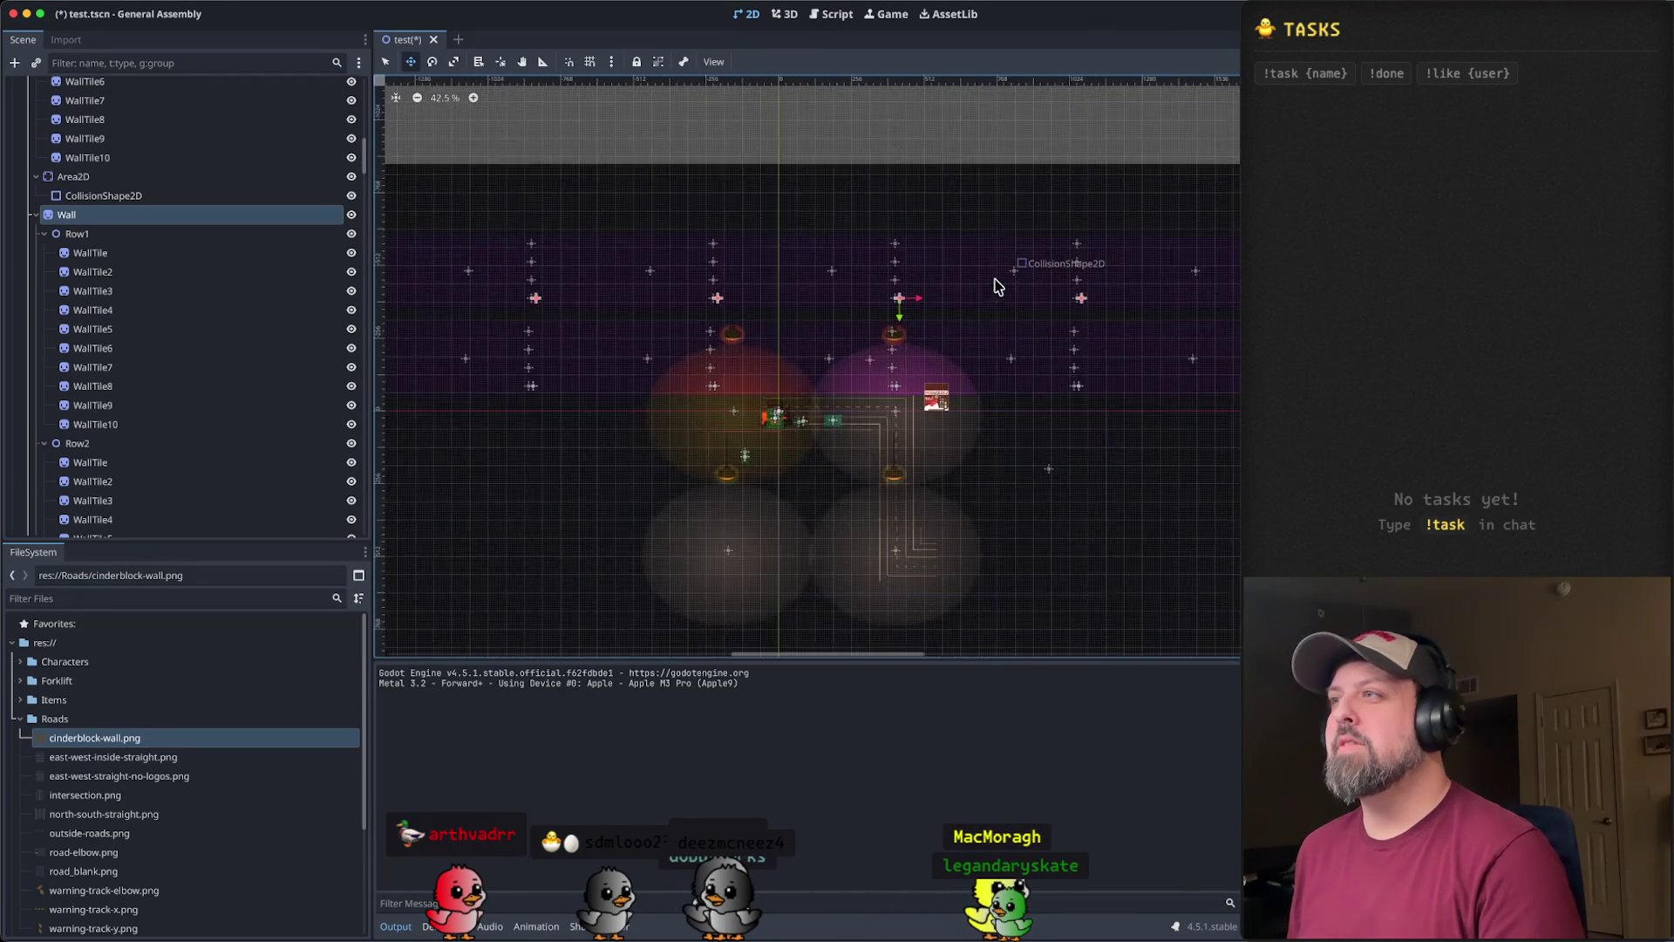
pyautogui.scroll(7, 878, 305)
pyautogui.moveTo(843, 311); pyautogui.dragTo(825, 365)
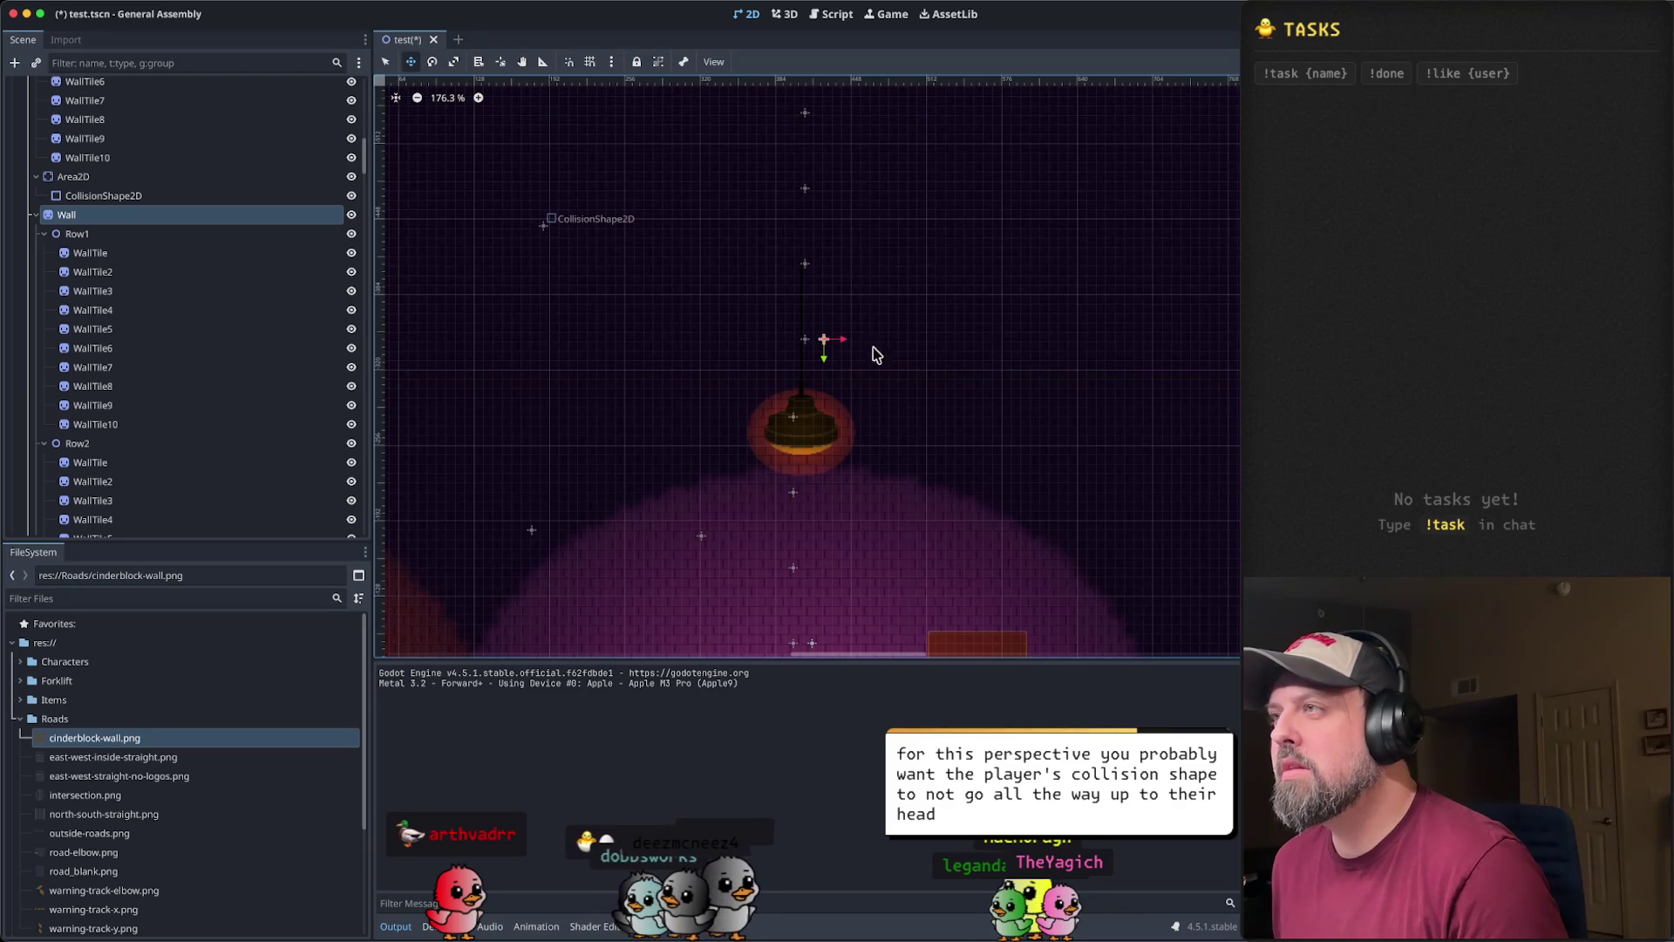
pyautogui.scroll(-15, 850, 358)
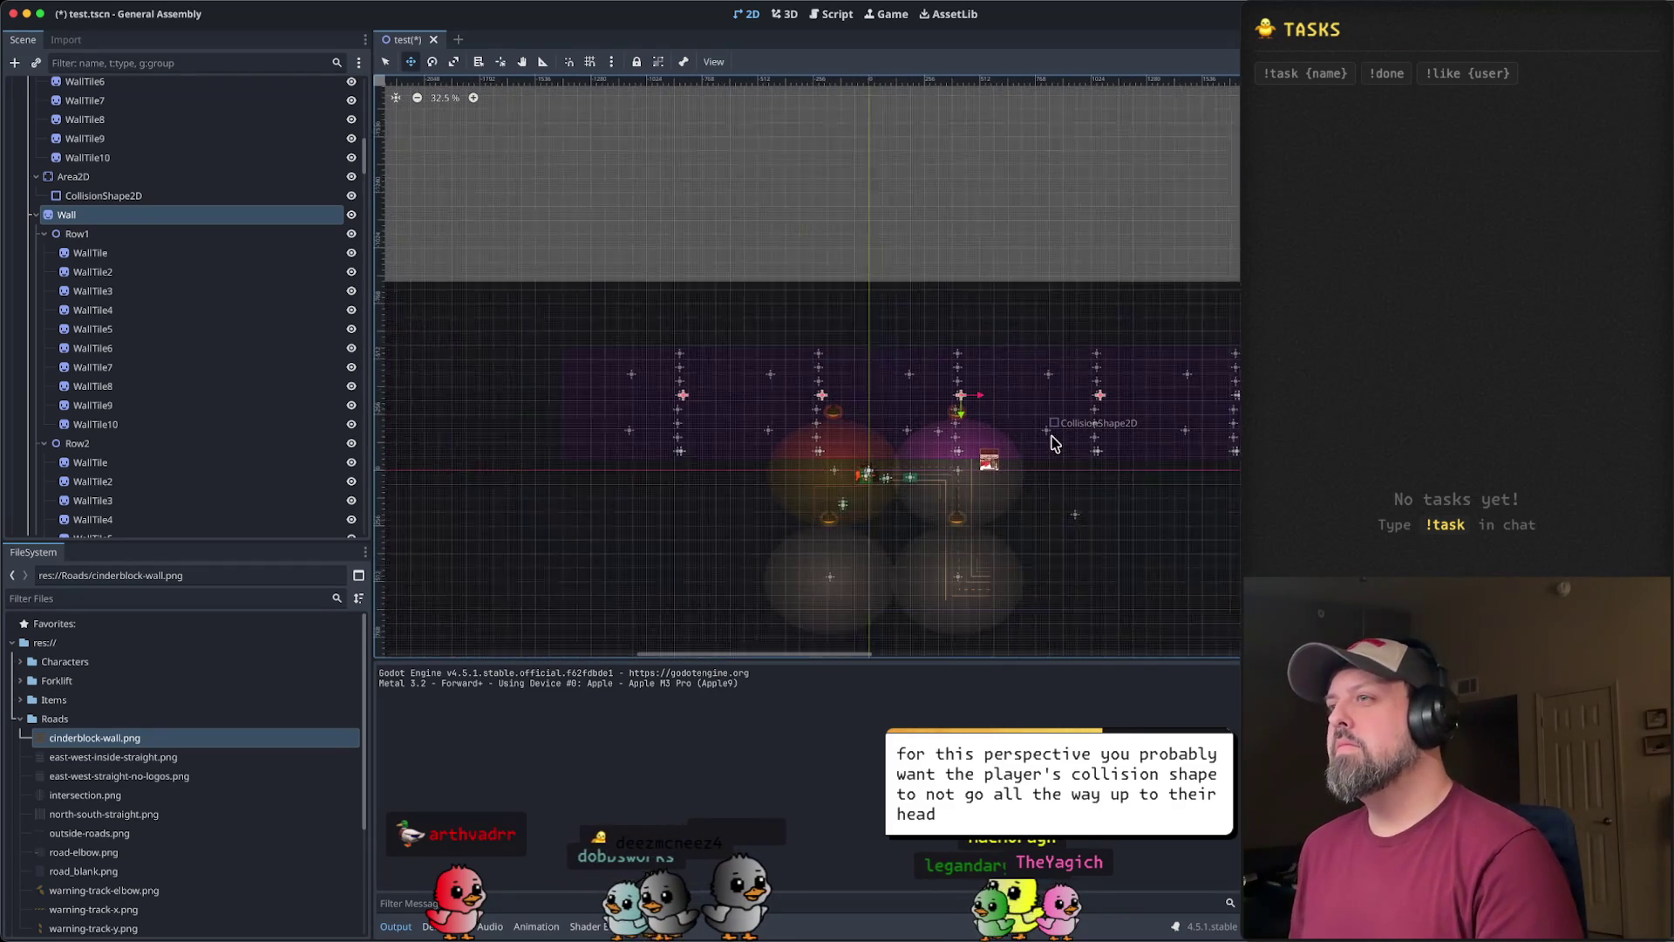
pyautogui.scroll(2, 1051, 440)
pyautogui.hscroll(10, 1041, 436)
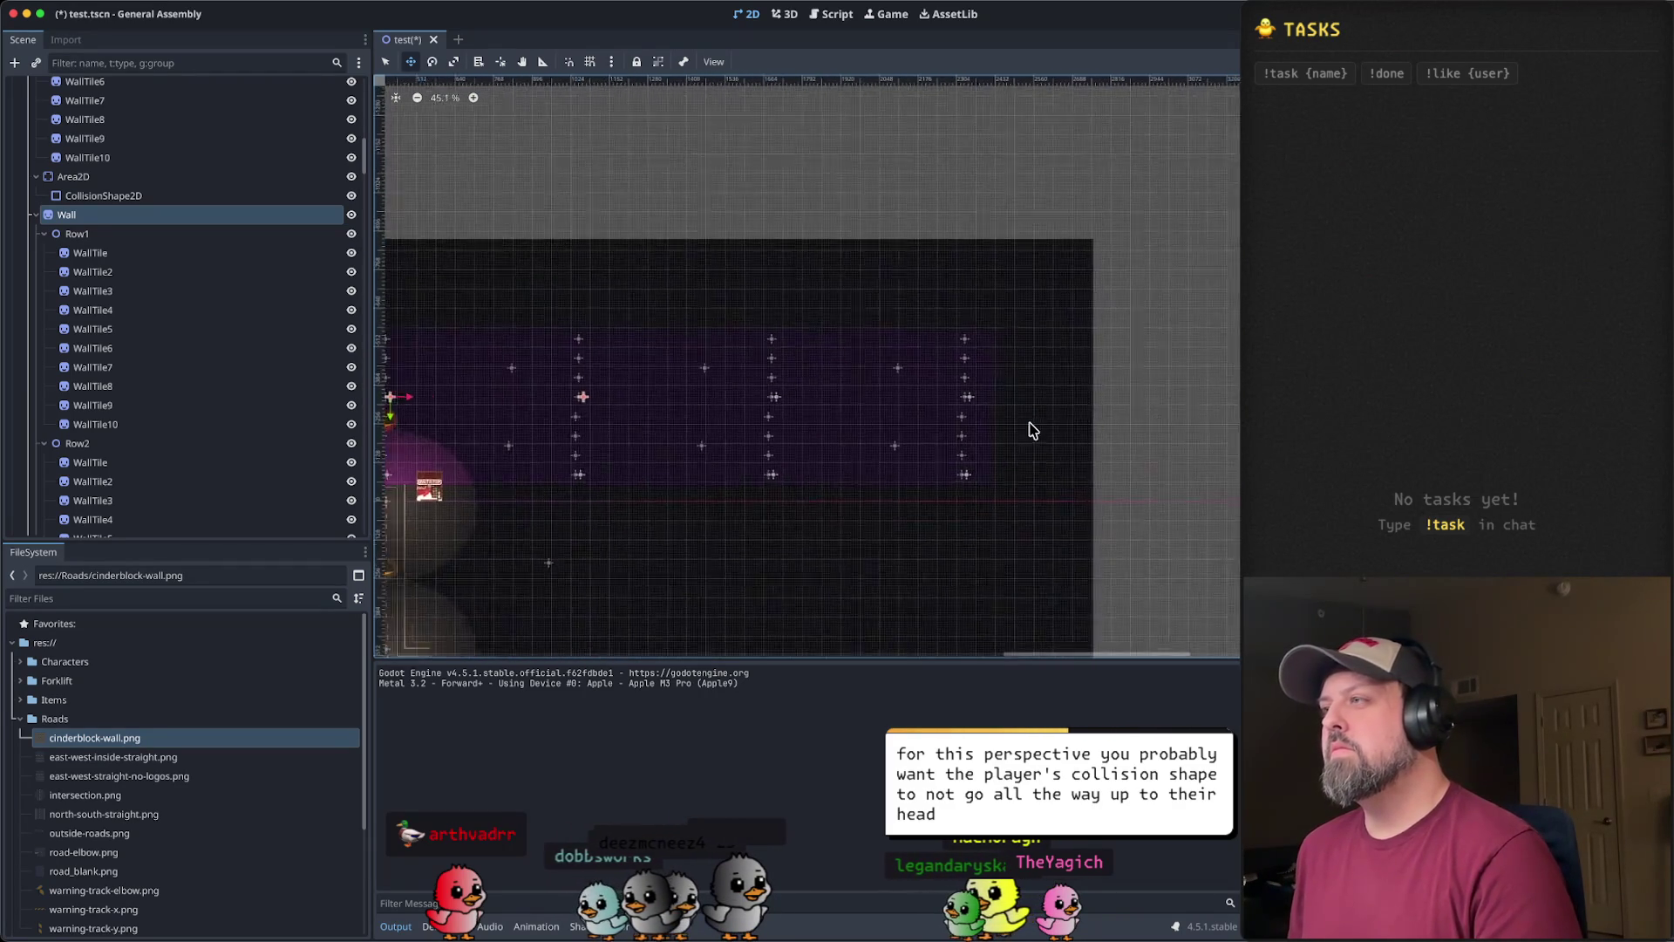
pyautogui.scroll(13, 1025, 435)
pyautogui.scroll(1, 976, 413)
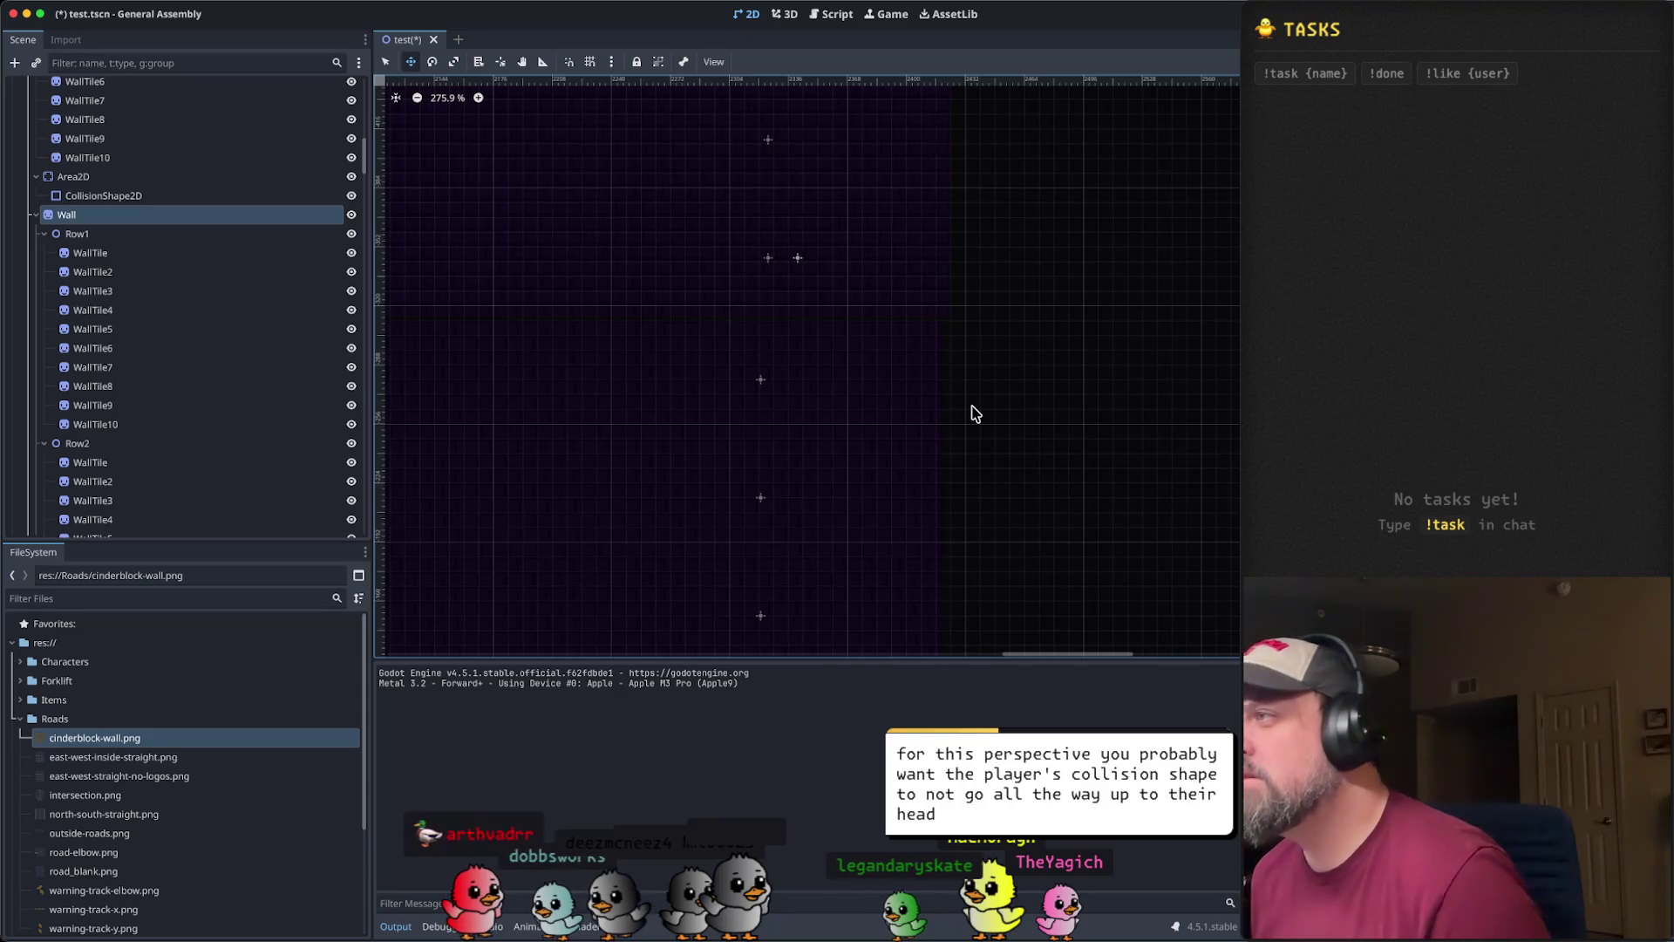
pyautogui.scroll(10, 974, 413)
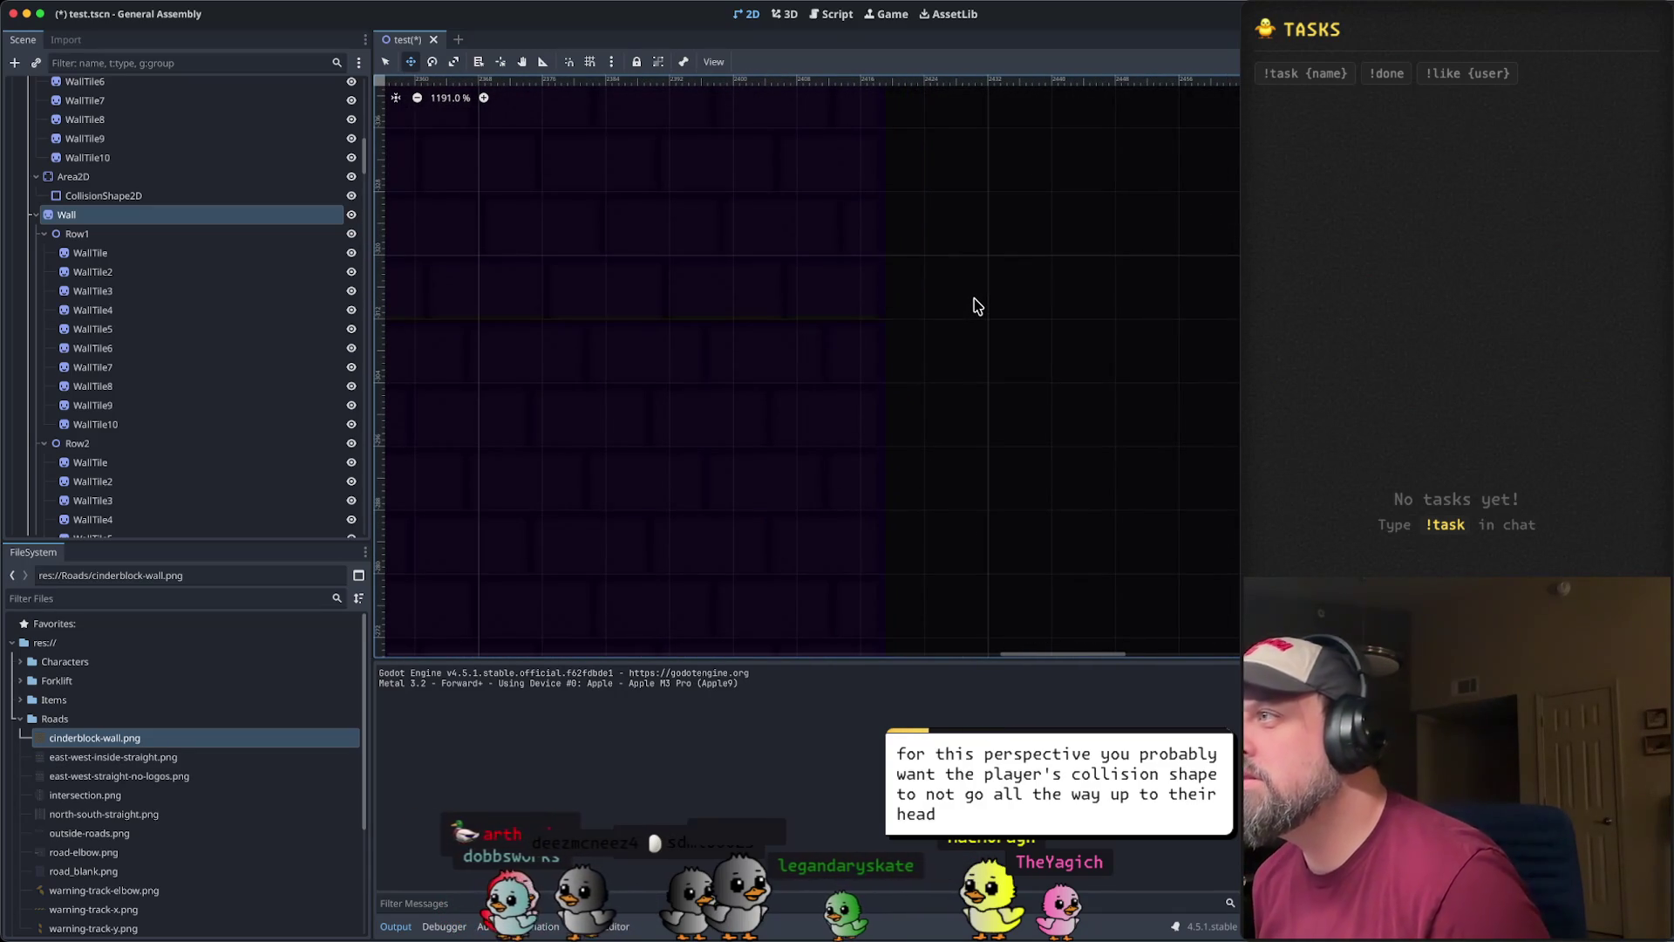
# - Deselect the walls, save and run a brief test walking the player up, then close the game
pyautogui.click(967, 302)
pyautogui.scroll(-12, 844, 288)
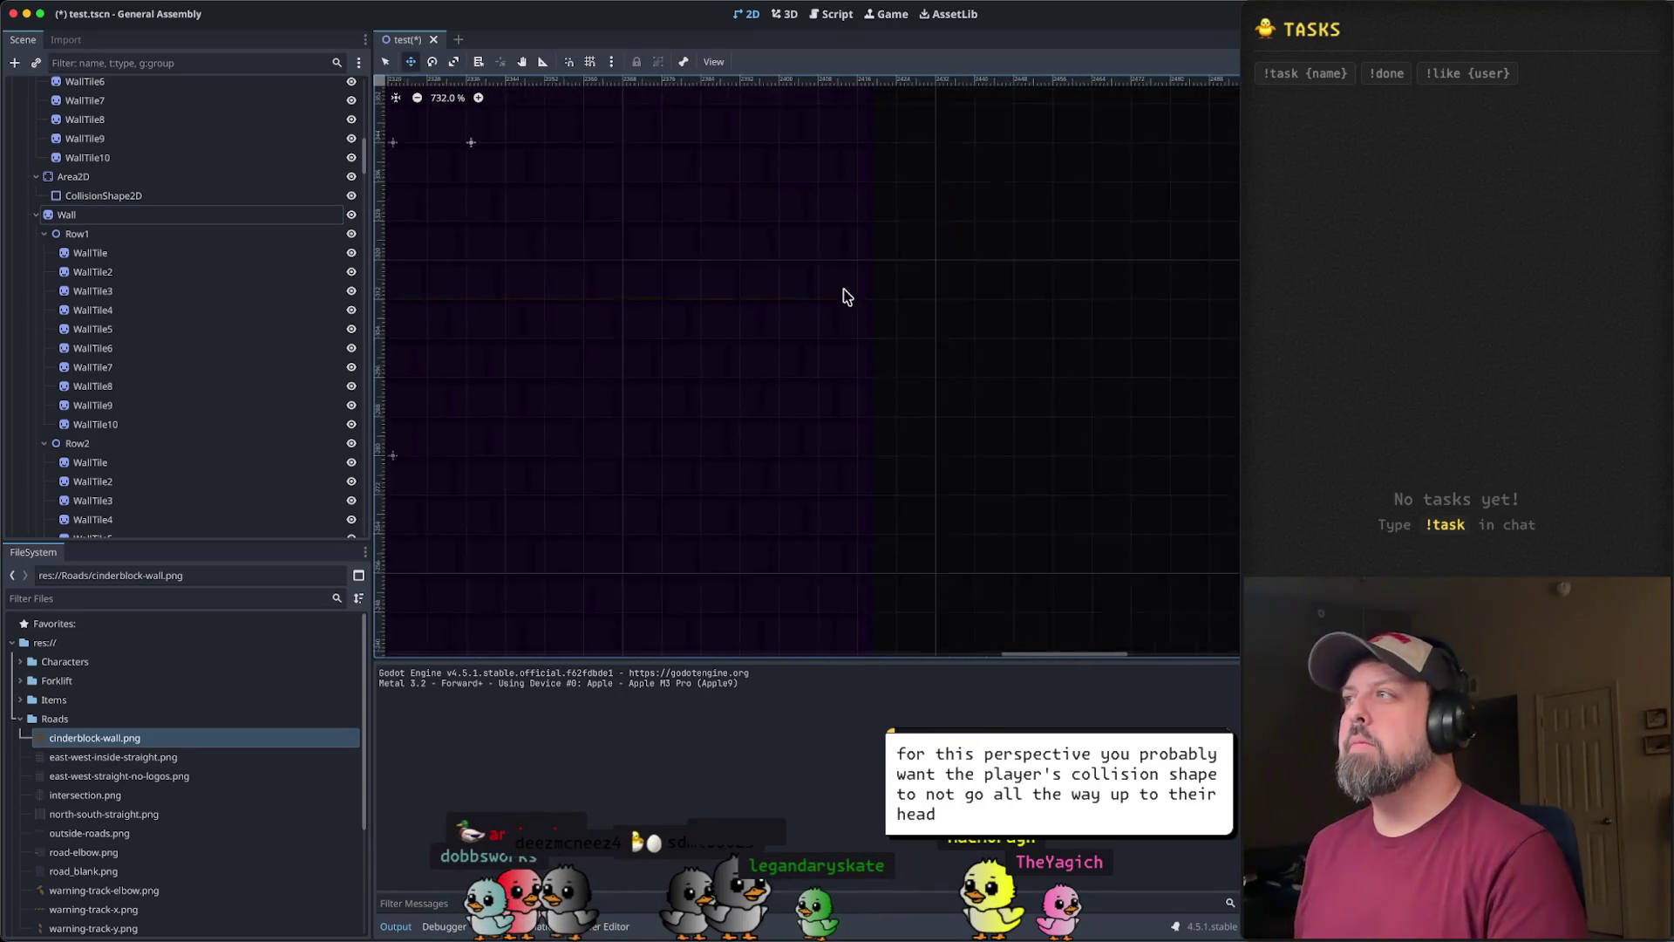
pyautogui.scroll(-8, 866, 392)
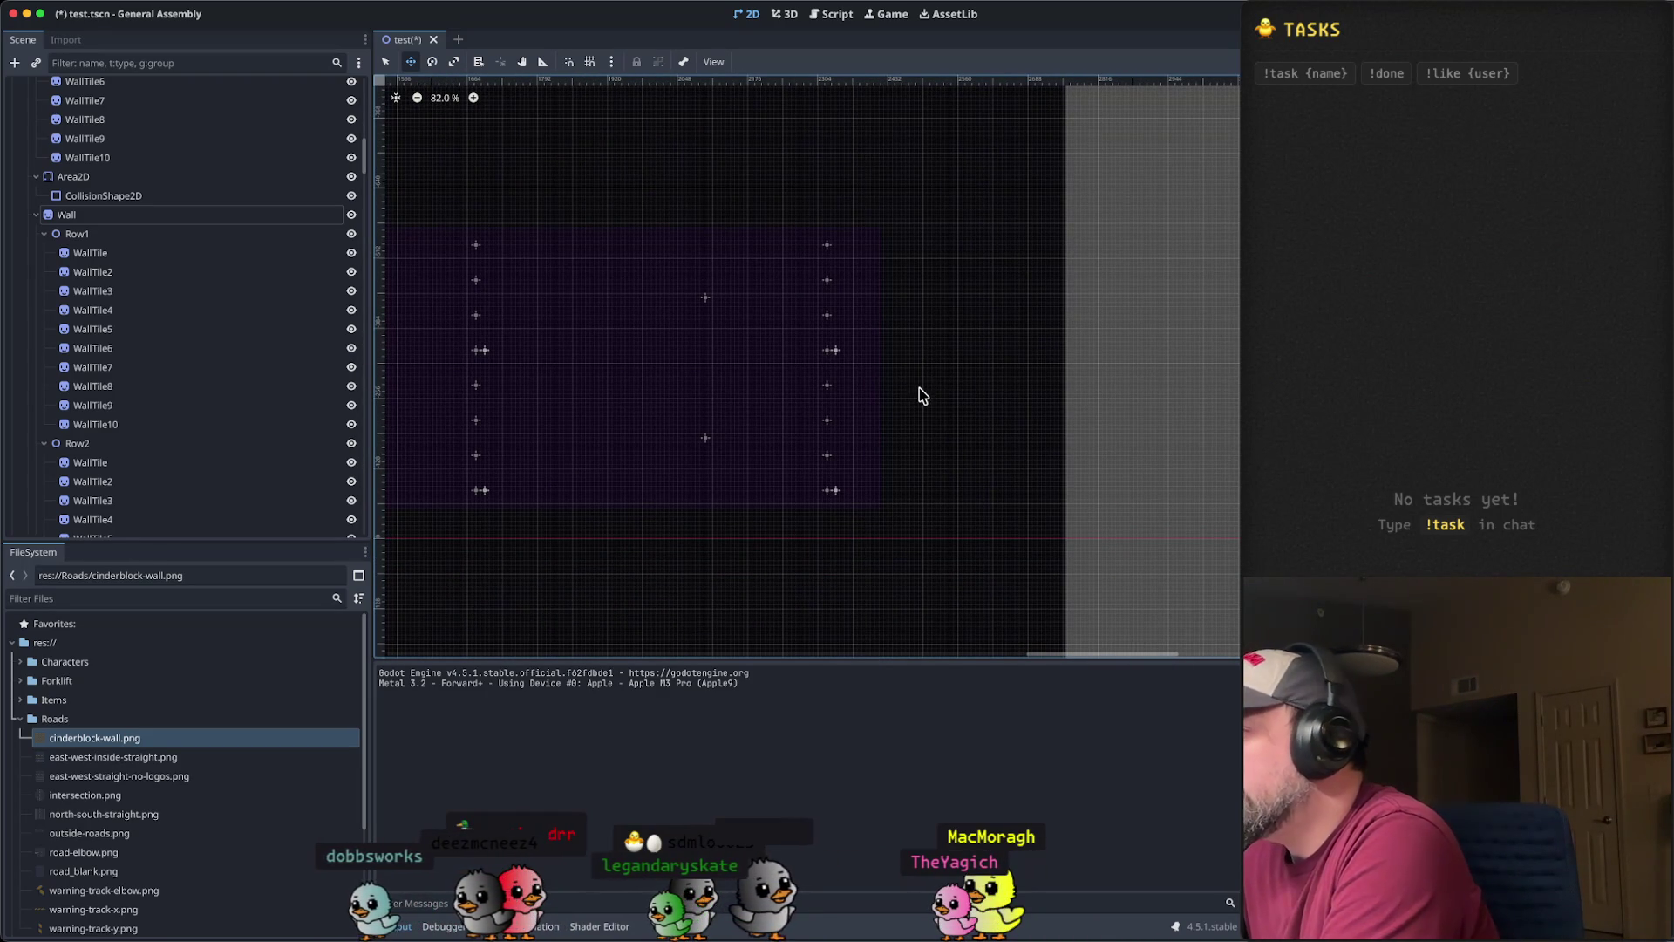
pyautogui.hscroll(-2, 837, 353)
pyautogui.moveTo(823, 347); pyautogui.dragTo(642, 344)
pyautogui.scroll(-4, 718, 374)
pyautogui.hscroll(-5, 931, 327)
pyautogui.press('super+b')
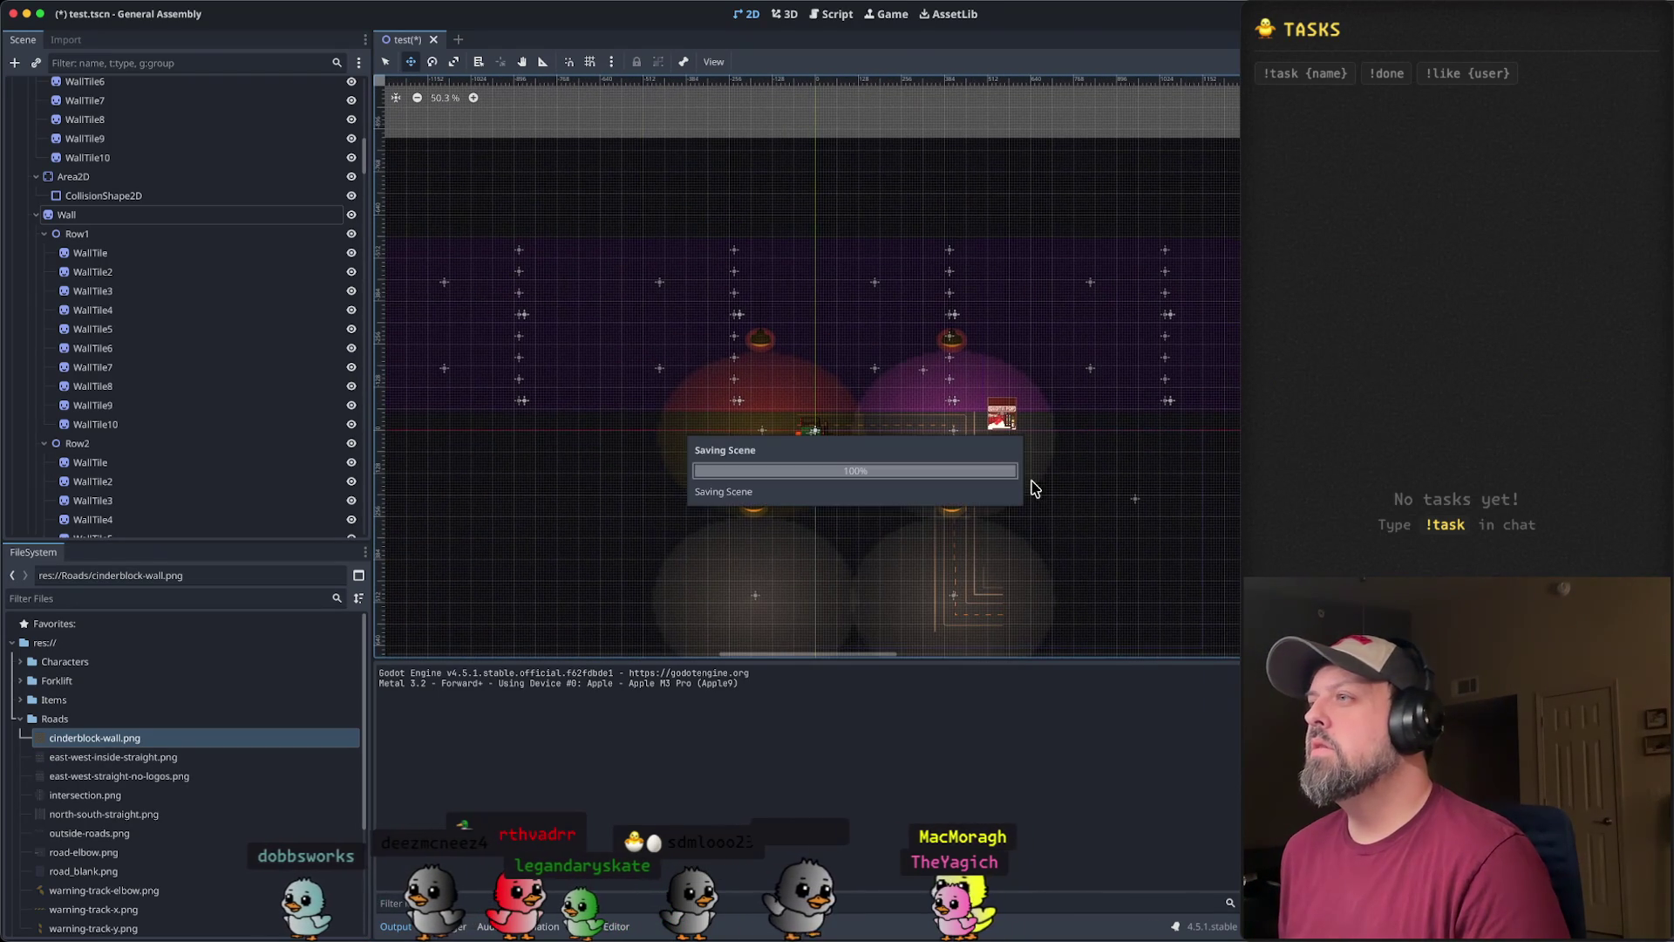
pyautogui.press('Up')
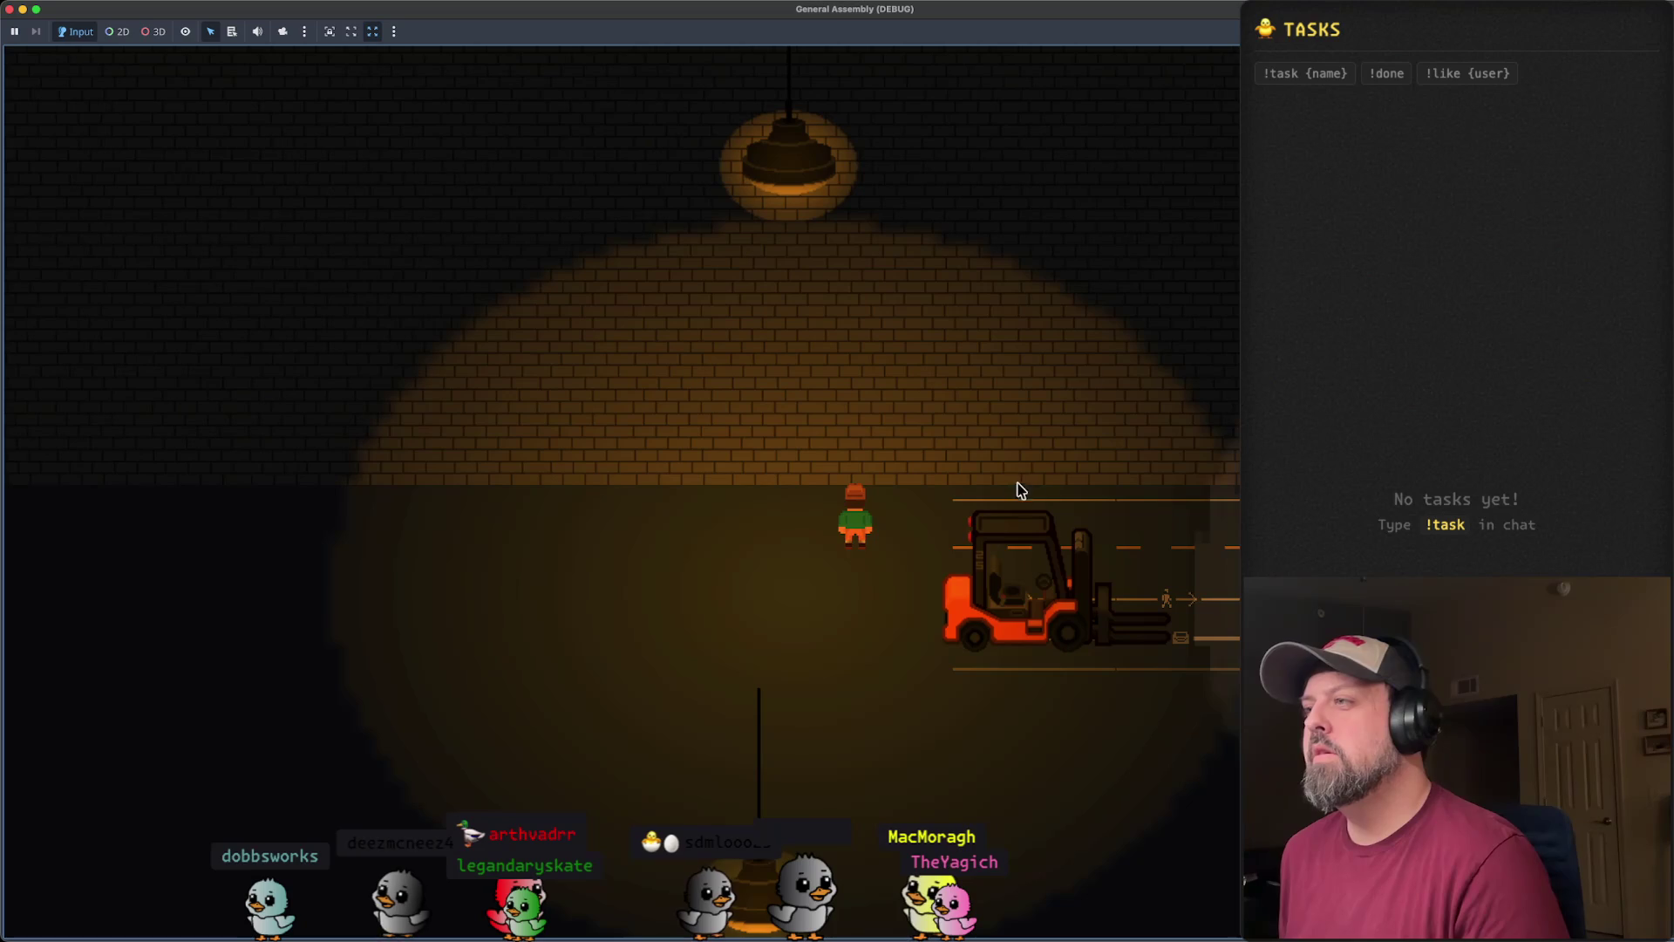
pyautogui.click(10, 10)
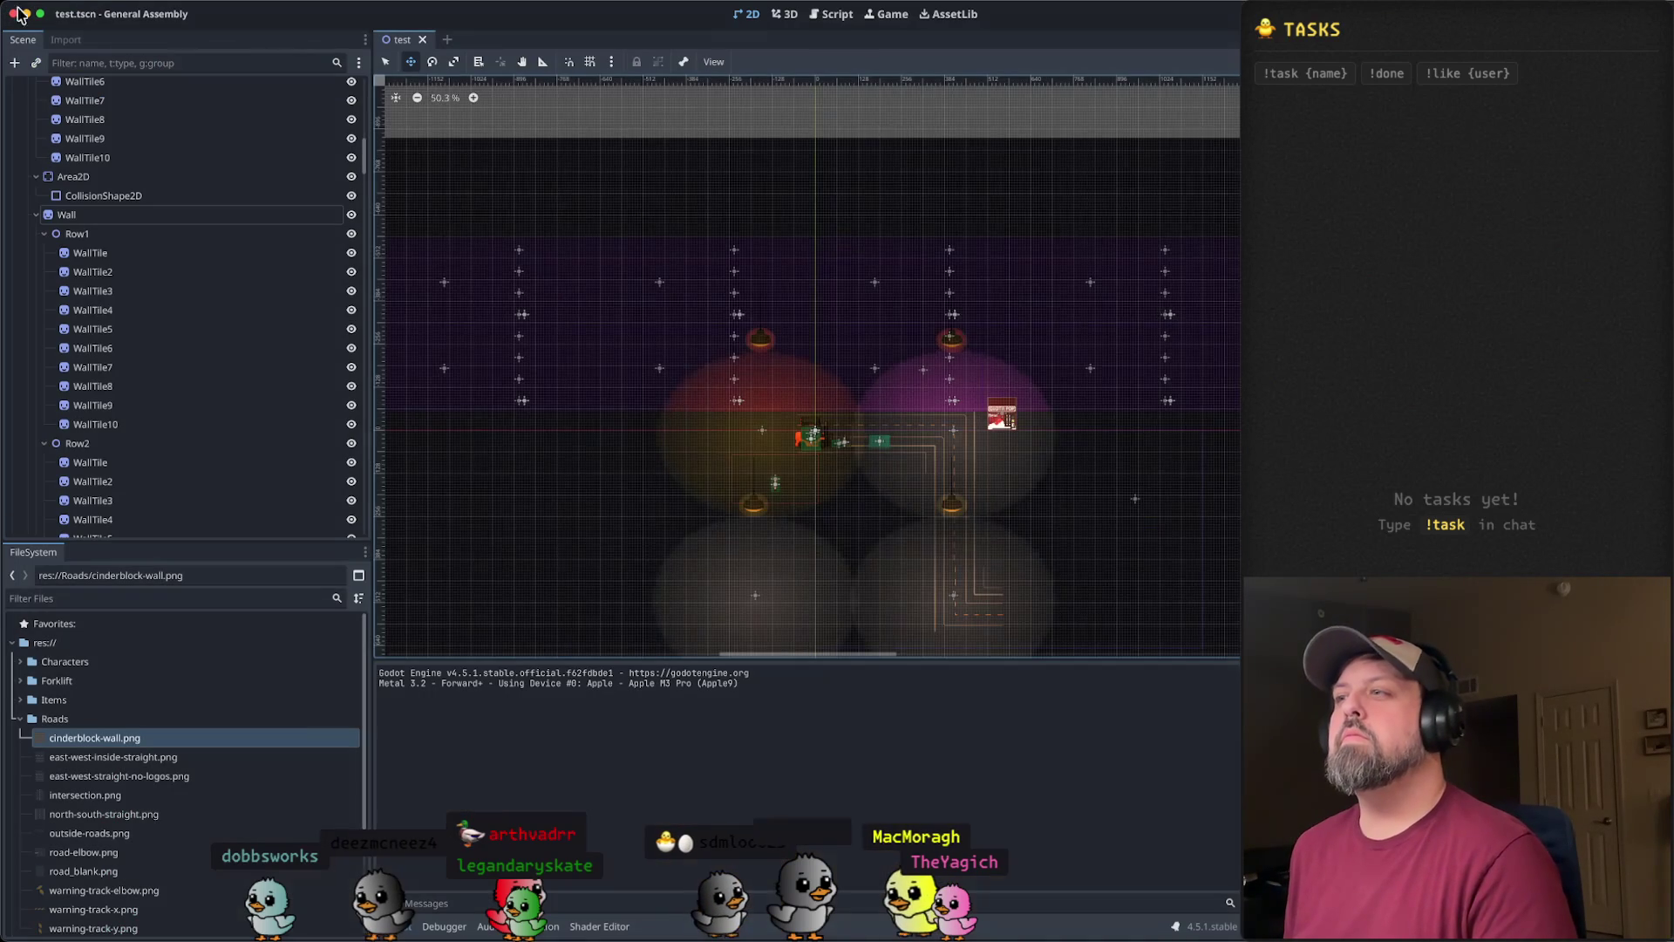
# - Select a wall tile's collision shape and scroll through the Scene dock
pyautogui.scroll(6, 609, 419)
pyautogui.click(695, 433)
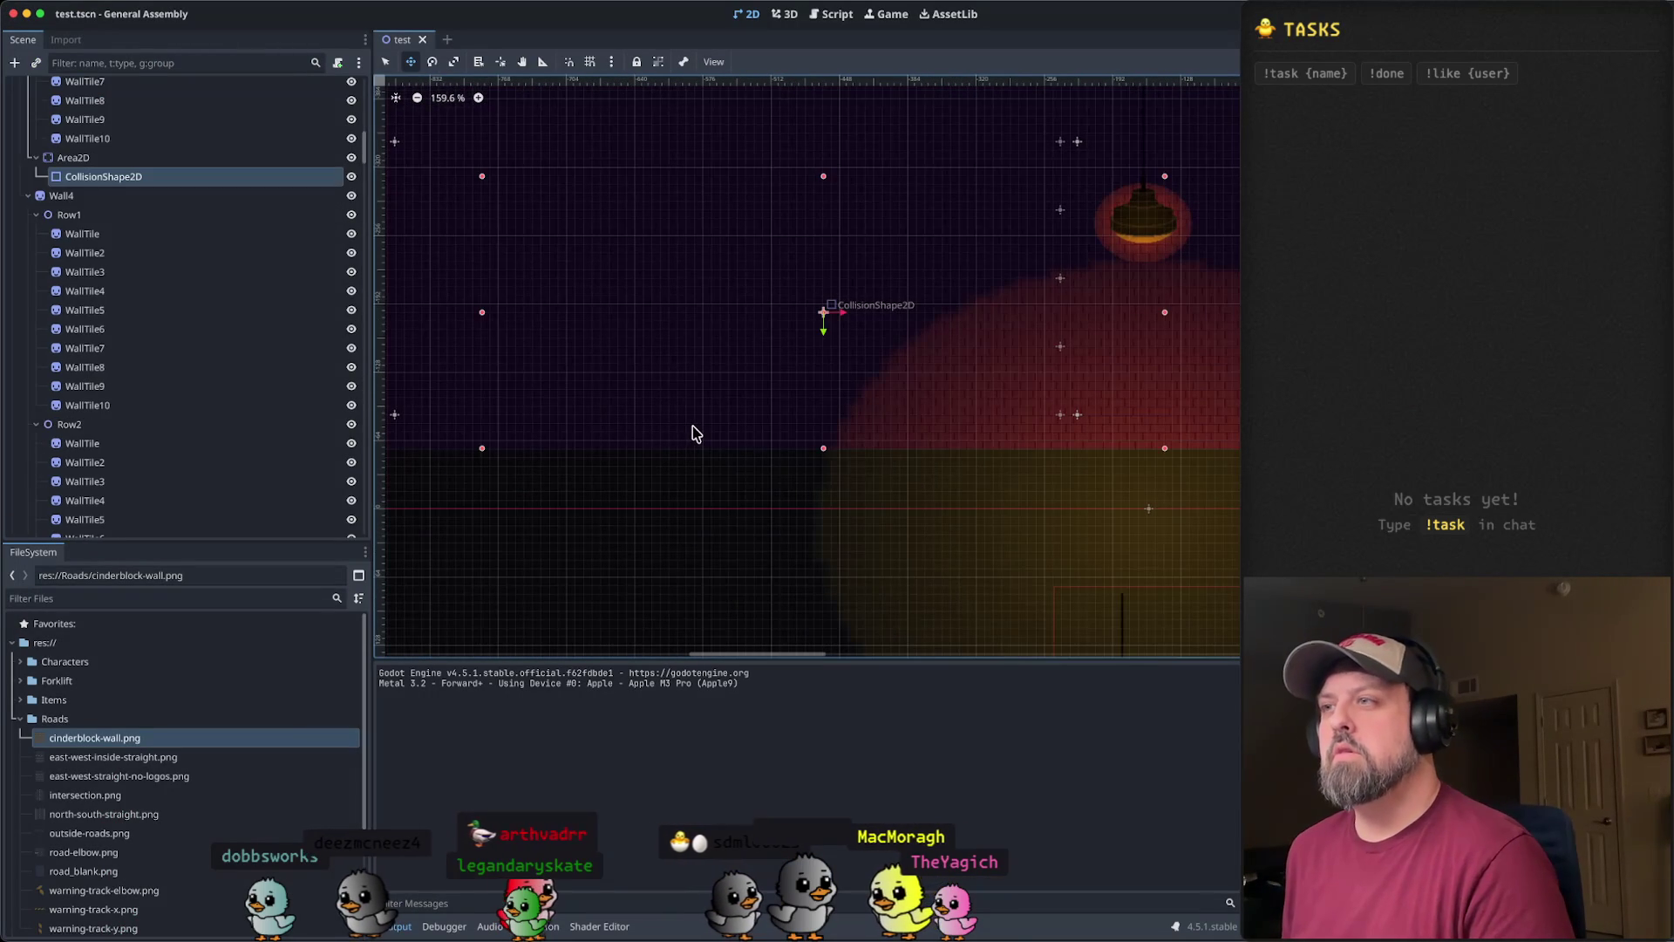
pyautogui.scroll(5, 161, 388)
pyautogui.scroll(-15, 168, 390)
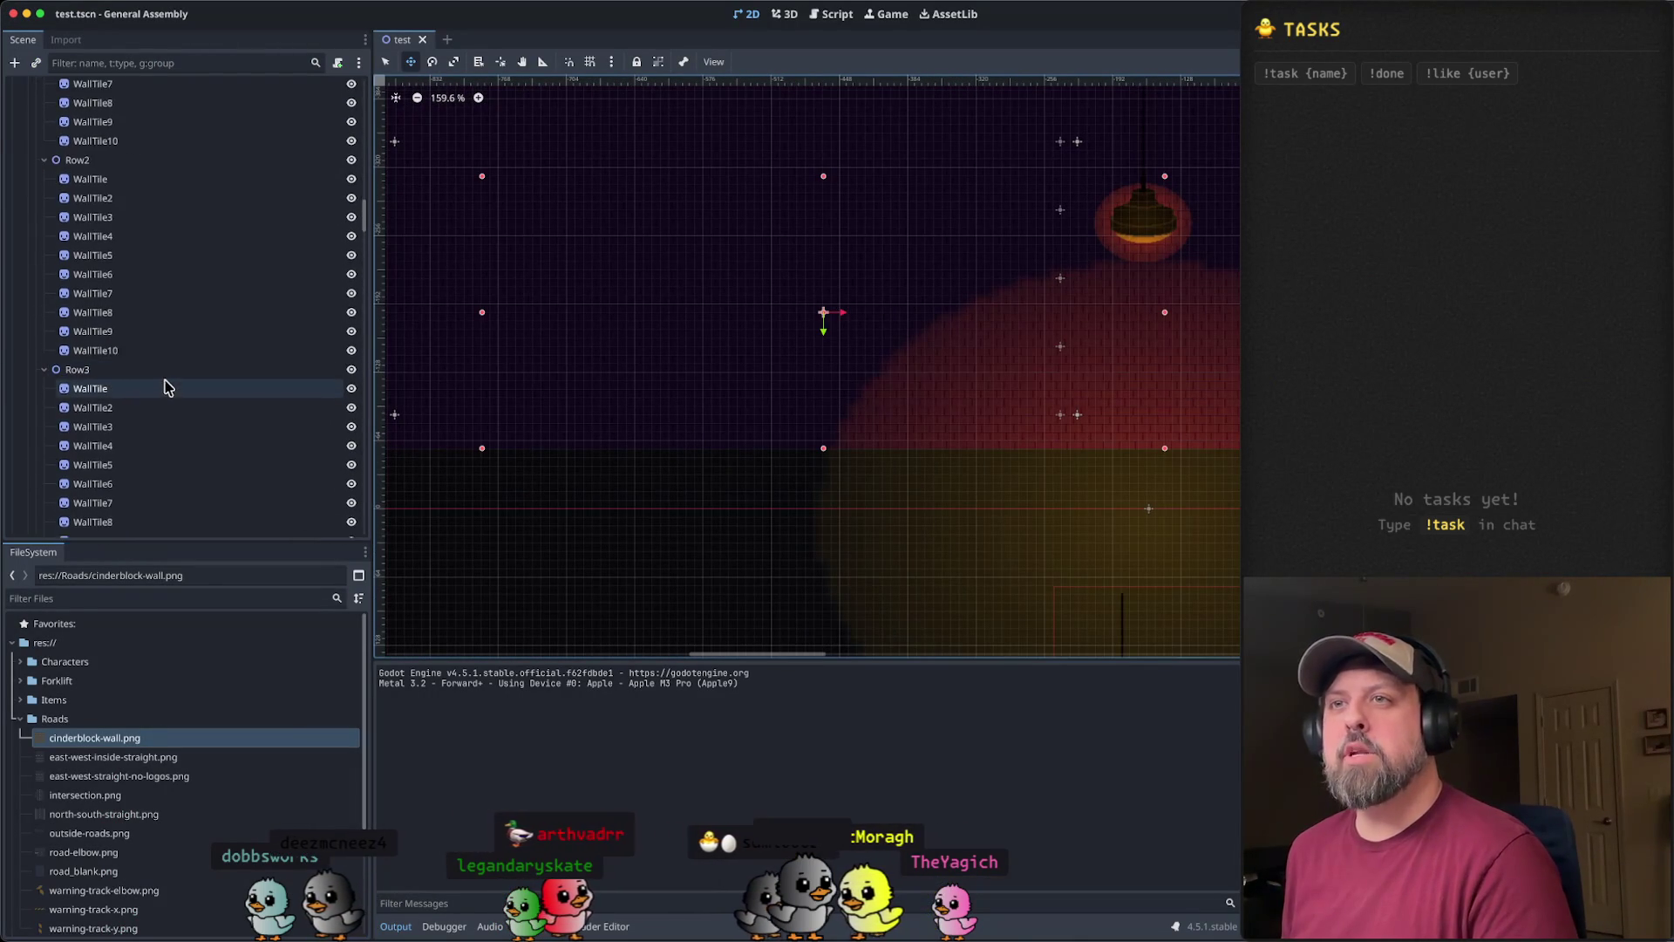
pyautogui.scroll(-3, 125, 381)
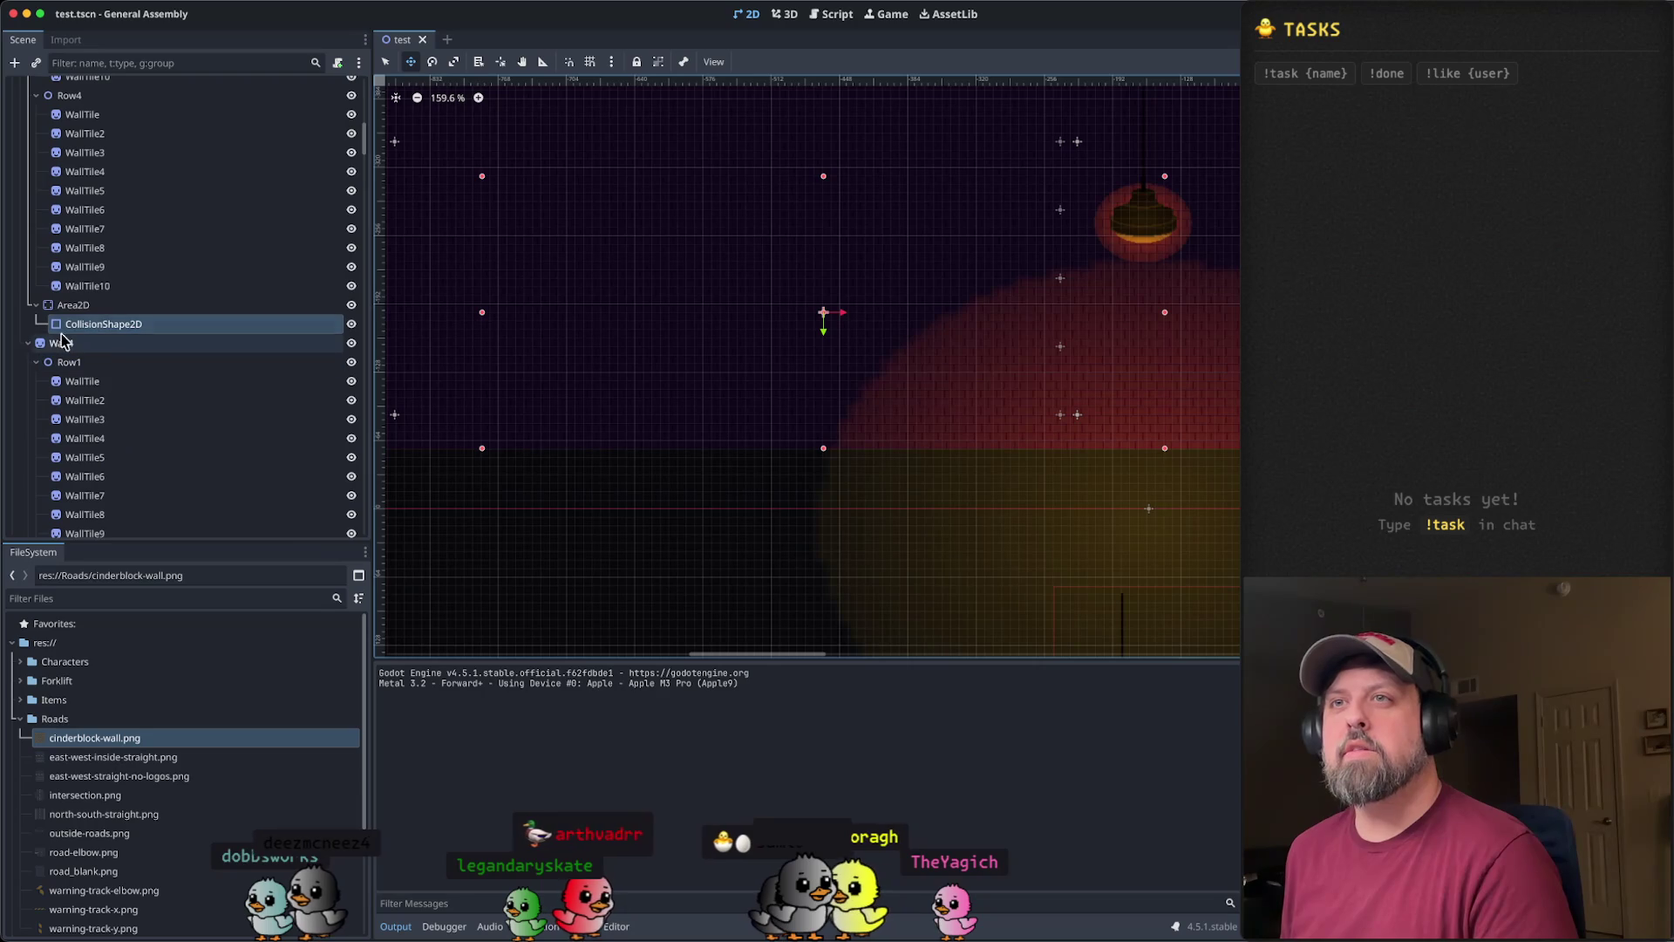
# - Collapse Wall4, Wall3, Ground and Lights, then select the Player's CollisionShape2D
pyautogui.click(29, 343)
pyautogui.scroll(10, 50, 364)
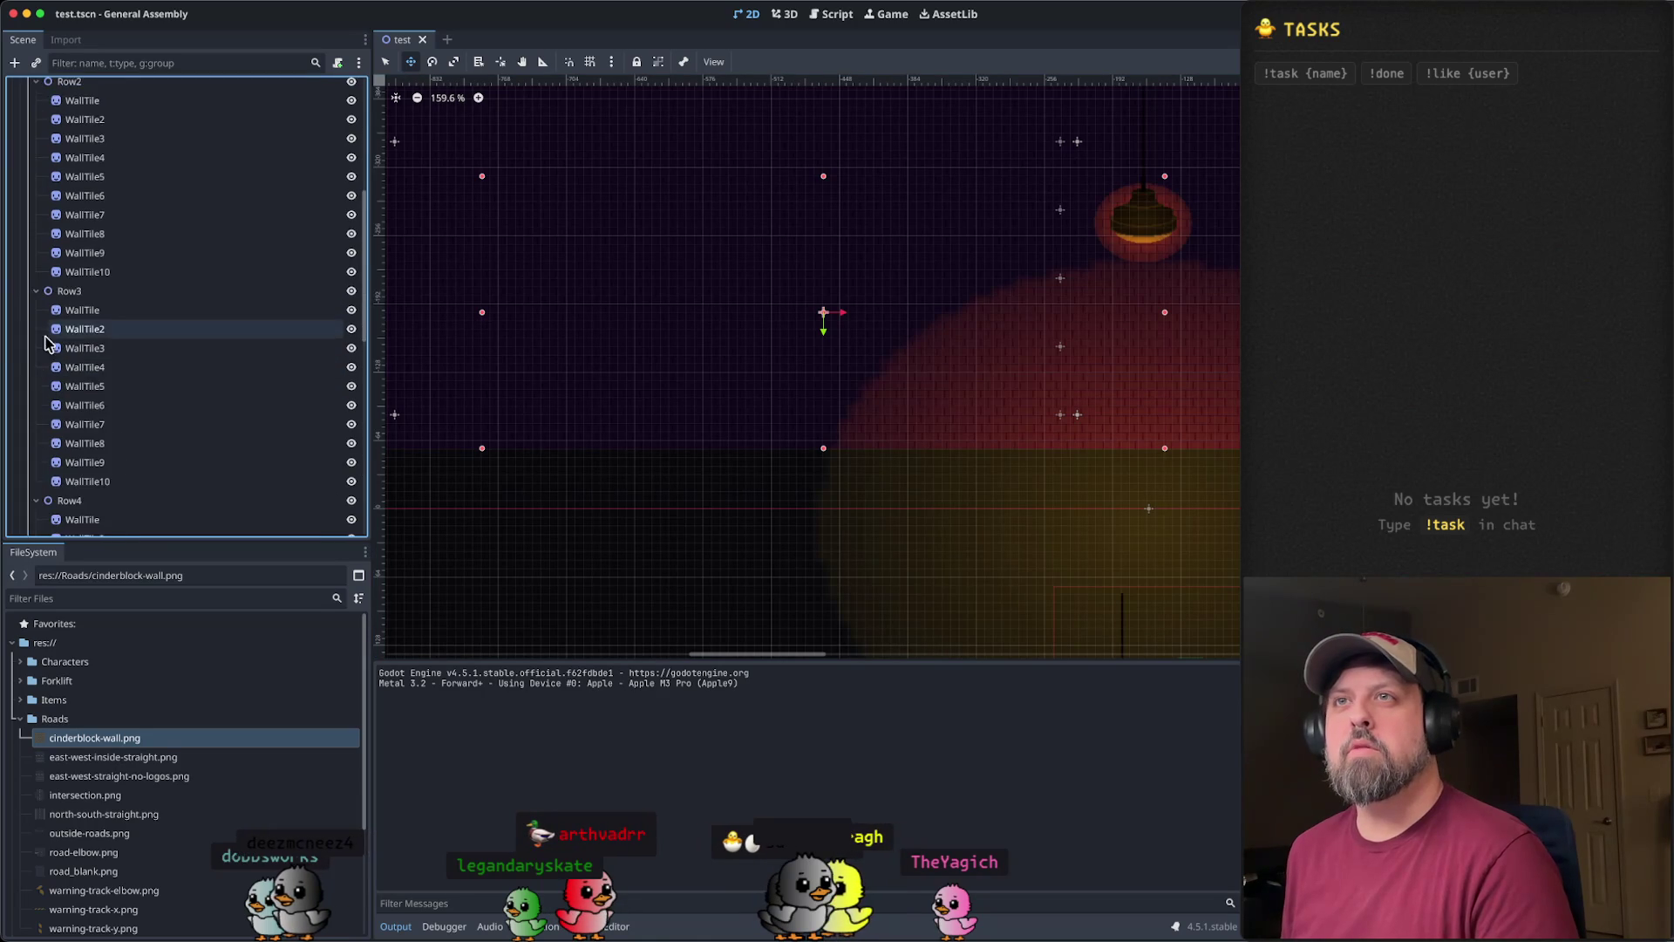
pyautogui.click(29, 201)
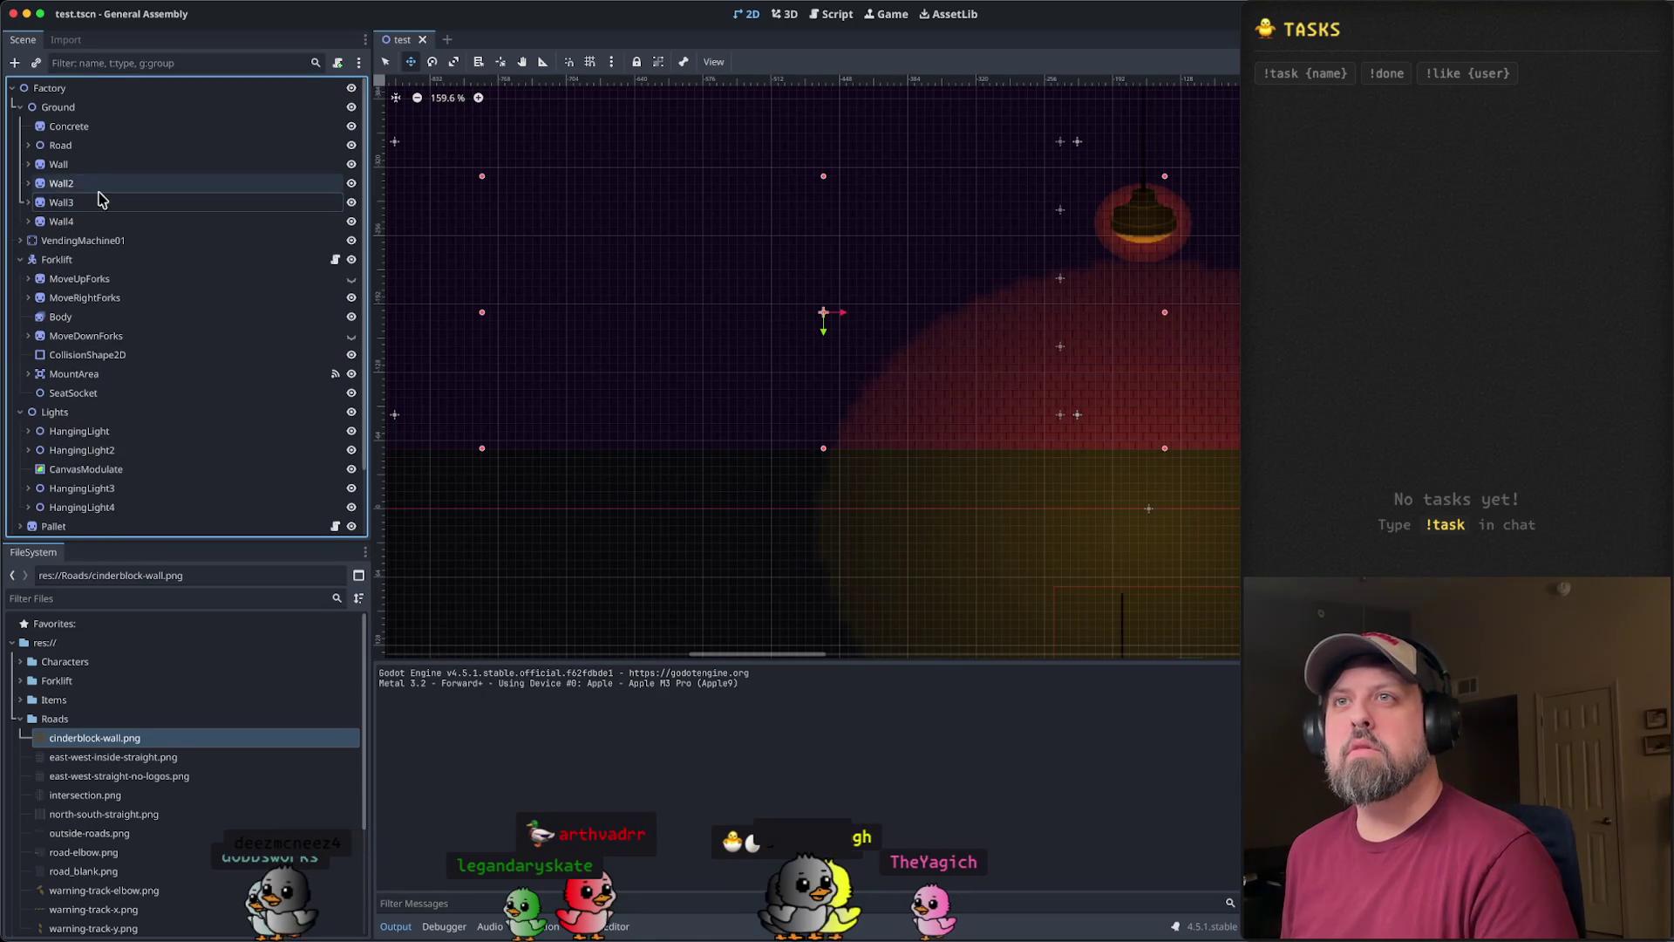
pyautogui.click(20, 107)
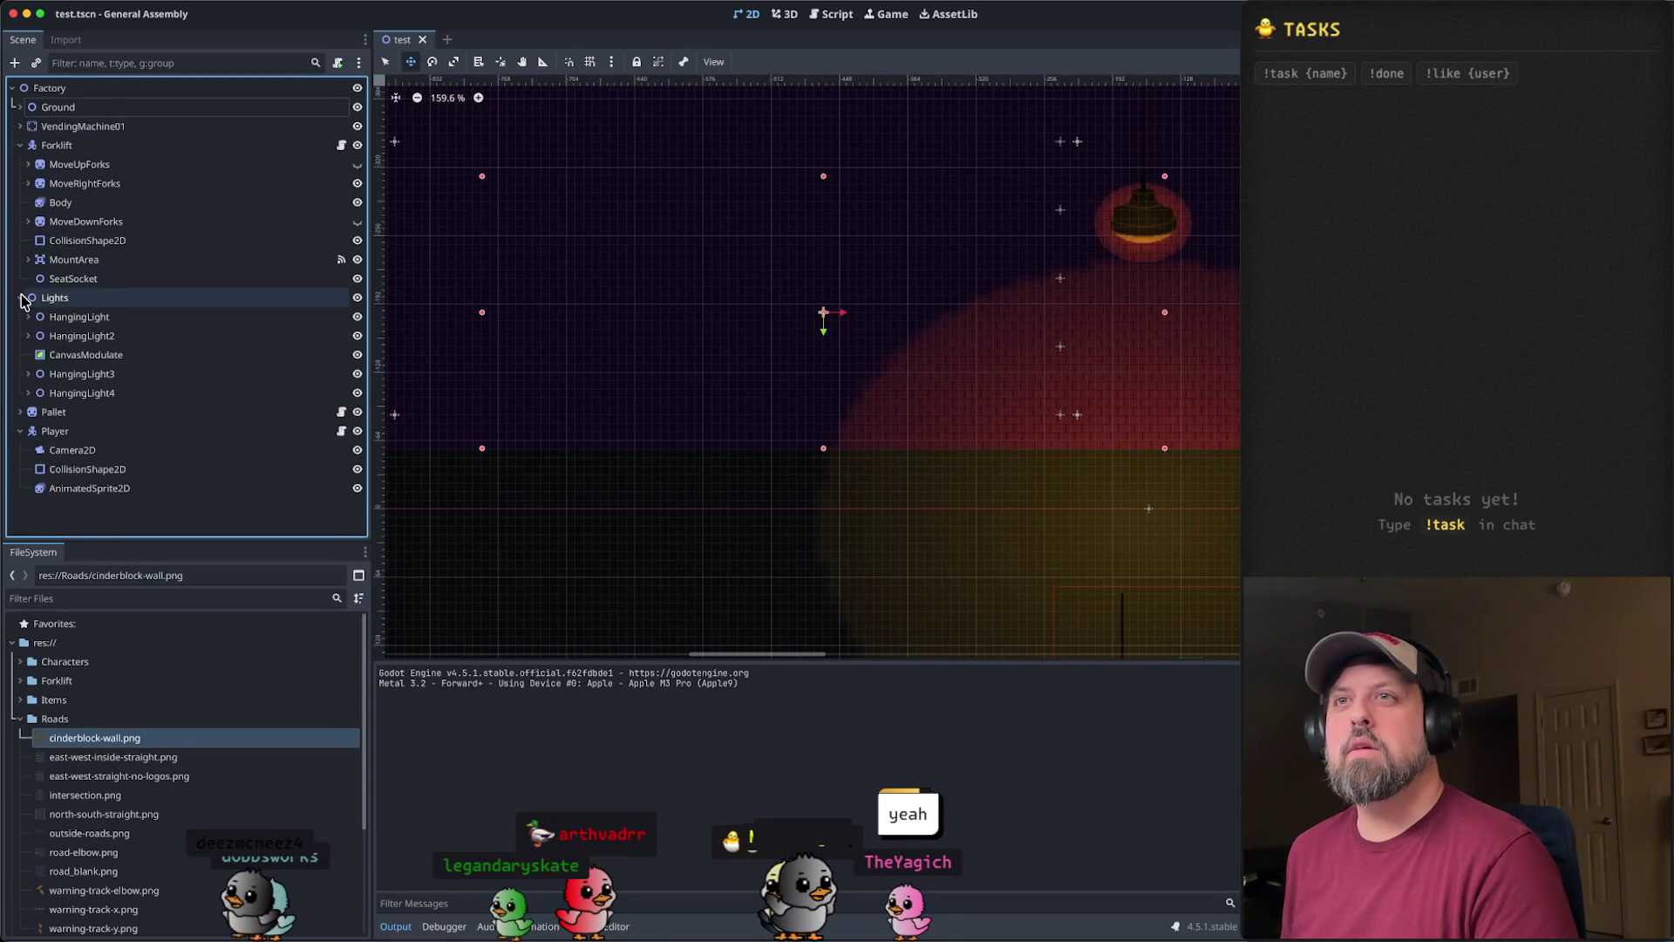
pyautogui.click(20, 297)
pyautogui.click(73, 339)
pyautogui.click(86, 373)
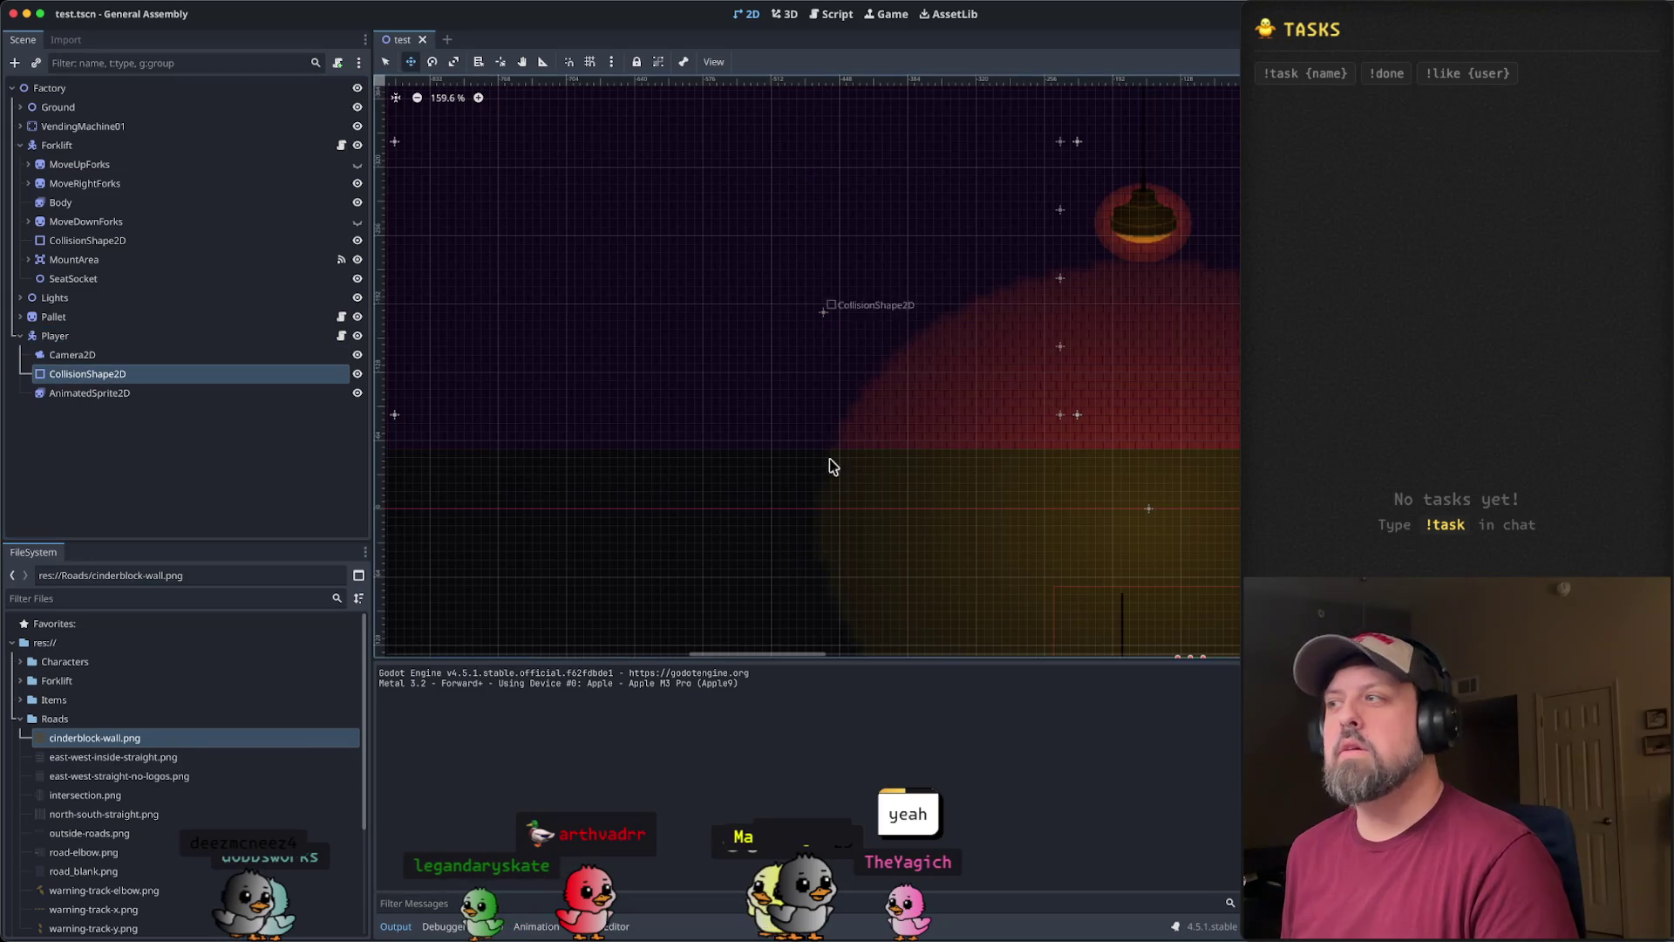
# - Zoom in on the player and drag the collision shape's top down to its feet
pyautogui.hscroll(10, 774, 490)
pyautogui.scroll(5, 821, 495)
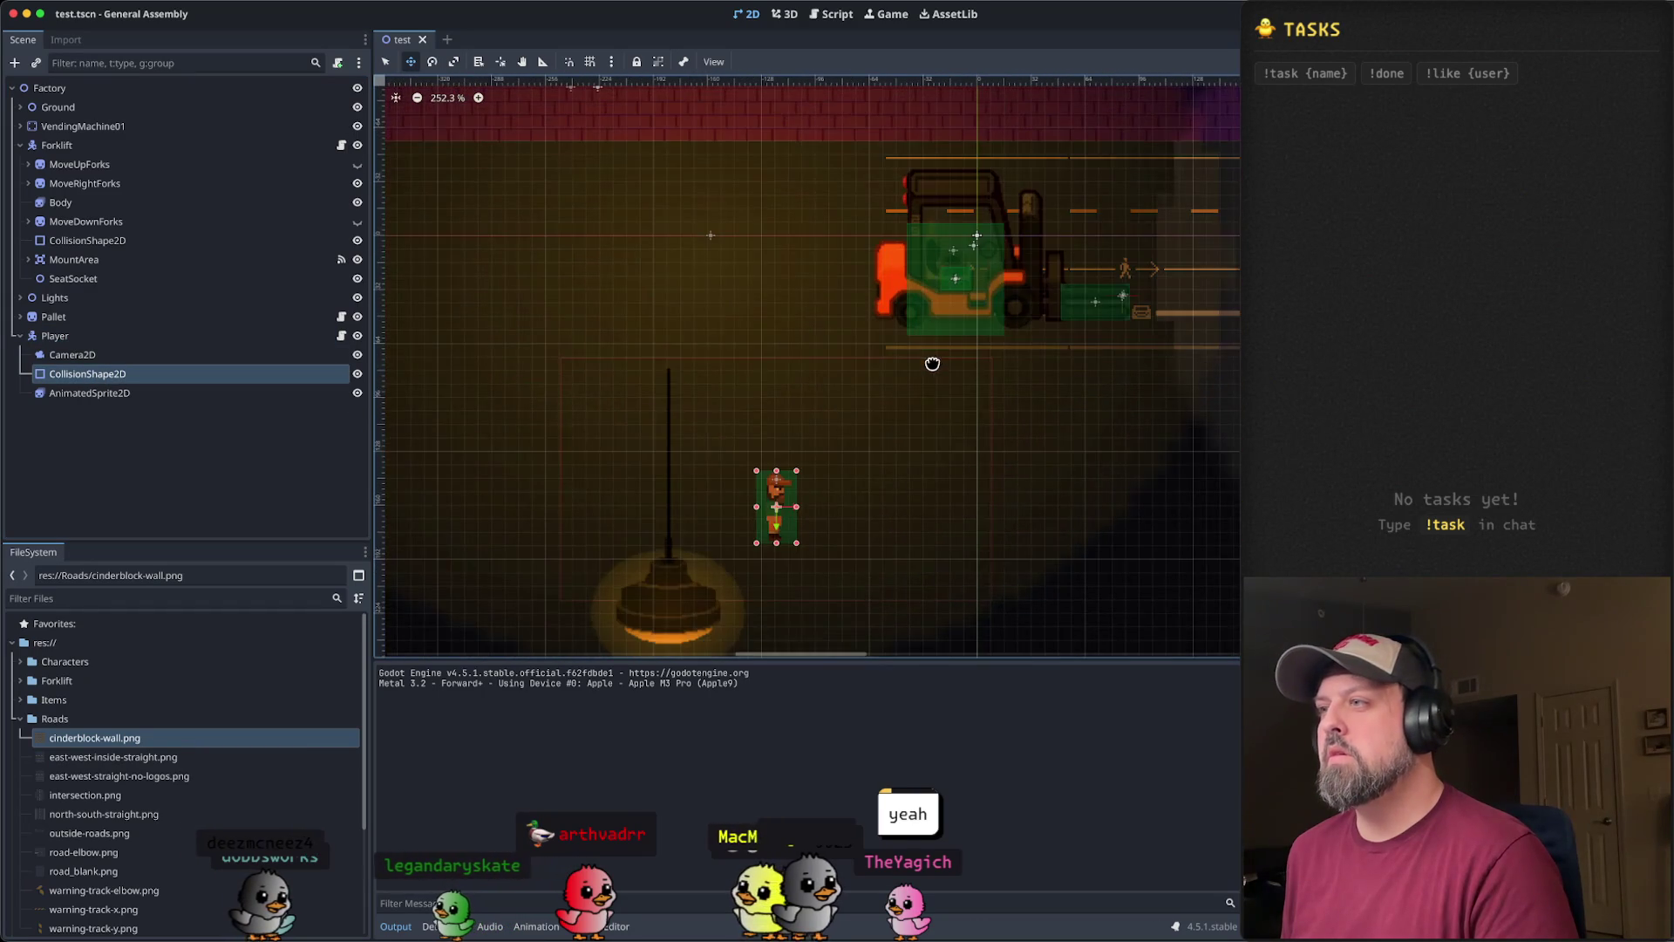
pyautogui.scroll(2, 811, 389)
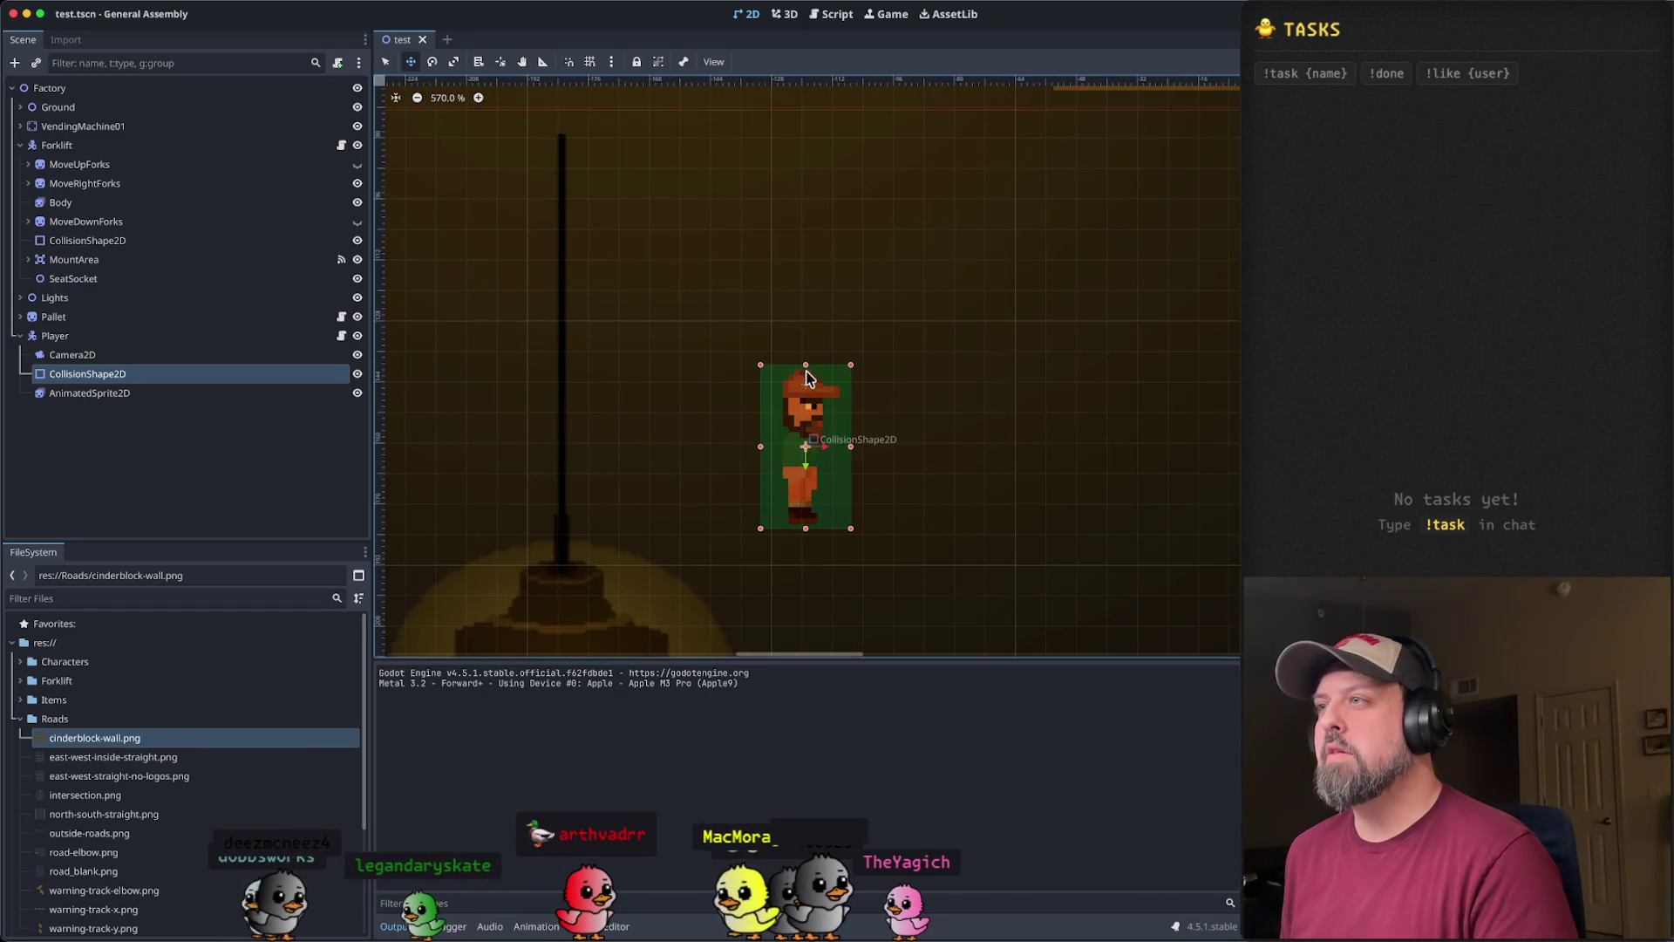
pyautogui.moveTo(805, 365); pyautogui.dragTo(809, 514)
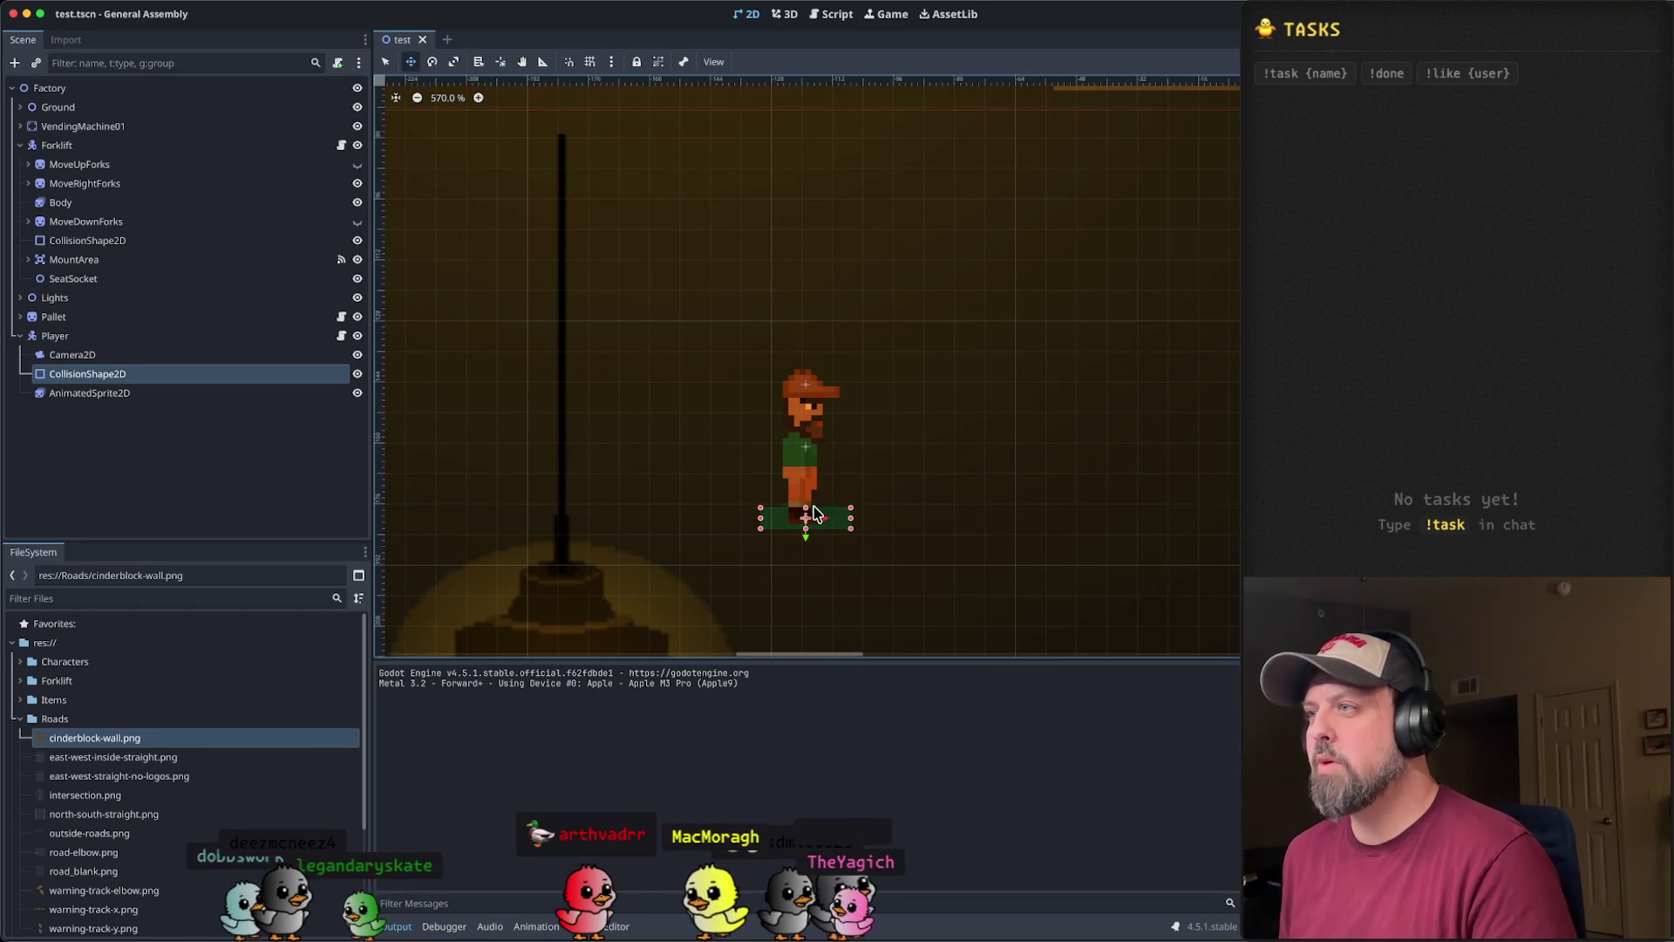
pyautogui.scroll(5, 852, 524)
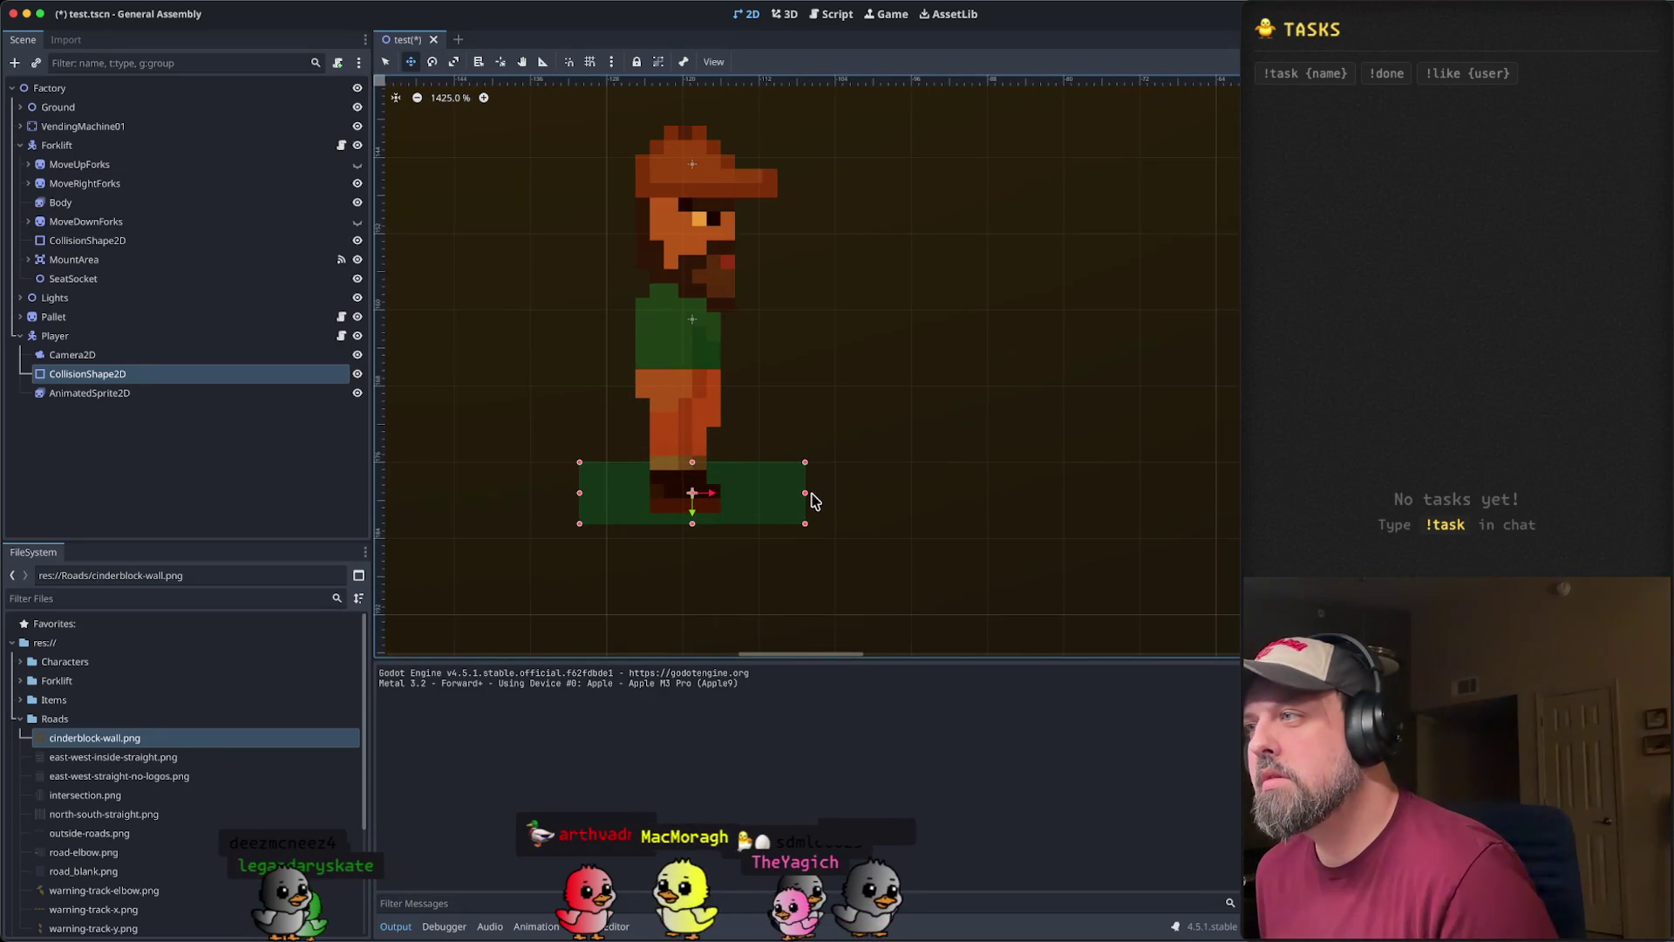
pyautogui.moveTo(803, 498); pyautogui.dragTo(806, 503)
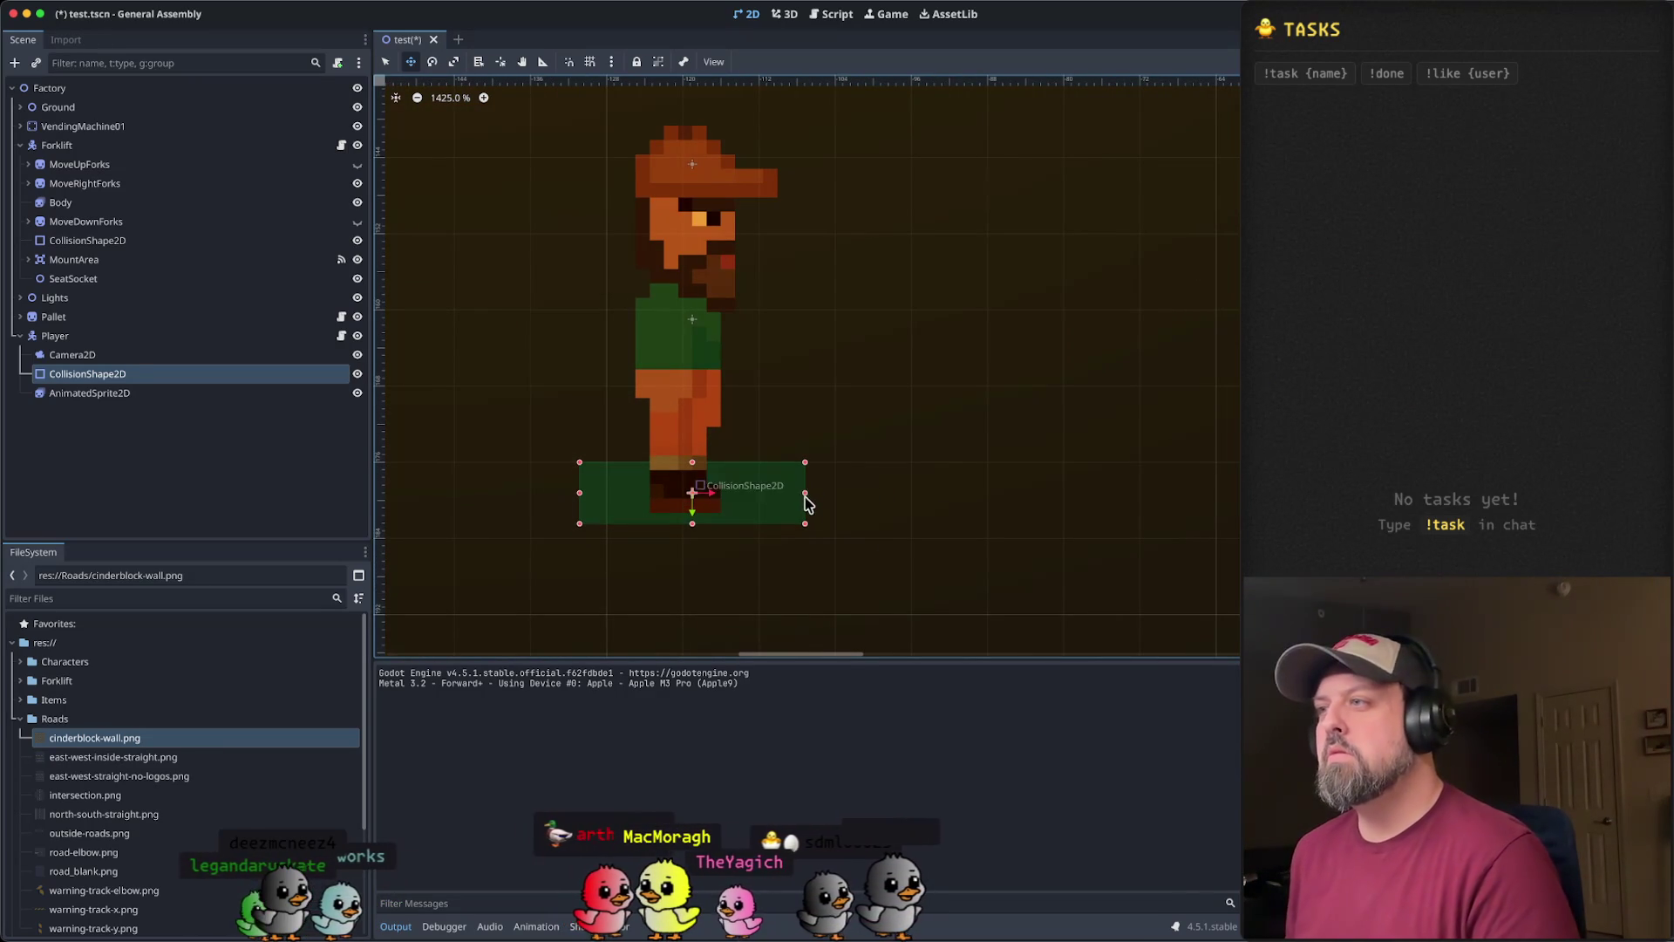
# - Narrow the collision box from the right and left sides, then run the game
pyautogui.moveTo(809, 499); pyautogui.dragTo(785, 505)
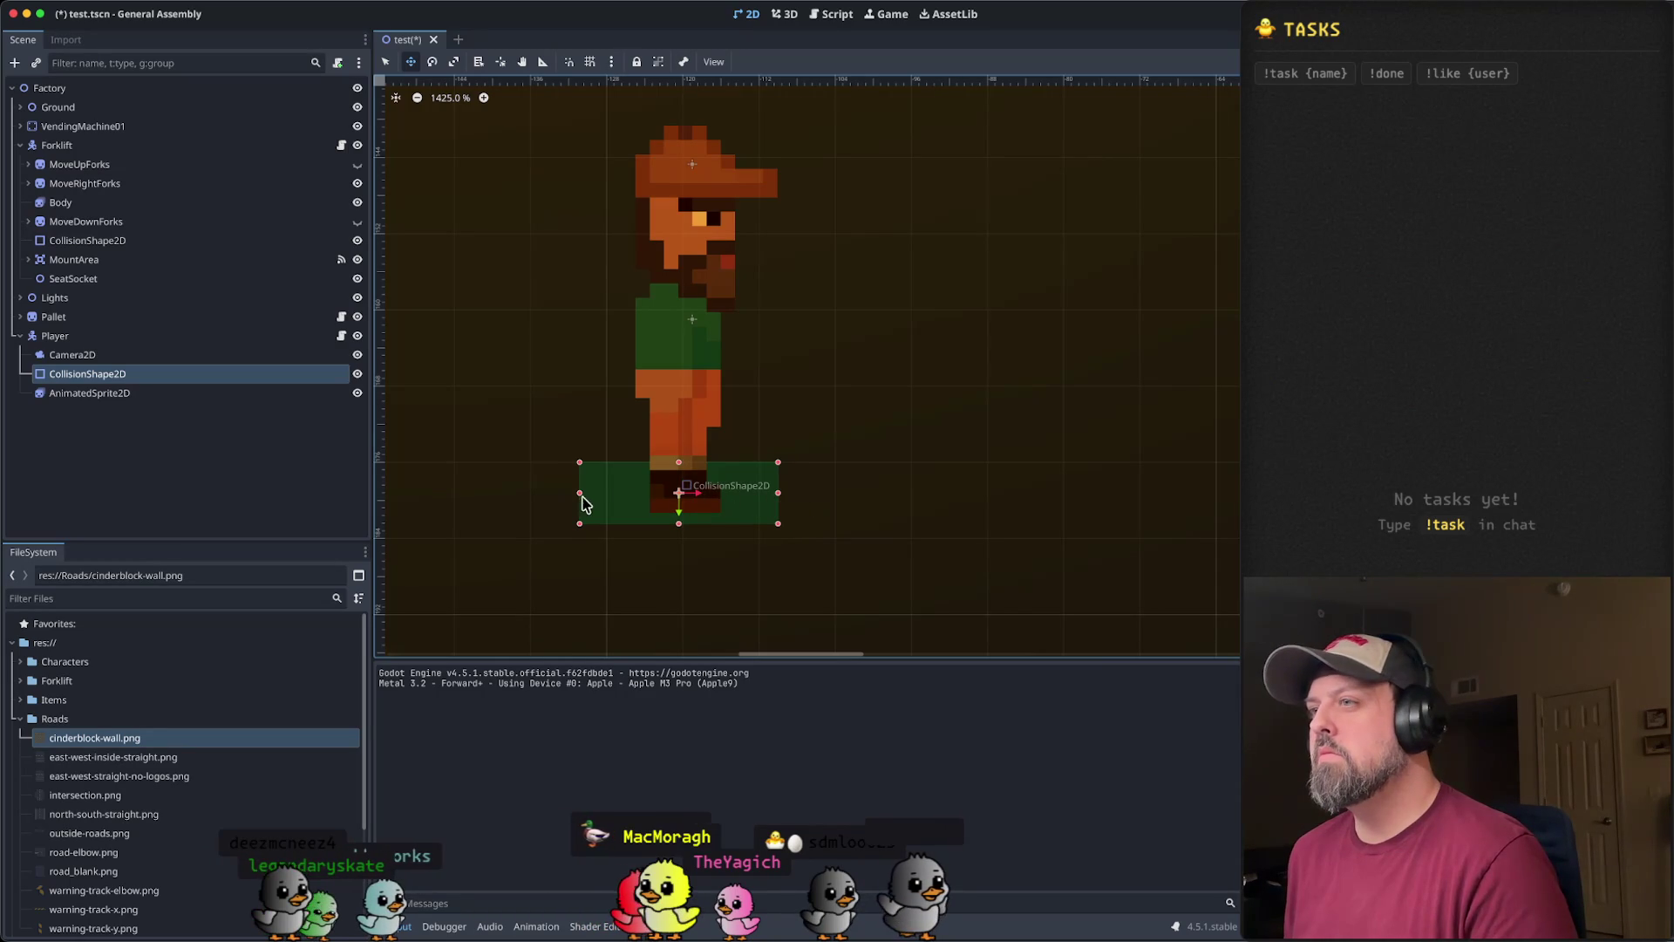
pyautogui.moveTo(580, 492); pyautogui.dragTo(589, 494)
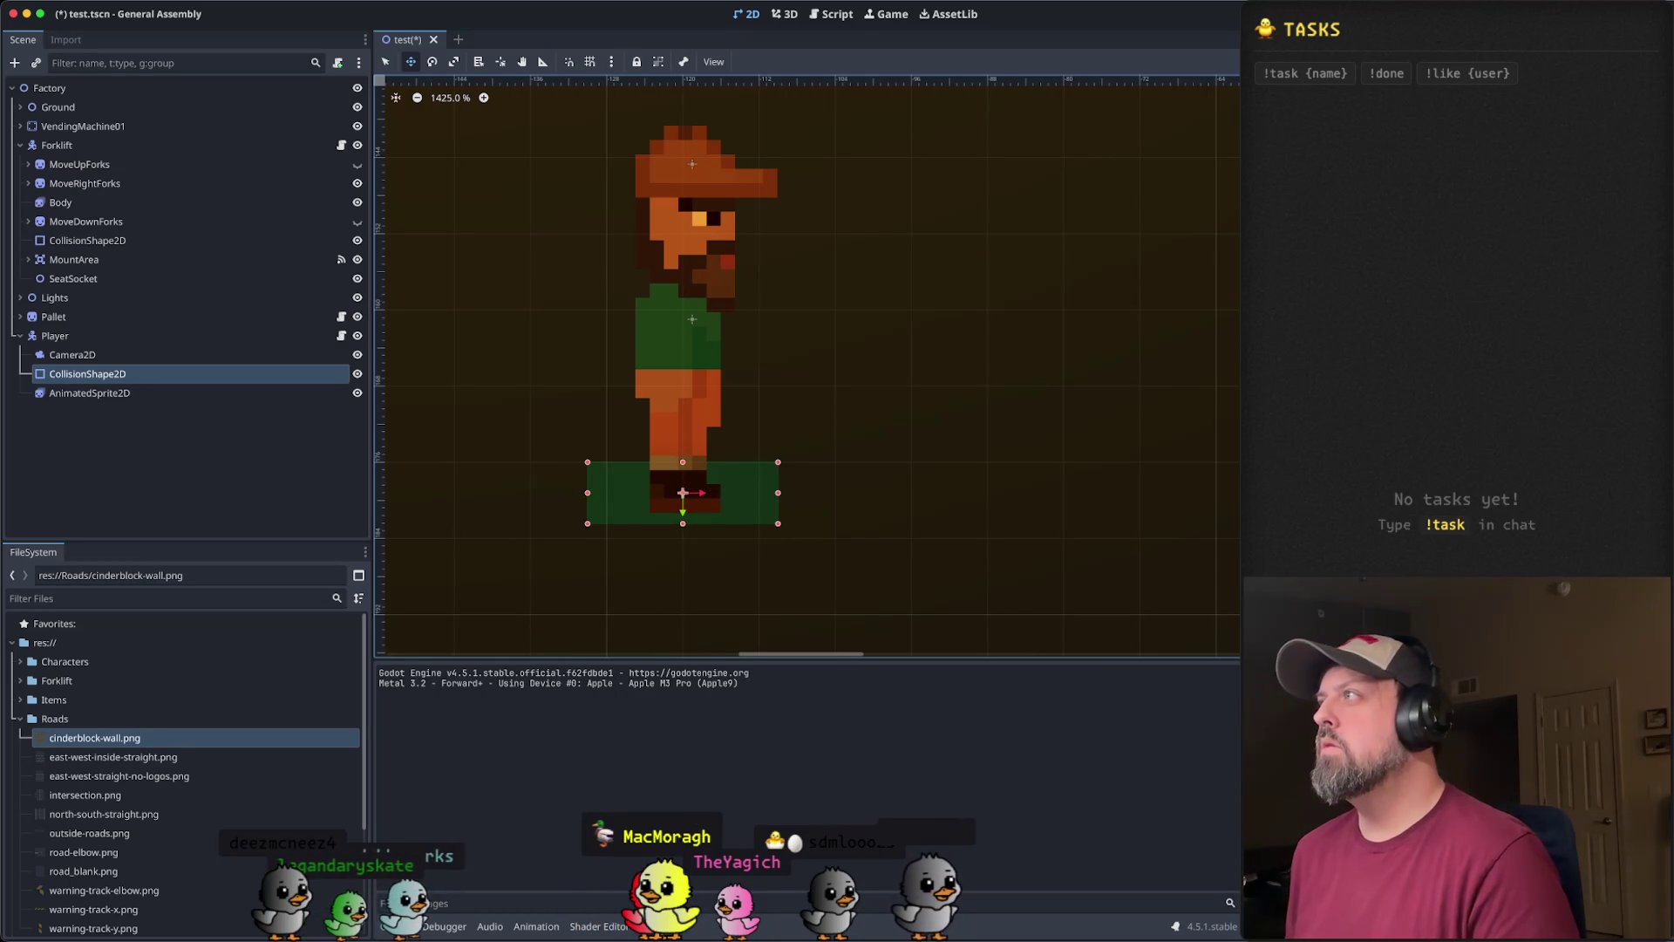
pyautogui.press('super+r')
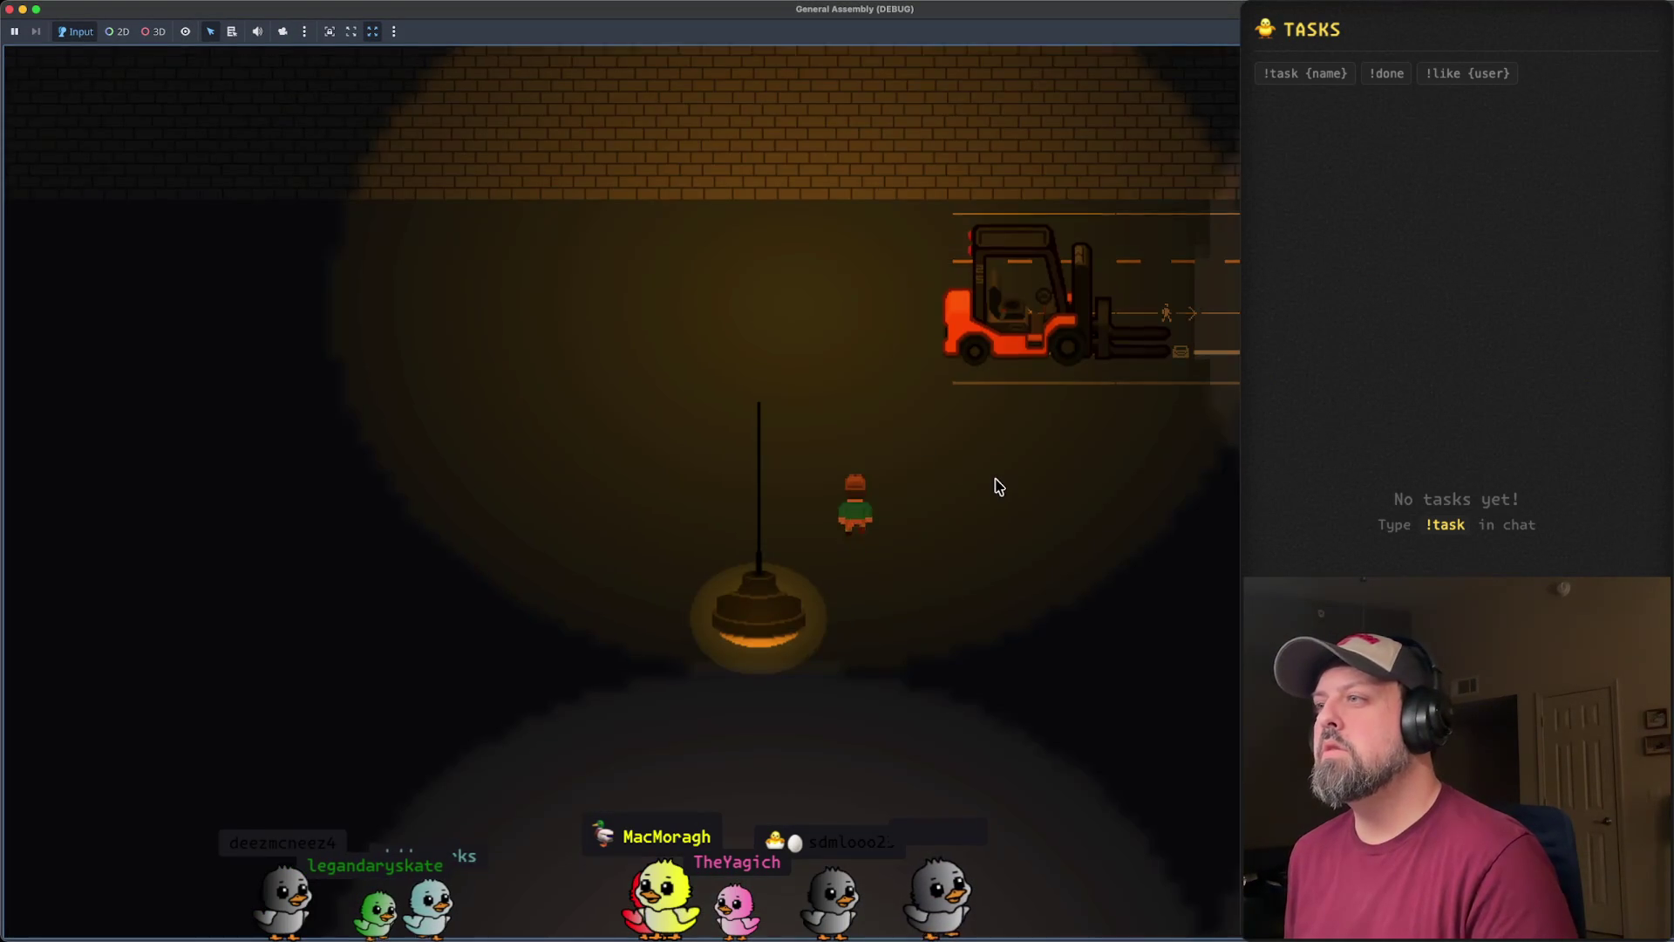
# - Walk the player into the forklift, back out, and up to the brick wall
pyautogui.press('Up')
pyautogui.press('Right')
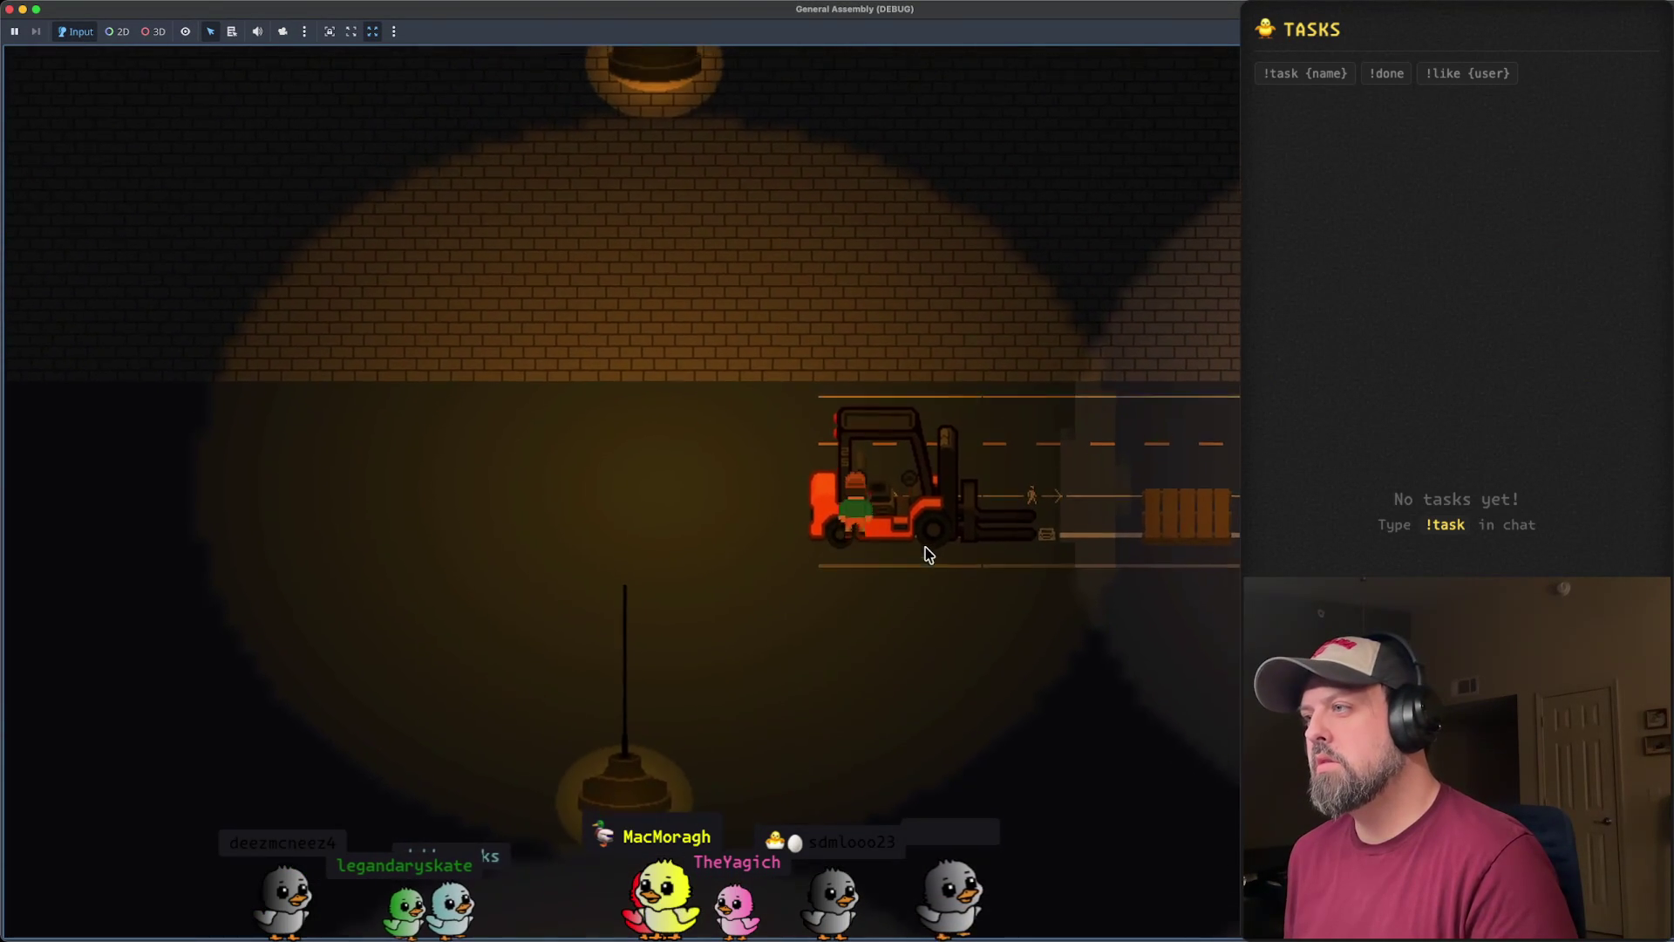
pyautogui.press('Left')
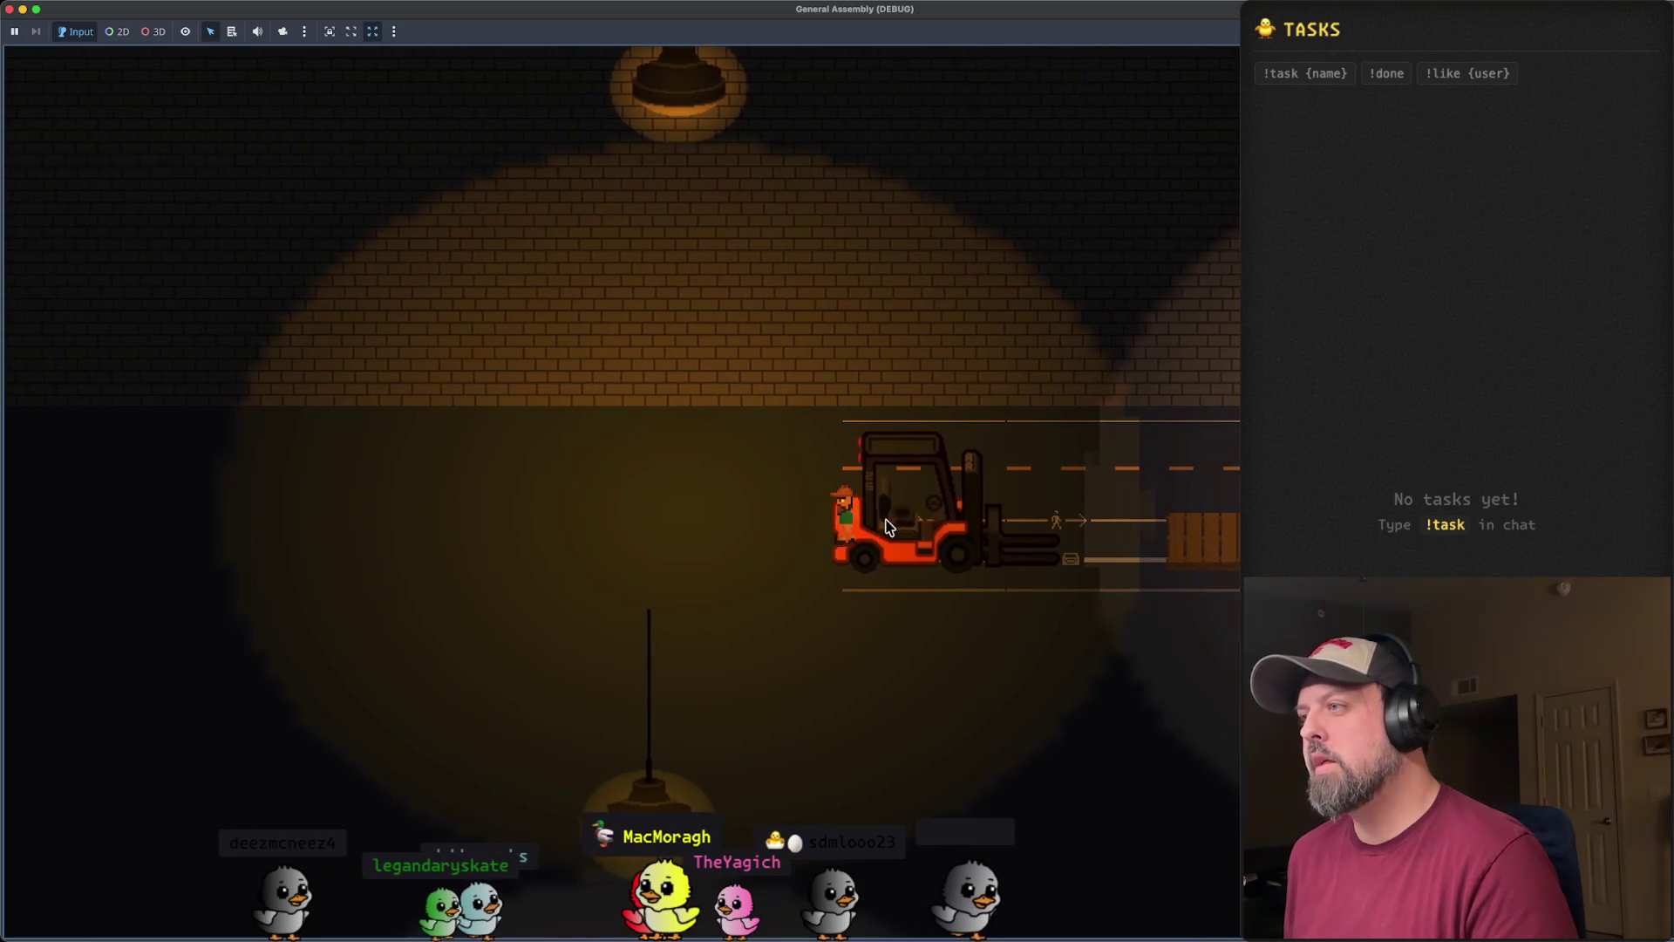
pyautogui.press('Up')
pyautogui.press('Left')
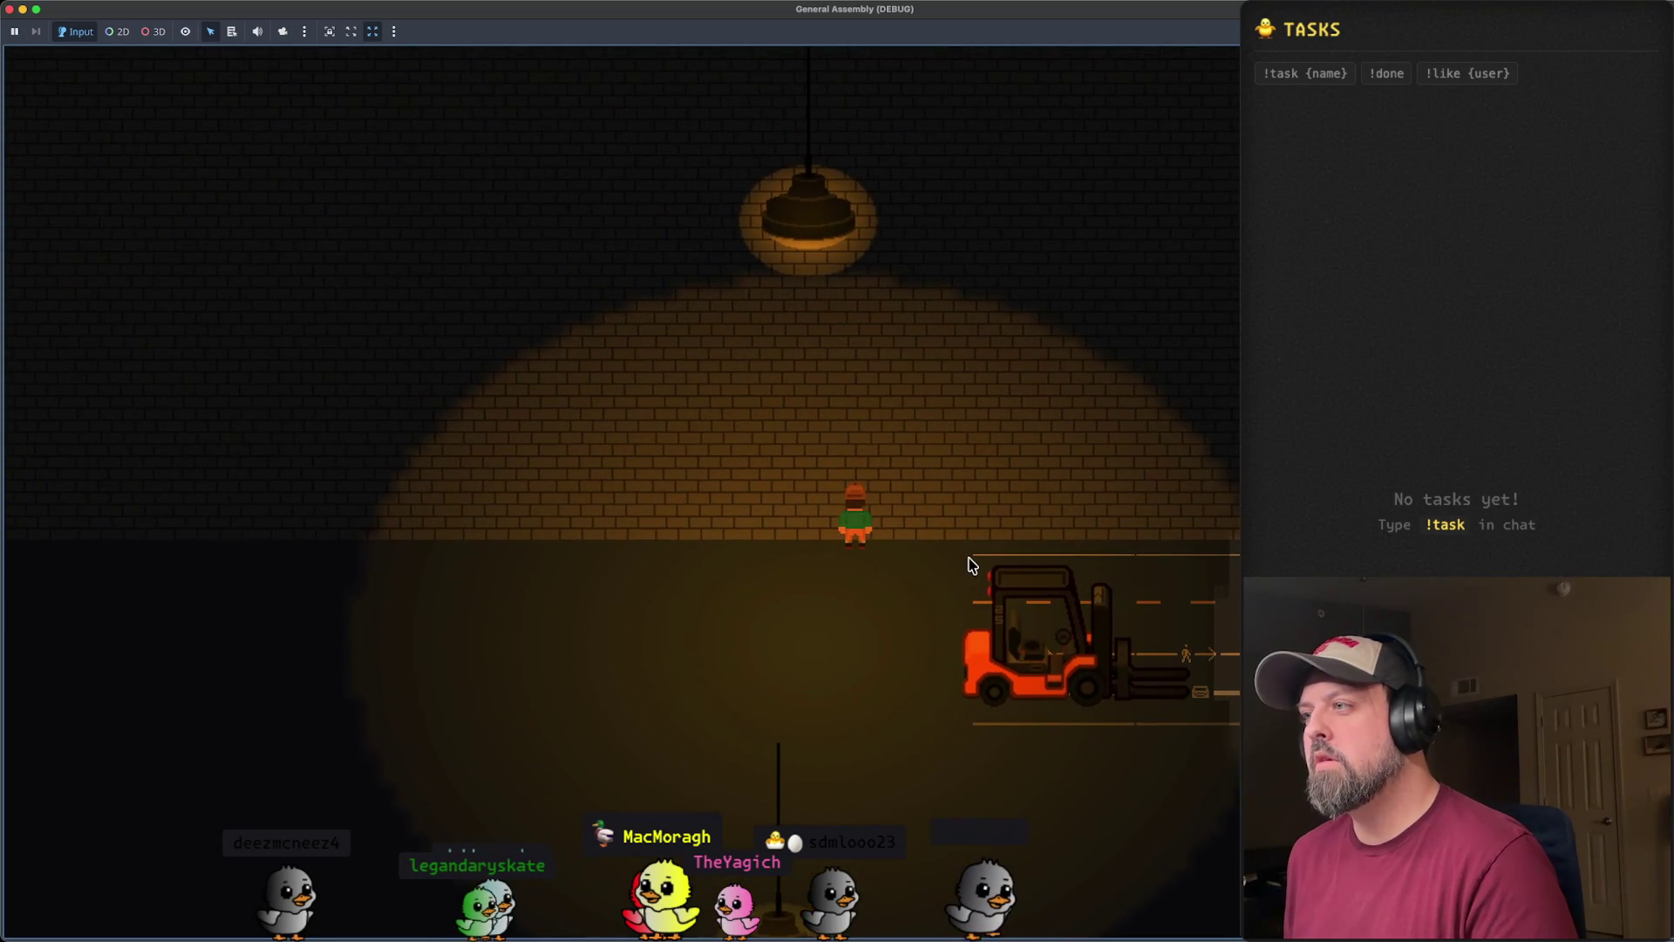
pyautogui.press('Left')
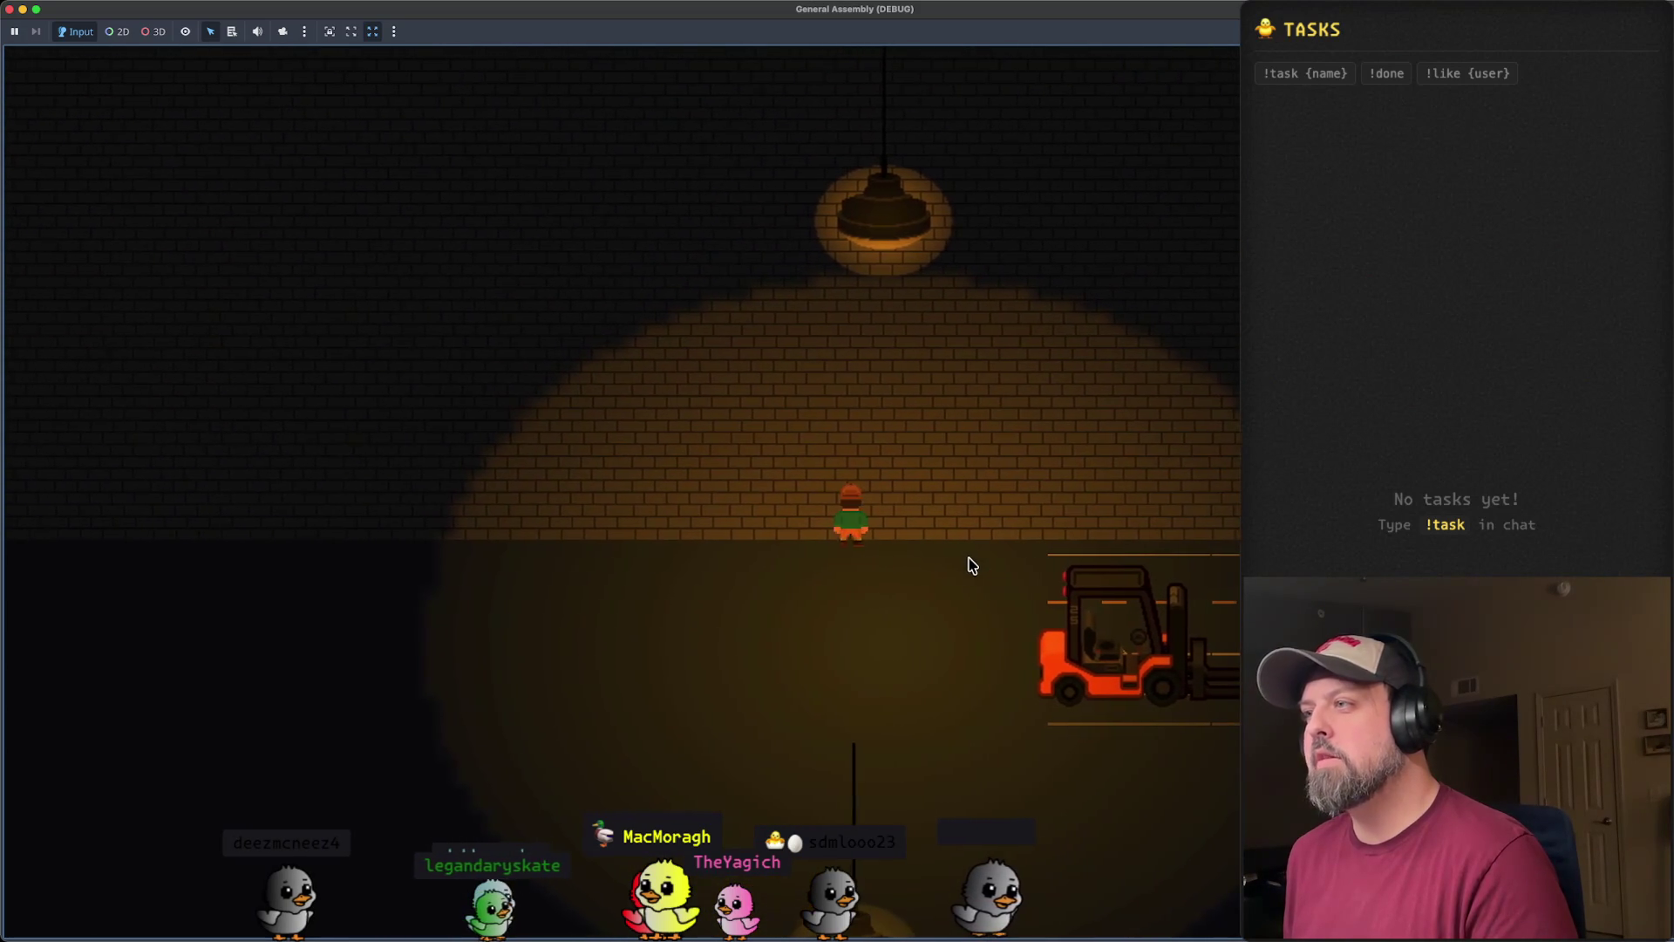
pyautogui.press('Right')
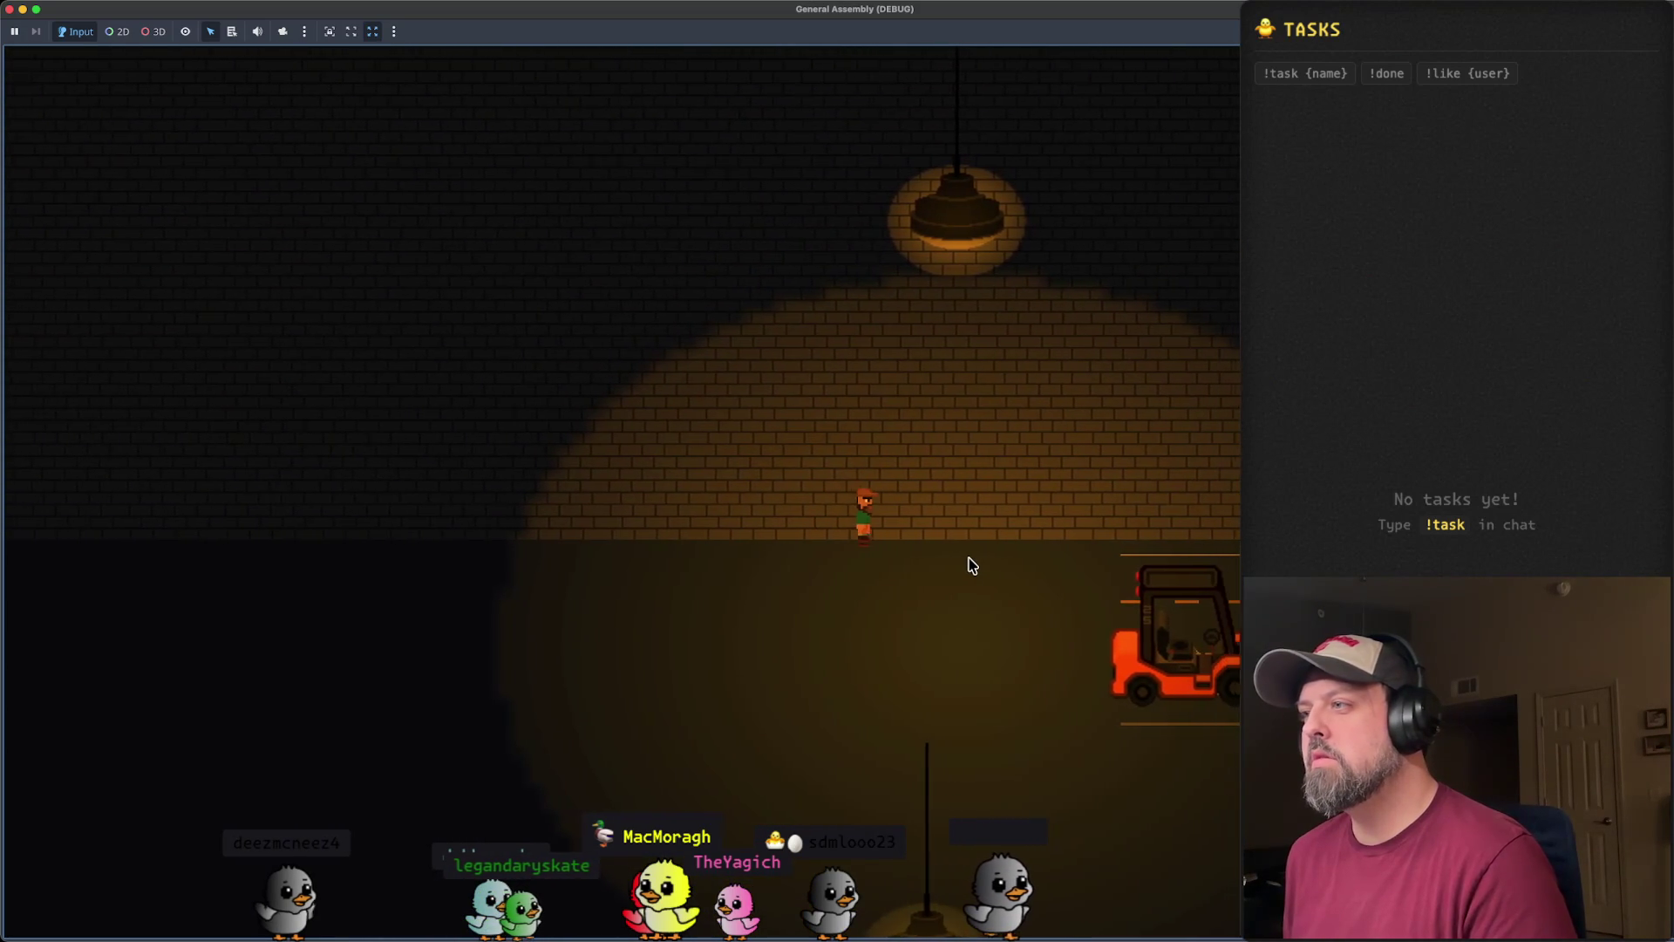
# - Walk right along the wall past the forklift to the QUOTA POP machine and back
pyautogui.press('Up')
pyautogui.press('Right')
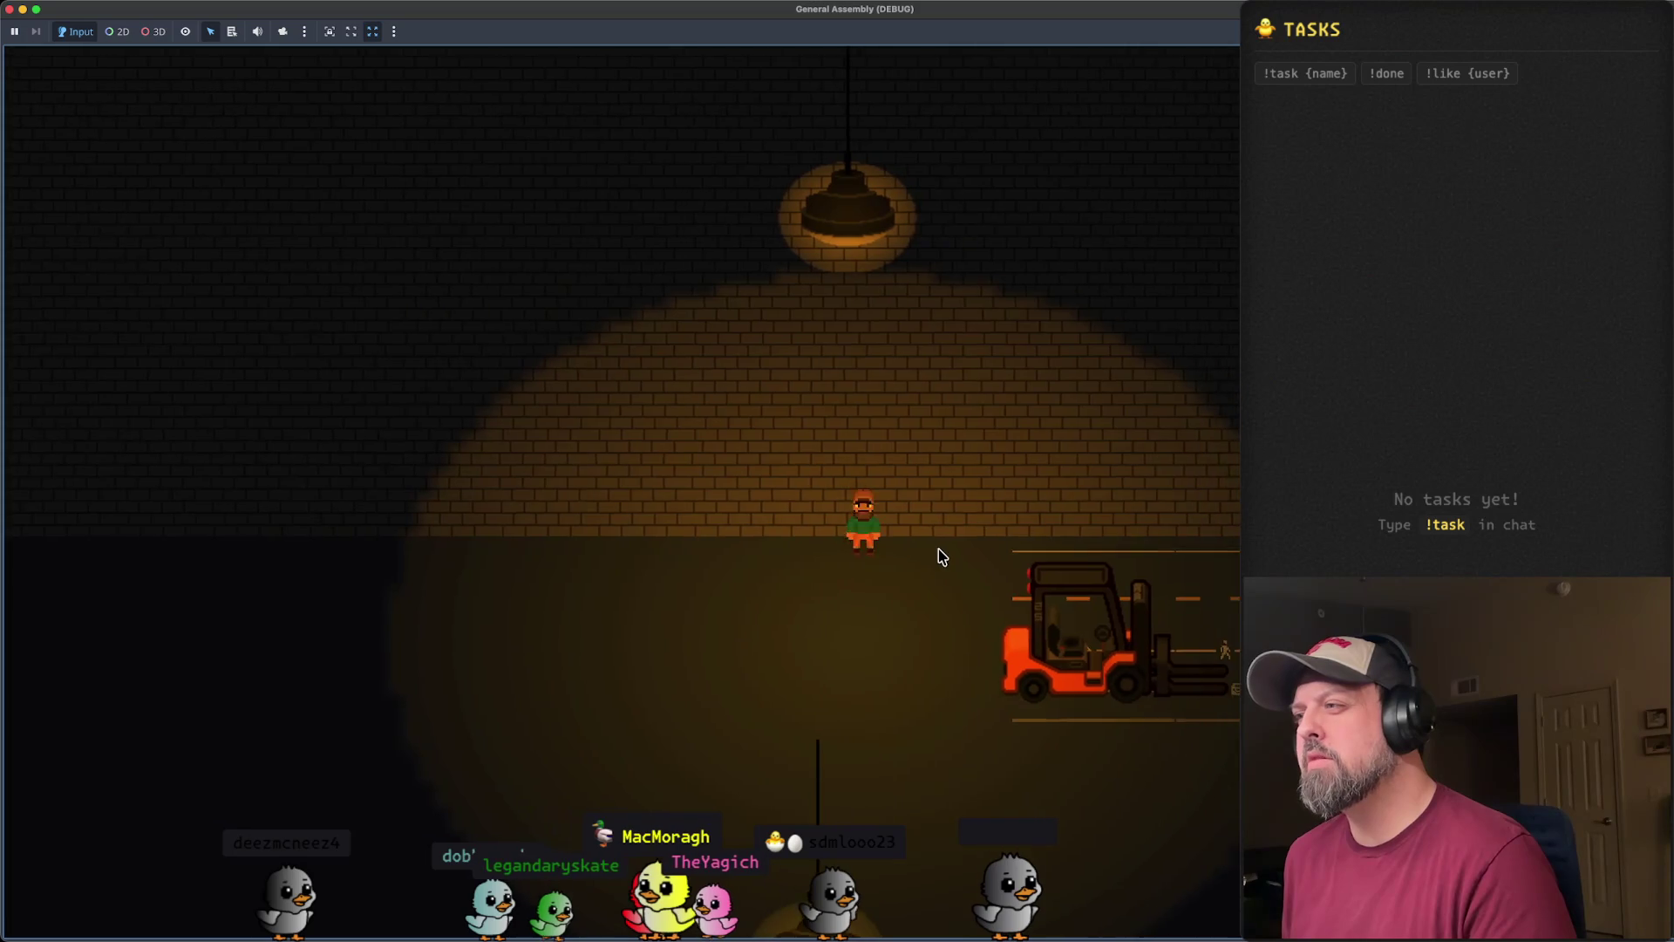
pyautogui.press('Right')
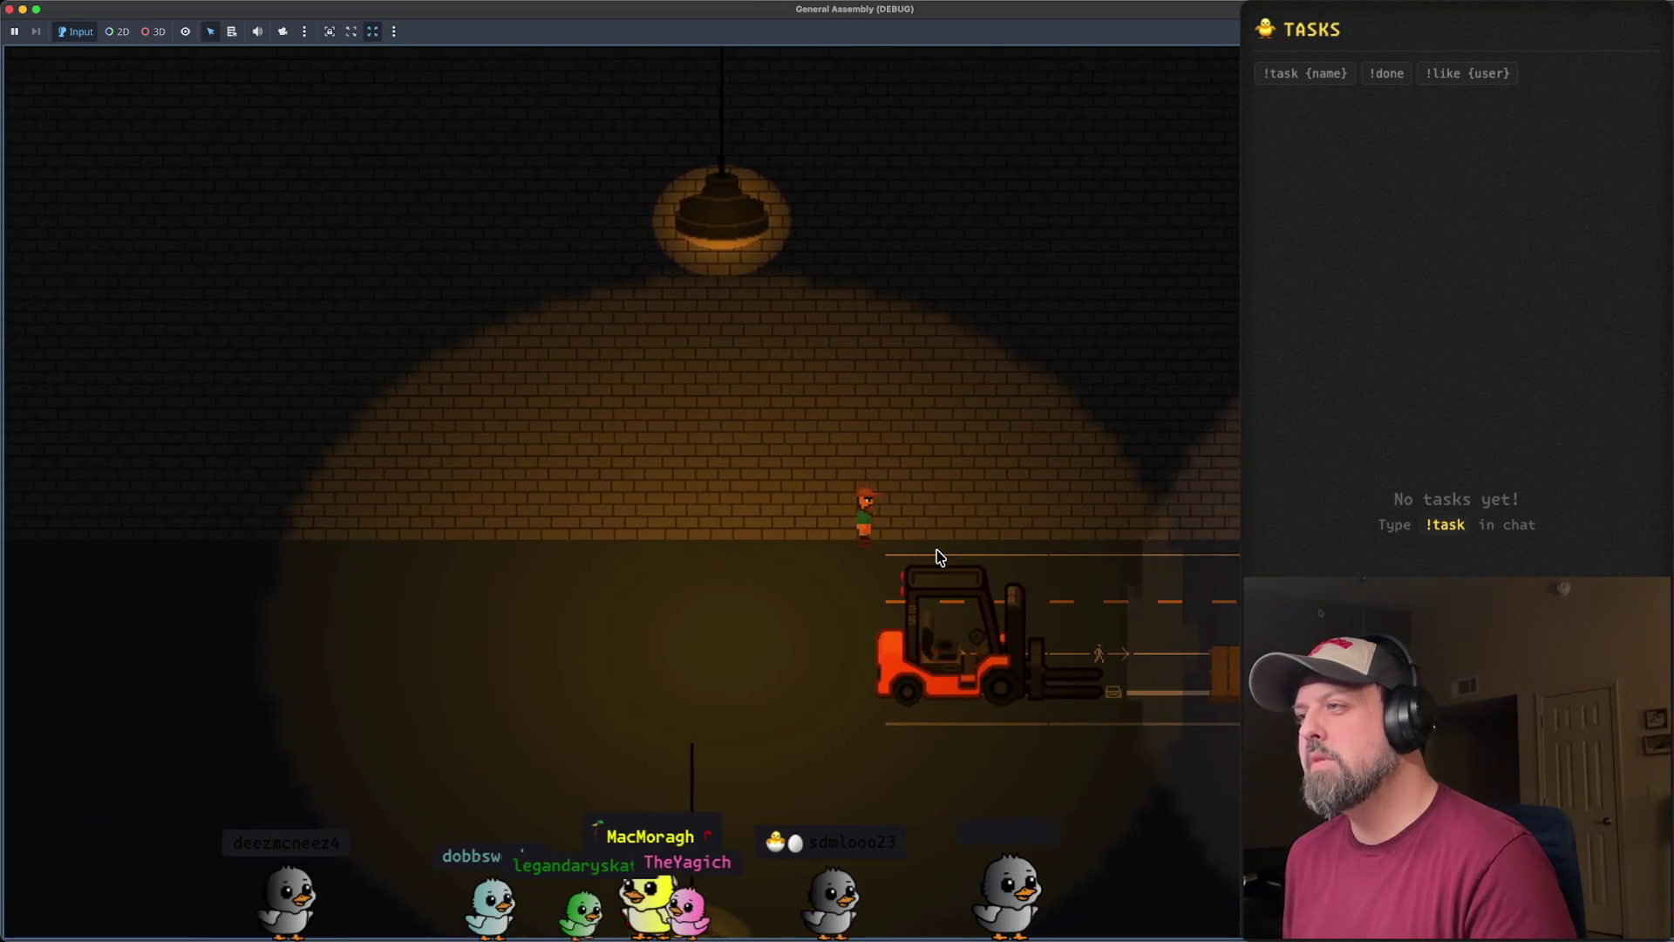
pyautogui.press('Down')
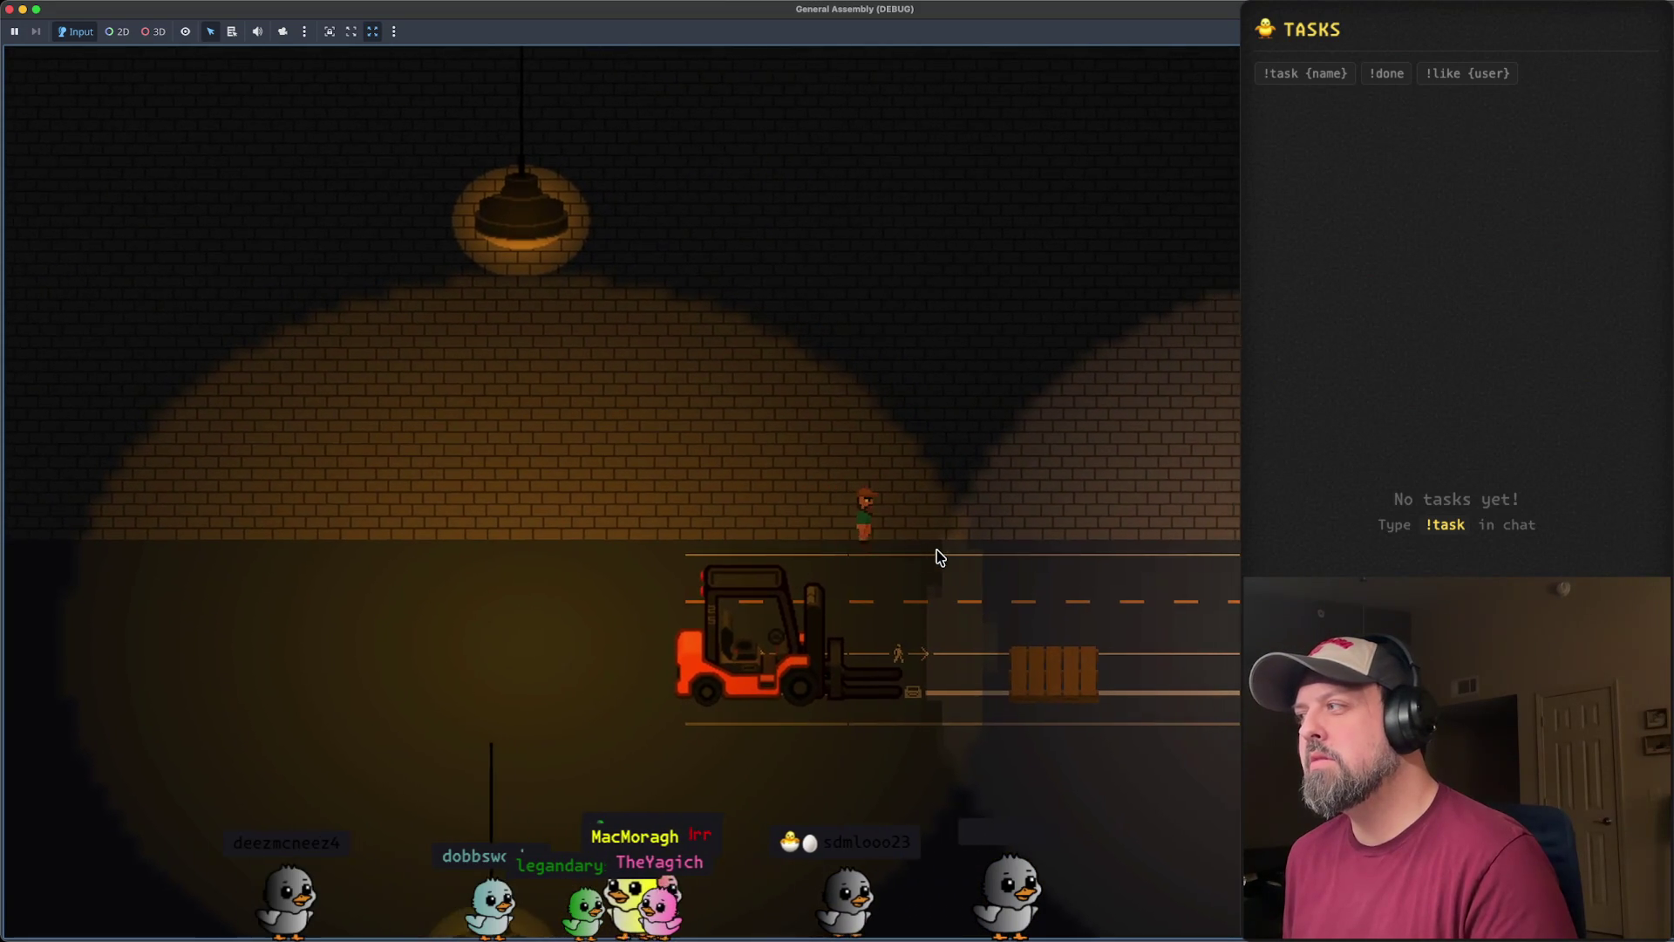
pyautogui.press('Right')
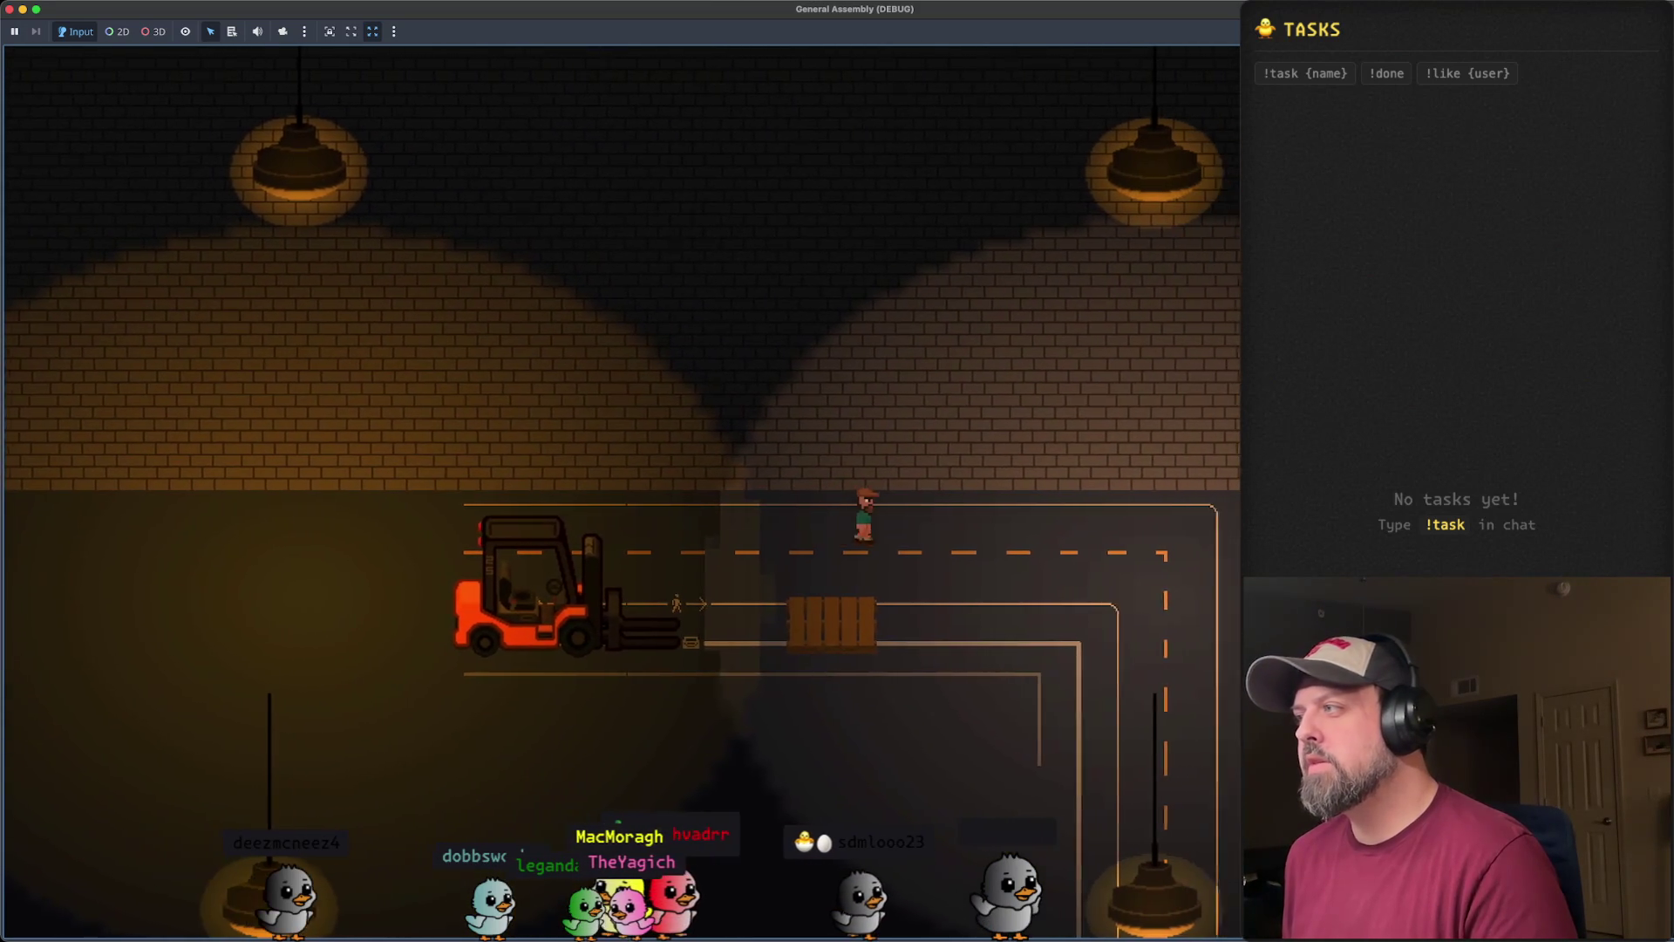
pyautogui.press('Right')
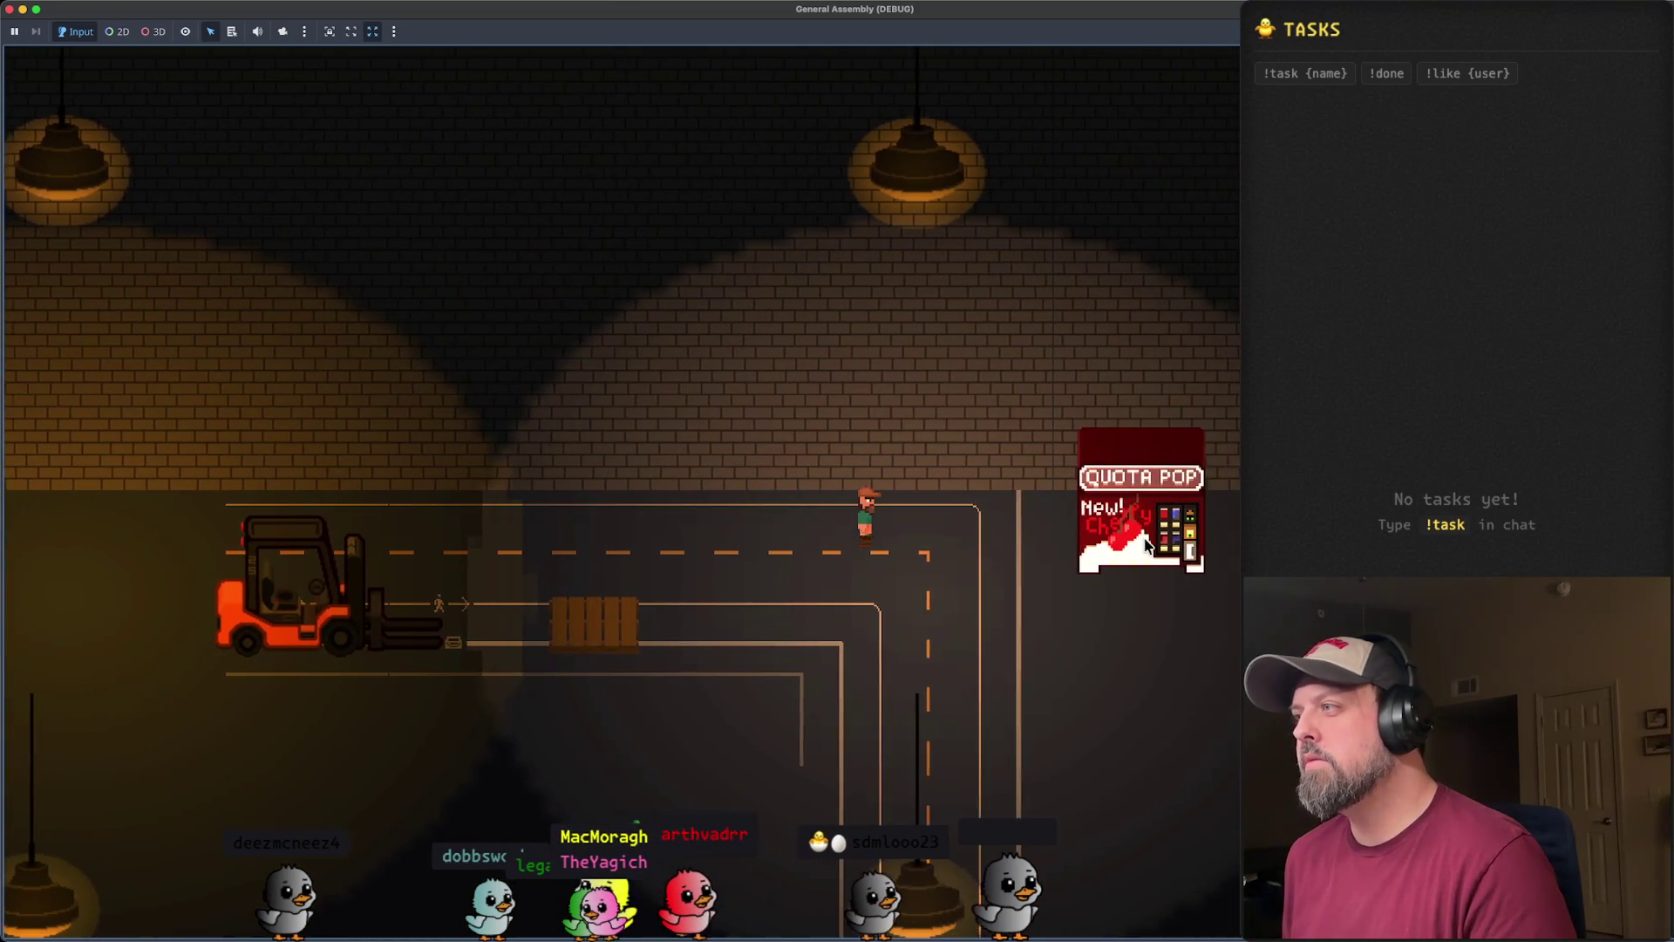
pyautogui.press('Left')
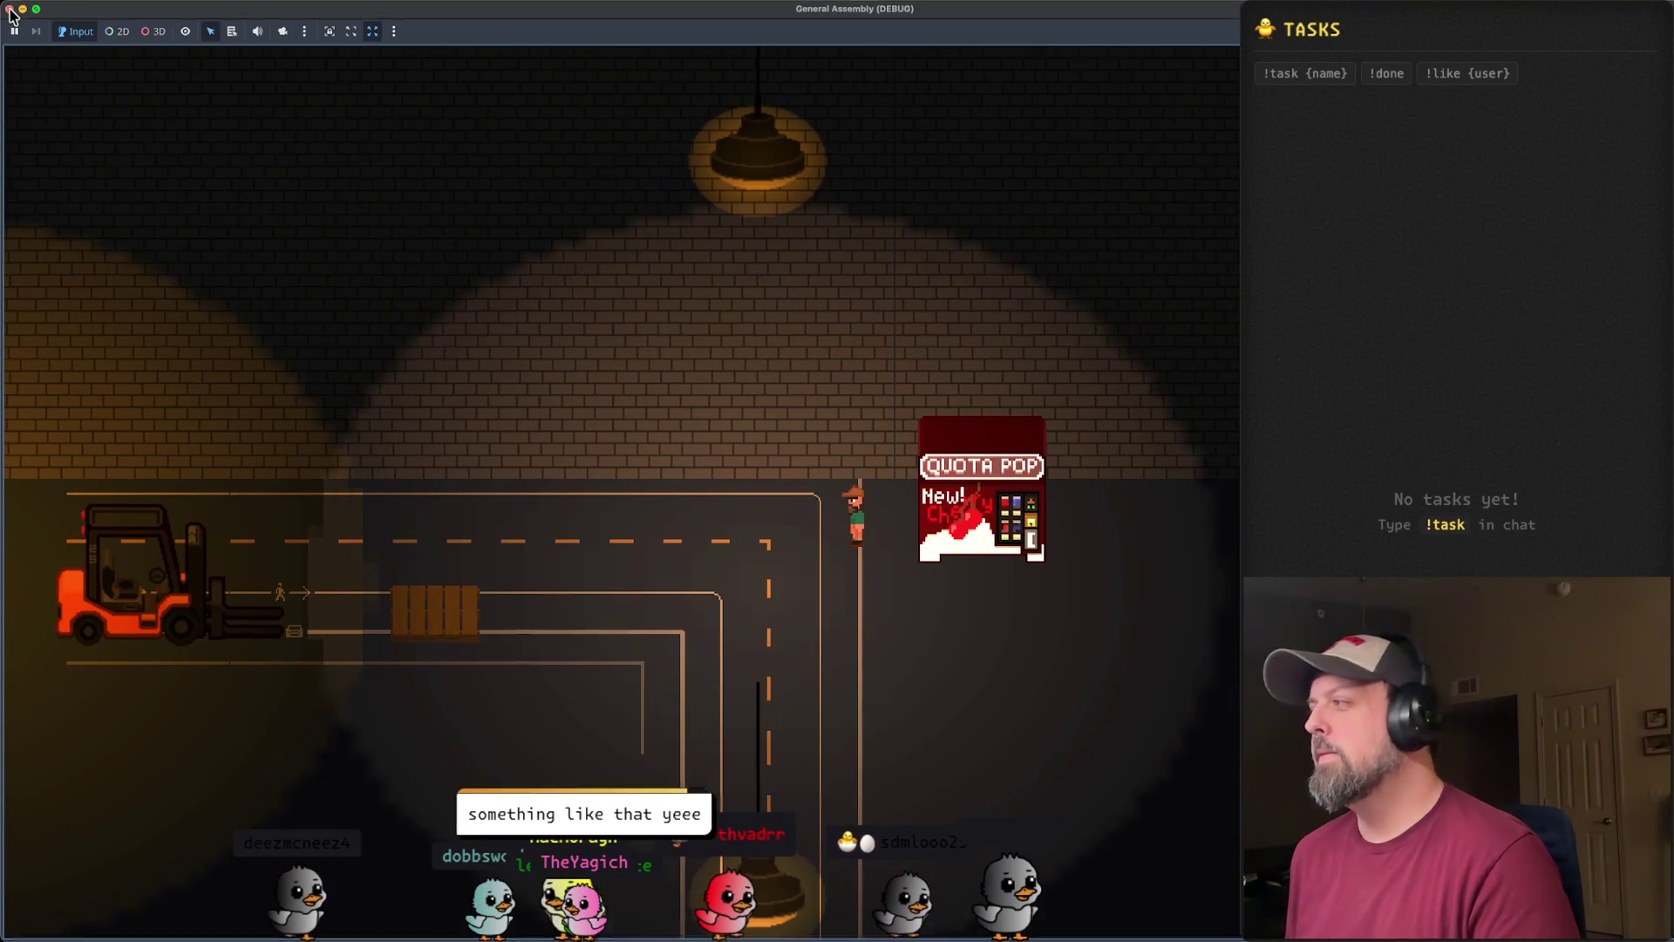
# - Close the running game and pan the editor view past the forklift
pyautogui.click(12, 10)
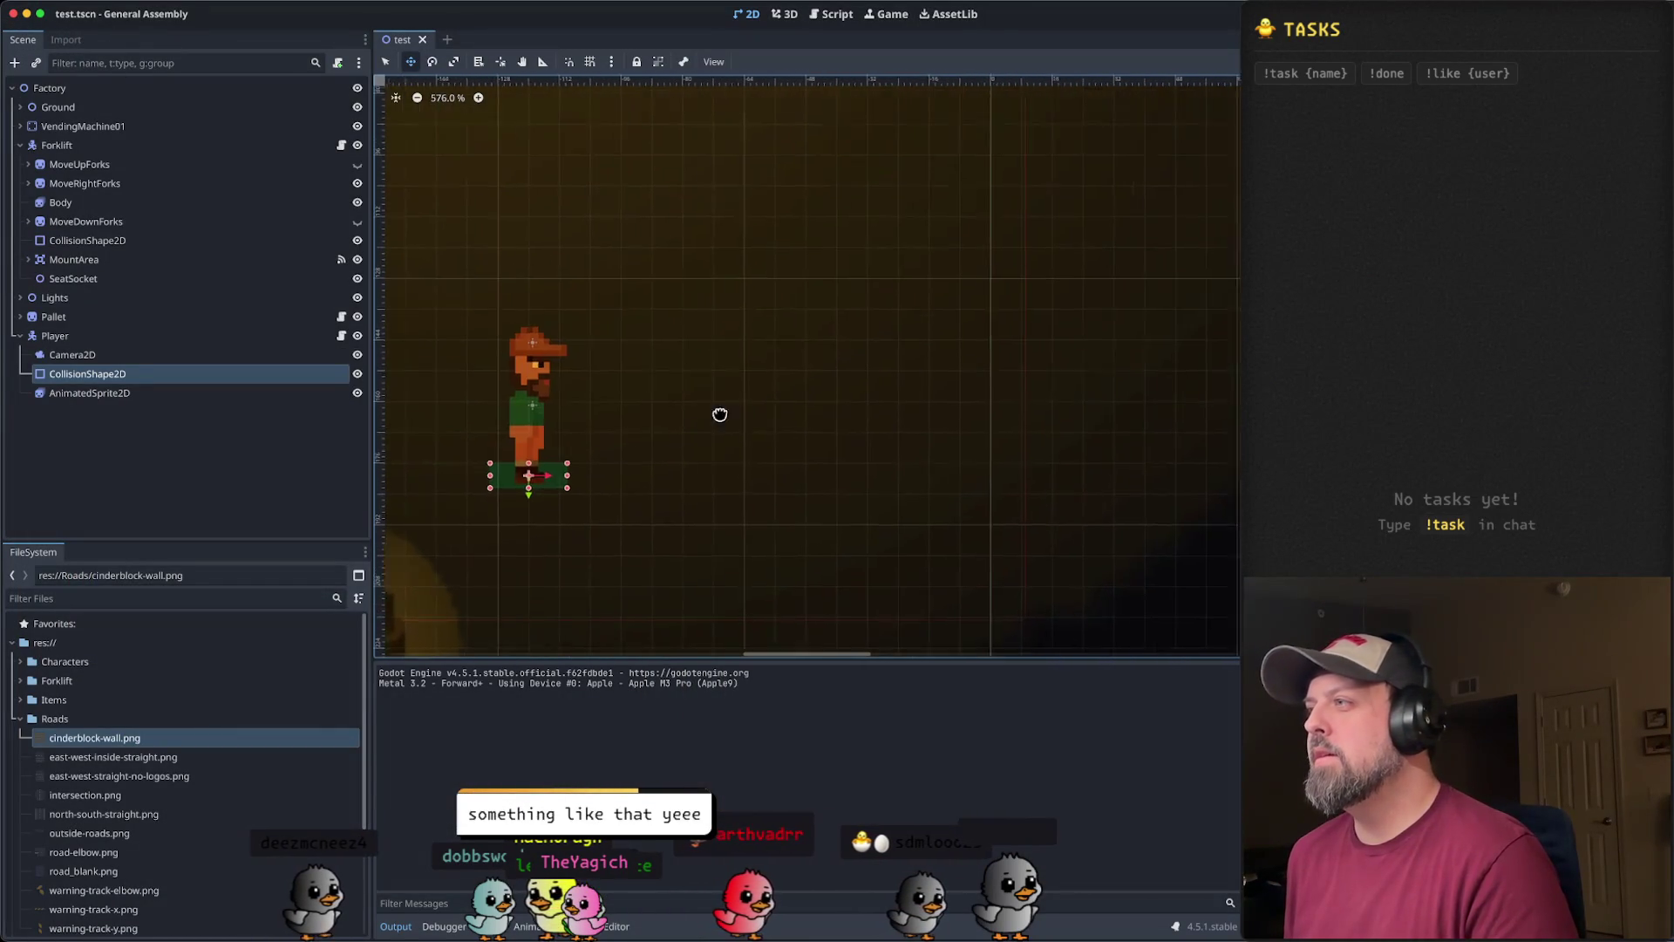
pyautogui.scroll(-5, 1009, 418)
pyautogui.moveTo(997, 422); pyautogui.dragTo(697, 422)
pyautogui.scroll(-3, 1088, 419)
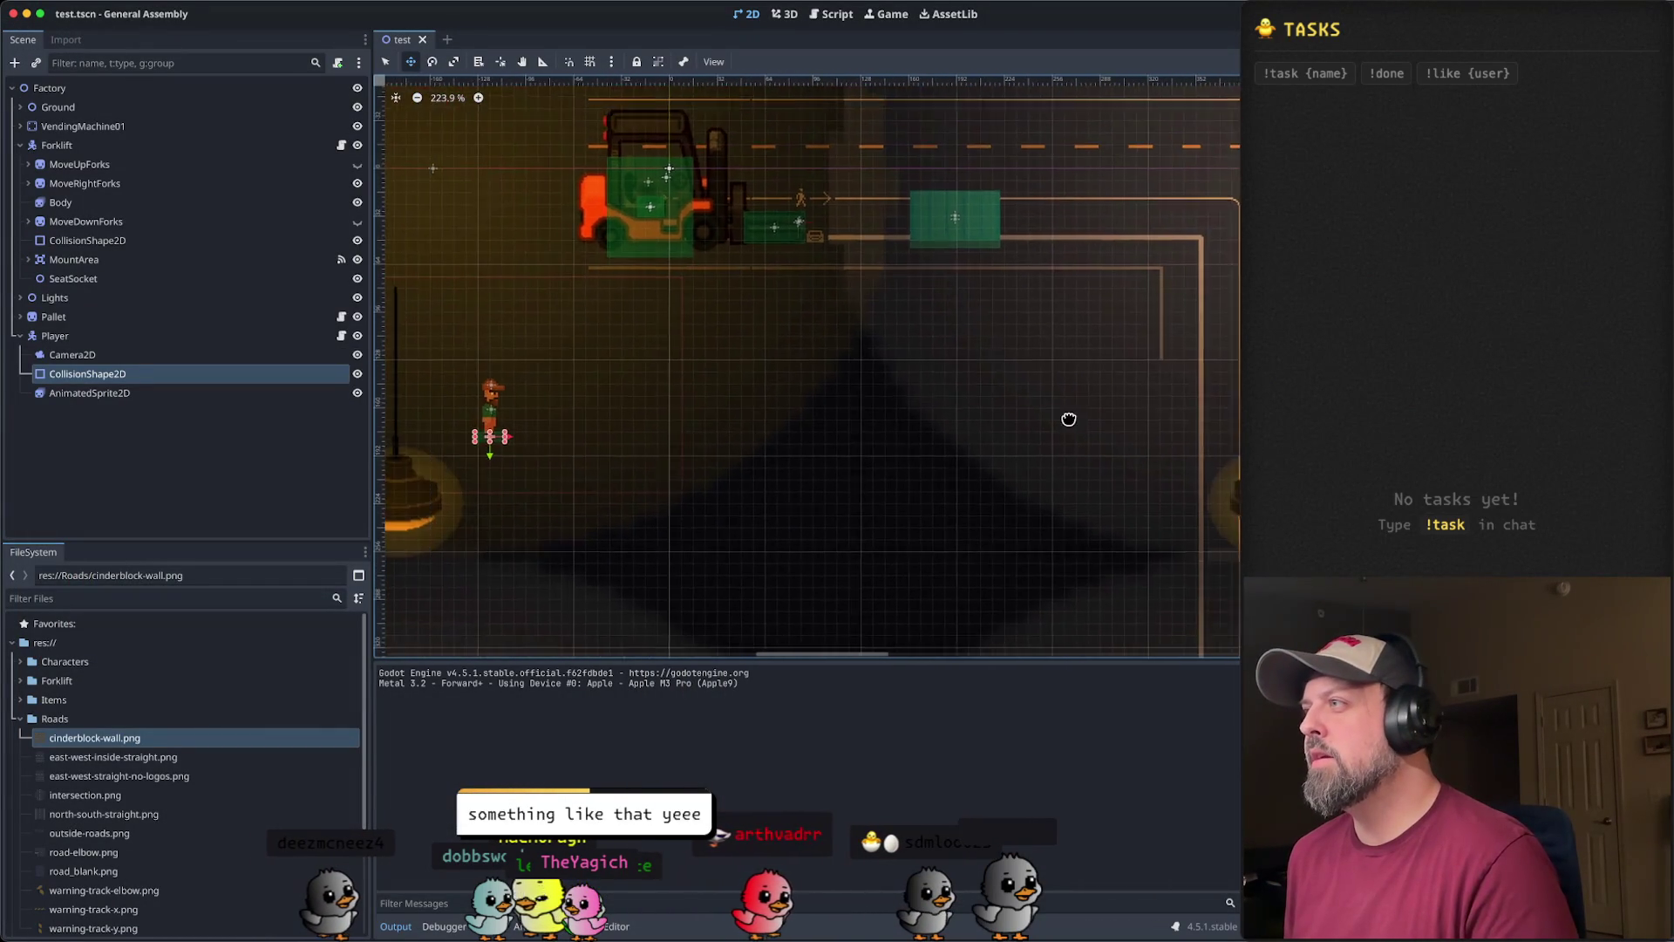
pyautogui.moveTo(1087, 419); pyautogui.dragTo(796, 366)
# - Zoom in and centre the view on the QUOTA POP vending machine
pyautogui.scroll(2, 769, 419)
pyautogui.scroll(4, 842, 399)
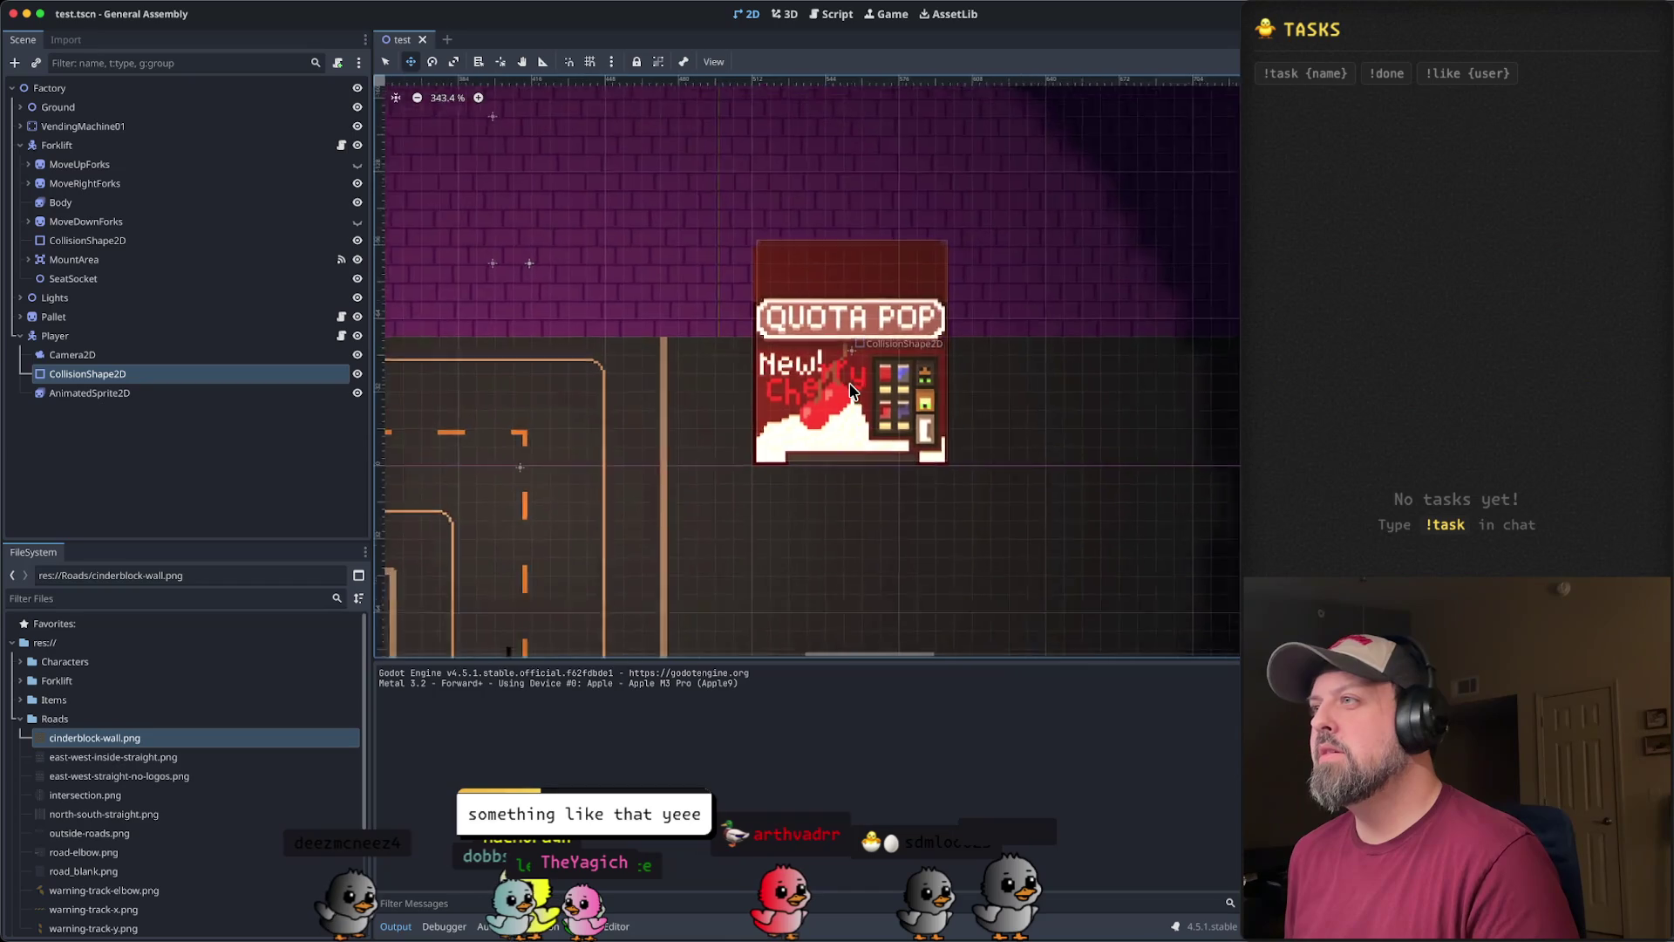
pyautogui.scroll(2, 1017, 374)
pyautogui.scroll(-2, 1017, 374)
pyautogui.moveTo(1021, 363); pyautogui.dragTo(947, 358)
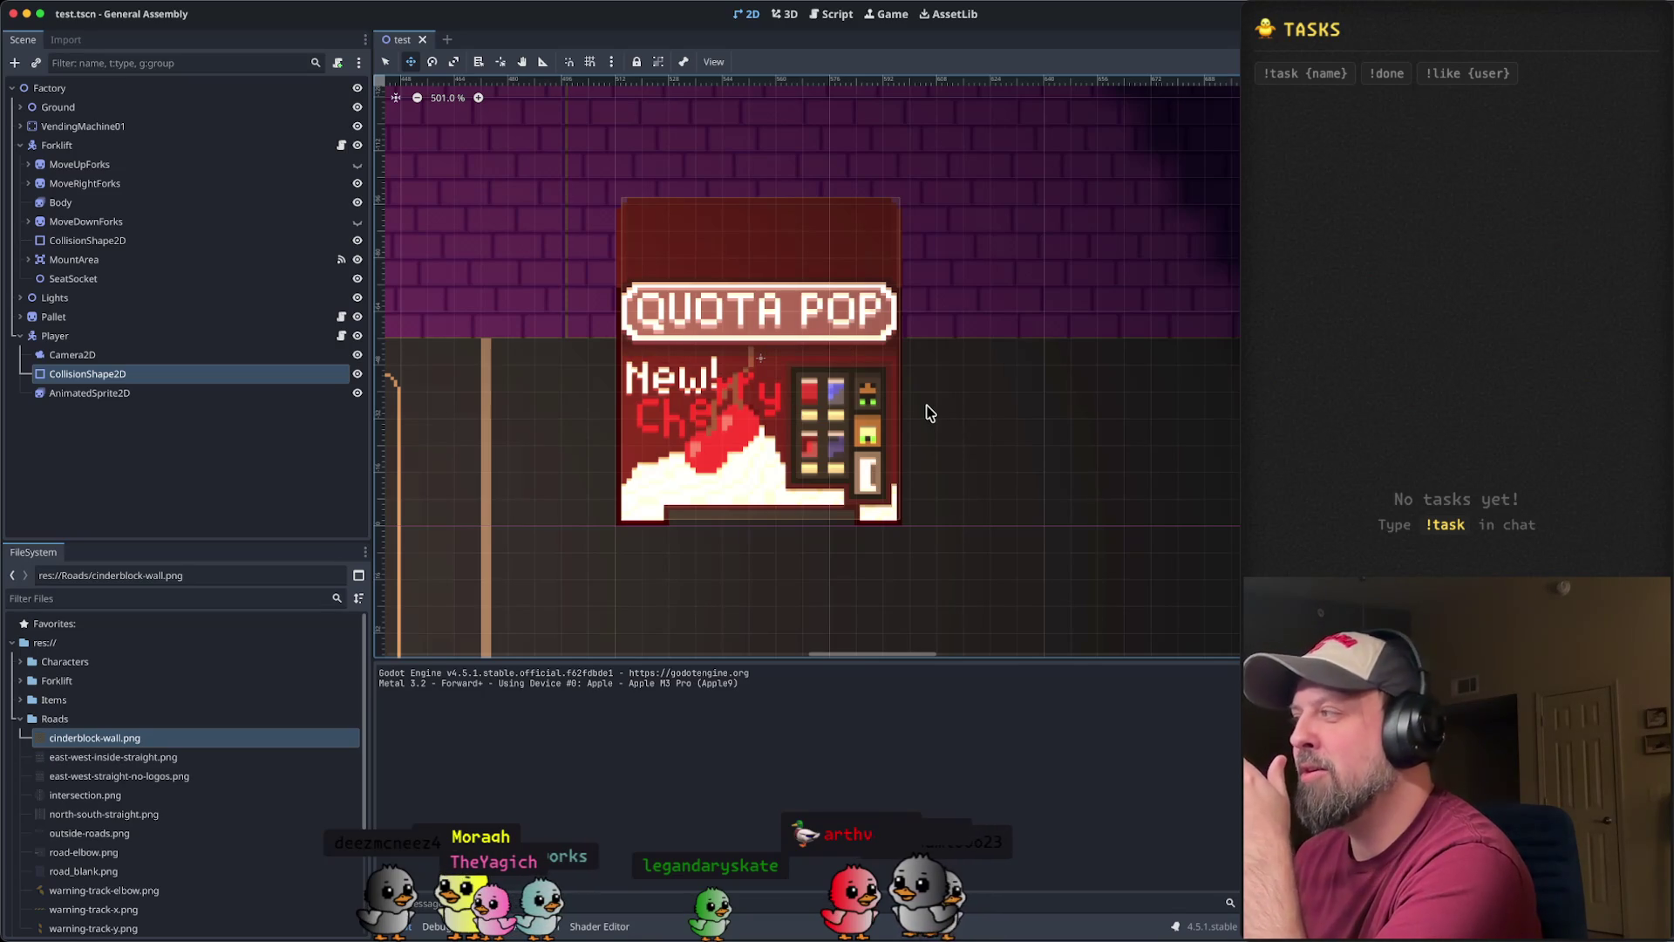
pyautogui.scroll(2, 881, 410)
pyautogui.moveTo(821, 392); pyautogui.dragTo(895, 398)
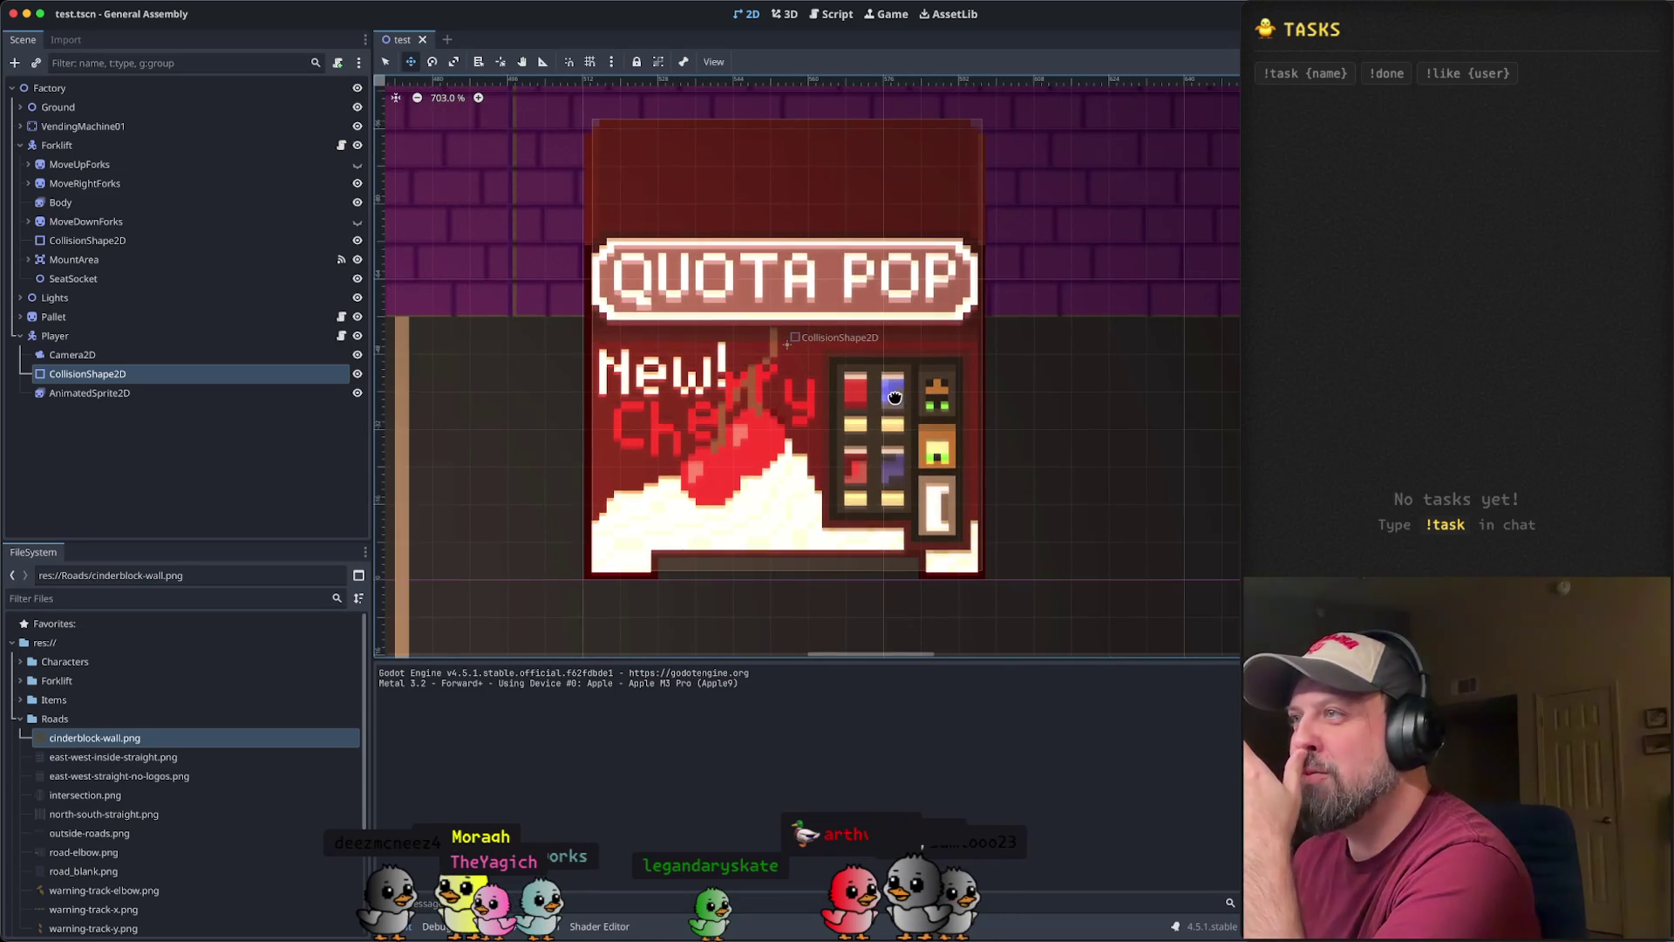
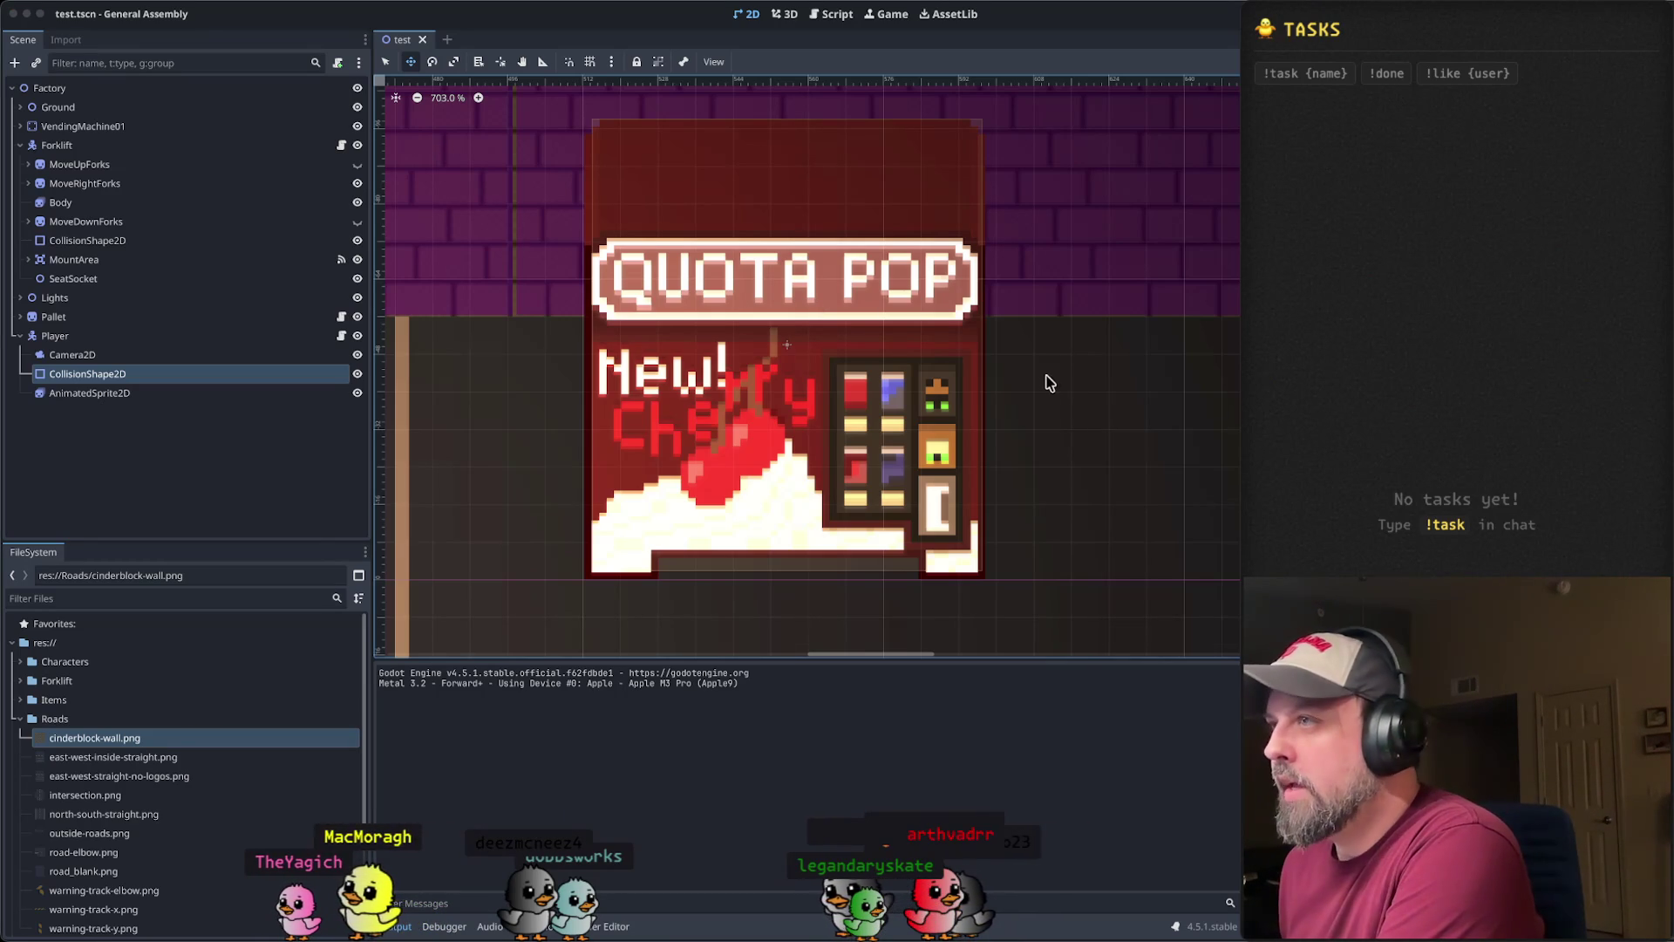
# - Select the forklift's CollisionShape2D and extend its rectangle further downward
pyautogui.scroll(-3, 1042, 383)
pyautogui.scroll(-2, 964, 401)
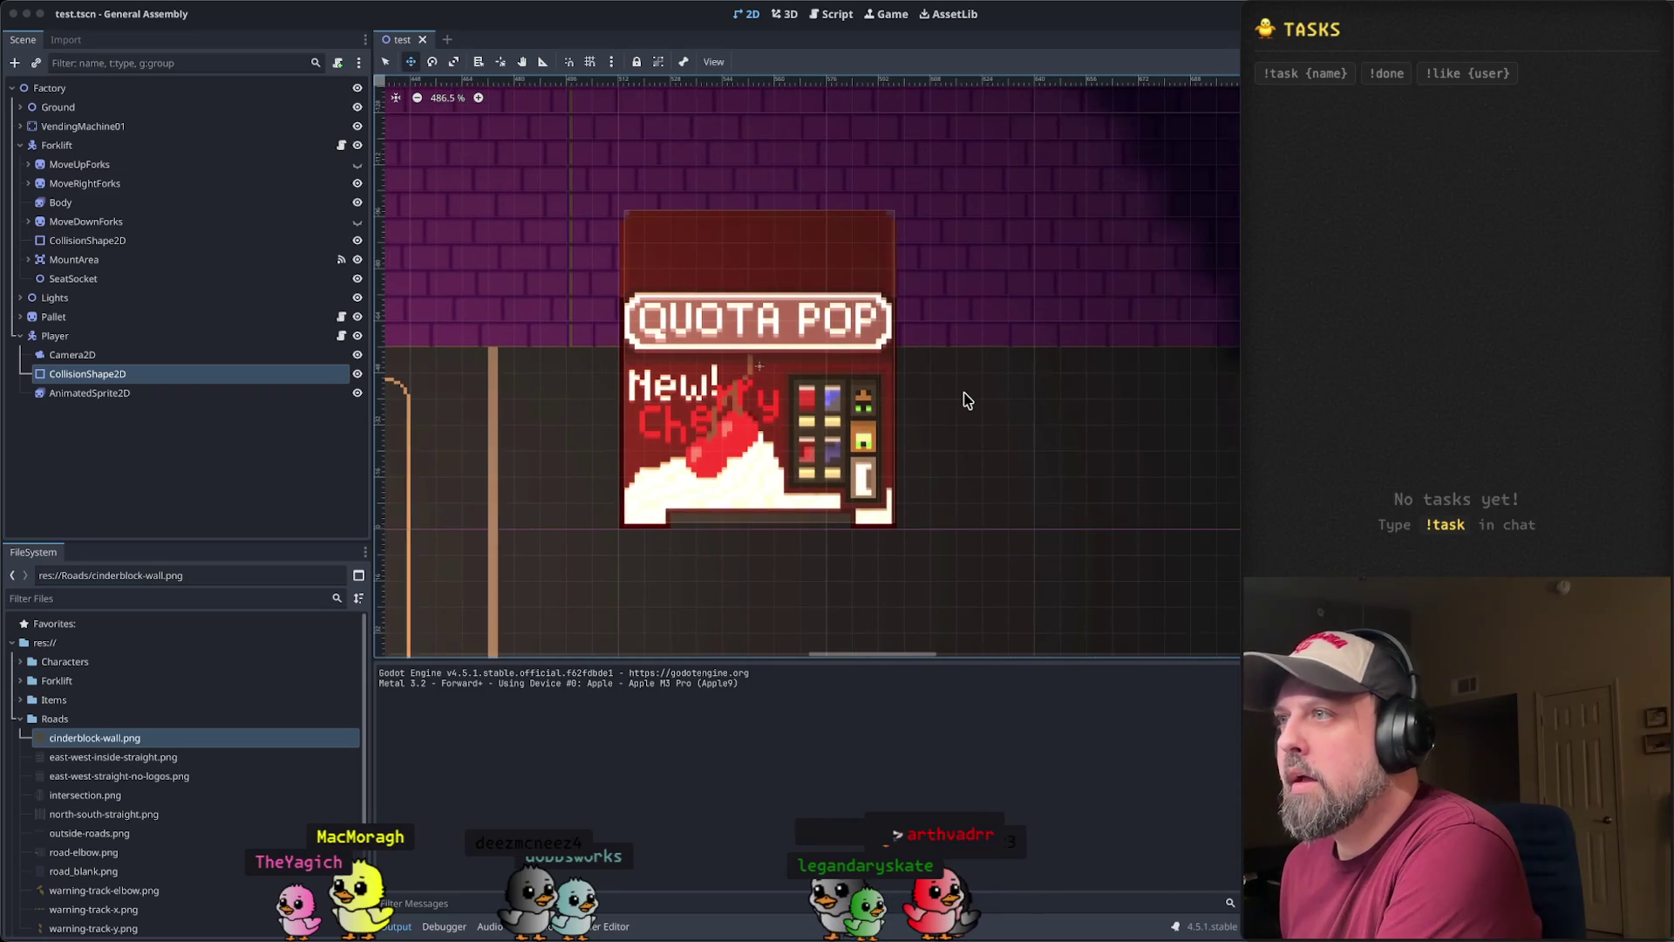
pyautogui.scroll(-1, 965, 407)
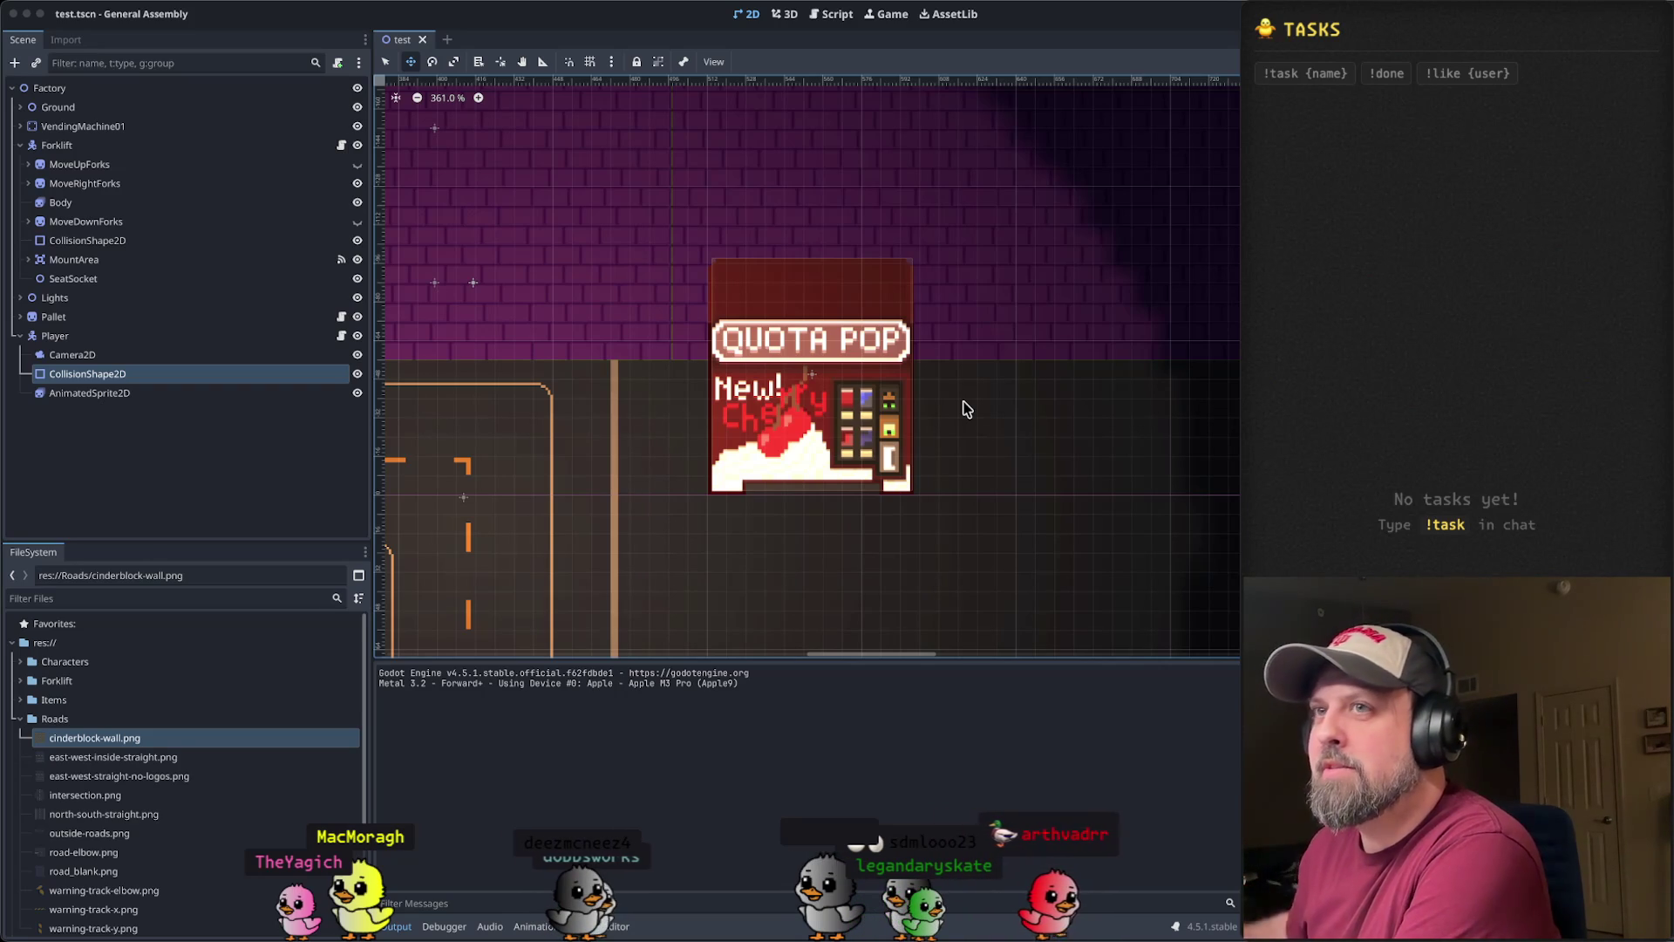
pyautogui.scroll(-5, 985, 399)
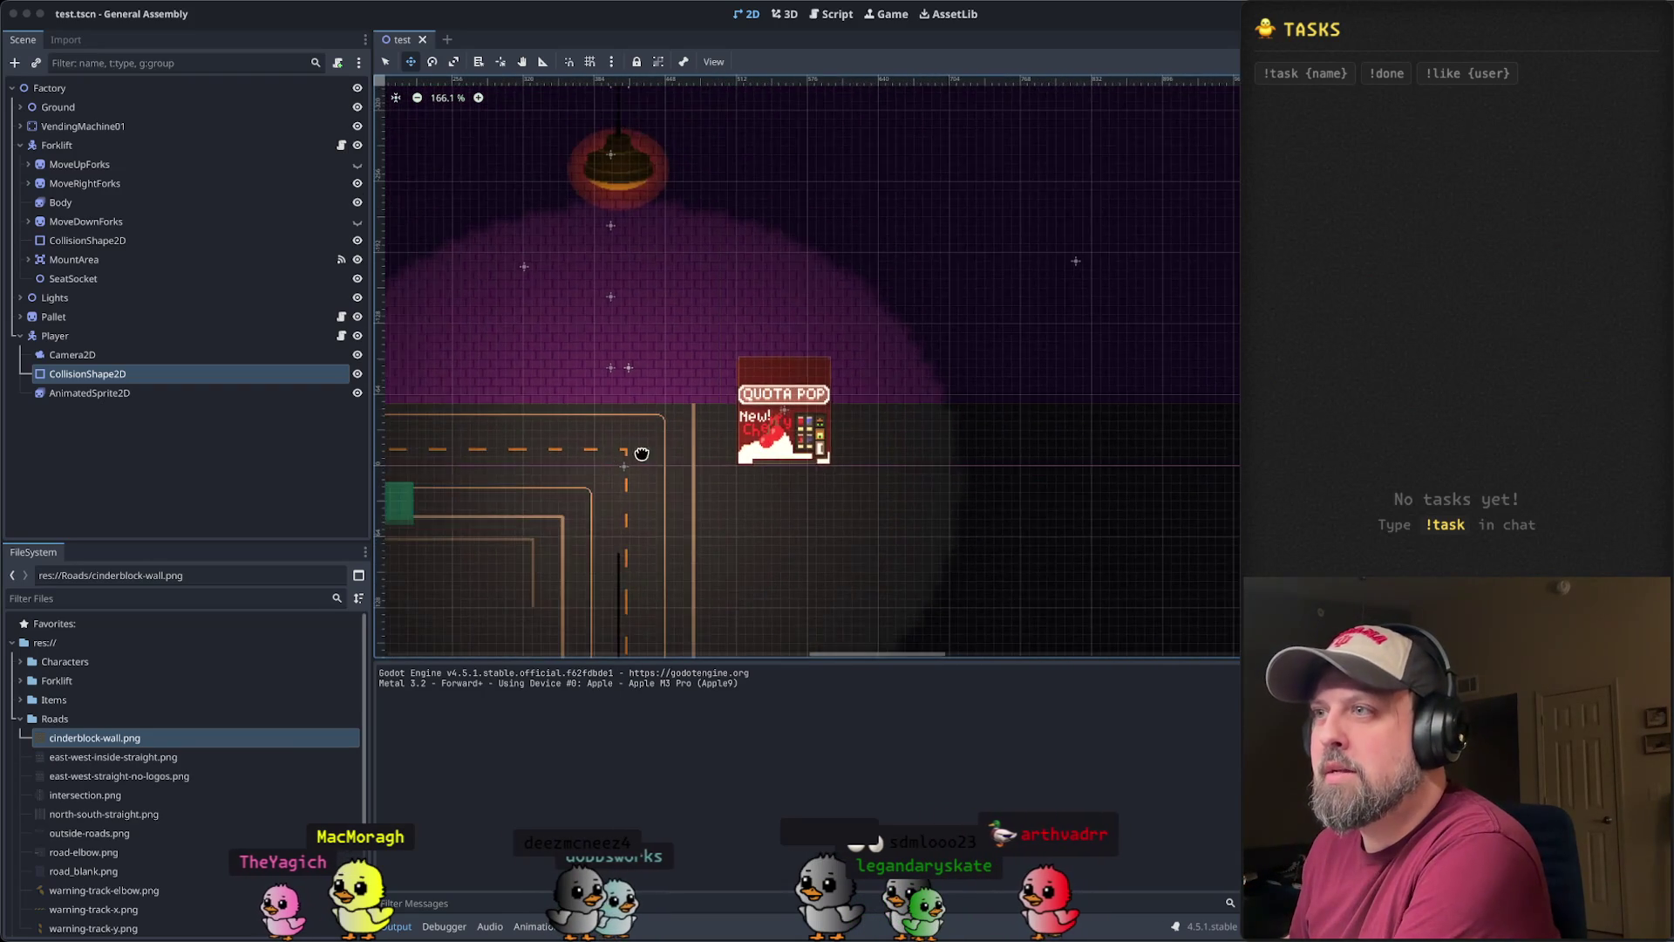
pyautogui.hscroll(-5, 909, 443)
pyautogui.hscroll(-5, 909, 443)
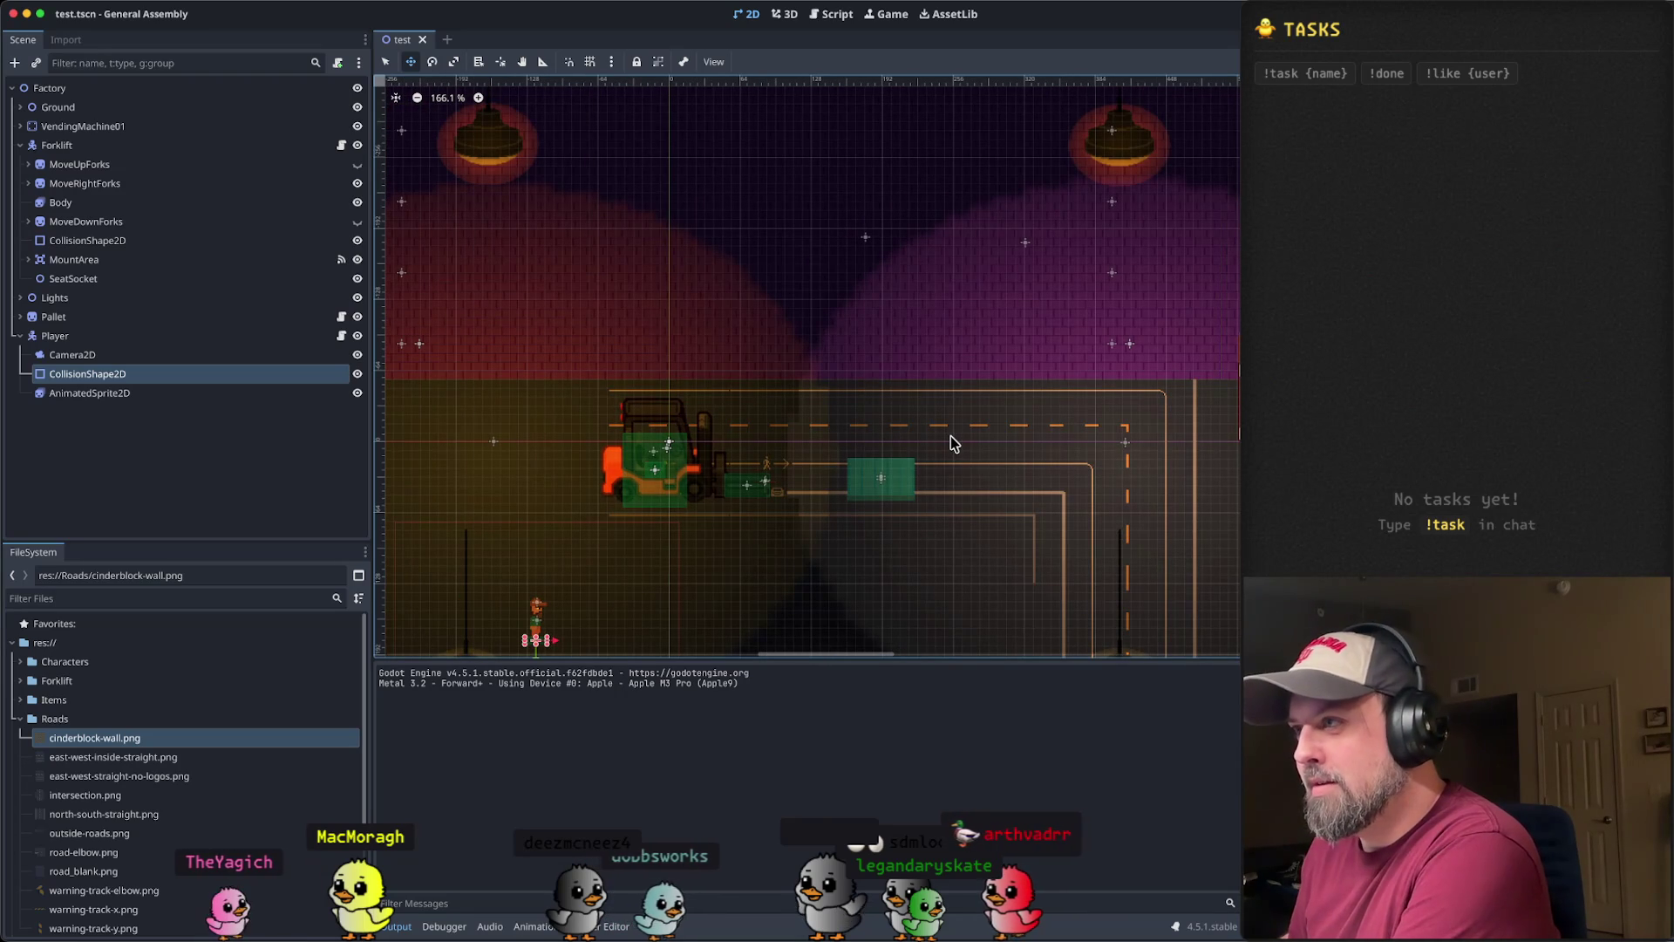
pyautogui.scroll(-6, 951, 436)
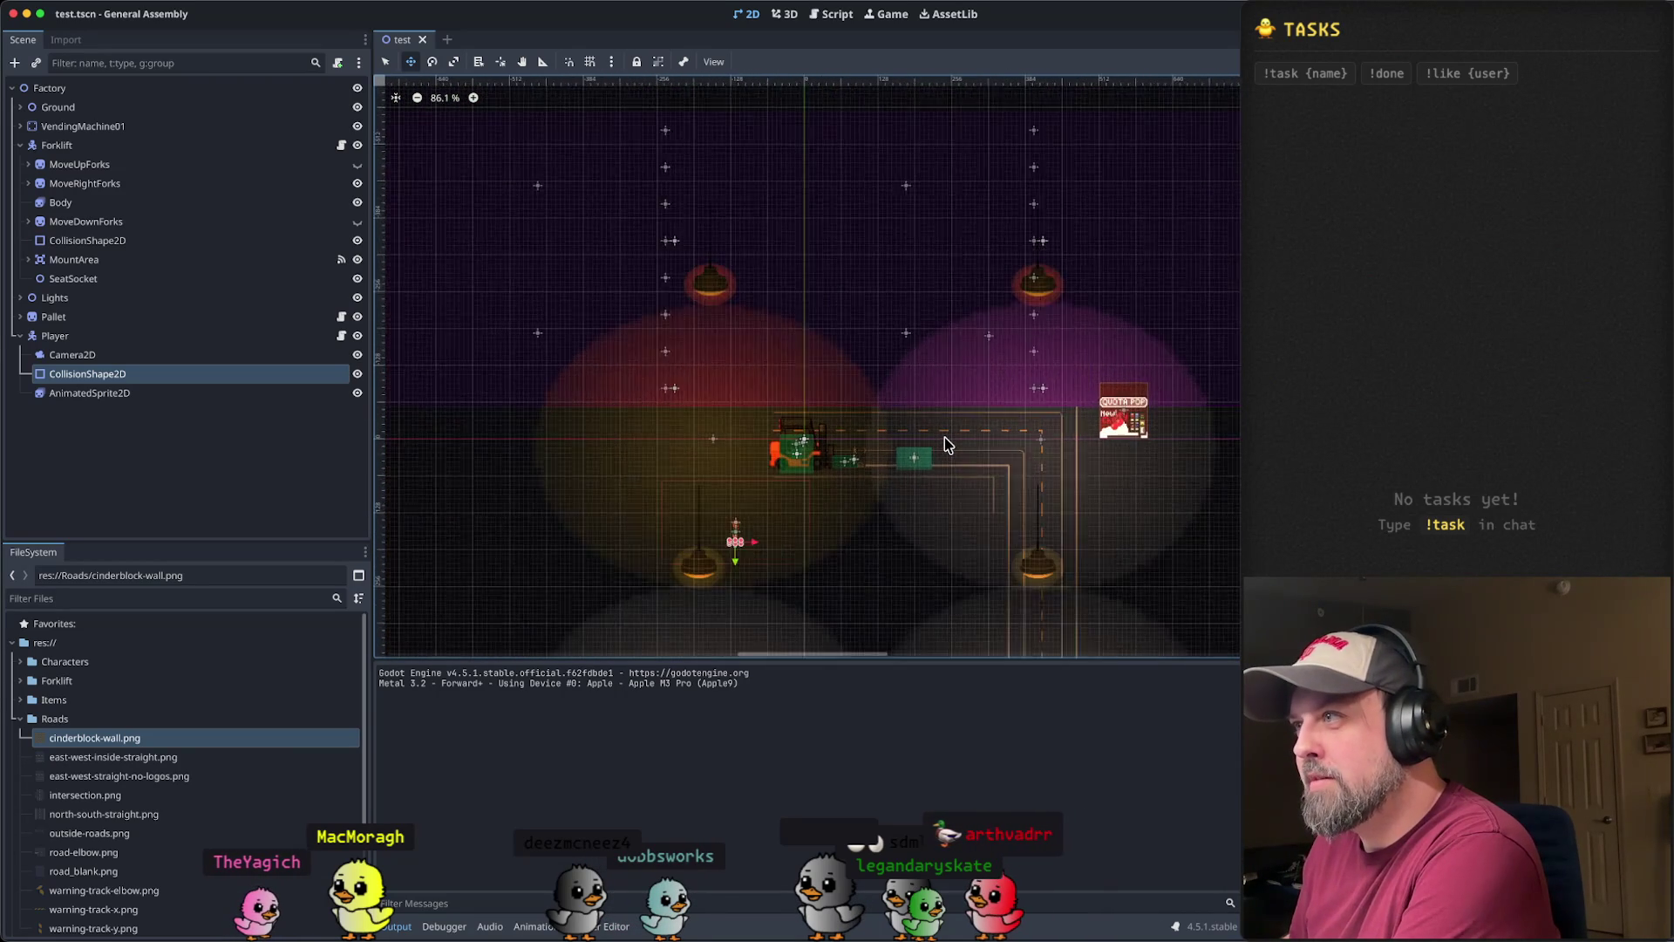
pyautogui.scroll(-1, 944, 440)
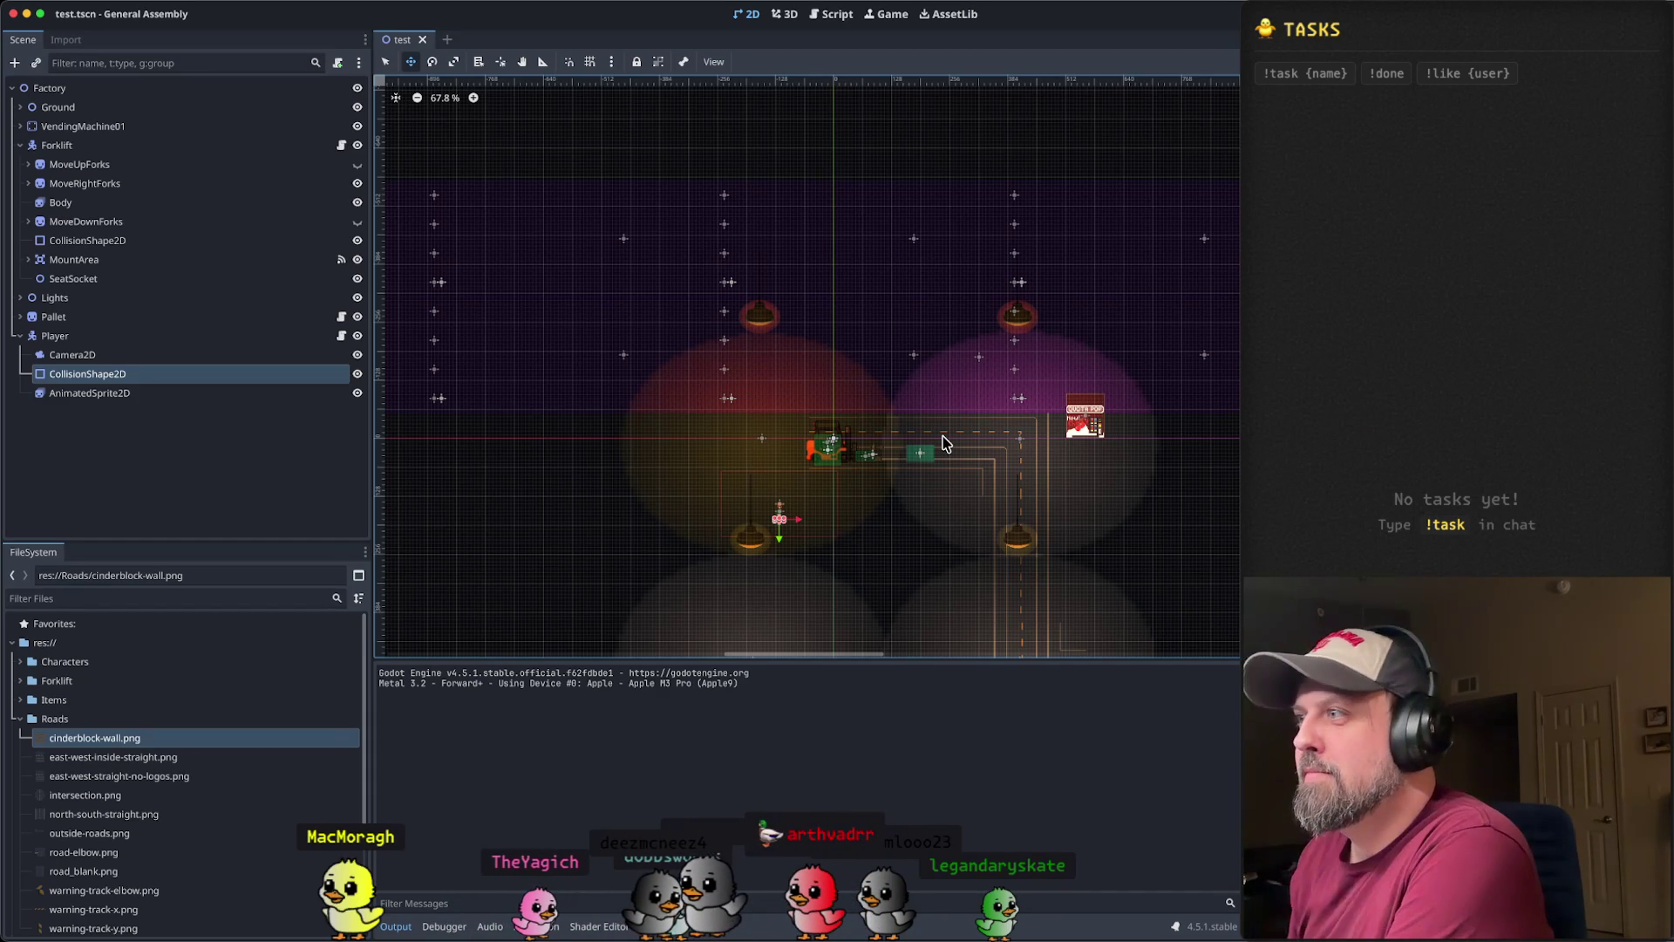
pyautogui.scroll(8, 945, 497)
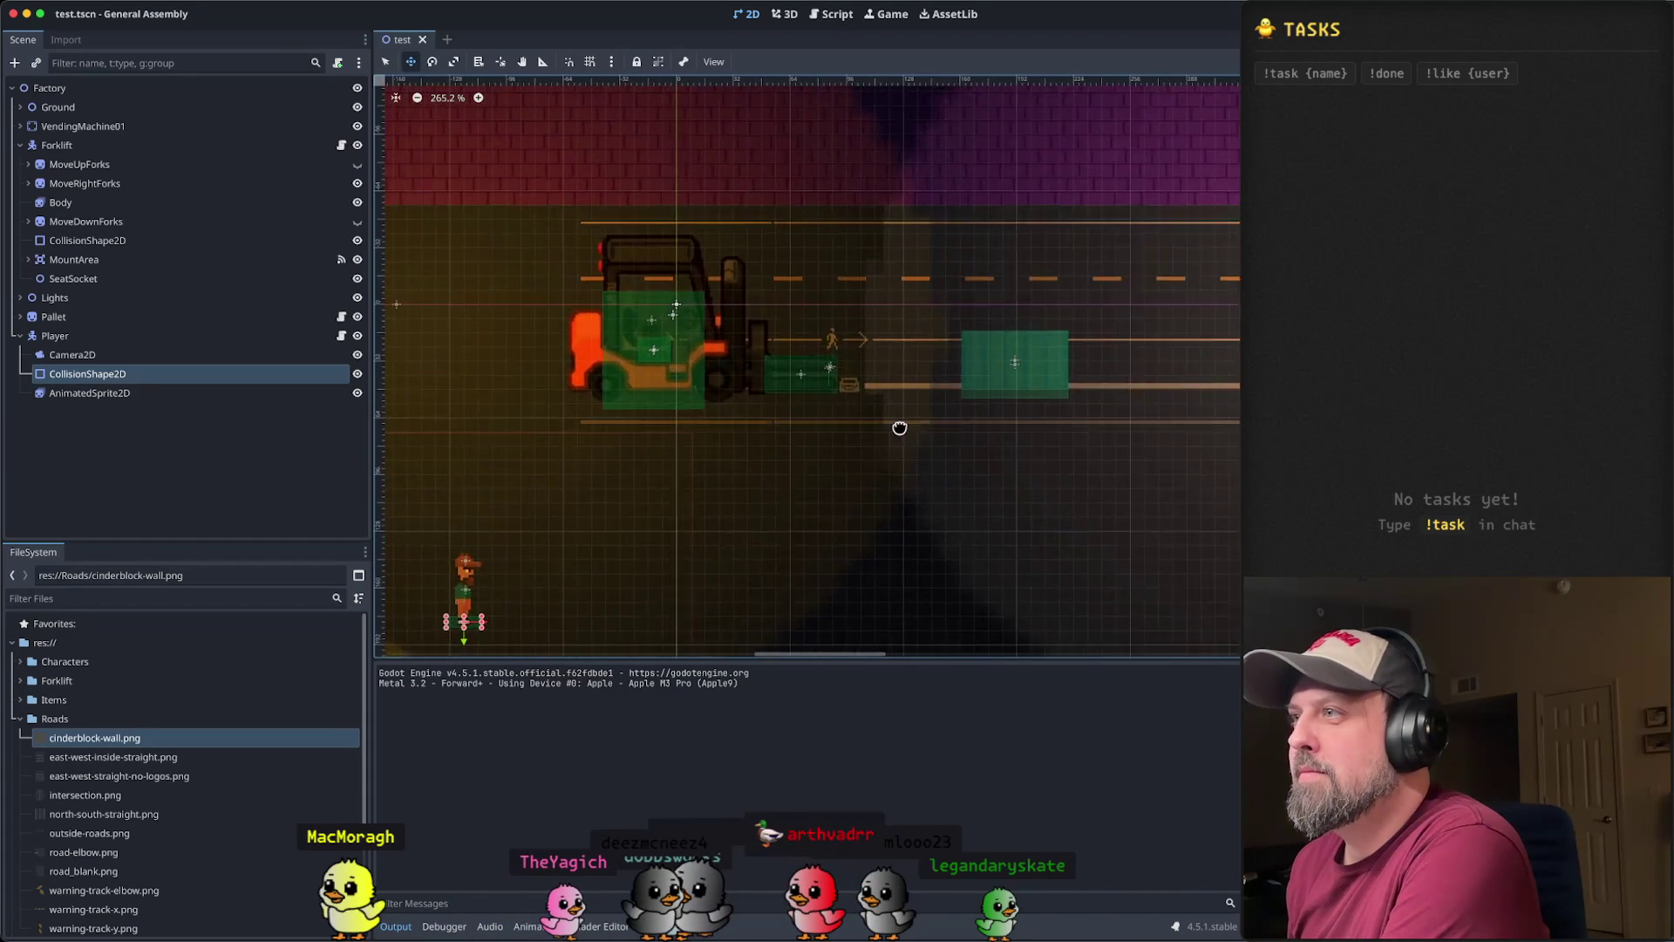
pyautogui.hscroll(3, 1031, 360)
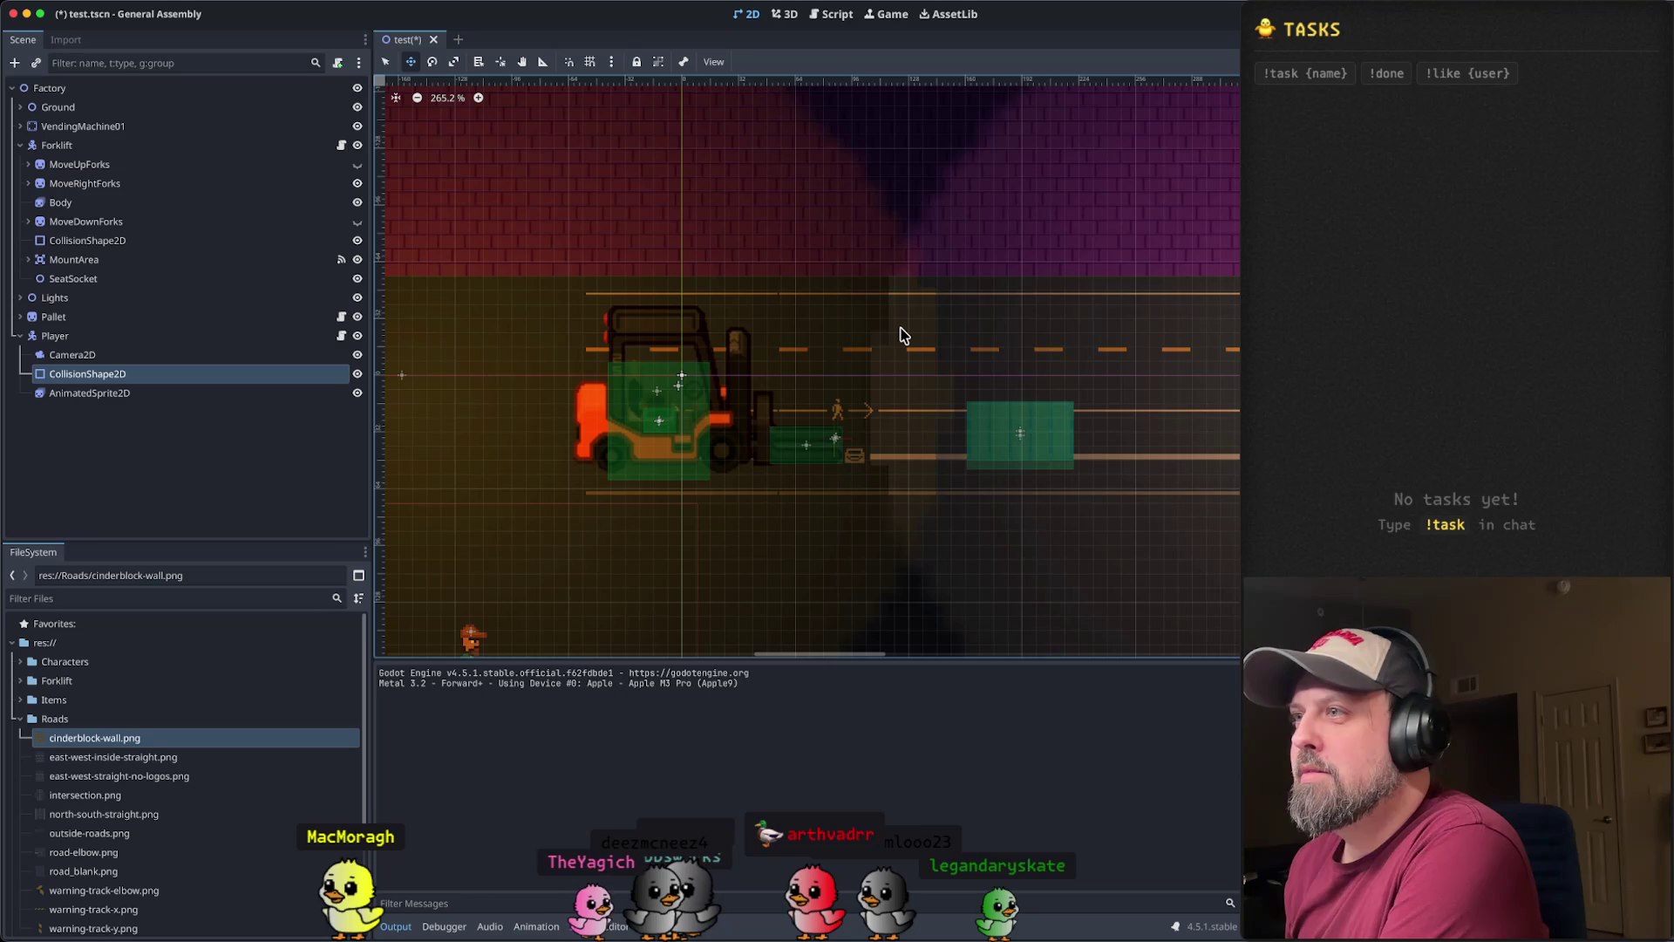
pyautogui.press('Escape')
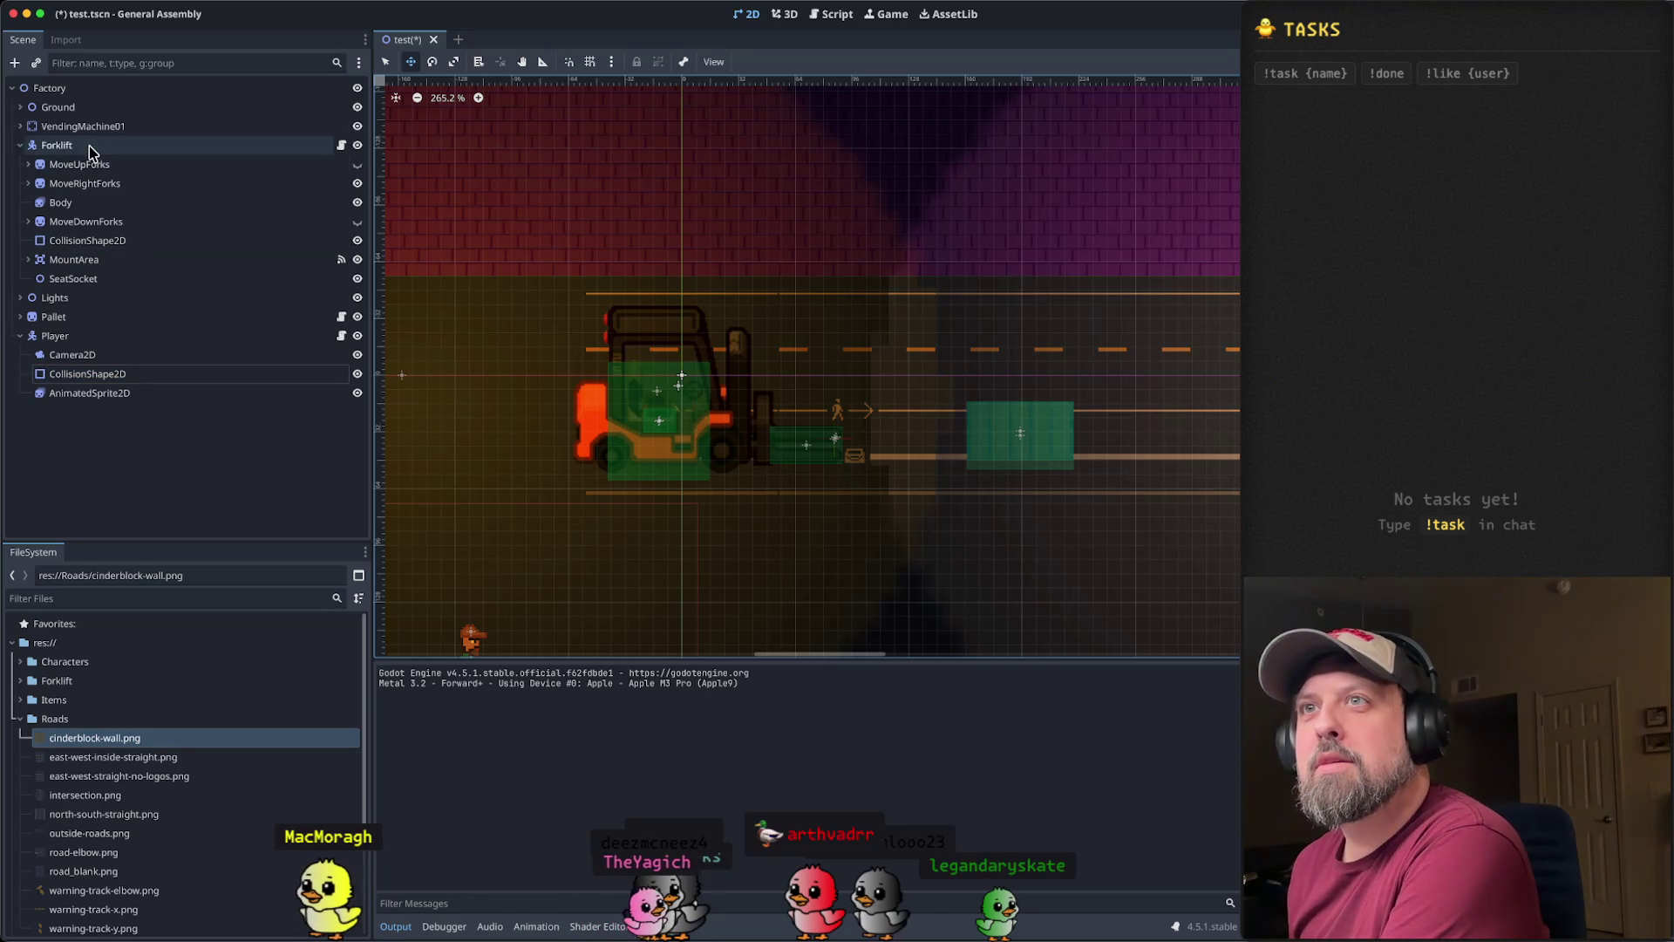
pyautogui.click(137, 239)
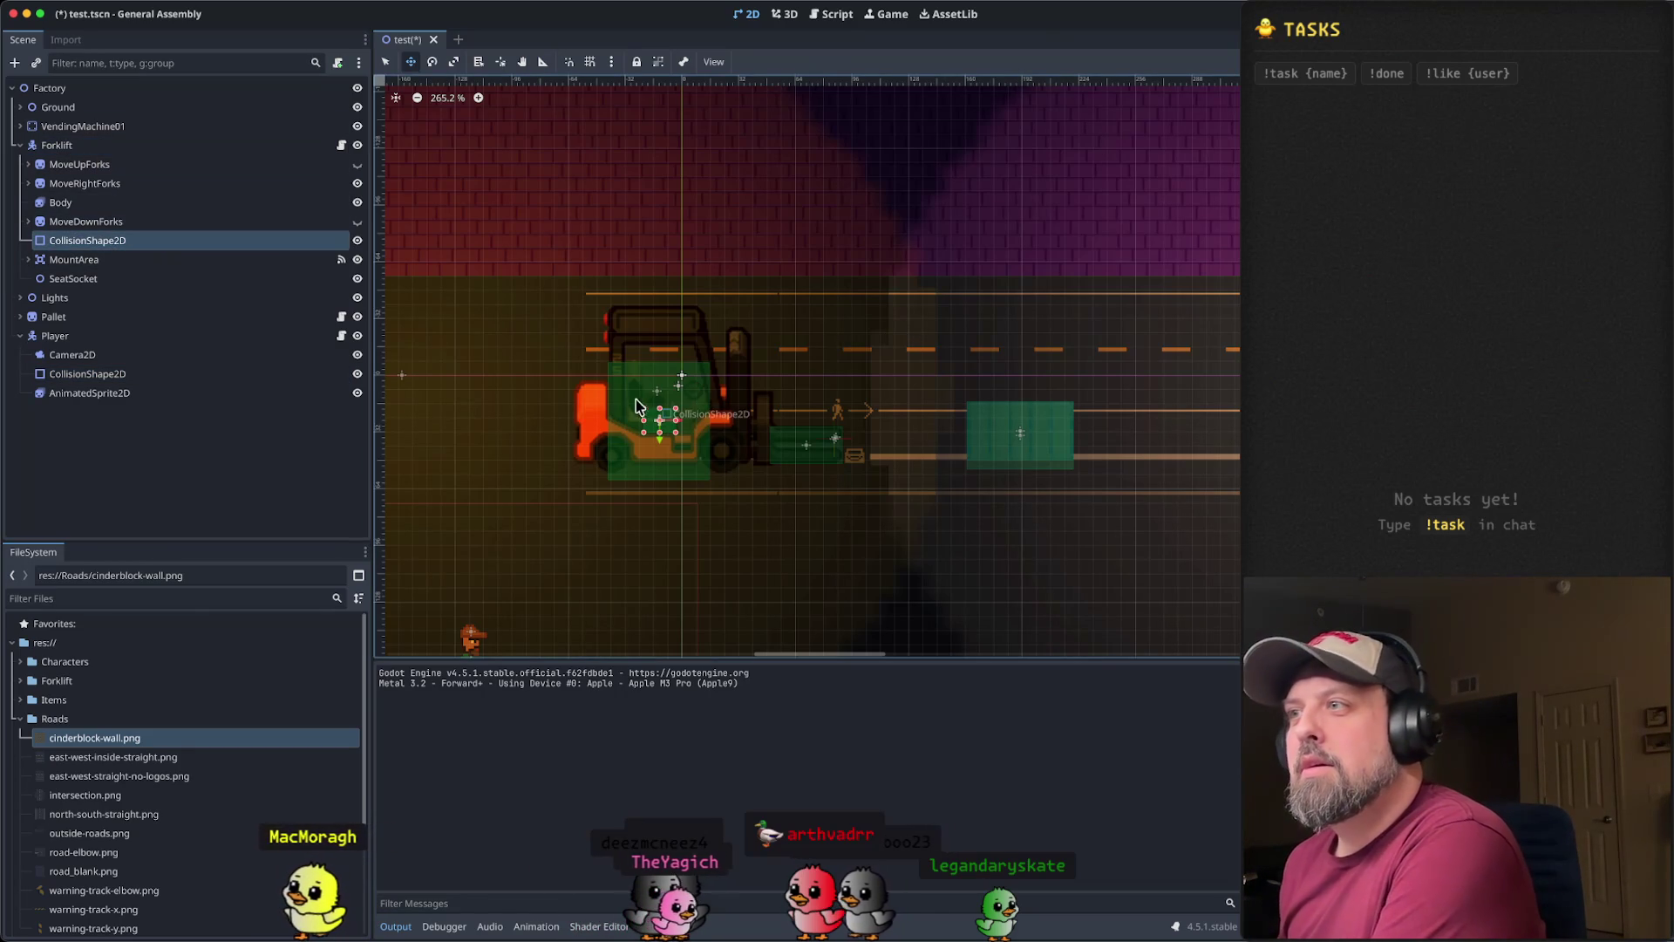
pyautogui.scroll(5, 649, 412)
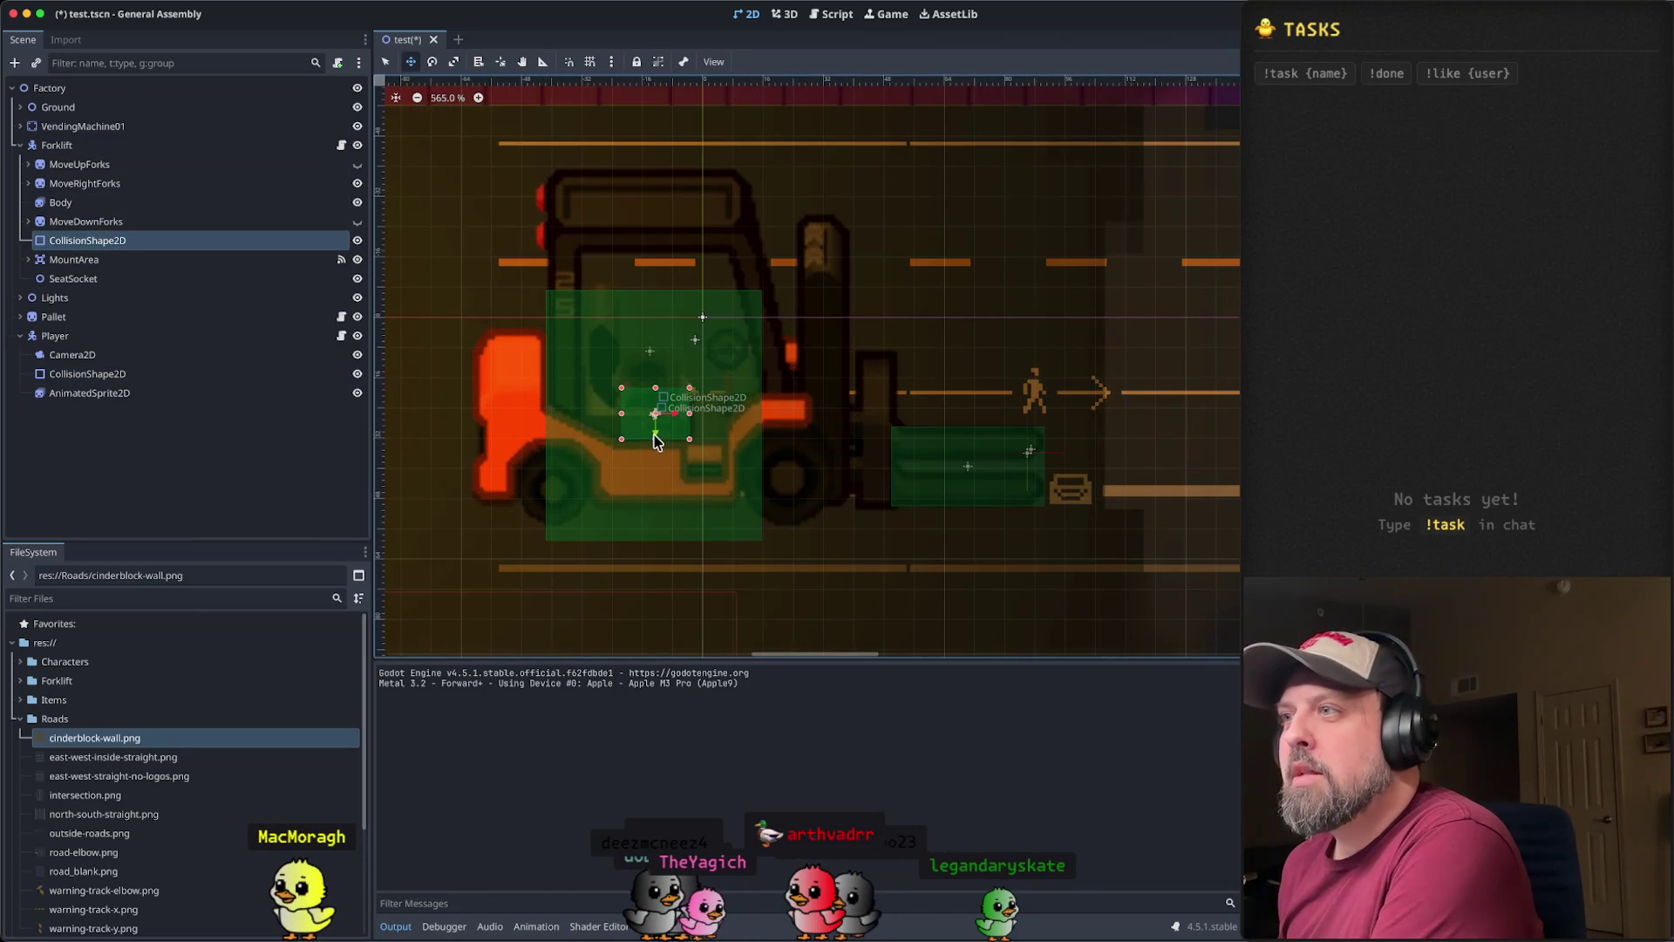
pyautogui.moveTo(655, 441); pyautogui.dragTo(657, 504)
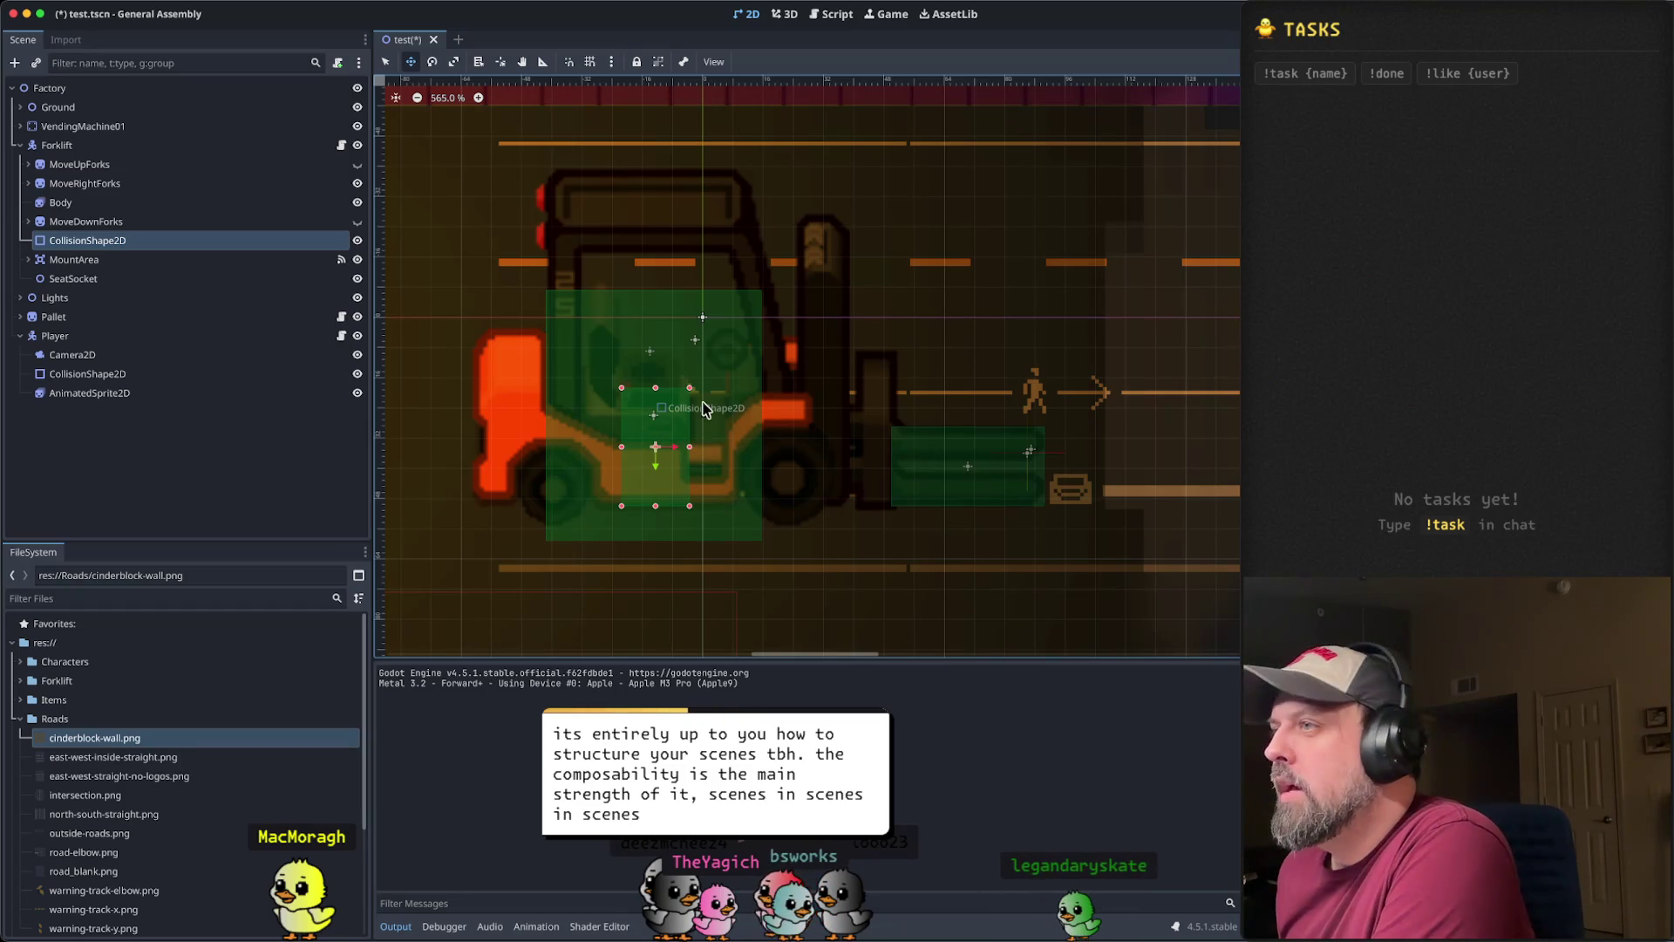
# - Widen the forklift's collision rectangle to both sides and nudge it one pixel left
pyautogui.moveTo(690, 447); pyautogui.dragTo(737, 446)
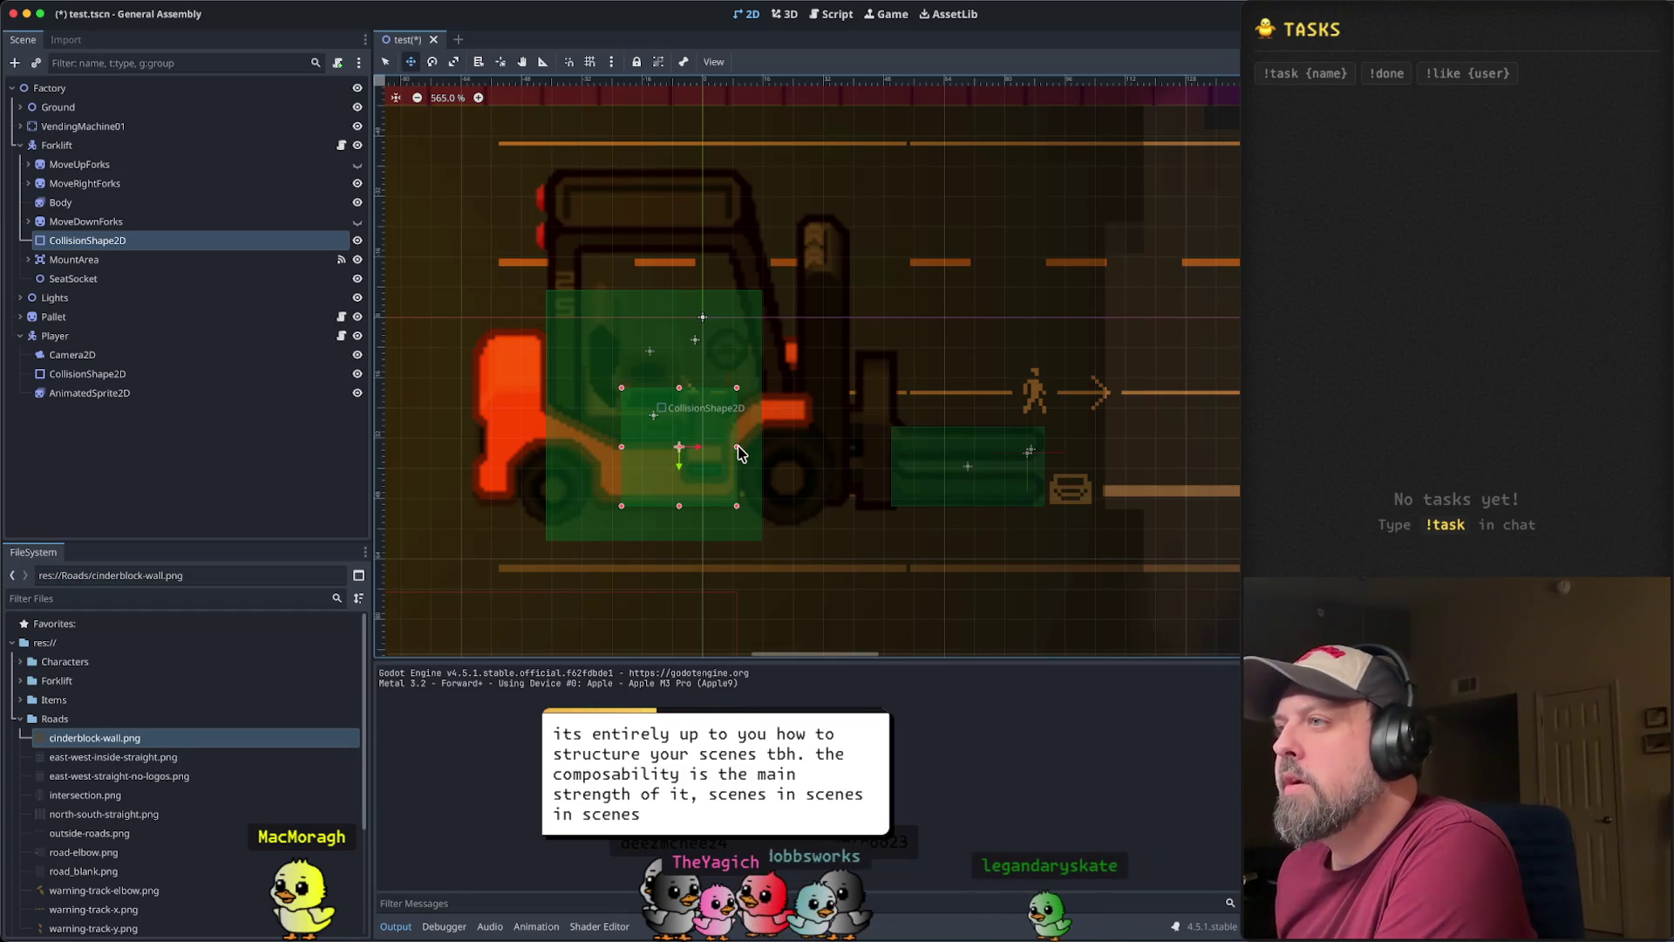
pyautogui.moveTo(623, 449); pyautogui.dragTo(596, 448)
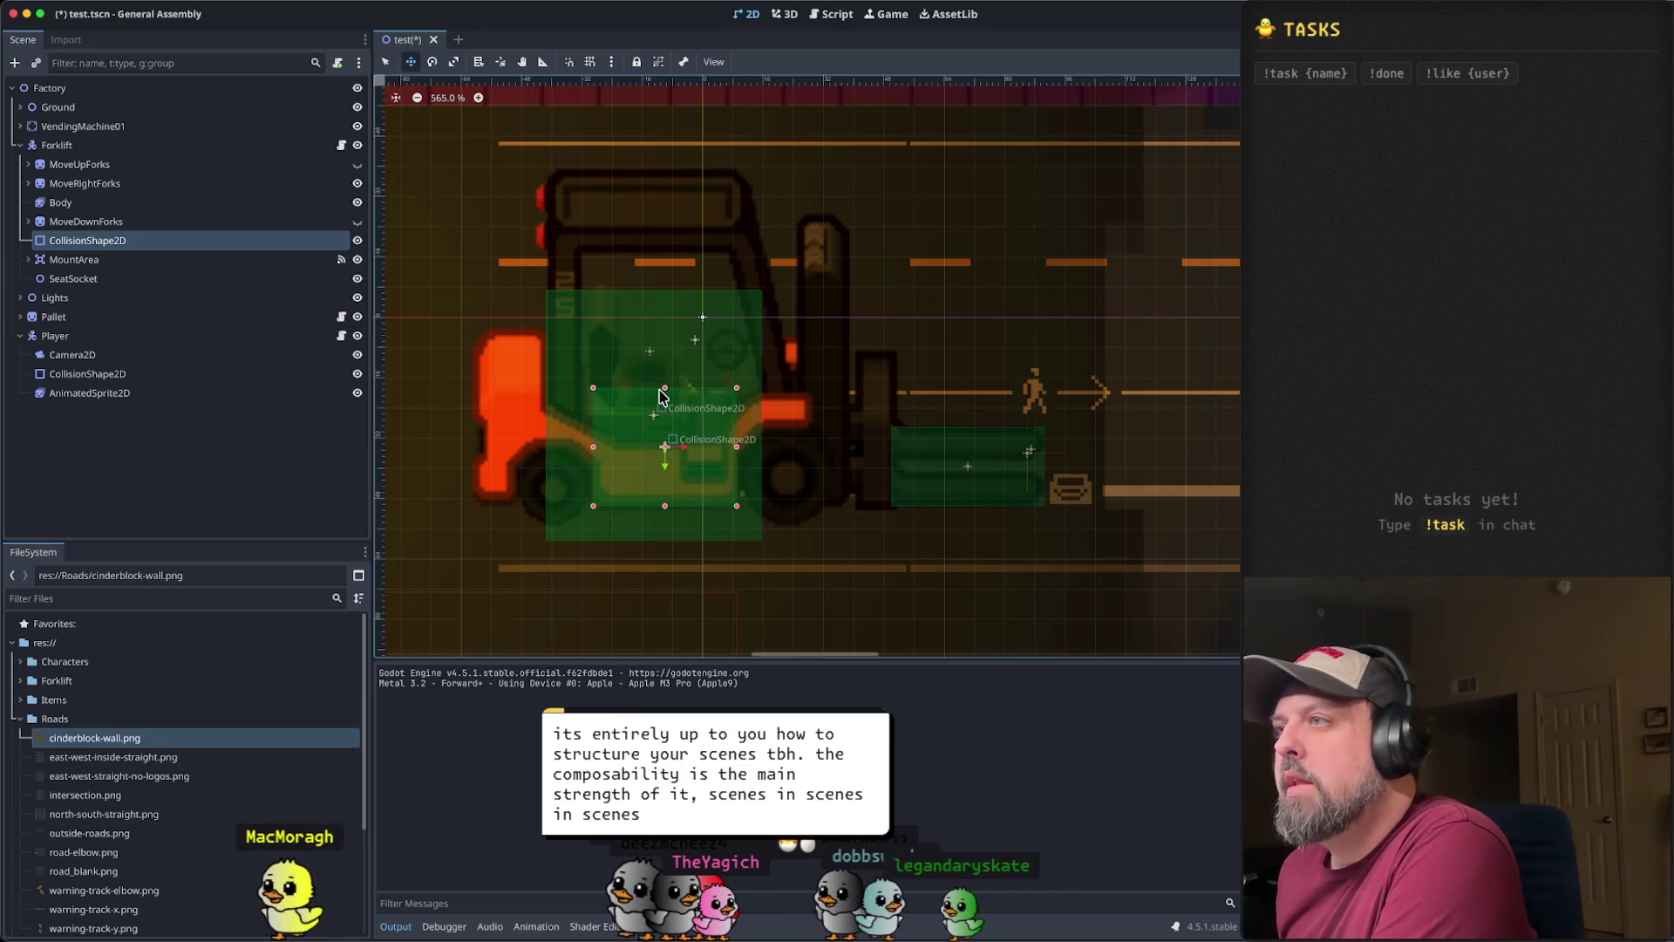
pyautogui.moveTo(666, 394); pyautogui.dragTo(662, 395)
pyautogui.scroll(-6, 964, 338)
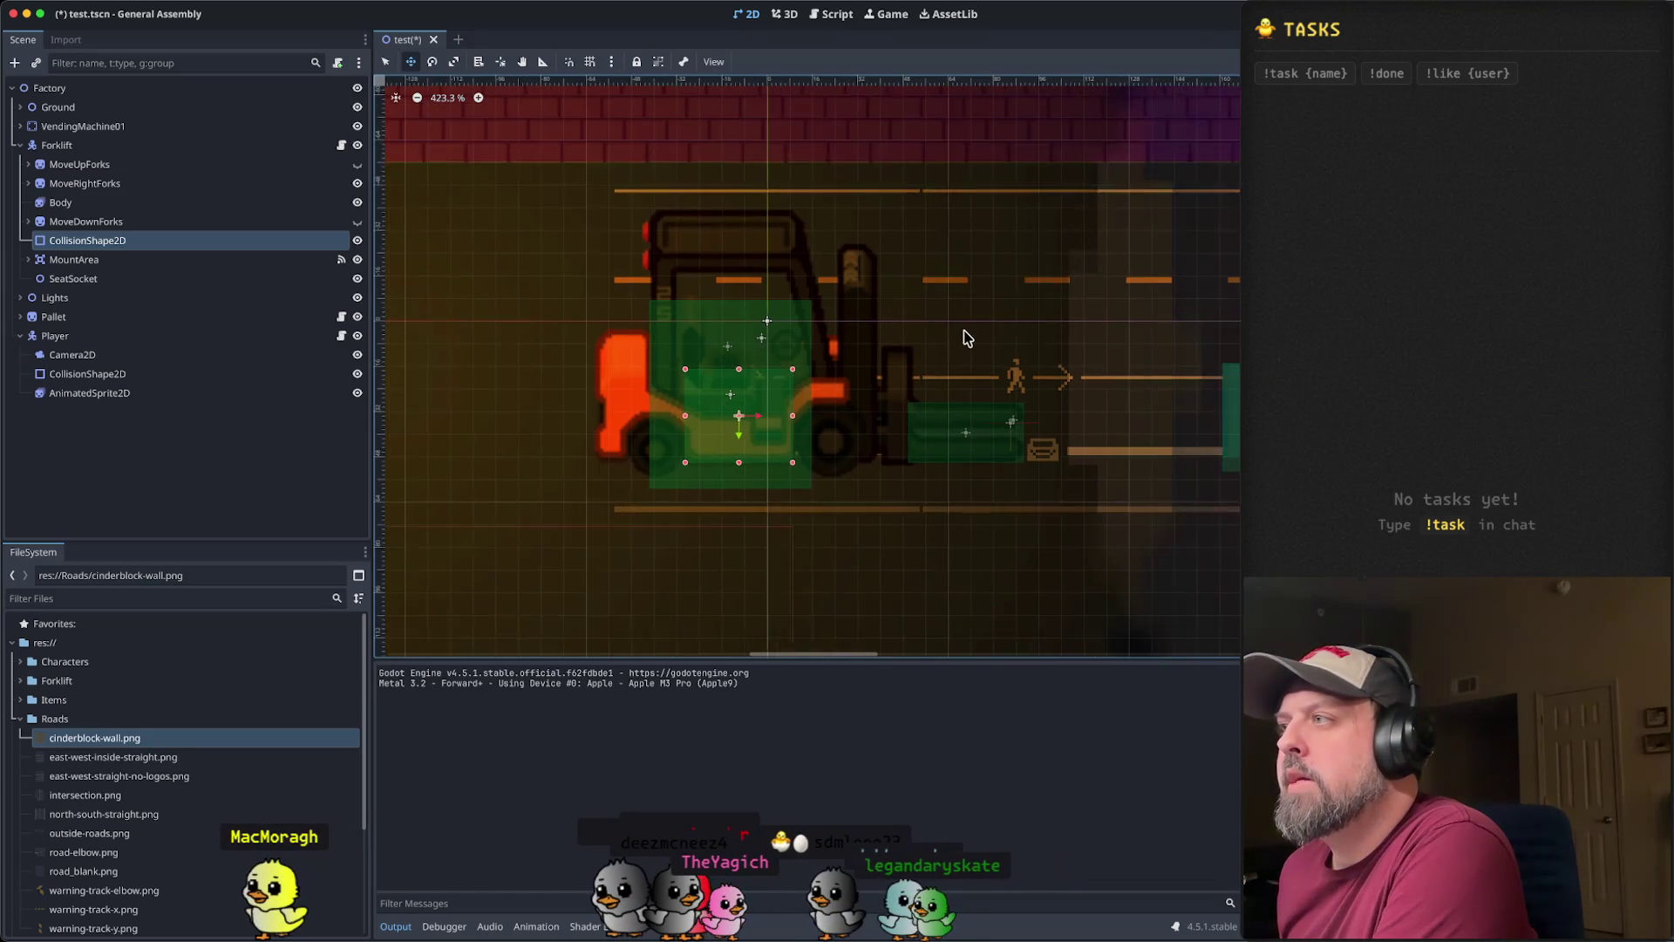
pyautogui.press('Left')
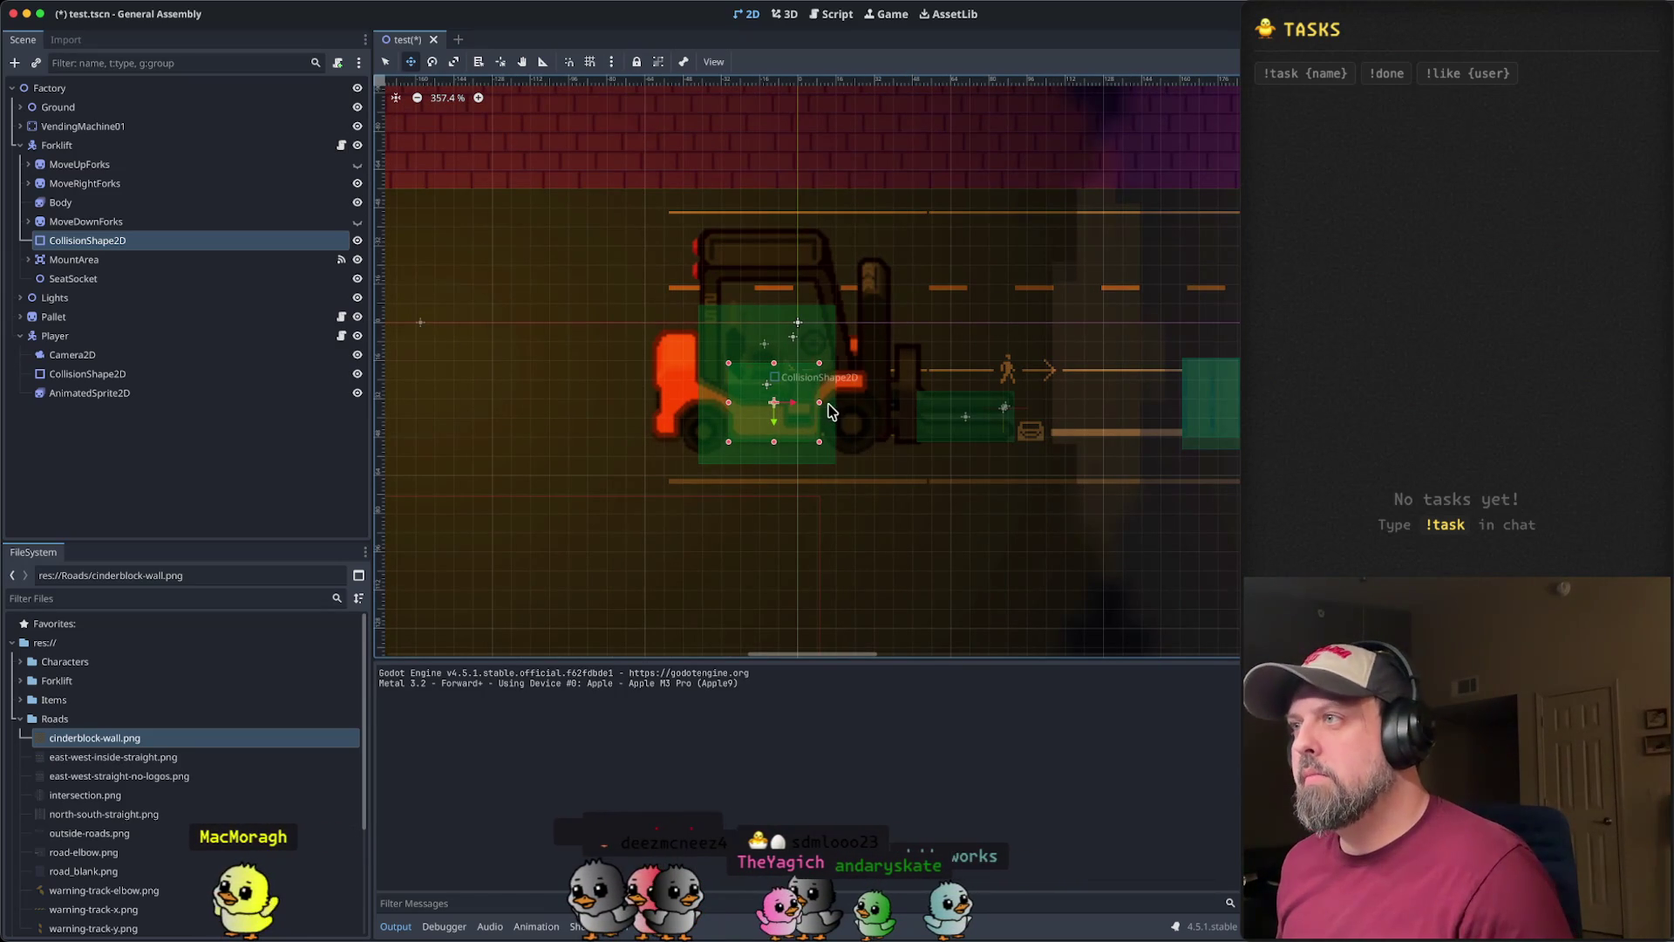
# - Deselect the shape and pan the view to the road corner and lamps
pyautogui.click(991, 306)
pyautogui.scroll(-3, 861, 410)
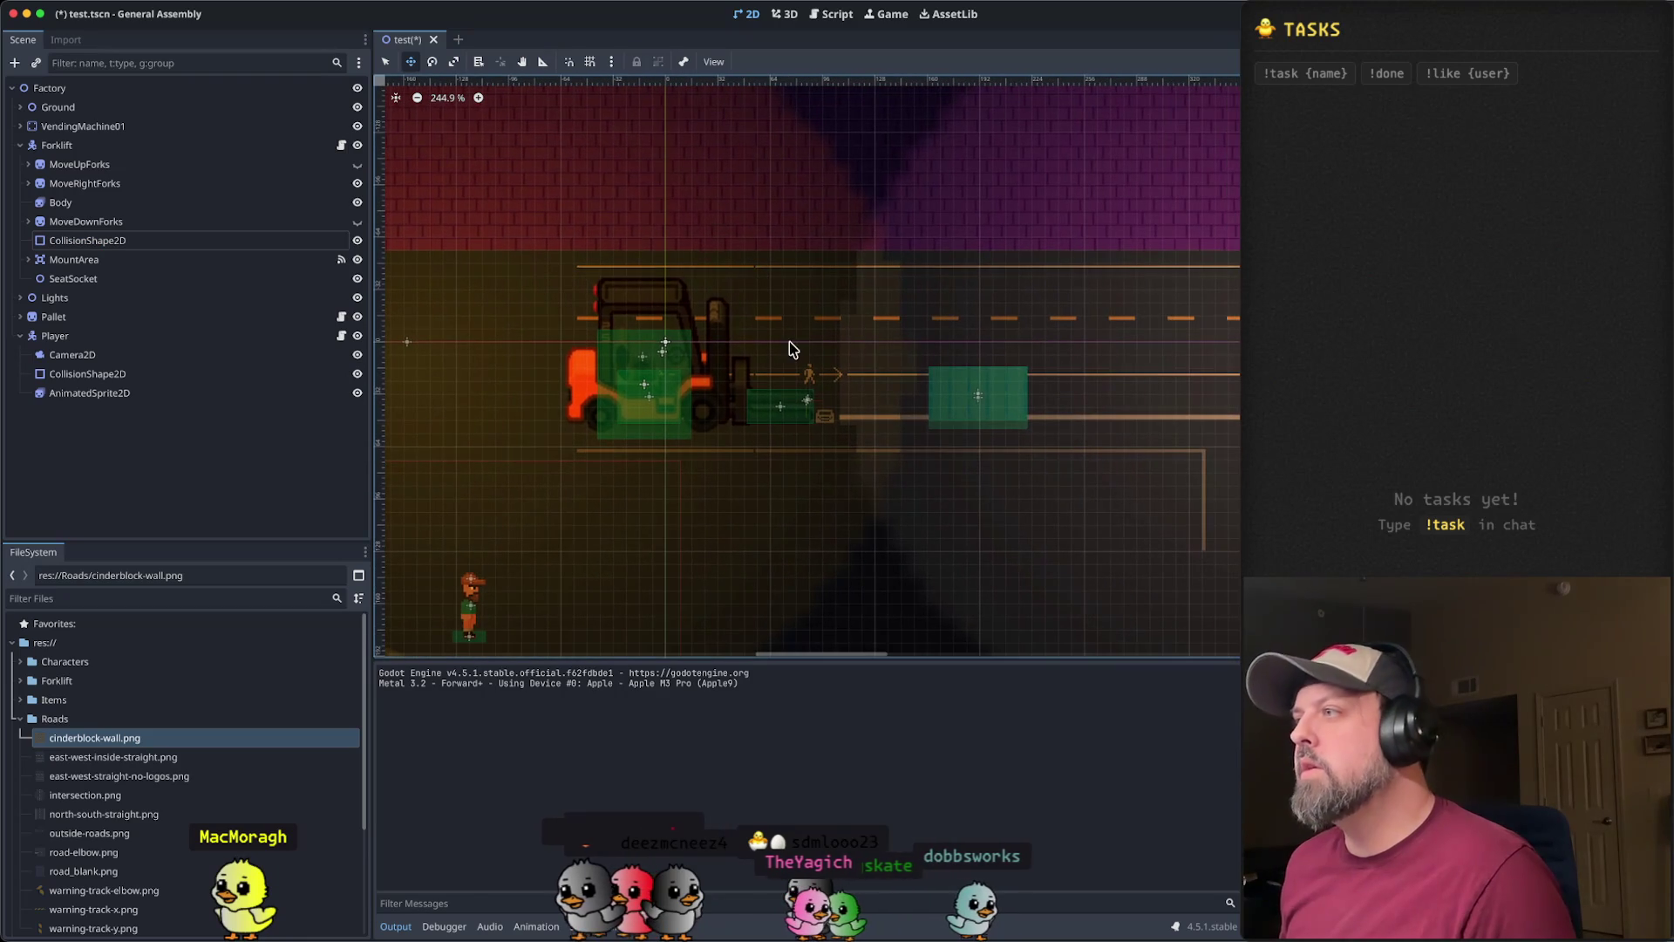
pyautogui.scroll(-3, 947, 363)
pyautogui.moveTo(952, 345); pyautogui.dragTo(795, 332)
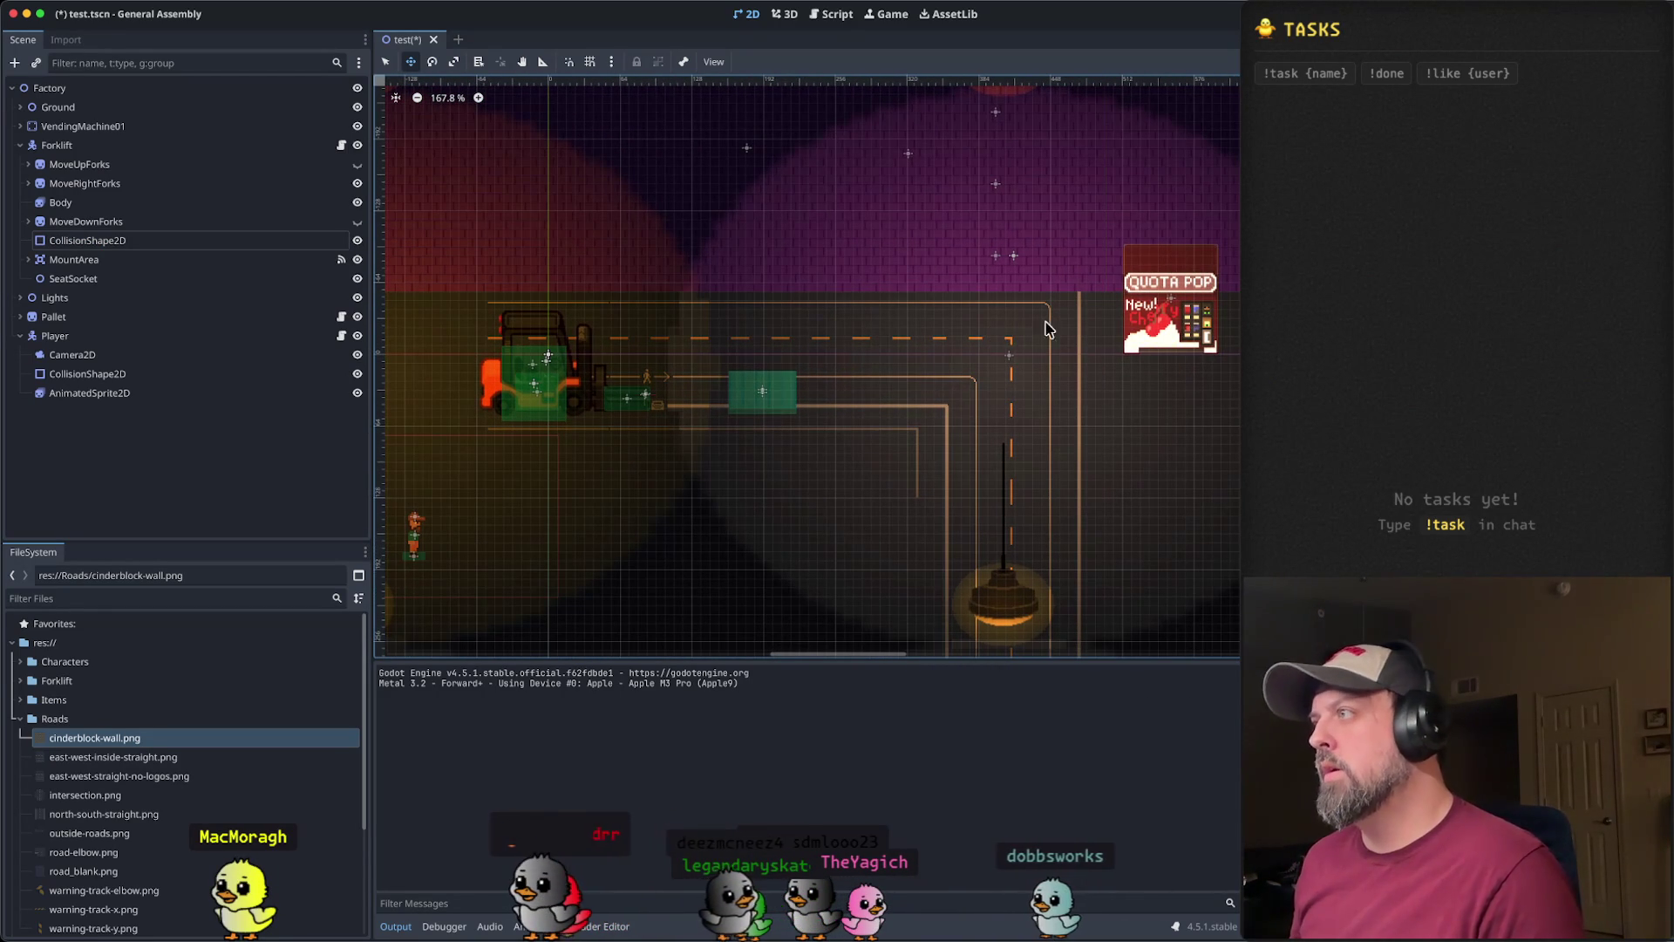
# - Pan to the vending machine and select the PointLight2D under HangingLight2
pyautogui.moveTo(1124, 332); pyautogui.dragTo(1026, 321)
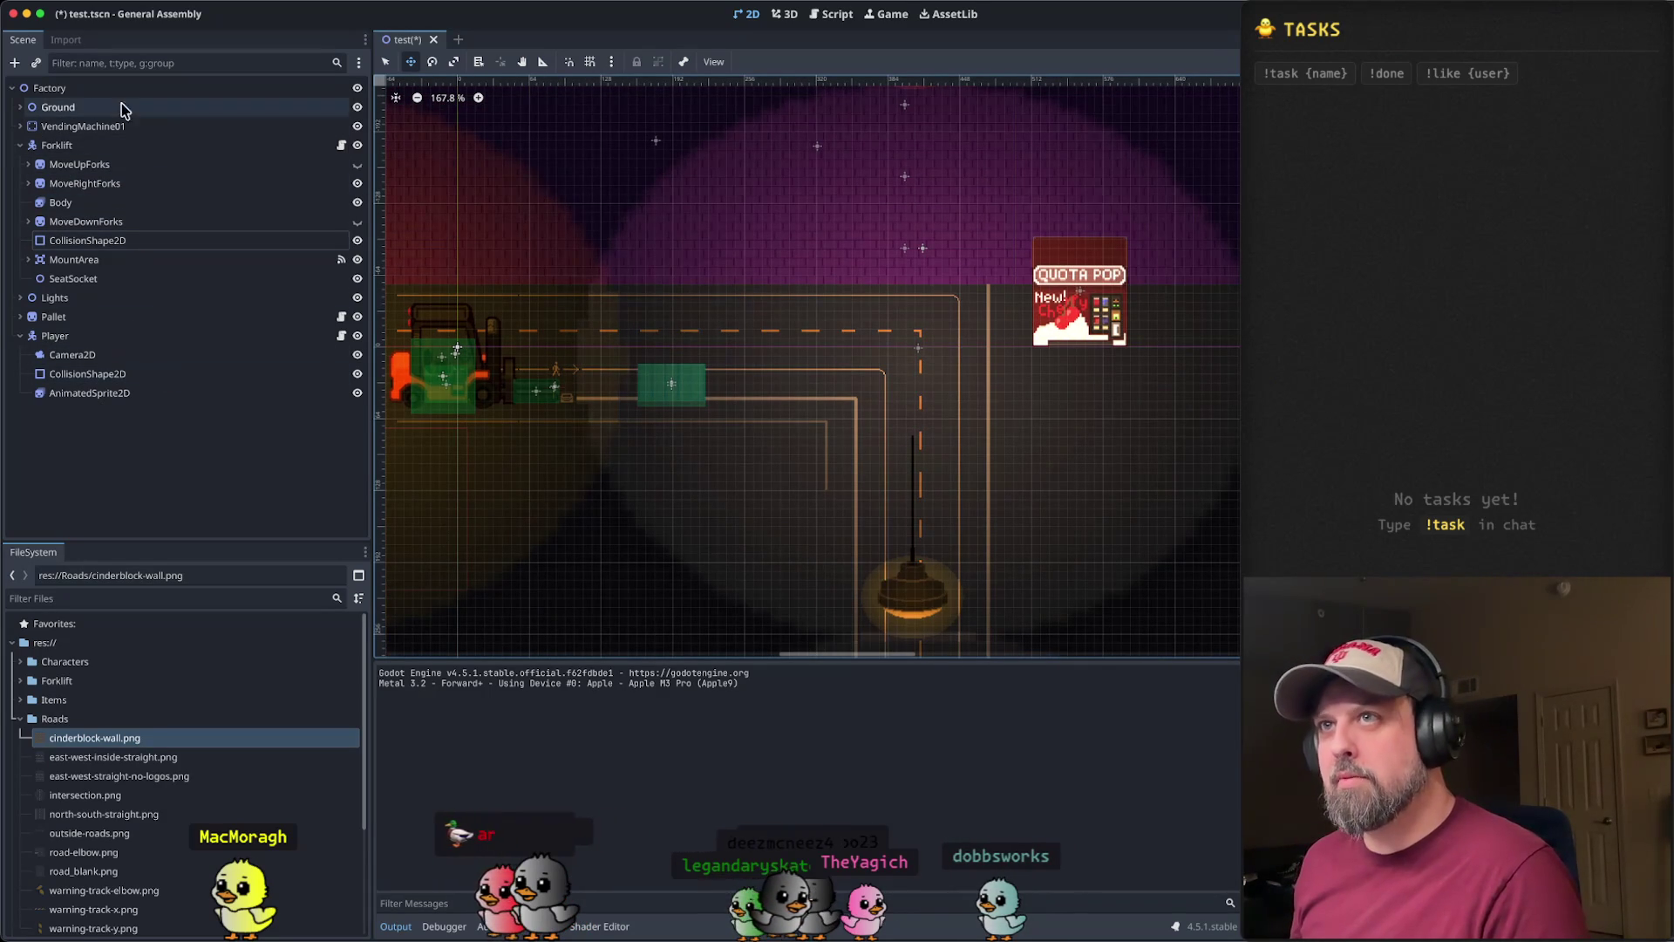
pyautogui.hscroll(-3, 748, 472)
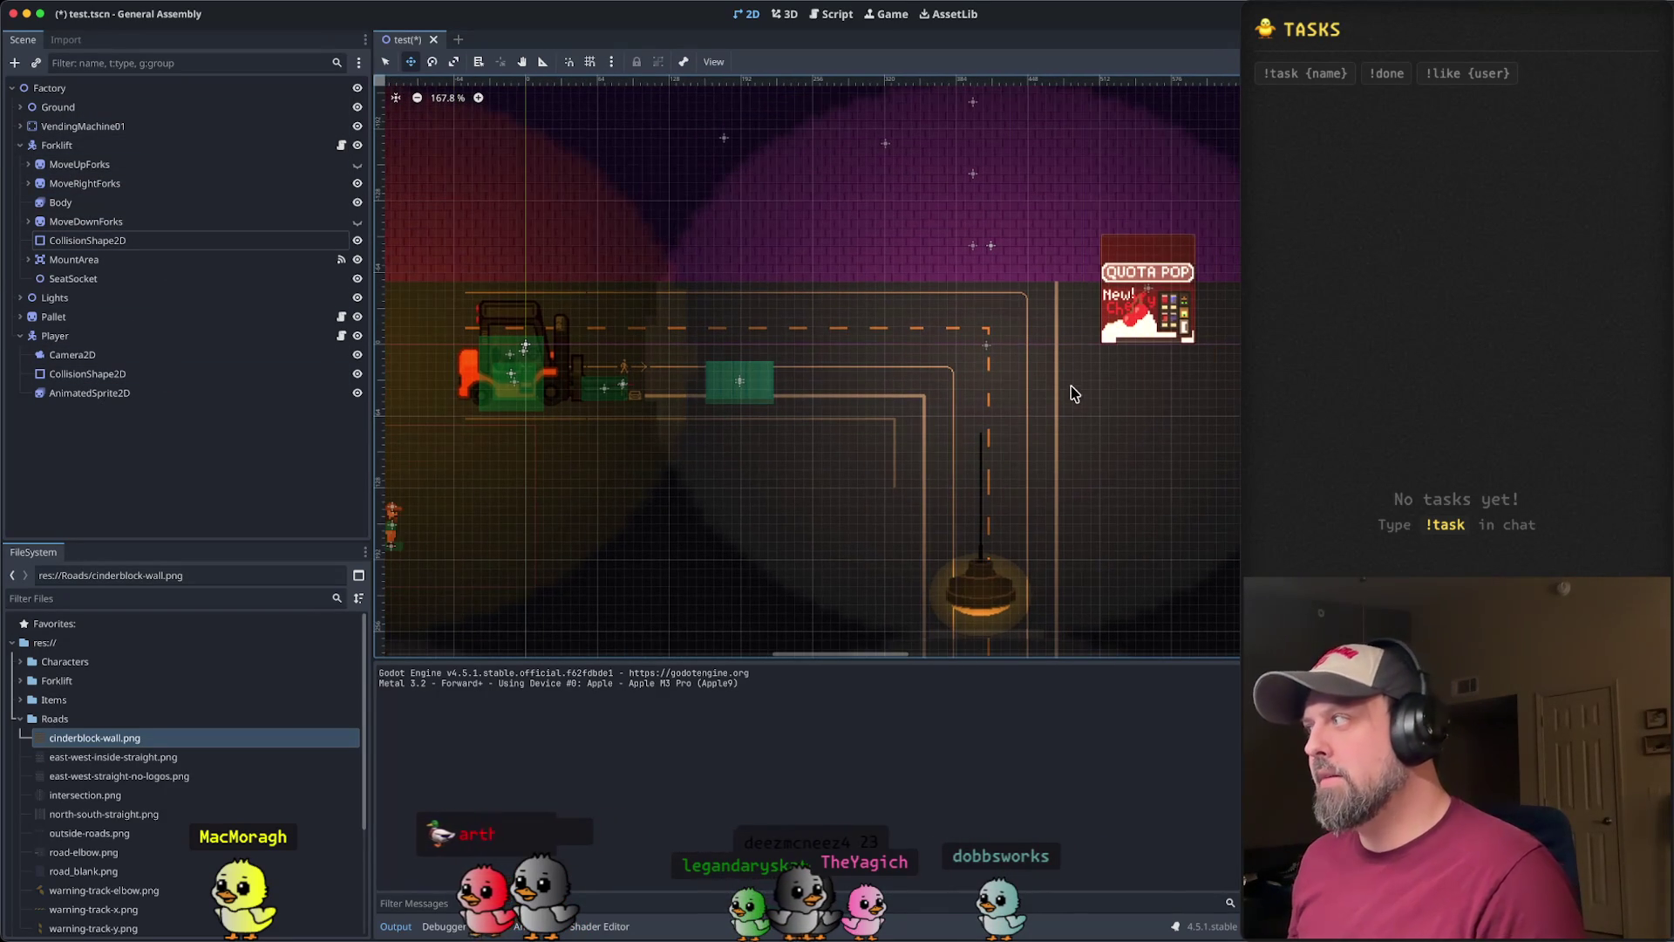
pyautogui.click(988, 346)
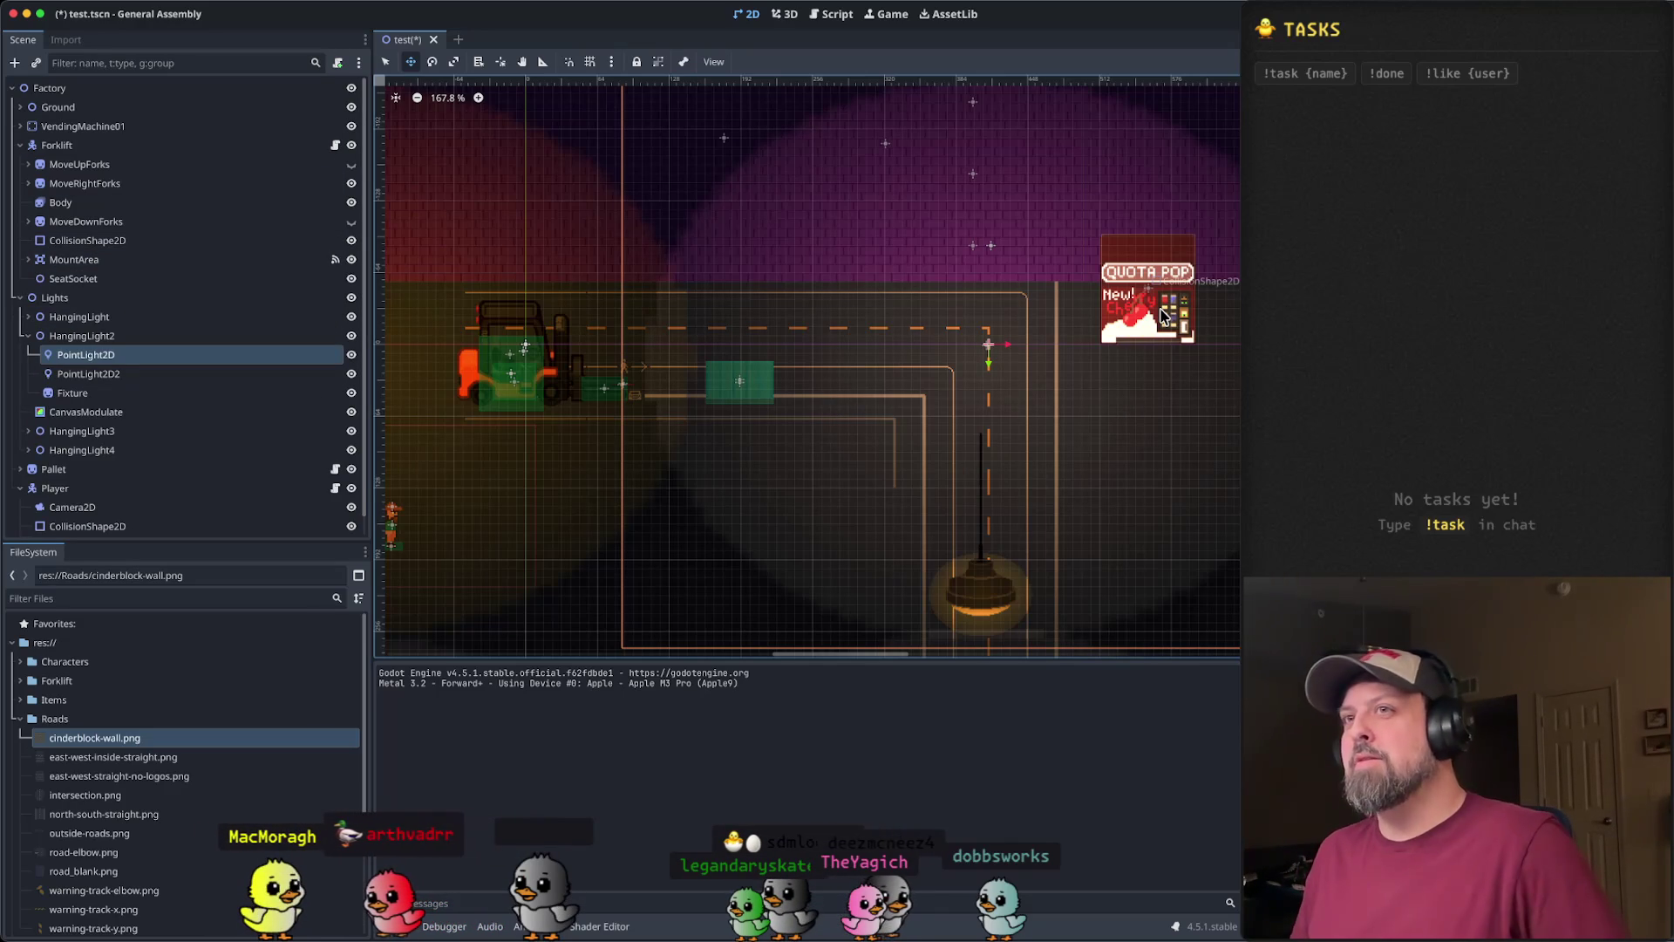
pyautogui.scroll(-4, 1140, 330)
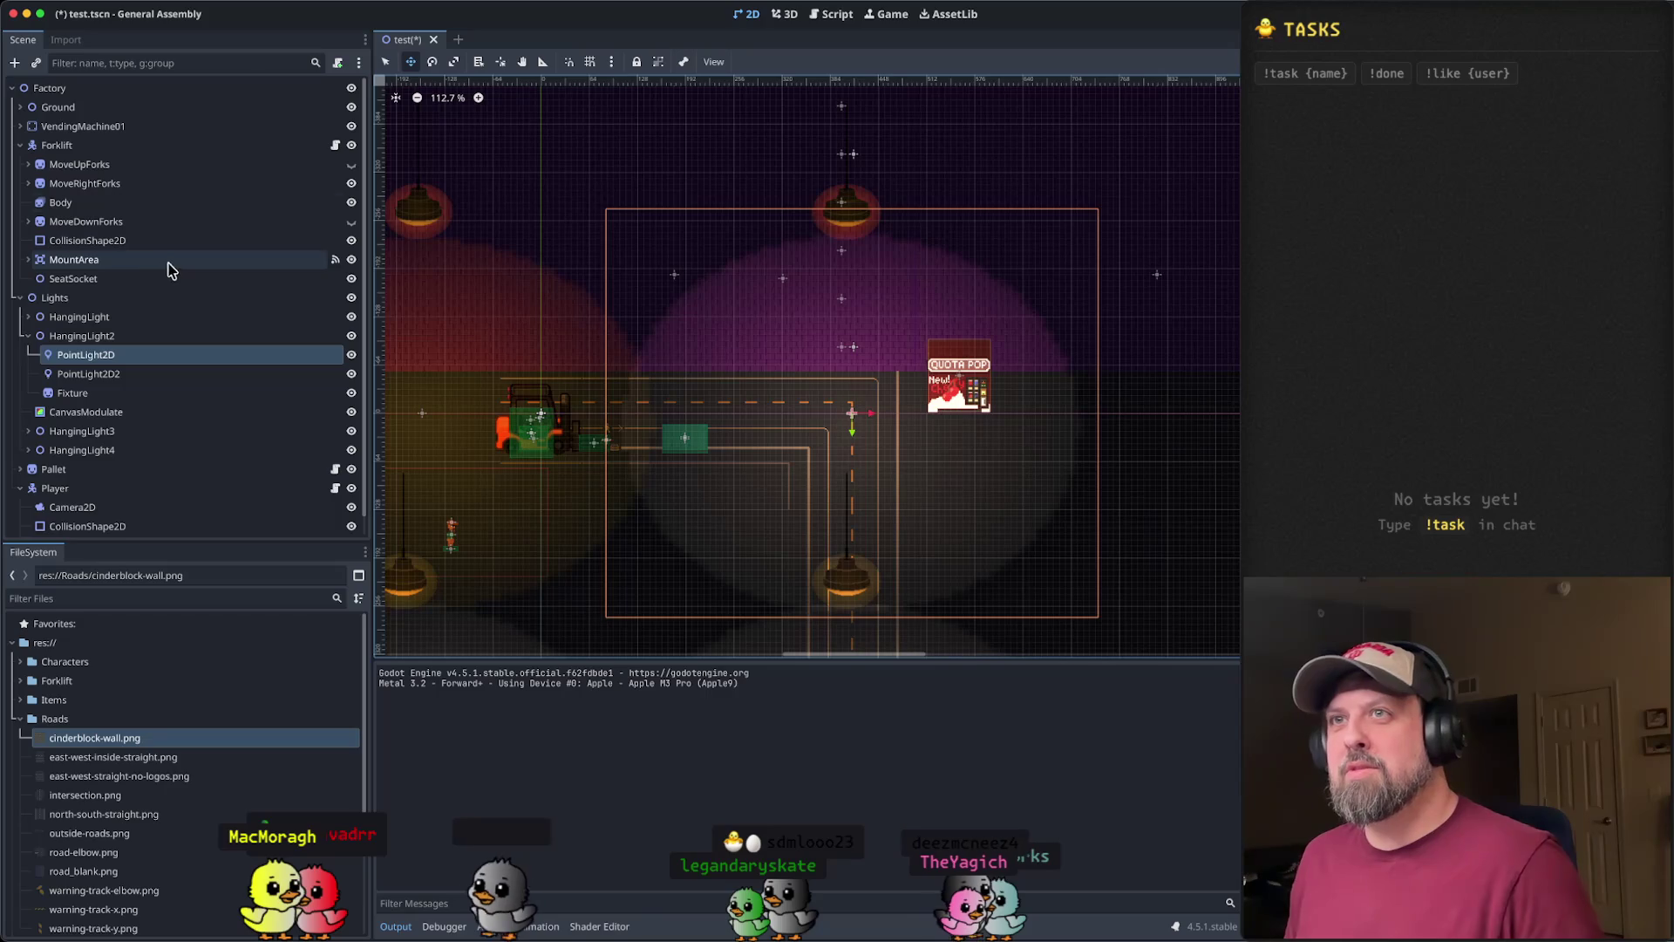
# - Expand VendingMachine01, collapse VendingMachineLights, and select the machine's CollisionShape2D
pyautogui.click(124, 129)
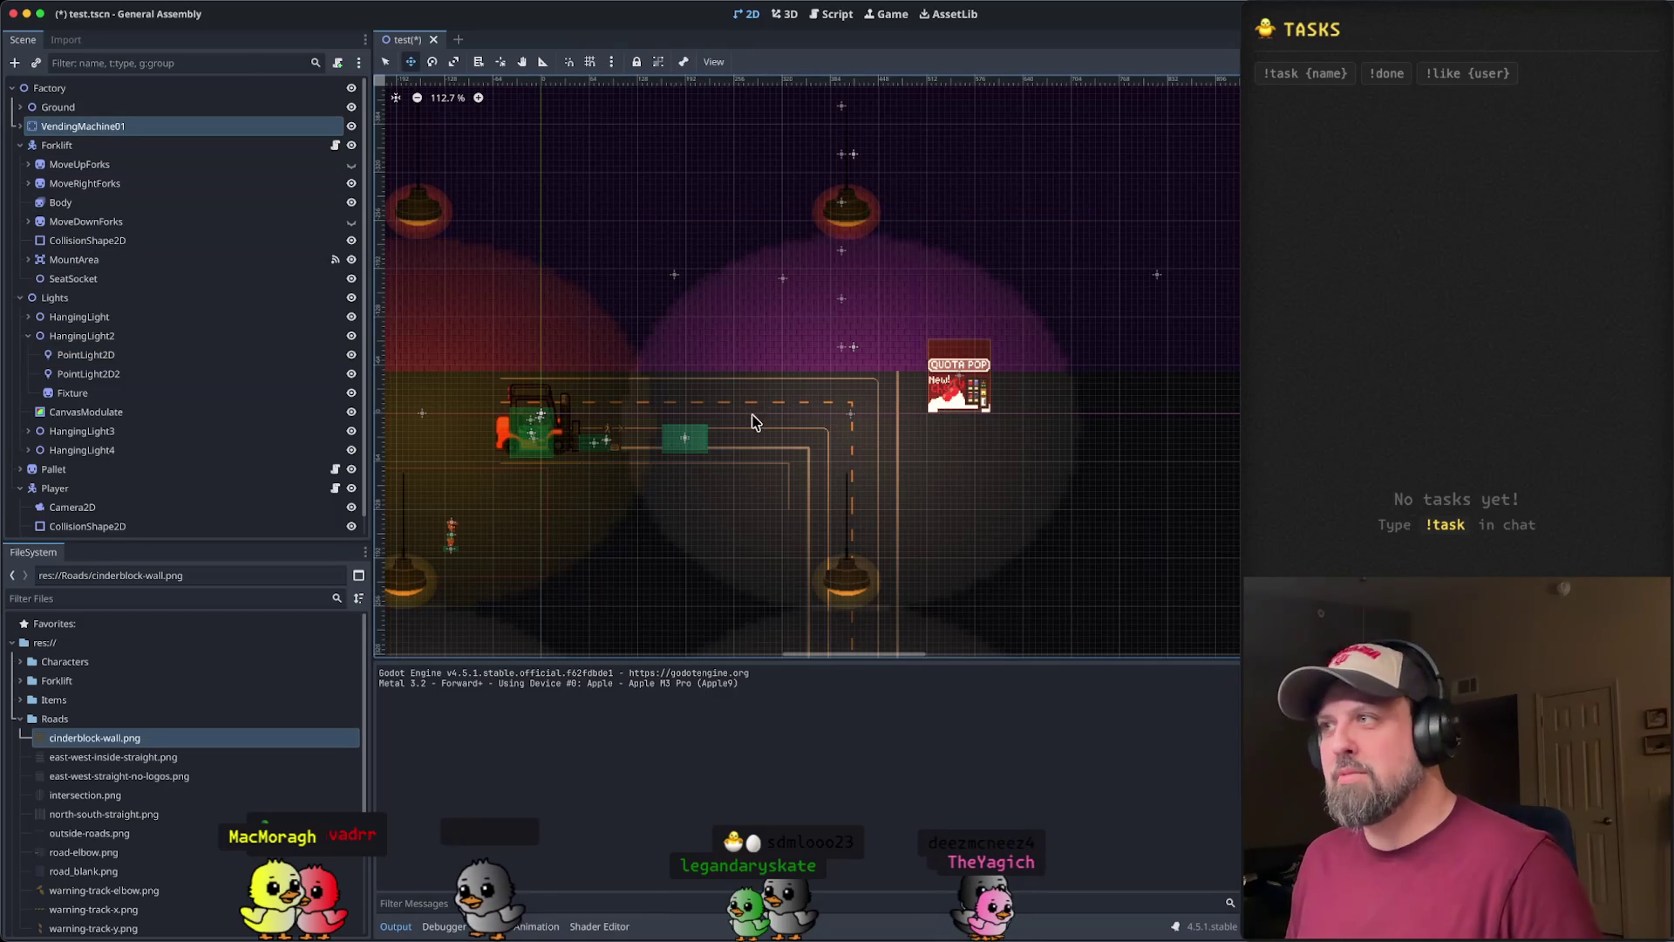
pyautogui.scroll(1, 726, 450)
pyautogui.click(21, 127)
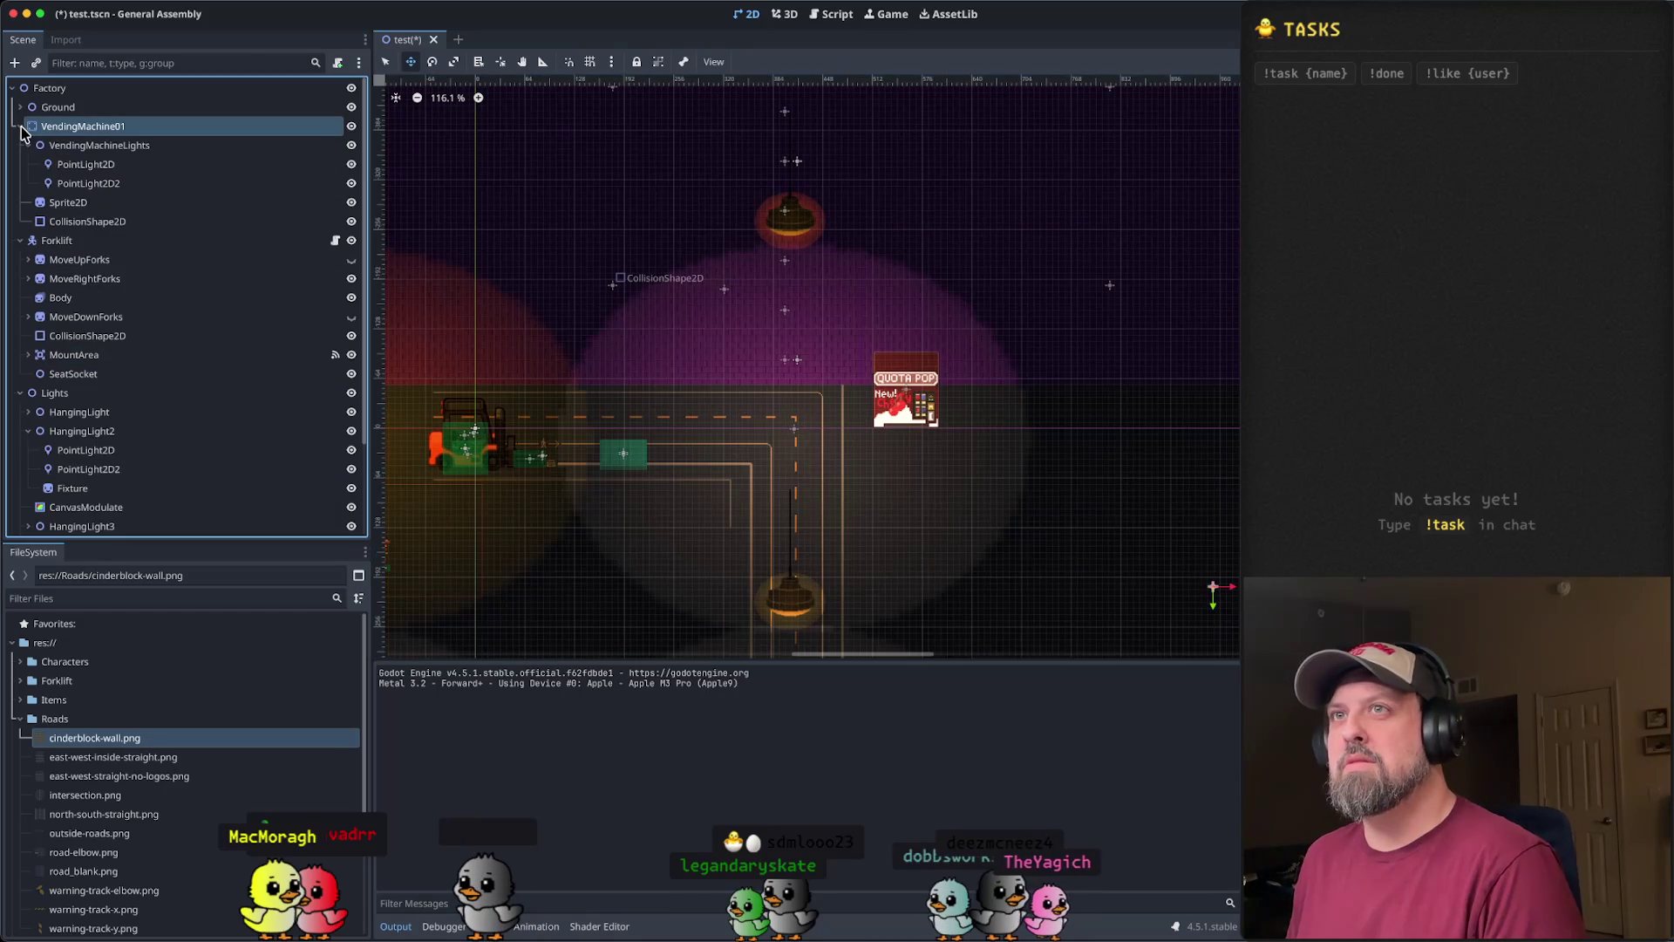
pyautogui.click(95, 146)
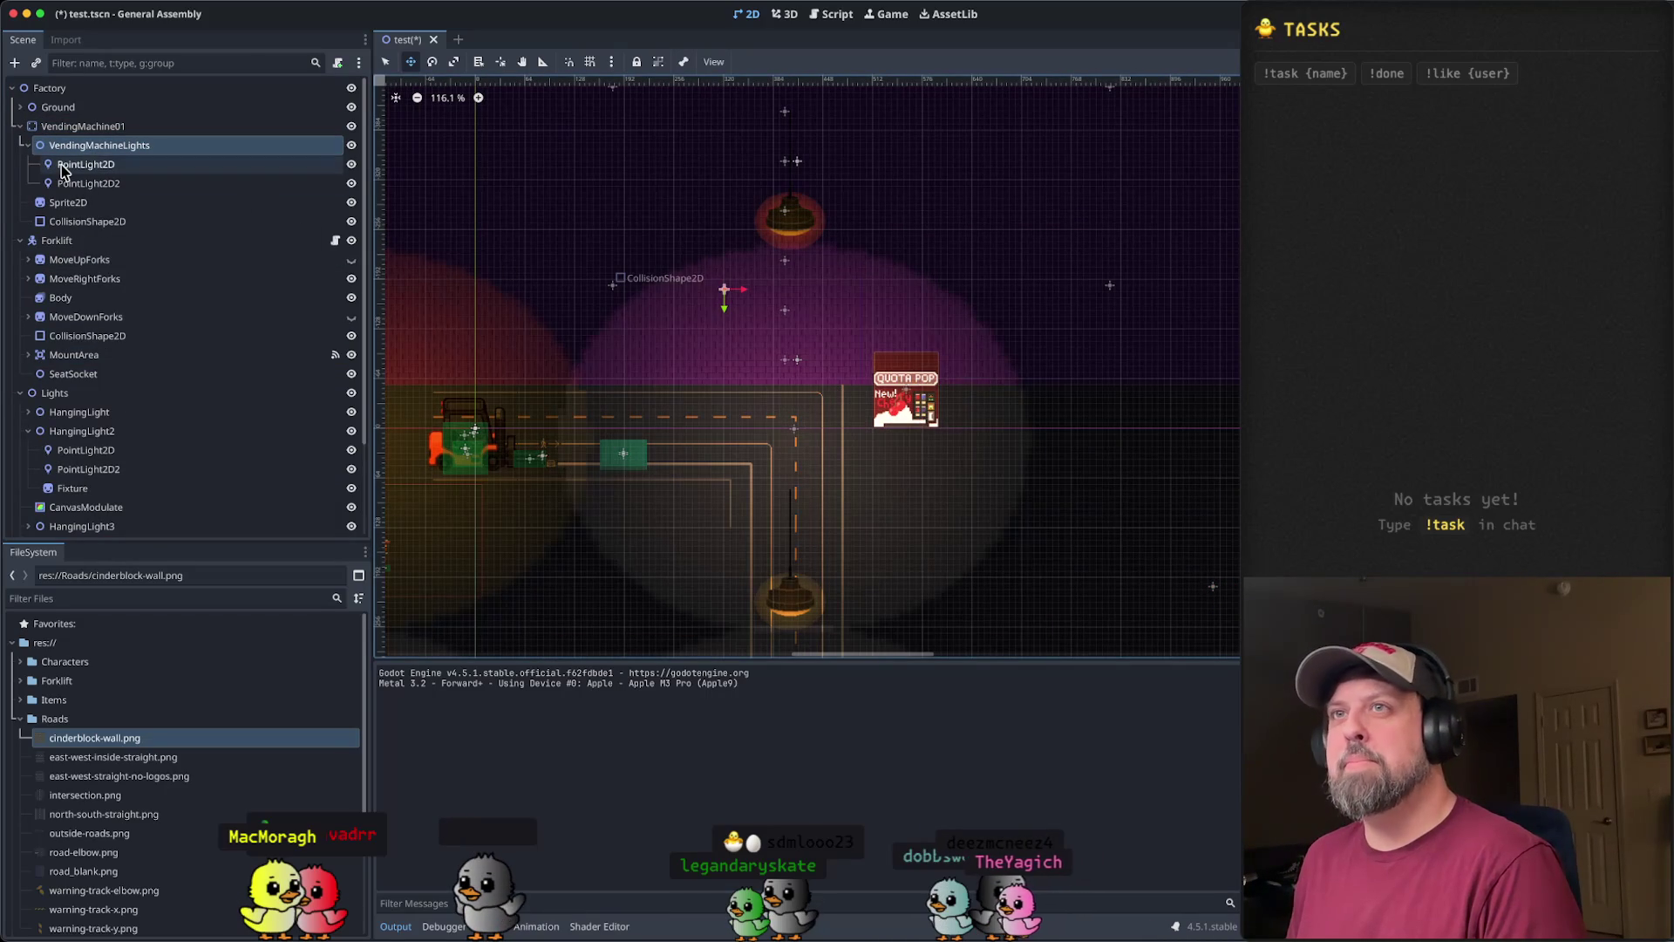
pyautogui.click(113, 128)
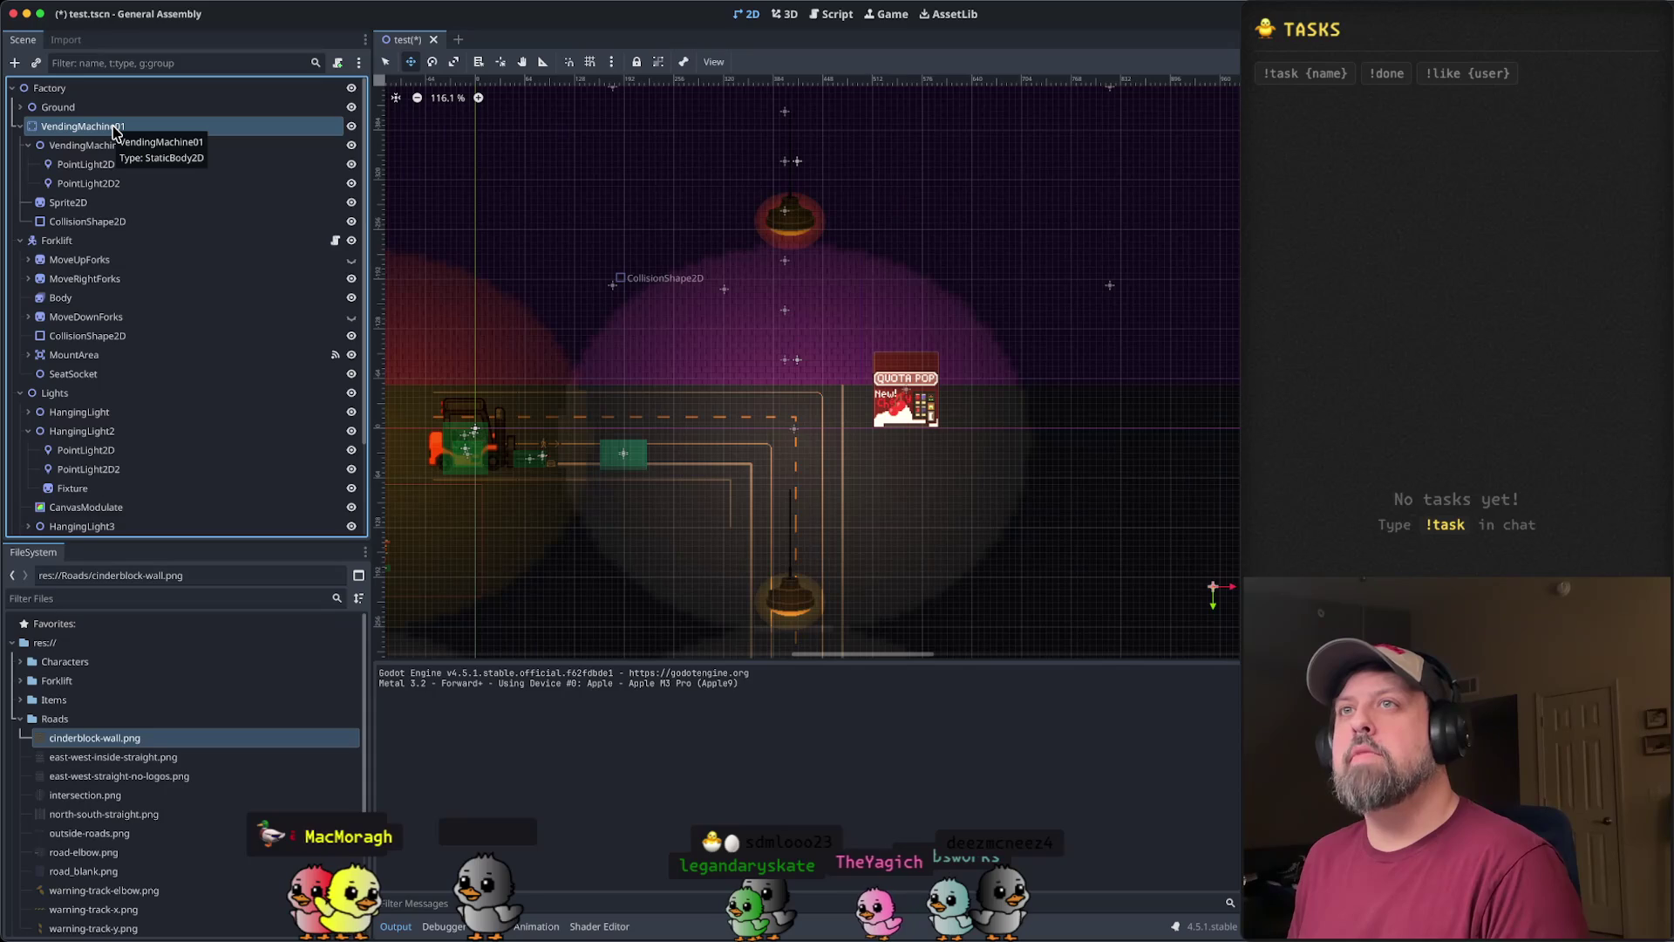
pyautogui.click(29, 145)
pyautogui.click(87, 183)
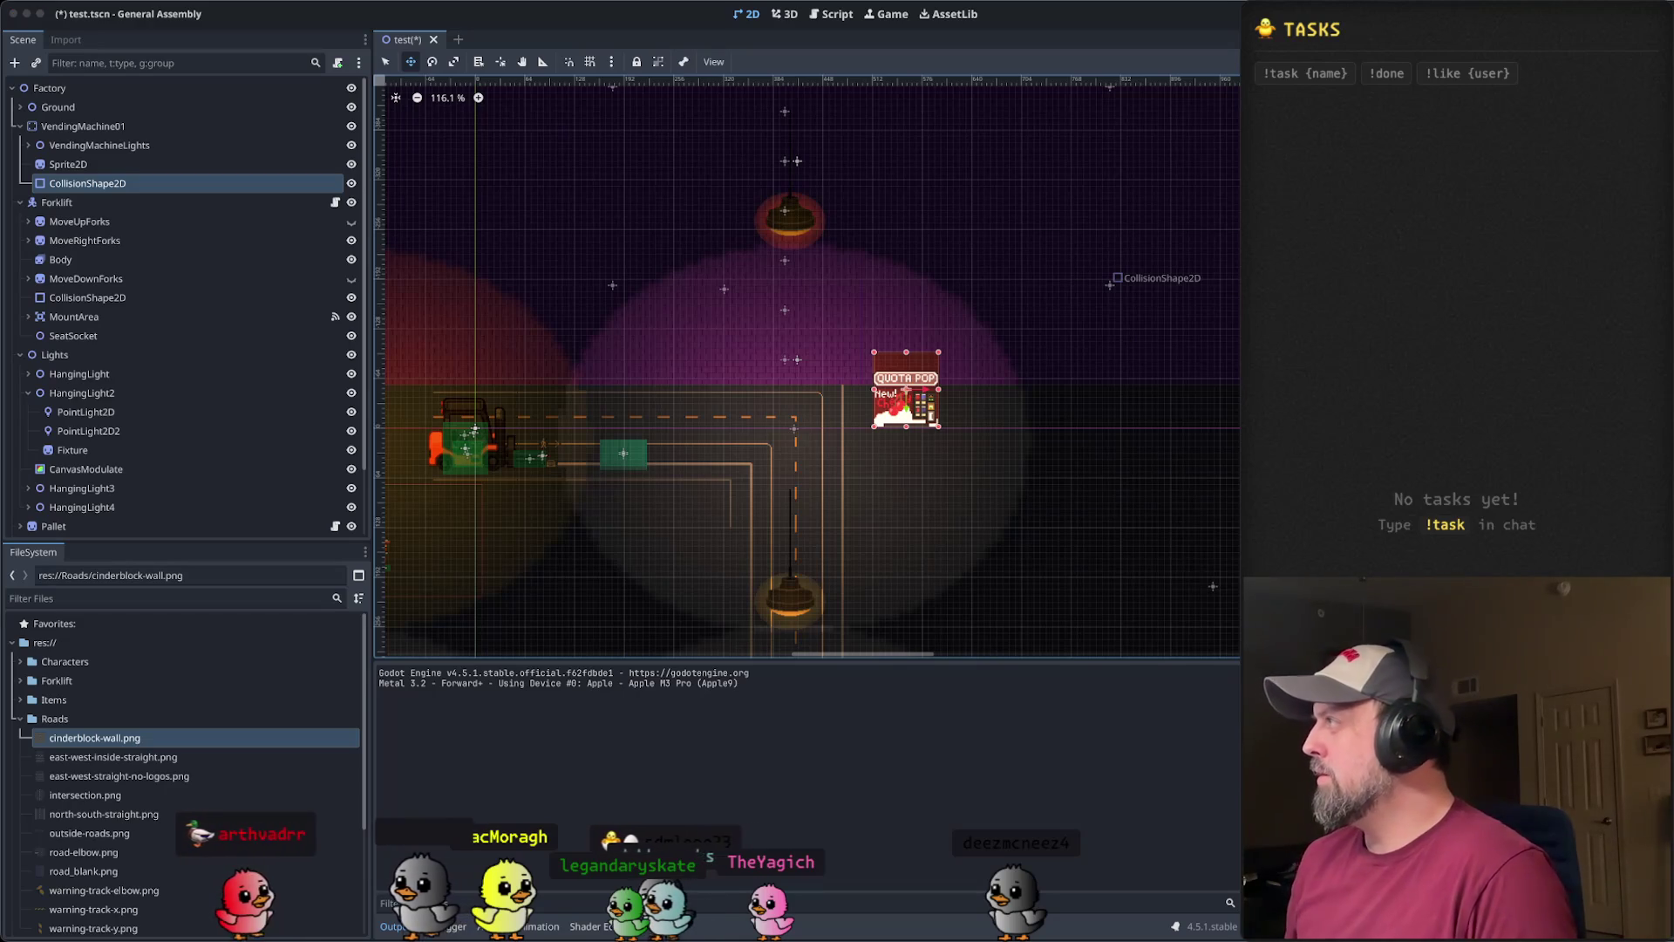
# - Select the vending machine's Sprite2D, then its CollisionShape2D rectangle over the Quota Pop sprite
pyautogui.click(650, 48)
pyautogui.scroll(7, 1017, 401)
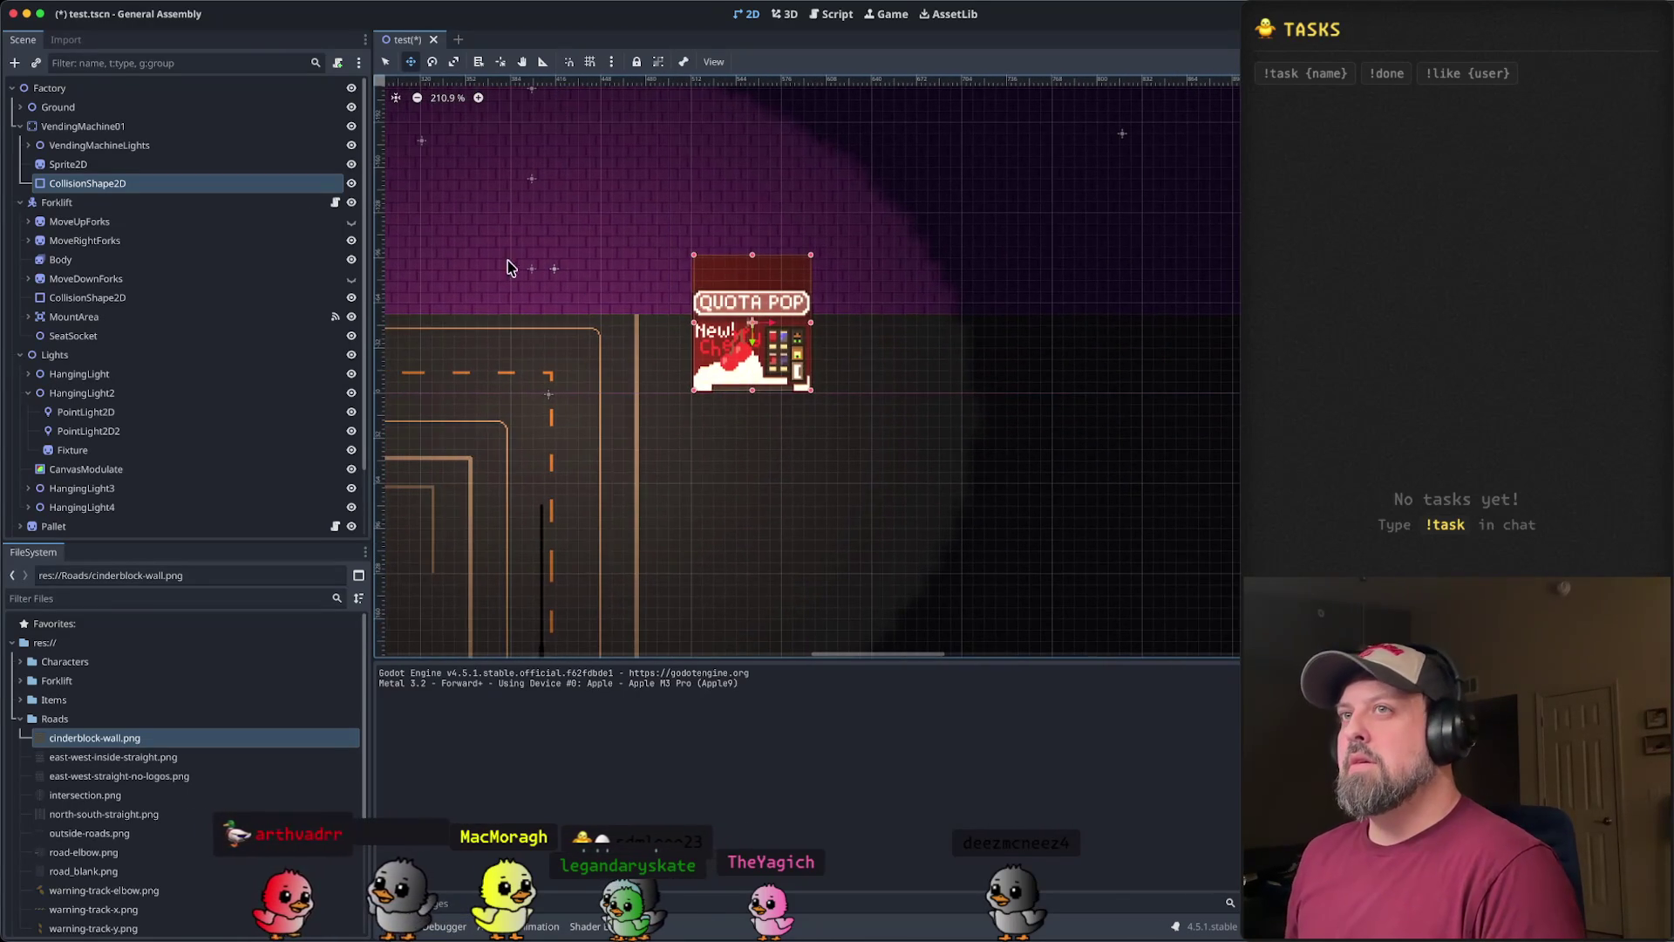
pyautogui.click(197, 167)
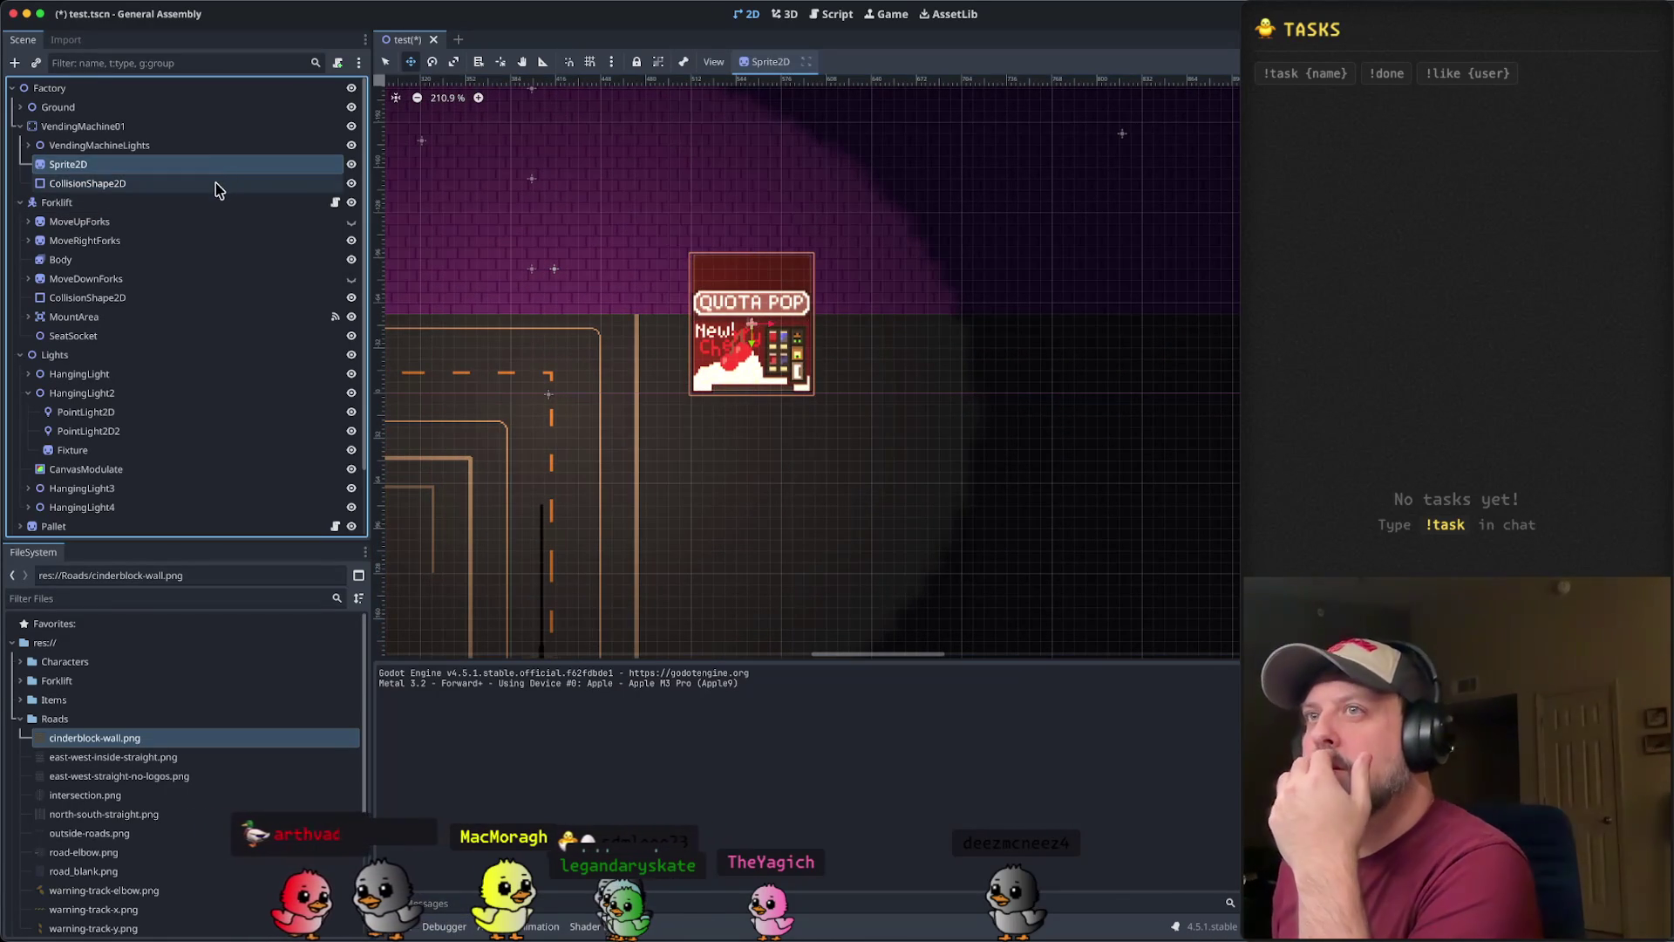
pyautogui.click(217, 185)
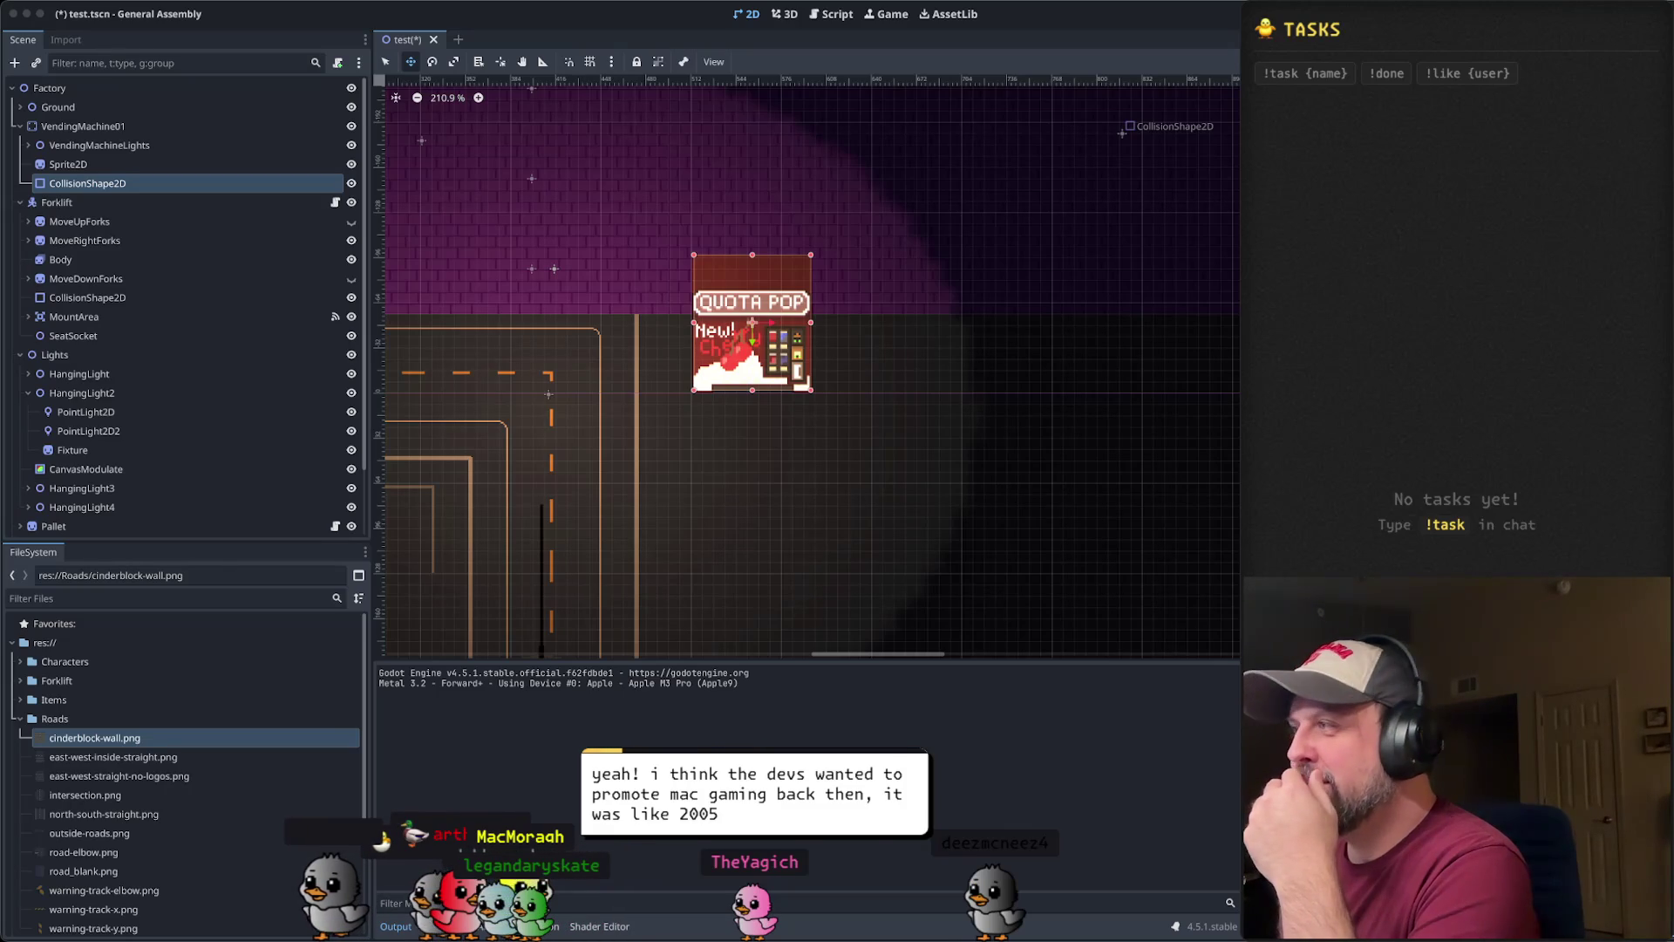
pyautogui.scroll(5, 751, 300)
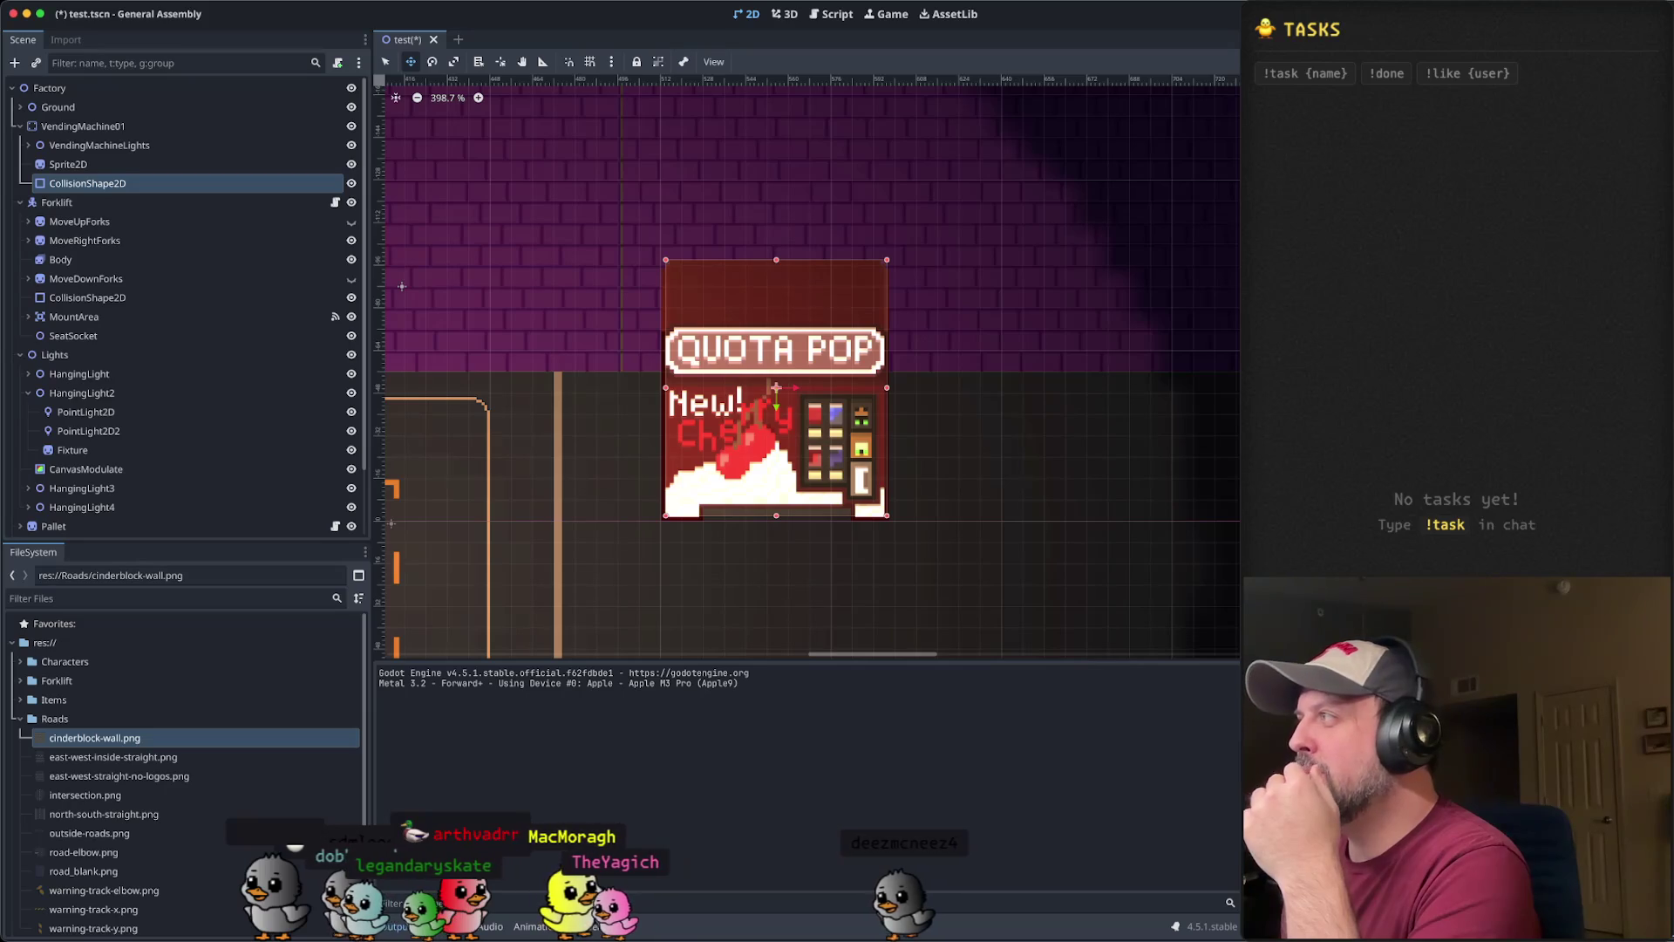
# - Compare with the forklift's shape, then pull the vending machine collision rectangle's top-right corner inward
pyautogui.click(136, 186)
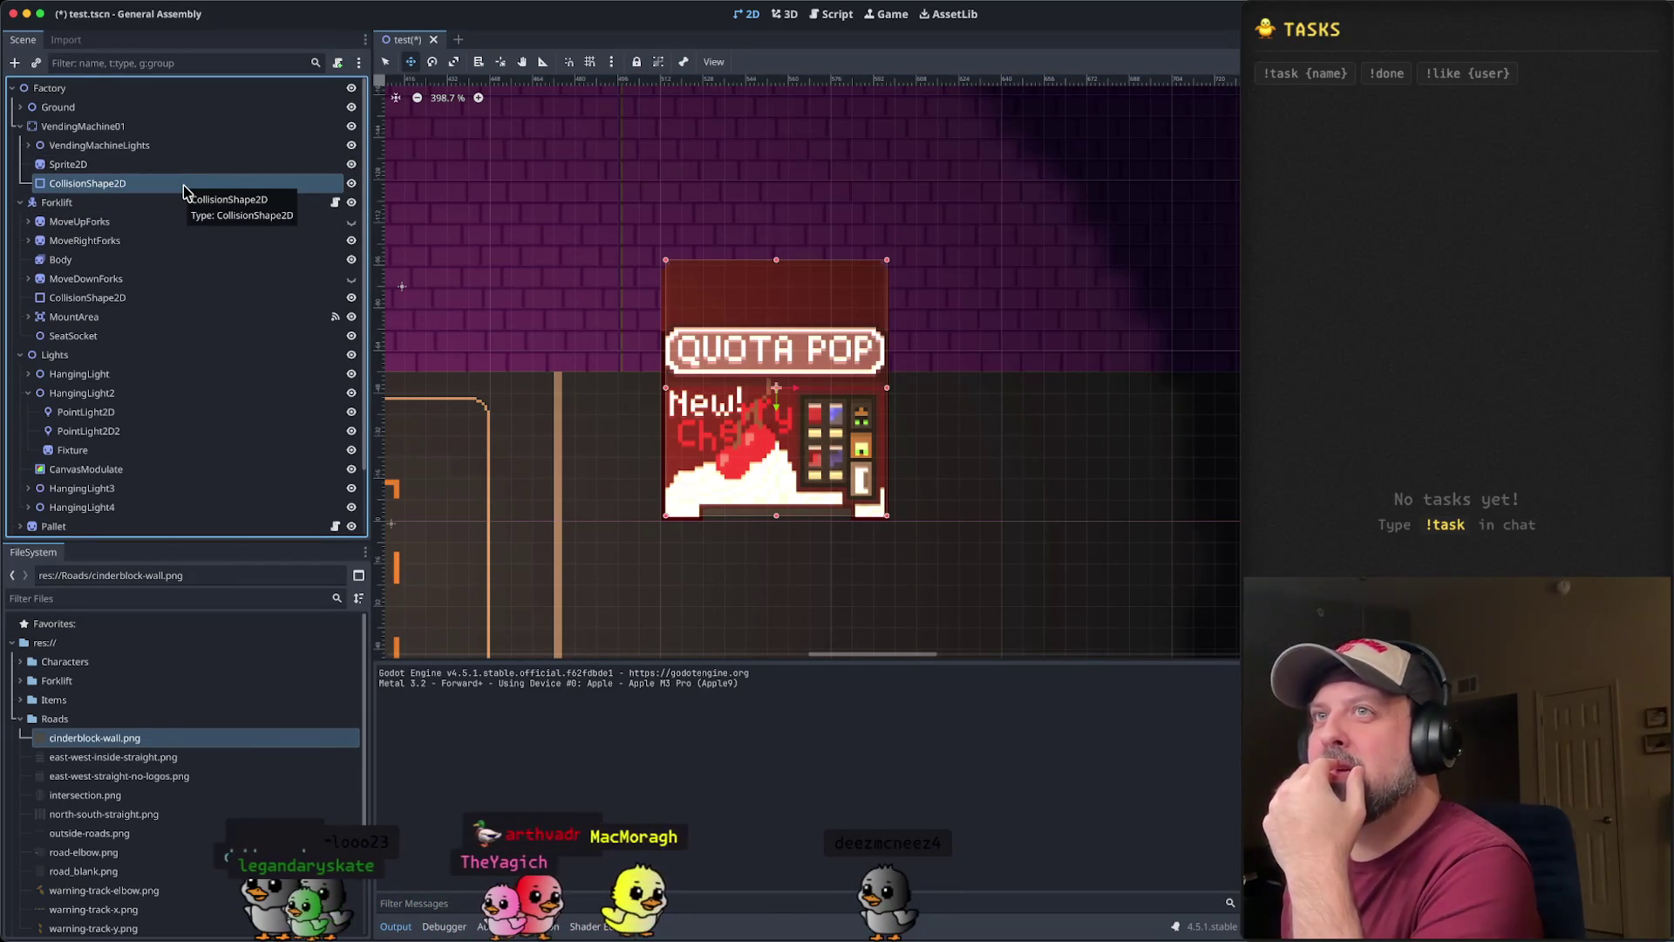
pyautogui.click(186, 132)
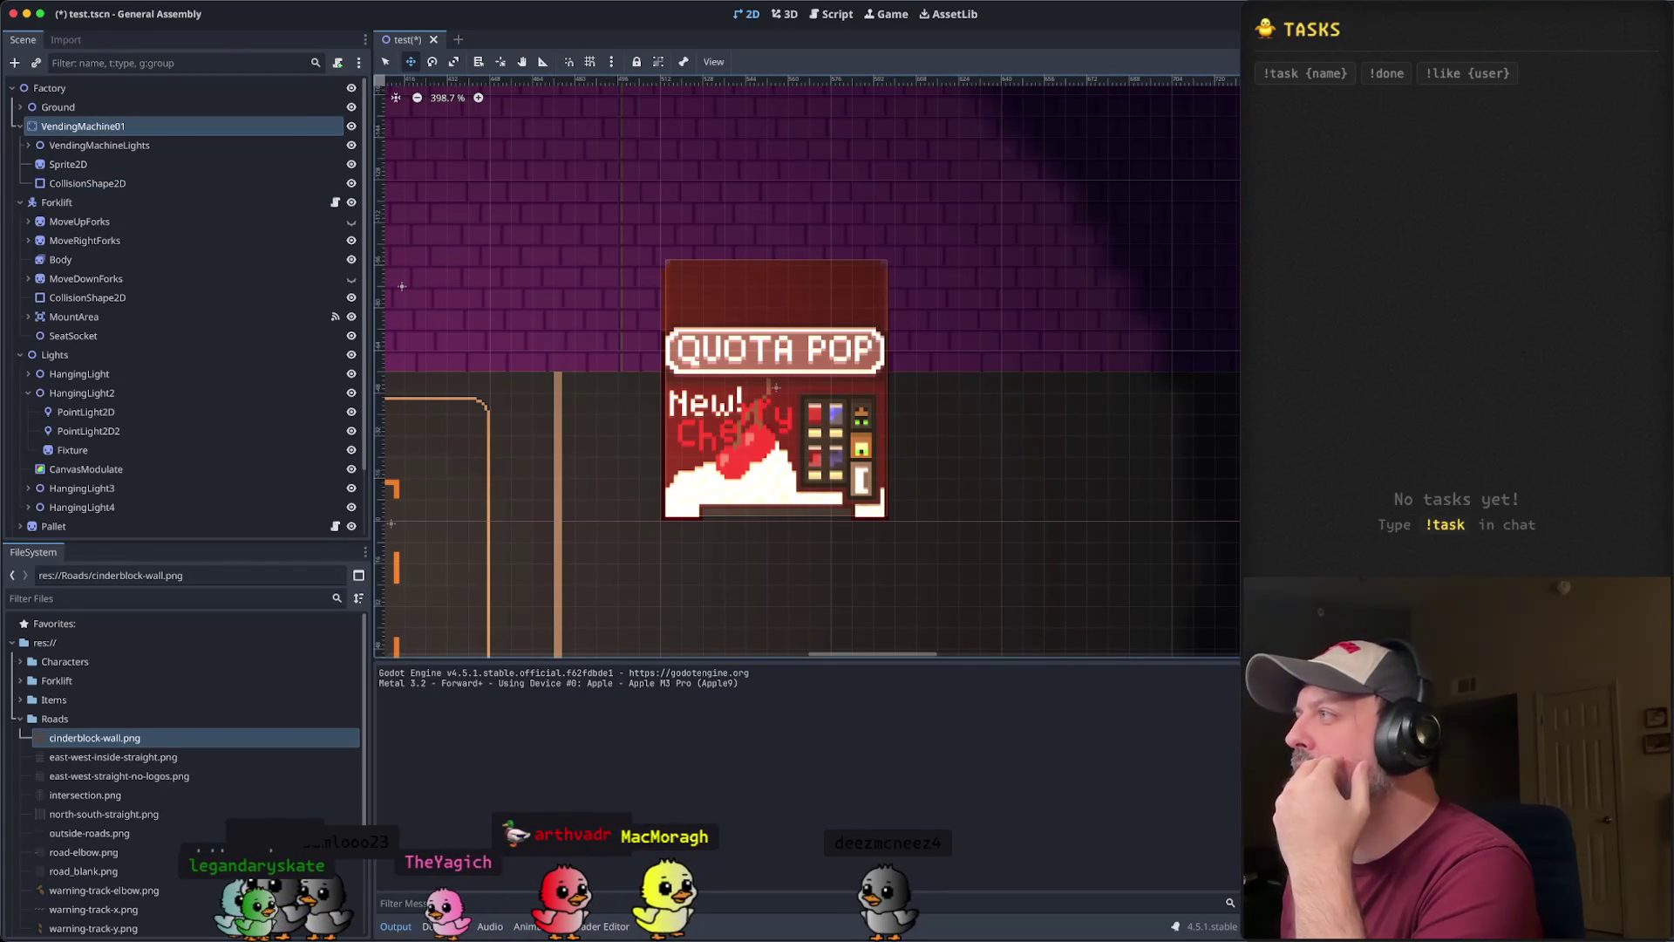
pyautogui.click(111, 183)
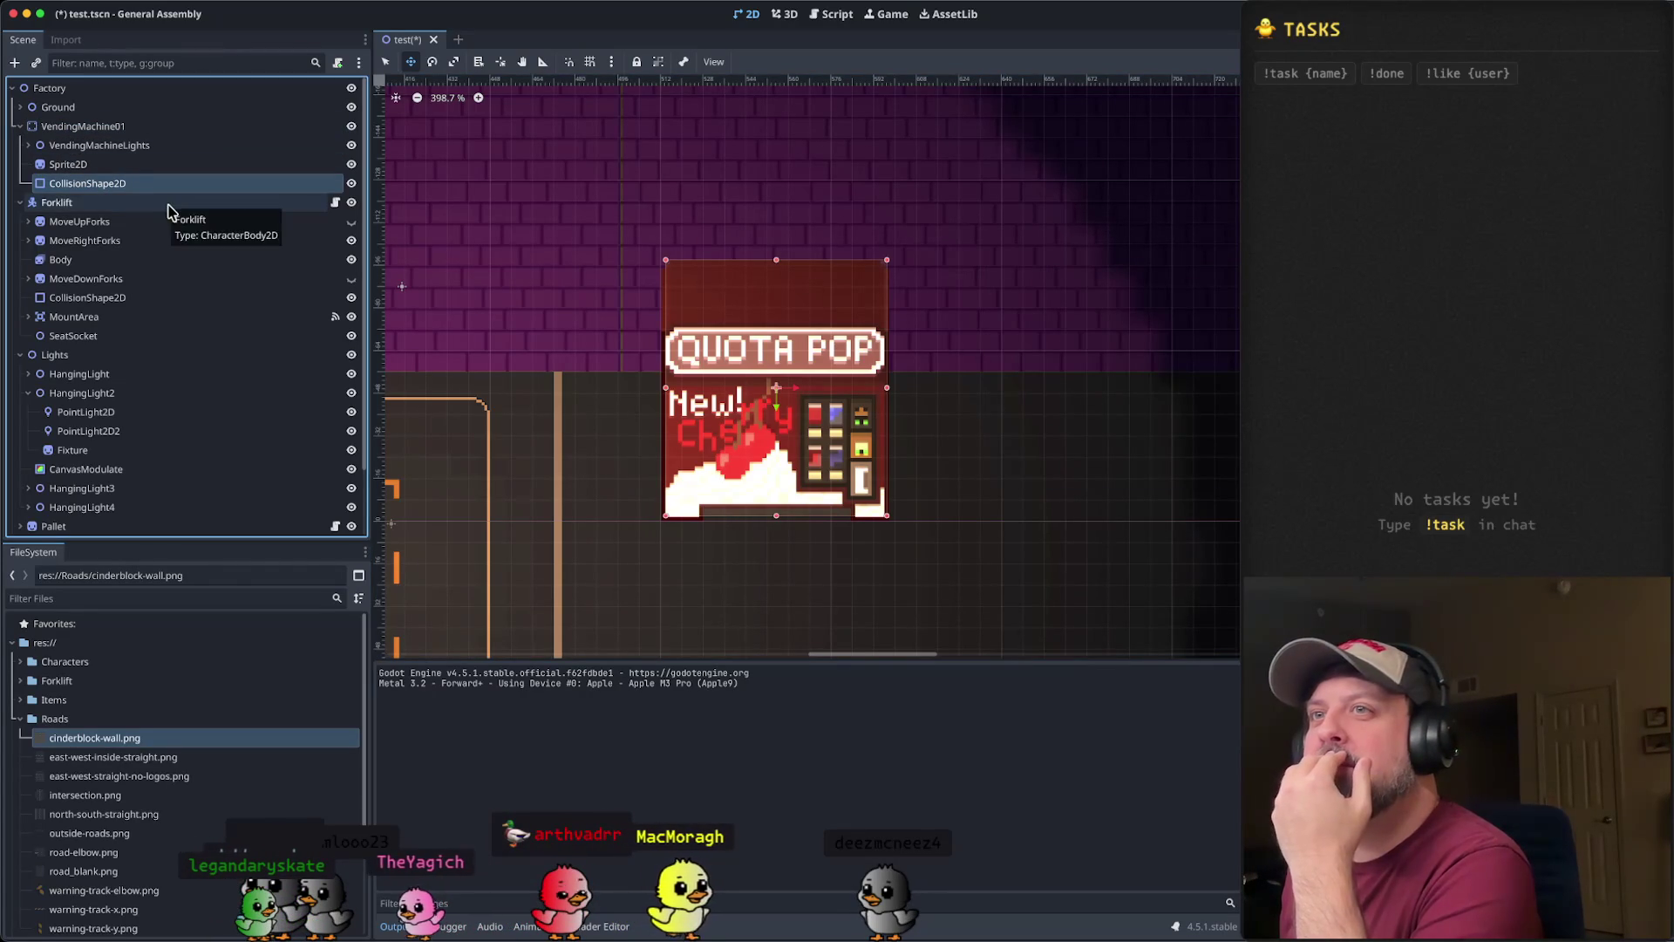
pyautogui.click(148, 300)
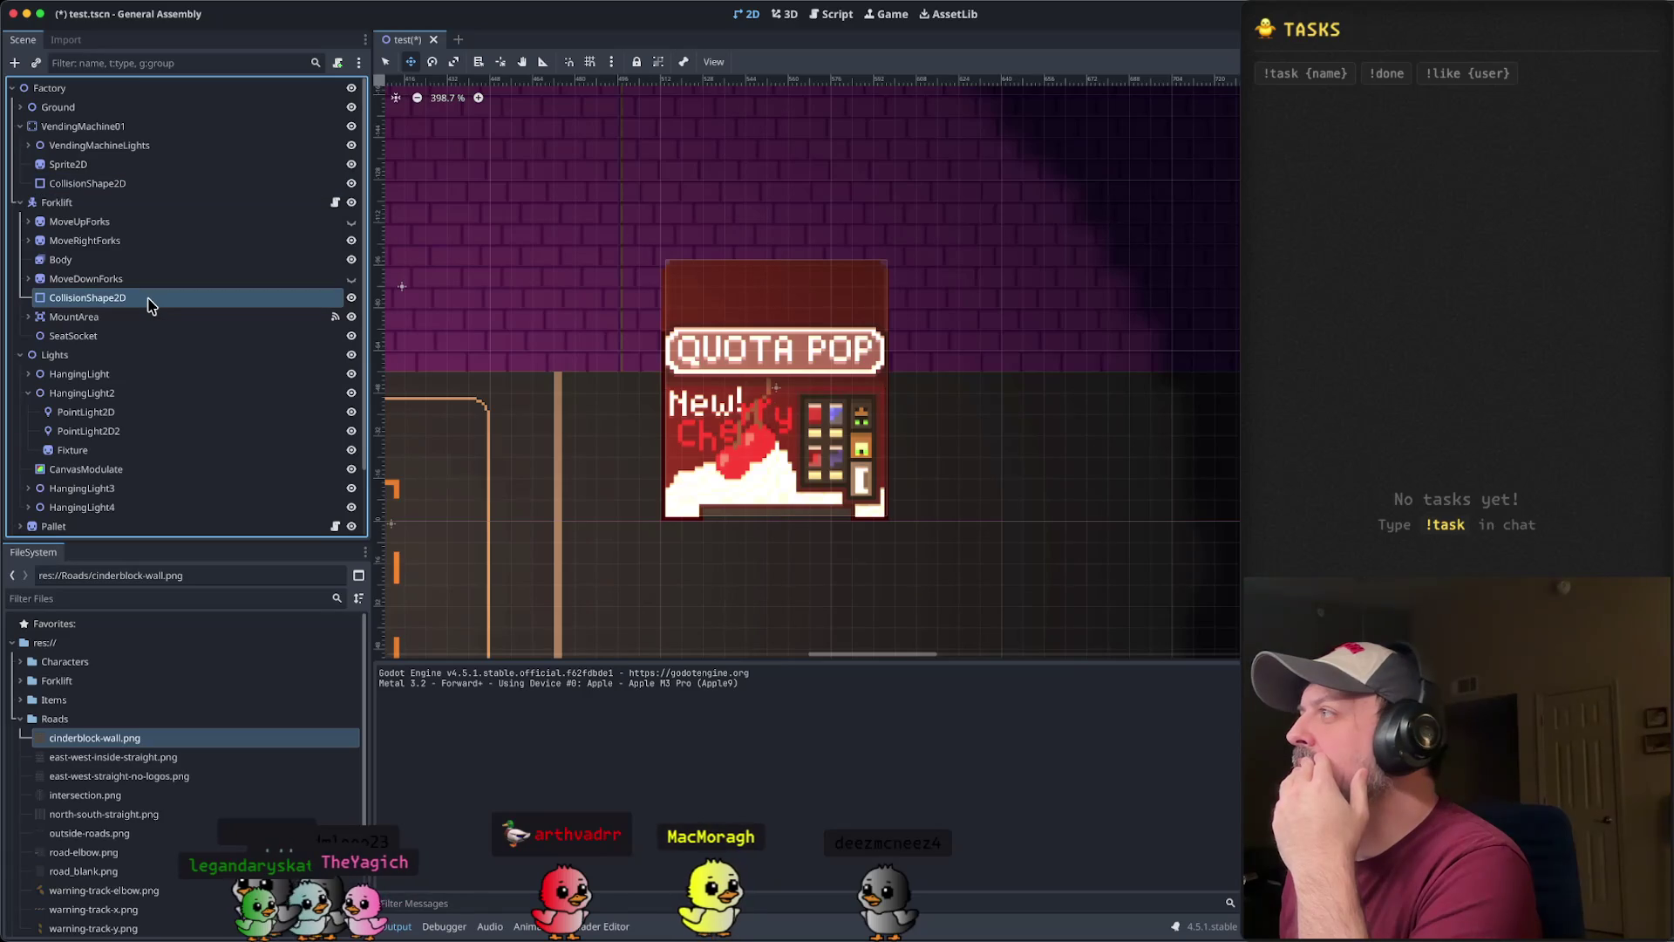
pyautogui.click(149, 187)
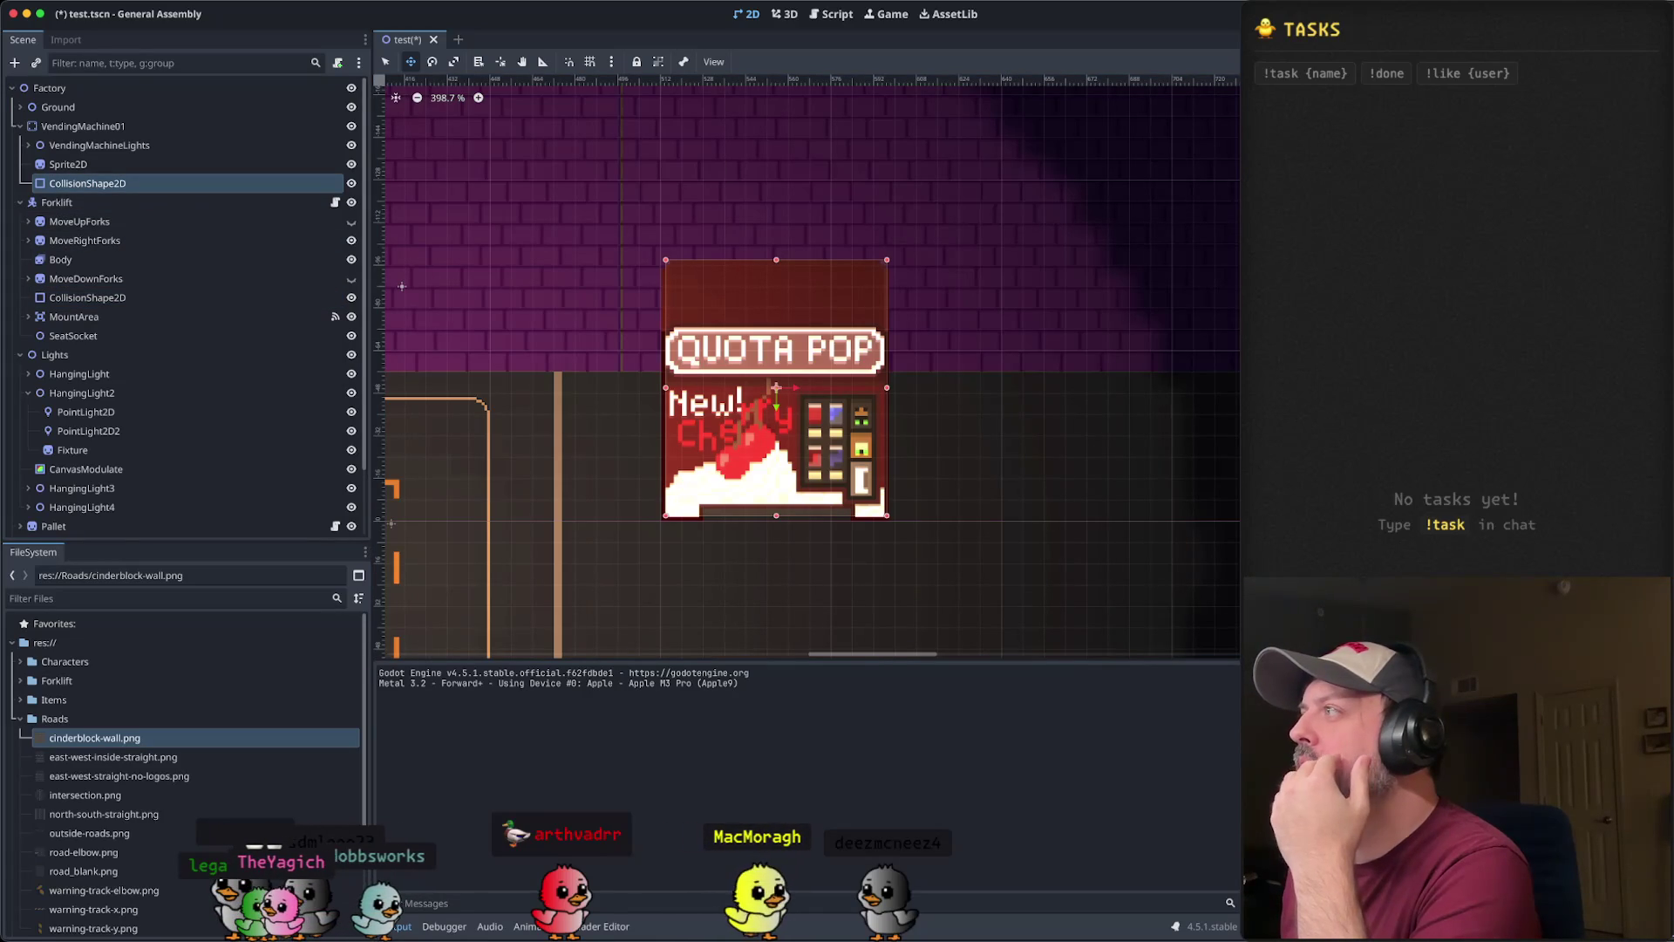
pyautogui.moveTo(888, 260); pyautogui.dragTo(874, 270)
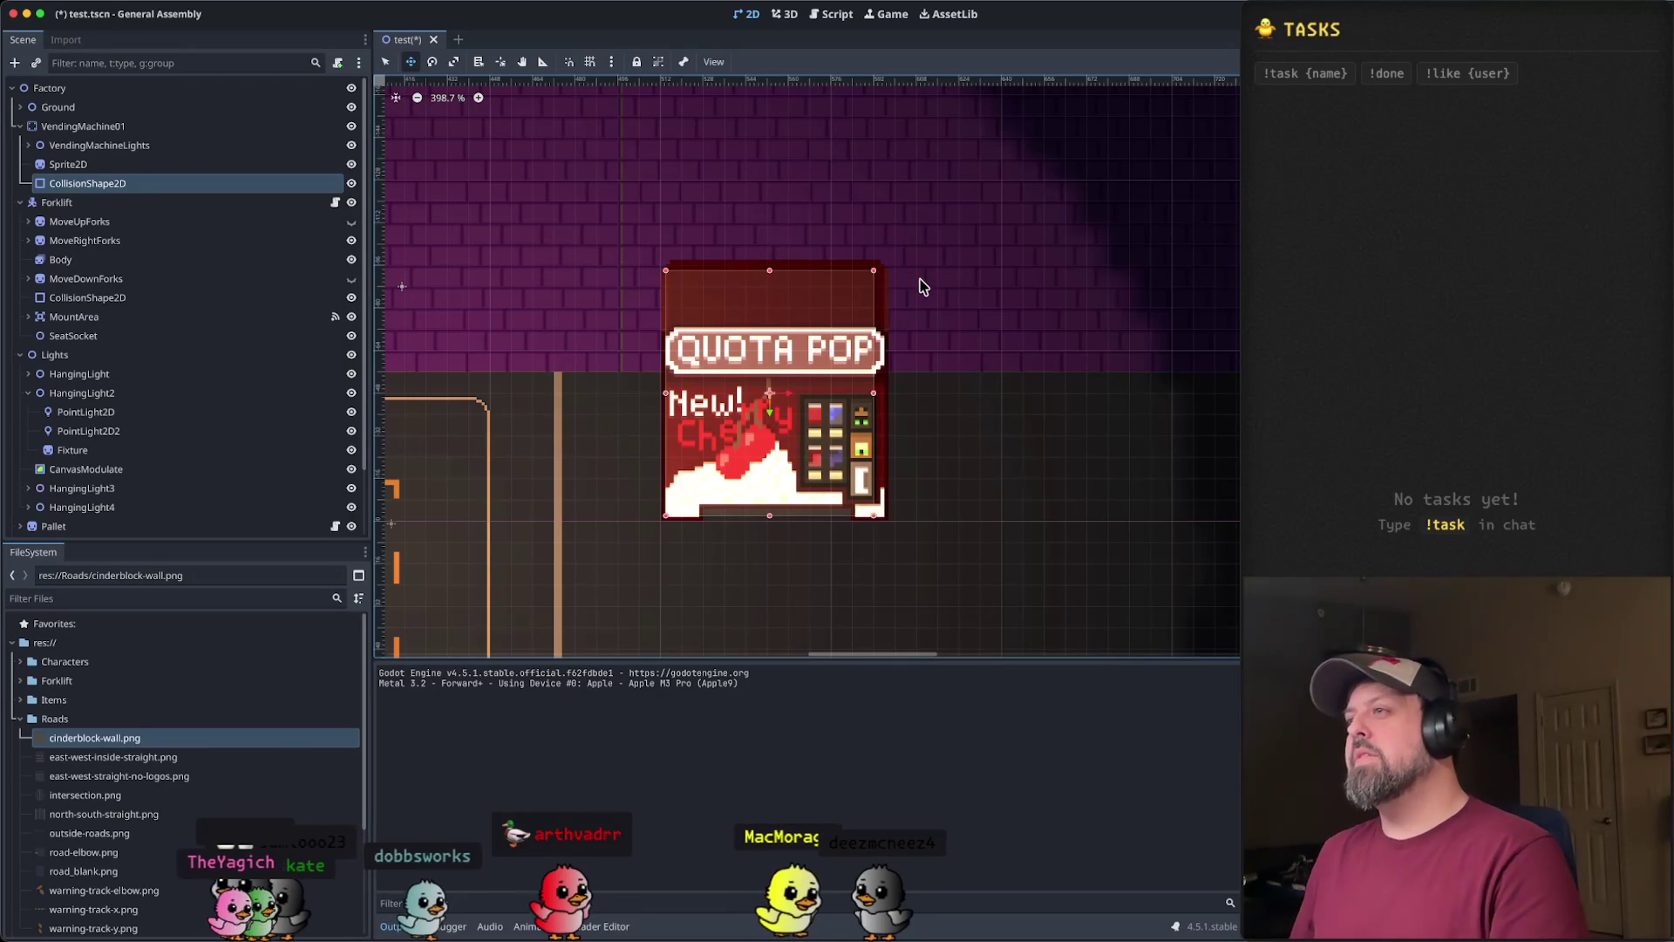
pyautogui.scroll(-4, 919, 366)
pyautogui.hscroll(-2, 1046, 261)
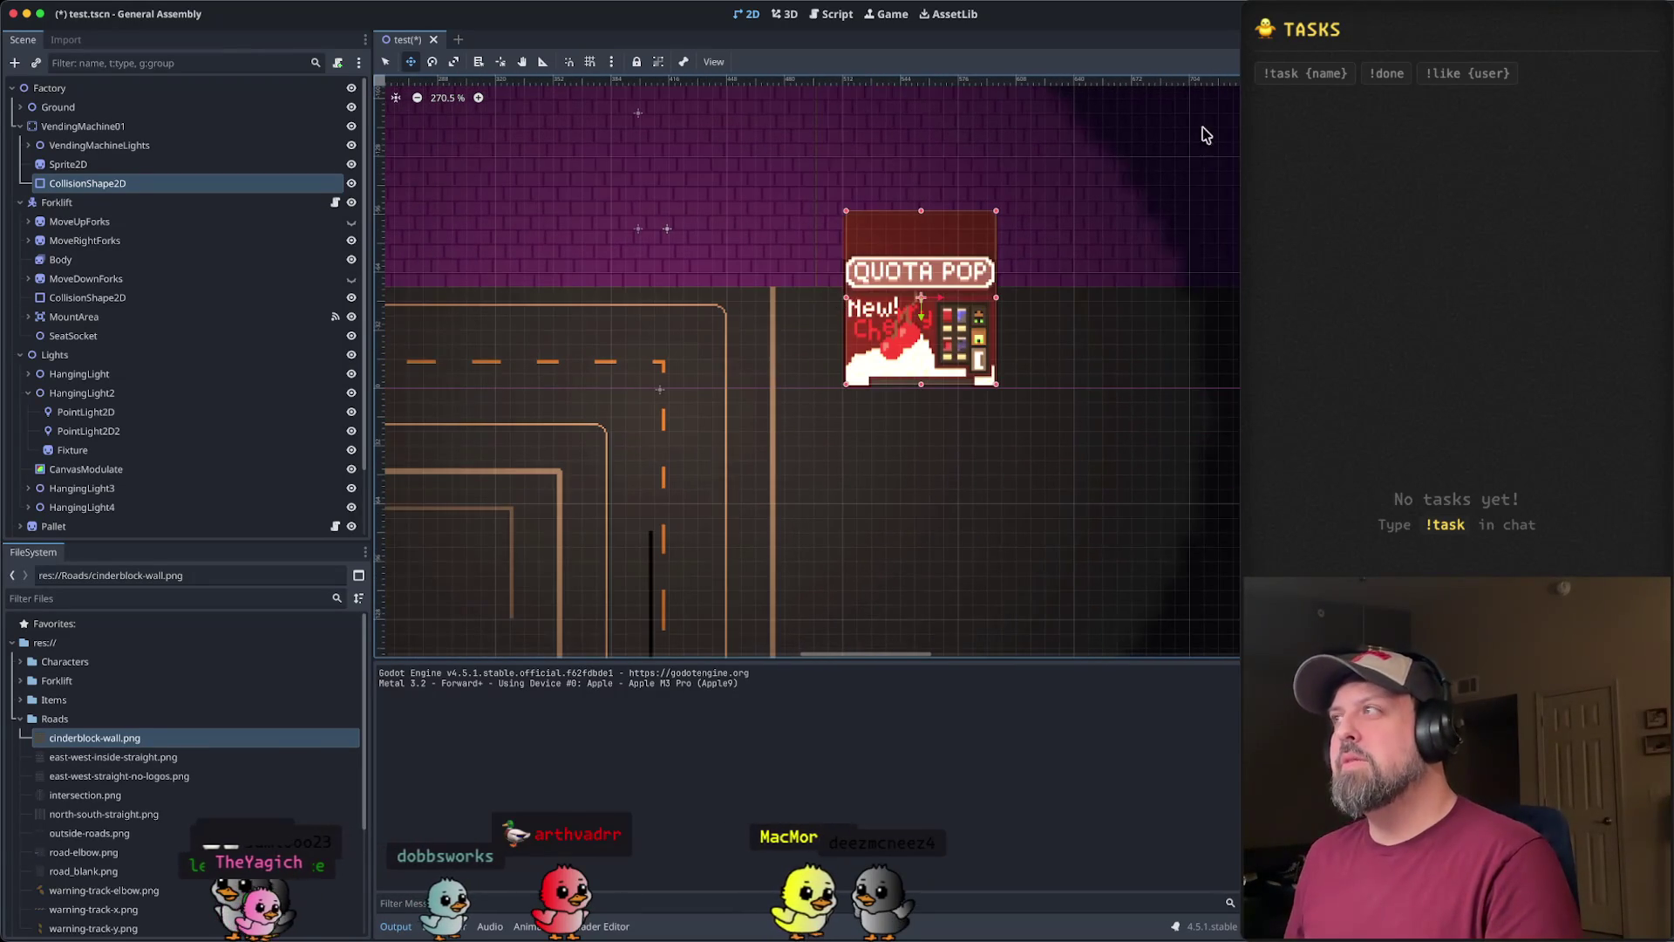
# - Save and run the game, walk the character right and up to the Quota Pop machine, then close it
pyautogui.press('super+b')
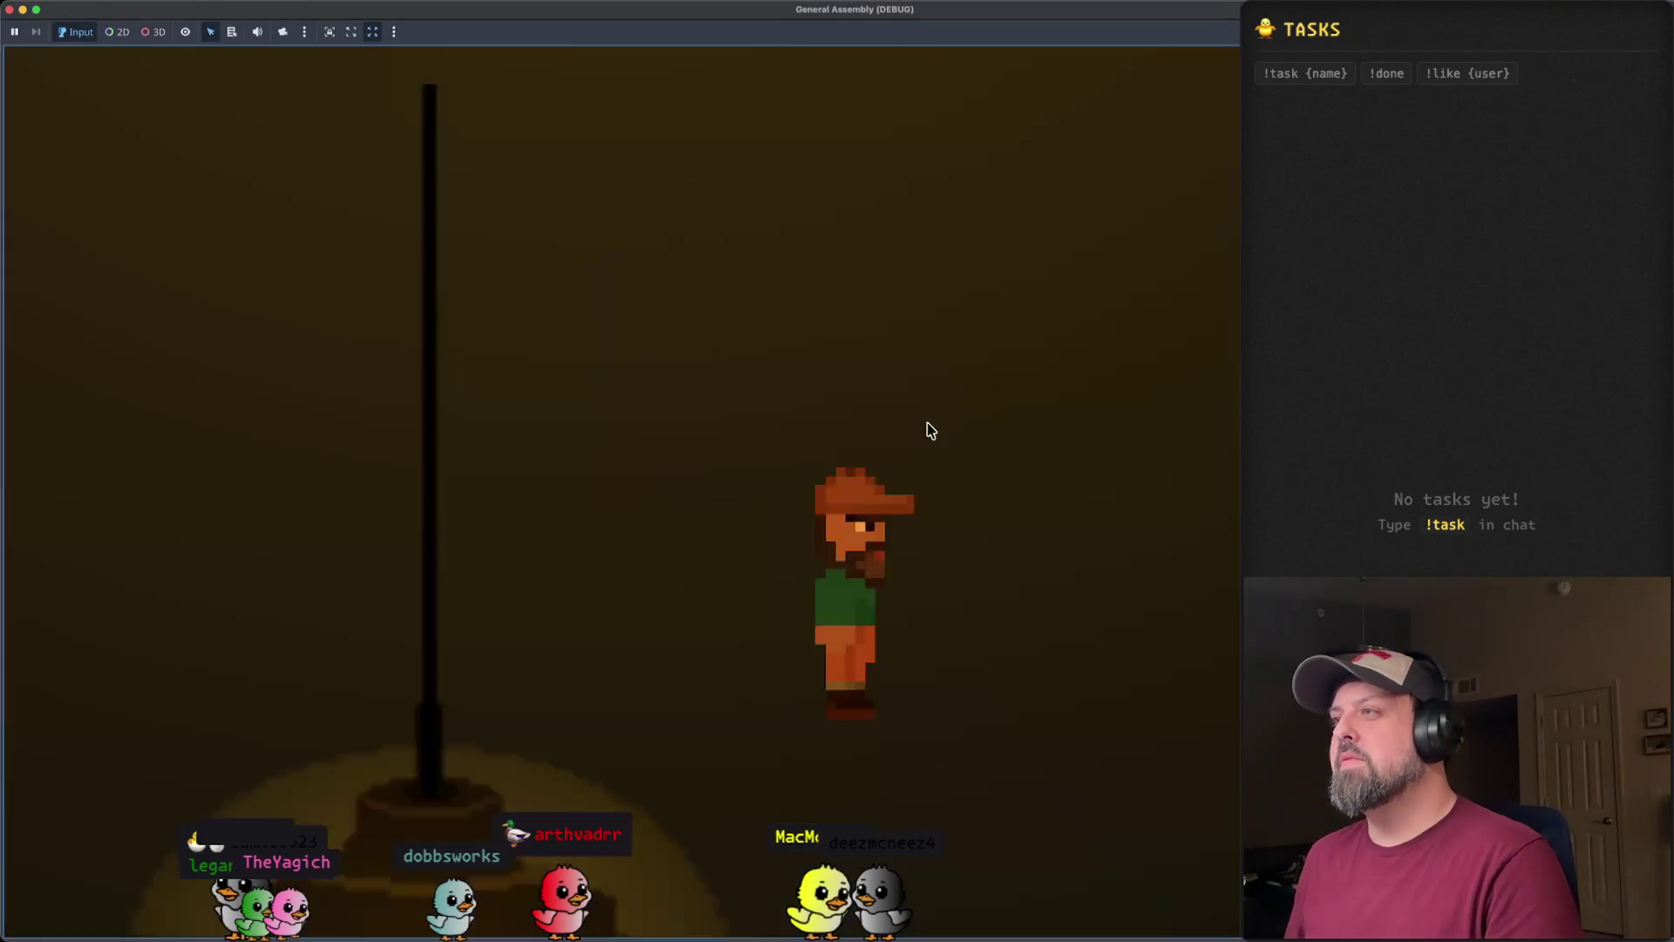
pyautogui.press('Right')
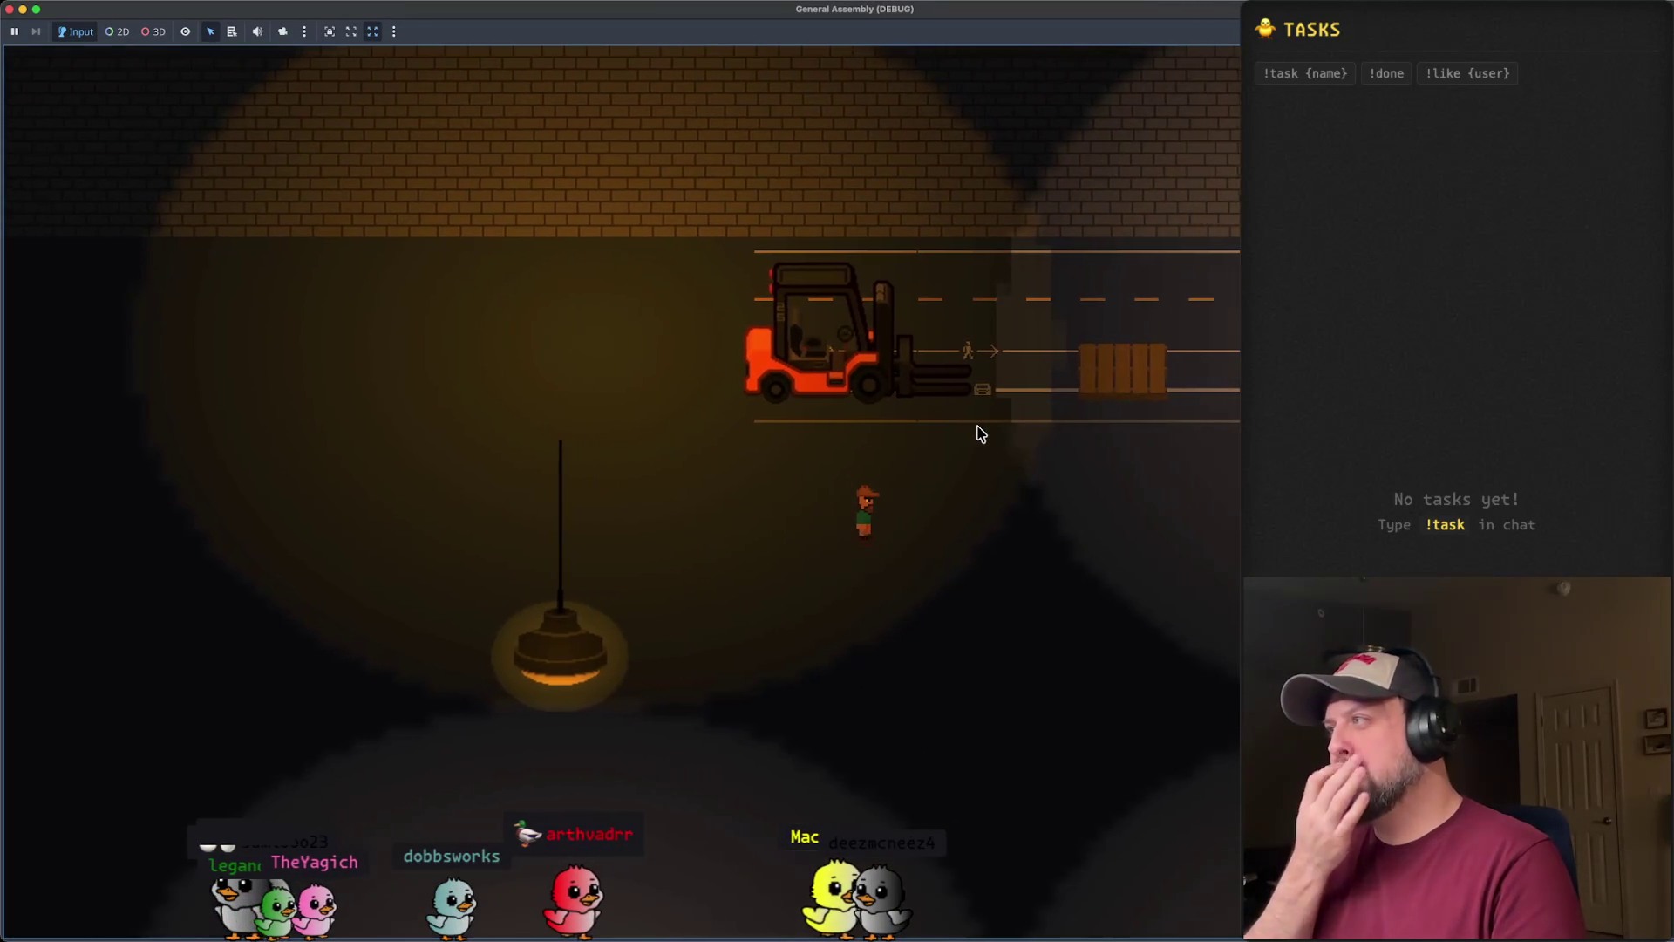
pyautogui.press('Right')
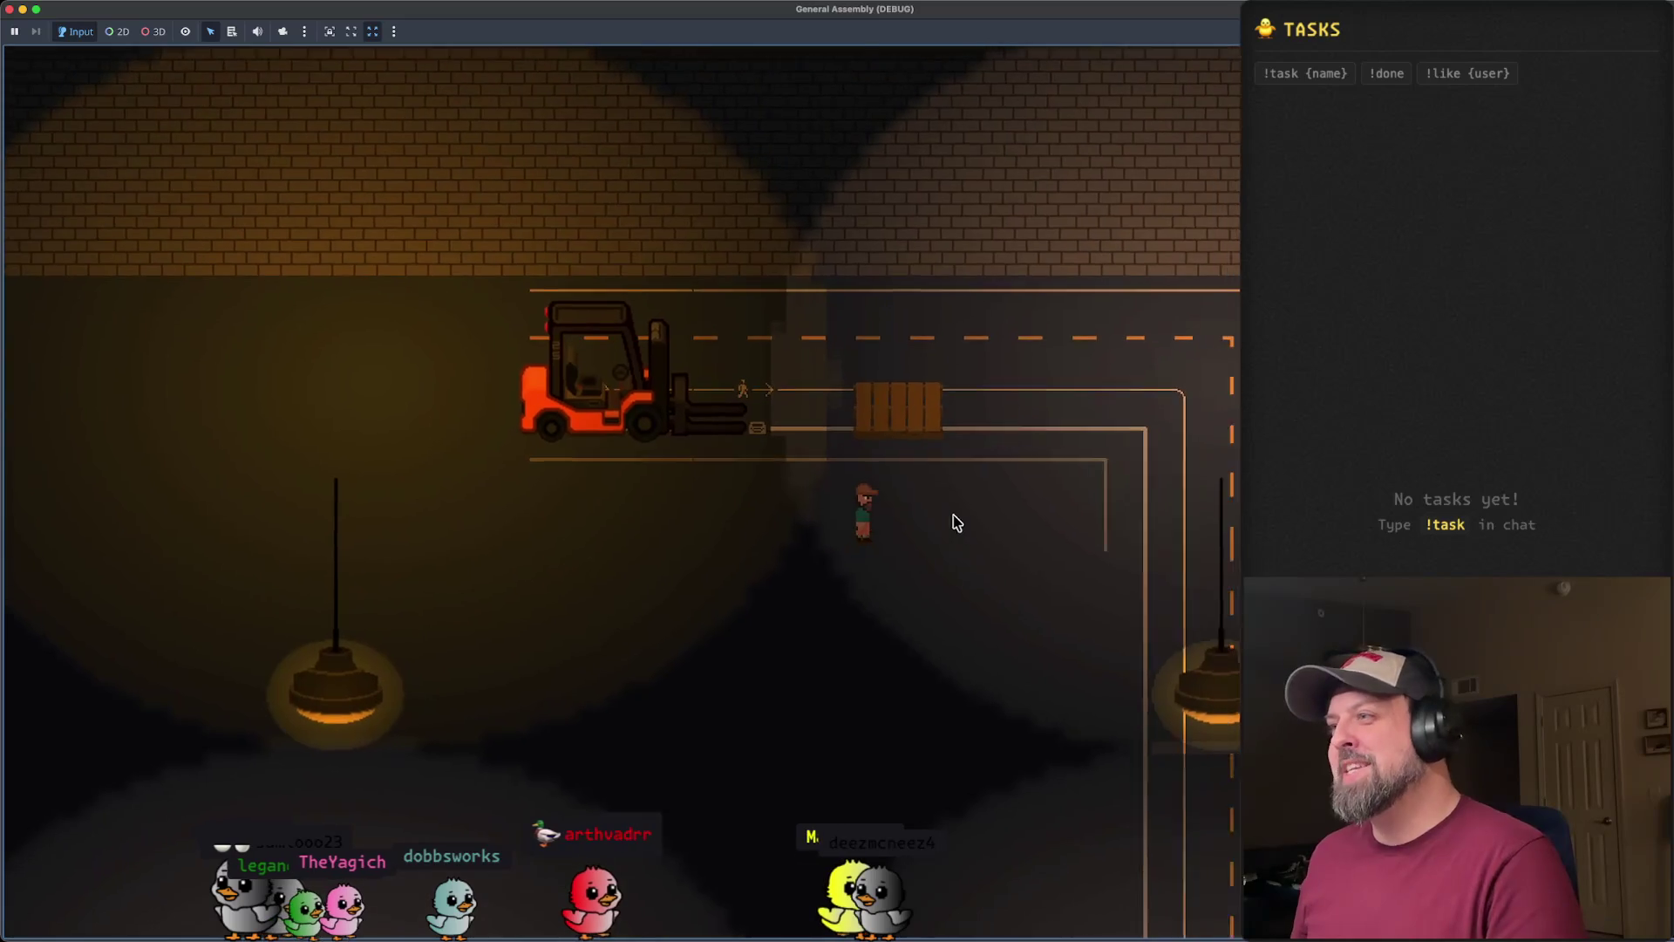
pyautogui.press('Right')
pyautogui.press('Up')
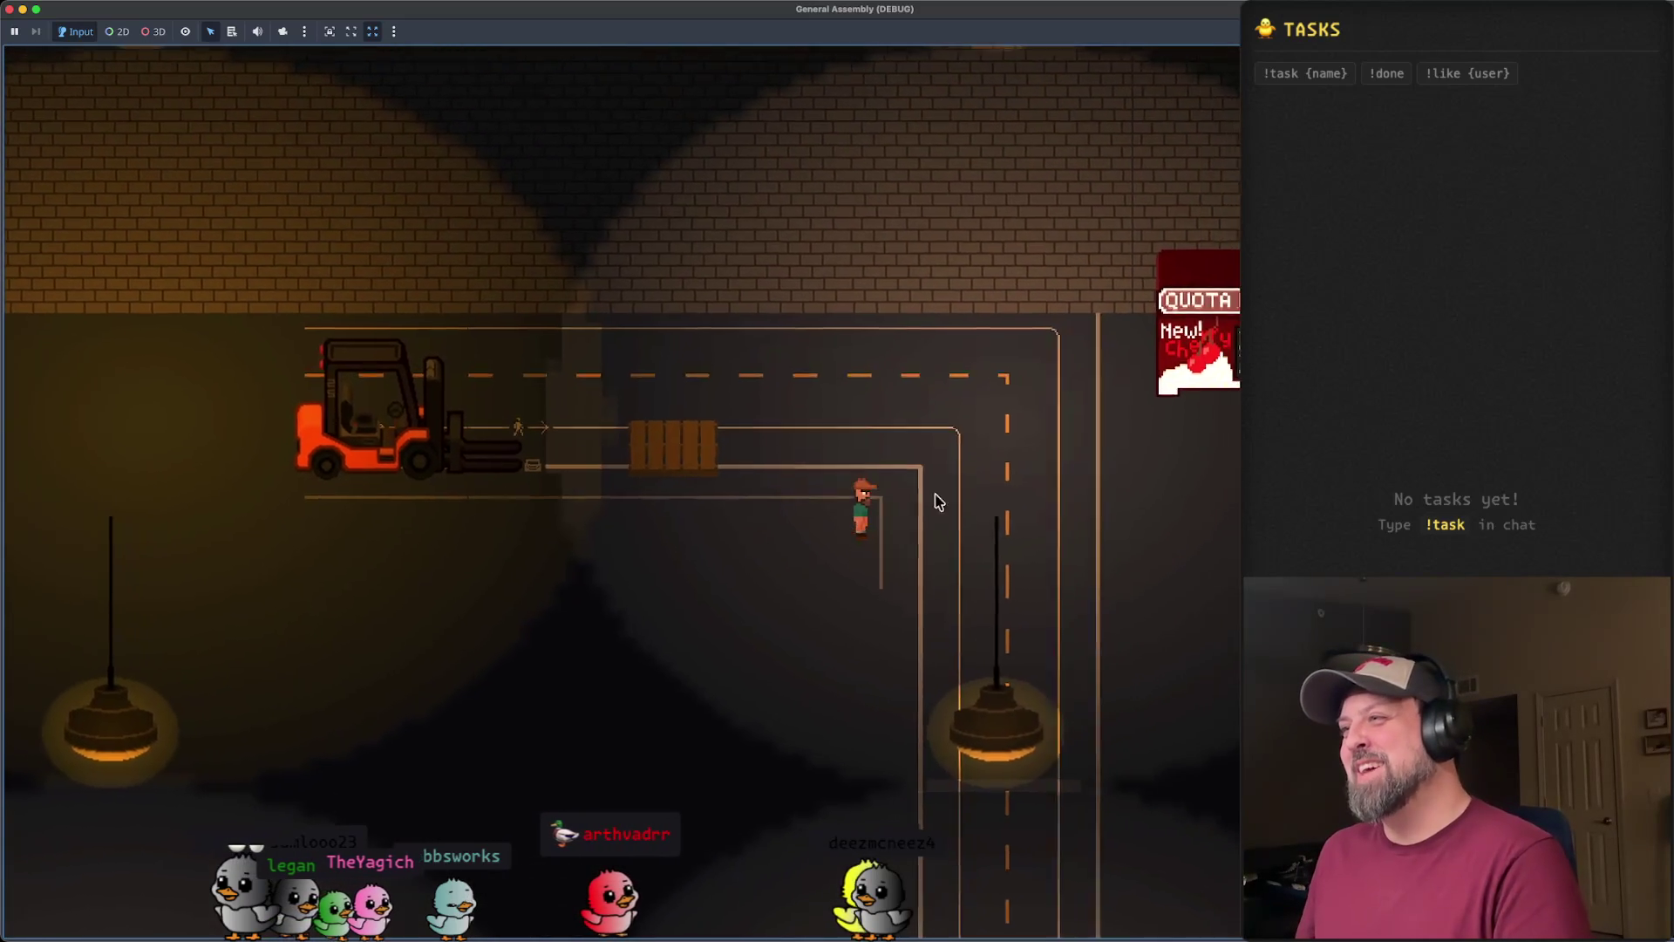
pyautogui.press('Up')
pyautogui.press('Right')
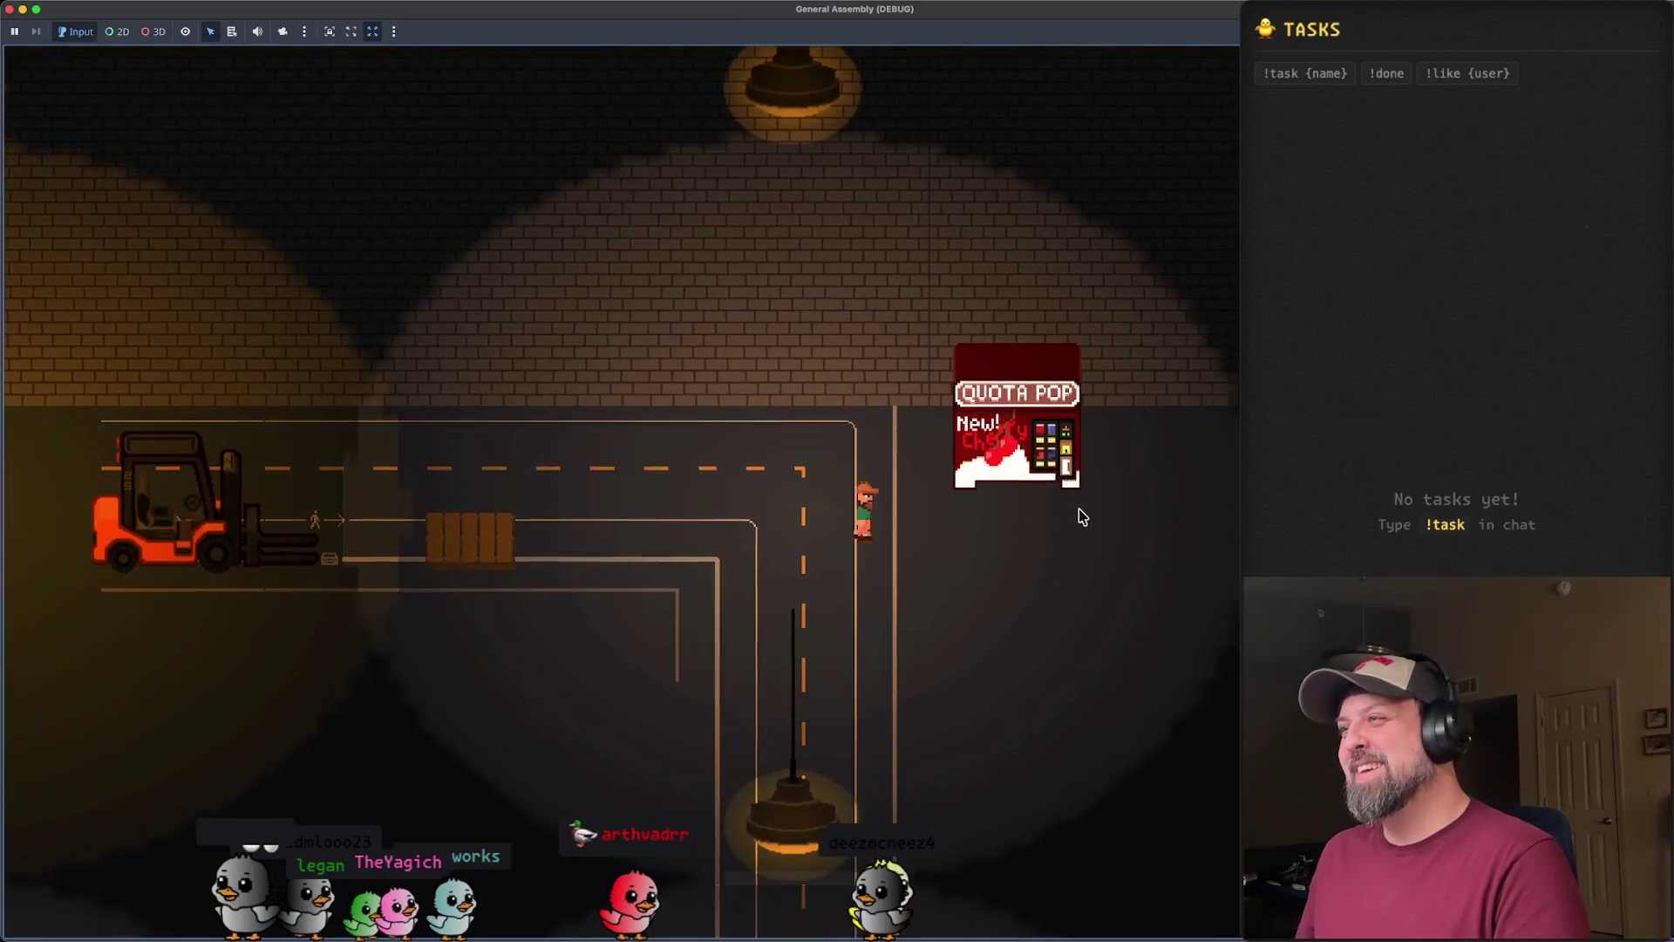
pyautogui.press('Right')
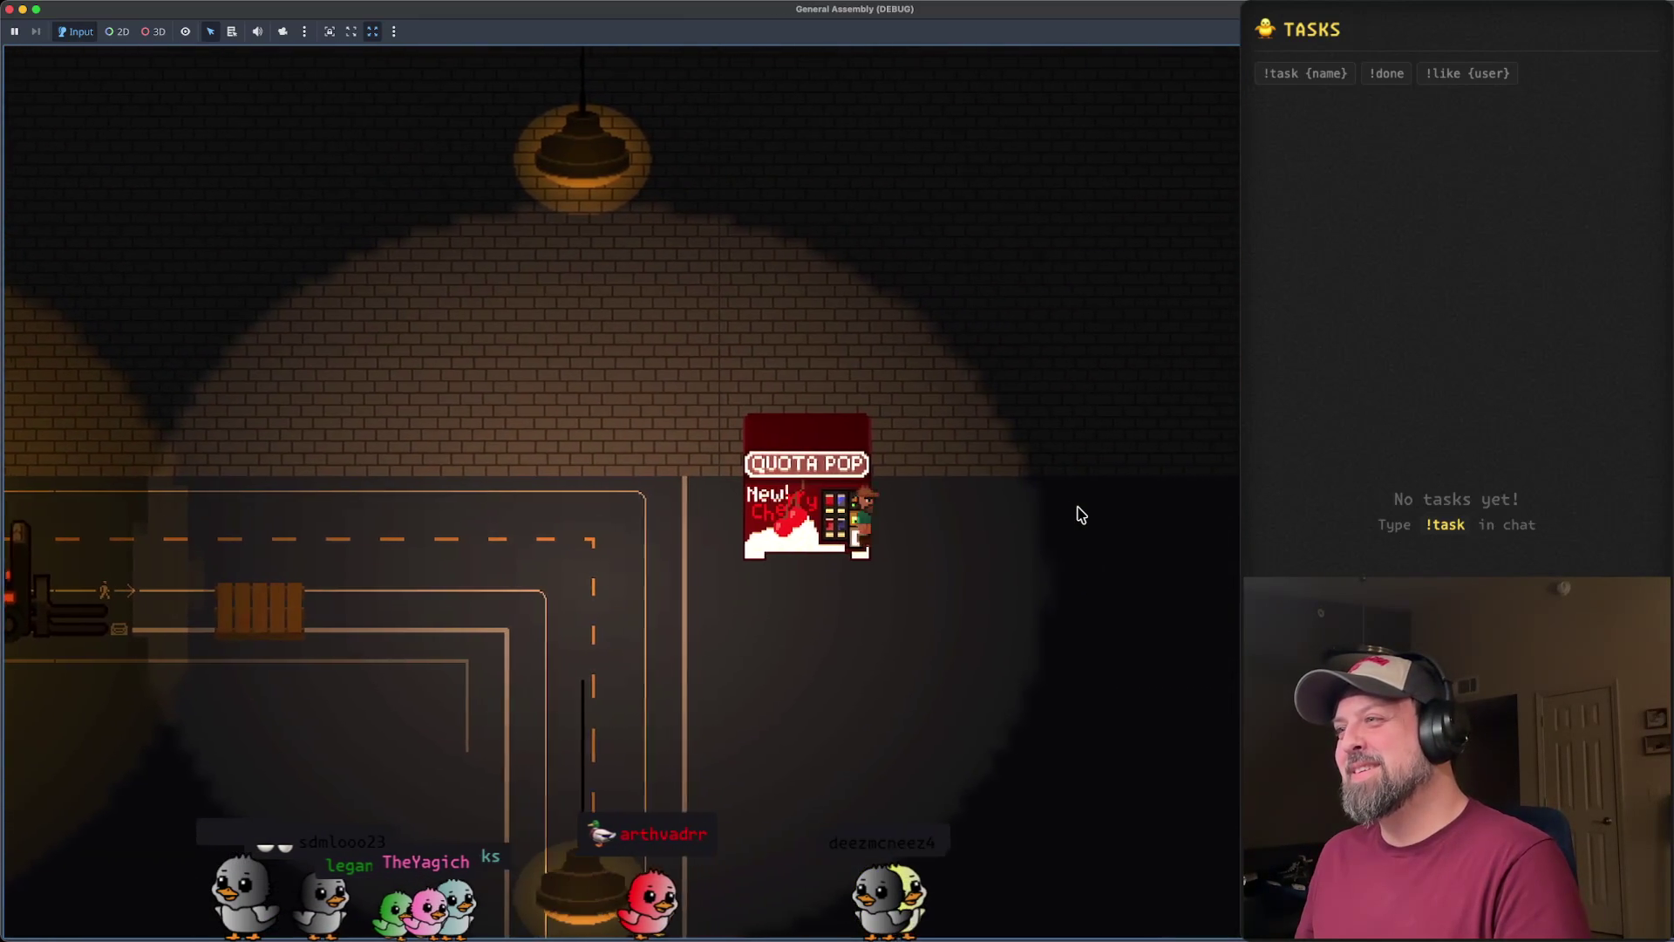
pyautogui.press('Down')
pyautogui.press('Up')
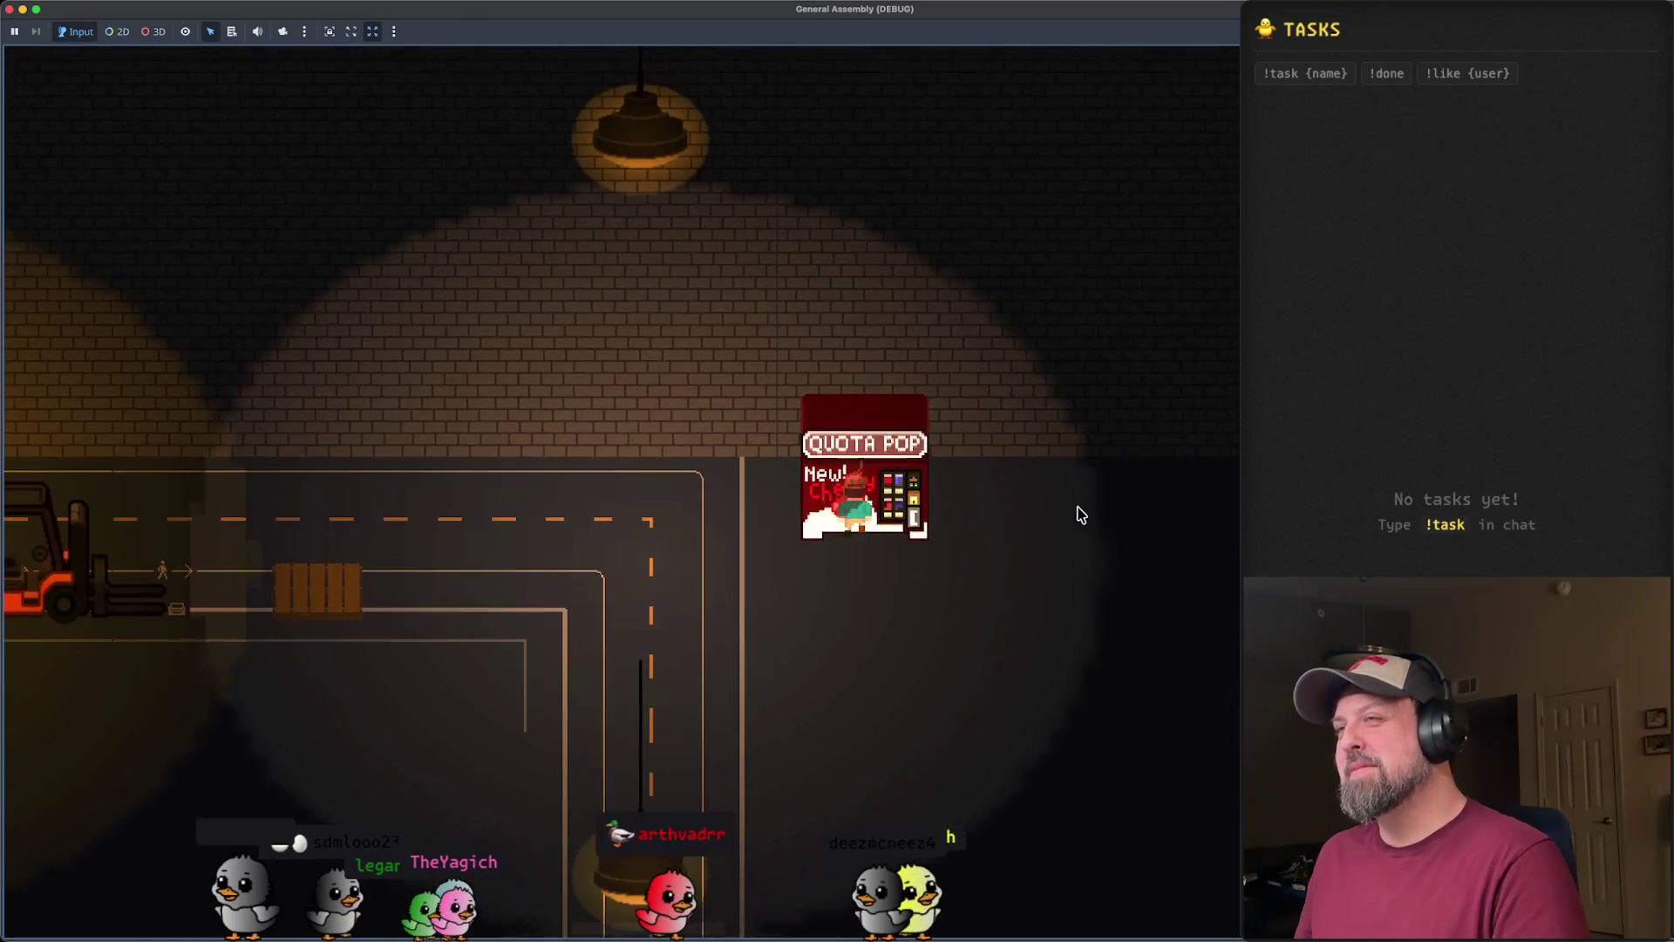
pyautogui.click(20, 10)
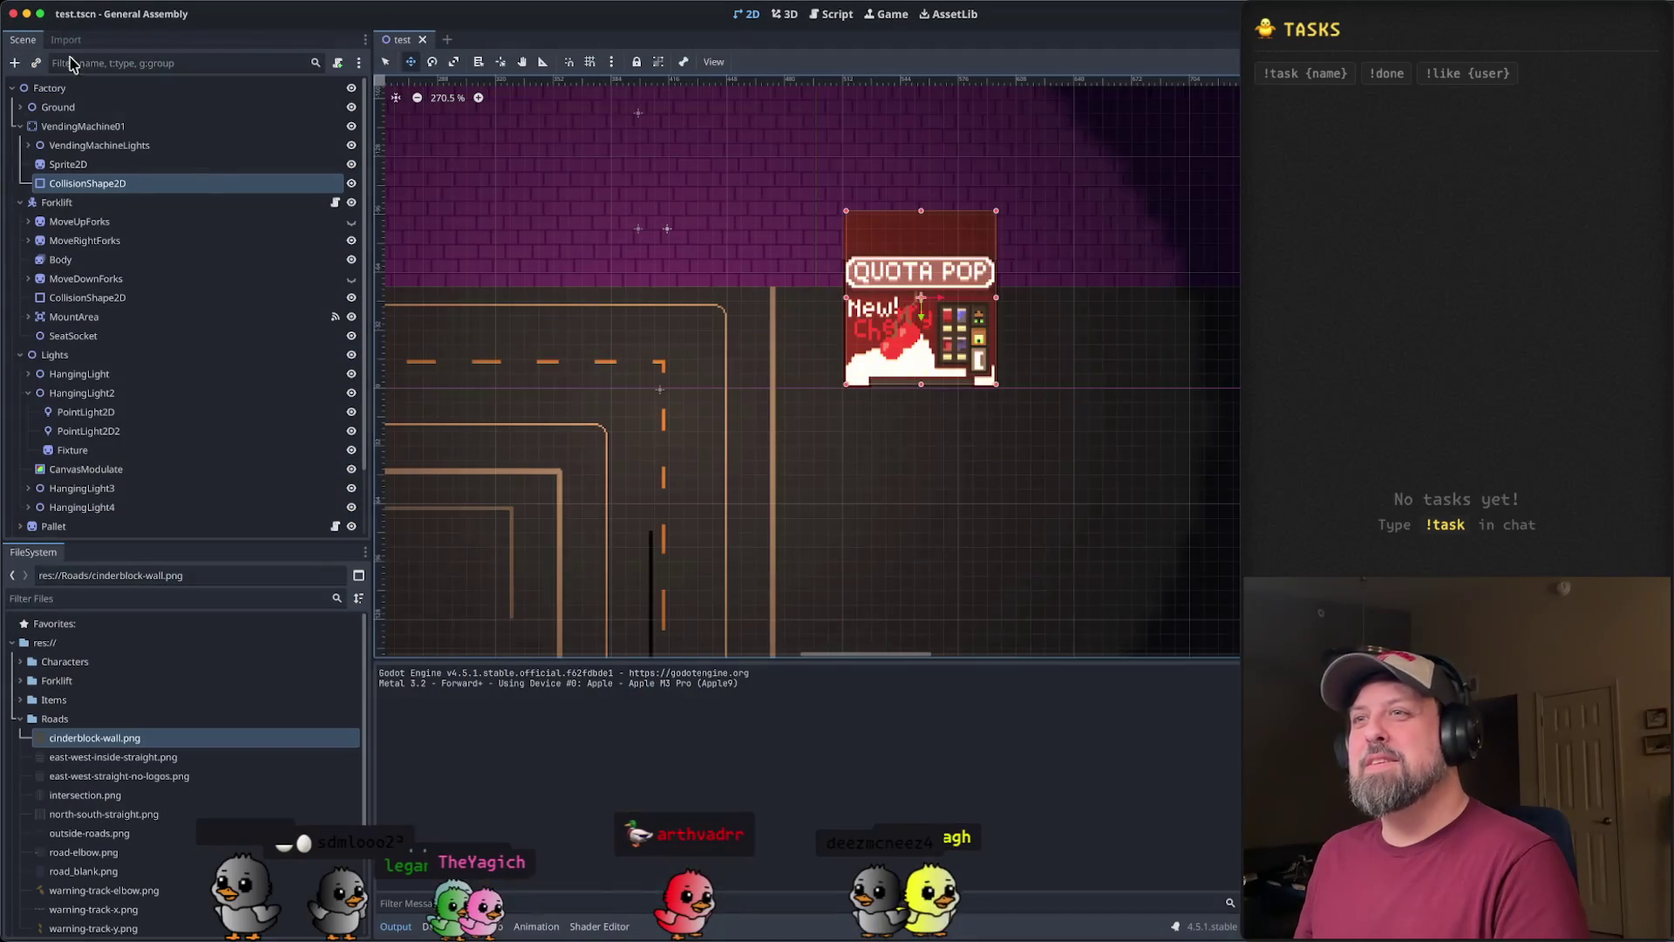
# - Move the Player's start position to just below the Quota Pop machine, then save and run again
pyautogui.scroll(-3, 610, 392)
pyautogui.hscroll(-5, 1087, 392)
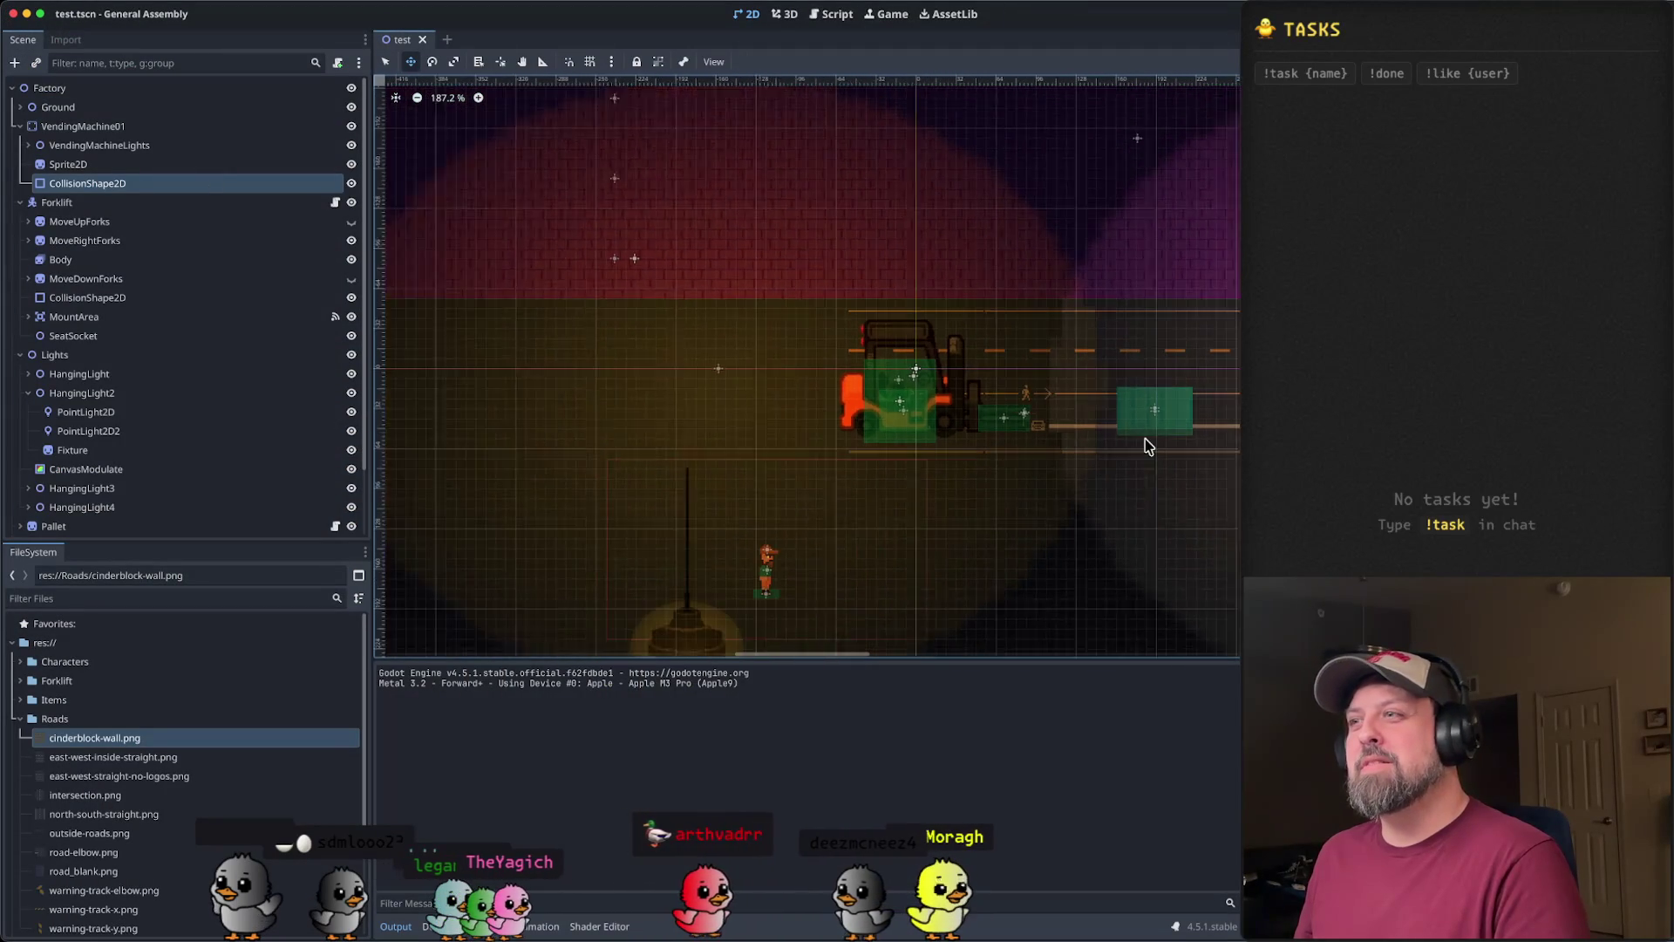
pyautogui.hscroll(5, 865, 328)
pyautogui.scroll(-2, 866, 328)
pyautogui.scroll(-2, 262, 299)
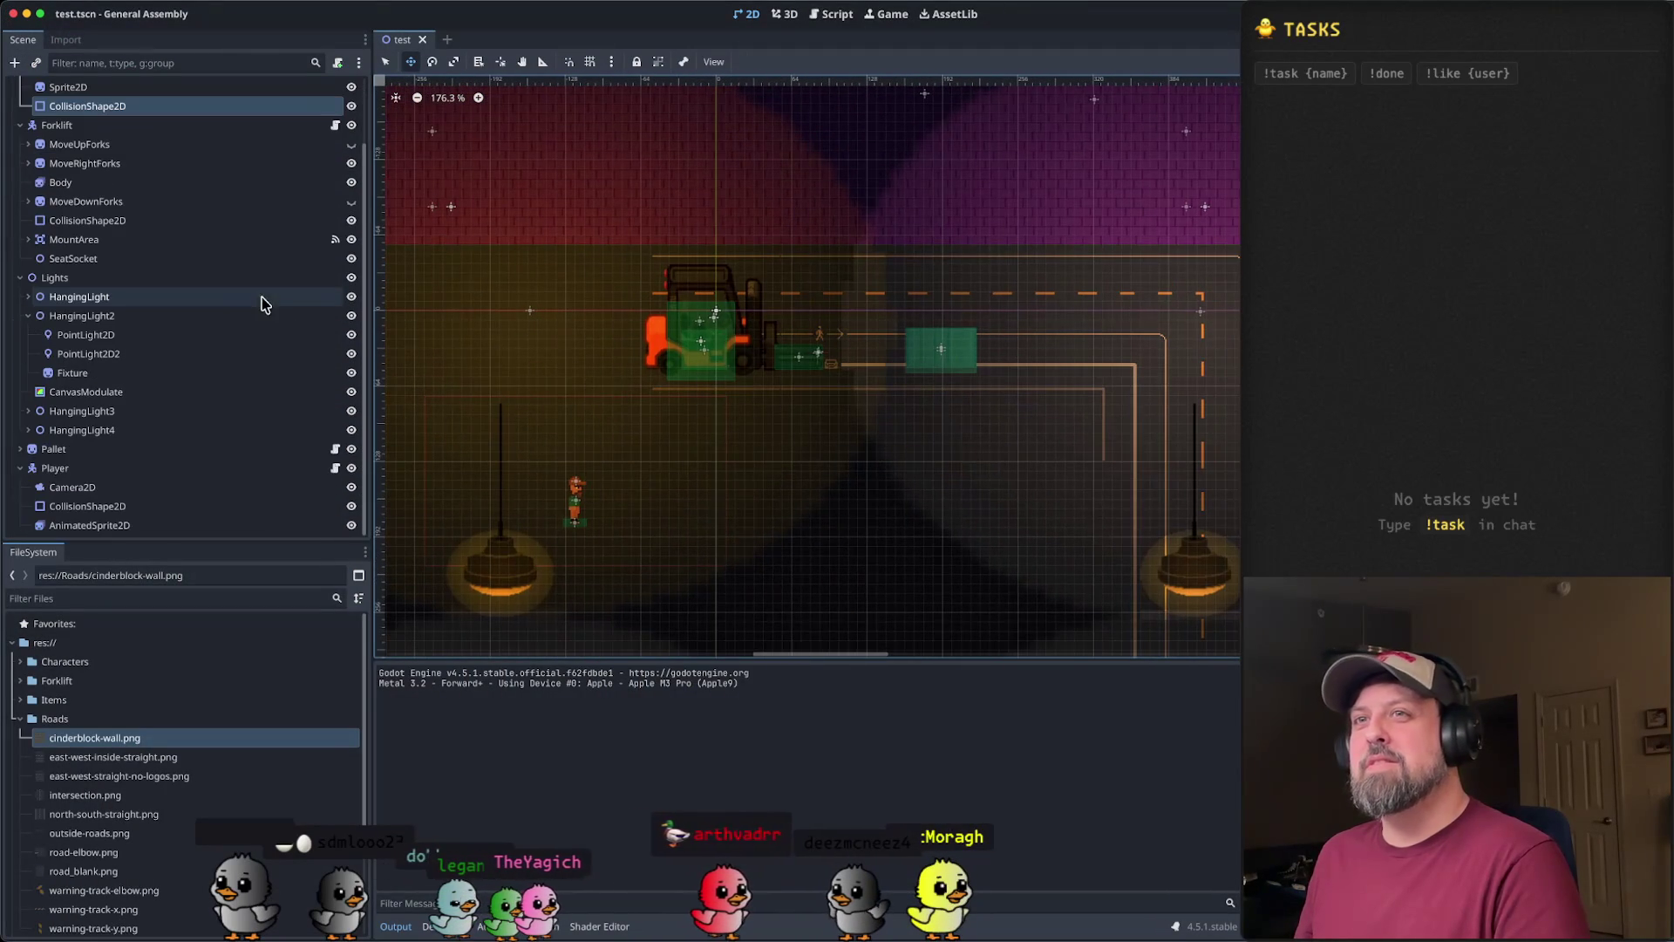
pyautogui.click(52, 469)
pyautogui.click(20, 468)
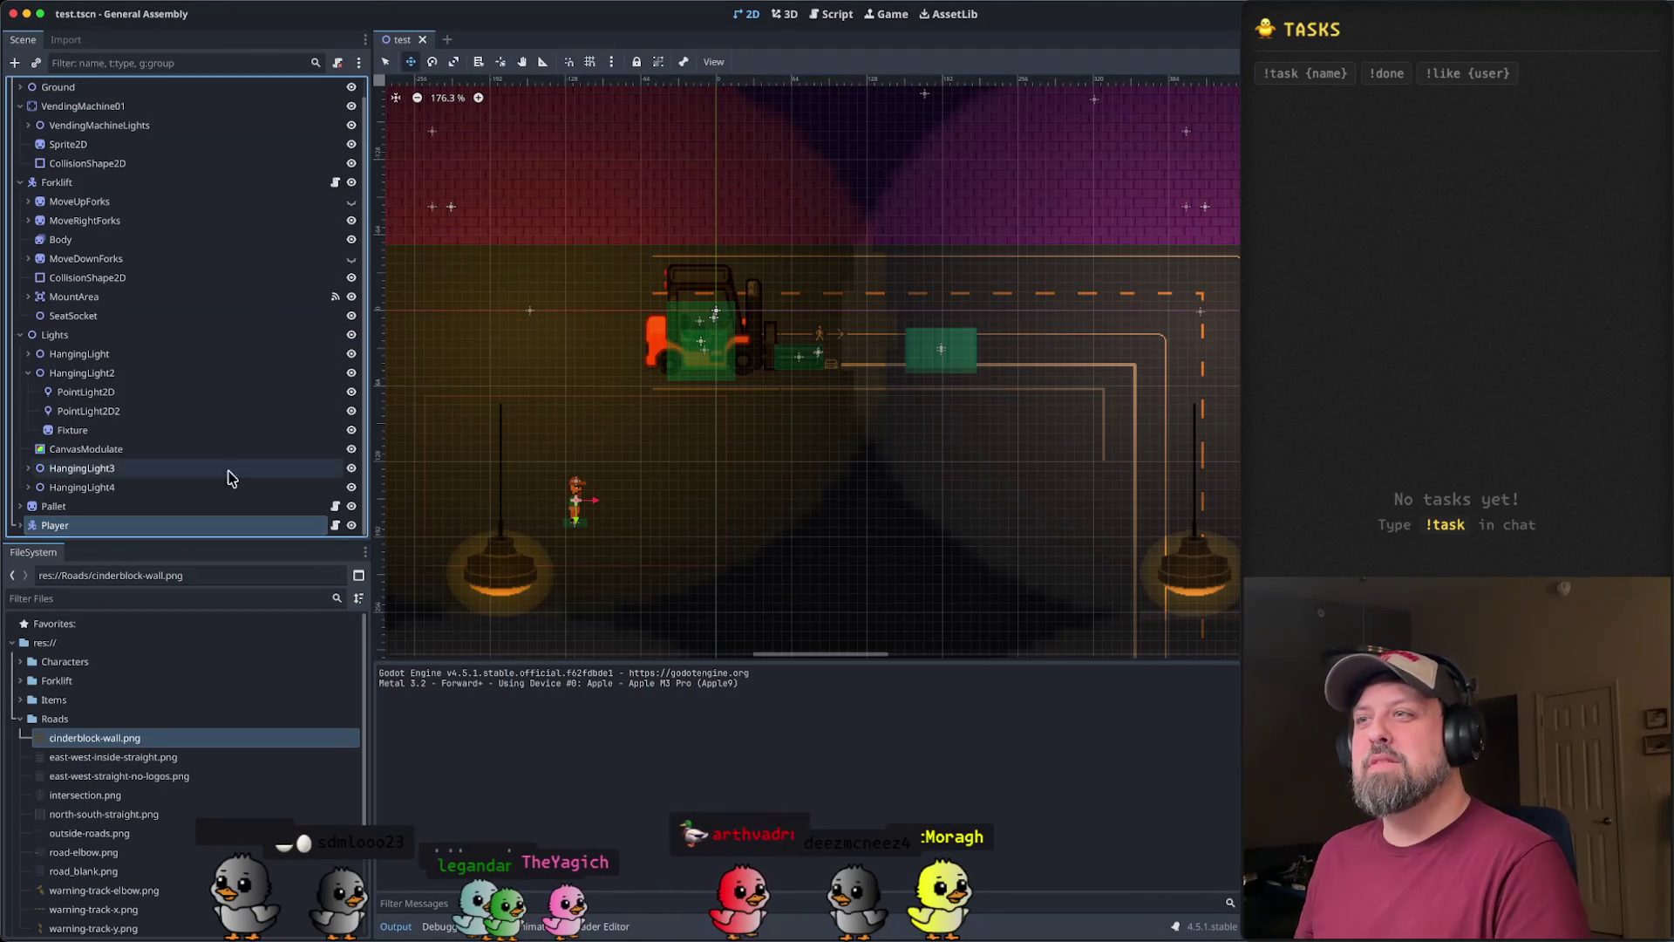
pyautogui.moveTo(1145, 506); pyautogui.dragTo(1162, 505)
pyautogui.hscroll(5, 953, 467)
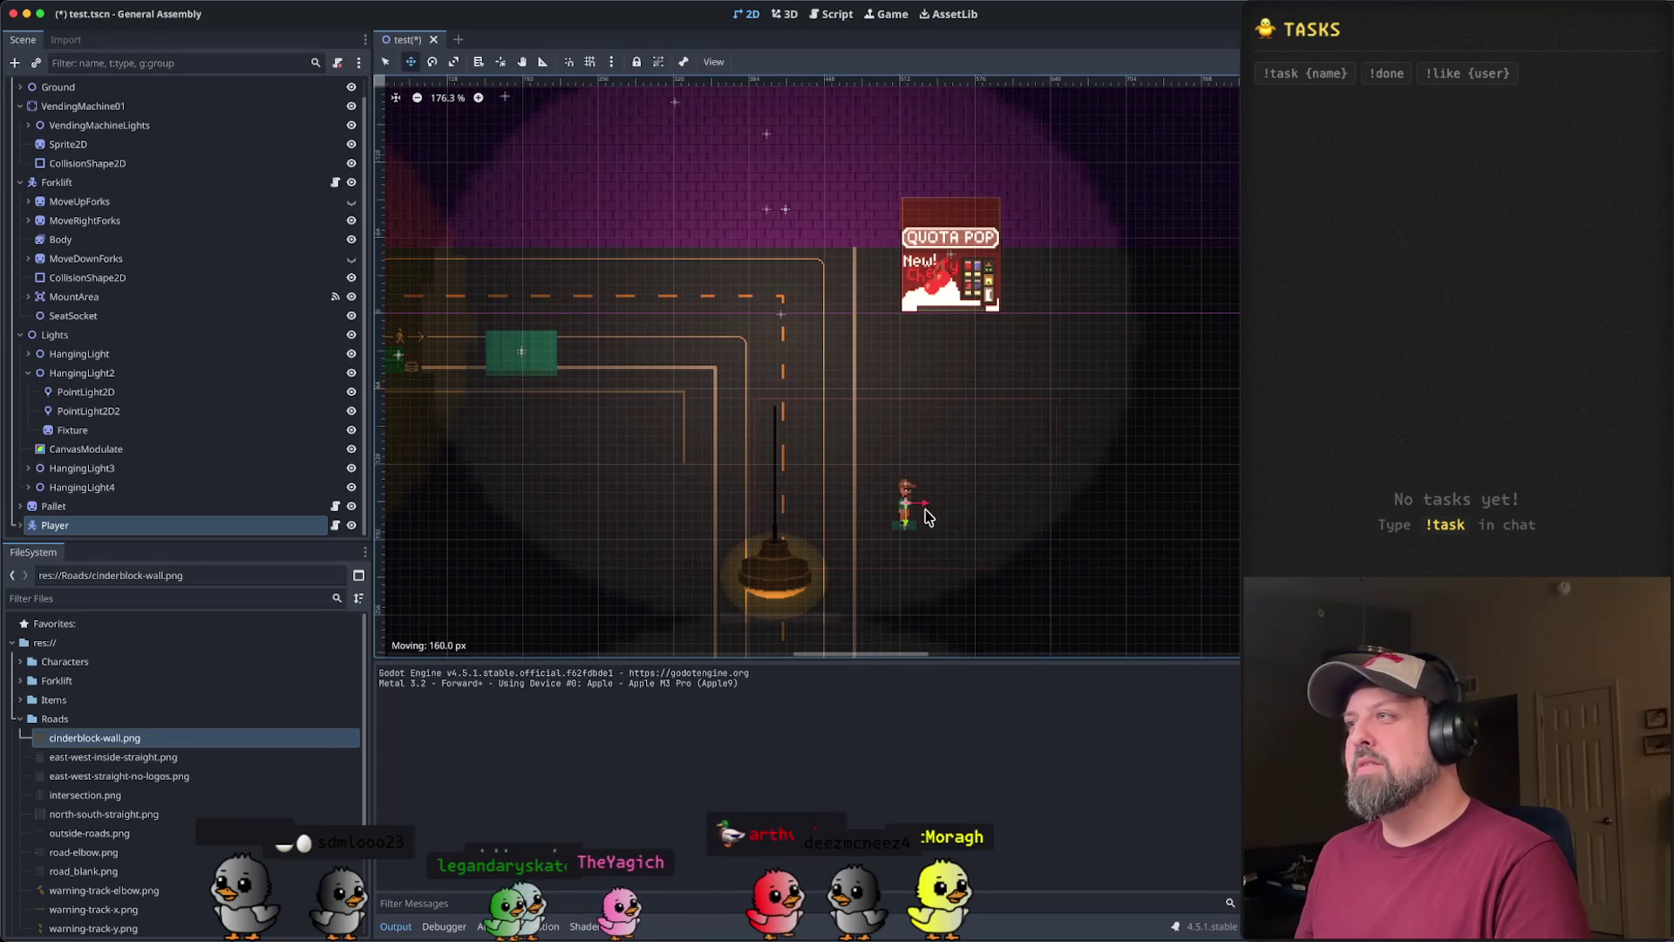
pyautogui.moveTo(970, 530); pyautogui.dragTo(967, 464)
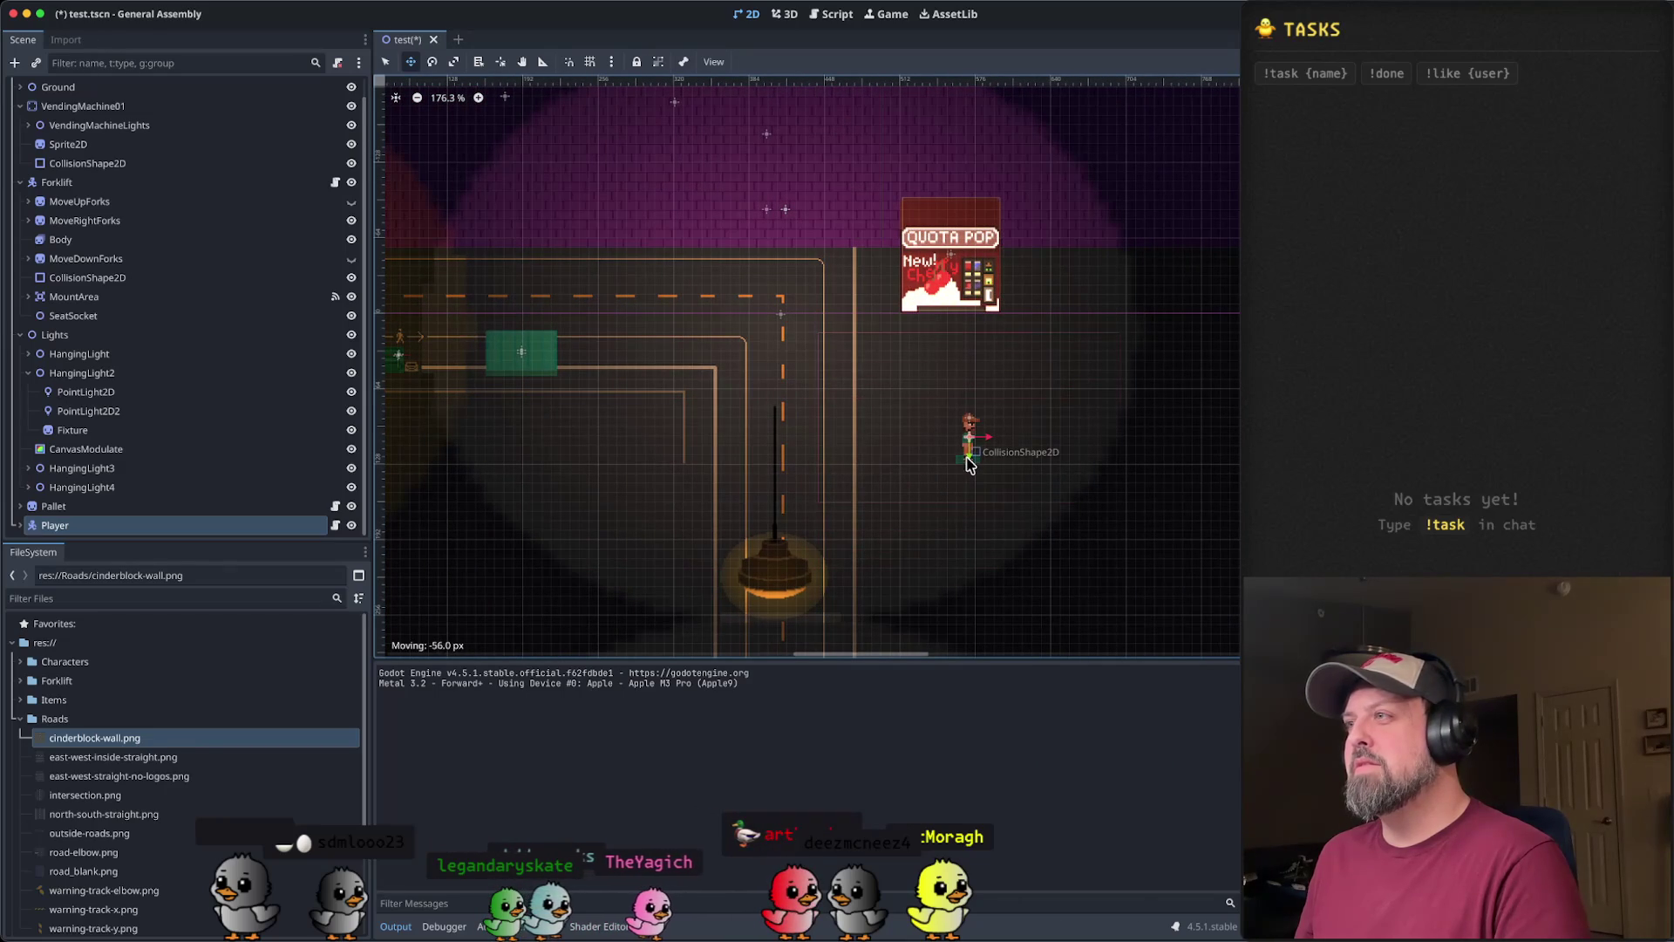
pyautogui.press('super+b')
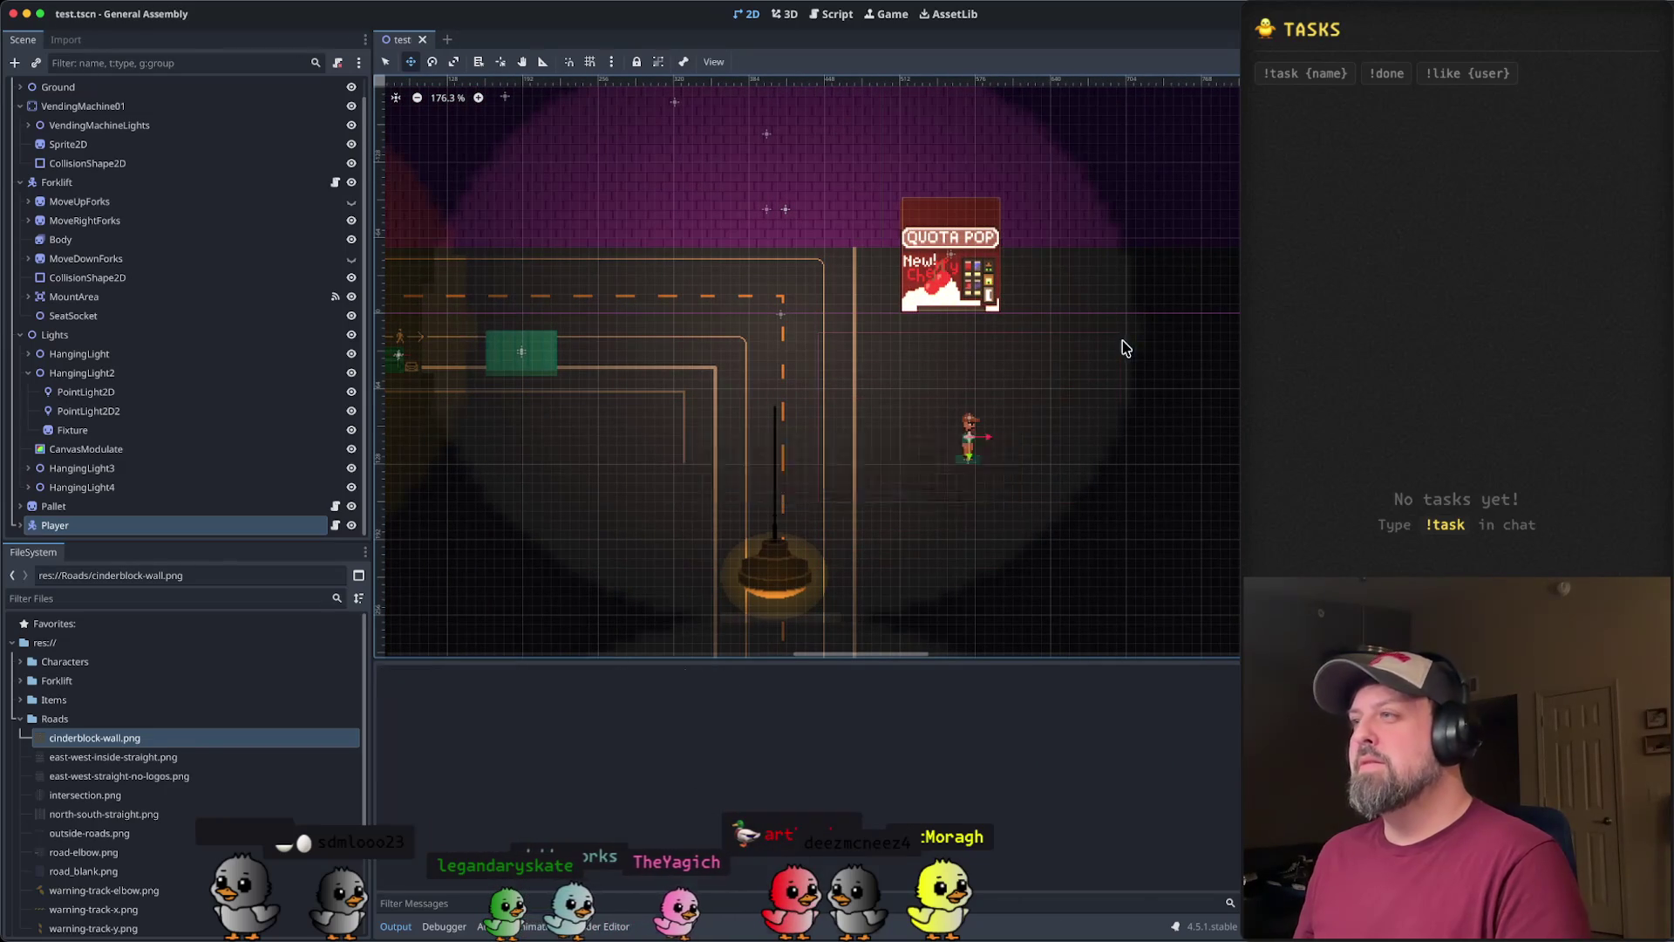
# - Walk the character up to the Quota Pop machine, step left and back down, then close the game
pyautogui.press('Down')
pyautogui.press('Up')
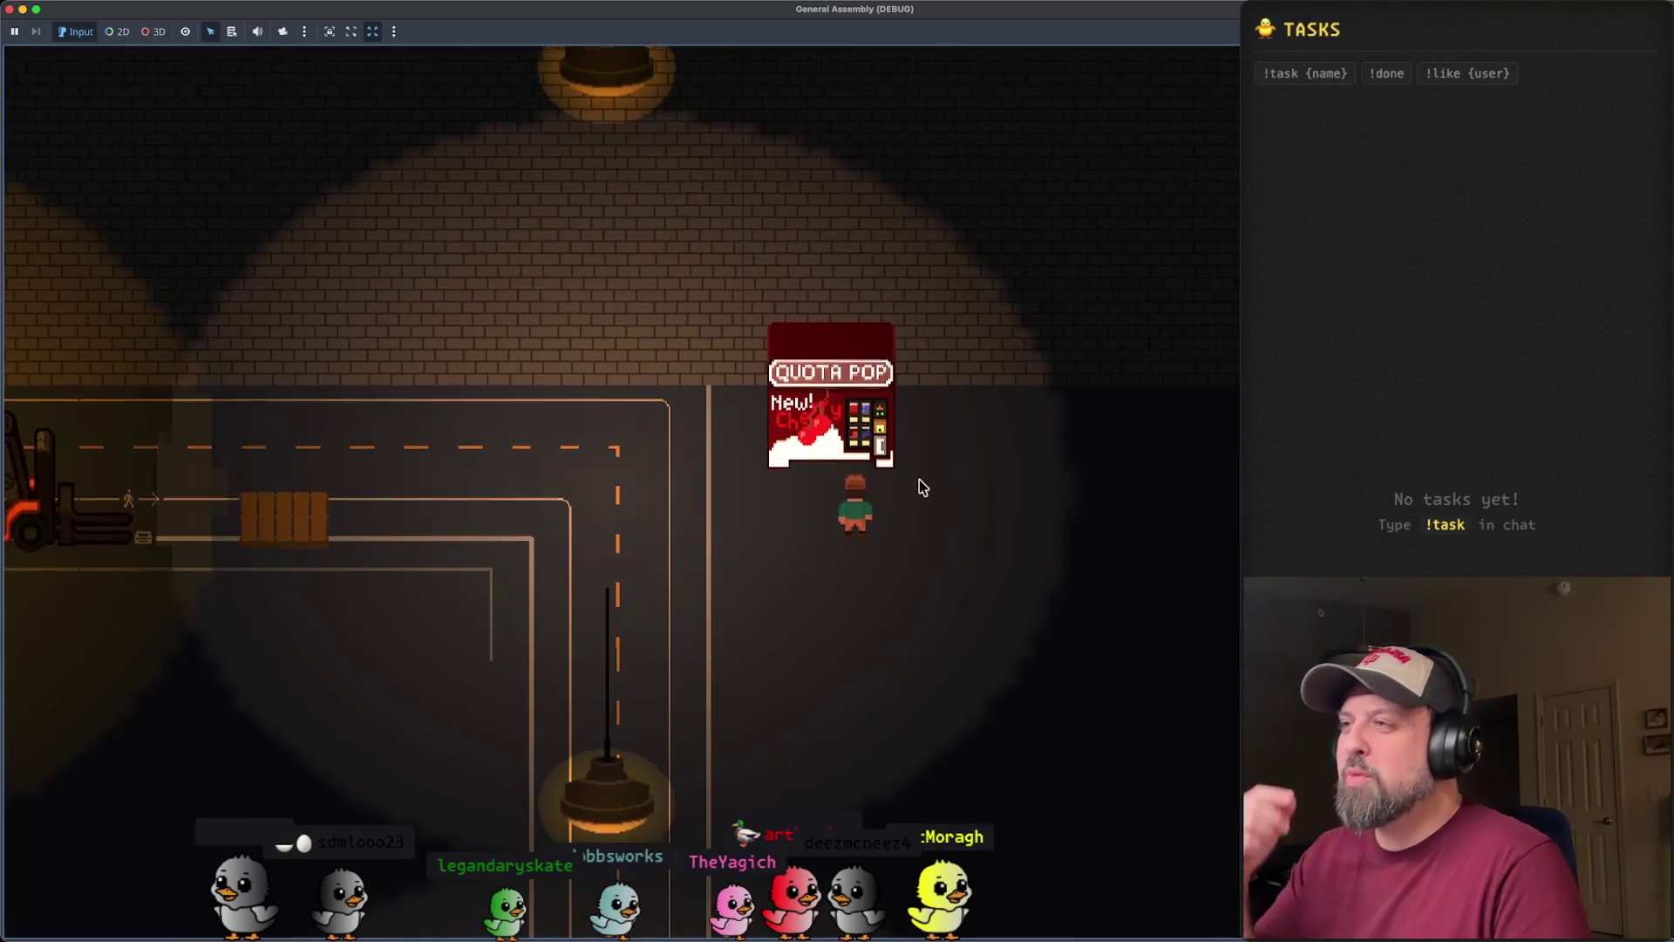
pyautogui.press('Left')
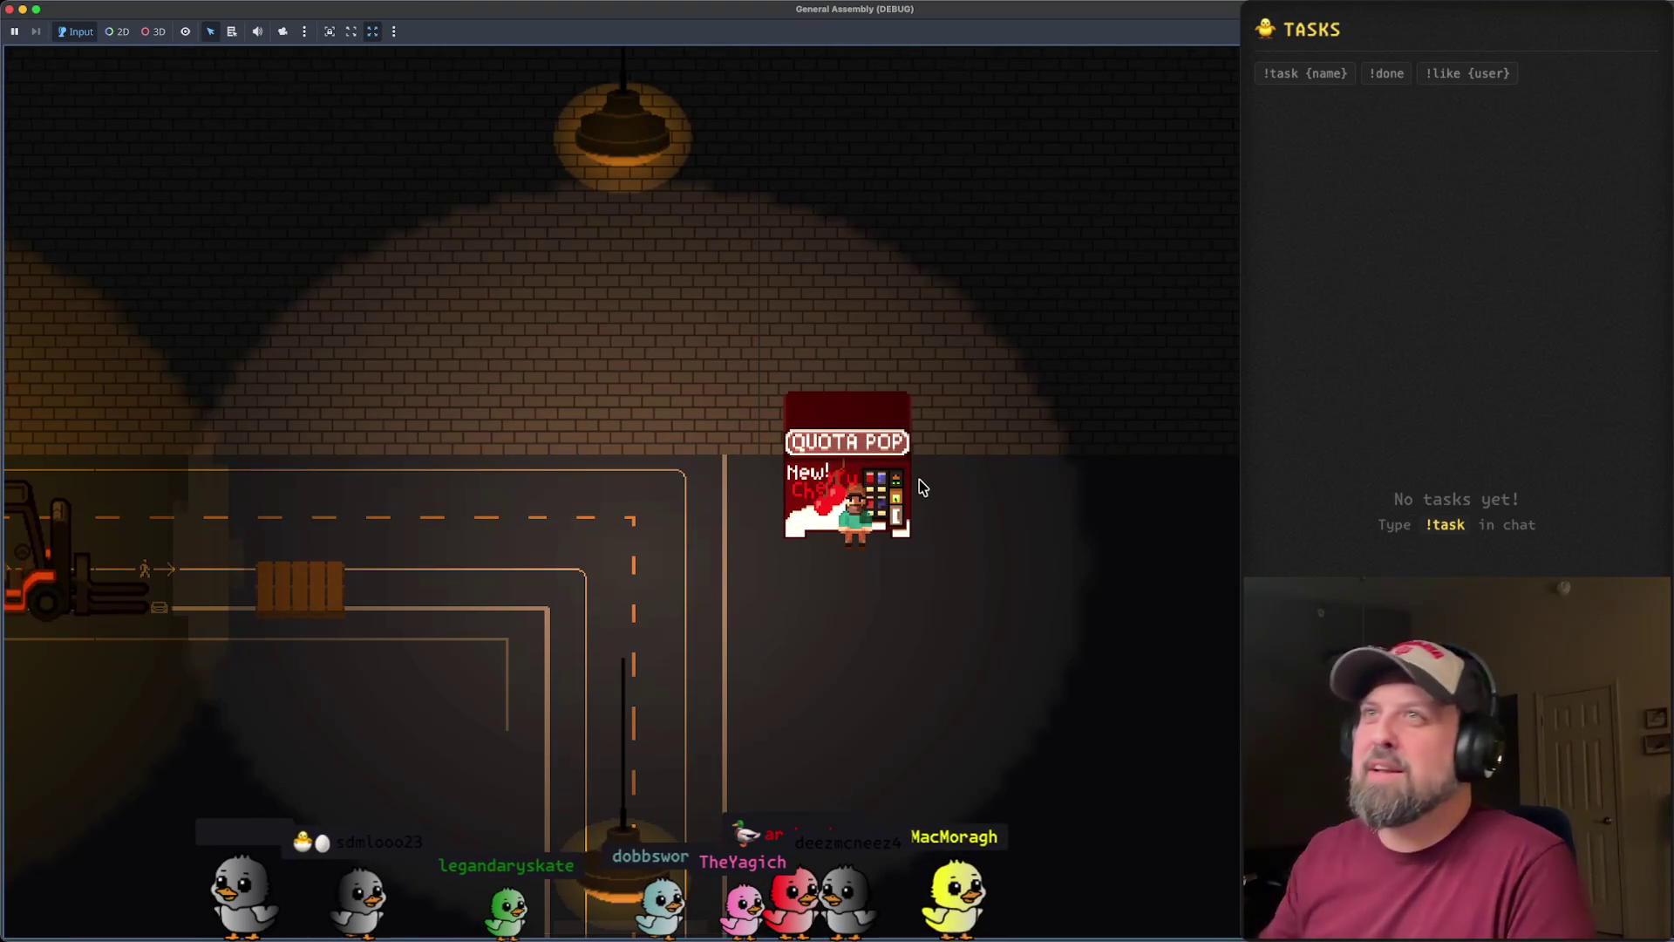
pyautogui.press('Down')
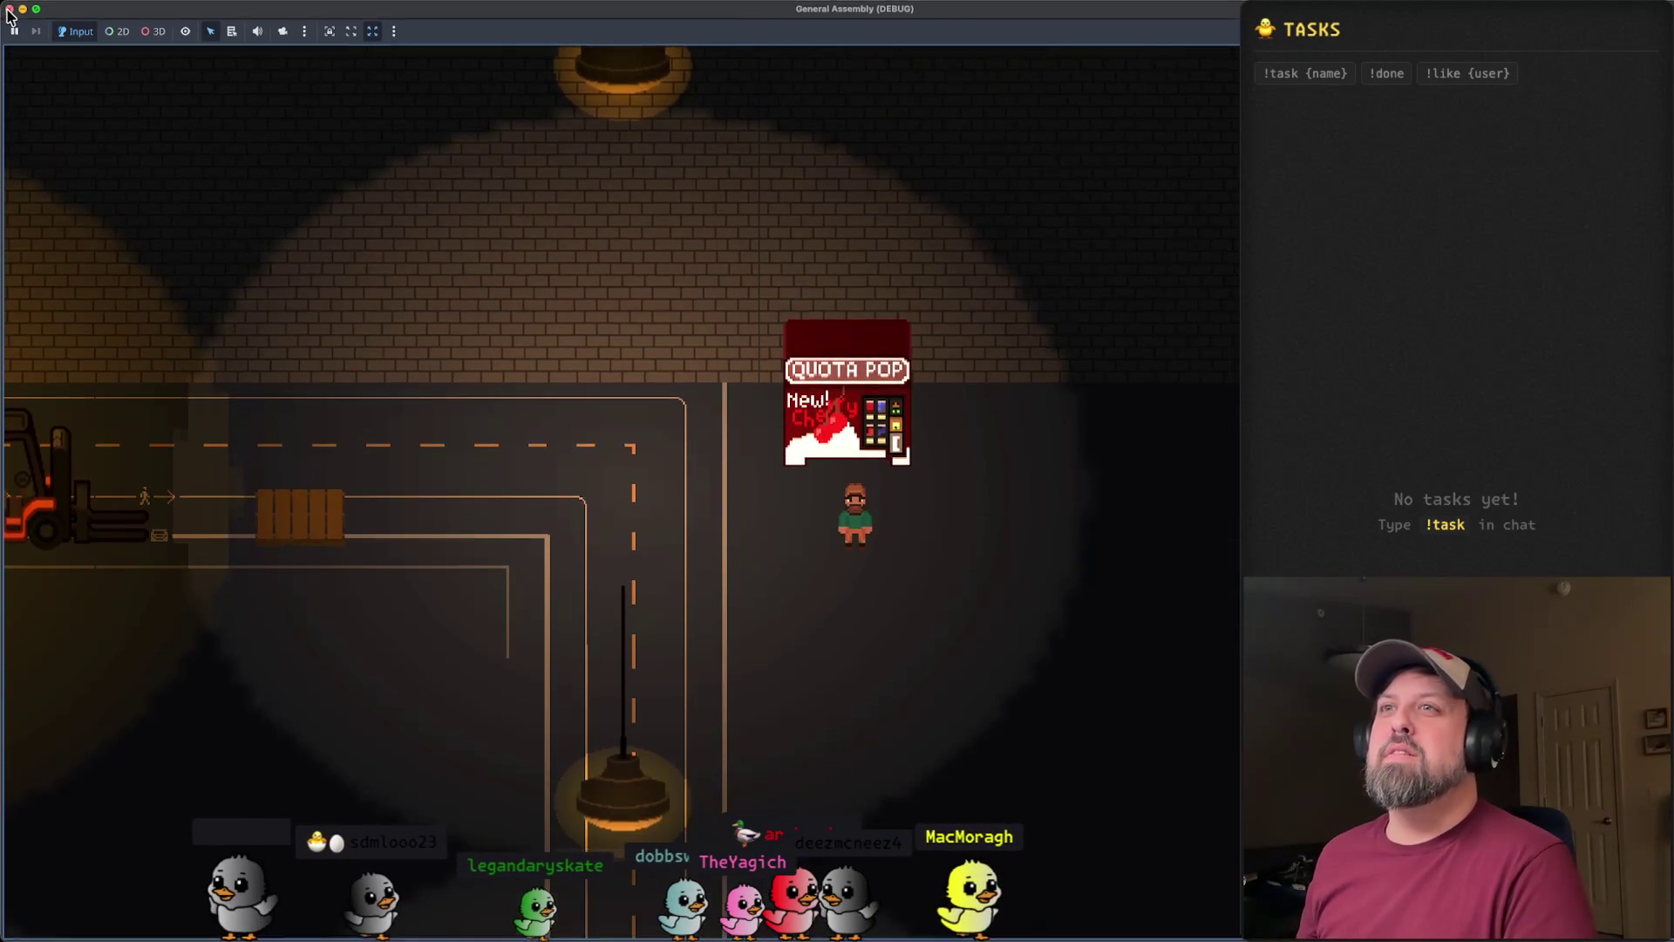
pyautogui.click(12, 9)
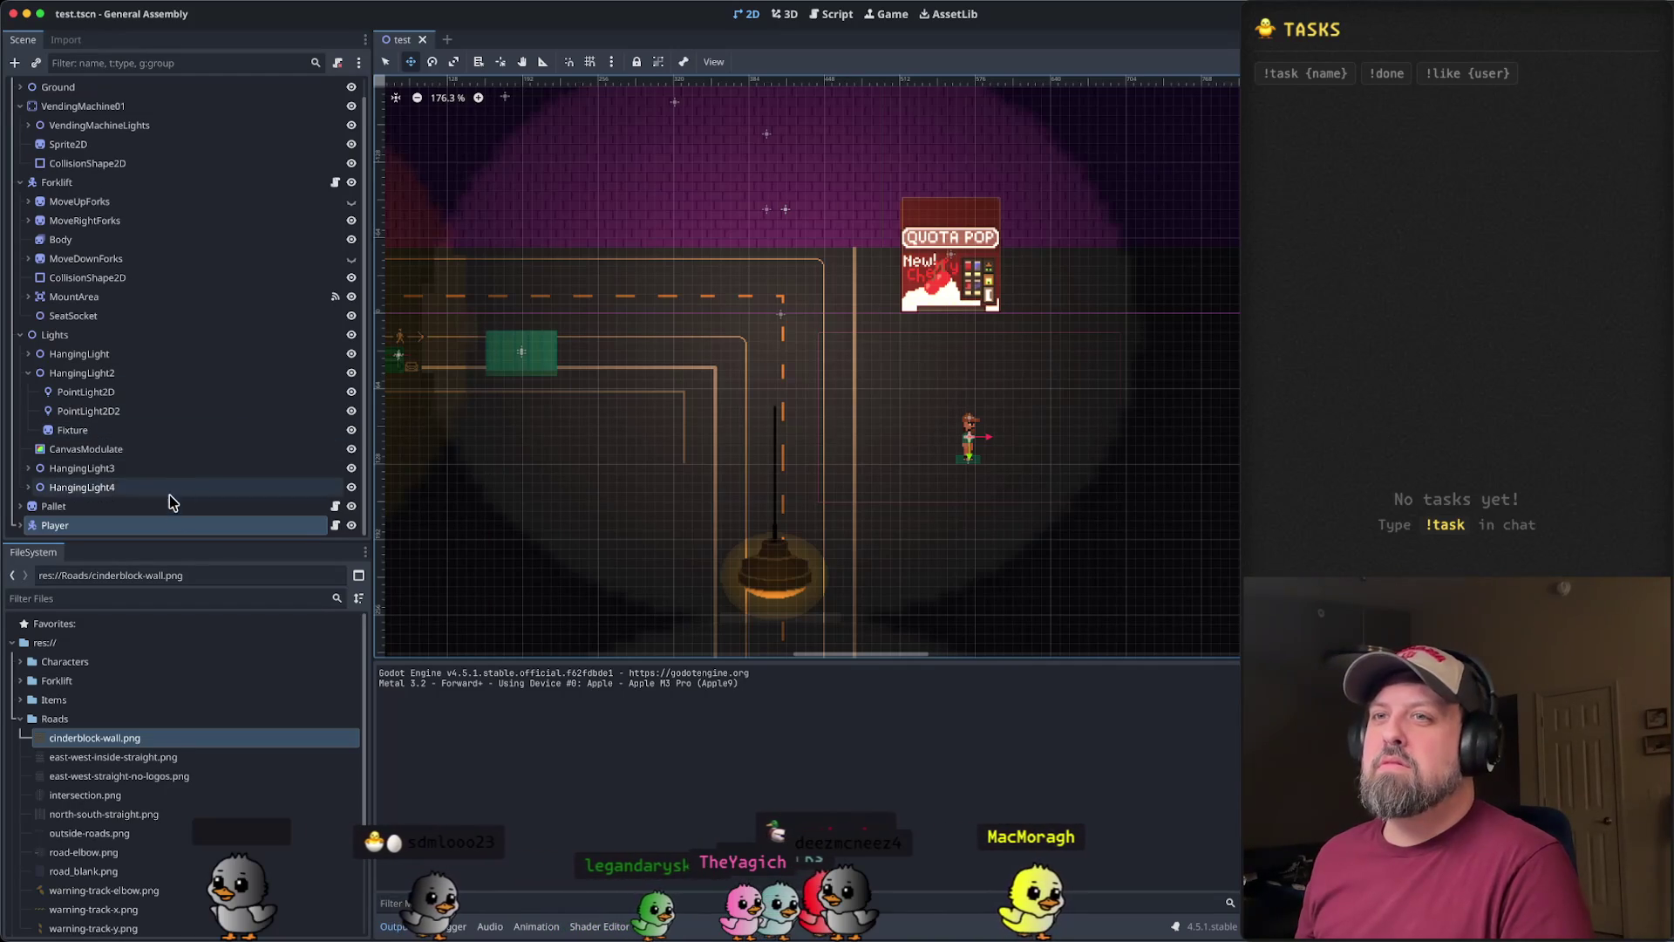
pyautogui.click(170, 523)
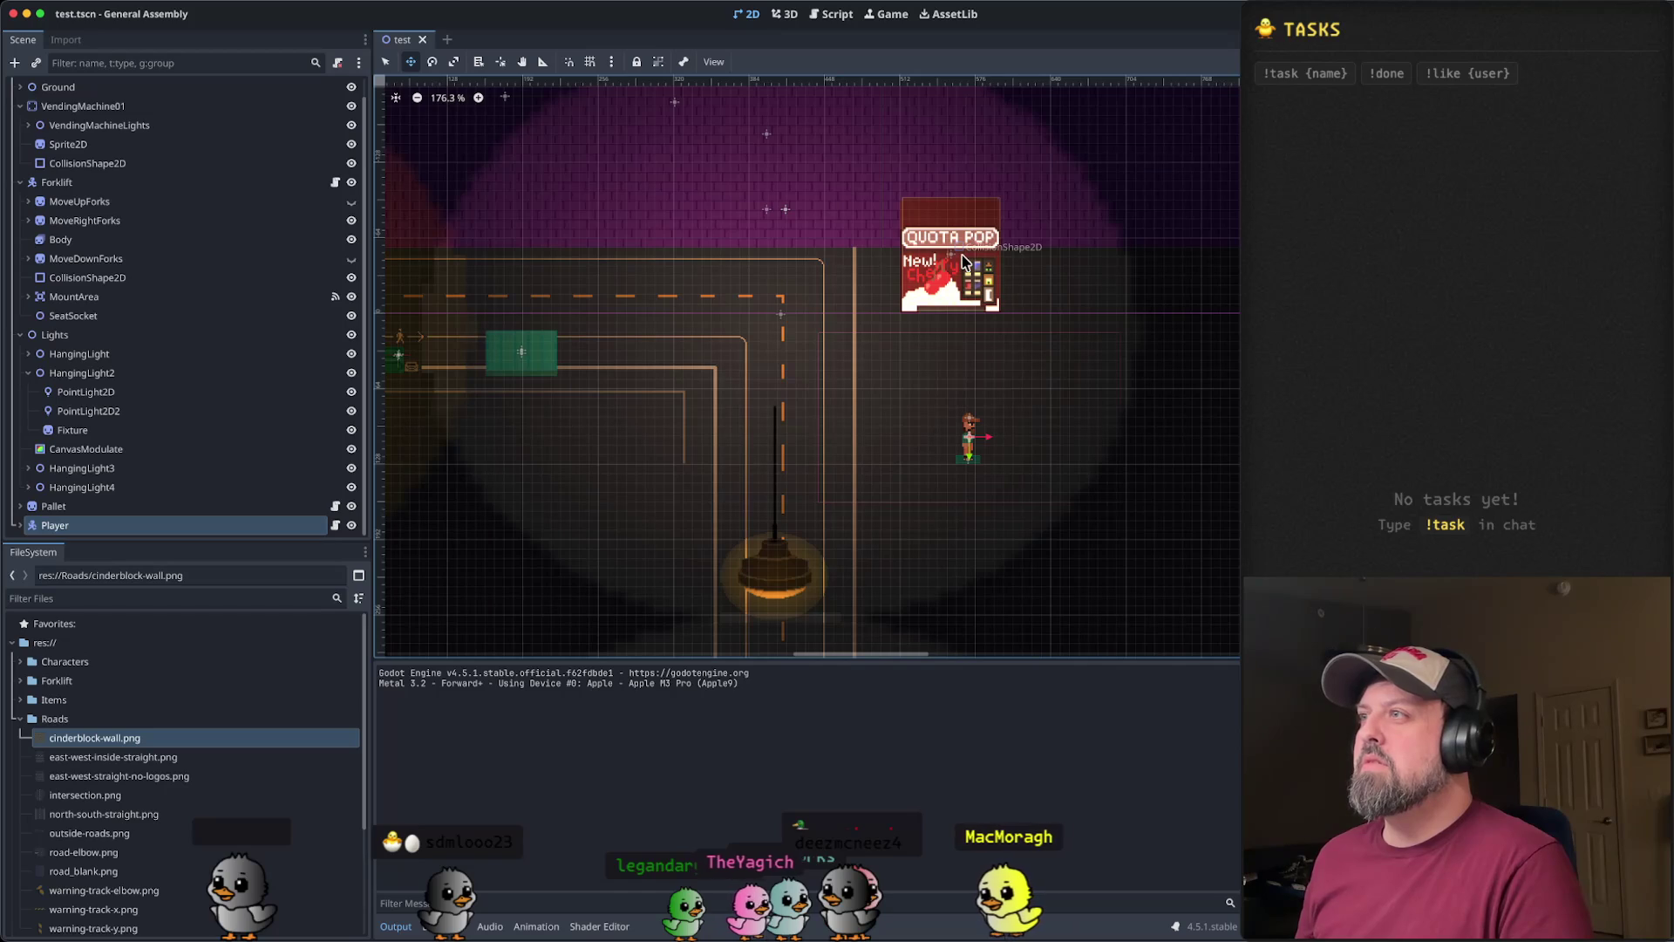
pyautogui.scroll(1, 244, 268)
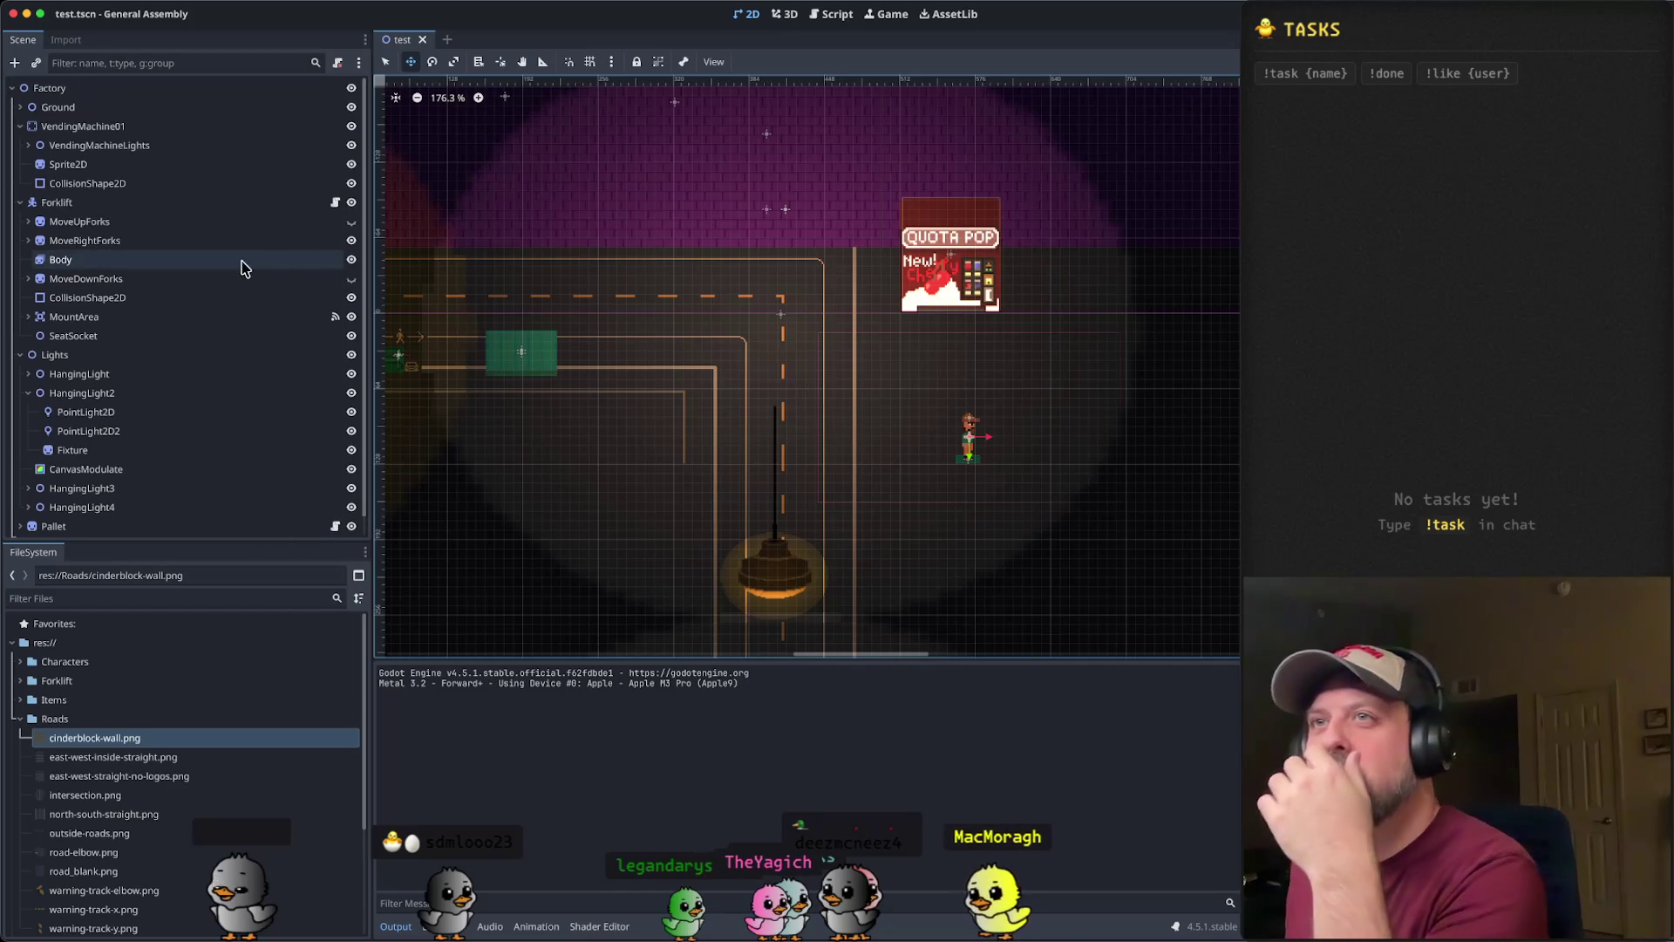
pyautogui.click(169, 183)
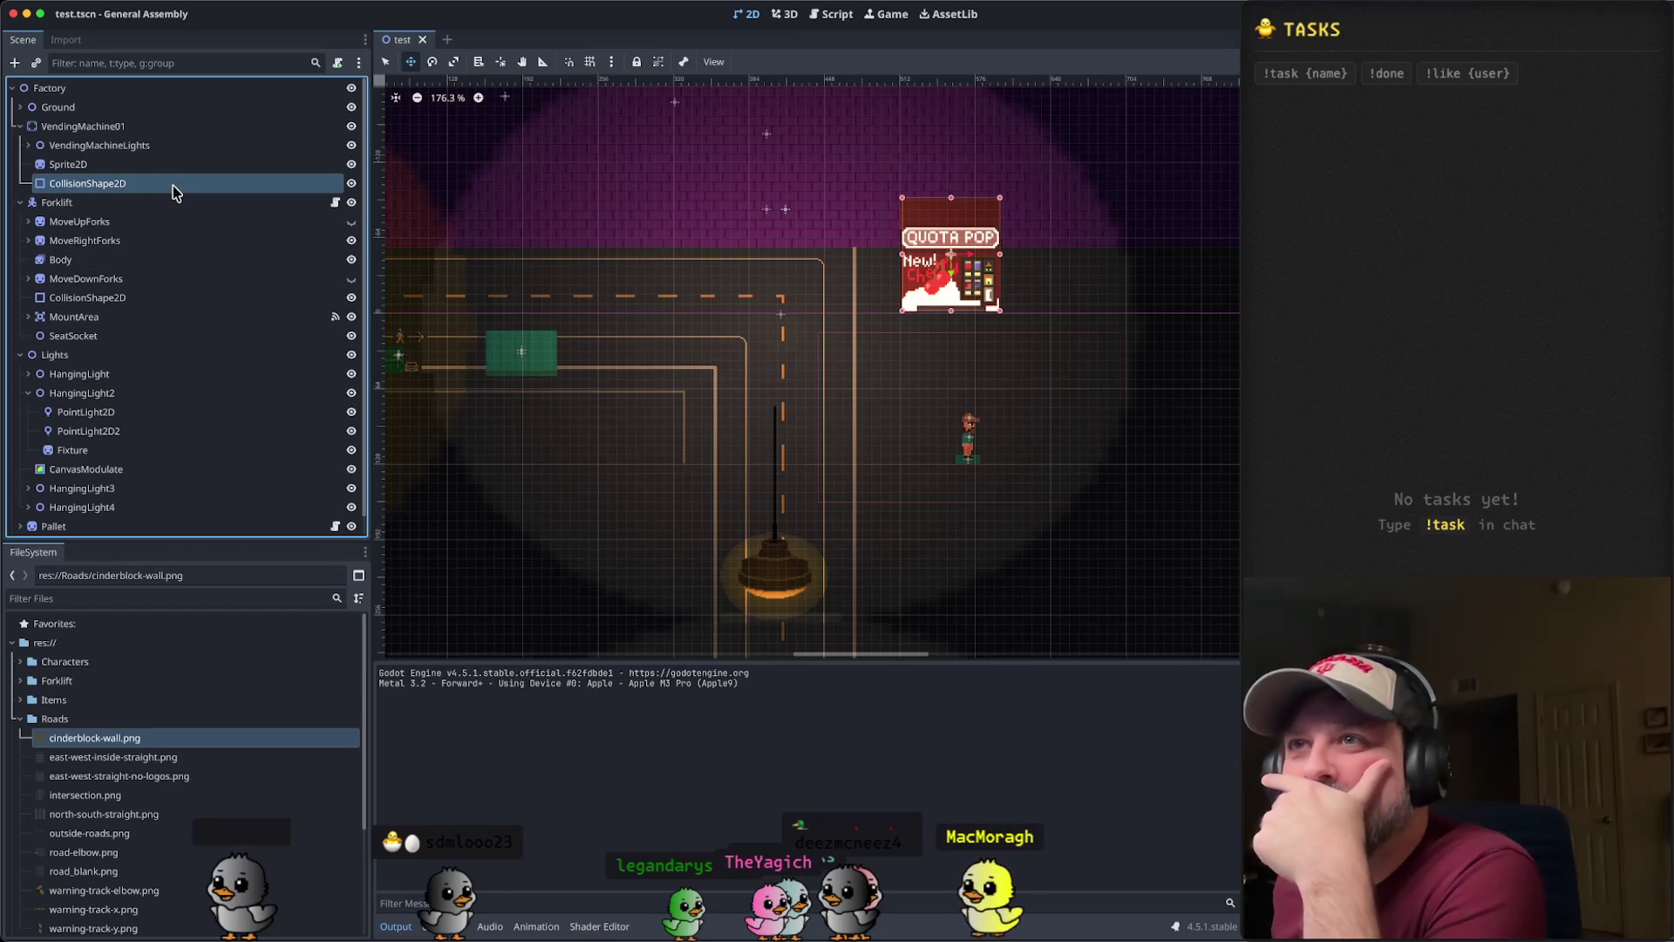
pyautogui.click(165, 127)
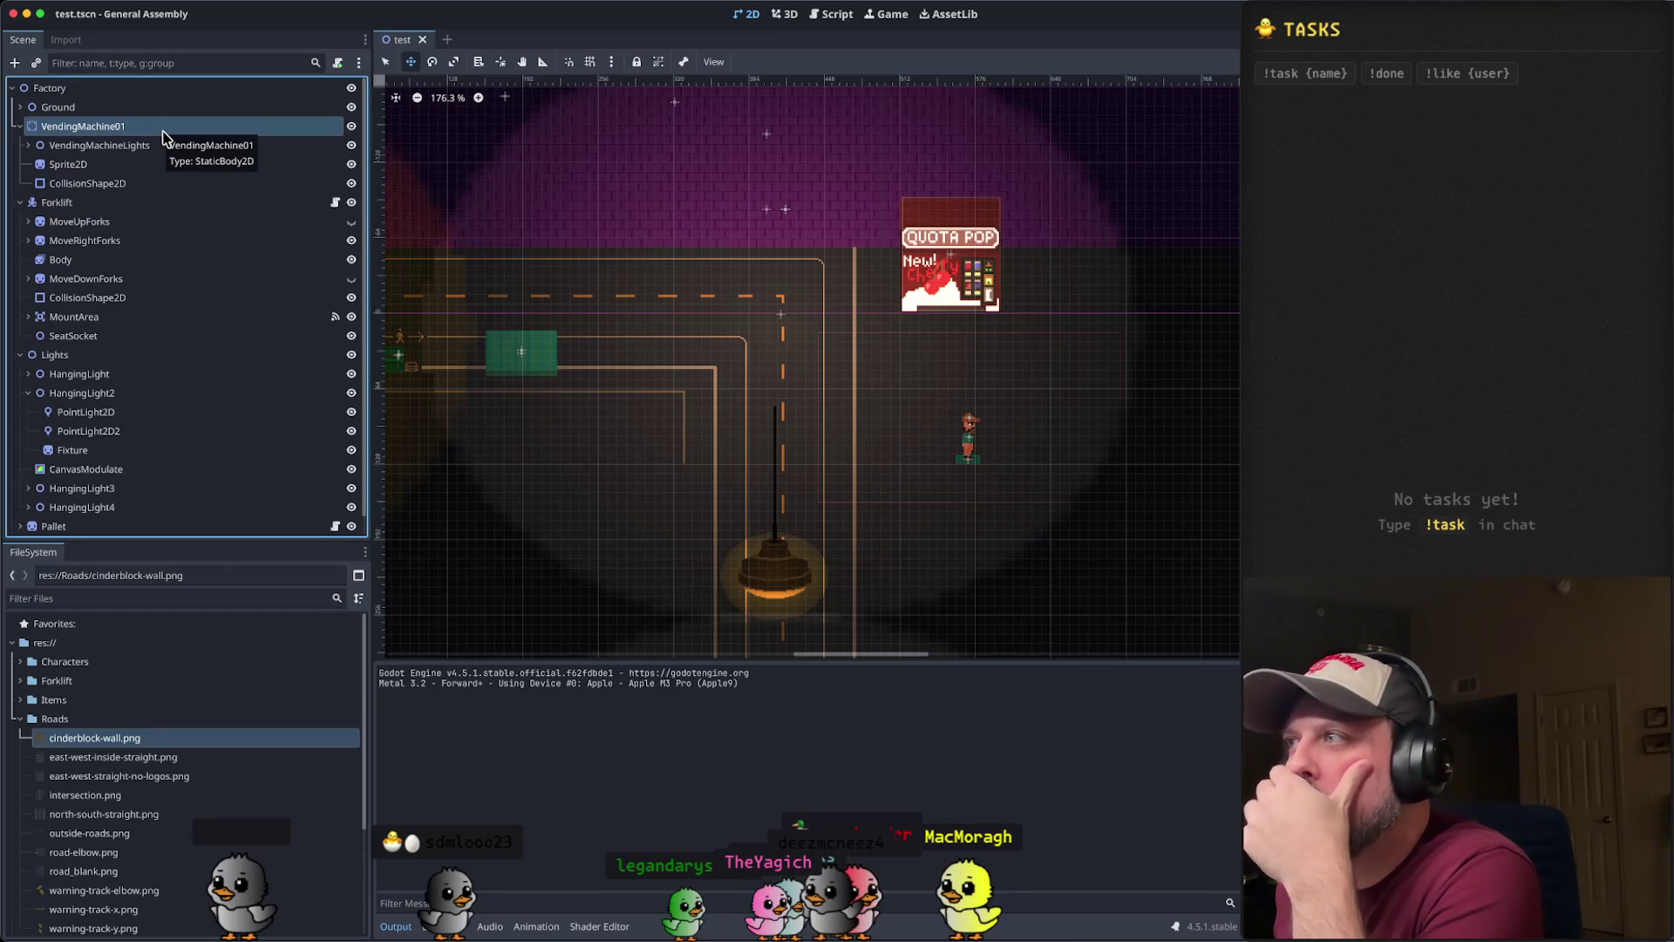
pyautogui.click(141, 184)
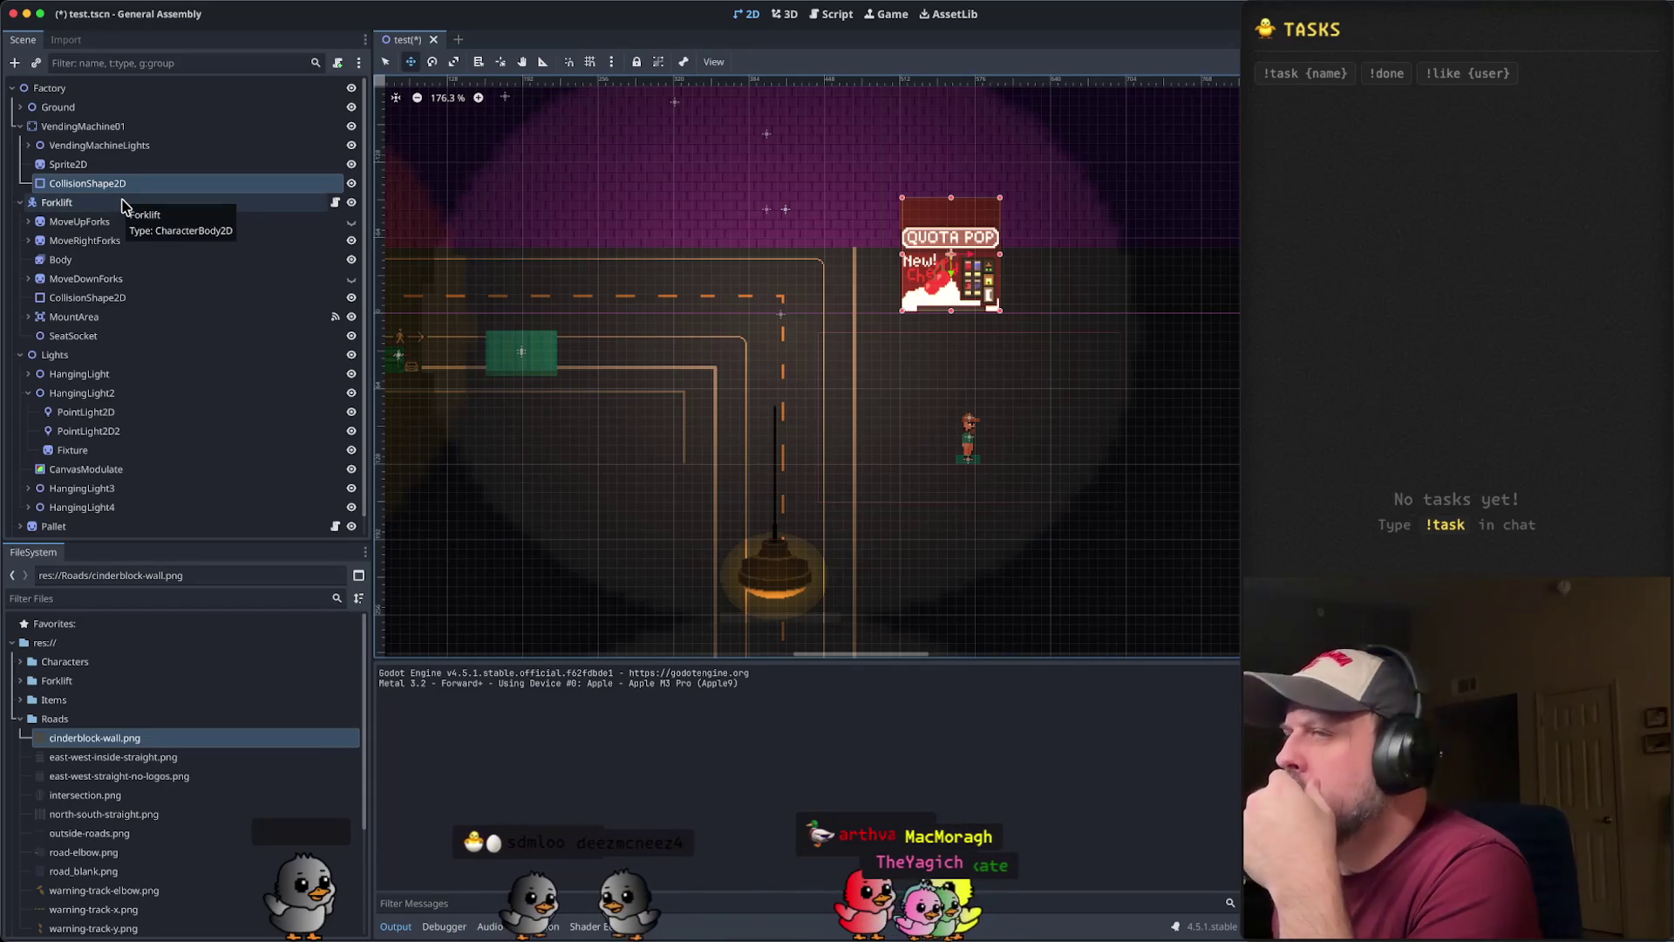
pyautogui.click(122, 301)
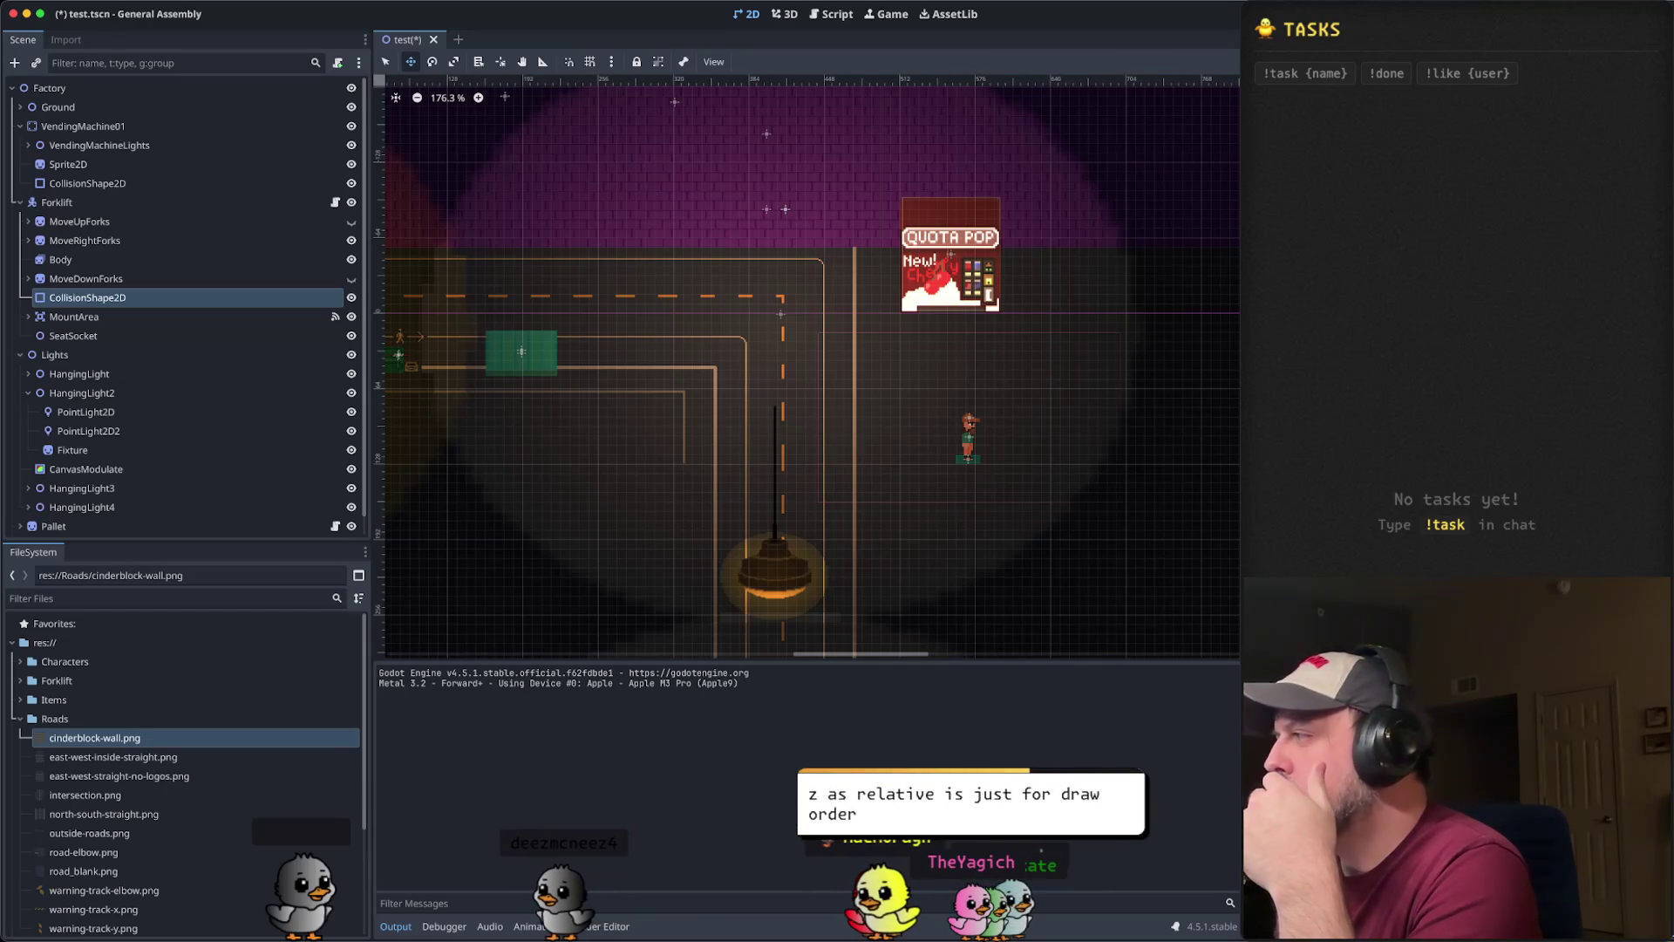
pyautogui.click(119, 183)
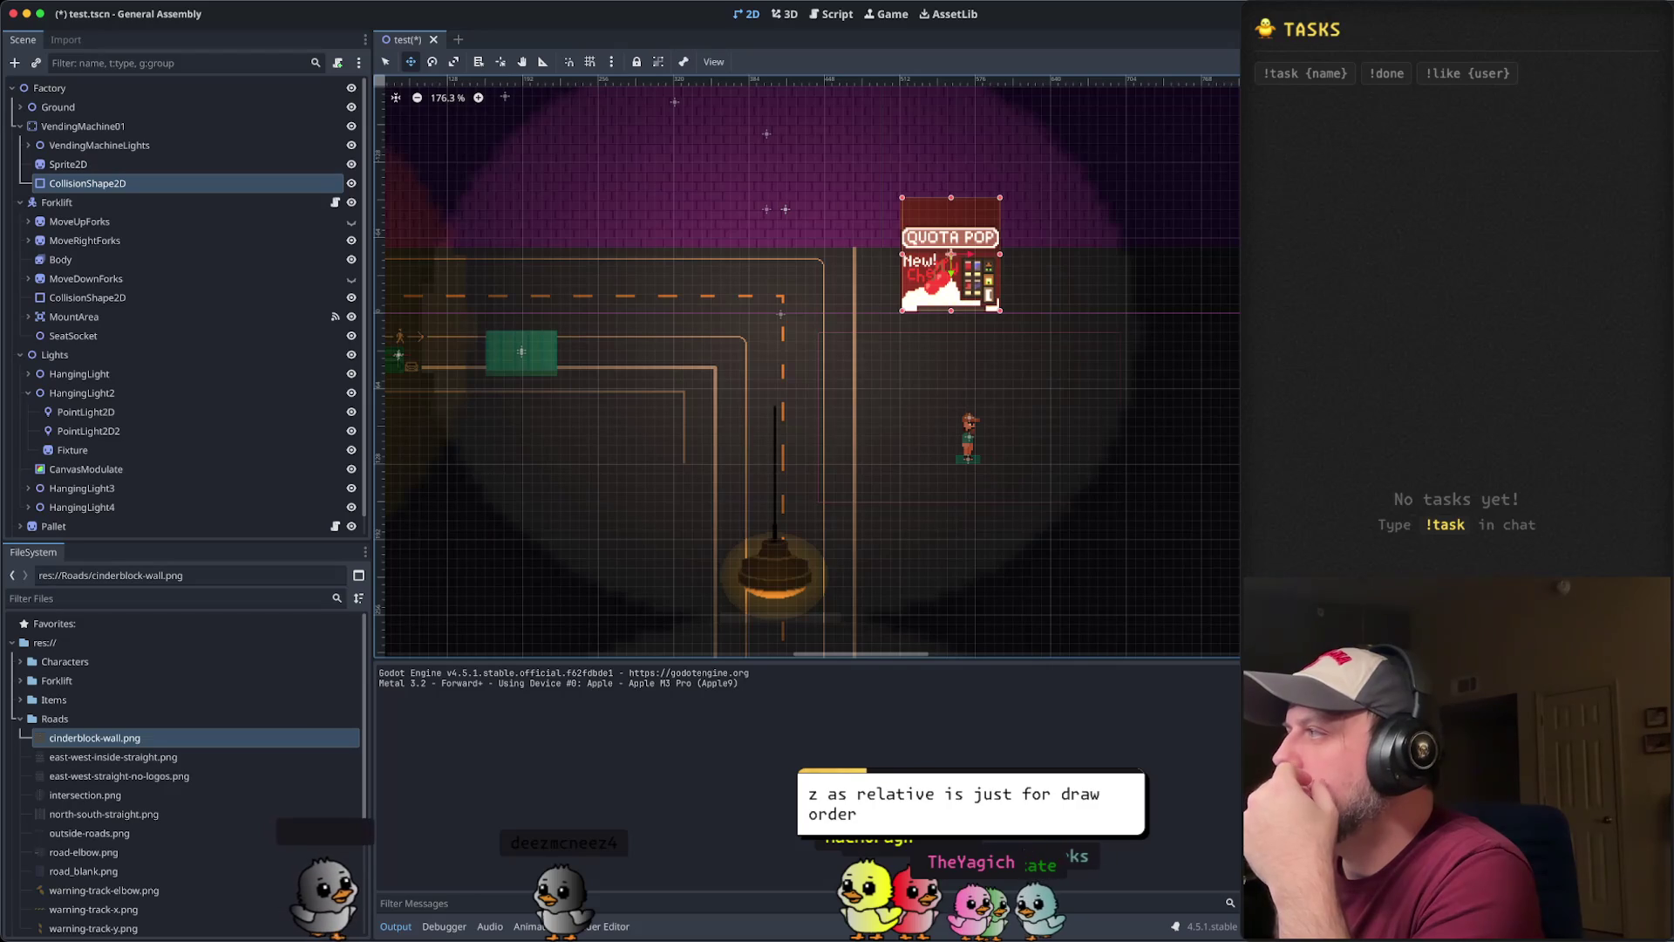
pyautogui.click(139, 166)
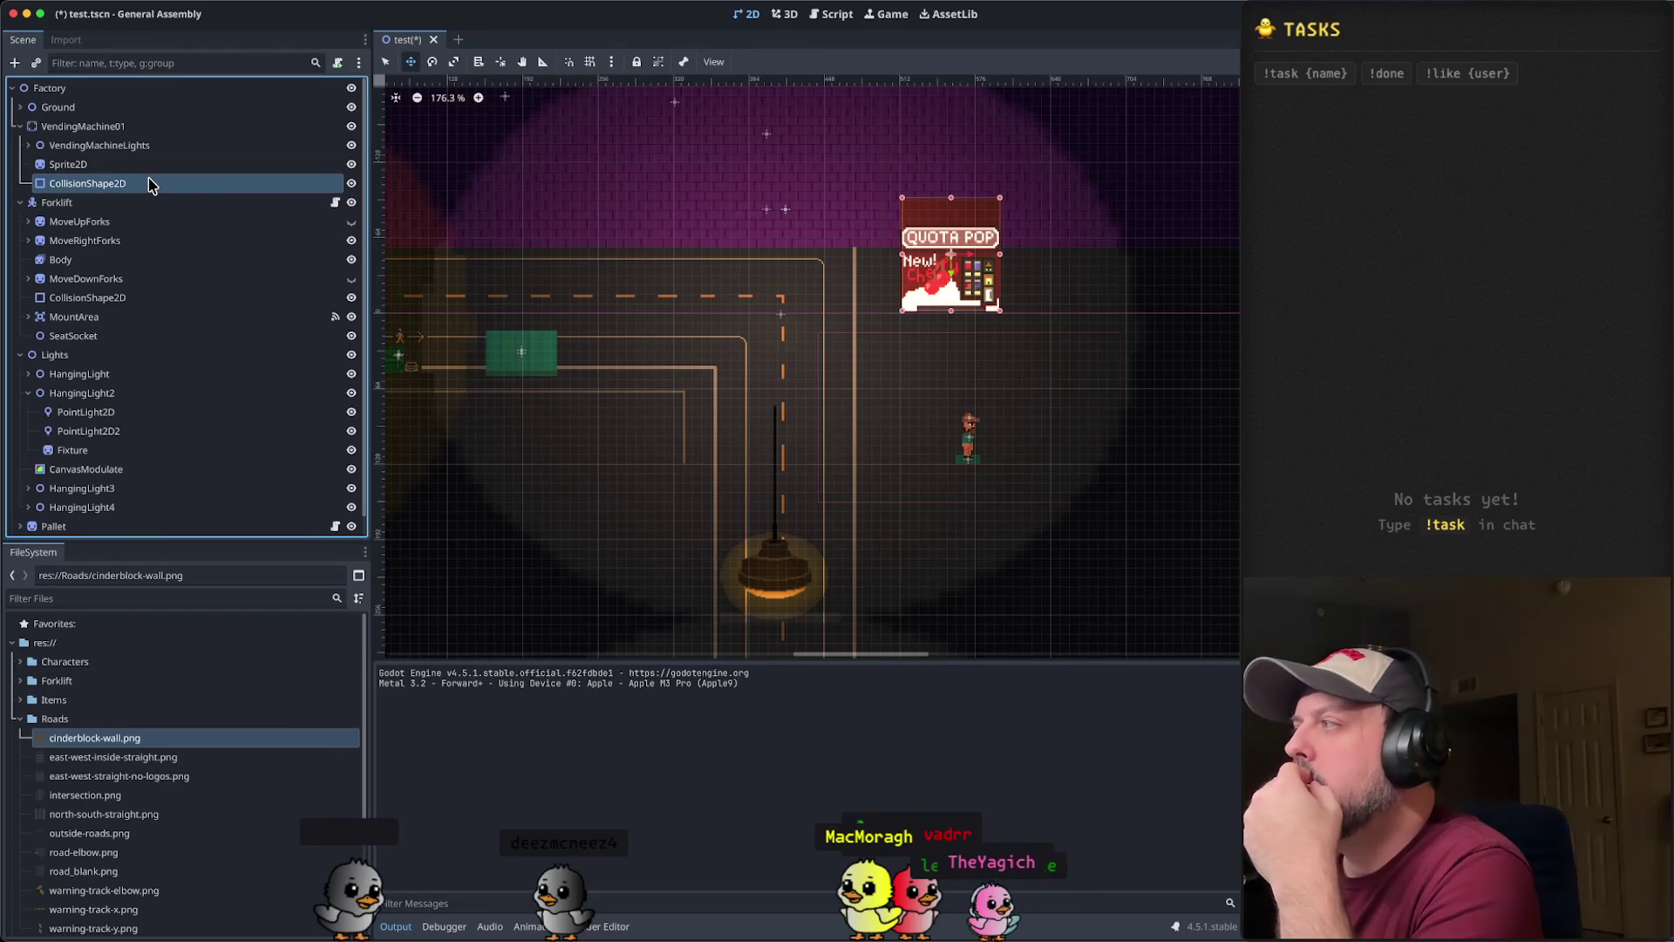
pyautogui.click(139, 127)
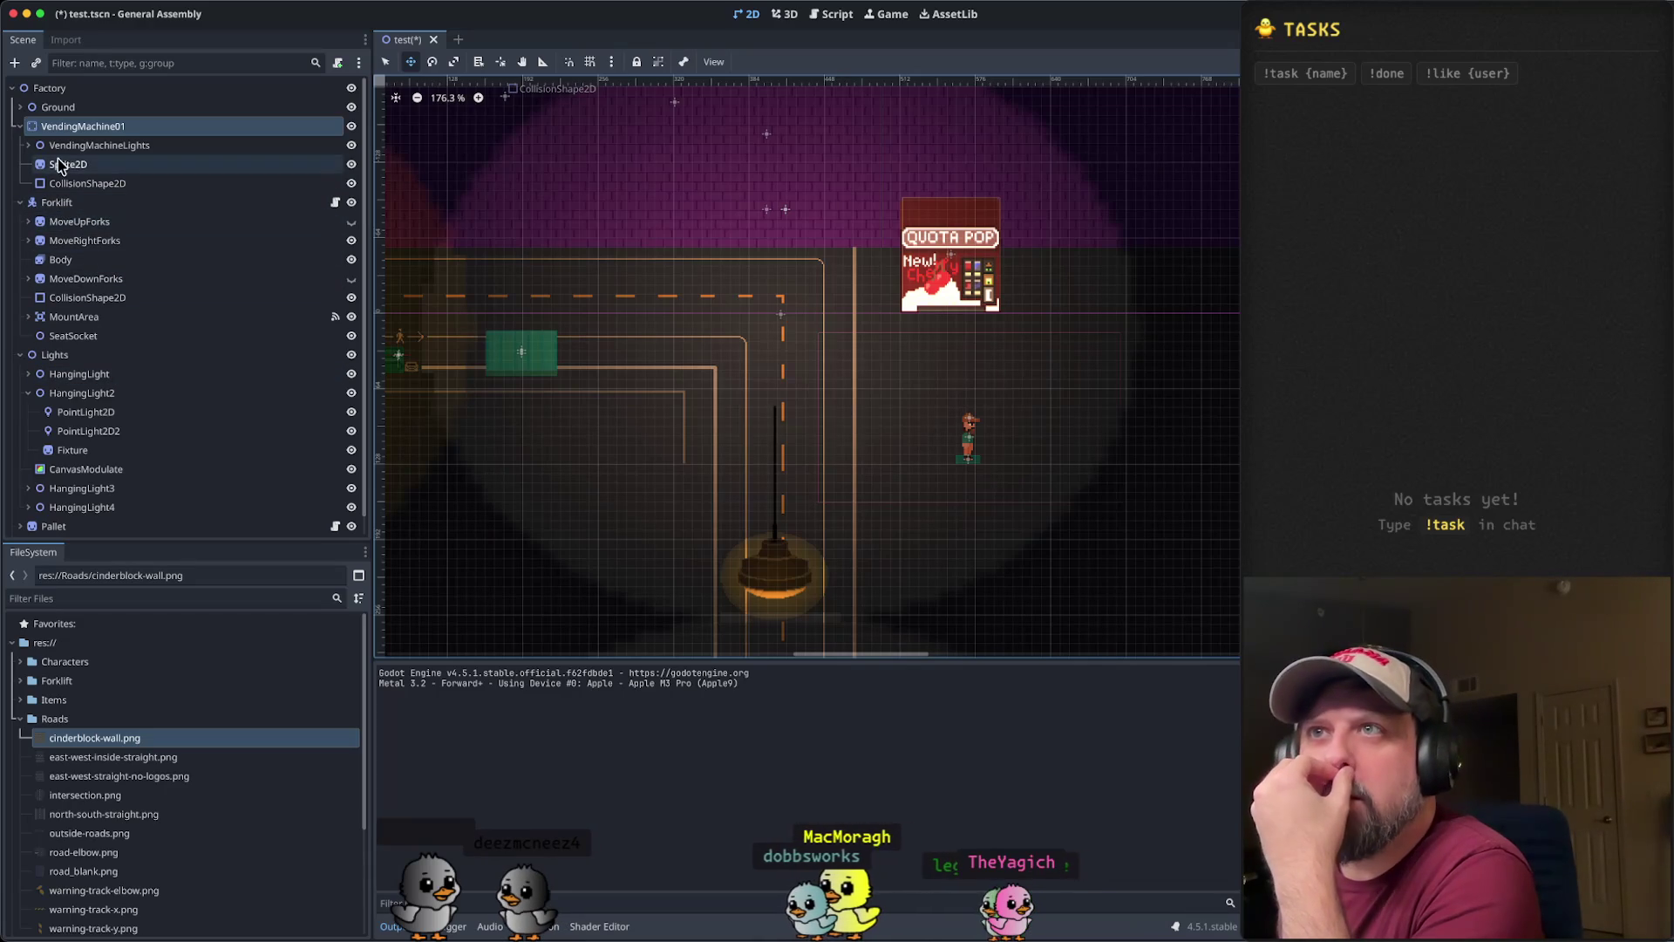
# - Collapse VendingMachine01, expand Ground and Wall, and select the wall's Area2D CollisionShape2D
pyautogui.scroll(-1, 67, 270)
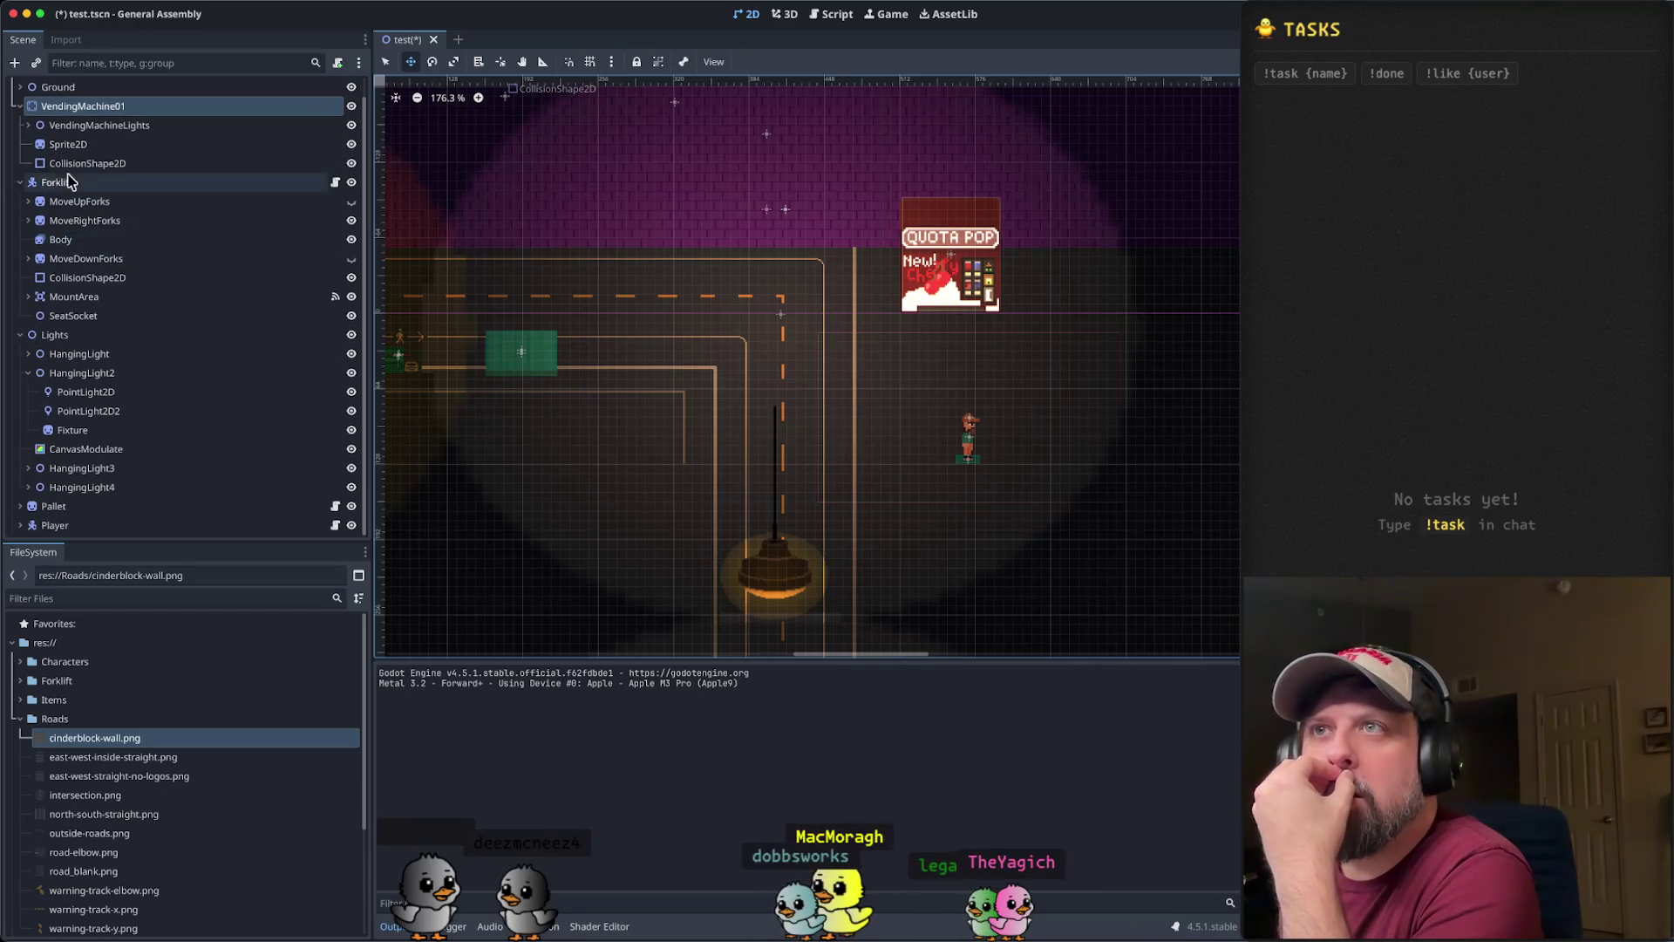
pyautogui.click(19, 105)
pyautogui.click(19, 106)
pyautogui.scroll(-1, 21, 118)
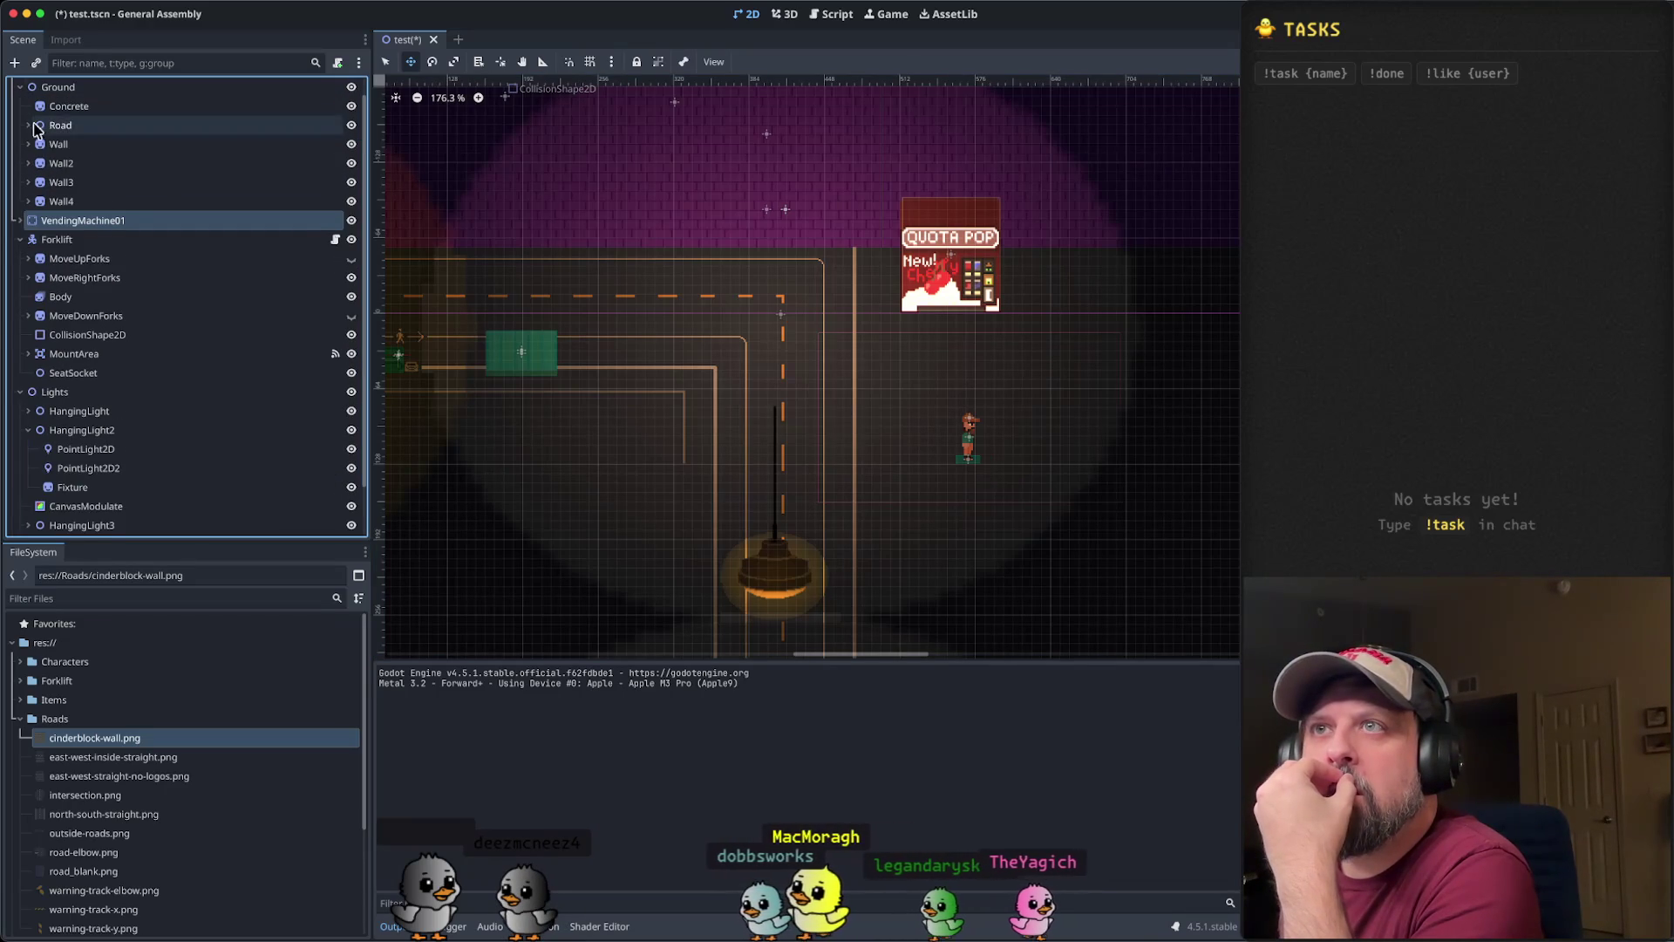
pyautogui.click(28, 144)
pyautogui.click(94, 263)
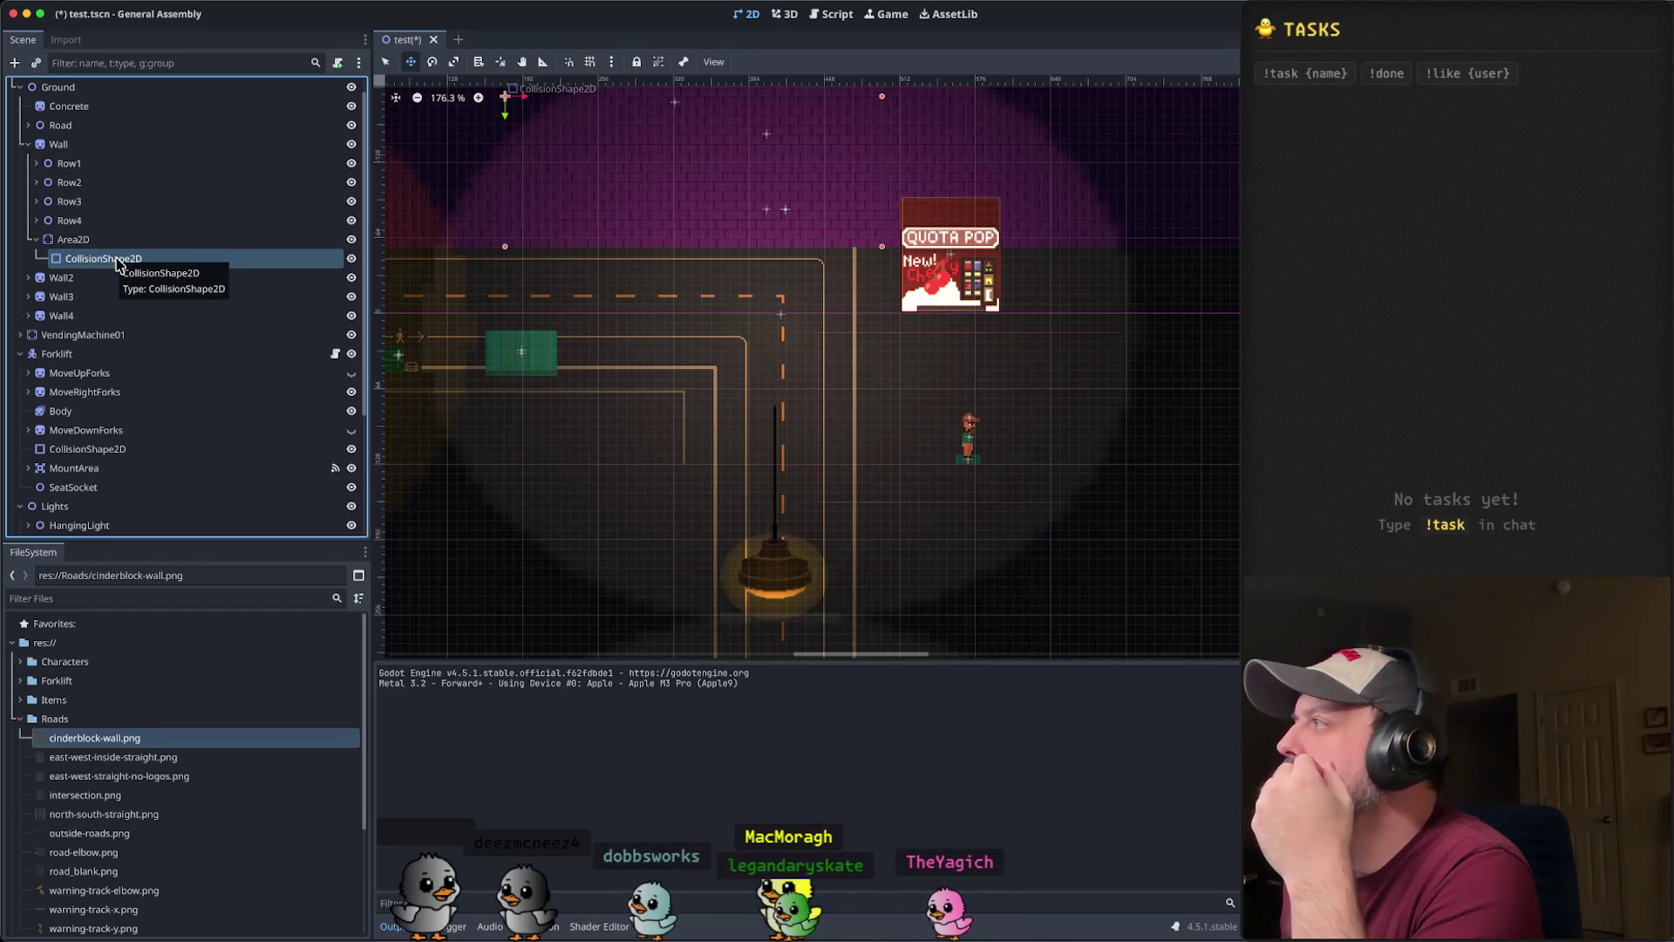
# - Re-expand VendingMachine01 and select its CollisionShape2D
pyautogui.click(109, 339)
pyautogui.click(20, 335)
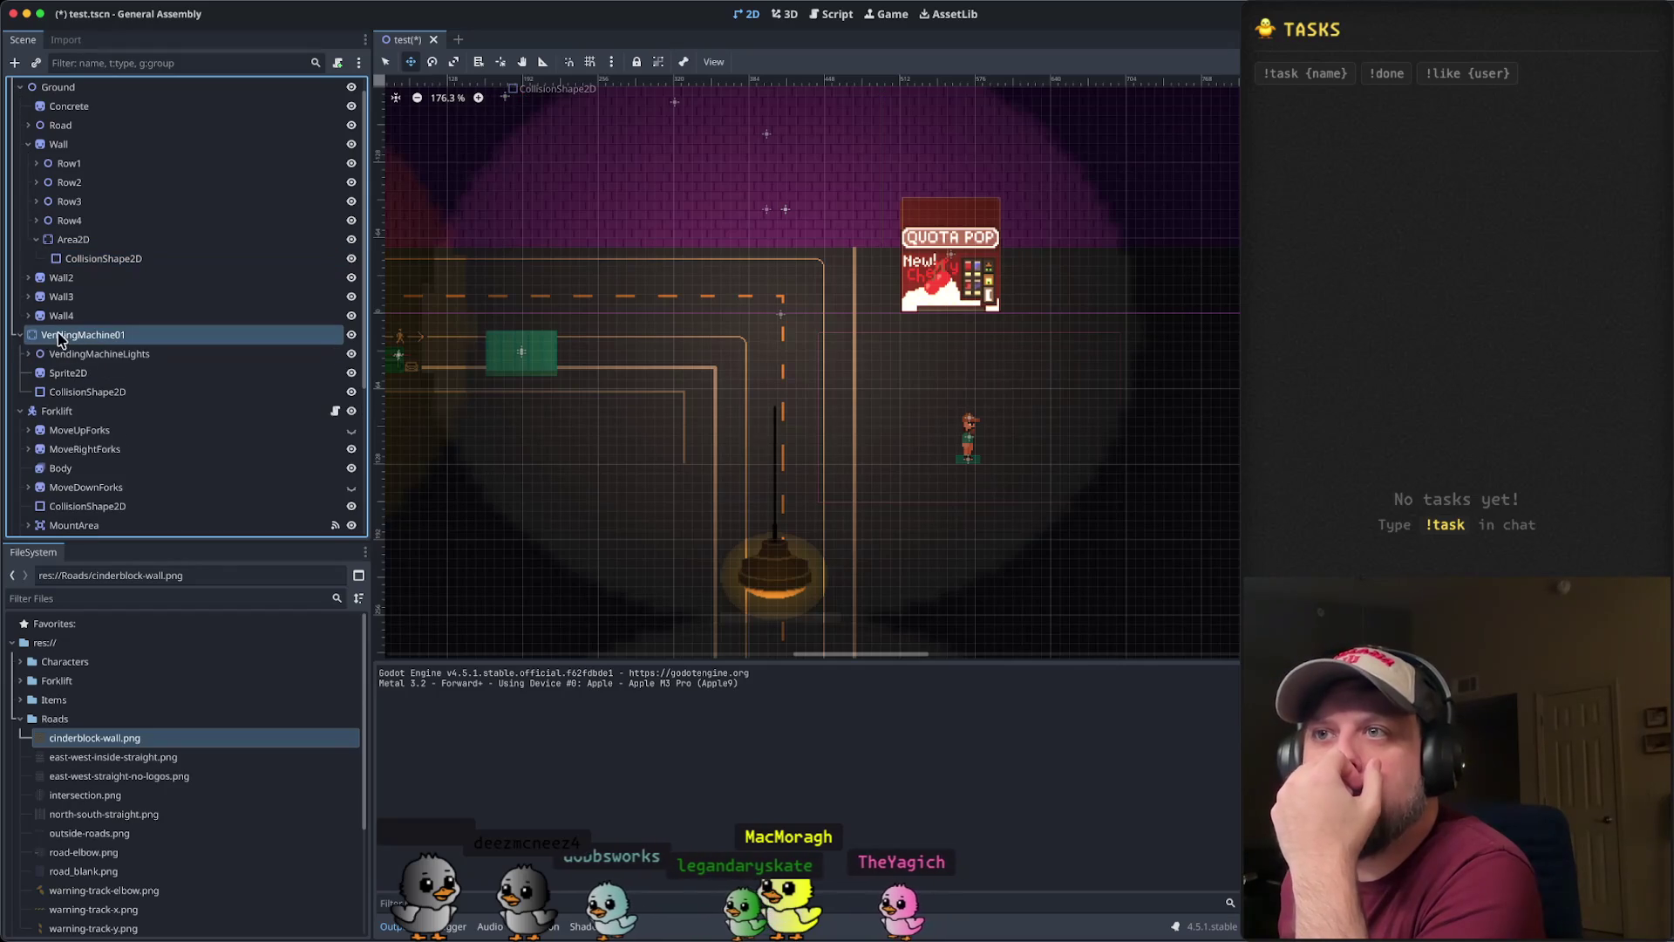
pyautogui.click(98, 393)
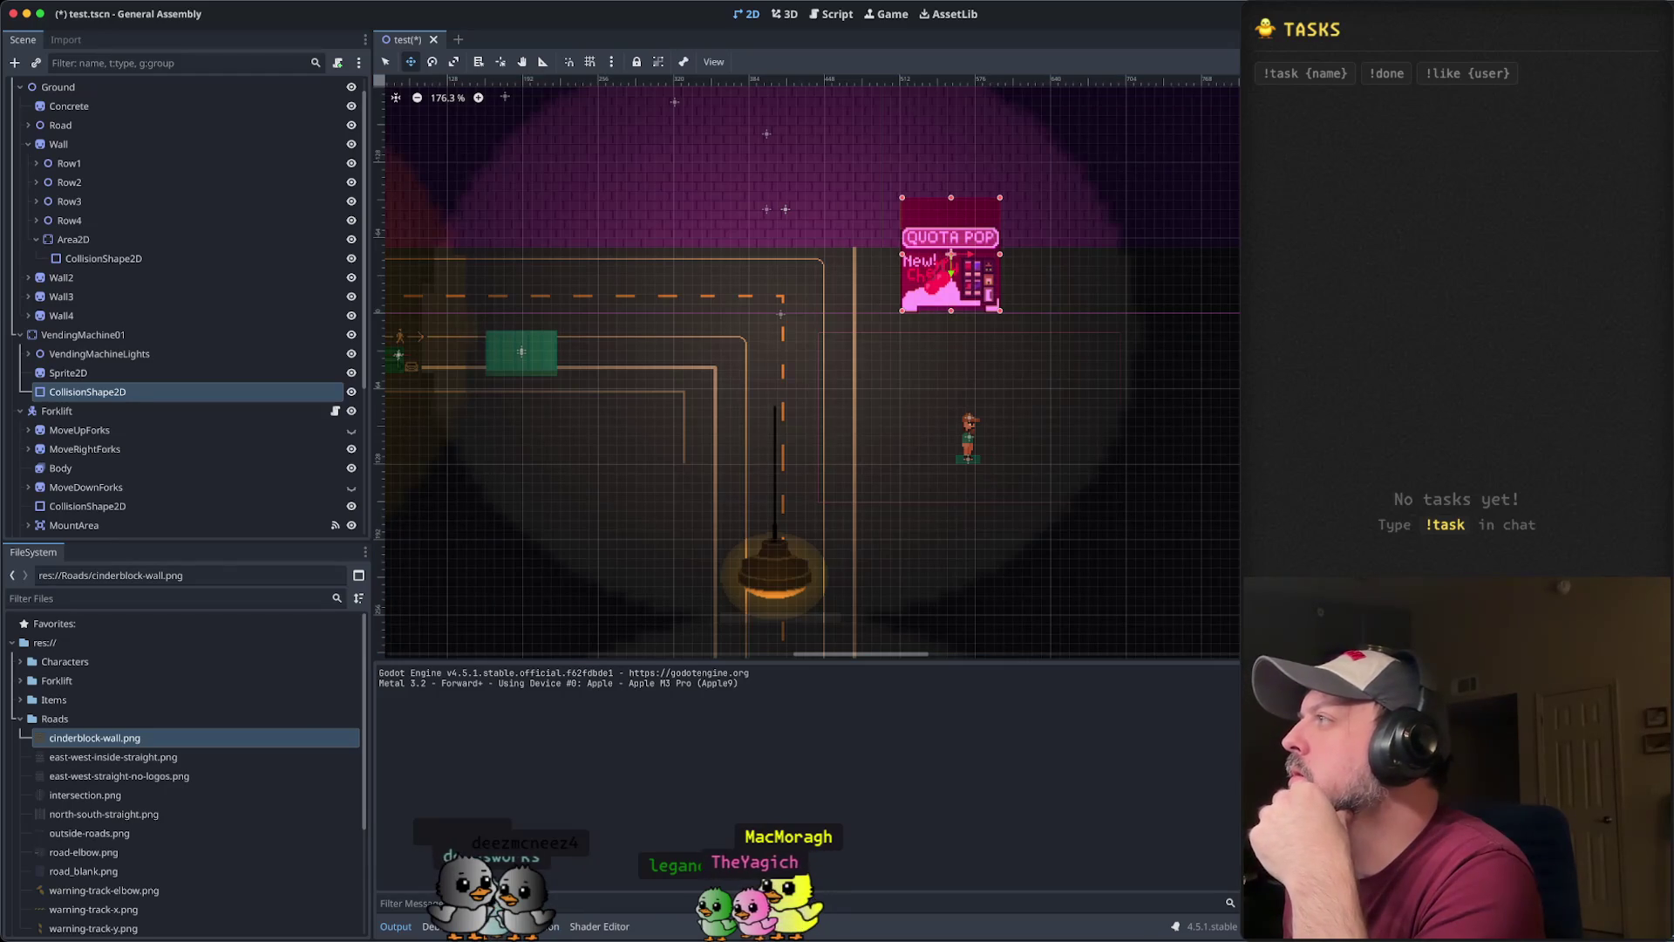
# - Save and run, walk the player around the Quota Pop machine with W, A, D and S, then close the game
pyautogui.press('super+b')
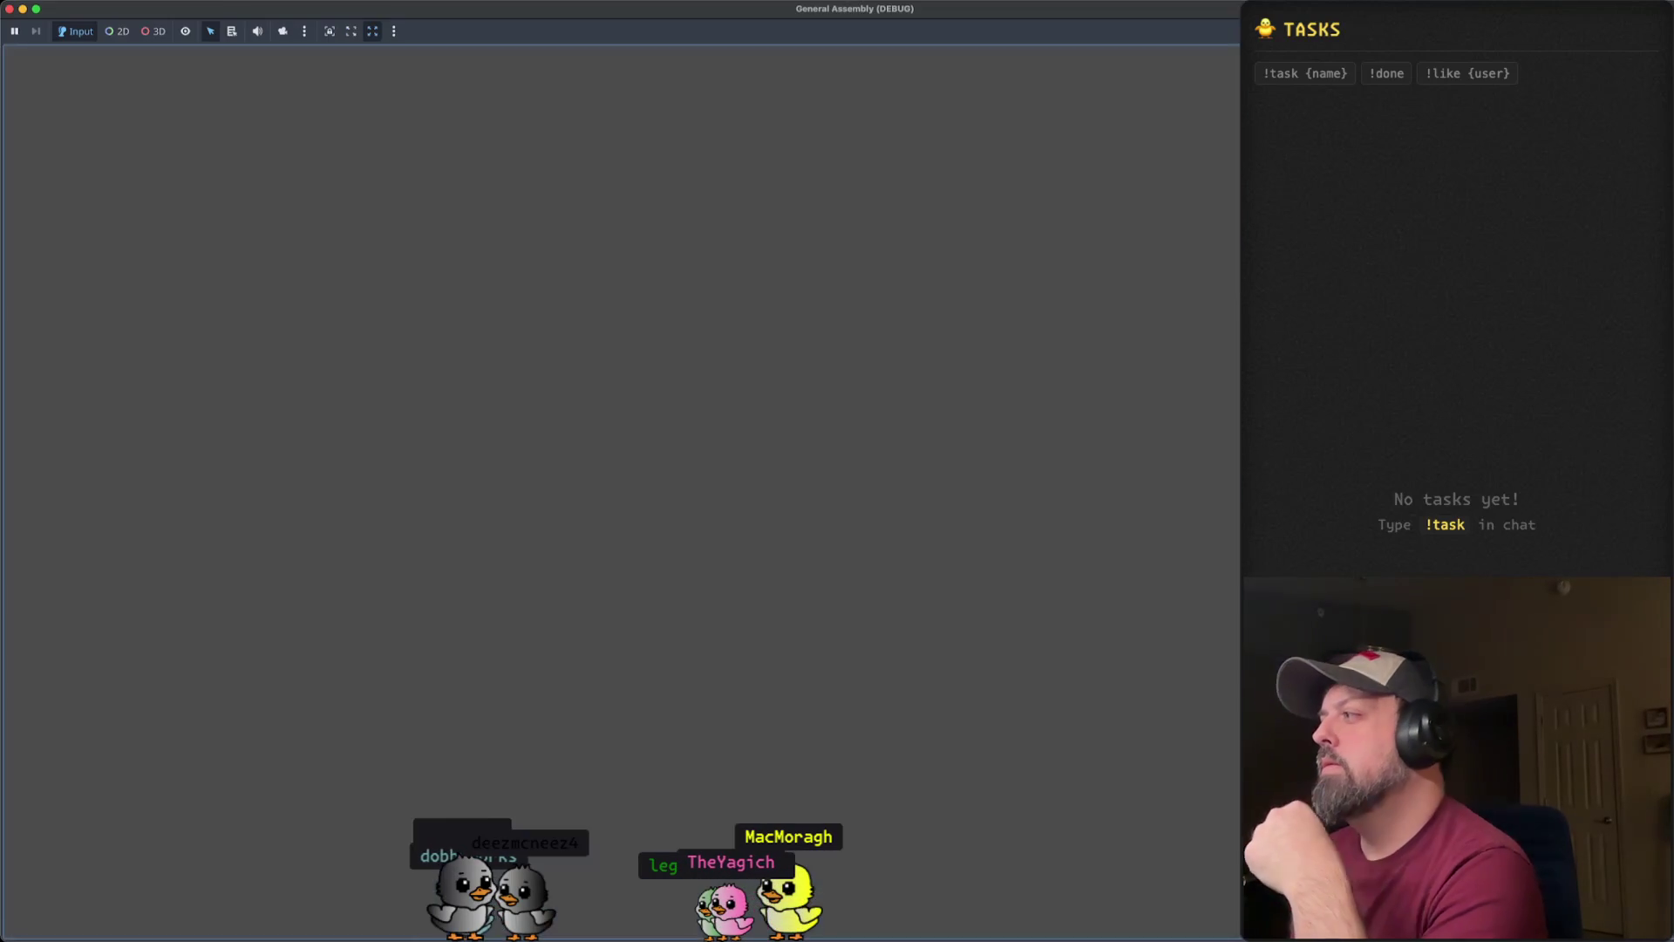
pyautogui.press('w')
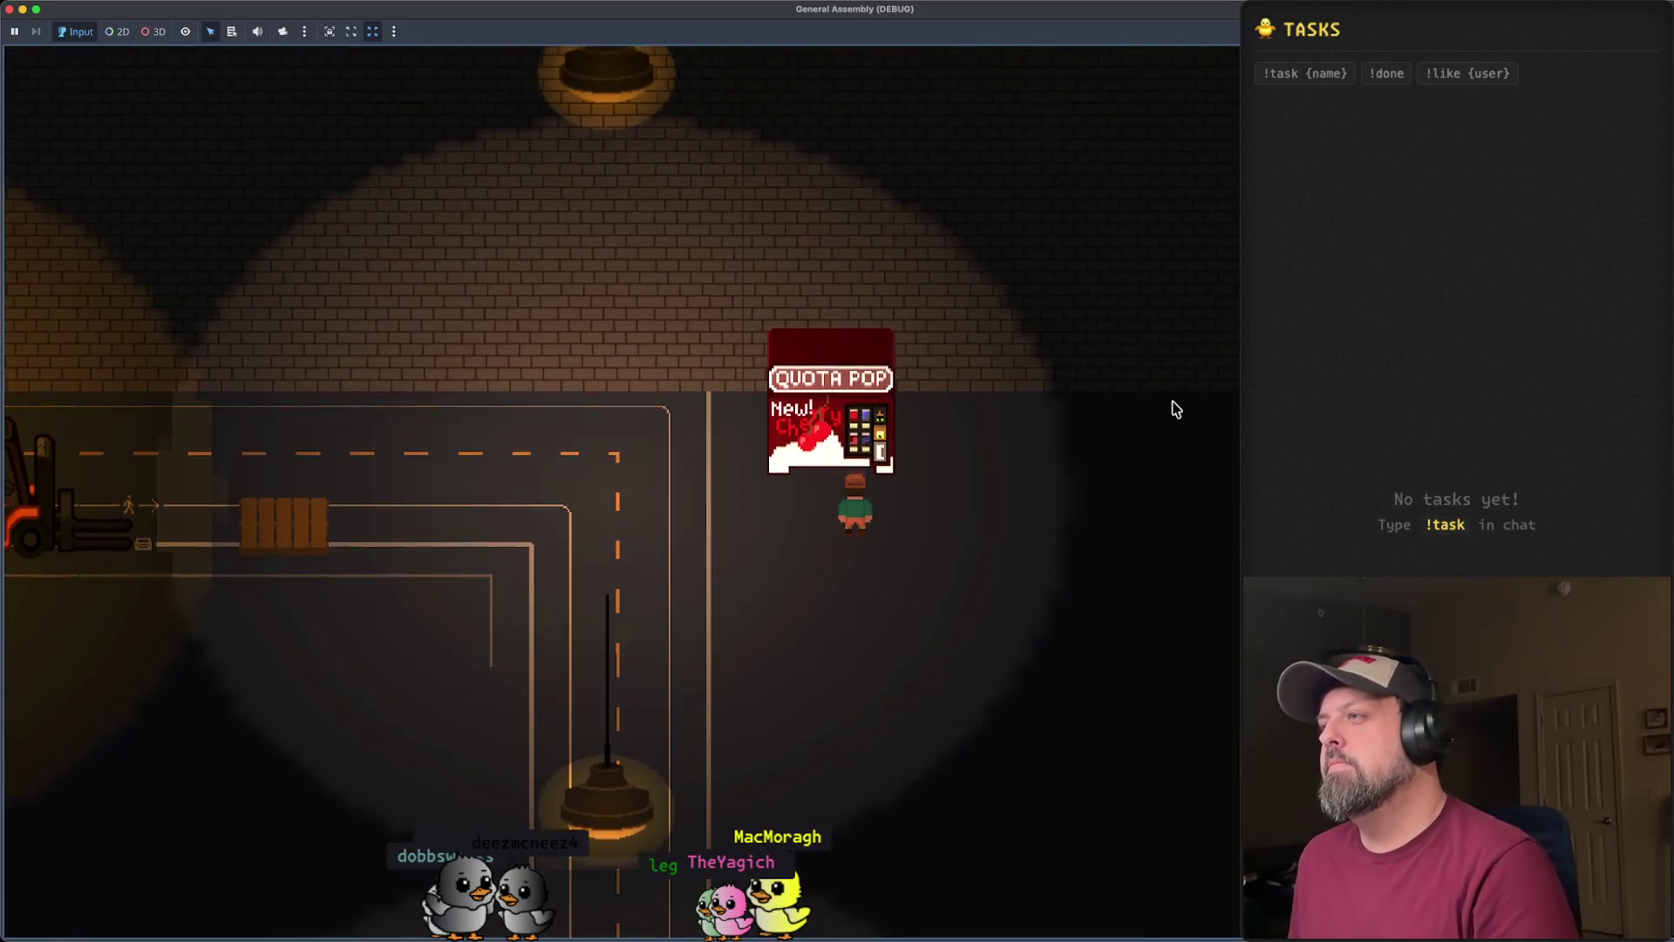
pyautogui.press('a')
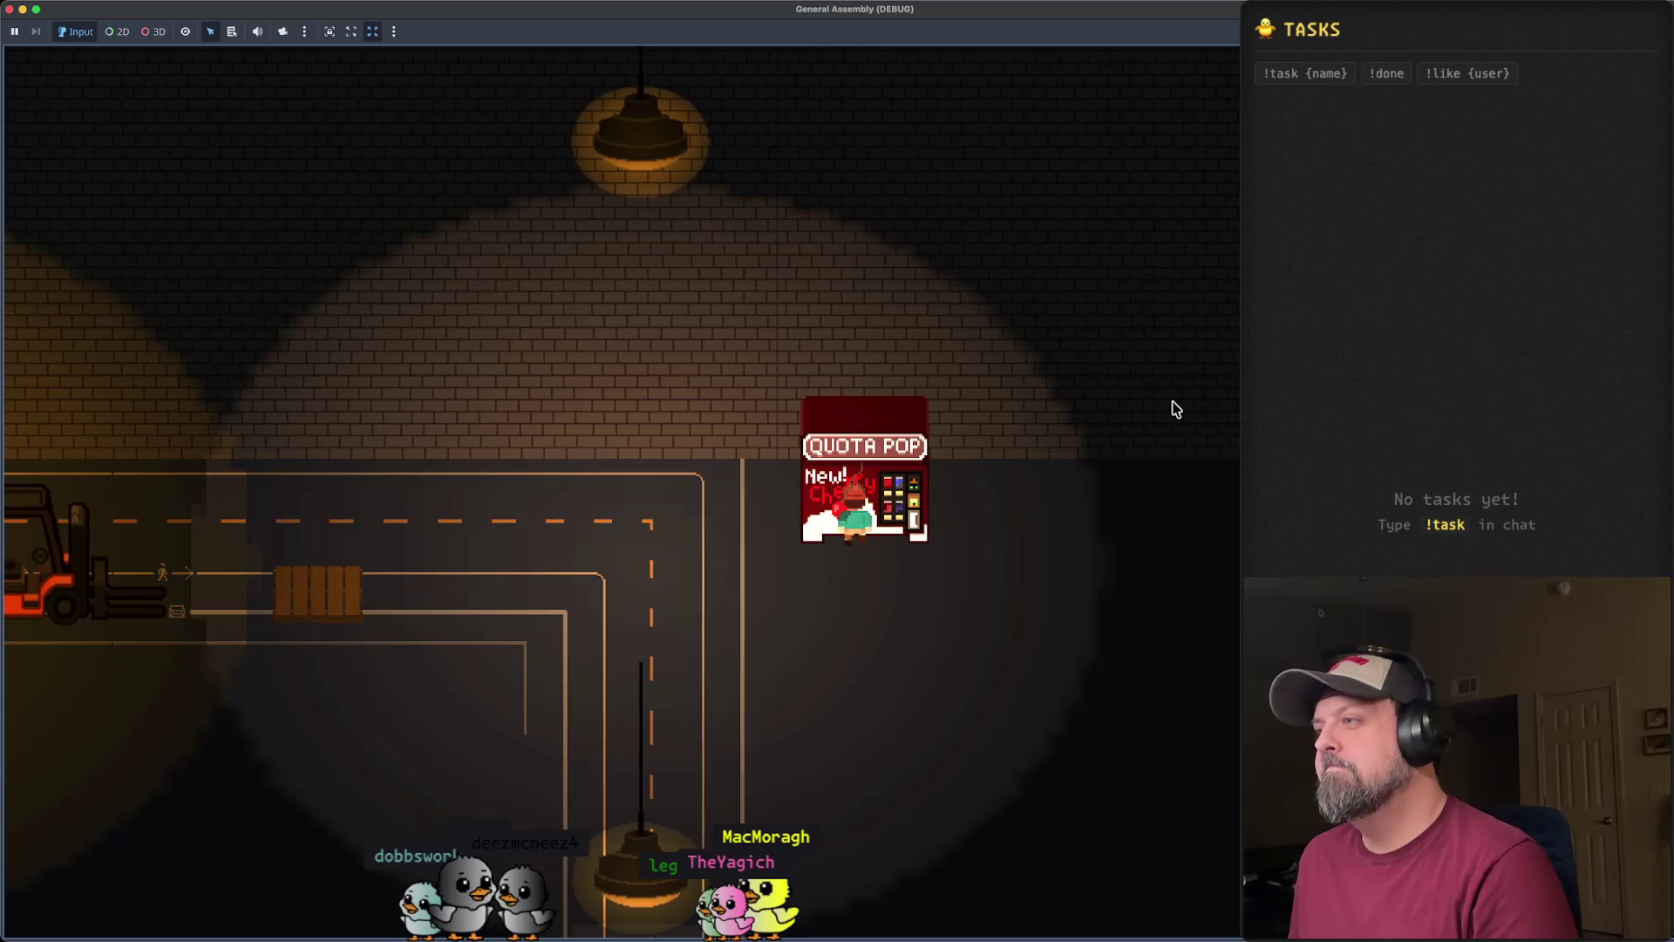
pyautogui.press('d')
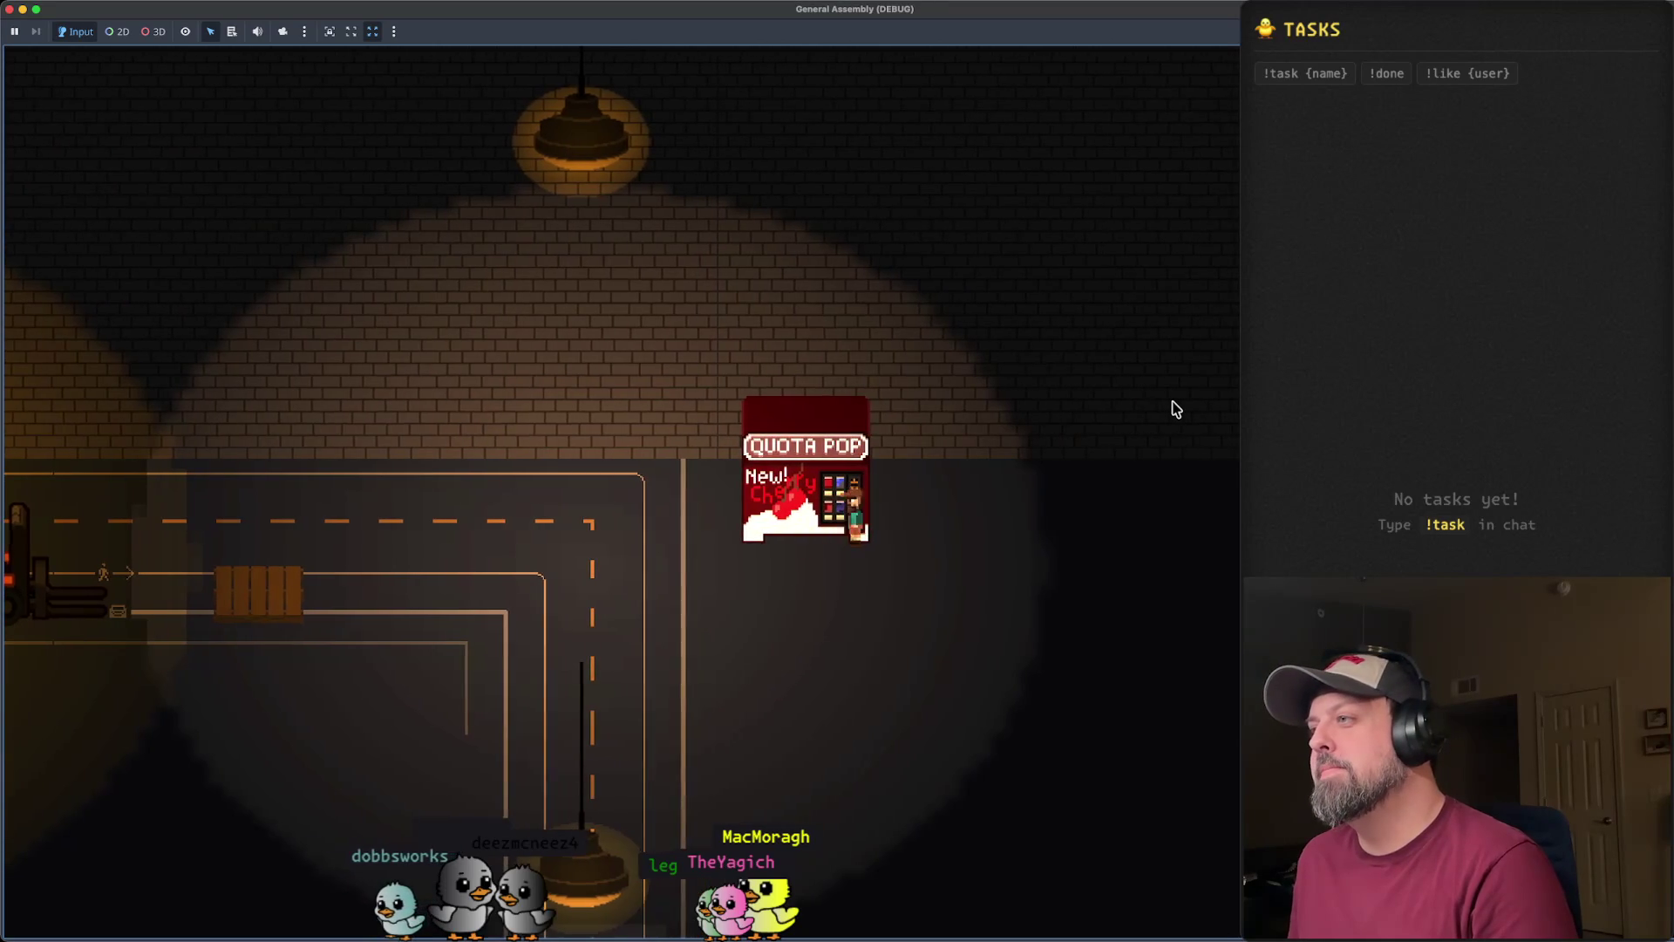
pyautogui.press('a')
pyautogui.press('a')
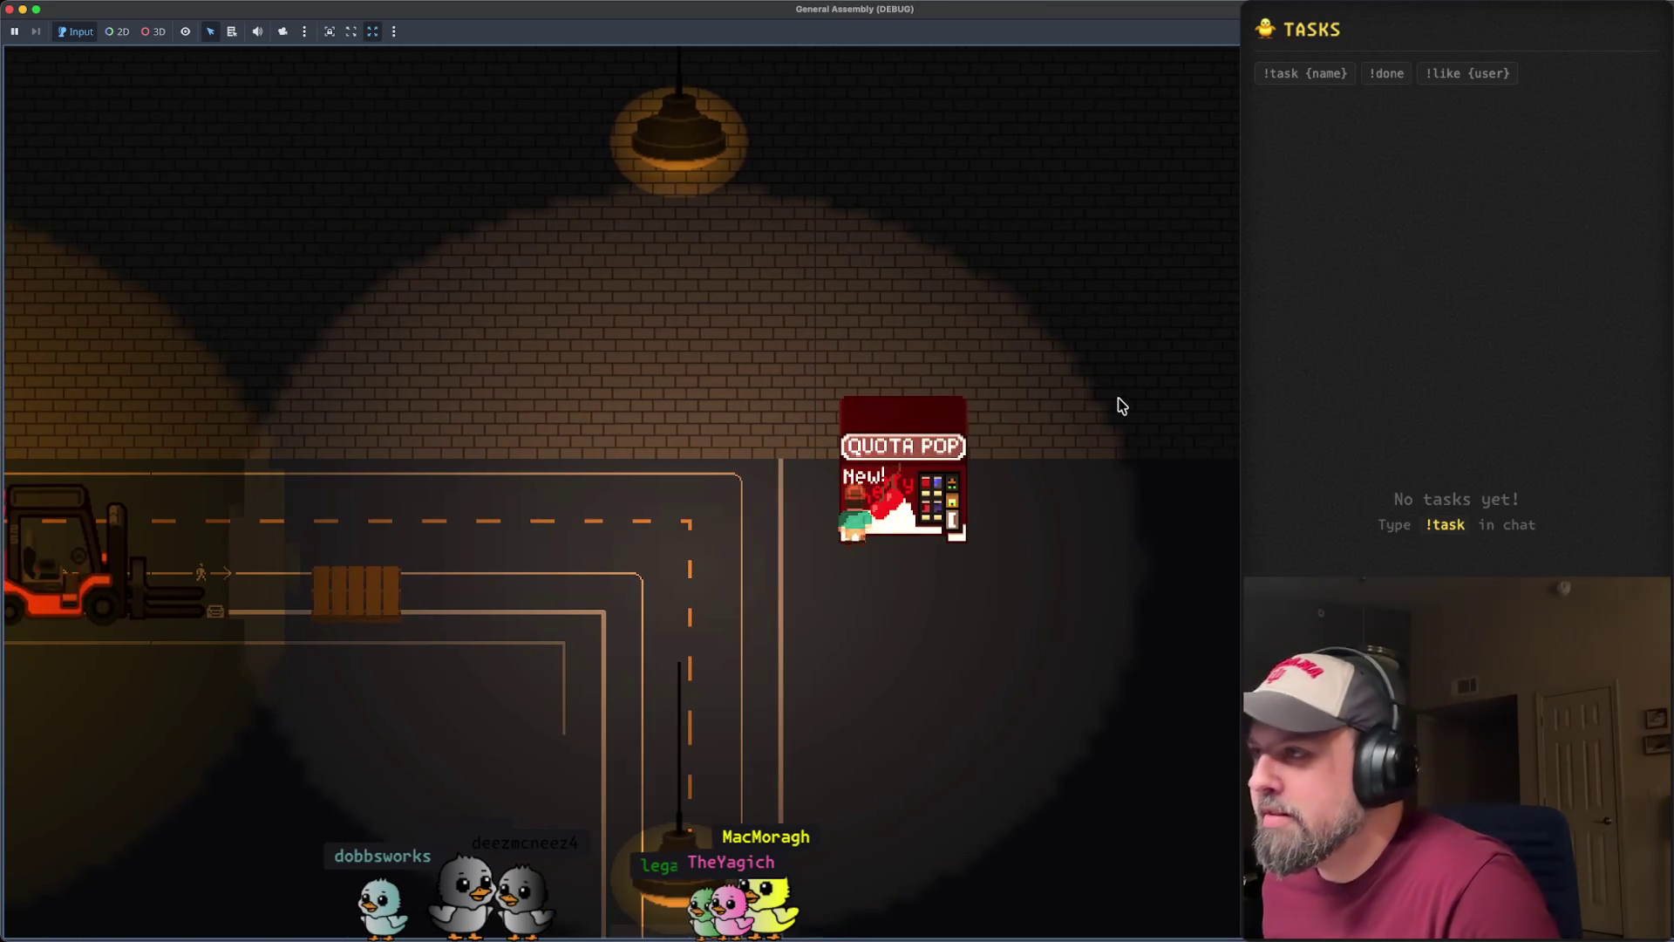
pyautogui.press('s')
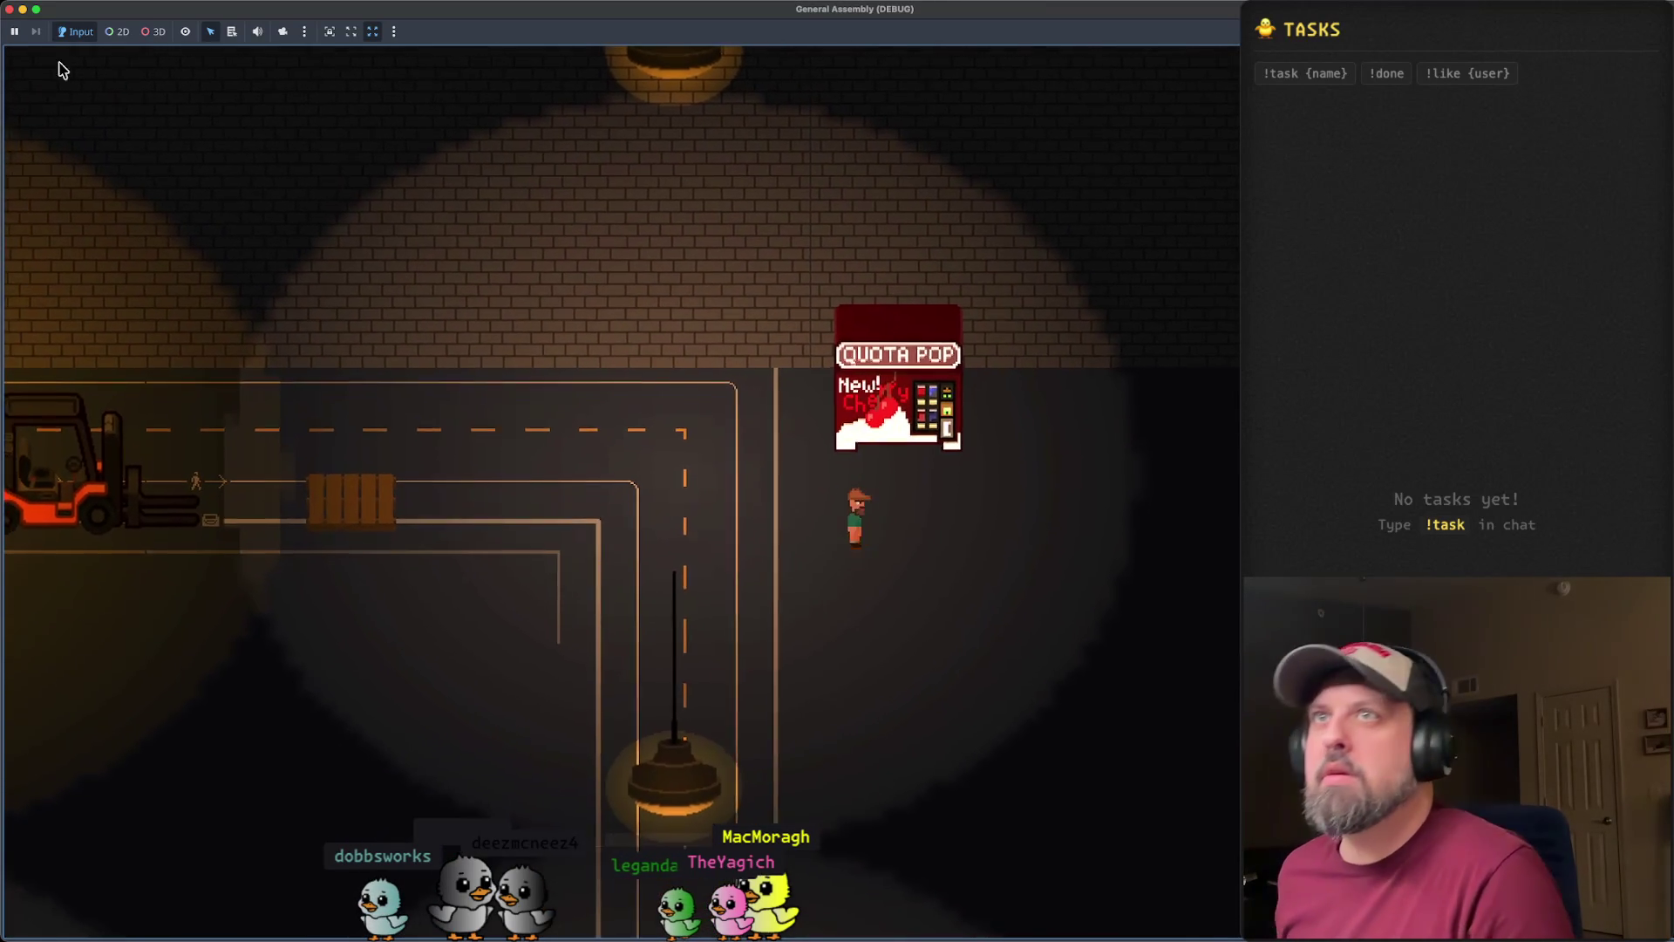
pyautogui.click(13, 10)
# - Zoom onto the player, expand Player to select its AnimatedSprite2D and CollisionShape2D, then run again
pyautogui.scroll(10, 1046, 474)
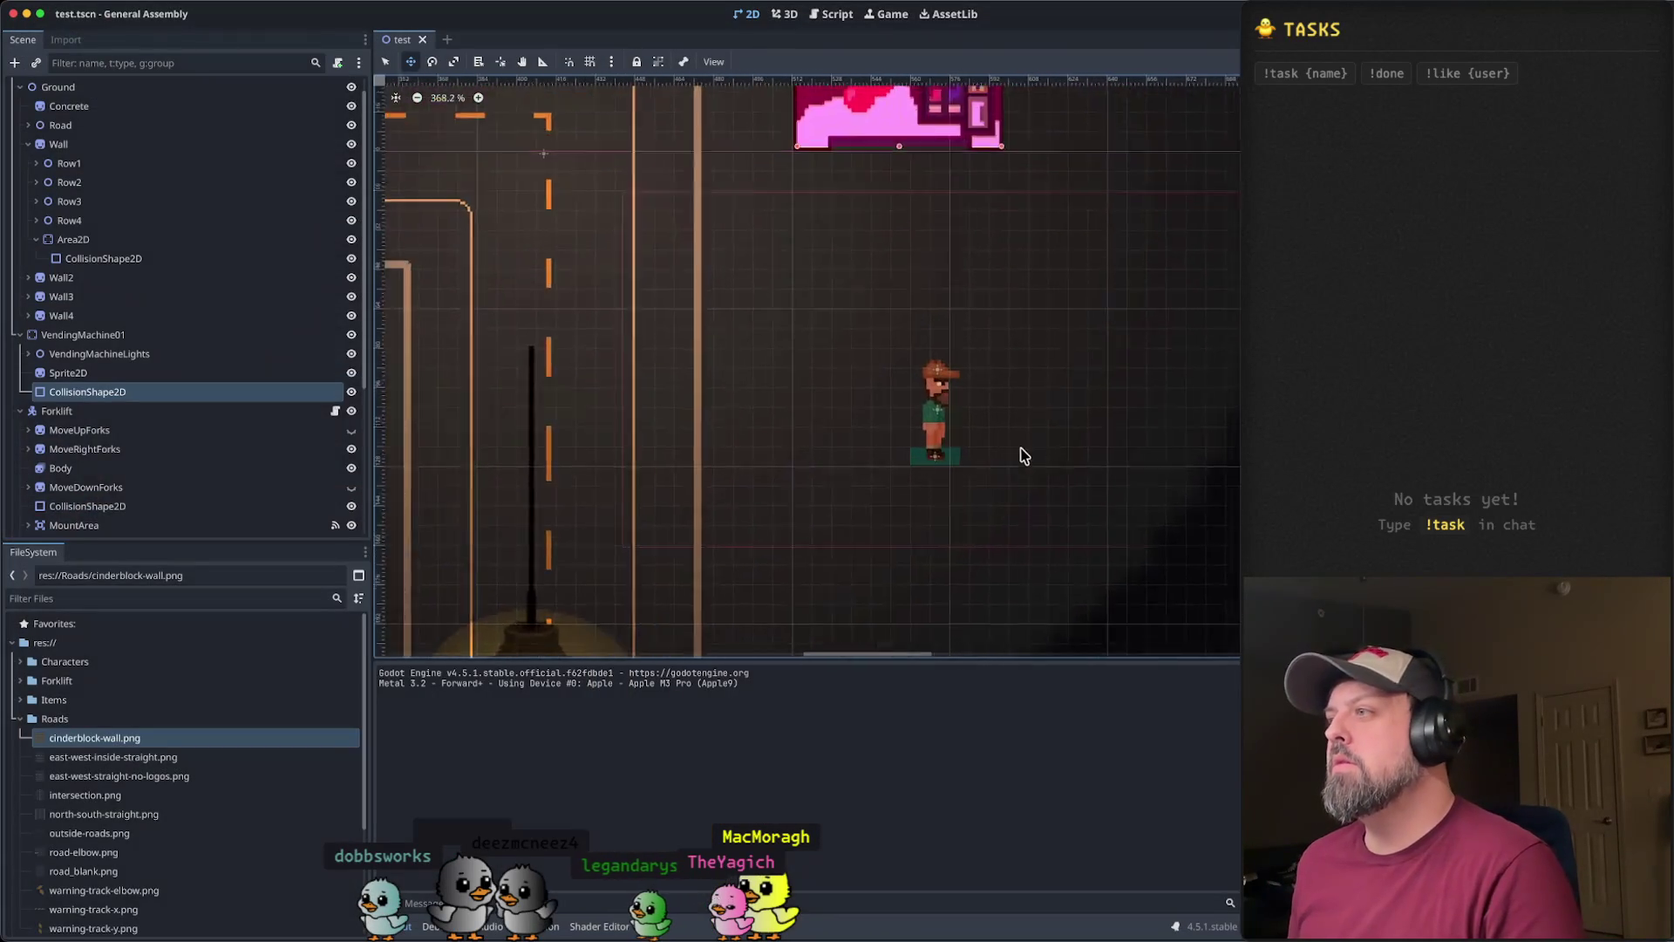
pyautogui.scroll(3, 902, 478)
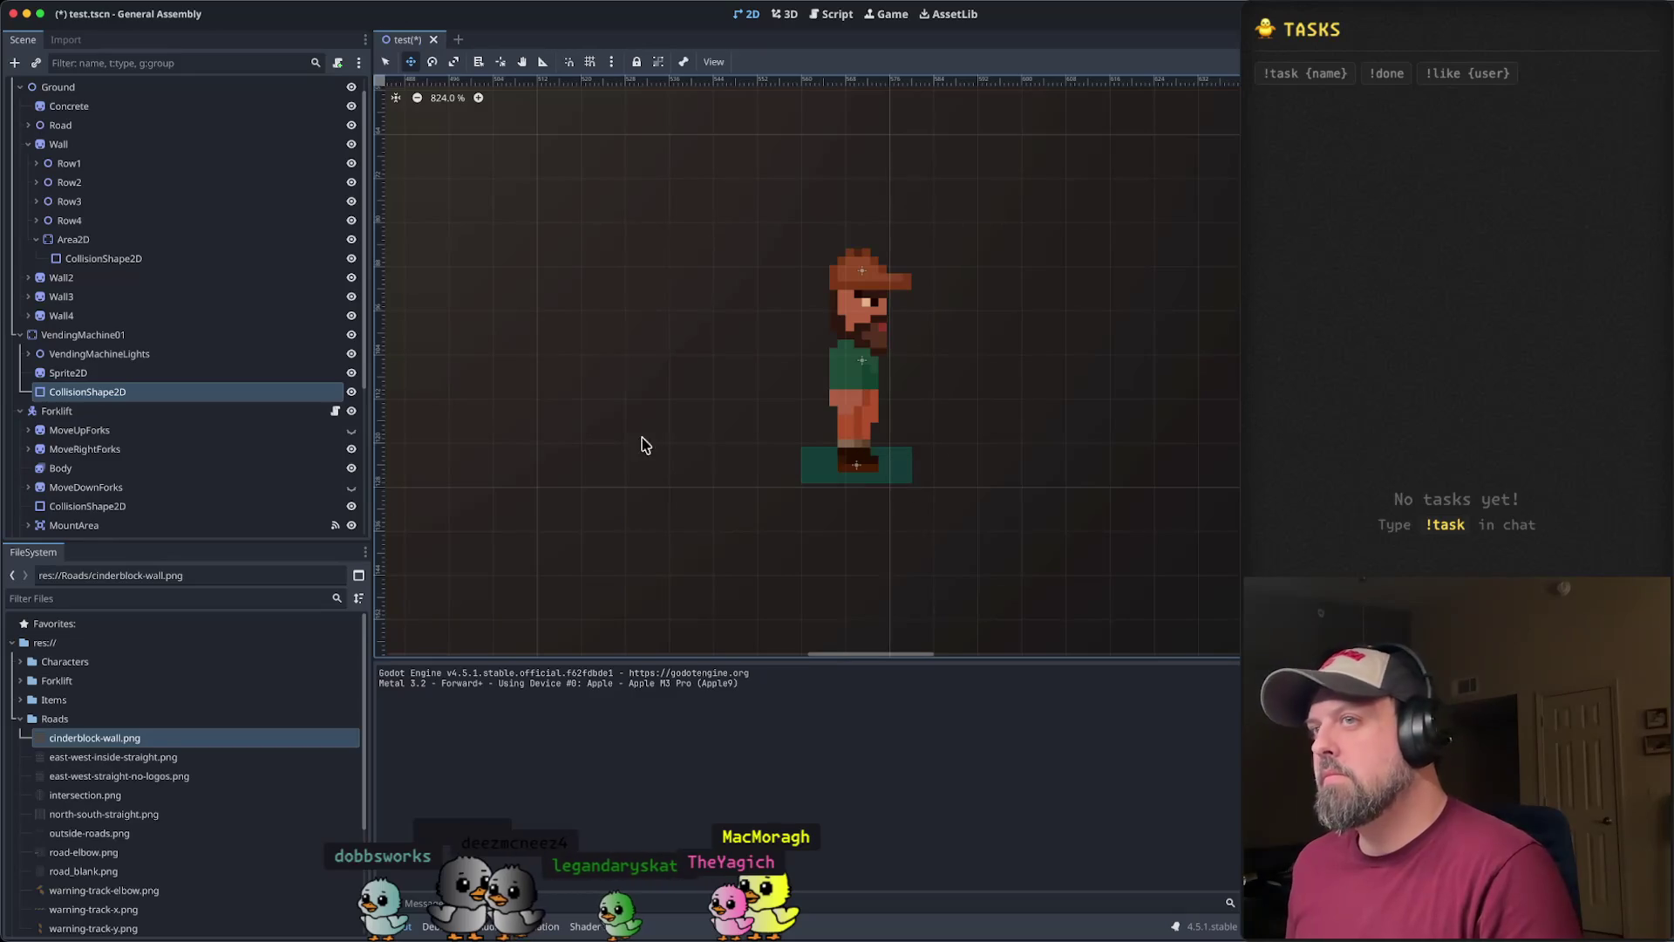
pyautogui.scroll(-5, 113, 384)
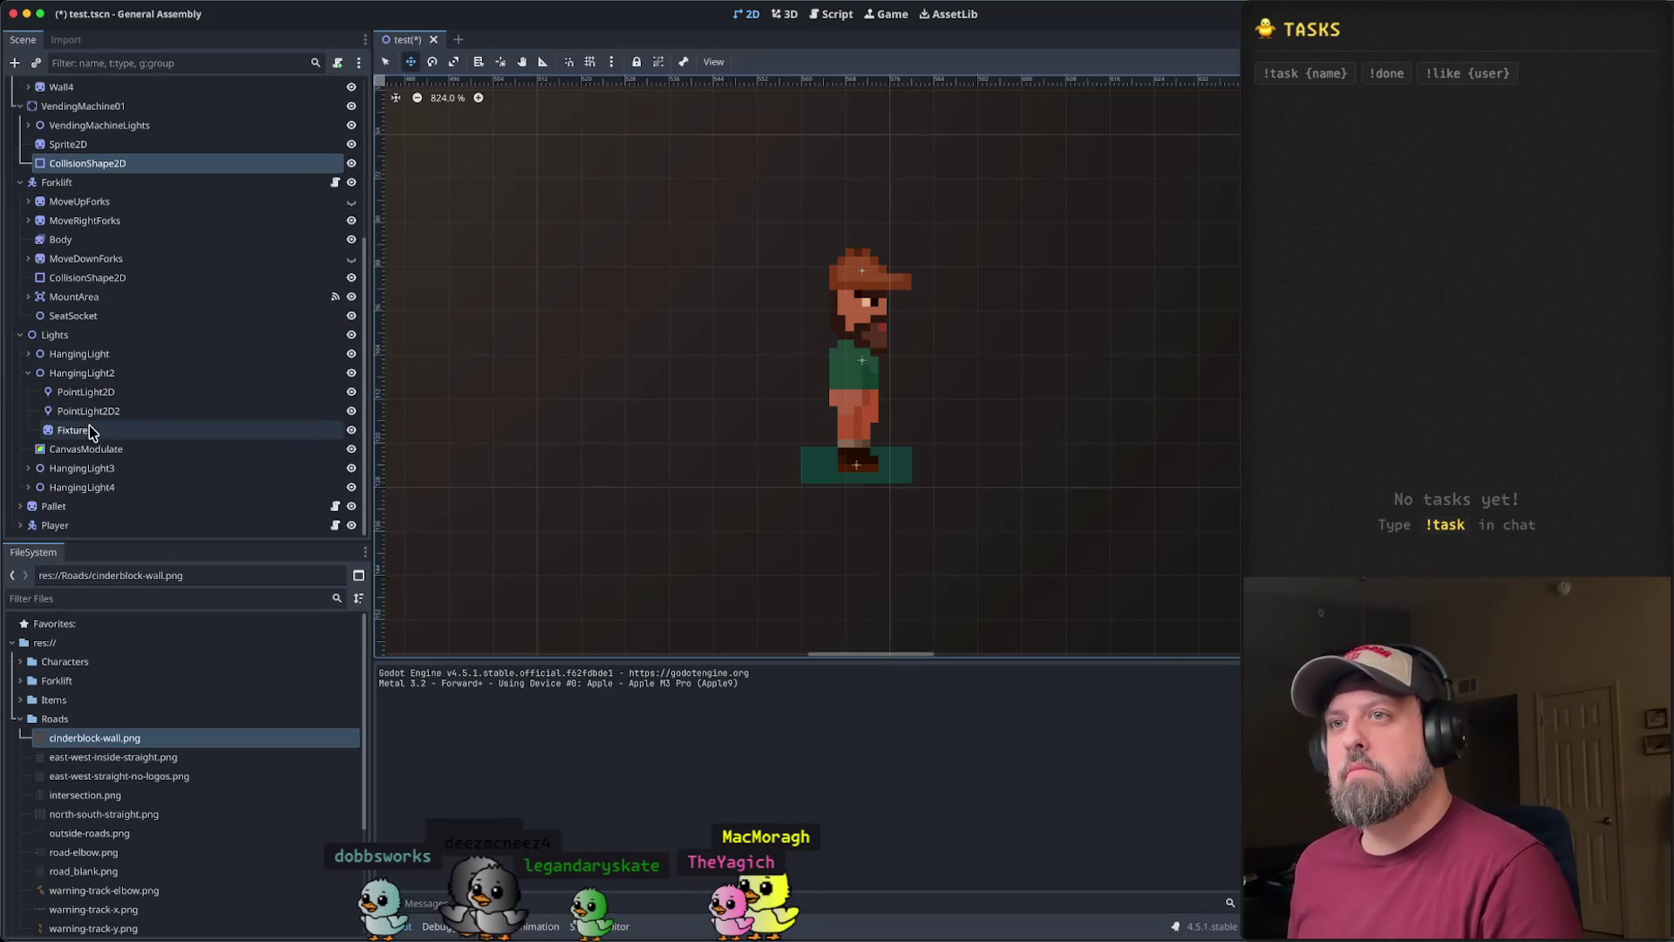
pyautogui.click(53, 529)
pyautogui.click(20, 525)
pyautogui.scroll(-2, 87, 505)
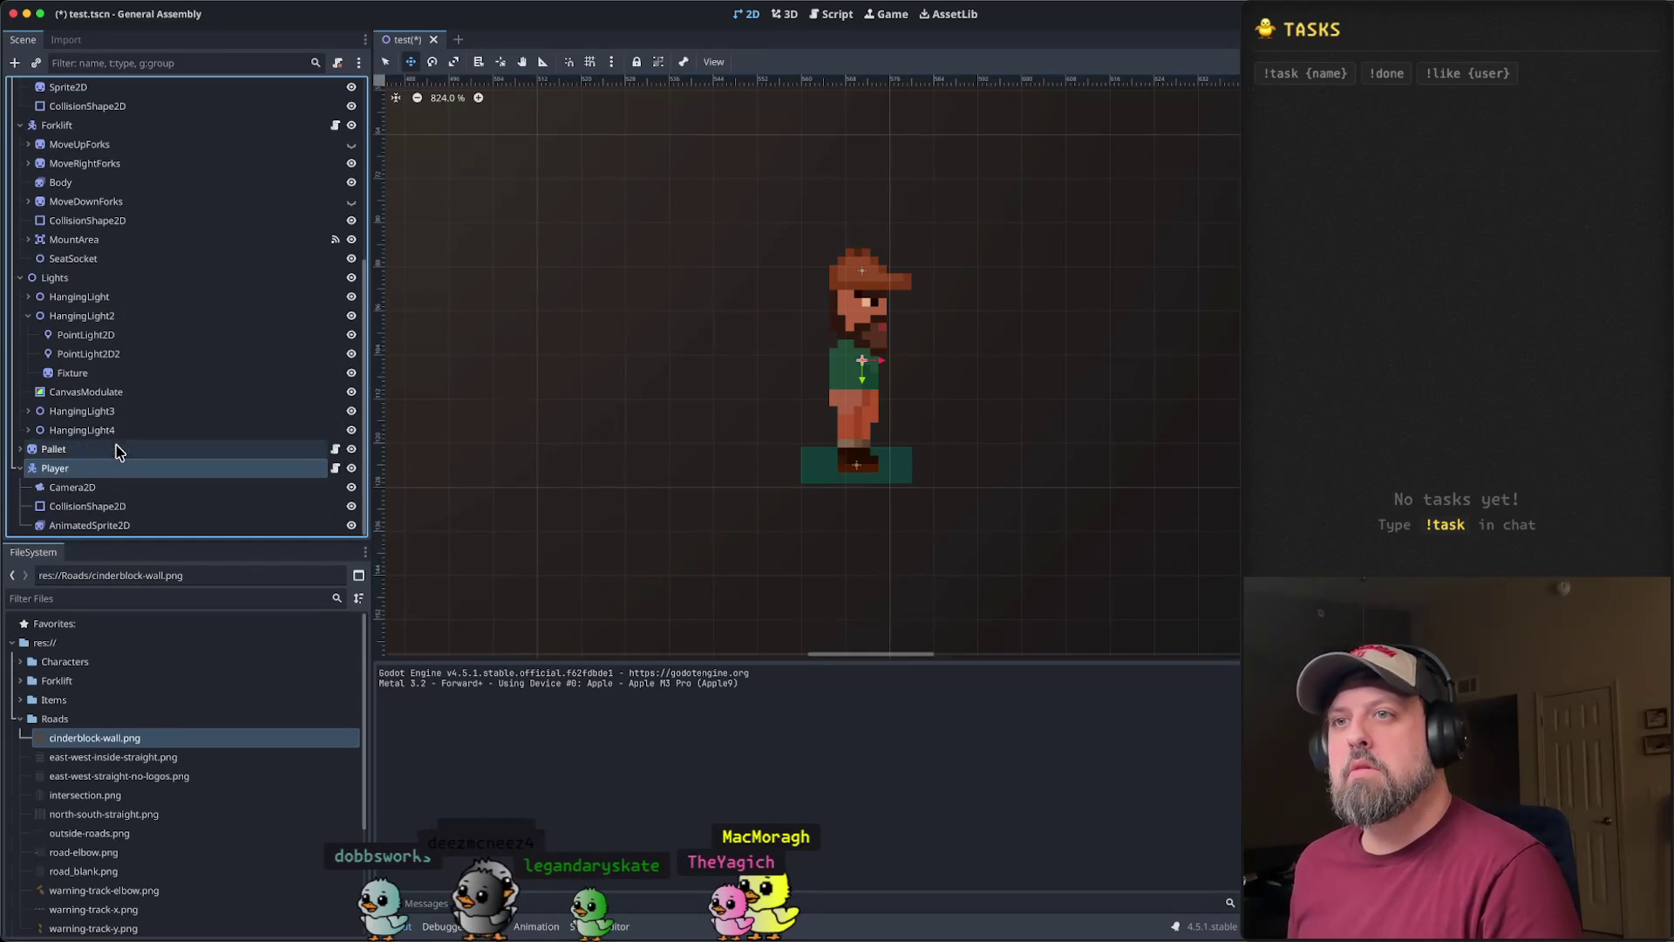
pyautogui.click(129, 526)
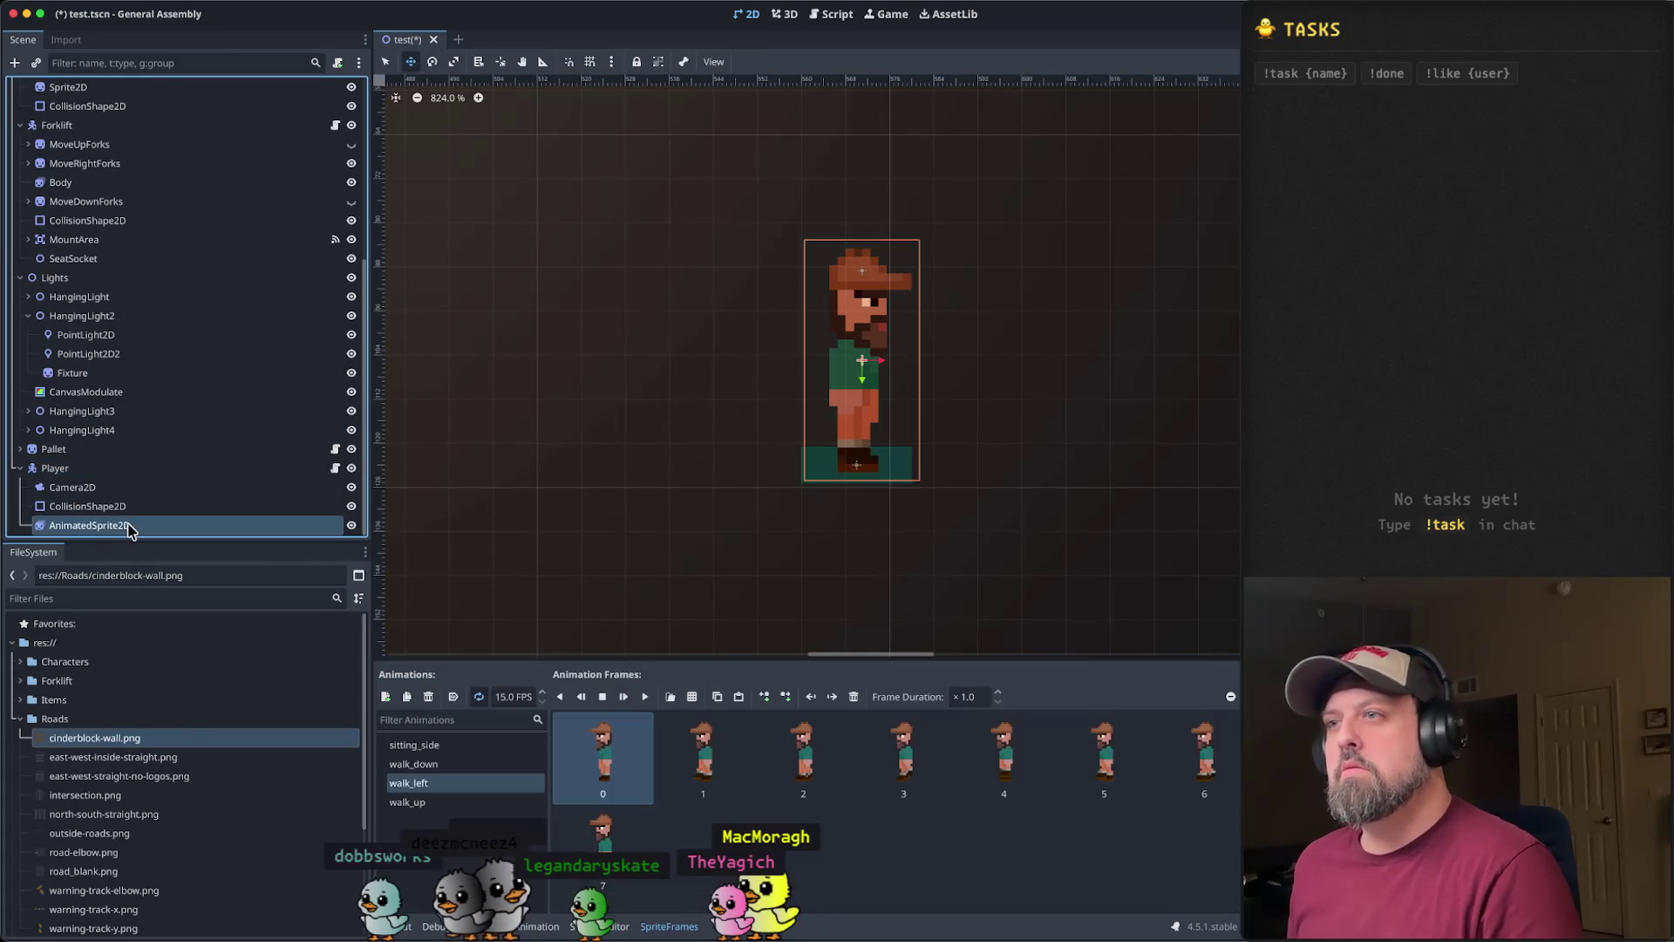
pyautogui.click(131, 507)
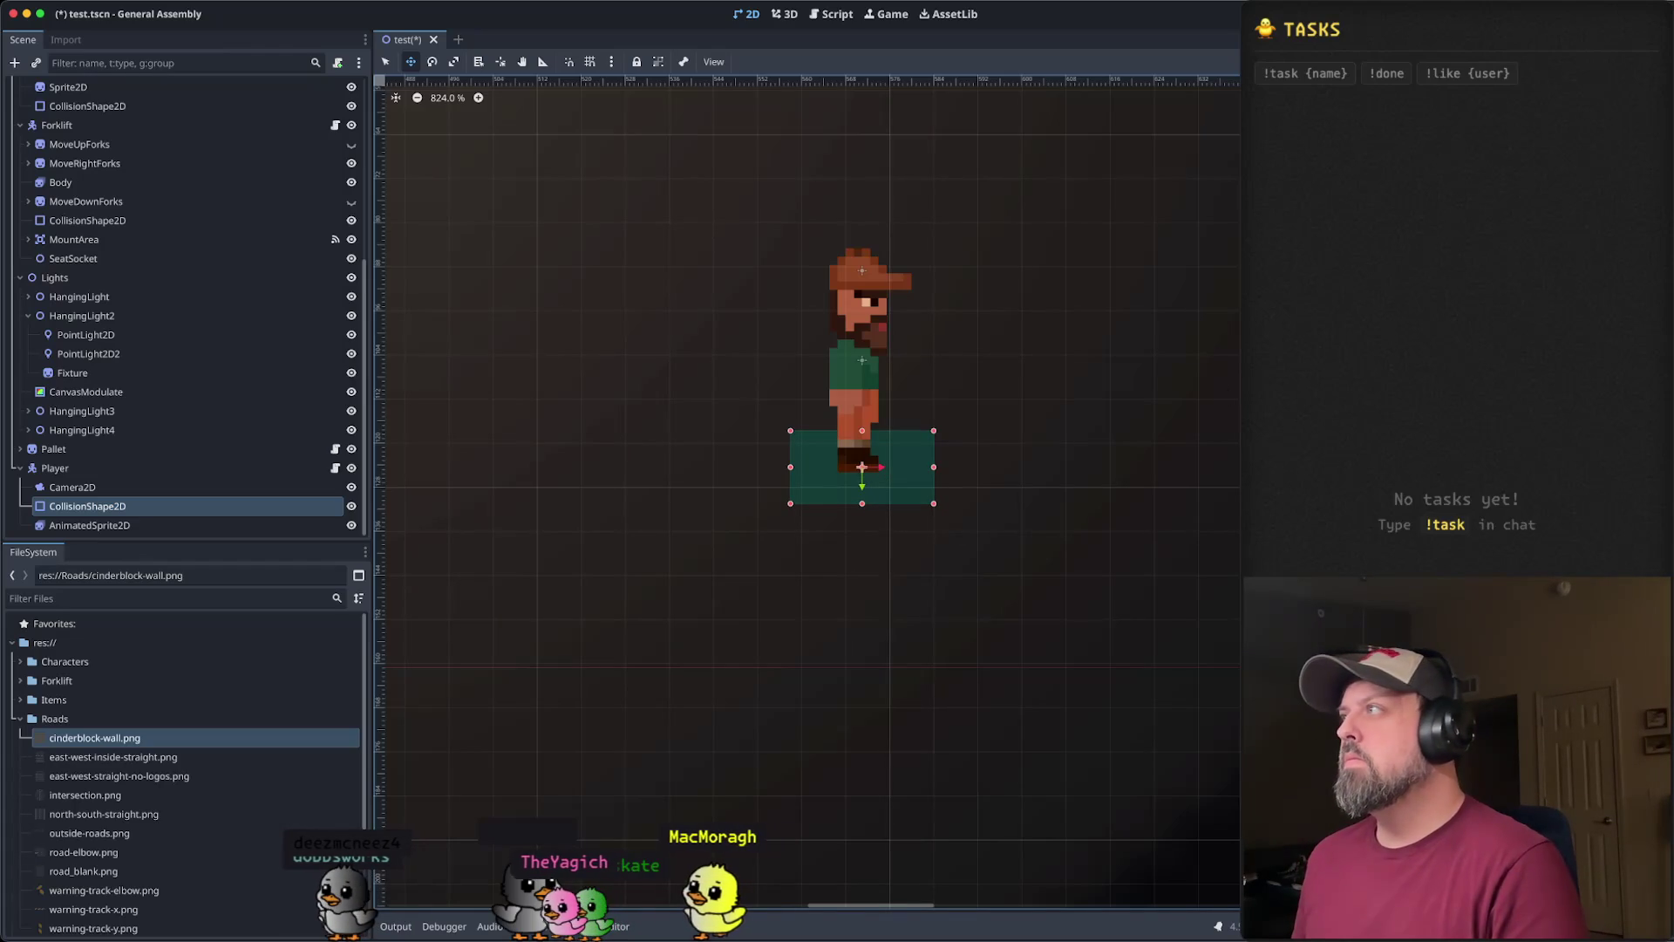
pyautogui.press('super+r')
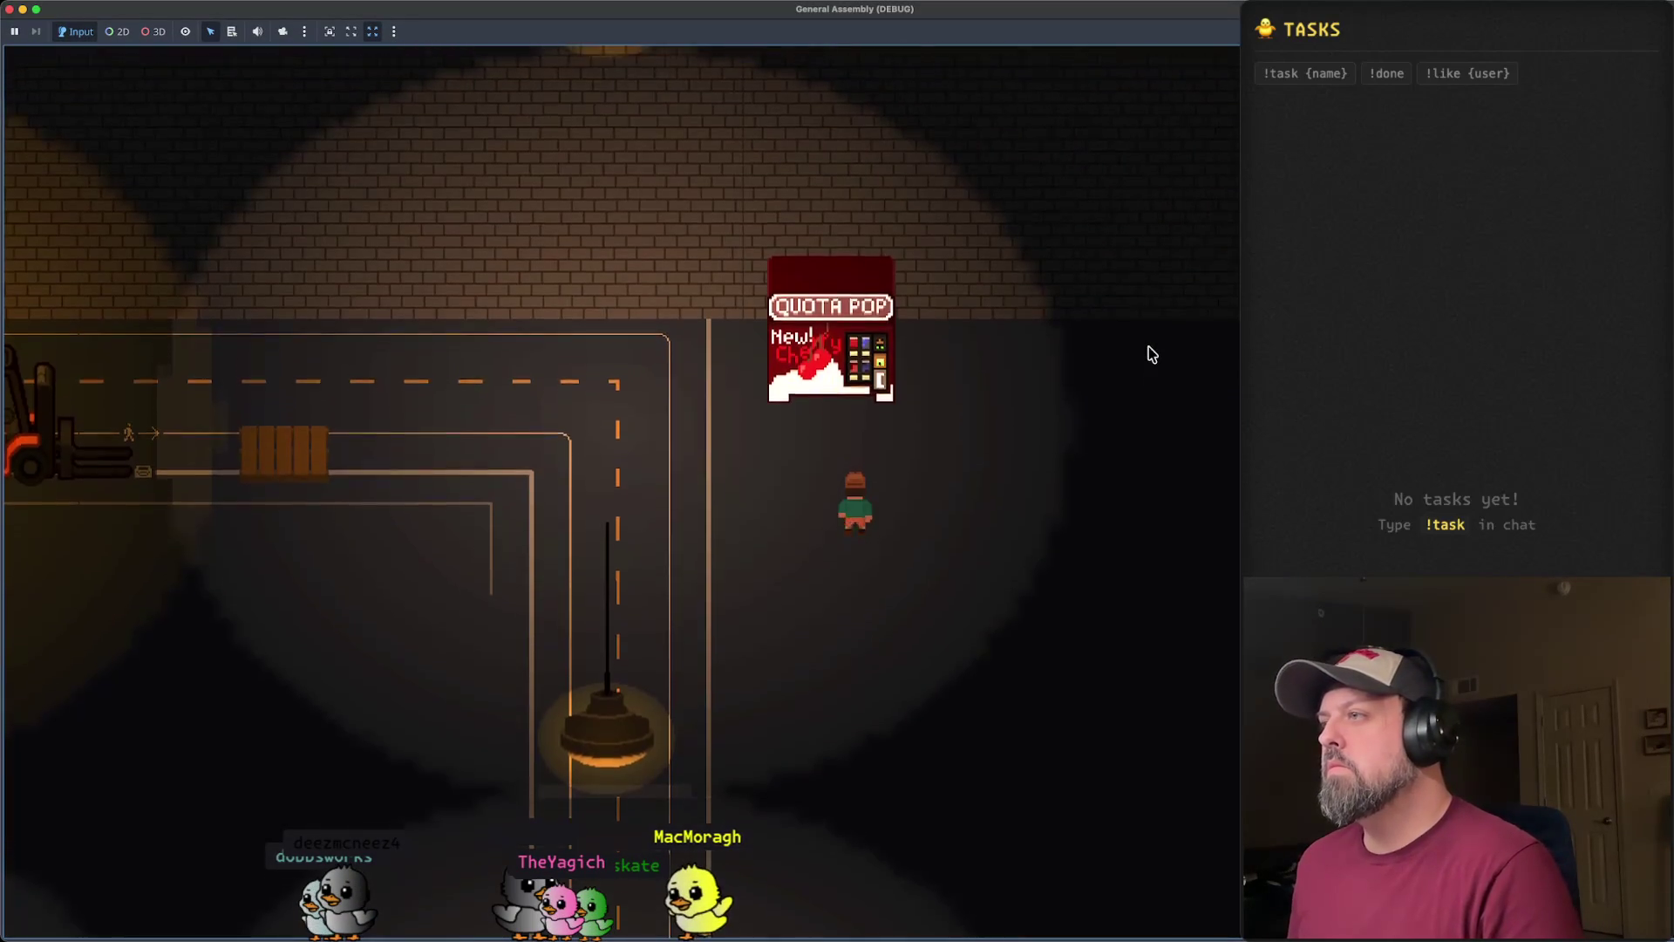
# - Walk the player up, down, left and right around the vending machine to test movement
pyautogui.press('Up')
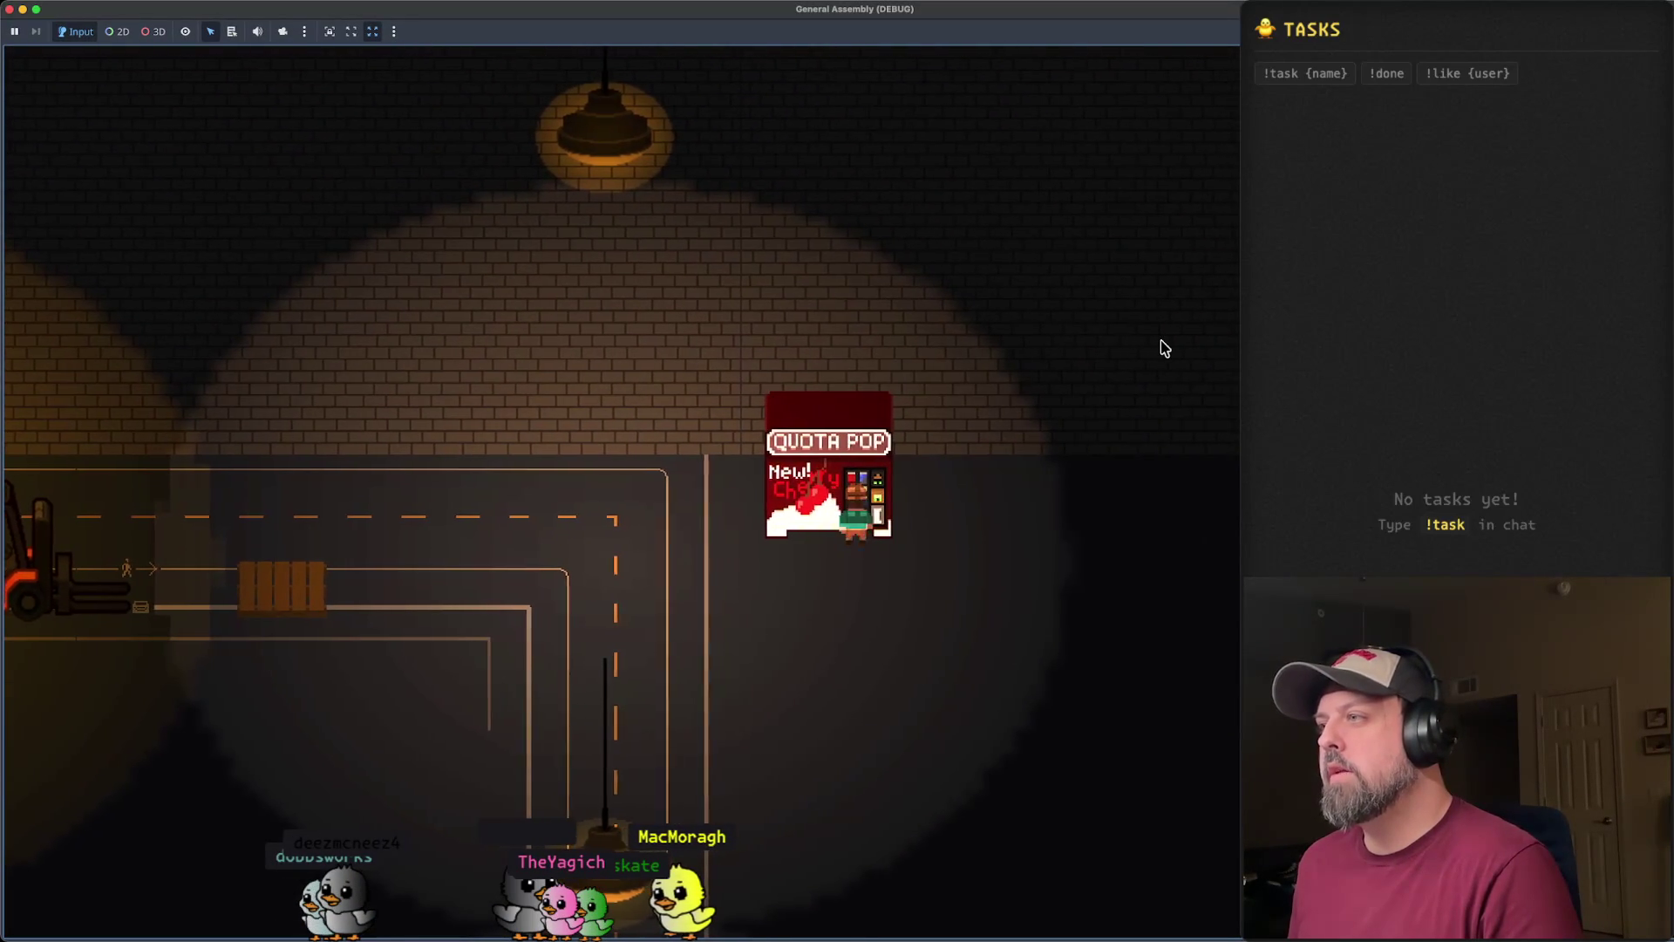
pyautogui.press('Up')
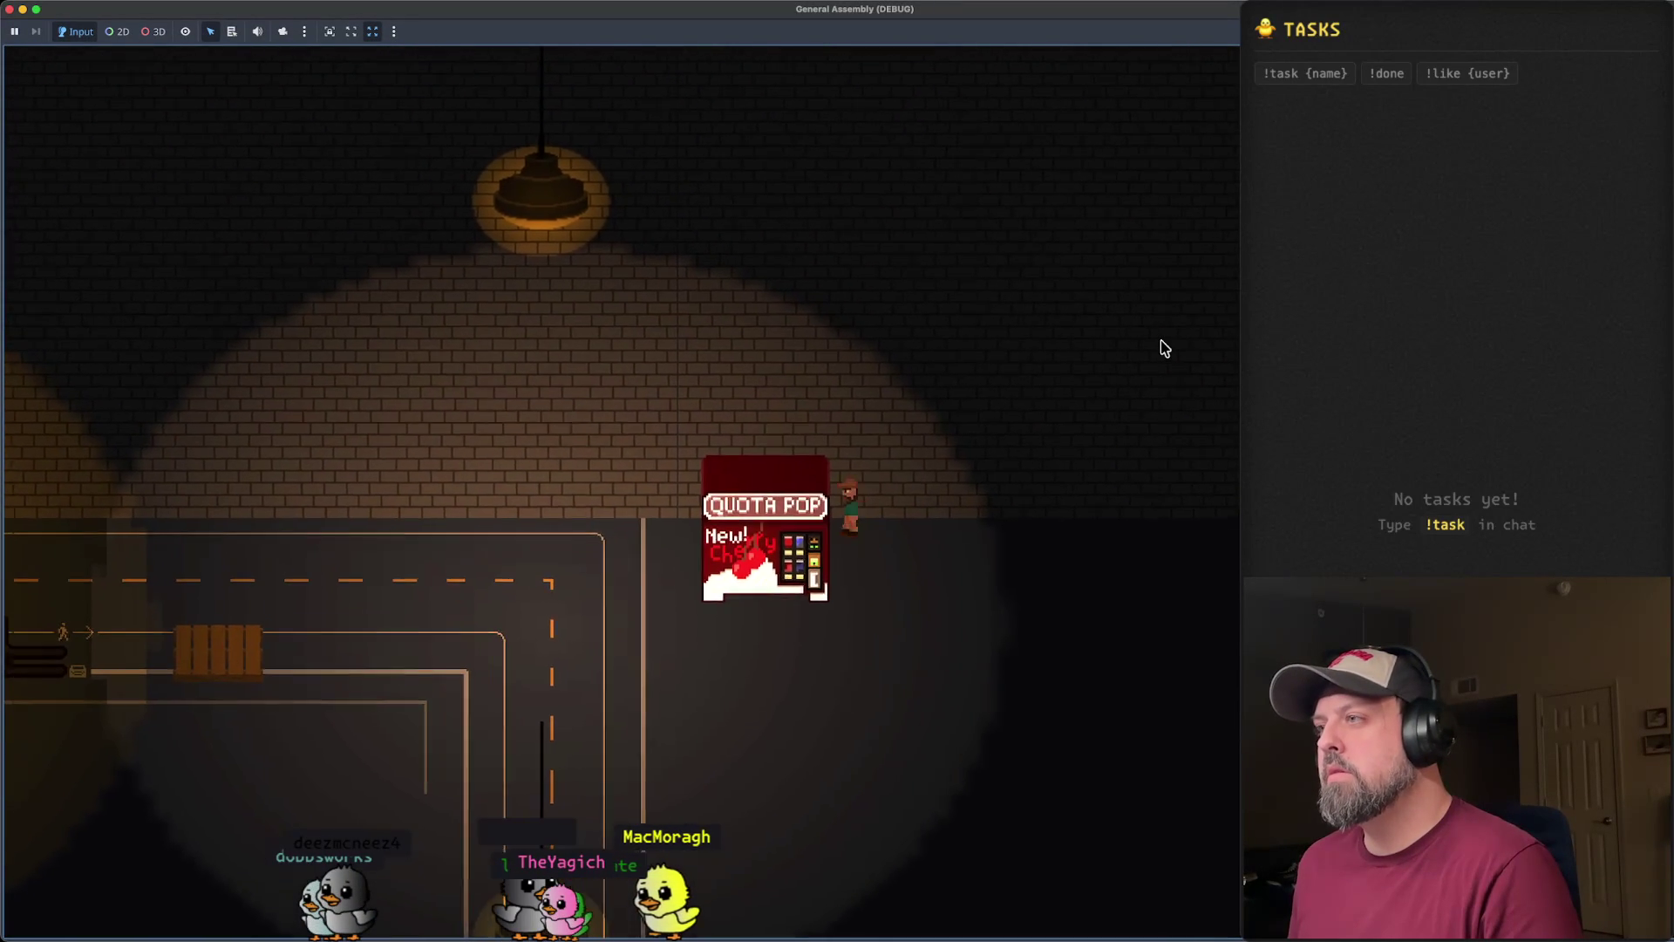
pyautogui.press('Right')
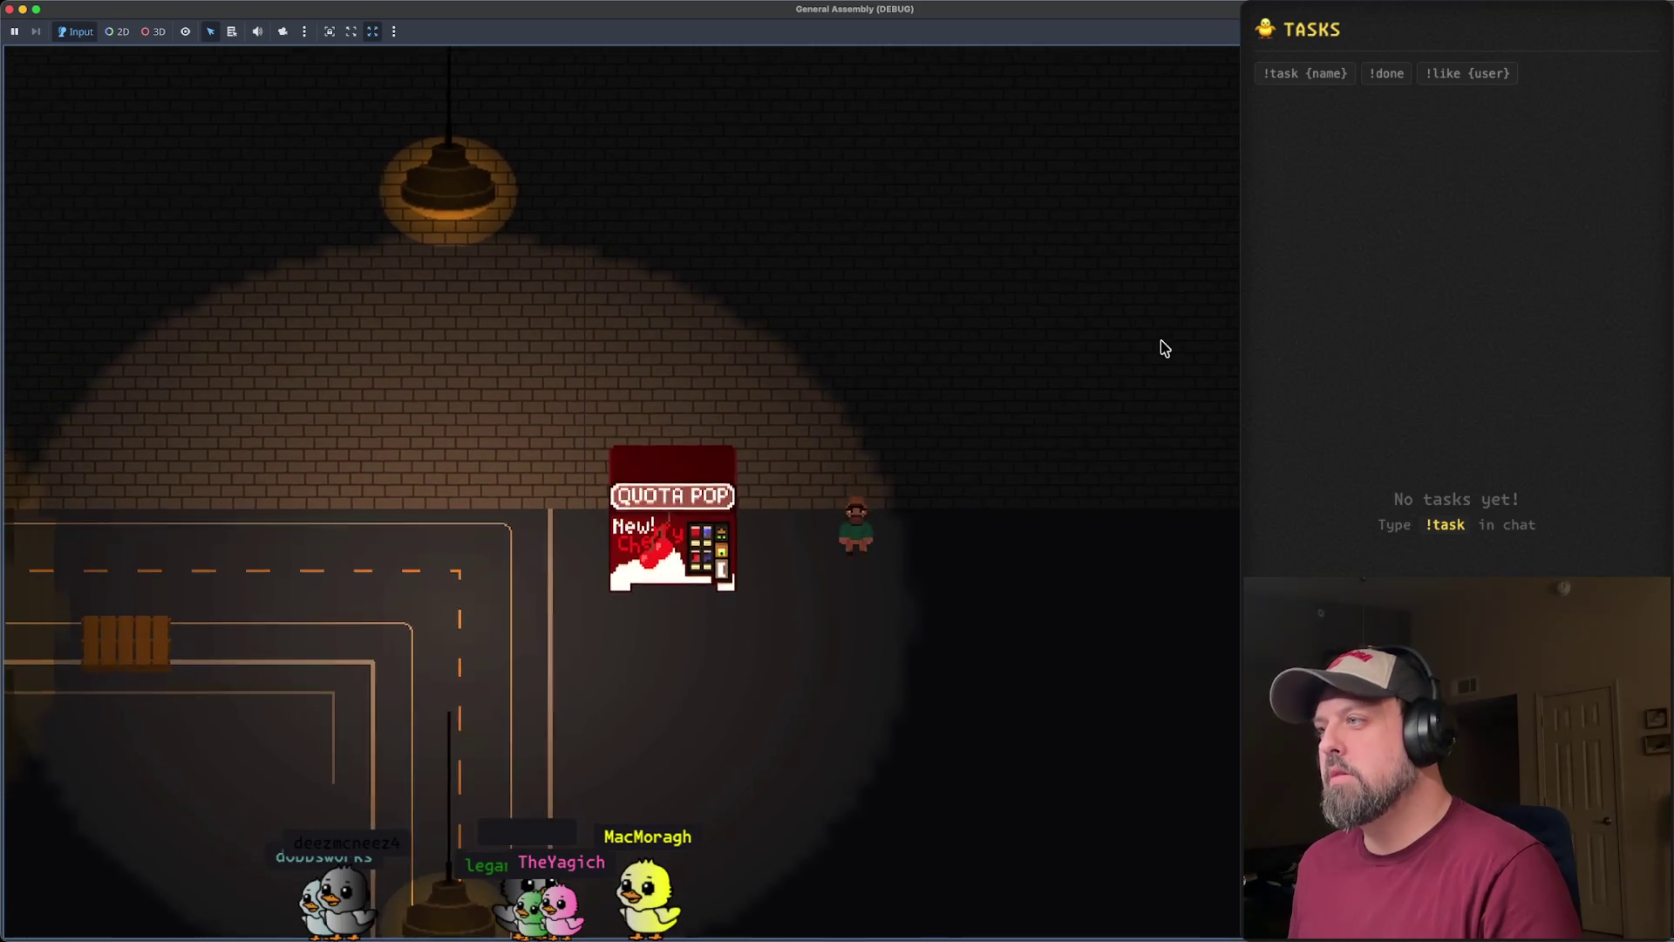
pyautogui.press('Left')
pyautogui.press('Down')
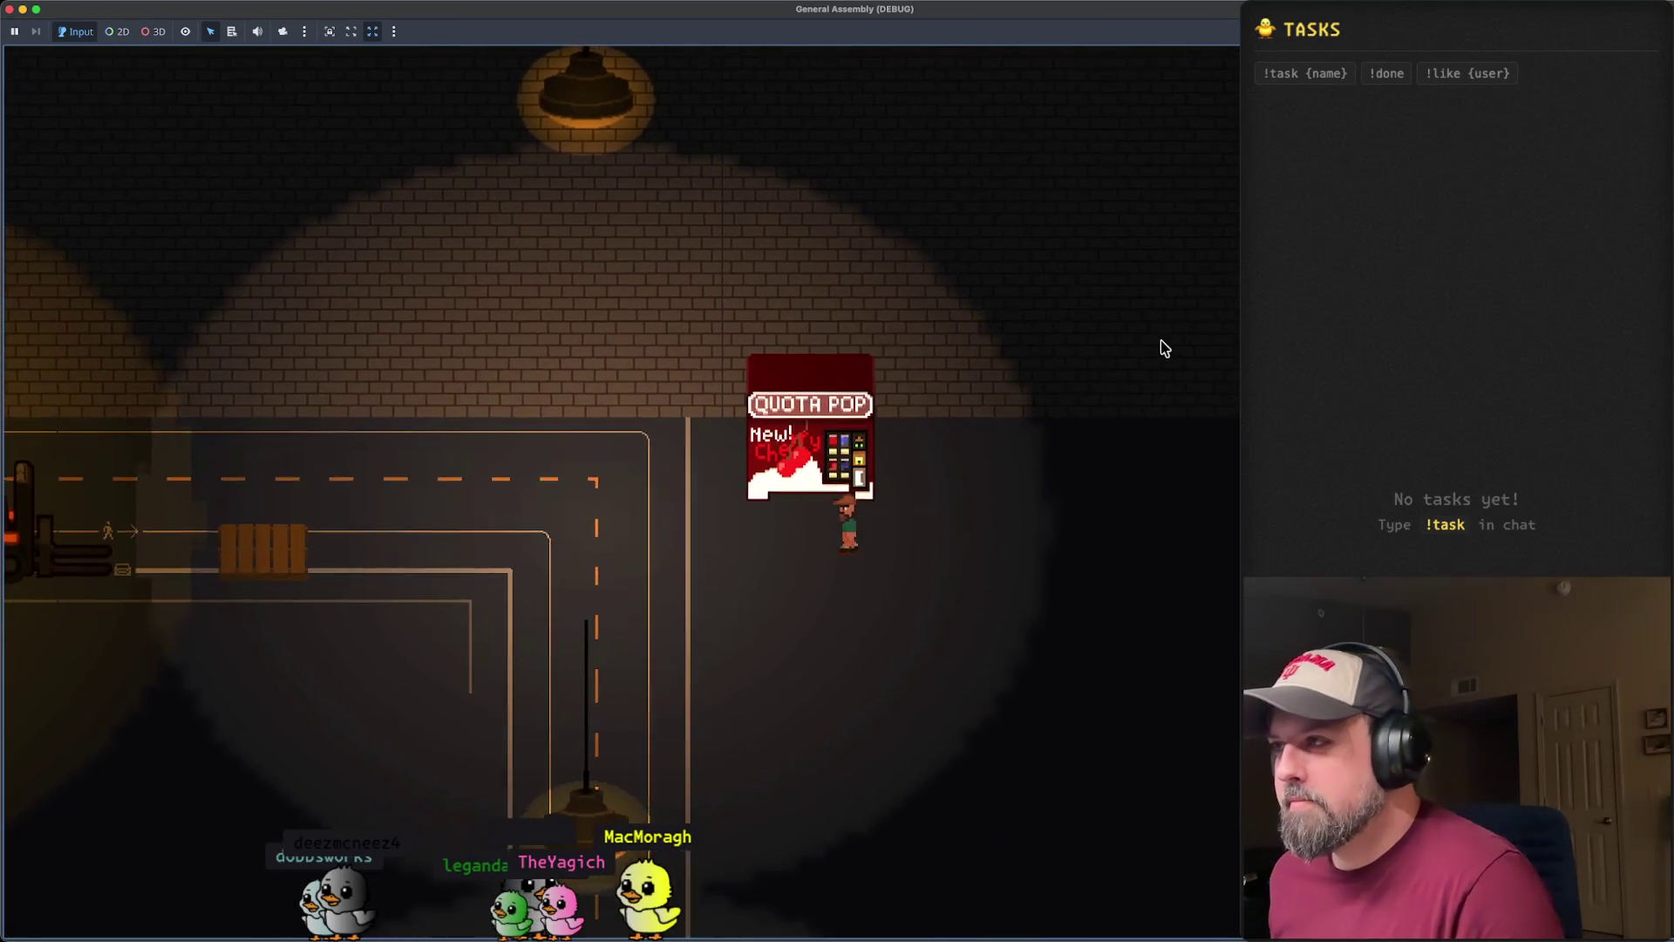
pyautogui.press('Up')
pyautogui.press('Left')
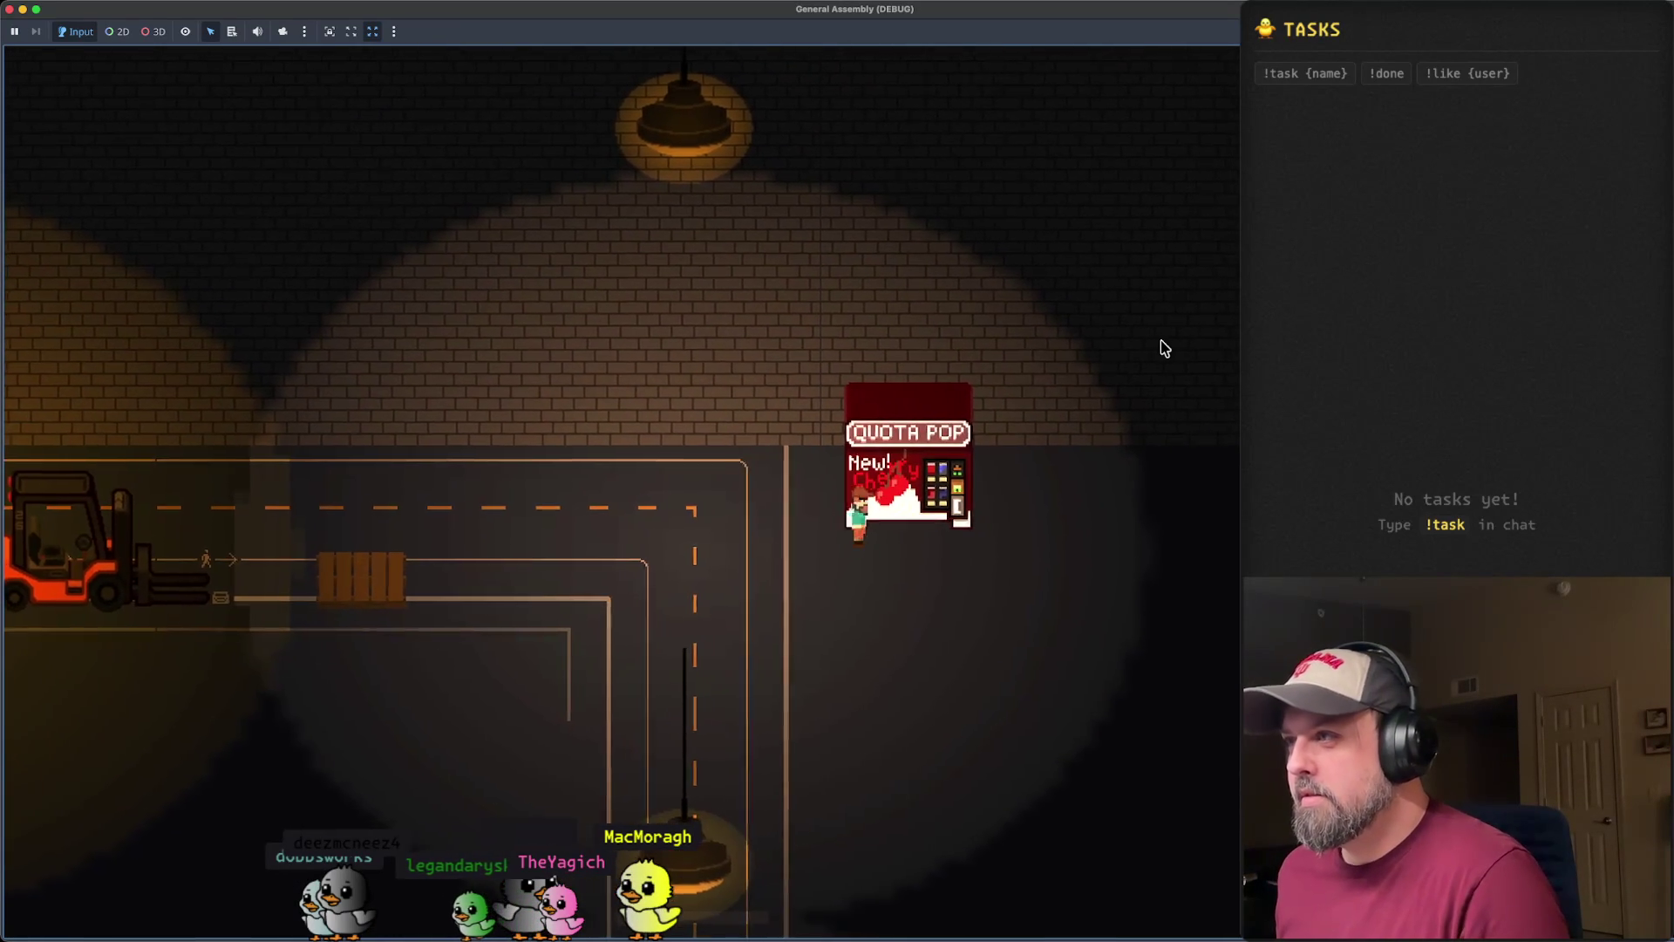
pyautogui.press('Right')
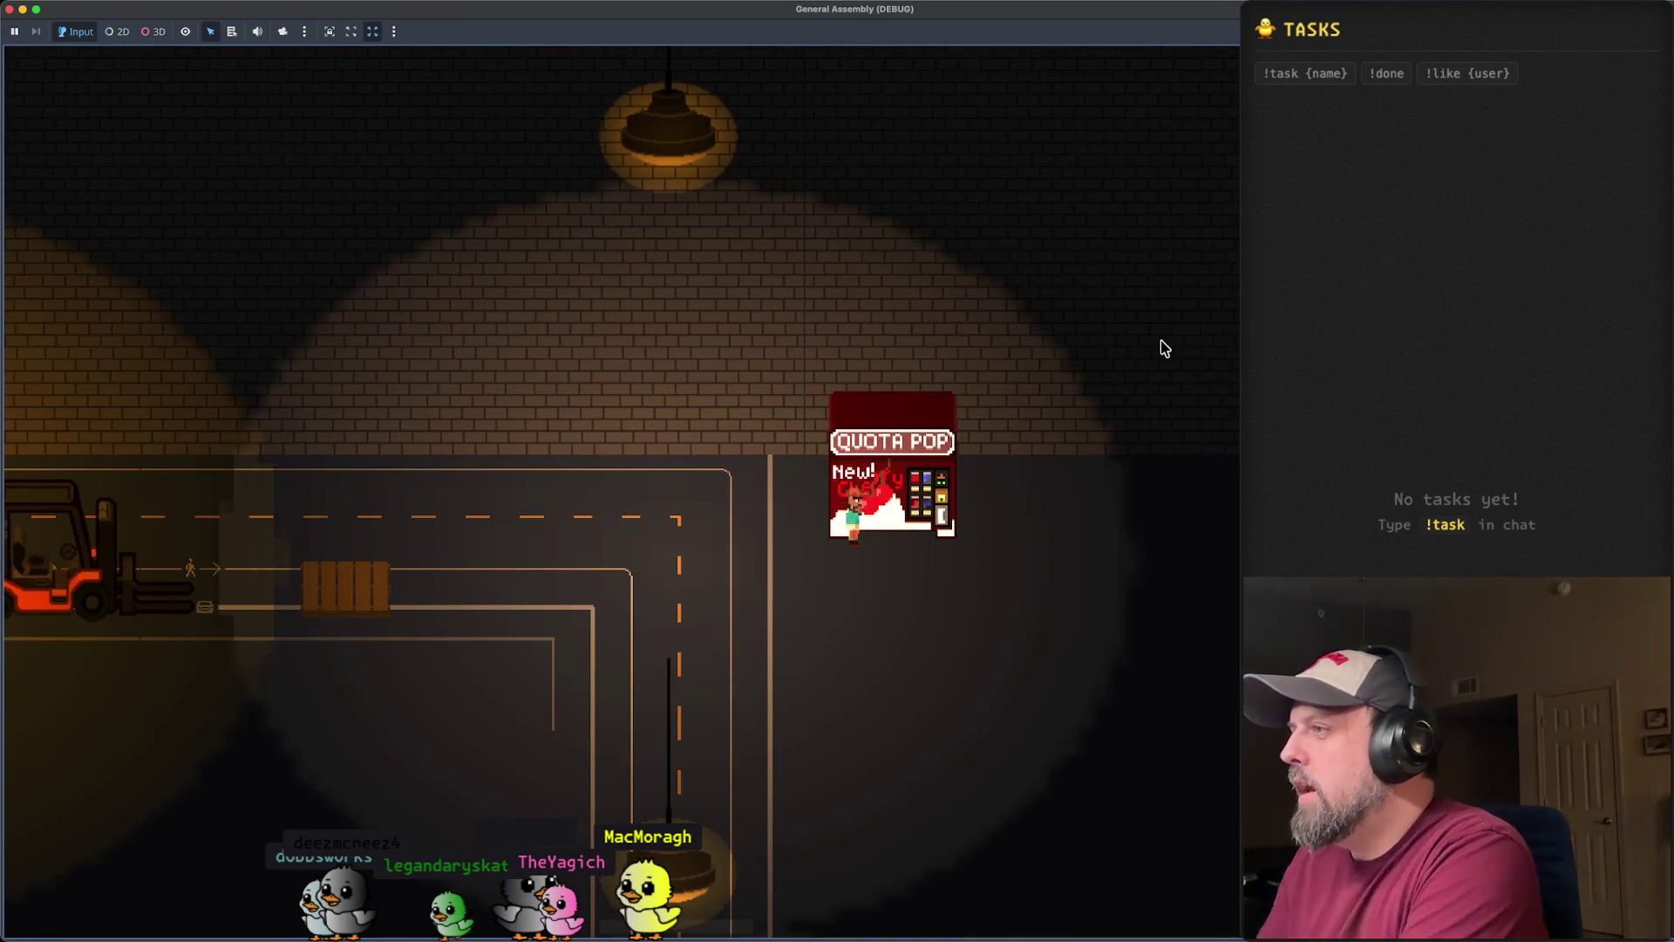
# - Get into and back off the forklift, then walk right past the pallets to the Quota Pop machine
pyautogui.press('e')
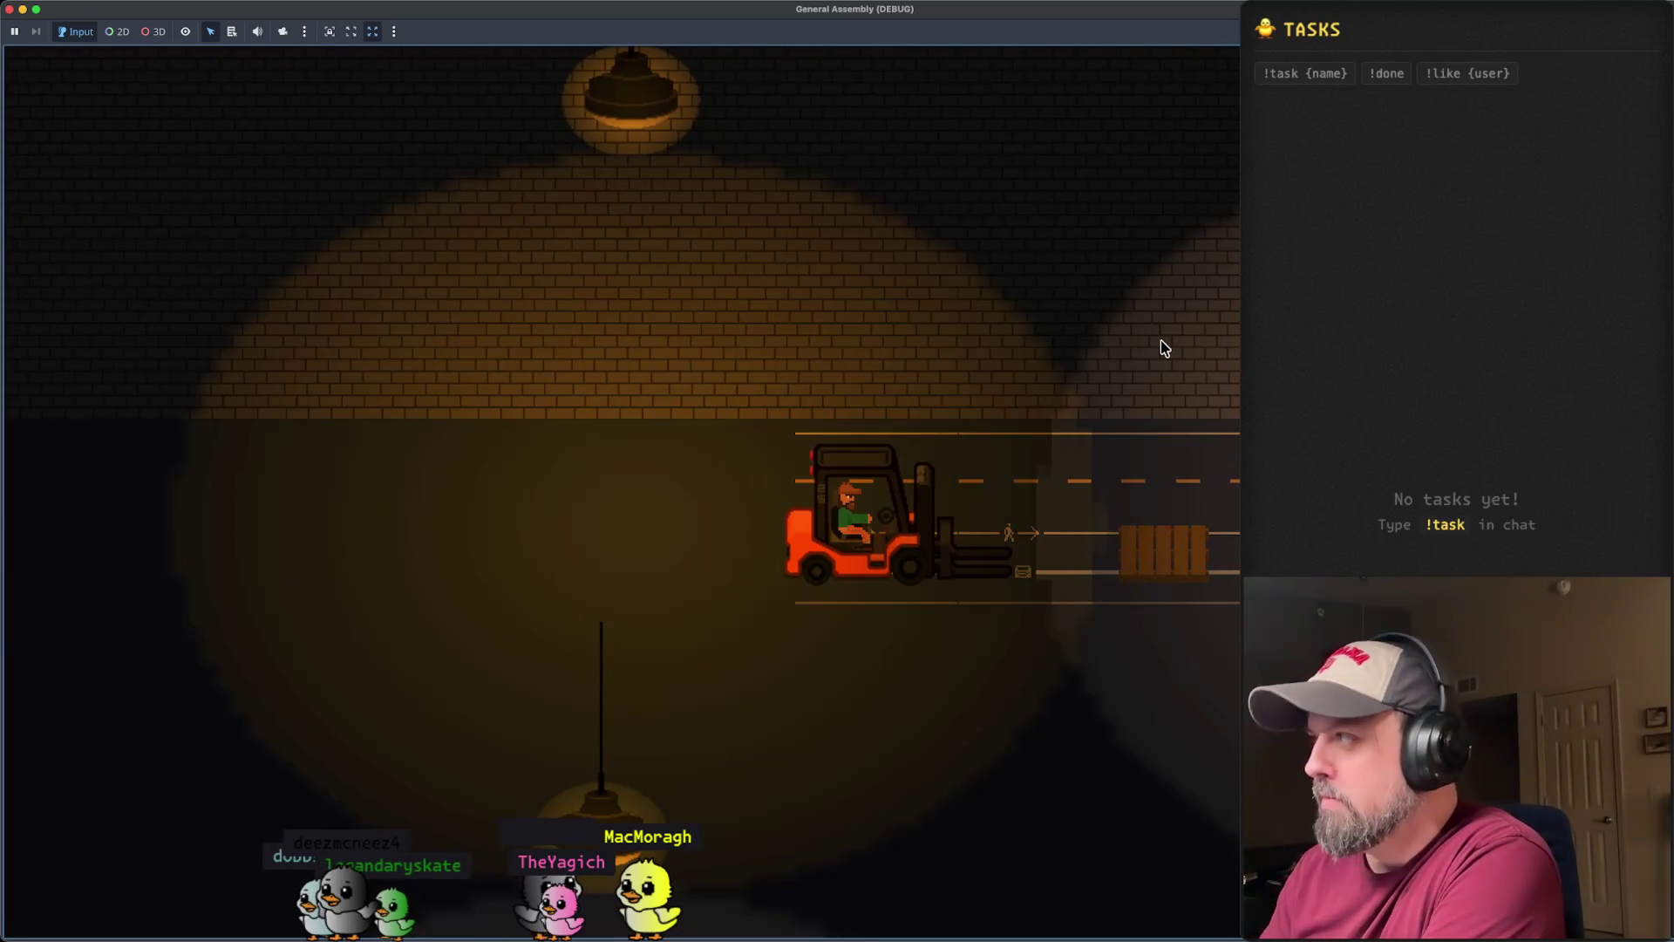
pyautogui.press('e')
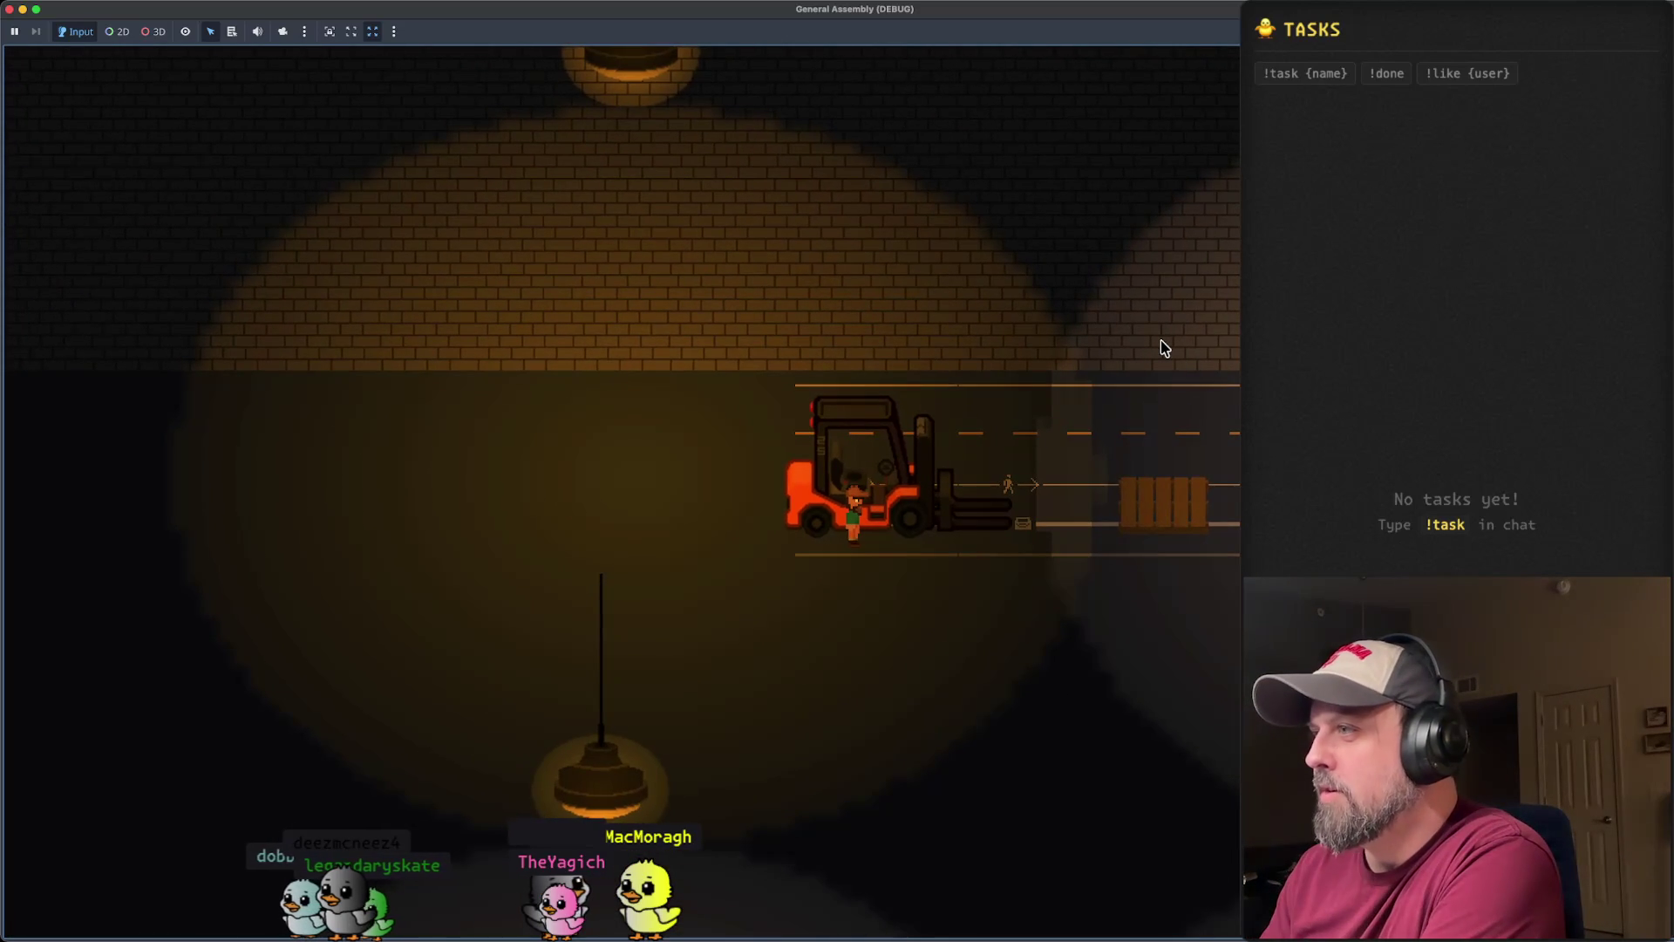
pyautogui.press('Right')
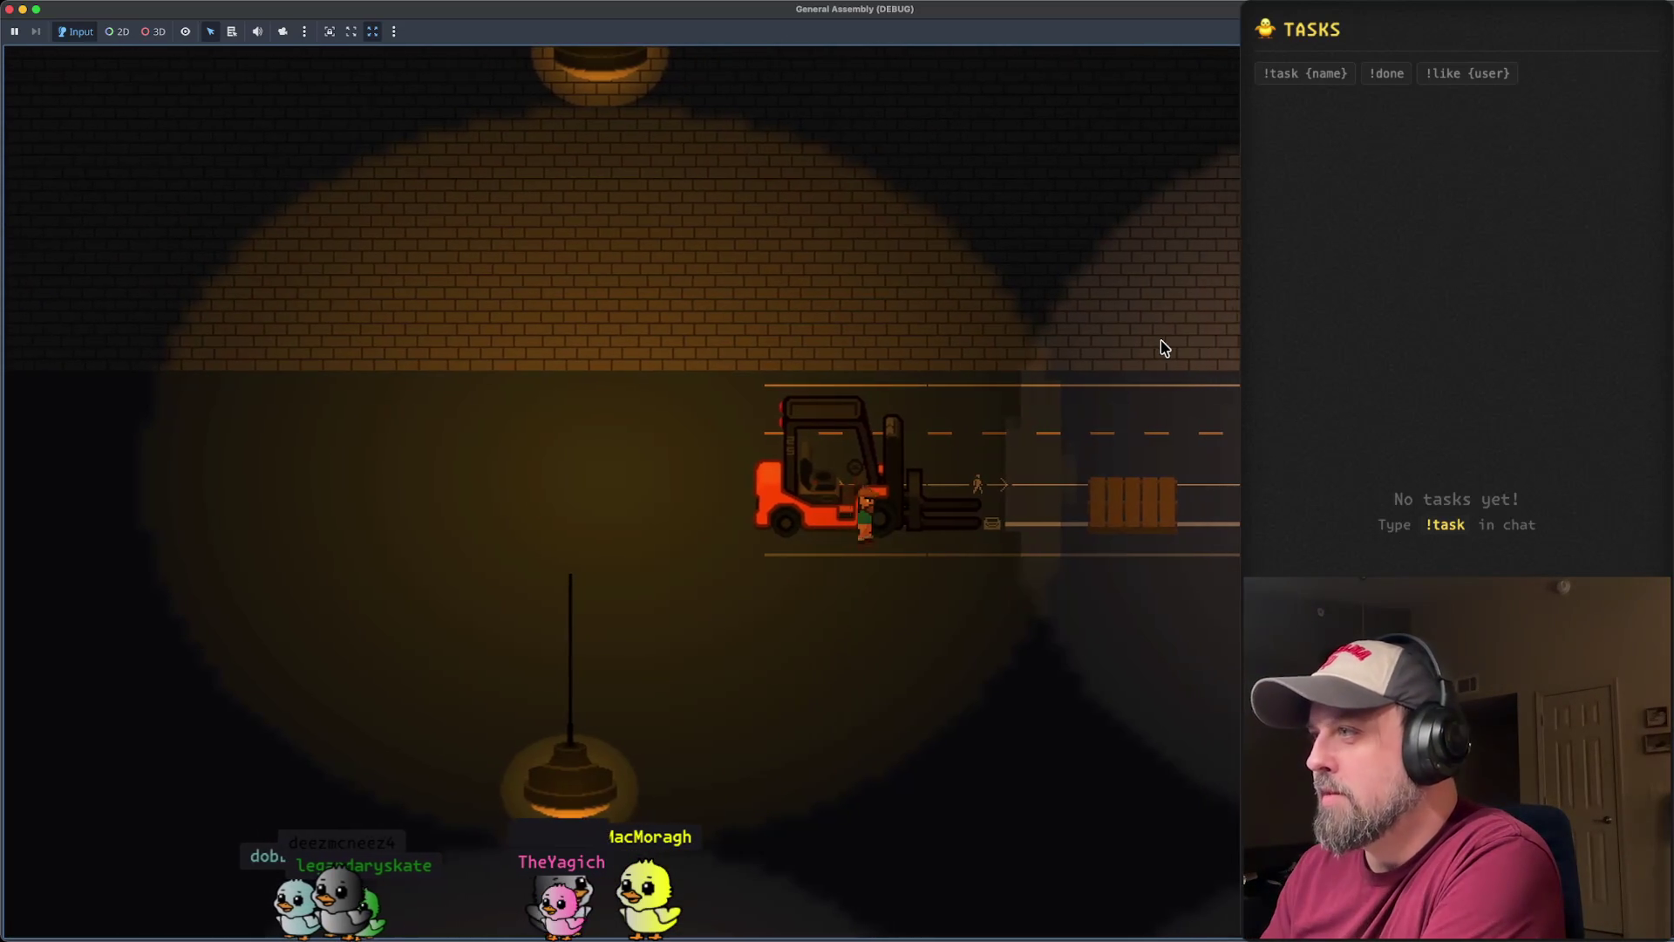
pyautogui.press('Right')
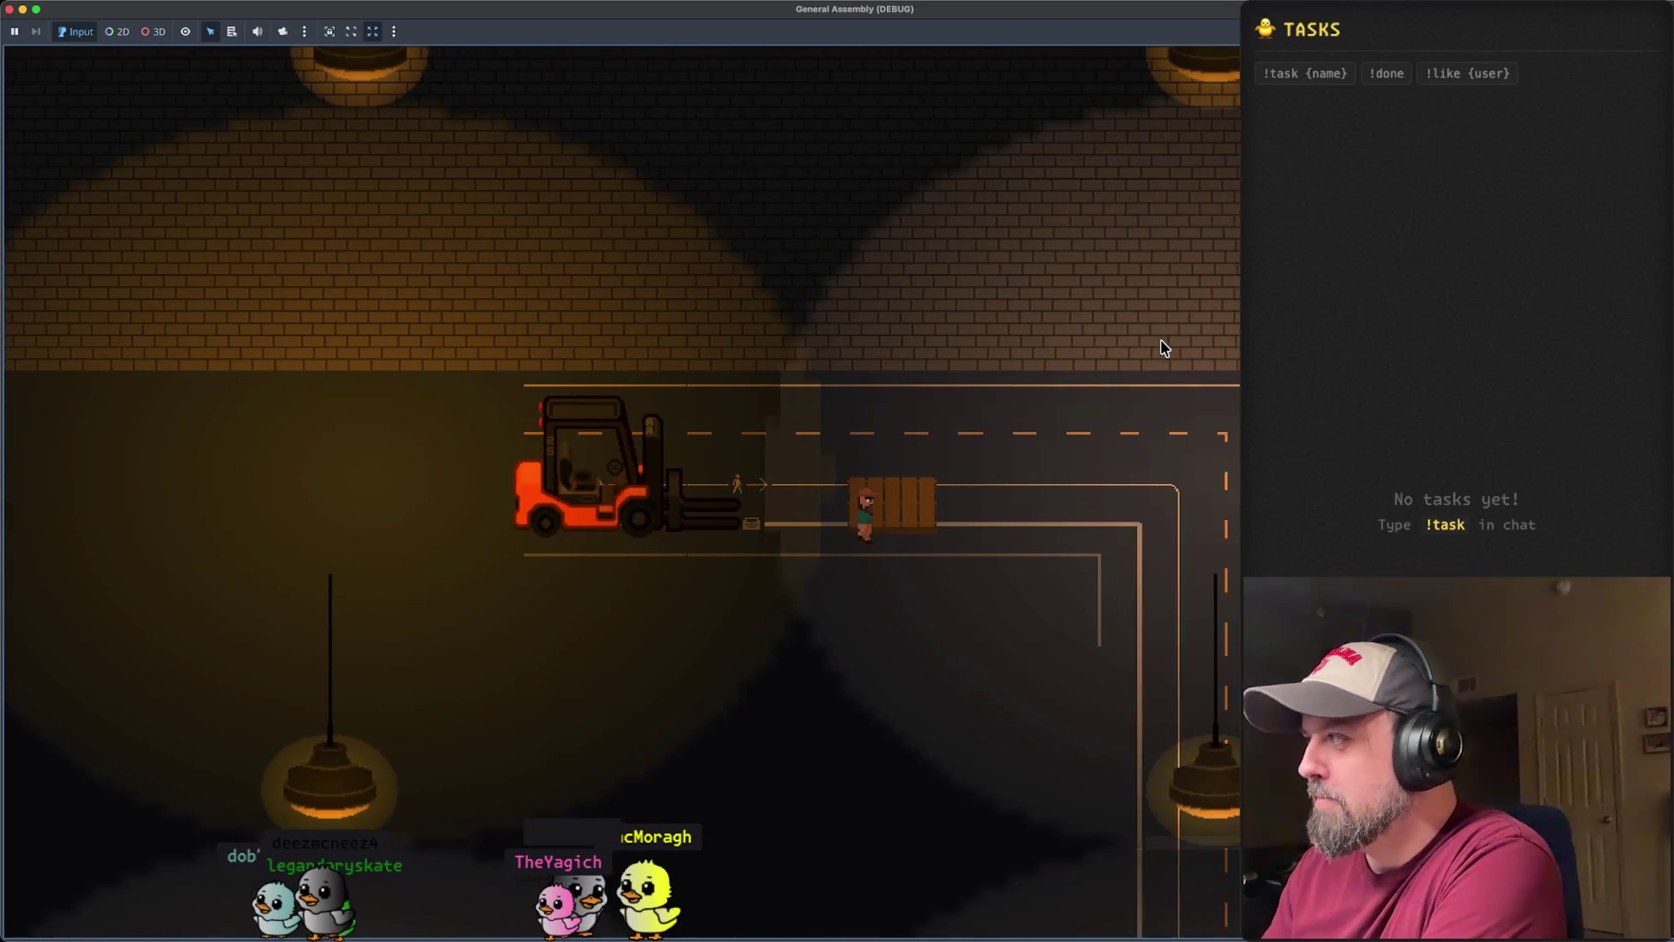
pyautogui.press('Right')
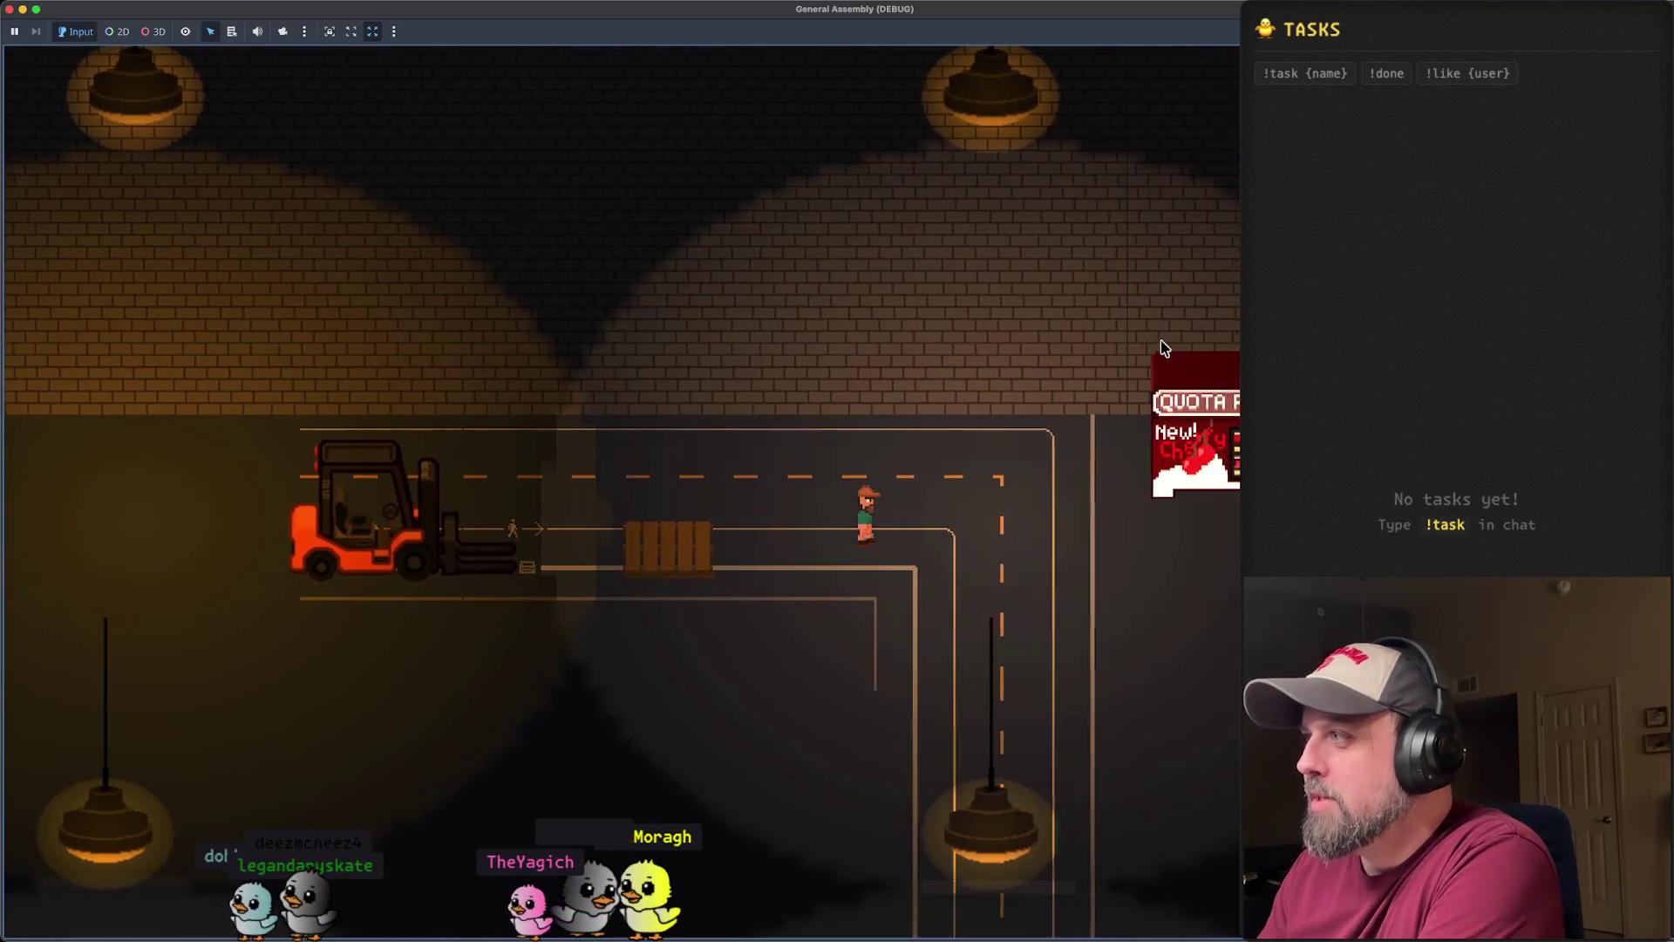
pyautogui.press('Right')
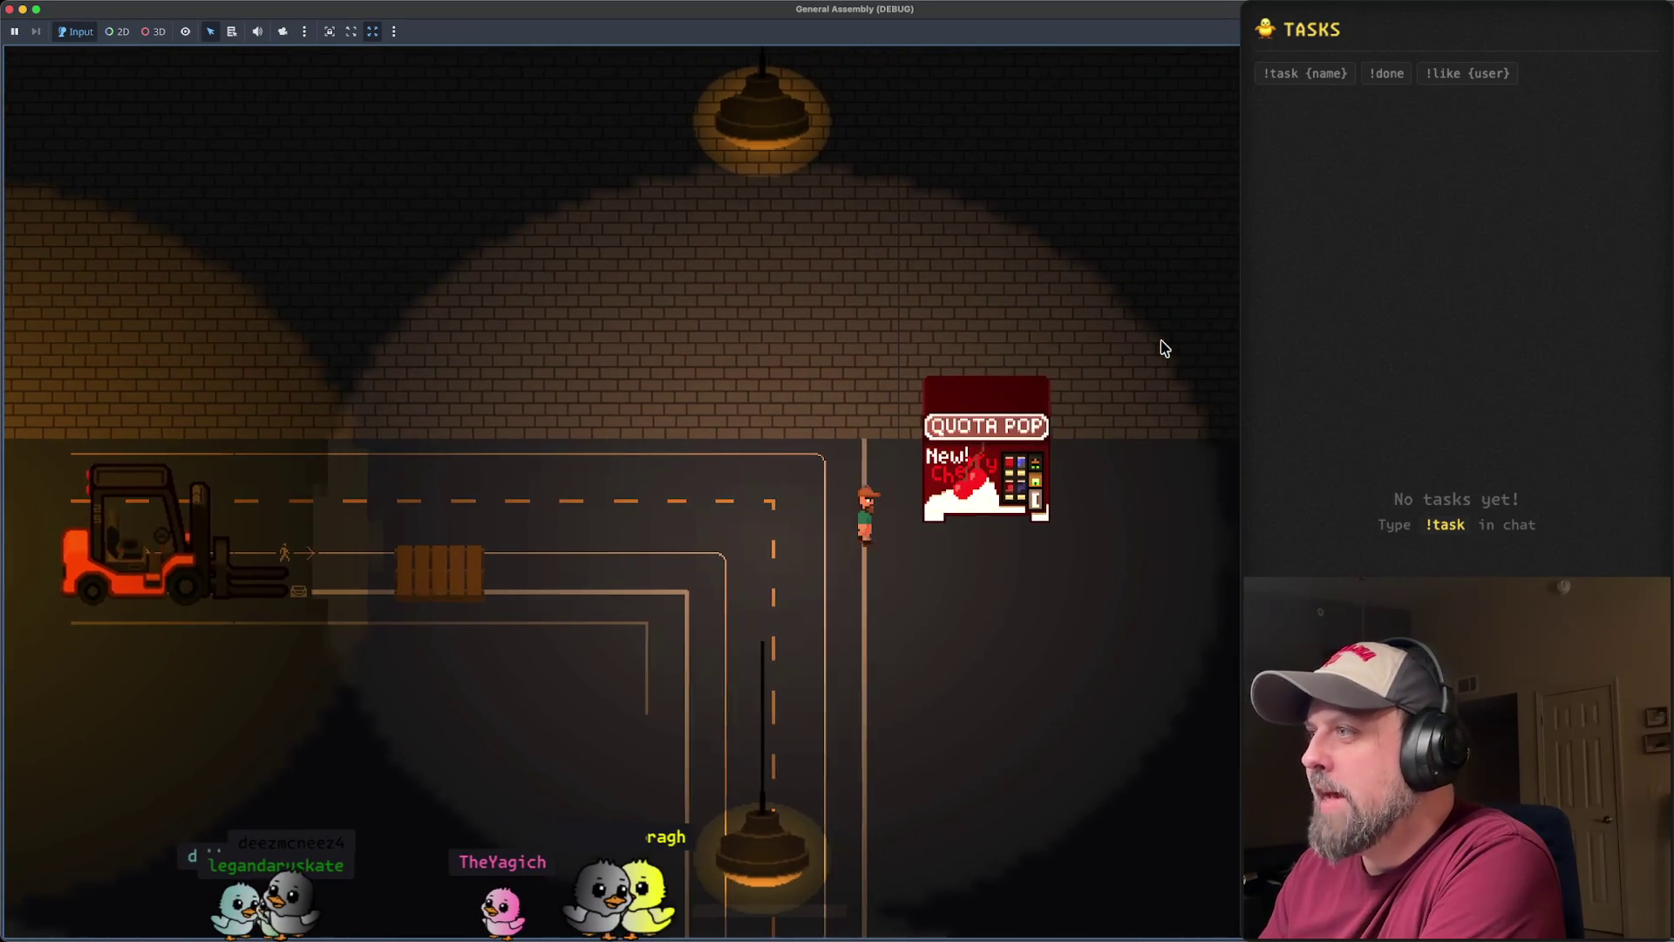
# - Step the player back and forth in front of the Quota Pop machine
pyautogui.press('Down')
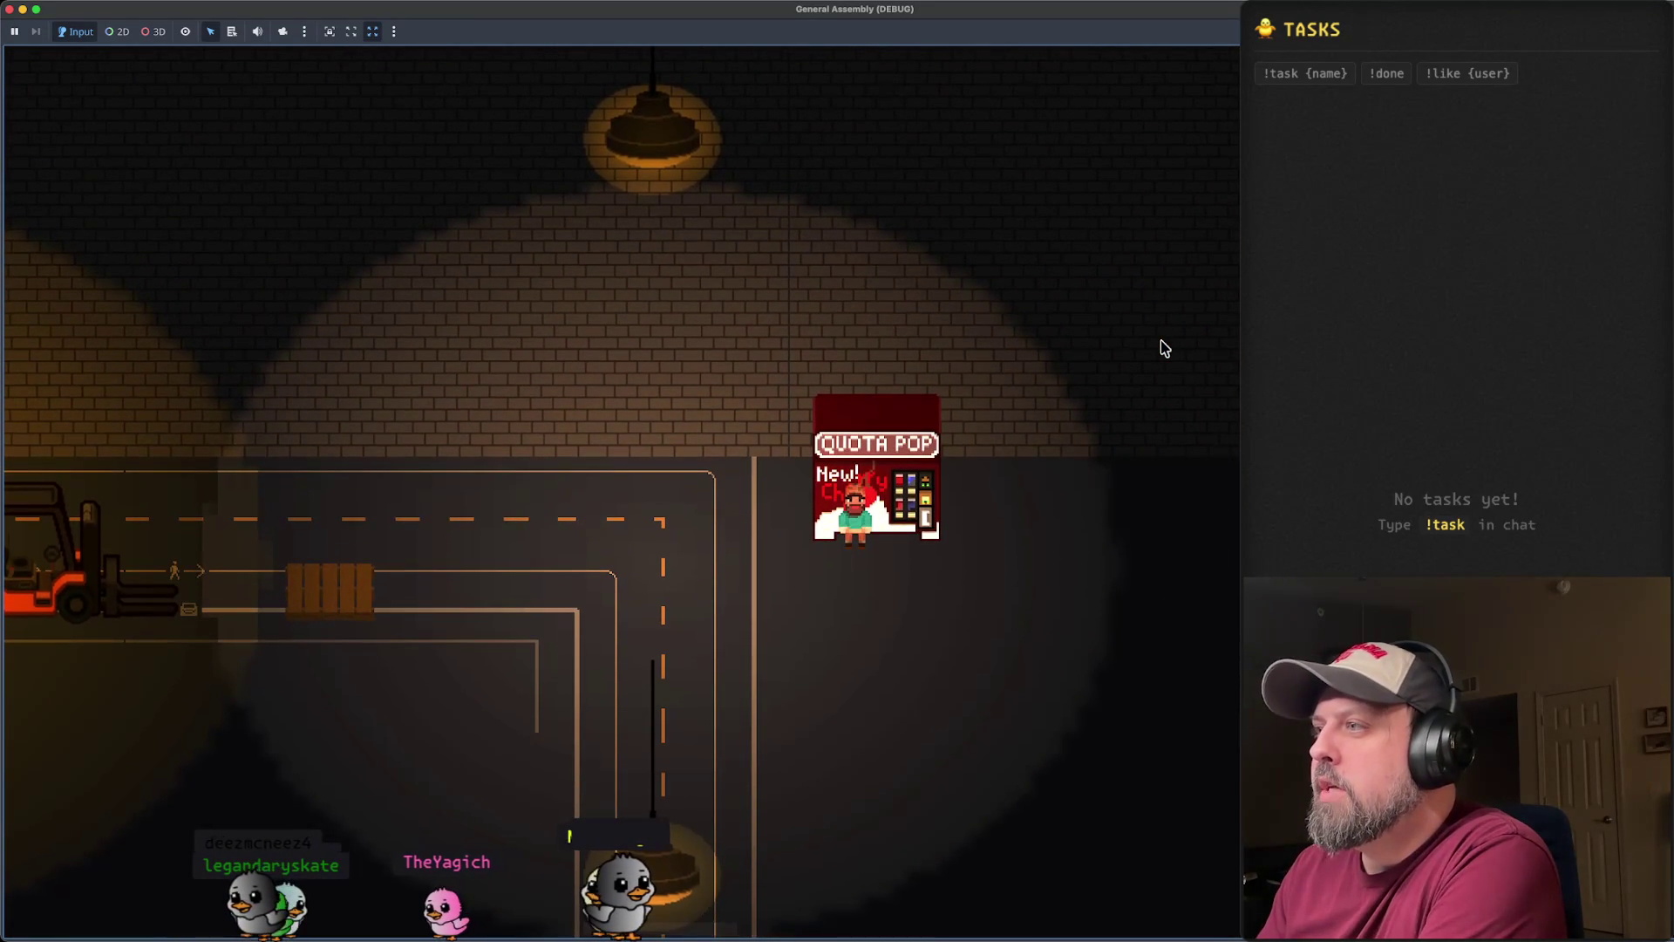
pyautogui.press('Right')
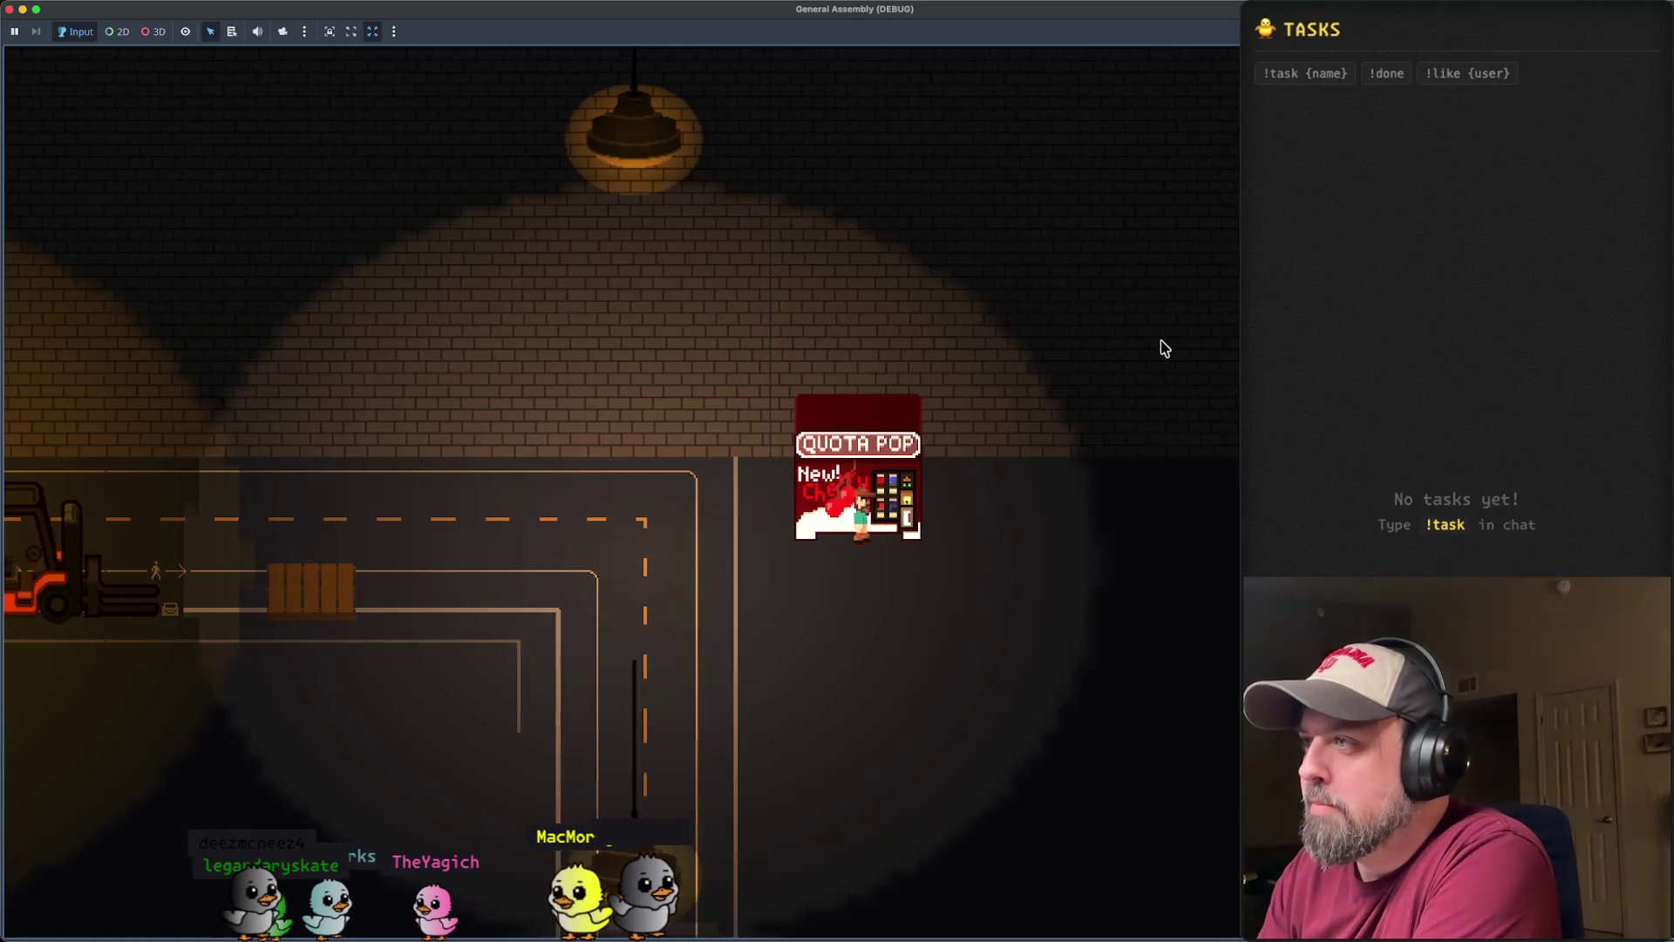
pyautogui.press('Right')
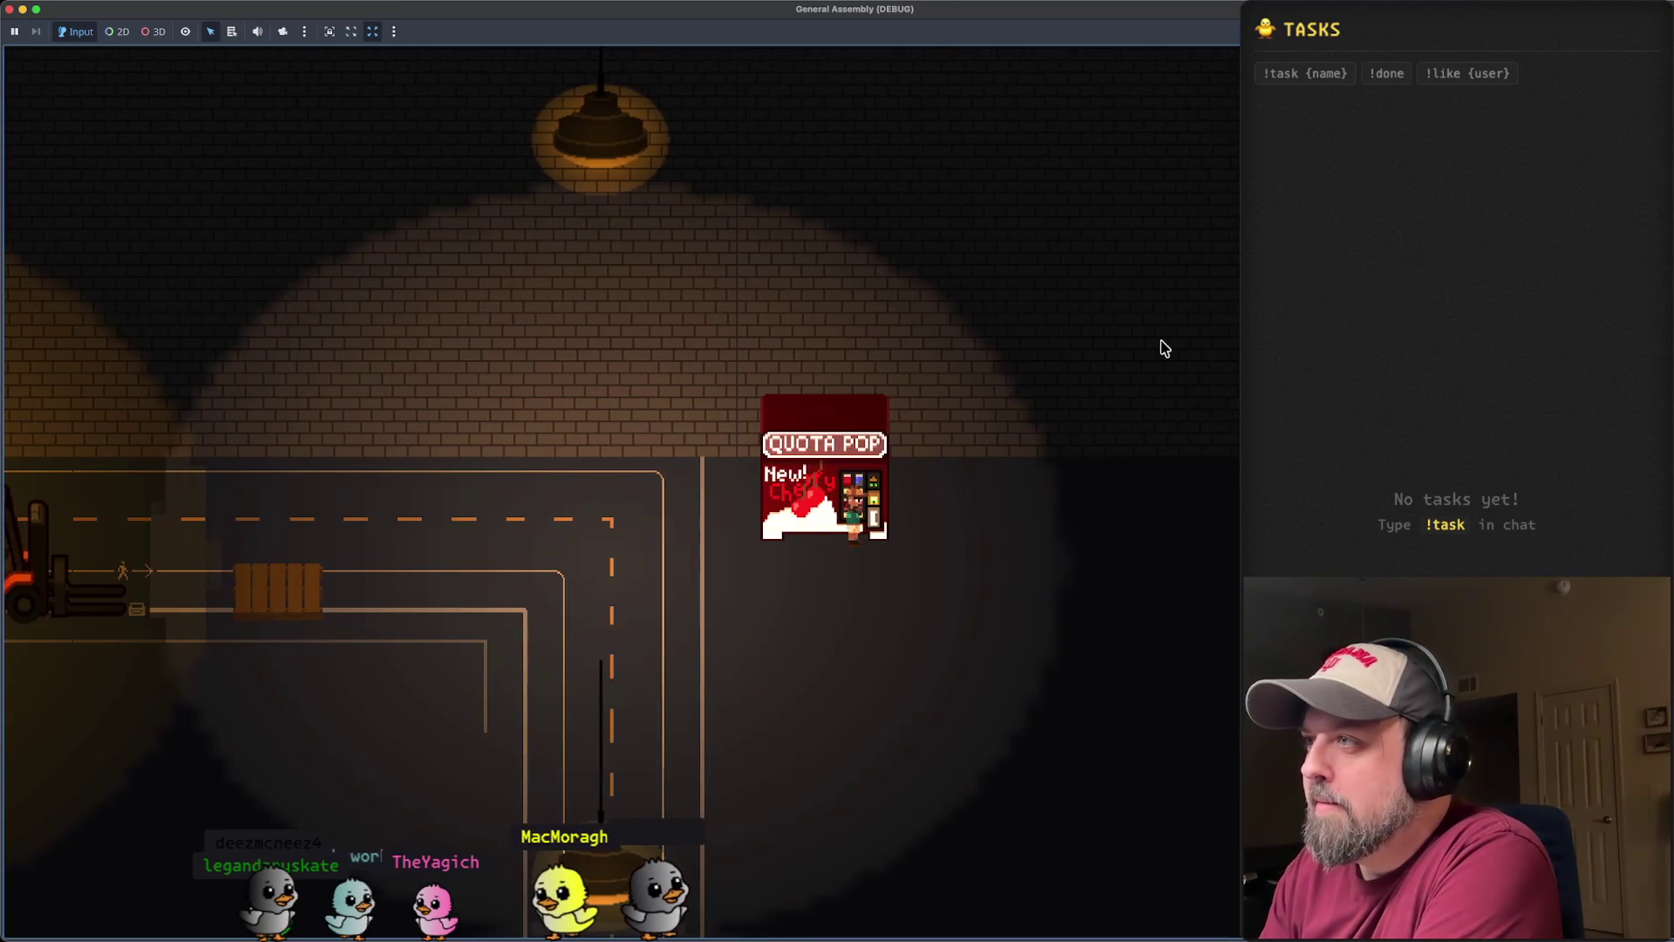
pyautogui.press('Left')
pyautogui.press('Right')
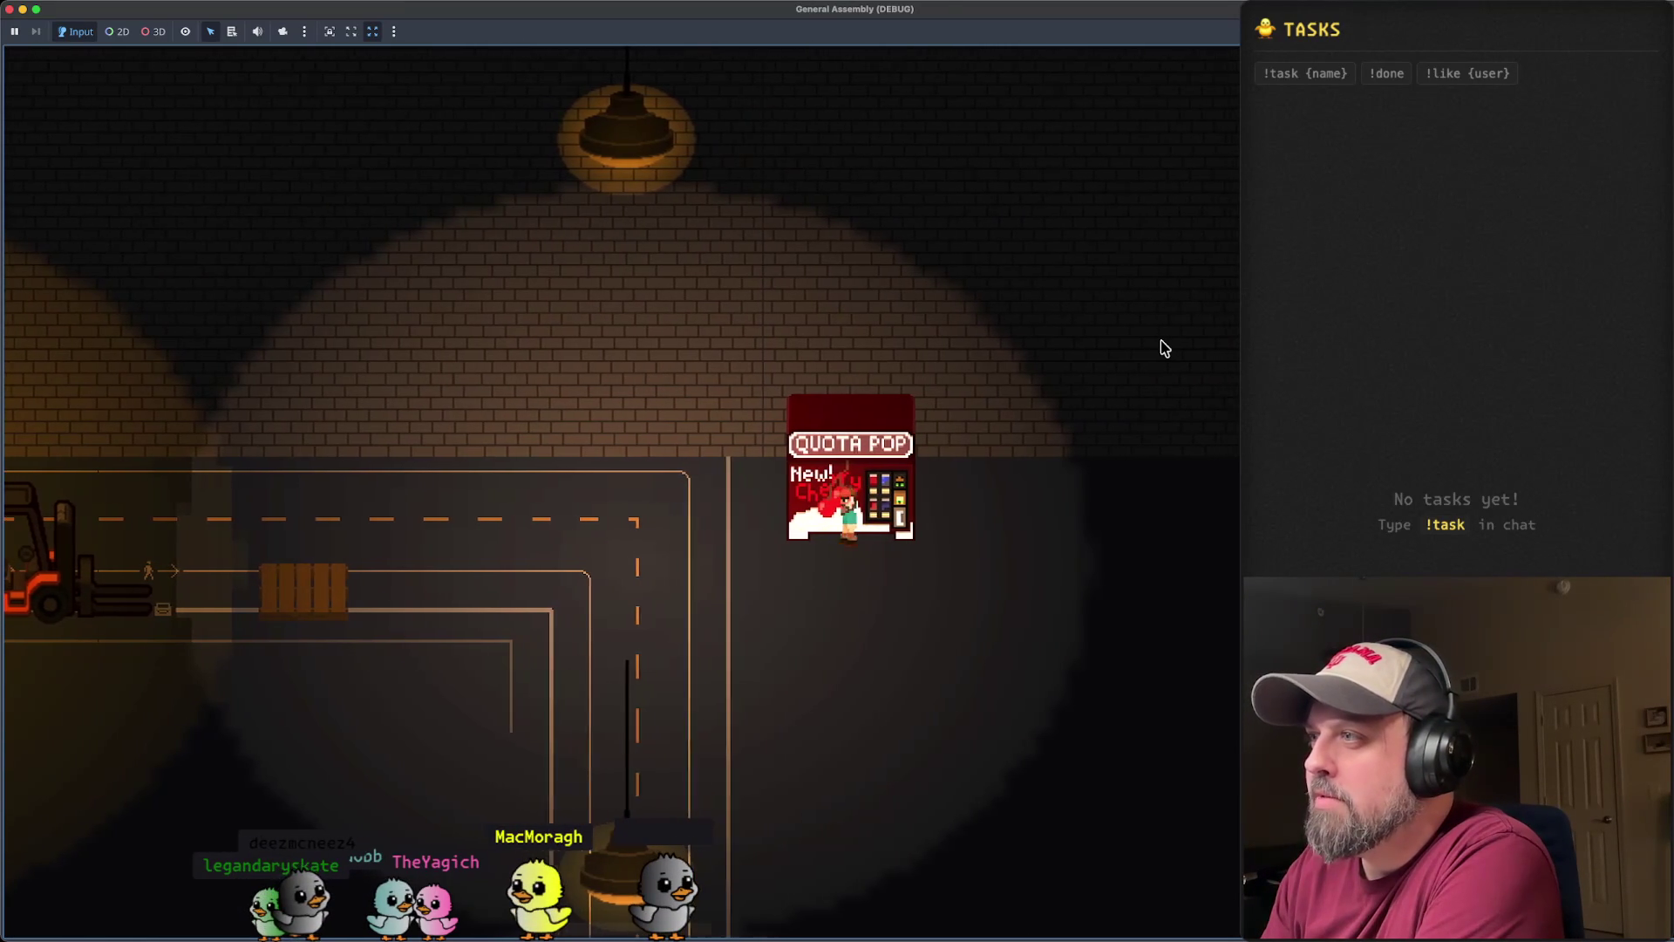
pyautogui.press('Left')
pyautogui.press('Right')
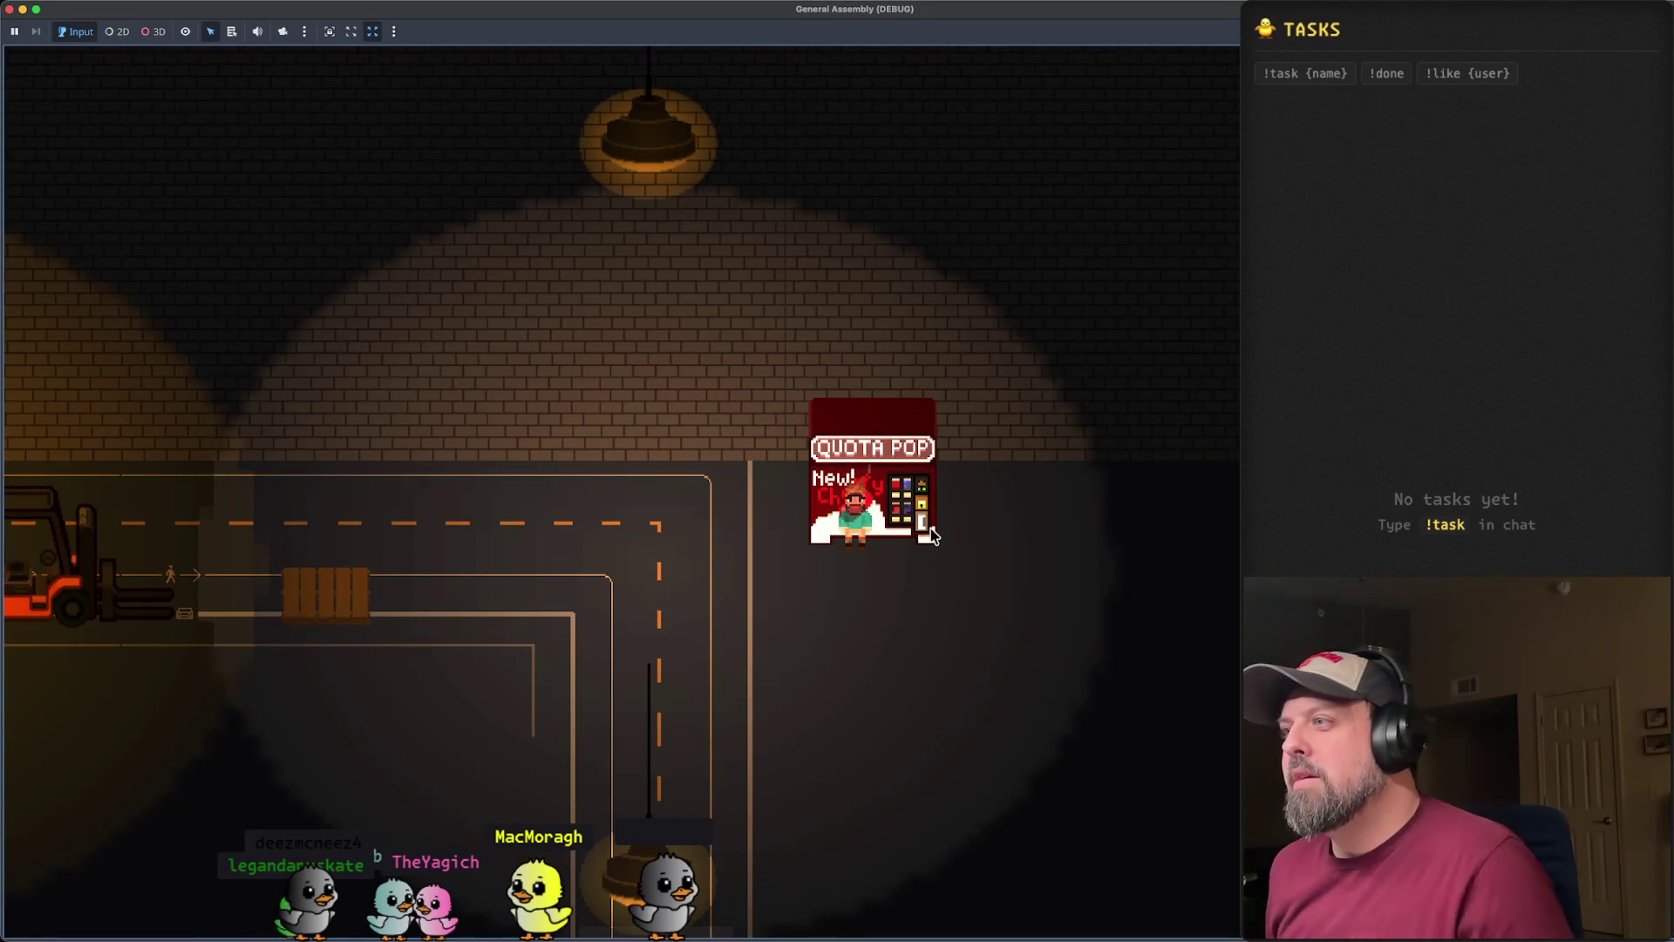
pyautogui.press('Right')
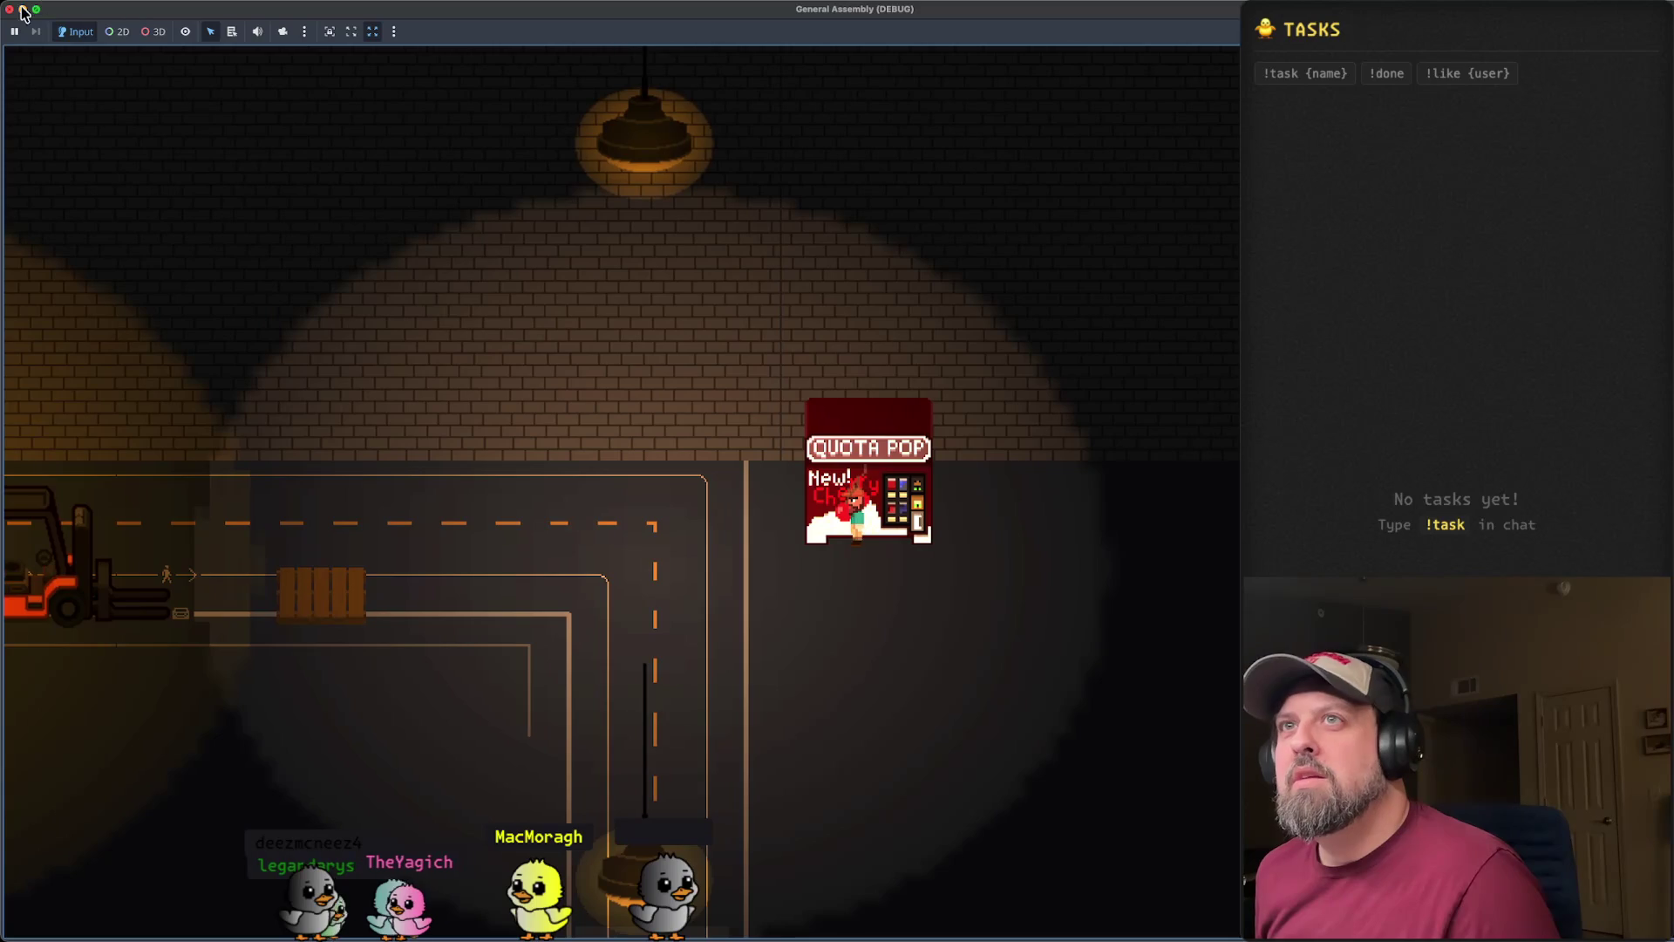
# - Stop the running game and return to the test.tscn editor
pyautogui.press('super+q')
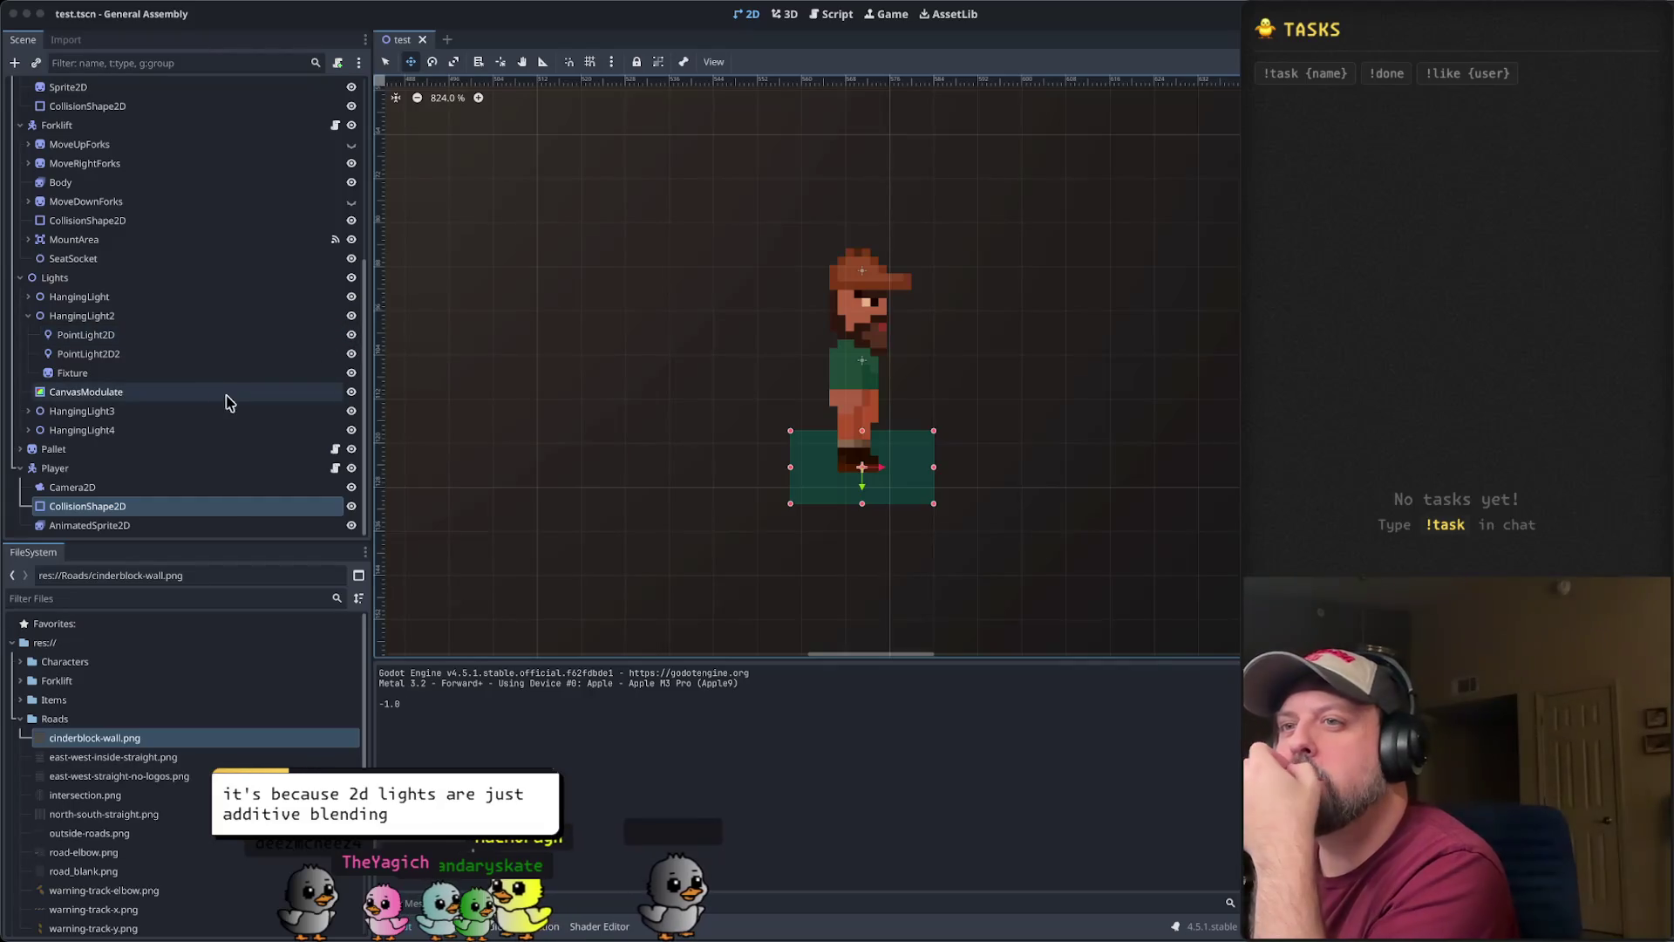
pyautogui.scroll(5, 205, 404)
pyautogui.scroll(-5, 174, 394)
pyautogui.scroll(6, 131, 349)
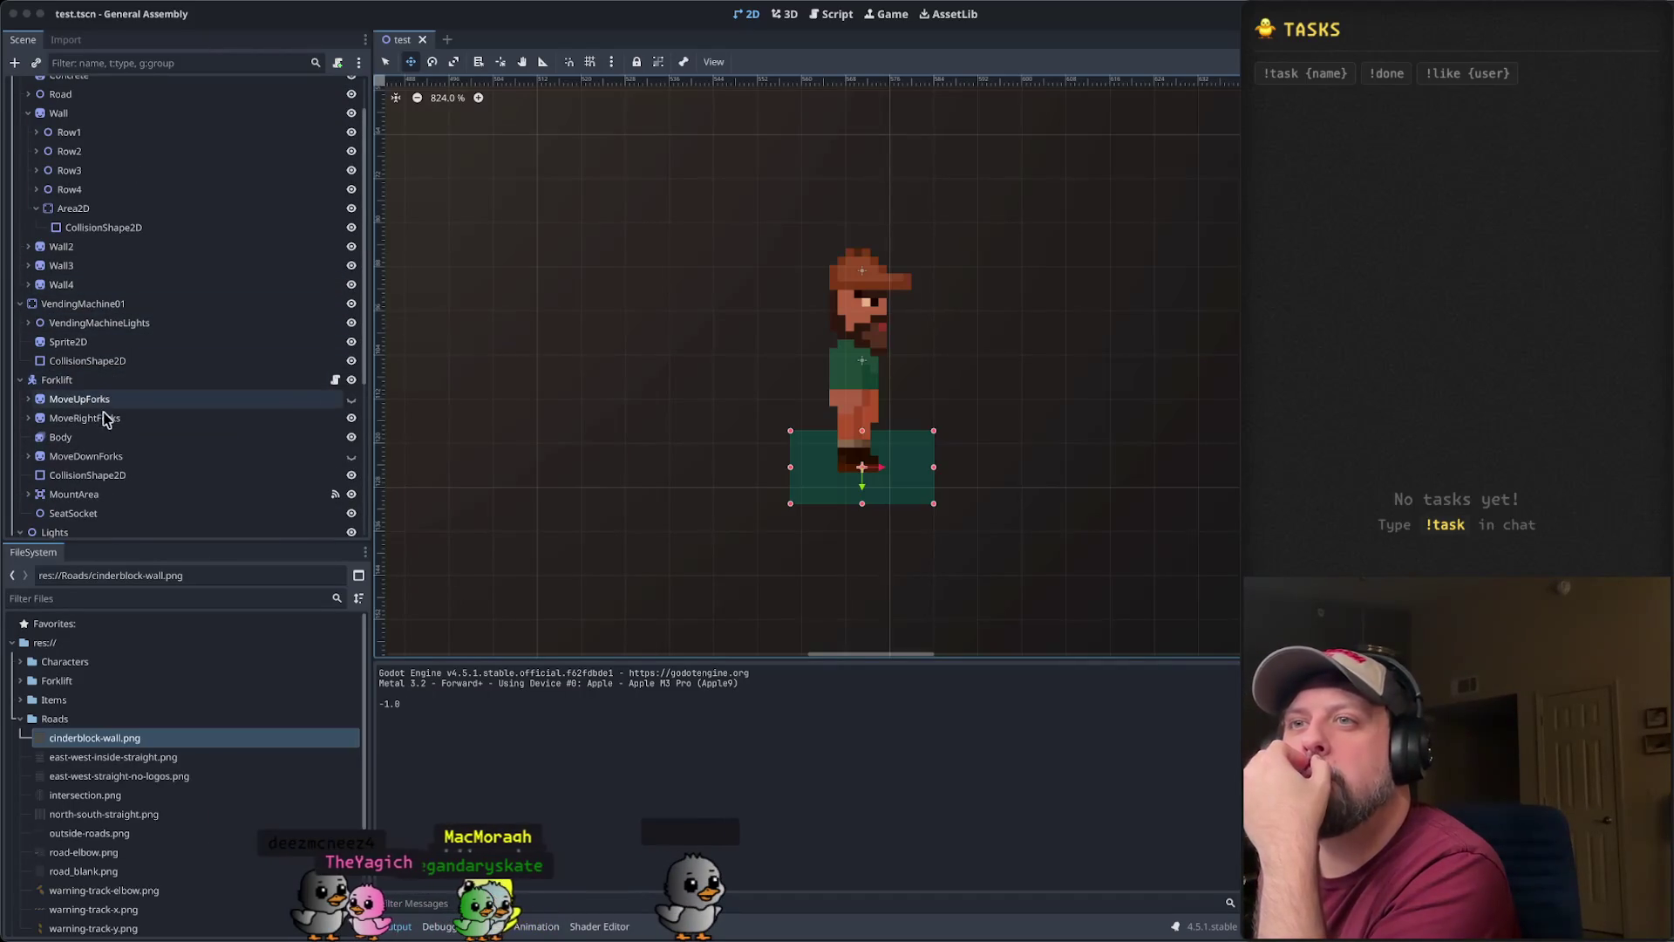
# - Expand VendingMachineLights, select PointLight2D then PointLight2D2, and pan to the road below the machine
pyautogui.click(110, 326)
pyautogui.click(29, 323)
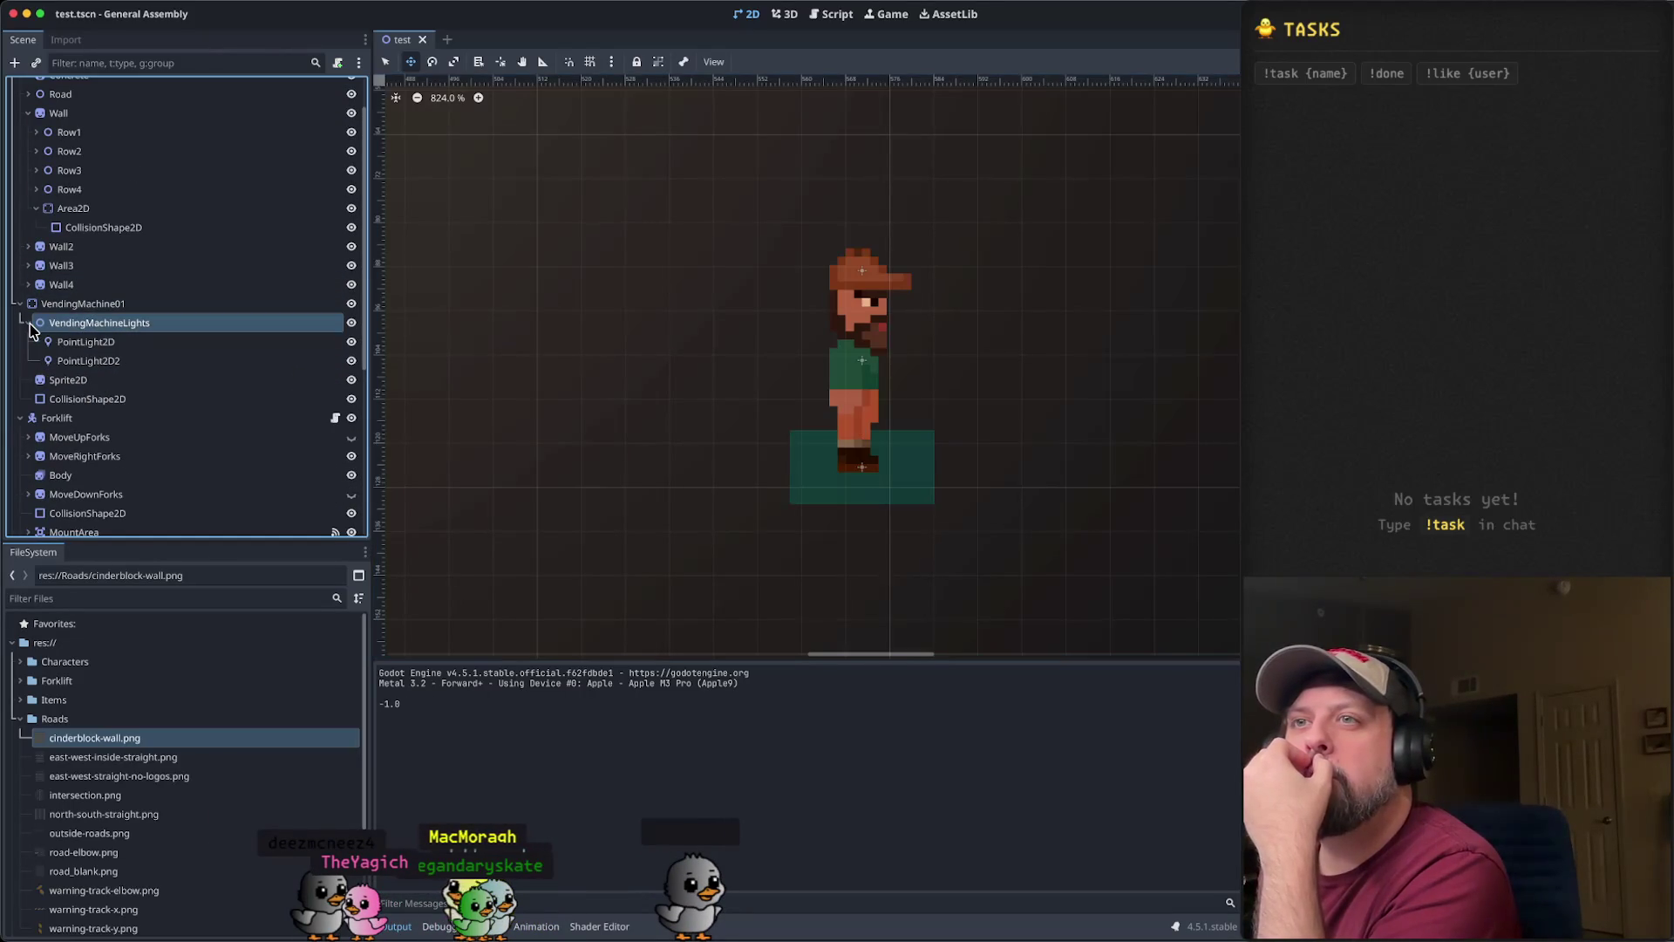
pyautogui.click(109, 344)
pyautogui.scroll(-5, 688, 470)
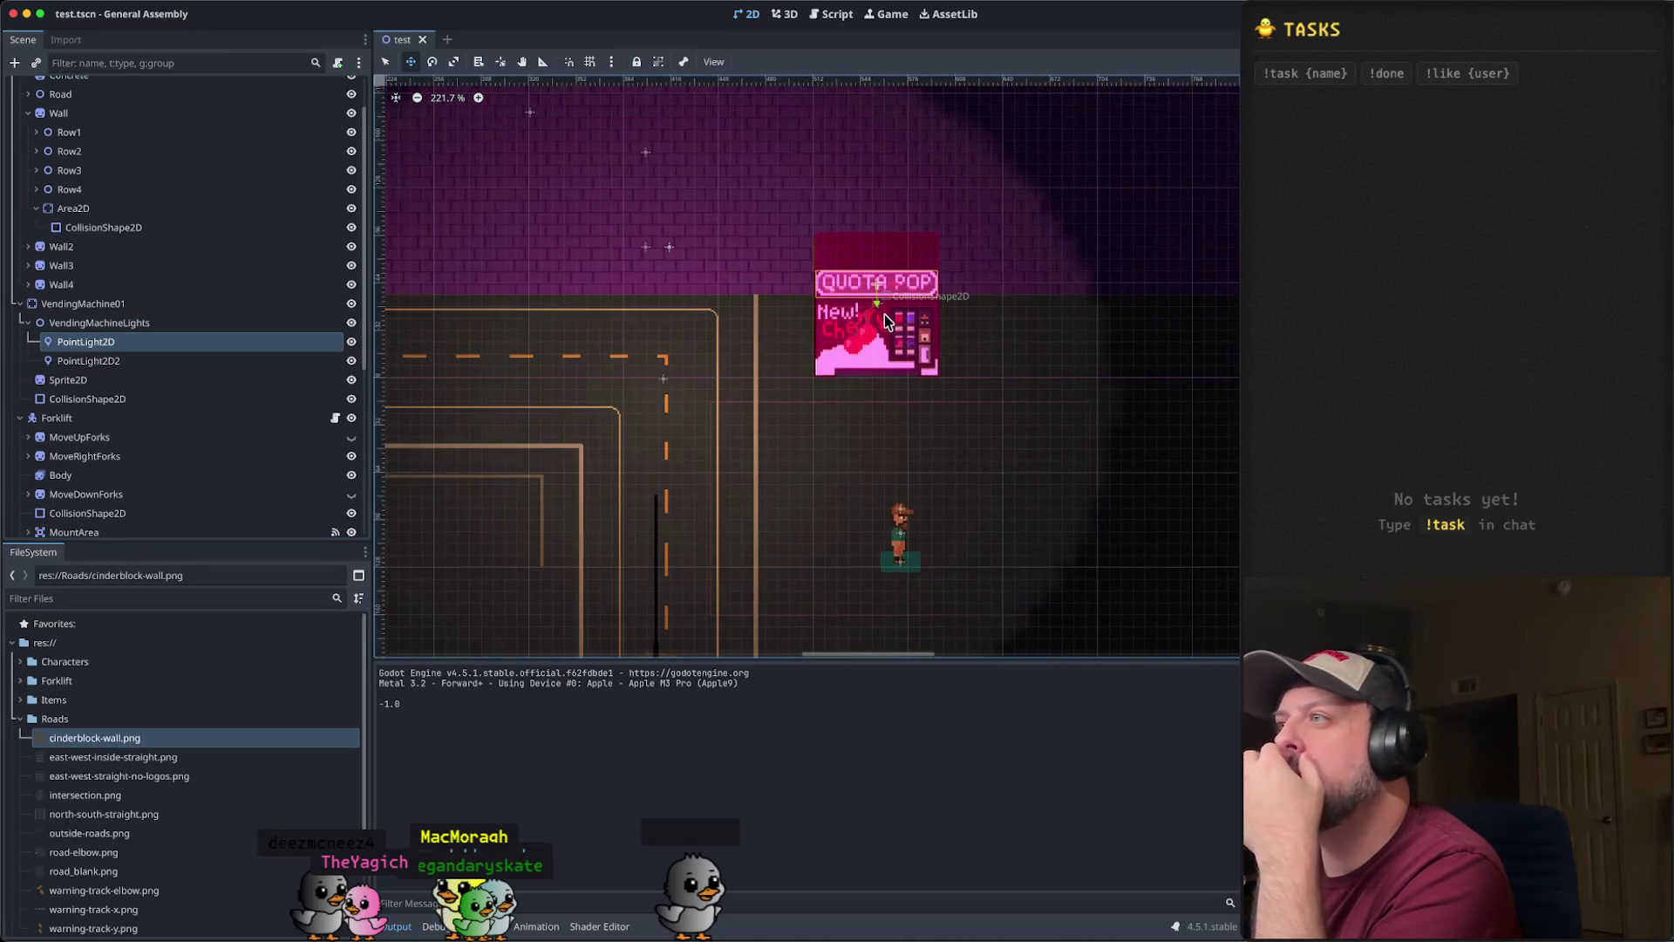
pyautogui.scroll(5, 877, 286)
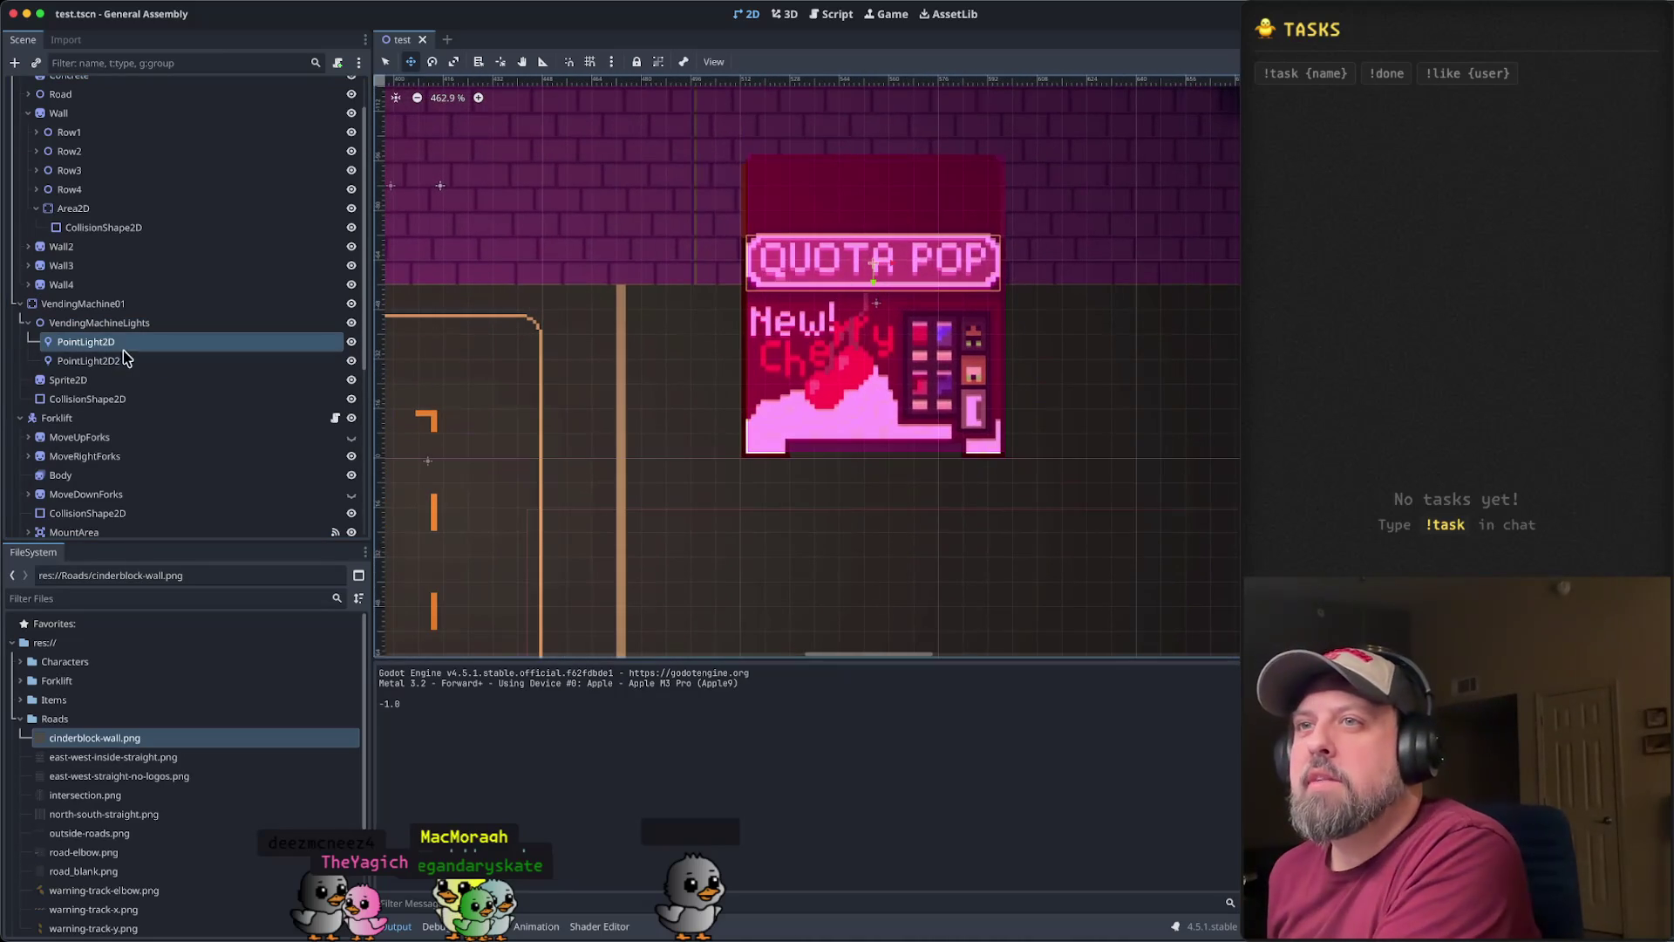
pyautogui.click(133, 365)
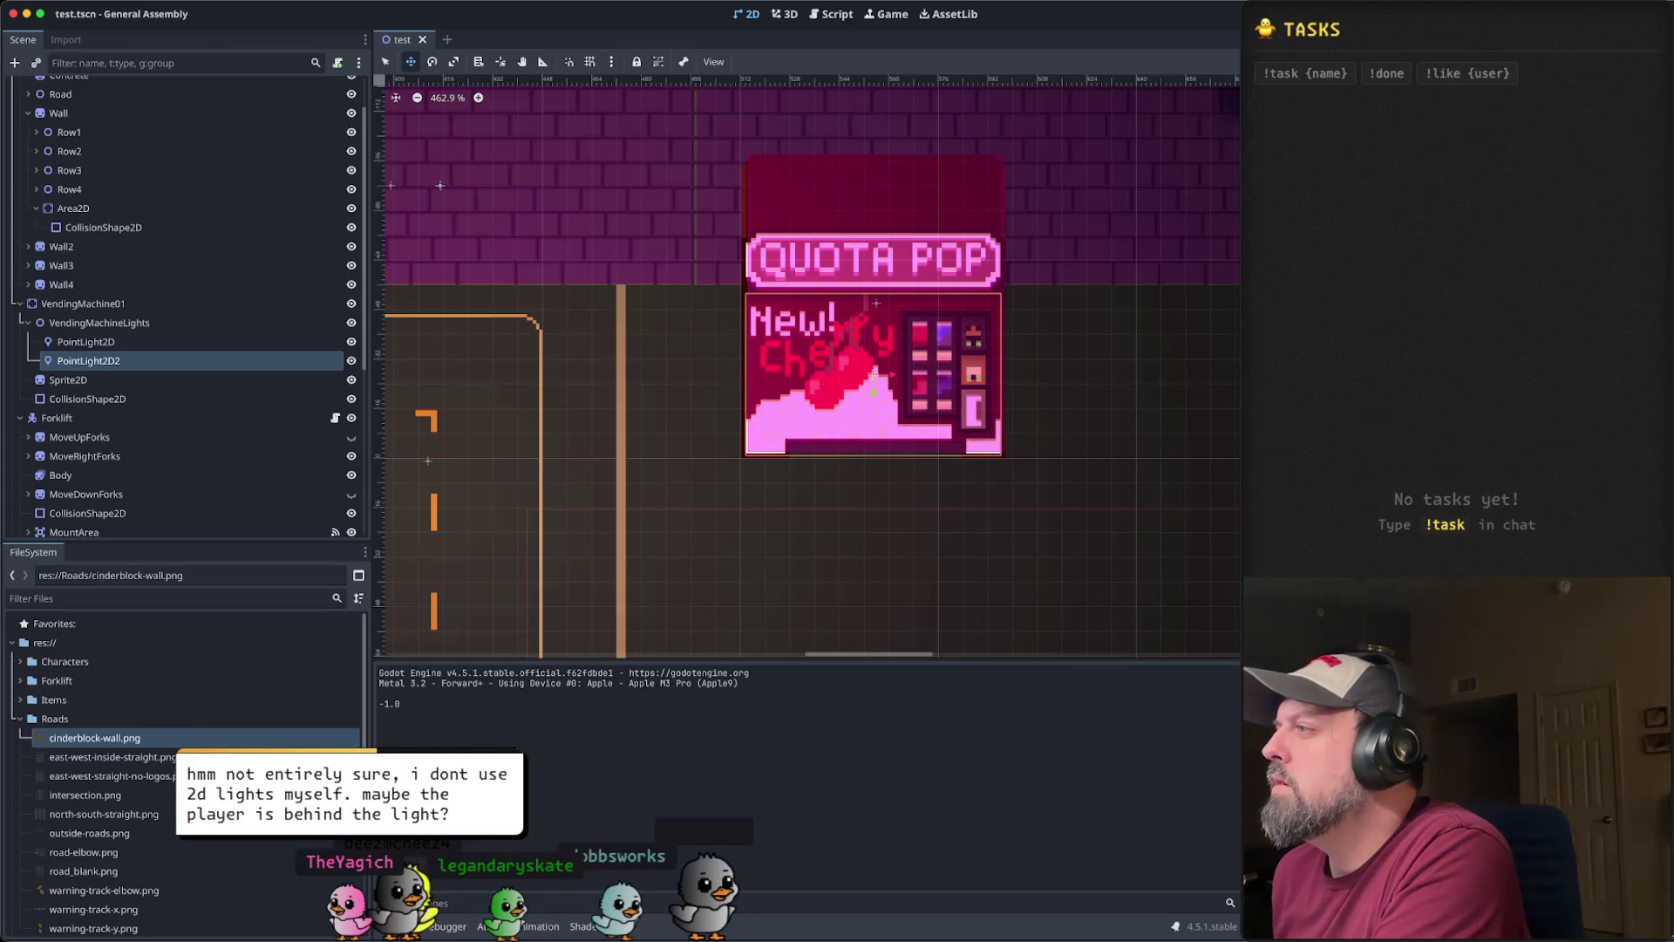
pyautogui.scroll(-5, 1055, 405)
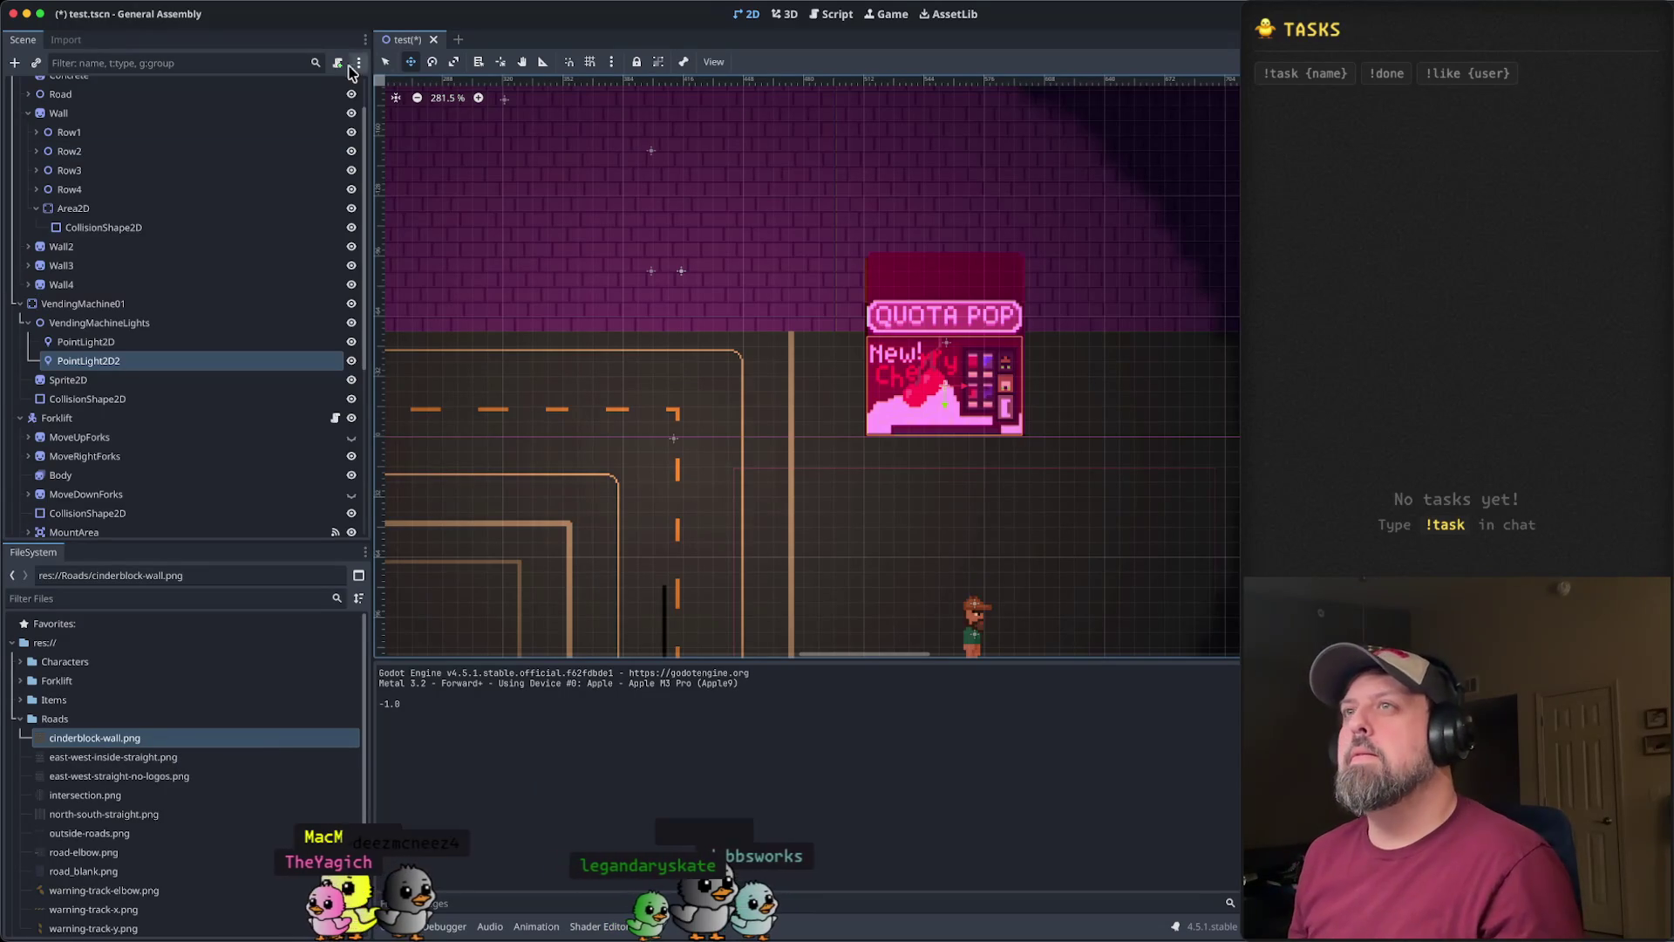
pyautogui.moveTo(940, 495); pyautogui.dragTo(761, 333)
# - Save and run the scene, walk the player around the Quota Pop machine with WASD, then stop the game
pyautogui.press('super+r')
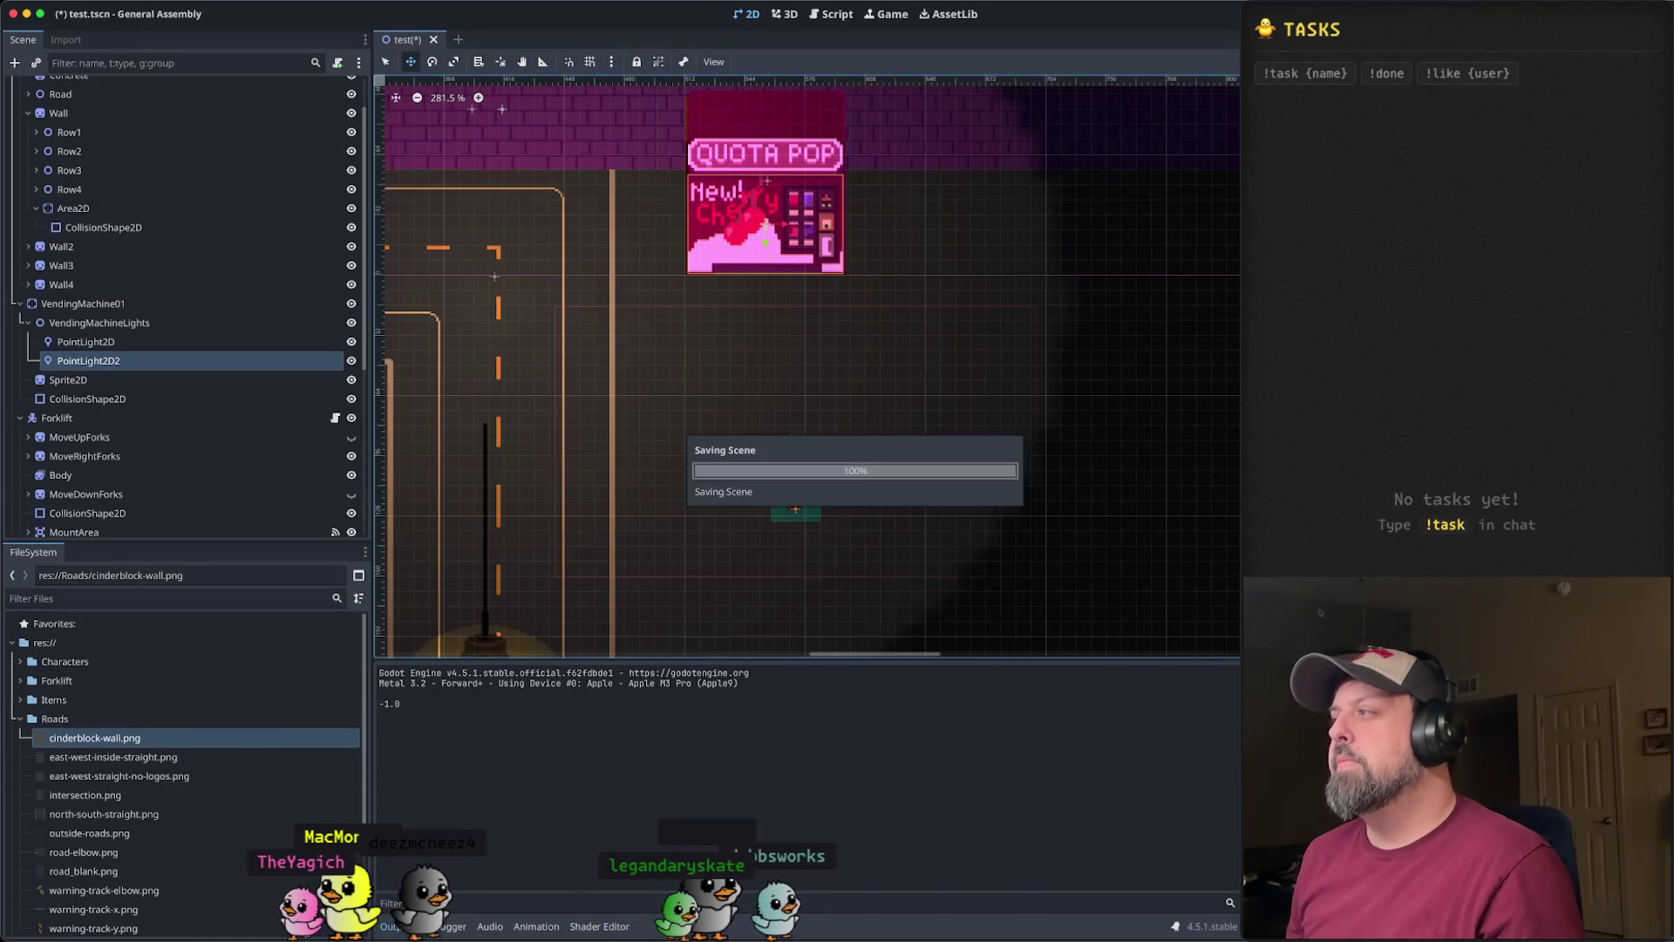
pyautogui.press('w')
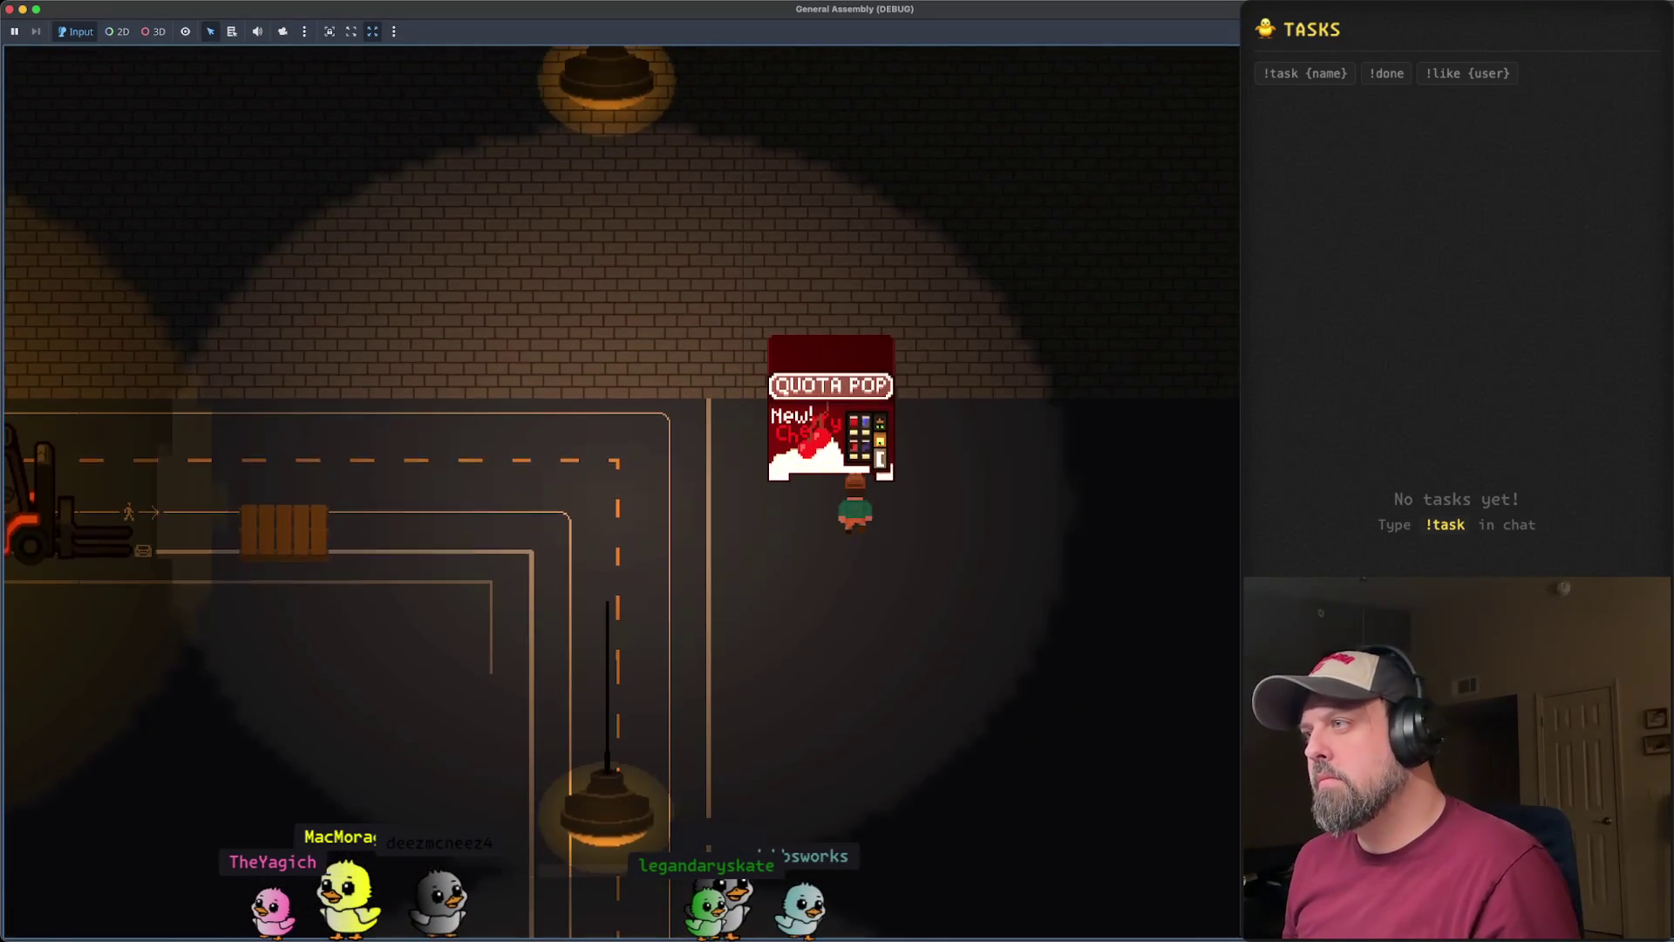
pyautogui.press('a')
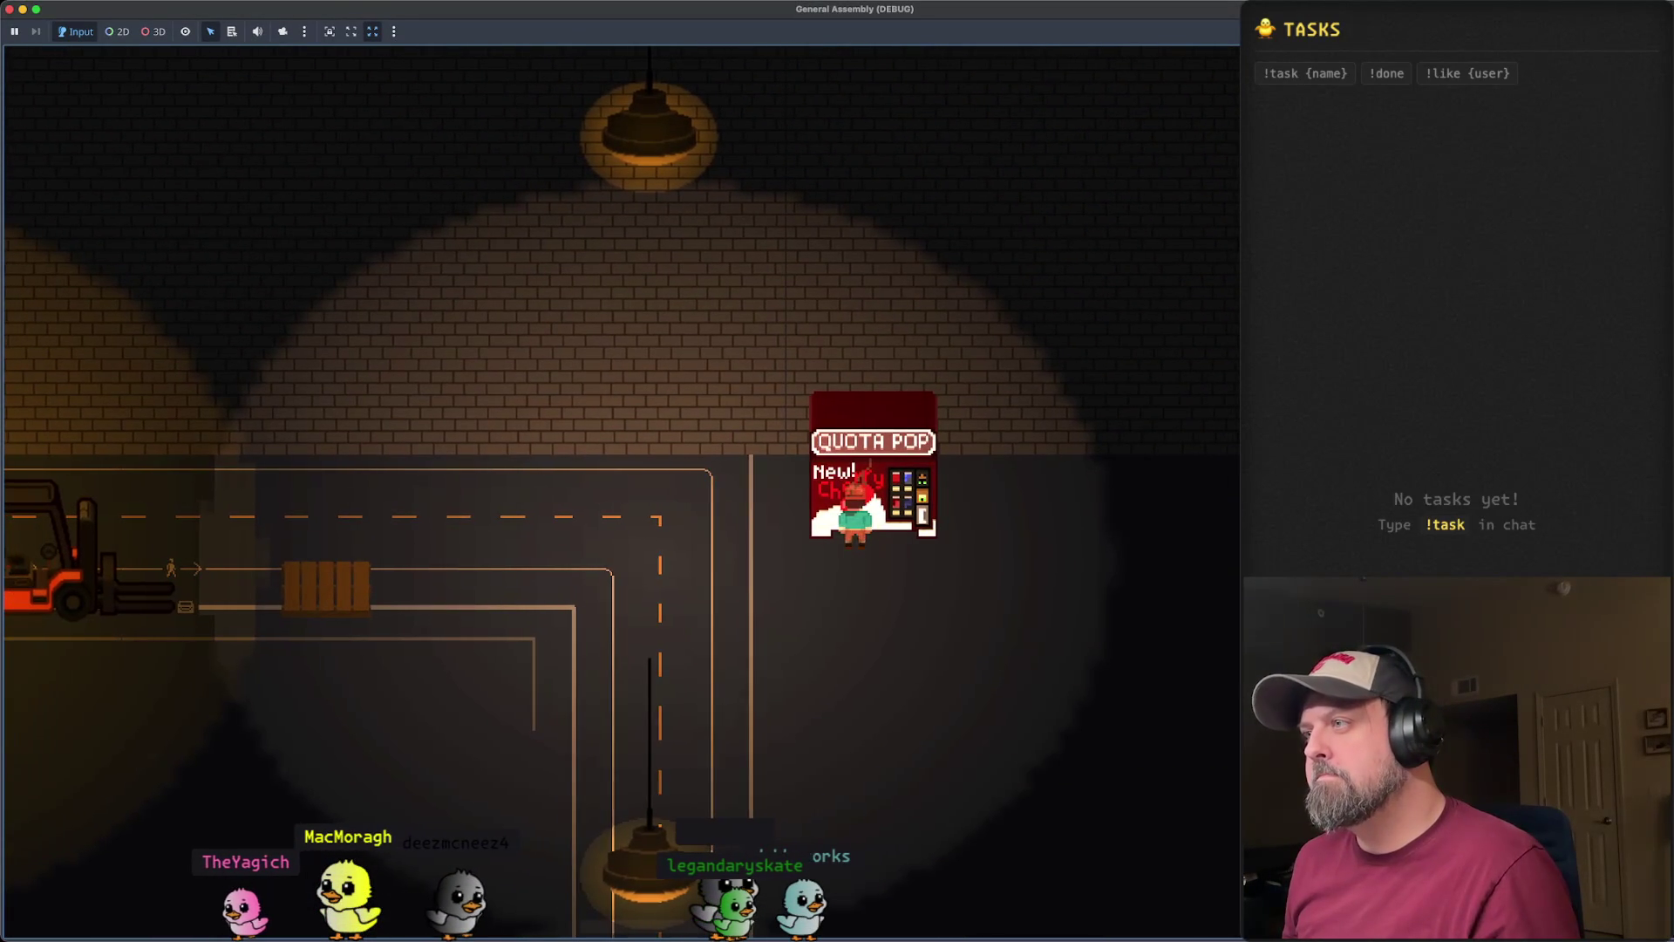
pyautogui.press('d')
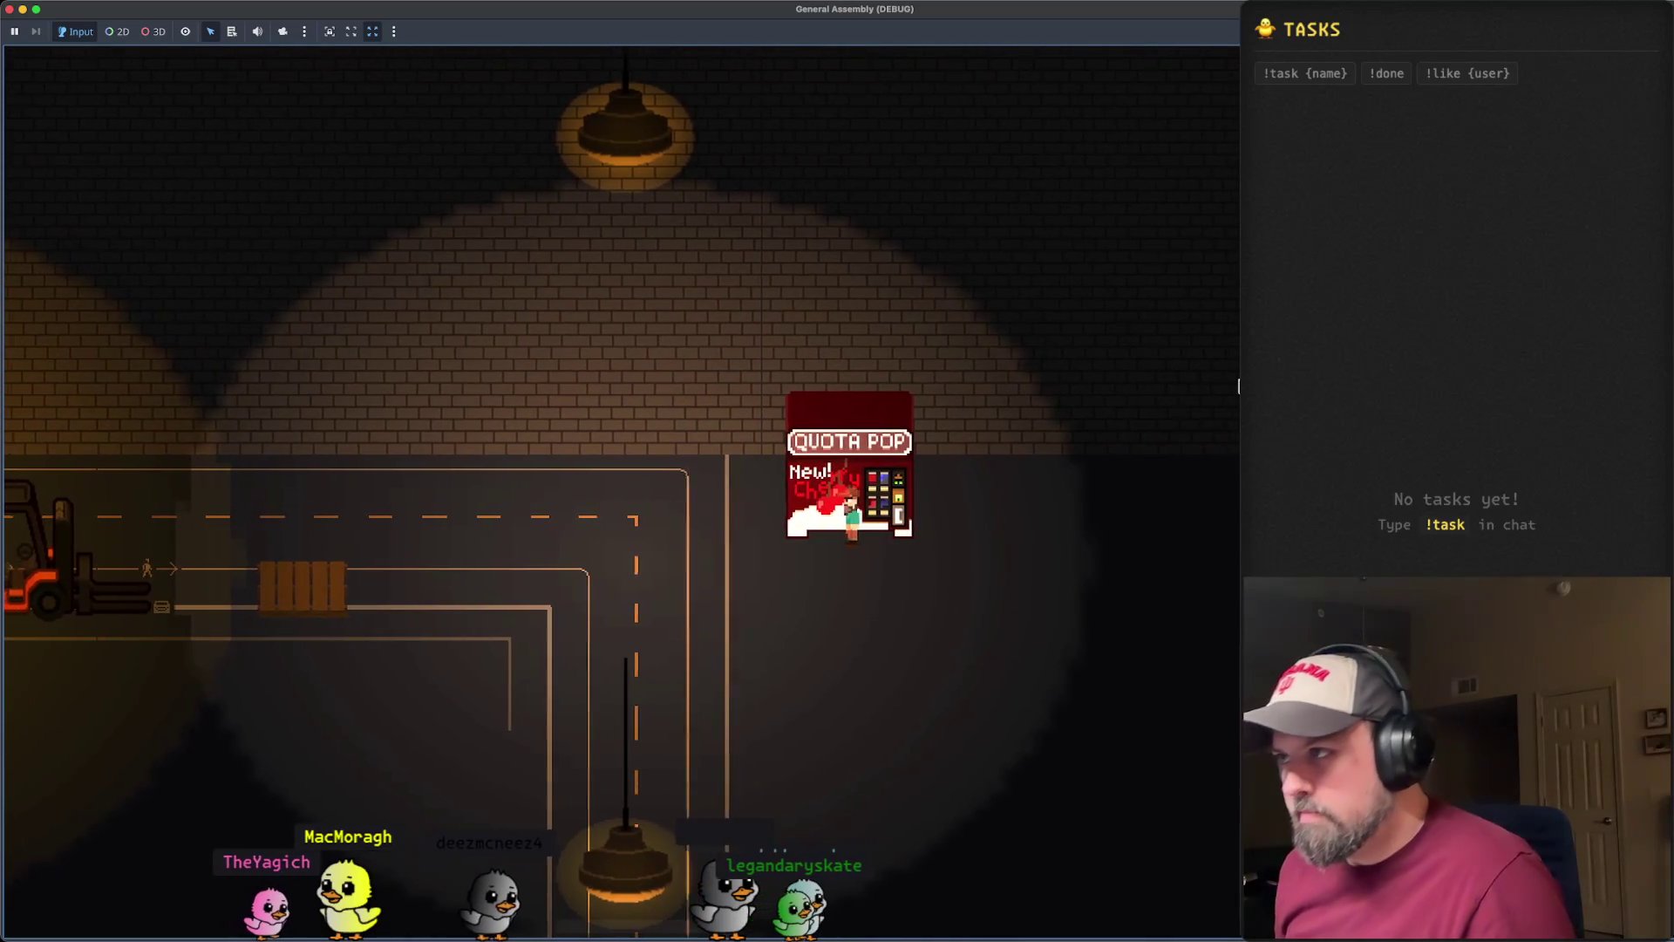
pyautogui.press('s')
pyautogui.press('w')
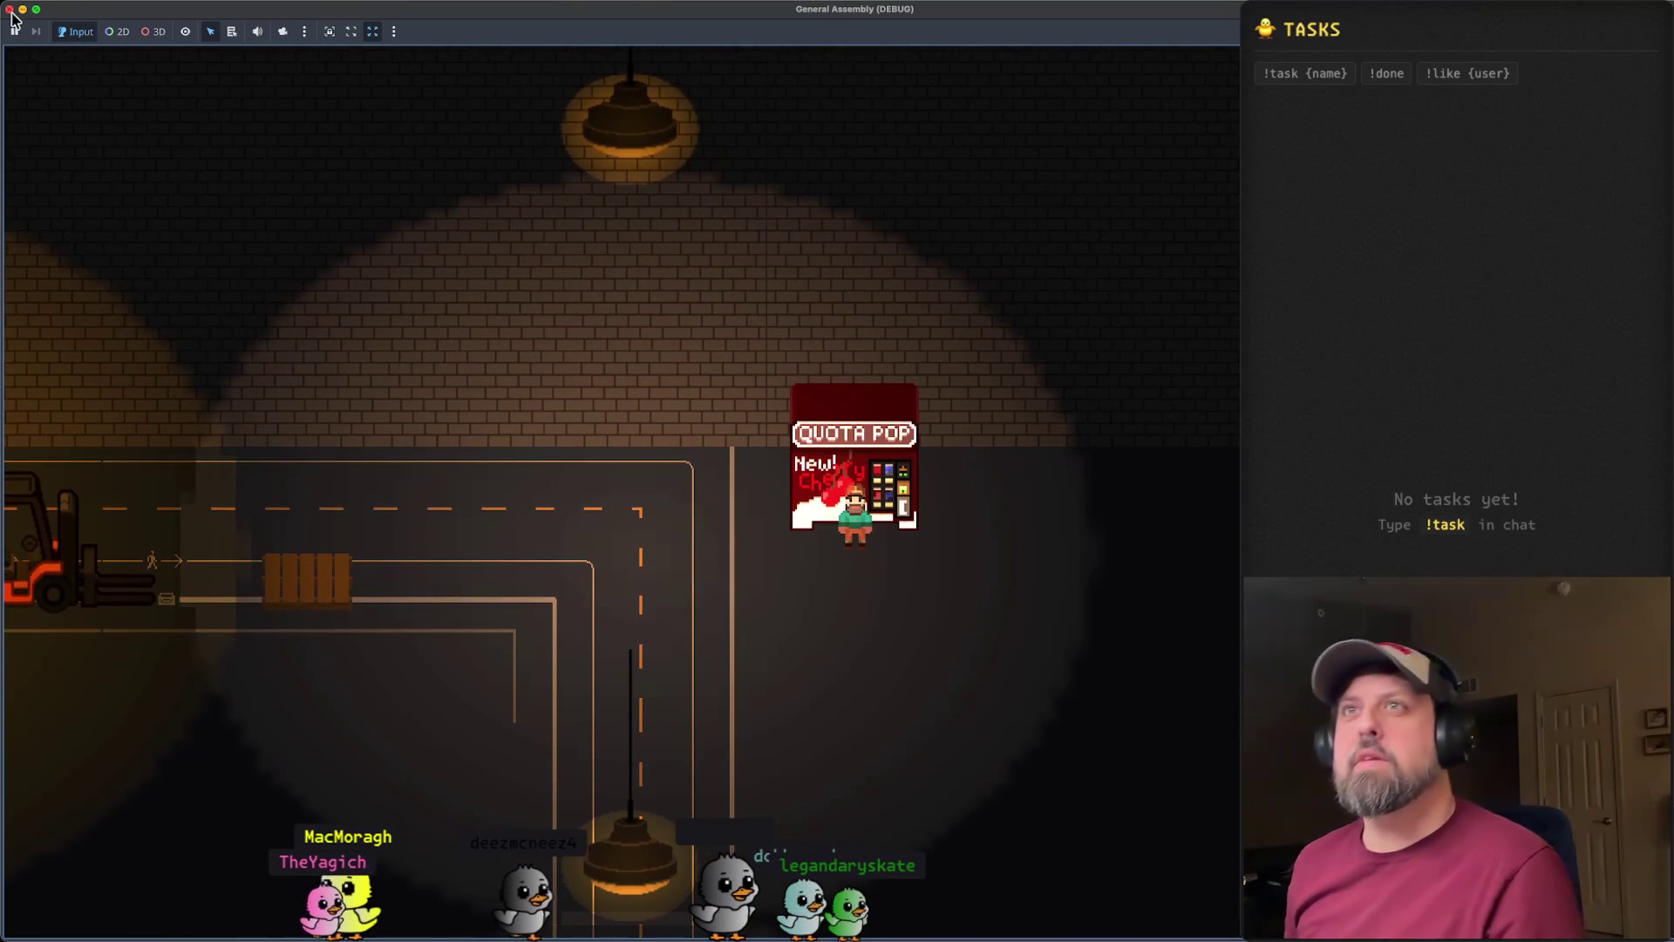
pyautogui.press('super+period')
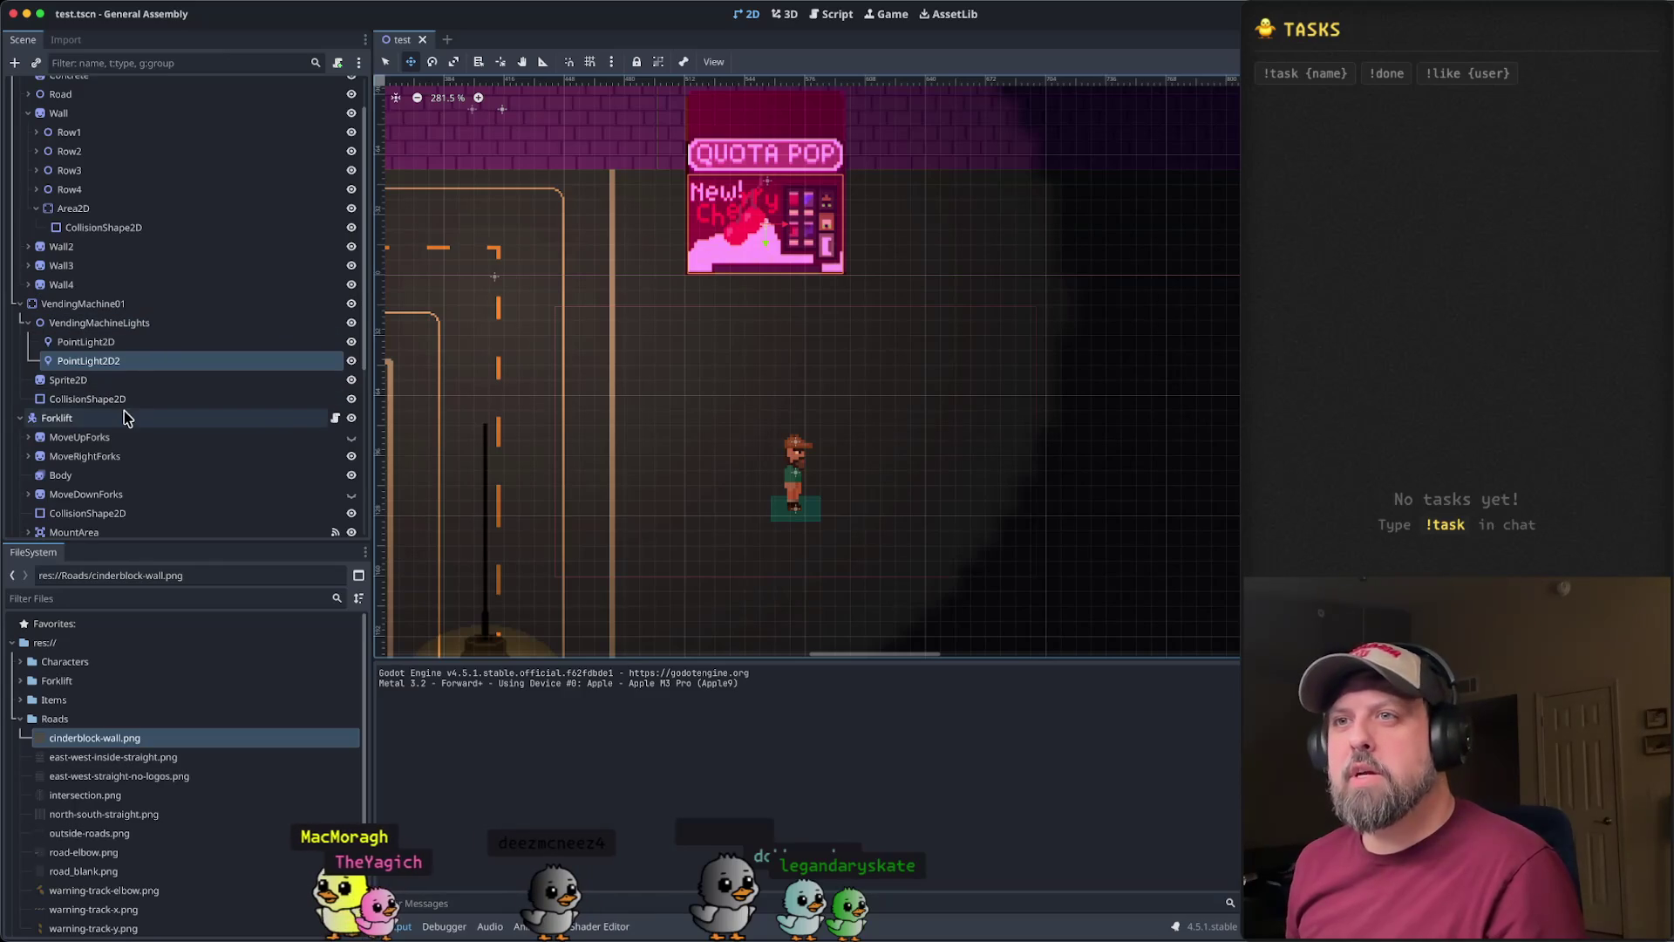
# - Select the Player node in the Scene dock and edit its properties in the Inspector
pyautogui.scroll(-4, 153, 441)
pyautogui.scroll(-4, 153, 440)
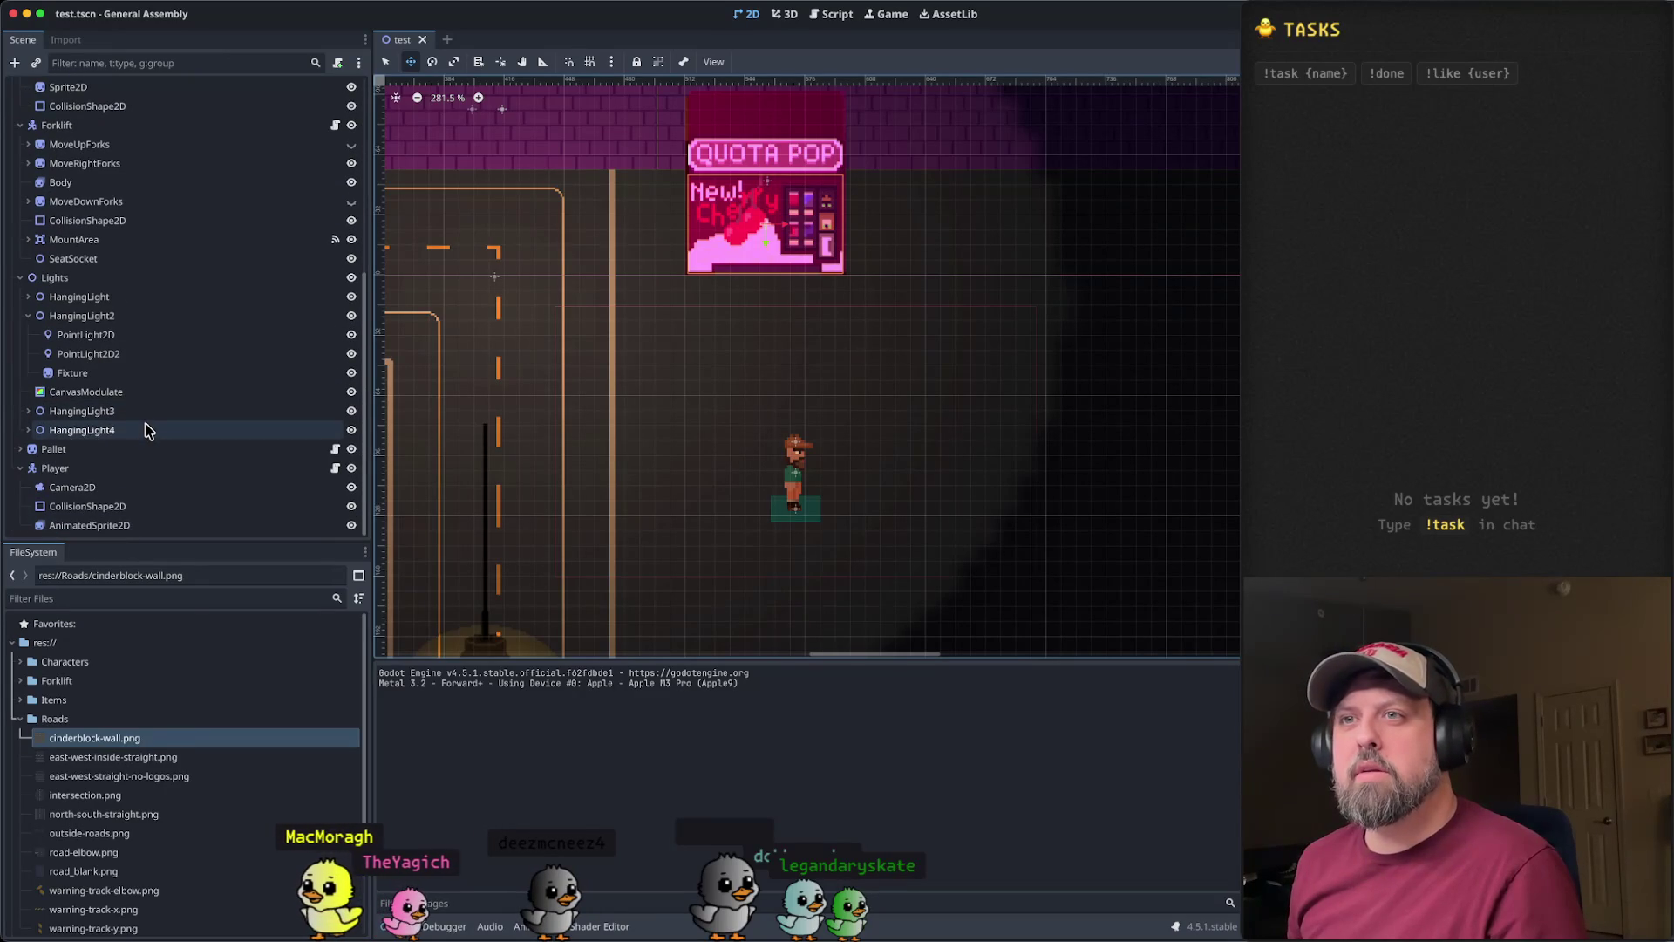
pyautogui.click(140, 467)
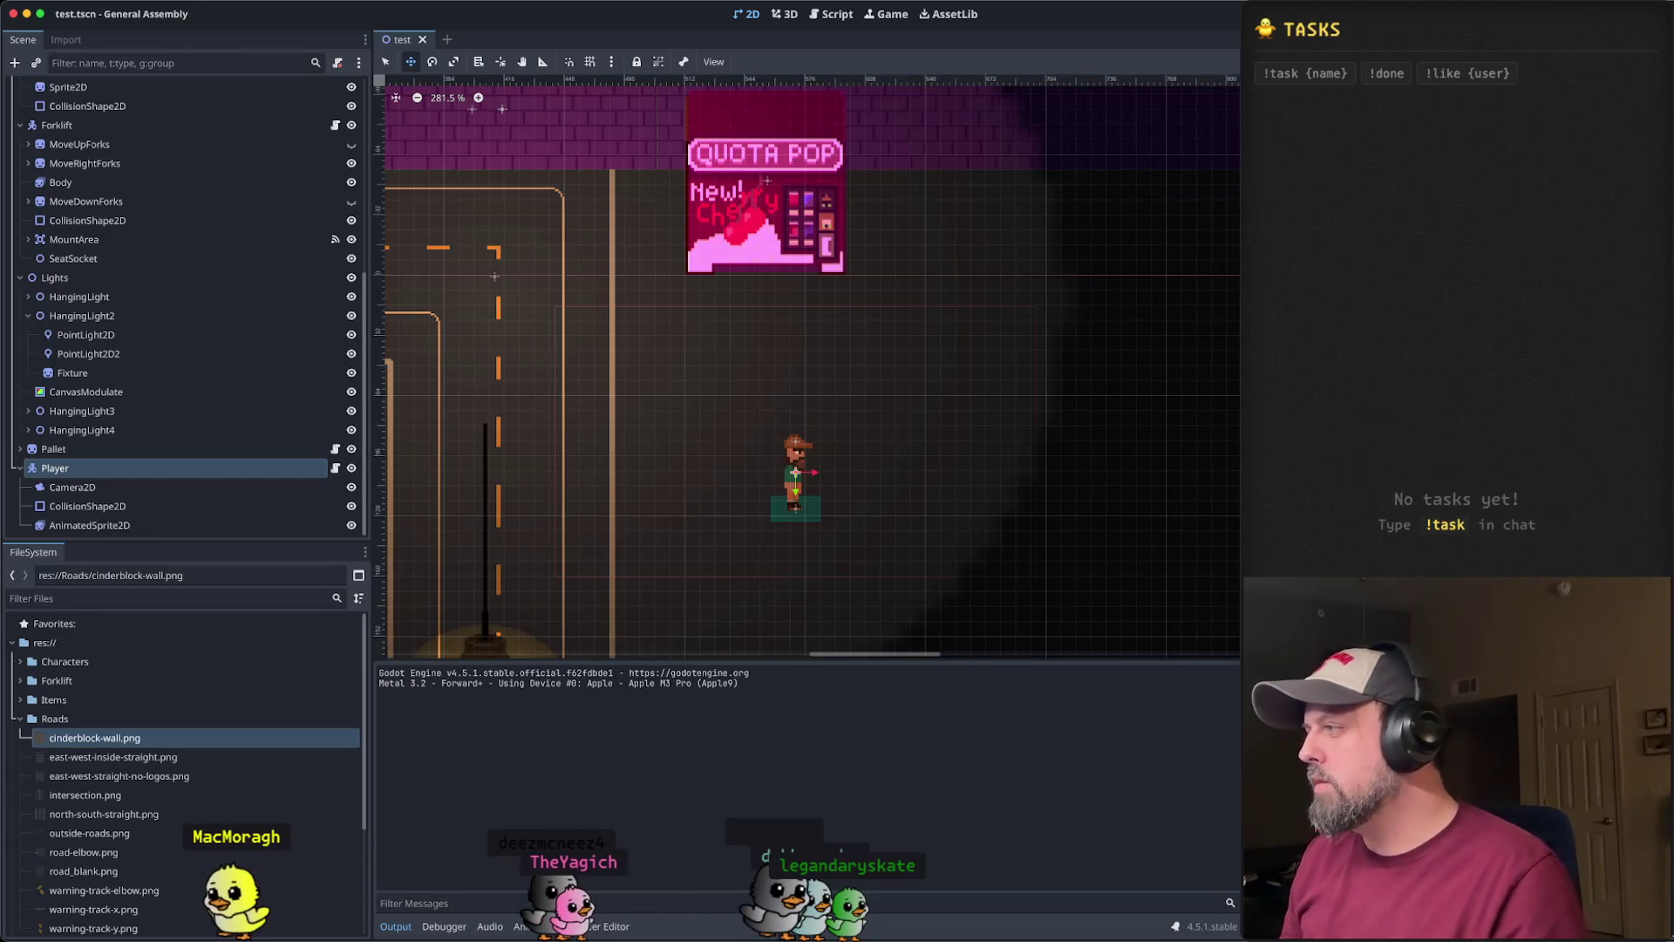
pyautogui.scroll(2, 850, 444)
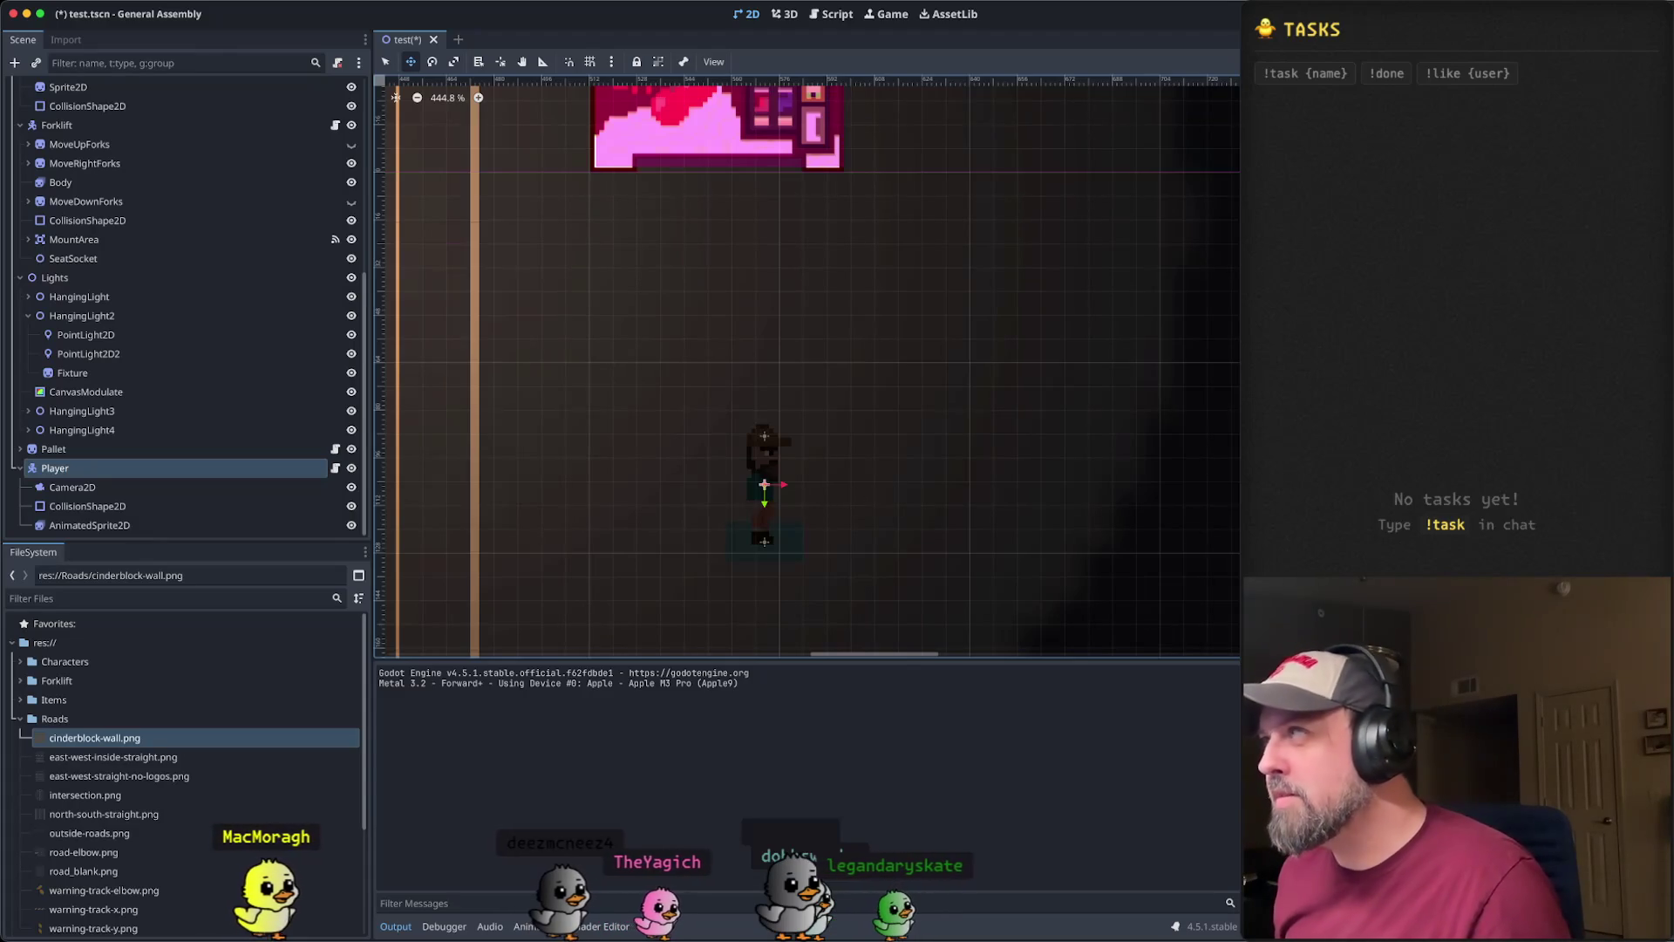
# - Launch the game and walk the player up into the Quota Pop machine and back
pyautogui.press('super+r')
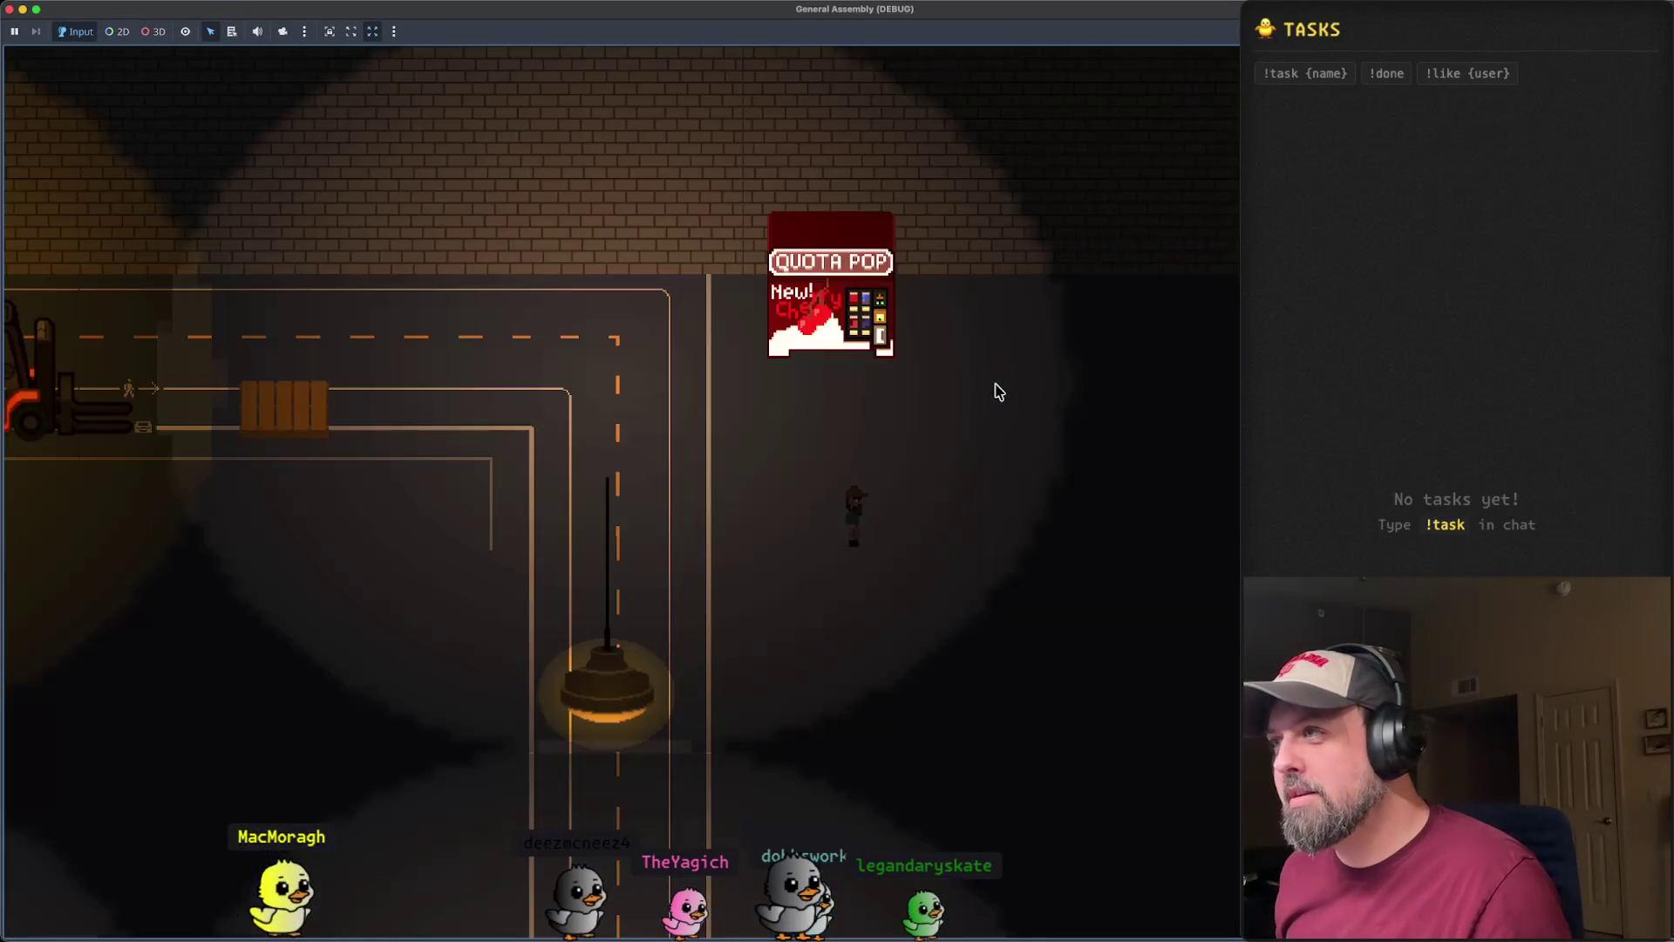
pyautogui.press('w')
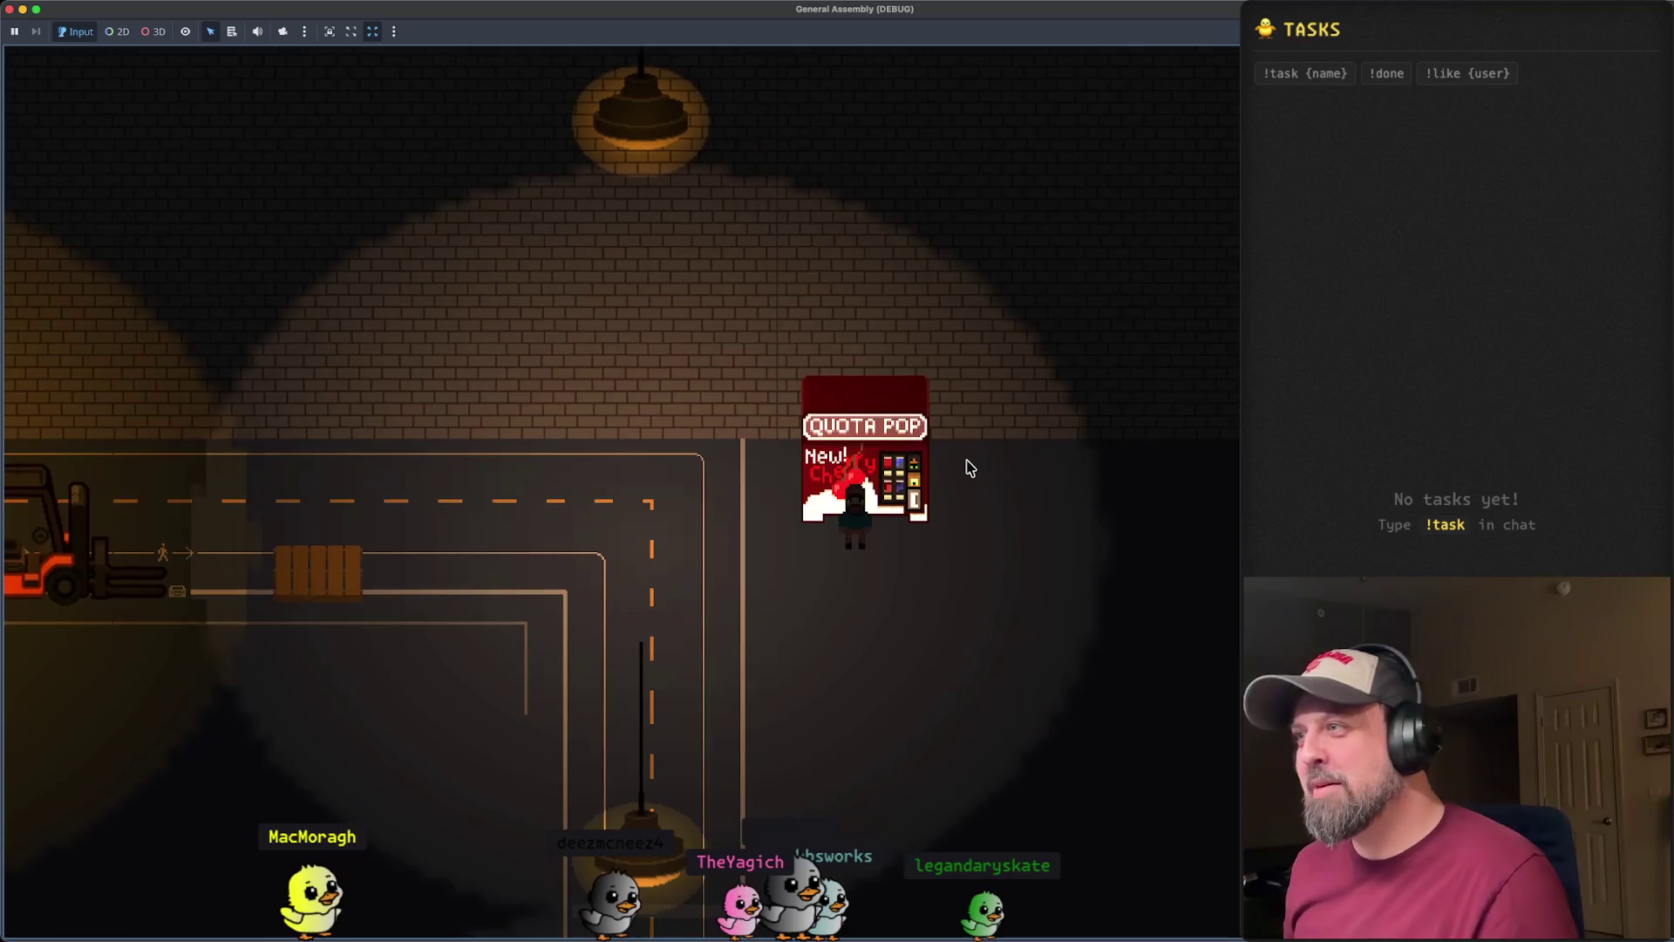
pyautogui.press('s')
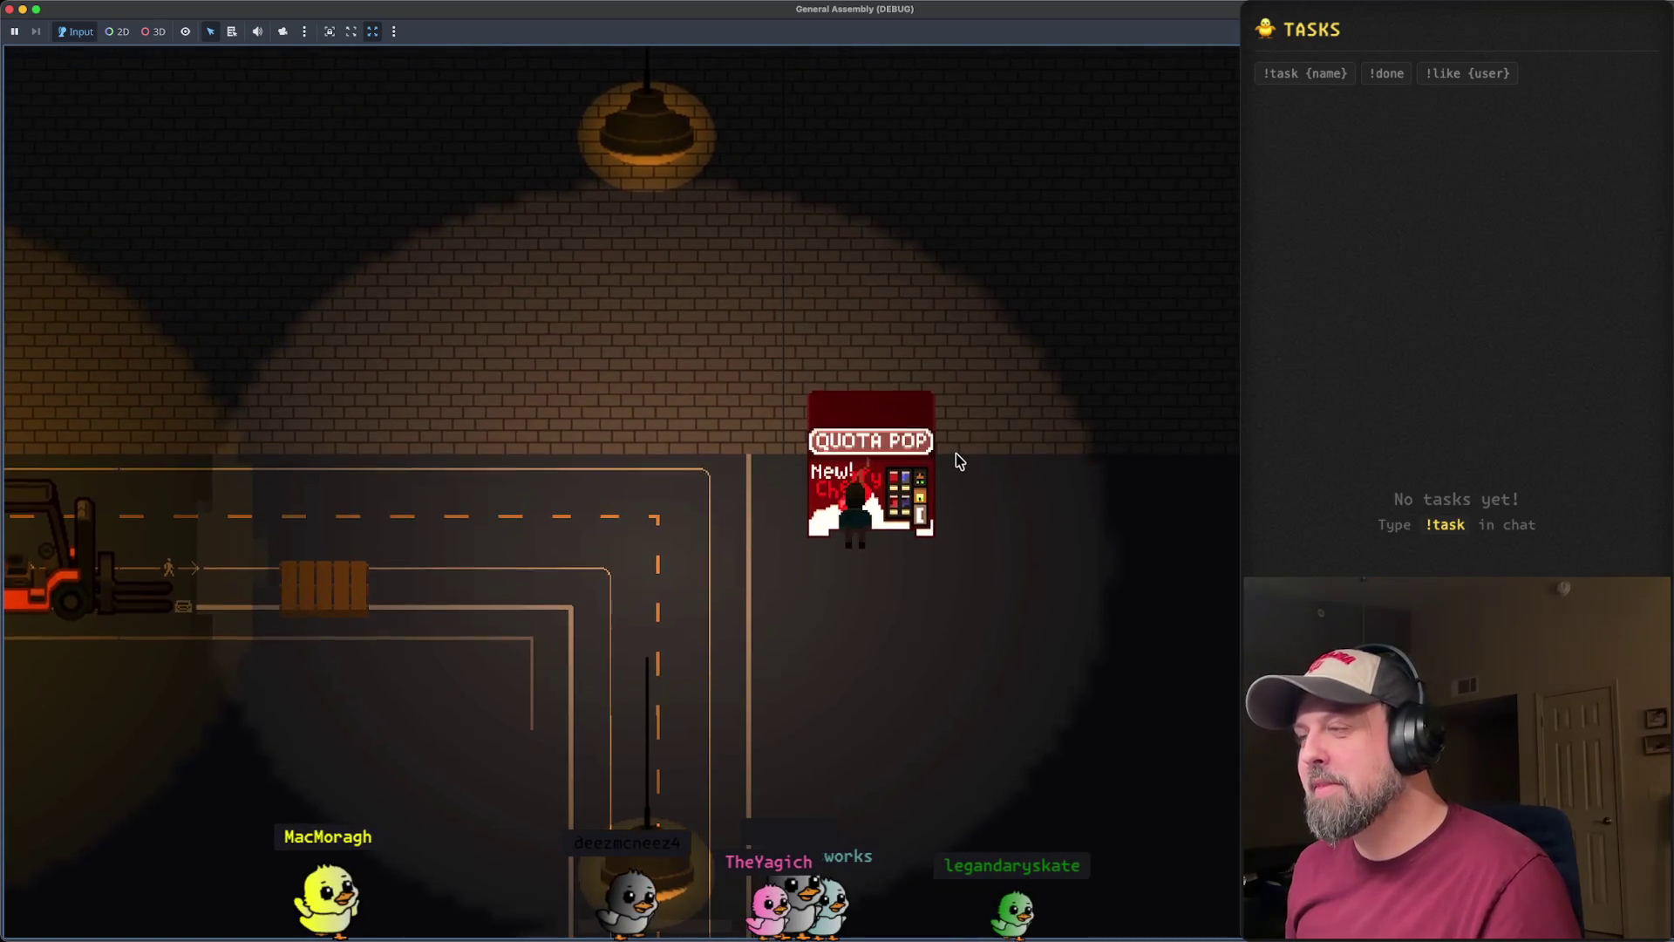
pyautogui.press('w')
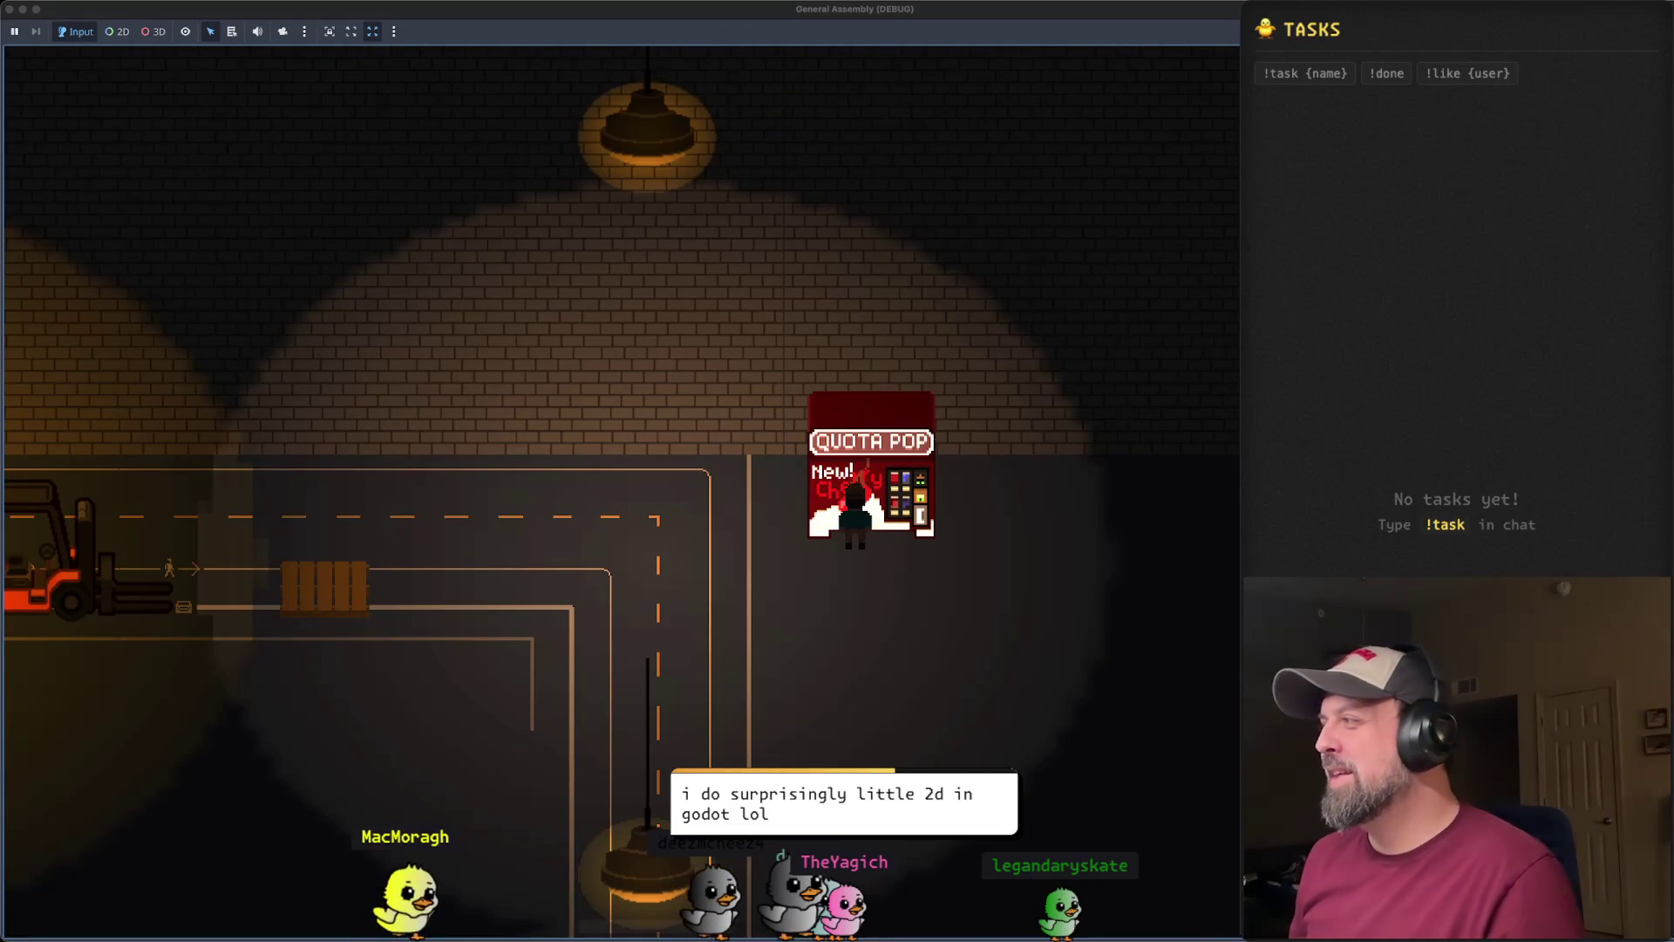
# - Refocus the game window, walk the player around the vending machine, then stop the game
pyautogui.click(1120, 583)
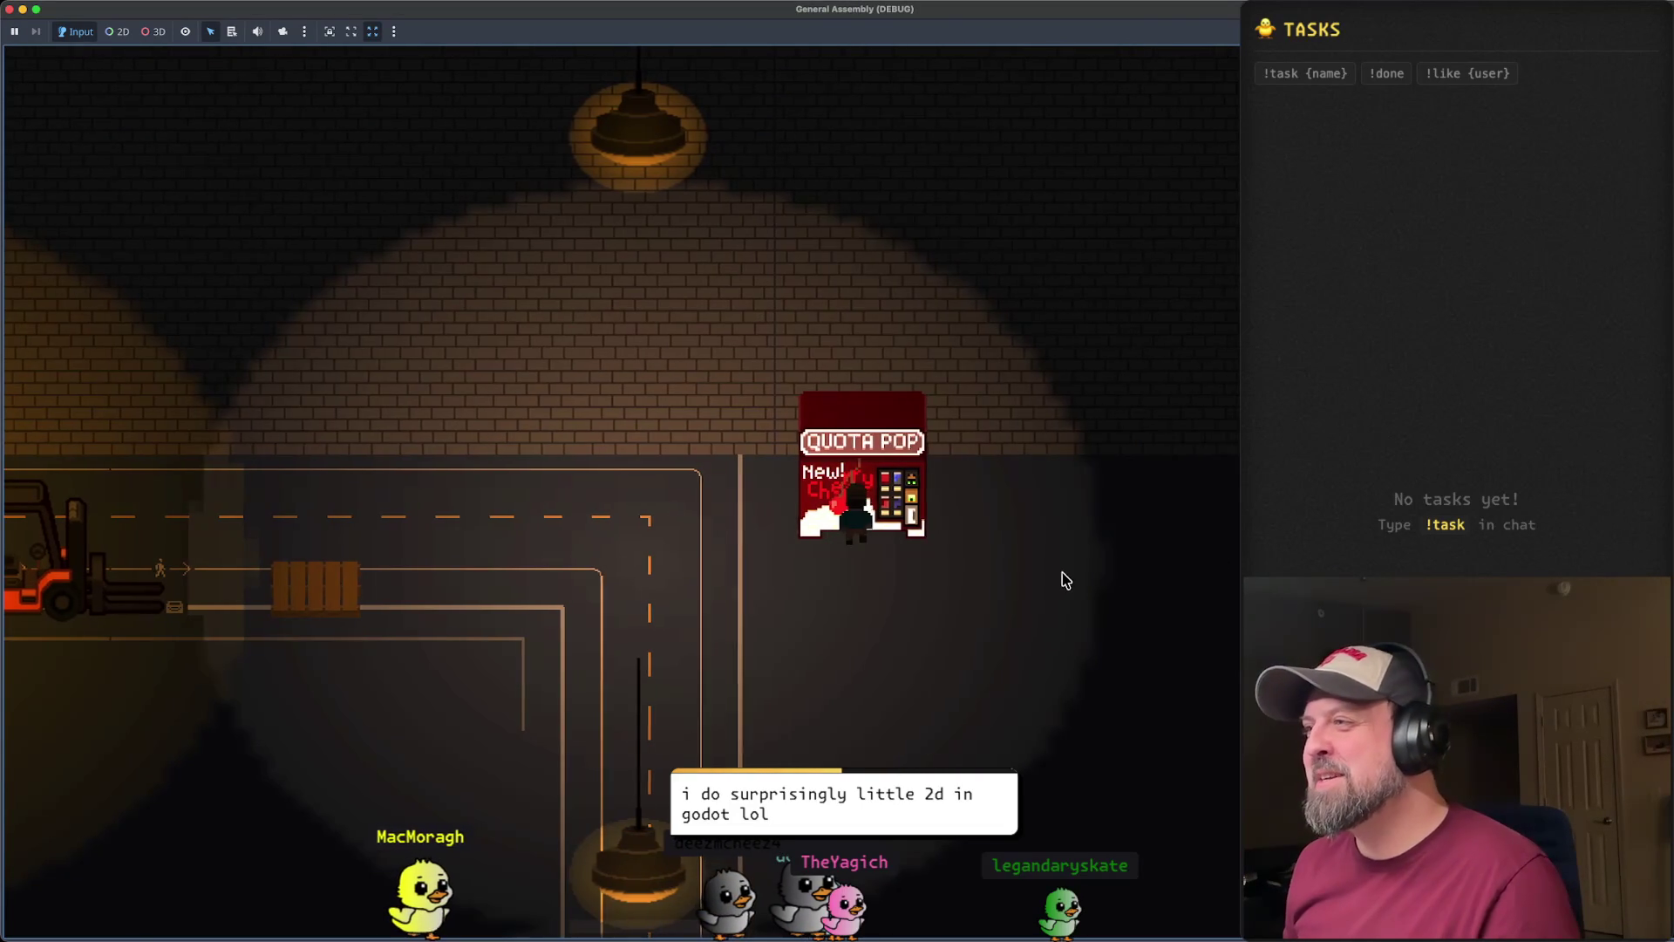
pyautogui.press('s')
pyautogui.press('s')
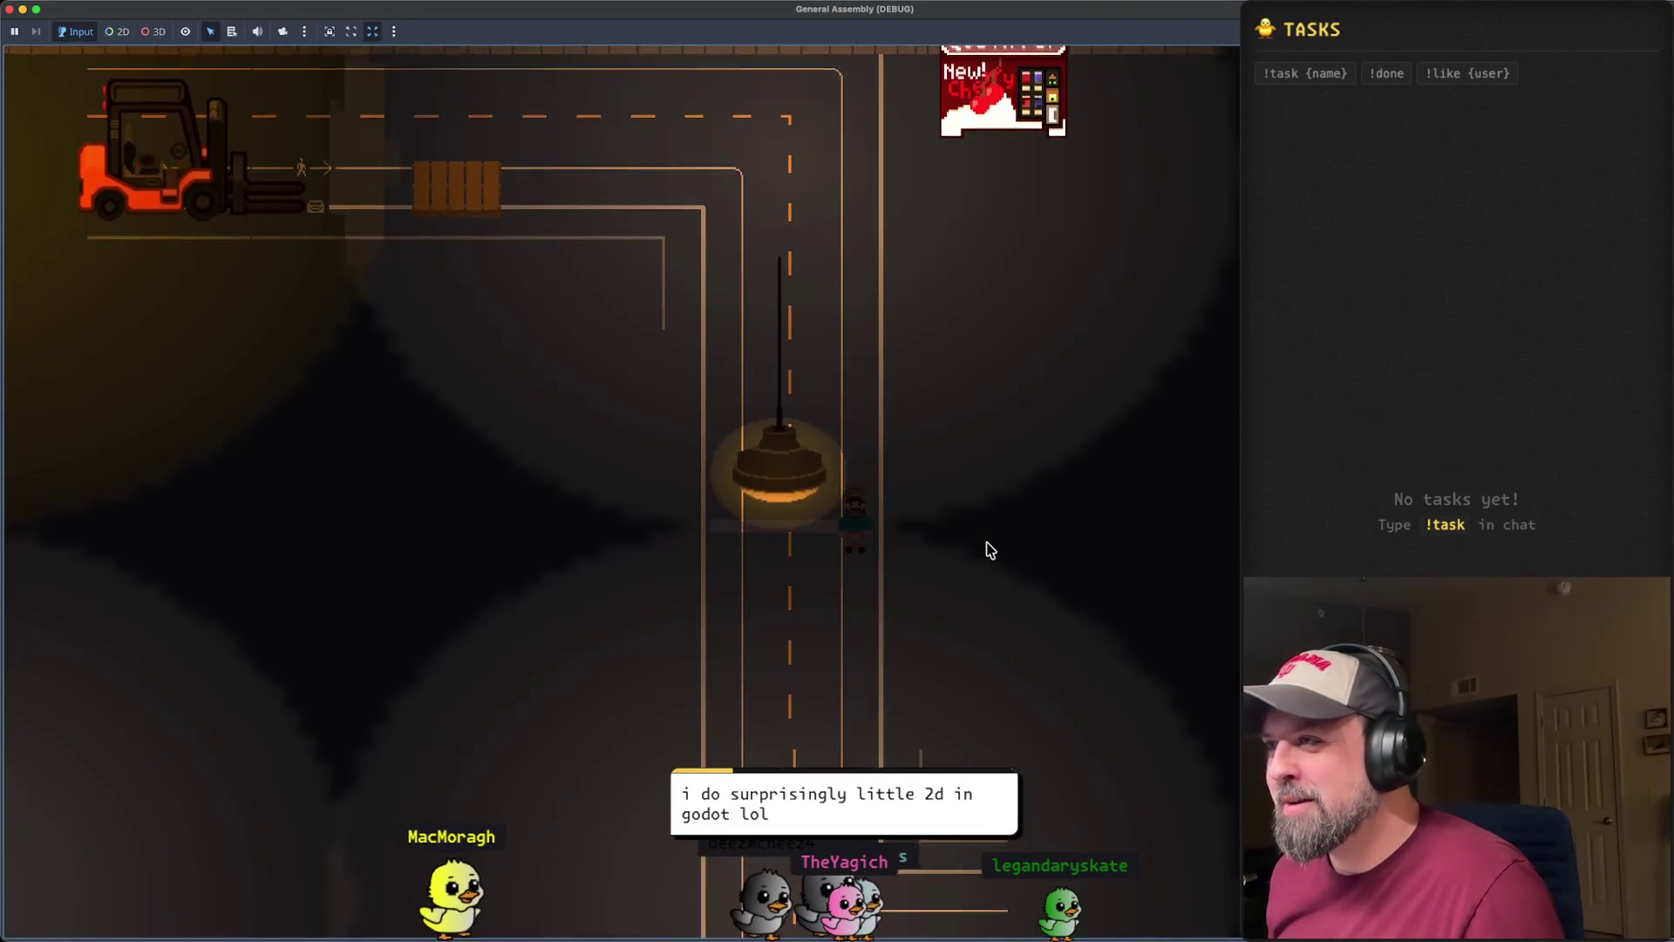
pyautogui.press('d')
pyautogui.press('w')
pyautogui.press('w')
pyautogui.press('a')
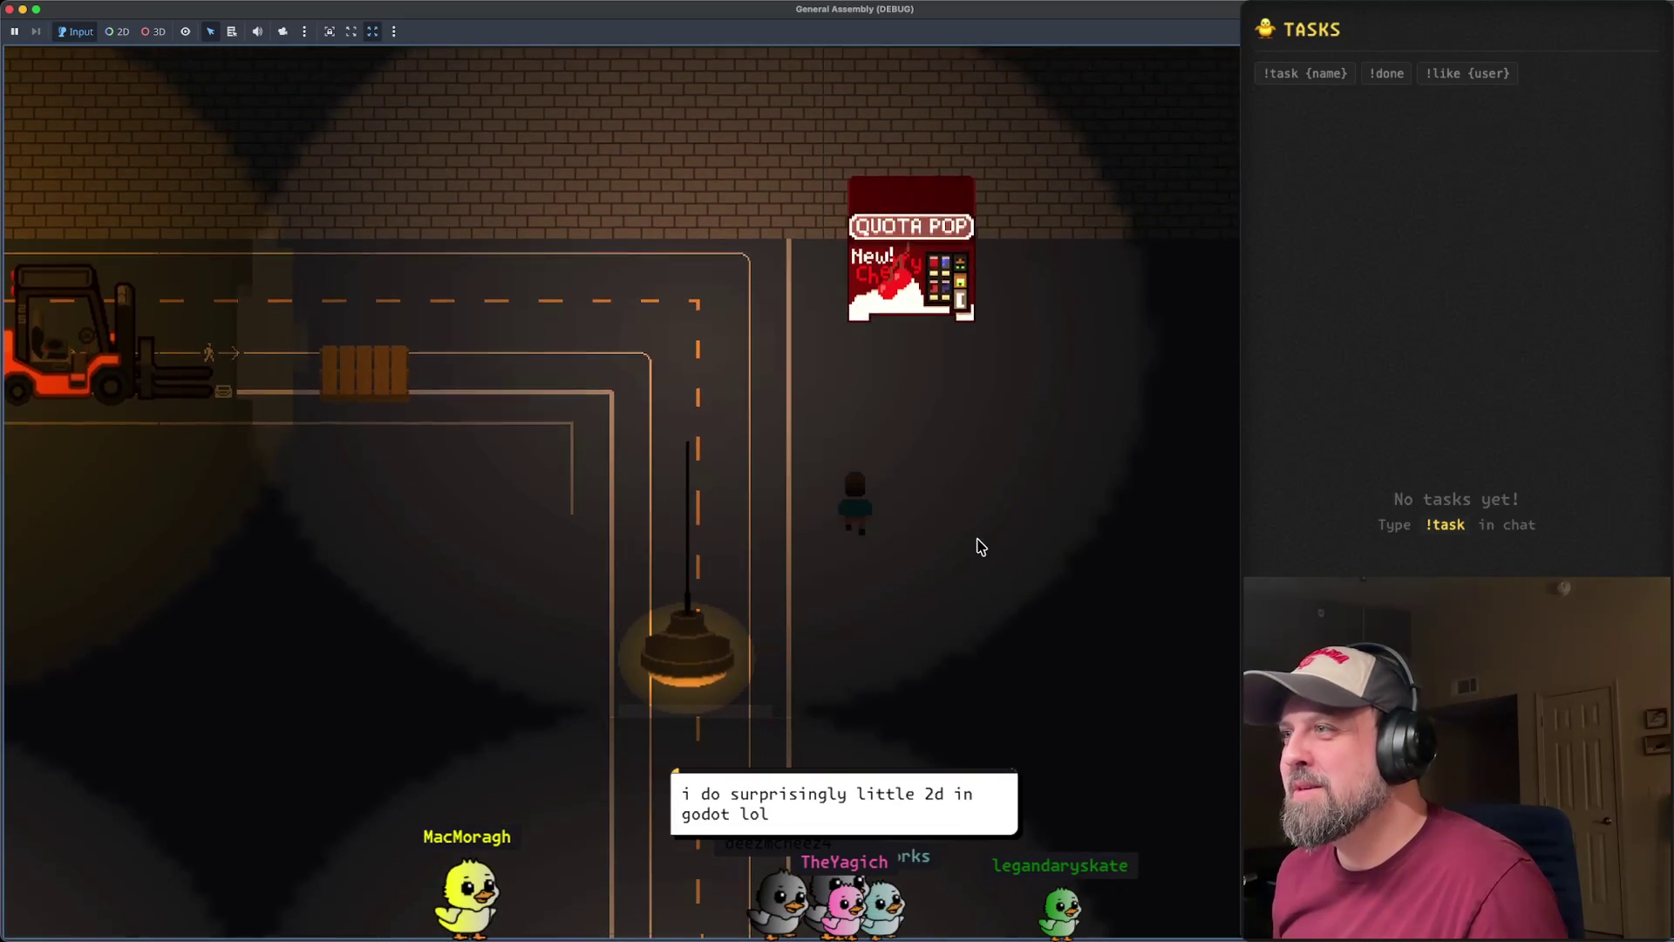
pyautogui.press('w')
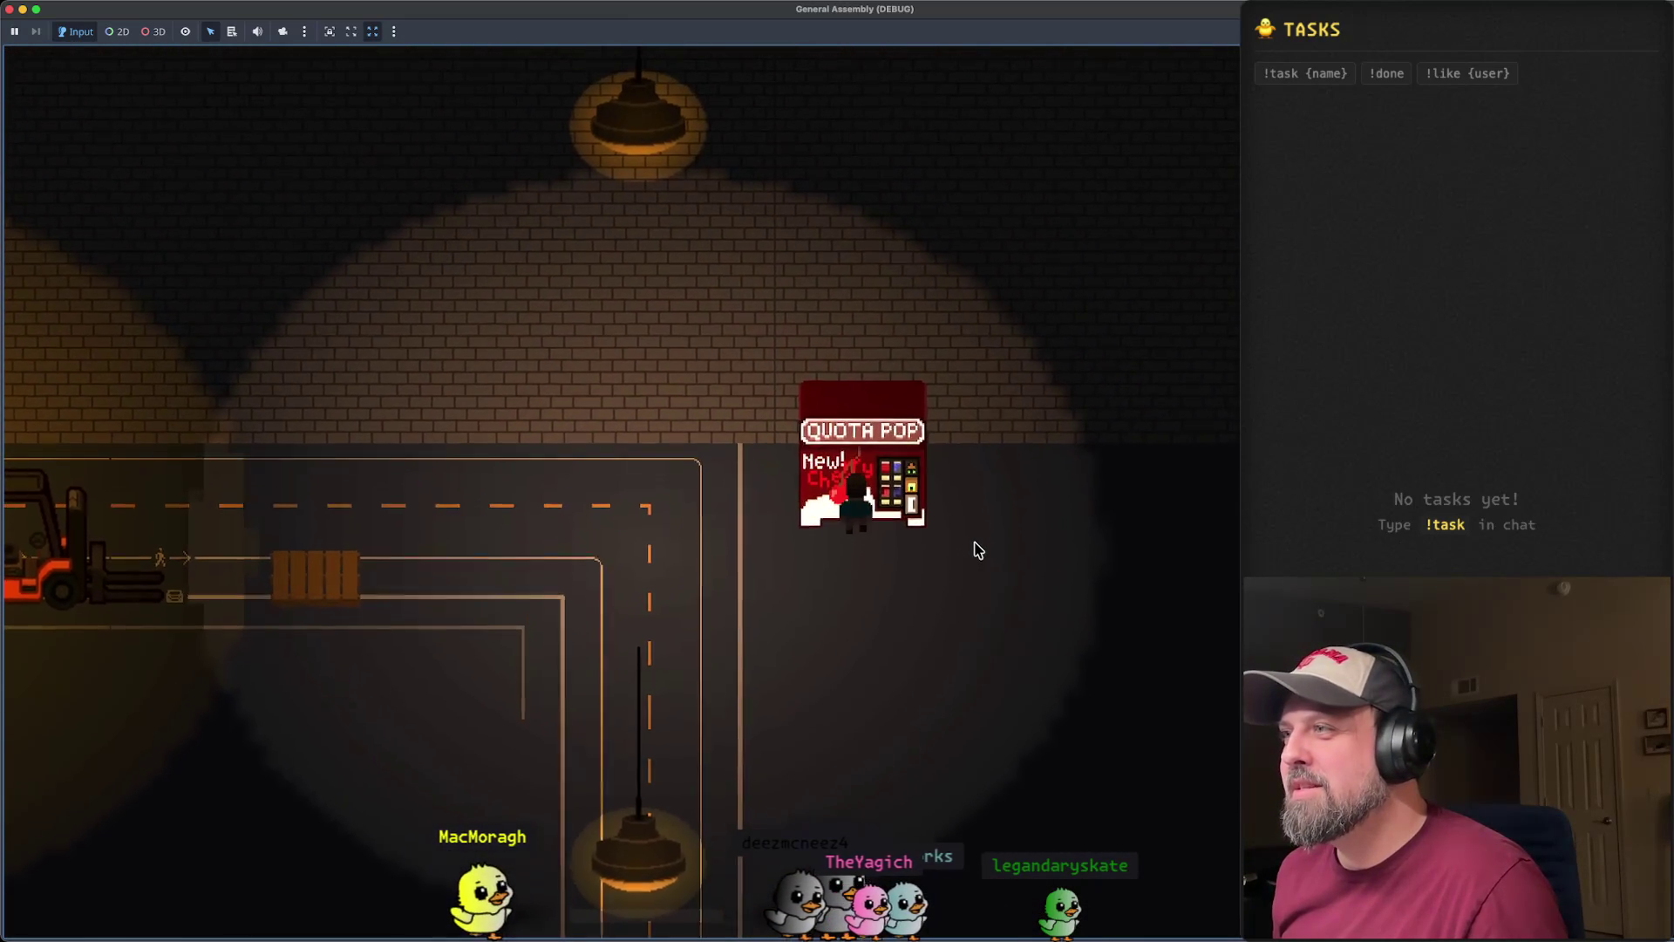
pyautogui.press('super+period')
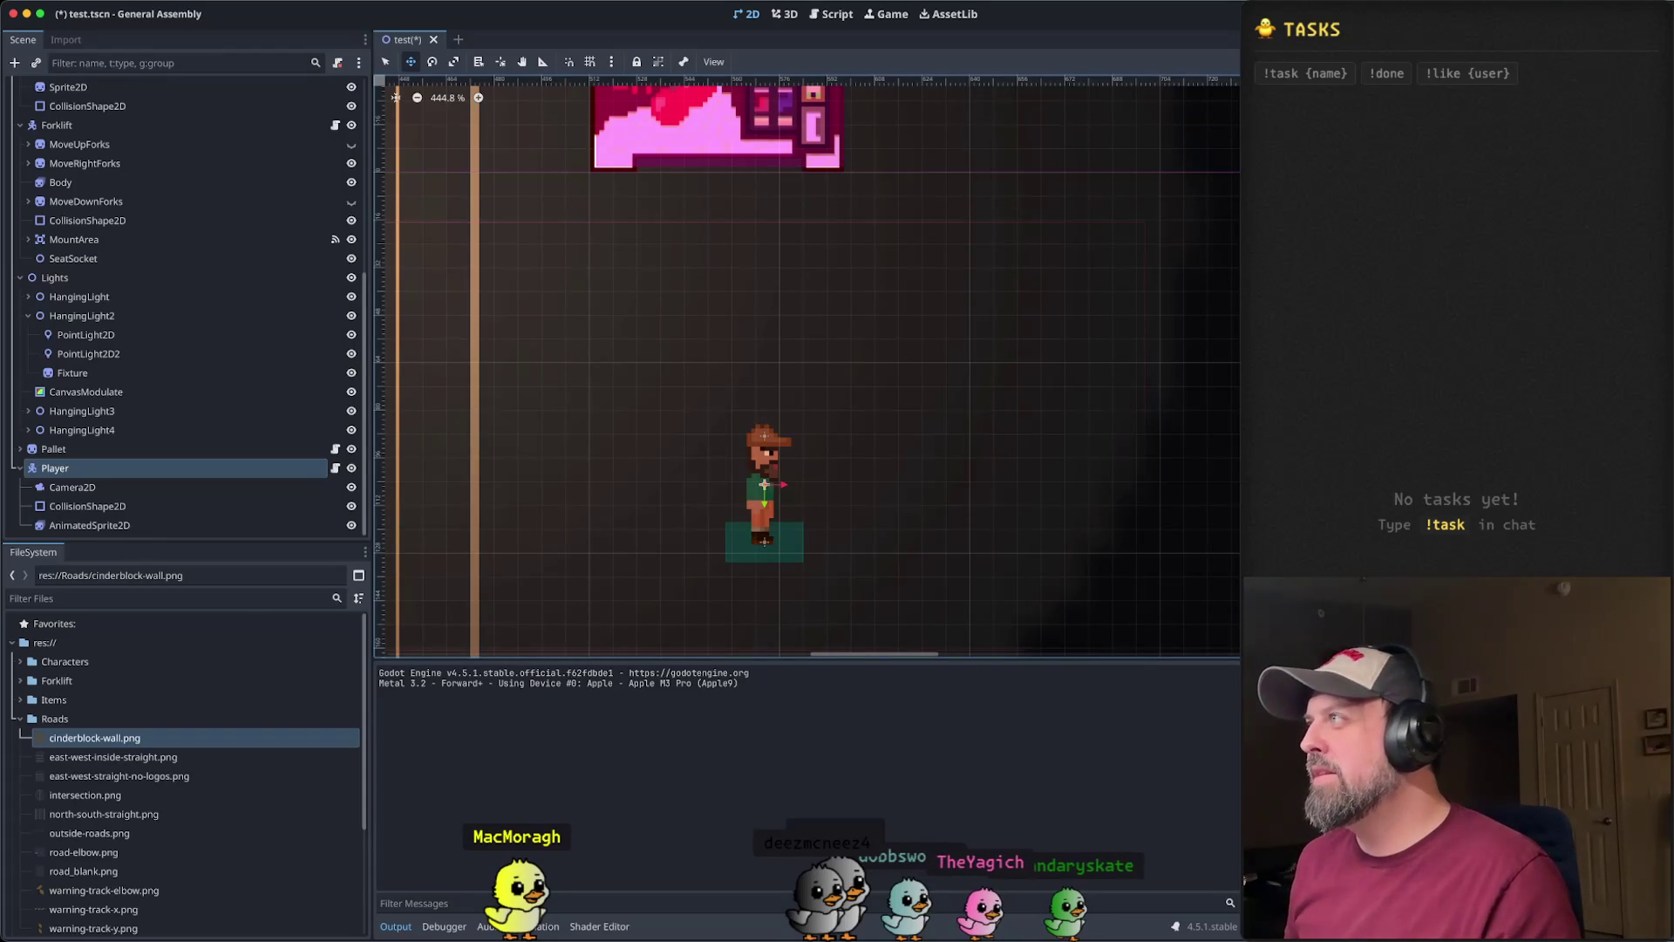
# - Relaunch the game and walk the player up onto the Quota Pop machine
pyautogui.press('super+r')
pyautogui.press('Up')
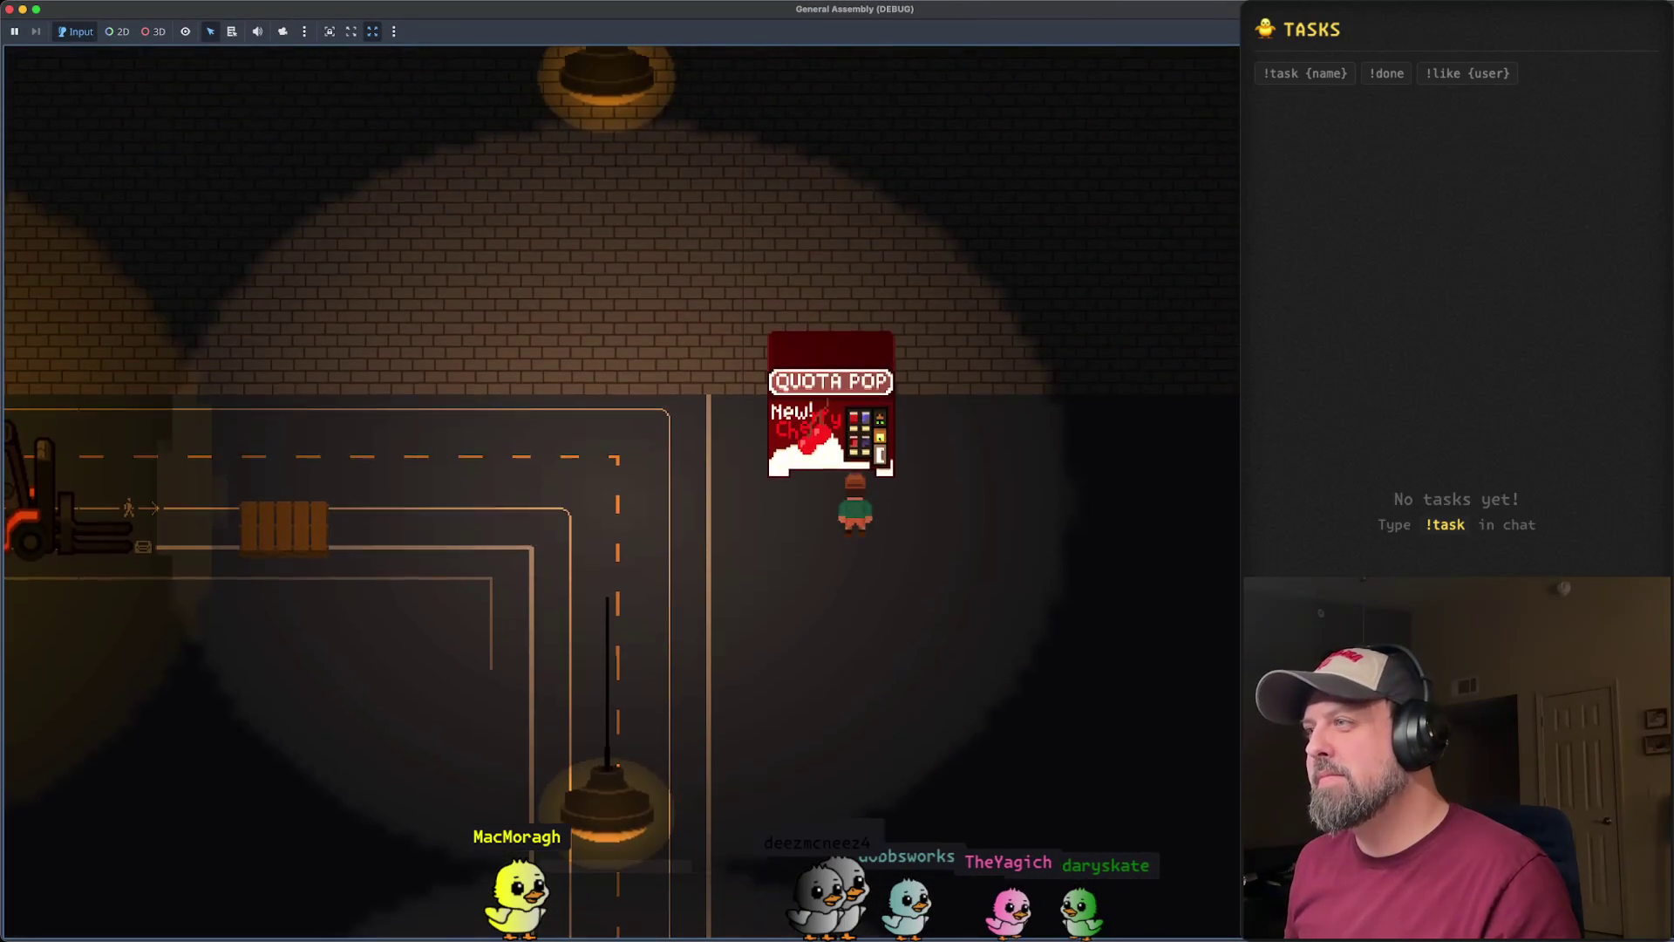
pyautogui.press('Up')
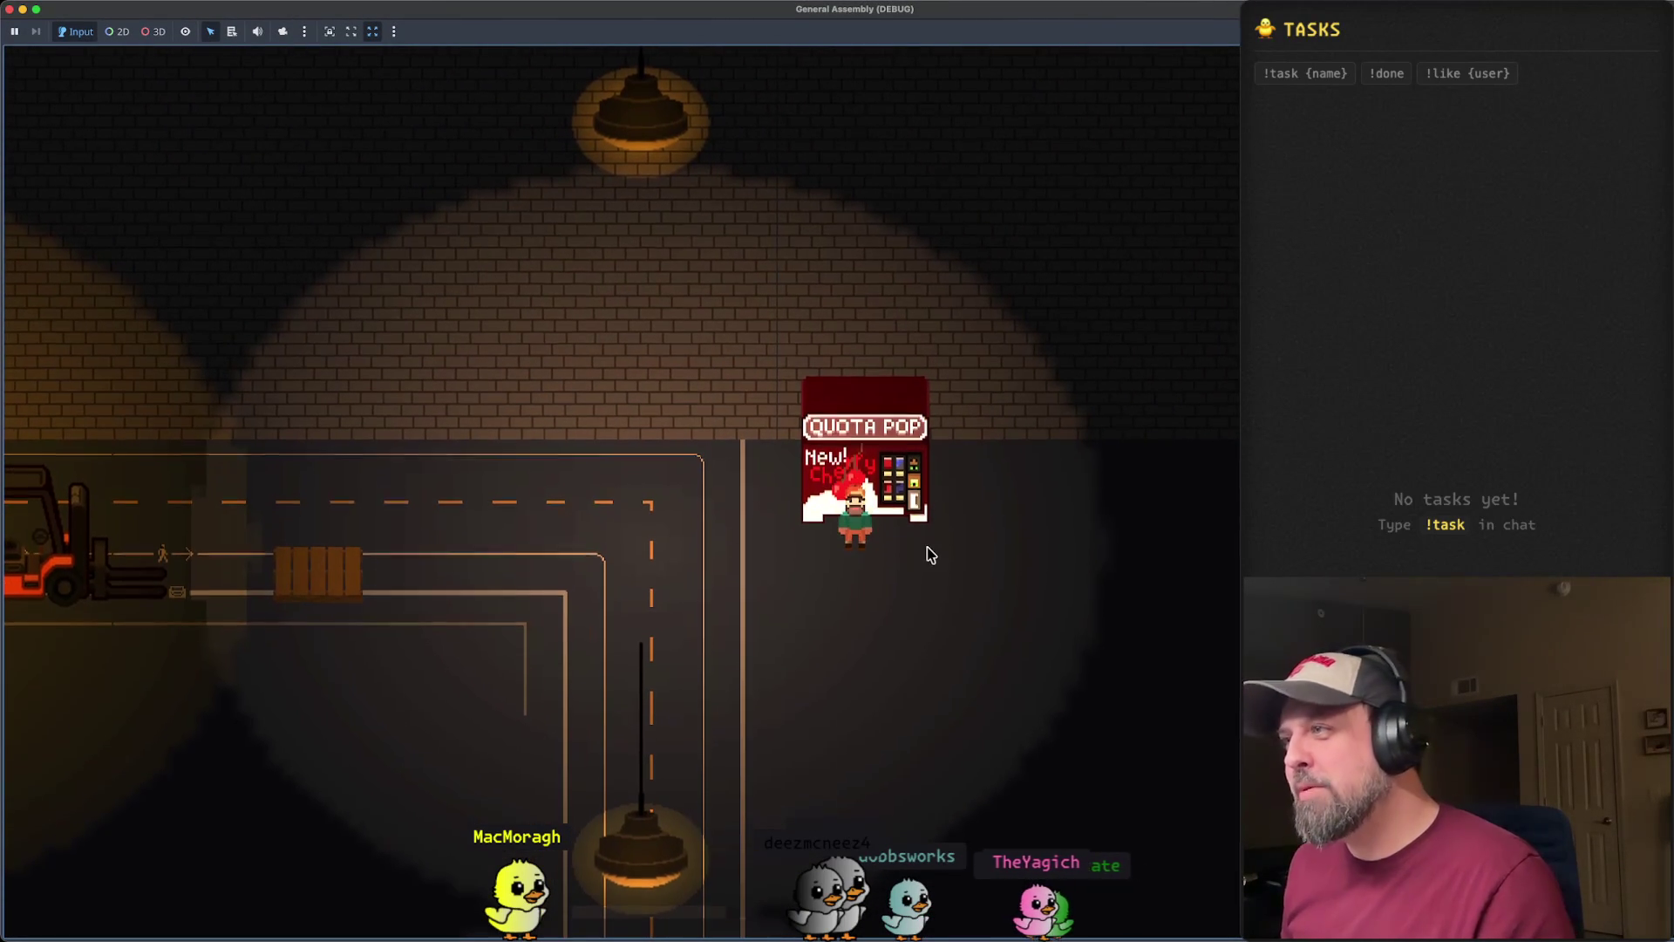
# - Close the game, collapse Forklift and VendingMachine01, and try reparenting a node under VendingMachine01
pyautogui.click(17, 9)
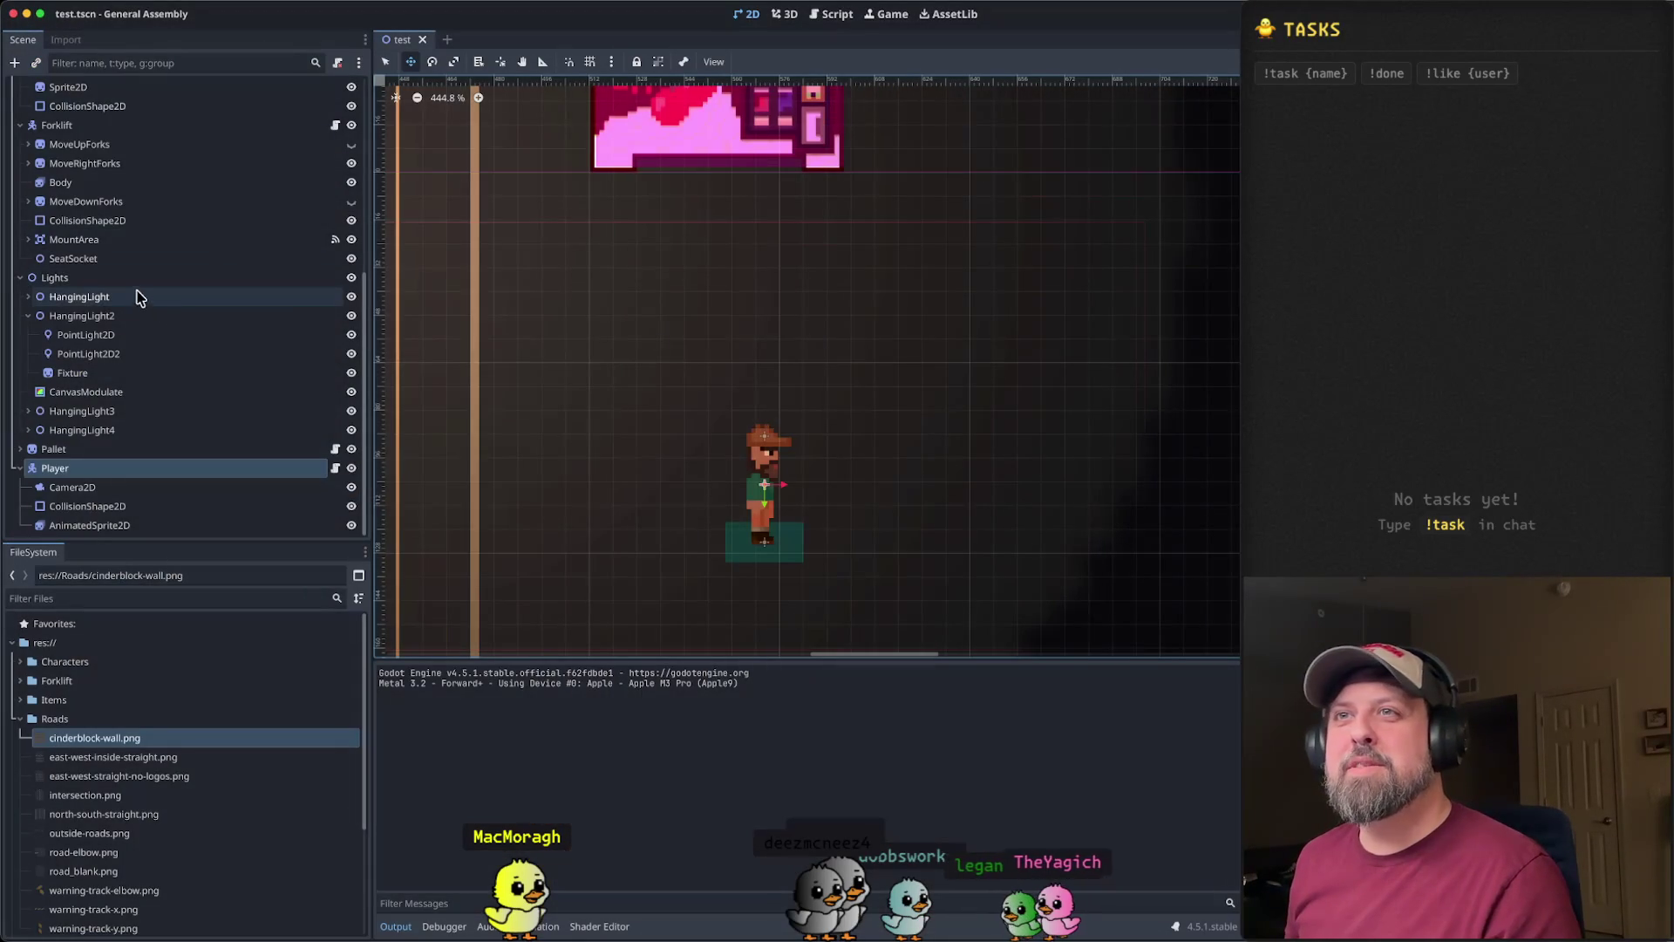
pyautogui.click(20, 279)
pyautogui.click(20, 298)
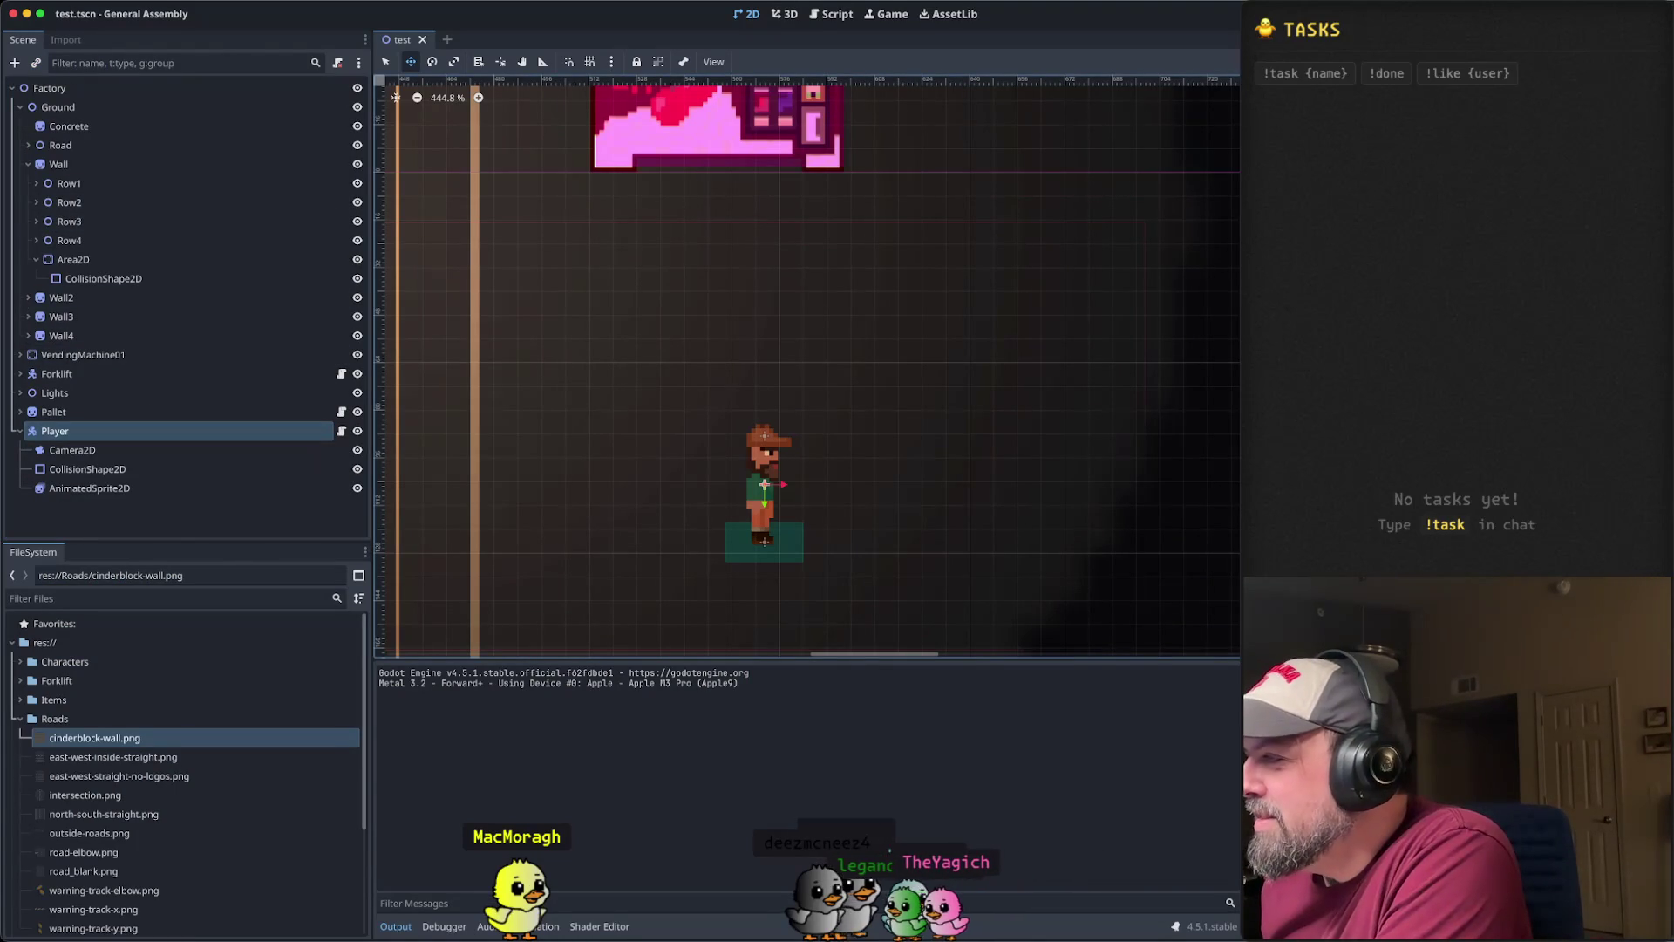
pyautogui.click(98, 360)
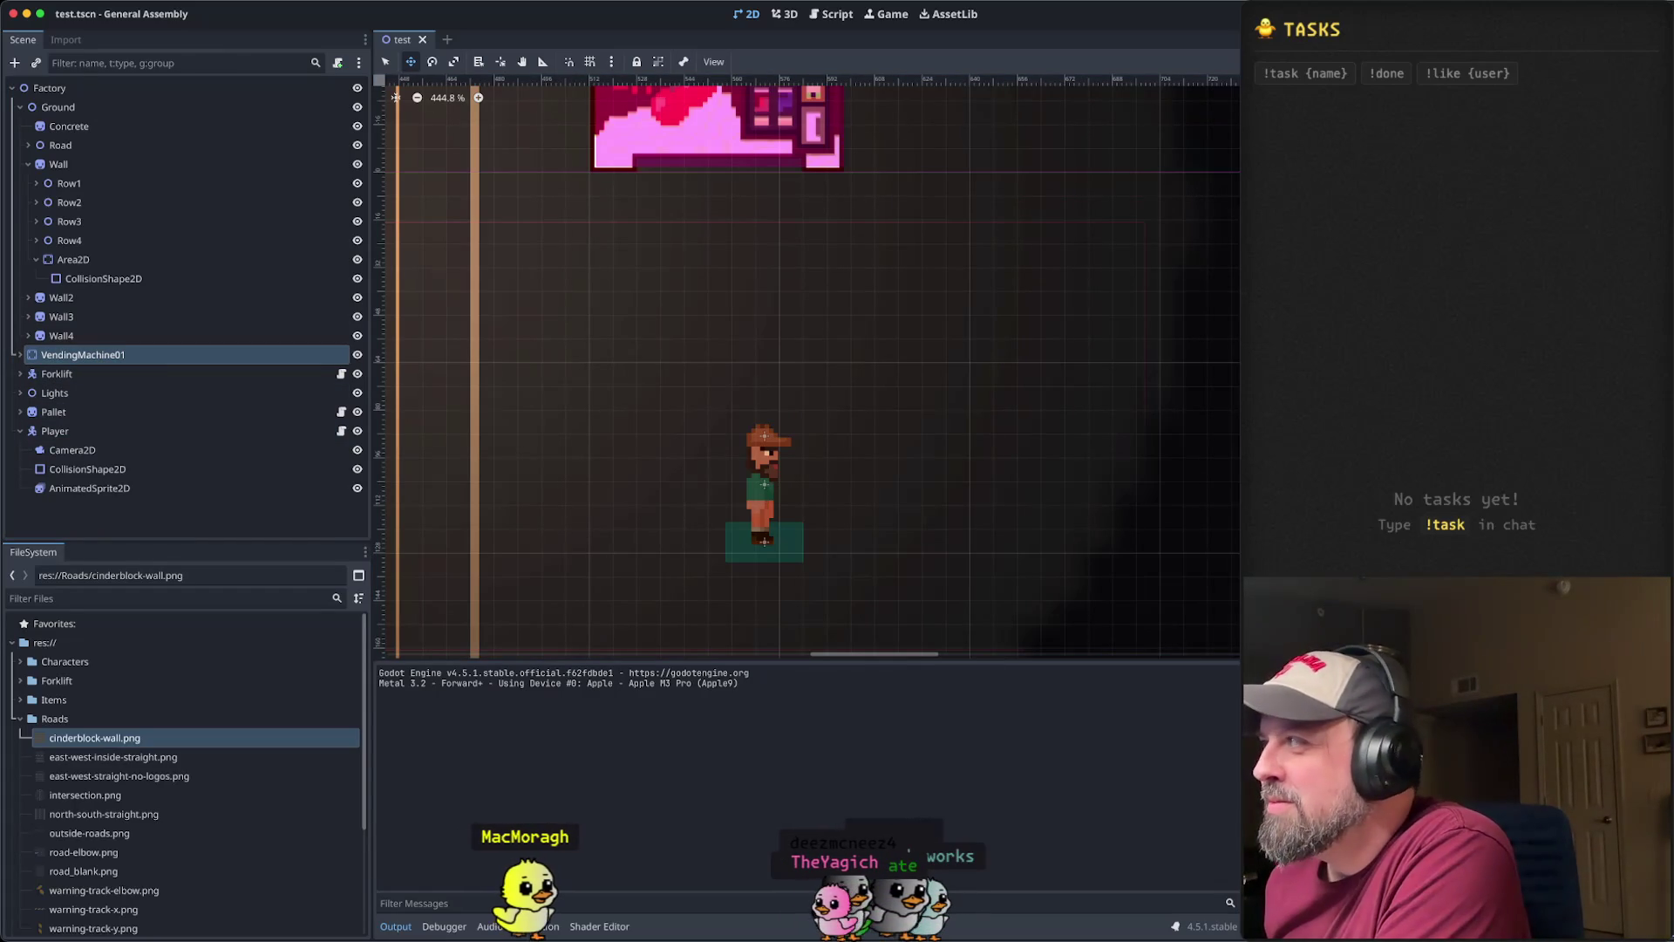
pyautogui.moveTo(45, 365); pyautogui.dragTo(52, 359)
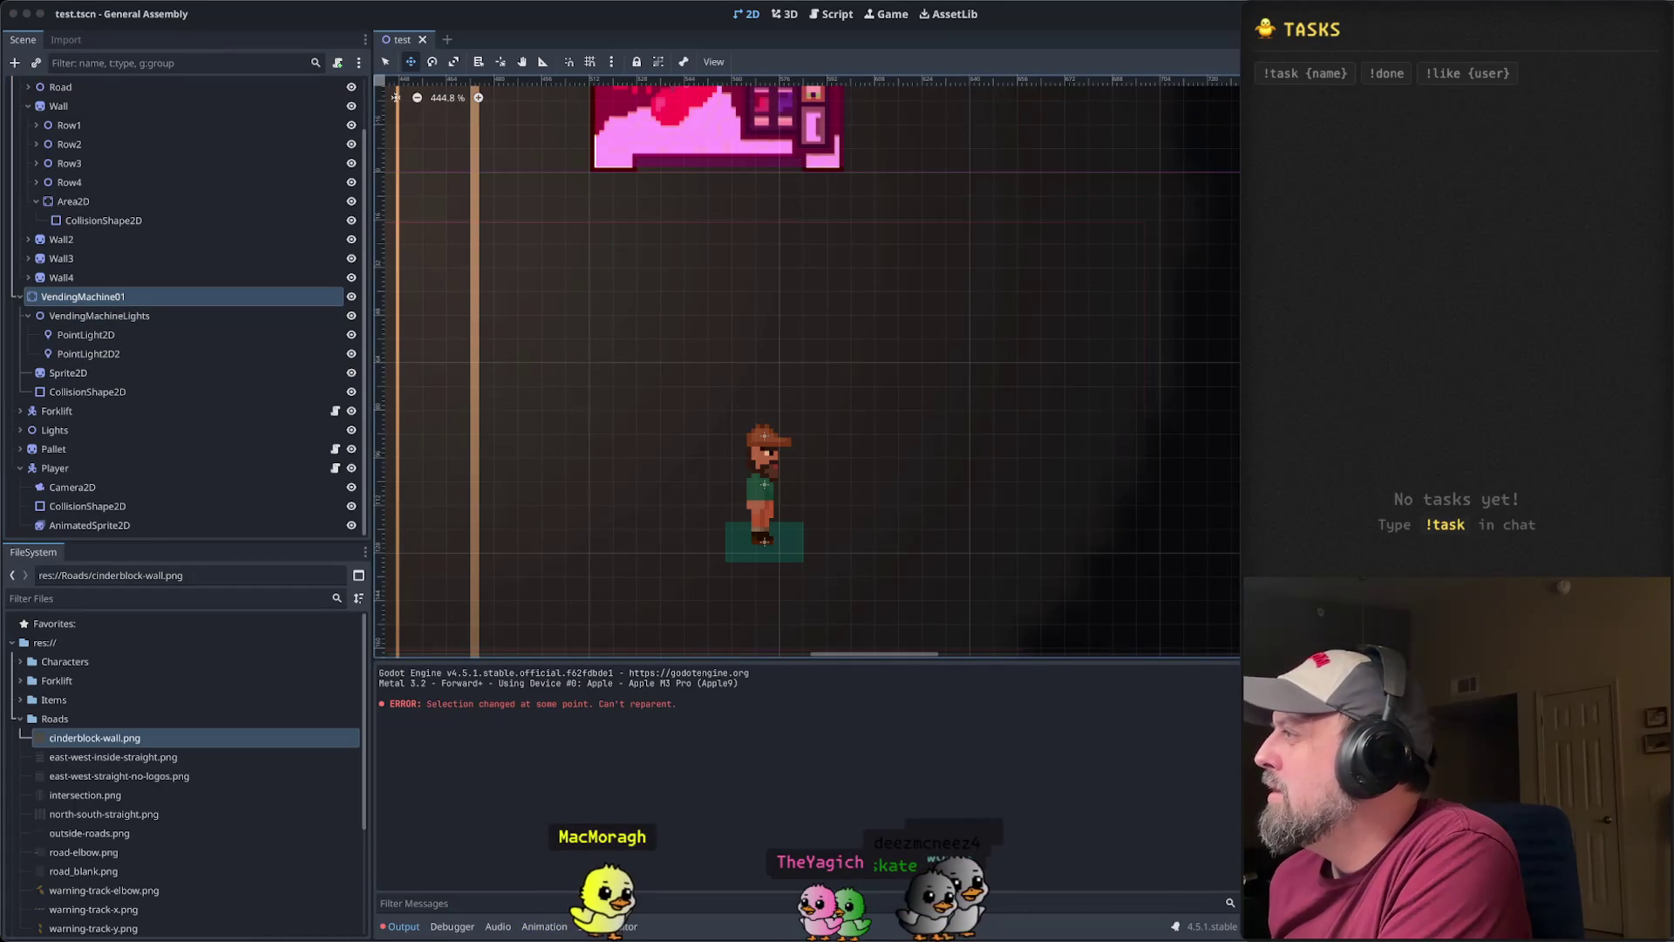
# - Inspect VendingMachine01, VendingMachineLights, and its PointLight2D and PointLight2D2 lights
pyautogui.click(125, 319)
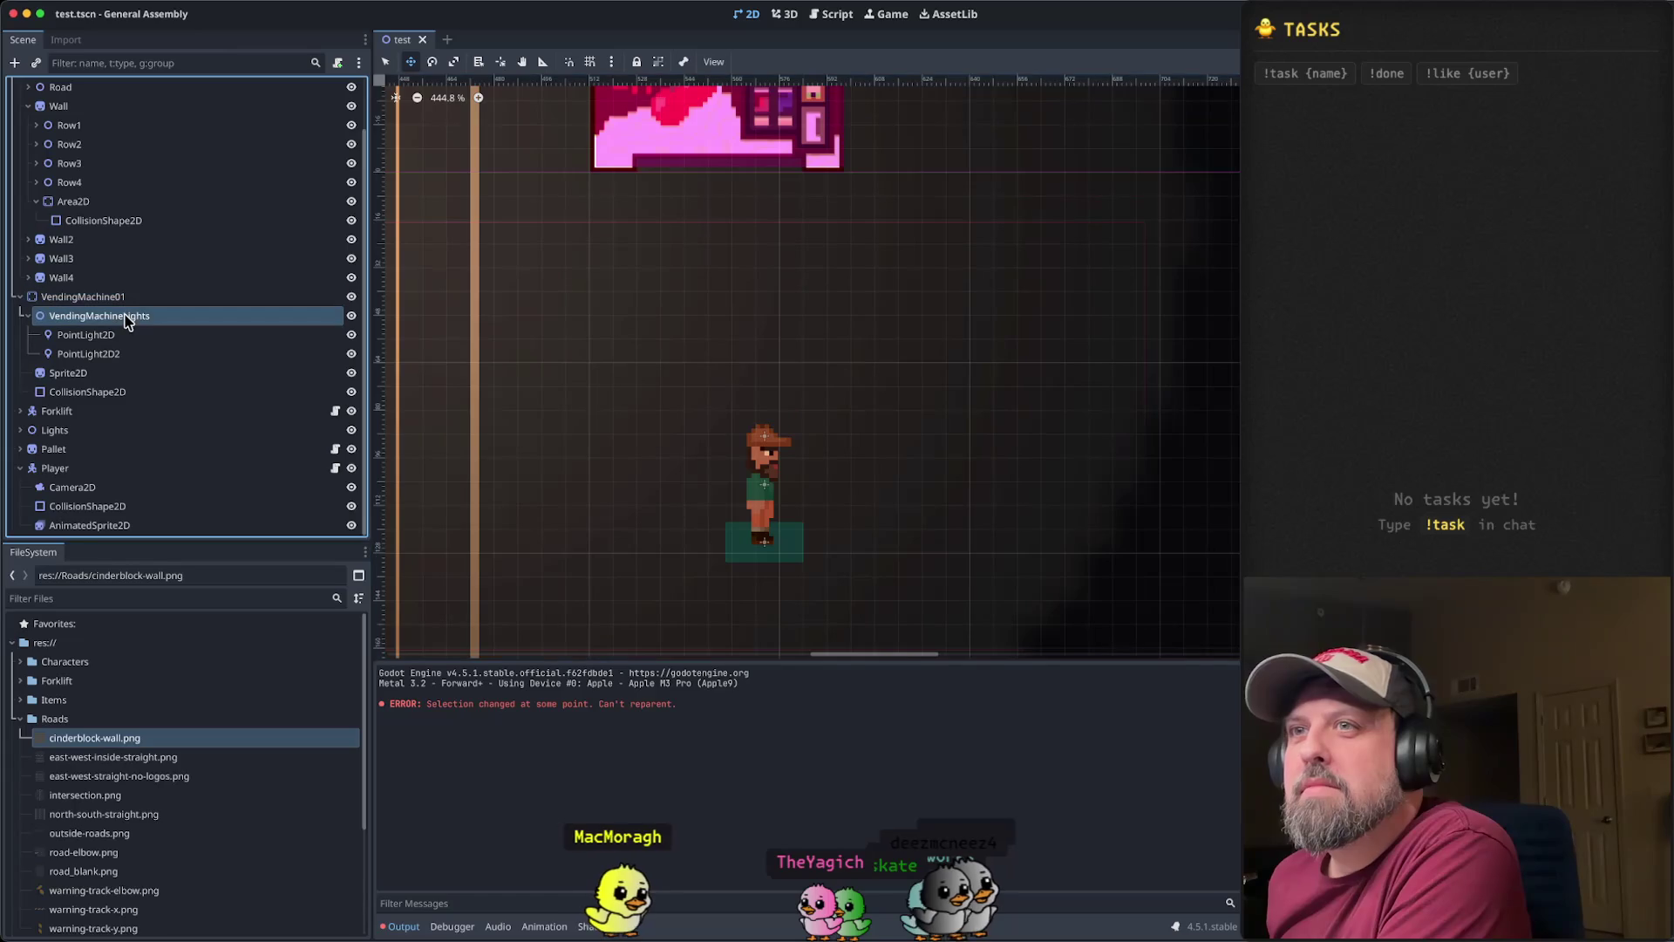
pyautogui.click(120, 299)
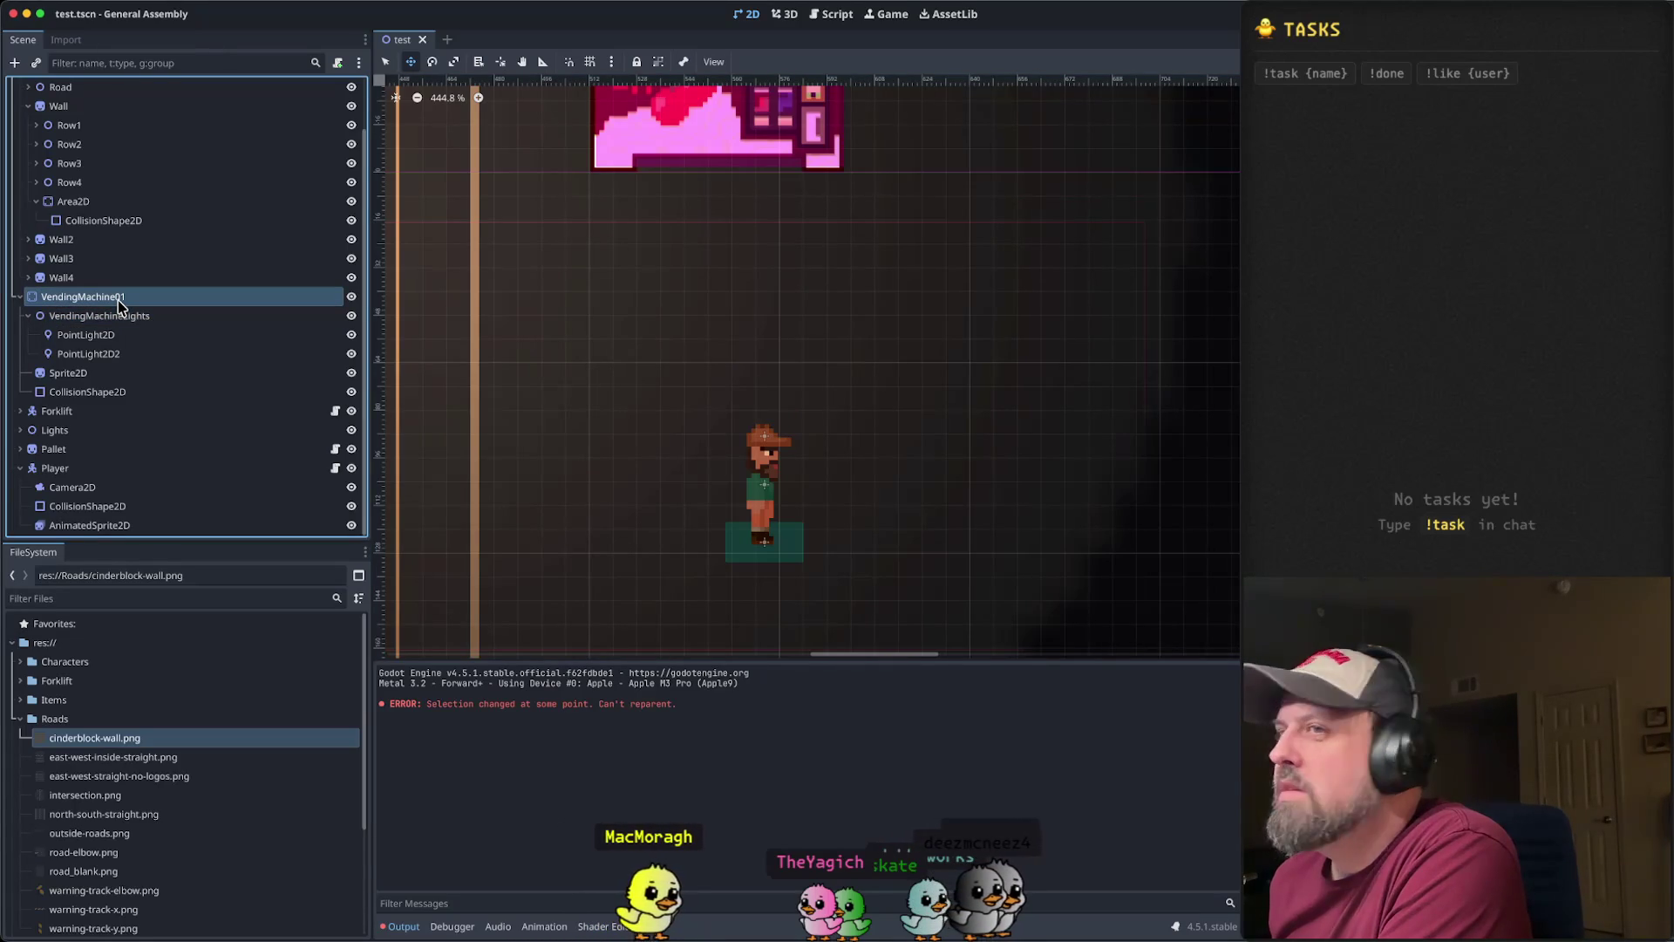
pyautogui.click(120, 320)
pyautogui.click(112, 304)
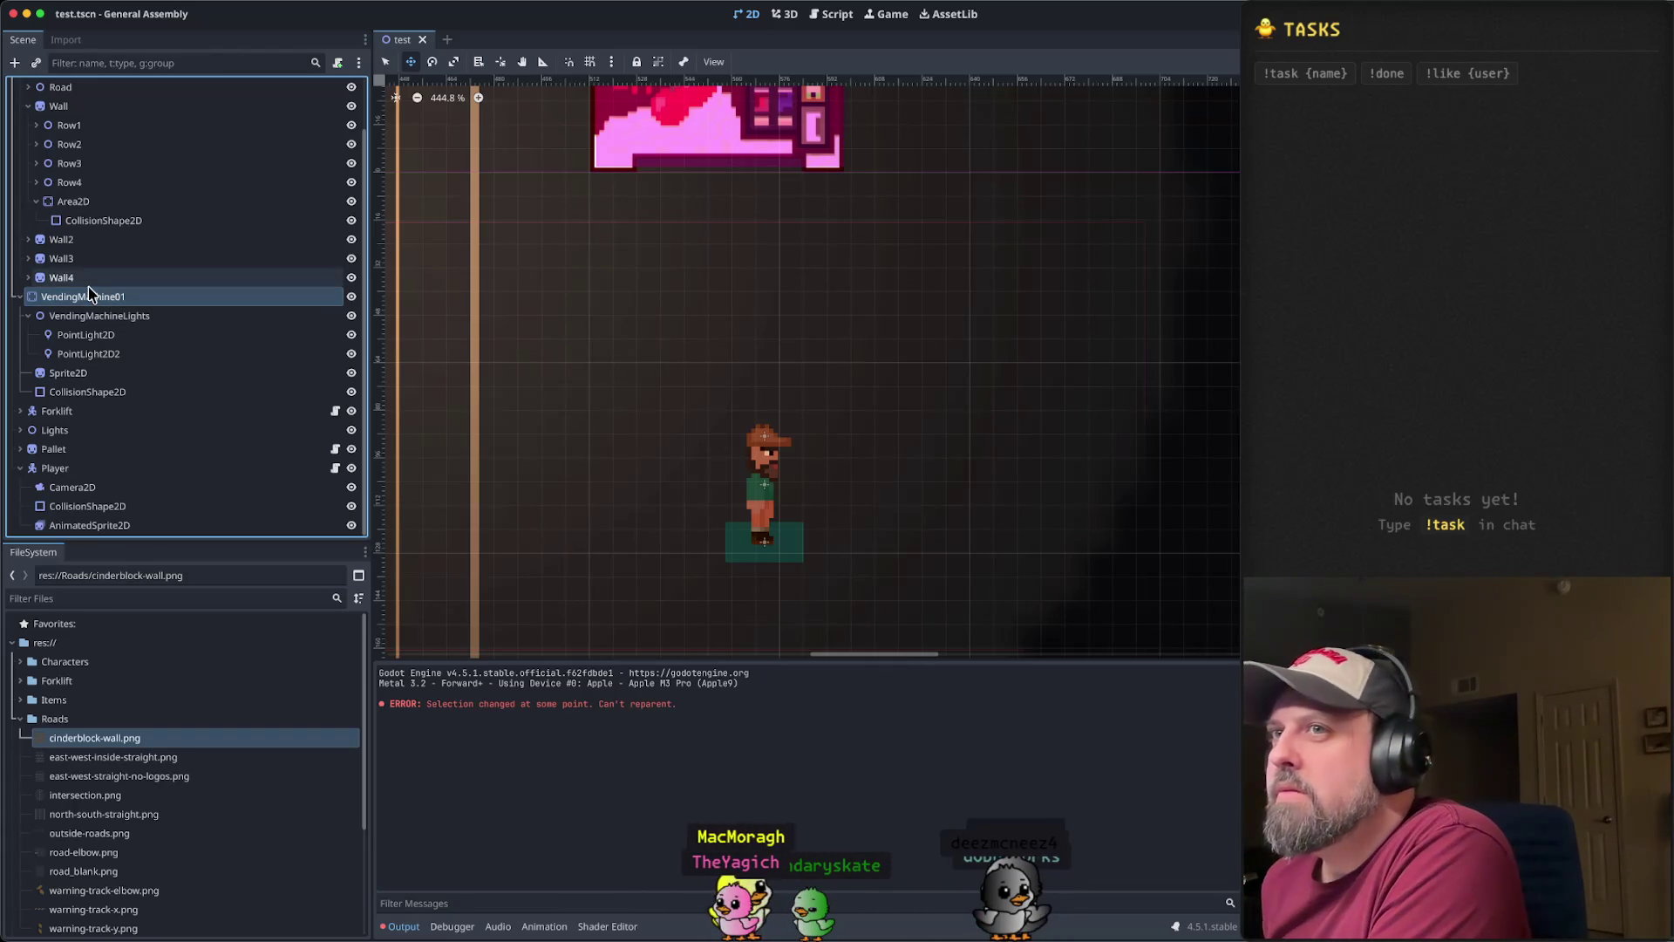
pyautogui.scroll(2, 96, 296)
pyautogui.scroll(-2, 95, 296)
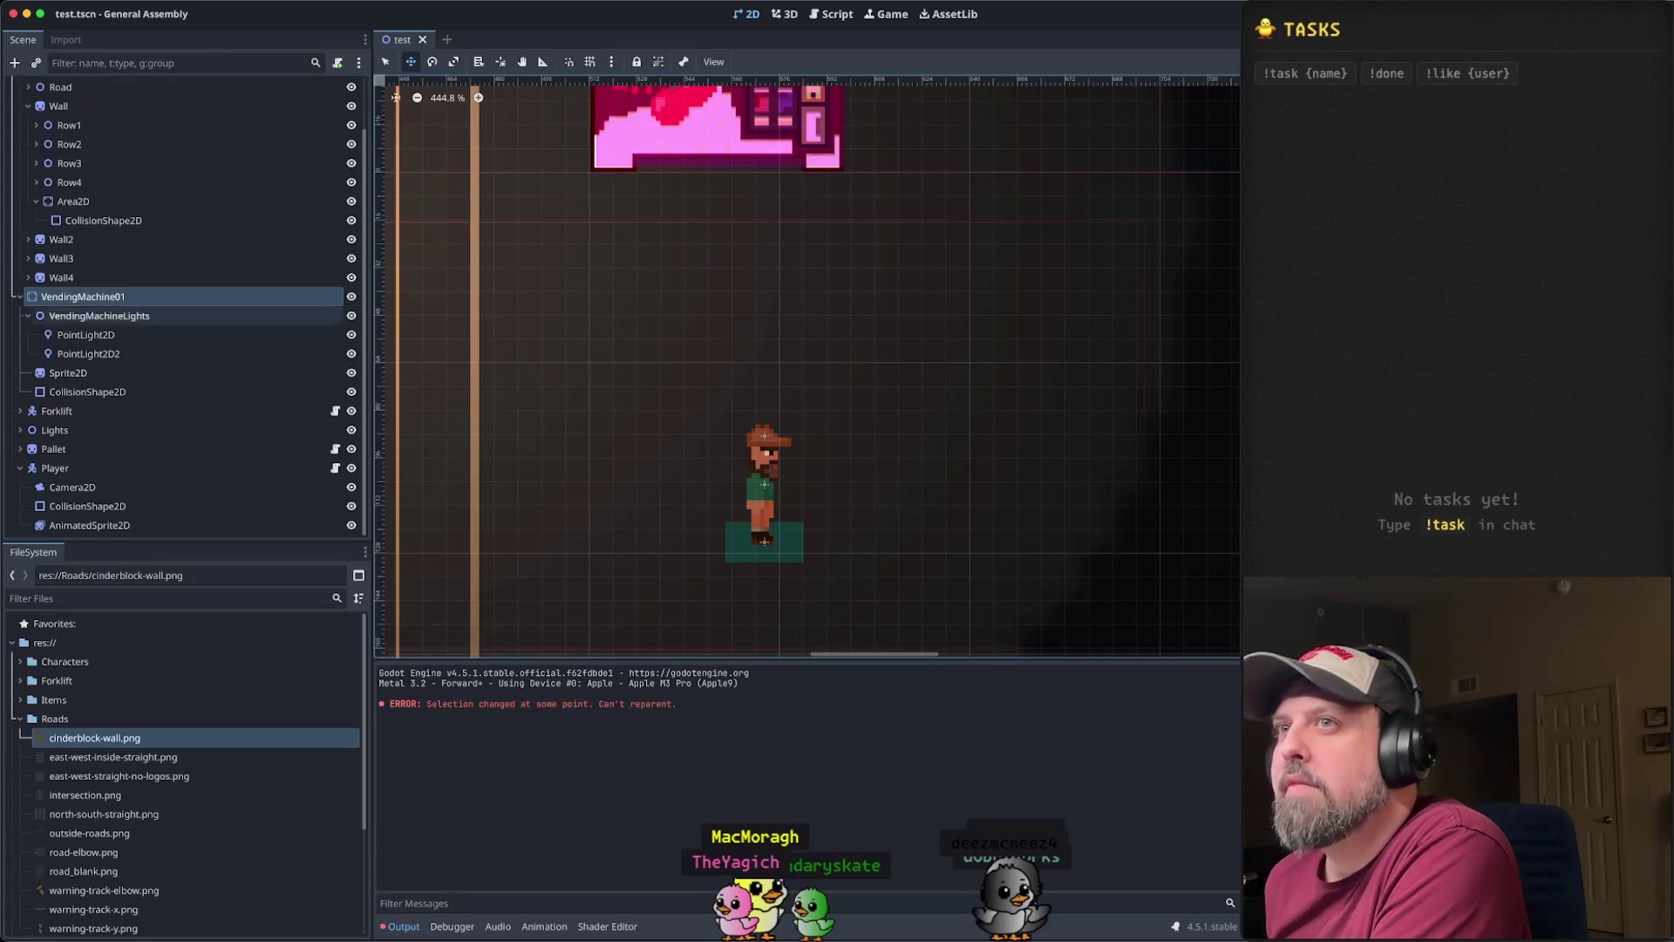
pyautogui.click(97, 321)
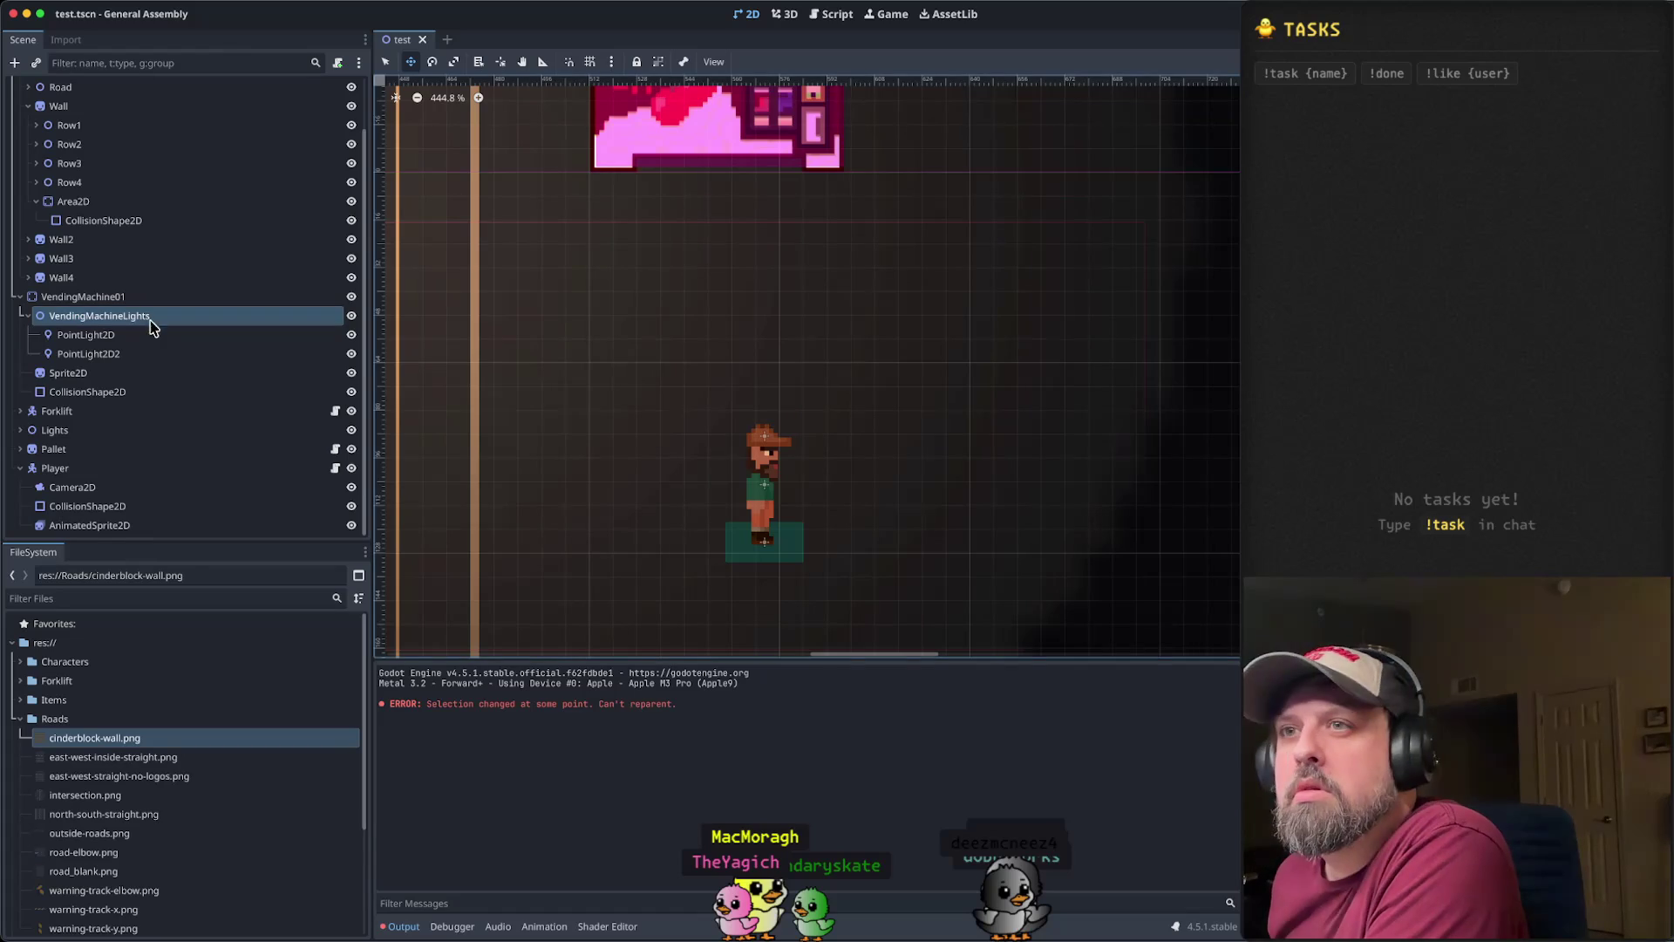
pyautogui.click(121, 340)
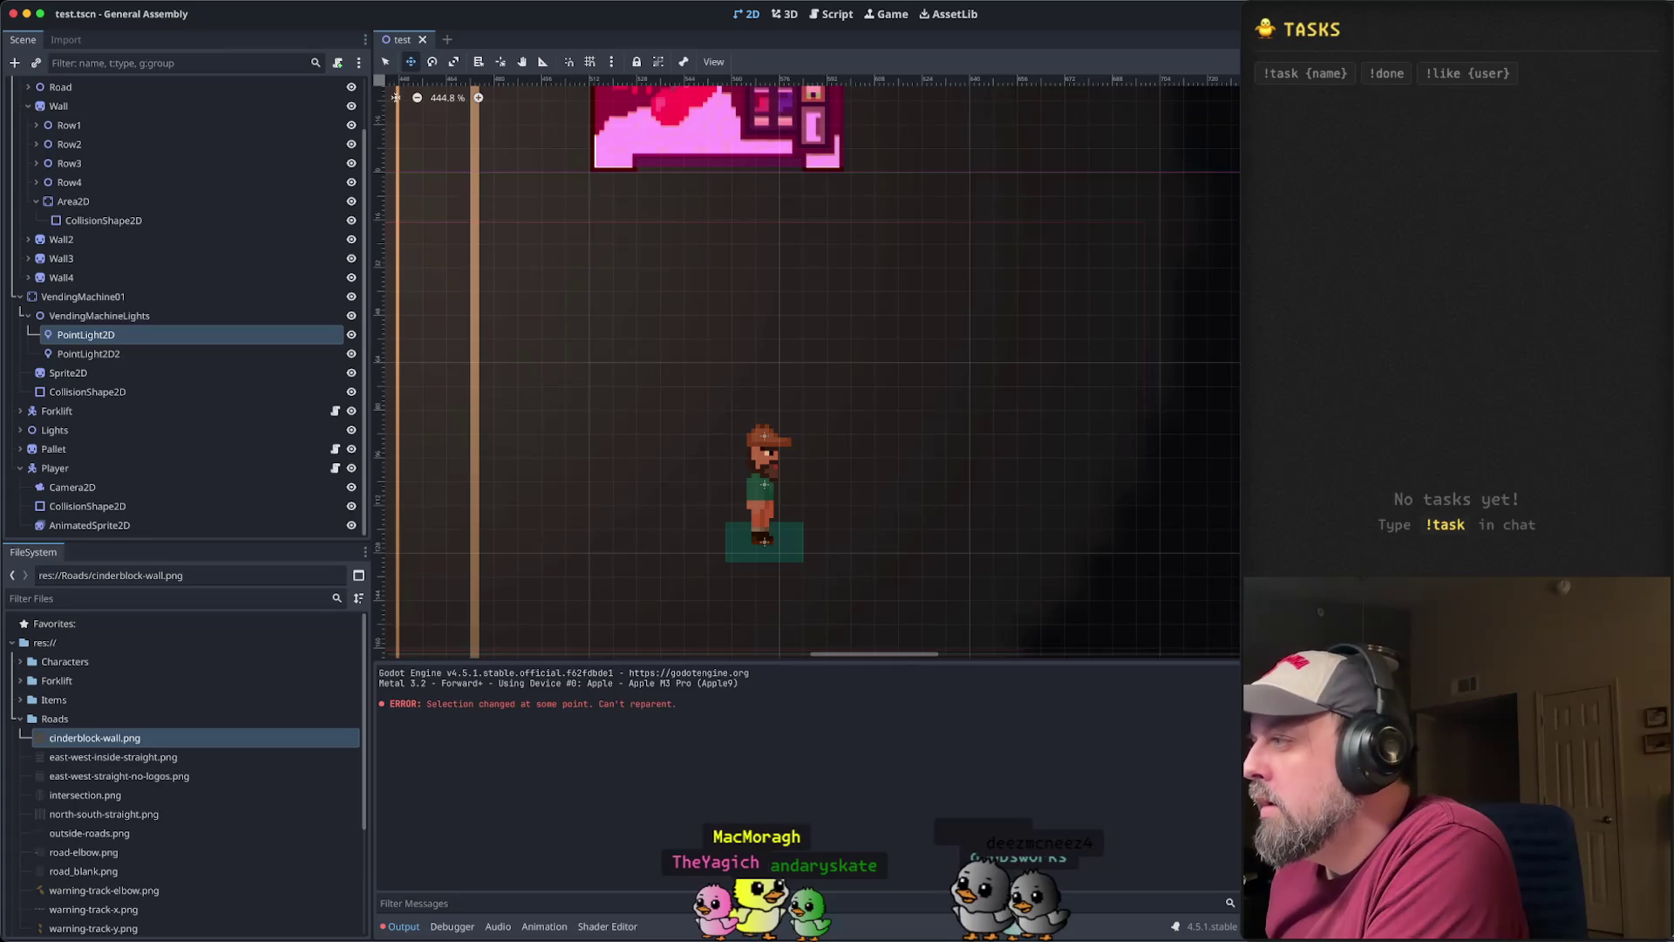
pyautogui.click(118, 354)
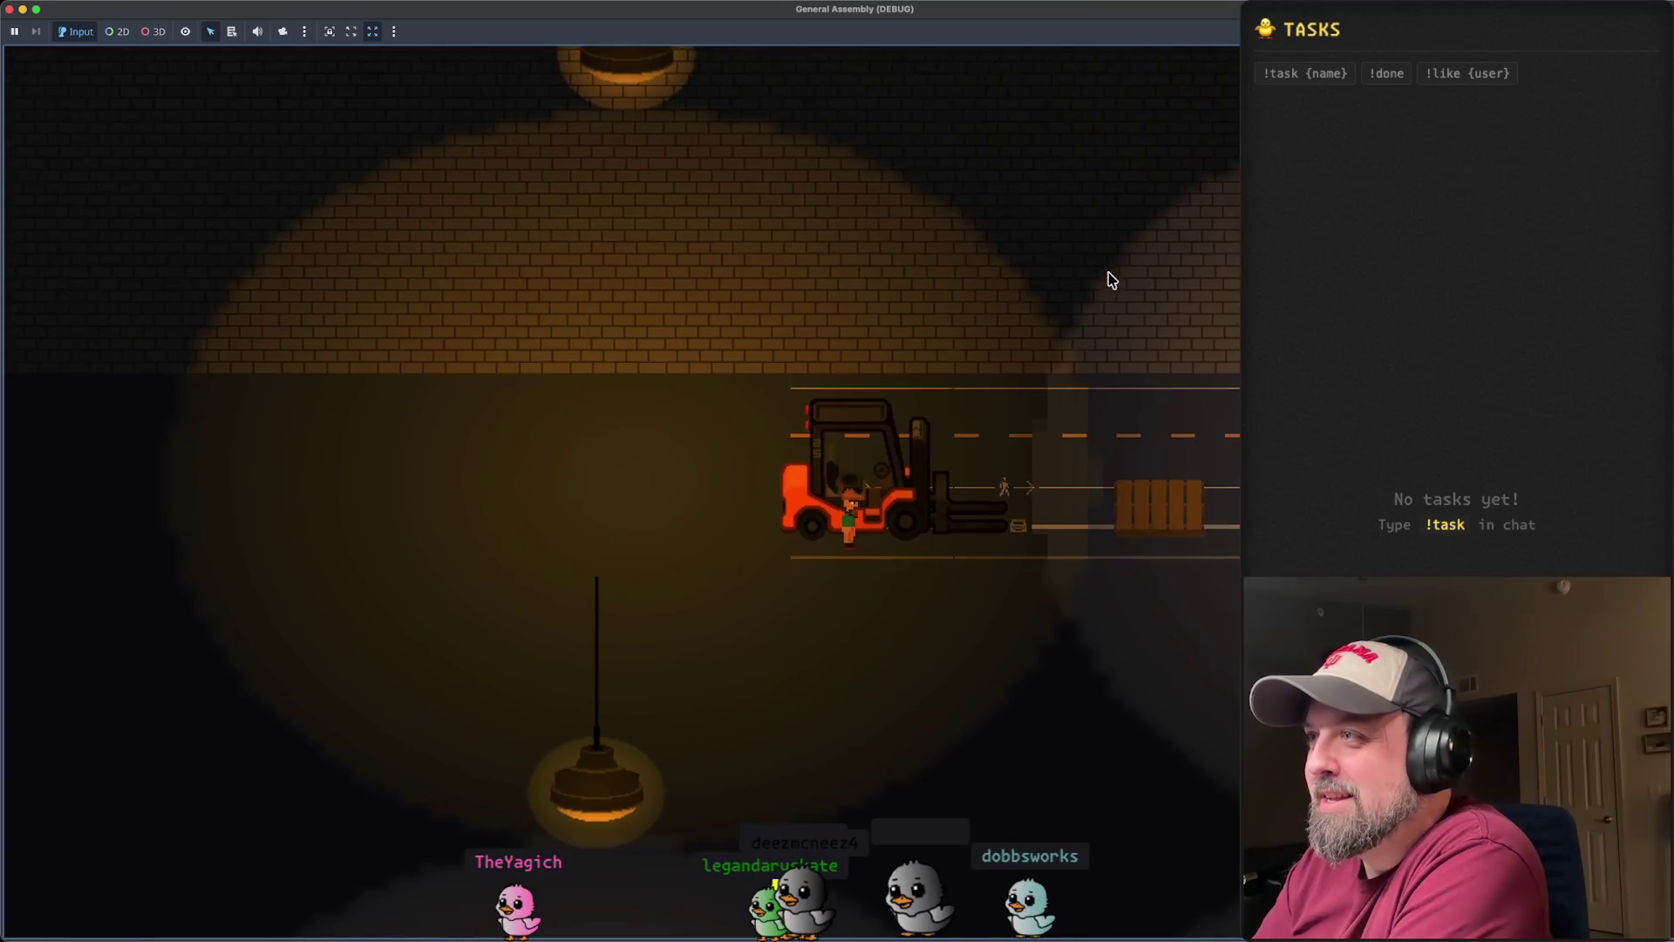
pyautogui.press('Right')
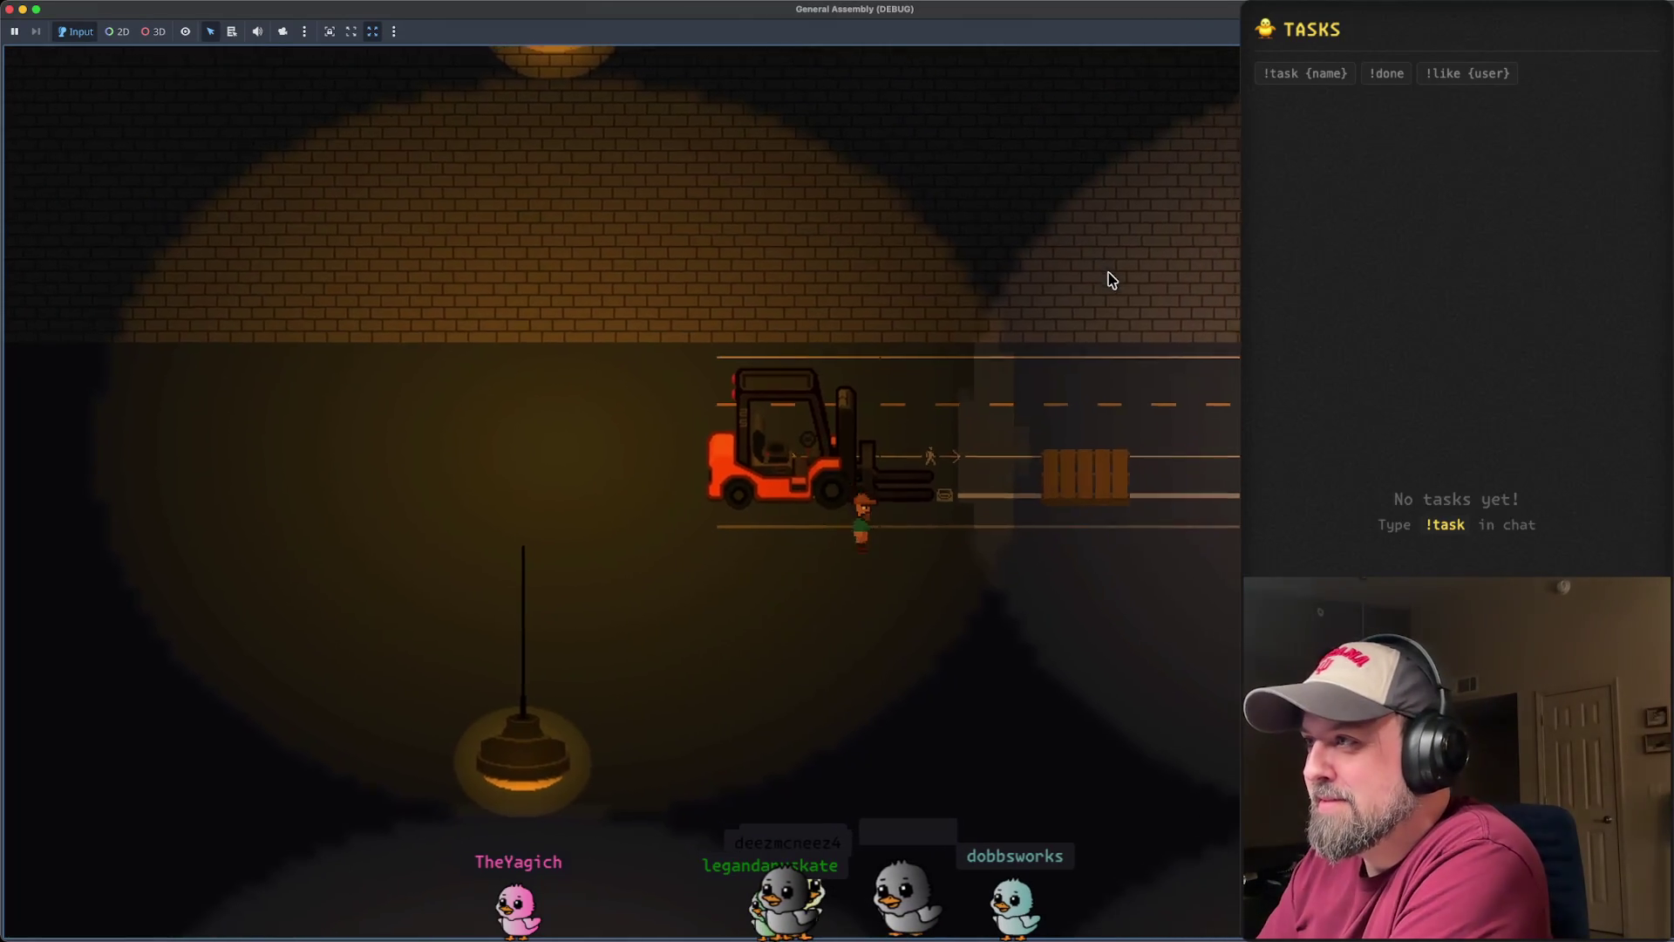
pyautogui.press('Right')
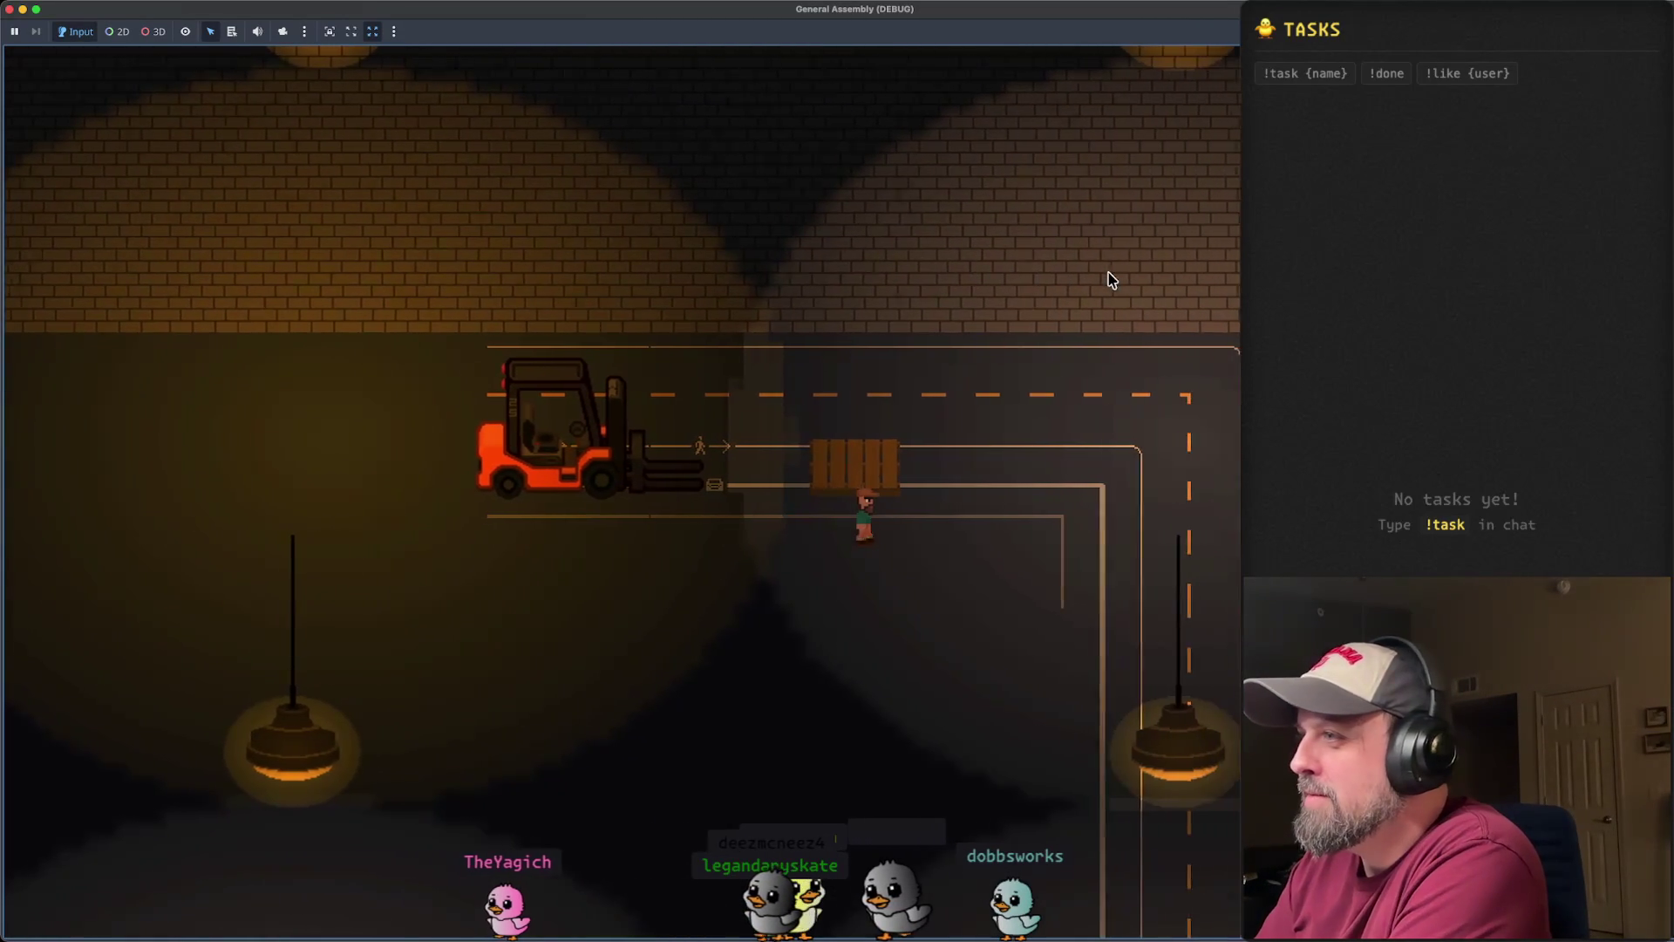
pyautogui.press('Right')
pyautogui.press('Up')
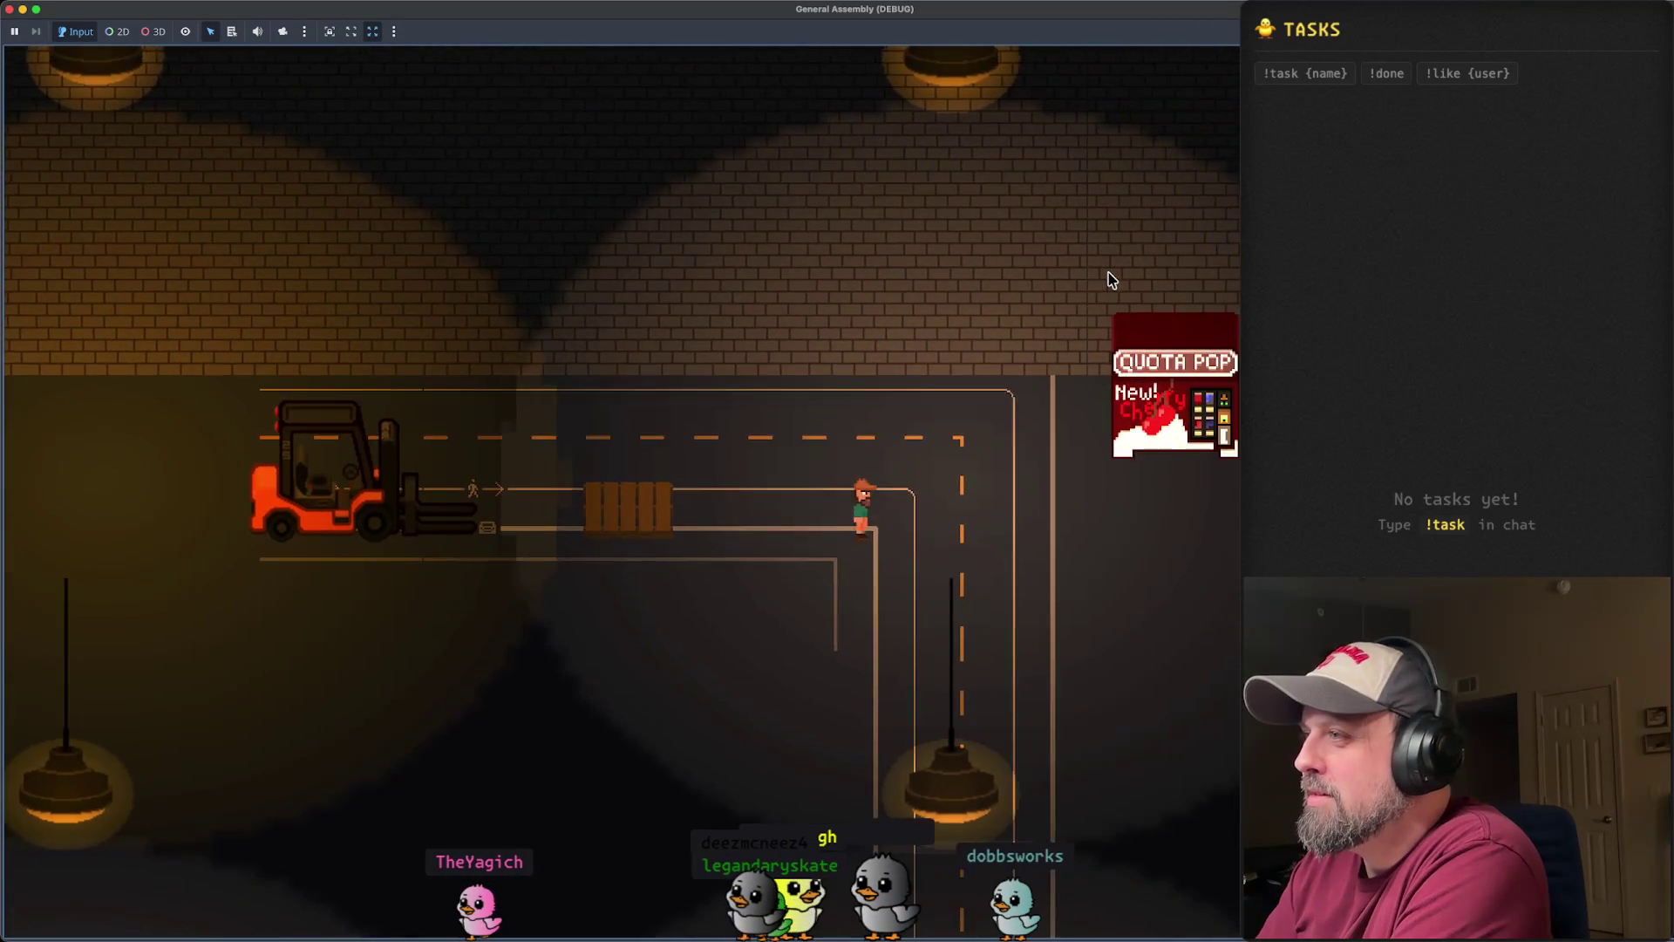
pyautogui.press('Right')
pyautogui.press('Up')
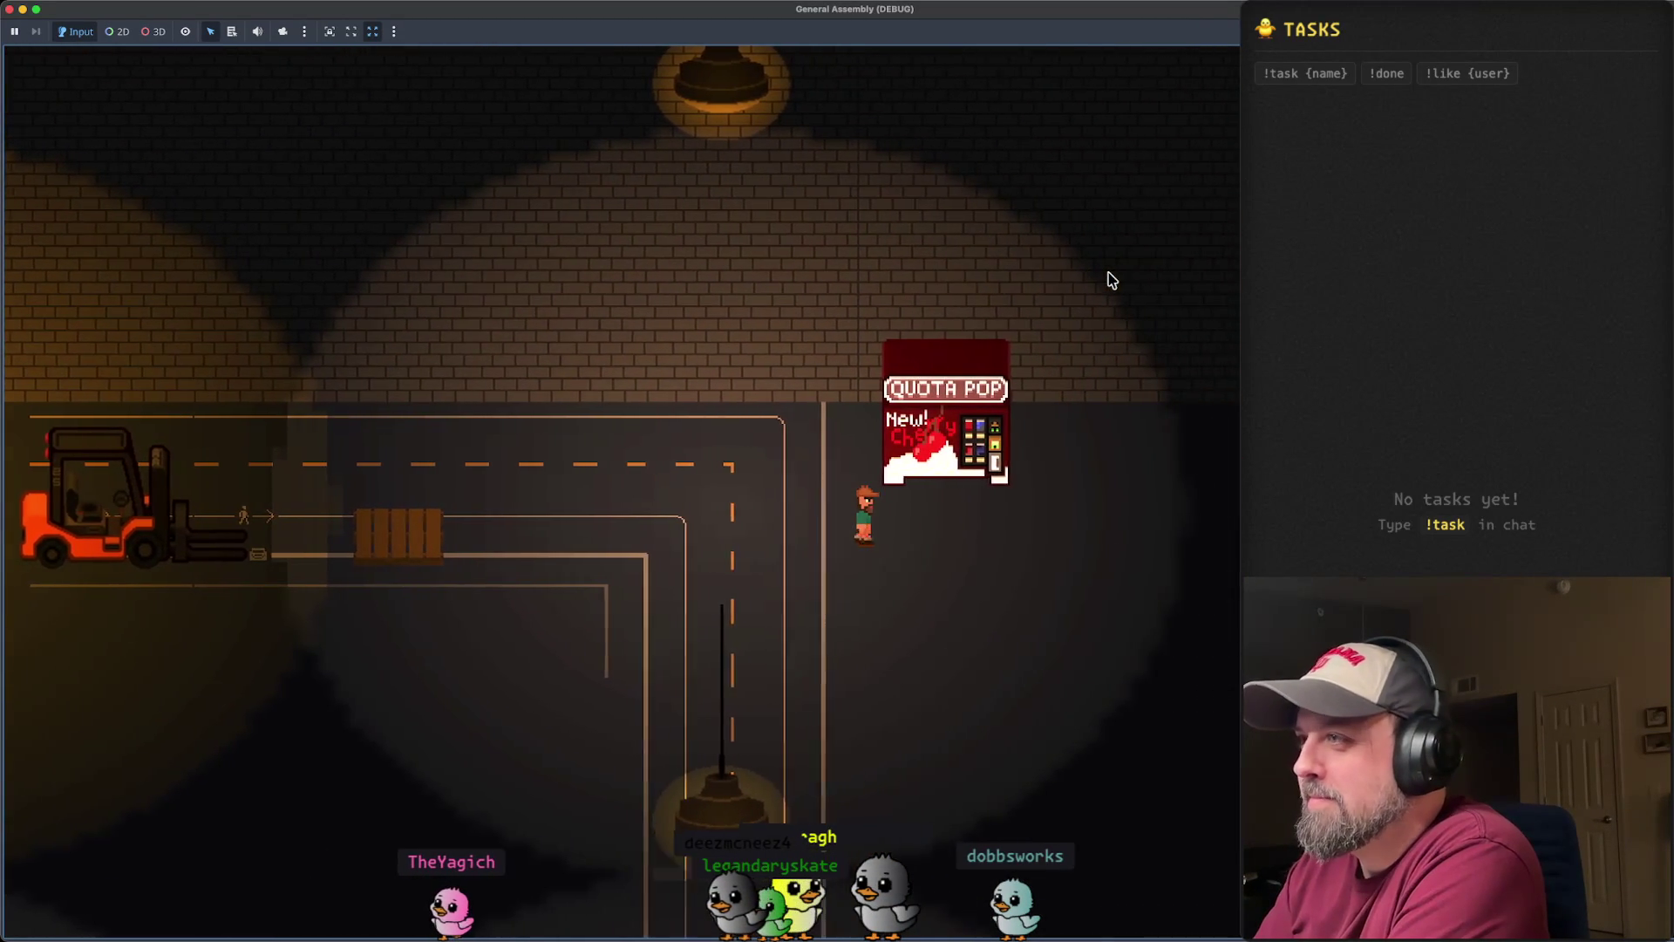
pyautogui.press('Up')
pyautogui.press('Down')
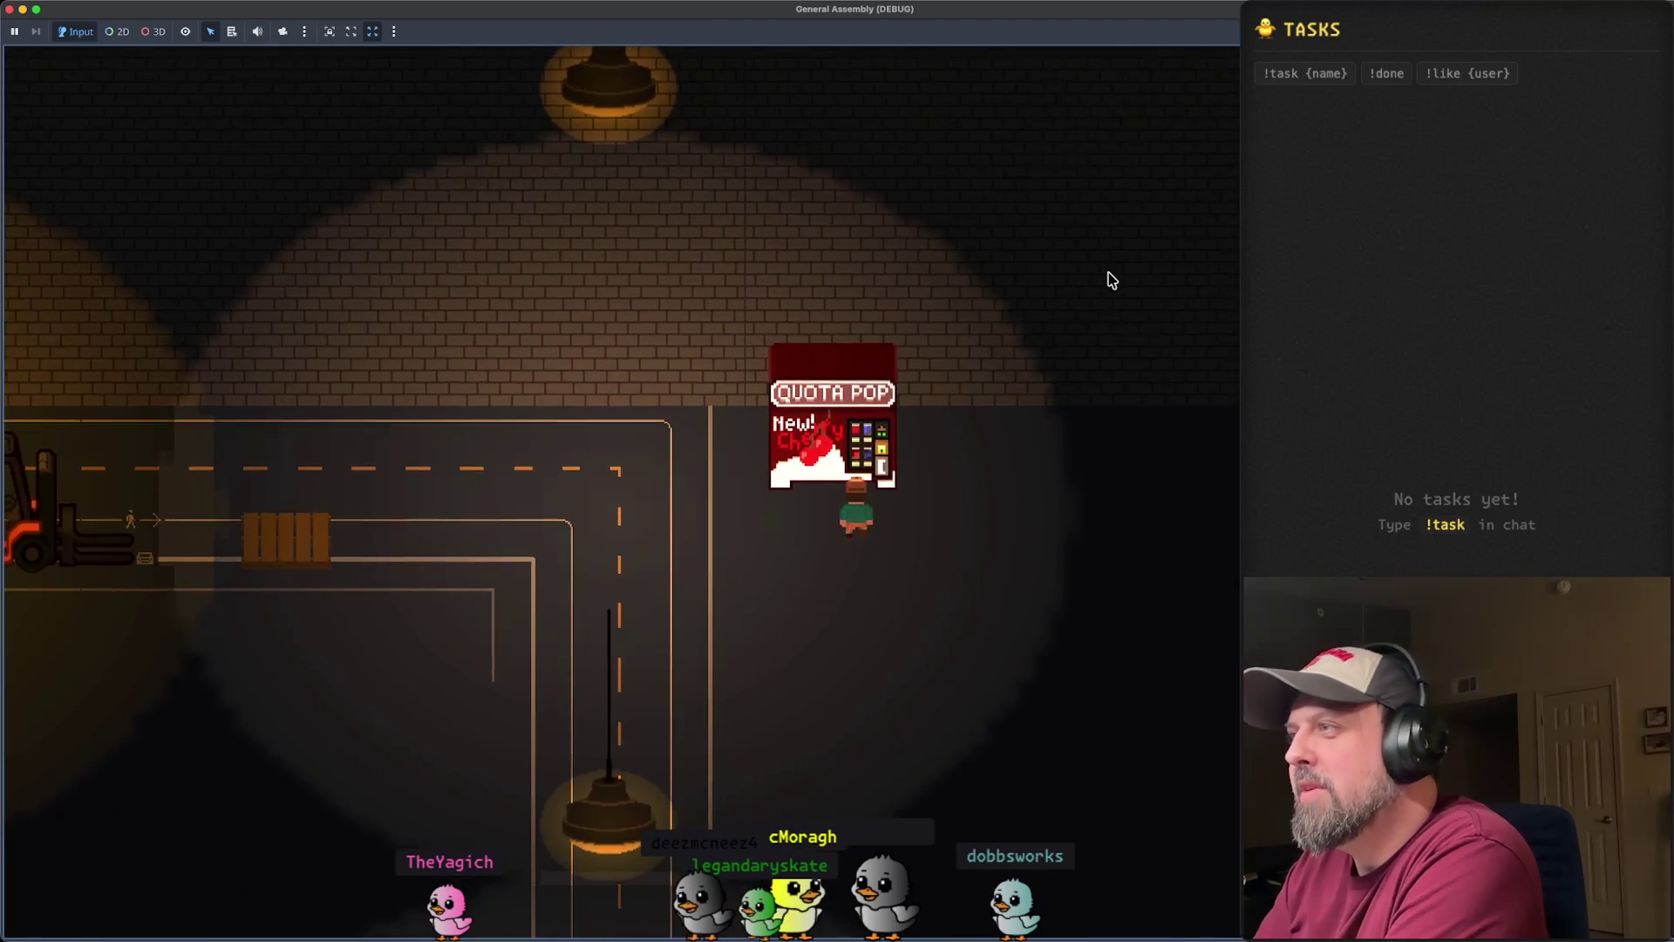
pyautogui.press('Down')
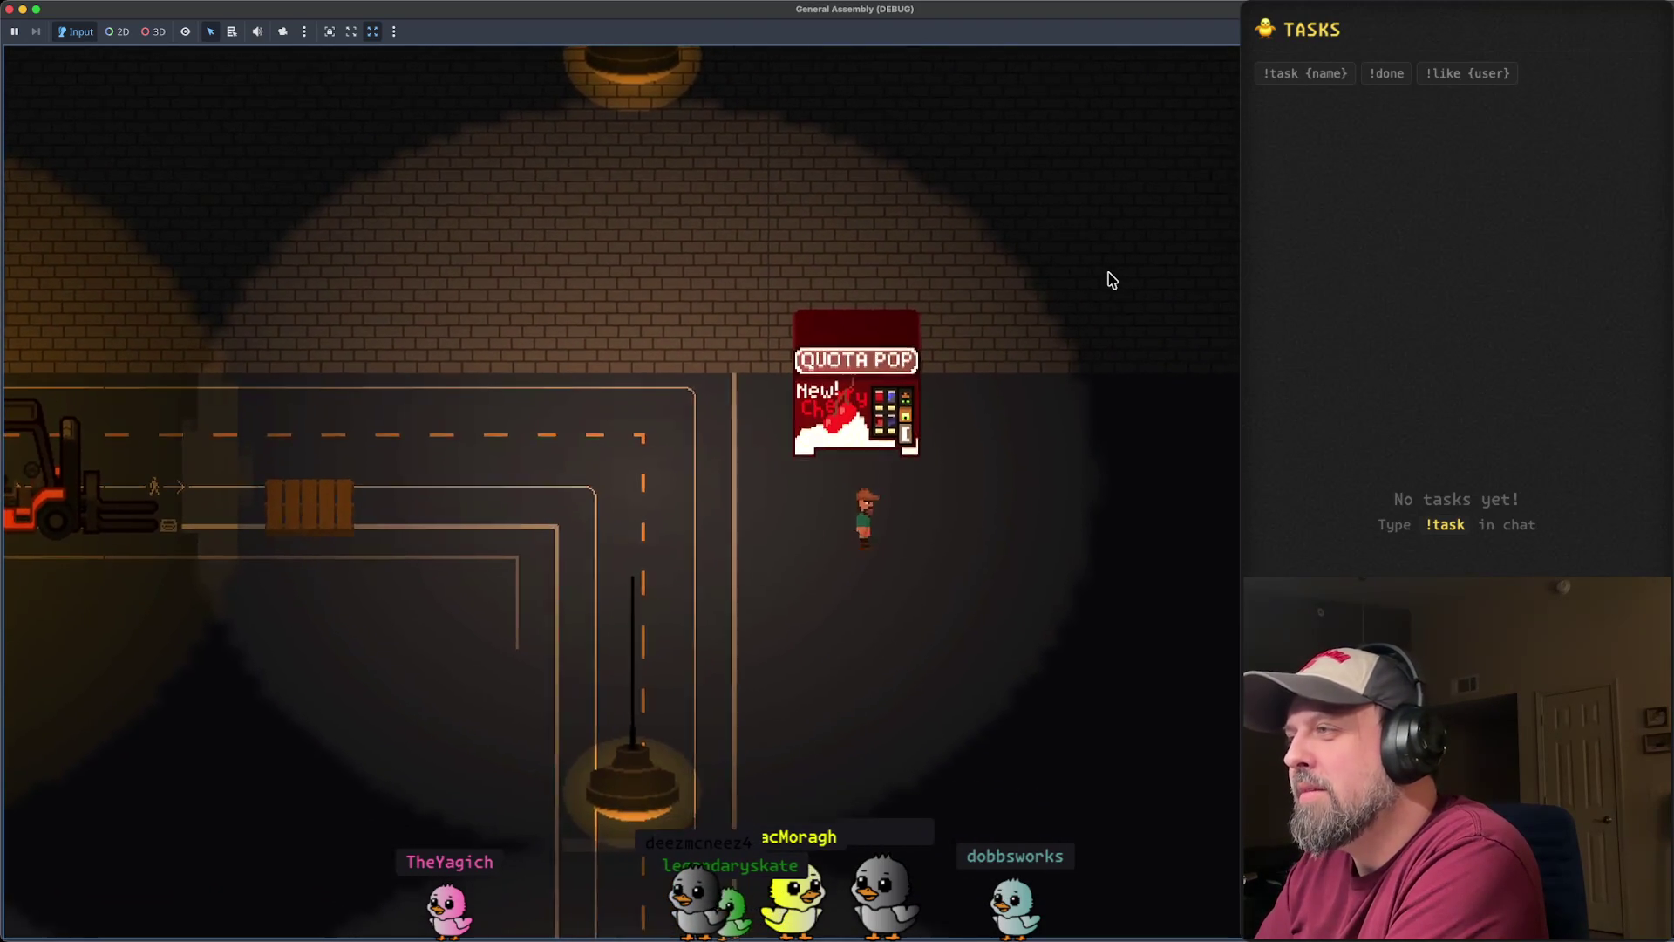
pyautogui.press('Left')
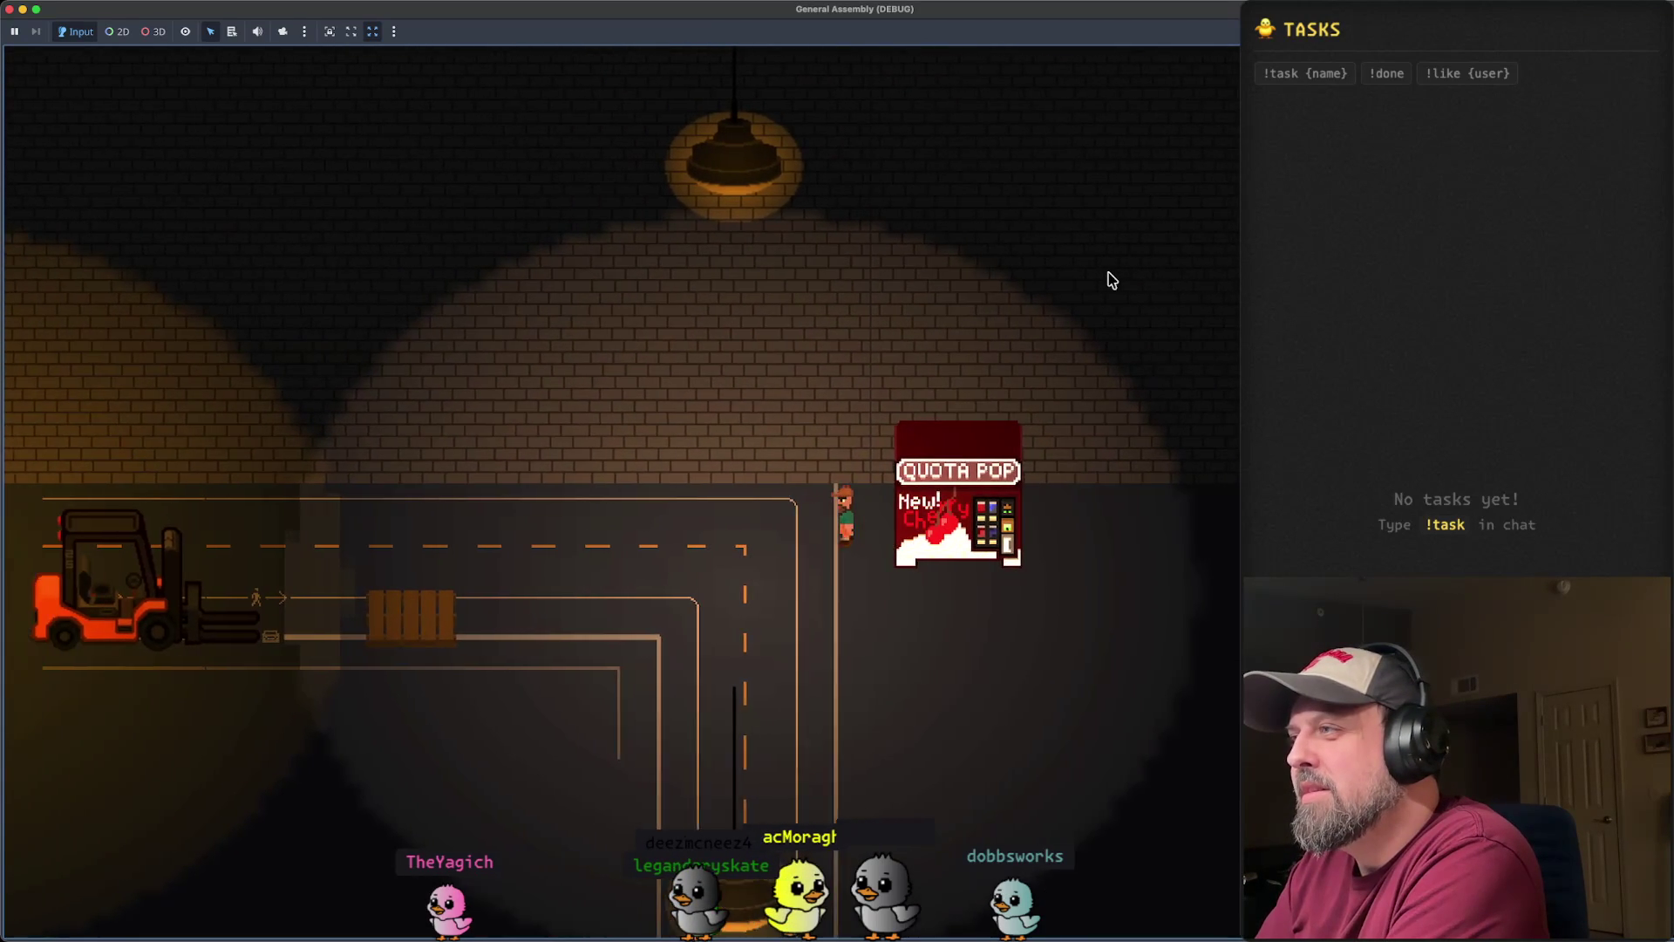
pyautogui.press('Right')
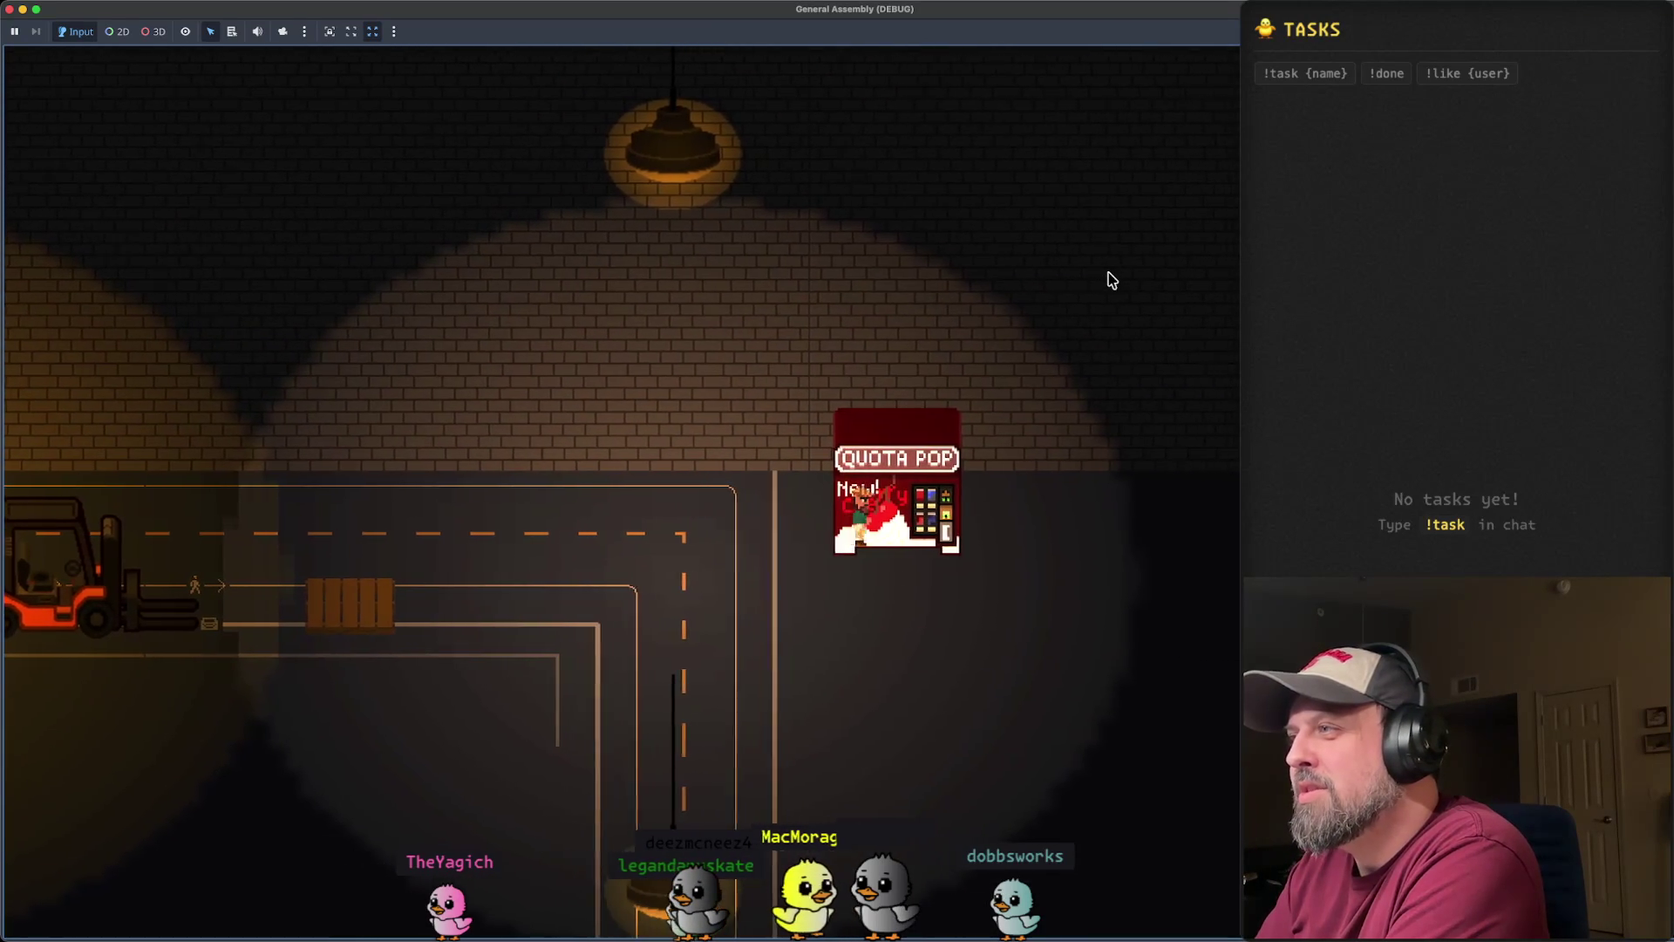
pyautogui.press('Left')
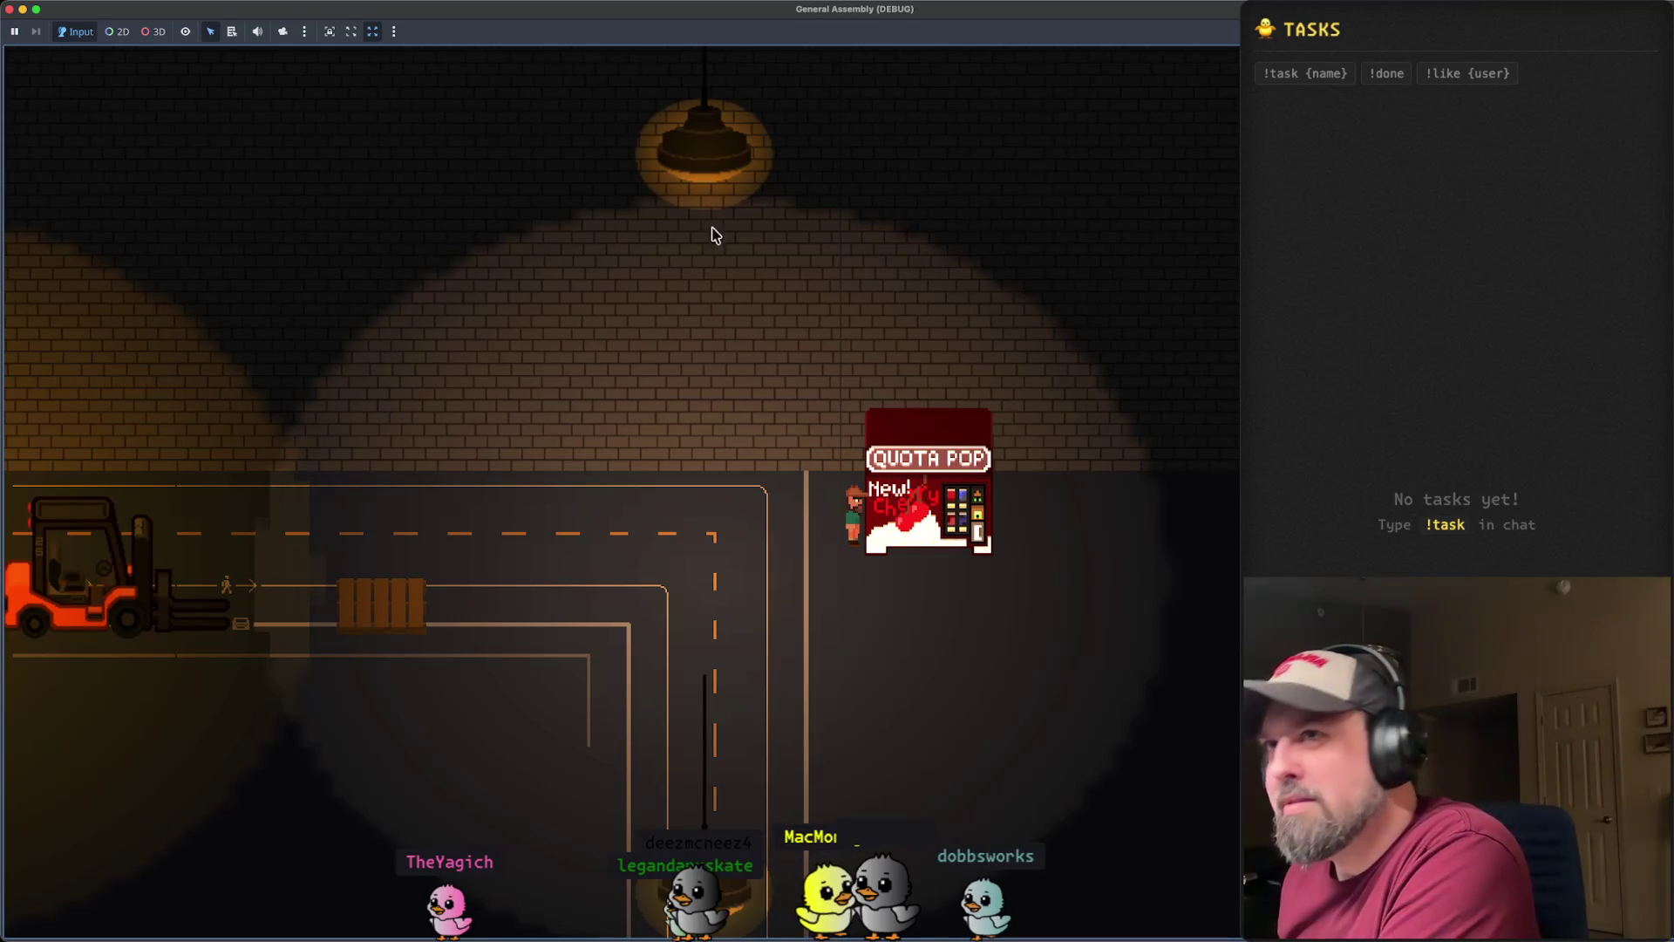
pyautogui.click(9, 11)
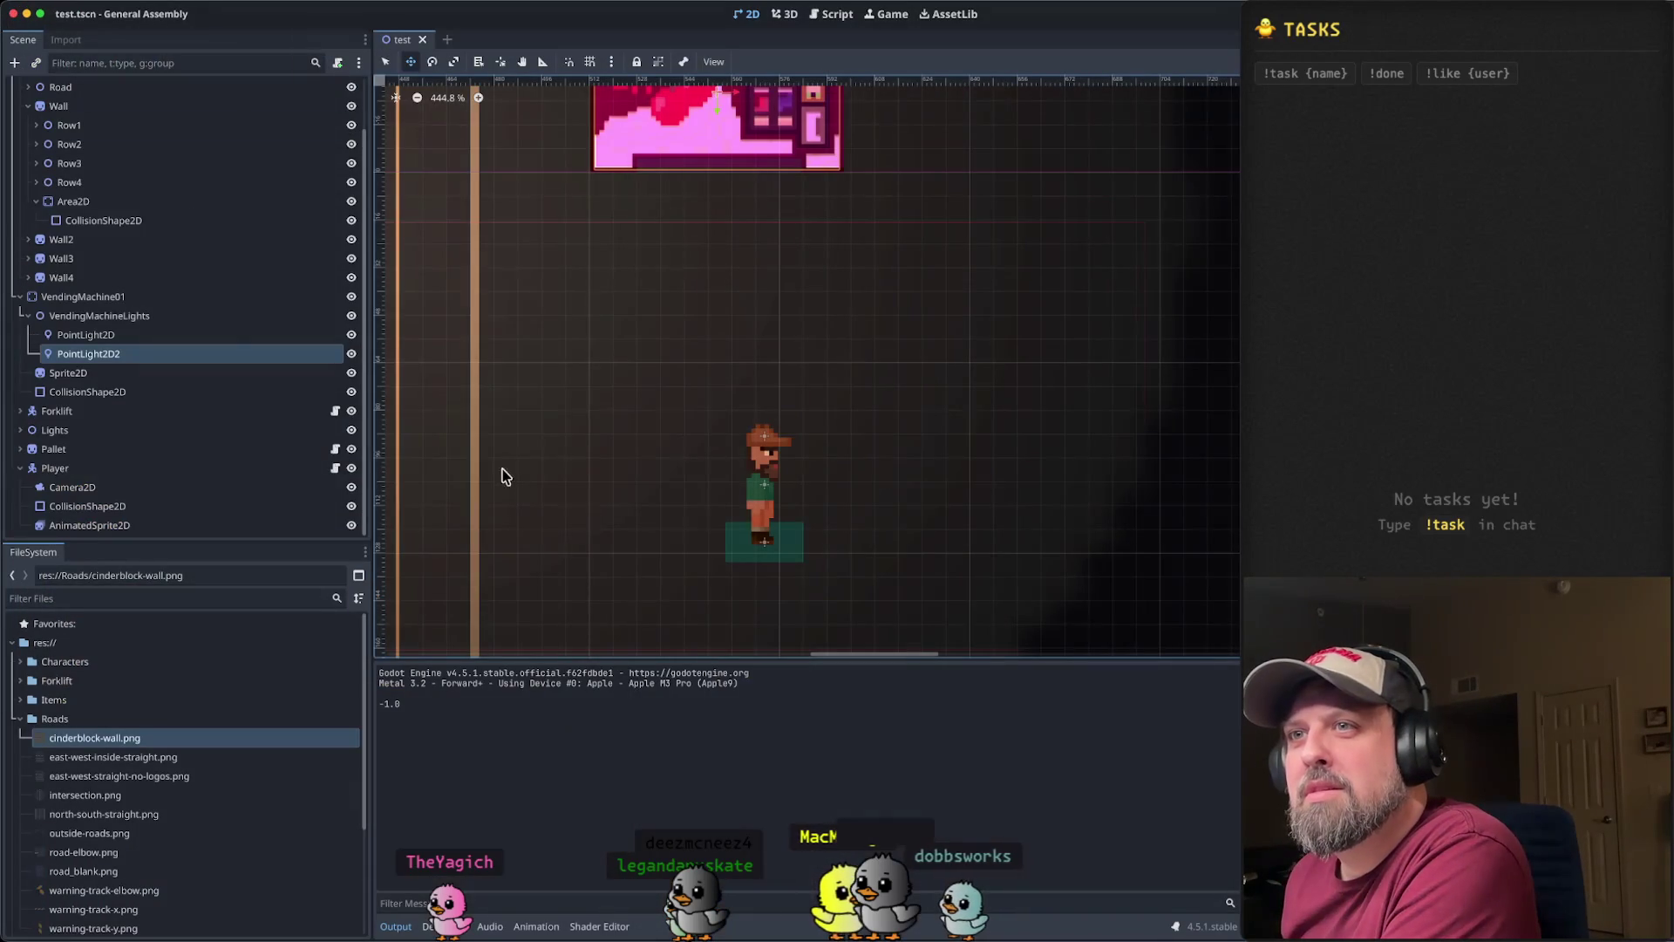
pyautogui.click(137, 337)
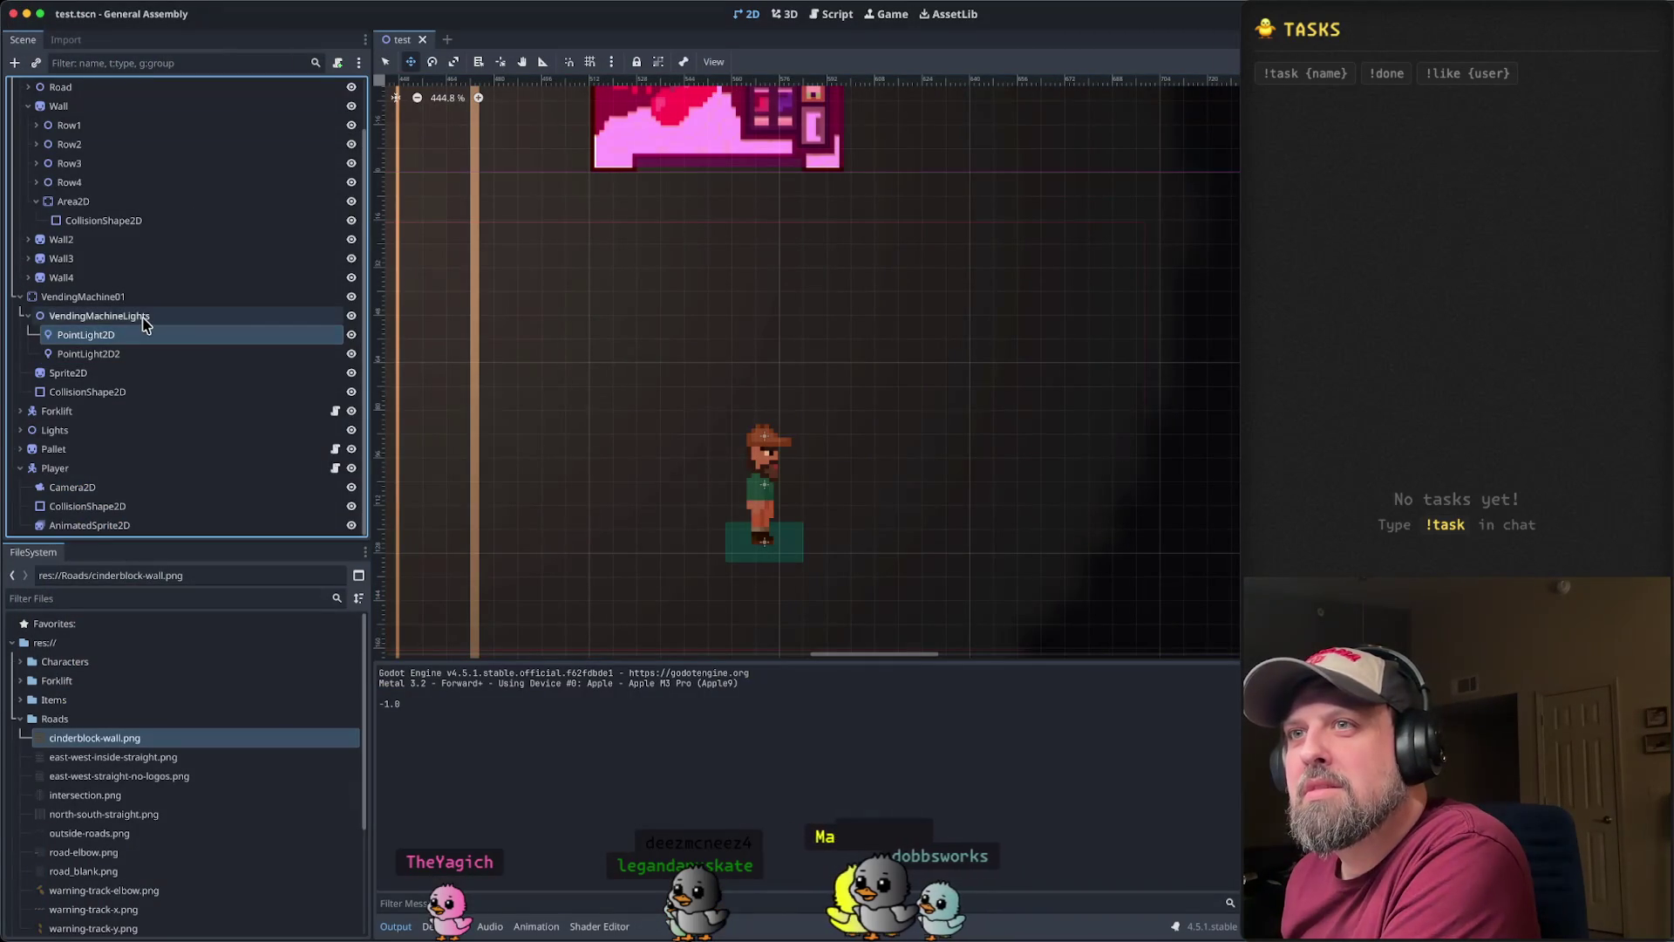
pyautogui.click(145, 324)
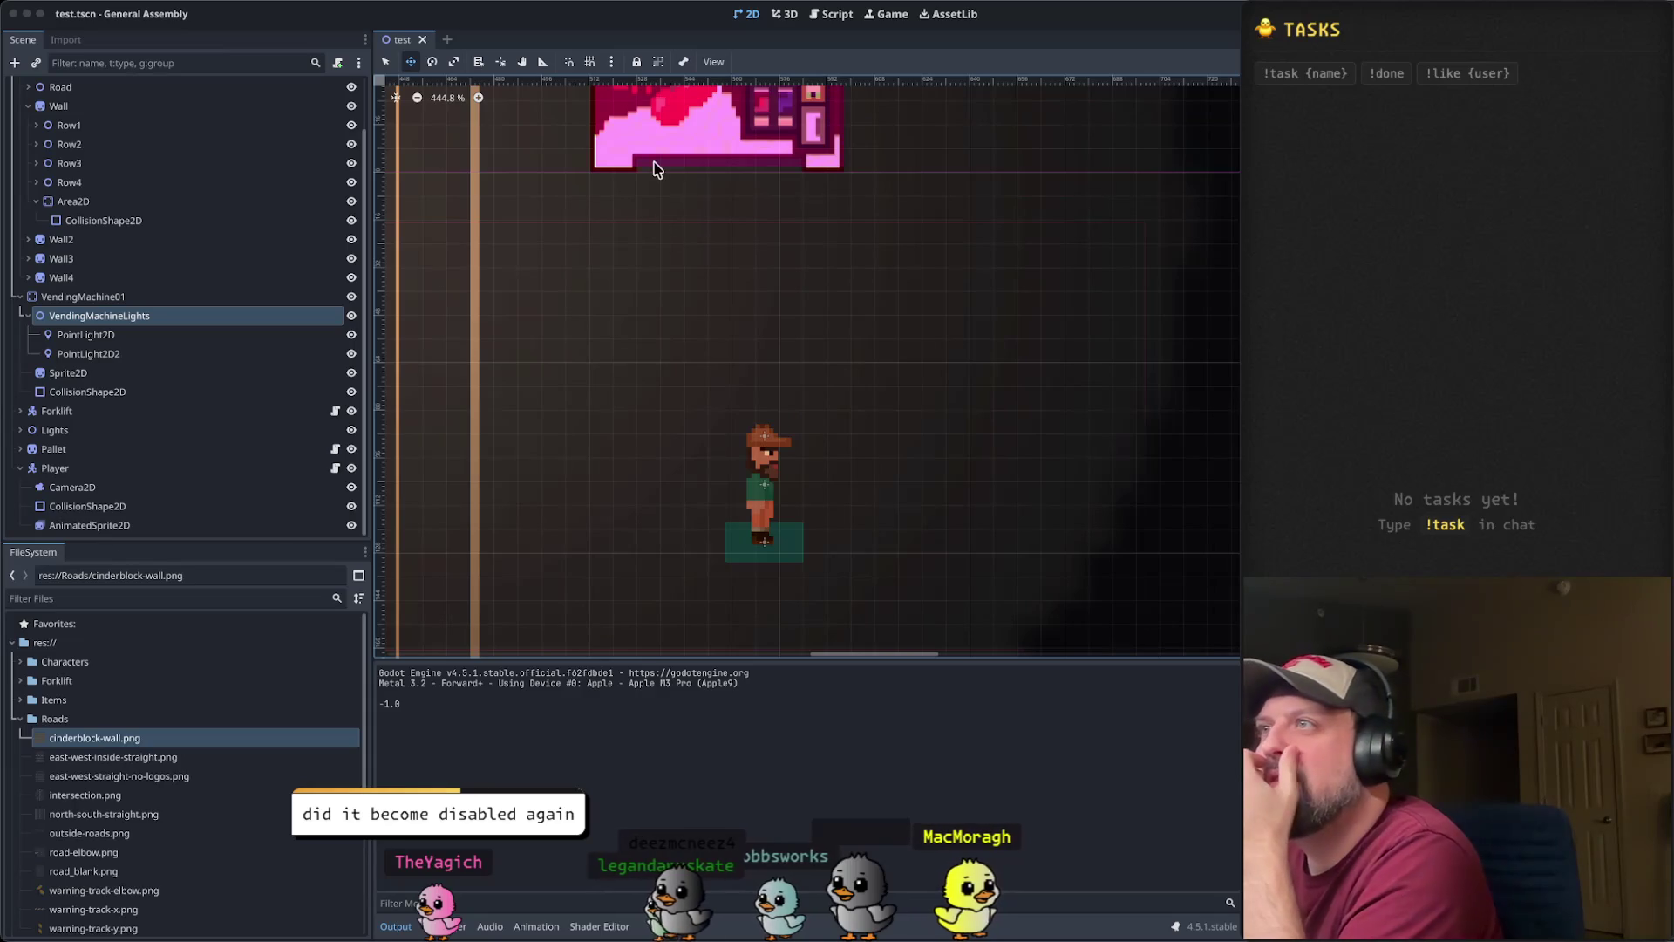
pyautogui.scroll(-2, 740, 348)
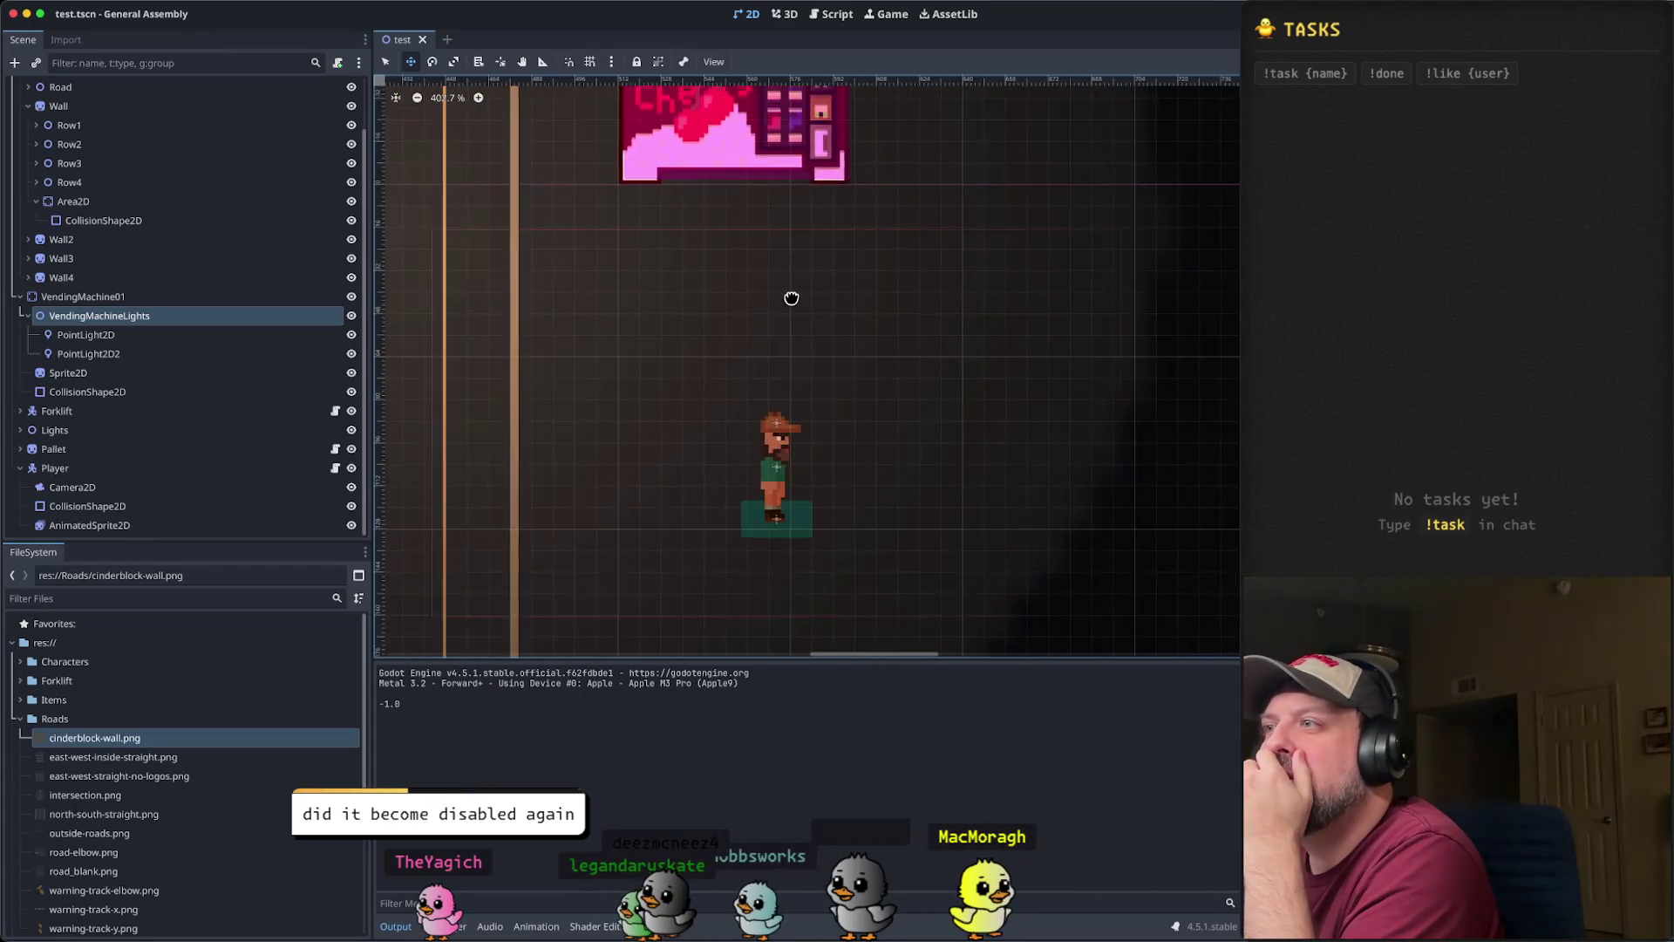
pyautogui.moveTo(791, 298); pyautogui.dragTo(808, 526)
pyautogui.click(127, 297)
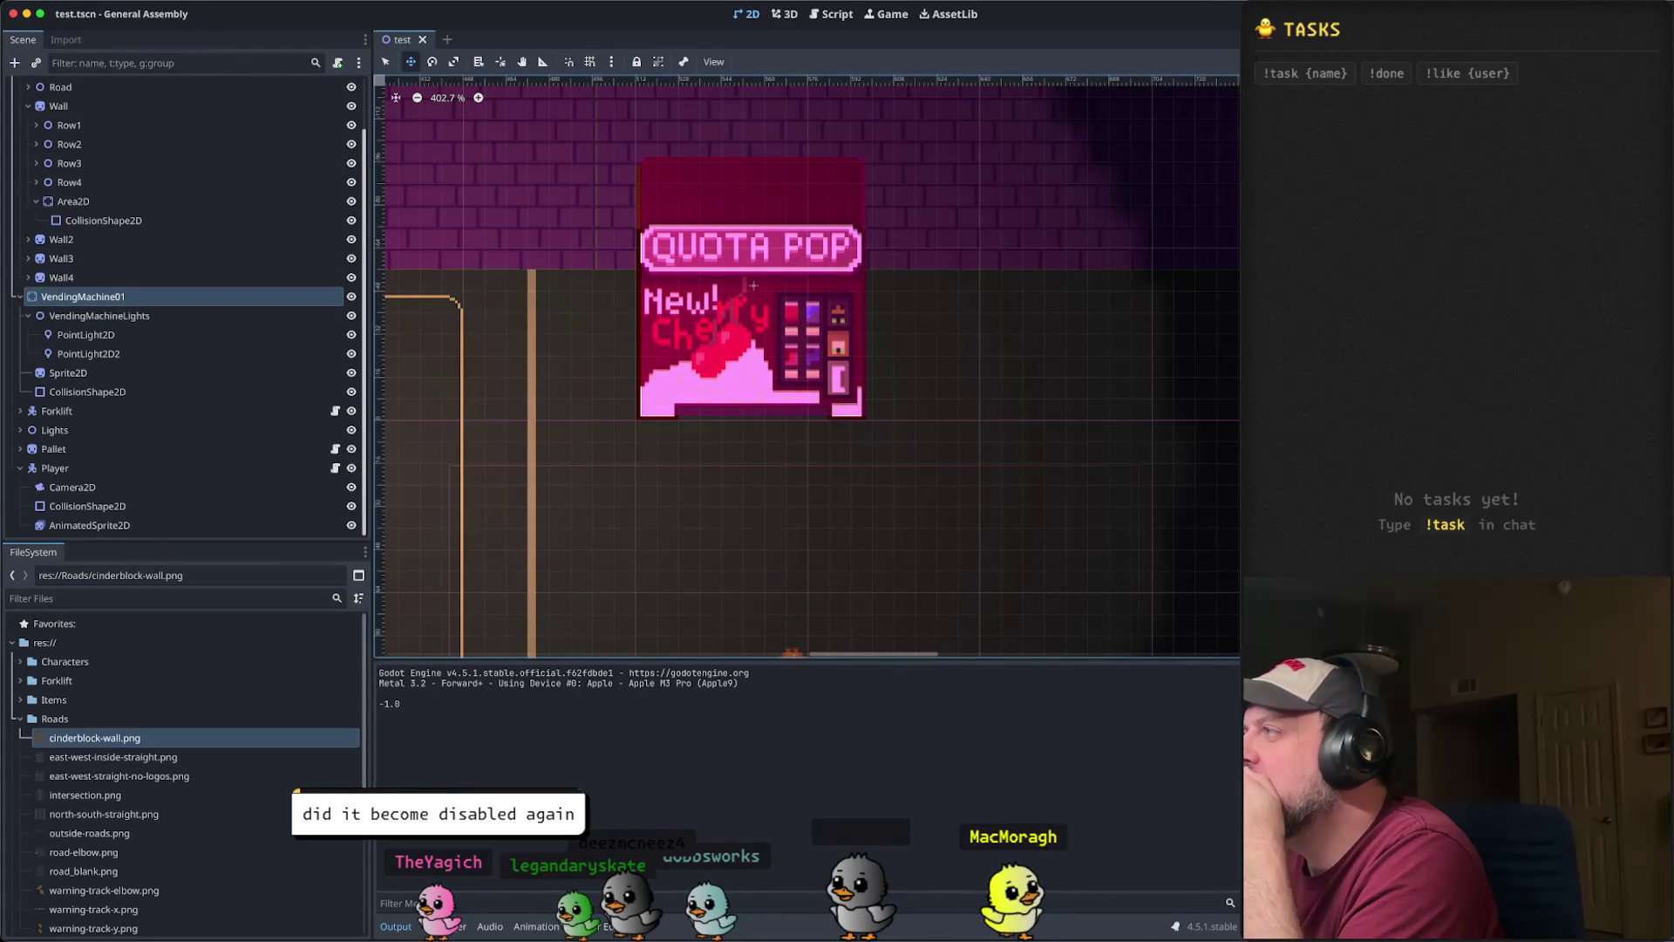
pyautogui.click(114, 319)
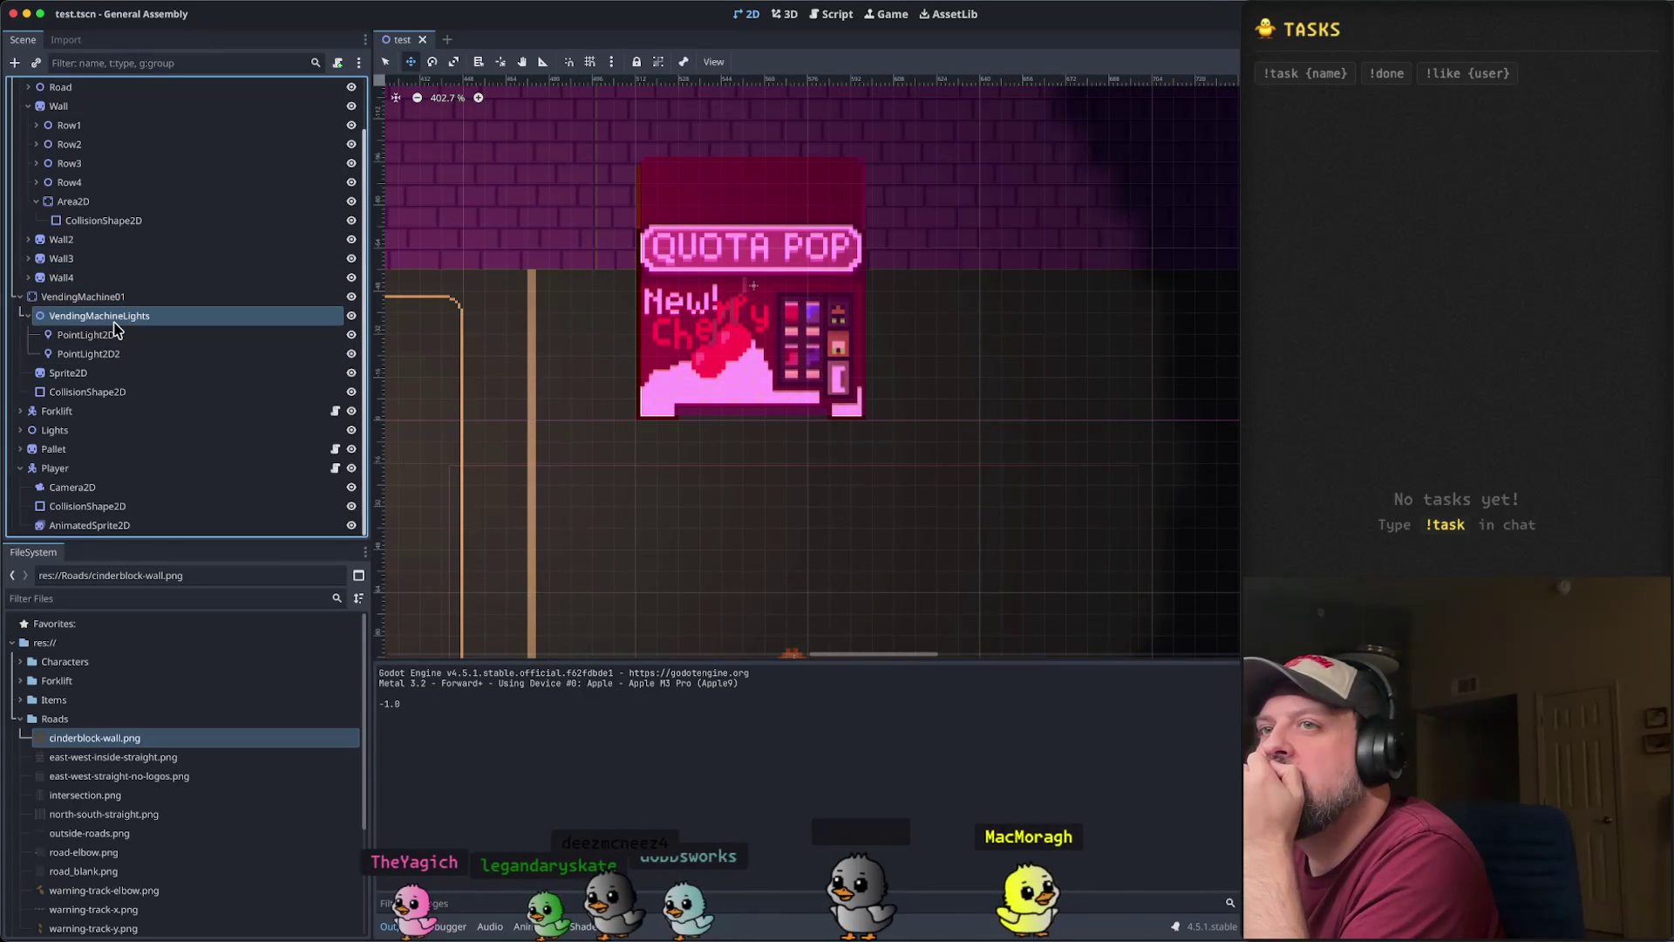
pyautogui.click(113, 392)
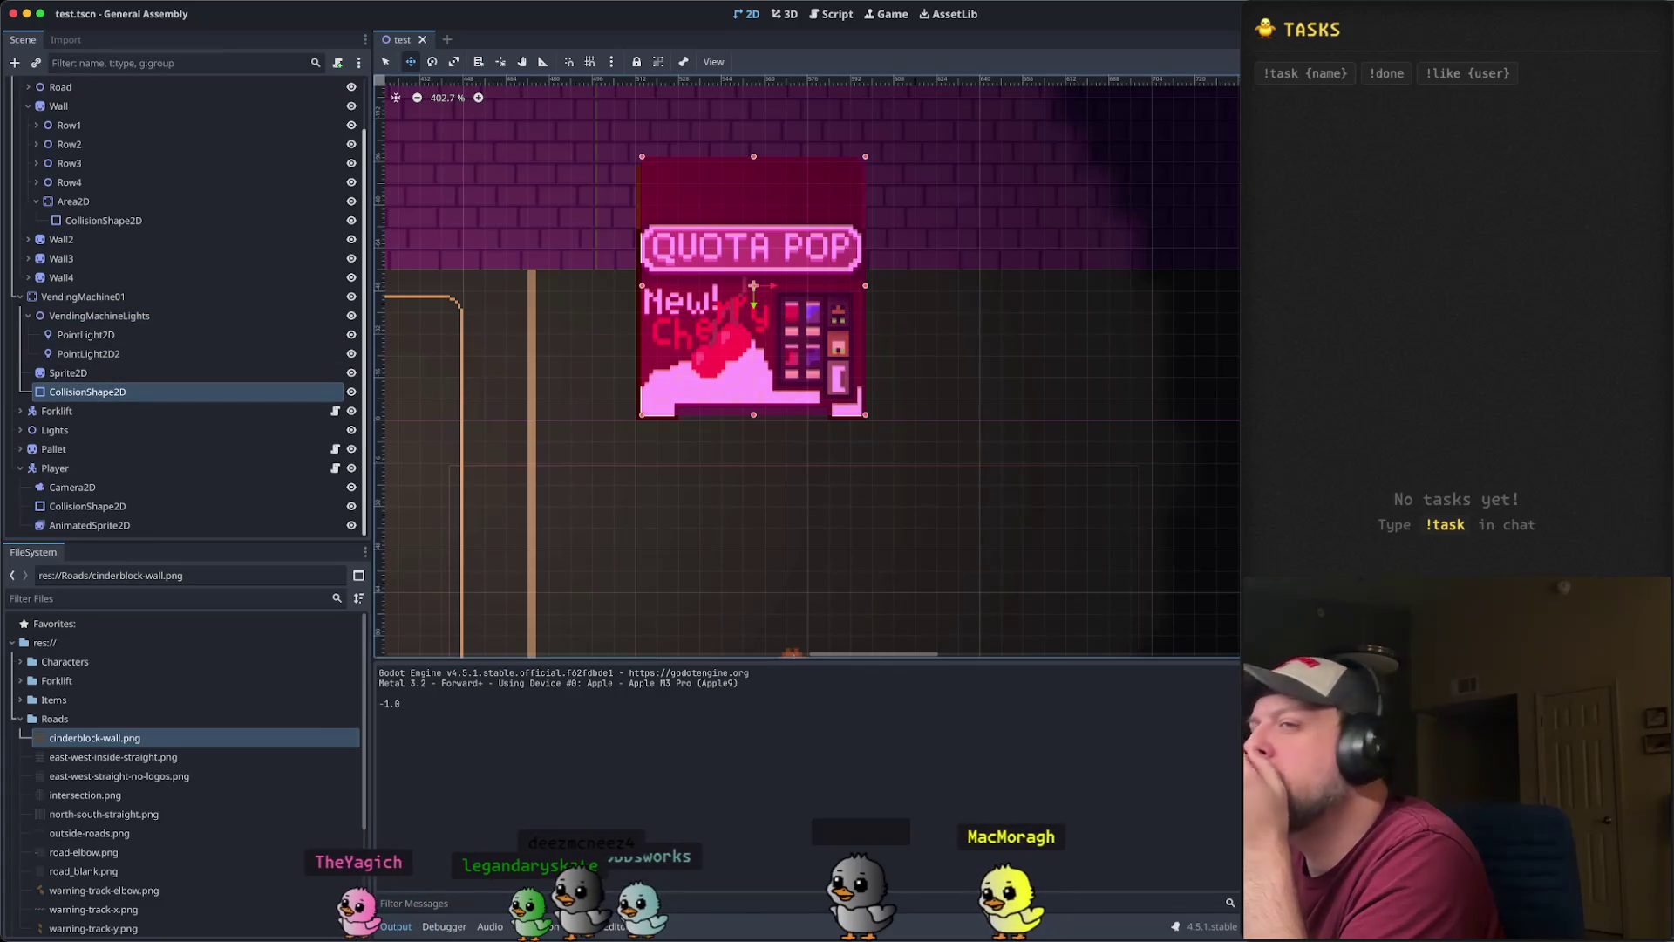
pyautogui.click(131, 469)
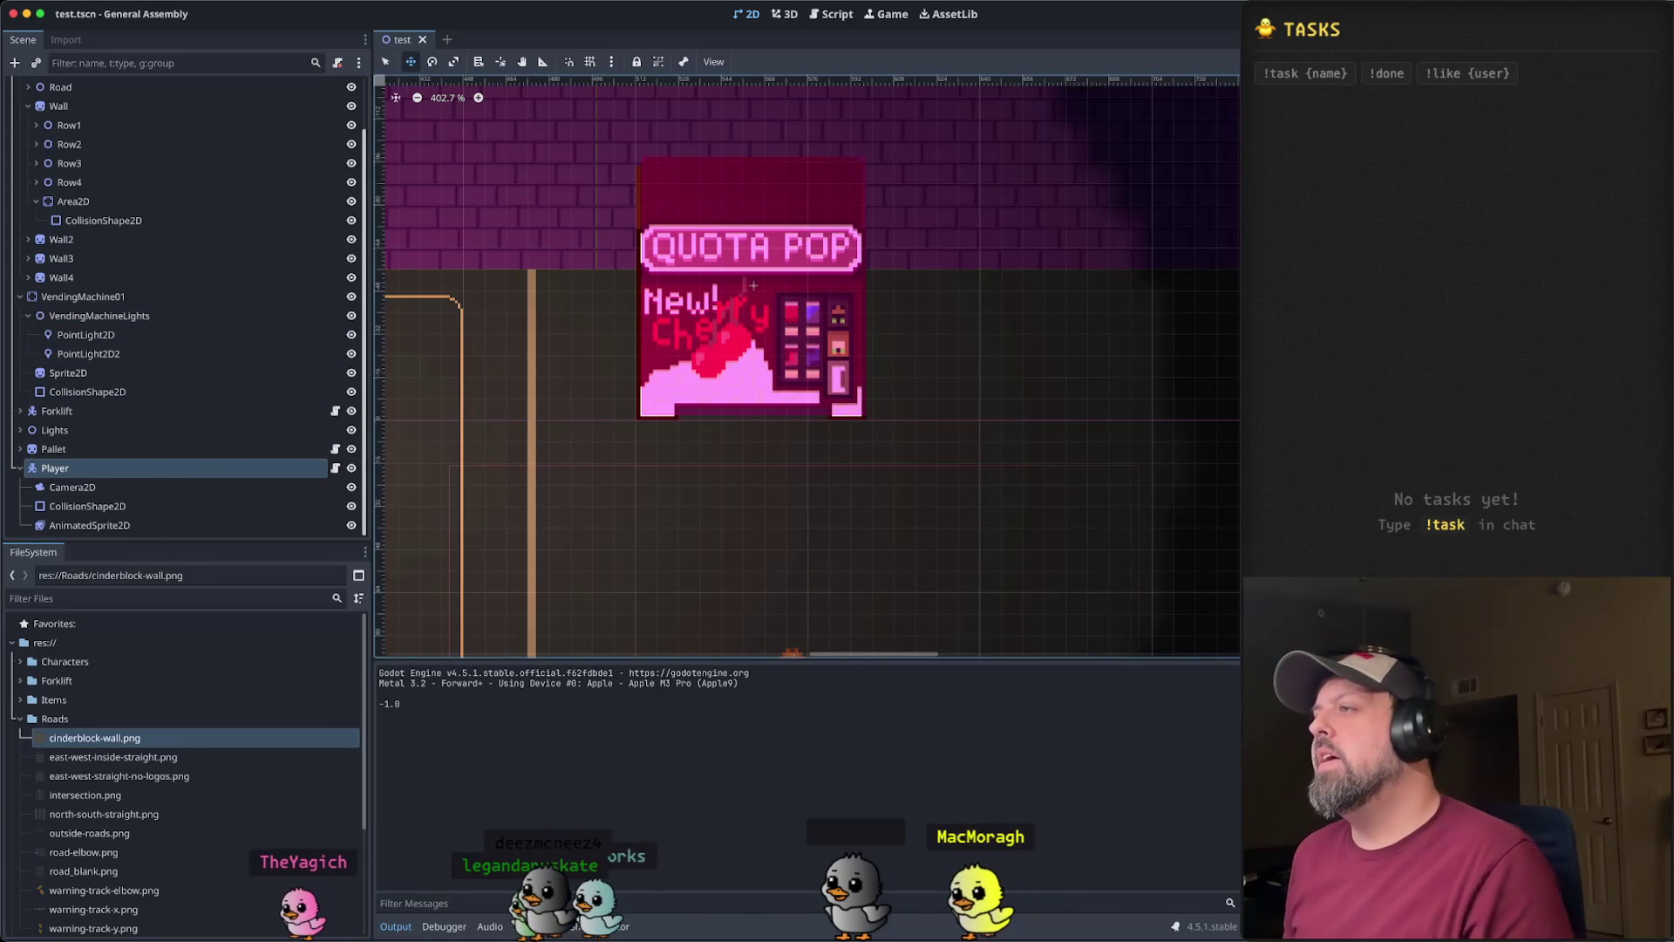
pyautogui.press('super+b')
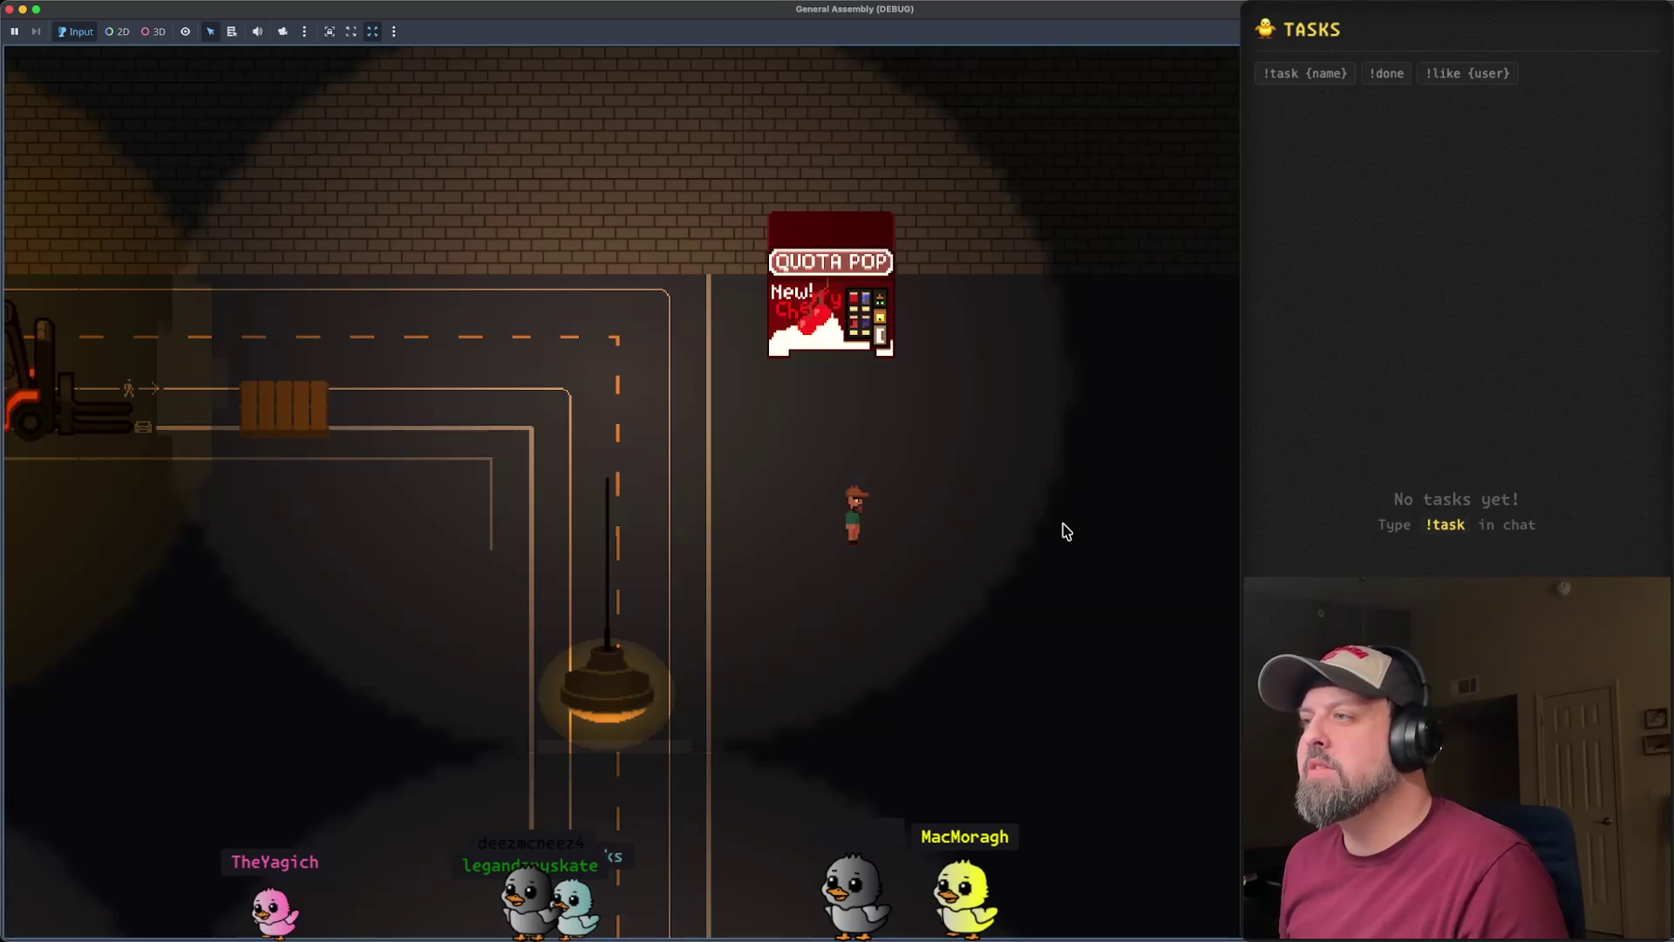
pyautogui.press('Up')
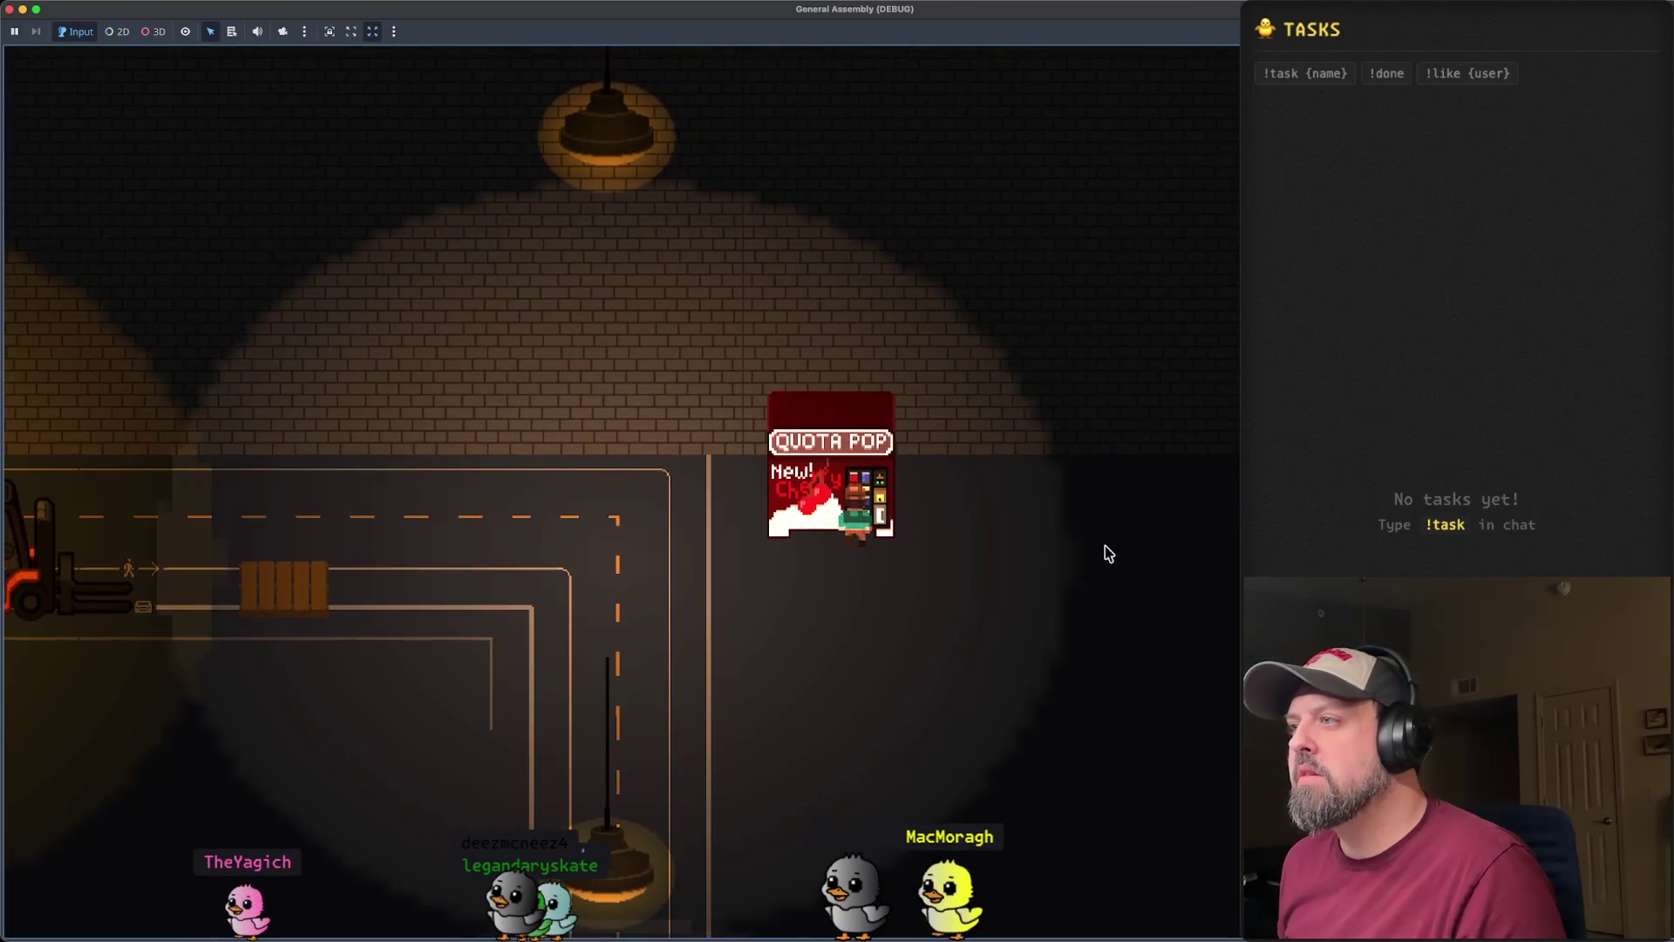
pyautogui.press('Left')
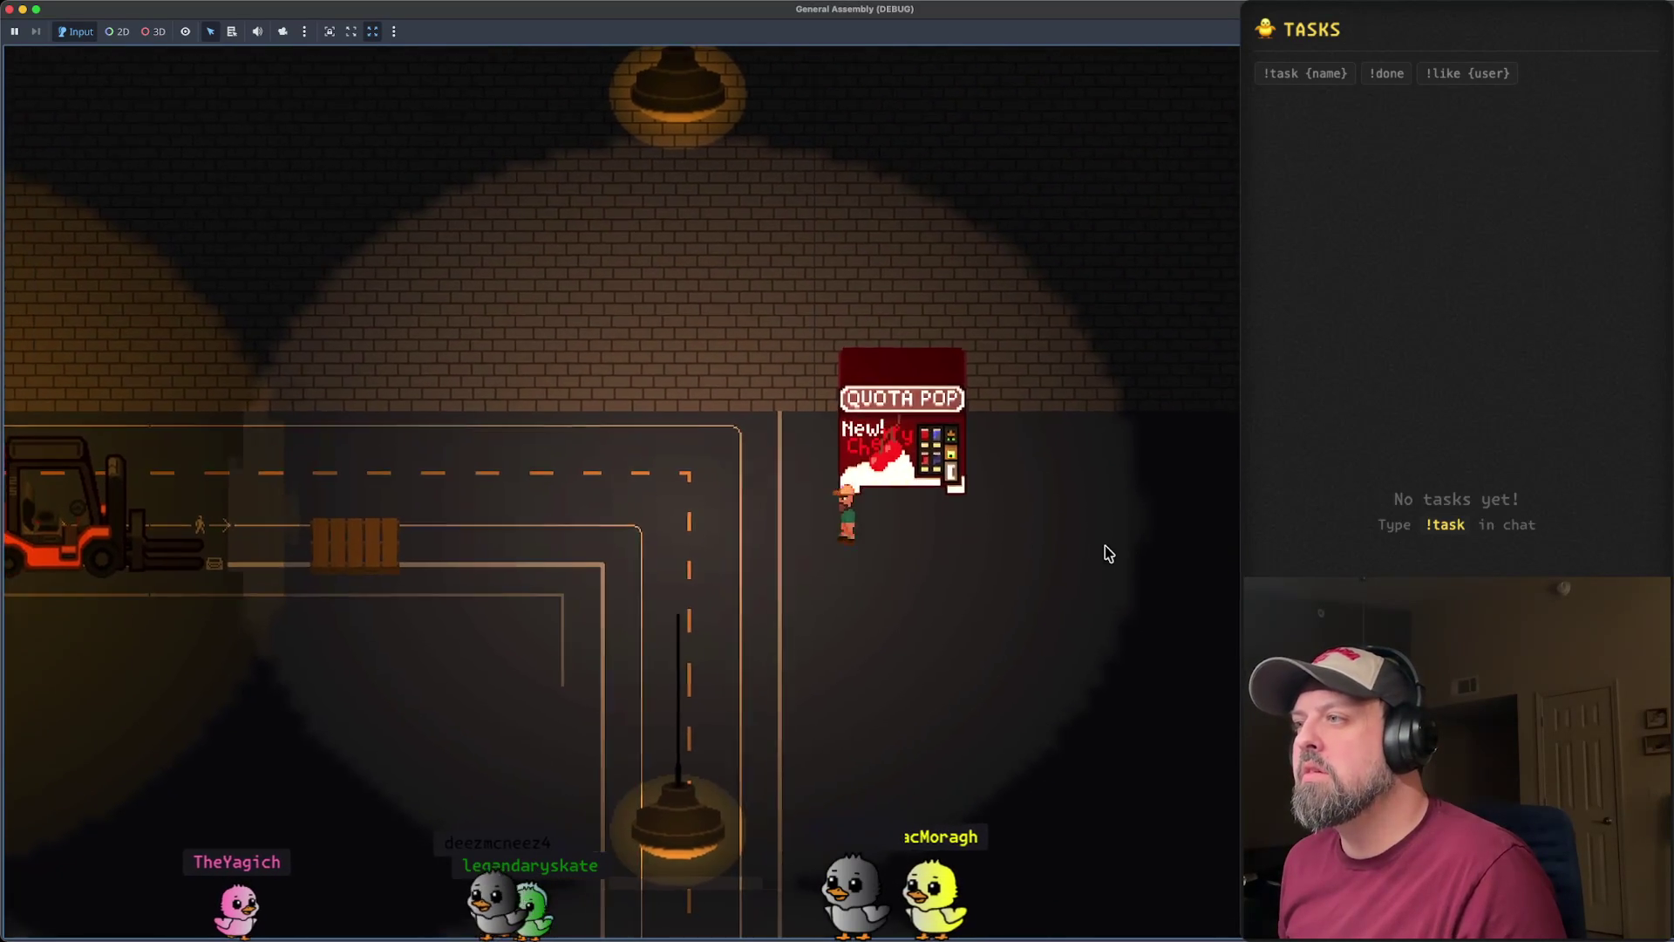
pyautogui.press('Right')
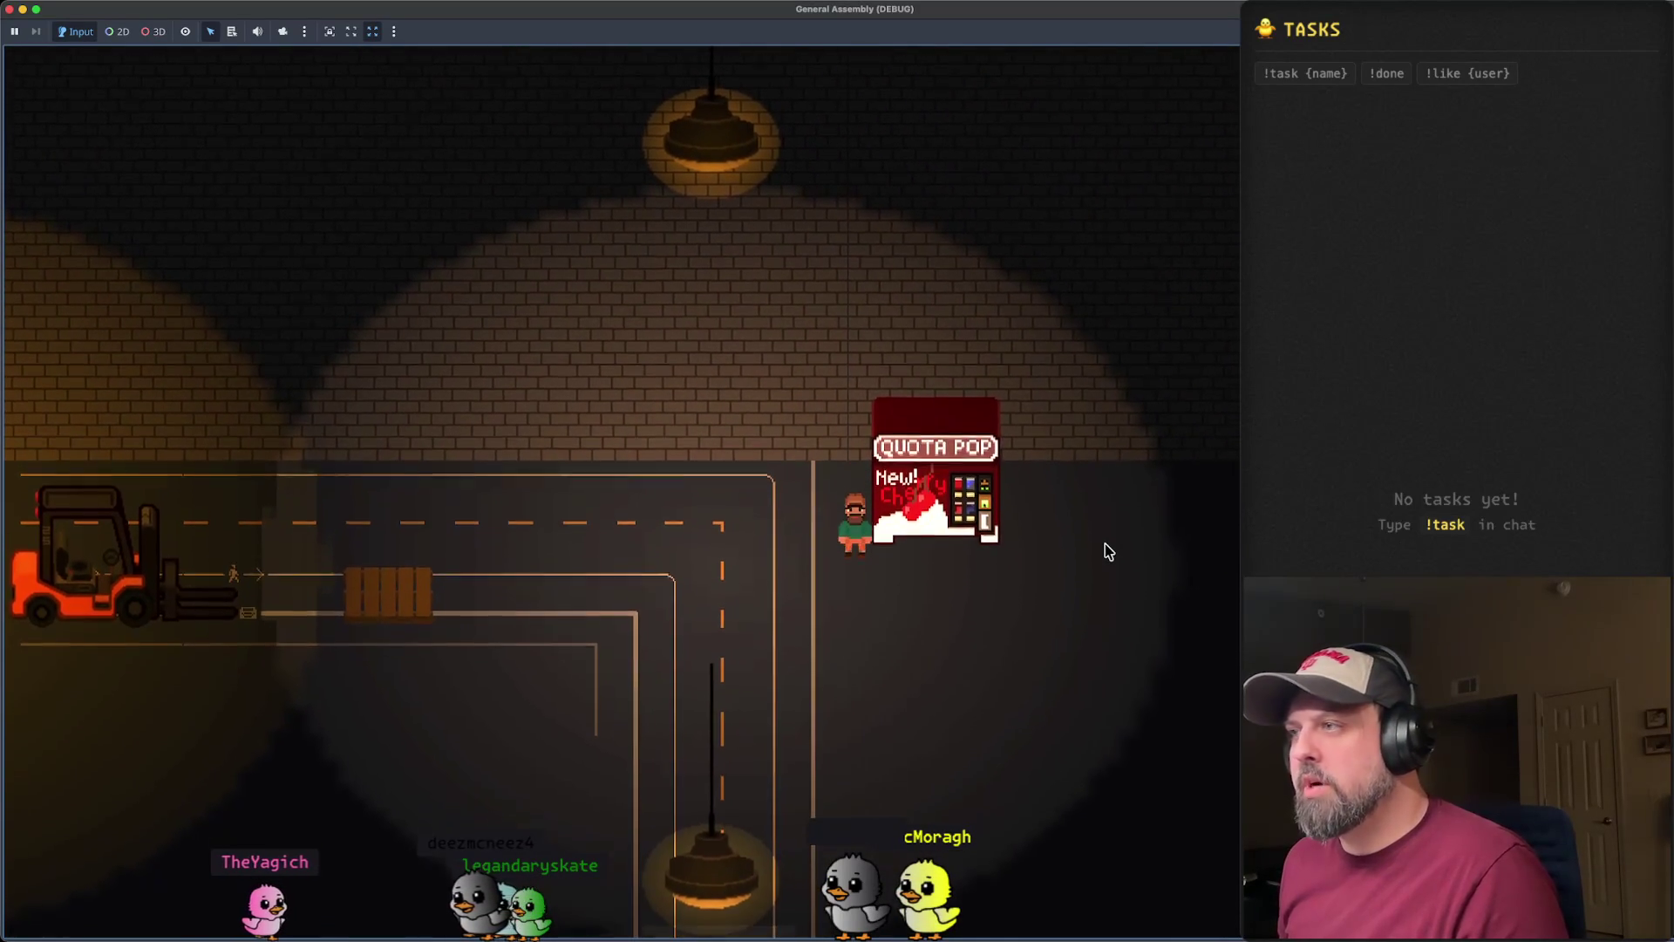
pyautogui.press('Down')
pyautogui.press('Left')
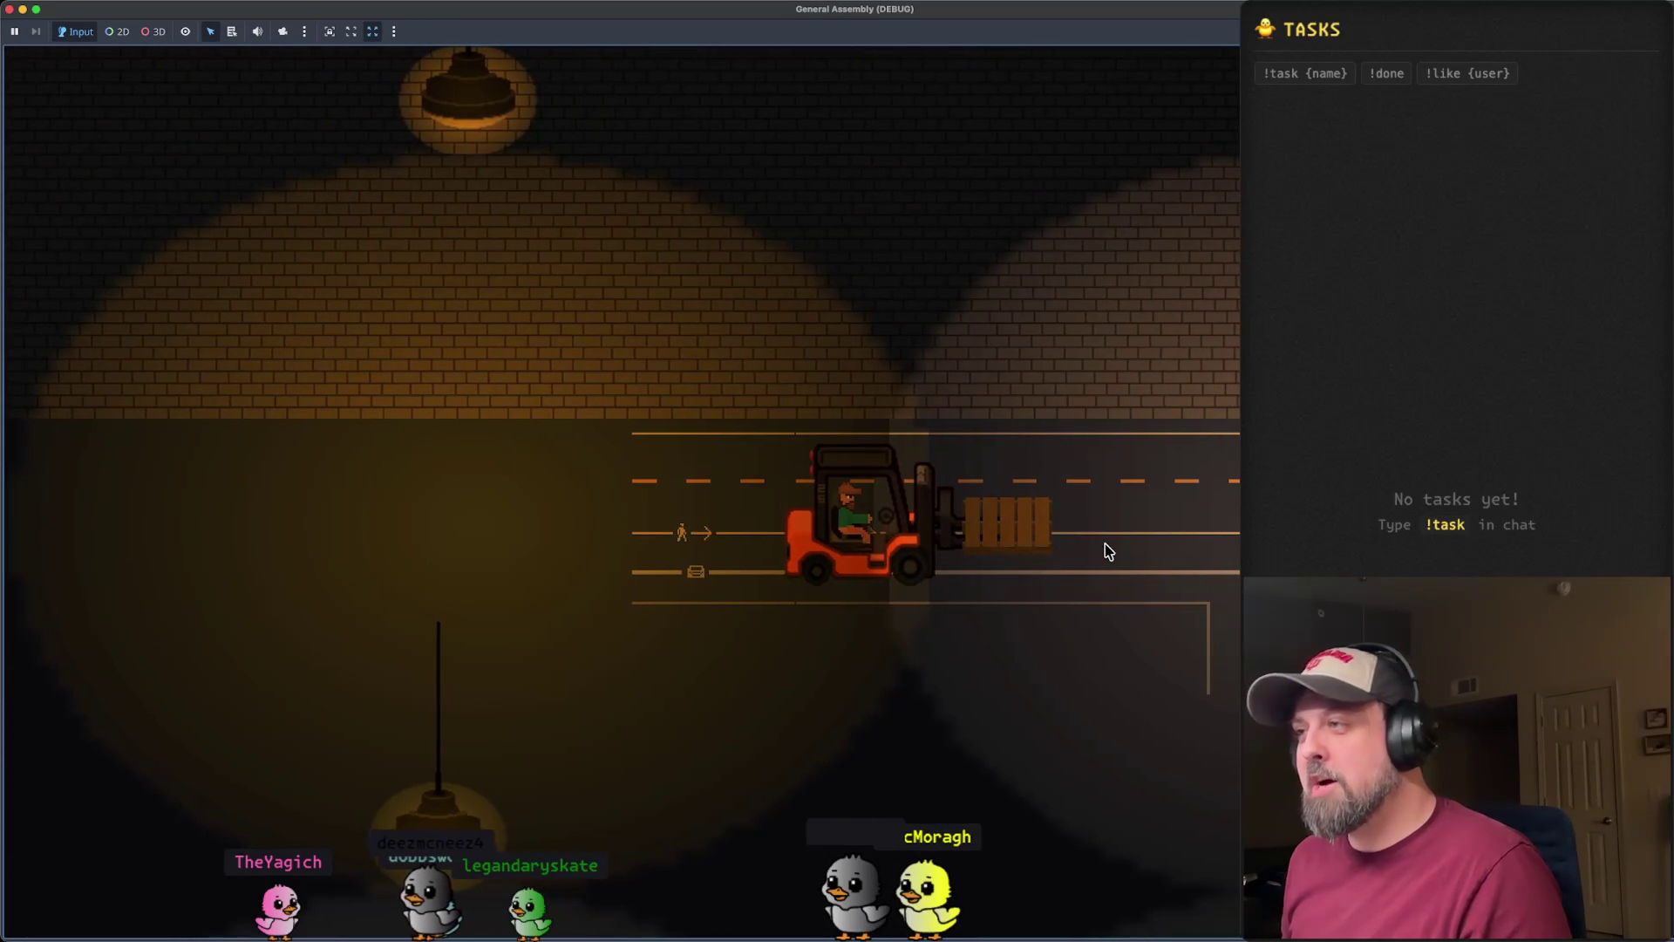
pyautogui.press('Down')
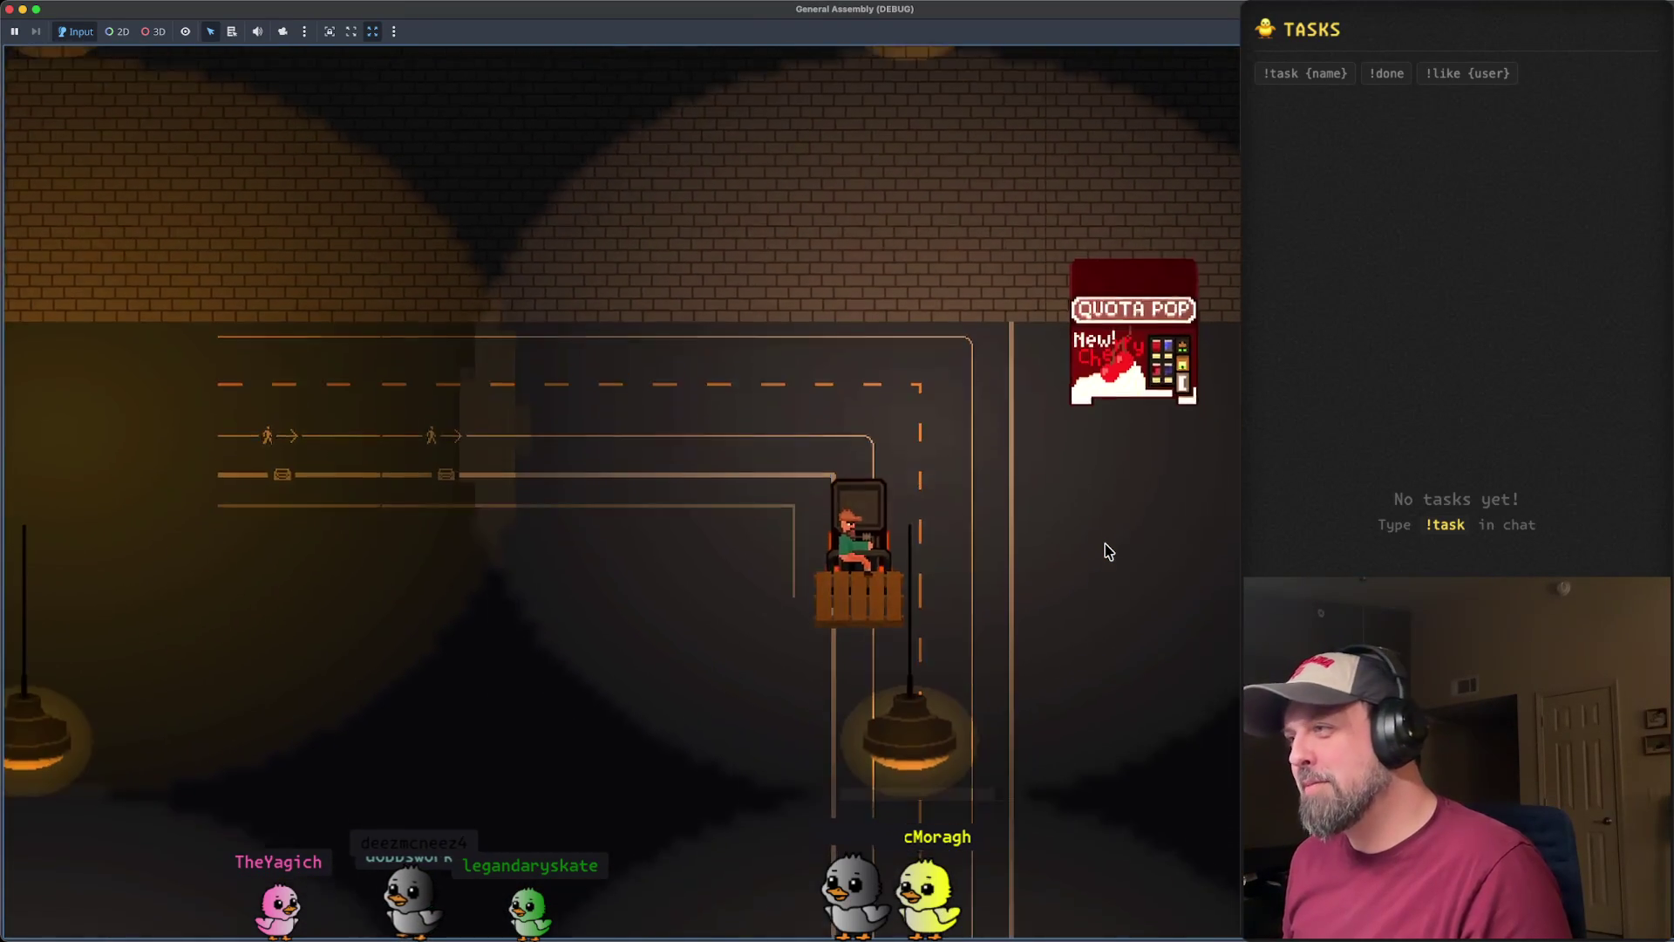
pyautogui.press('Down')
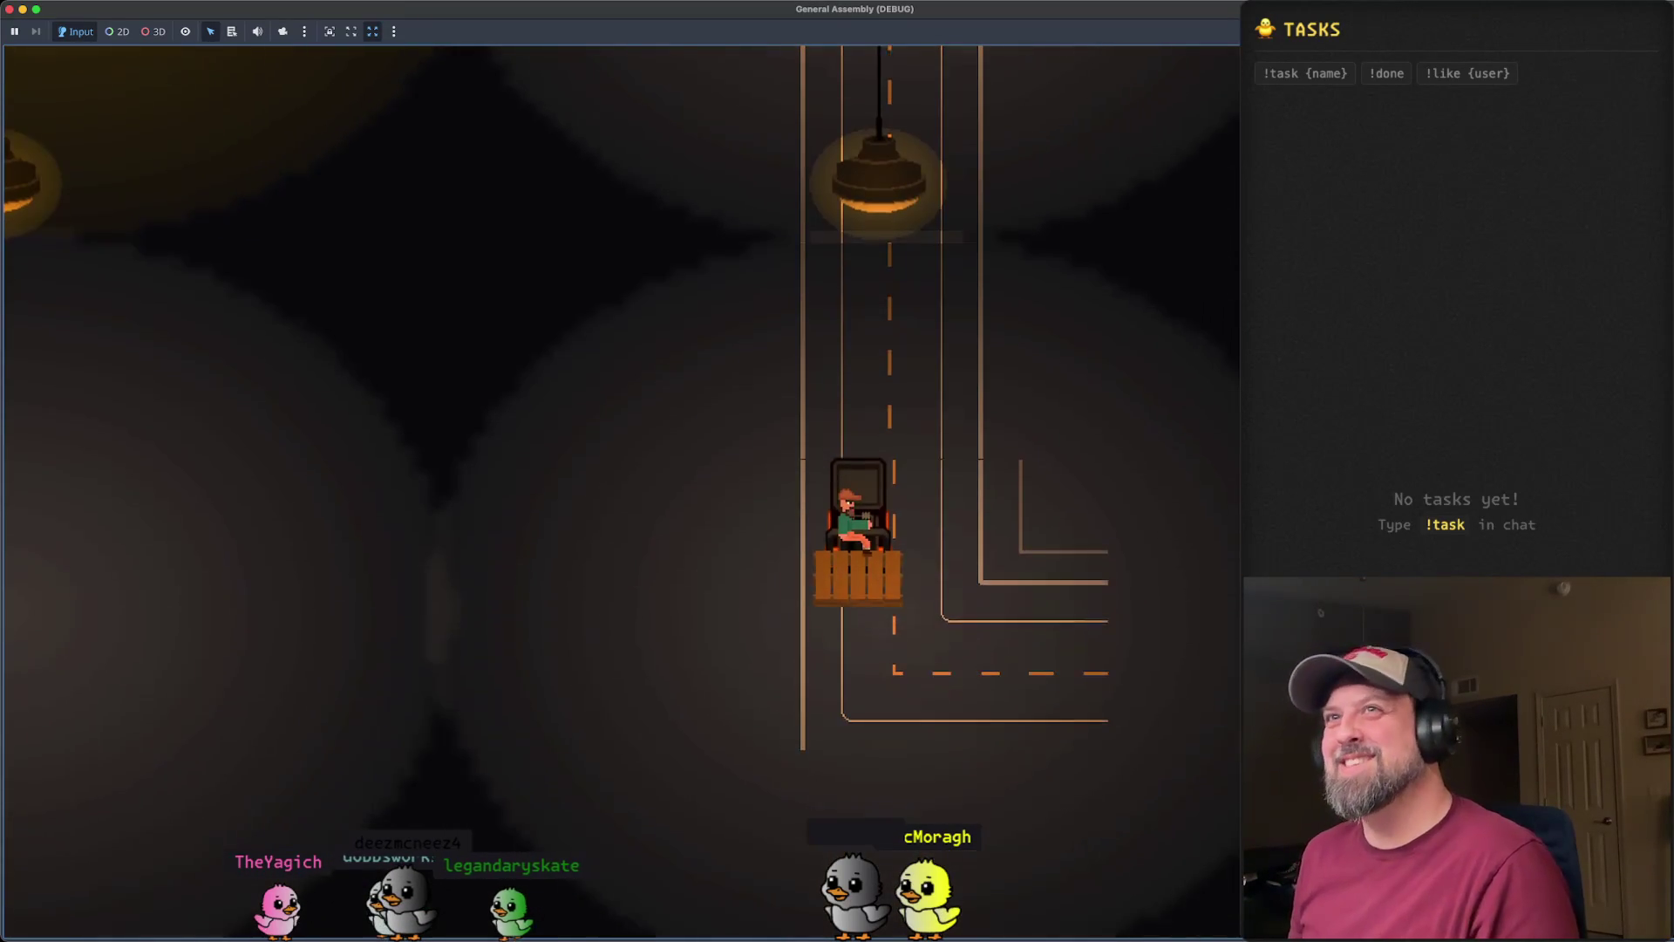
pyautogui.press('Right')
pyautogui.press('super+period')
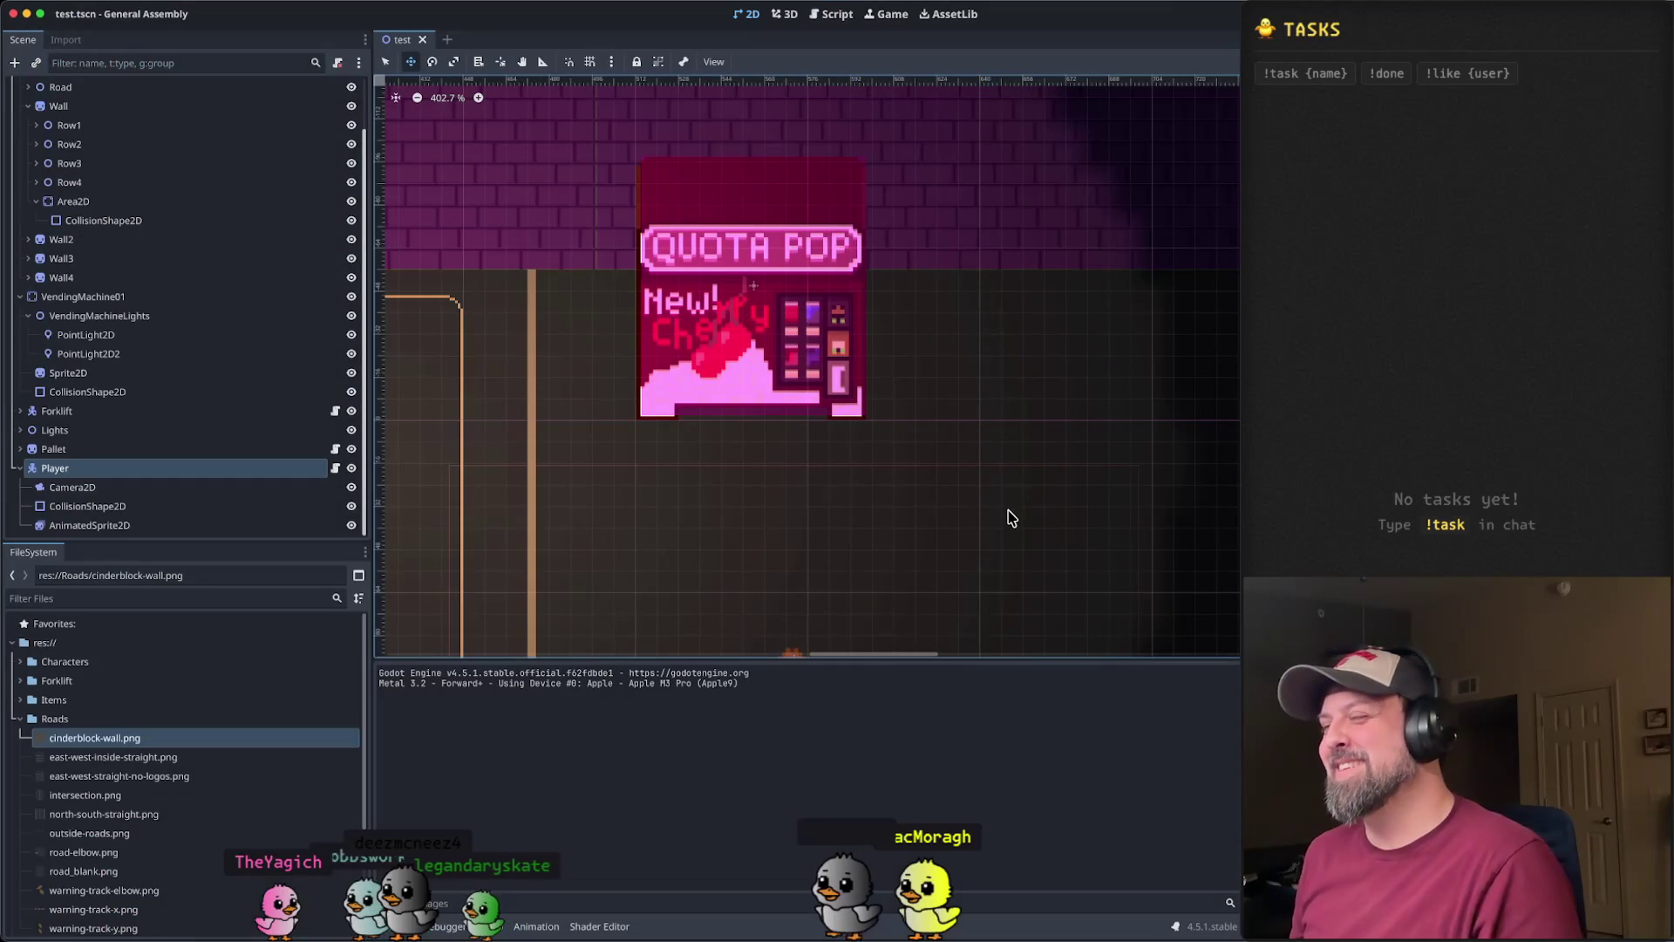
# - Zoom out the canvas and select the VendingMachineLights node
pyautogui.scroll(-3, 1011, 518)
pyautogui.scroll(-2, 998, 539)
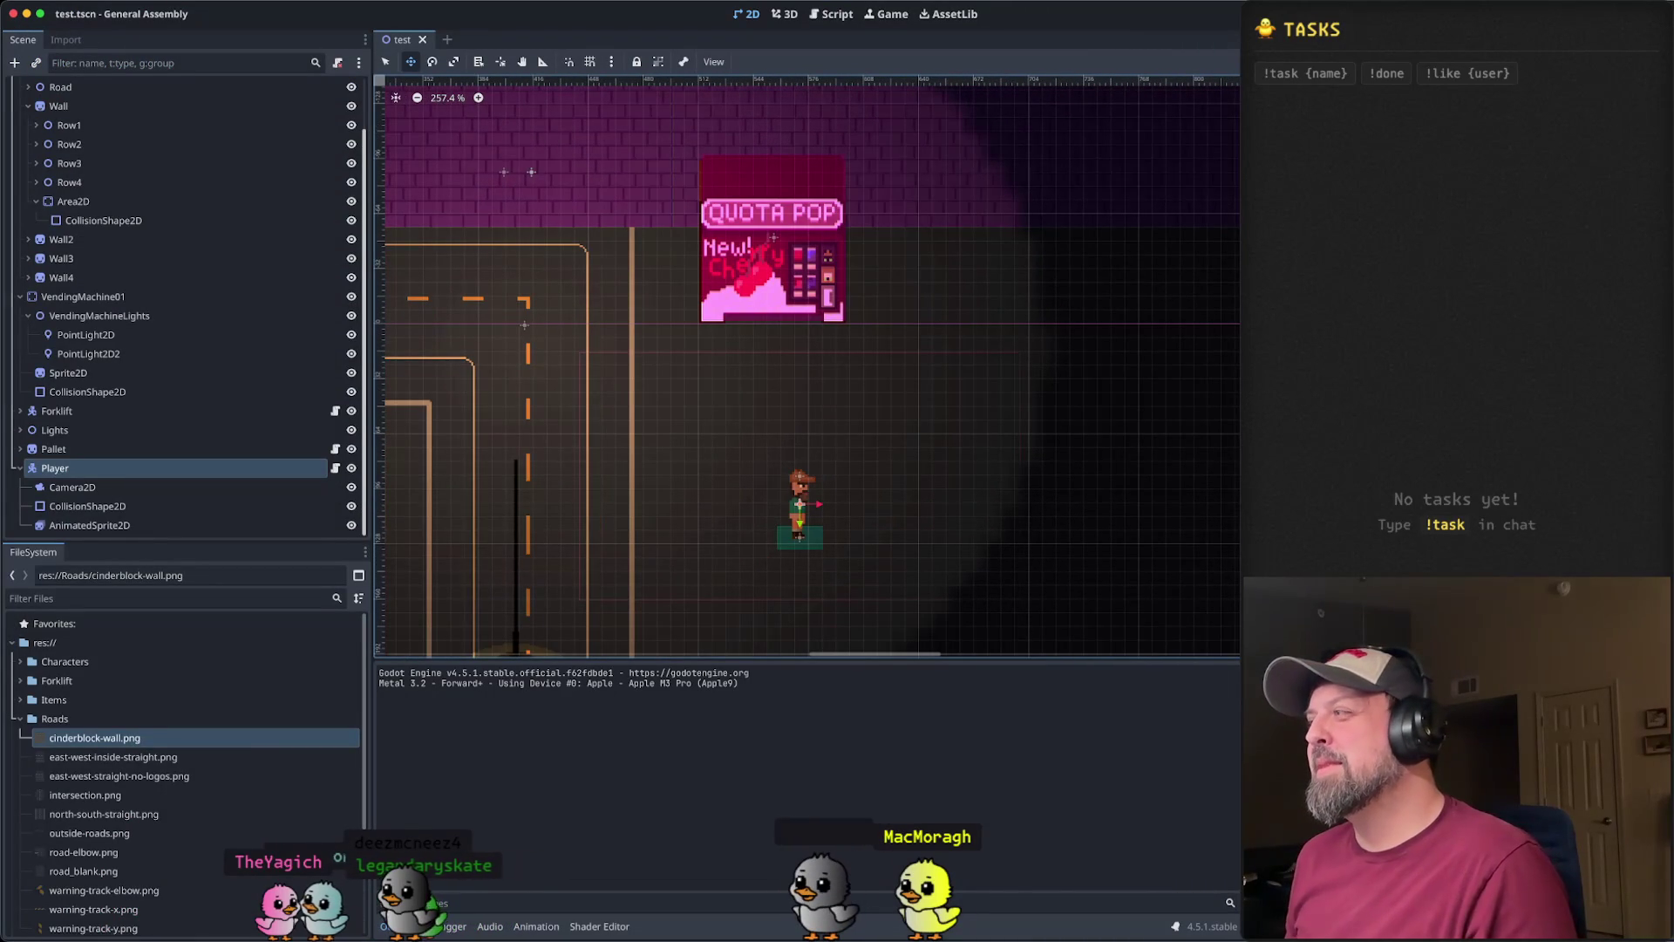
pyautogui.hscroll(-3, 923, 365)
pyautogui.scroll(2, 924, 364)
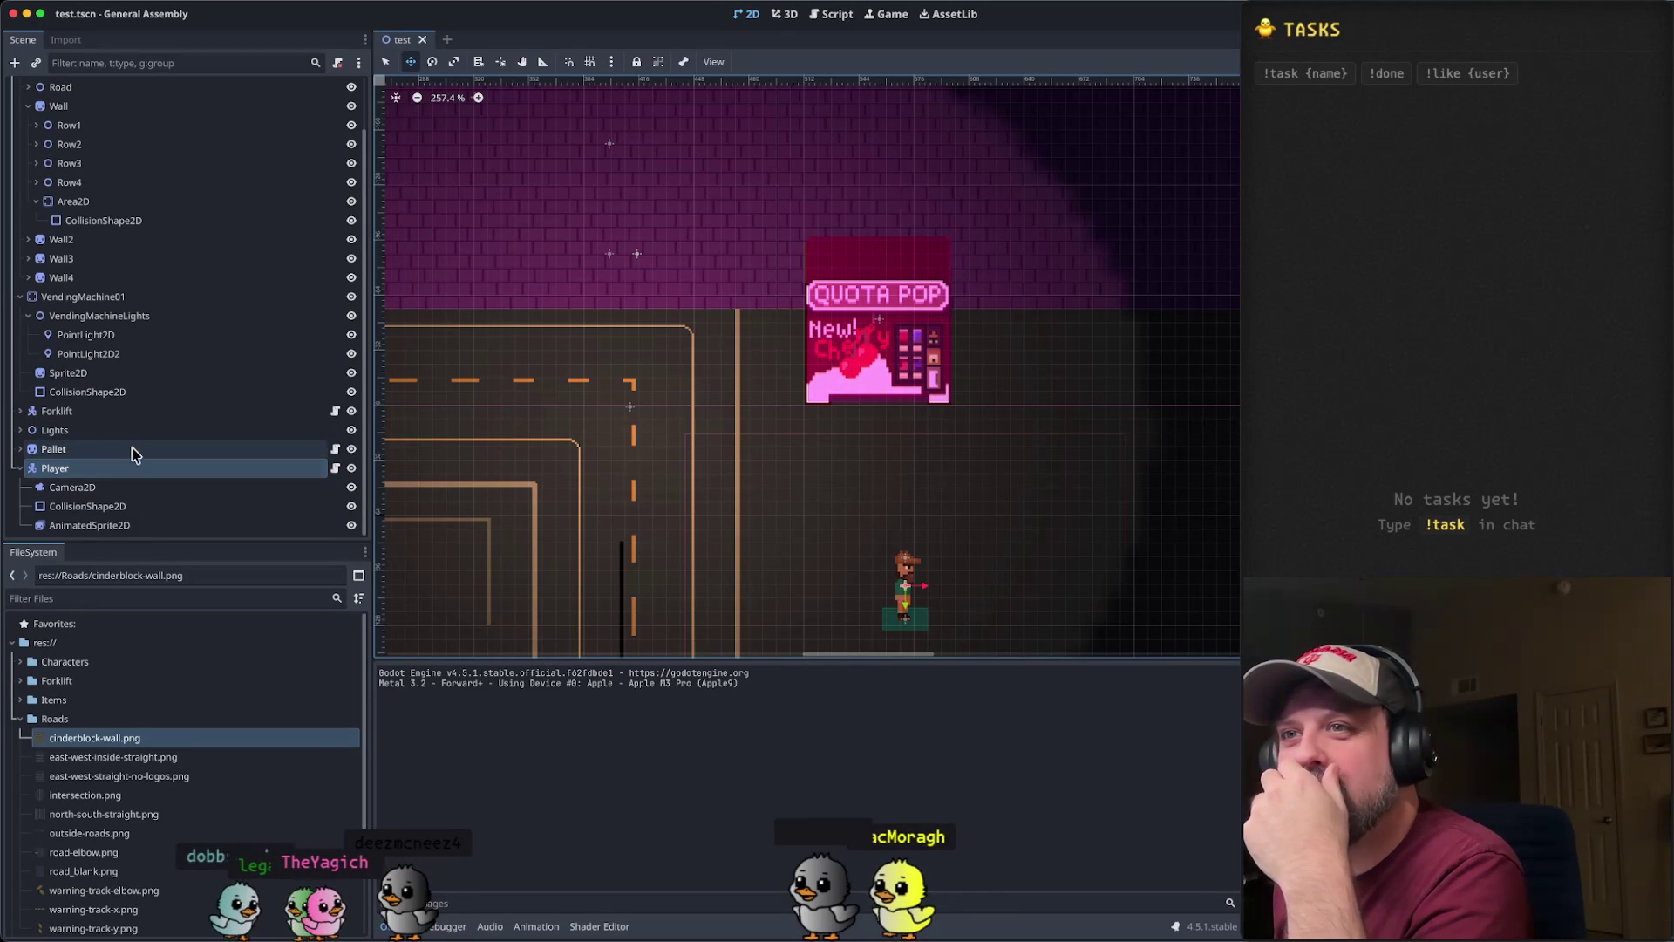
pyautogui.click(135, 317)
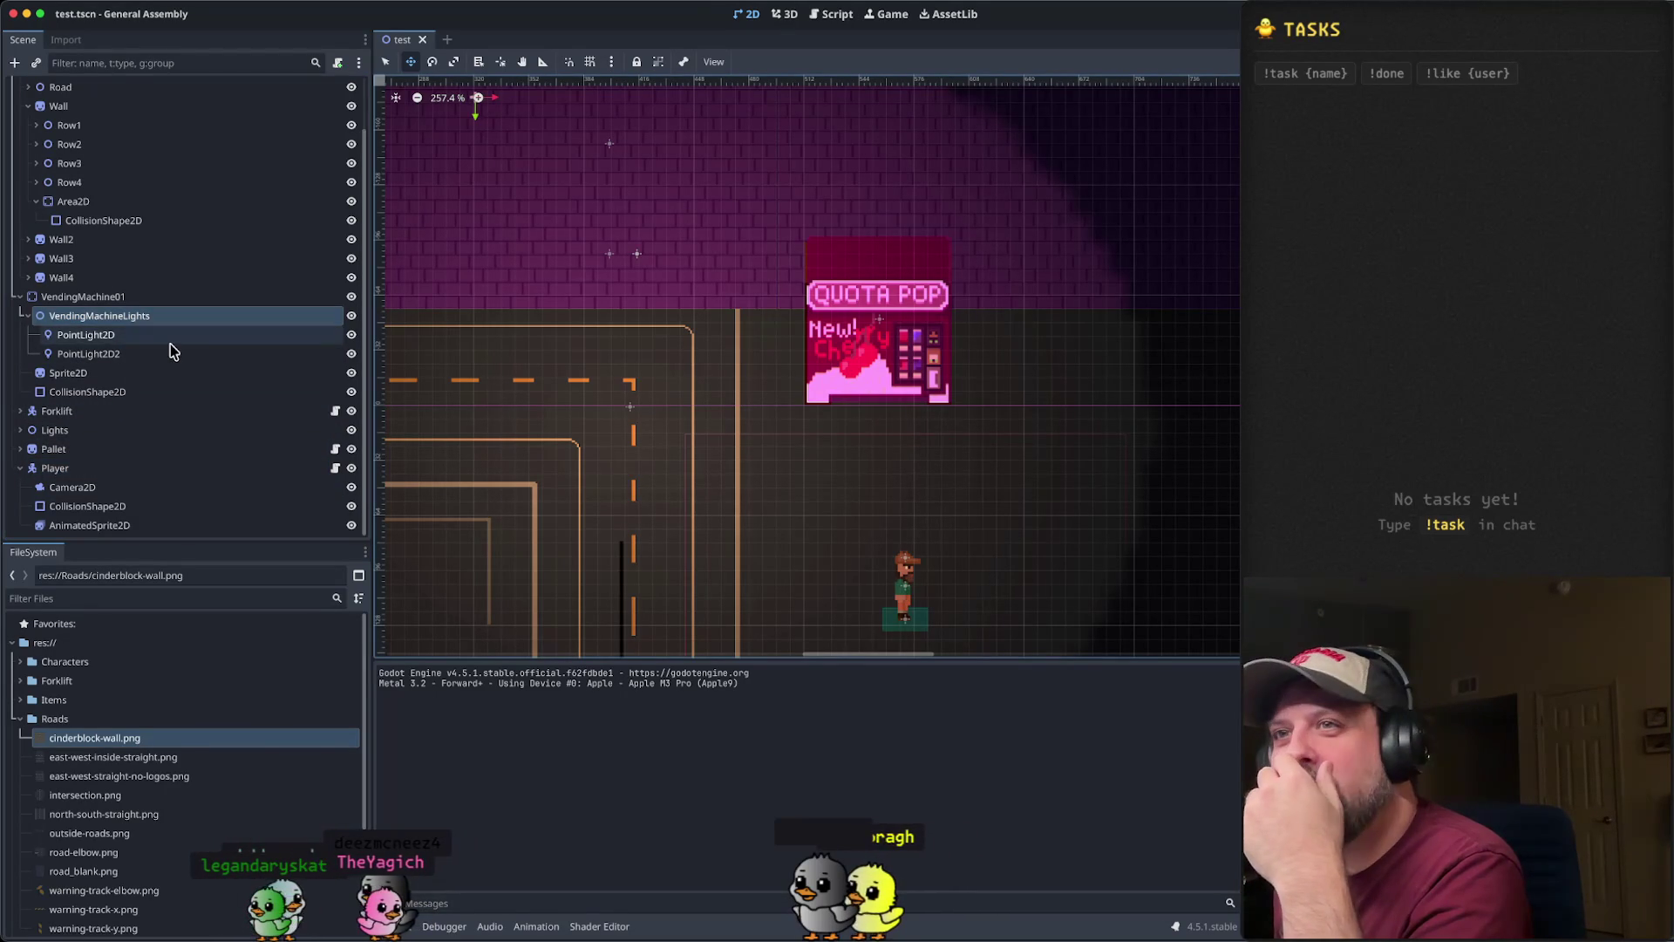
# - Collapse the Wall branch, re-expand VendingMachine01, and select its first PointLight2D
pyautogui.click(20, 296)
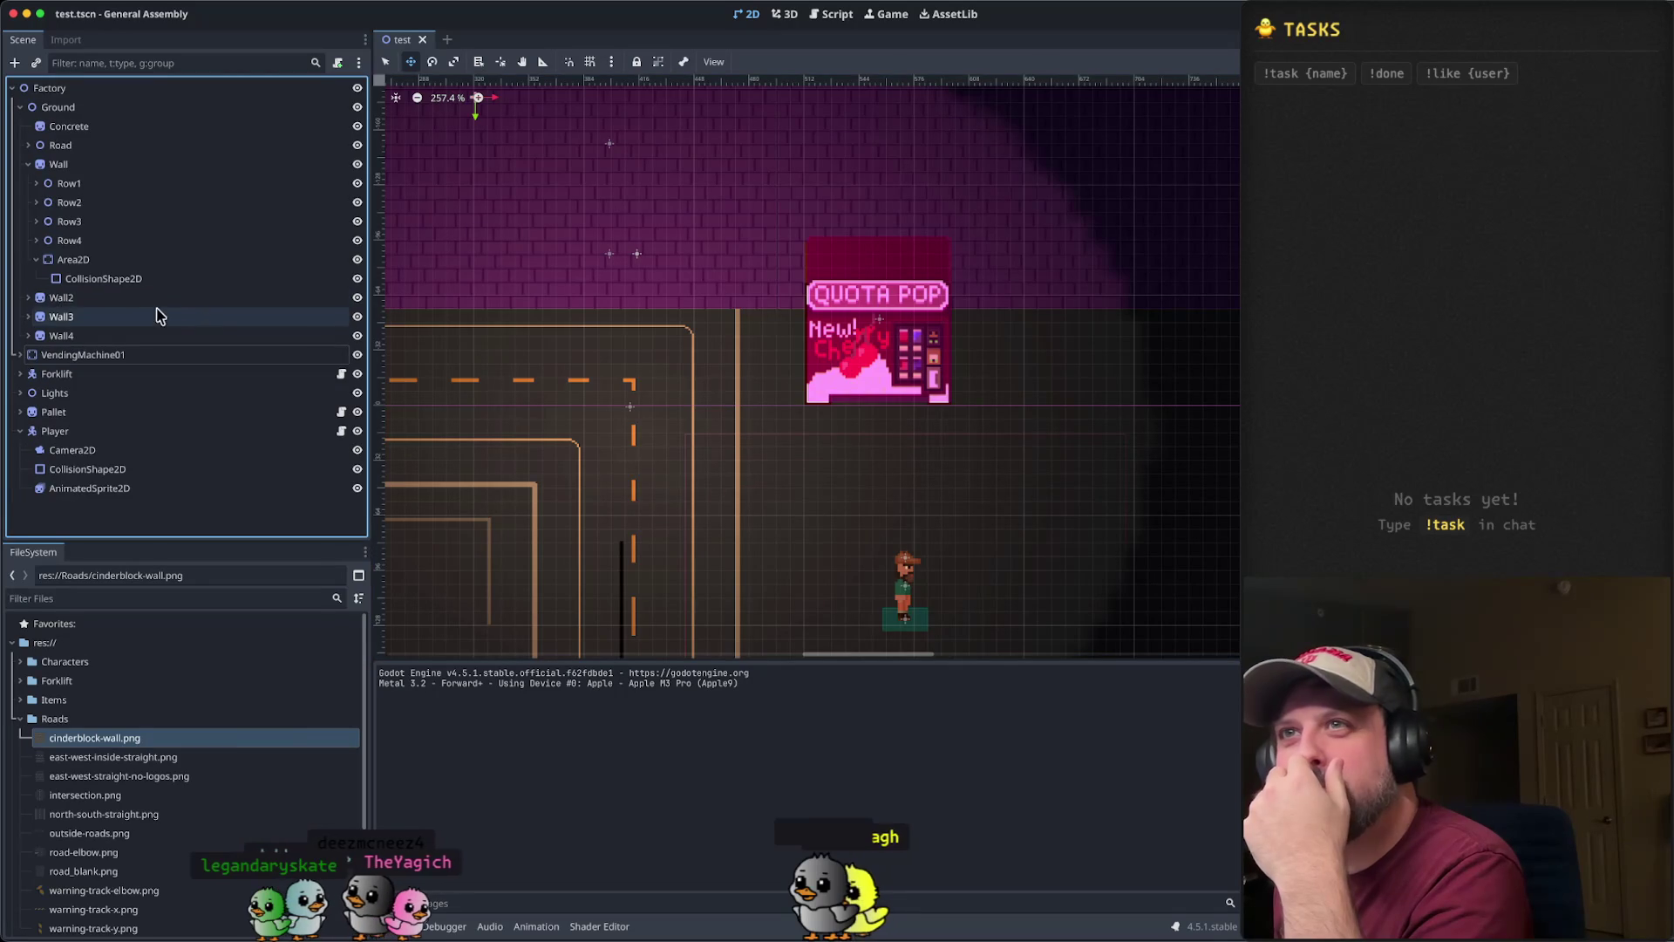
pyautogui.click(28, 164)
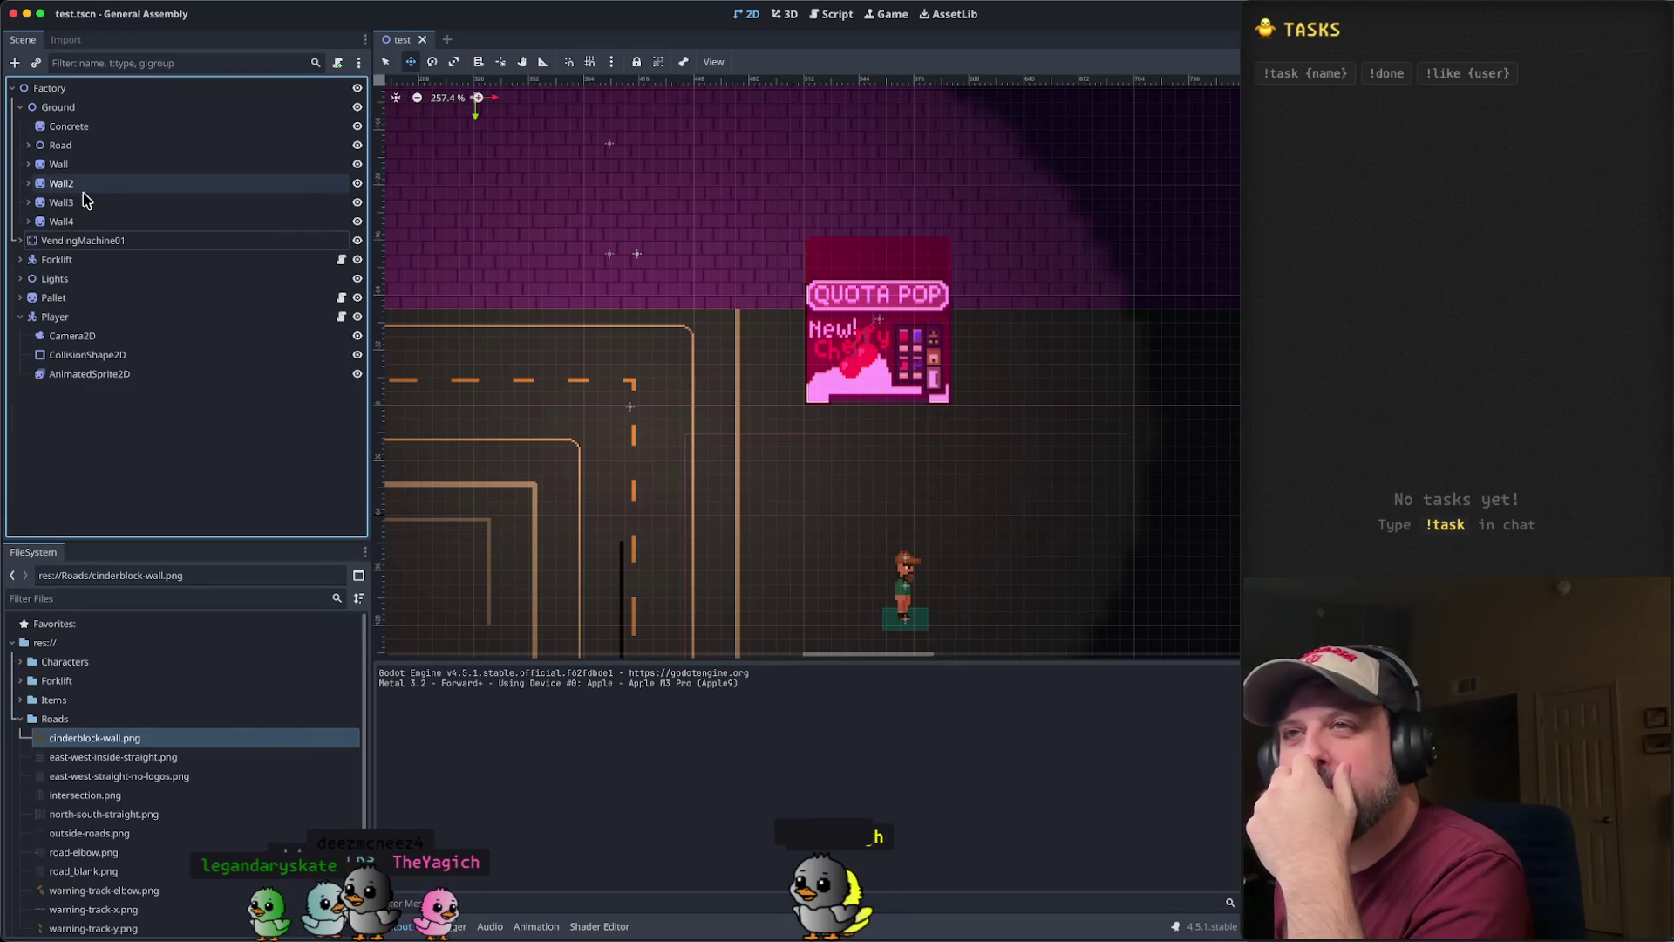
pyautogui.click(75, 243)
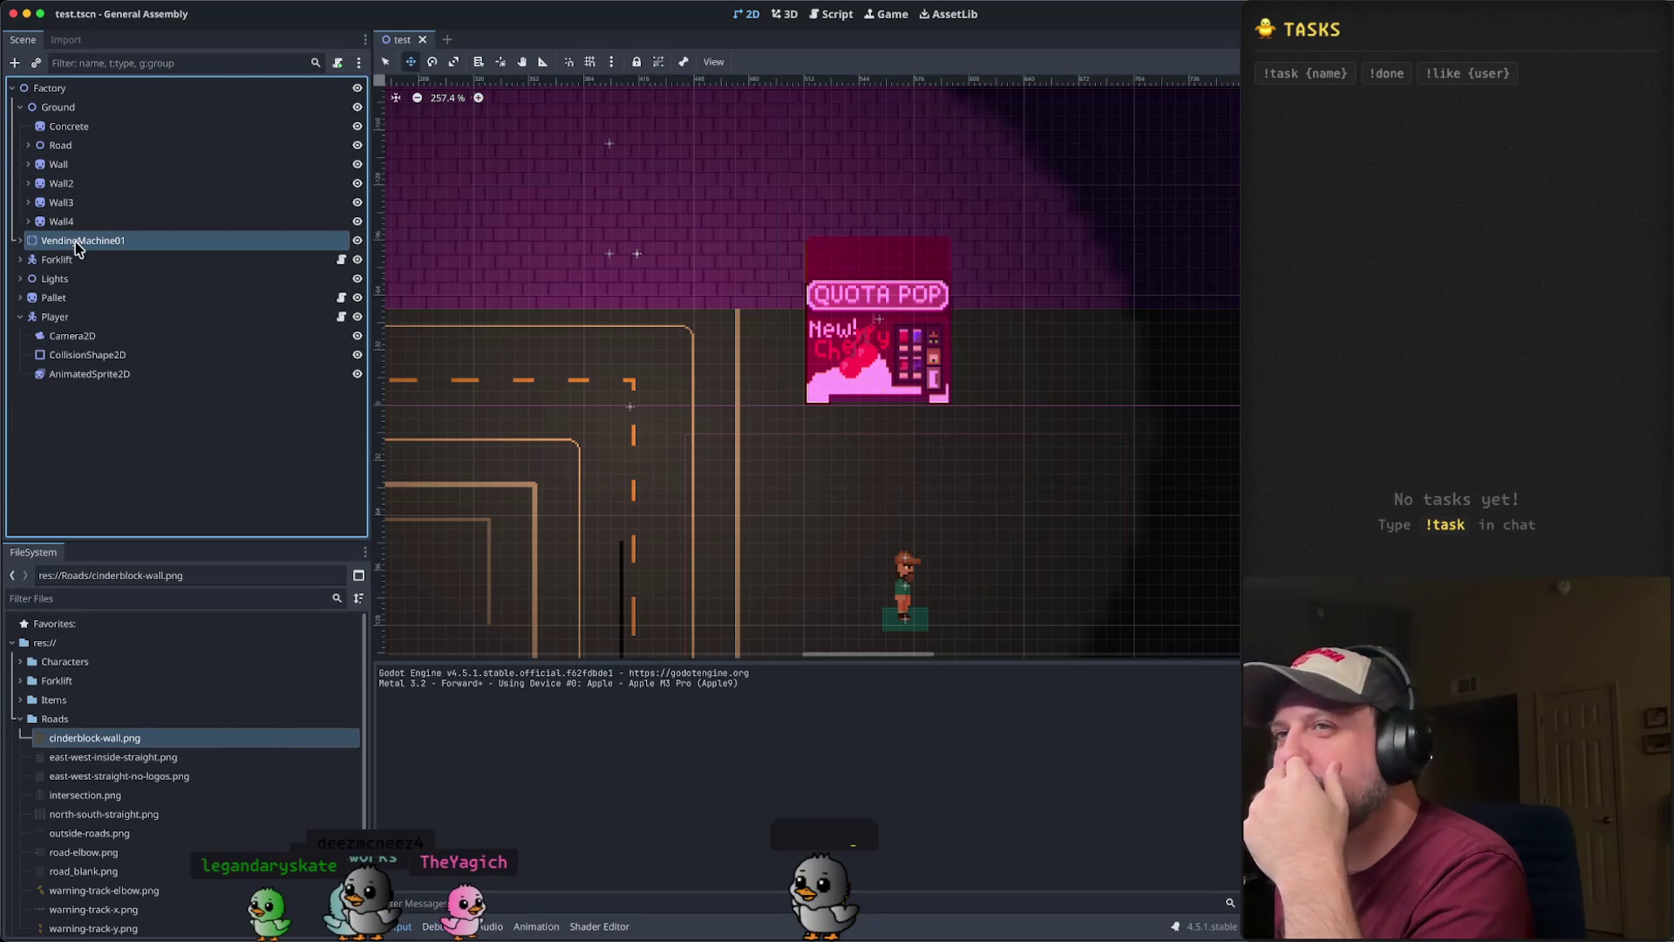
pyautogui.click(20, 241)
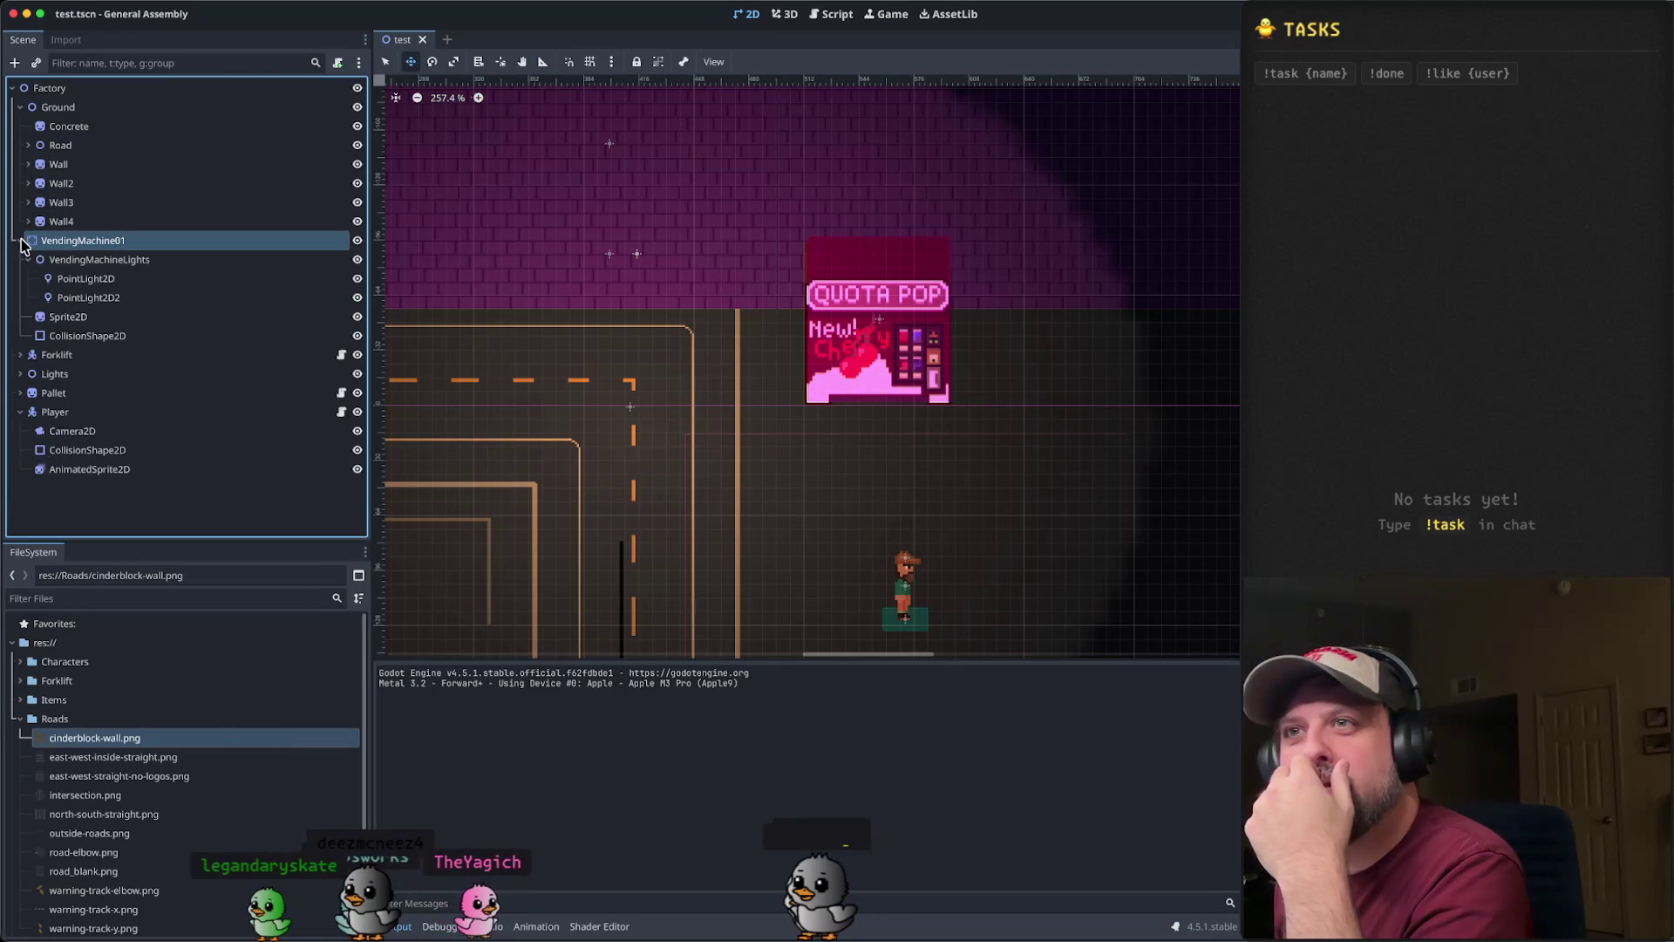
pyautogui.click(94, 263)
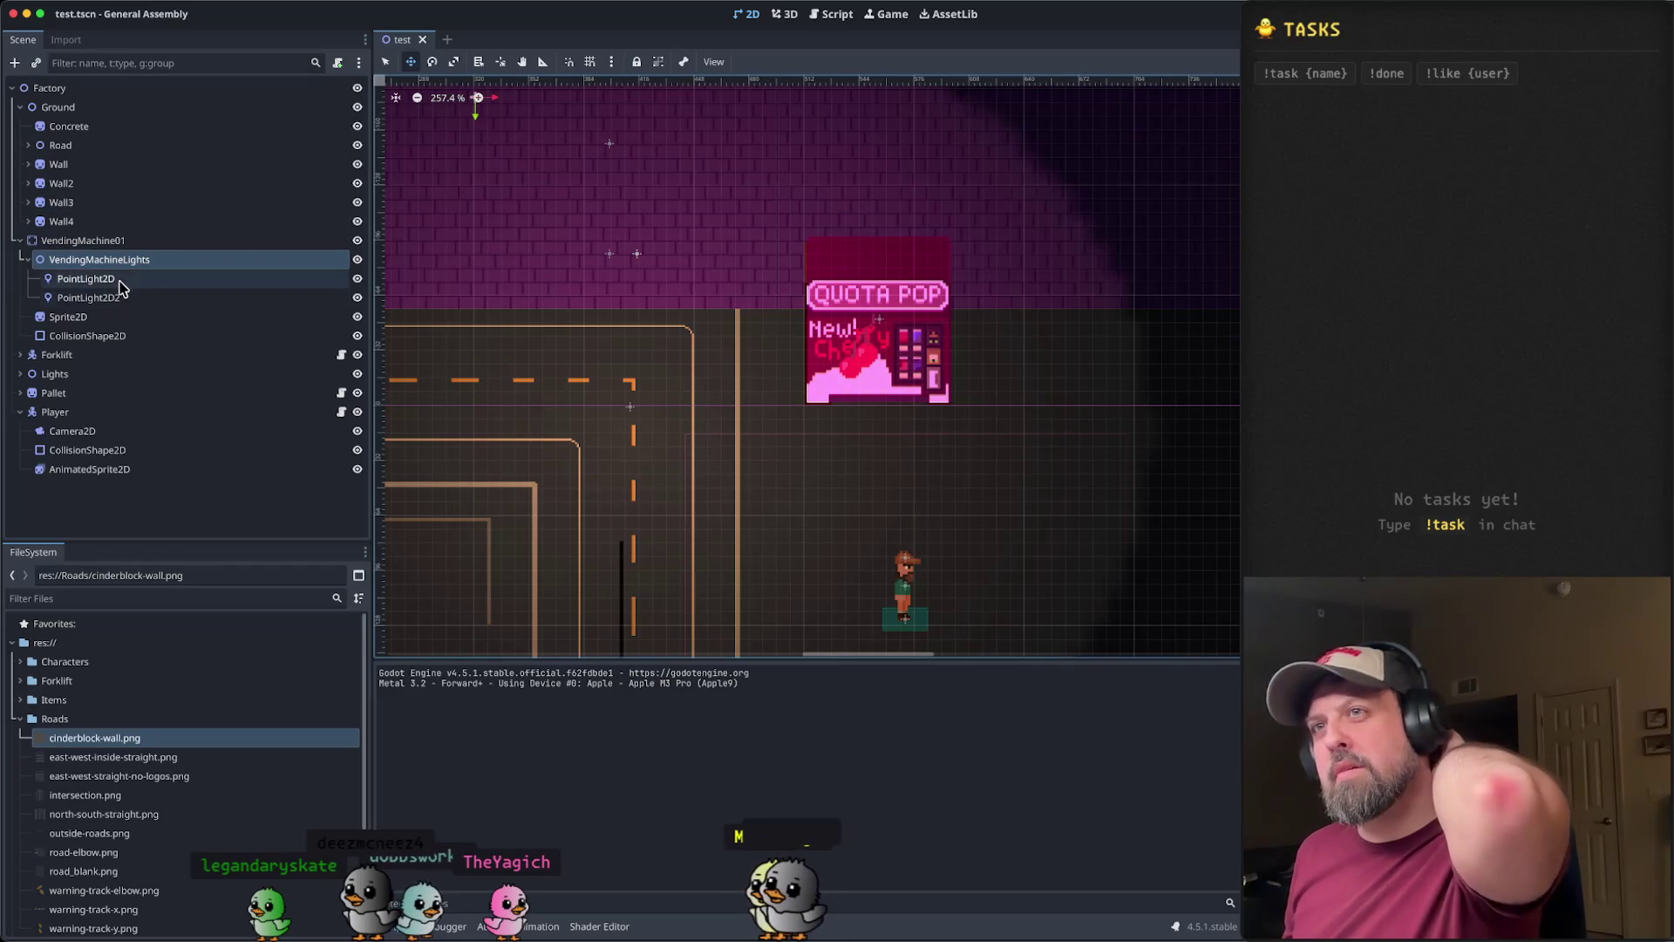
pyautogui.click(120, 279)
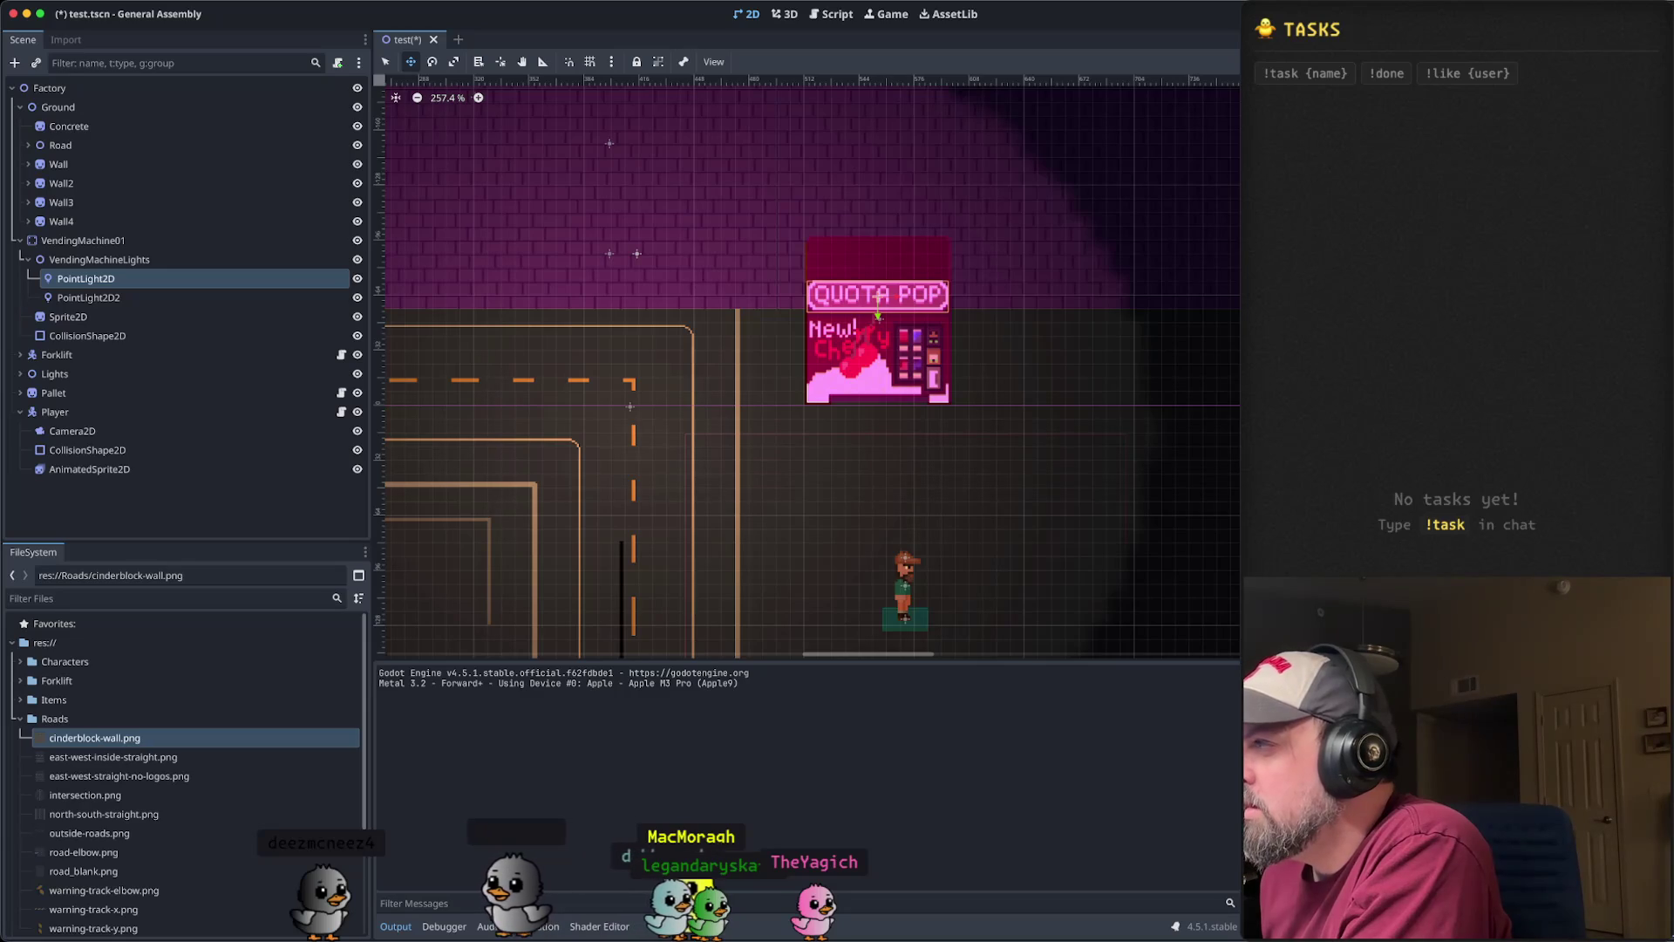
# - Select PointLight2D2, then save and run the game and walk up to the vending machine
pyautogui.click(145, 299)
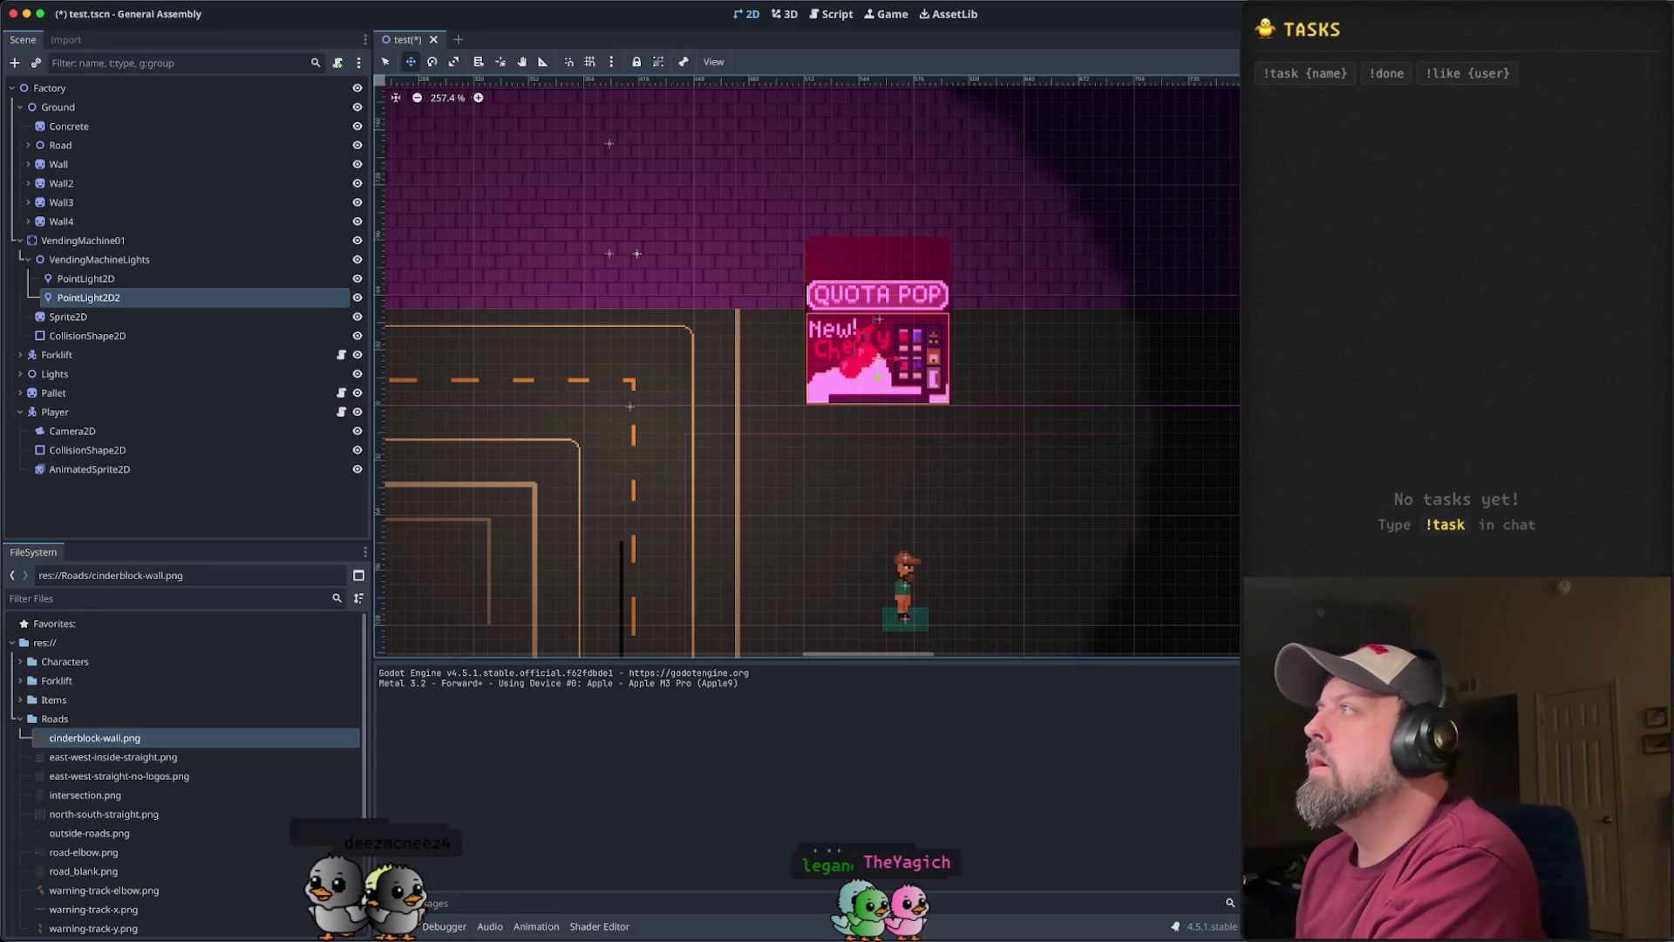
pyautogui.press('super+b')
pyautogui.press('Up')
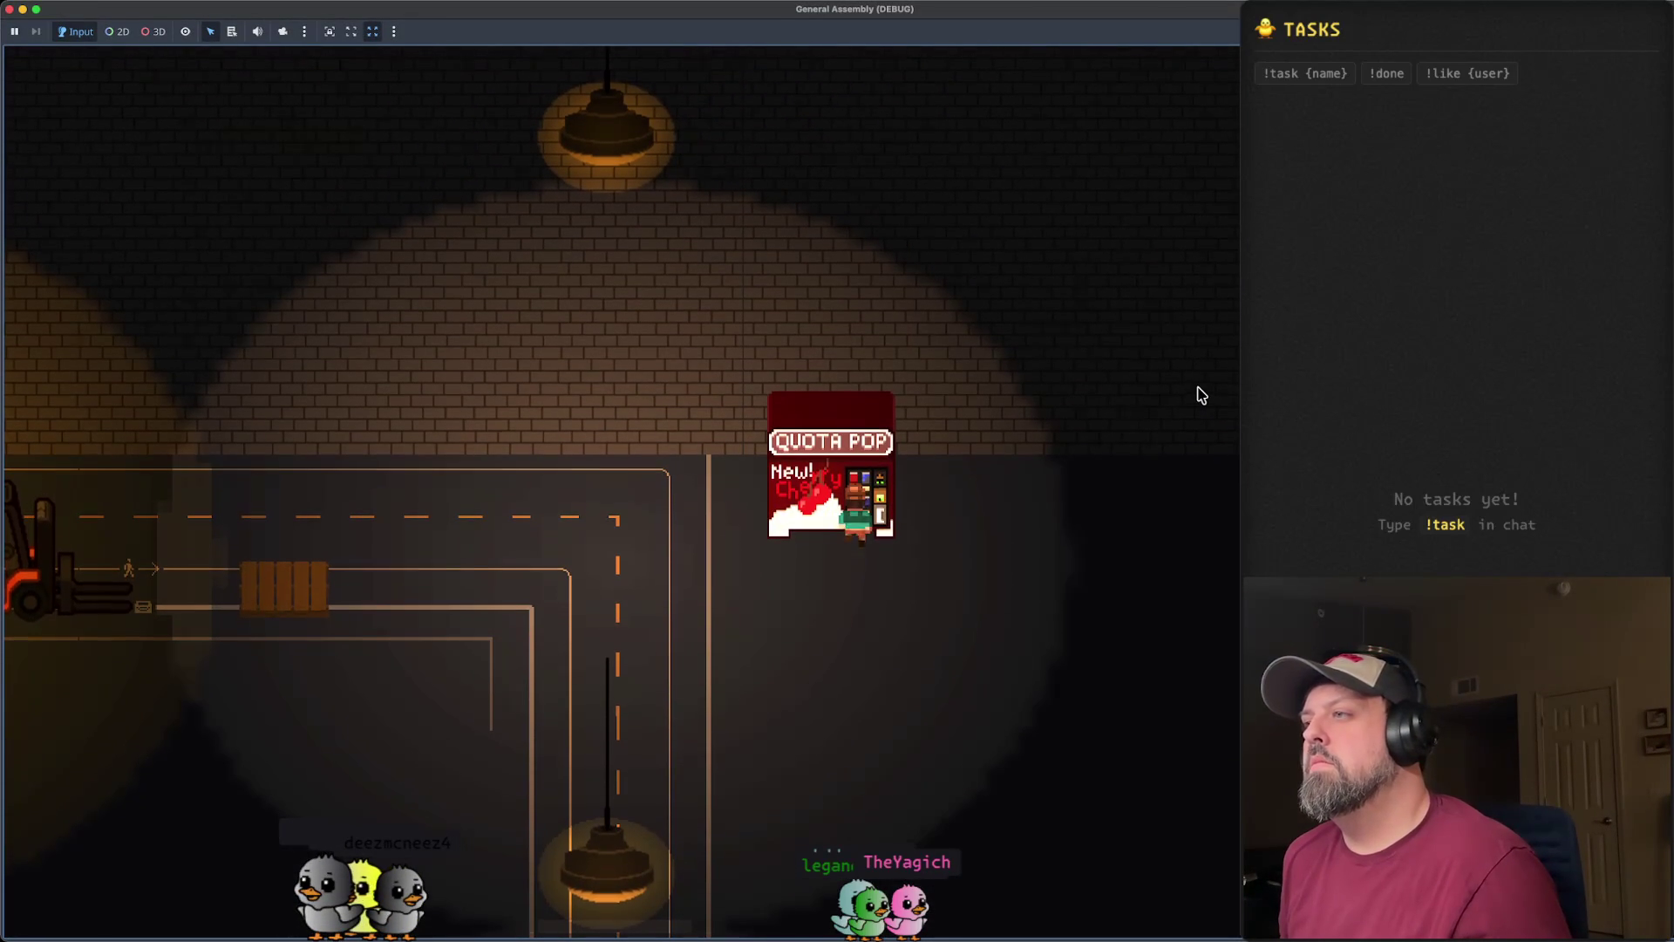
# - Close the game, select Player, and relaunch twice to retest walking up to the vending machine
pyautogui.click(9, 8)
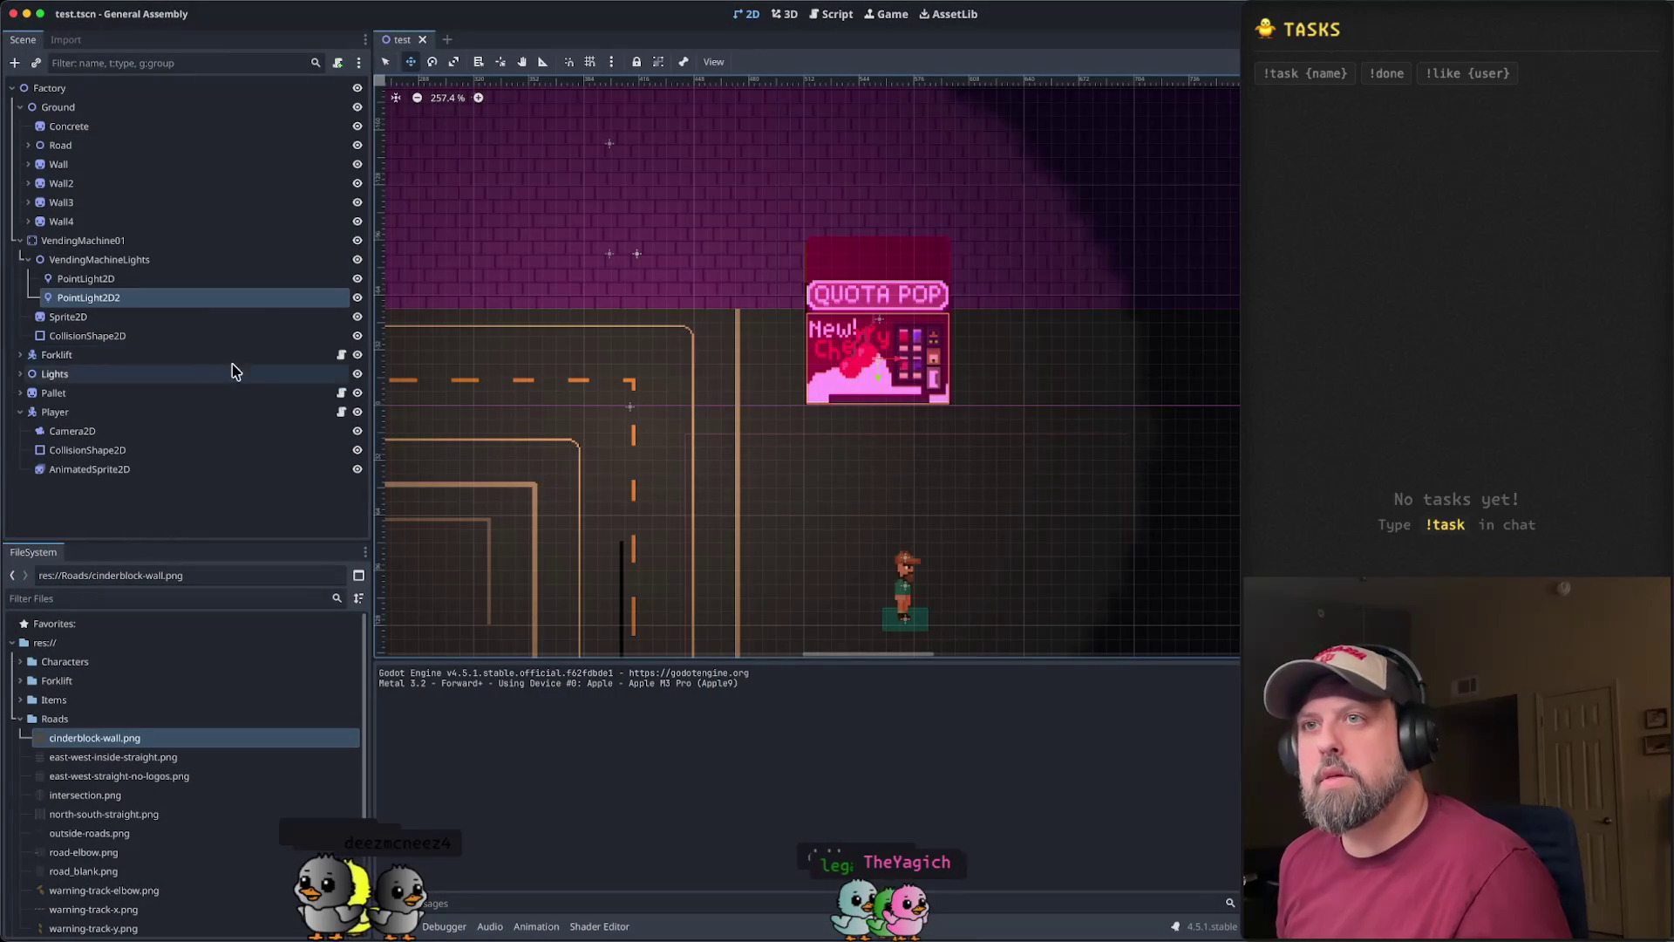
pyautogui.click(194, 394)
pyautogui.click(190, 409)
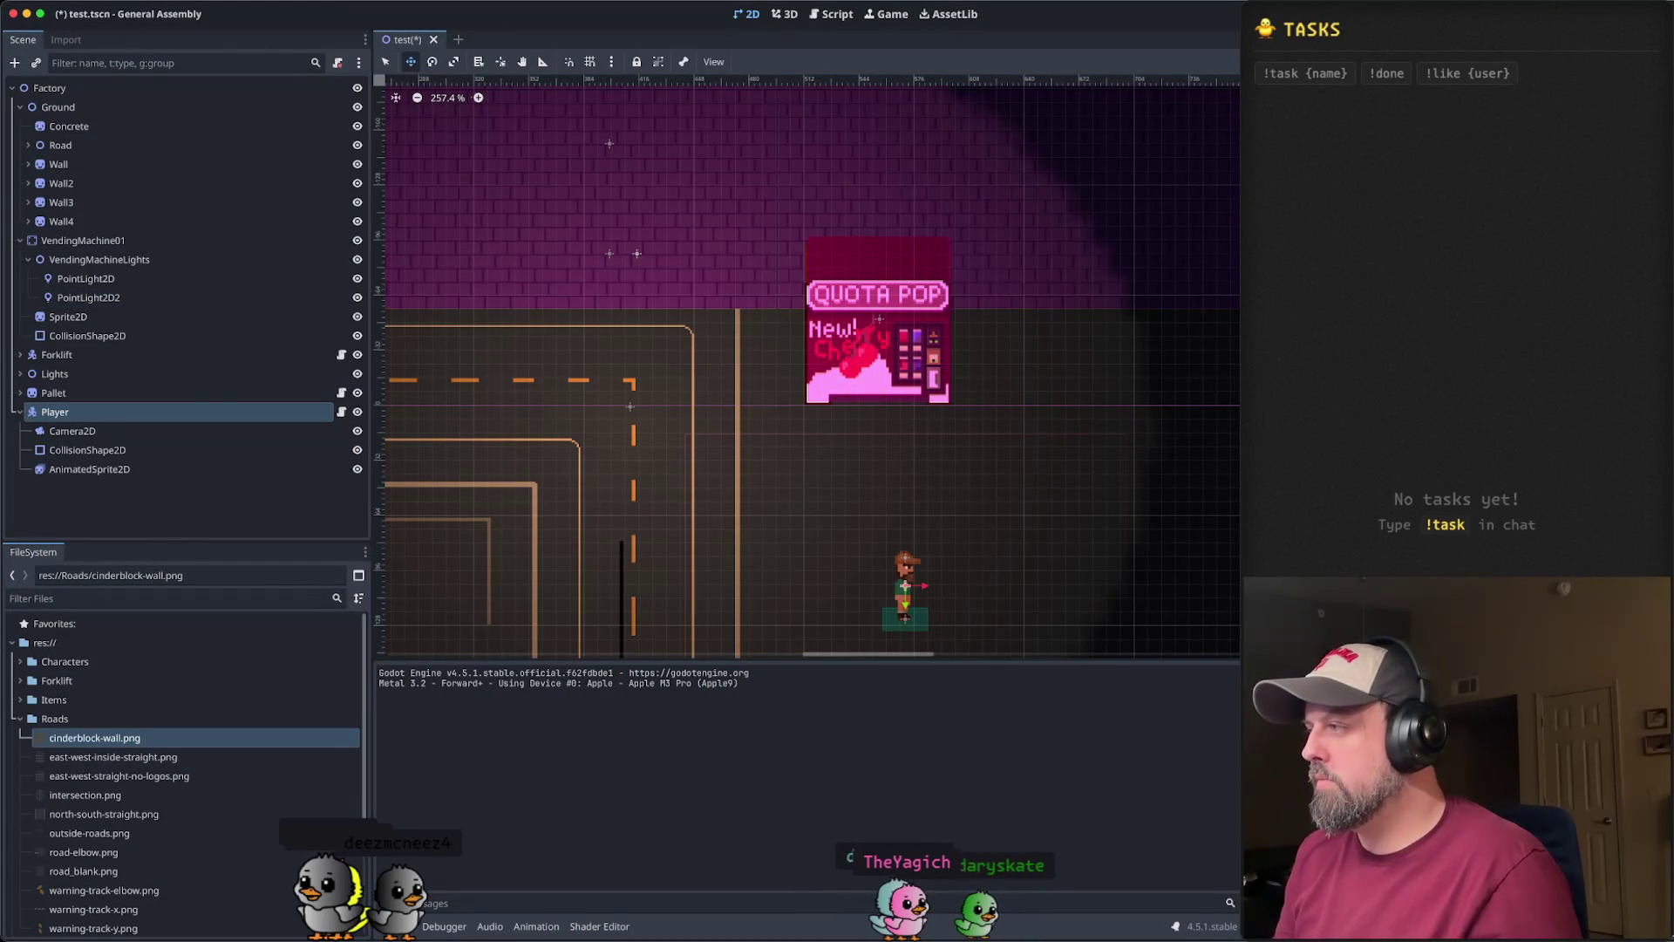
pyautogui.press('super+b')
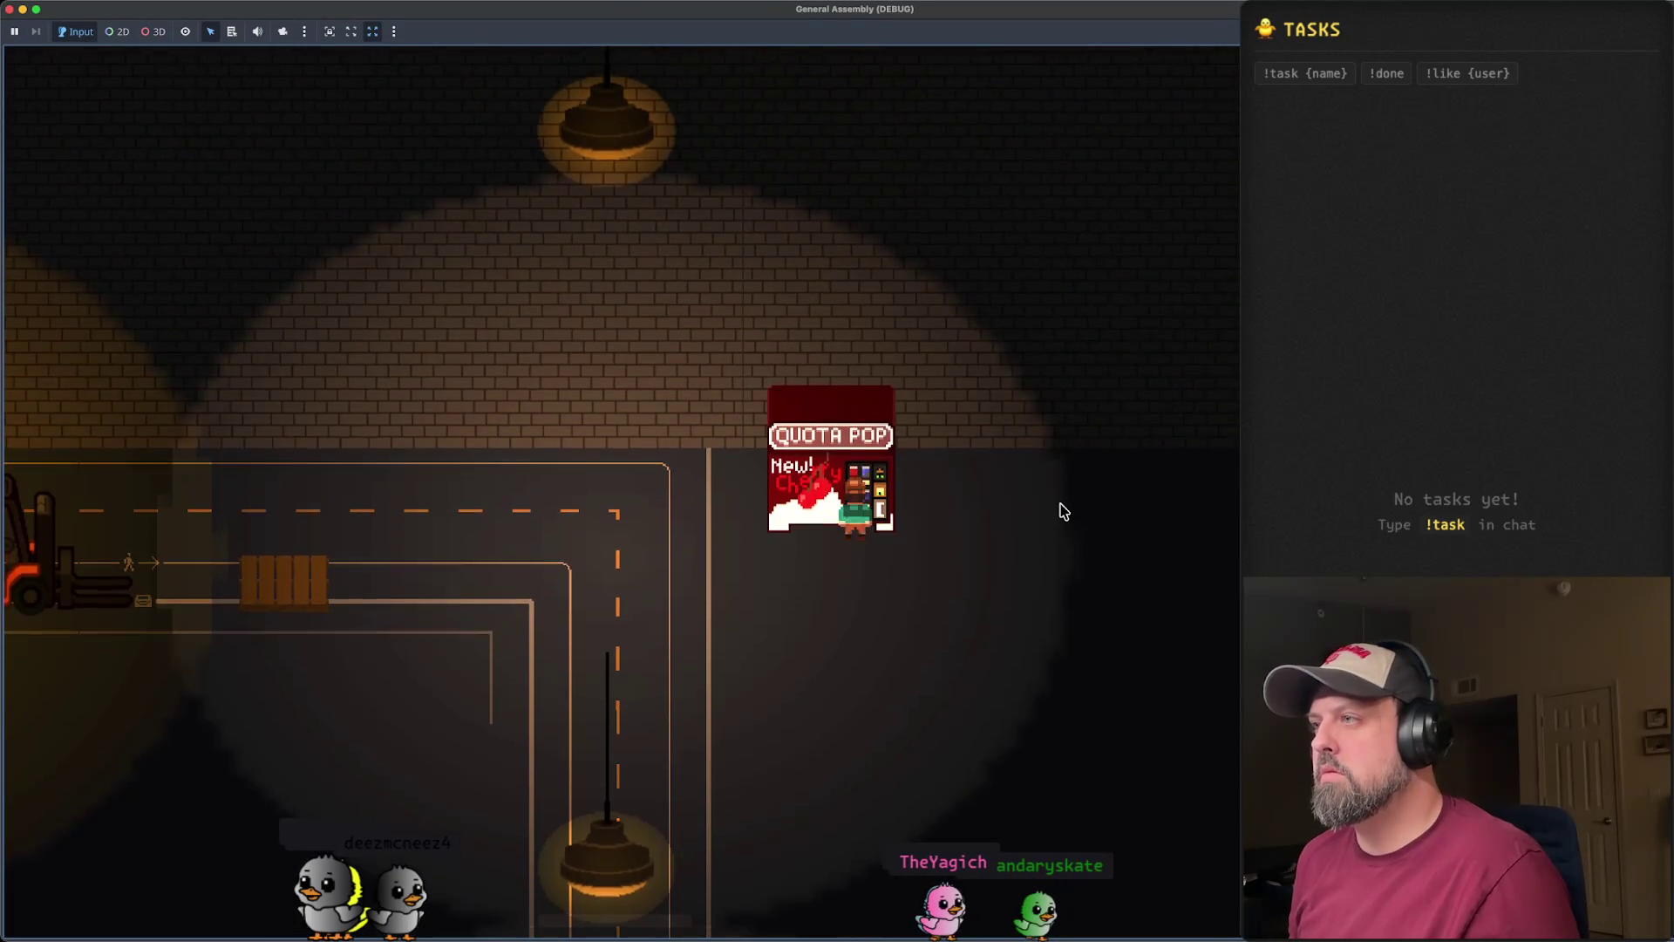
pyautogui.click(11, 10)
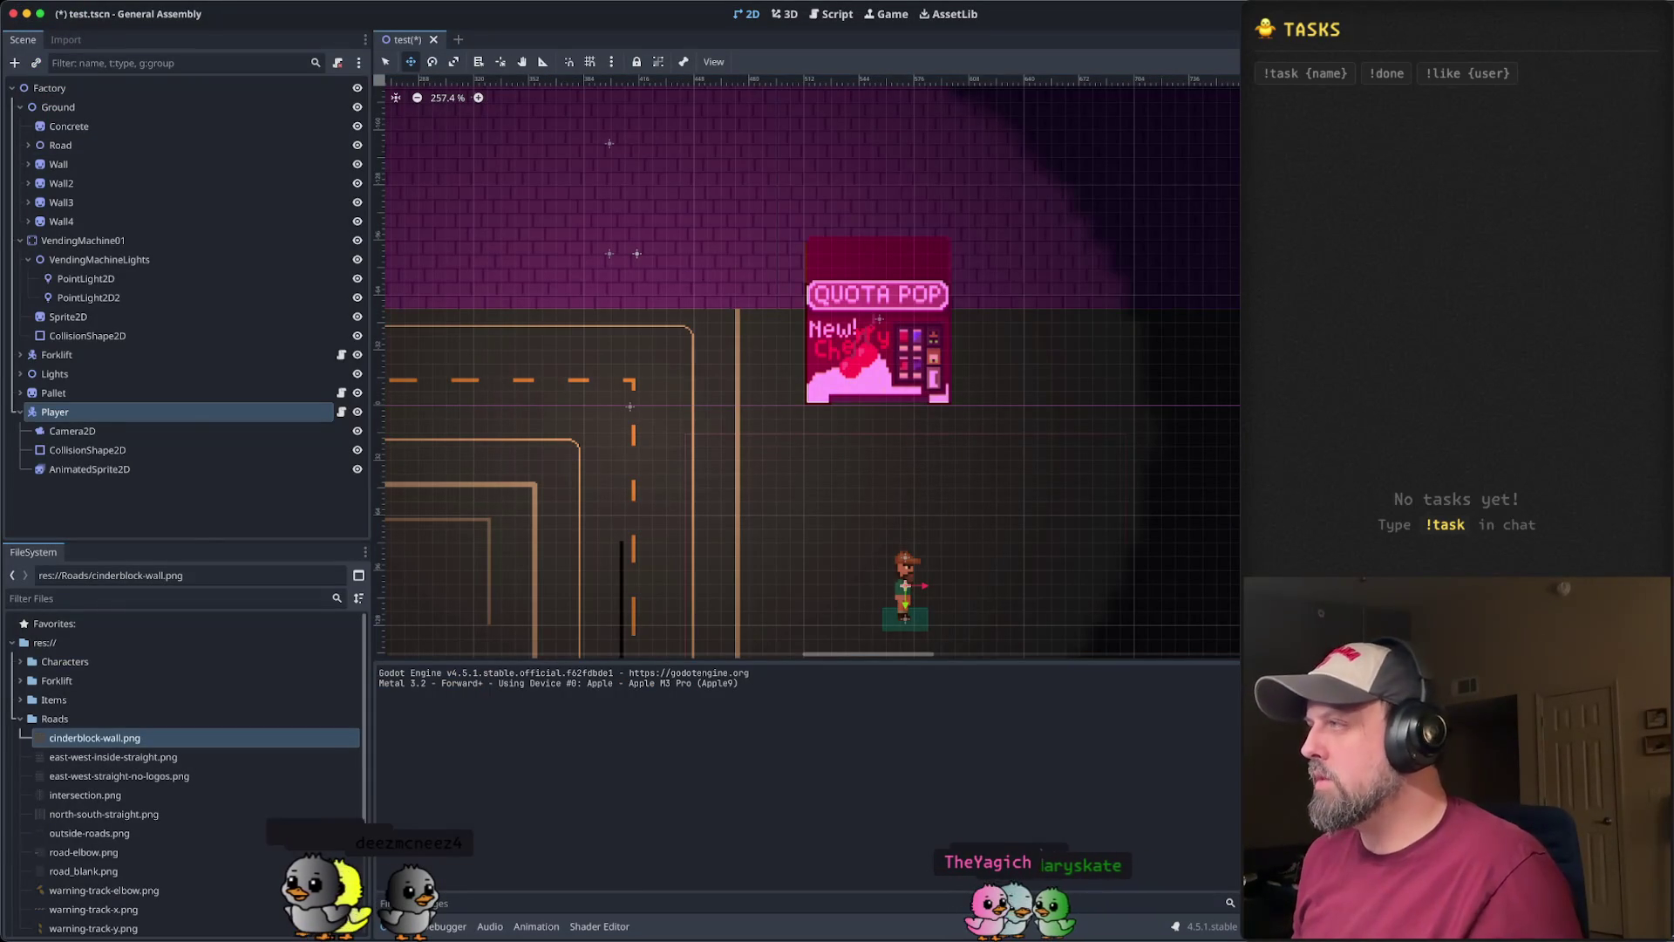
pyautogui.press('super+r')
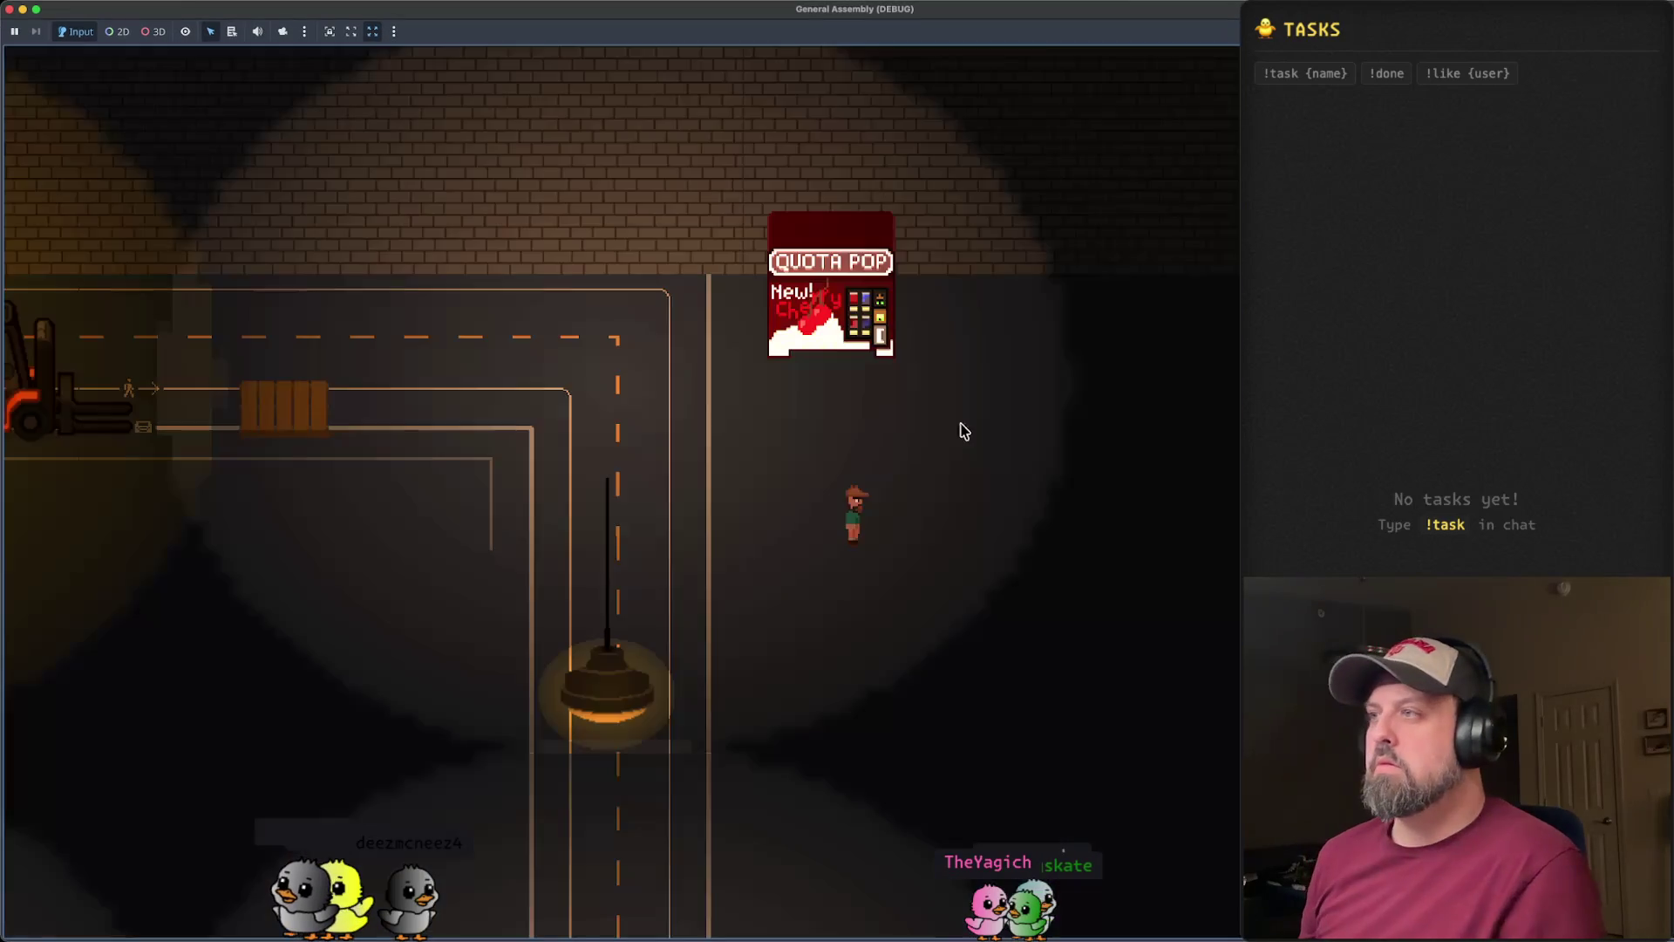
pyautogui.press('Up')
pyautogui.press('Up')
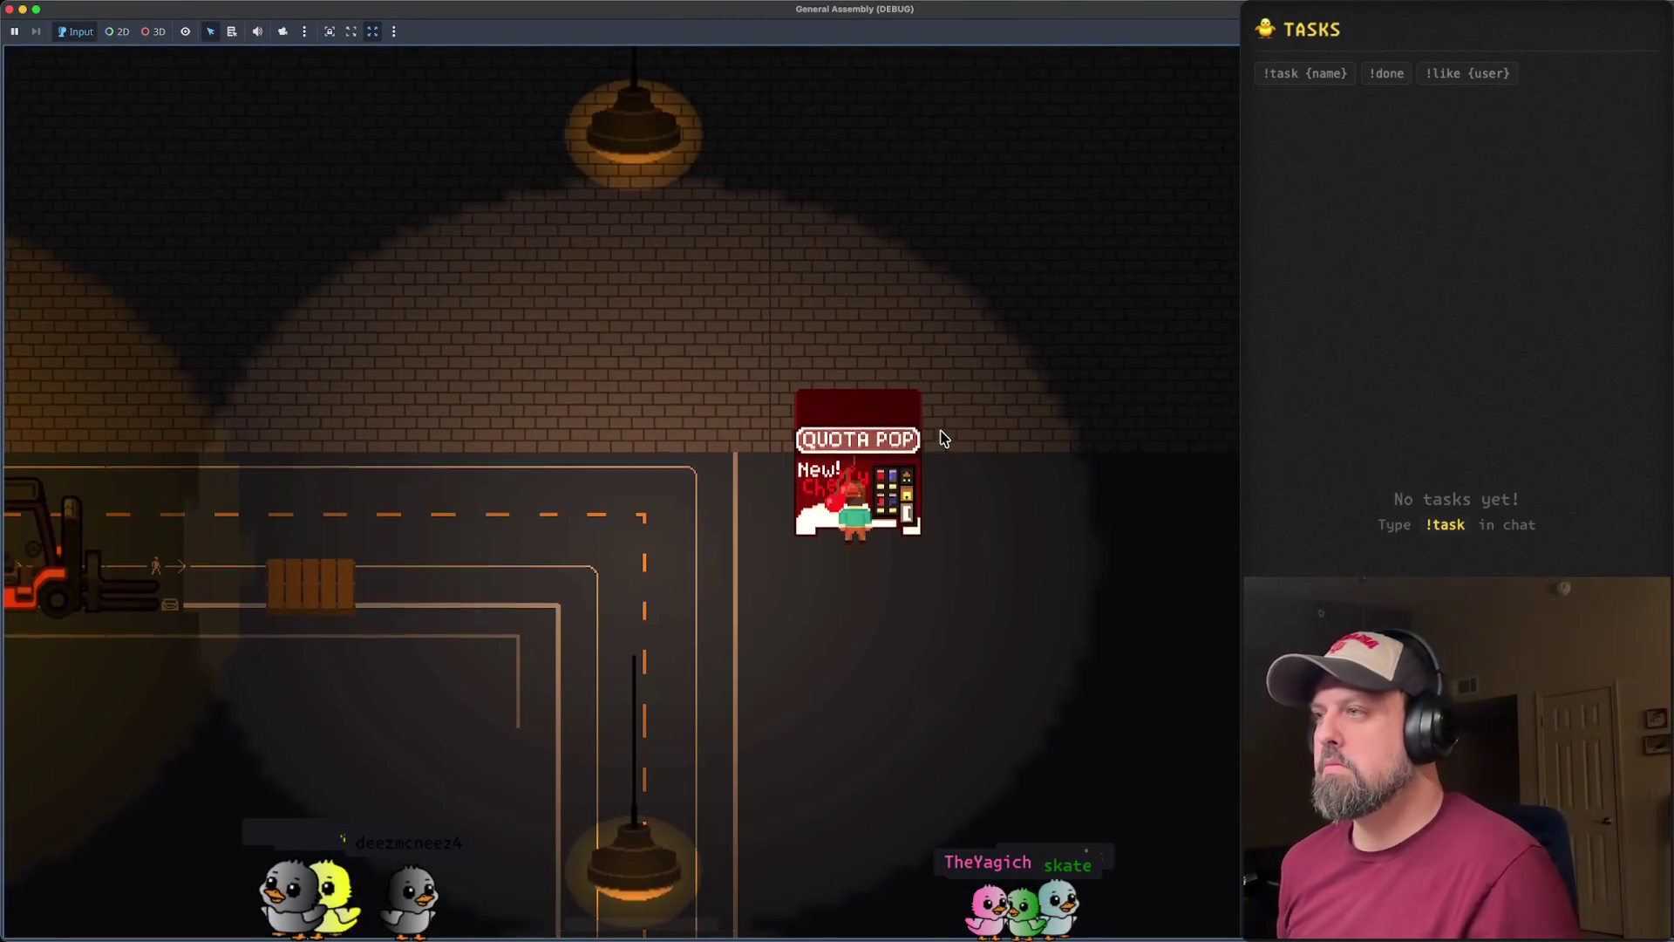
pyautogui.click(10, 9)
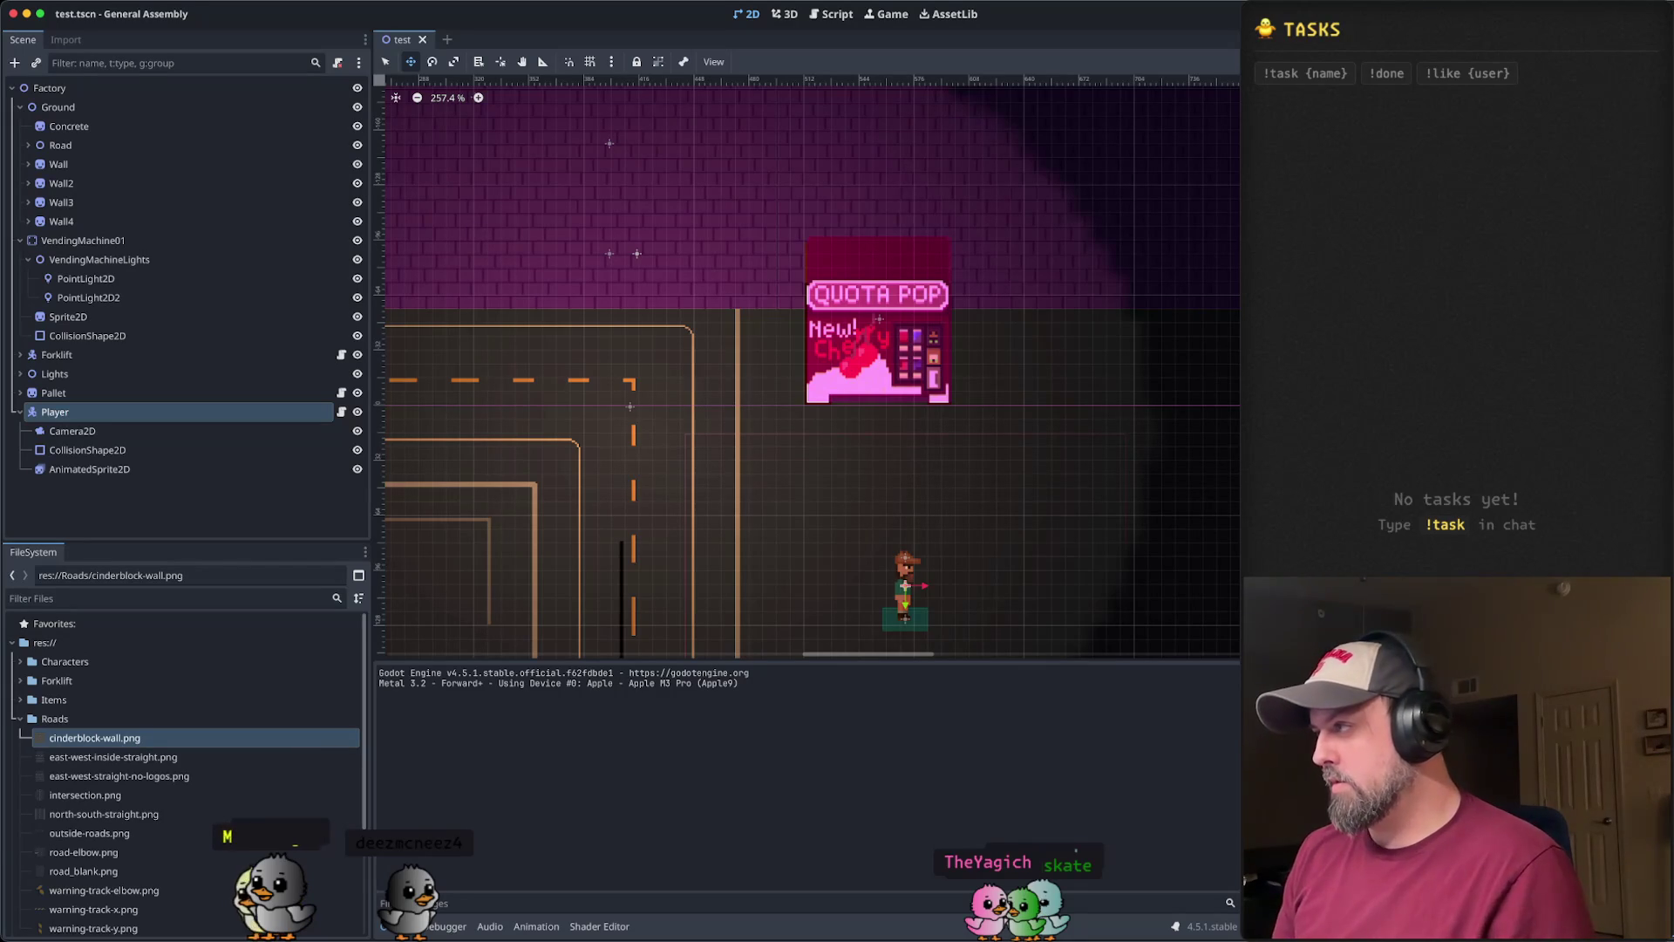
# - Undo the last edit, then inspect PointLight2D2 and the VendingMachineLights group
pyautogui.hotkey('ctrl', 'z')
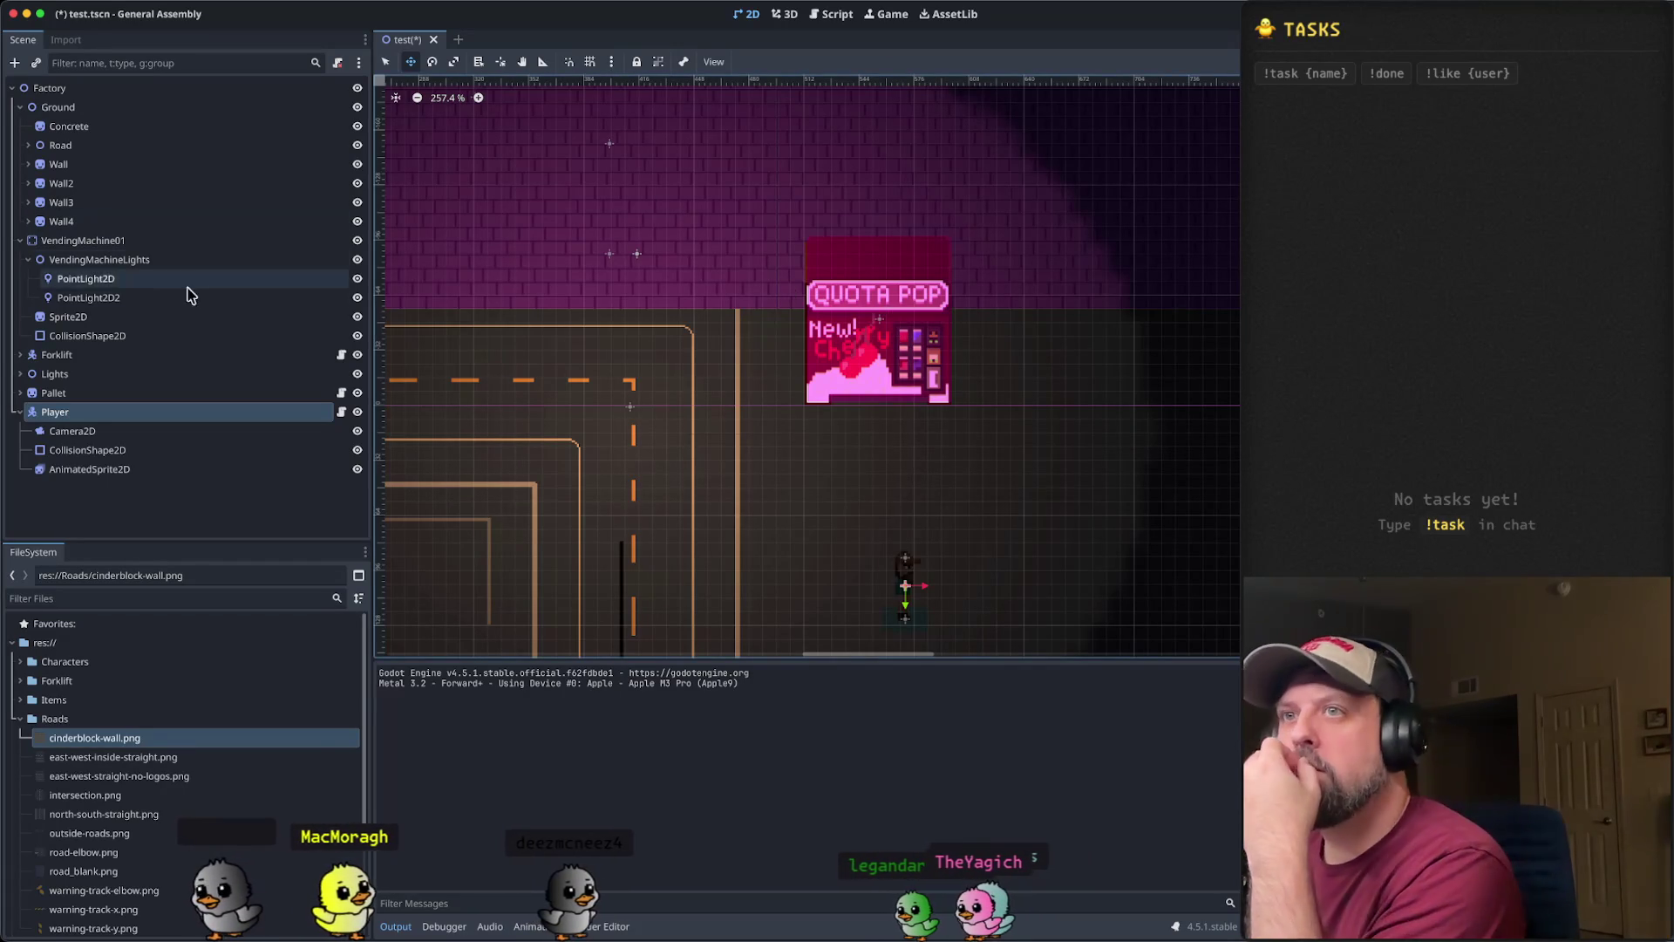
pyautogui.click(175, 297)
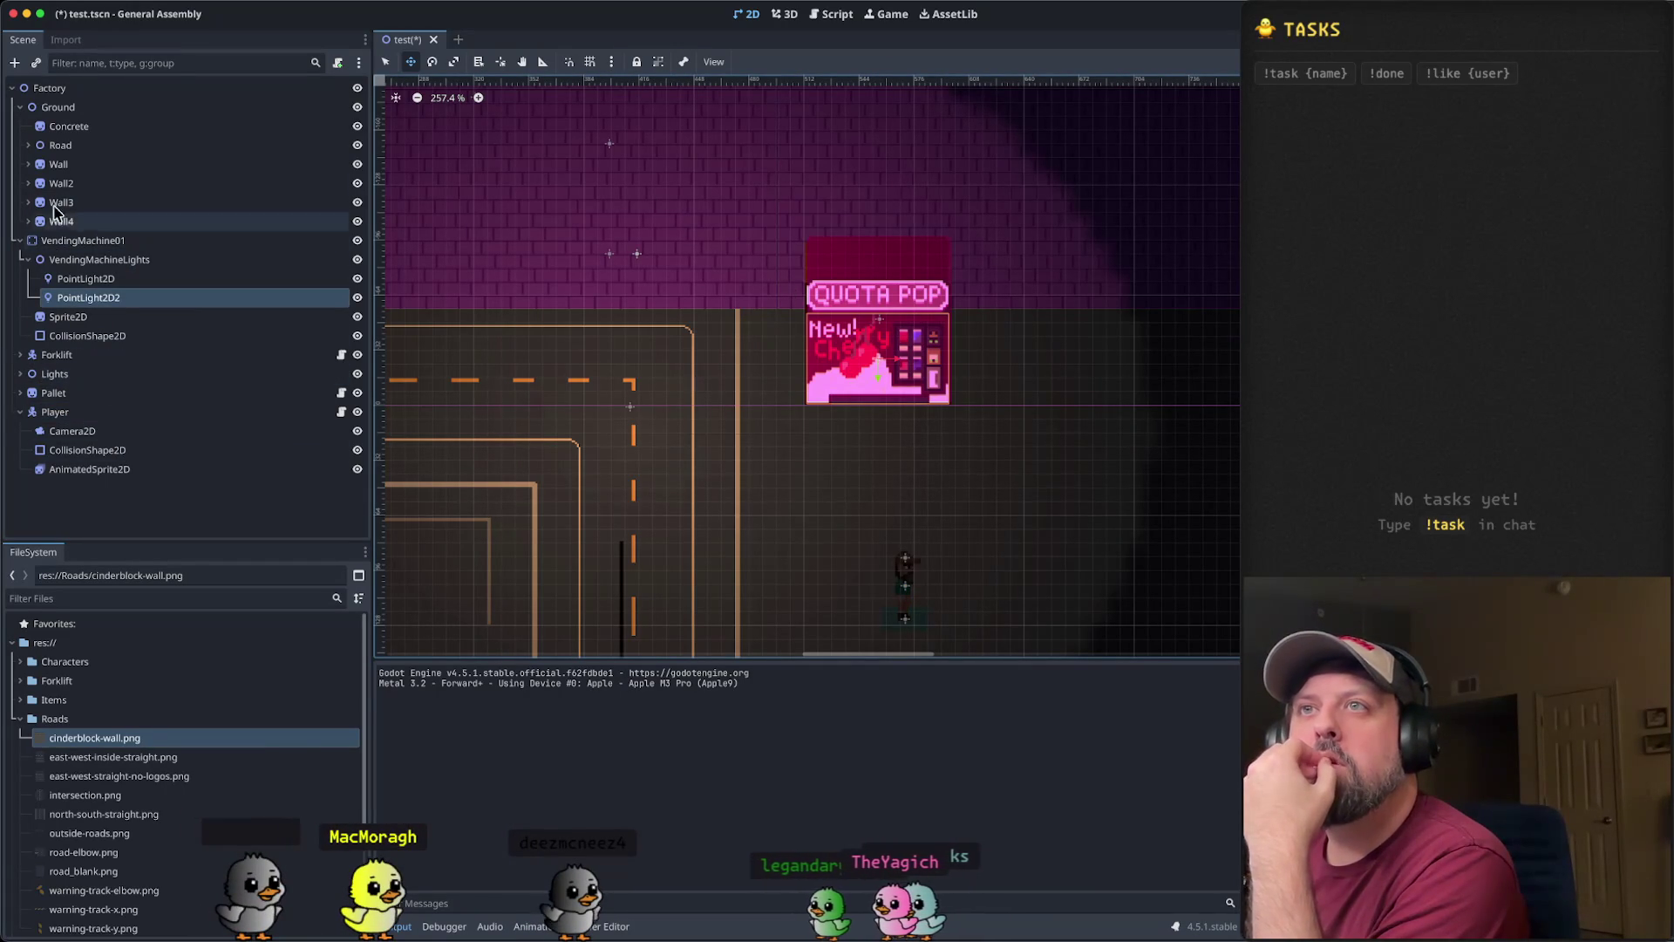
pyautogui.click(20, 242)
pyautogui.click(20, 241)
pyautogui.click(72, 260)
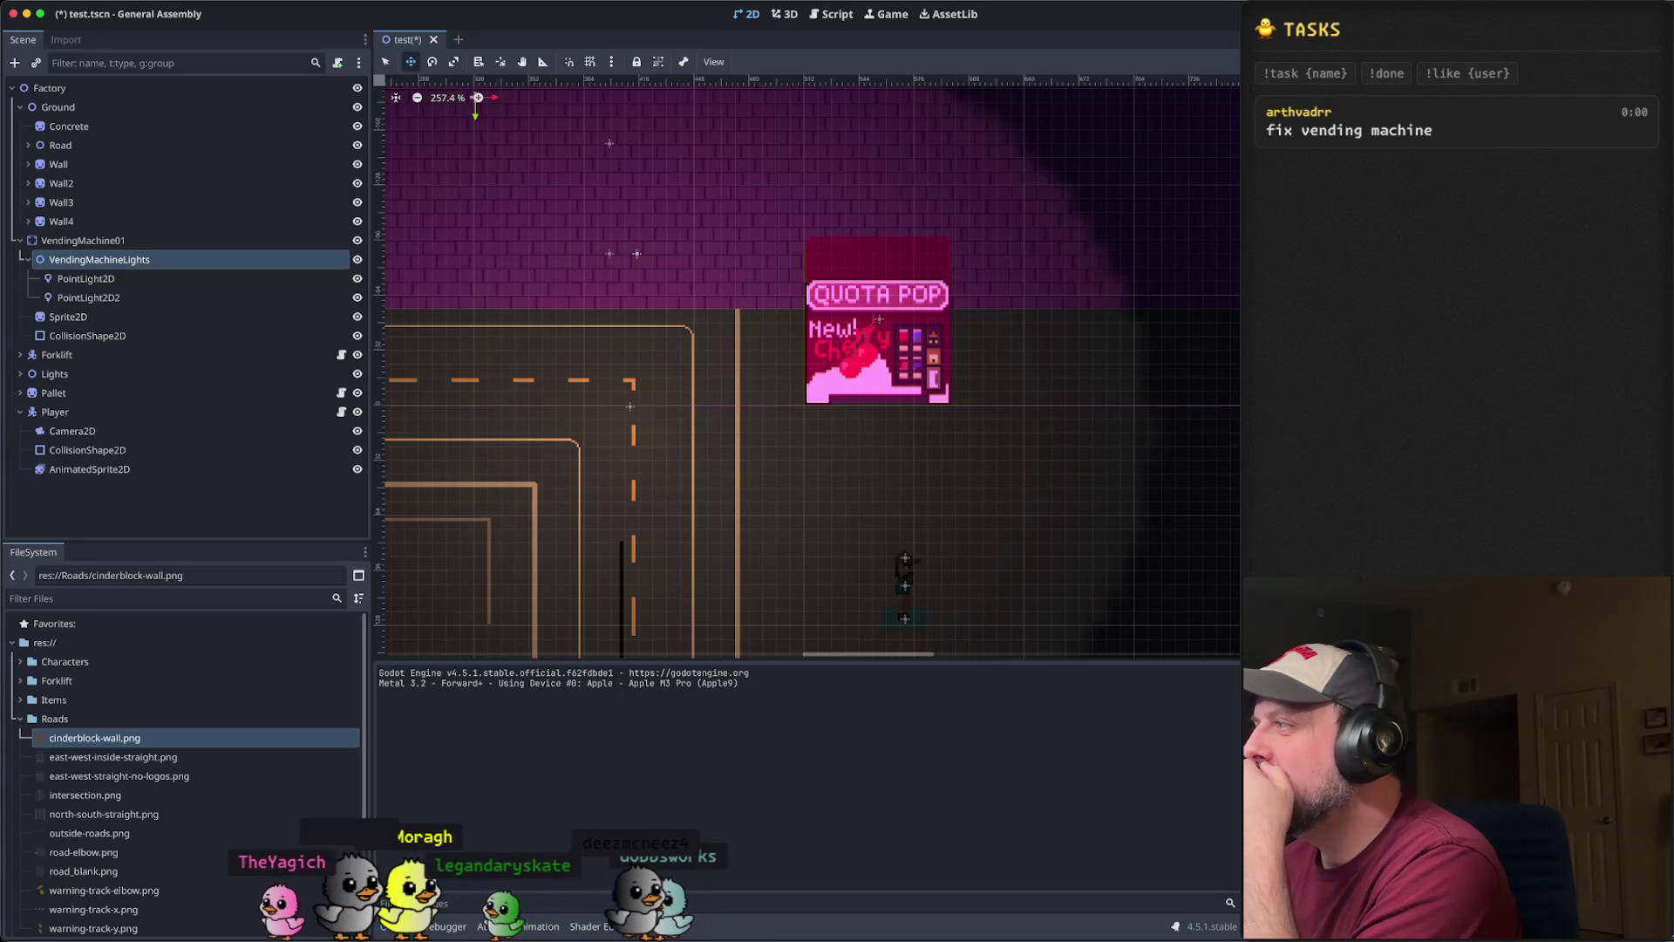
pyautogui.click(96, 278)
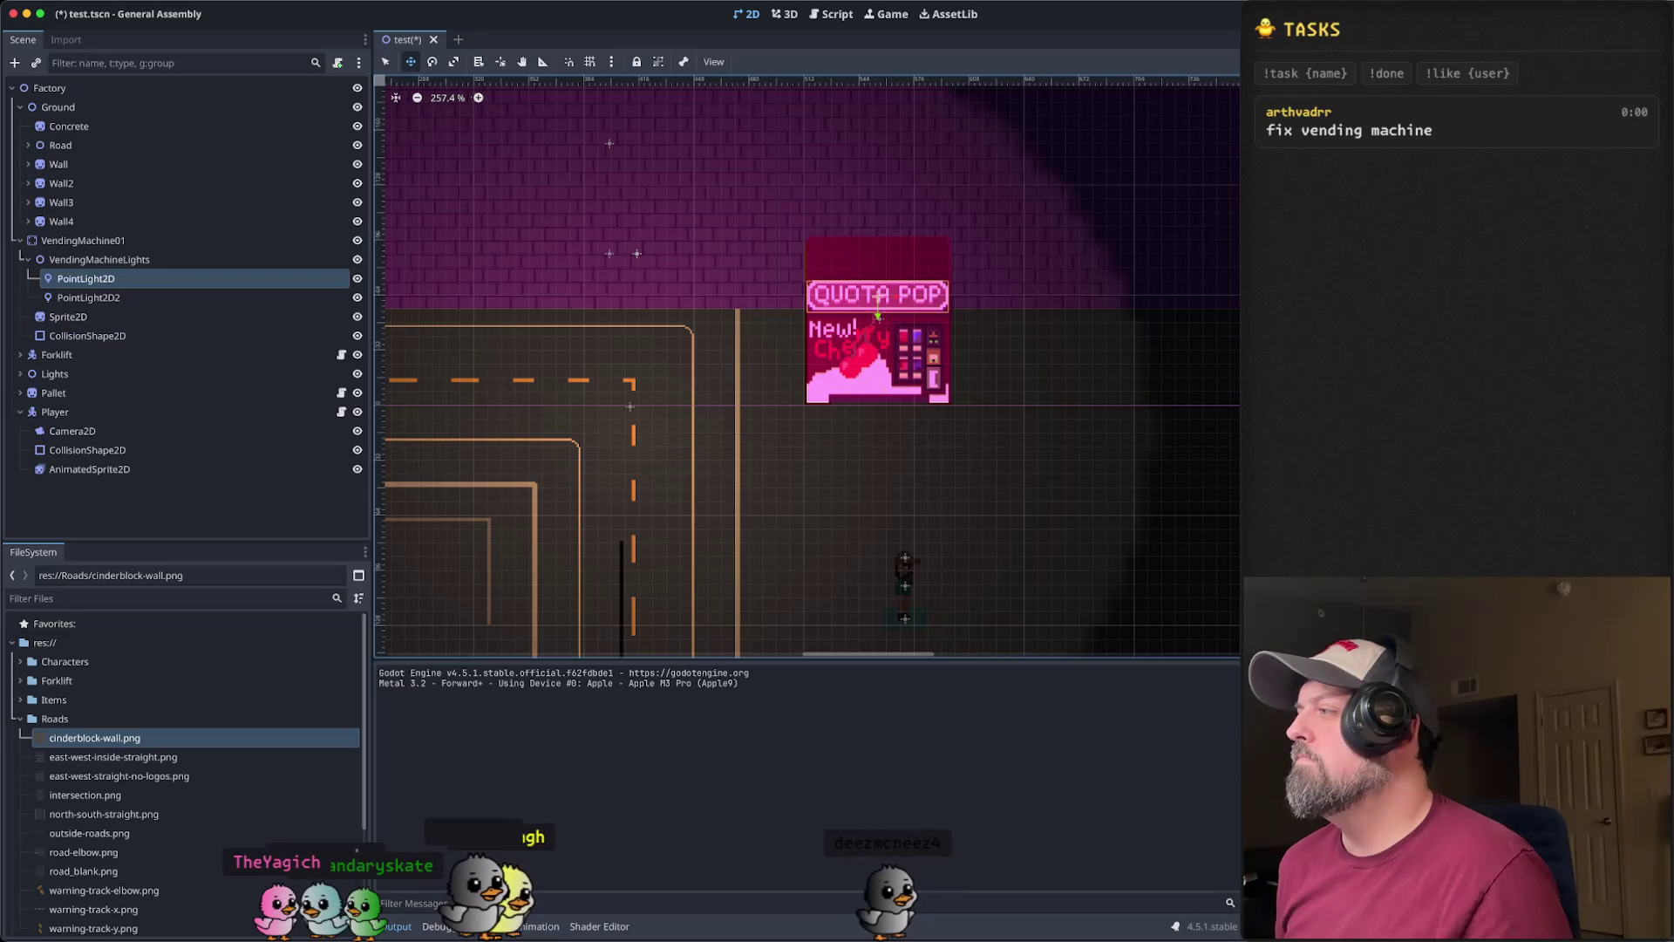
pyautogui.click(157, 413)
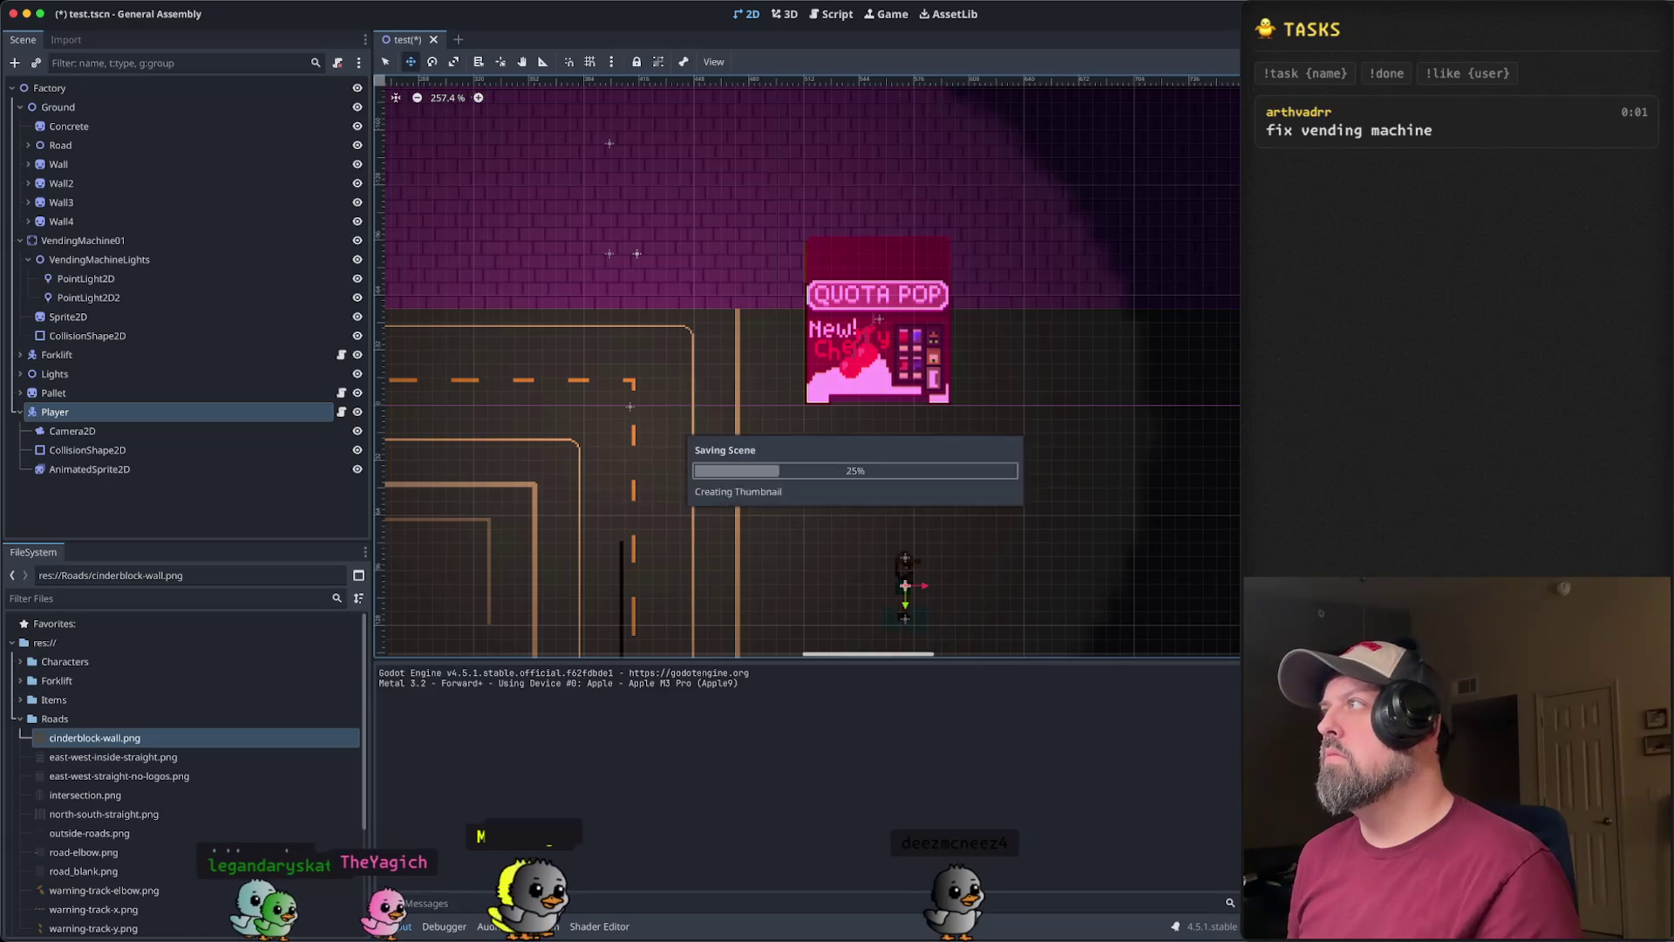
pyautogui.press('super+r')
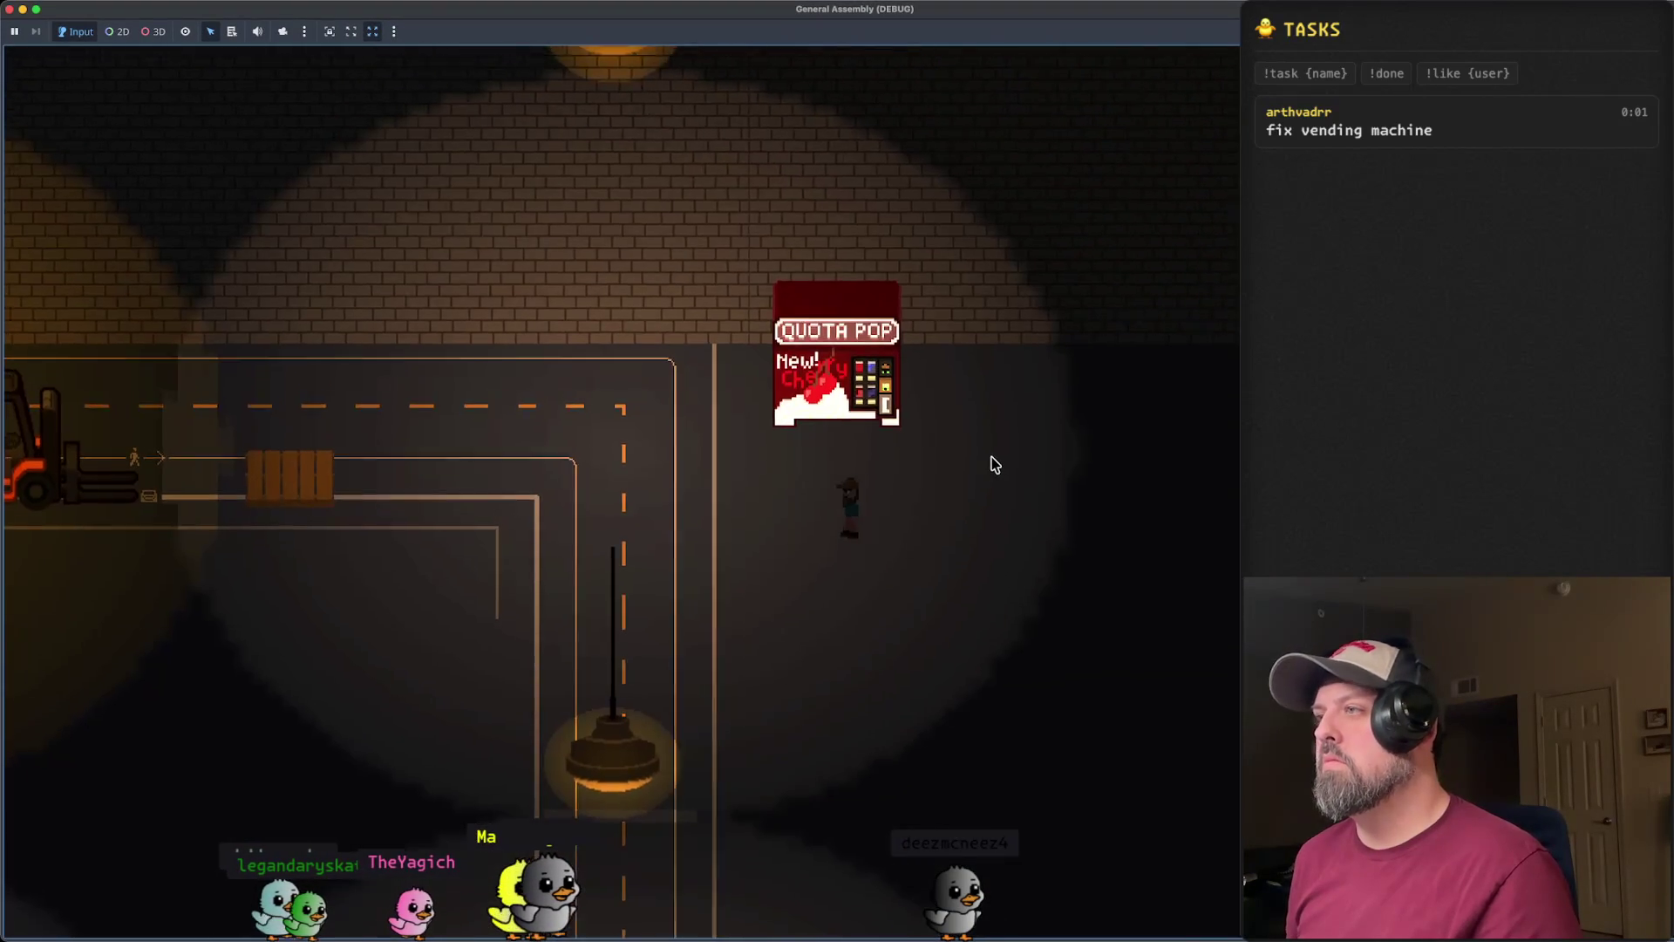
pyautogui.press('w')
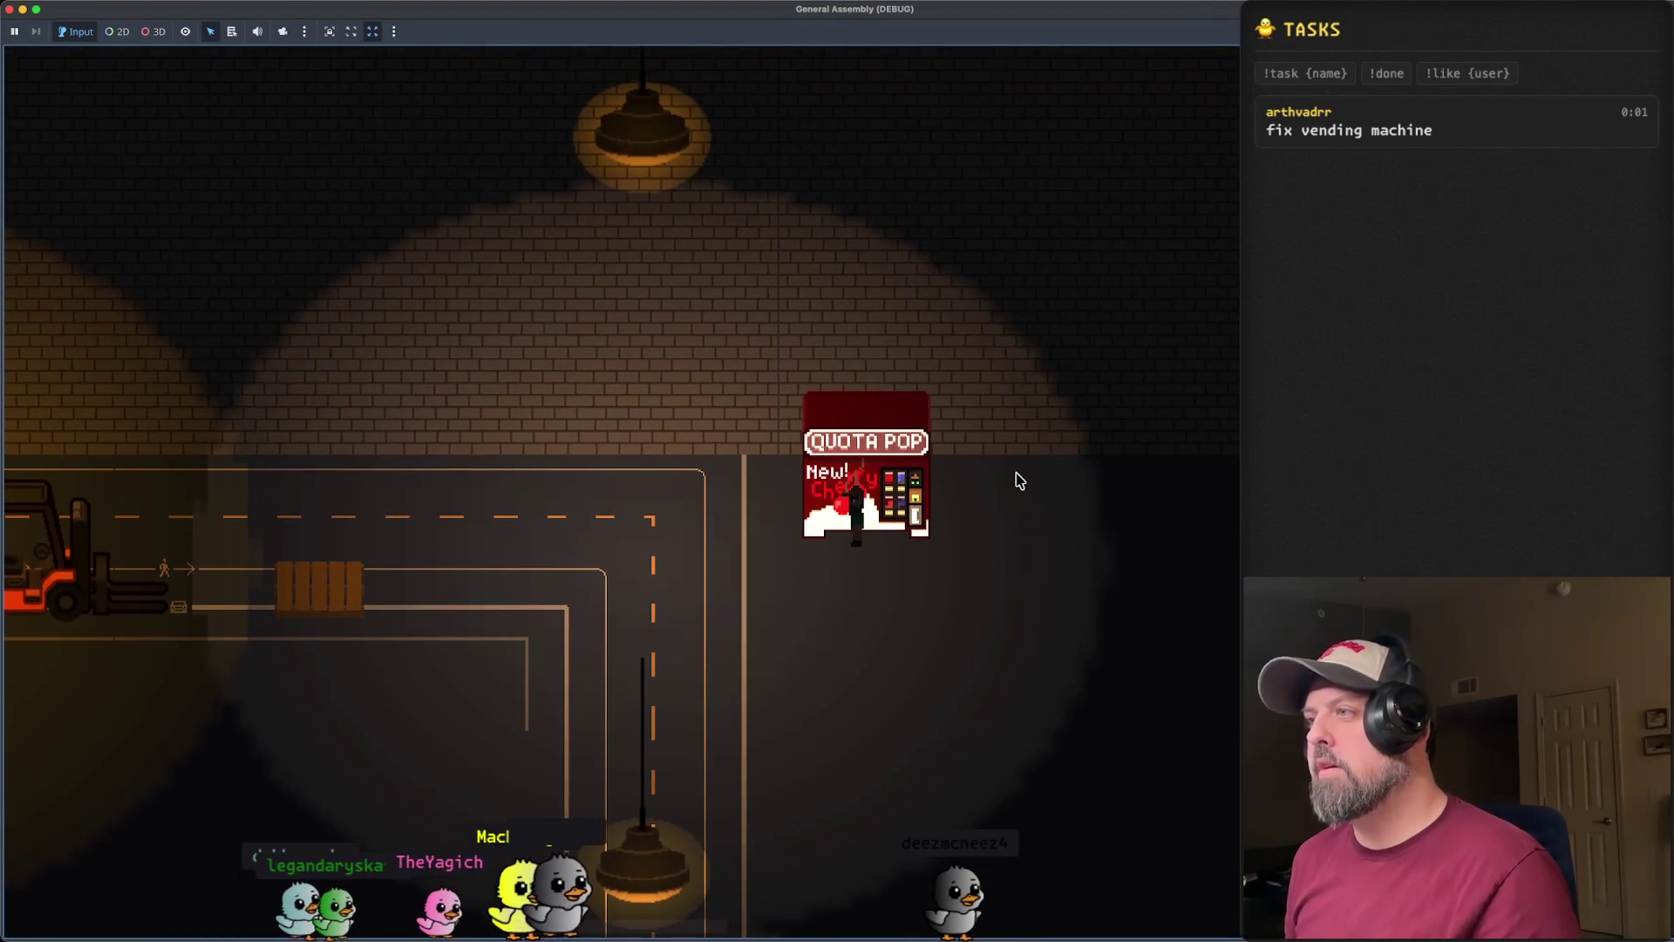
pyautogui.press('s')
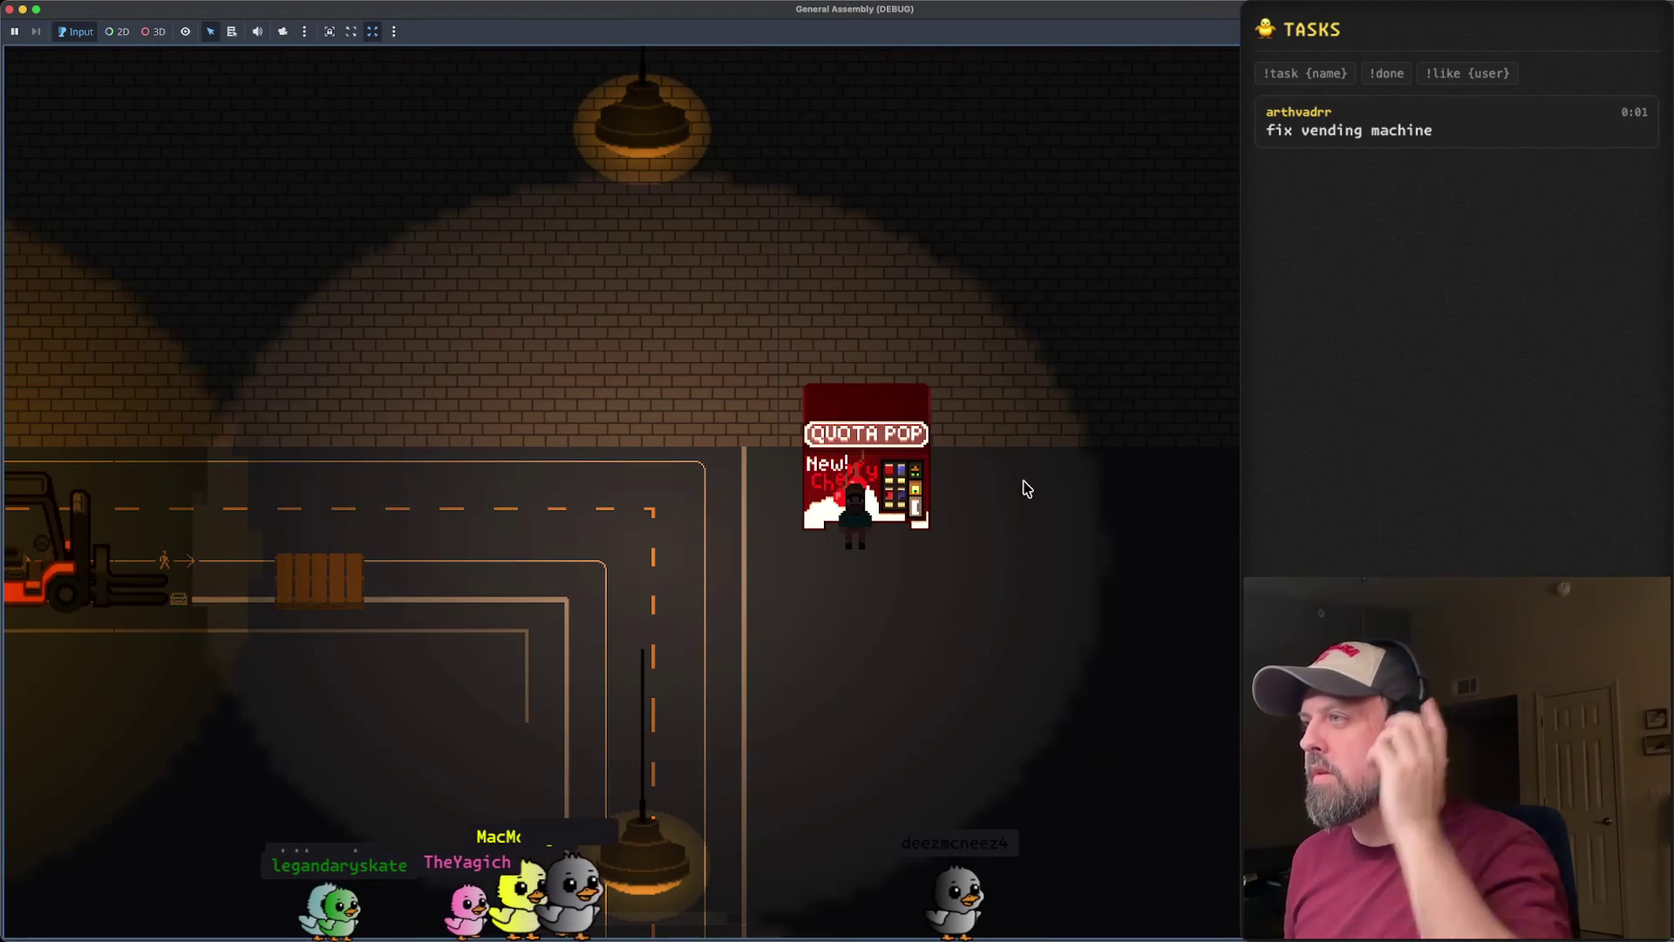
pyautogui.press('a')
pyautogui.press('s')
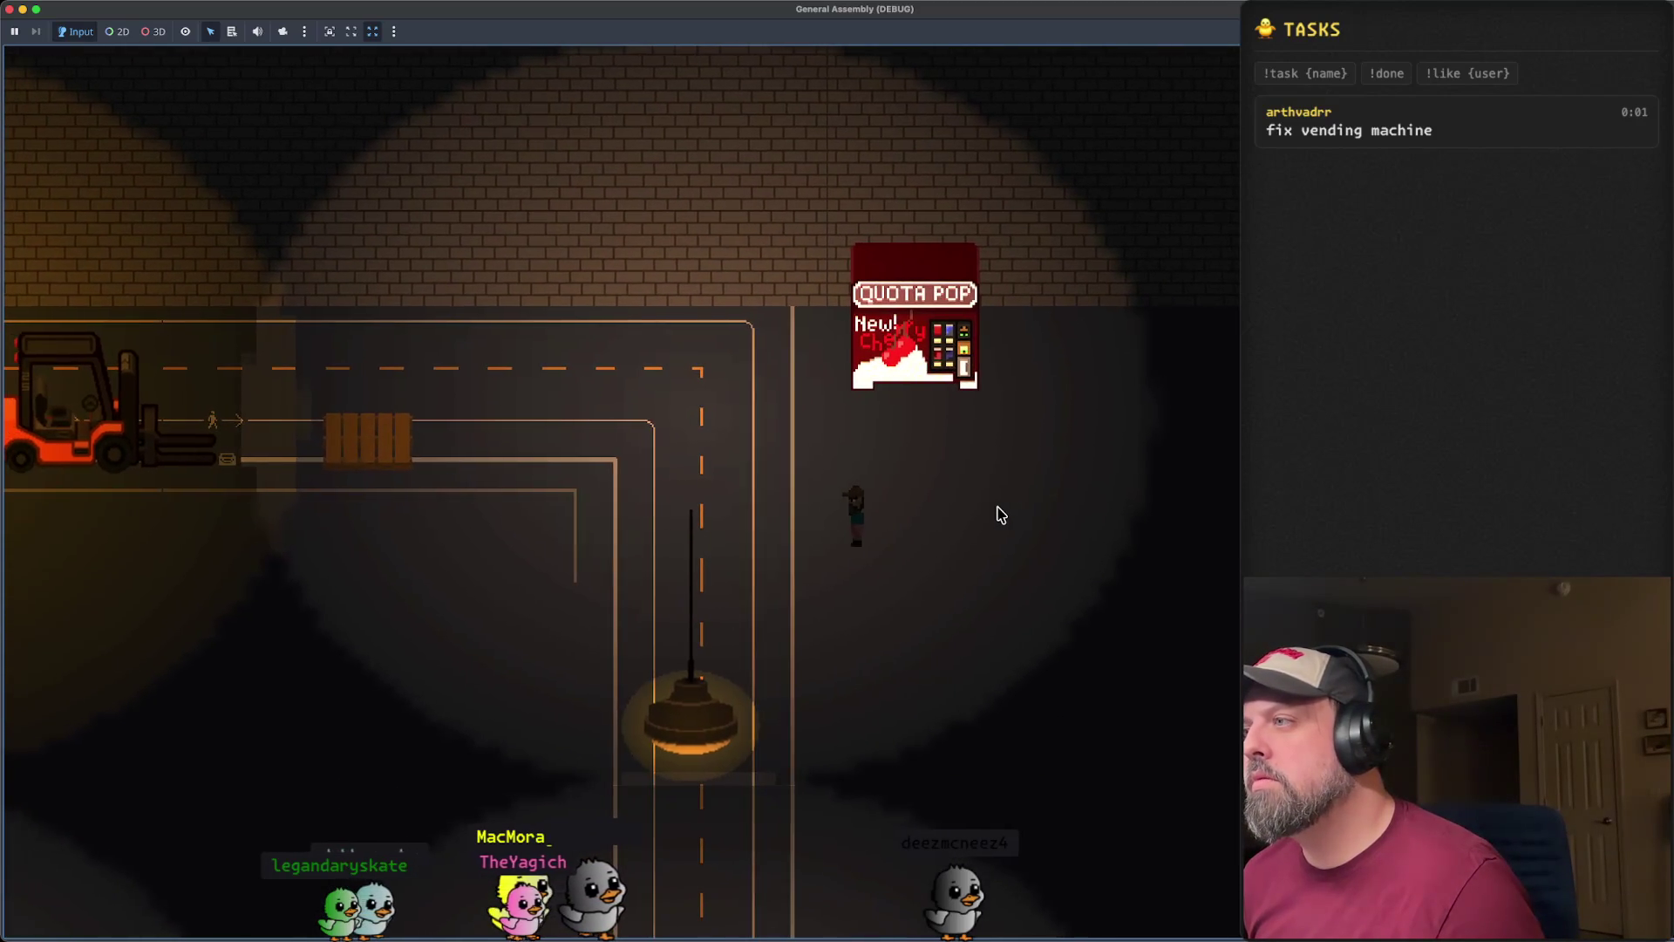
pyautogui.press('s')
pyautogui.press('a')
pyautogui.press('s')
pyautogui.press('a')
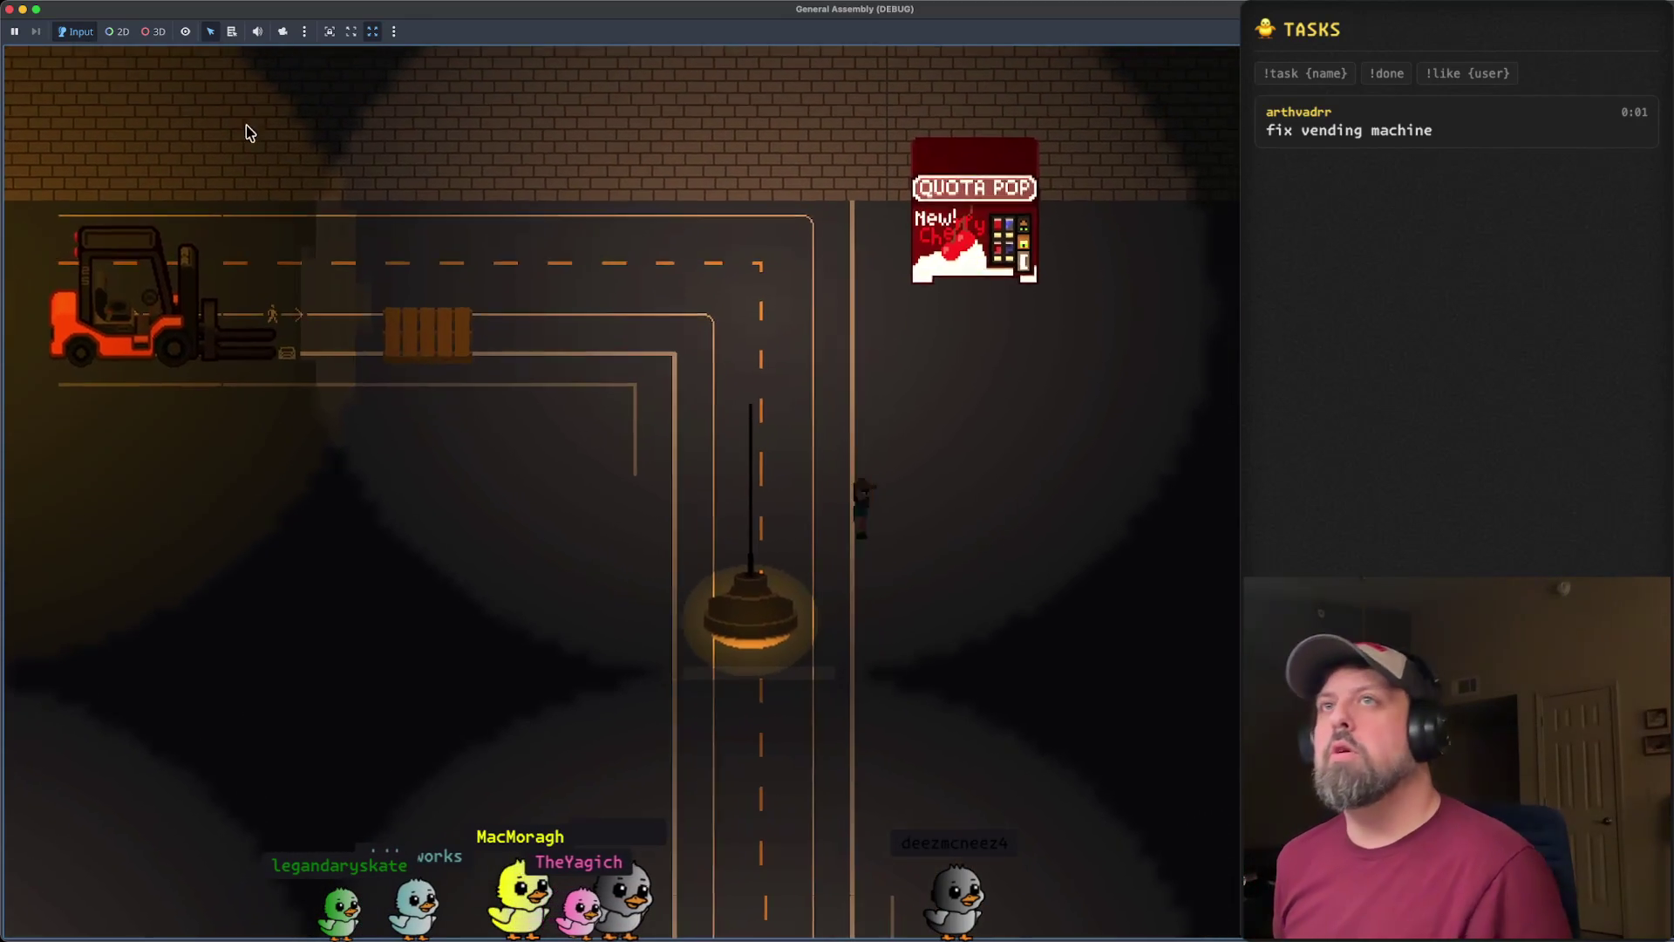
pyautogui.press('super+q')
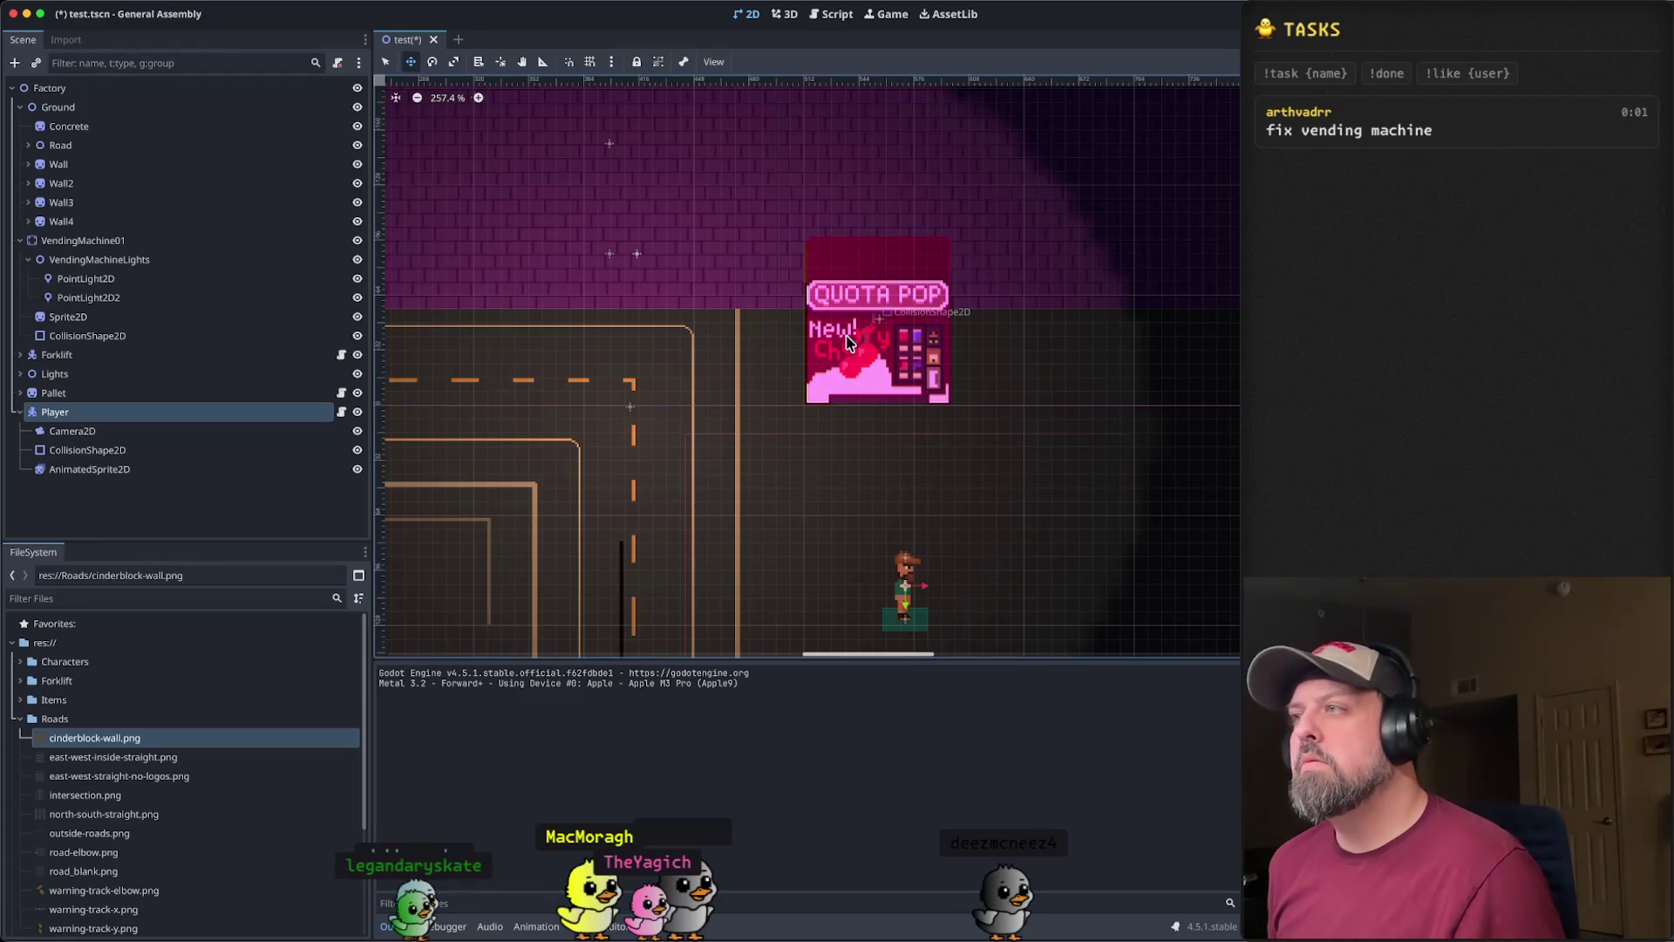
pyautogui.click(165, 299)
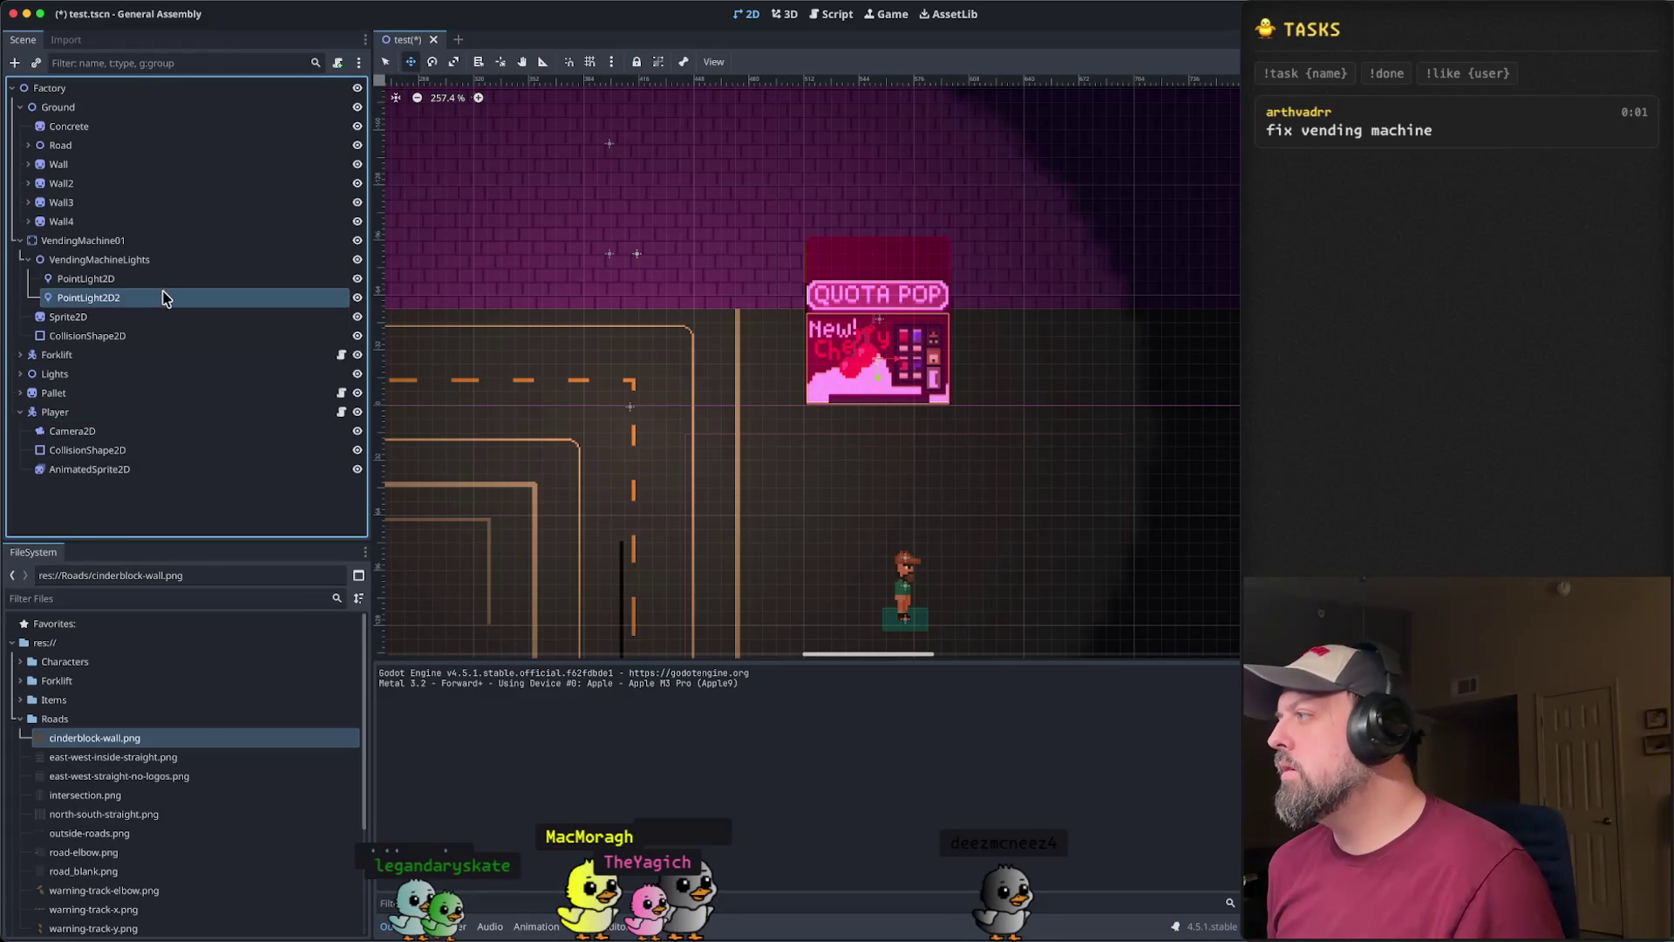
pyautogui.click(165, 278)
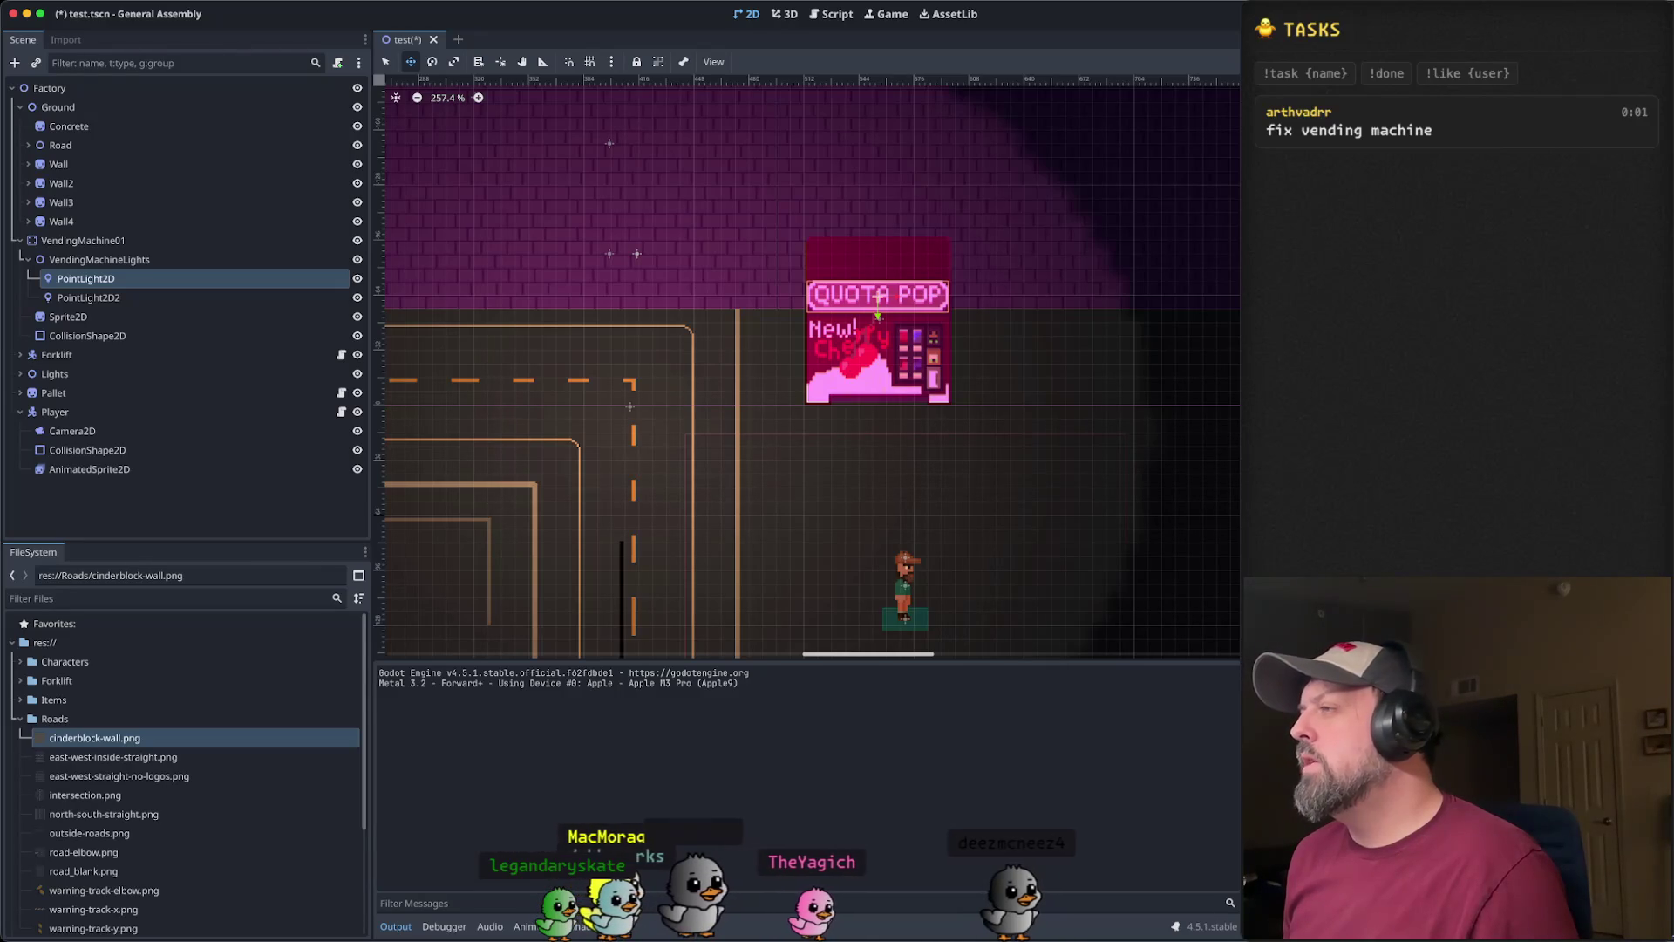
pyautogui.click(173, 299)
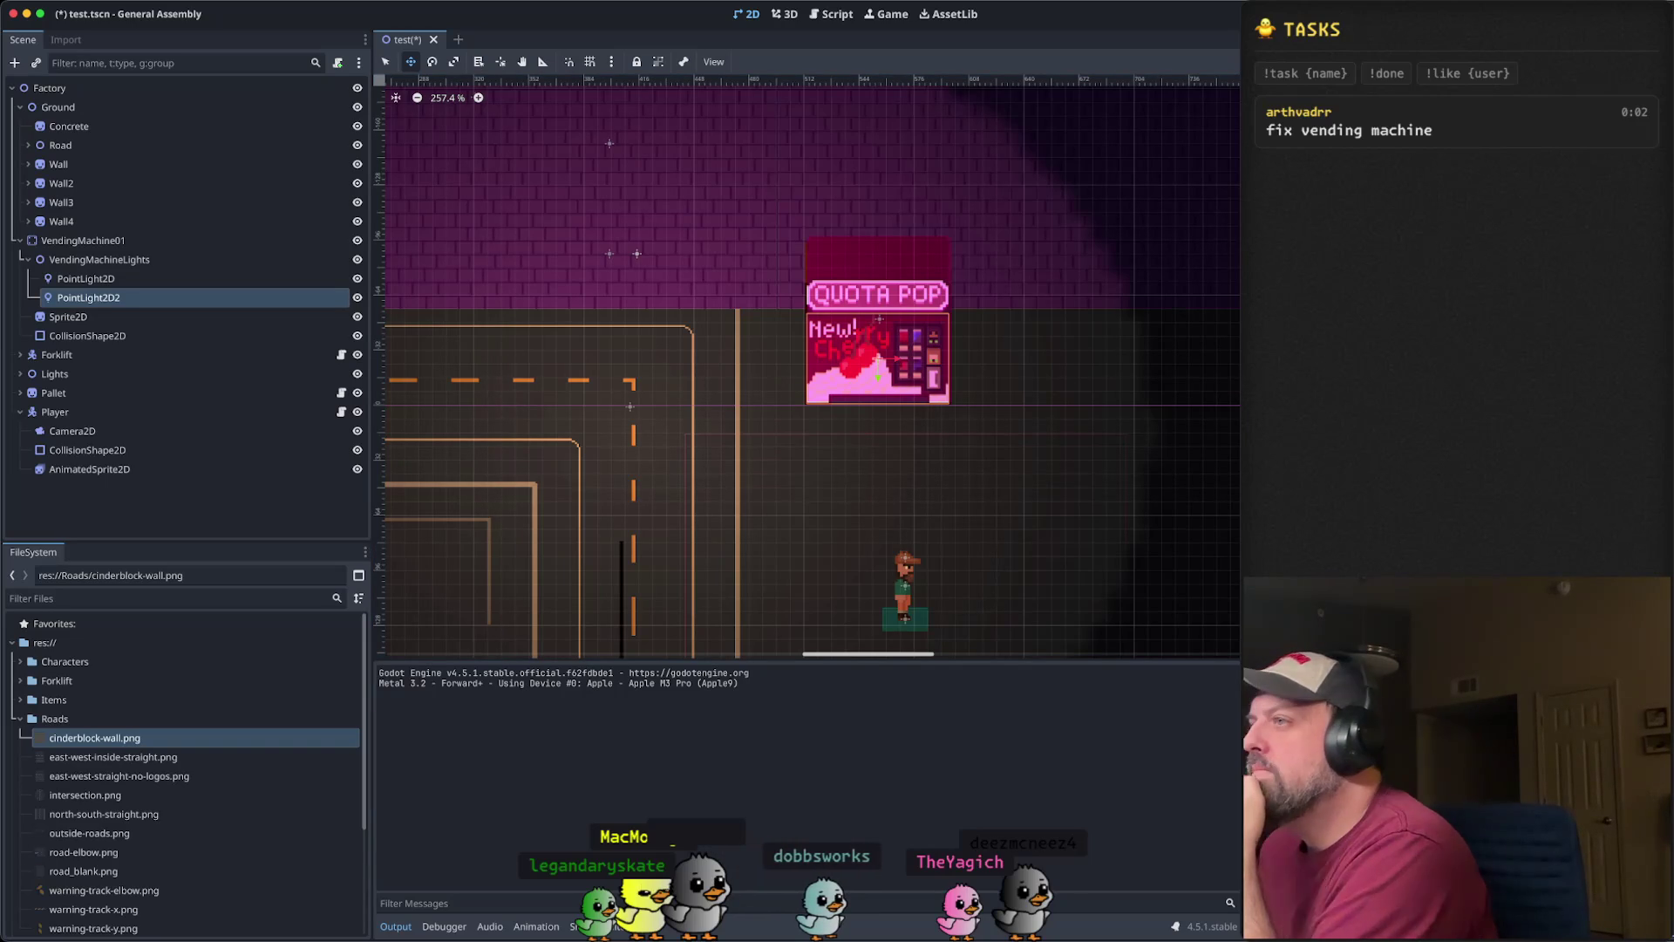
# - Save test.tscn and run it, driving the player up to the QUOTA POP machine, then close the run
pyautogui.press('super+s')
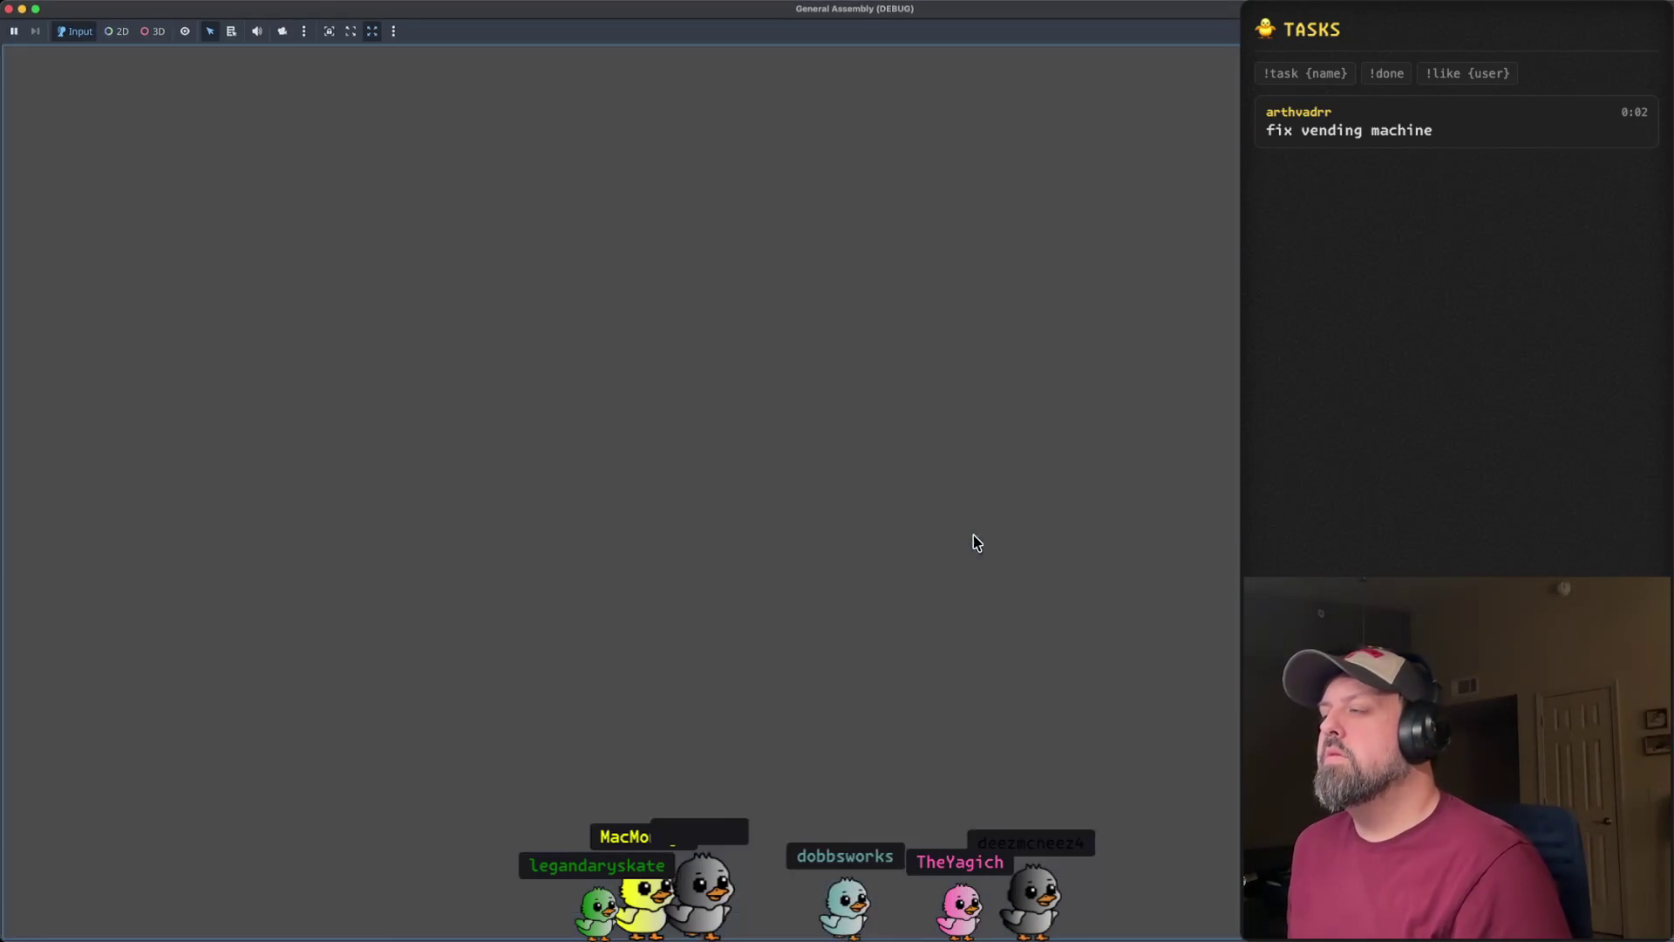
pyautogui.press('Up')
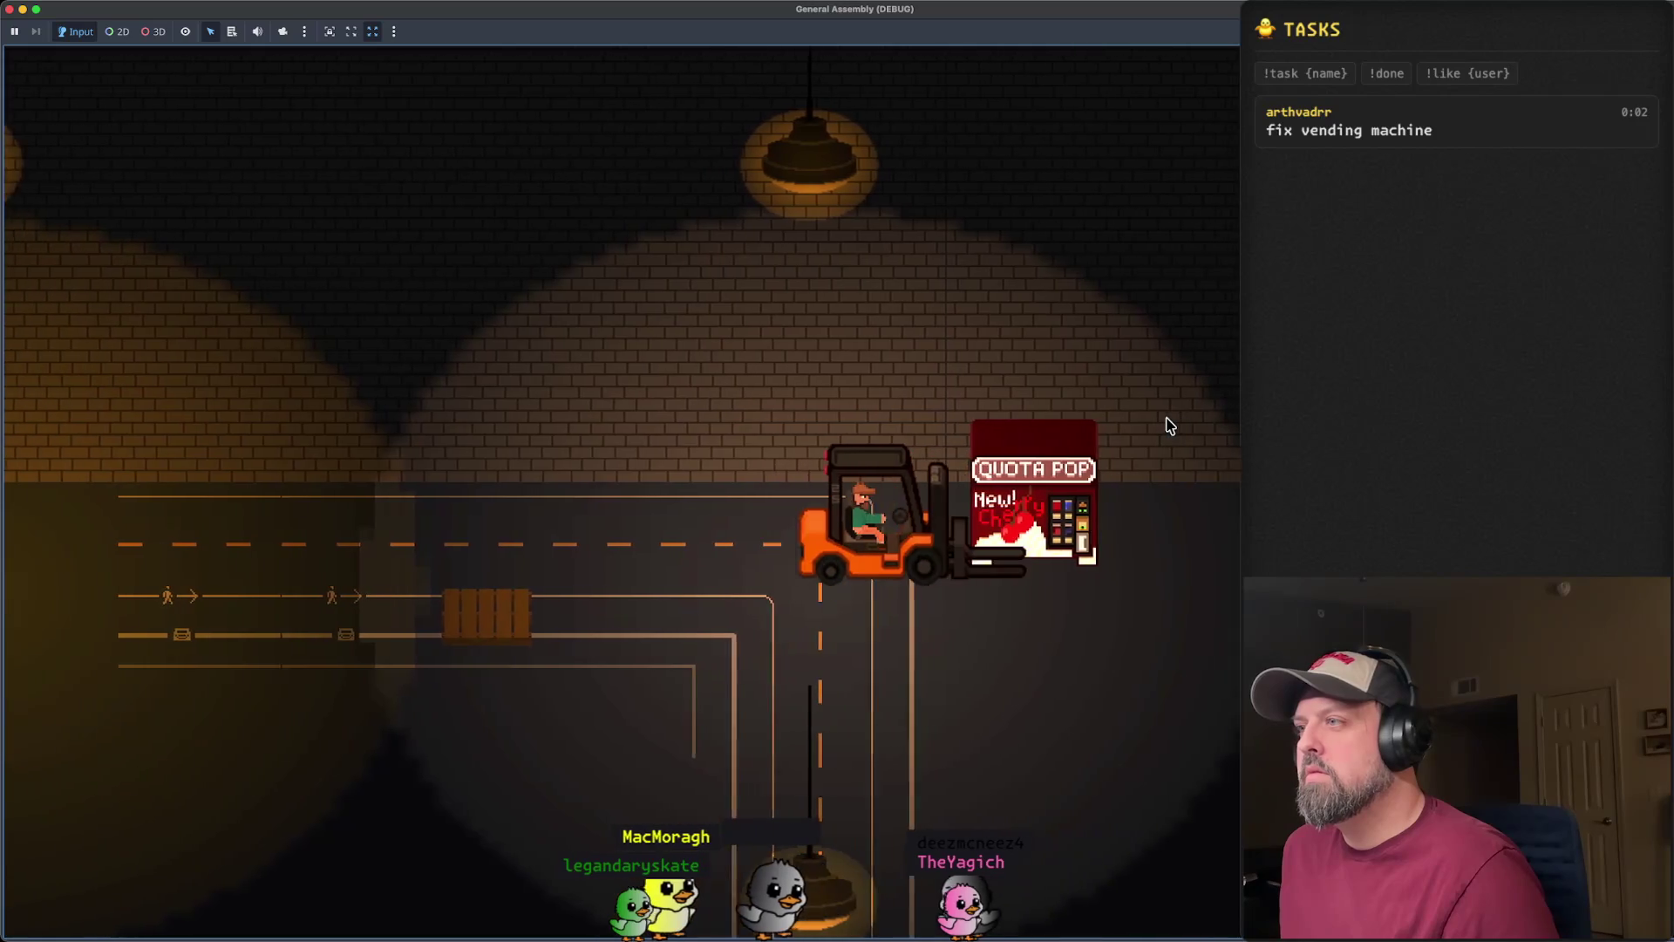
pyautogui.click(10, 10)
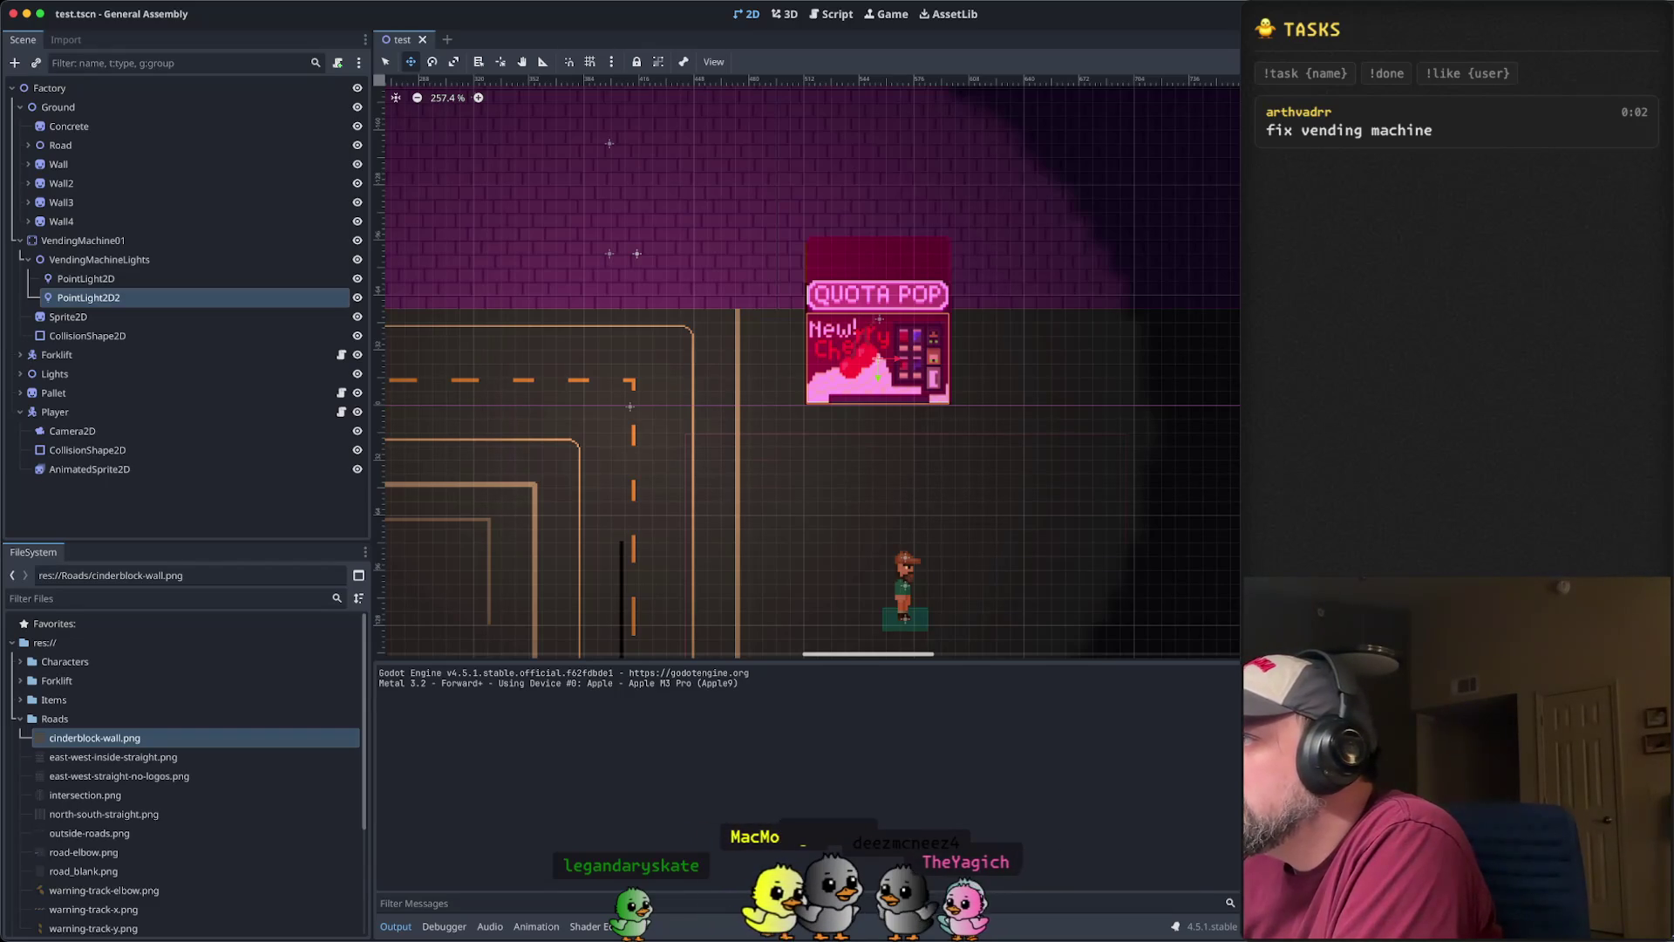
# - Inspect the vending machine's lights and hide its second light
pyautogui.click(105, 278)
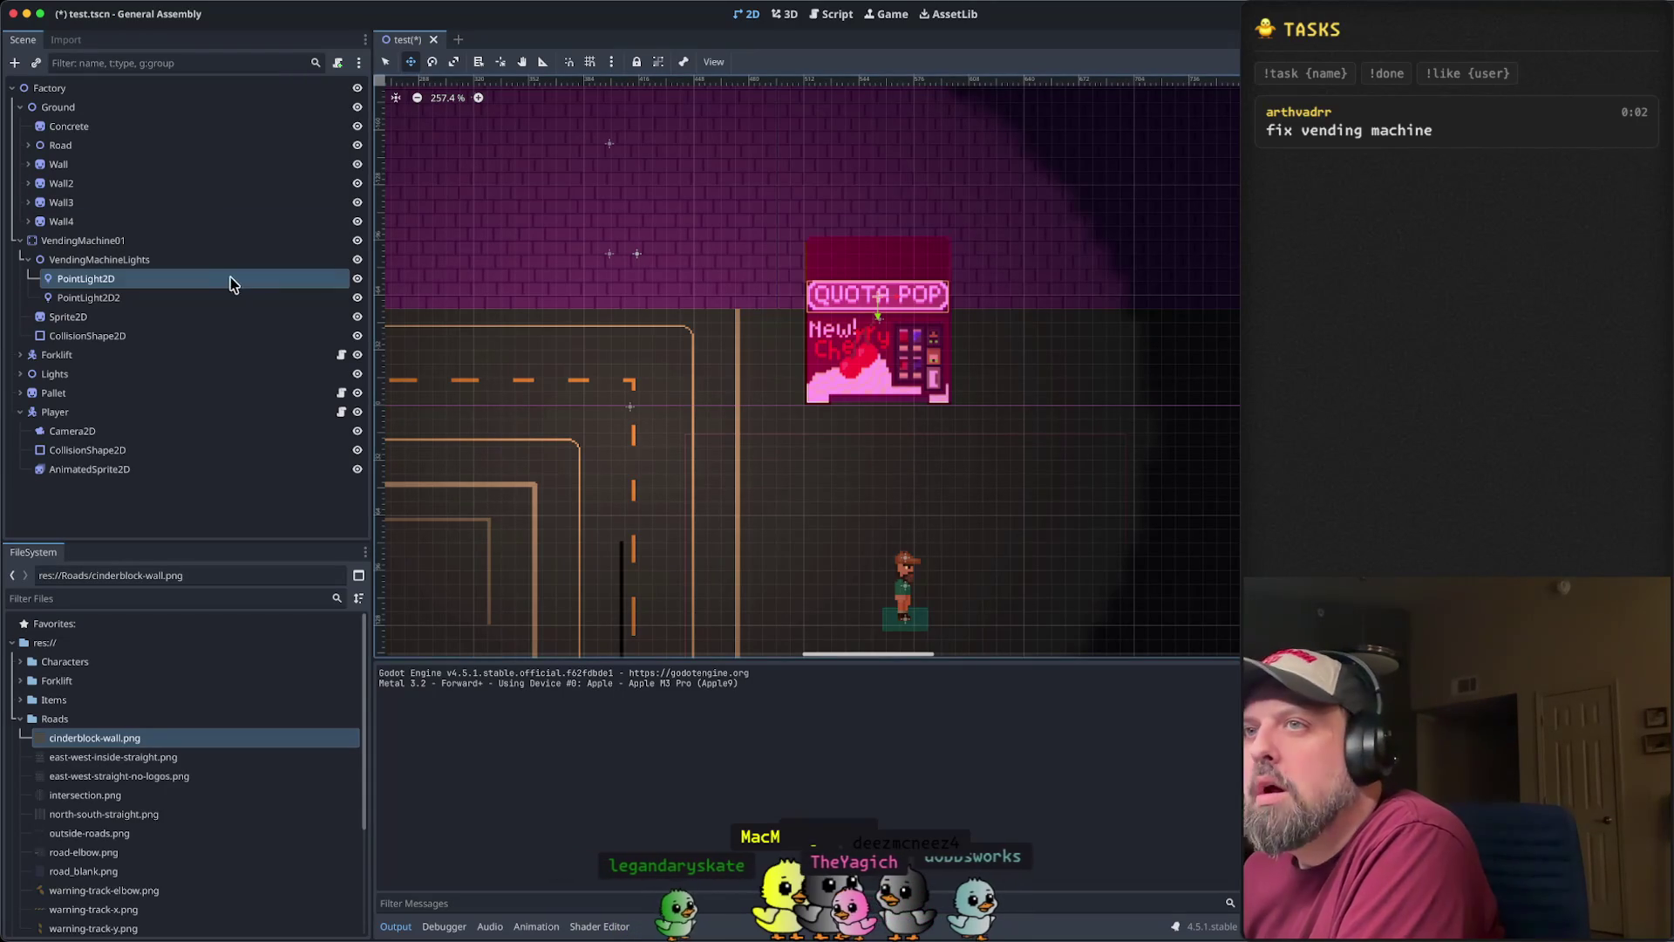
pyautogui.click(296, 298)
pyautogui.click(358, 298)
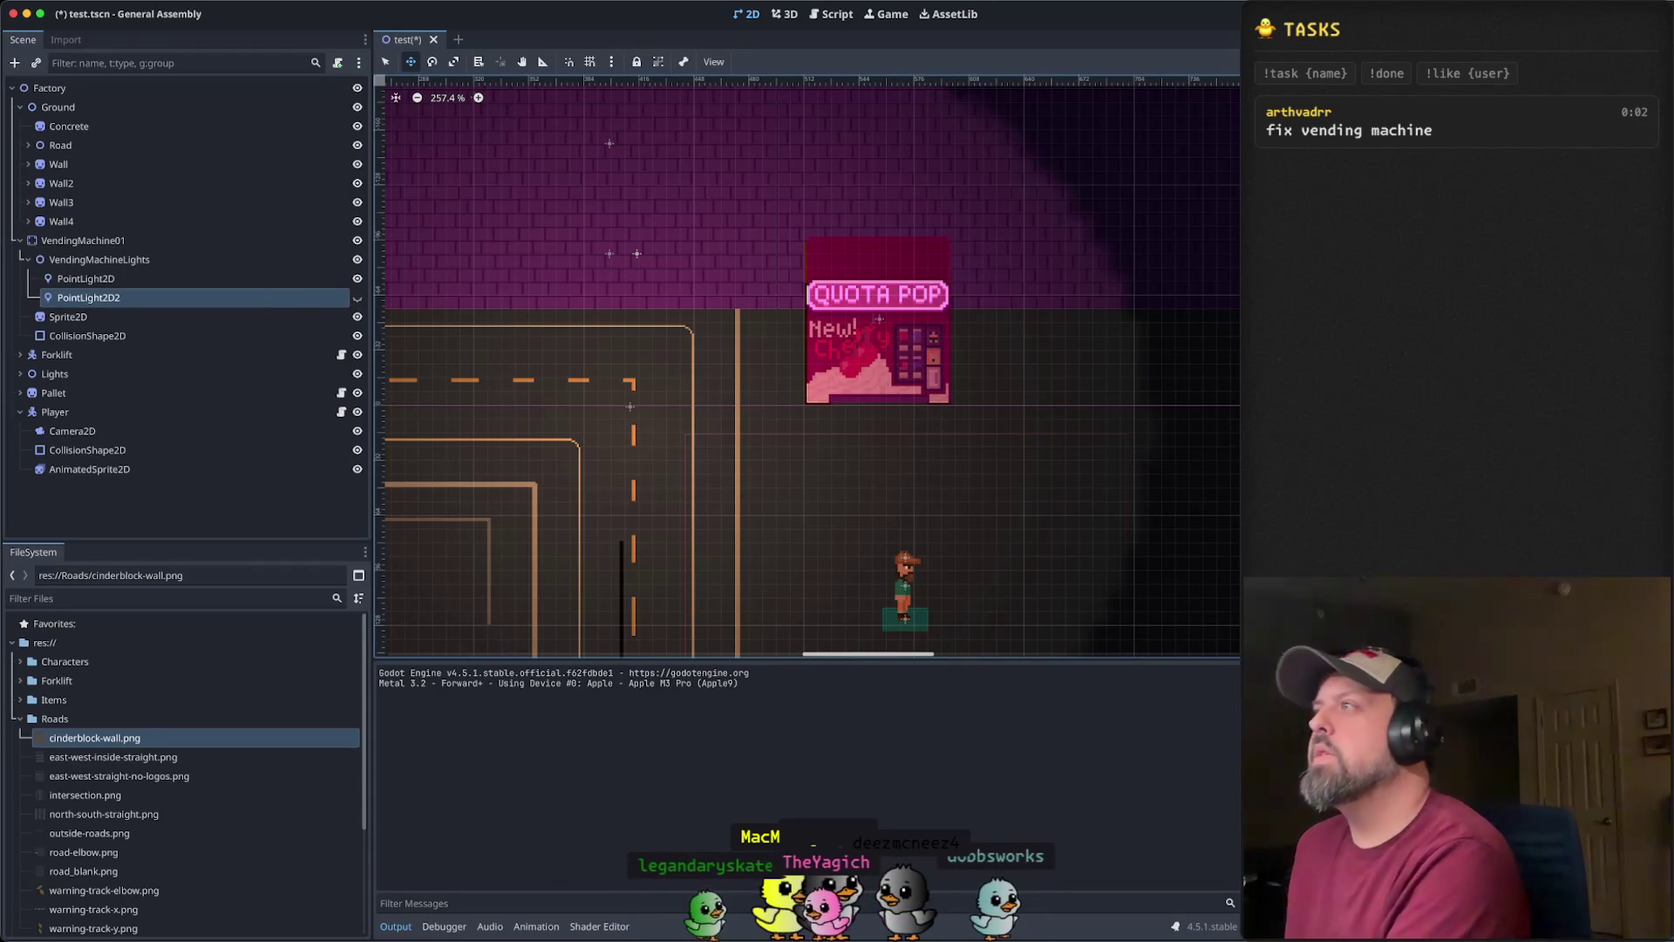
# - Save and run the scene, walk the player around all sides of the QUOTA POP machine, then stop the game
pyautogui.press('super+s')
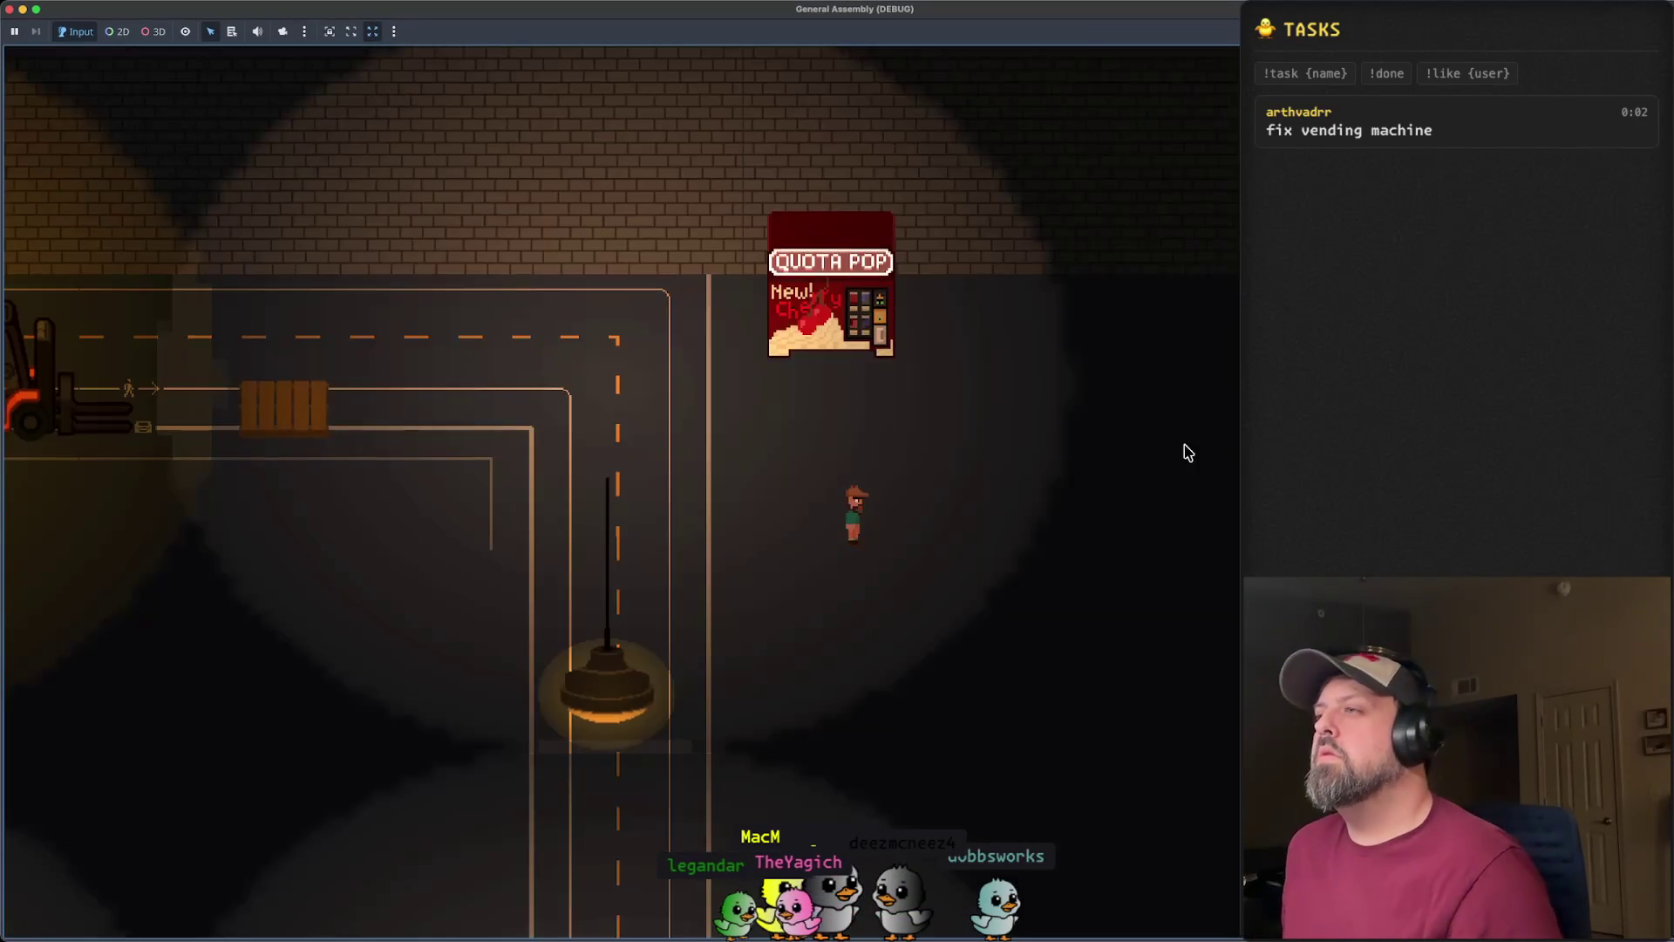
pyautogui.press('Up')
pyautogui.press('Up')
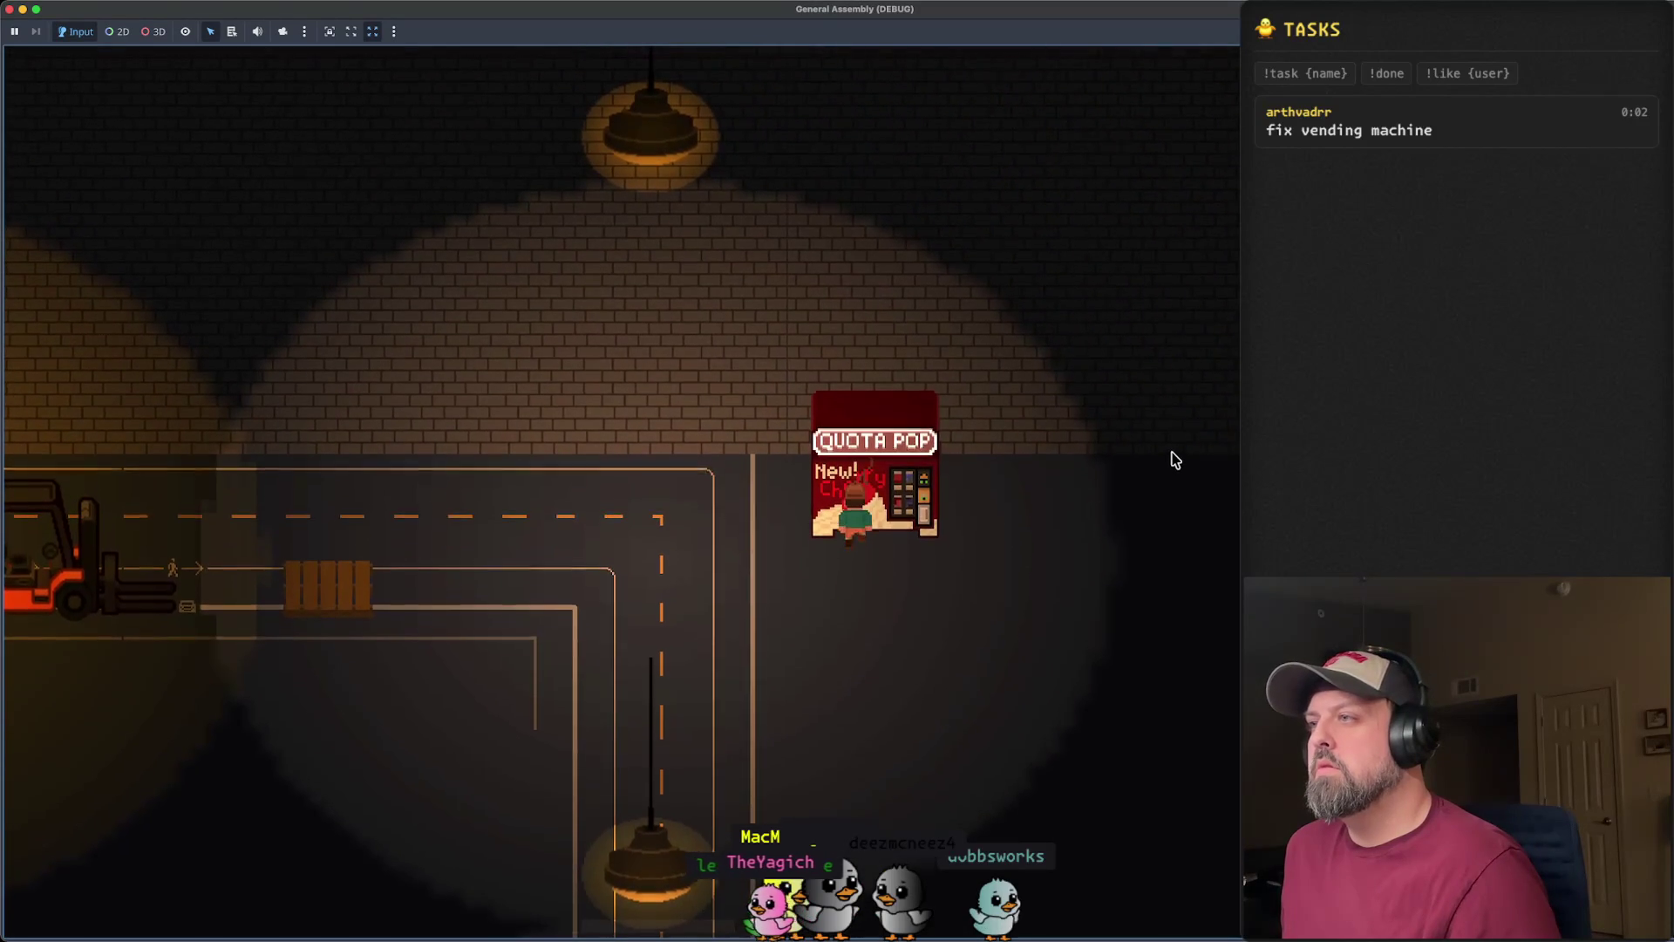
pyautogui.press('Left')
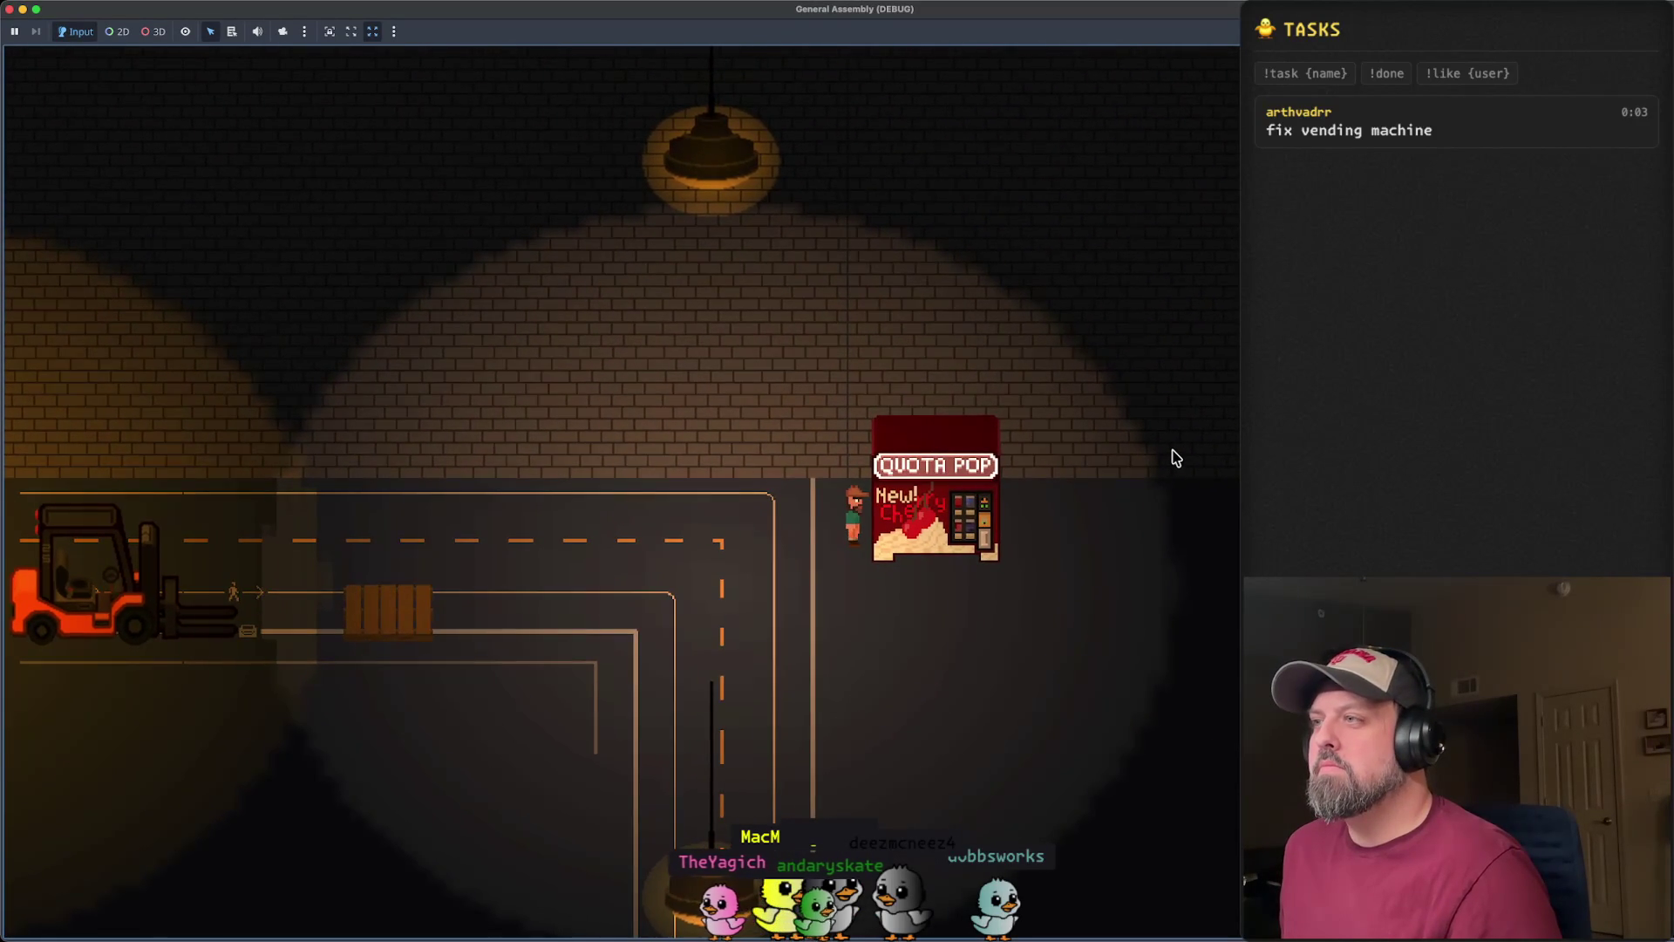
pyautogui.press('Right')
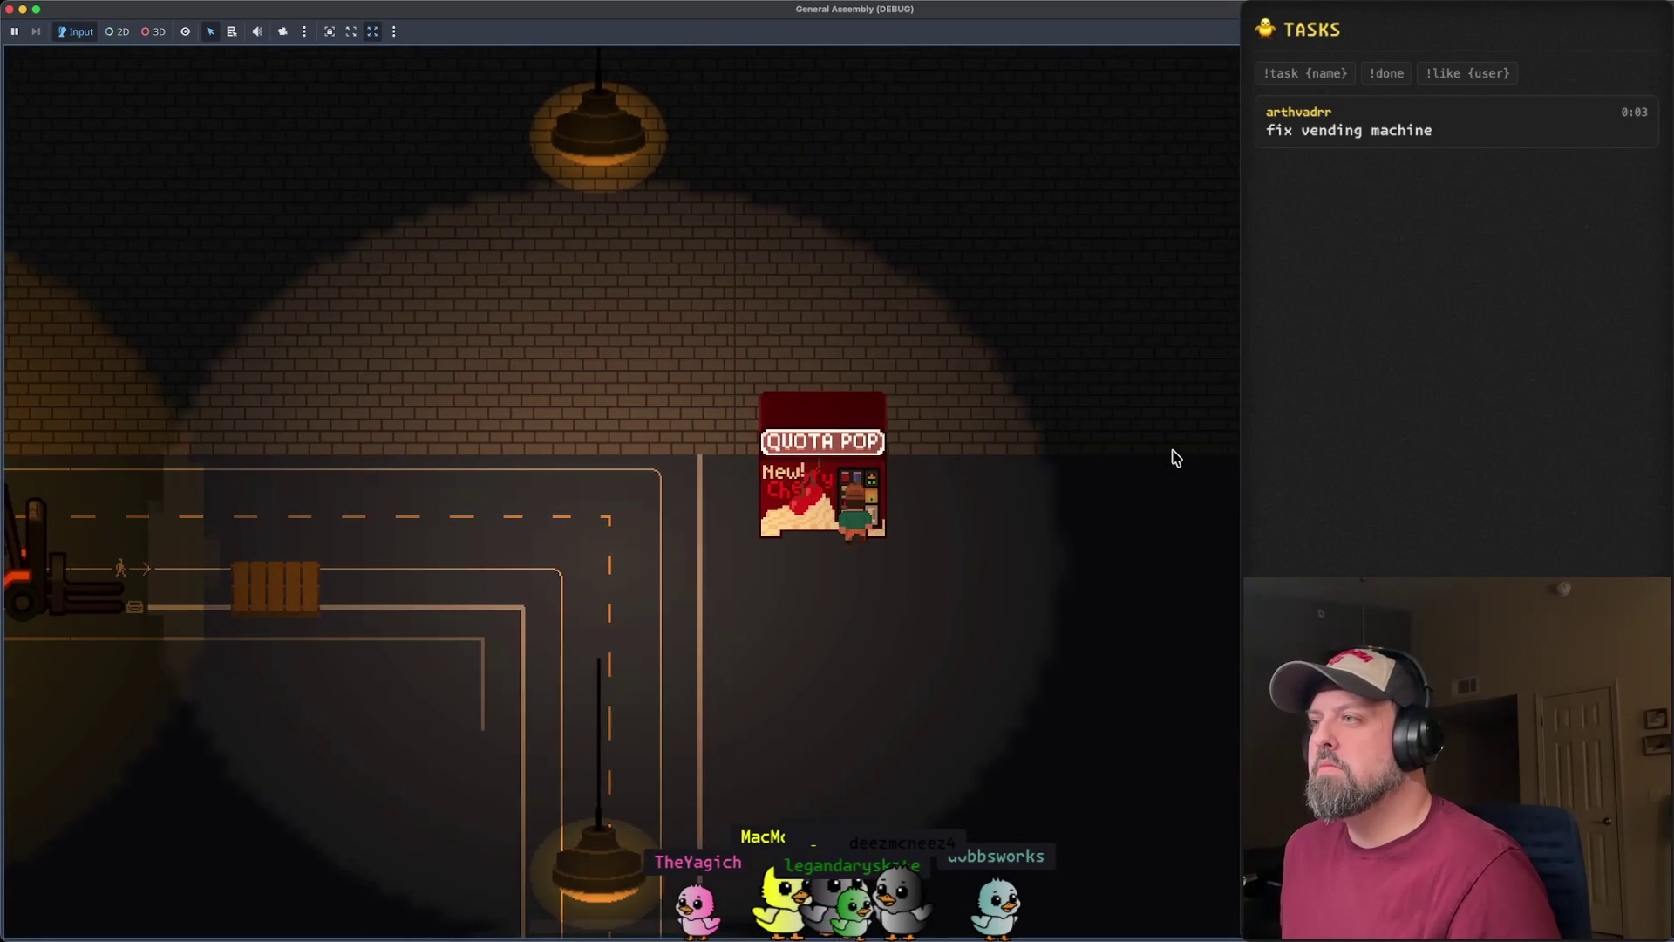
pyautogui.press('Left')
pyautogui.press('Down')
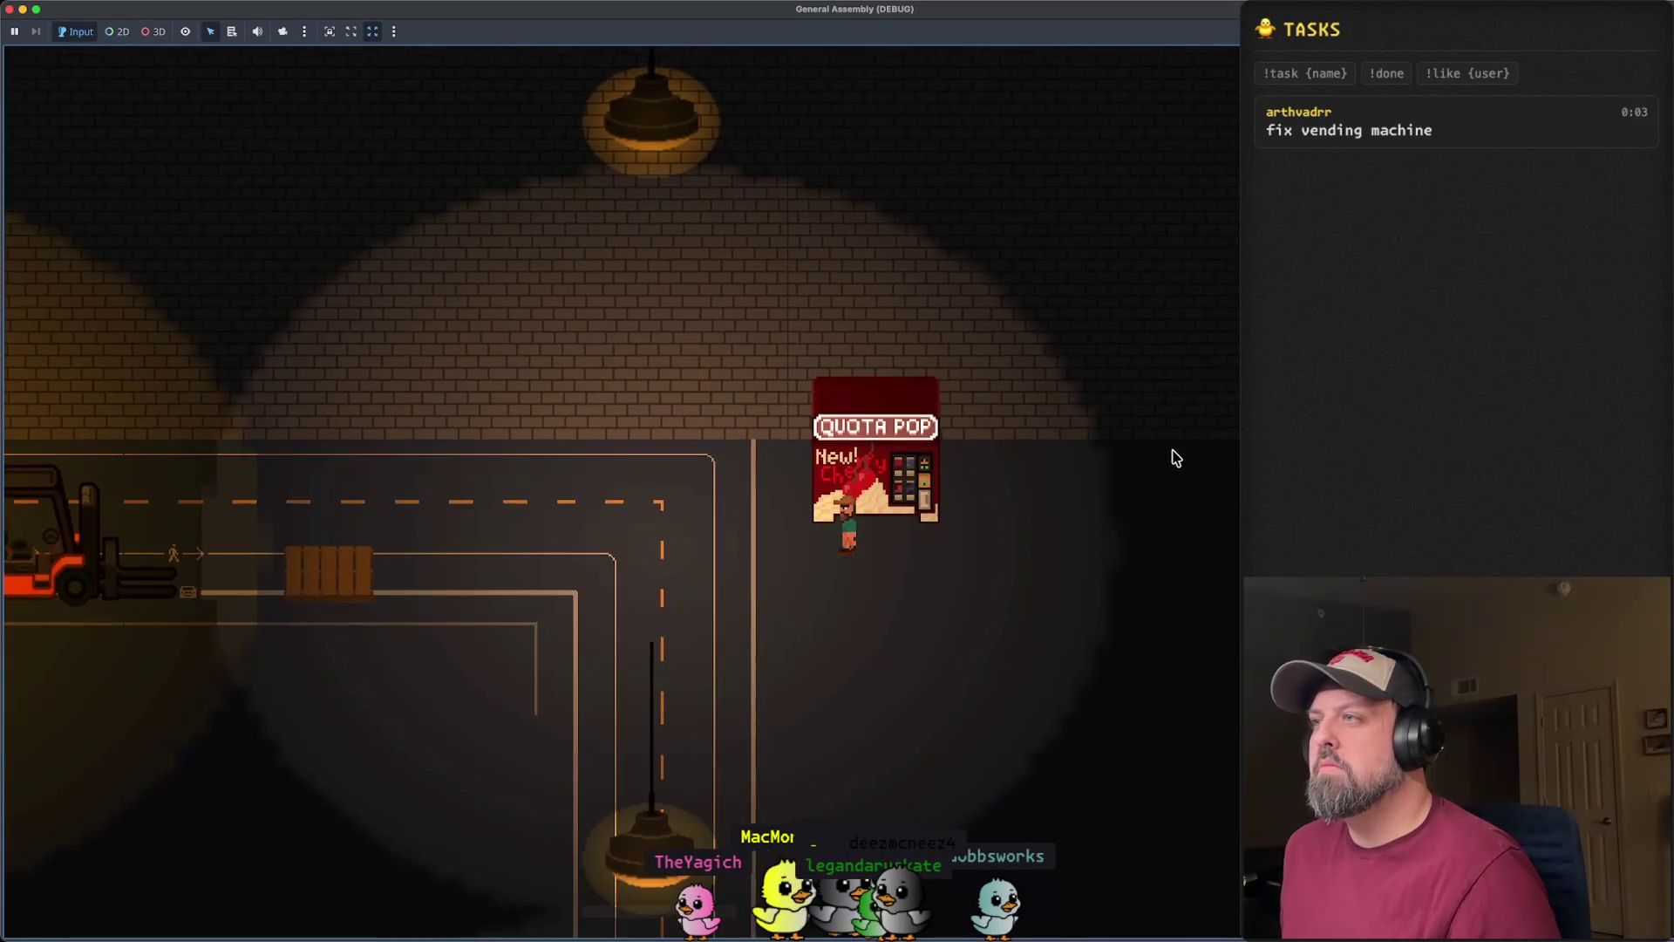
pyautogui.press('Left')
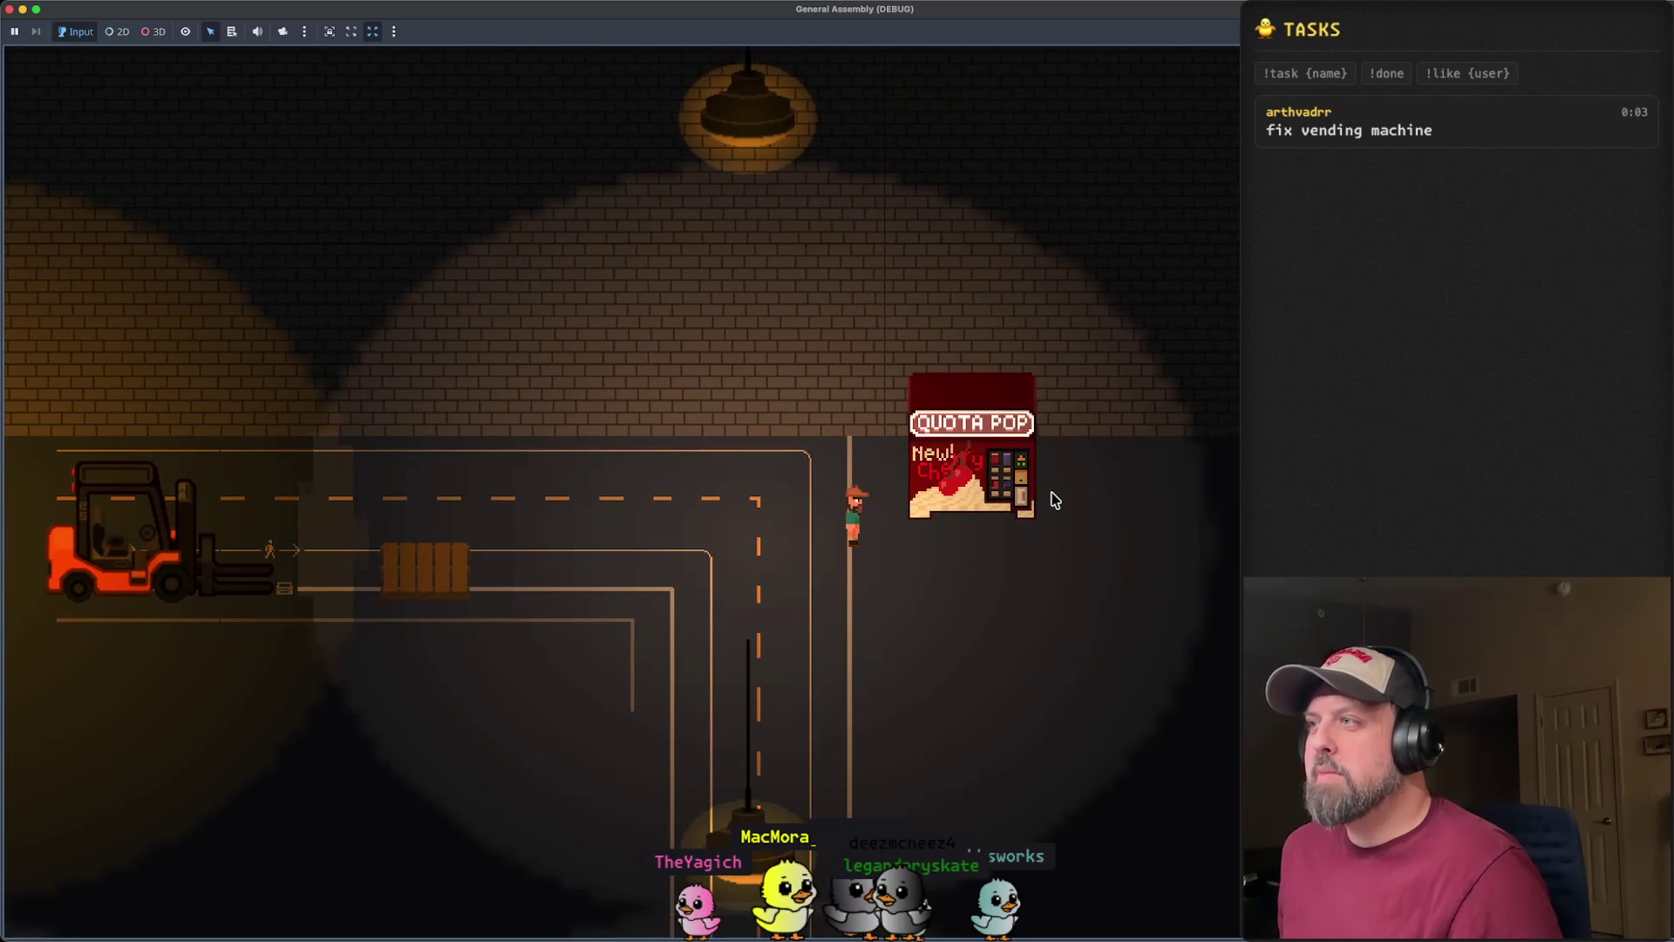
pyautogui.press('Up')
pyautogui.press('Right')
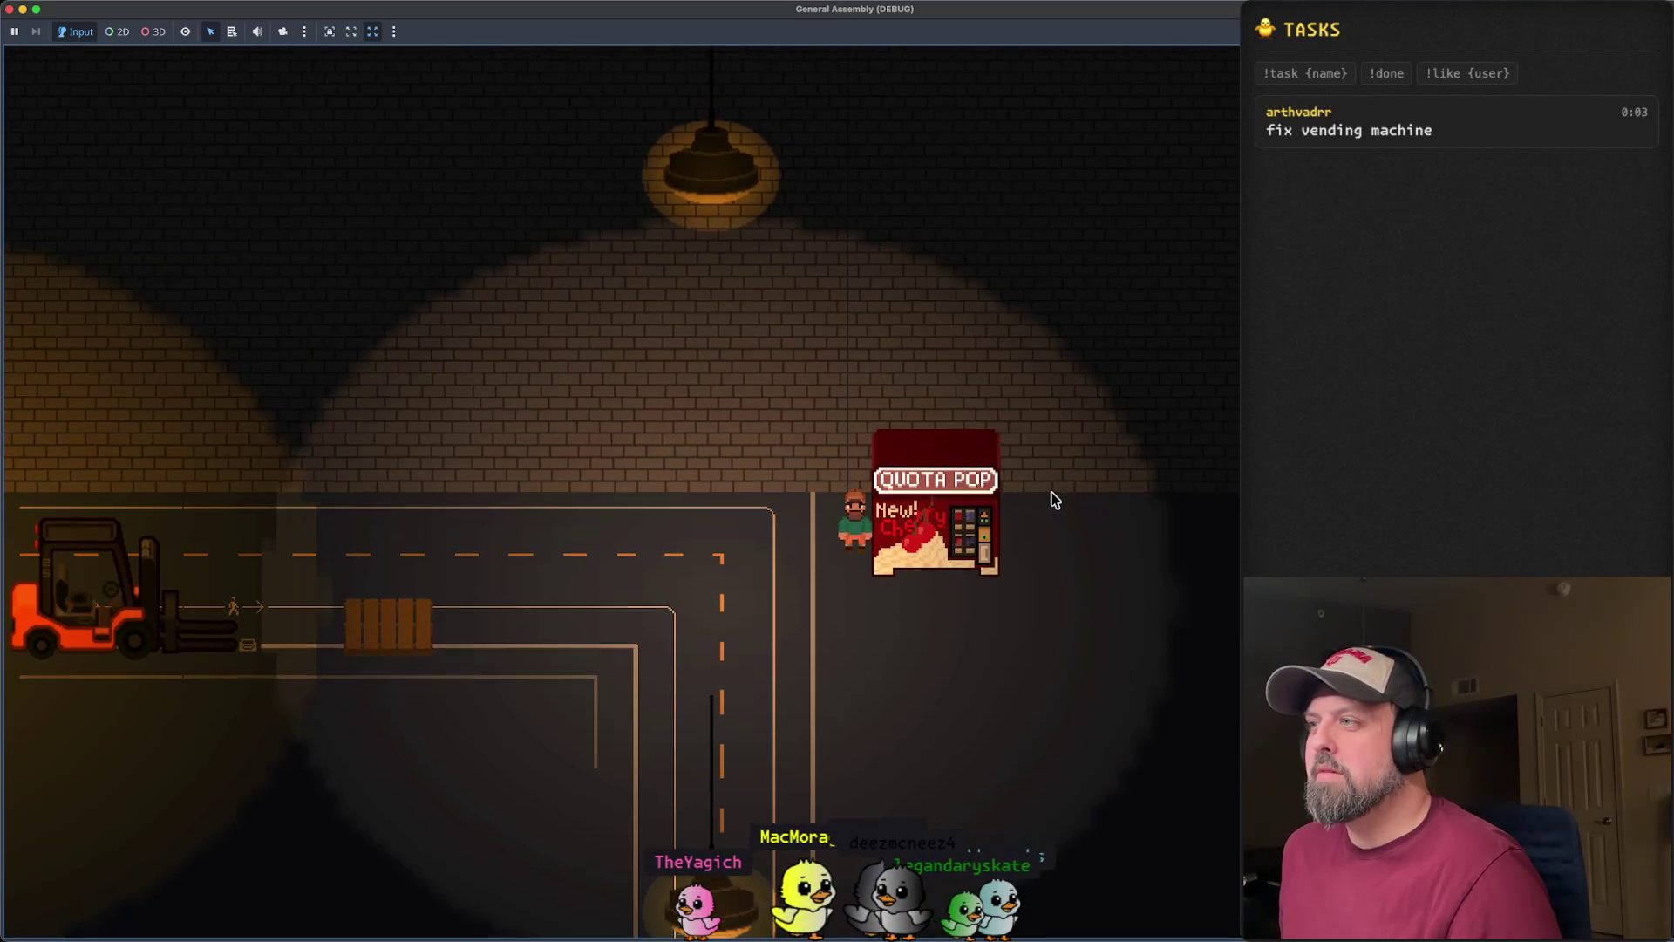
pyautogui.press('Right')
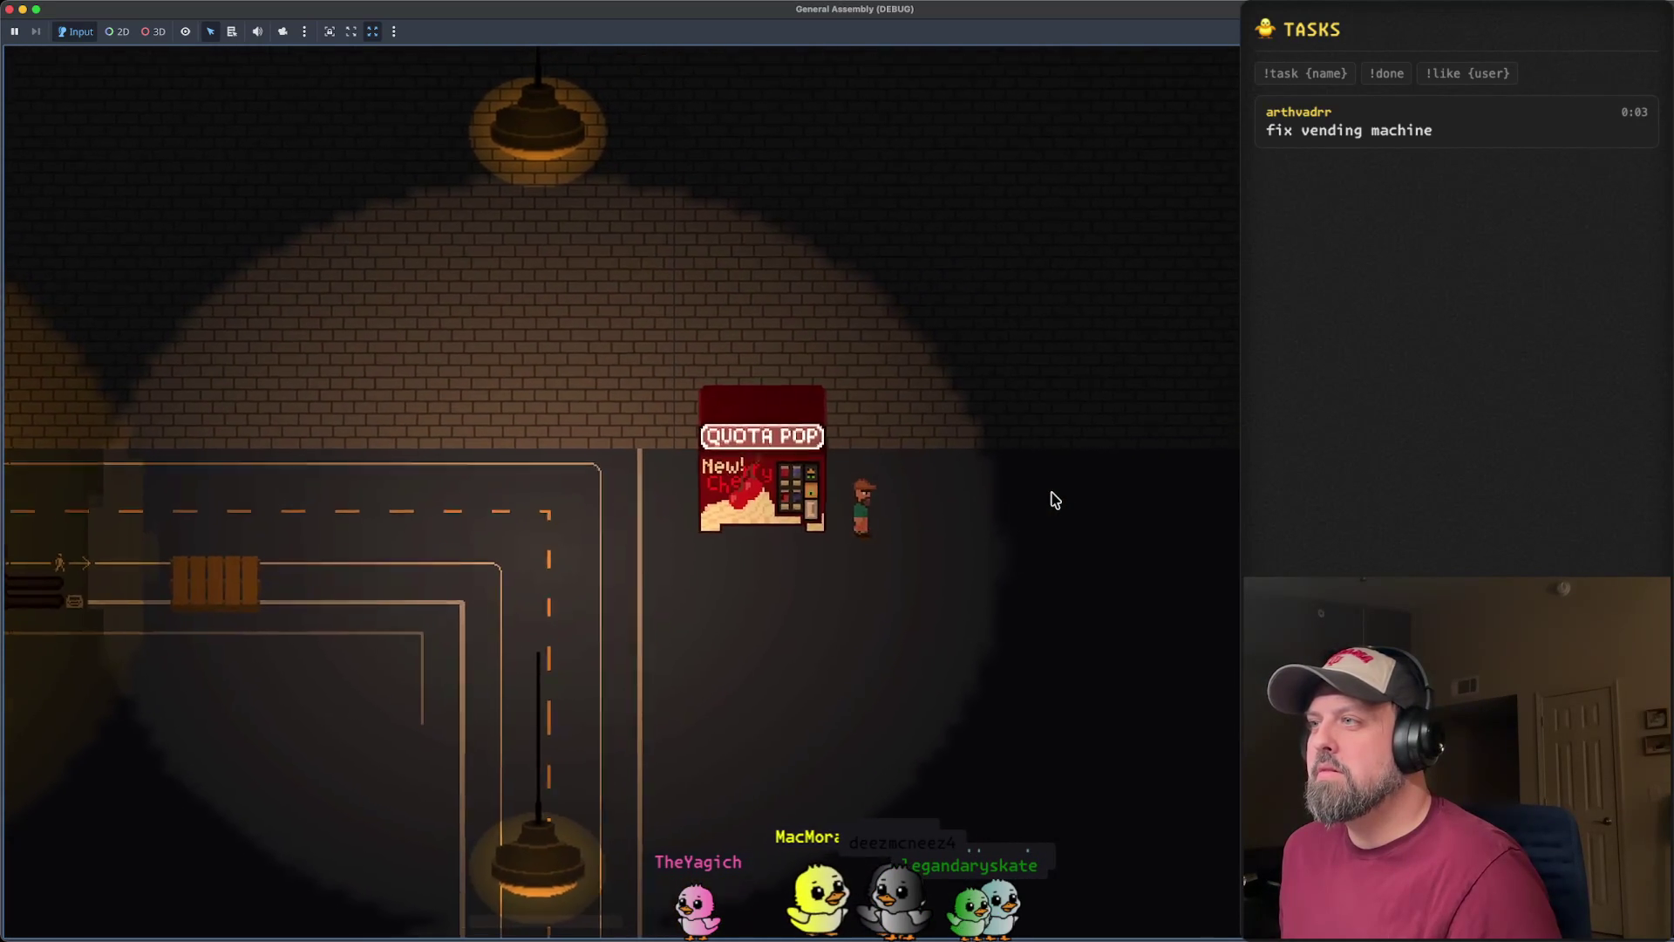
pyautogui.press('Up')
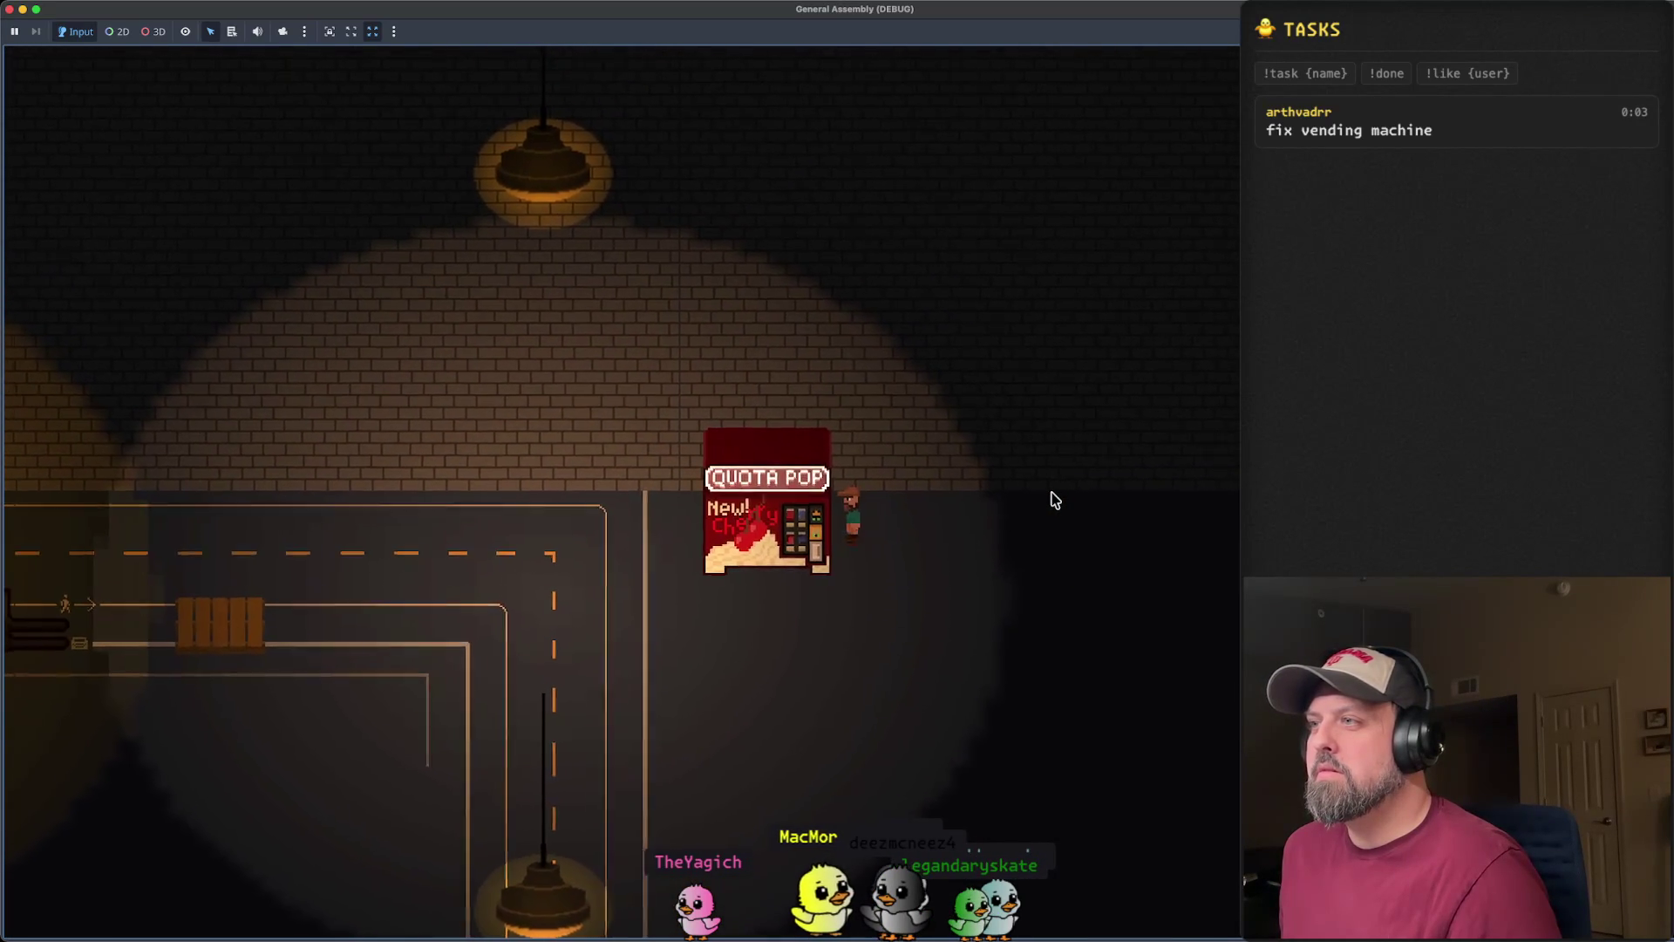
pyautogui.press('Left')
pyautogui.press('Down')
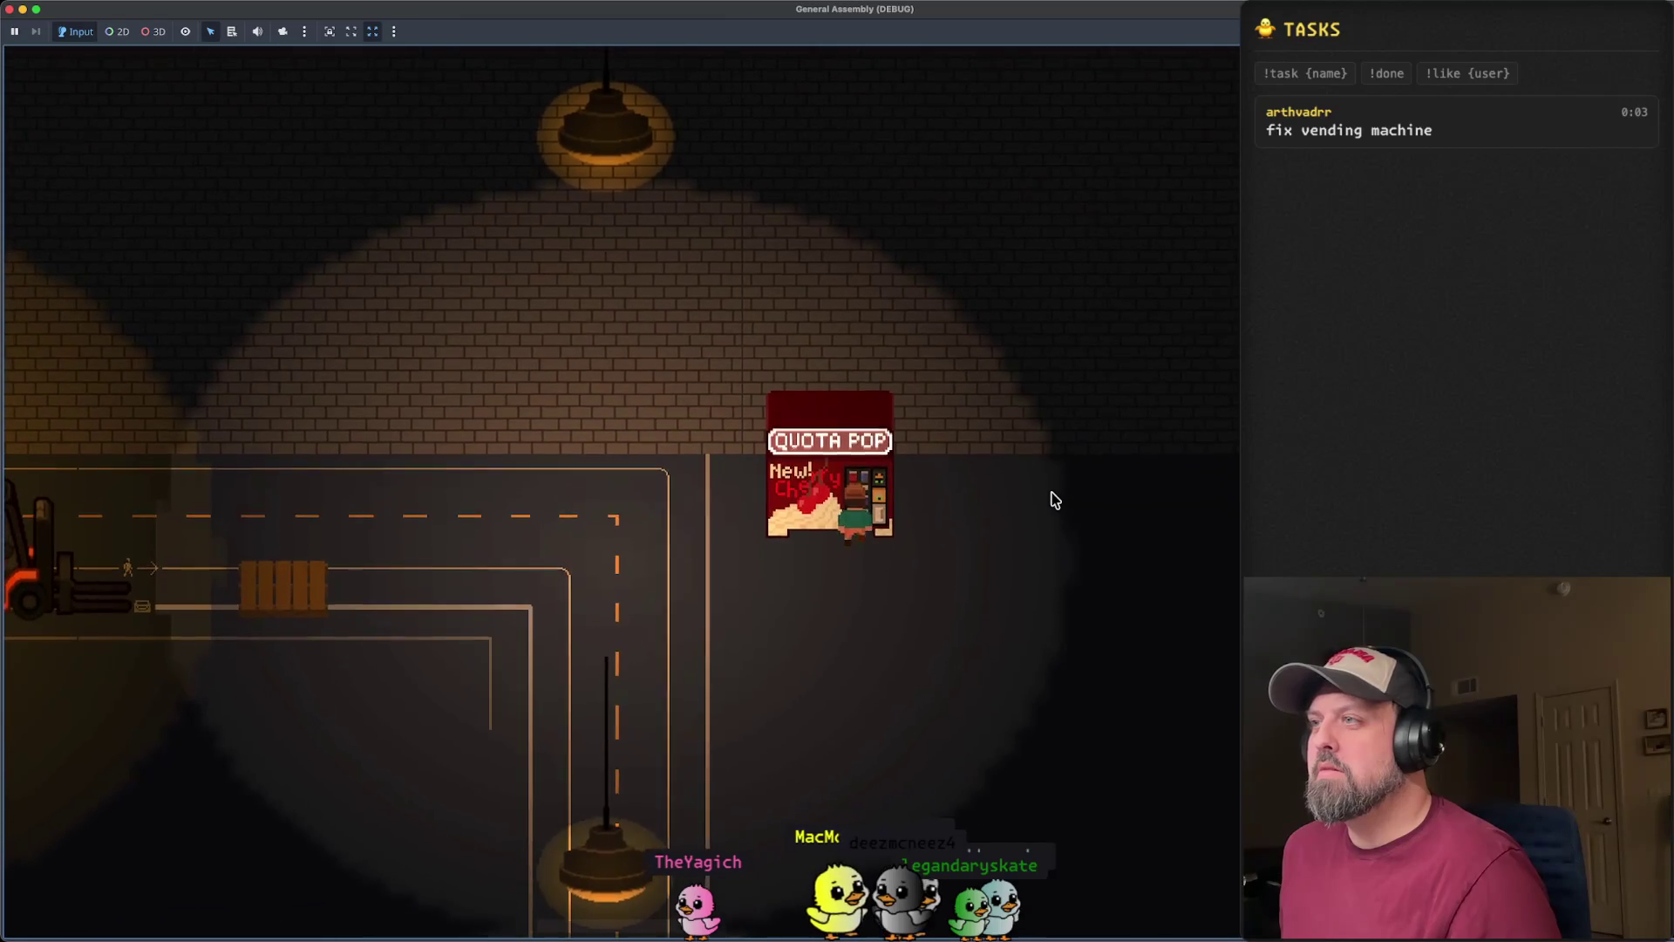
pyautogui.press('Left')
pyautogui.press('Up')
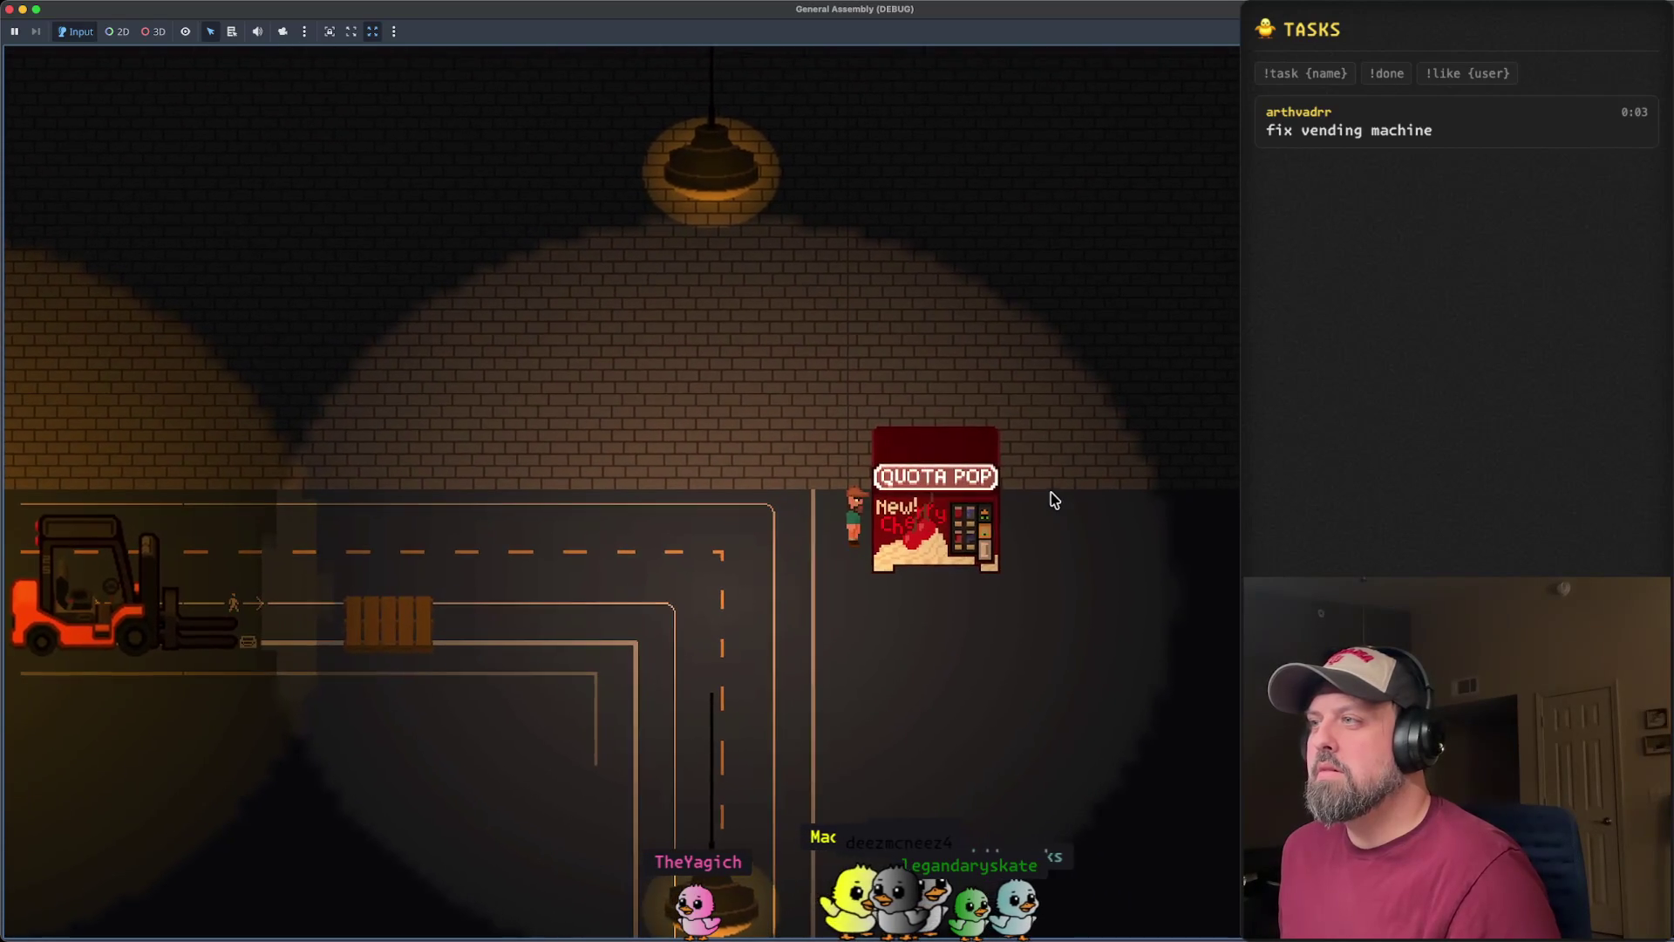
pyautogui.press('Down')
pyautogui.press('Right')
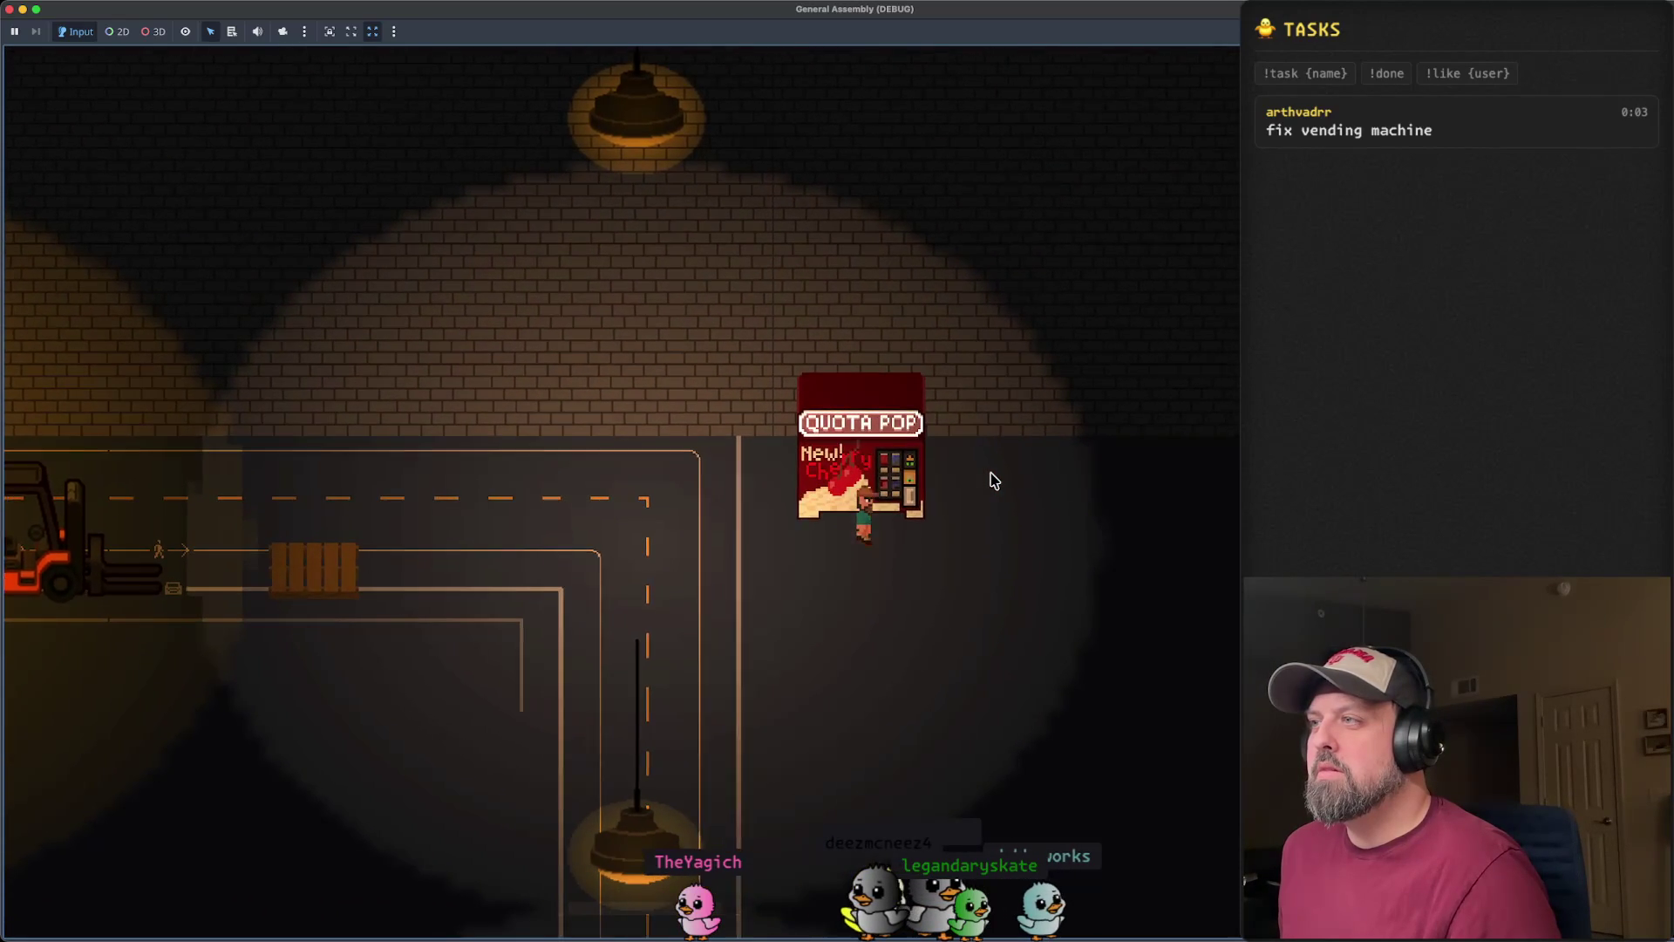
pyautogui.press('Right')
pyautogui.press('e')
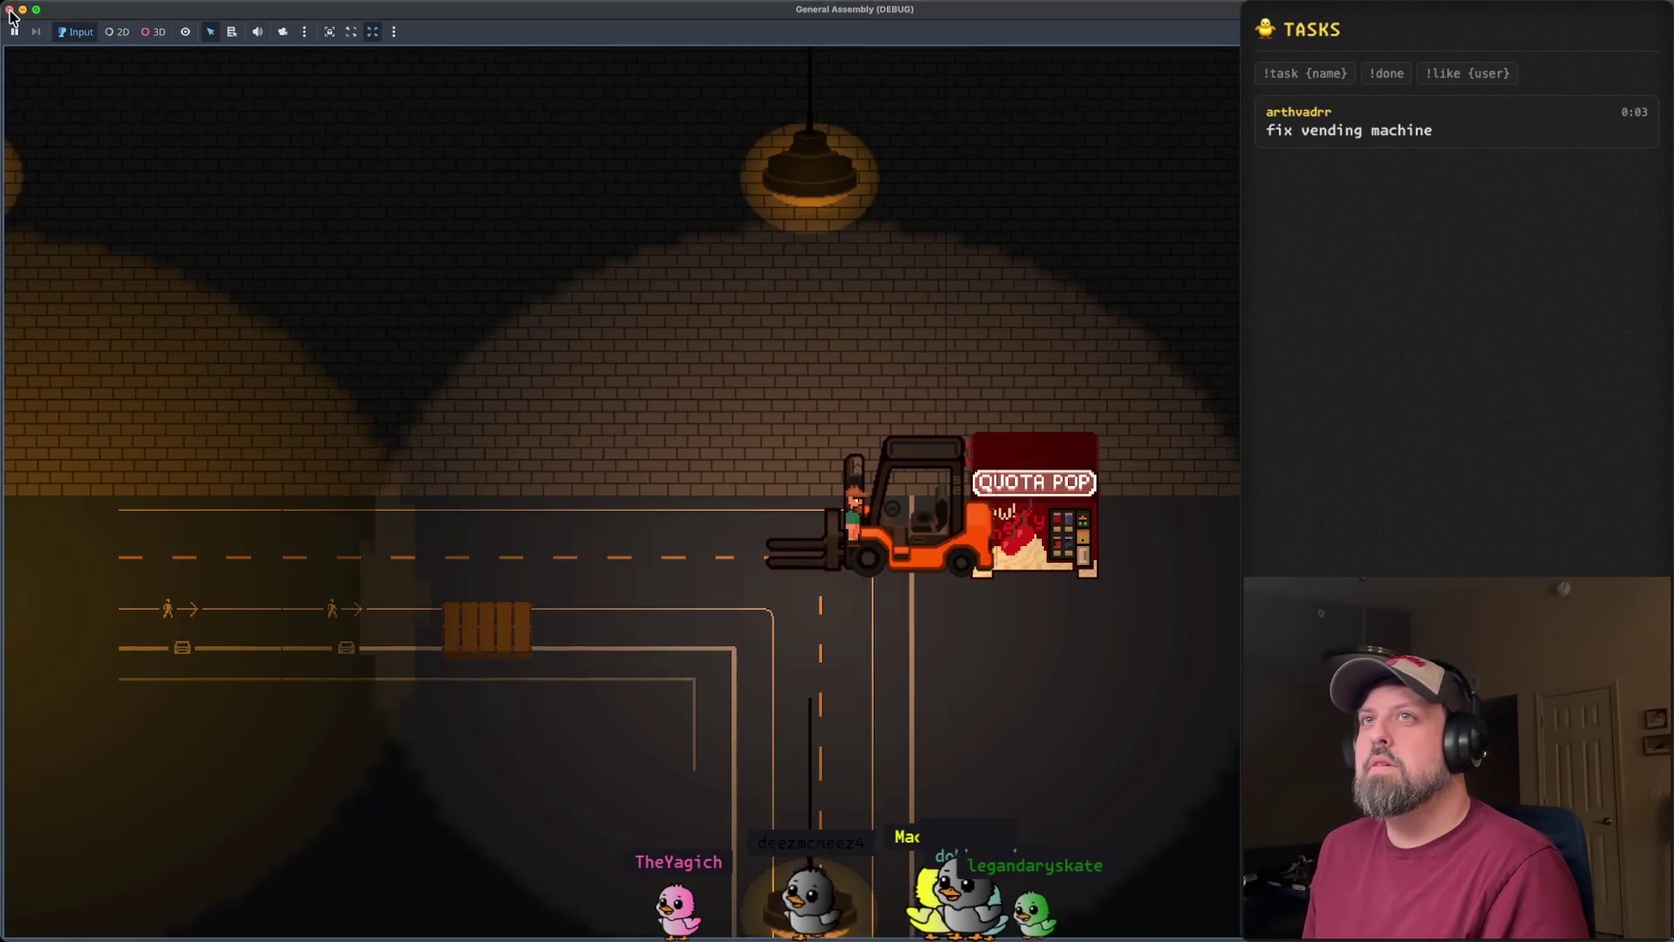
pyautogui.click(11, 10)
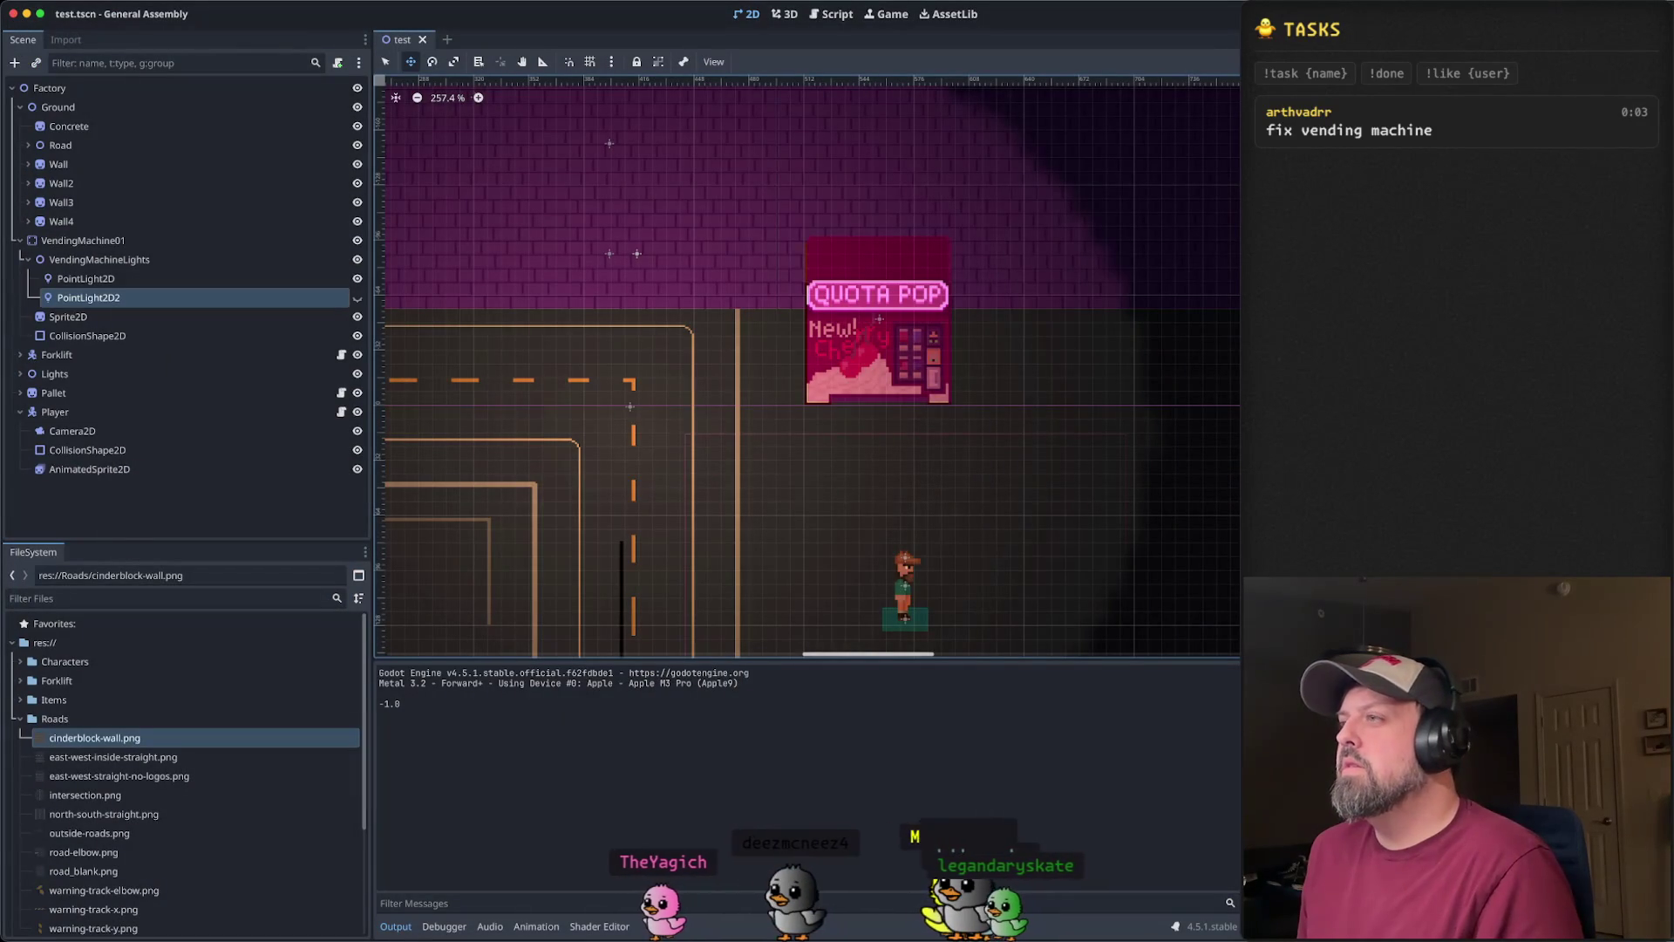
pyautogui.press('super+b')
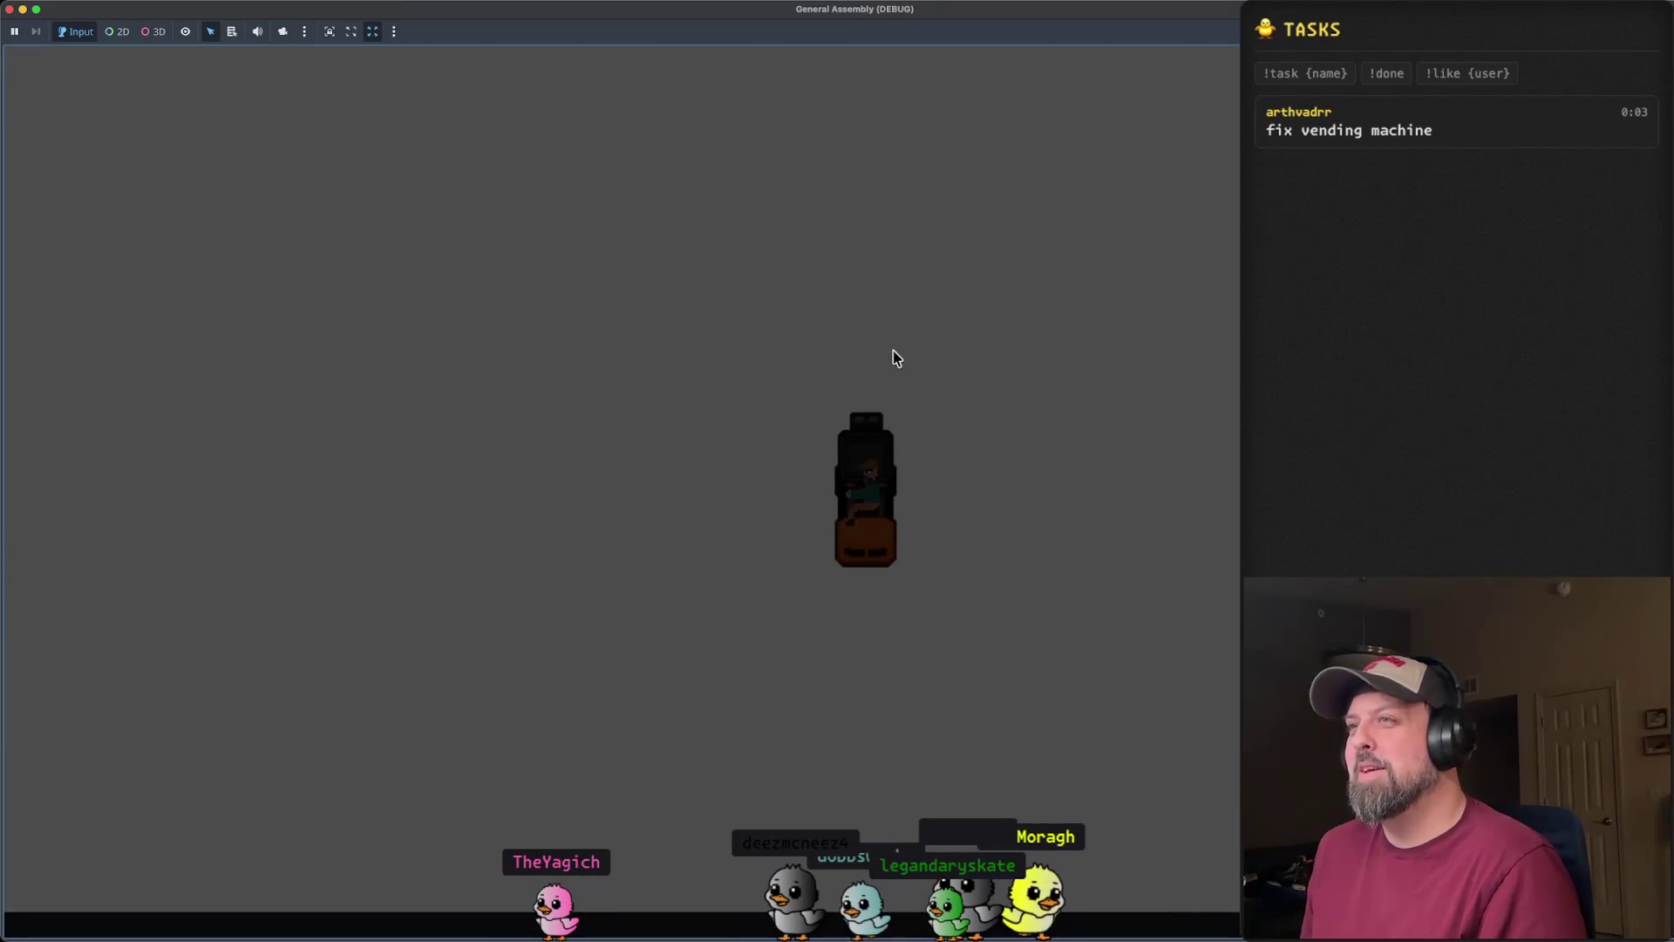
pyautogui.click(10, 9)
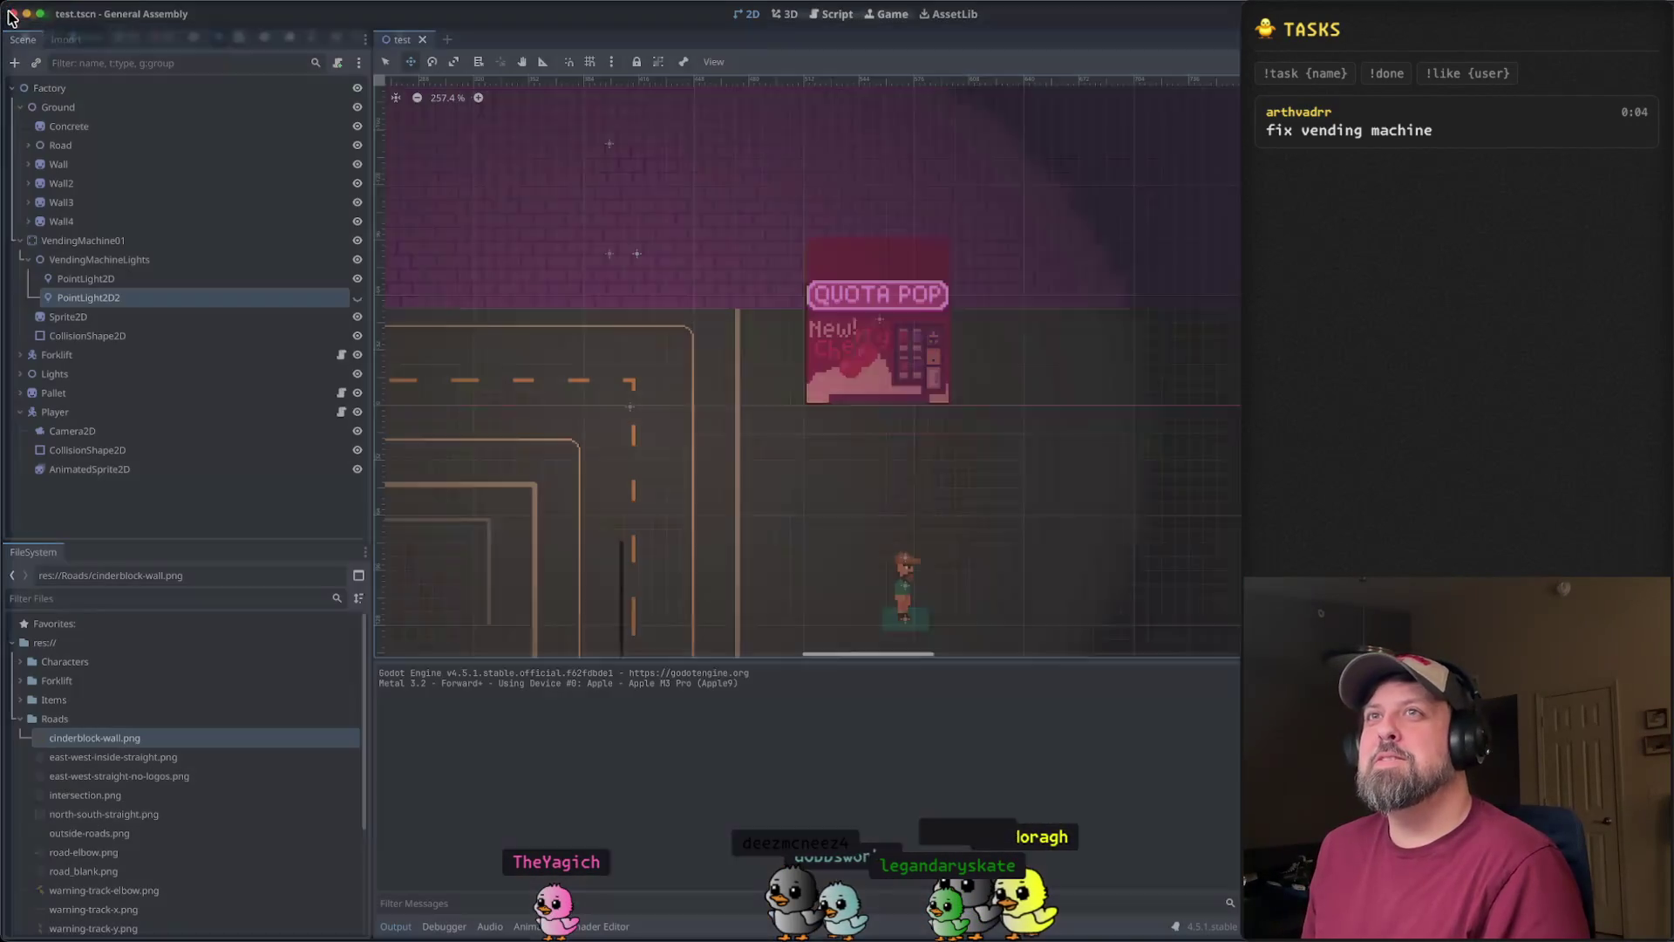
pyautogui.scroll(3, 1076, 486)
pyautogui.moveTo(1076, 486); pyautogui.dragTo(1098, 409)
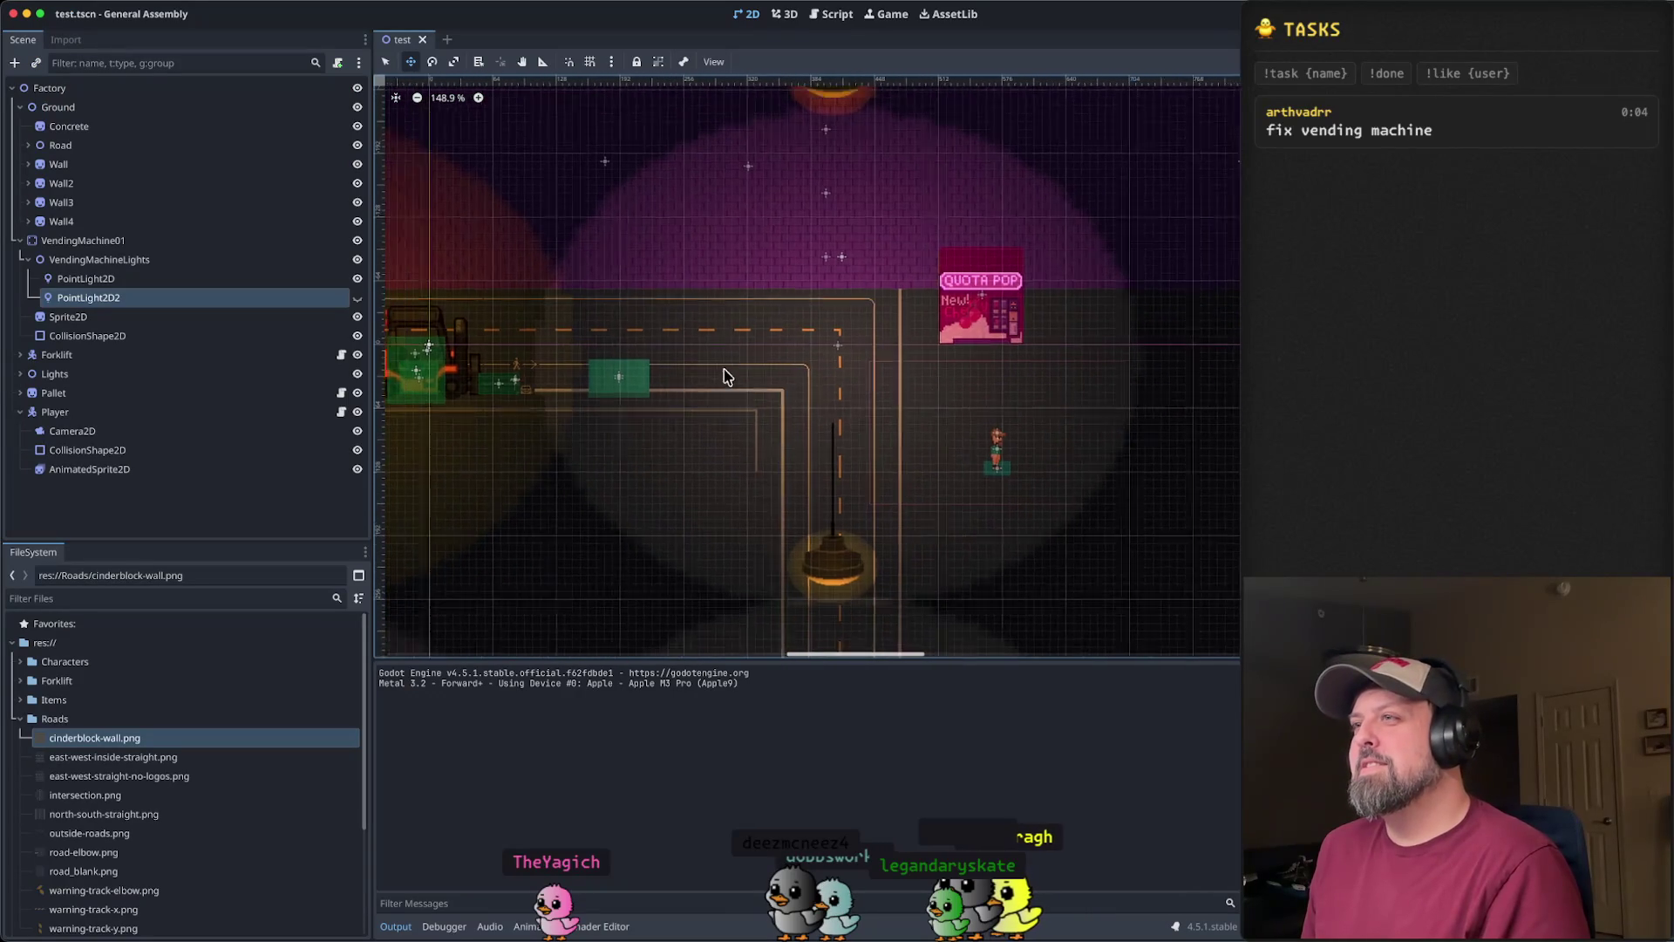
pyautogui.hscroll(-5, 741, 366)
pyautogui.moveTo(1203, 444); pyautogui.dragTo(898, 423)
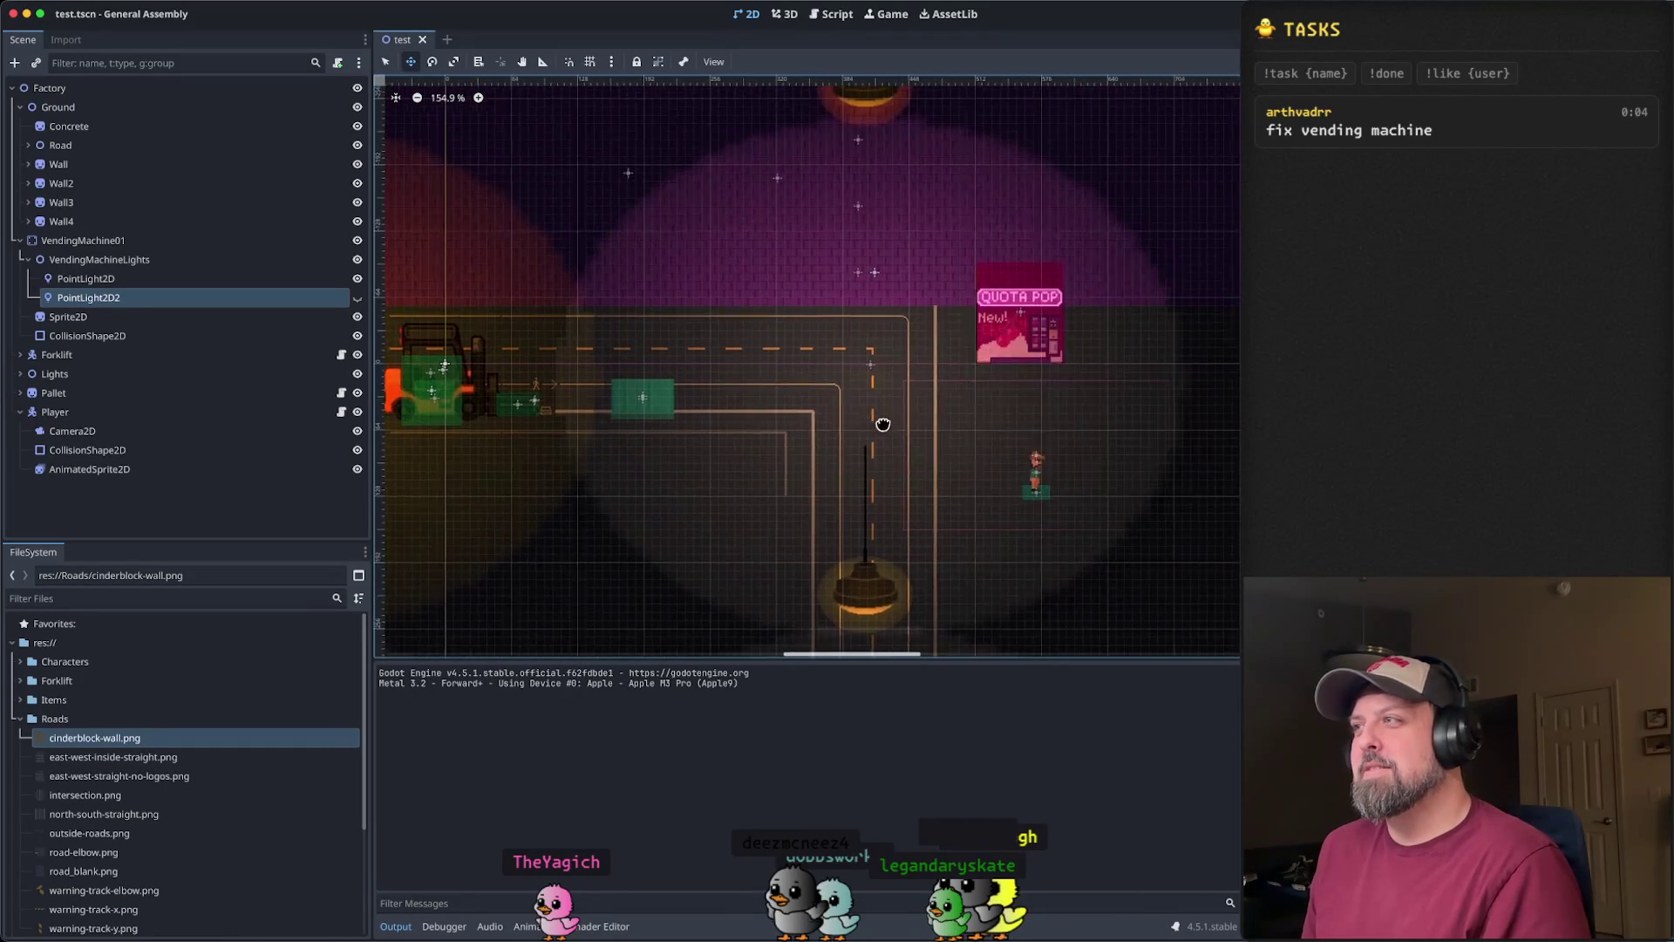
pyautogui.scroll(10, 942, 374)
pyautogui.scroll(5, 1000, 356)
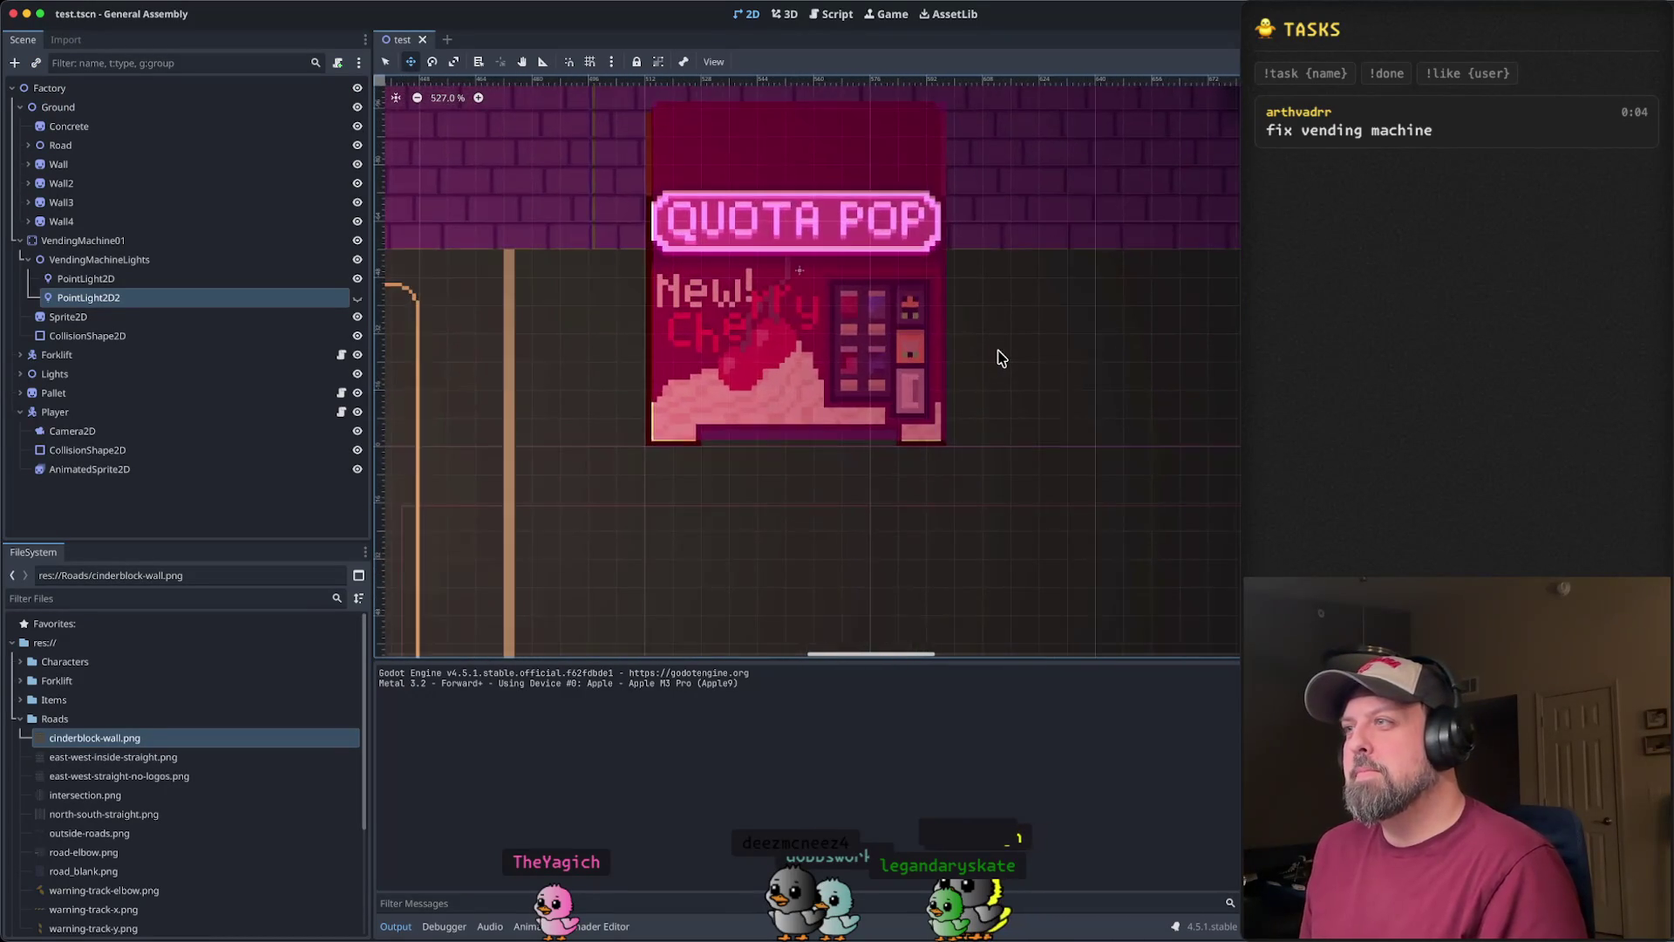
pyautogui.scroll(-4, 1002, 358)
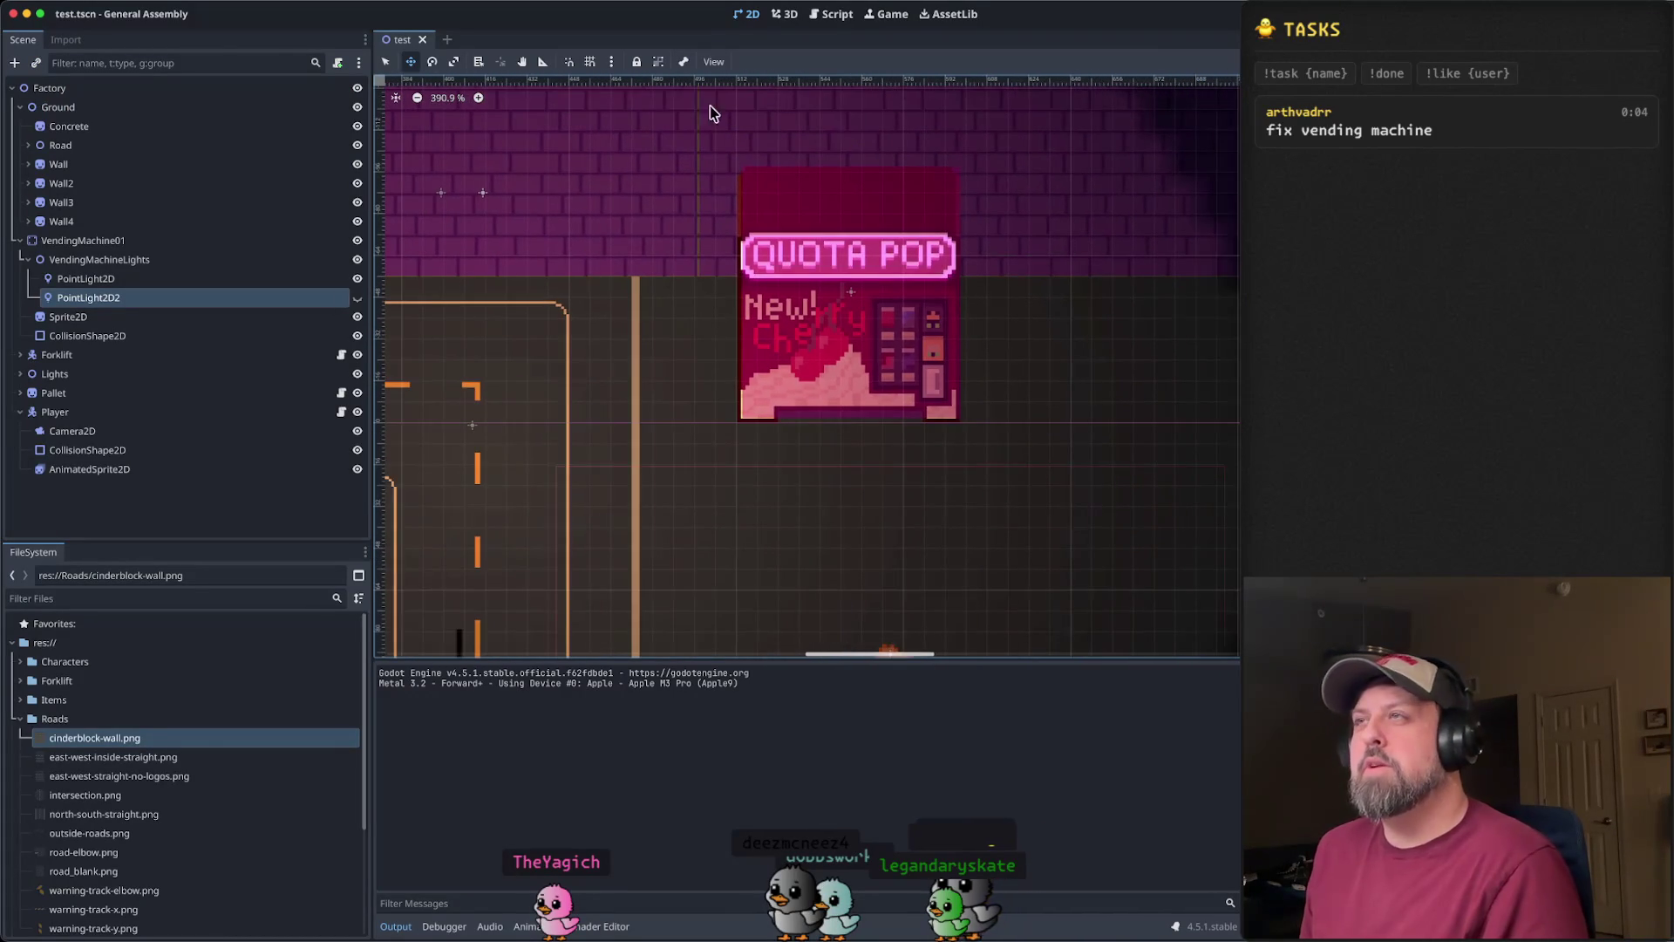
pyautogui.moveTo(784, 938)
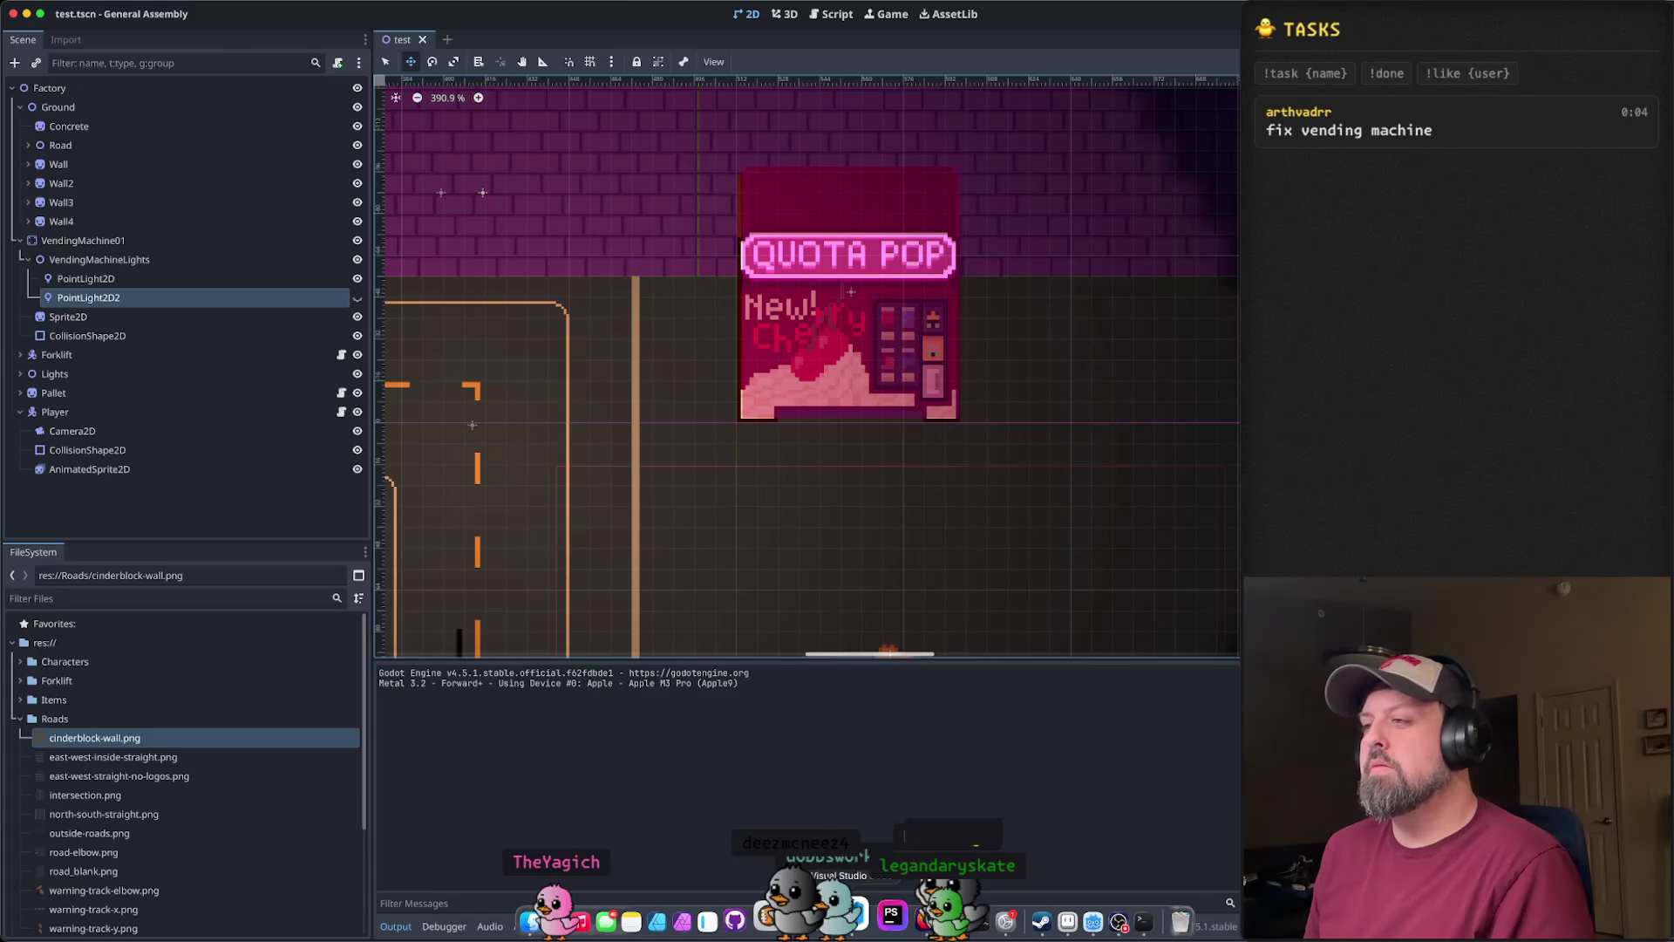
# - Open Global.gd in VS Code through the file search
pyautogui.click(857, 915)
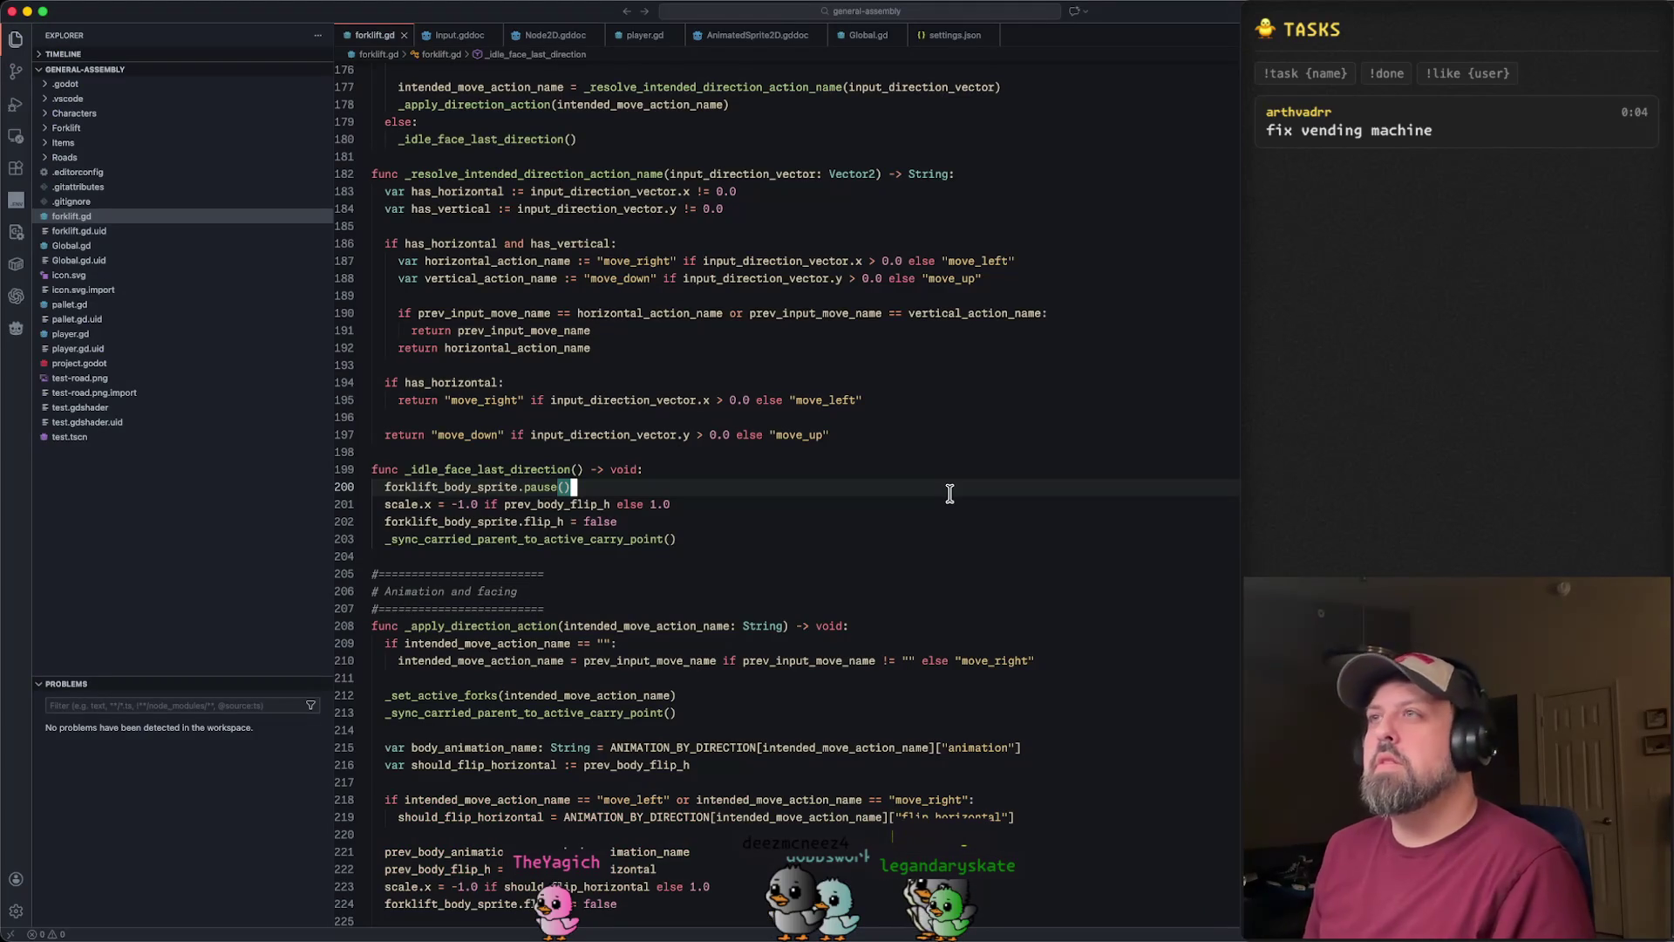
pyautogui.press('super+p')
pyautogui.write('G')
pyautogui.press('Return')
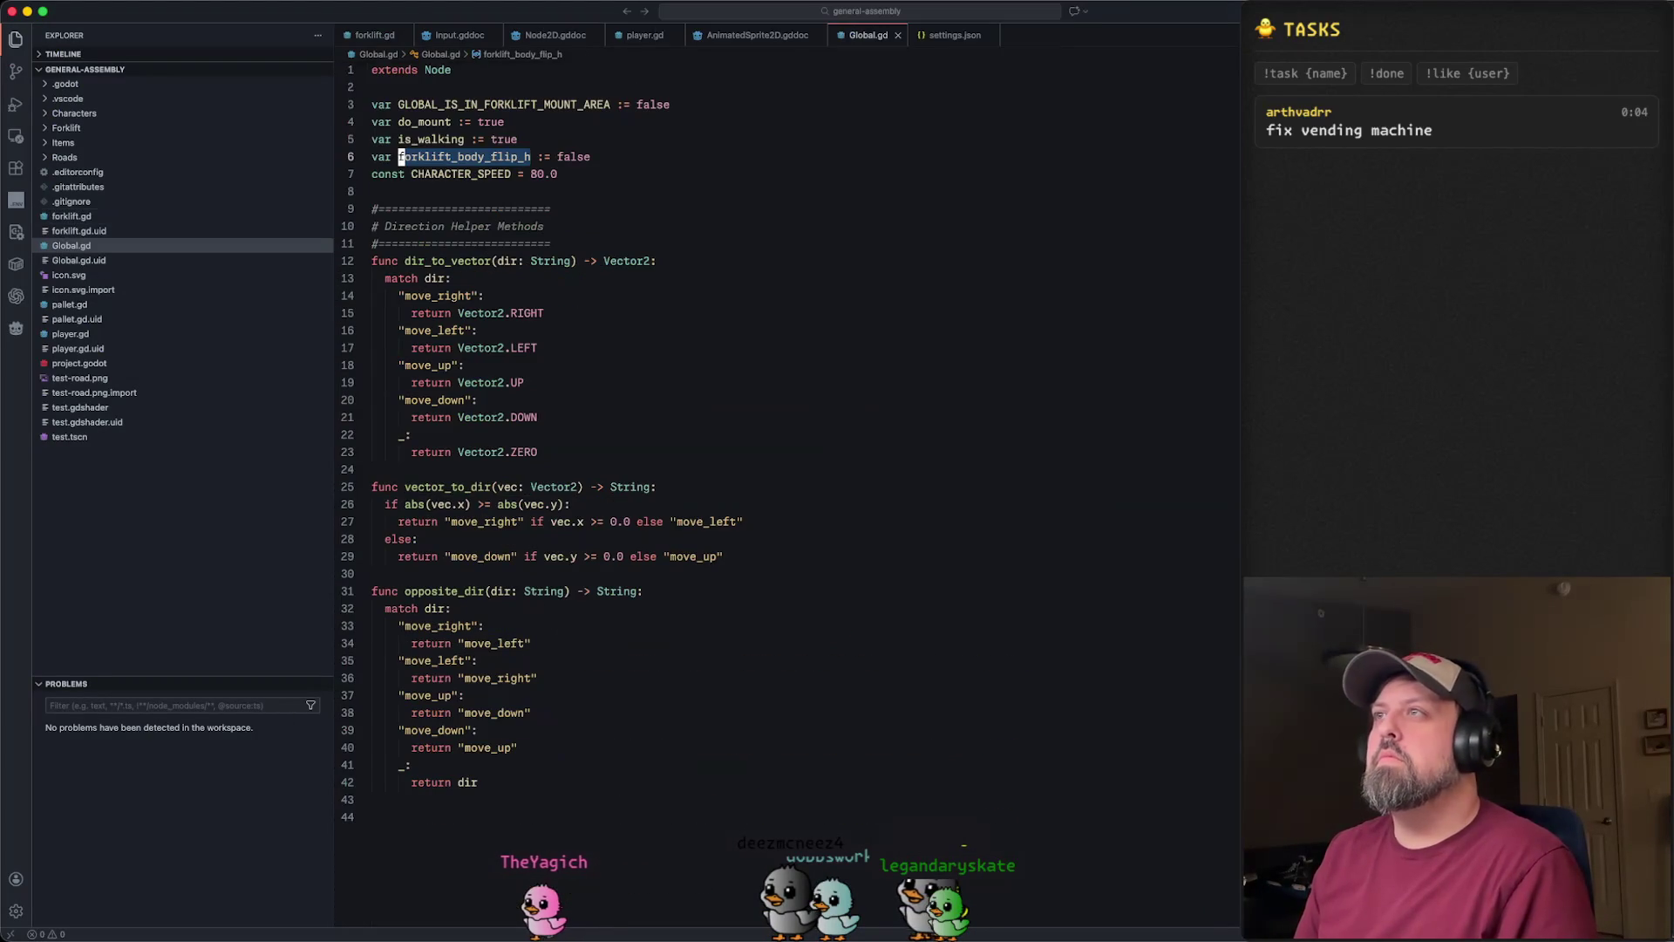
# - Add 'var player_money := 50.00' on a new line 7 below forklift_body_flip_h
pyautogui.press('Down')
pyautogui.press('Down')
pyautogui.press('Down')
pyautogui.hotkey('shift', 'Up')
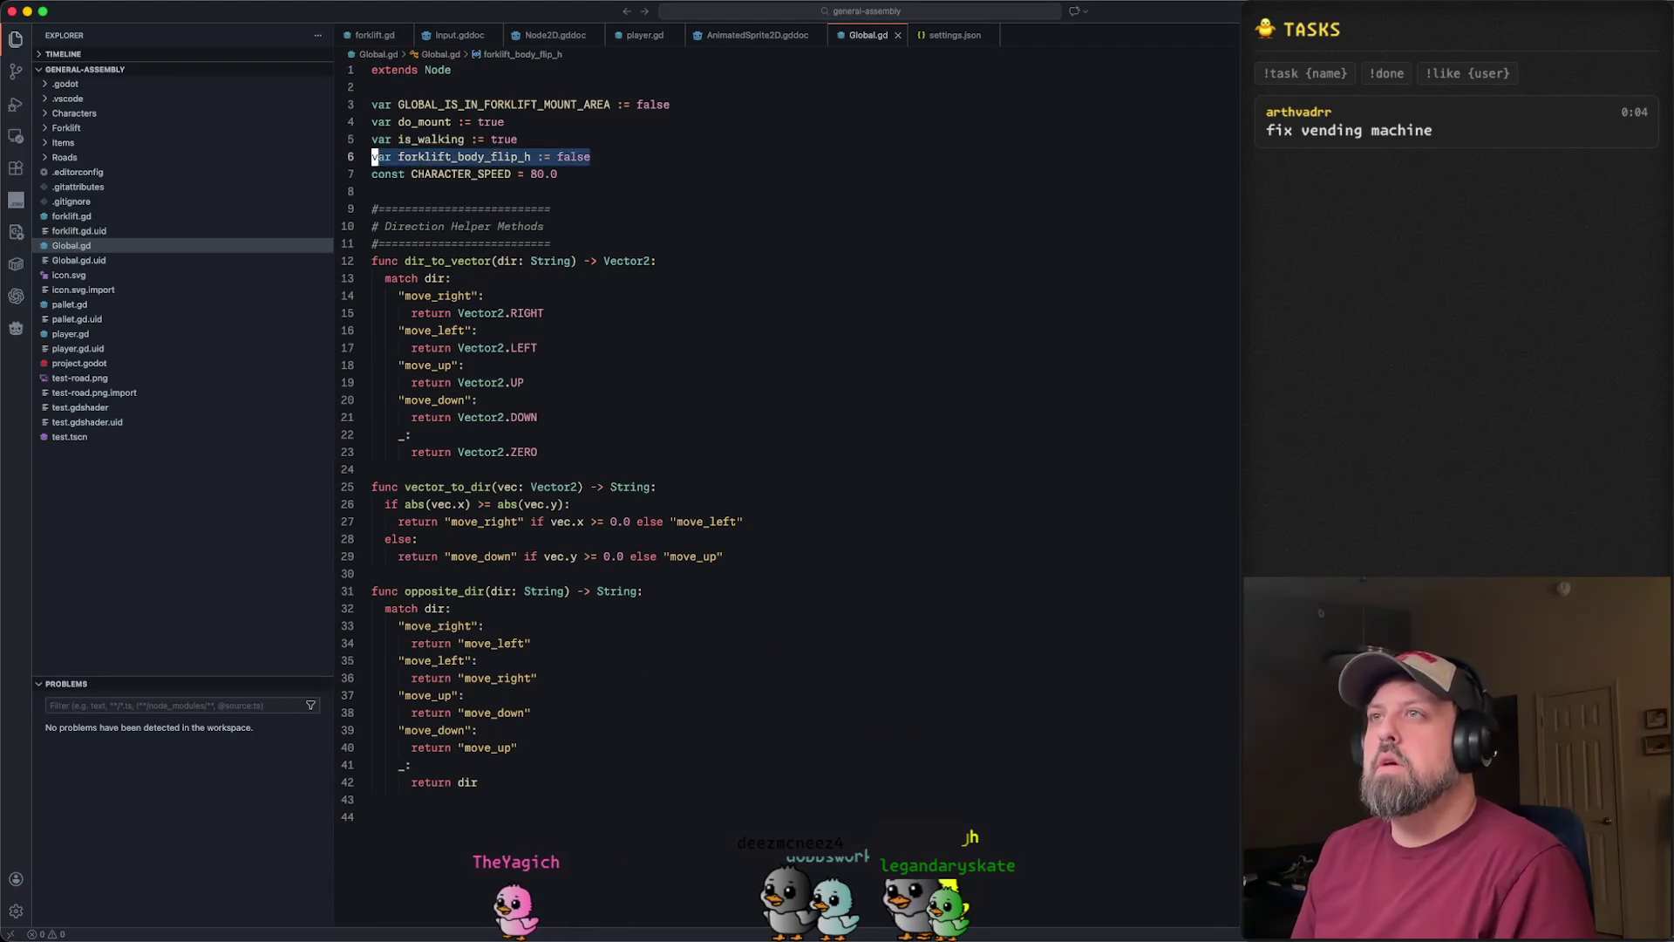
pyautogui.press('End')
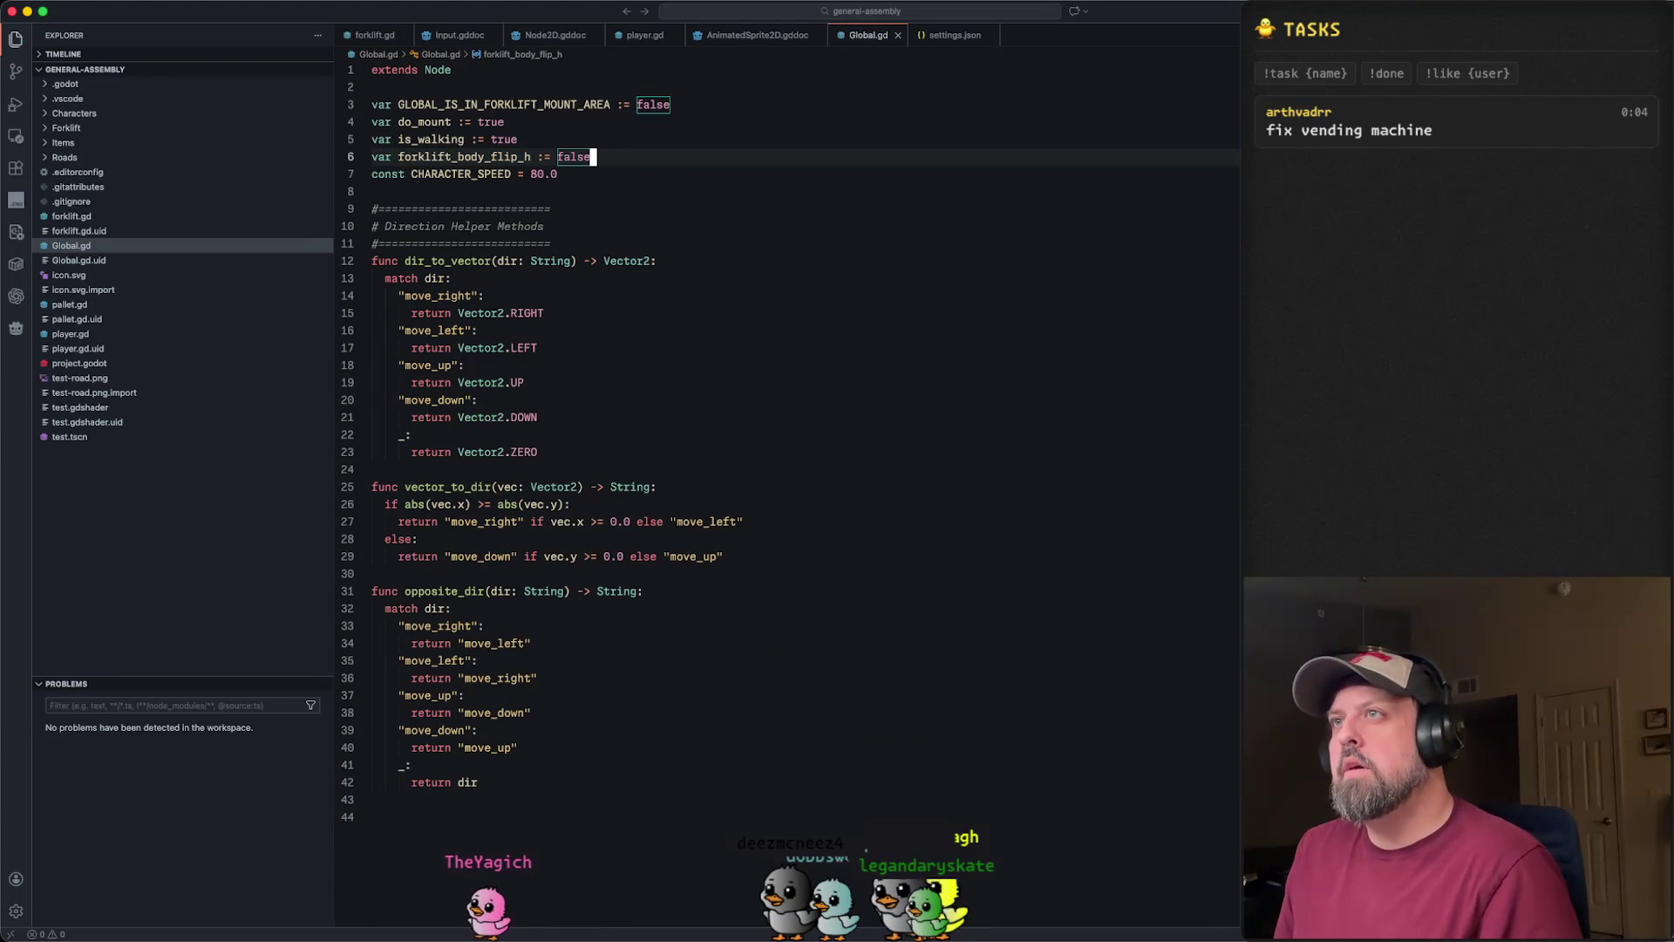
pyautogui.press('Return')
pyautogui.write('var money')
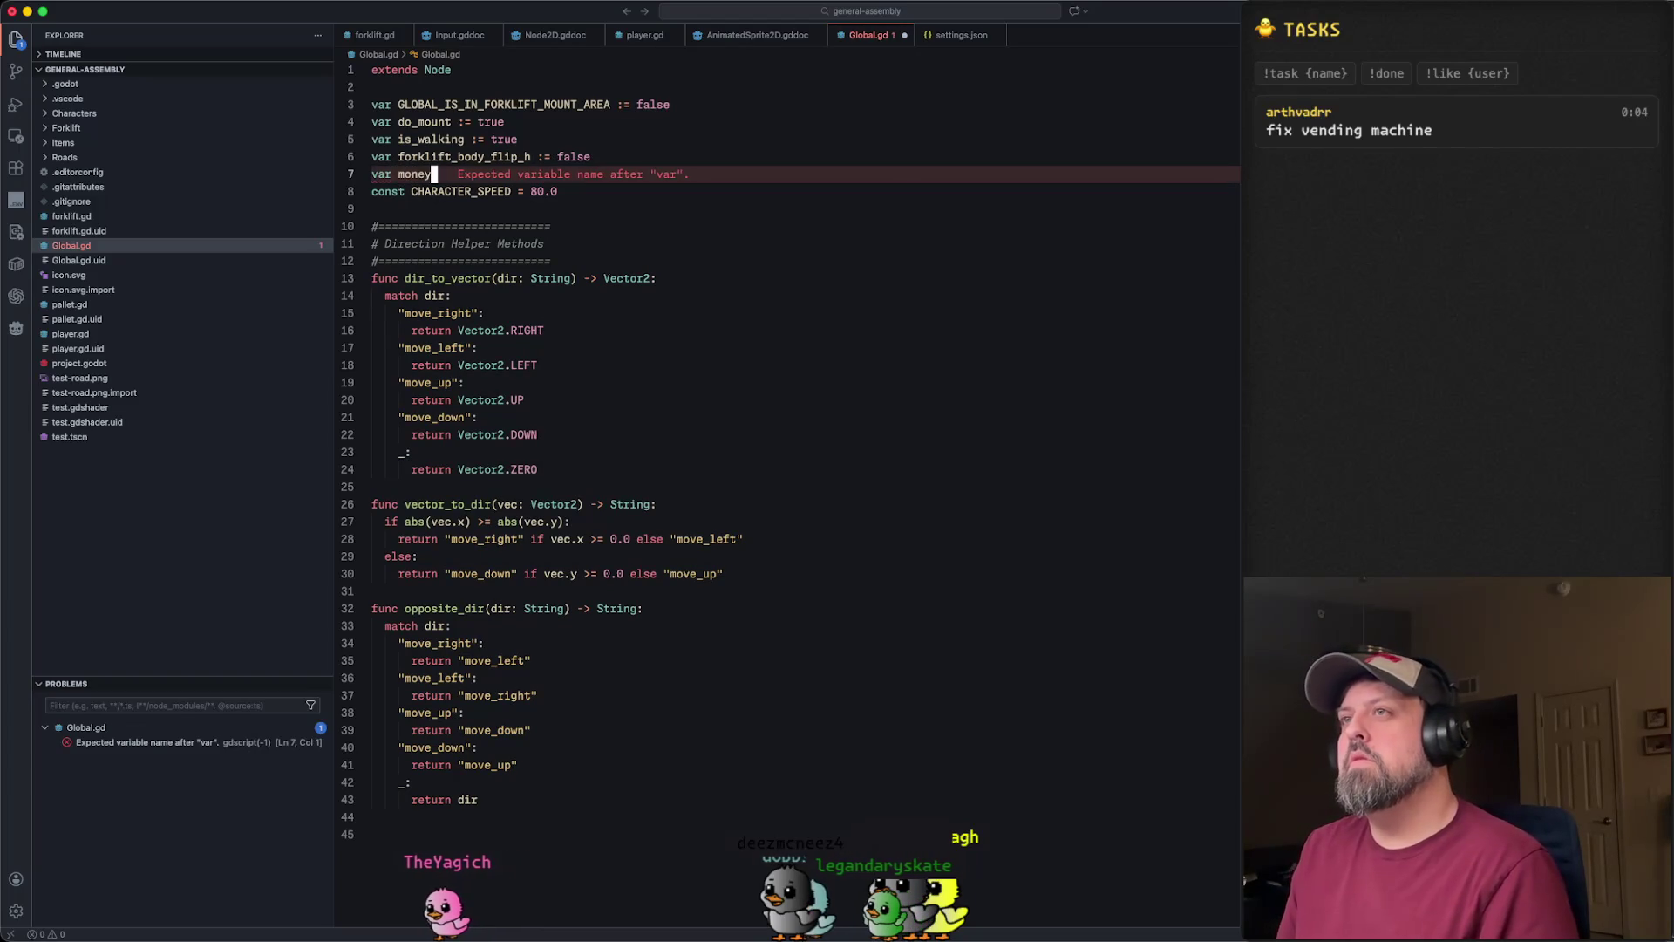
pyautogui.hotkey('alt', 'BackSpace')
pyautogui.write('pl')
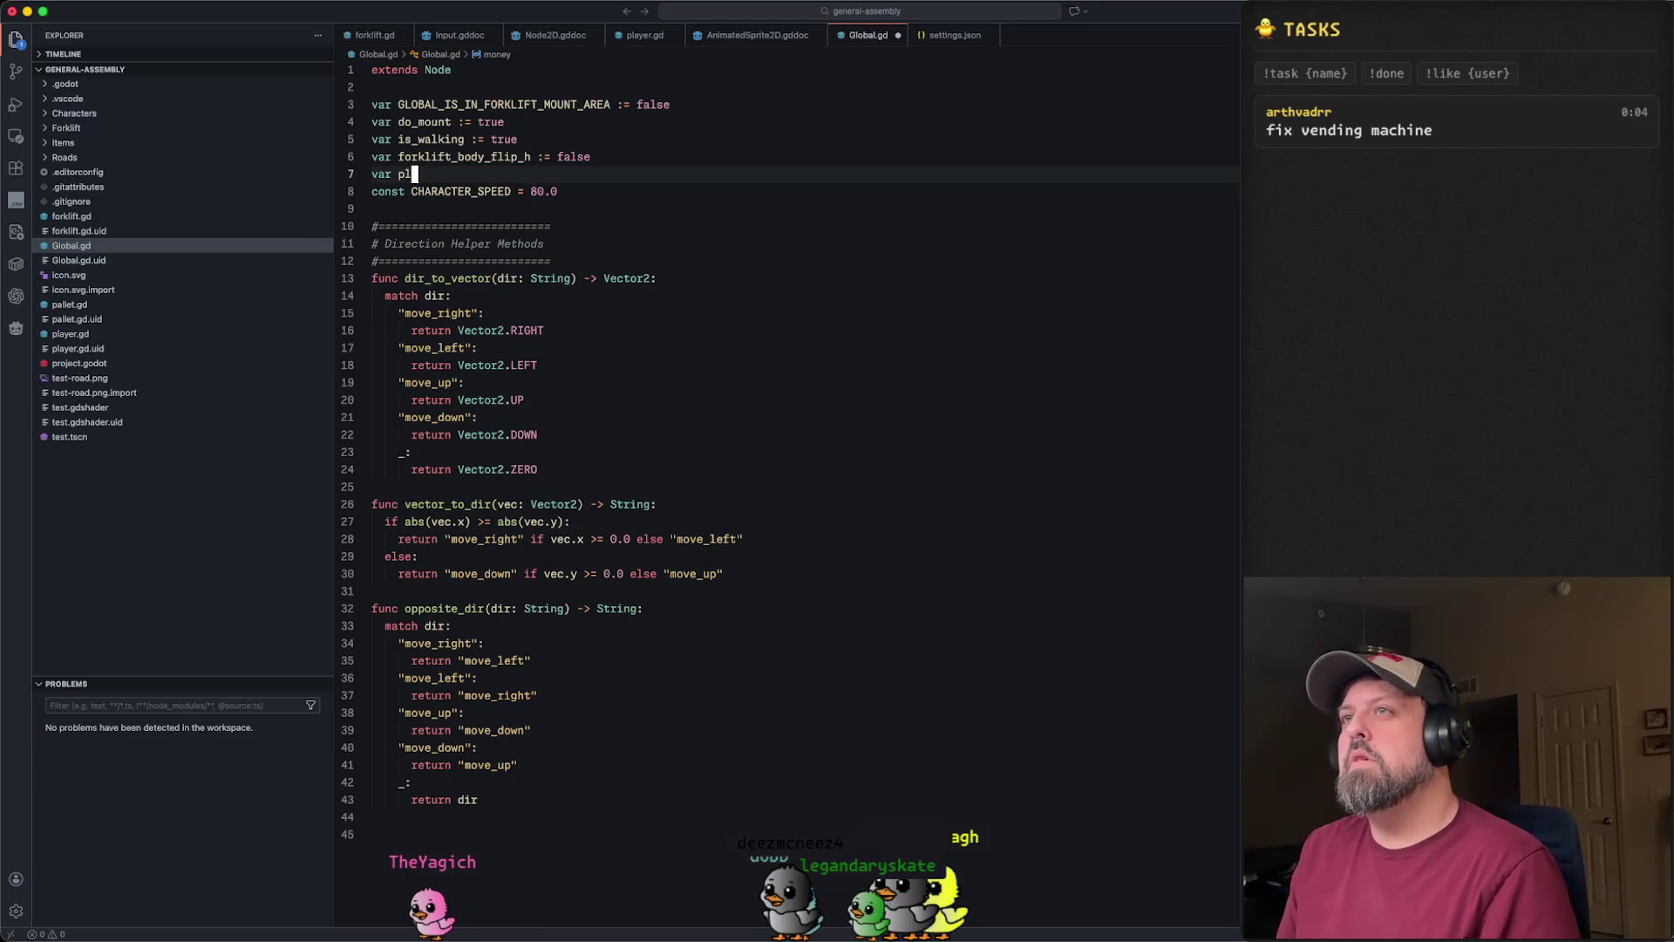
pyautogui.write(':= 1')
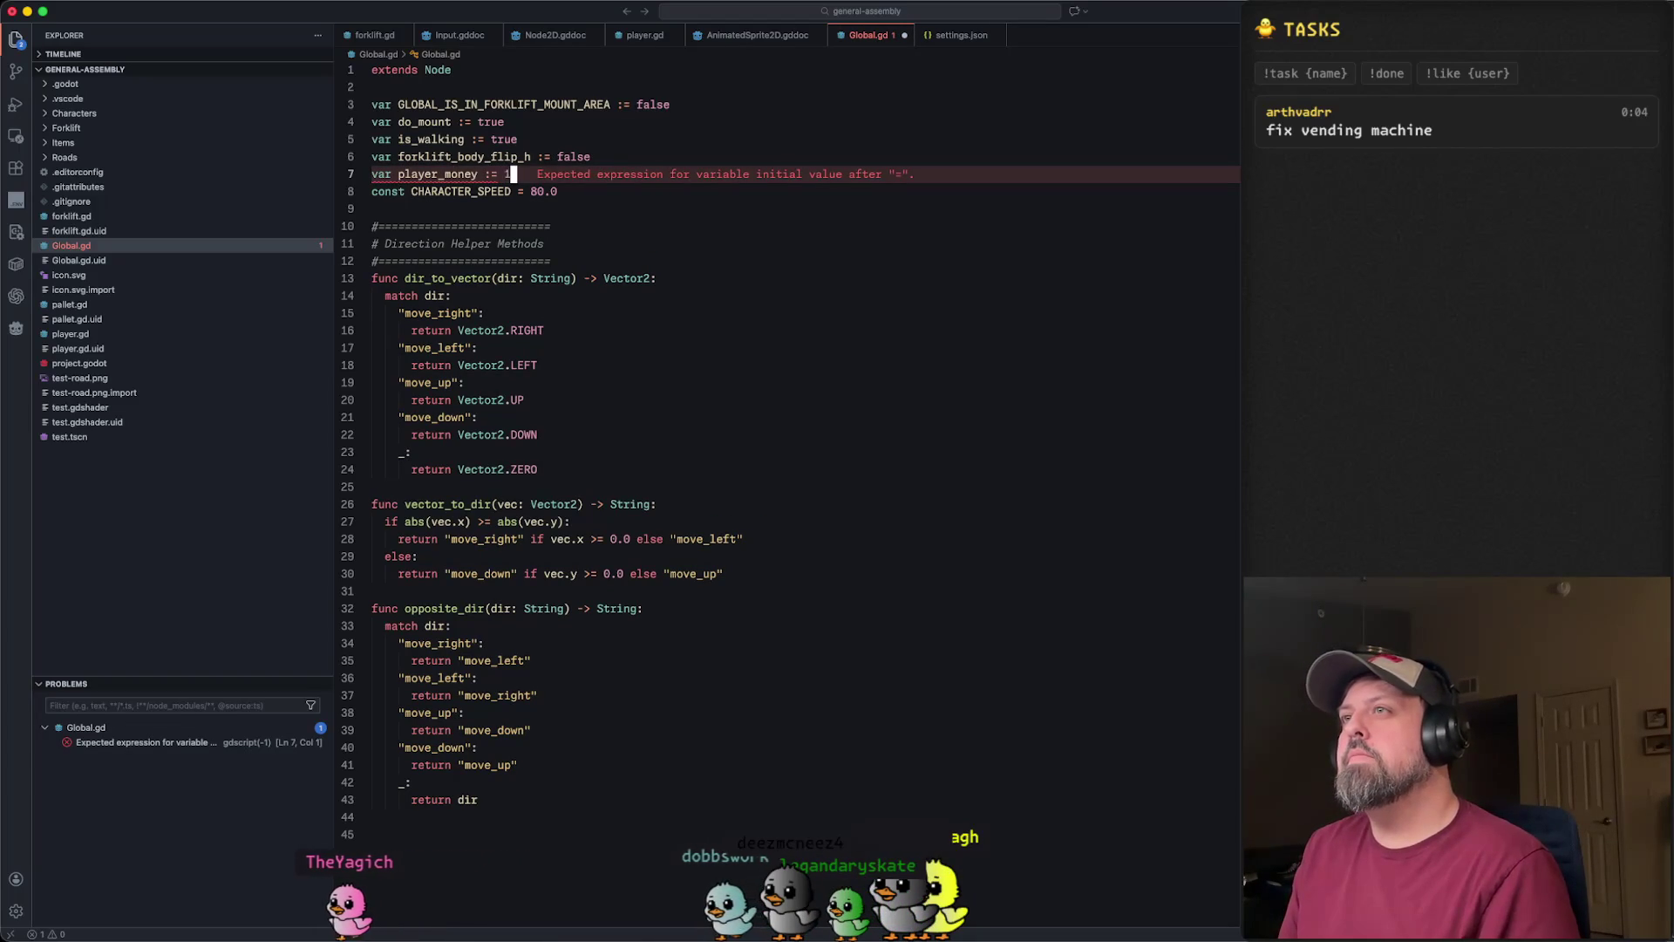
pyautogui.press('BackSpace')
pyautogui.write('50.00')
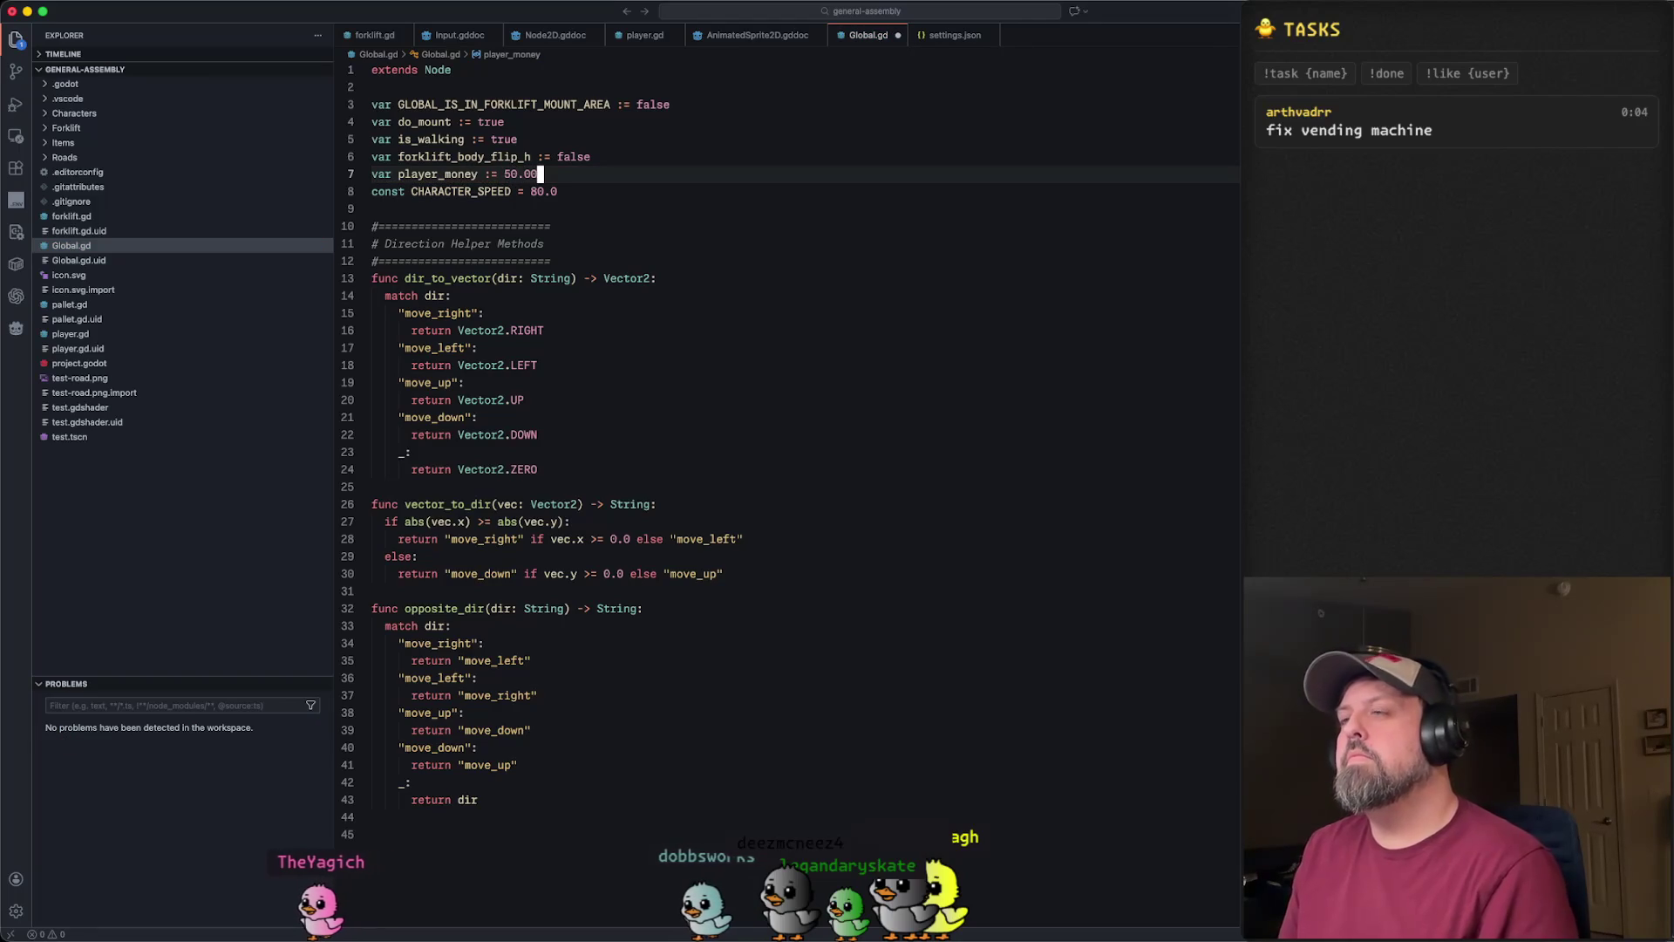
pyautogui.click(526, 174)
pyautogui.doubleClick(401, 174)
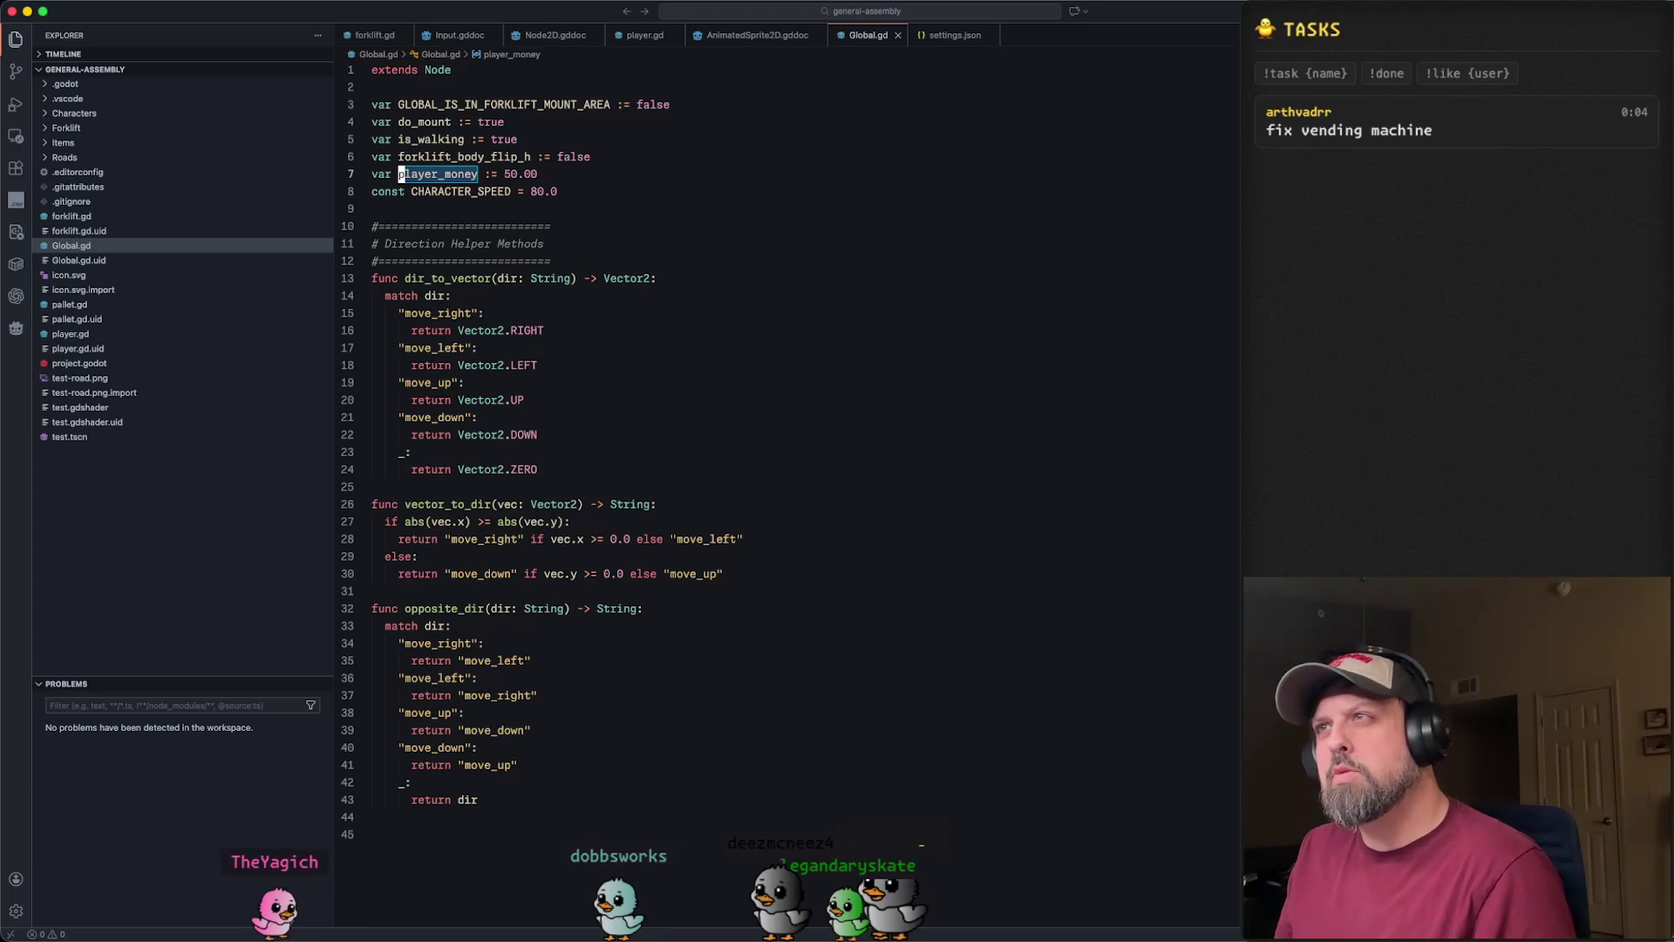
# - Glance at player.gd, then return to the Godot editor
pyautogui.hotkey('ctrl', 'Tab')
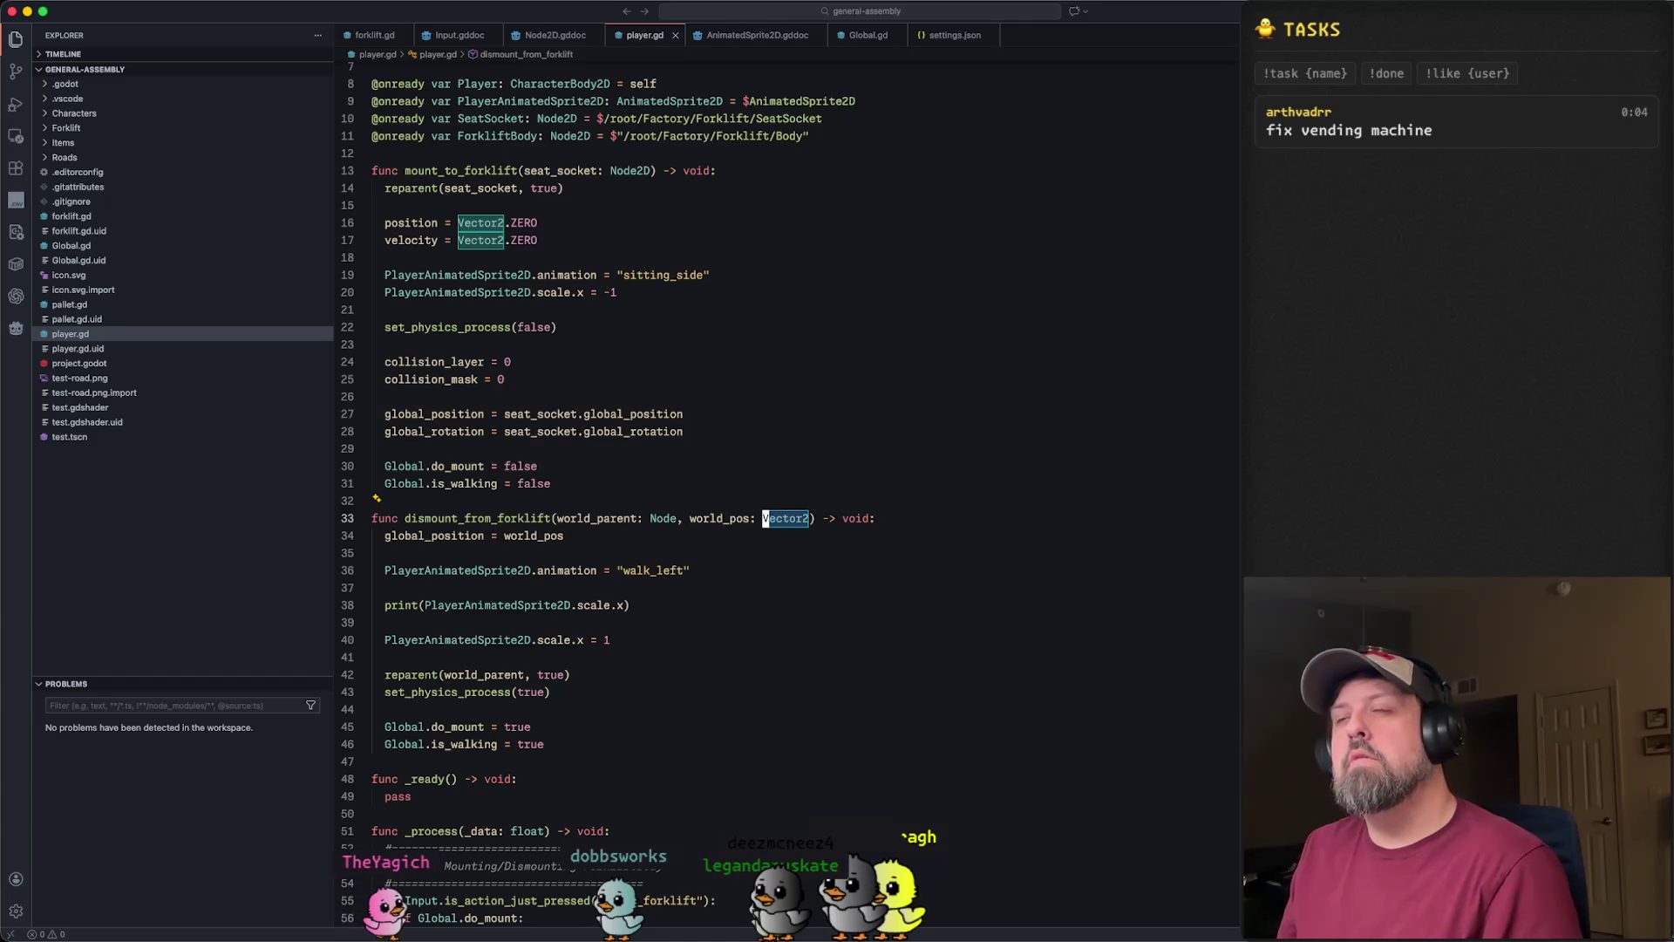
pyautogui.press('super+Tab')
pyautogui.scroll(-3, 828, 446)
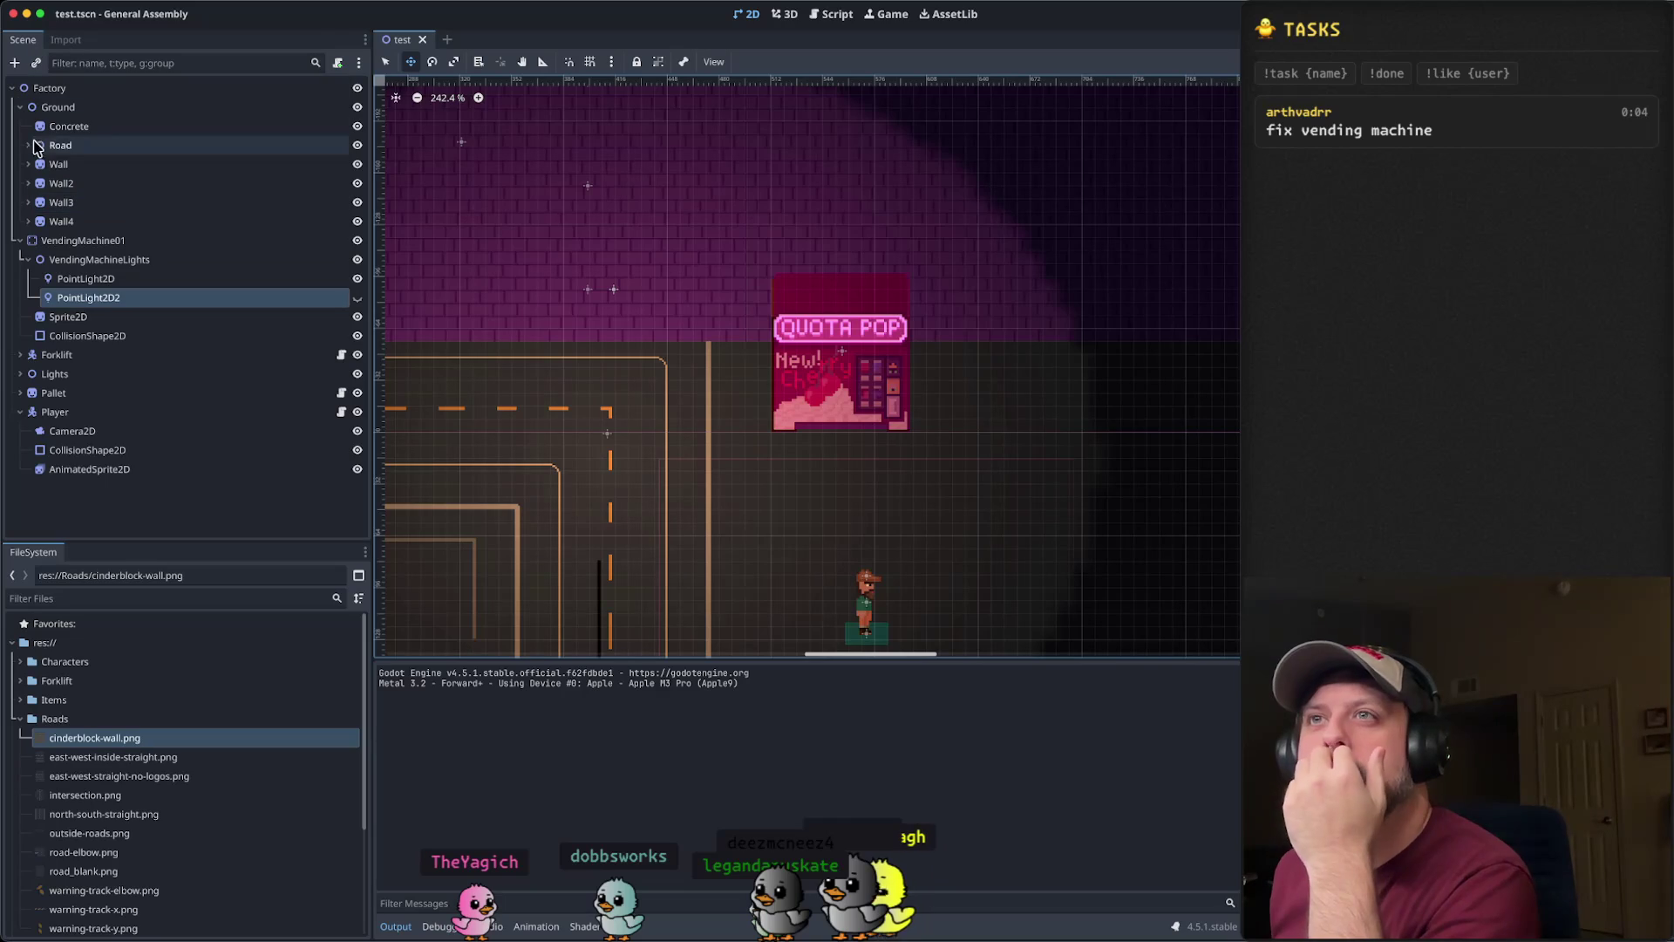
# - Tidy the Scene tree: collapse Ground and VendingMachineLights, select VendingMachine01, expand Forklift
pyautogui.click(20, 106)
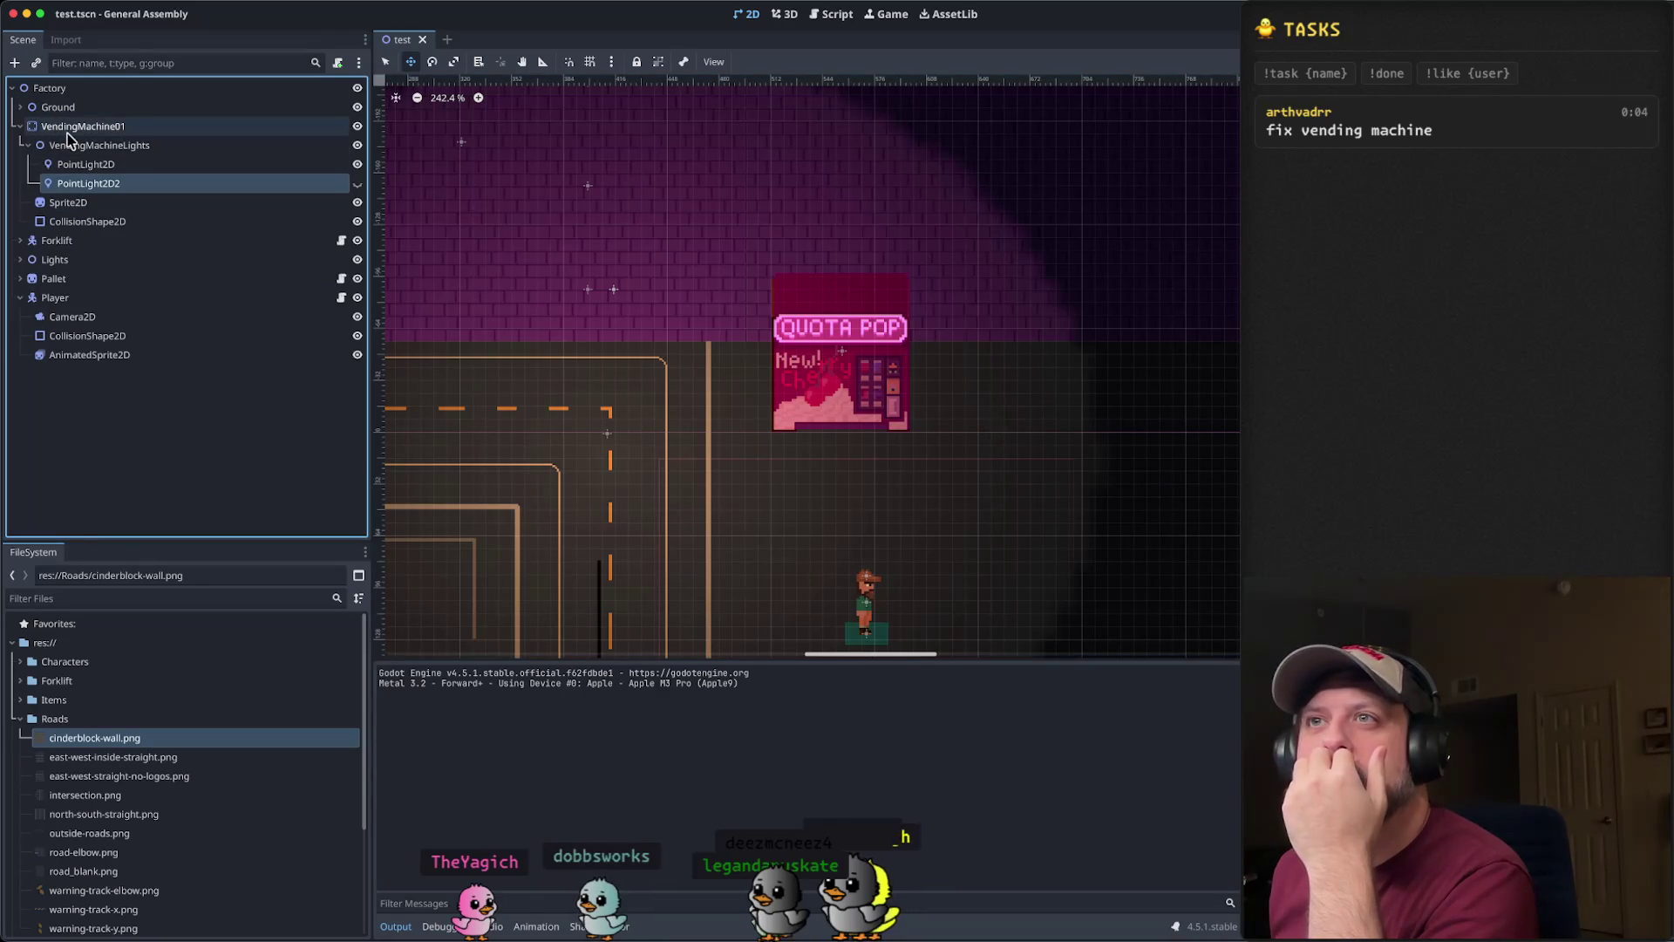
pyautogui.click(67, 129)
pyautogui.click(29, 145)
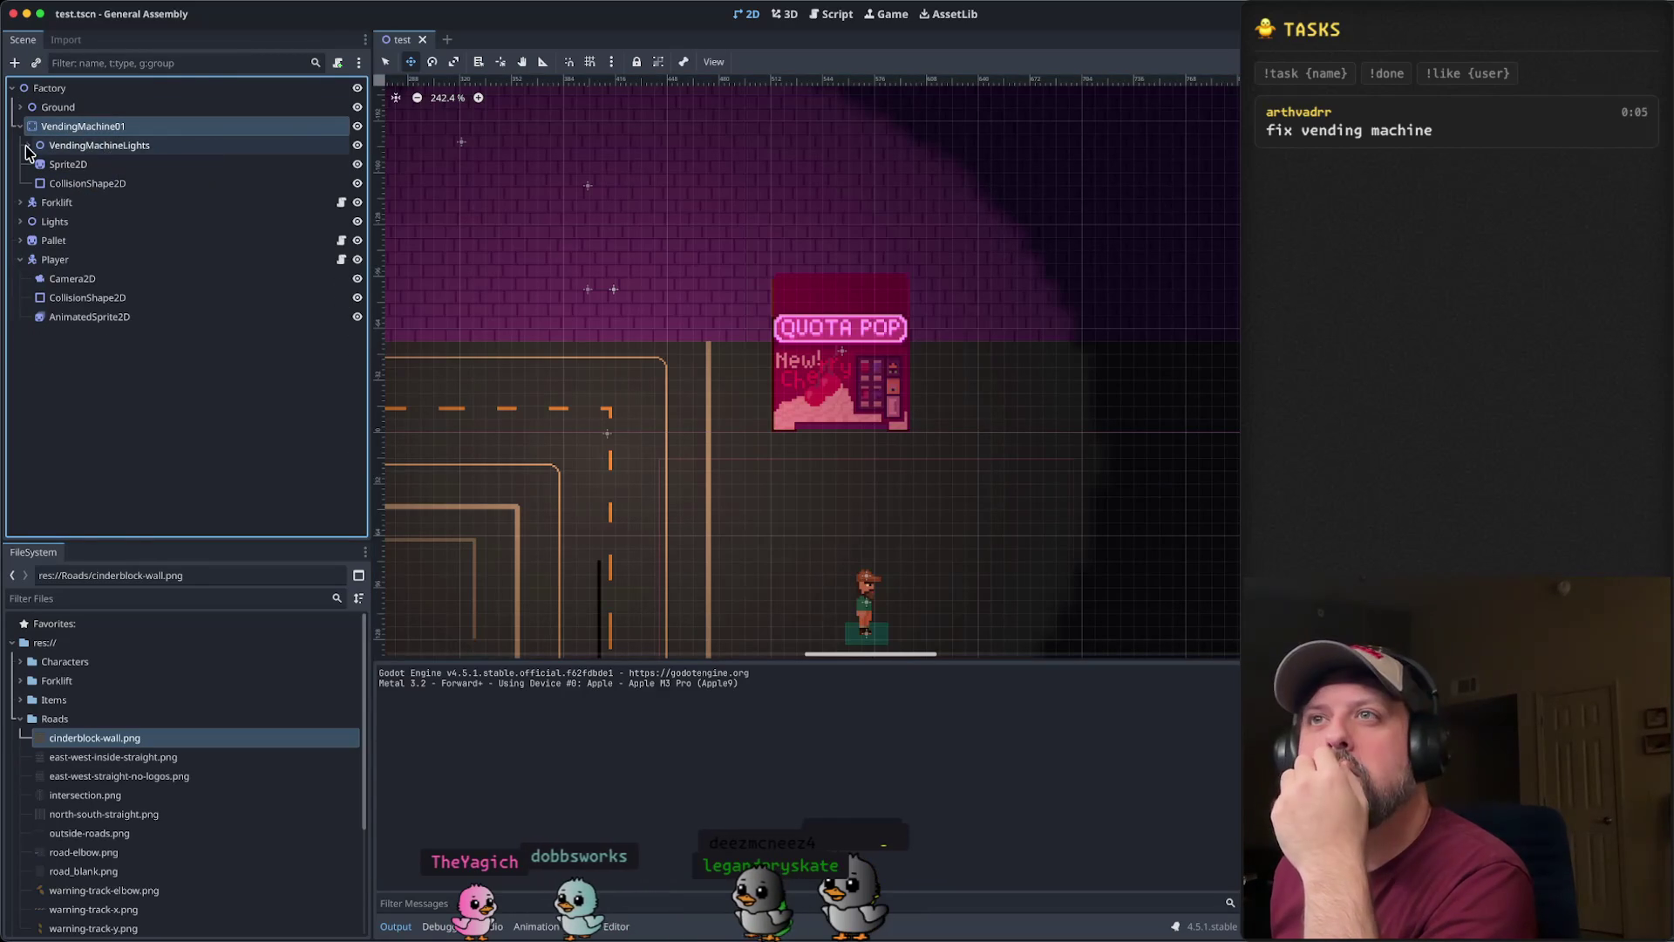
pyautogui.rightClick(92, 131)
pyautogui.press('Escape')
pyautogui.click(20, 203)
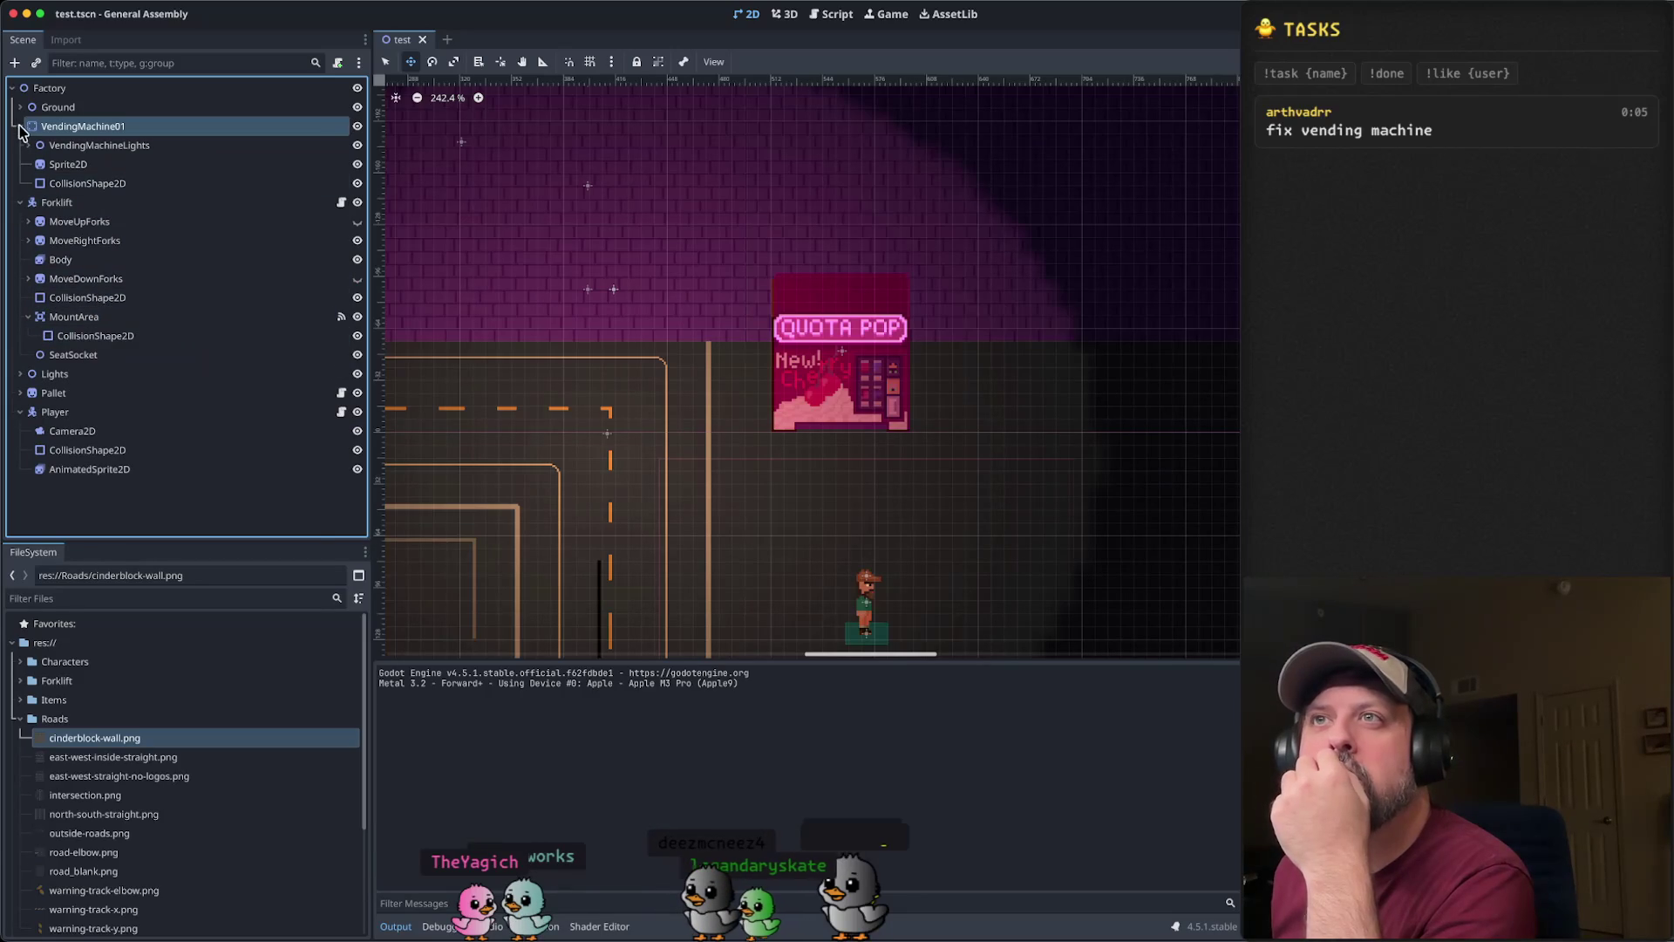
# - Add an Area2D child node under VendingMachine01
pyautogui.rightClick(76, 133)
pyautogui.click(137, 145)
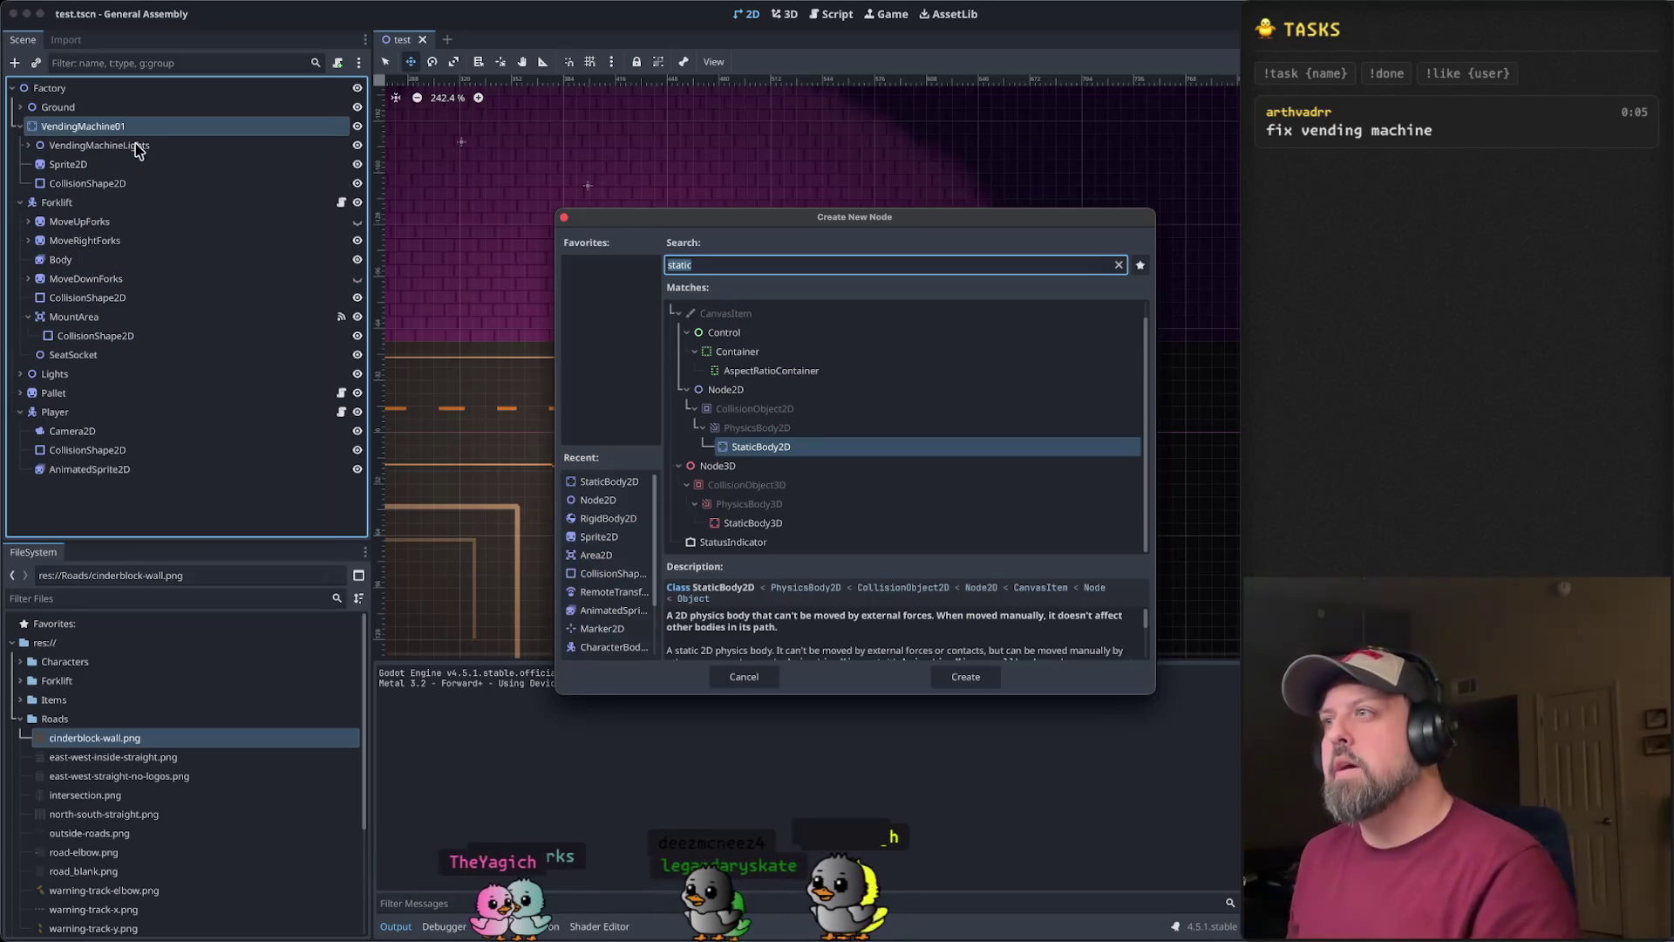
pyautogui.write('Area')
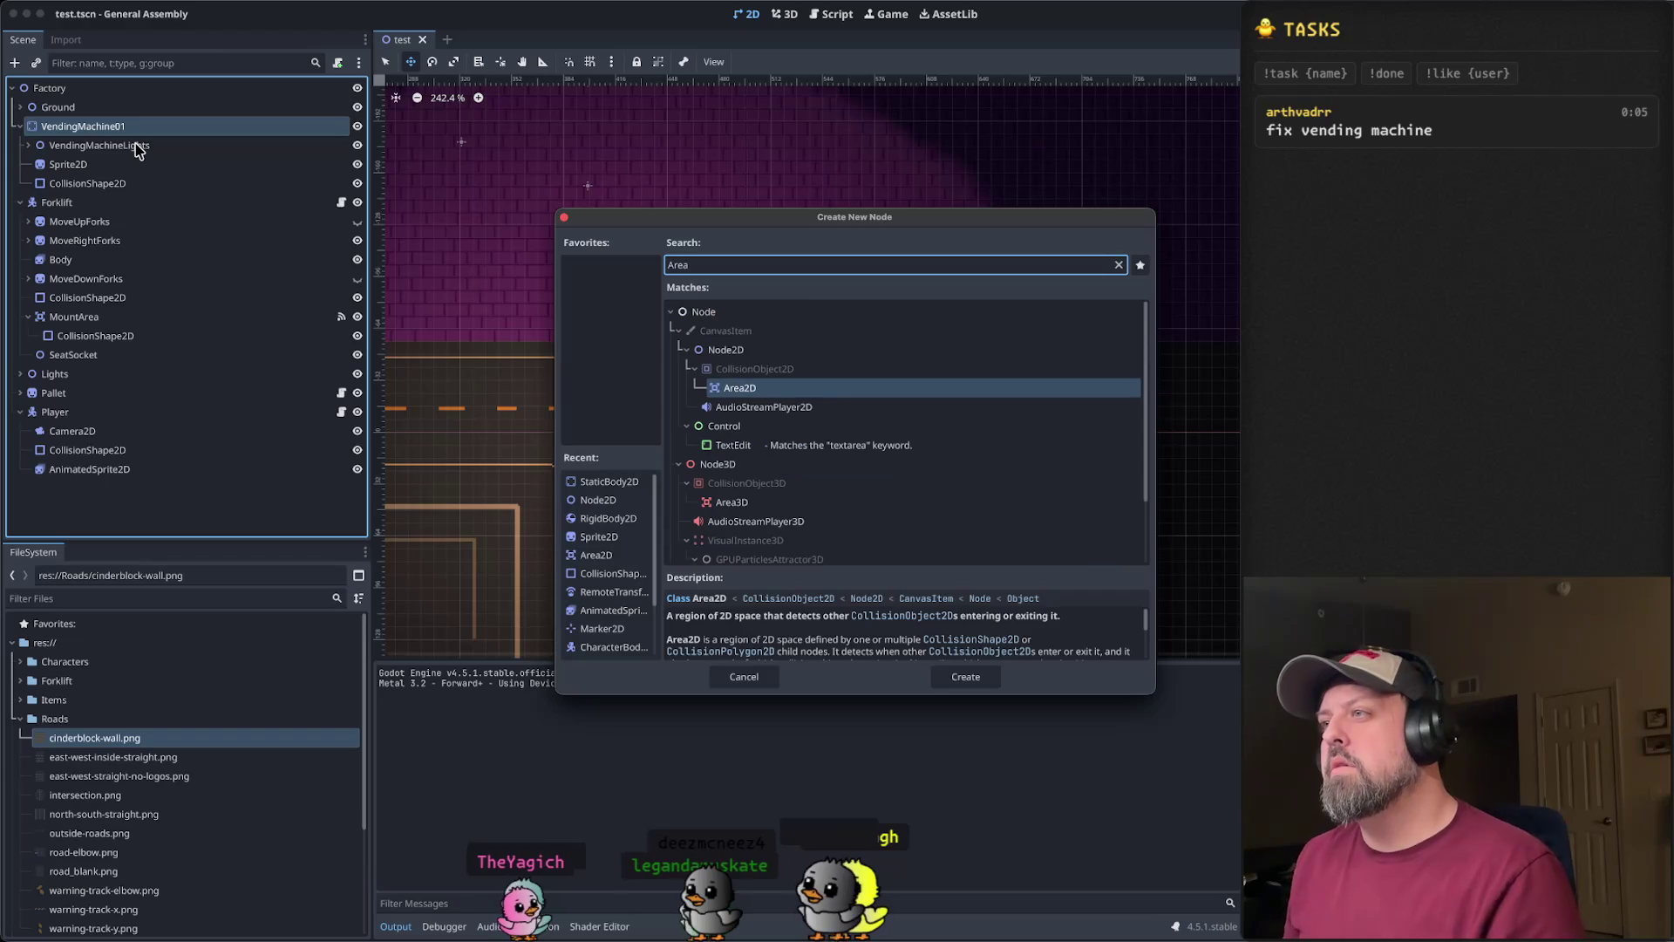
pyautogui.click(740, 387)
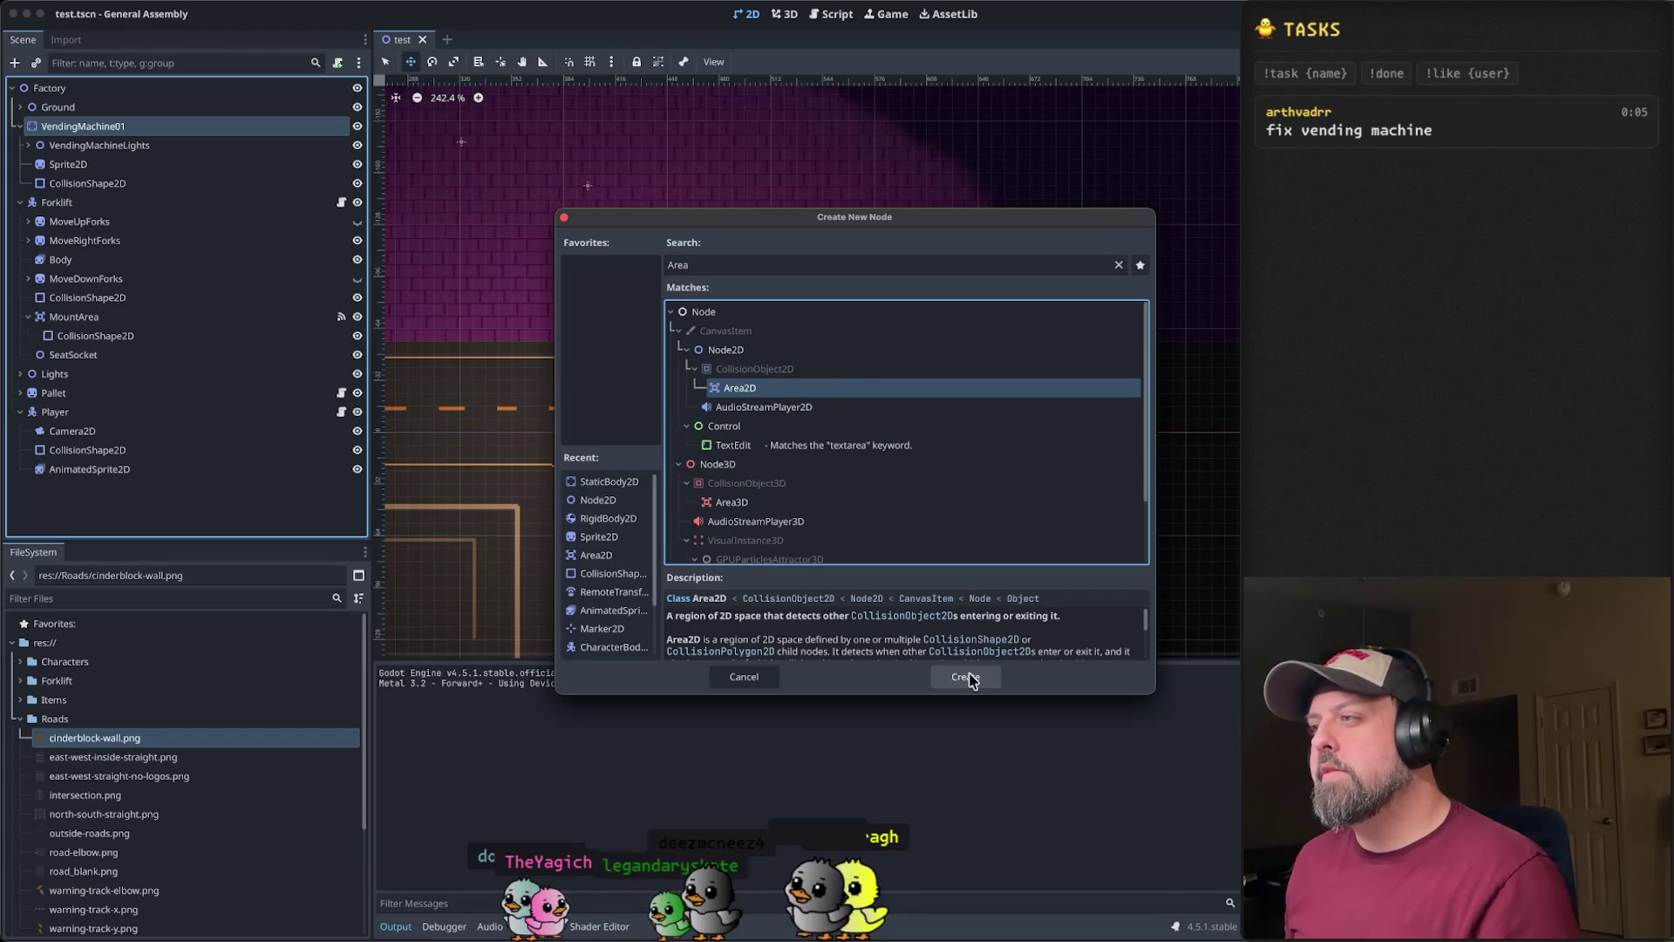
pyautogui.click(964, 677)
# - Add a CollisionShape2D child under the new Area2D
pyautogui.rightClick(88, 202)
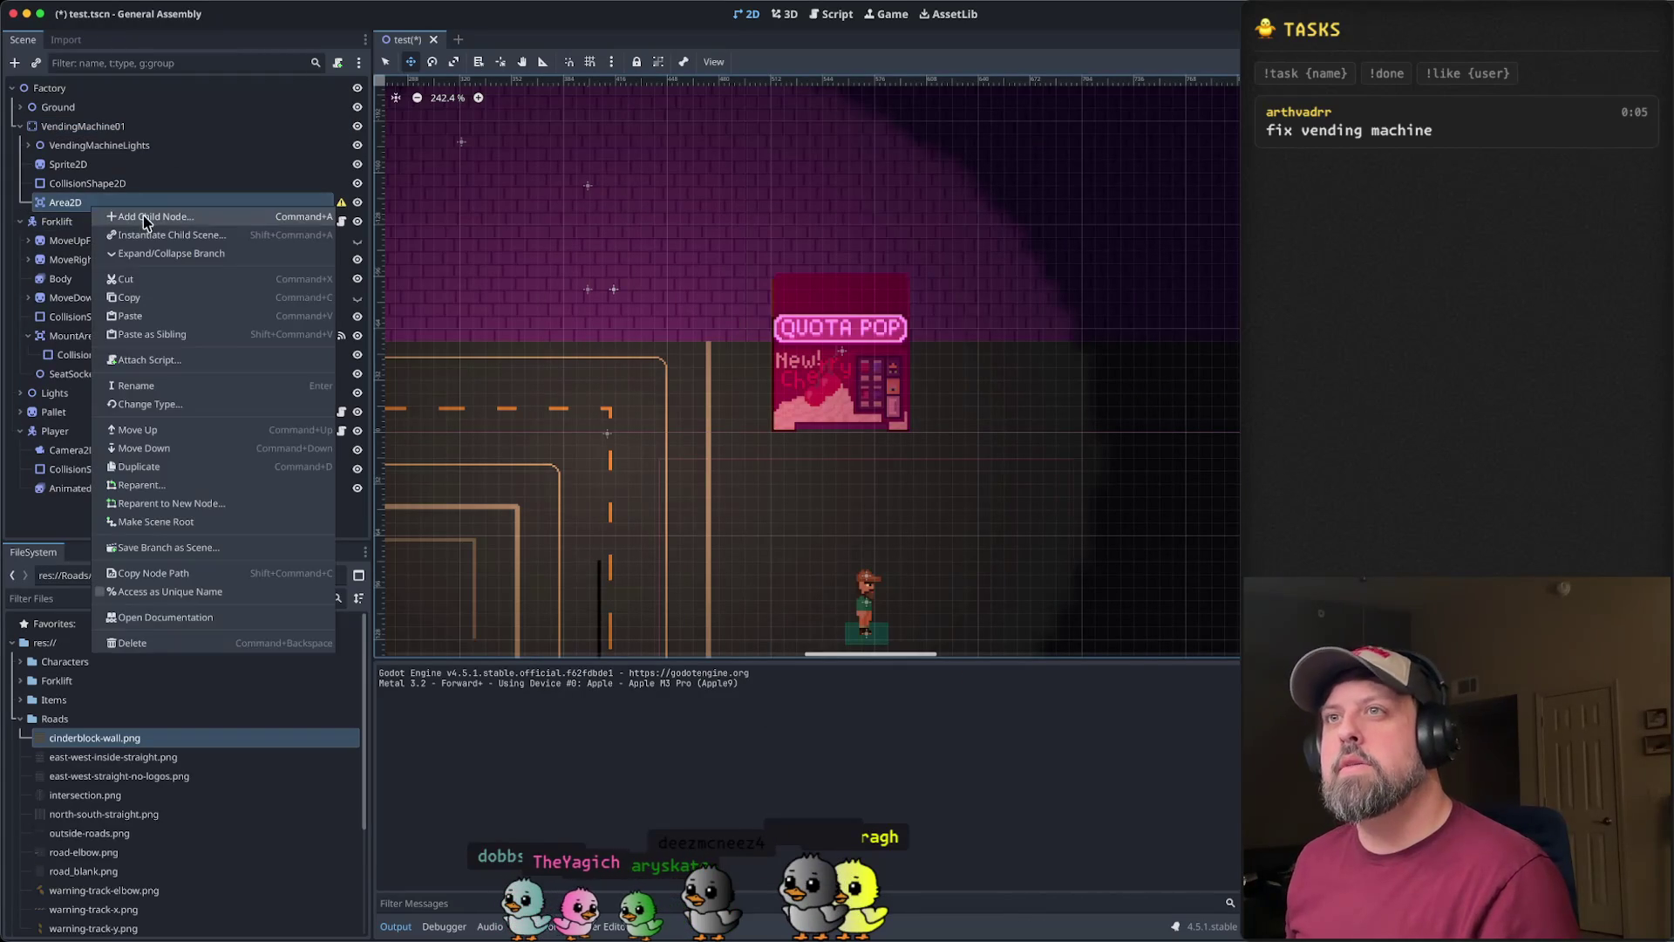
pyautogui.click(148, 214)
pyautogui.write('Coll')
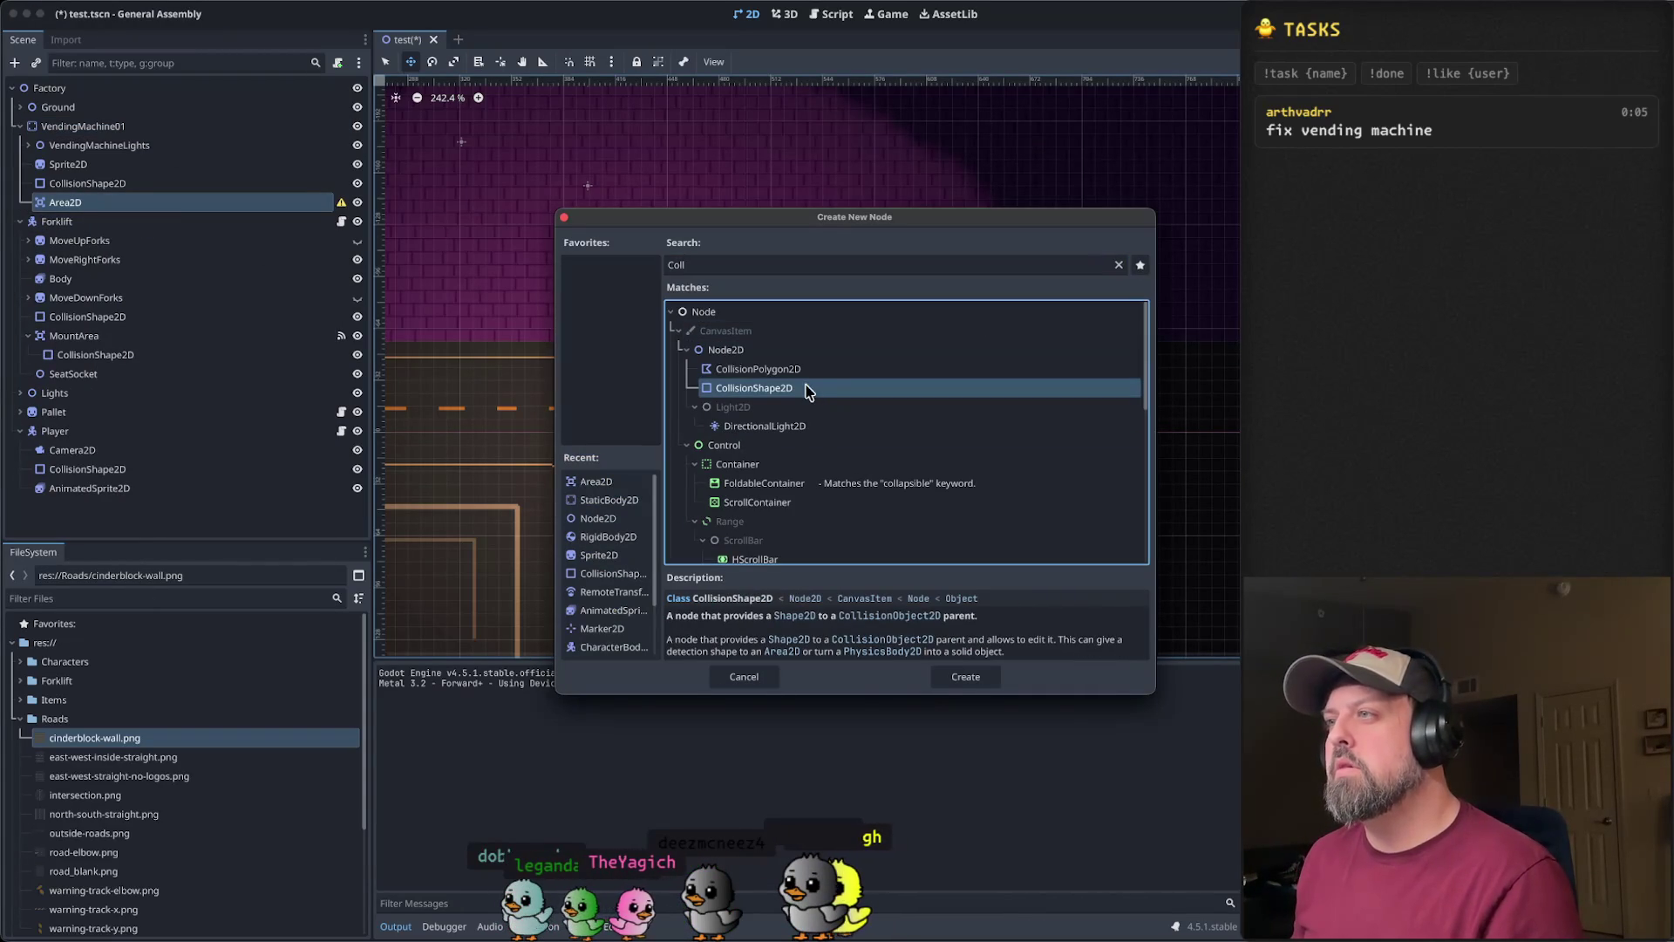
pyautogui.click(962, 678)
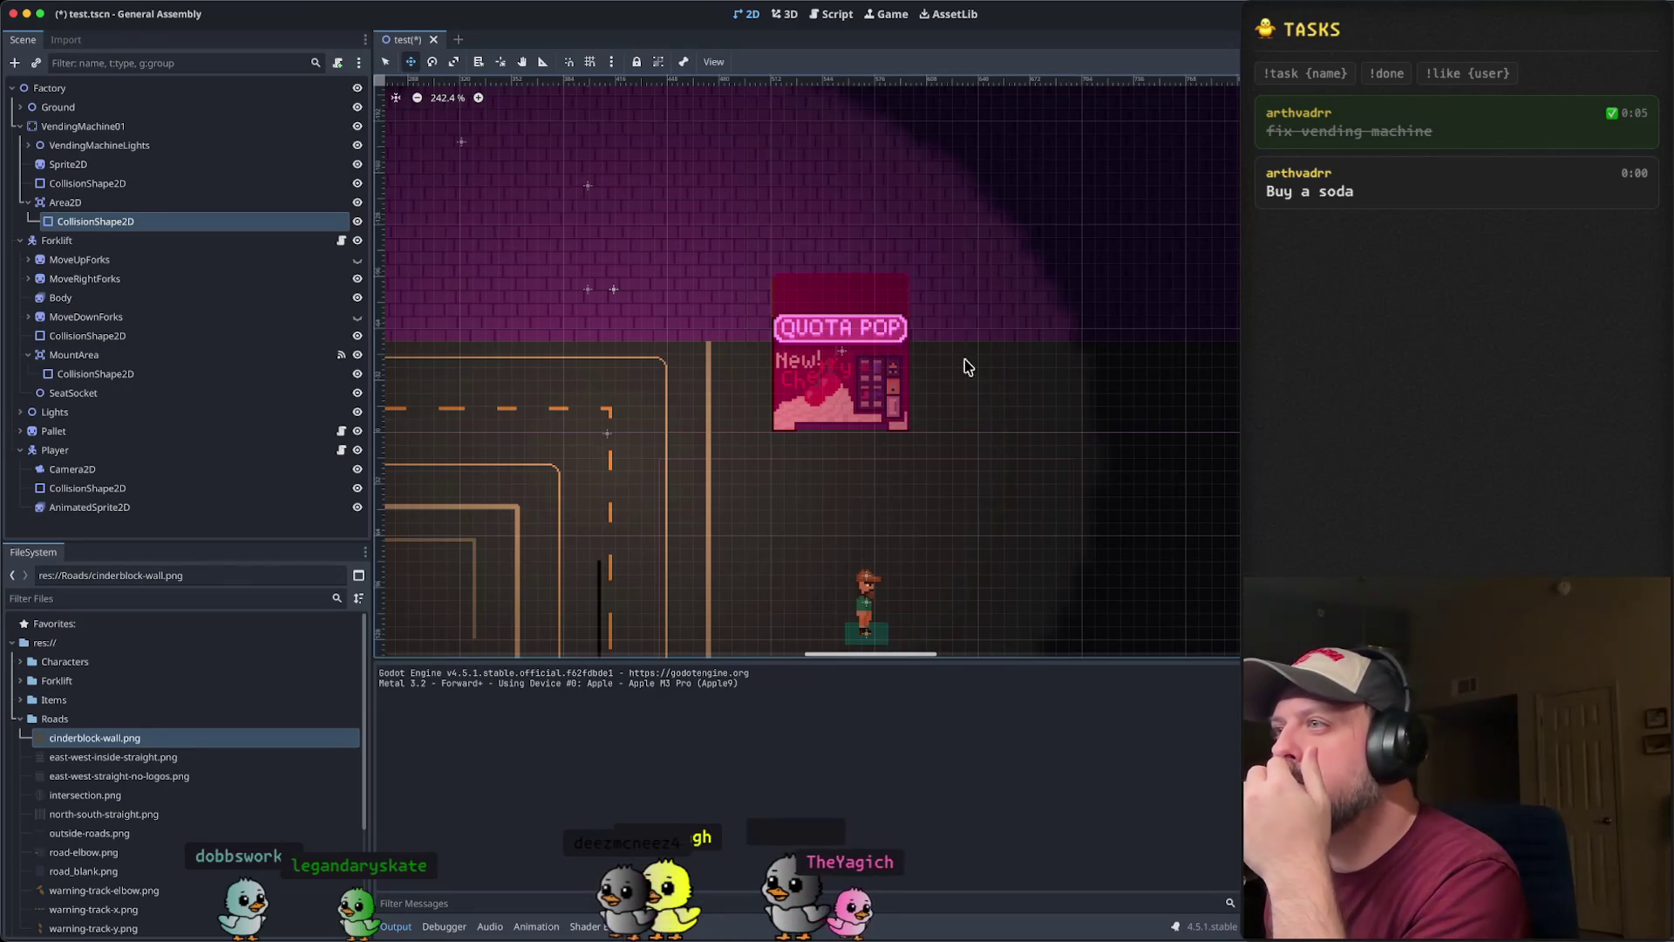
# - Undo the vending machine's stray move and shift VendingMachine01 further right
pyautogui.scroll(-5, 898, 363)
pyautogui.scroll(5, 977, 362)
pyautogui.scroll(-5, 872, 393)
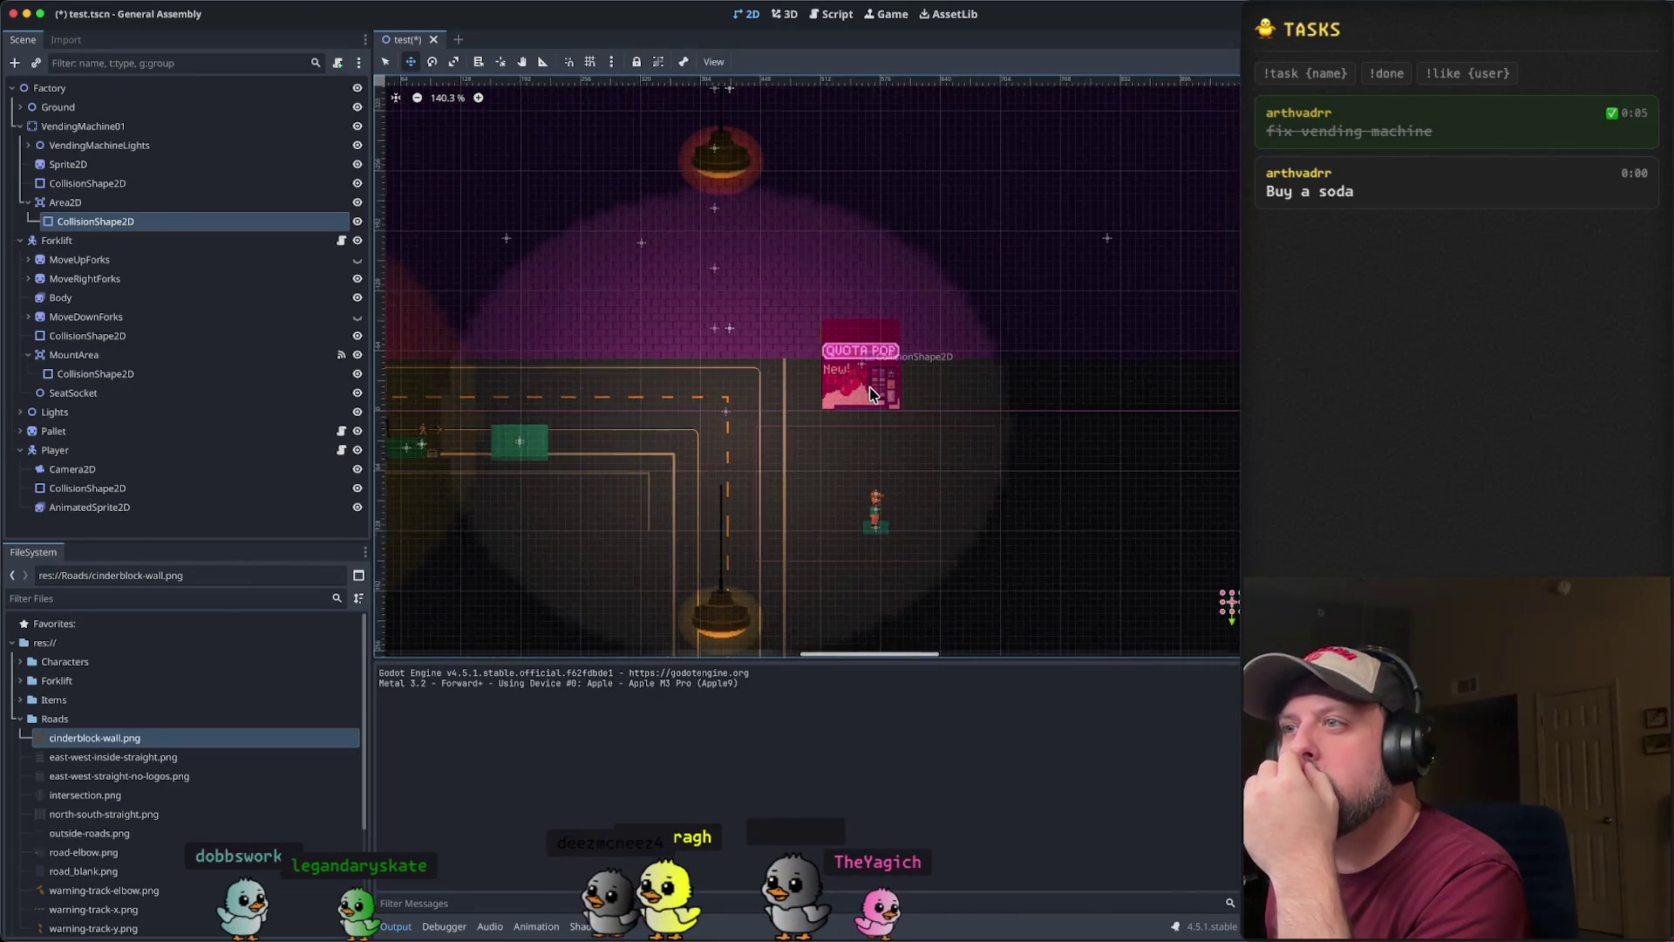
pyautogui.scroll(-3, 870, 394)
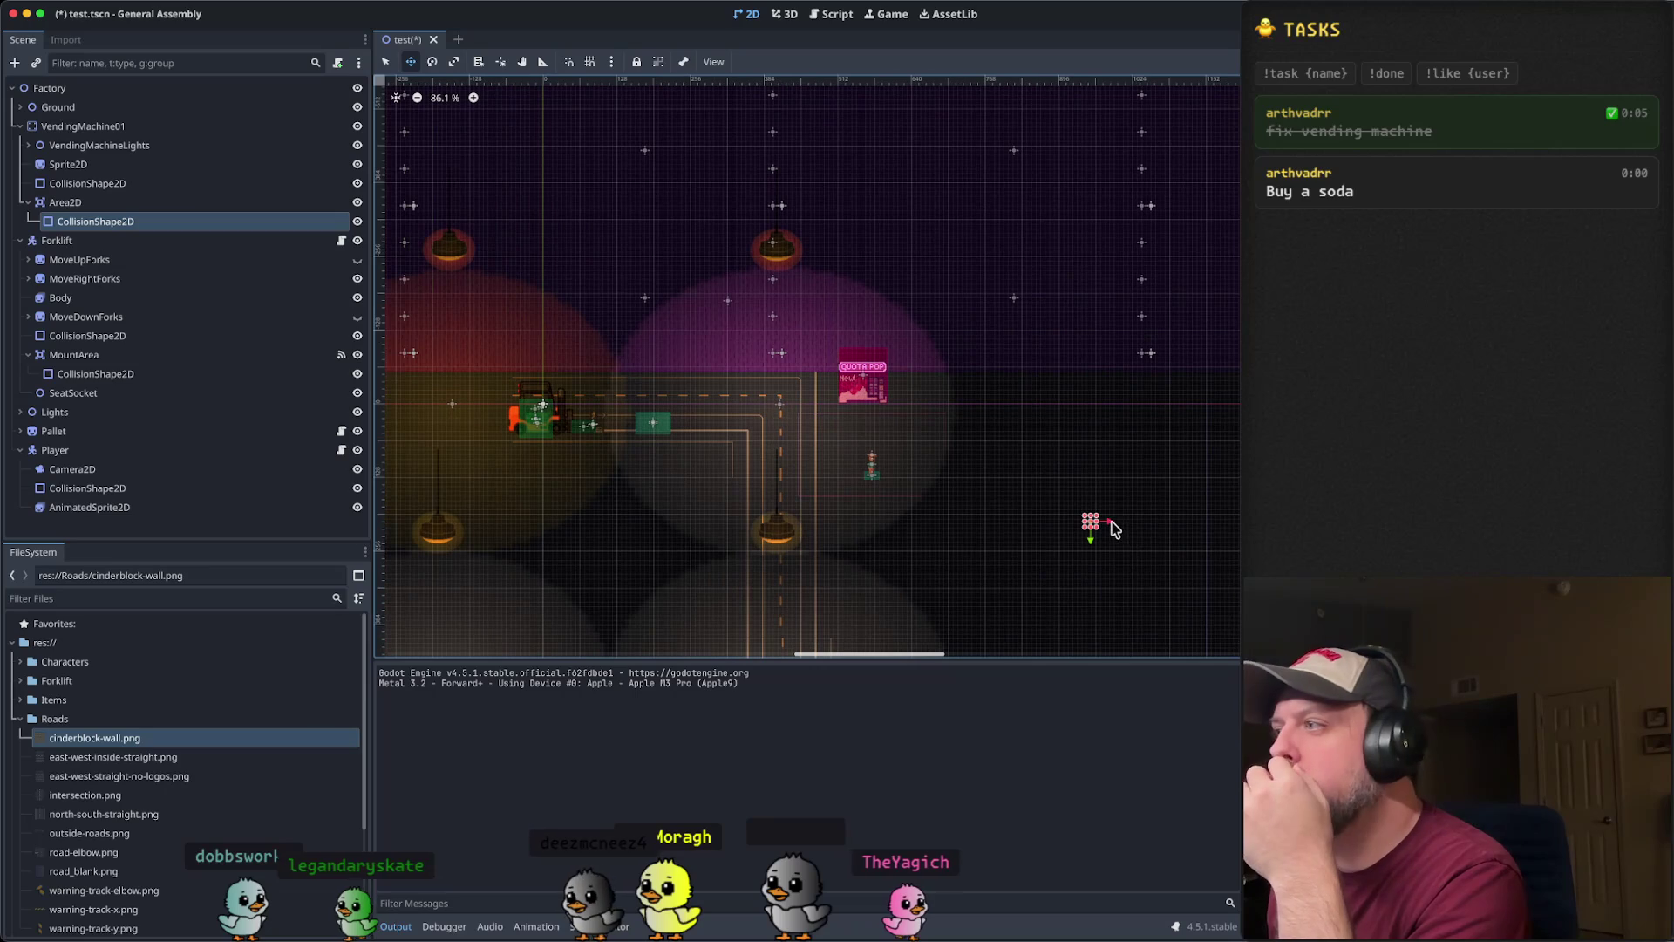
pyautogui.click(200, 202)
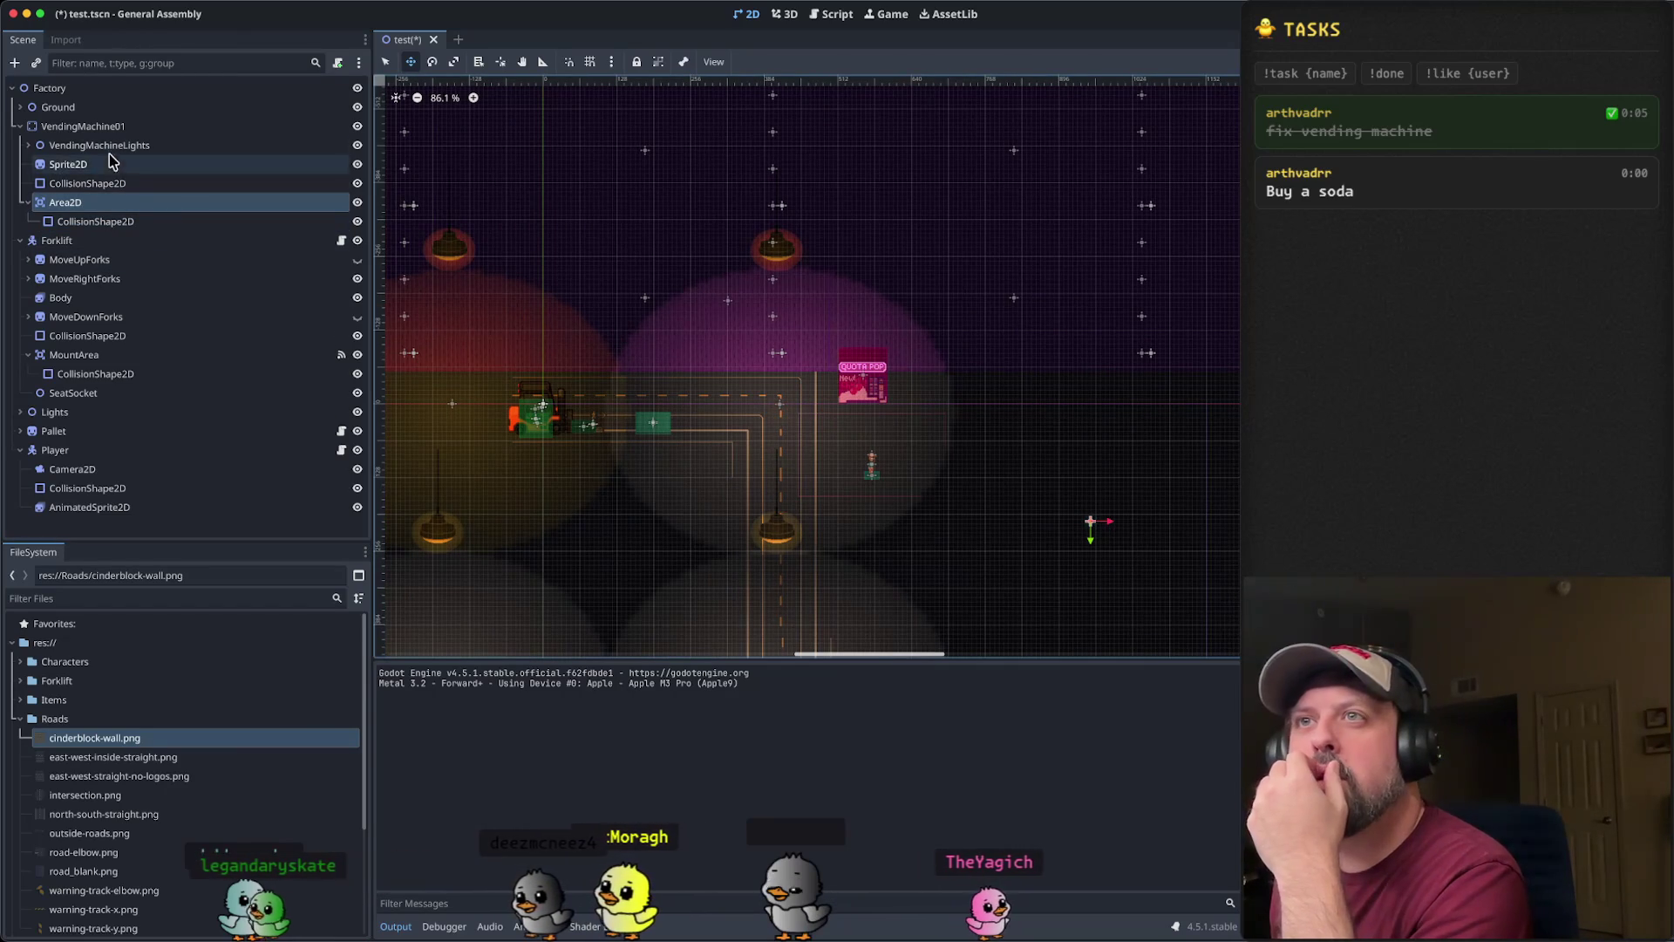
pyautogui.click(274, 149)
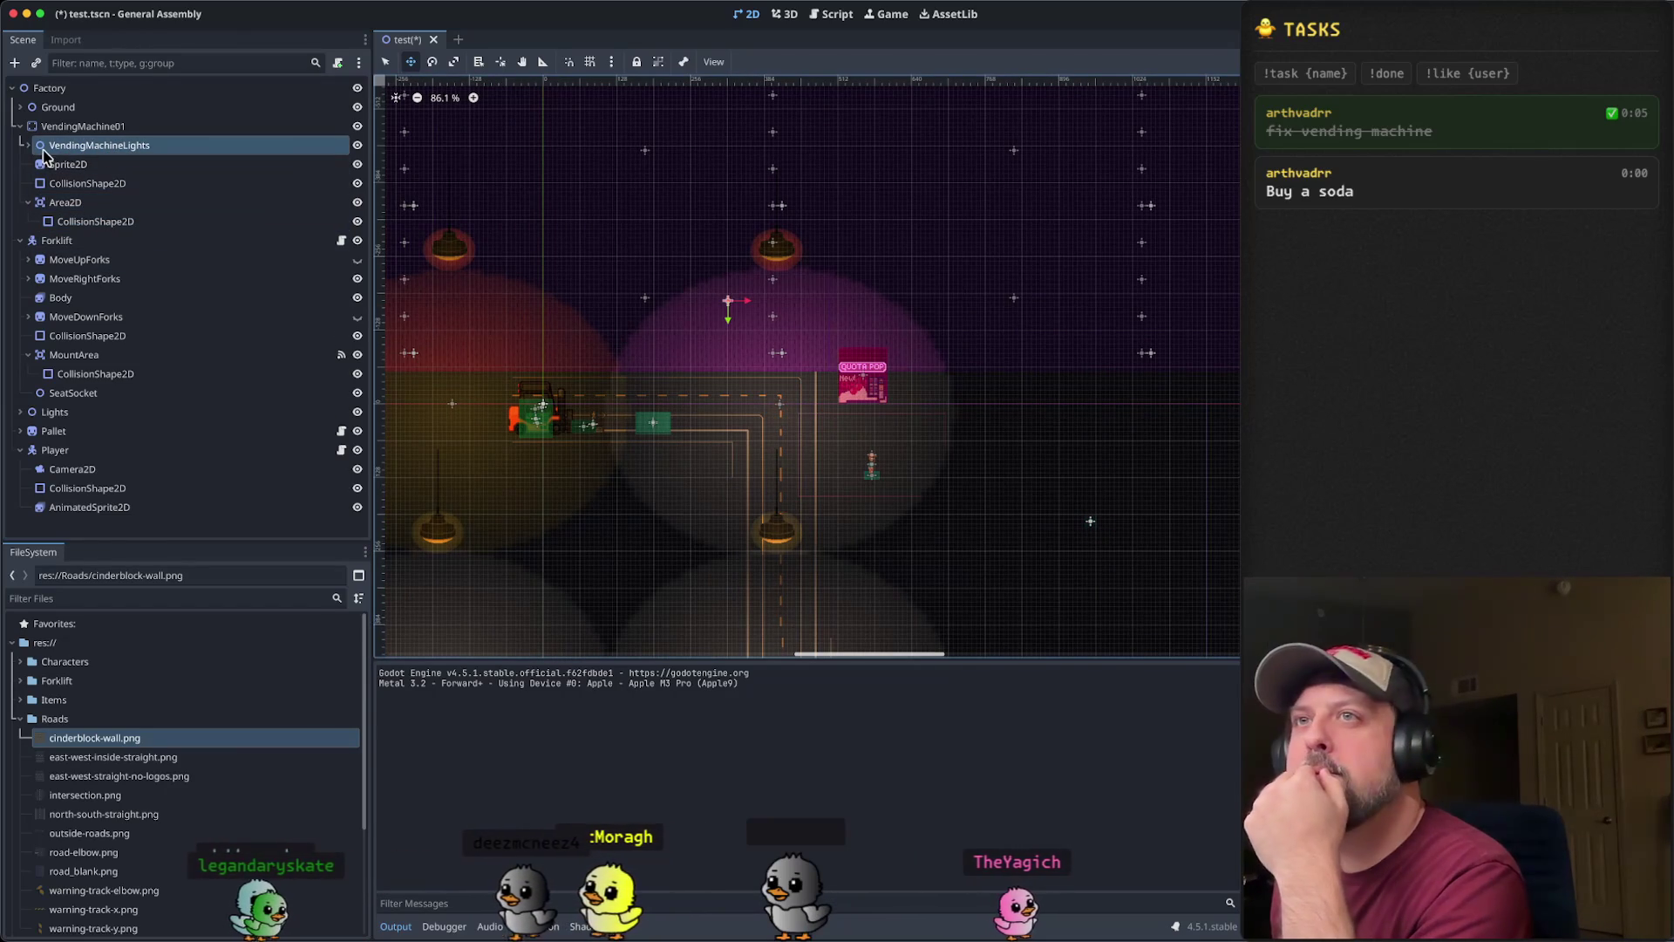
pyautogui.click(252, 127)
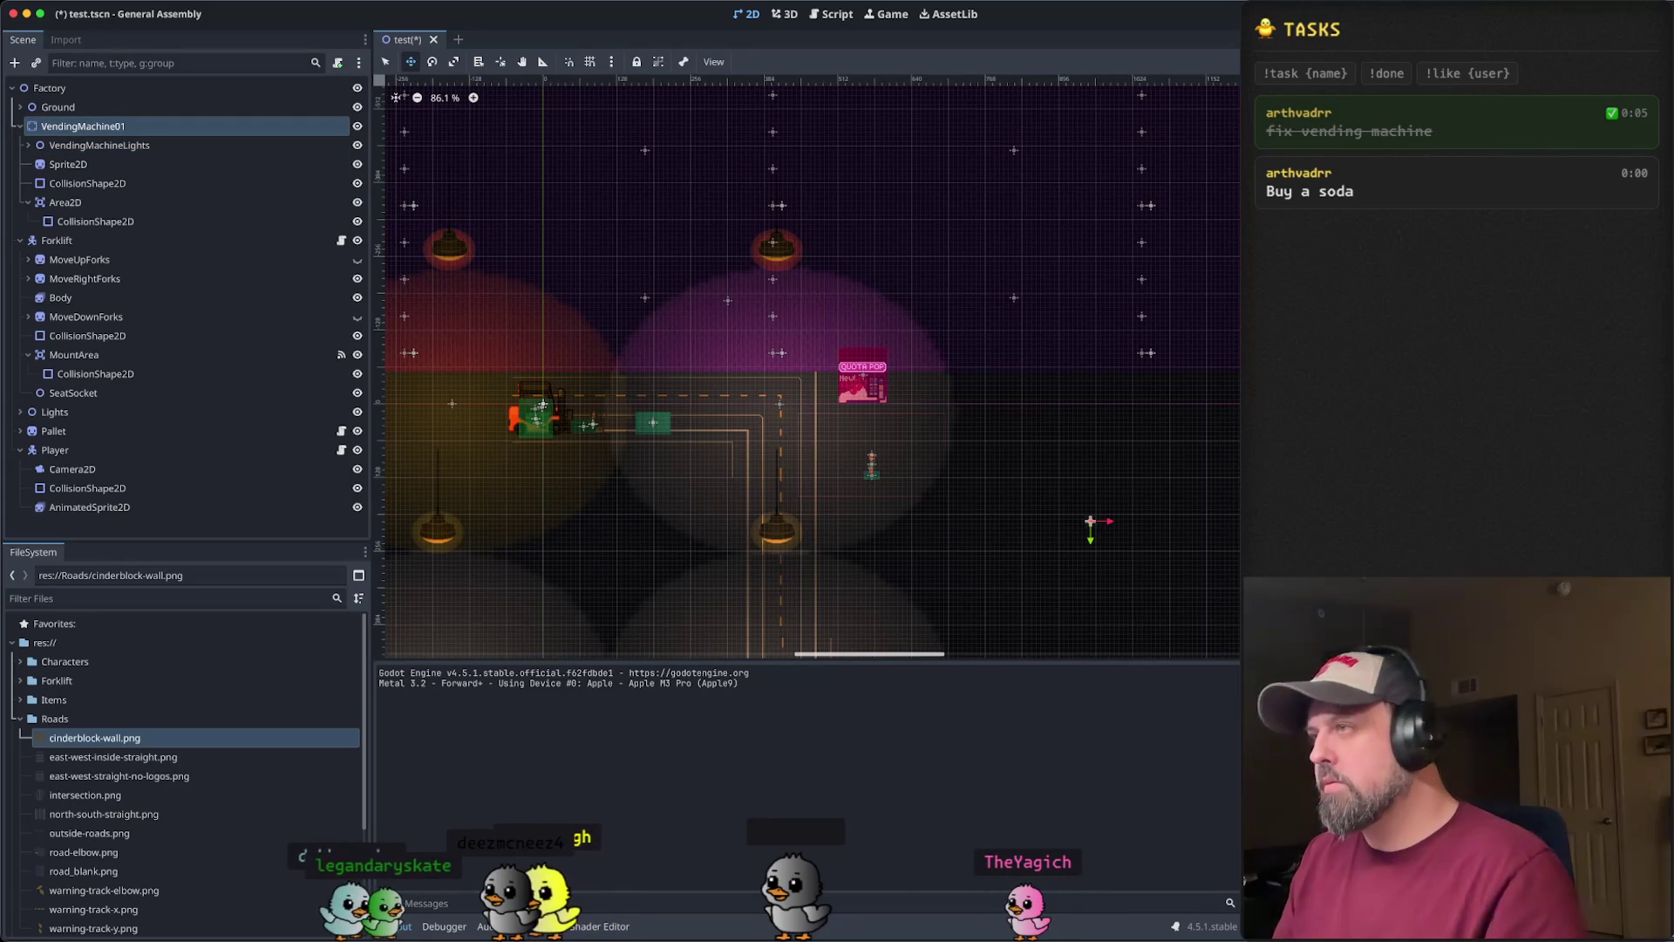
pyautogui.hotkey('ctrl', 'z')
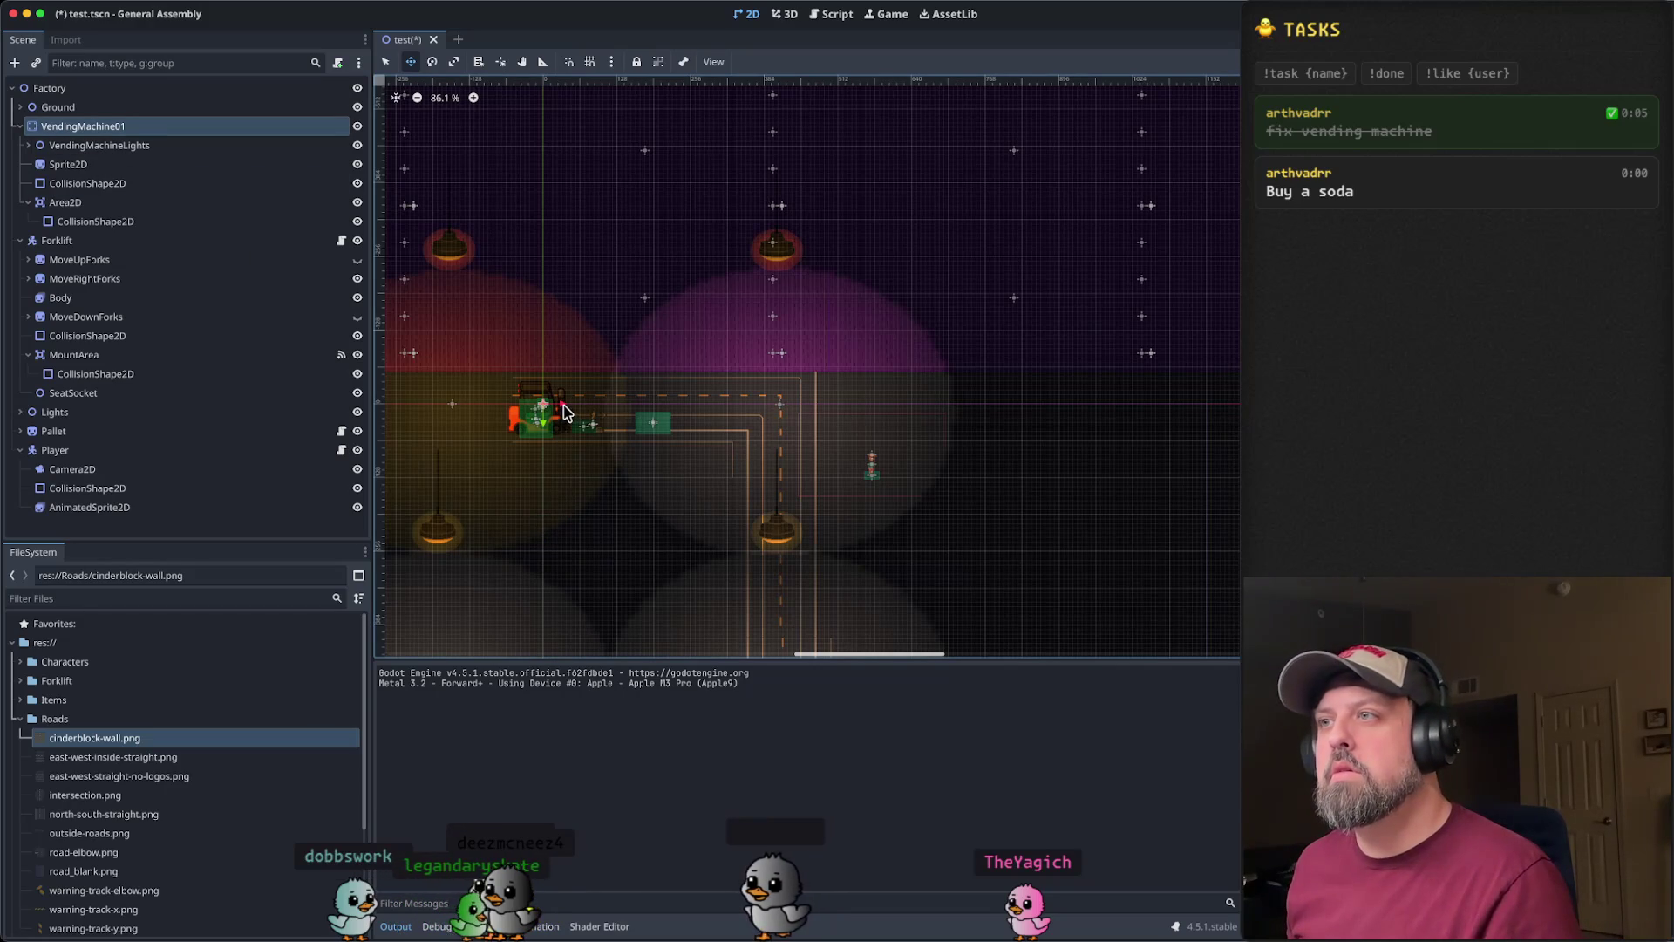
pyautogui.moveTo(732, 431); pyautogui.dragTo(1092, 425)
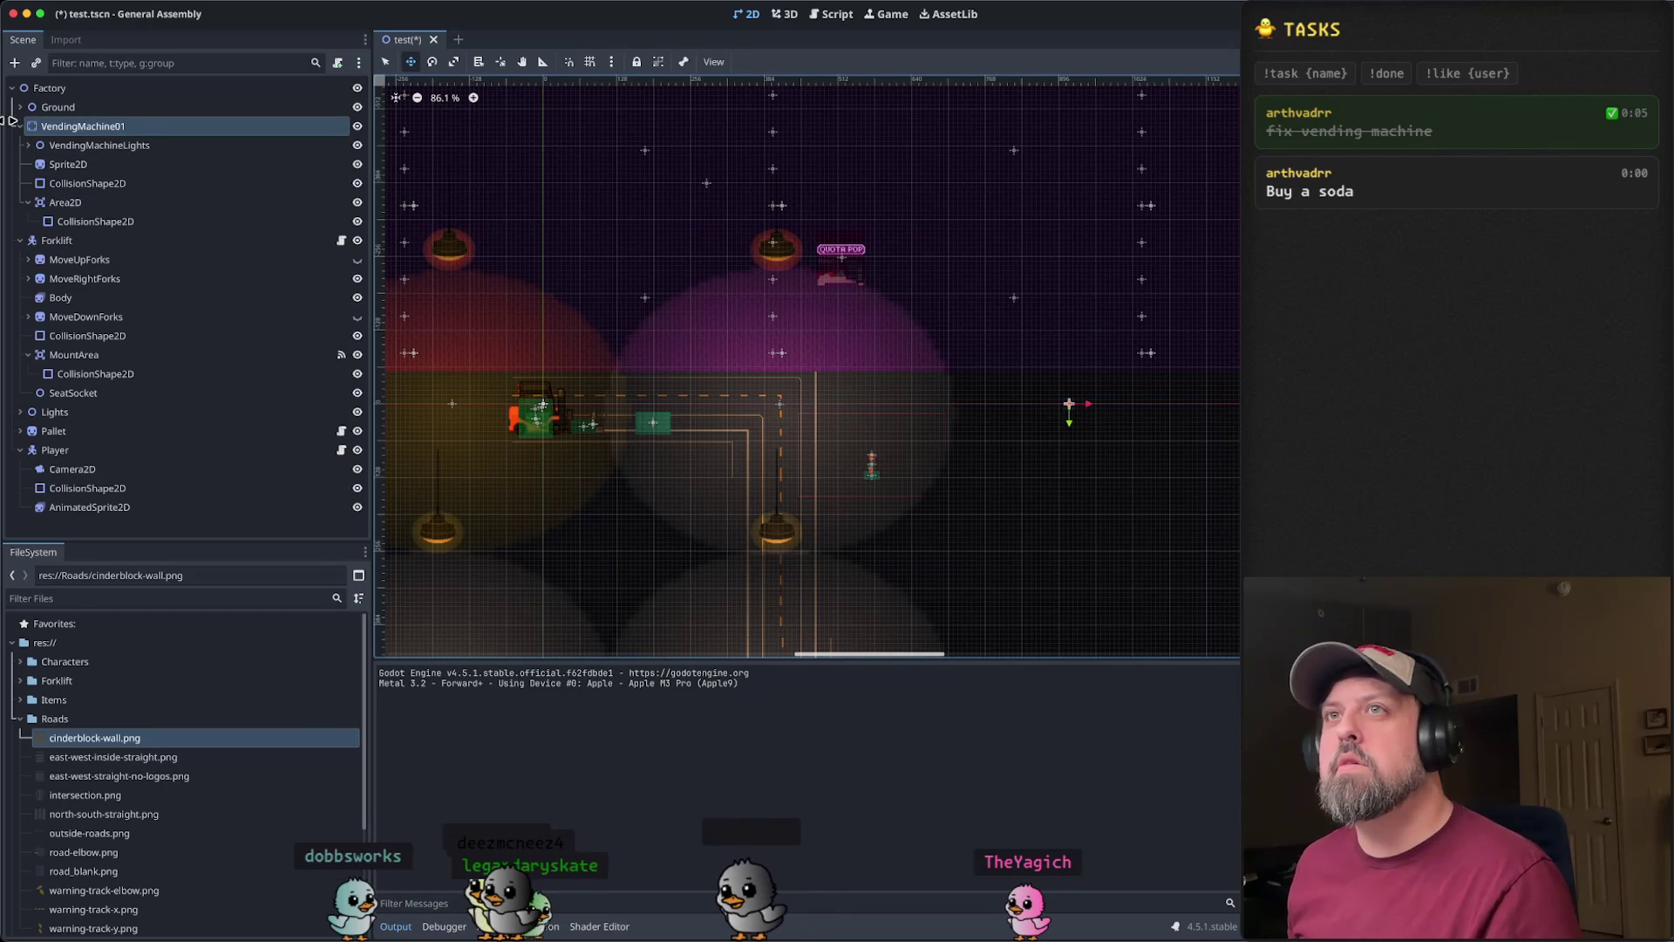
# - Drag the machine's Area2D up onto the vending machine sprite
pyautogui.click(74, 146)
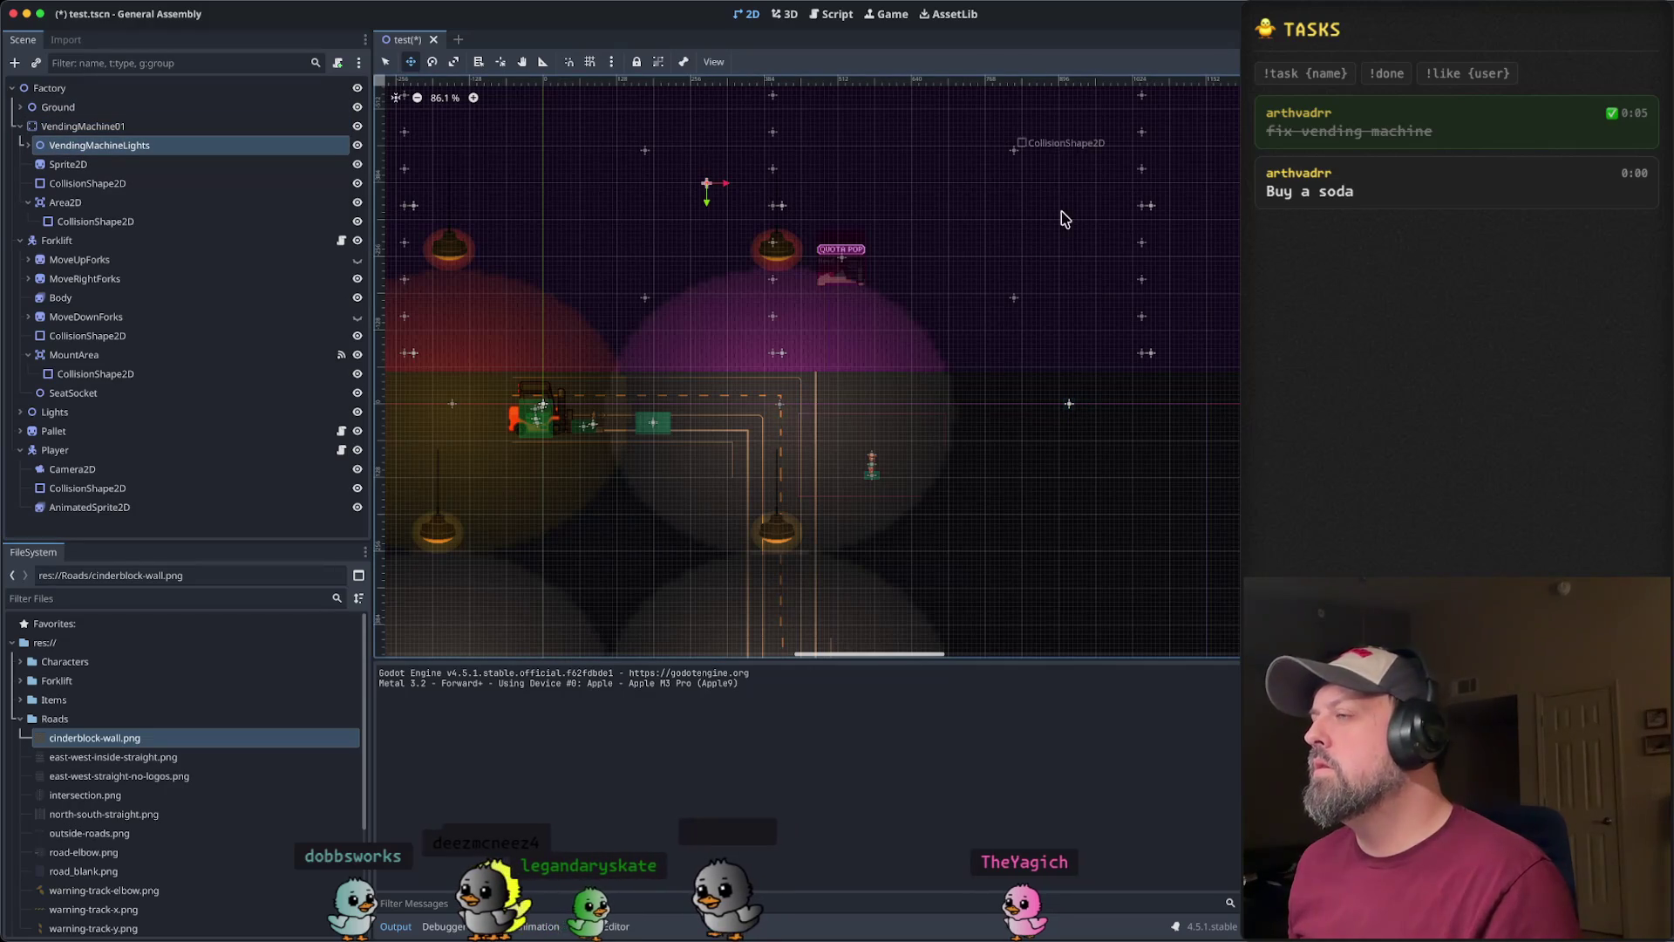
pyautogui.click(78, 165)
pyautogui.click(85, 183)
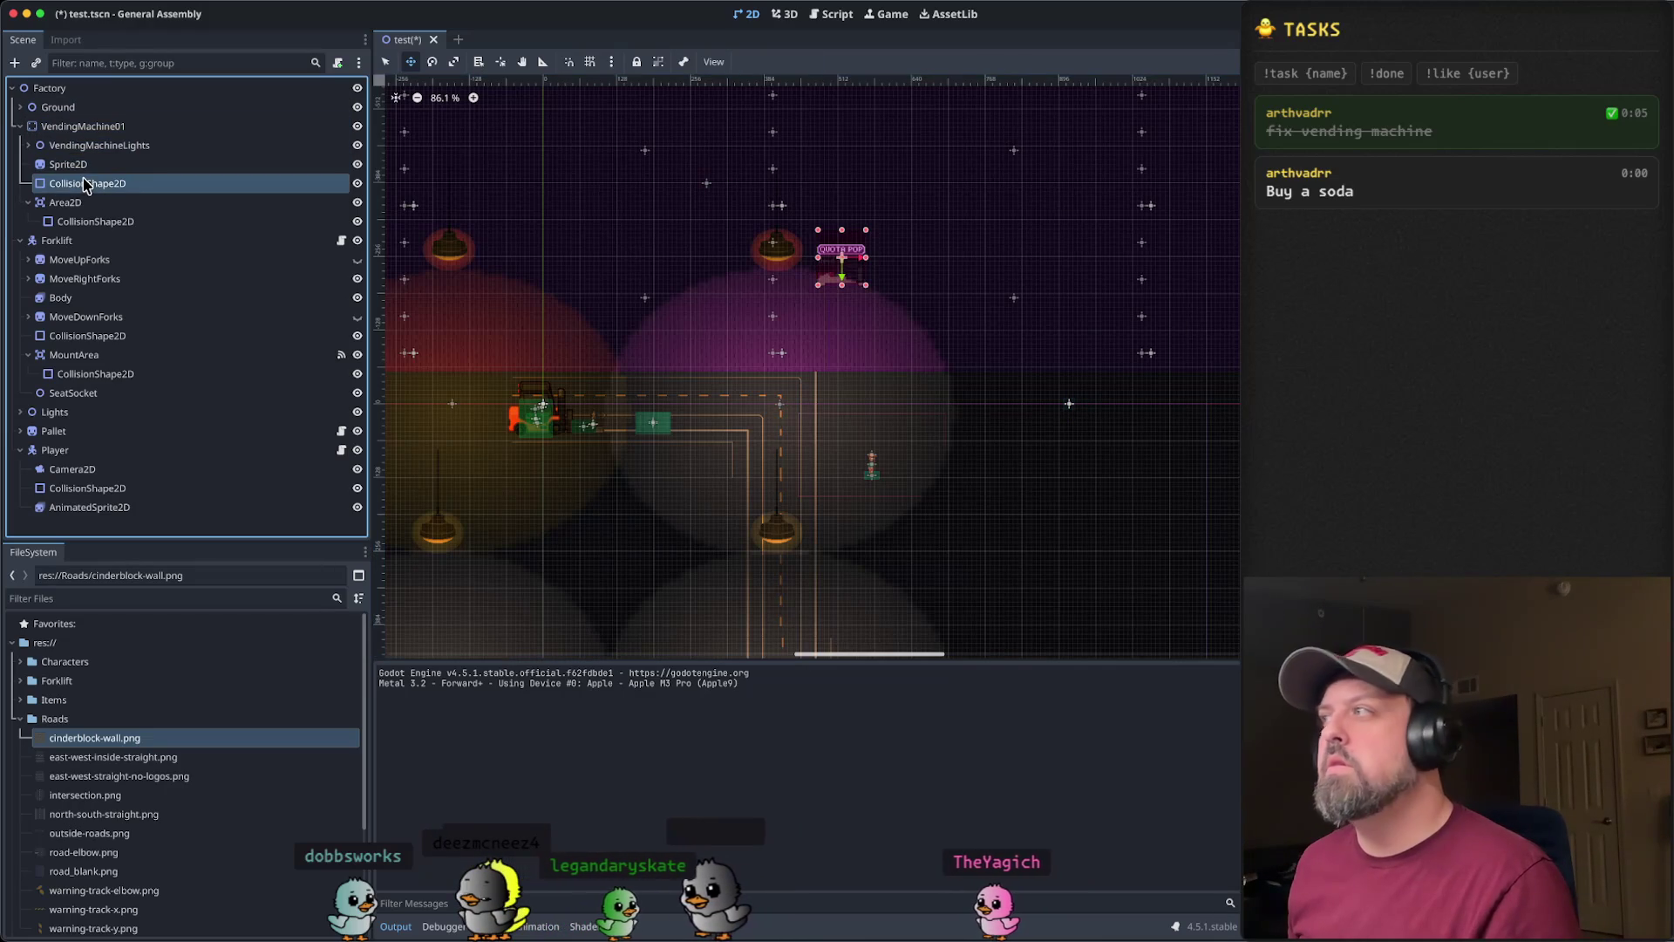
pyautogui.click(83, 202)
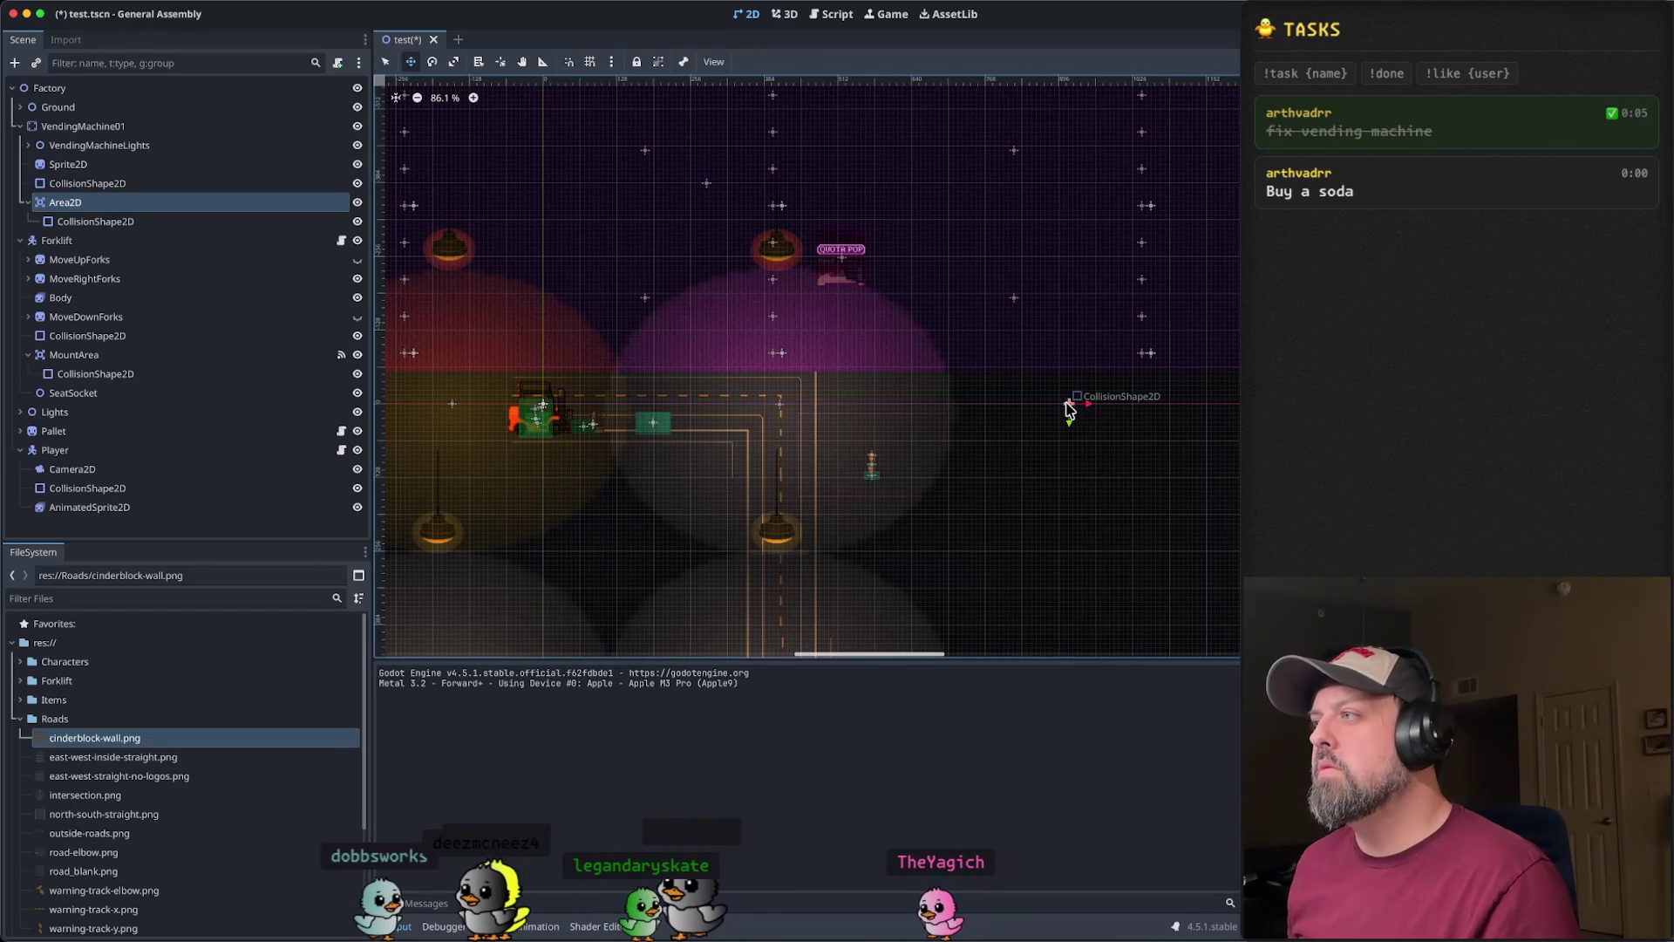
pyautogui.moveTo(1069, 407)
pyautogui.mouseDown()
pyautogui.moveTo(985, 410)
pyautogui.moveTo(839, 272)
pyautogui.mouseUp()
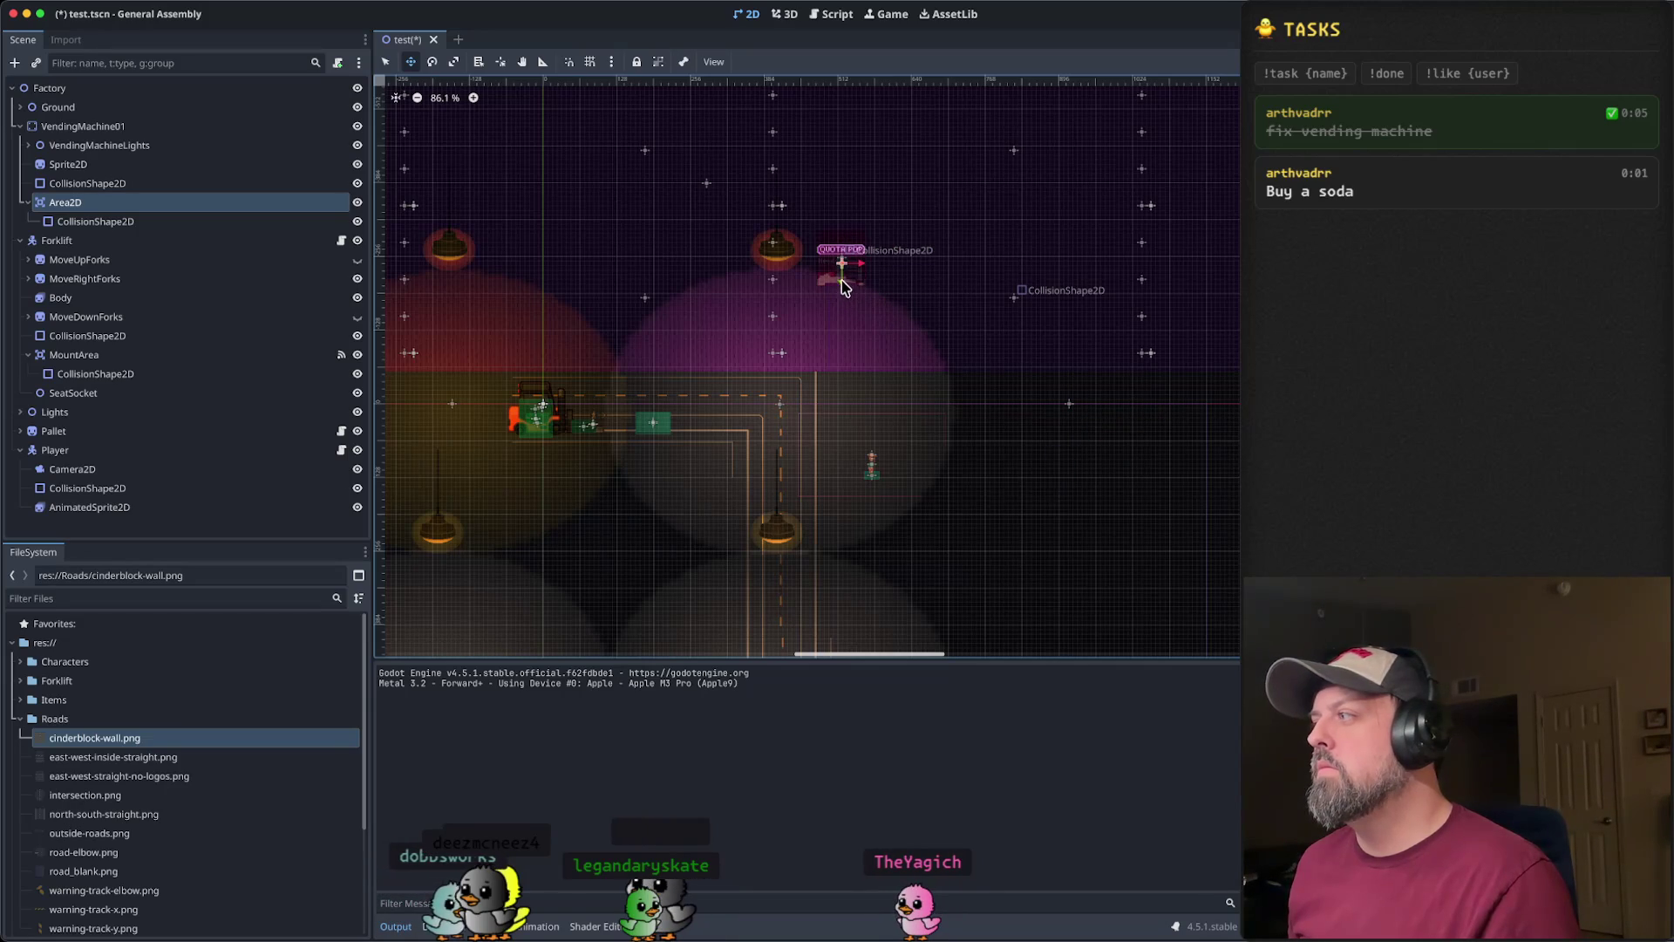
# - Reposition VendingMachine01 onto the dark floor right of the road, just above the player
pyautogui.click(83, 125)
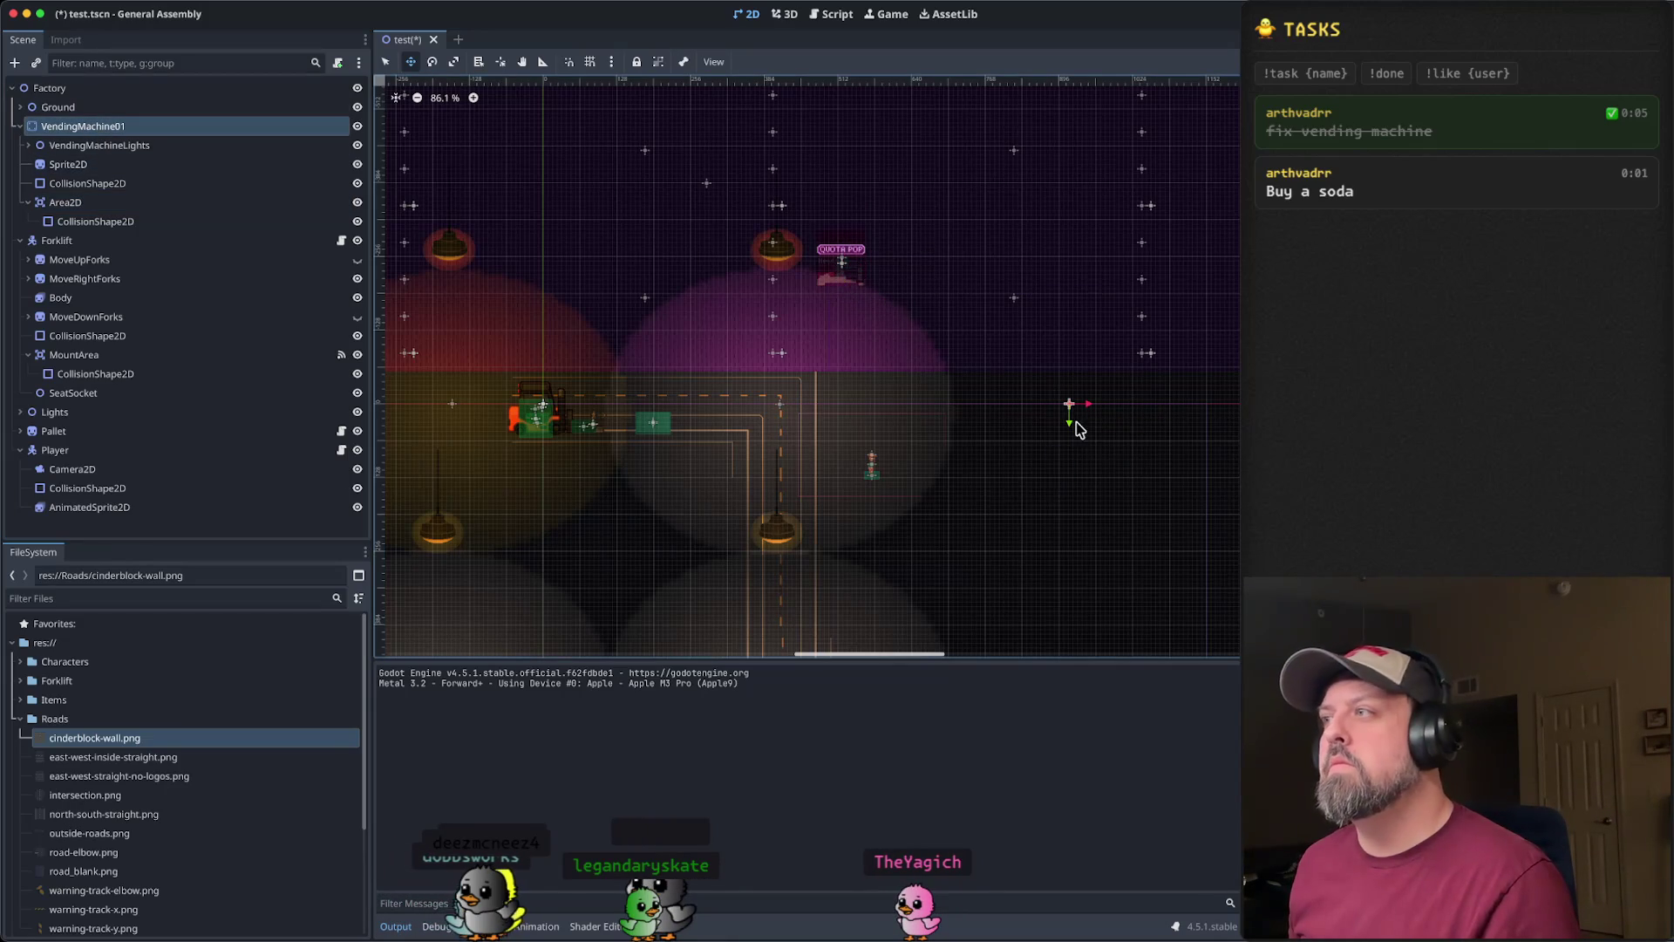
pyautogui.moveTo(1064, 408)
pyautogui.mouseDown()
pyautogui.moveTo(1160, 548)
pyautogui.moveTo(1208, 554)
pyautogui.mouseUp()
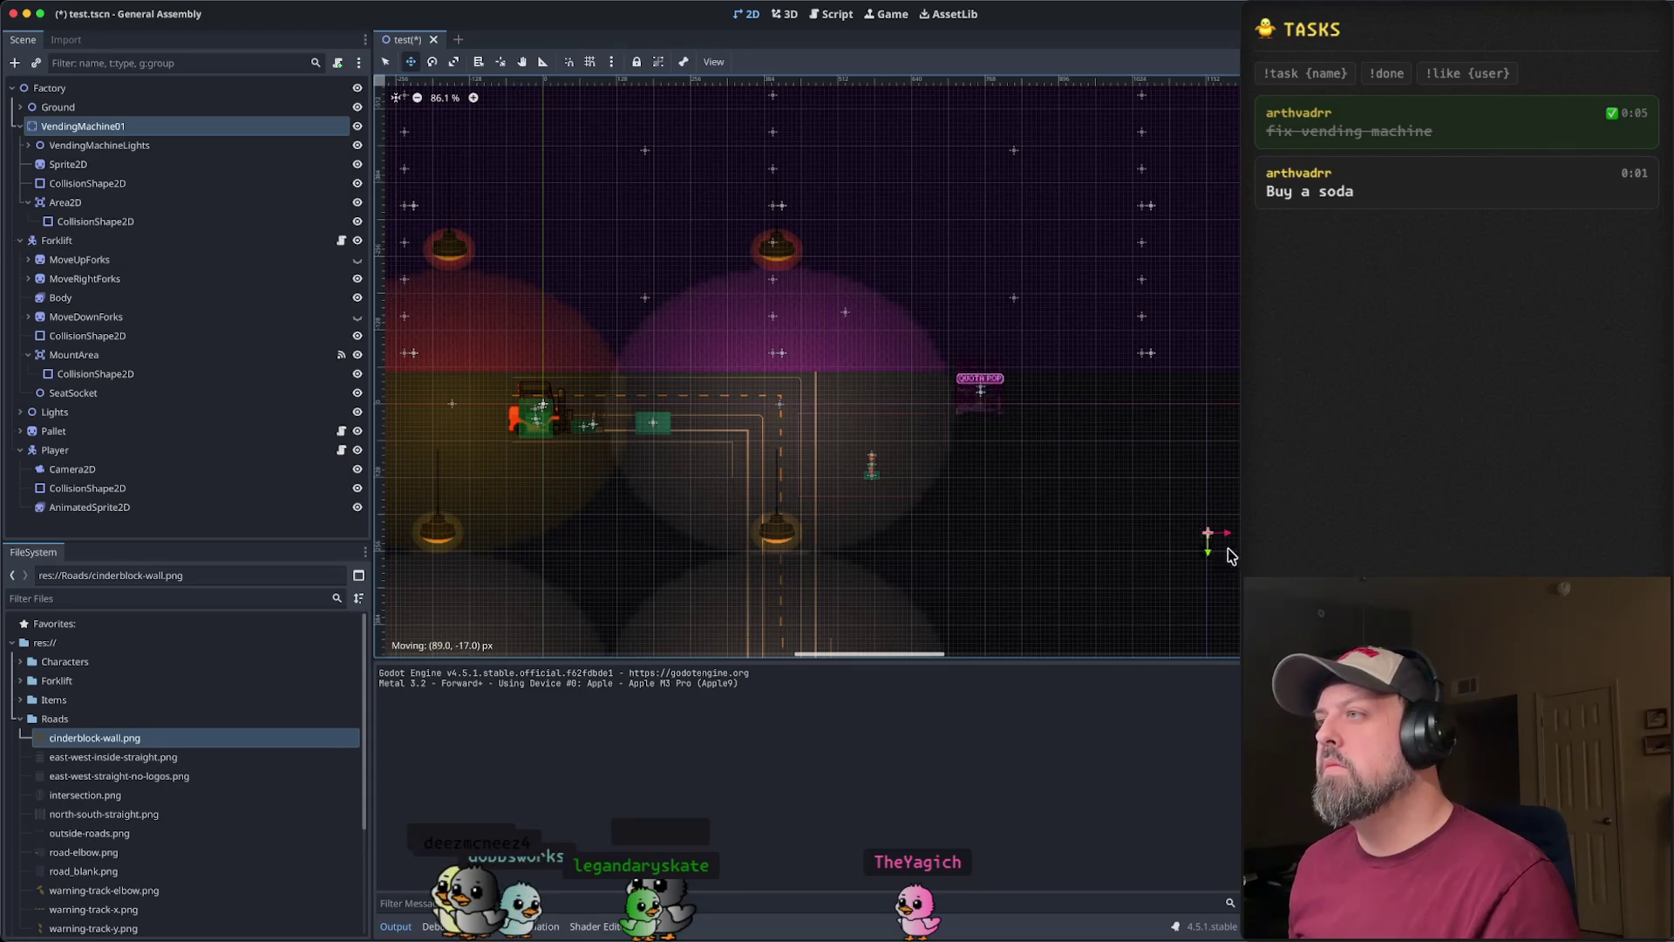
pyautogui.moveTo(1040, 414); pyautogui.dragTo(891, 410)
pyautogui.scroll(5, 945, 452)
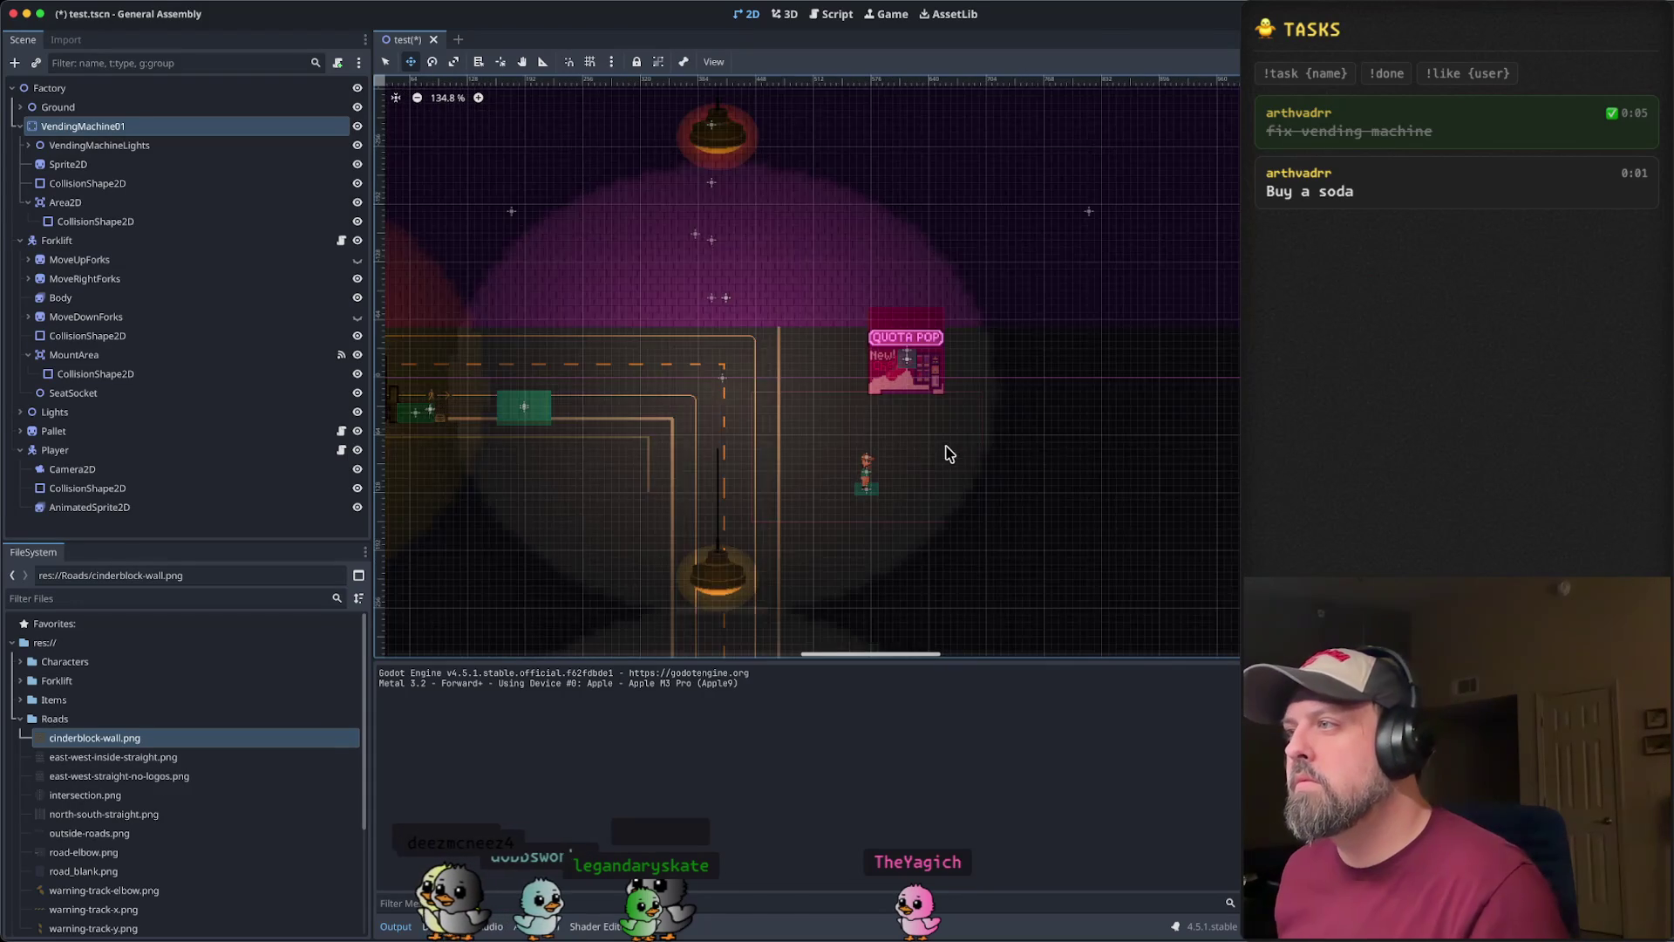
pyautogui.hscroll(5, 959, 451)
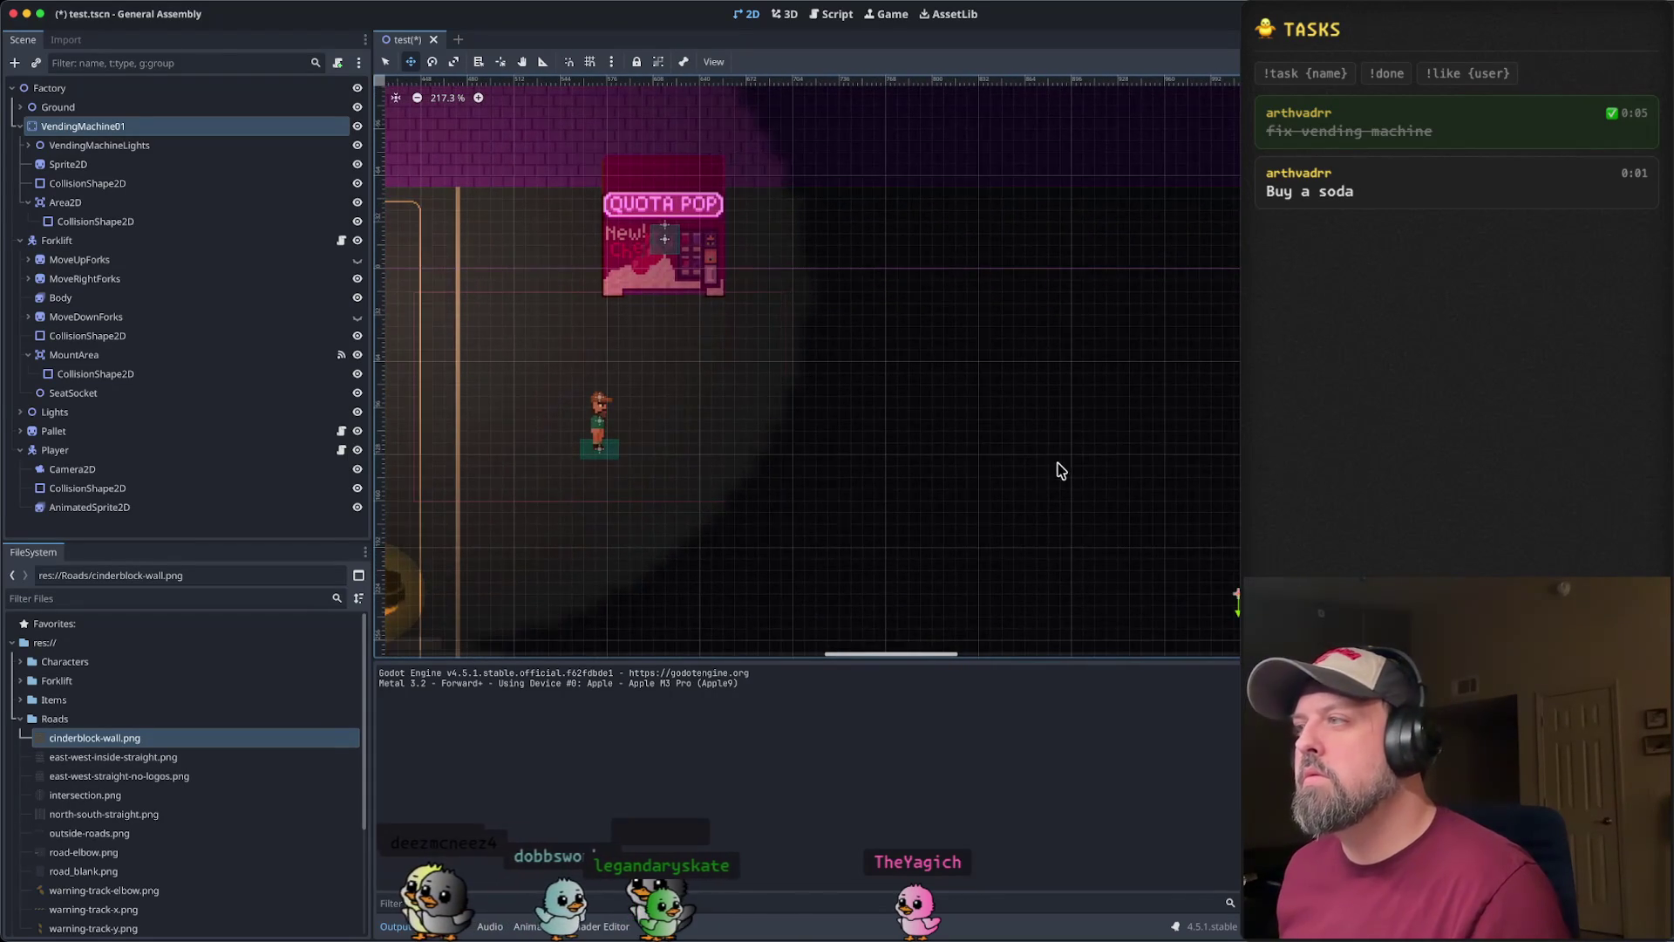
pyautogui.scroll(-2, 1053, 468)
pyautogui.moveTo(1216, 591); pyautogui.dragTo(1177, 580)
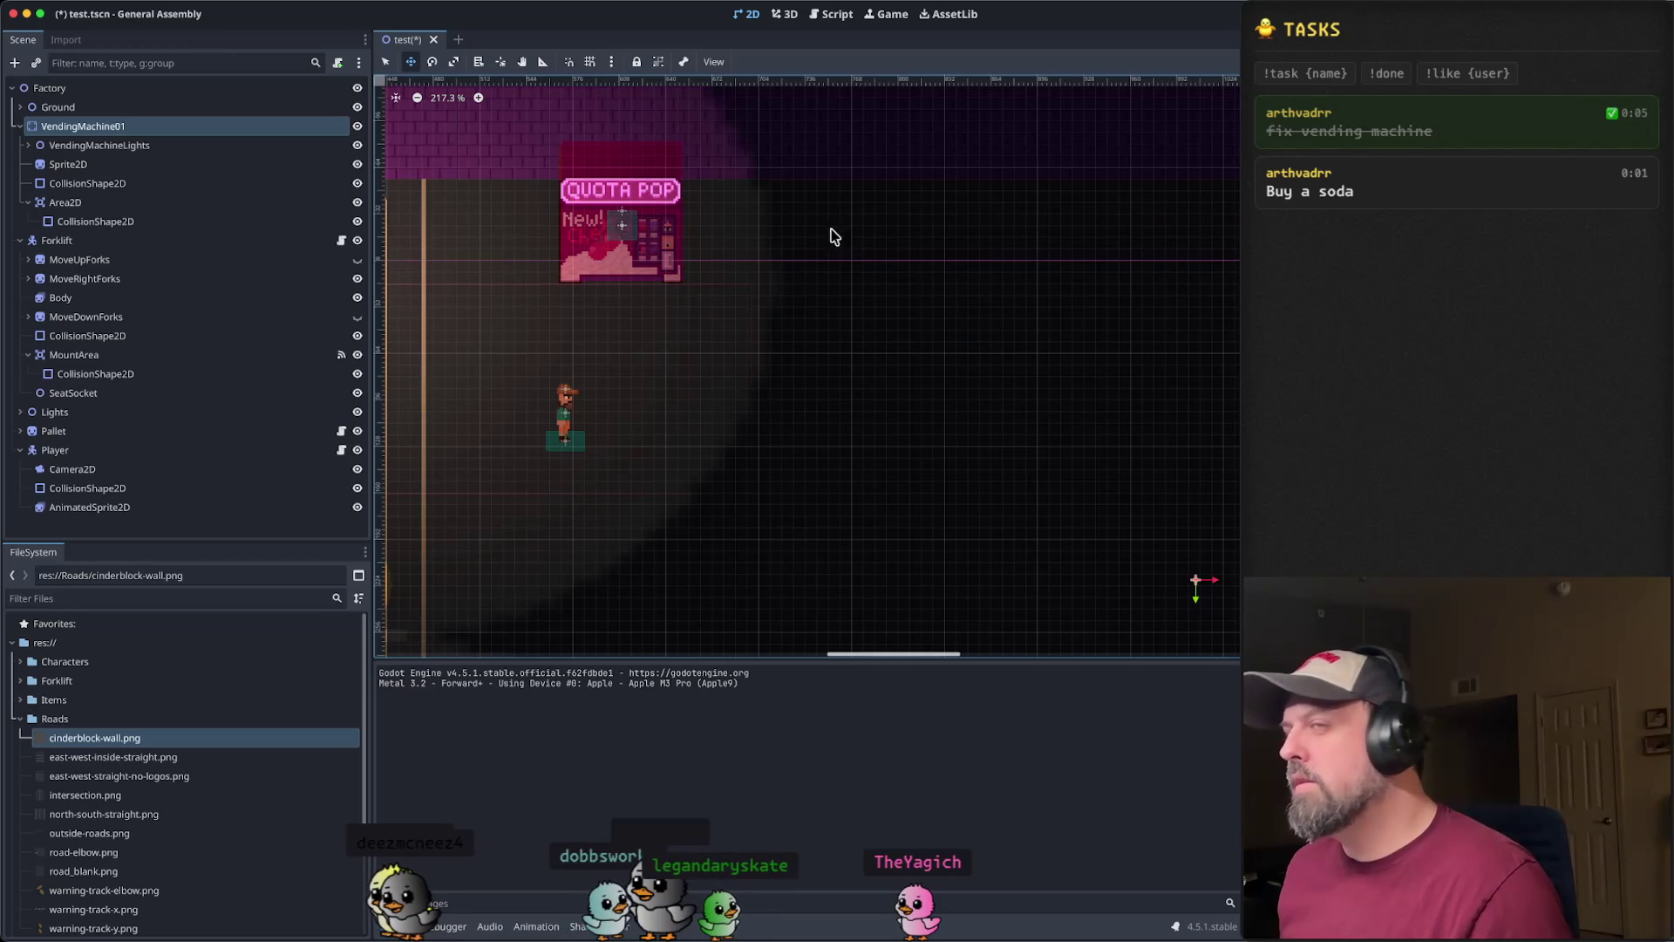
pyautogui.click(103, 146)
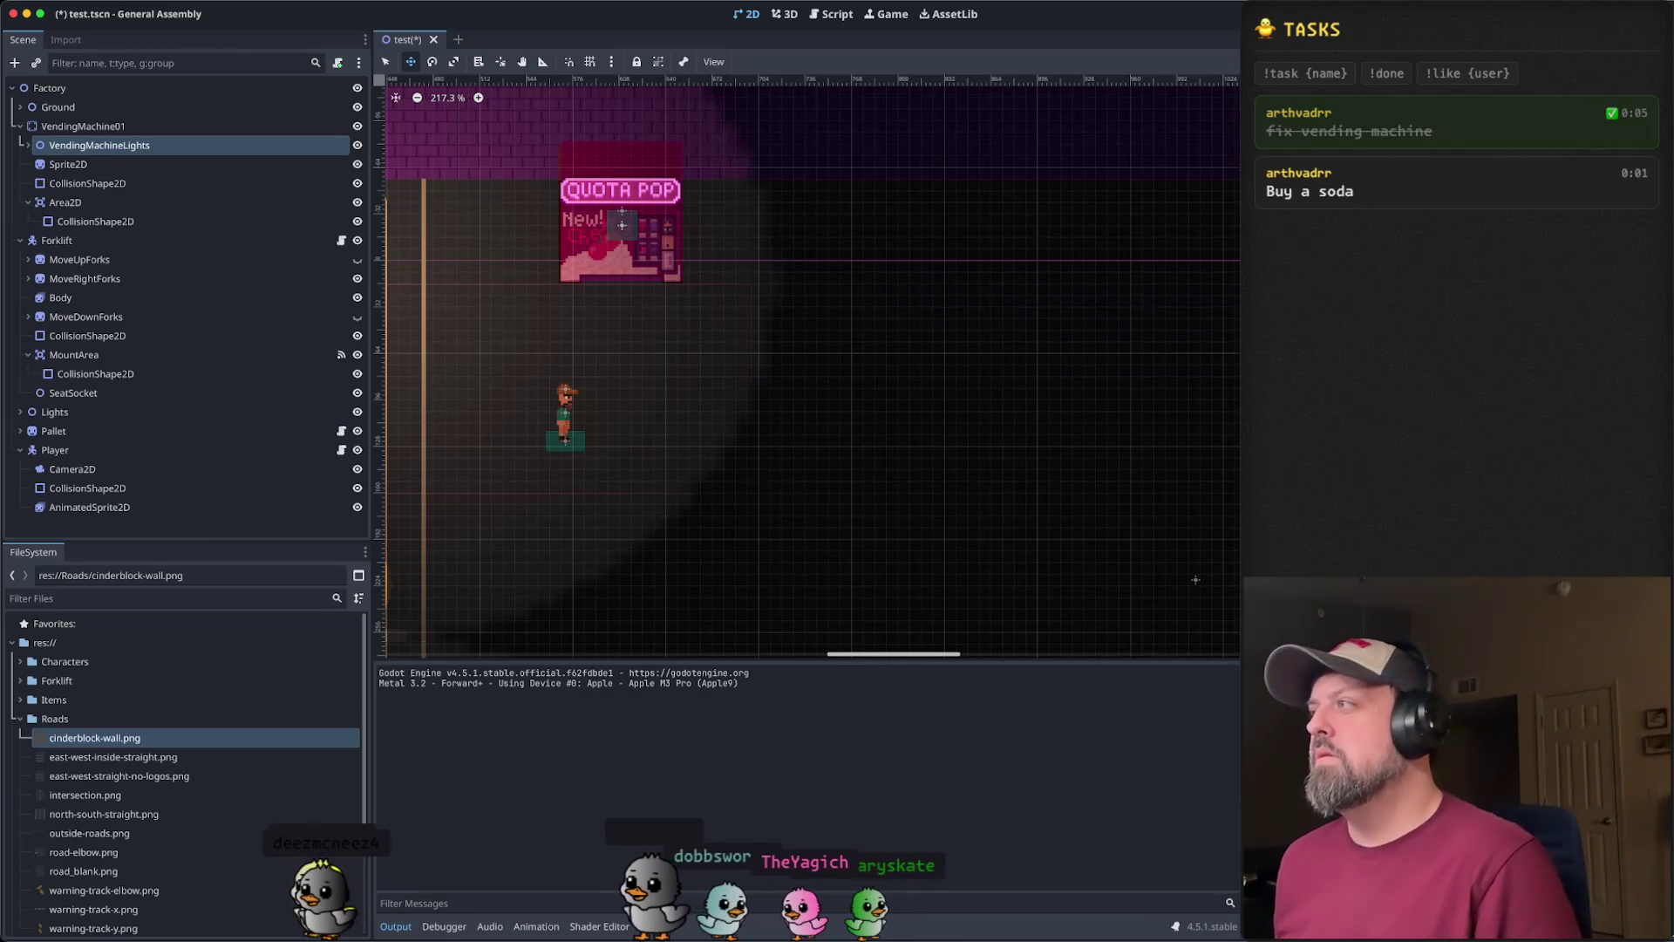
# - Check the machine's collision shapes, undo the Area2D move to the origin, and reselect VendingMachine01
pyautogui.click(171, 184)
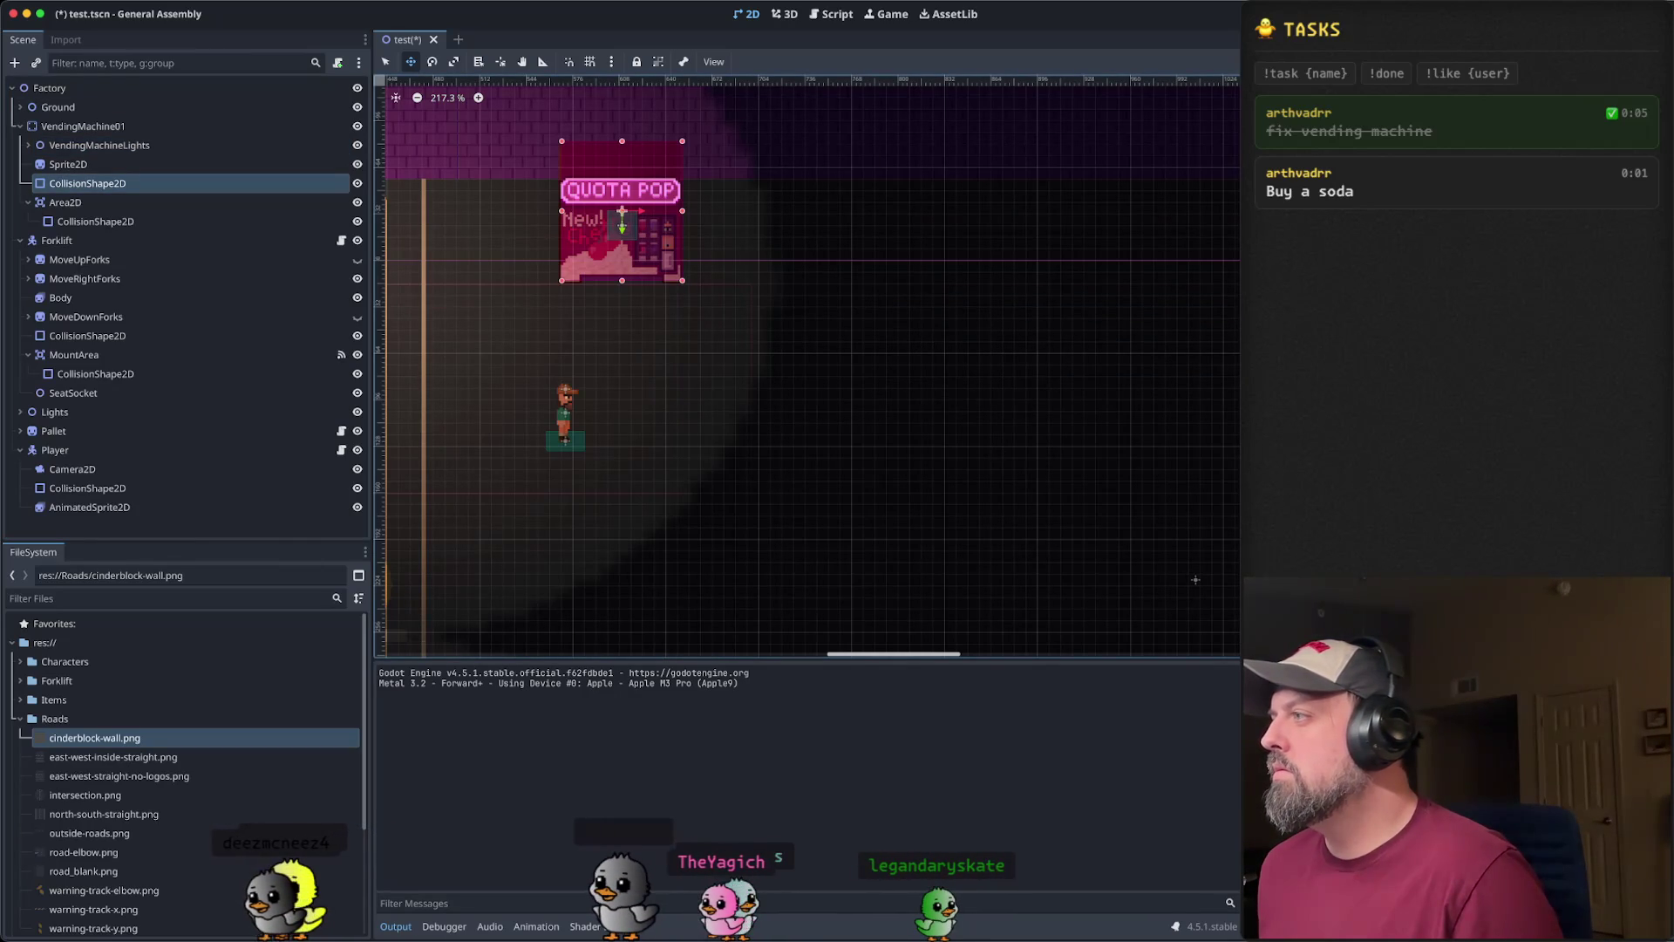
pyautogui.click(126, 203)
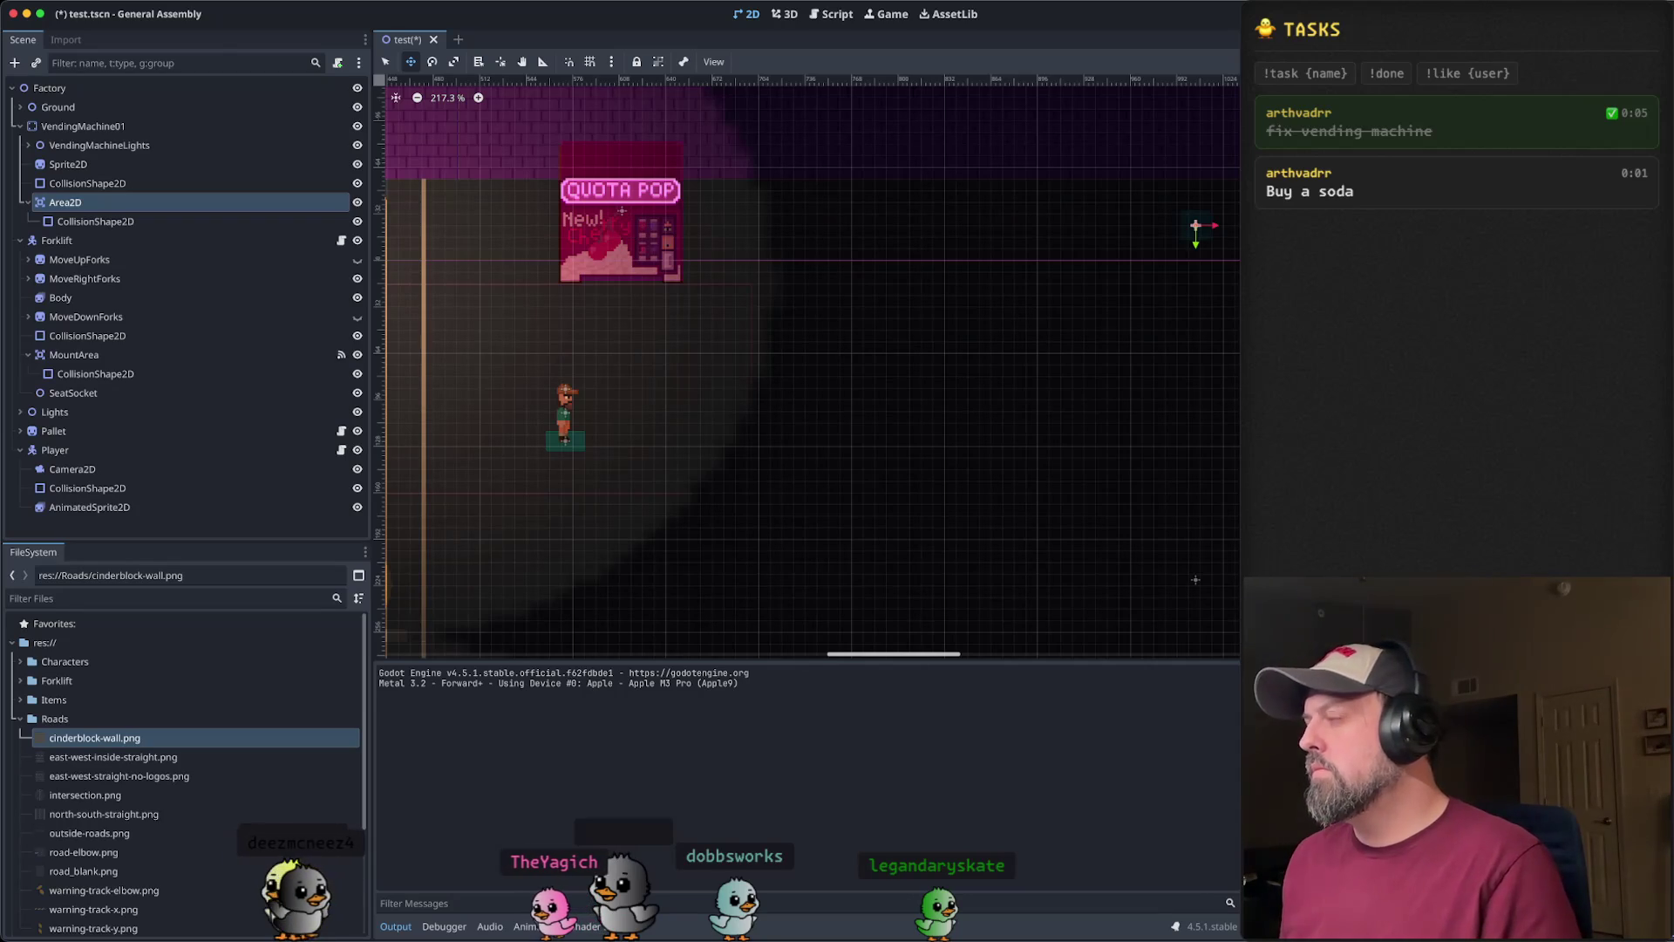
pyautogui.press('super+z')
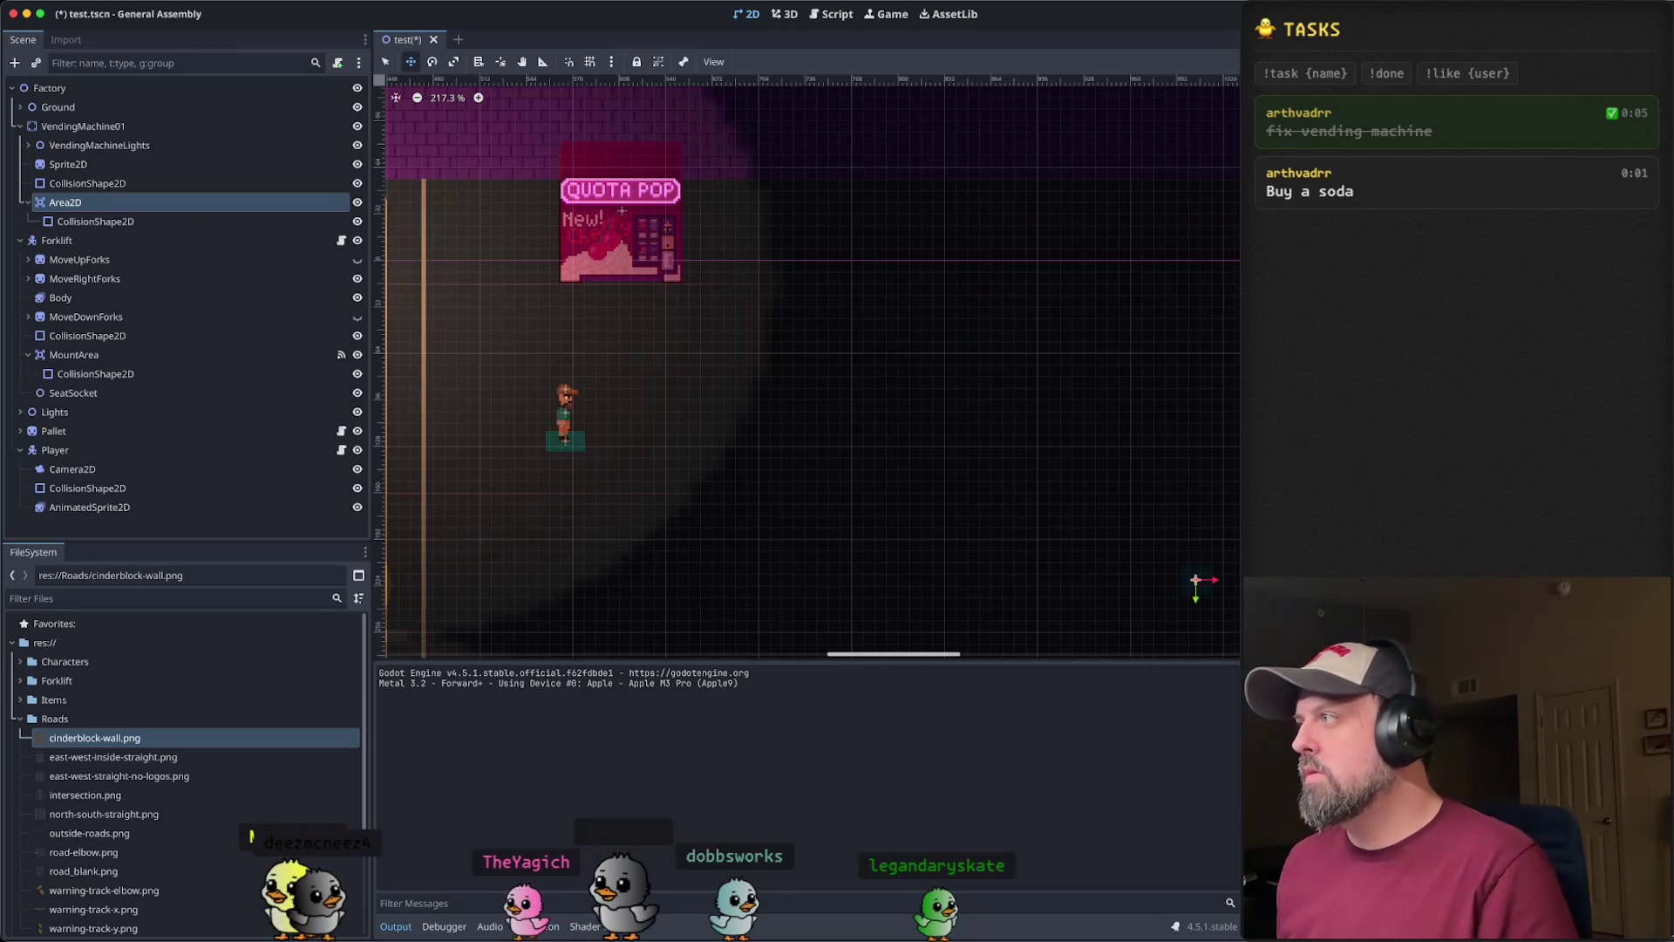
pyautogui.click(90, 223)
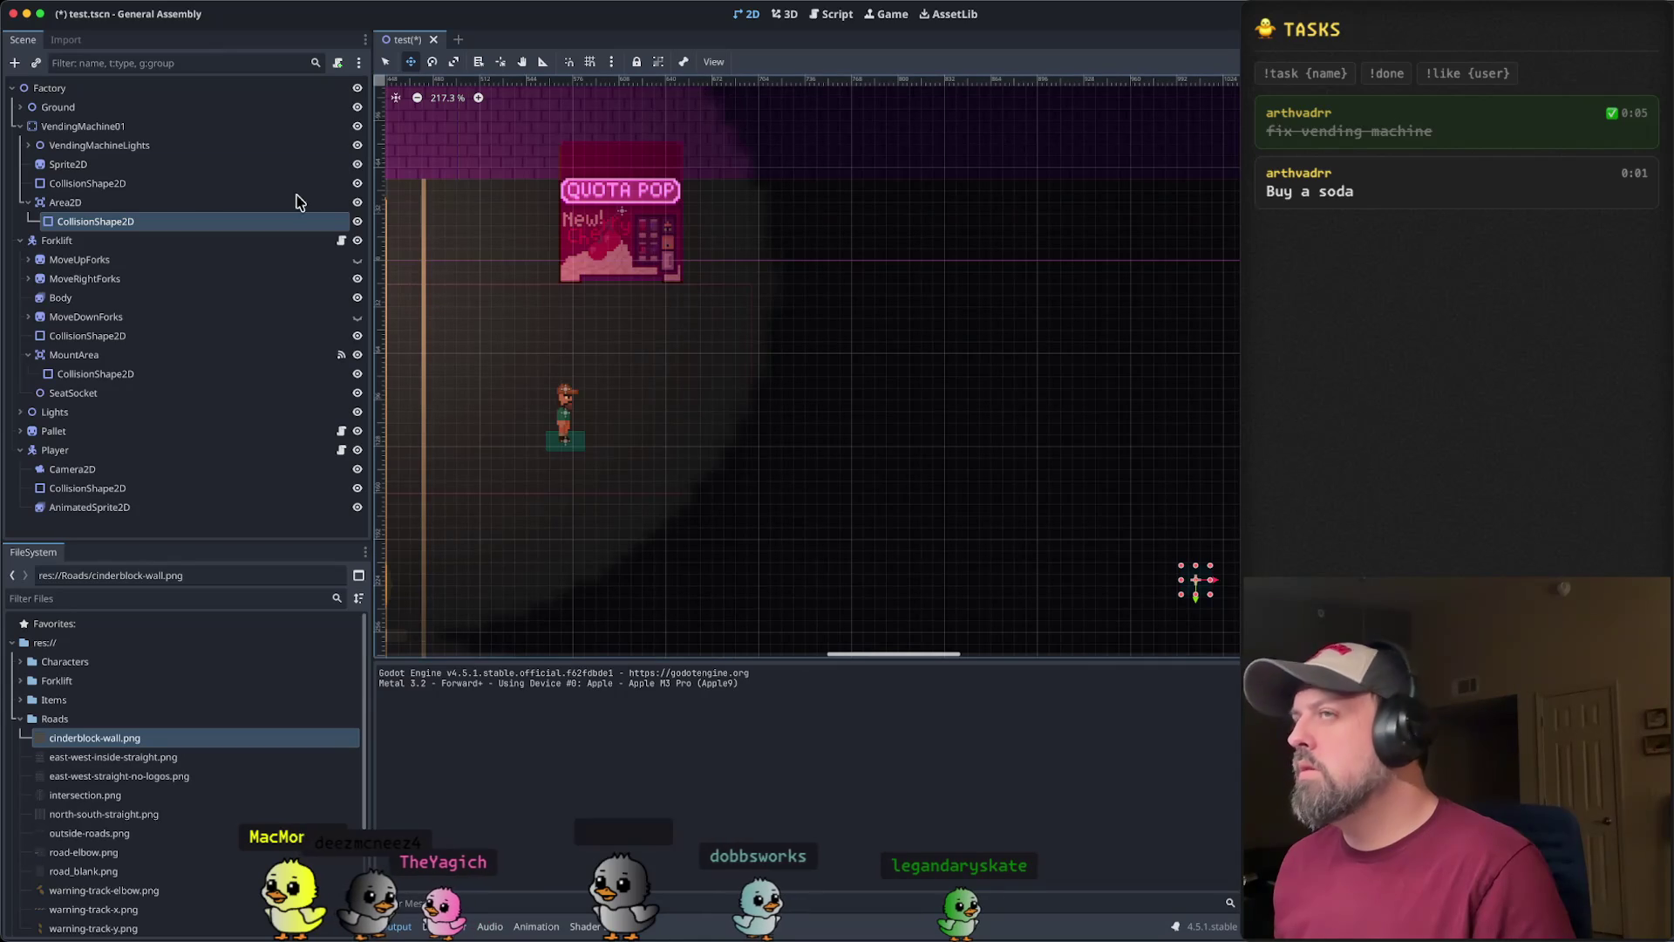
pyautogui.click(86, 184)
pyautogui.press('Up')
pyautogui.press('Up')
pyautogui.press('Up')
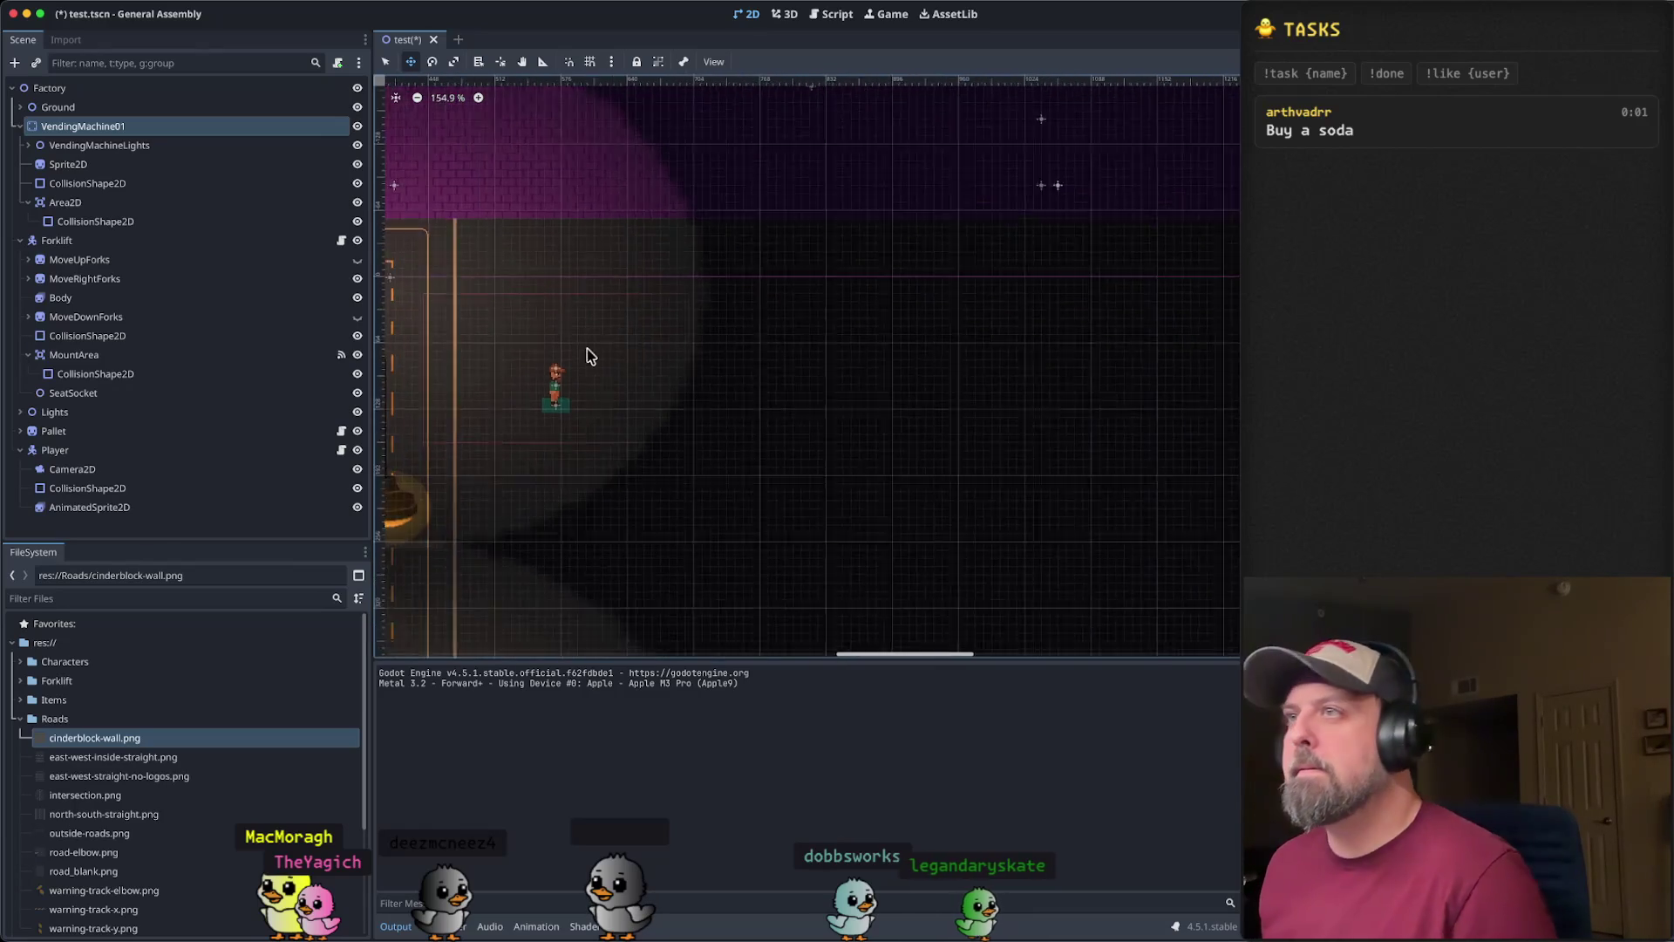
# - Look over the vending machine's Sprite2D in the scene view
pyautogui.scroll(-10, 667, 274)
pyautogui.hscroll(-5, 668, 274)
pyautogui.scroll(2, 668, 274)
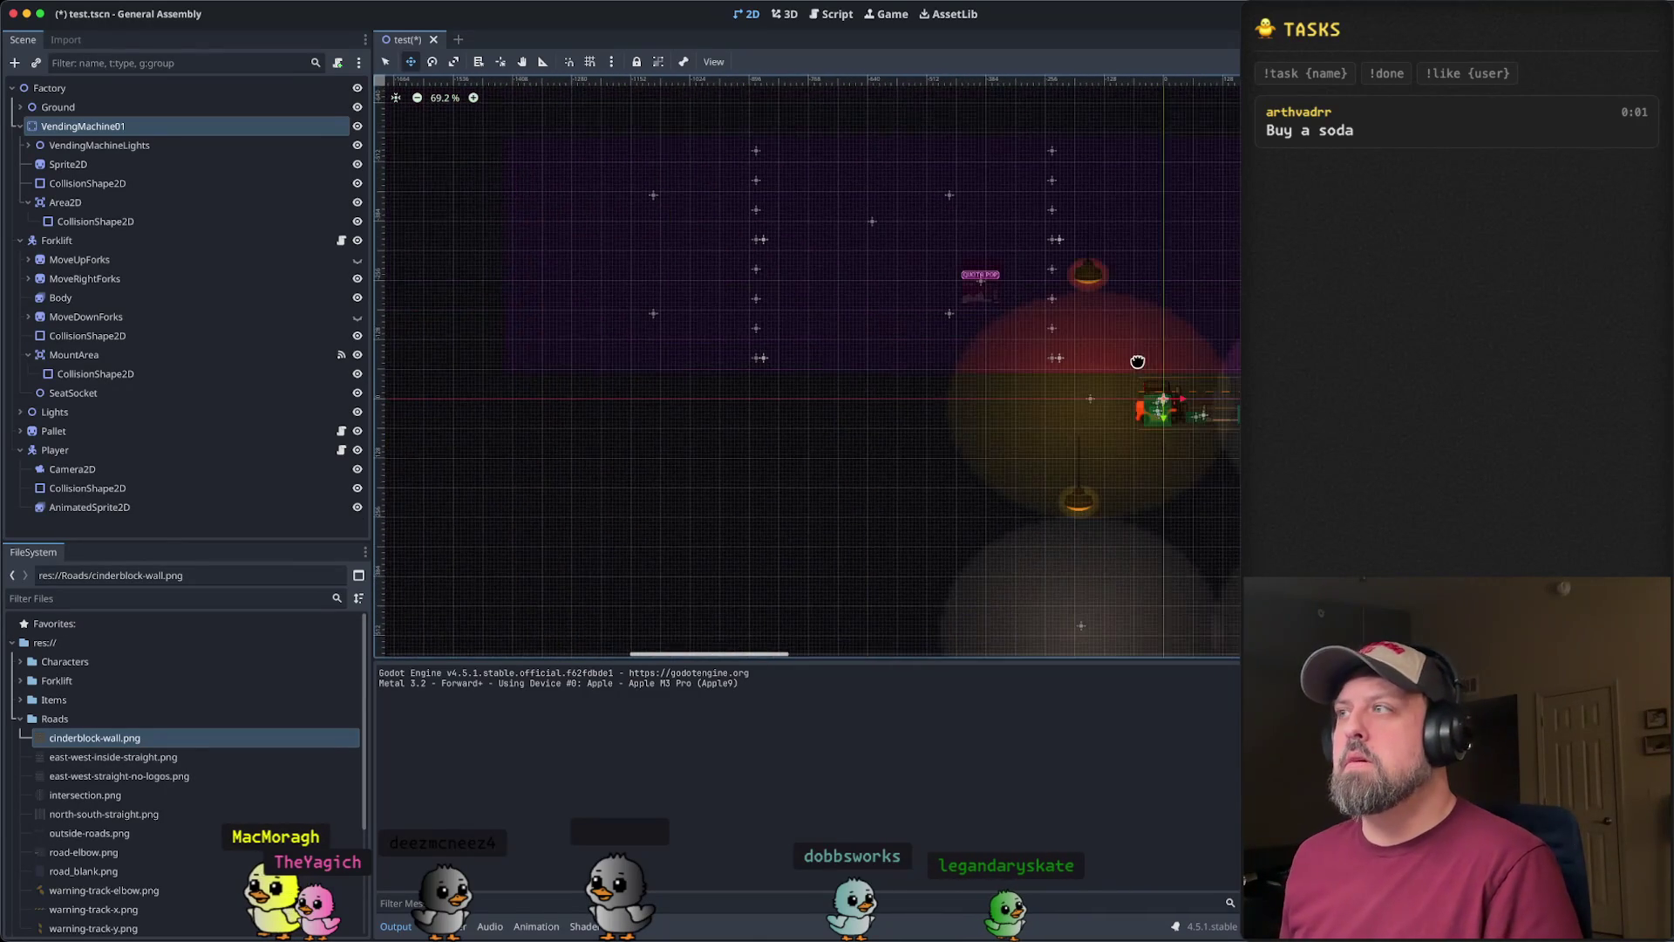
pyautogui.scroll(12, 715, 300)
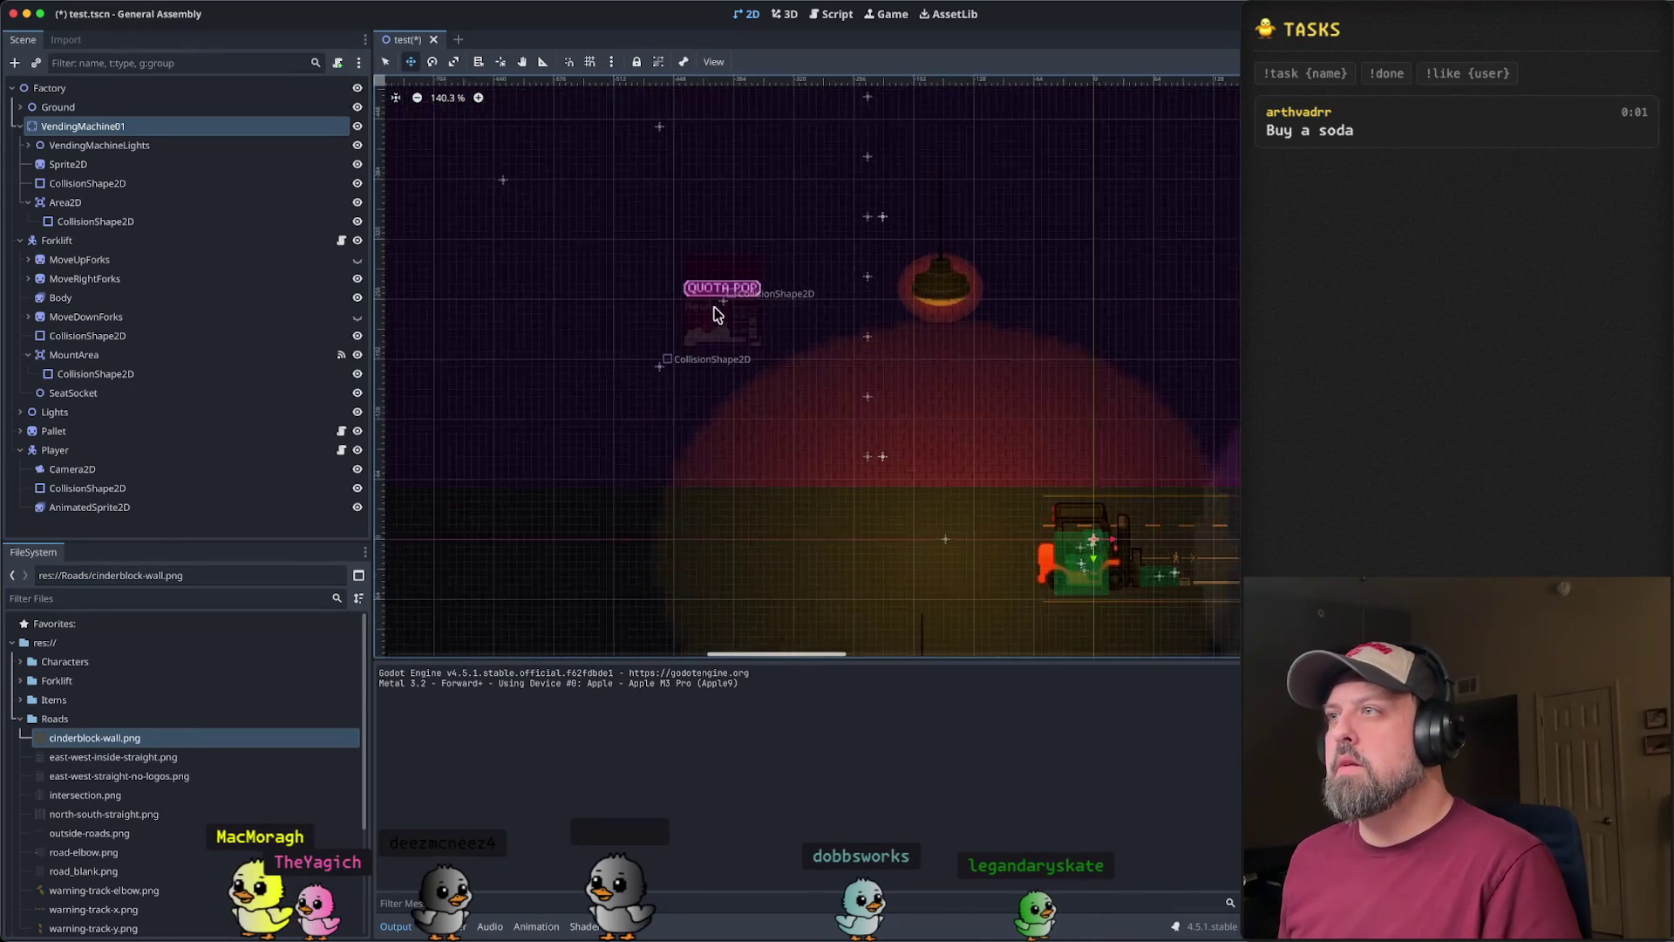
pyautogui.click(131, 166)
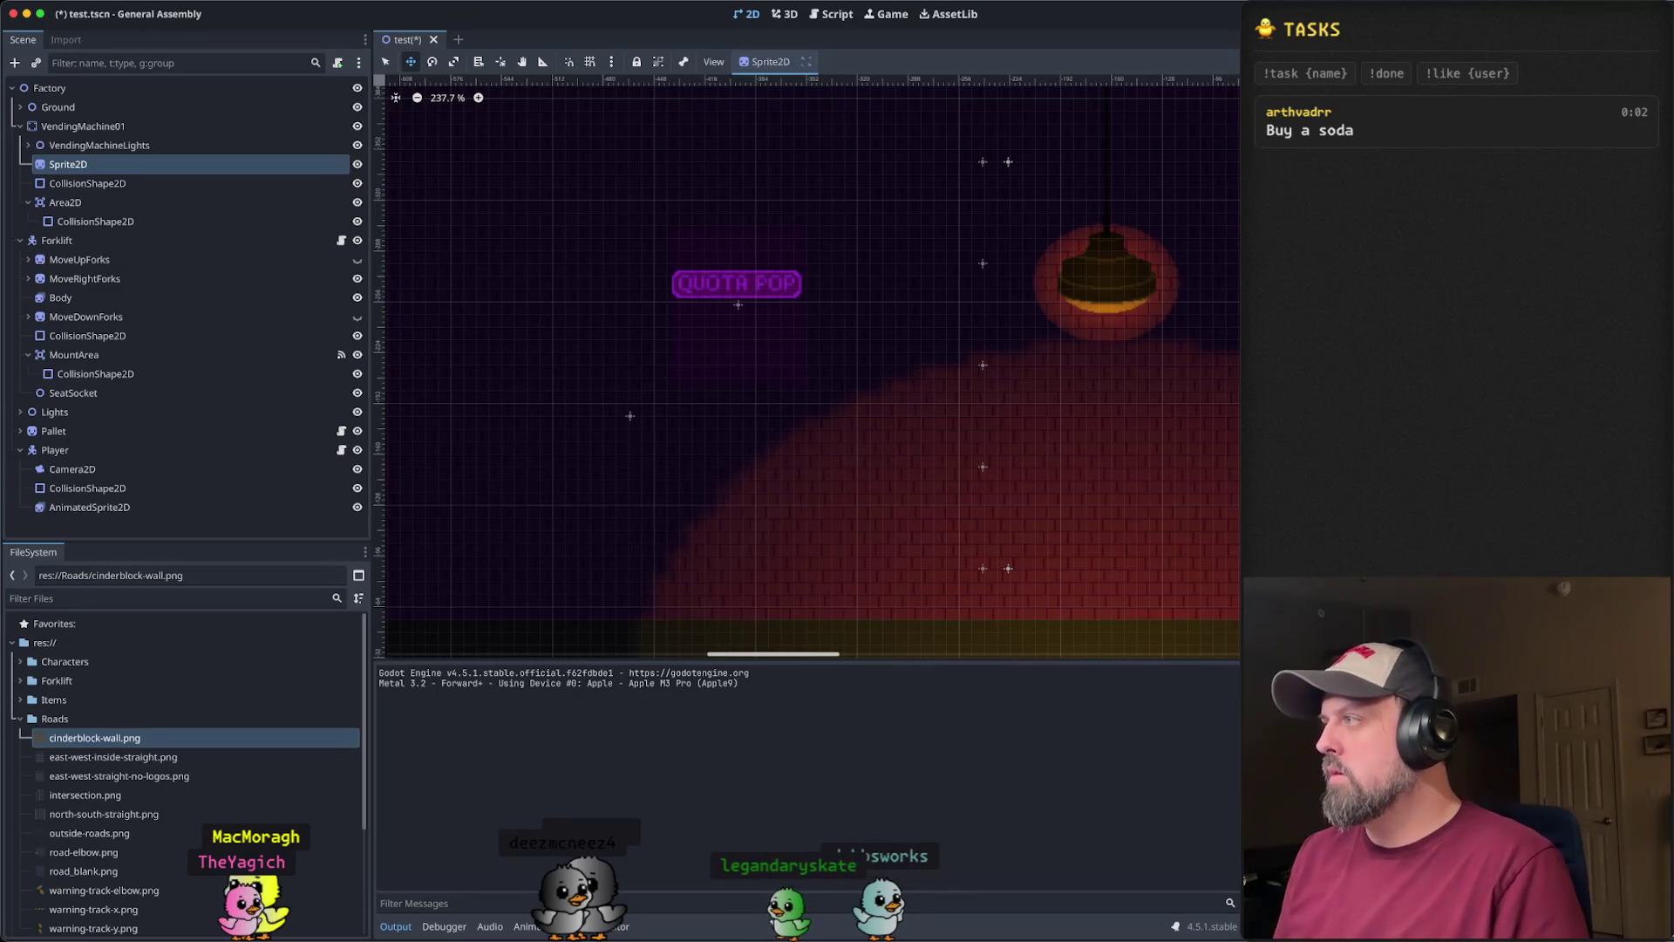
pyautogui.scroll(-10, 972, 449)
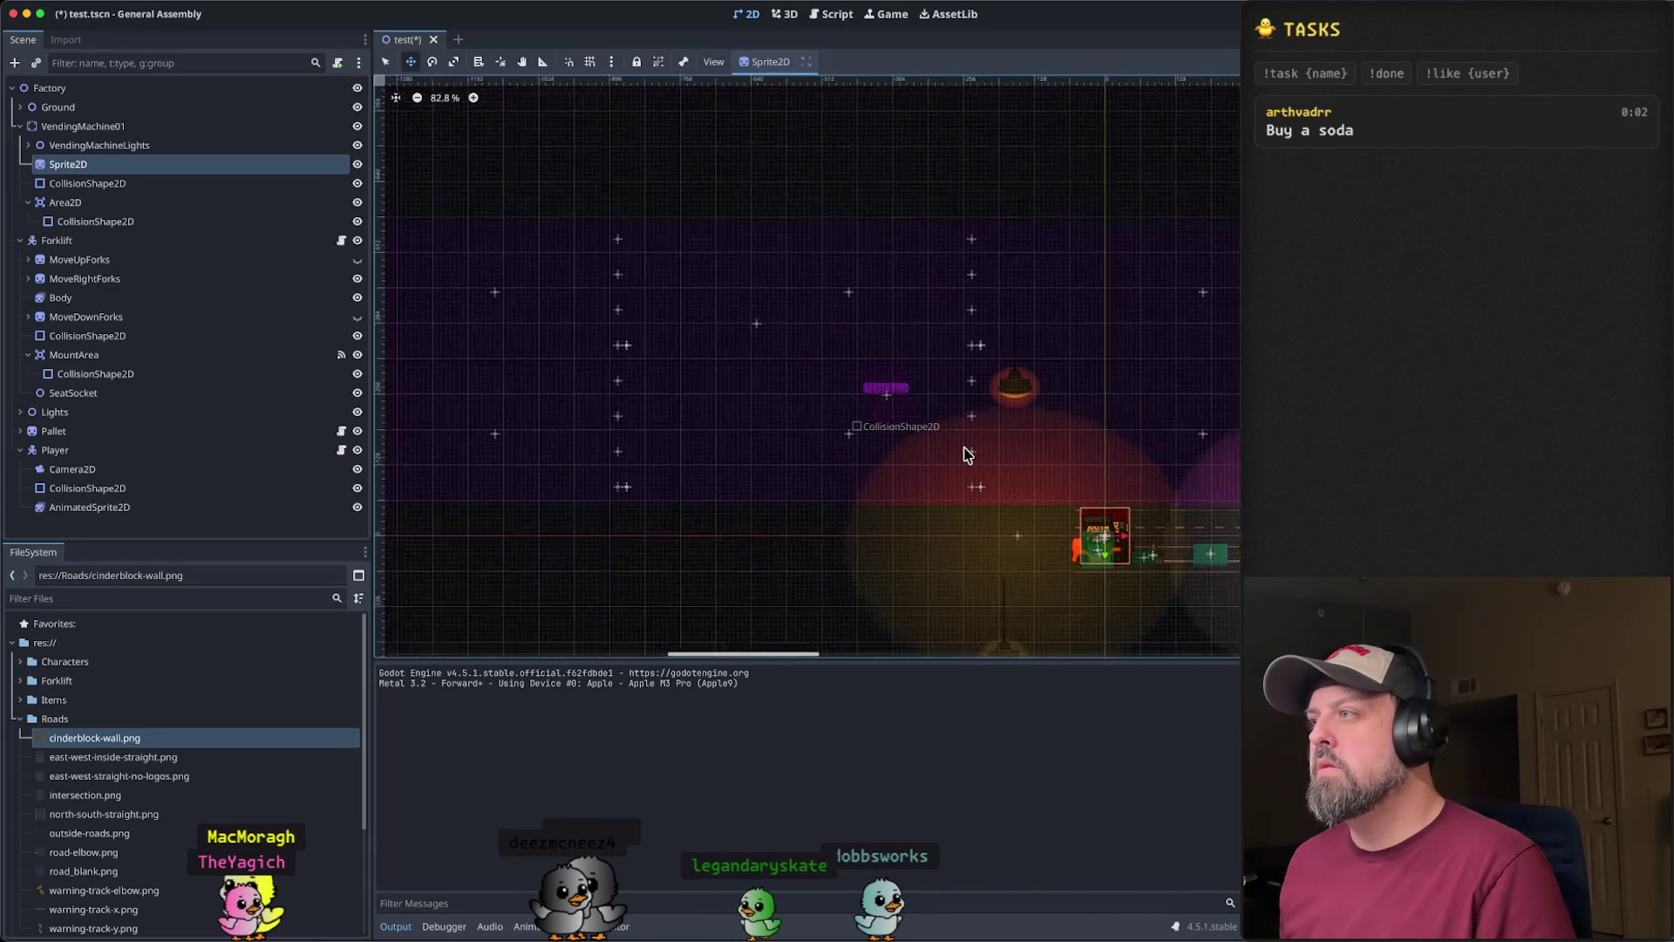
pyautogui.scroll(-5, 968, 453)
pyautogui.scroll(4, 1000, 465)
# - Drag VendingMachine01 down and right onto the open dark floor east of the road
pyautogui.click(83, 125)
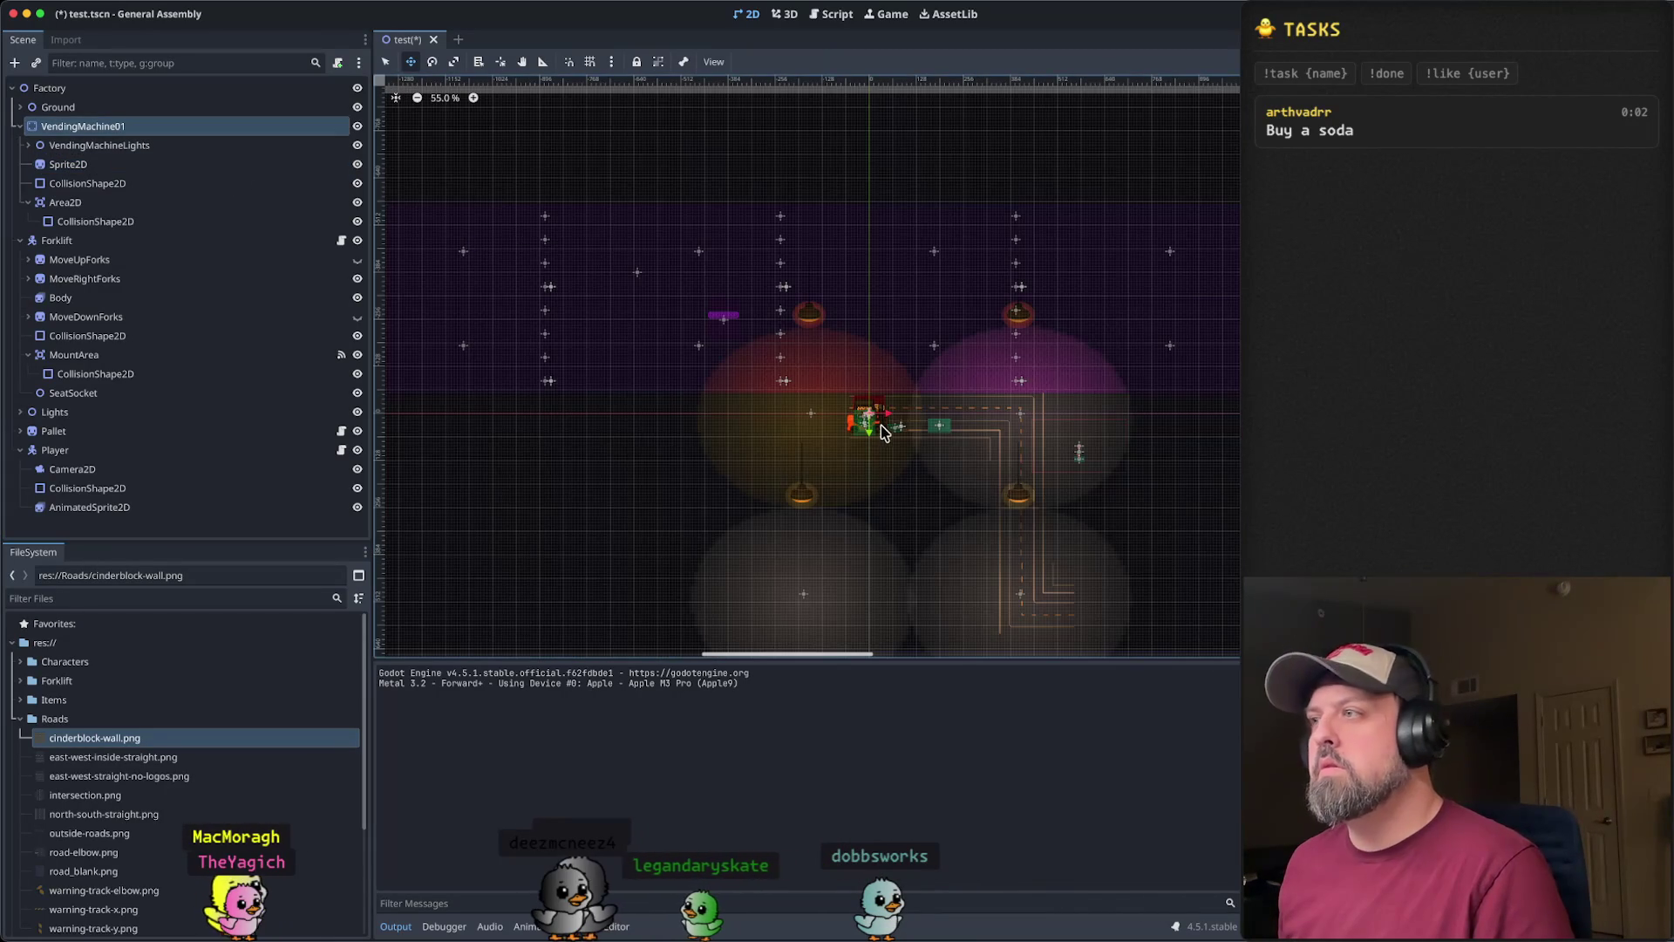
pyautogui.moveTo(869, 434); pyautogui.dragTo(872, 582)
pyautogui.moveTo(1233, 558); pyautogui.dragTo(1196, 523)
pyautogui.hscroll(5, 1195, 524)
pyautogui.moveTo(859, 500); pyautogui.dragTo(991, 498)
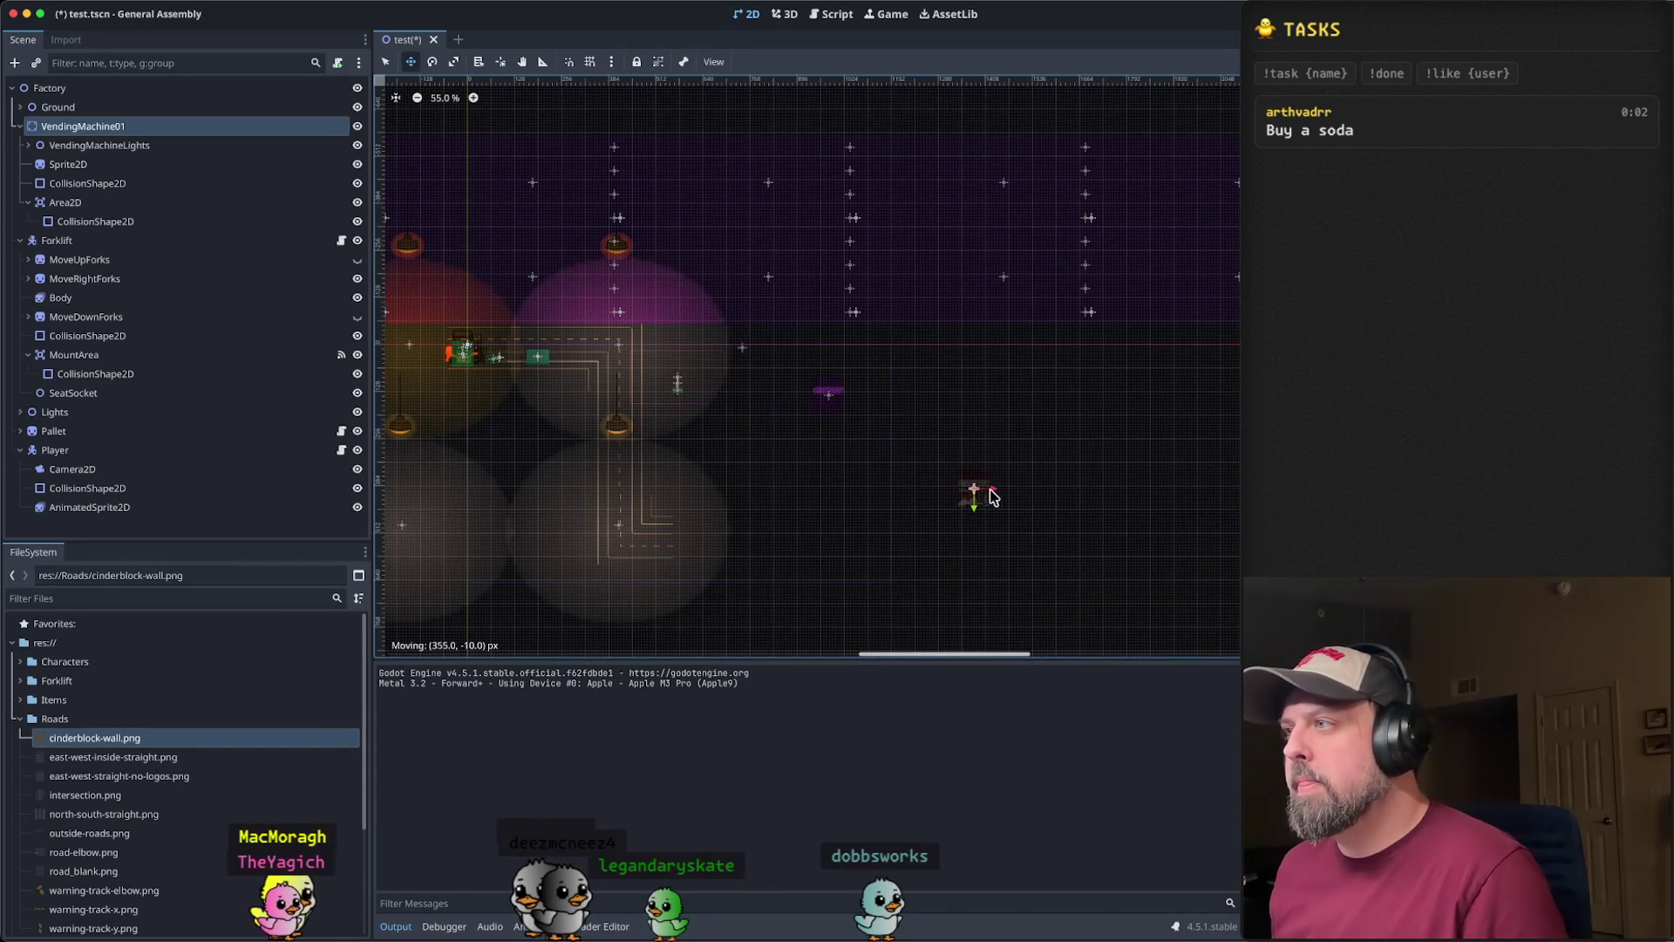
pyautogui.scroll(5, 1036, 504)
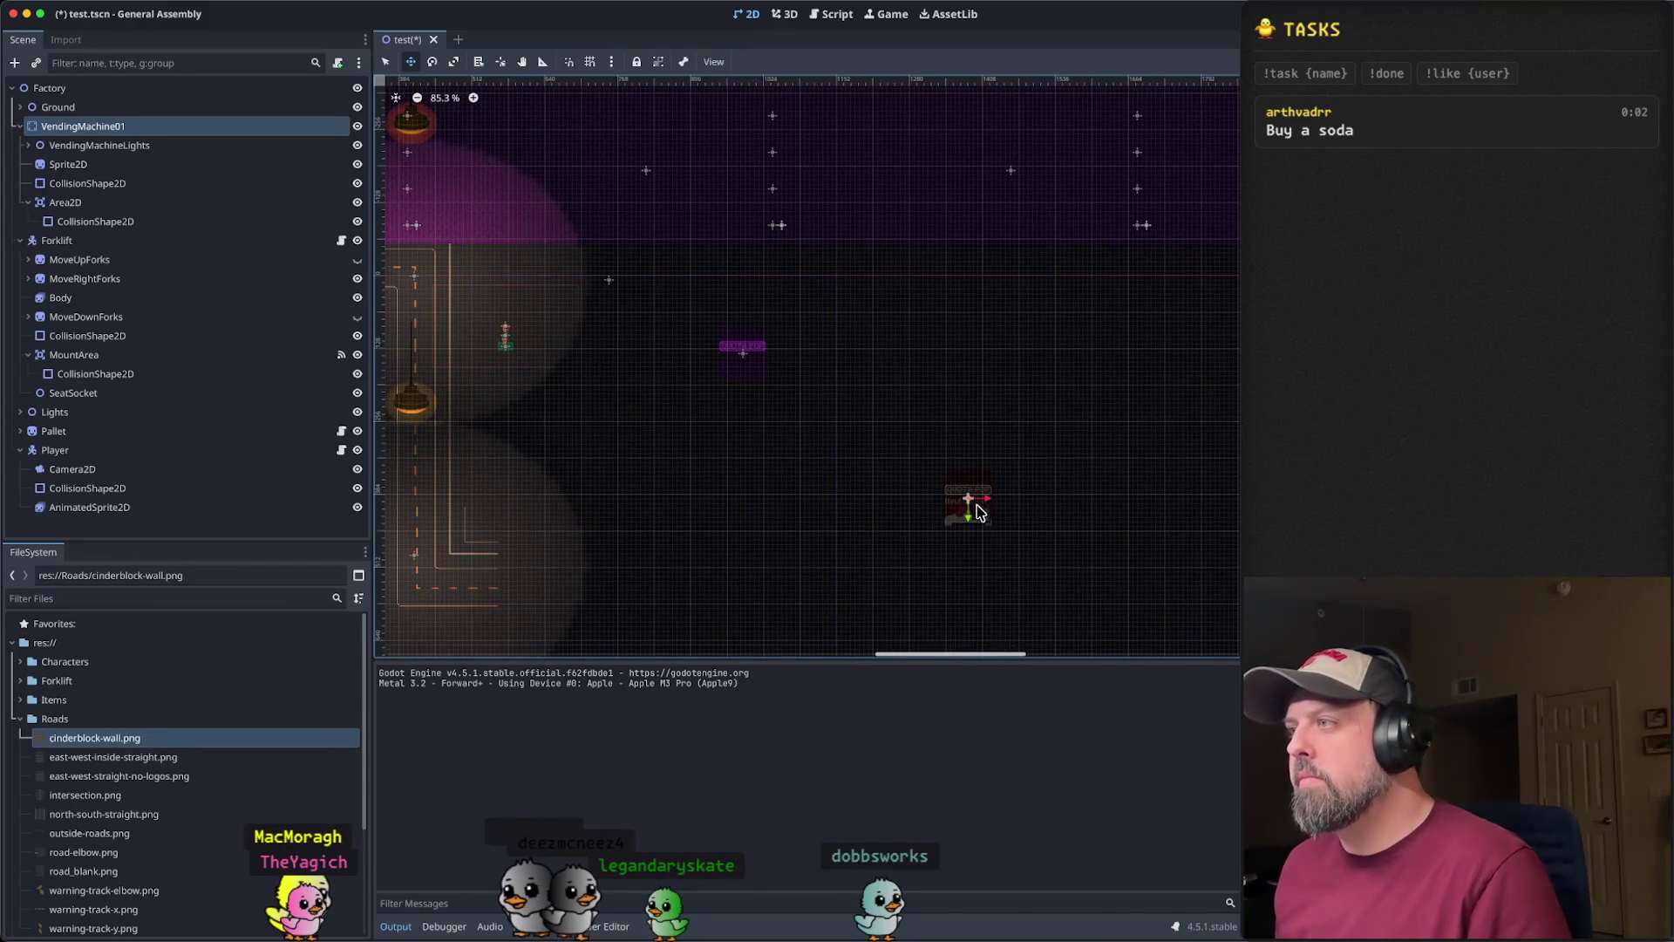